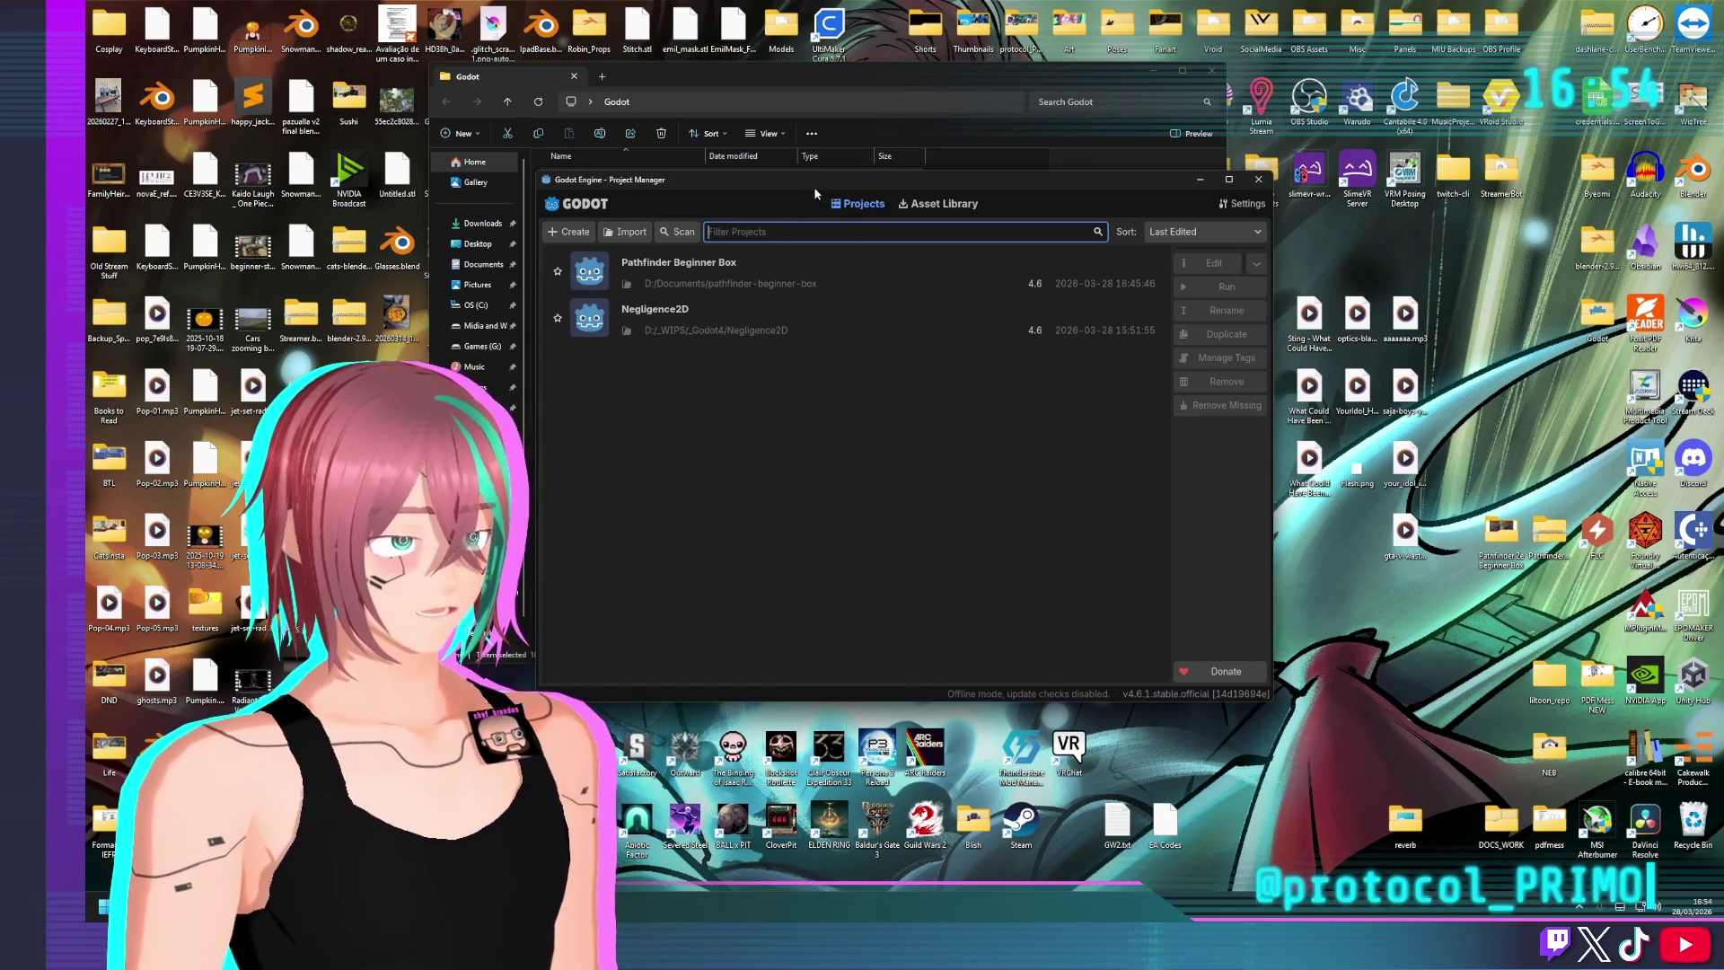
# Move the Project Manager window aside and open the Pathfinder Beginner Box project
pyautogui.moveTo(814, 189); pyautogui.dragTo(702, 152)
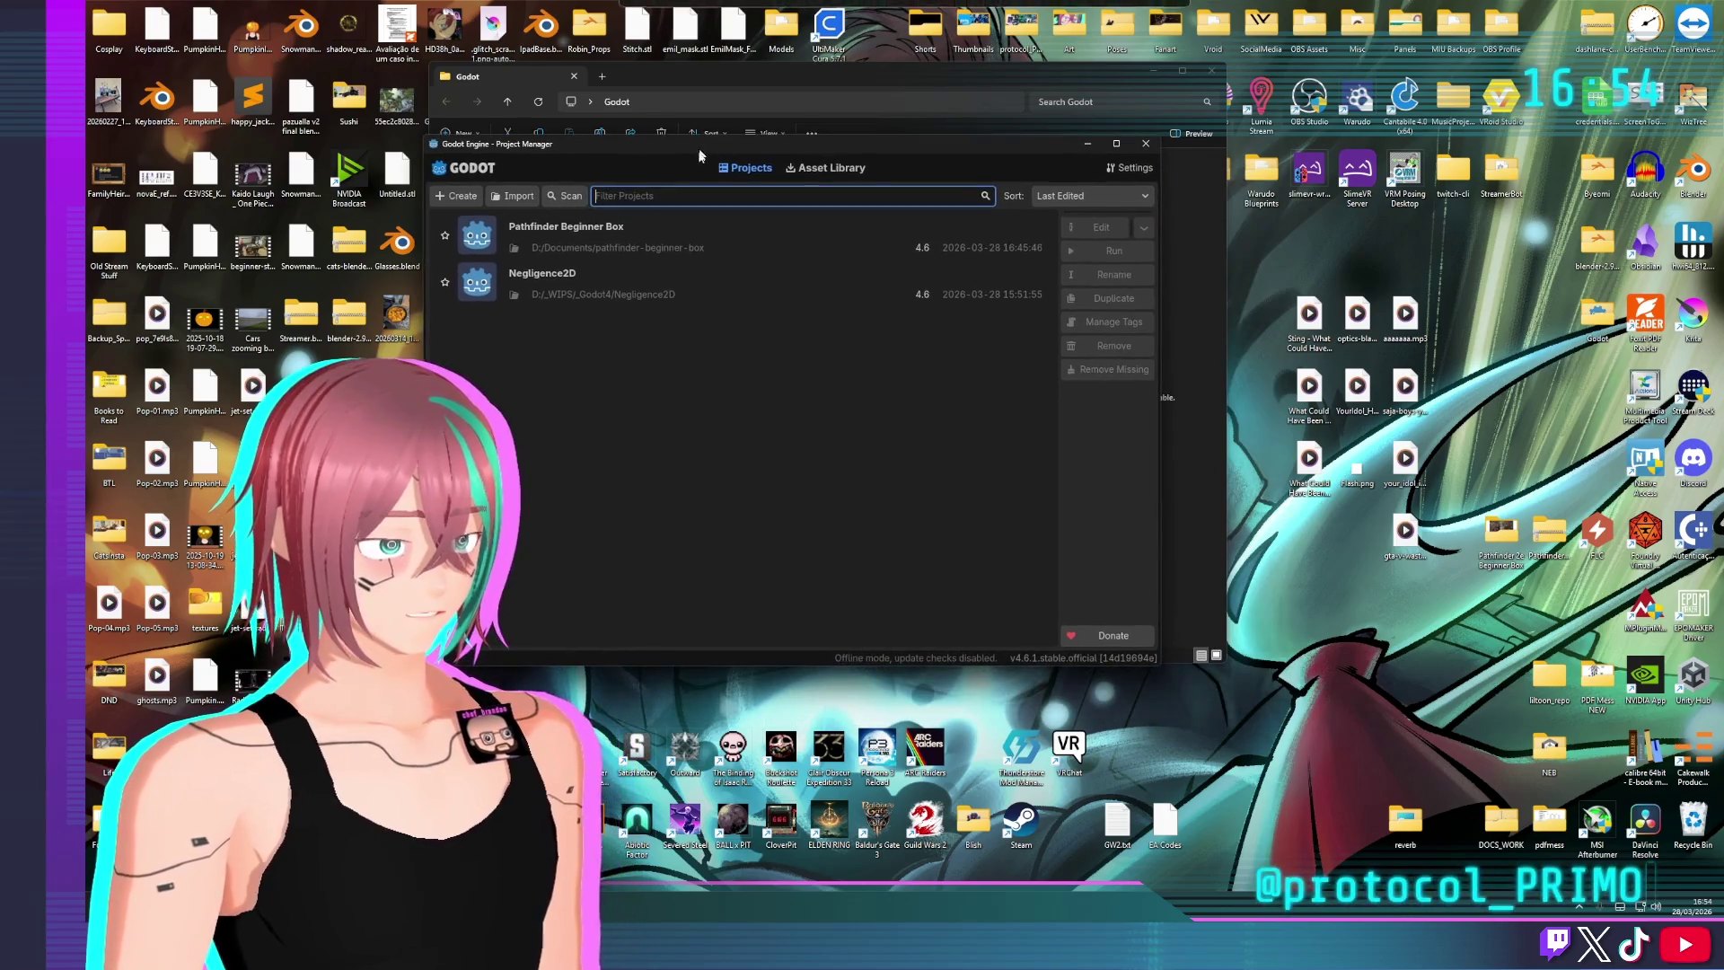
pyautogui.doubleClick(579, 231)
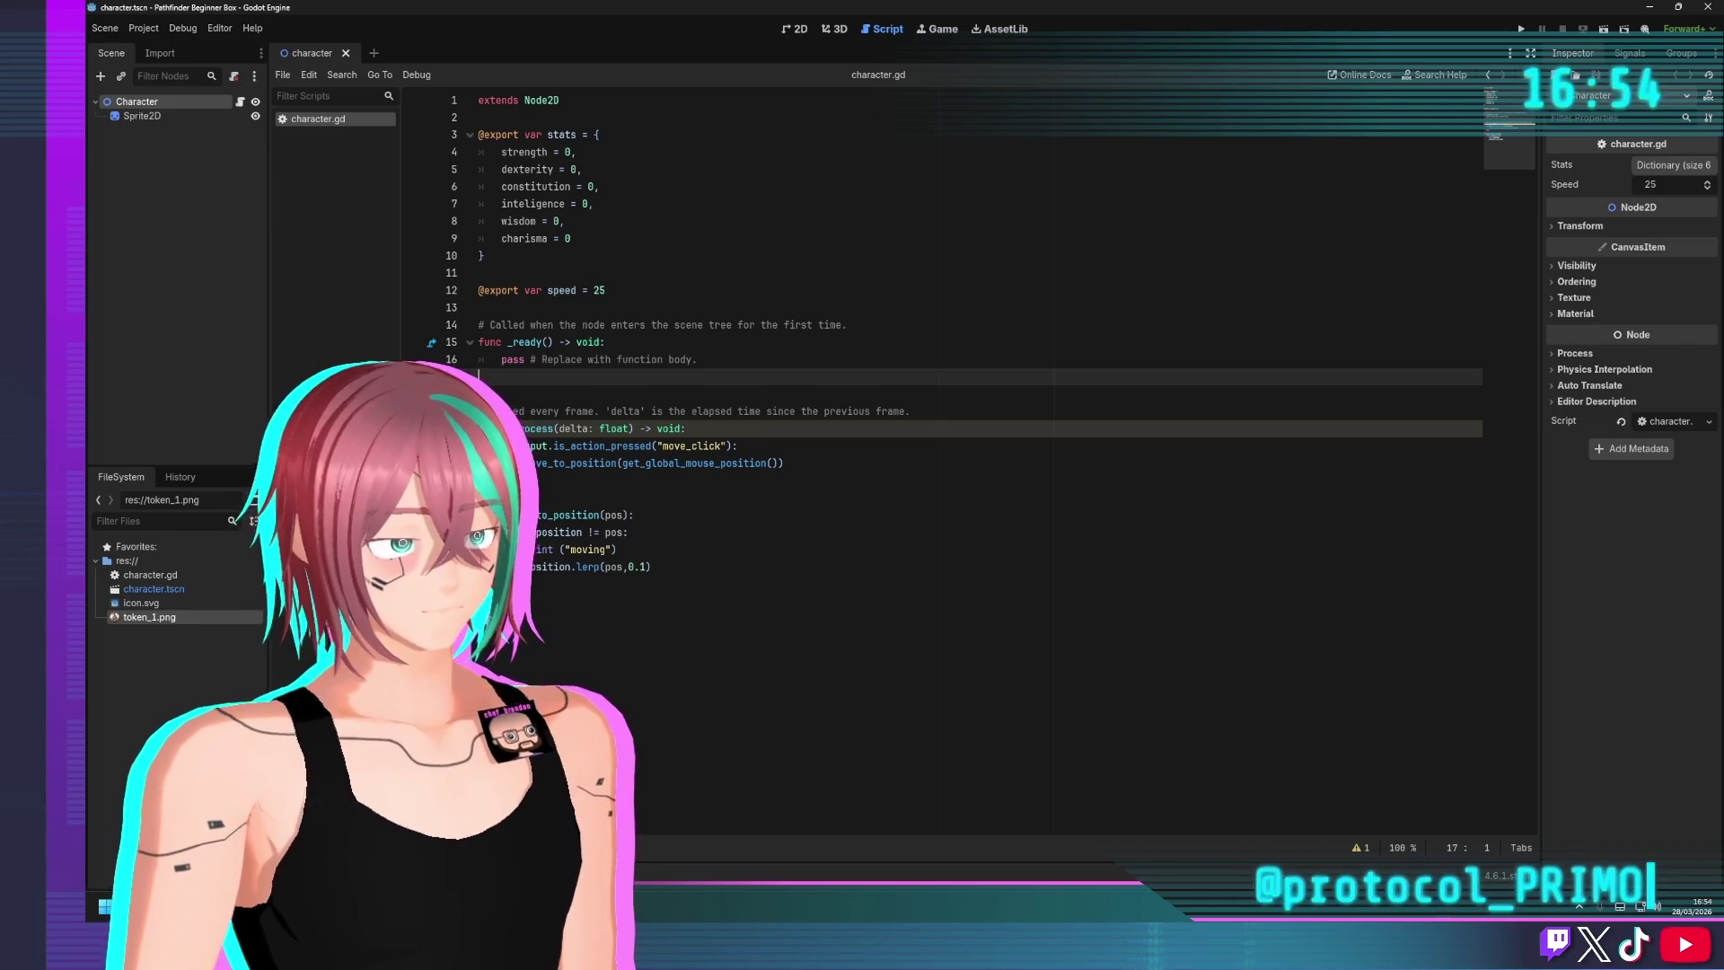
# Read the CanvasItem docs for get_global_mouse_position, then return to character.gd
pyautogui.keyDown('ctrl'); pyautogui.click(685, 462); pyautogui.keyUp('ctrl')
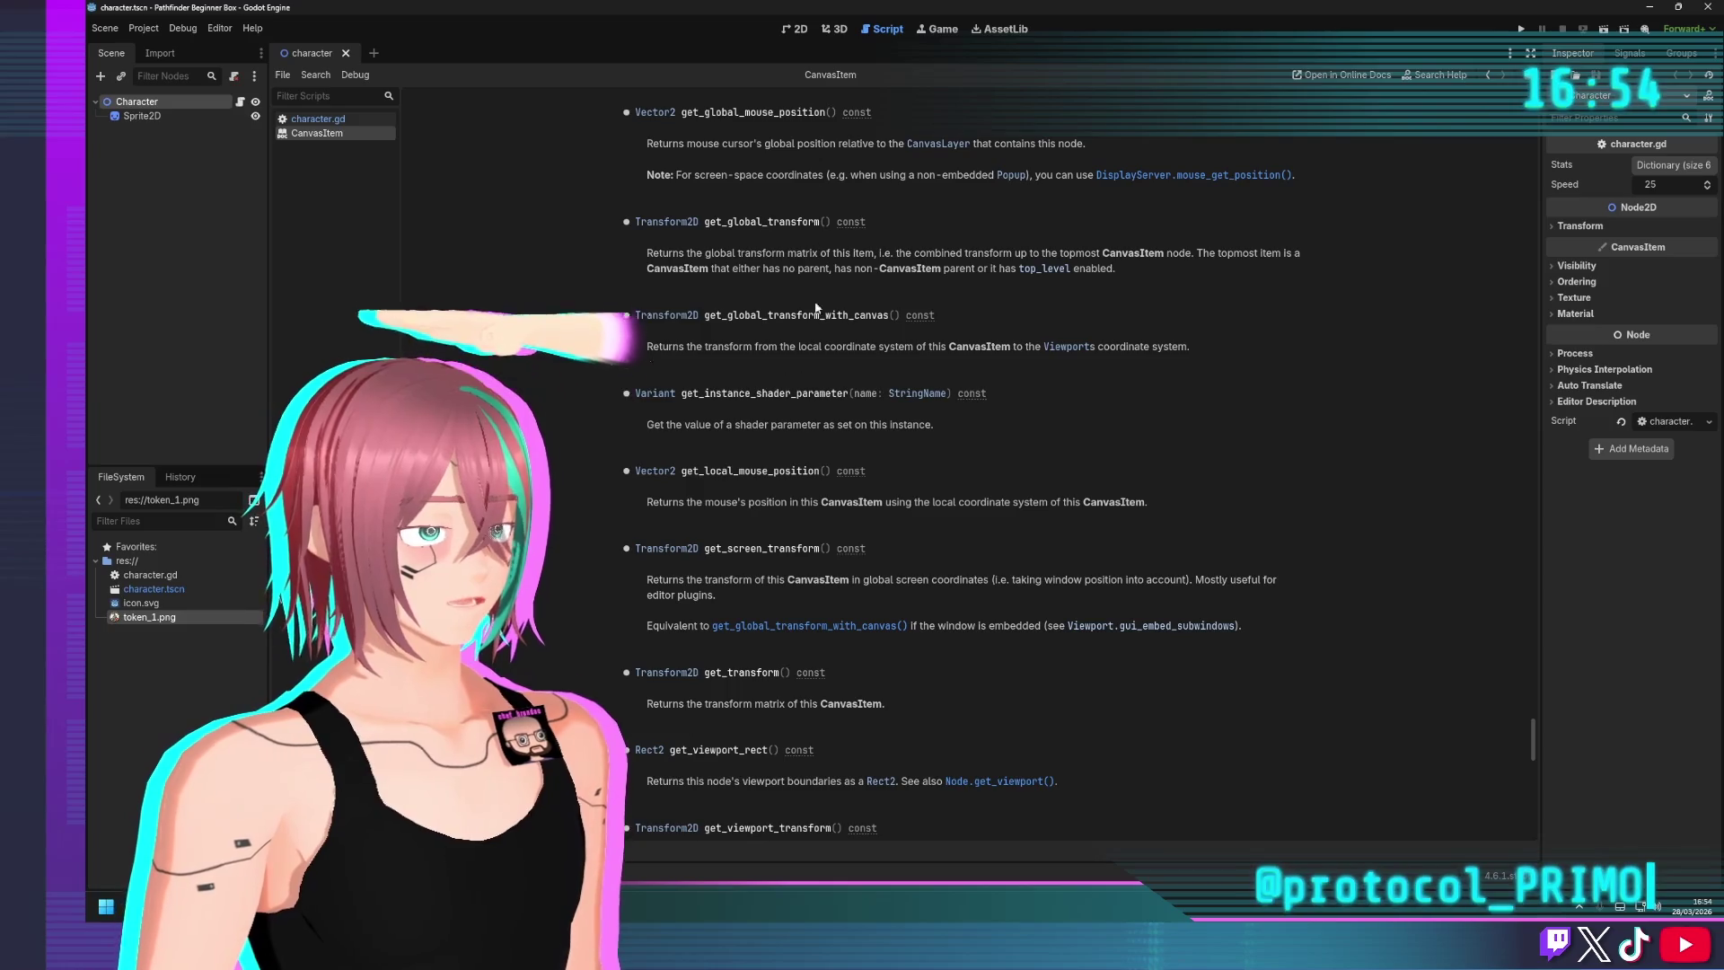
pyautogui.moveTo(660, 143)
pyautogui.mouseDown()
pyautogui.moveTo(1081, 146)
pyautogui.moveTo(712, 180)
pyautogui.mouseUp()
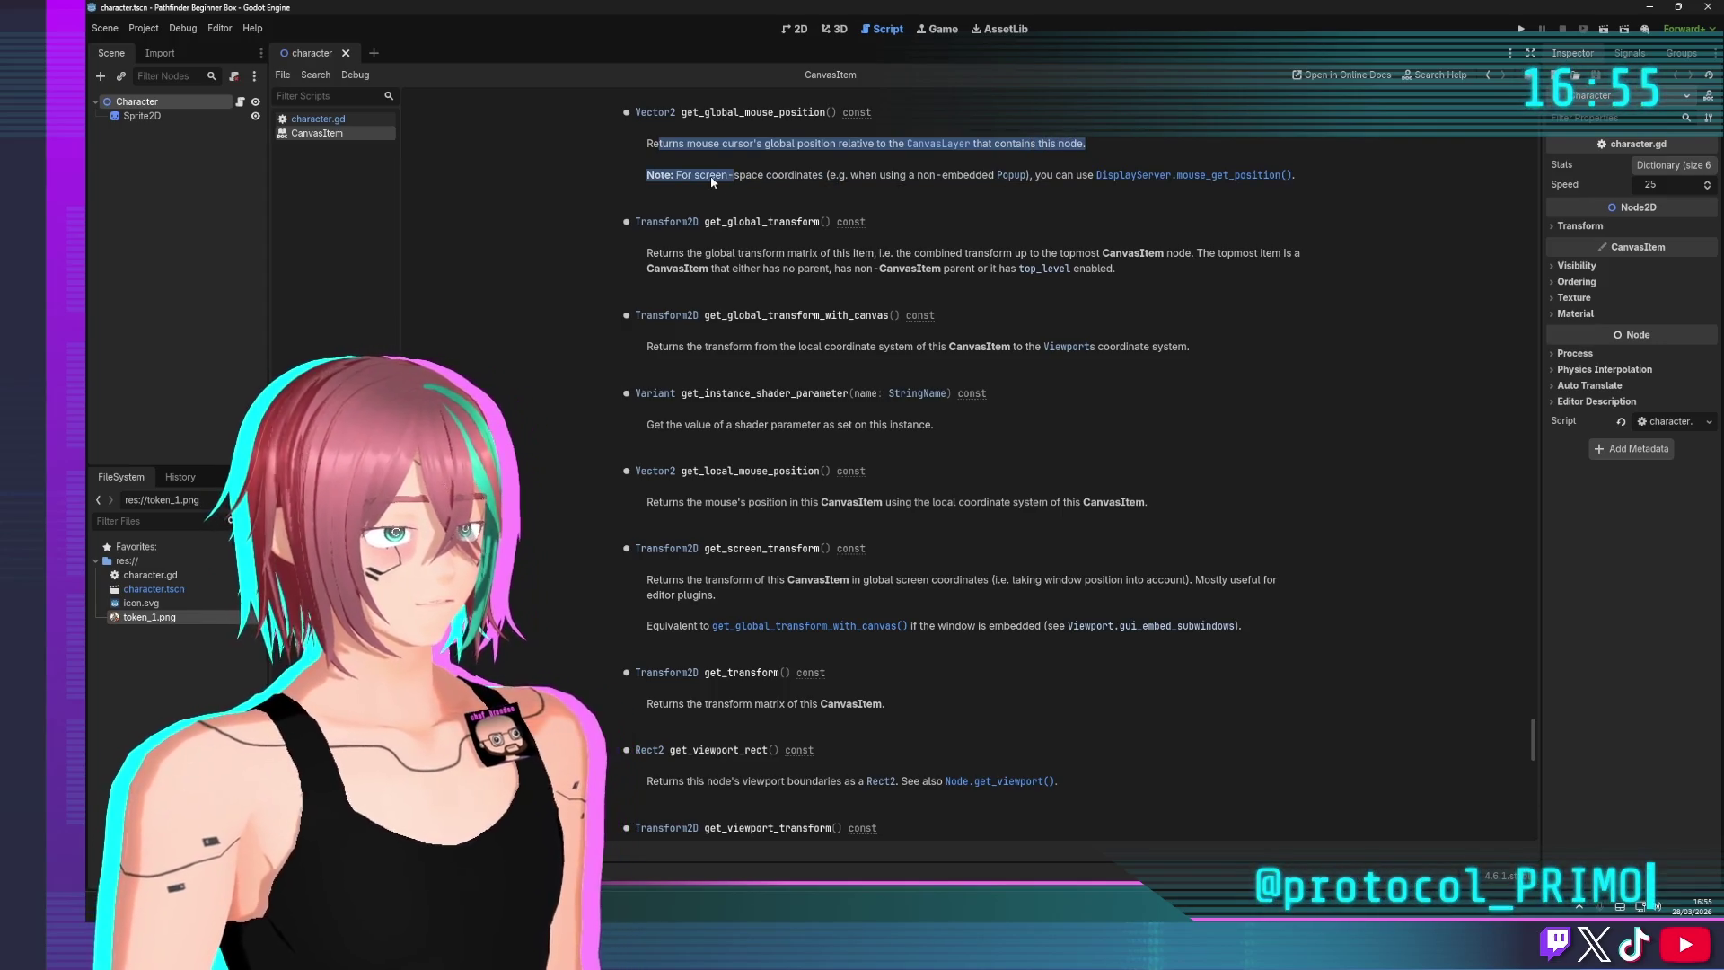
pyautogui.click(759, 177)
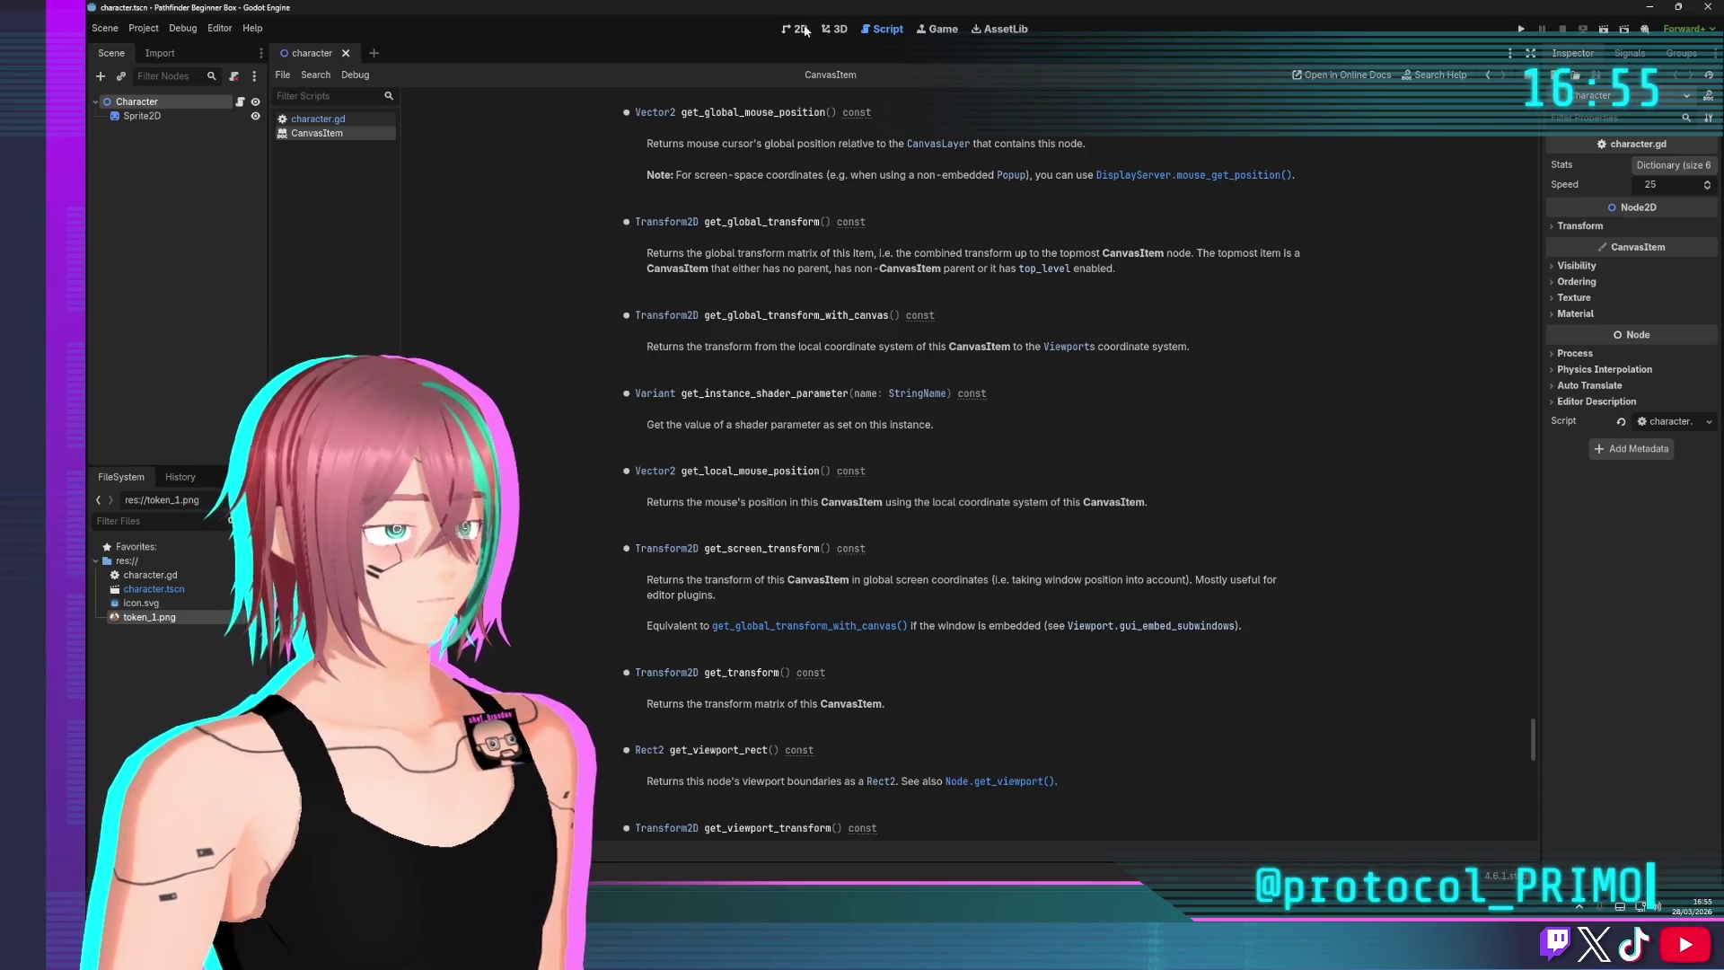
pyautogui.click(318, 119)
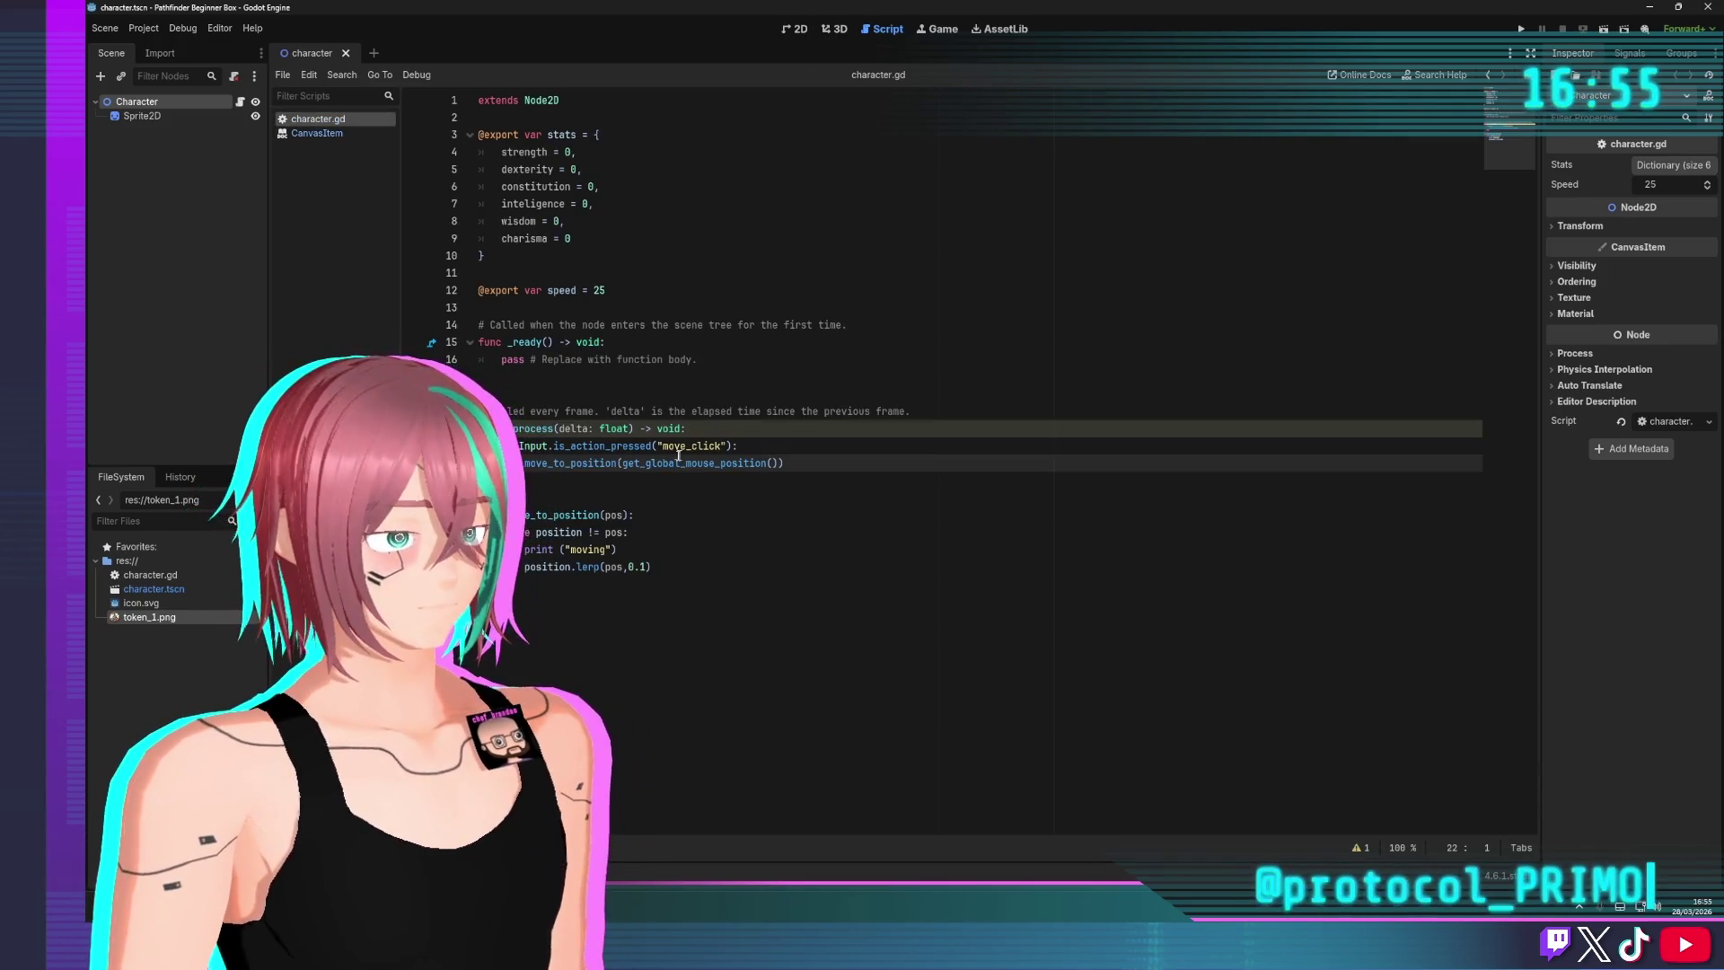
# Replace get_global_mouse_position on line 22 with DisplayServer.mouse_get_position() and save
pyautogui.doubleClick(645, 464)
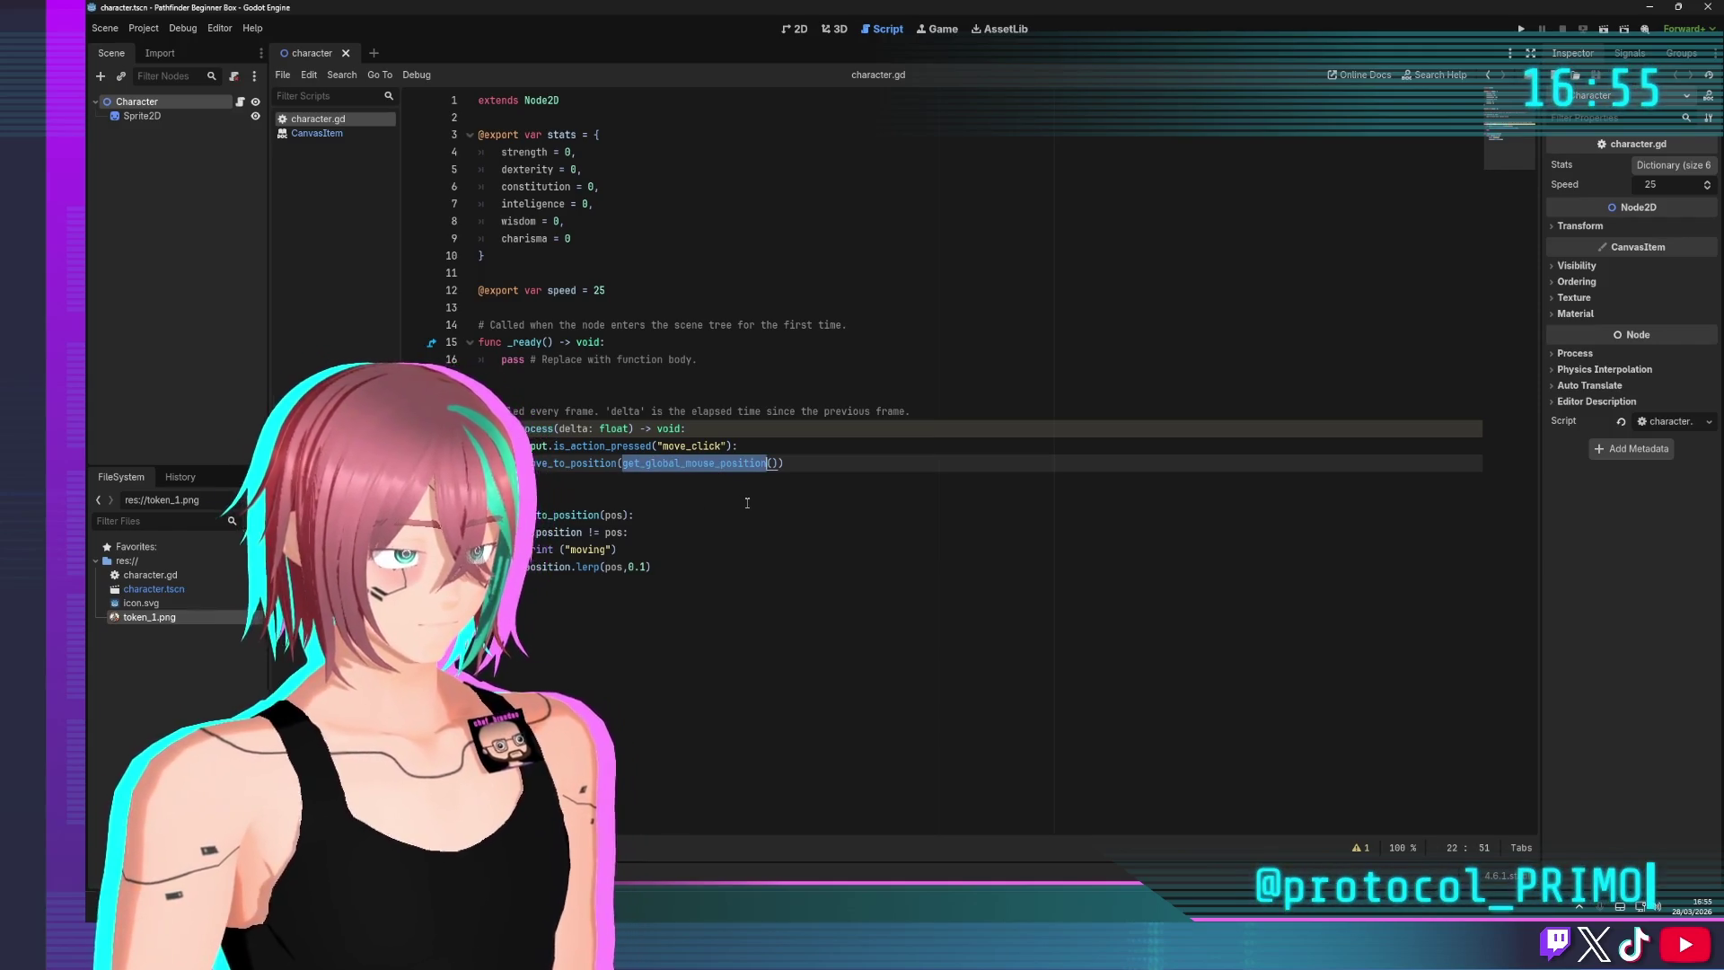
pyautogui.press('BackSpace')
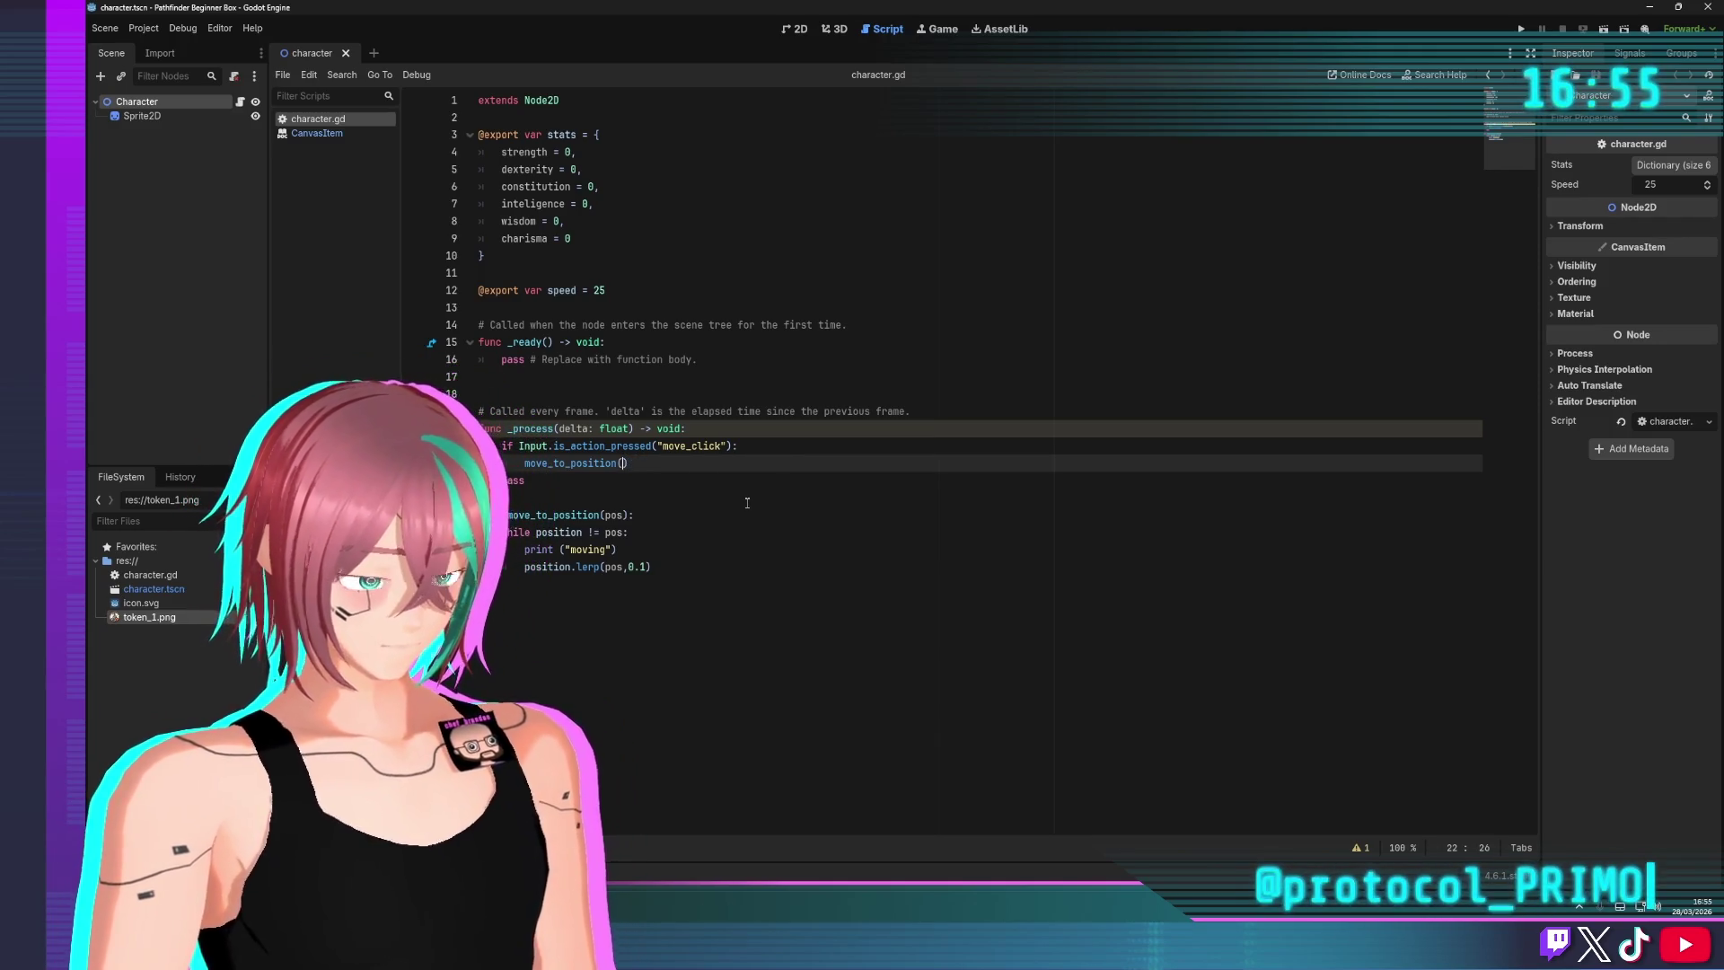
pyautogui.write('DisplayServer.')
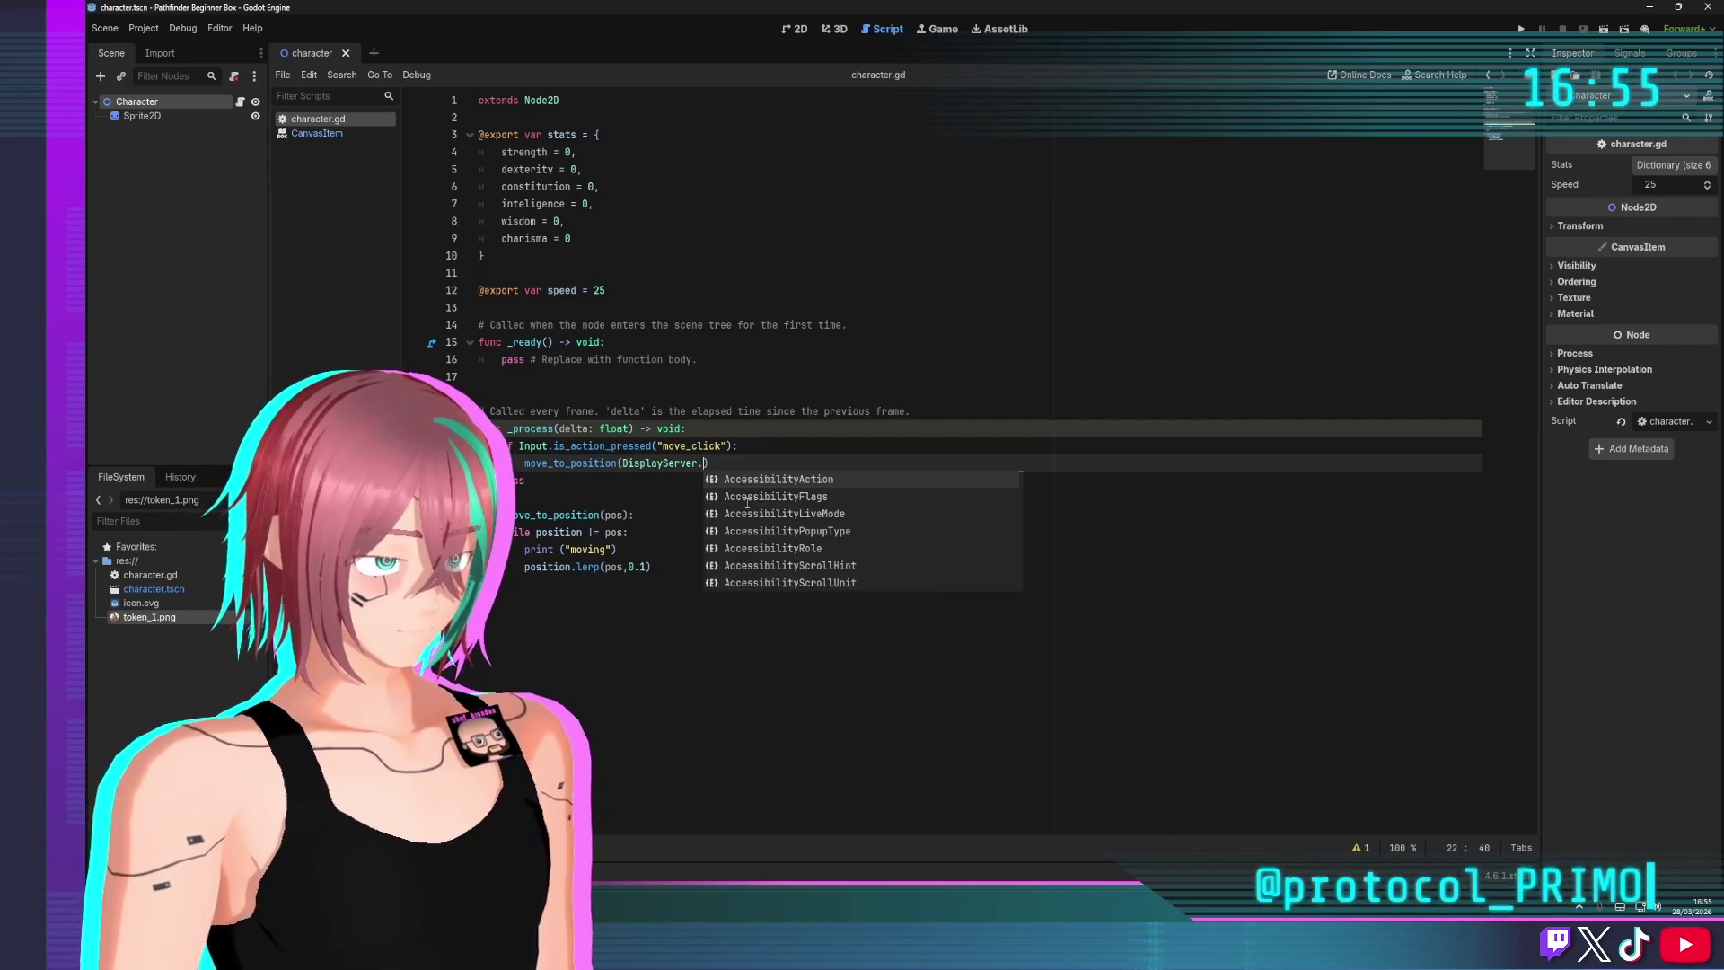
pyautogui.write('mou')
pyautogui.press('Down')
pyautogui.press('Down')
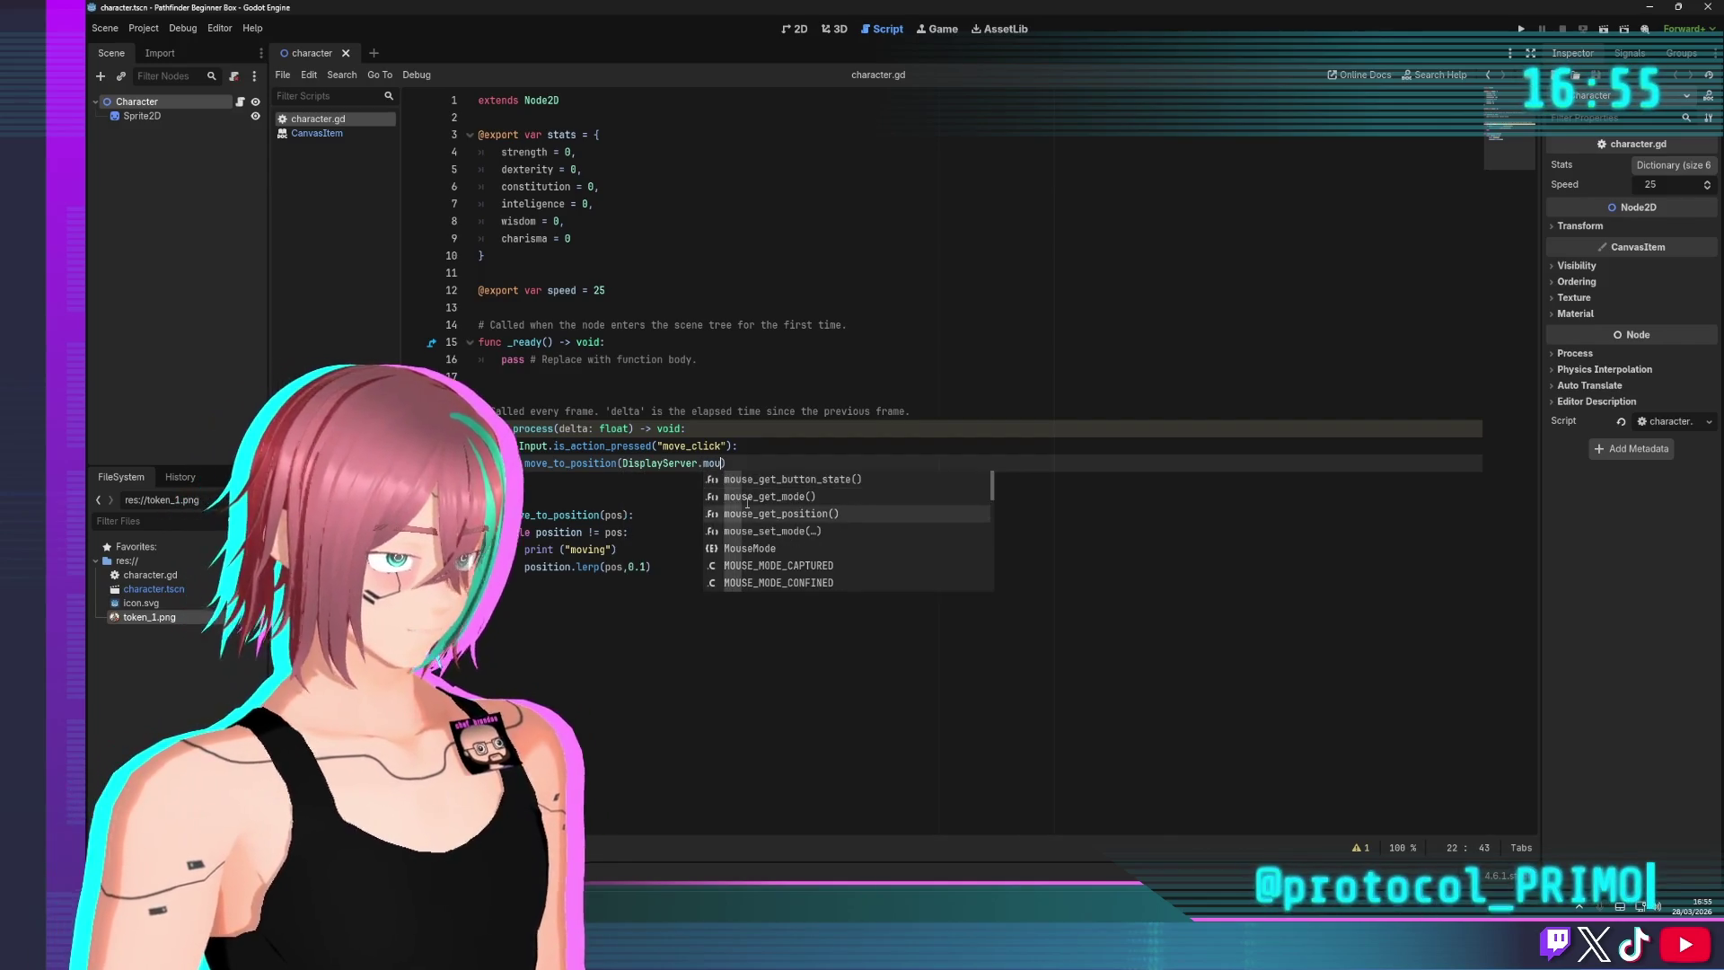
pyautogui.press('Return')
pyautogui.press('Down')
pyautogui.press('Down')
pyautogui.press('Down')
pyautogui.hotkey('ctrl', 's')
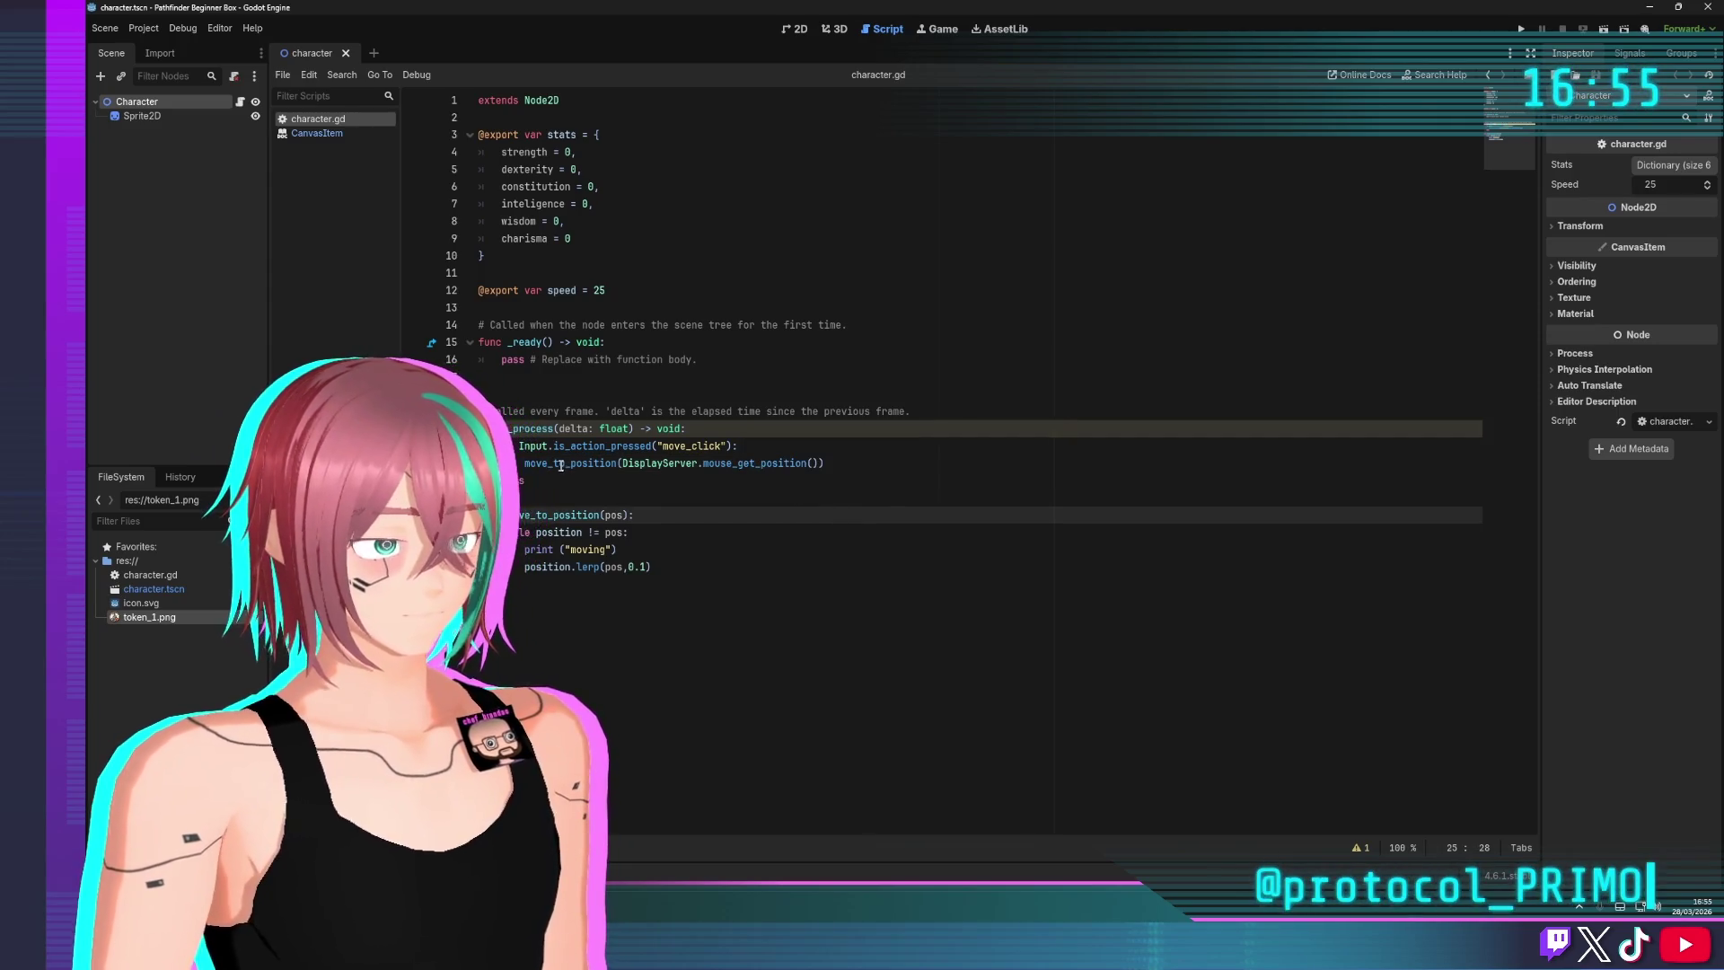
# Delete the move_to_position function on lines 25–28
pyautogui.click(761, 567)
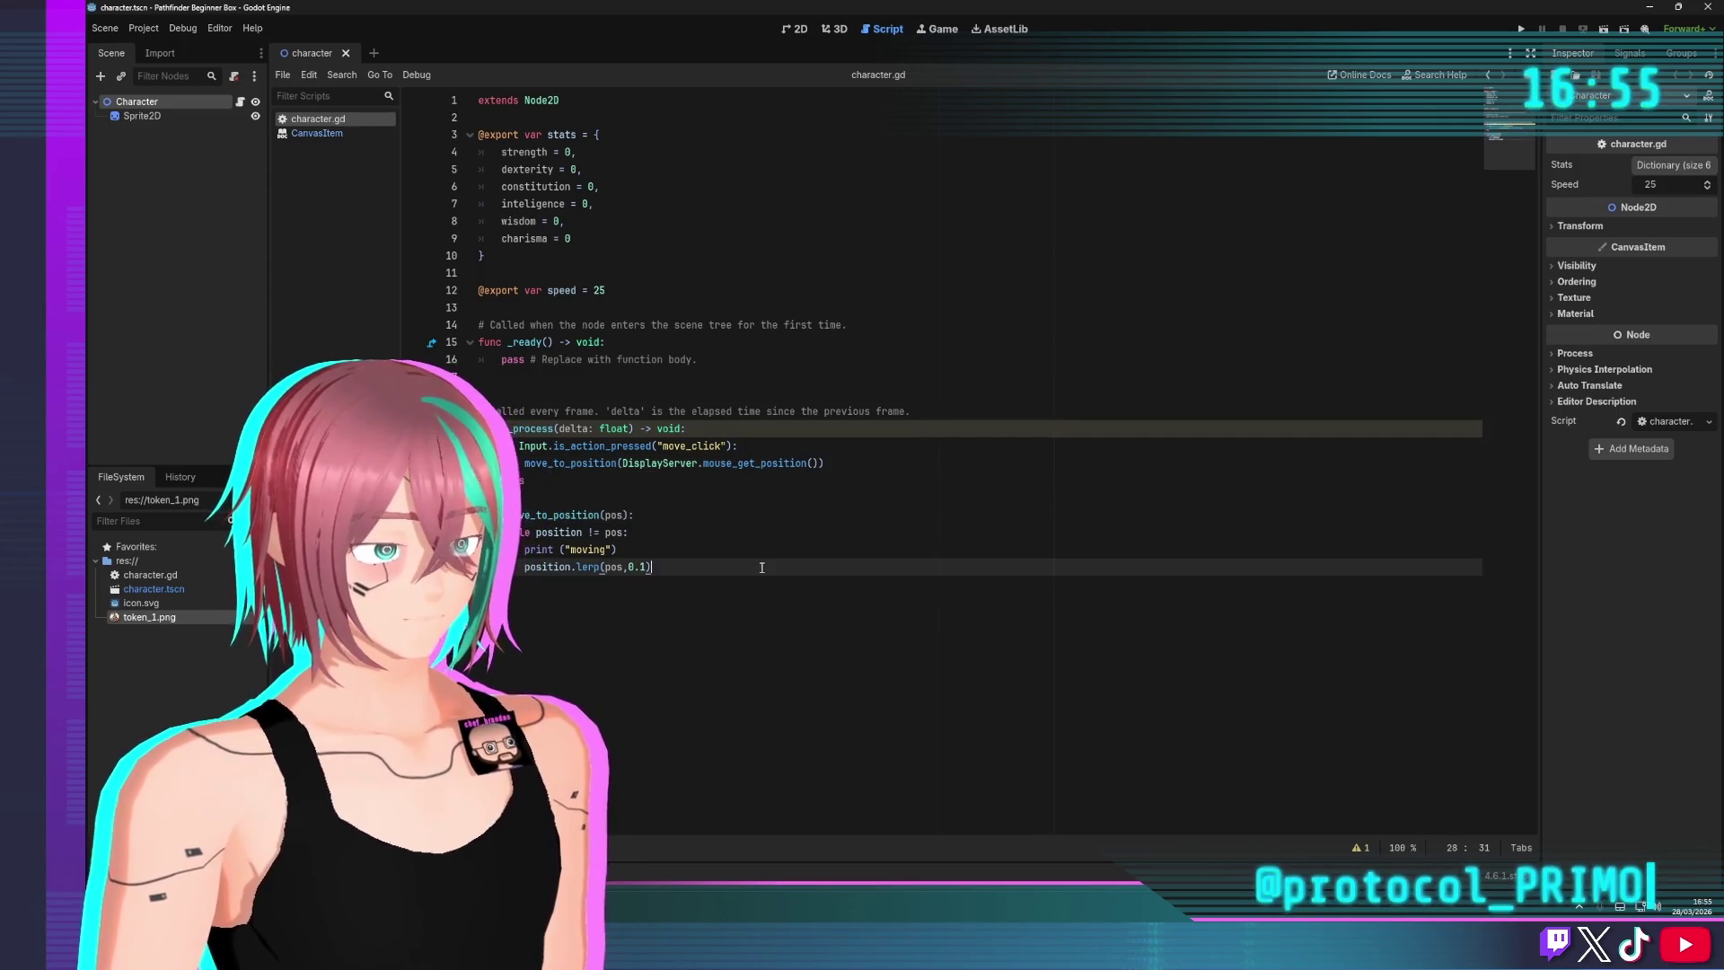
pyautogui.moveTo(709, 569); pyautogui.dragTo(477, 516)
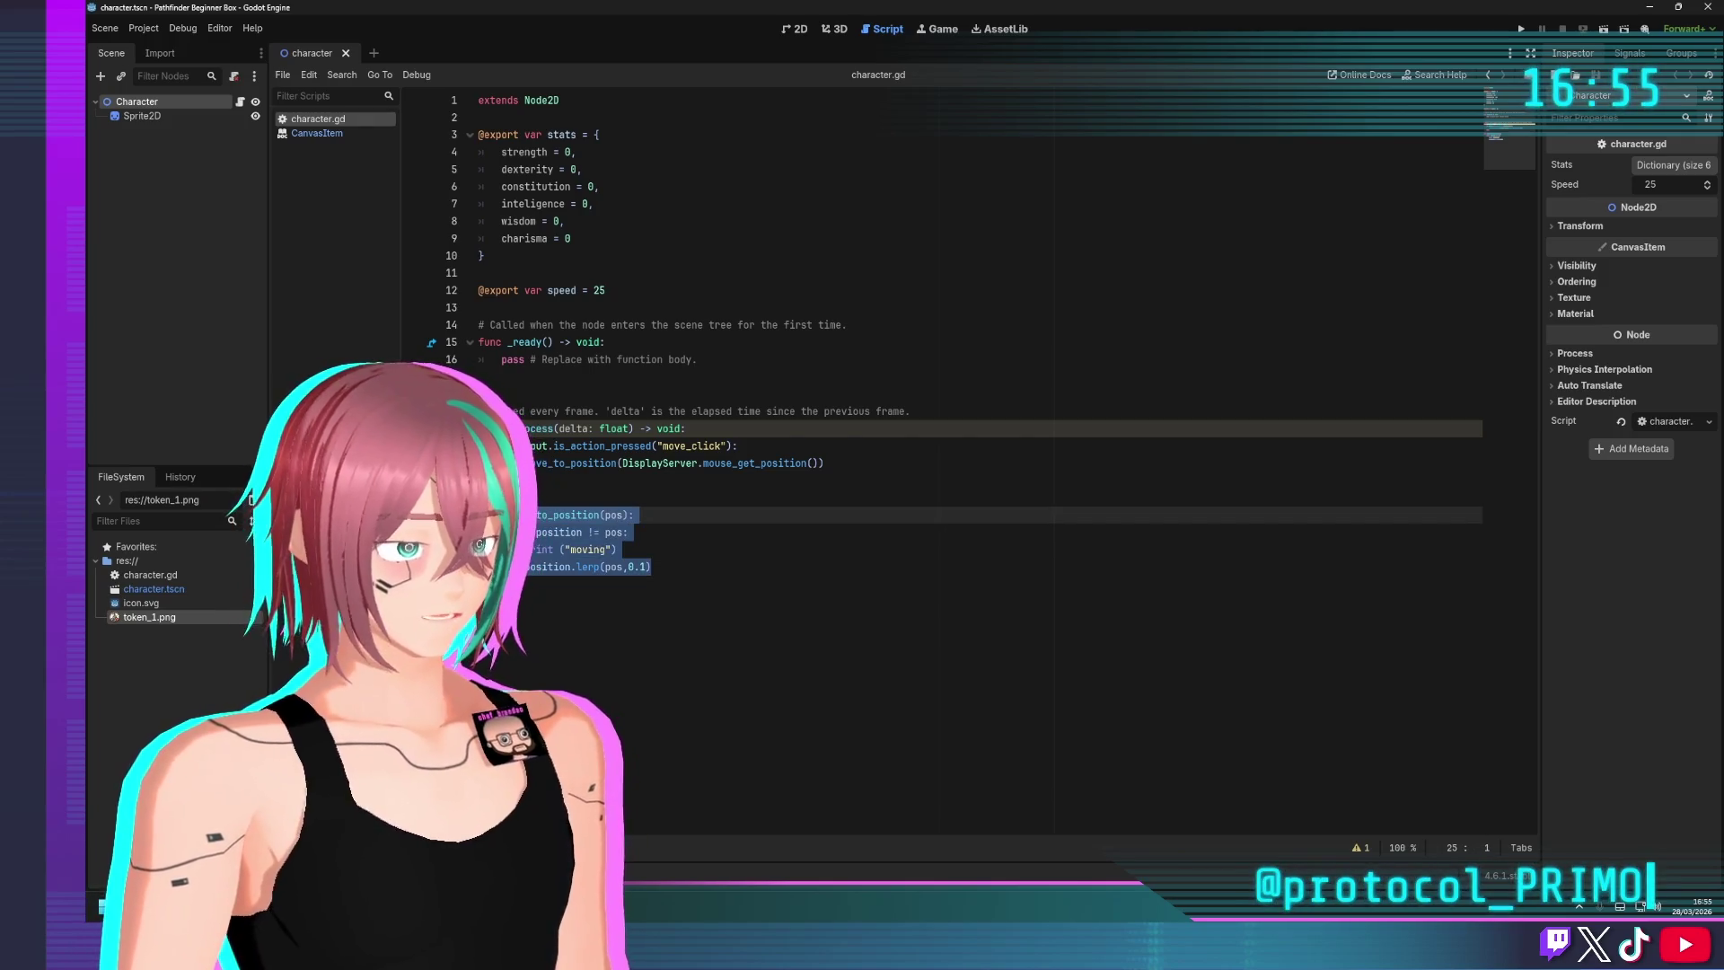
pyautogui.press('BackSpace')
pyautogui.press('BackSpace')
pyautogui.press('BackSpace')
pyautogui.write('pass')
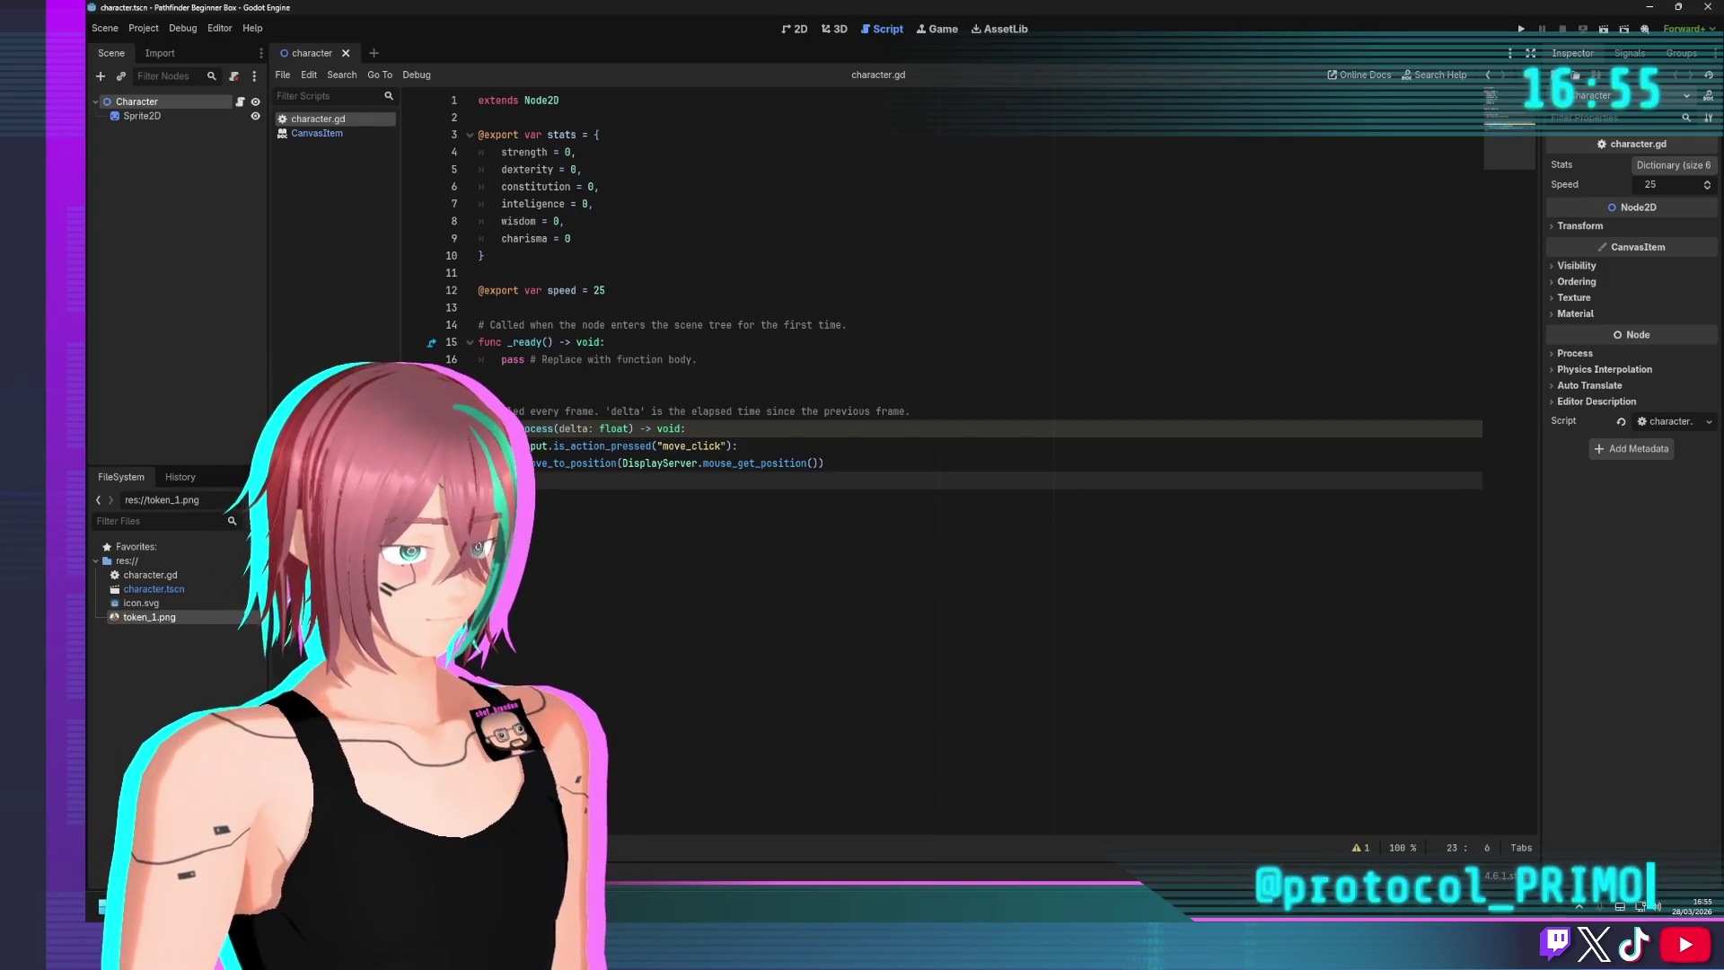
# Make line 22 read position = DisplayServer.mouse_get_position(), save, and run the game
pyautogui.moveTo(620, 464); pyautogui.dragTo(566, 467)
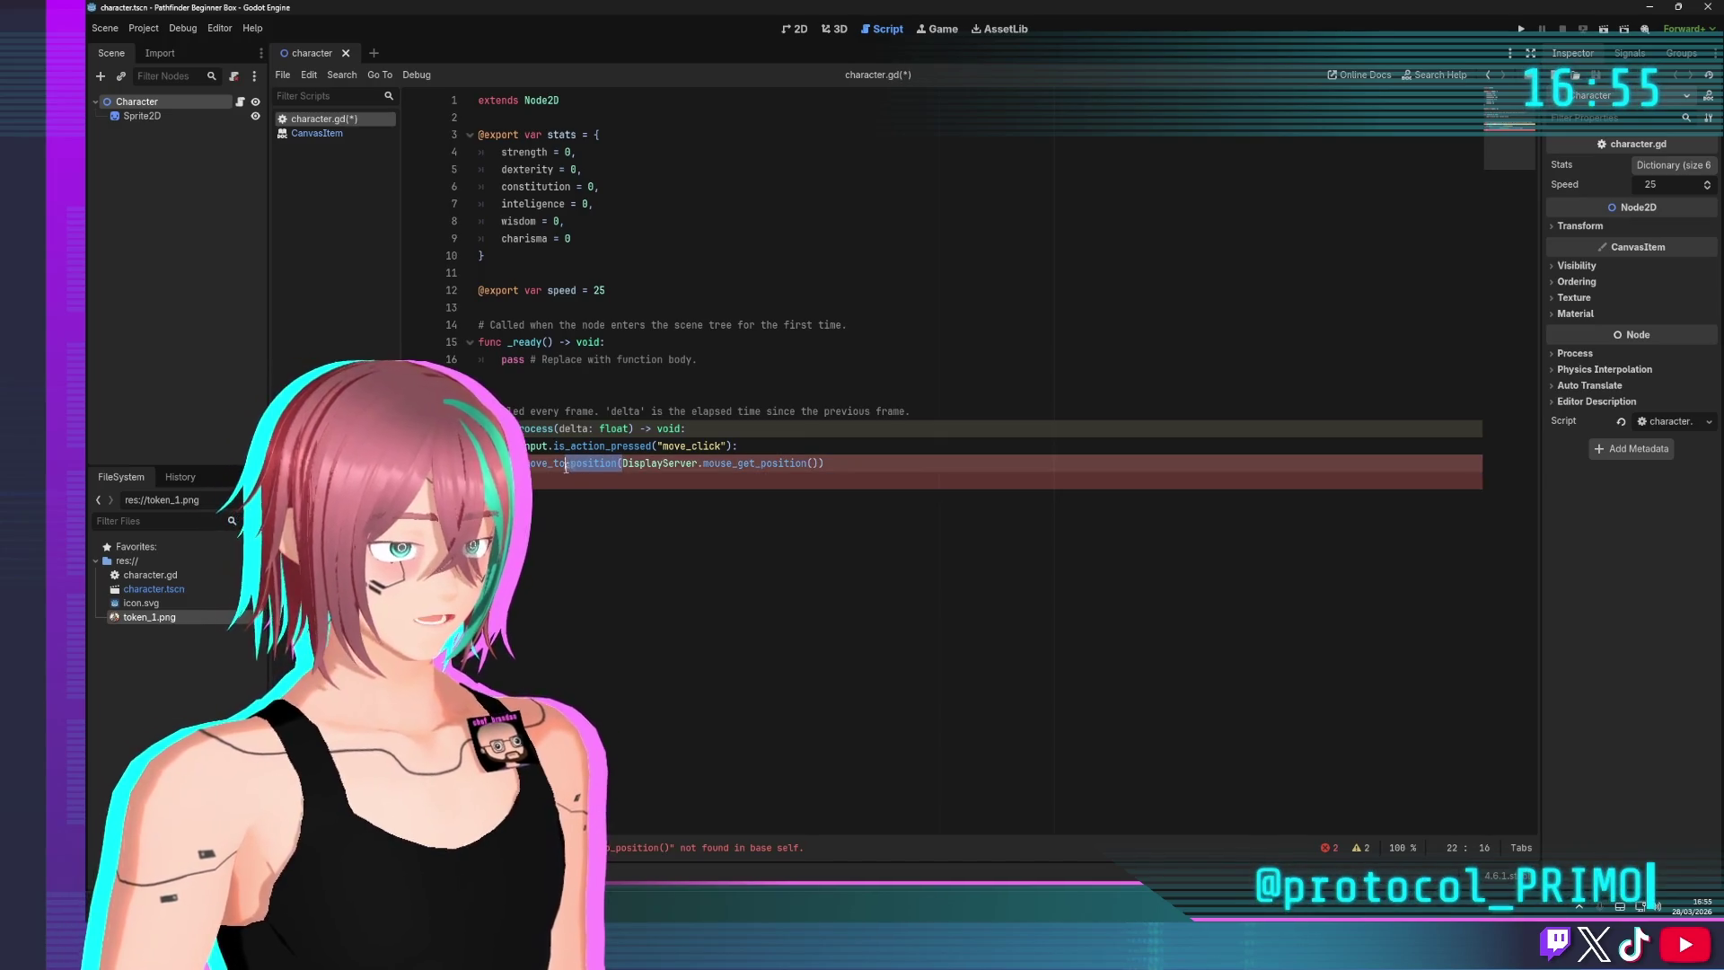
pyautogui.press('BackSpace')
pyautogui.press('Delete')
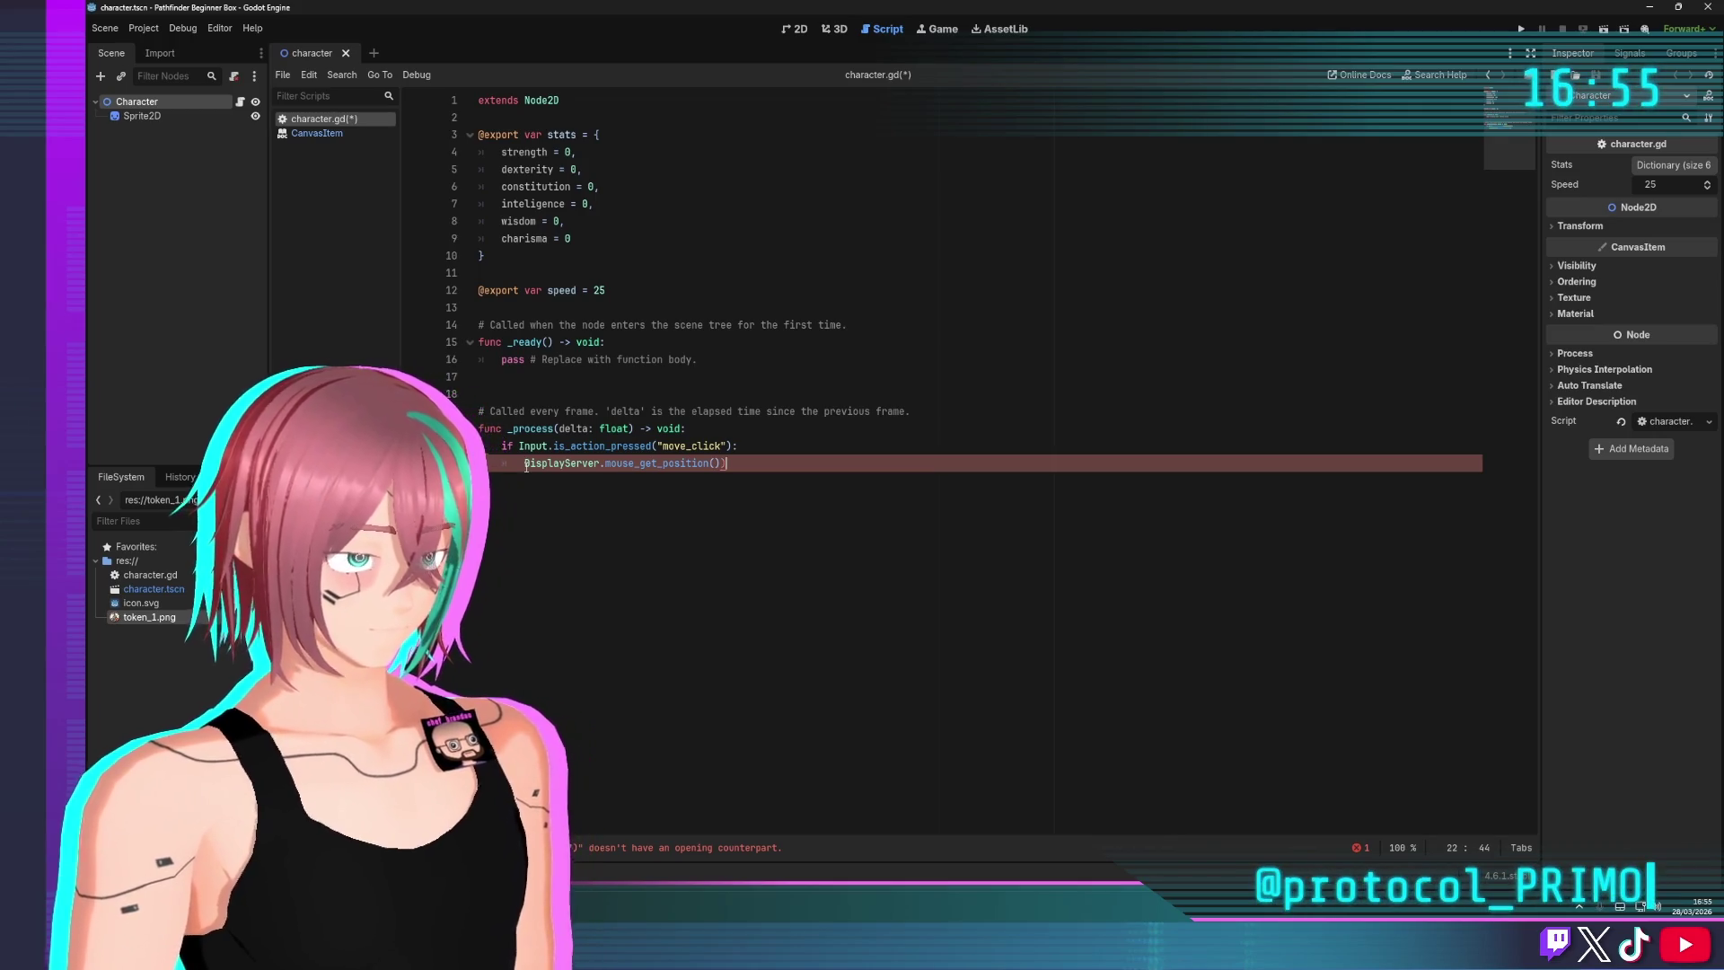
pyautogui.press('End')
pyautogui.press('BackSpace')
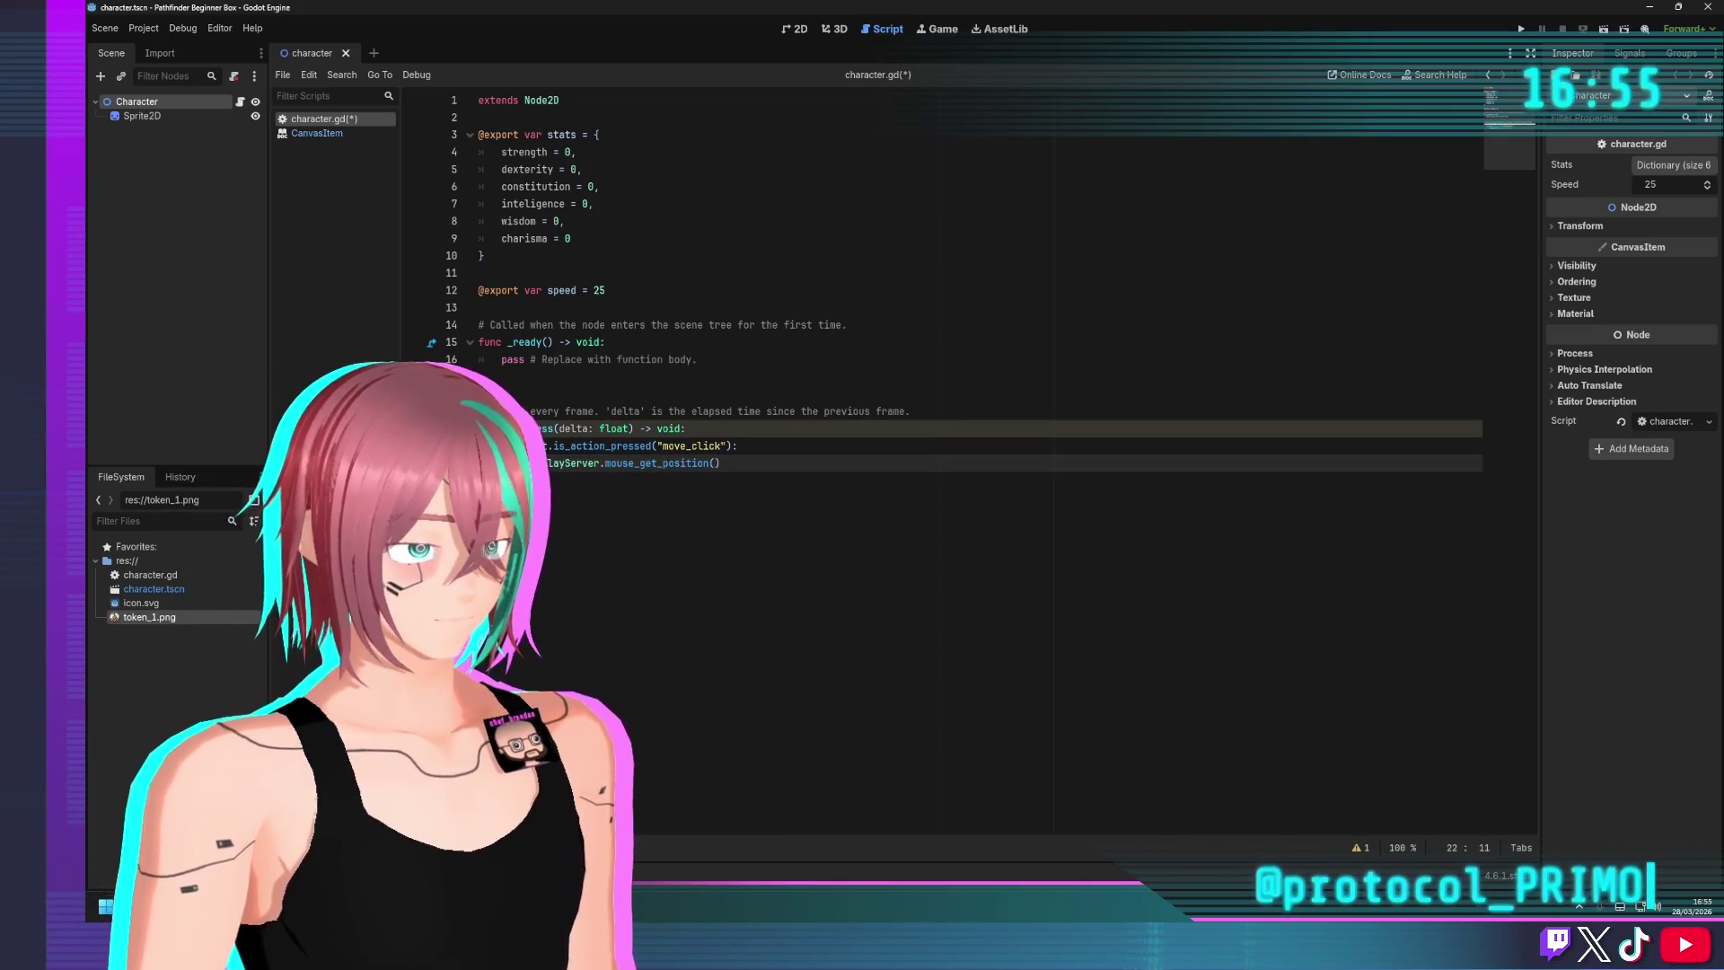
pyautogui.click(526, 466)
pyautogui.write('position =')
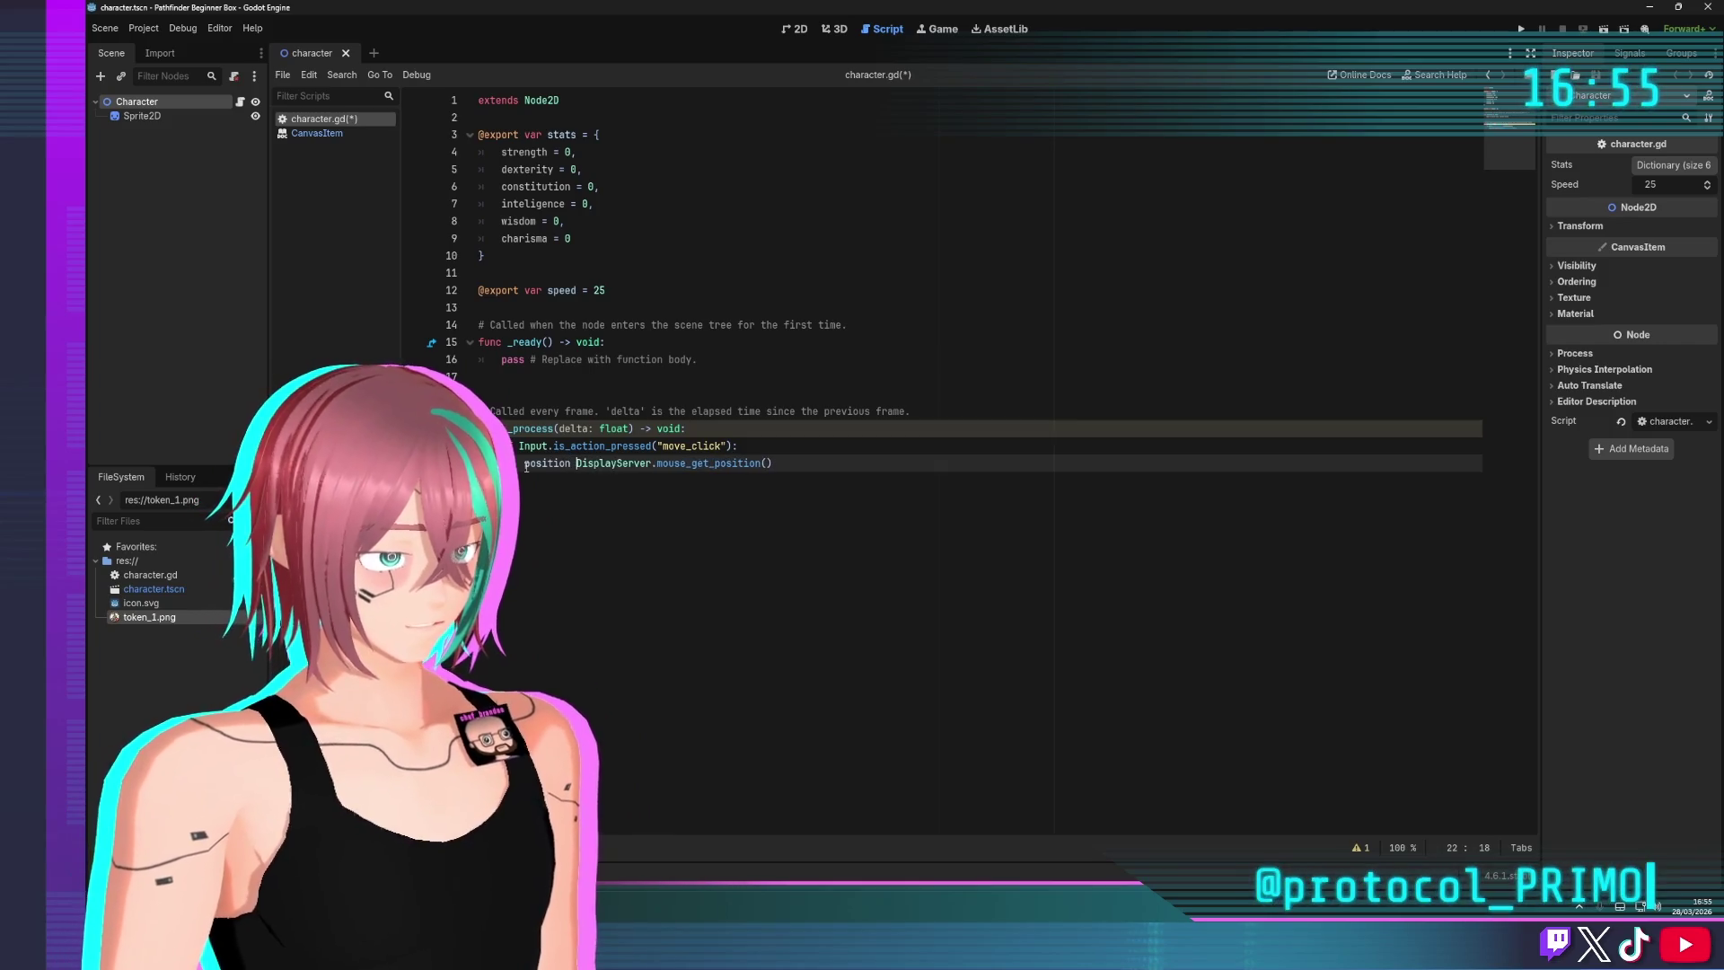
pyautogui.click(871, 262)
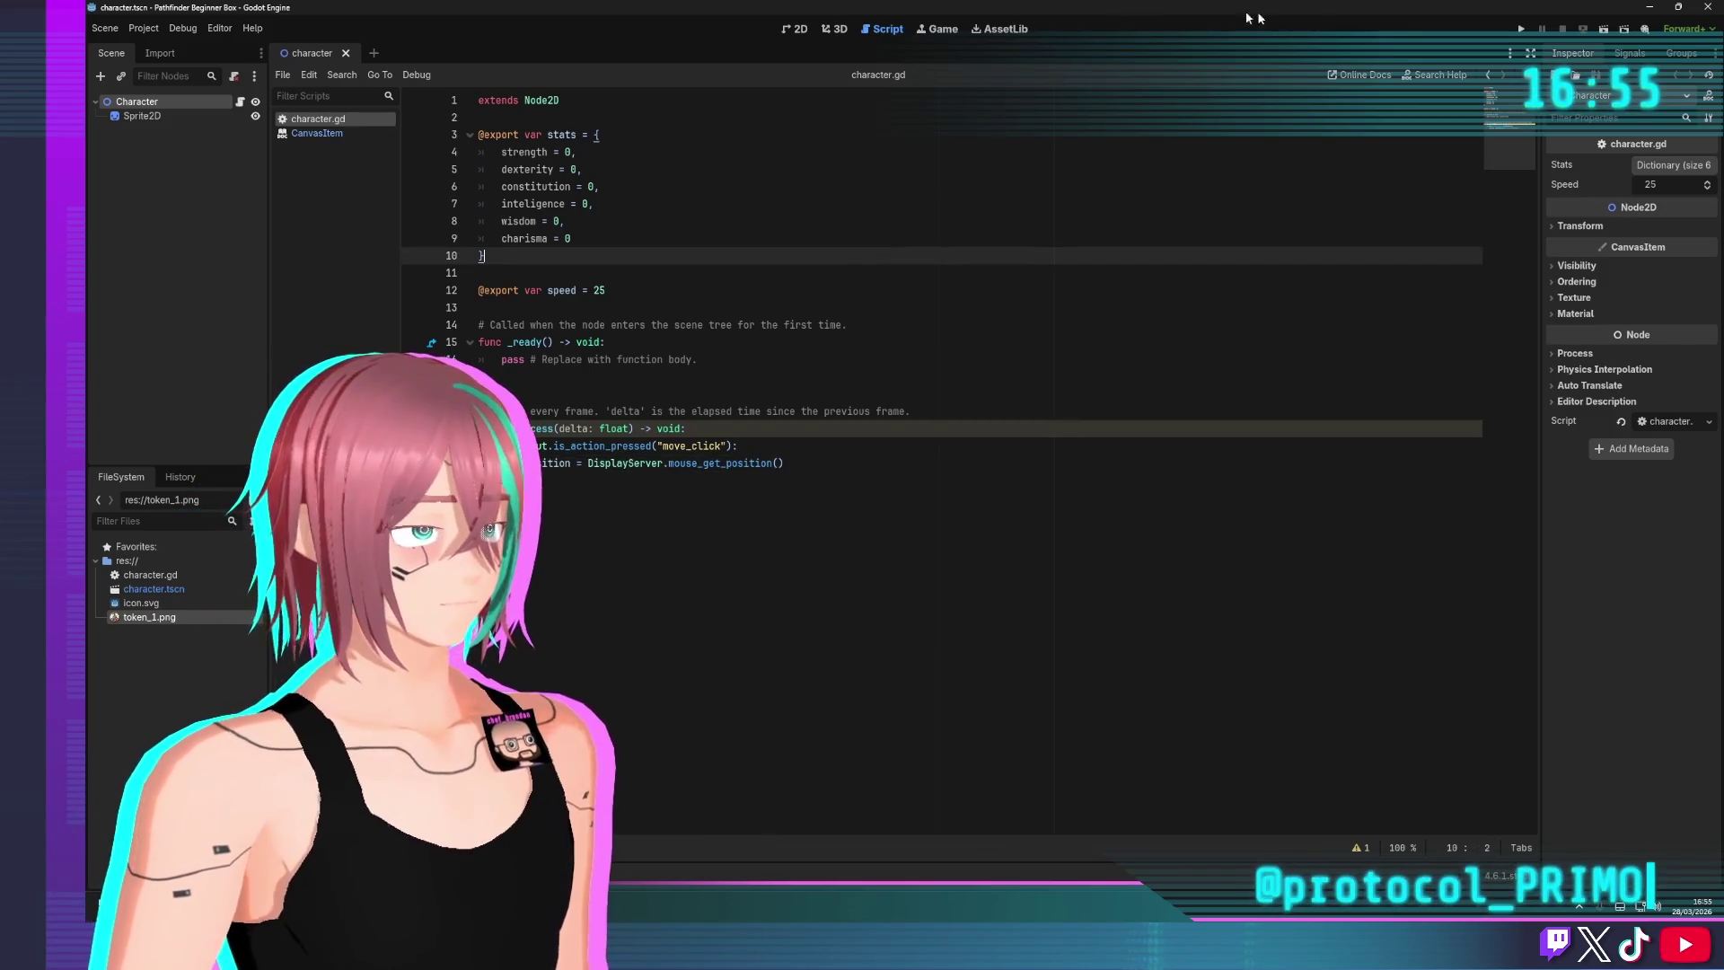
pyautogui.hotkey('ctrl', 'F1')
pyautogui.press('F5')
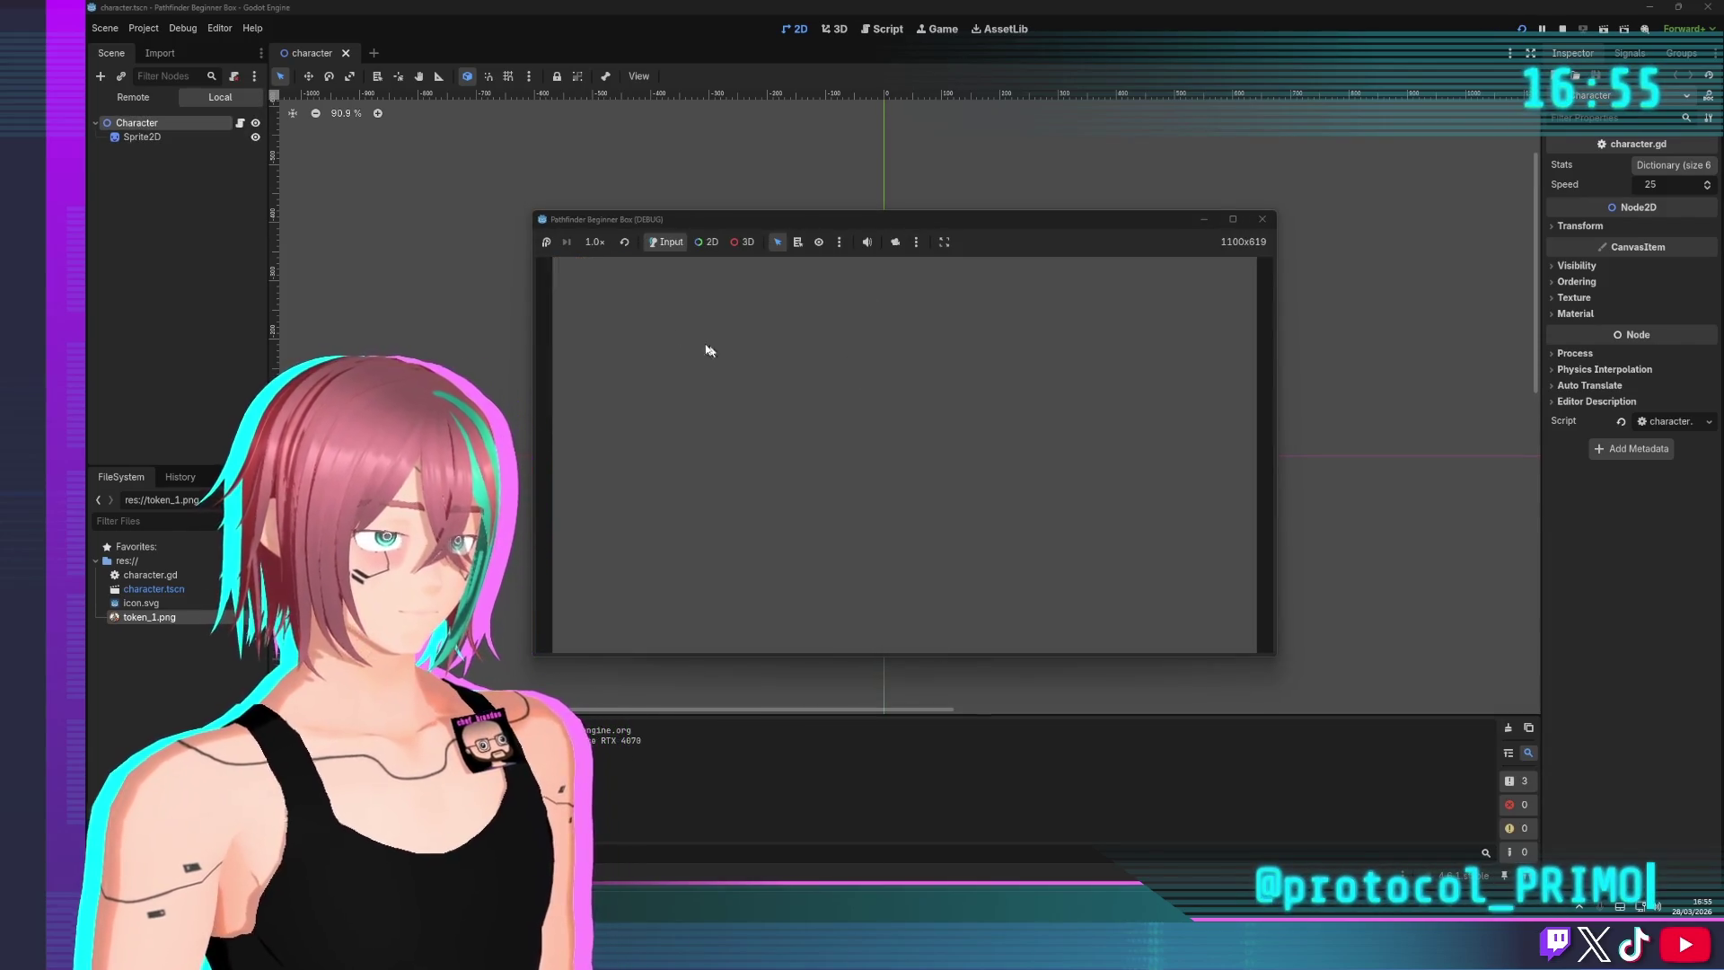
# Stop the empty debug run with F8 and go back to the Script workspace
pyautogui.press('F8')
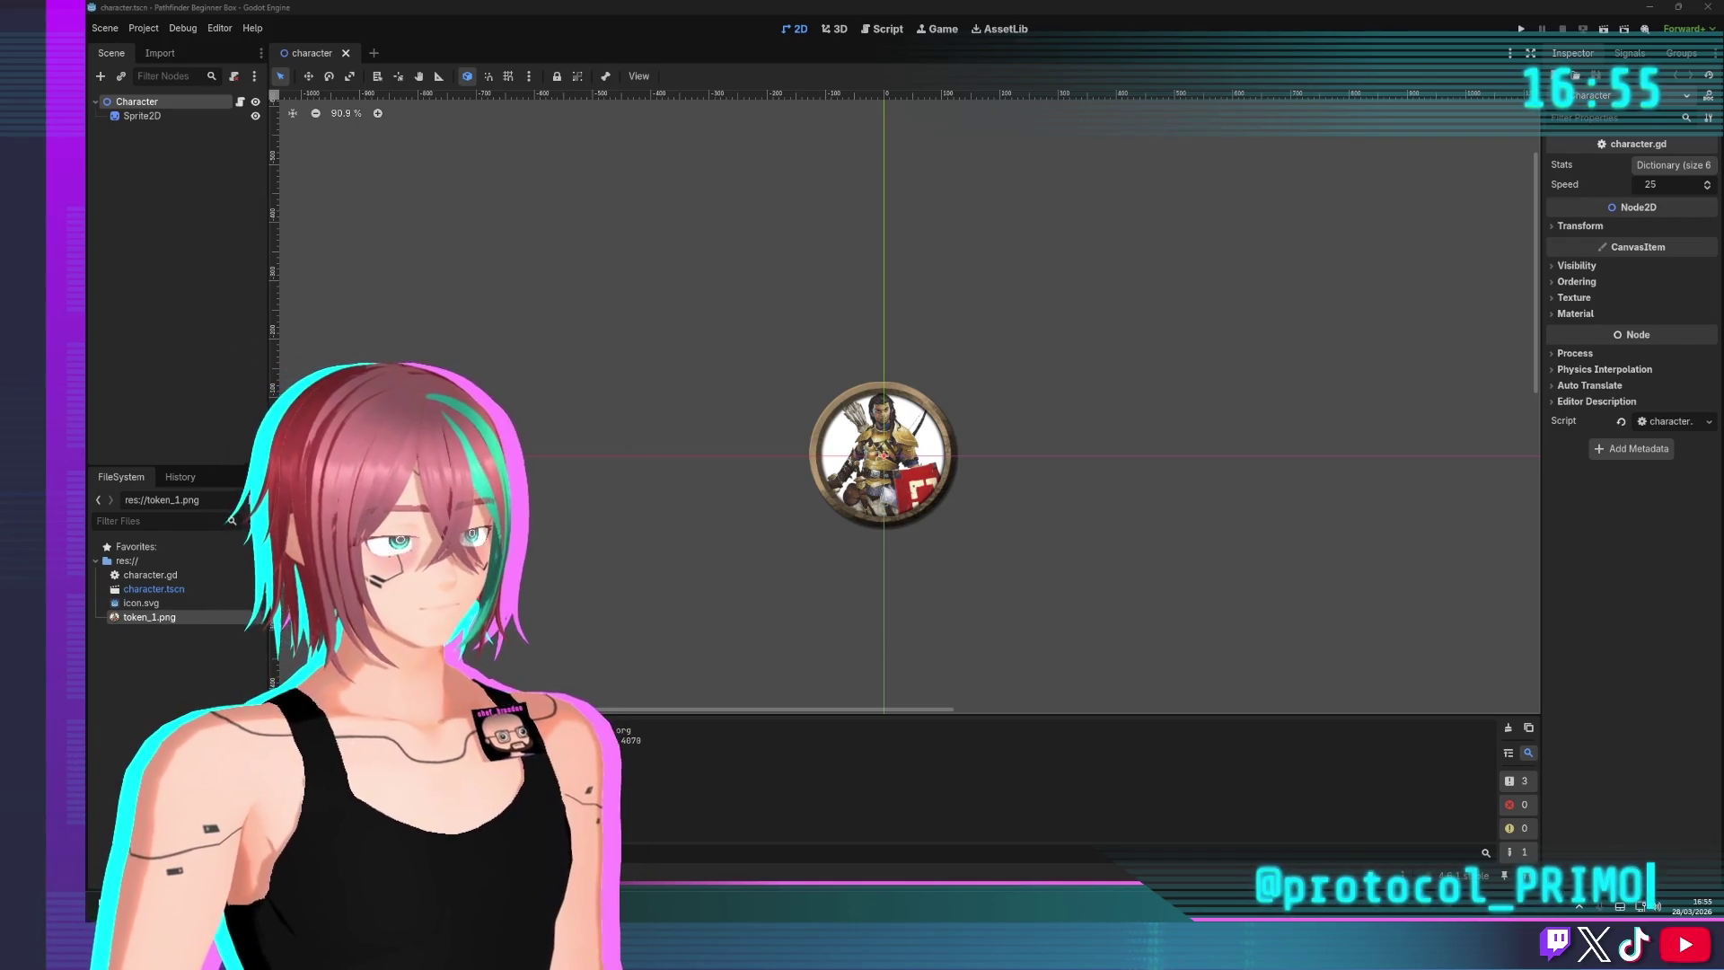
pyautogui.click(883, 29)
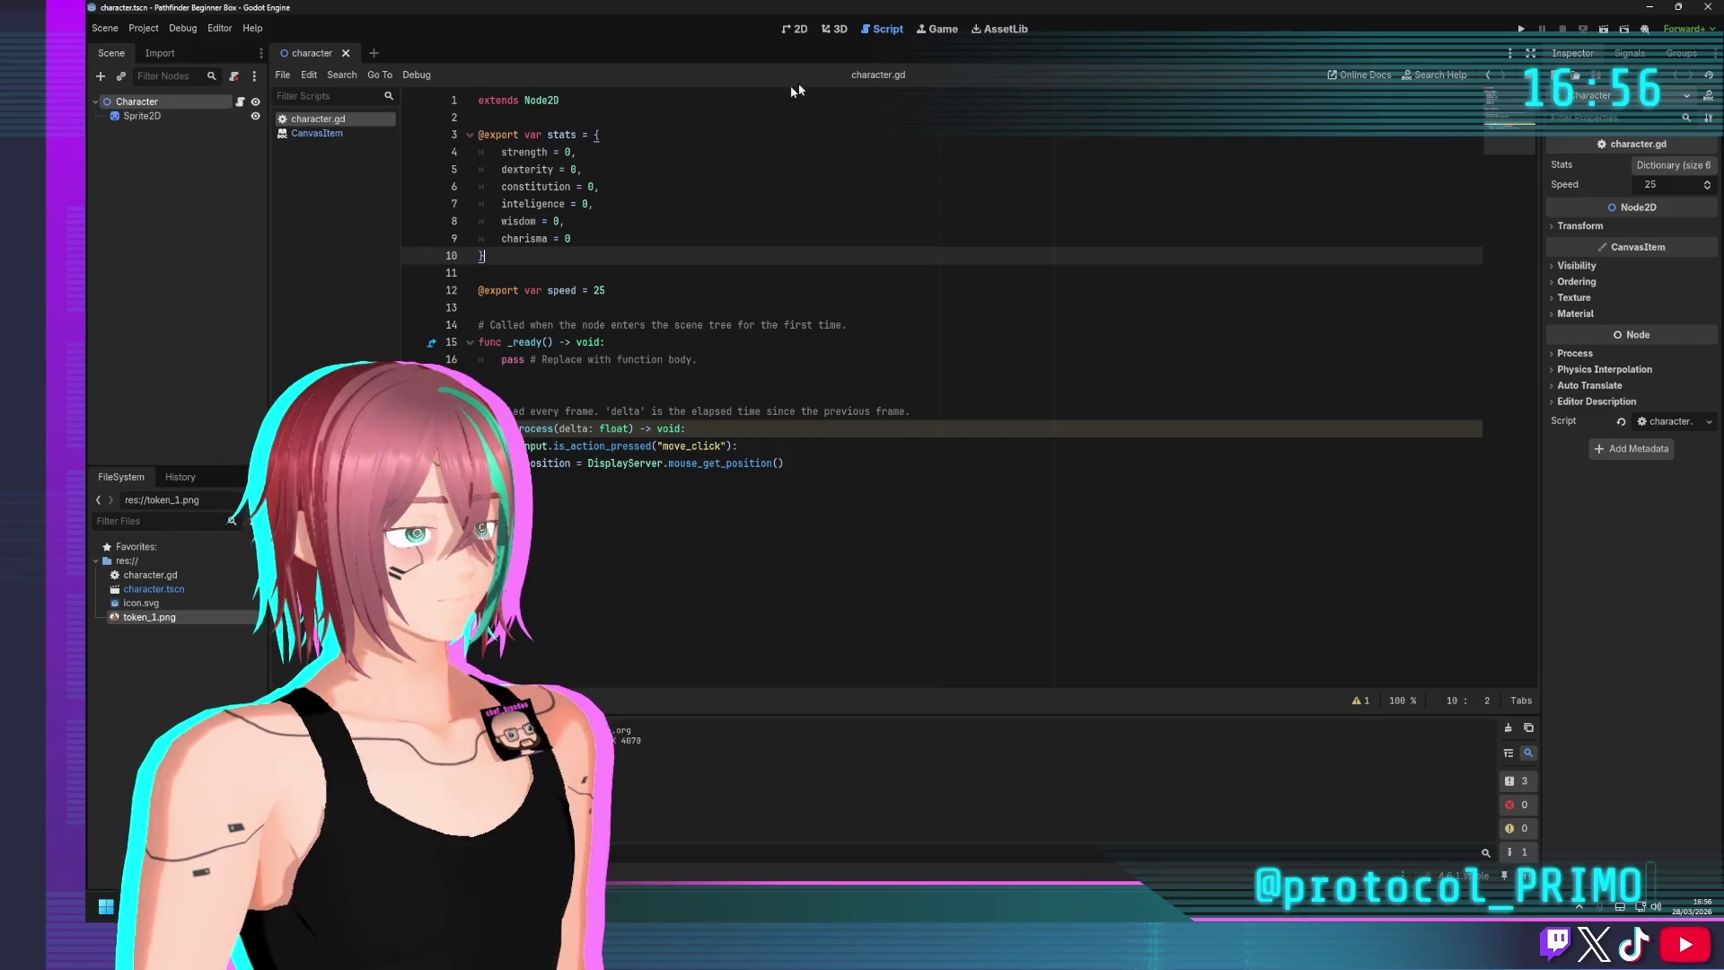
# Look at the DisplayServer documentation, then bring character.gd back into view
pyautogui.keyDown('ctrl'); pyautogui.click(718, 463); pyautogui.keyUp('ctrl')
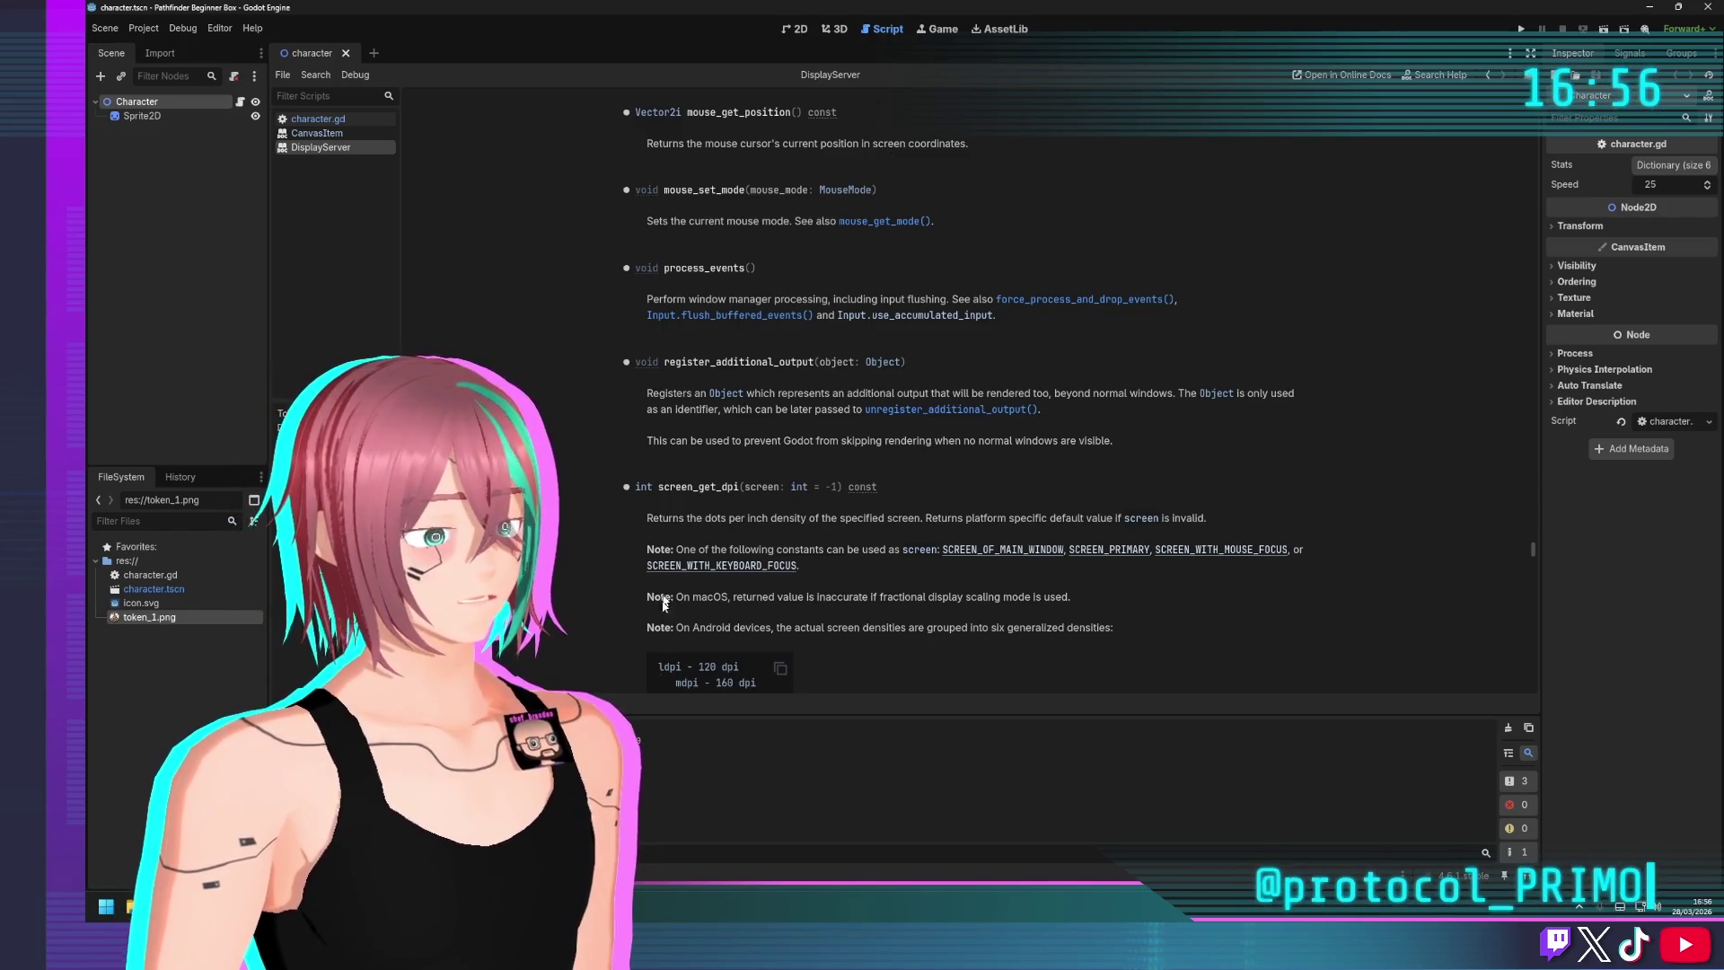
pyautogui.click(796, 29)
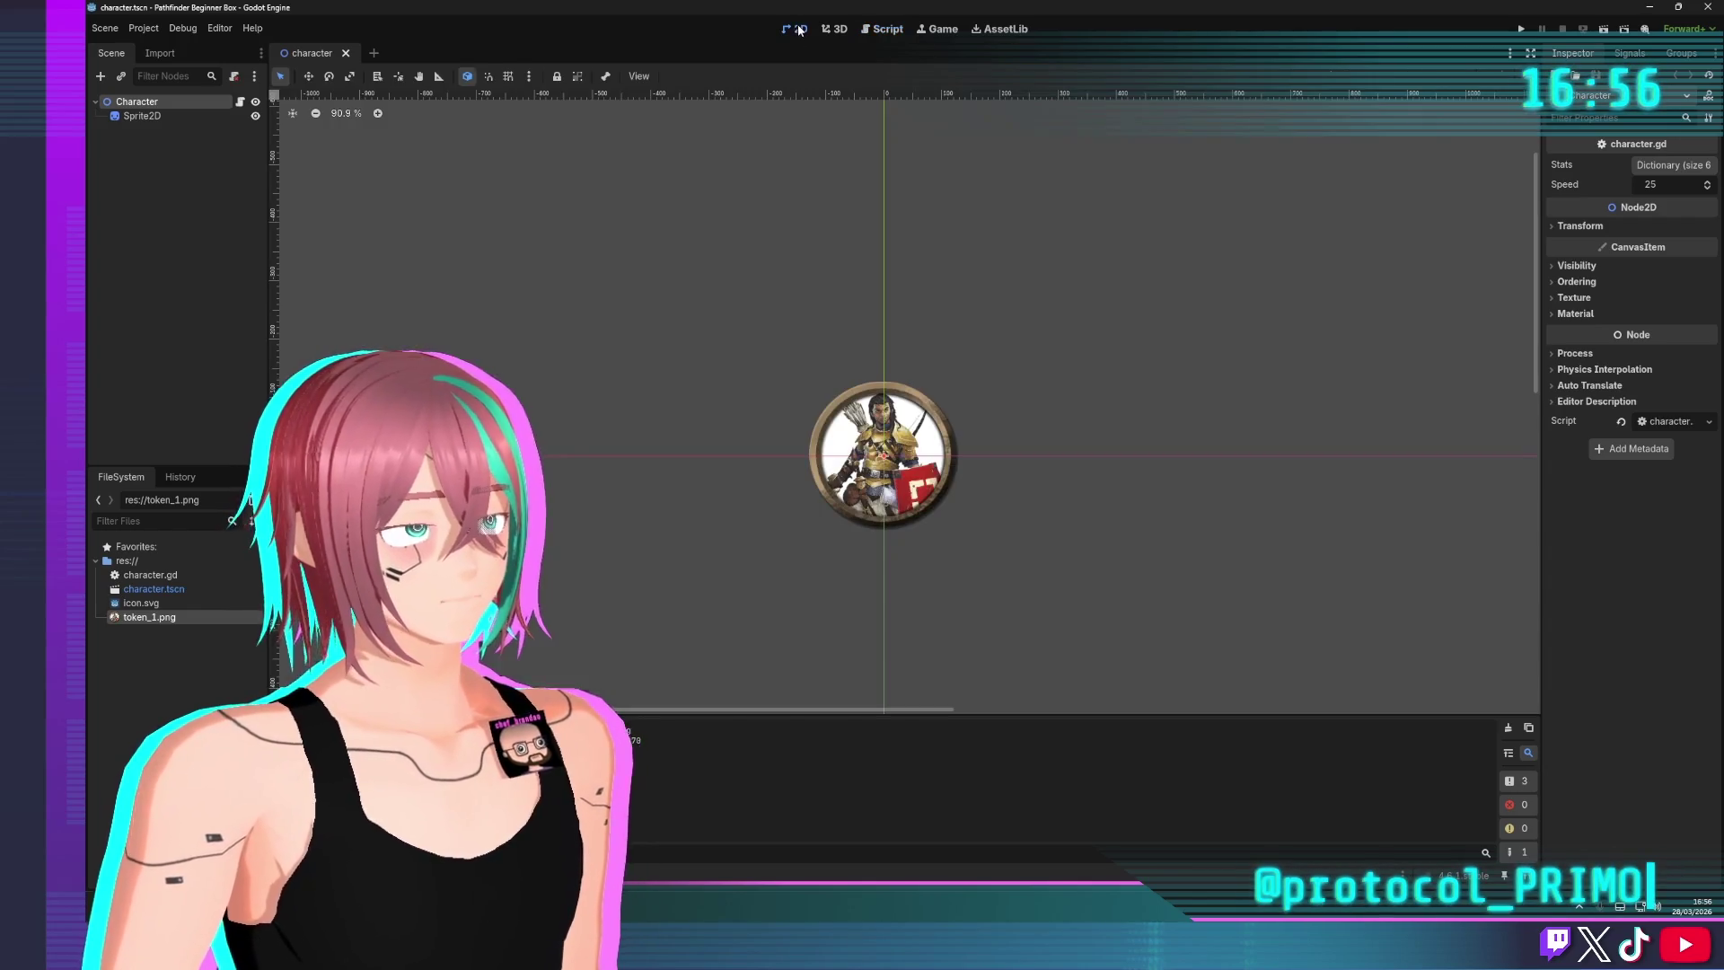
pyautogui.click(882, 29)
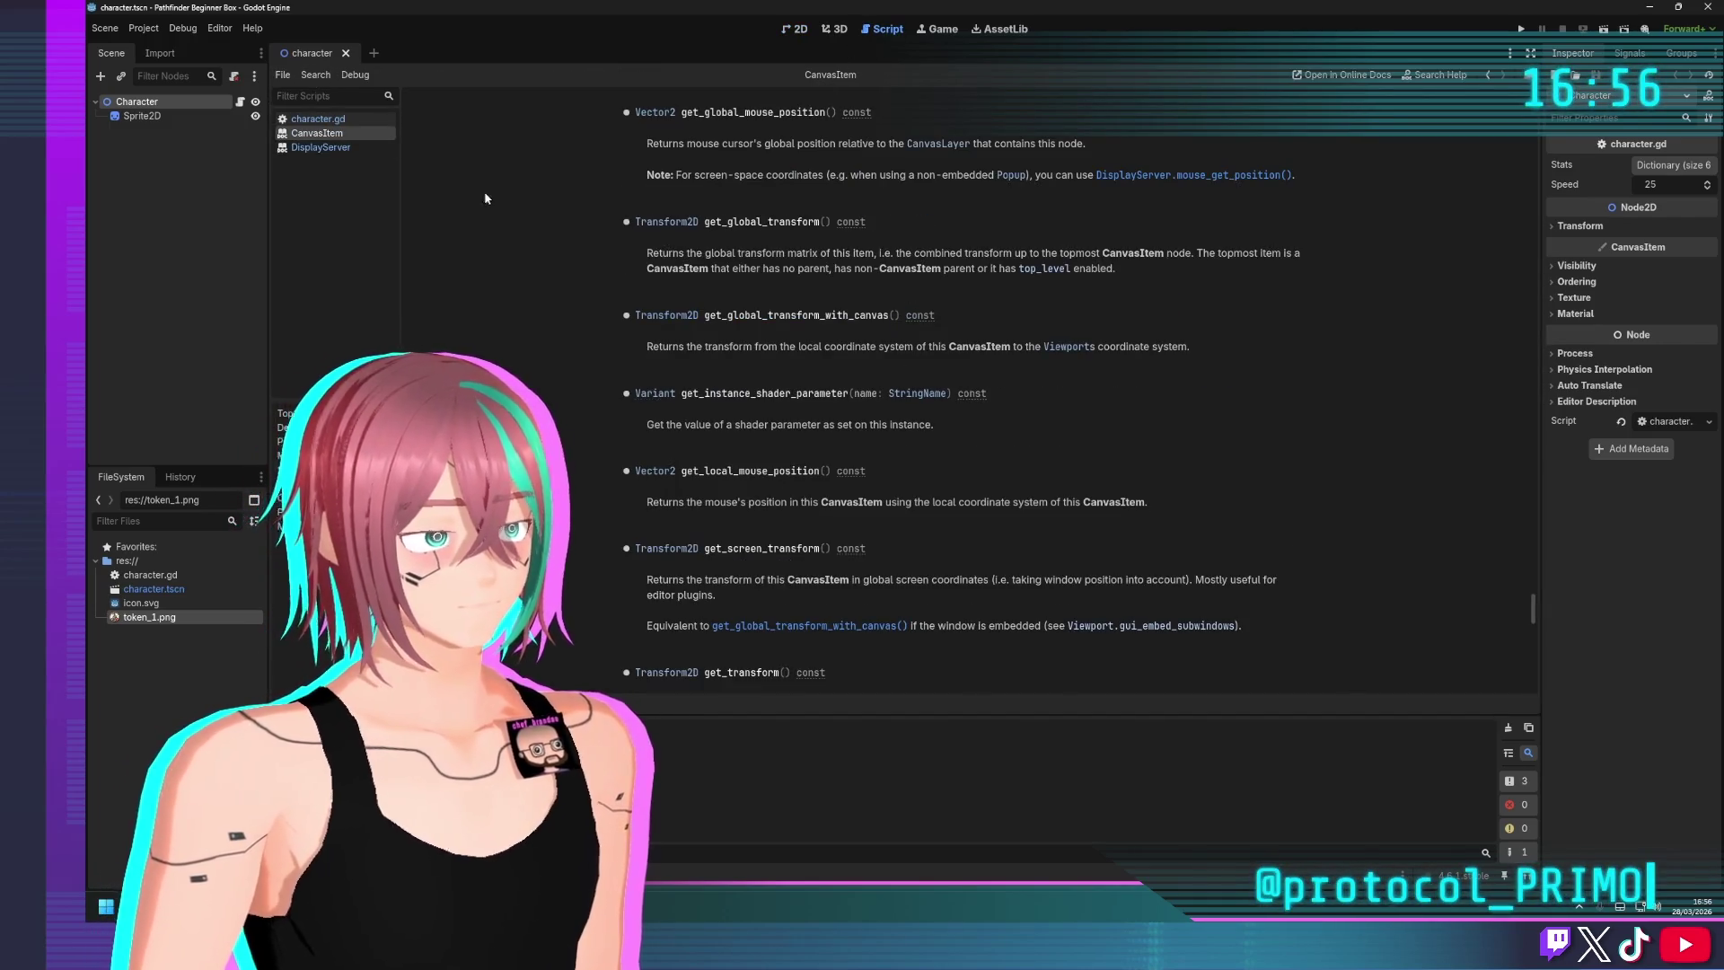
pyautogui.click(318, 118)
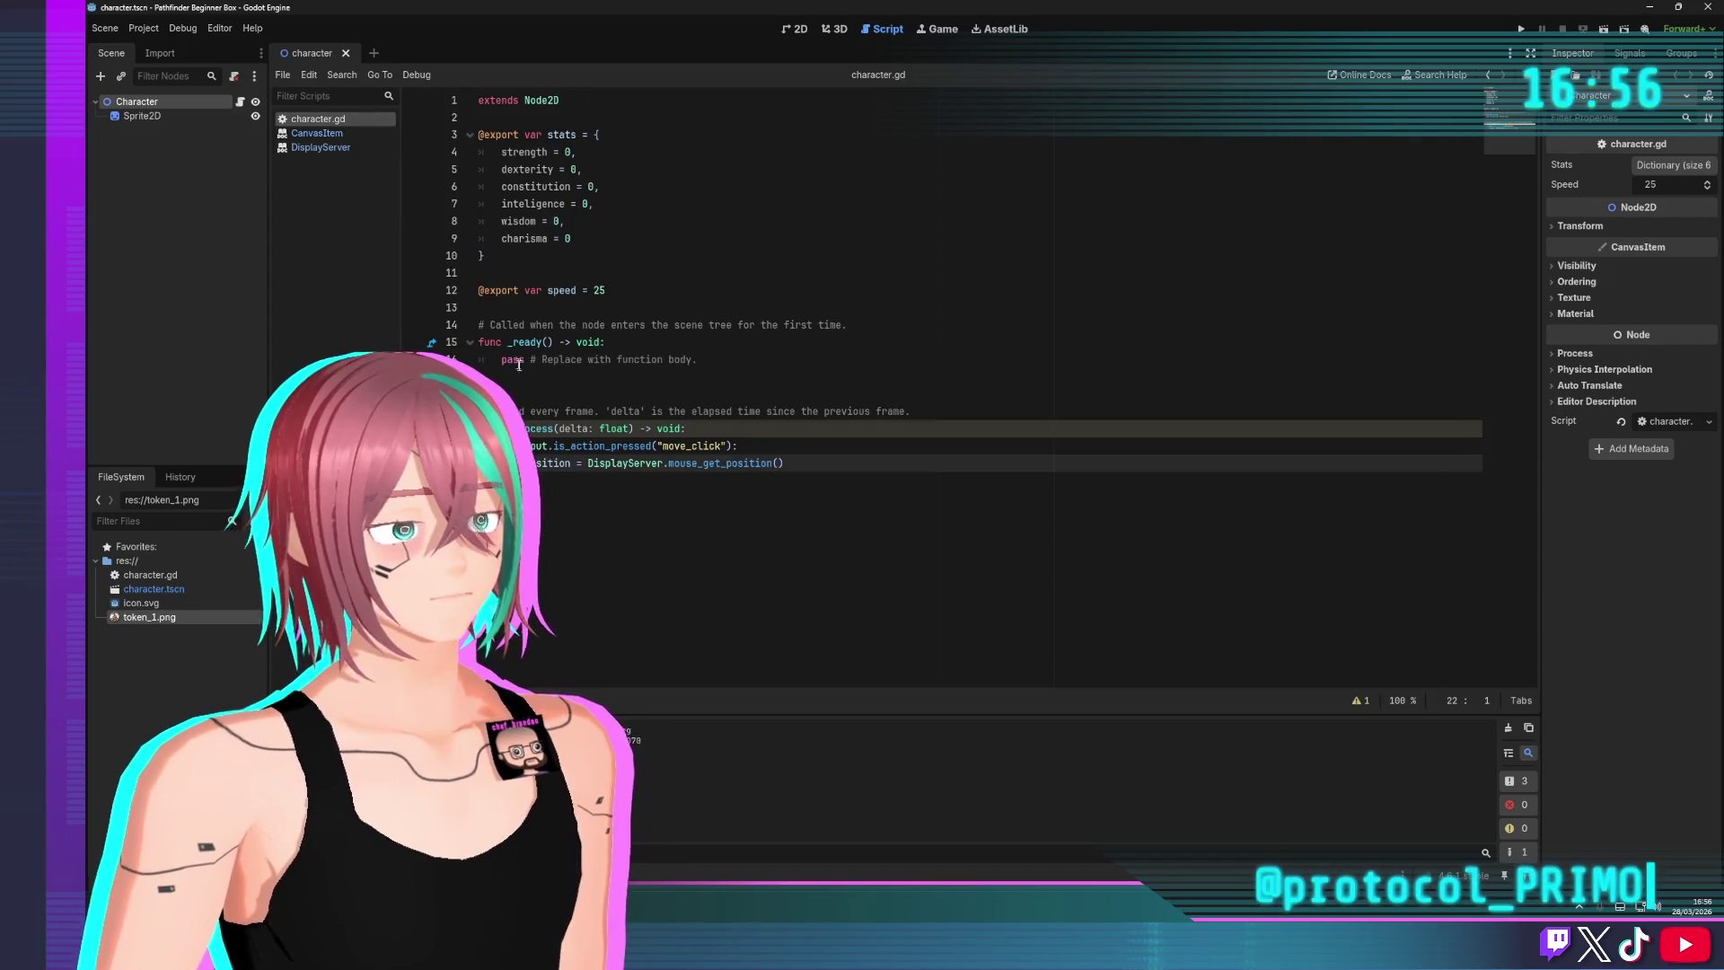
# Change line 22 to position = get_global_mouse_position(), save, and run the project
pyautogui.moveTo(587, 464); pyautogui.dragTo(787, 464)
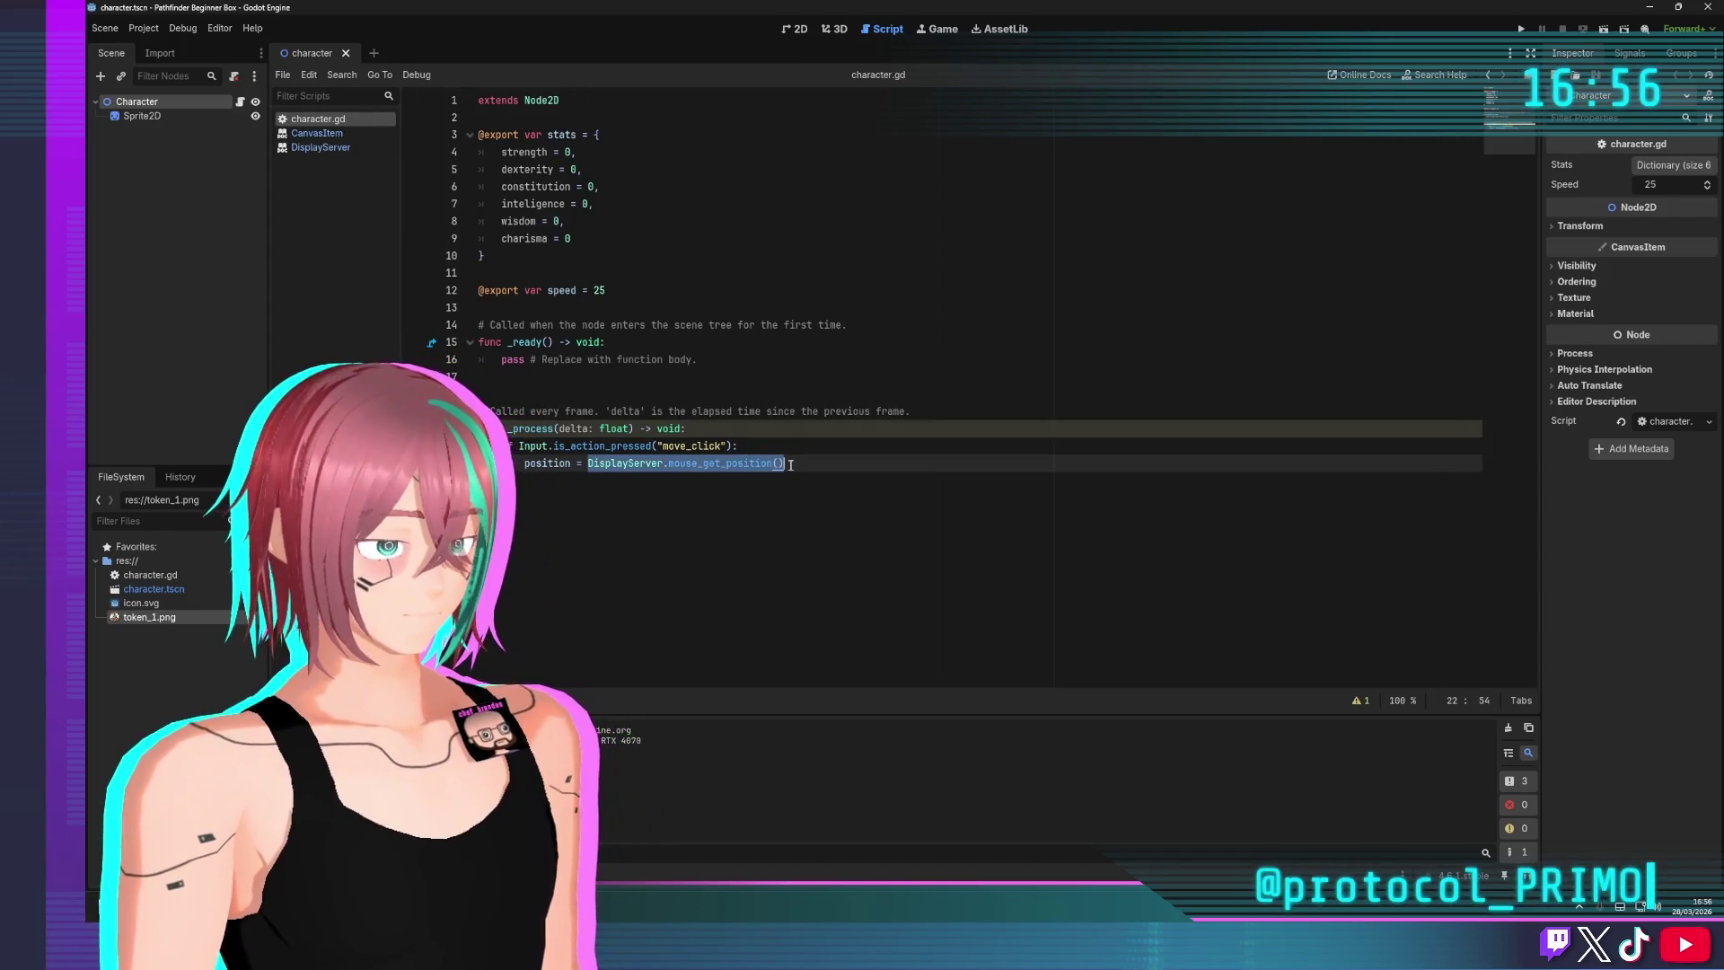
pyautogui.press('BackSpace')
pyautogui.write('_mouse')
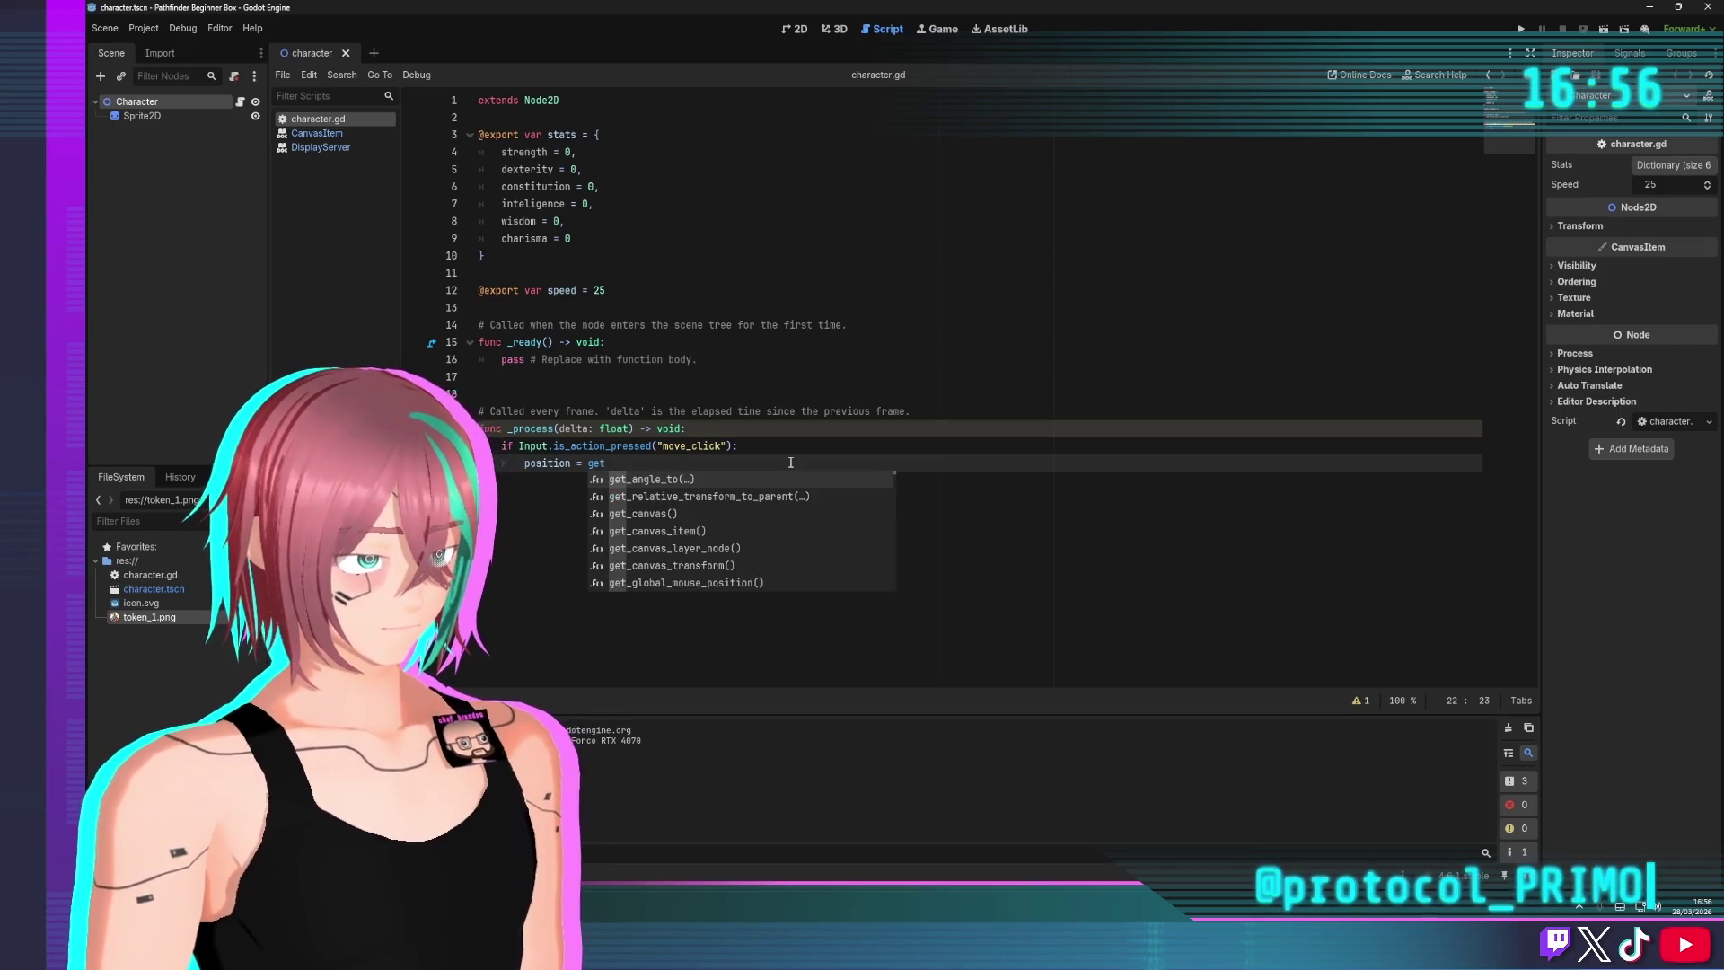
pyautogui.press('Down')
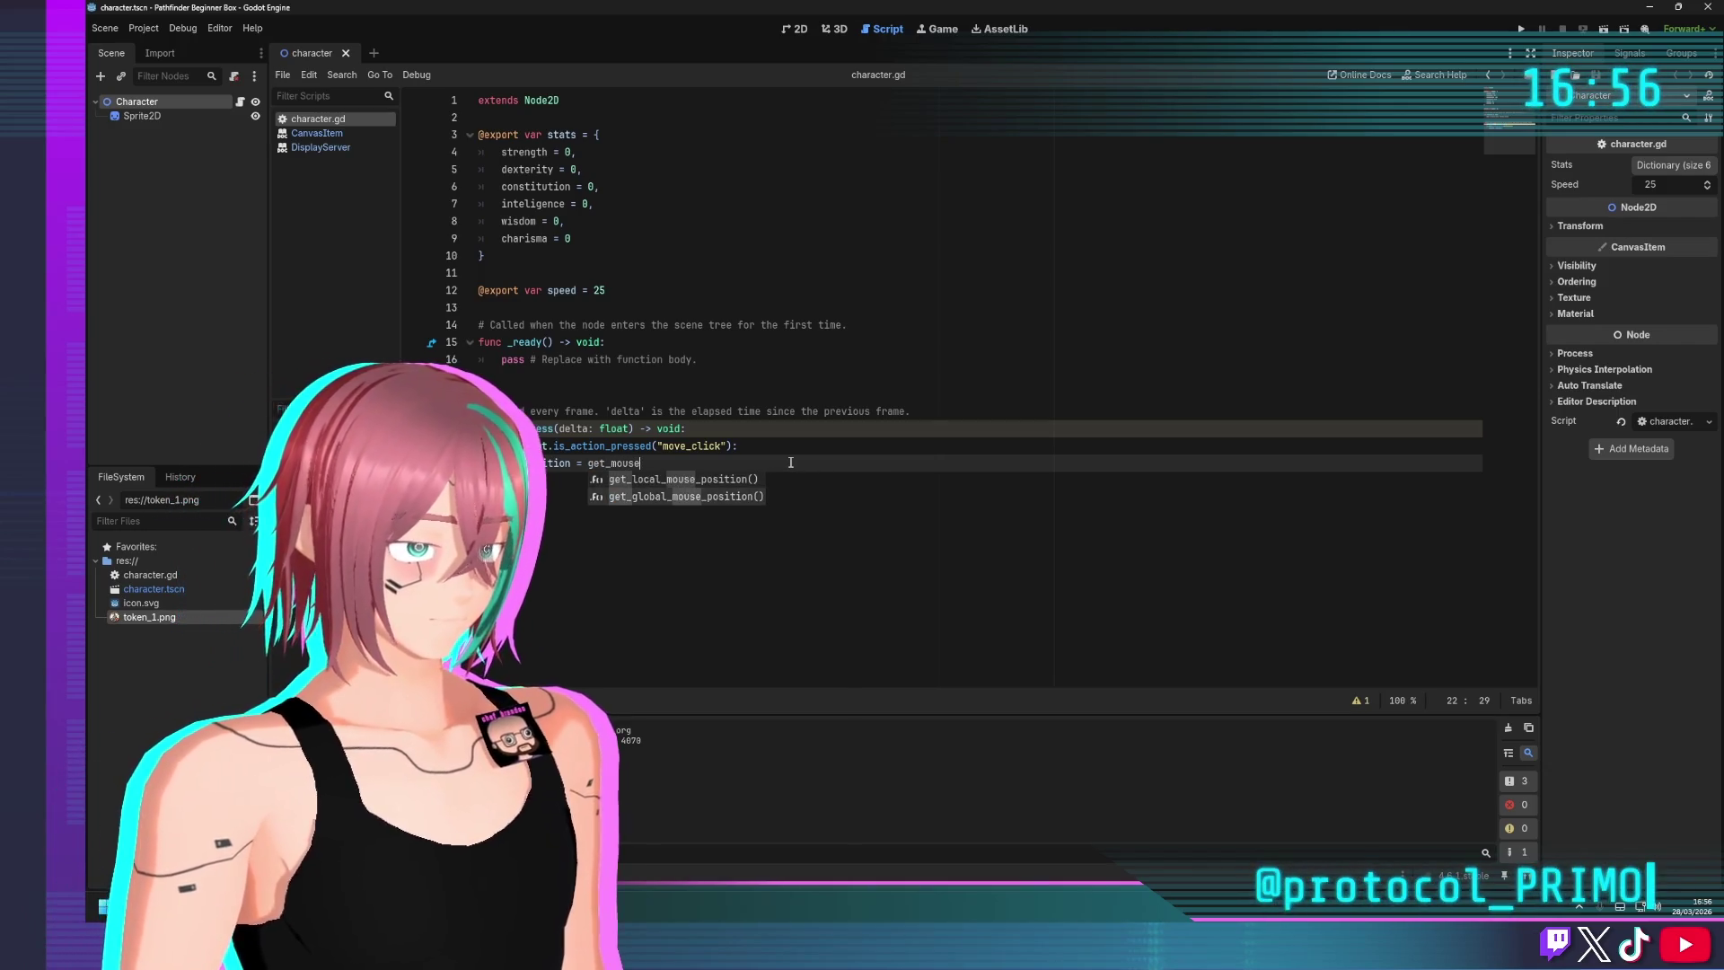
pyautogui.press('Return')
pyautogui.click(775, 307)
pyautogui.hotkey('ctrl', 's')
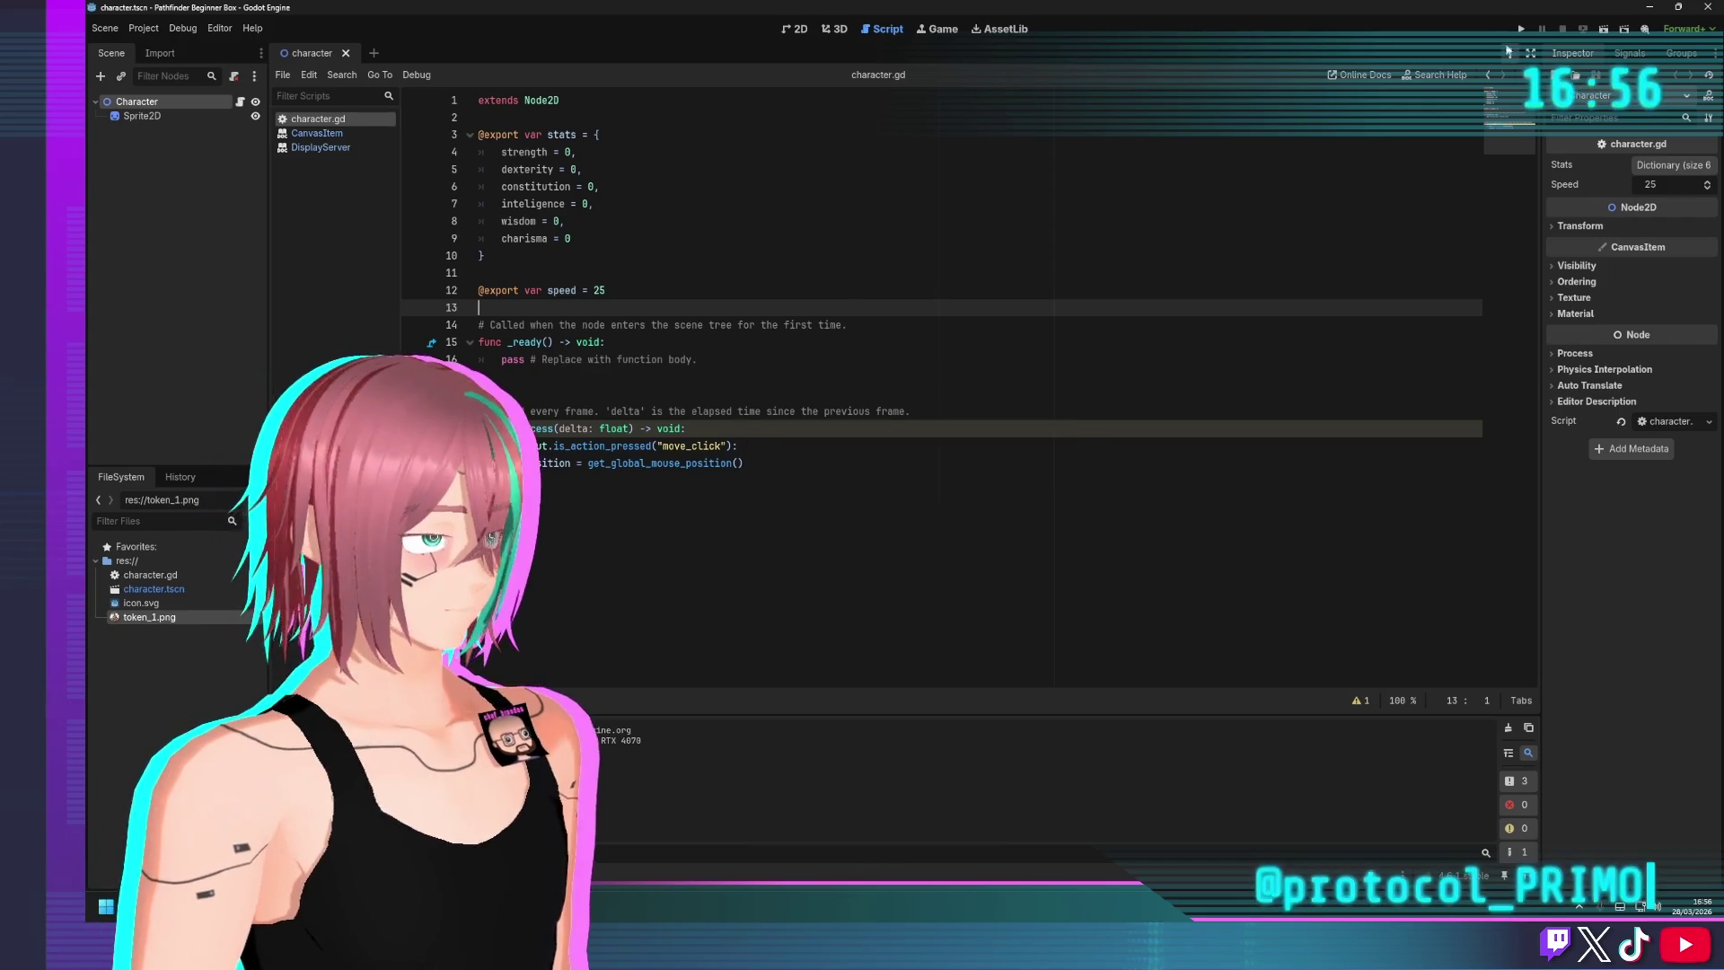
pyautogui.click(1520, 30)
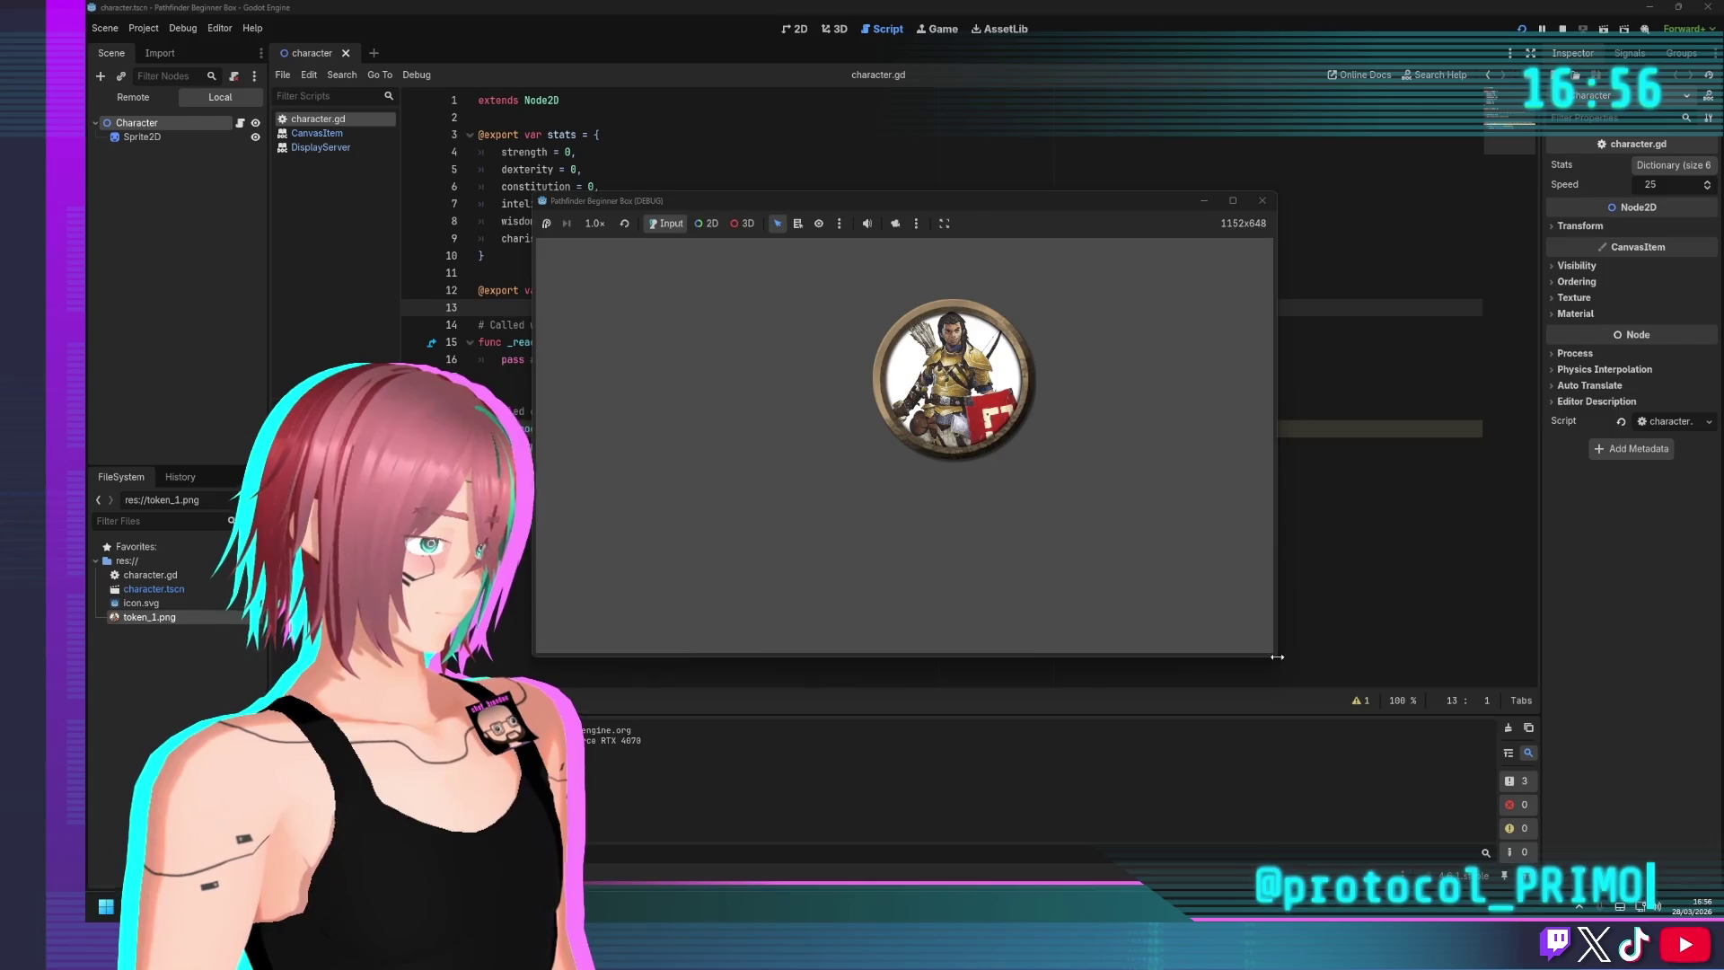
# Enlarge and maximize the game window, close it, and click at the end of character.gd
pyautogui.moveTo(1276, 660); pyautogui.dragTo(1432, 673)
pyautogui.doubleClick(1057, 201)
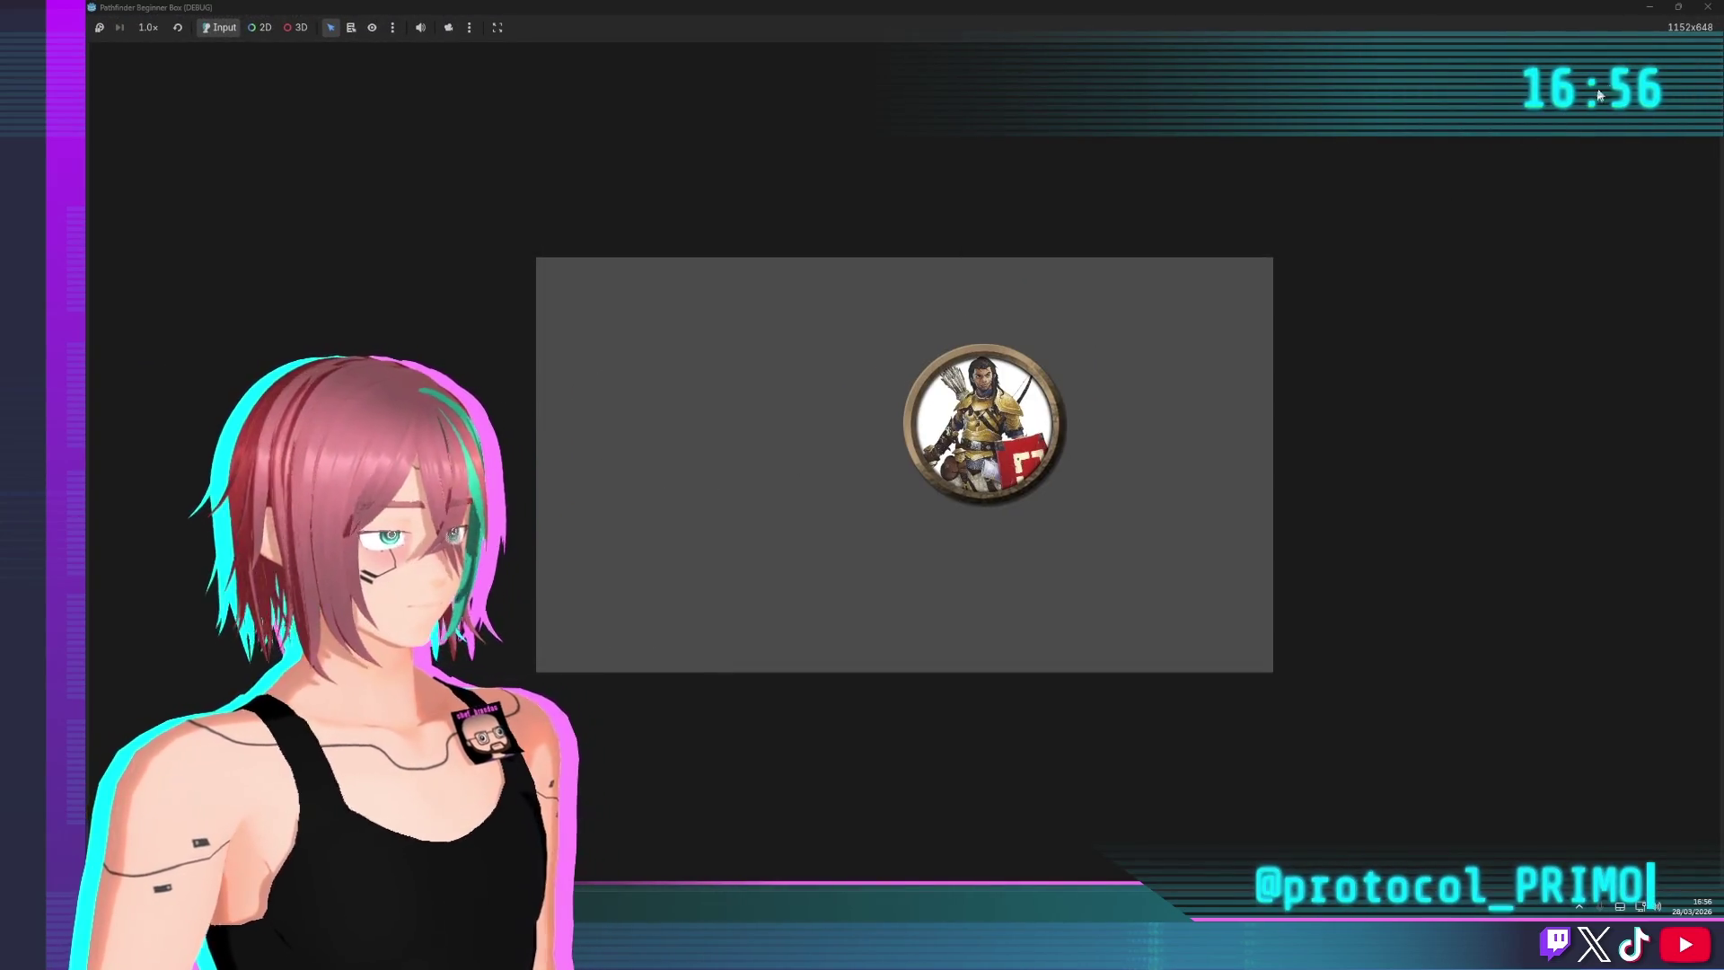
pyautogui.click(1709, 7)
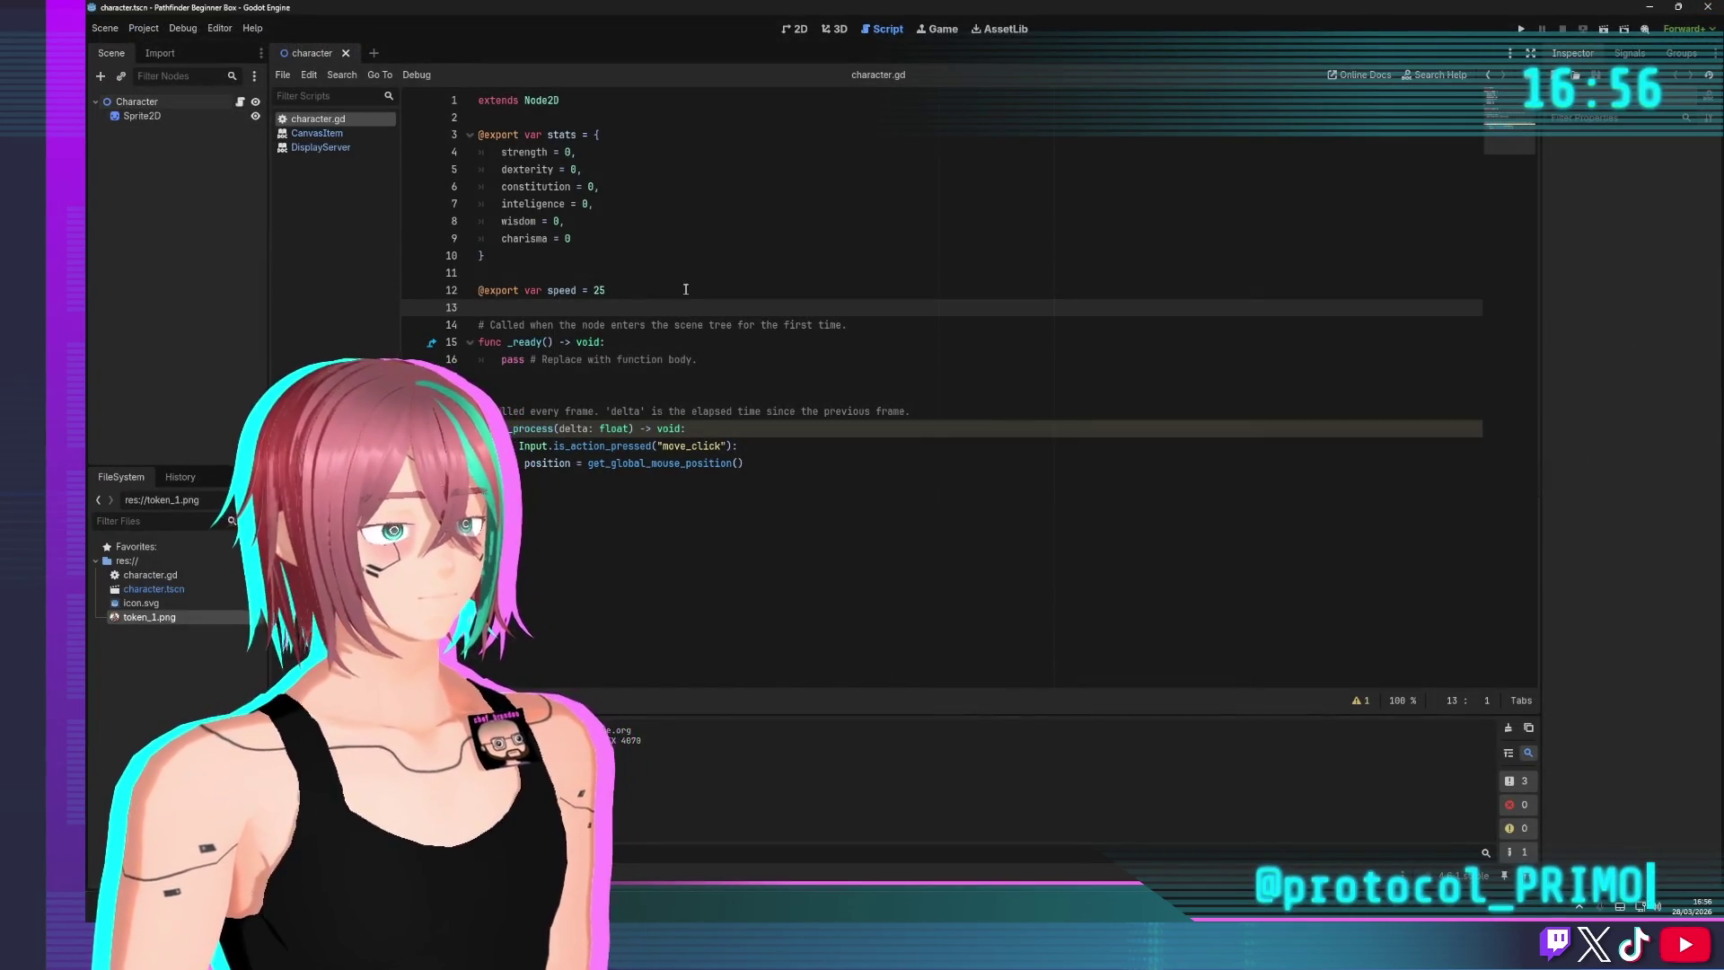
pyautogui.click(652, 514)
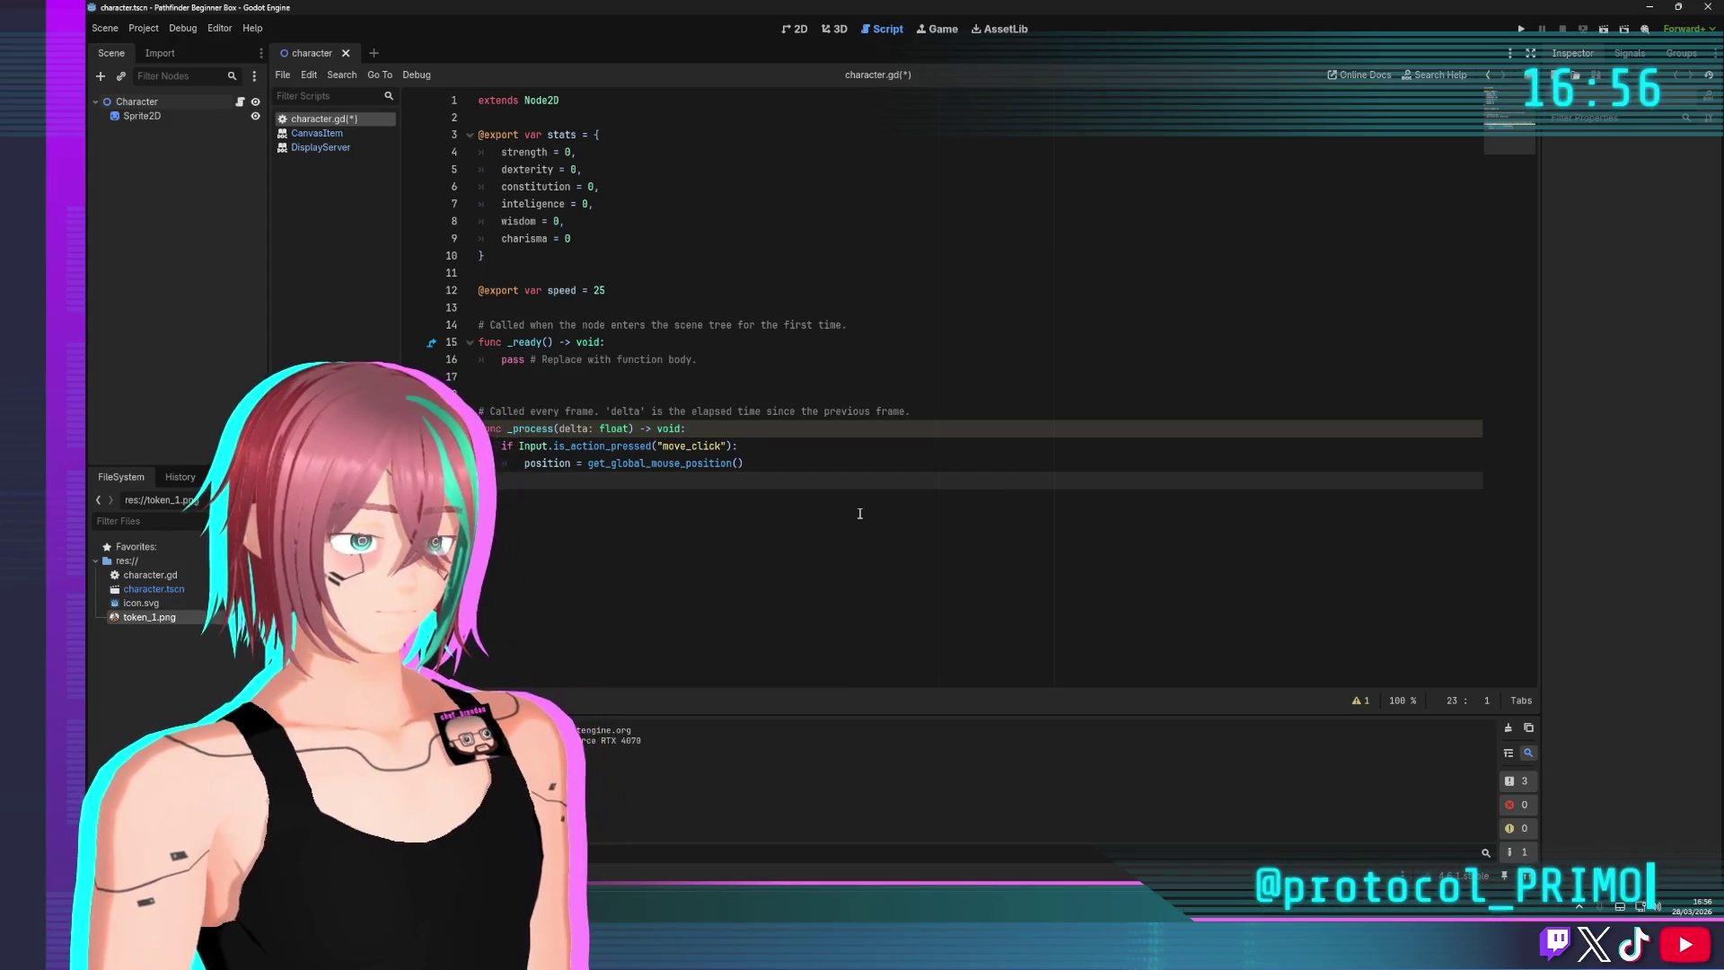
# Begin a top-level func move_to_point( header below _process
pyautogui.press('Return')
pyautogui.press('BackSpace')
pyautogui.press('BackSpace')
pyautogui.write('func move_to_')
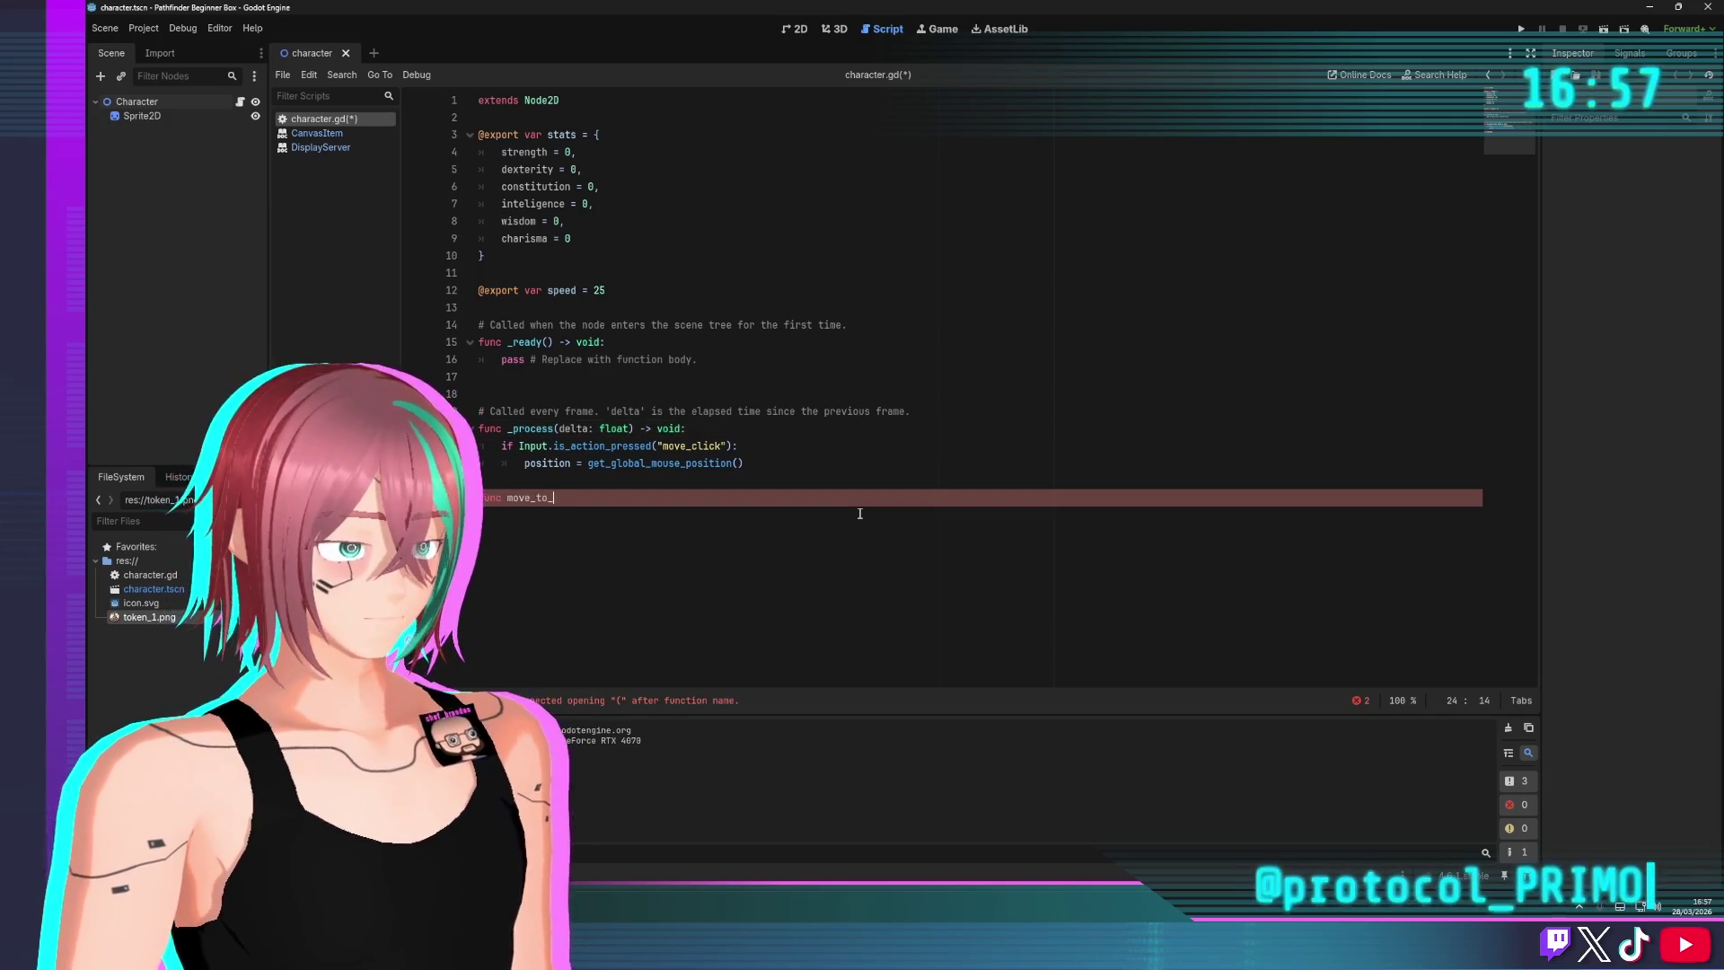
pyautogui.write('point(')
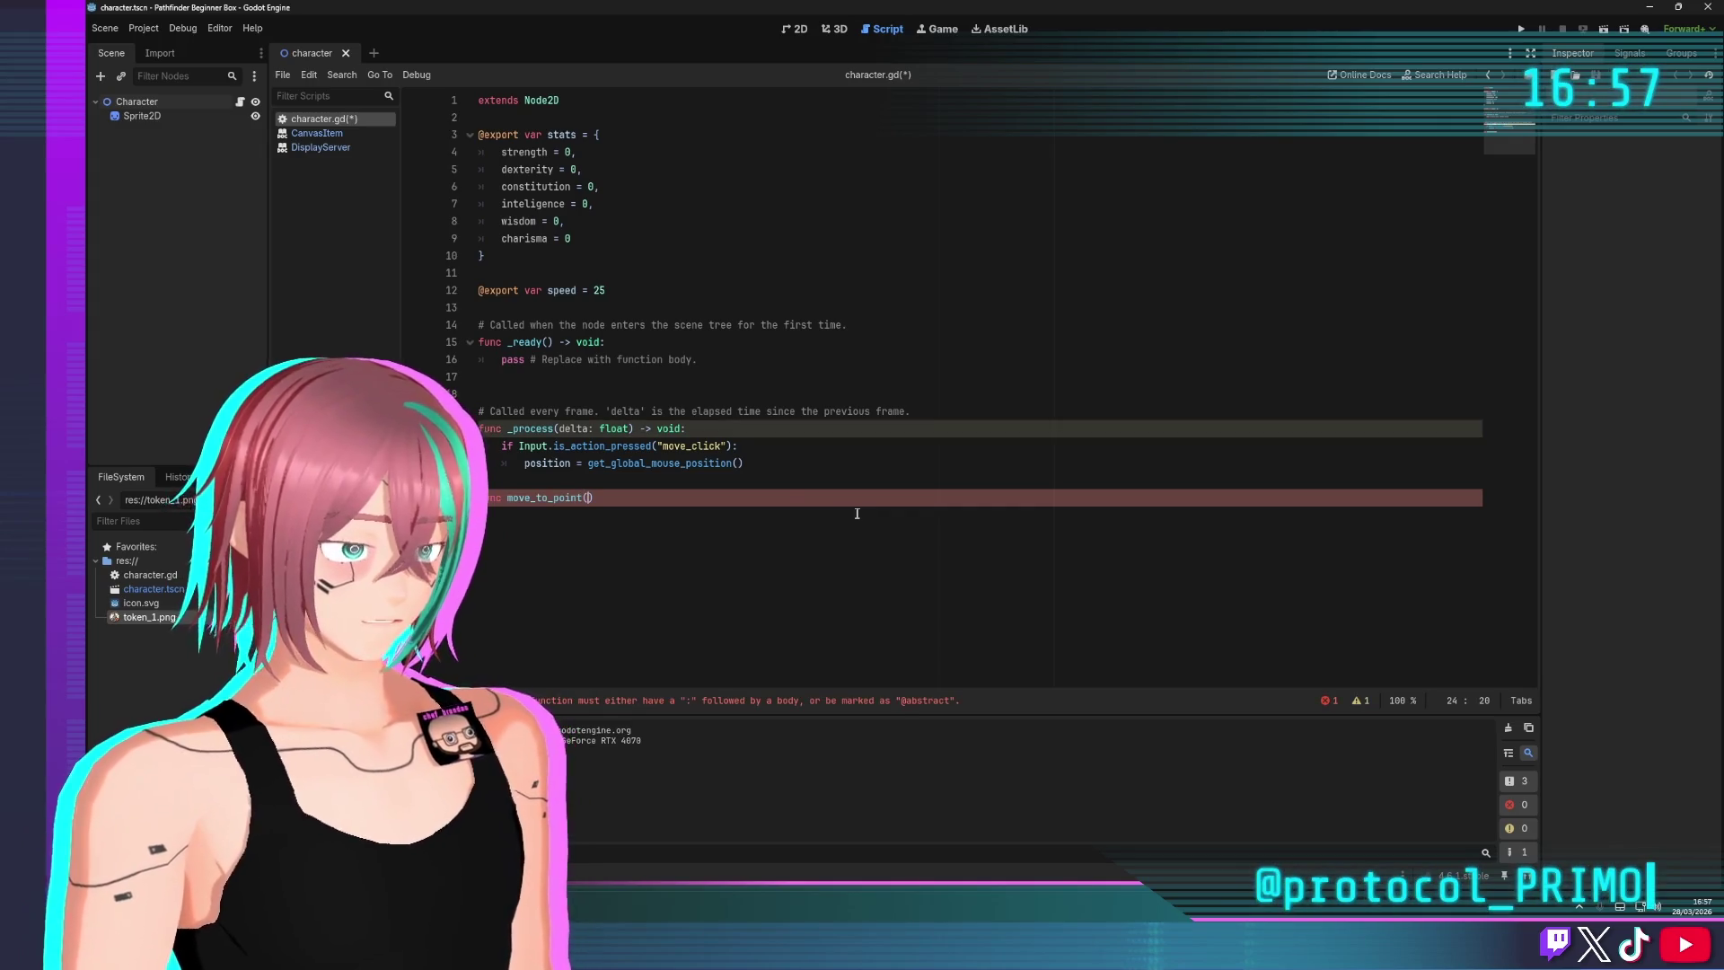
pyautogui.click(569, 462)
pyautogui.write('.move')
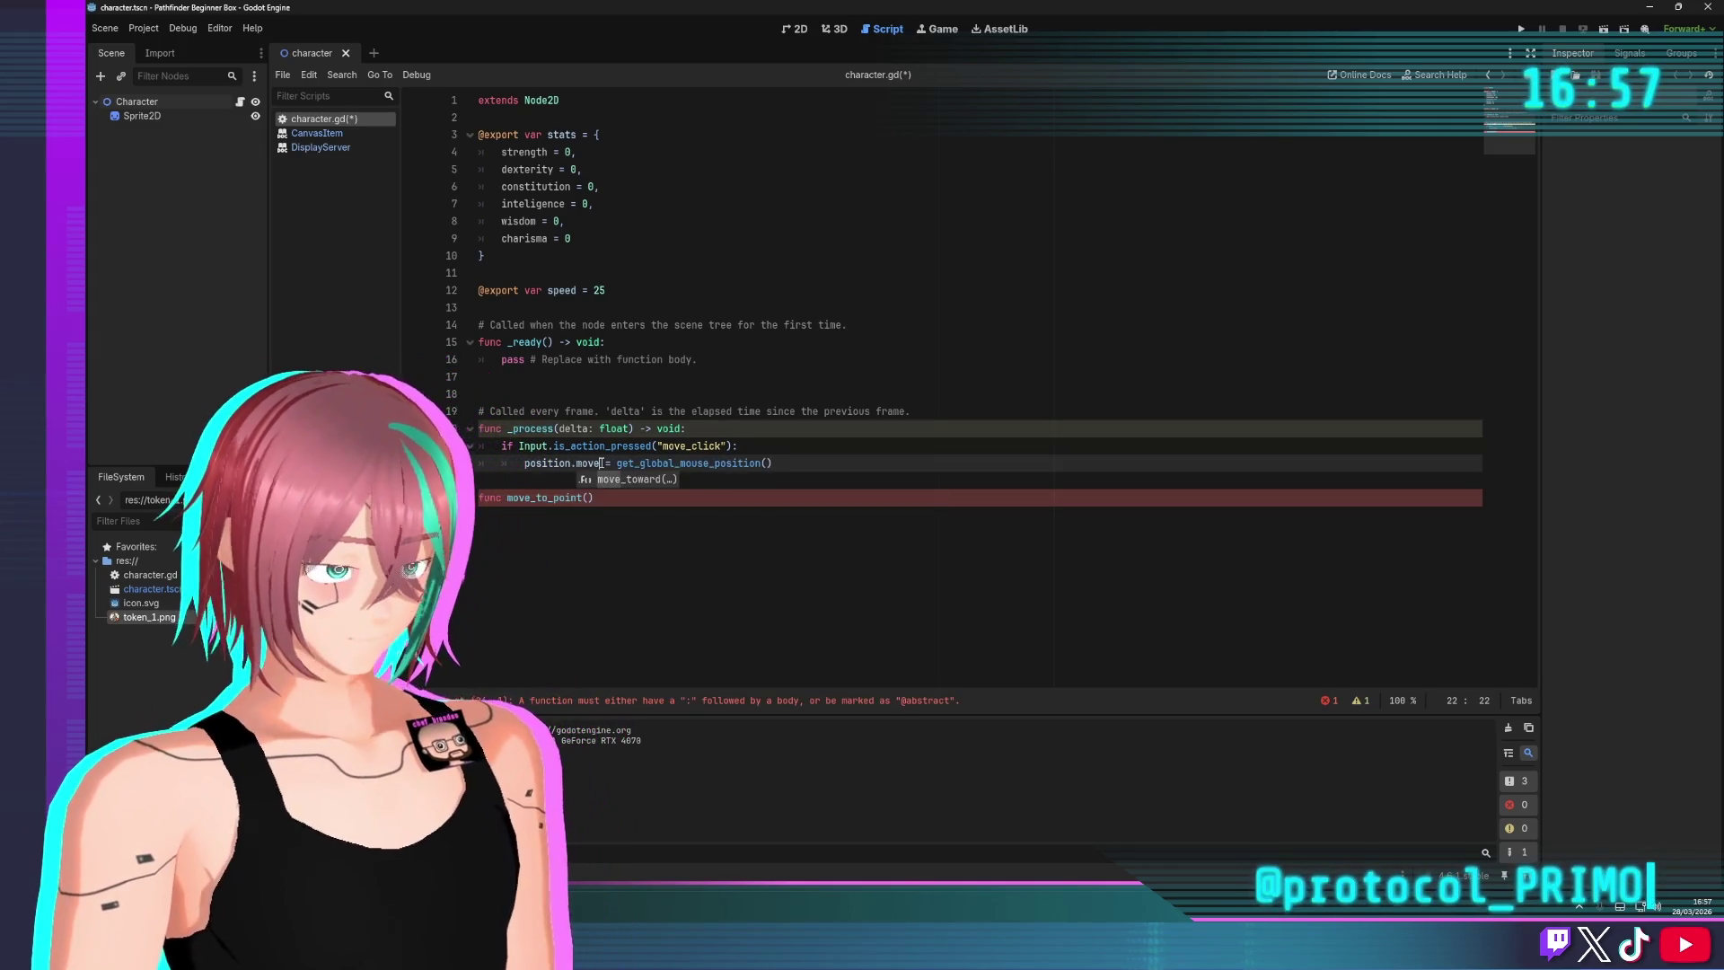
pyautogui.press('BackSpace')
pyautogui.press('BackSpace')
pyautogui.press('BackSpace')
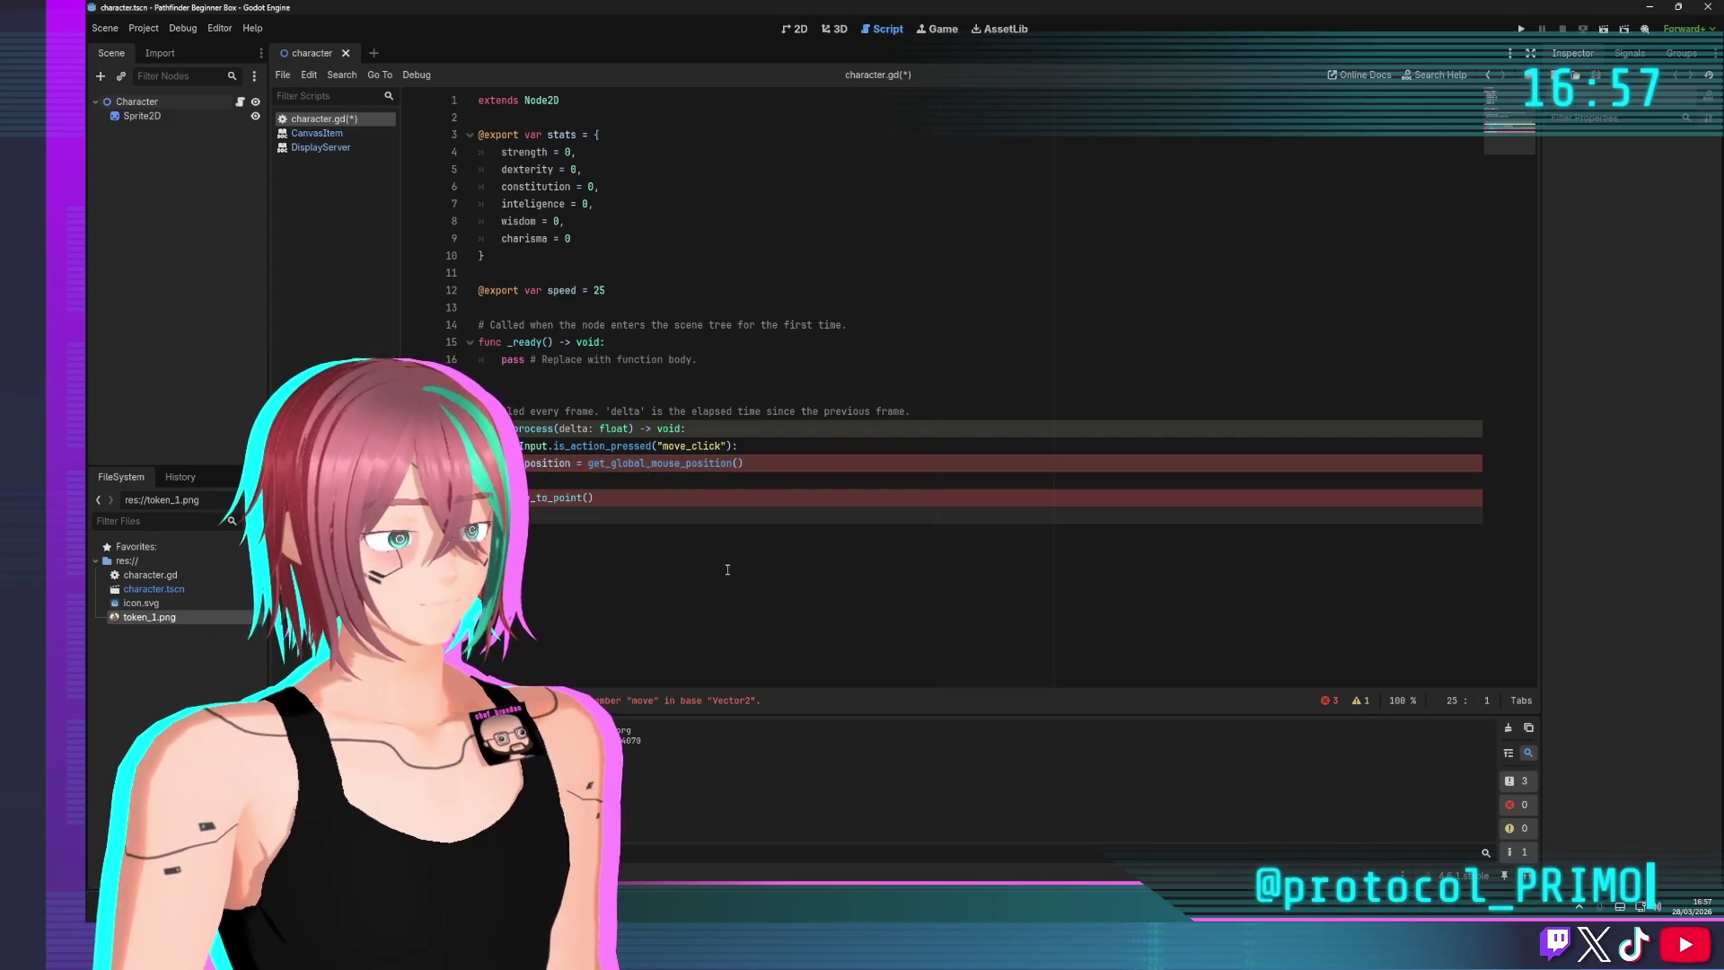
# Give move_to_point a pos parameter and start its body with position.move_toward
pyautogui.click(624, 499)
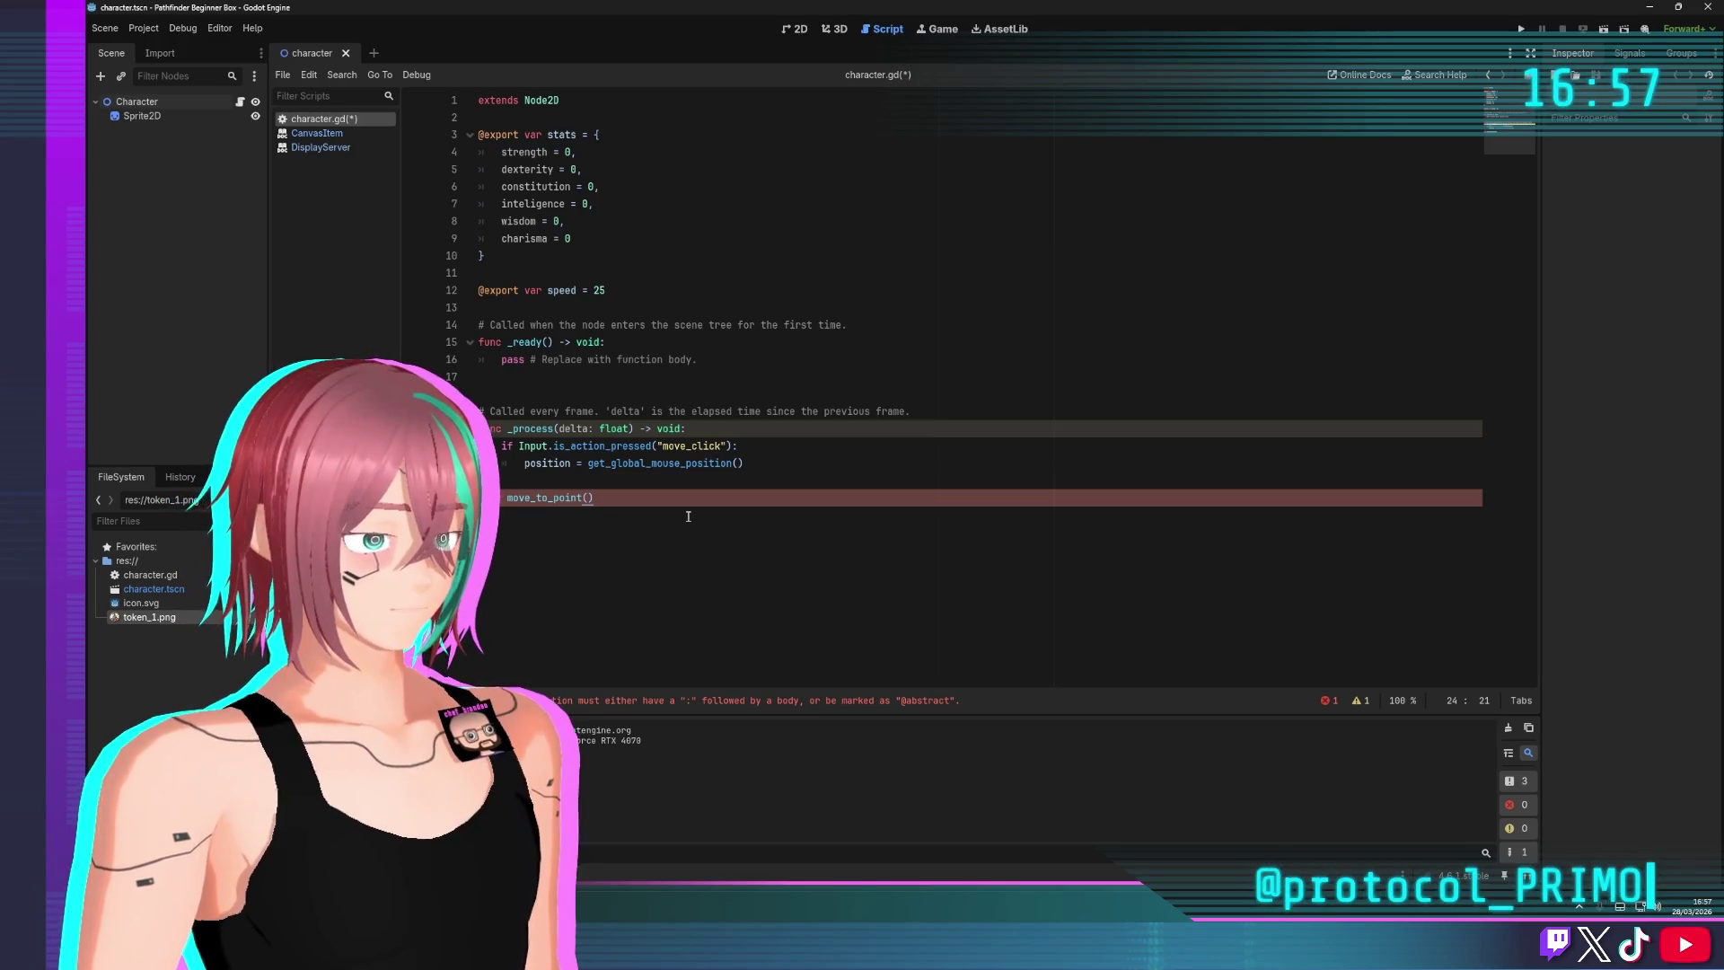
pyautogui.write('pos)')
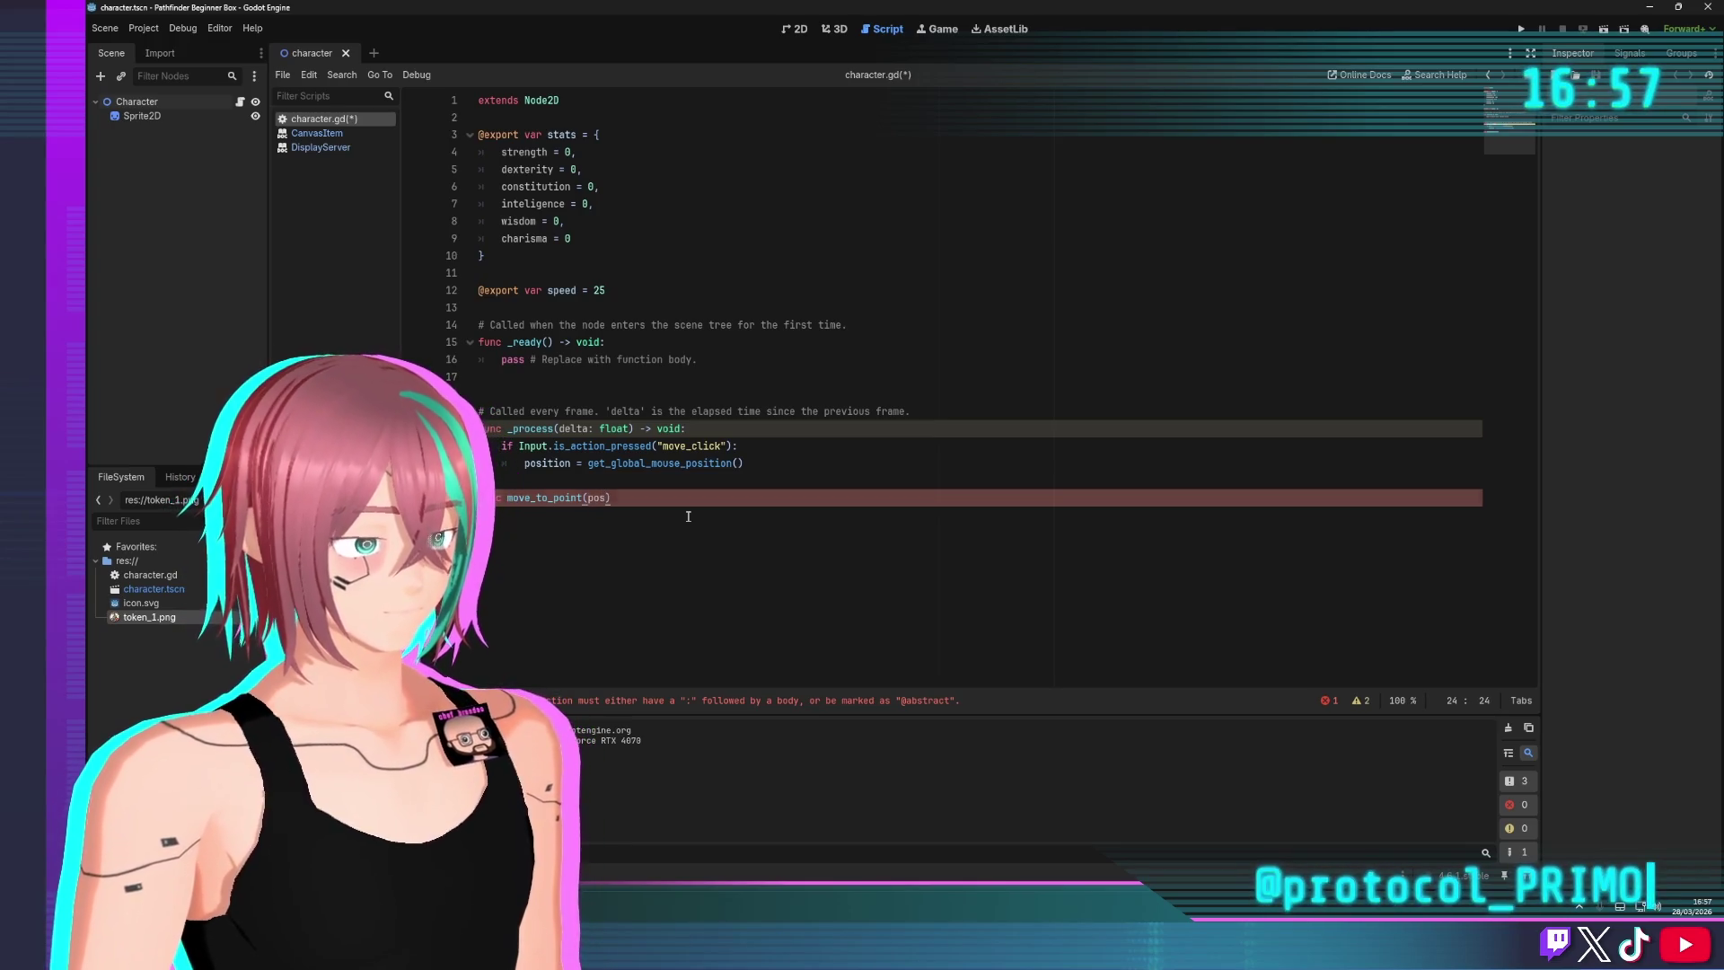
pyautogui.press('Return')
pyautogui.write('position.')
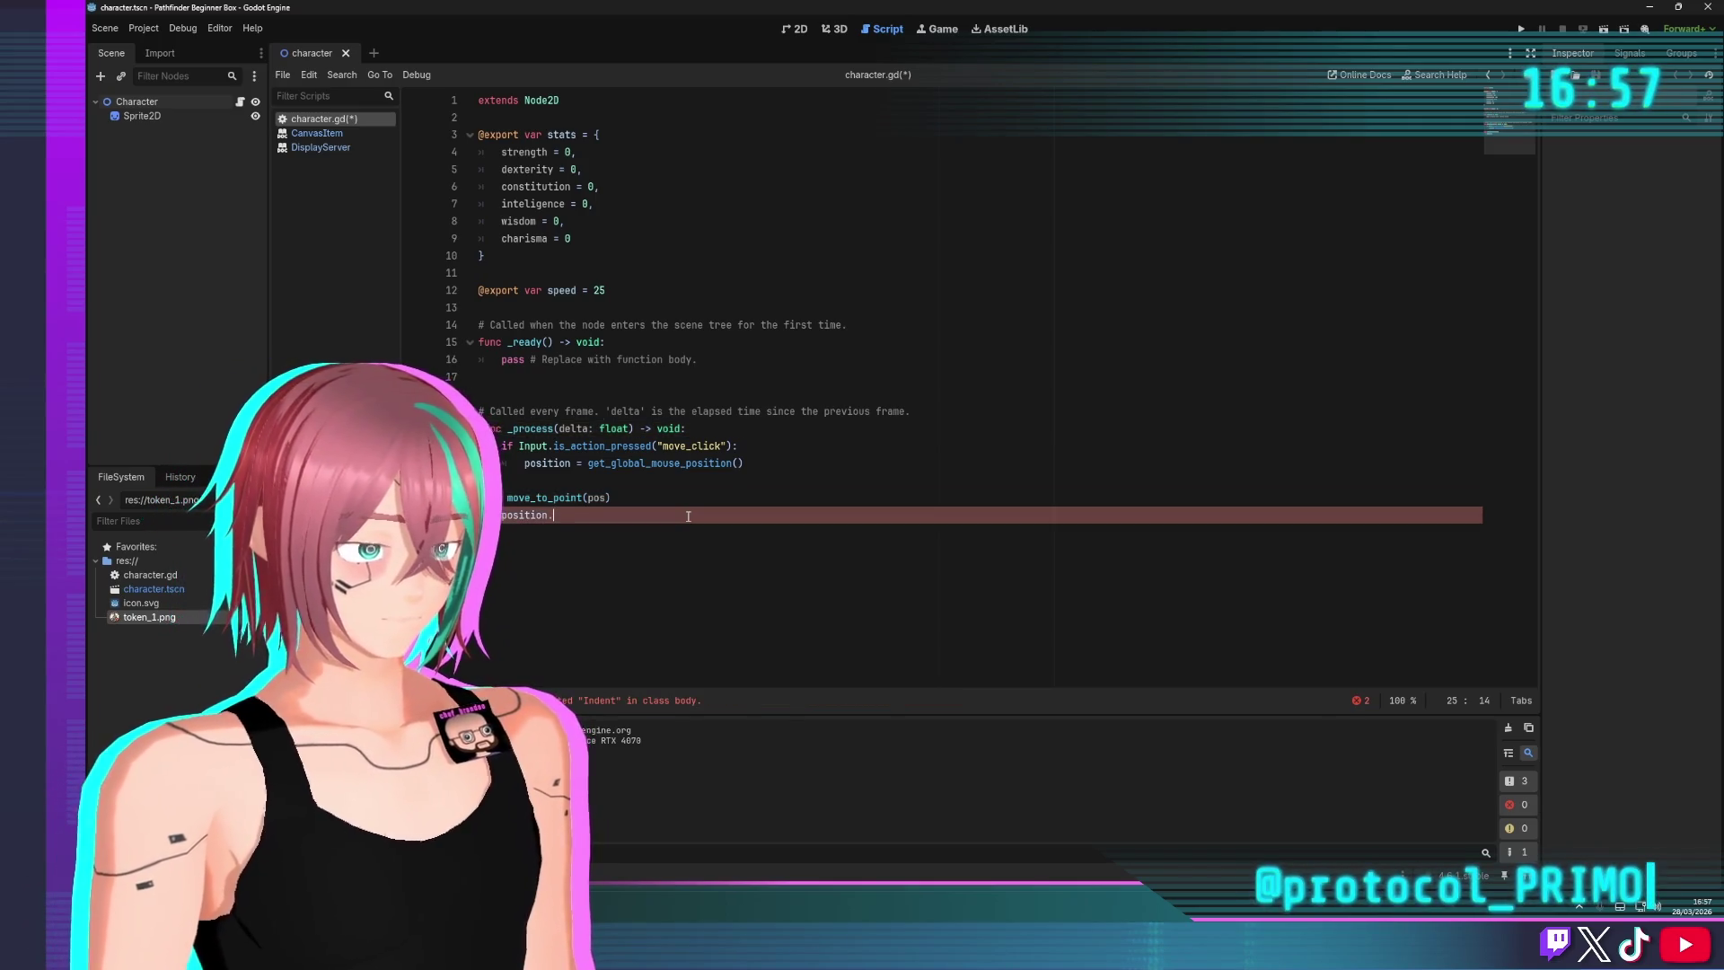
pyautogui.write('move')
pyautogui.press('Up')
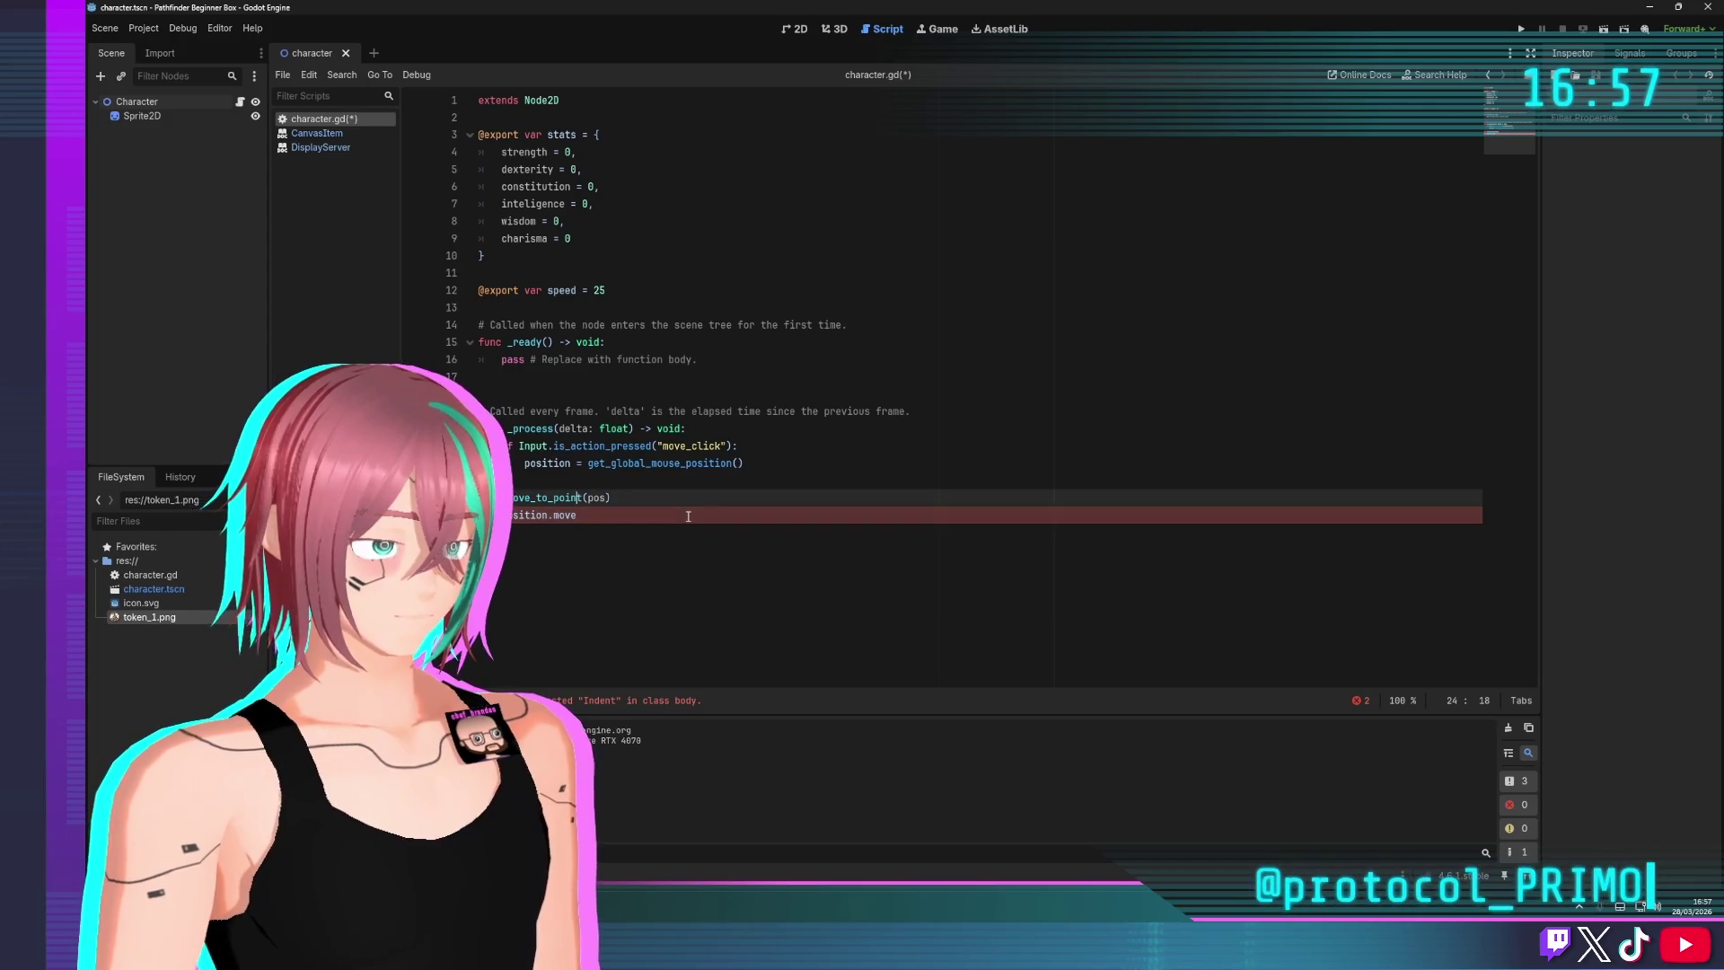
pyautogui.press('Down')
pyautogui.press('BackSpace')
pyautogui.press('BackSpace')
pyautogui.press('BackSpace')
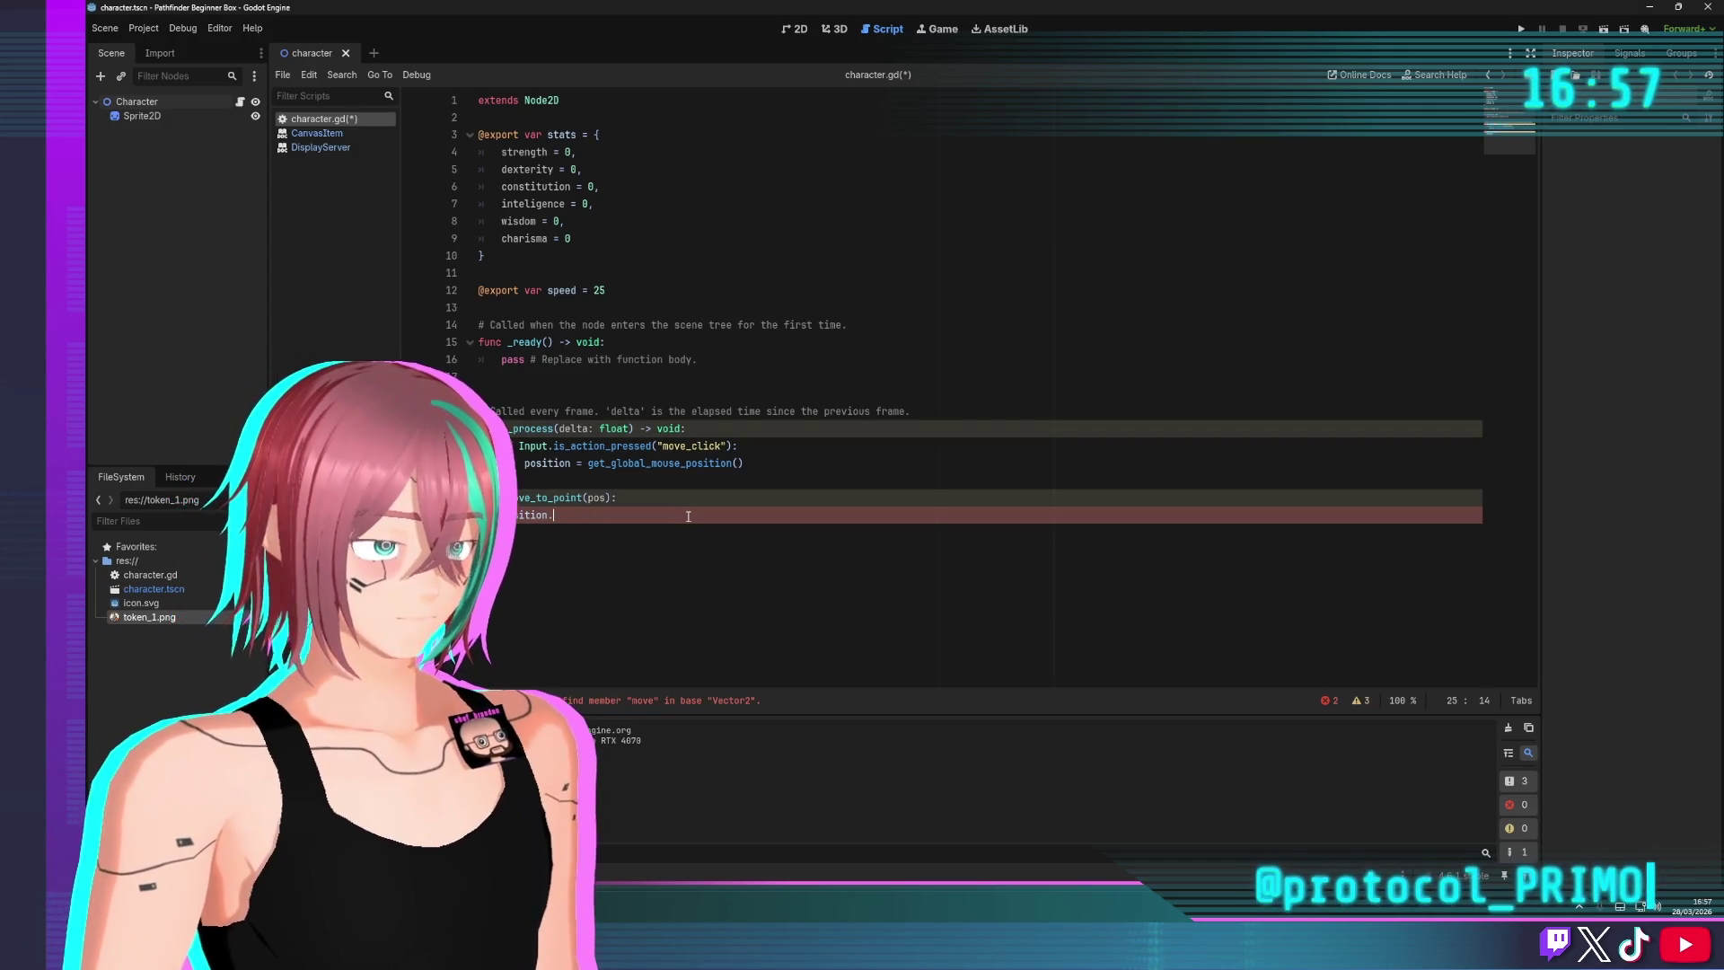
pyautogui.write('move_to')
pyautogui.press('Return')
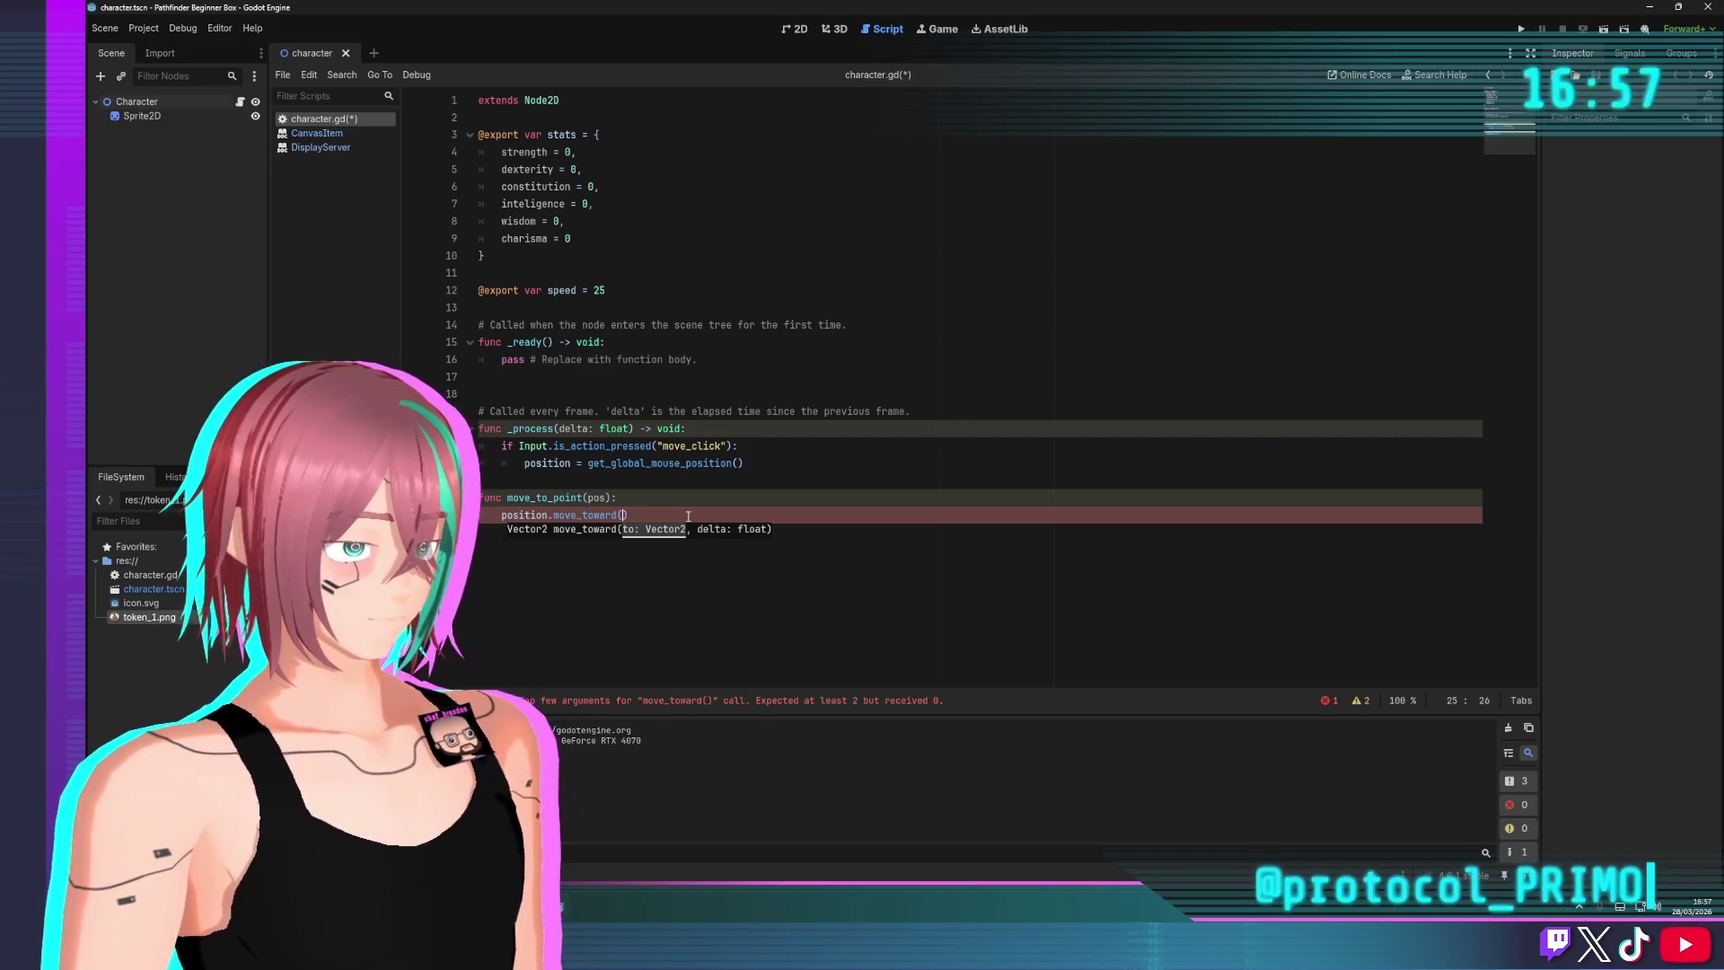
# Add a delta parameter and pass pos, delta into move_toward
pyautogui.press('Up')
pyautogui.press('Left')
pyautogui.press('Left')
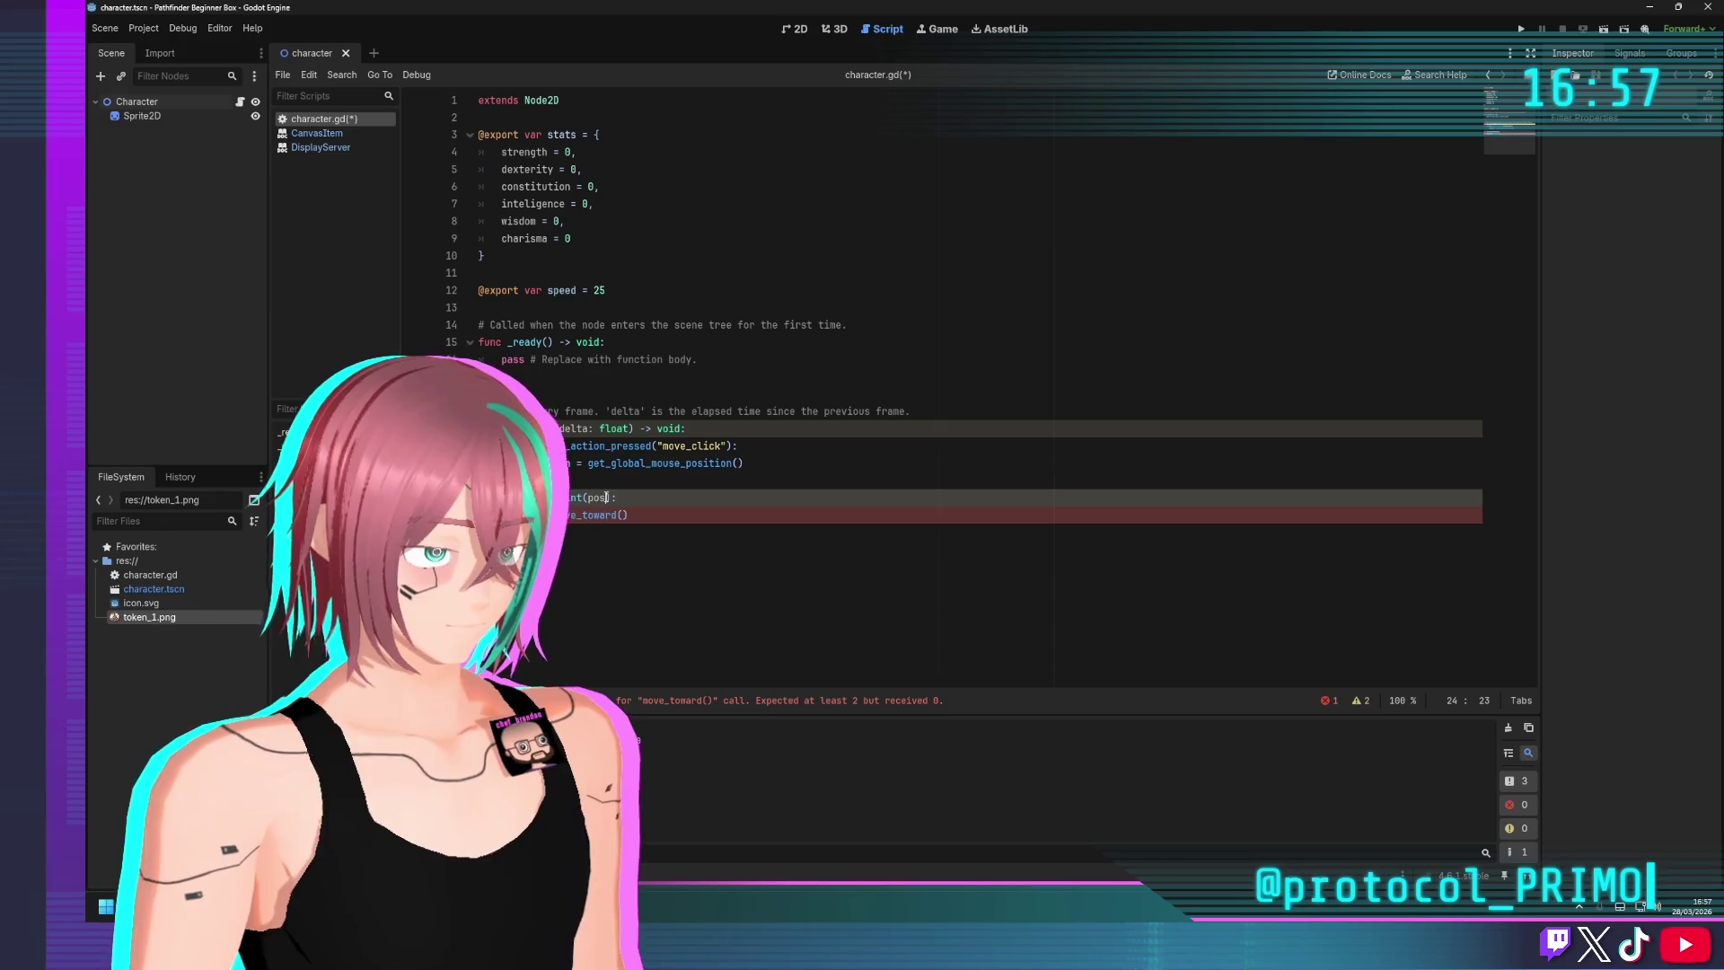
pyautogui.write(', delta')
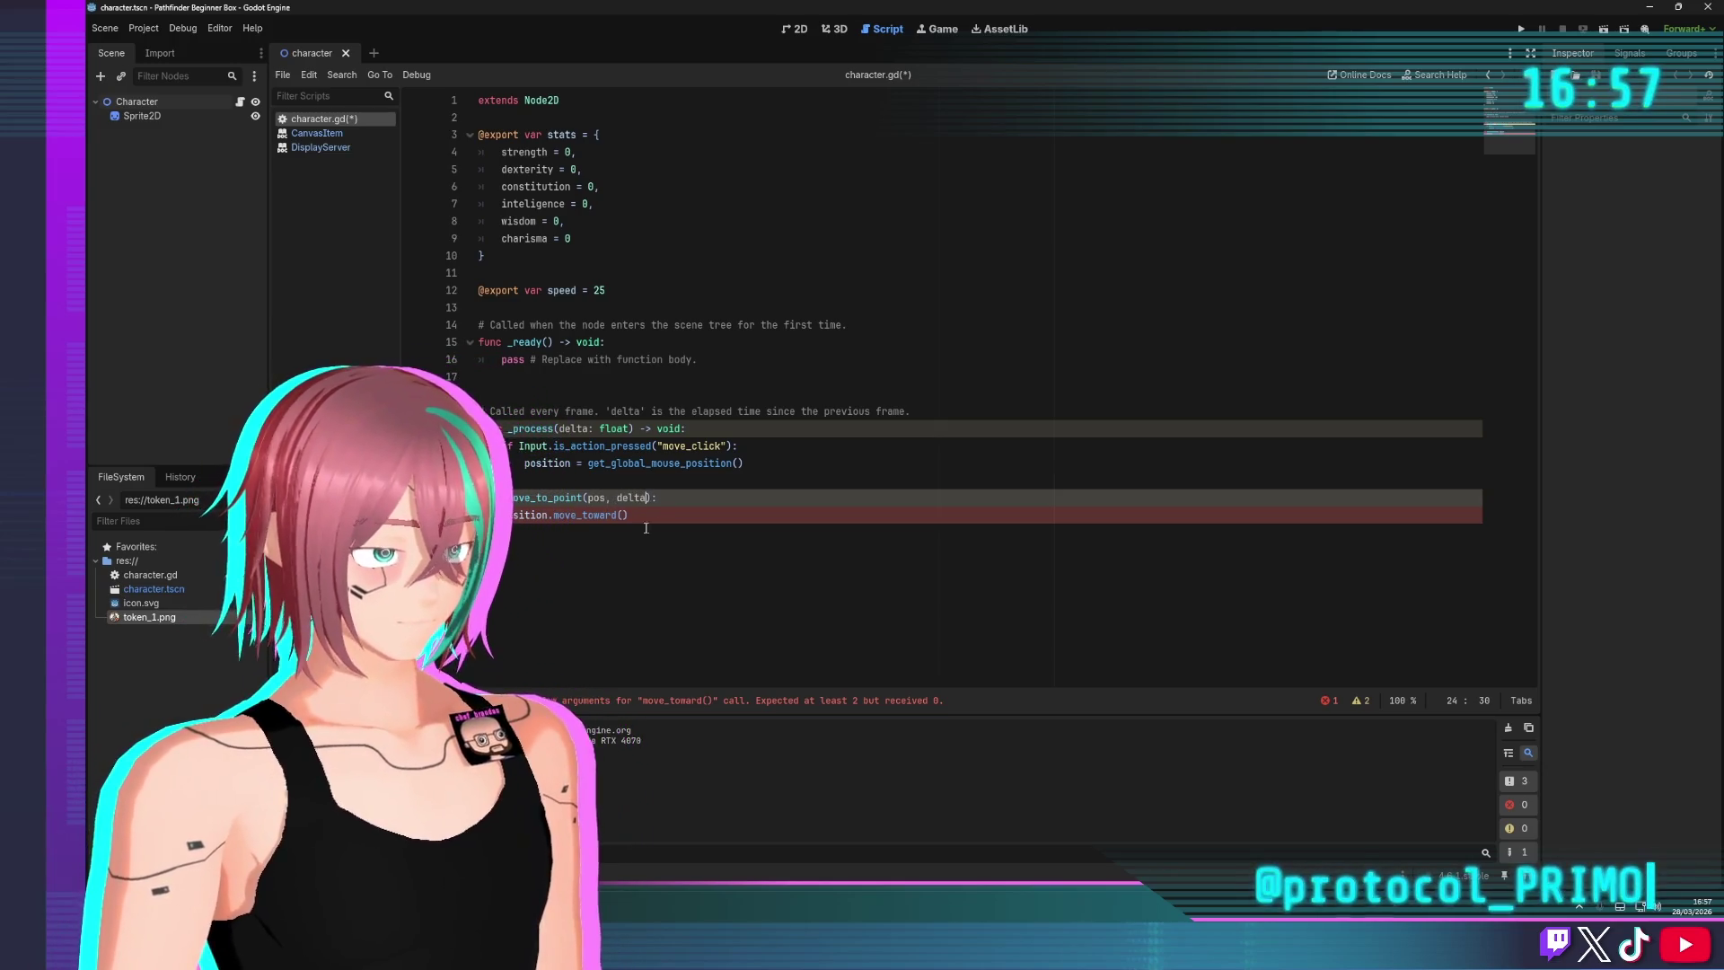
pyautogui.press('Down')
pyautogui.press('Left')
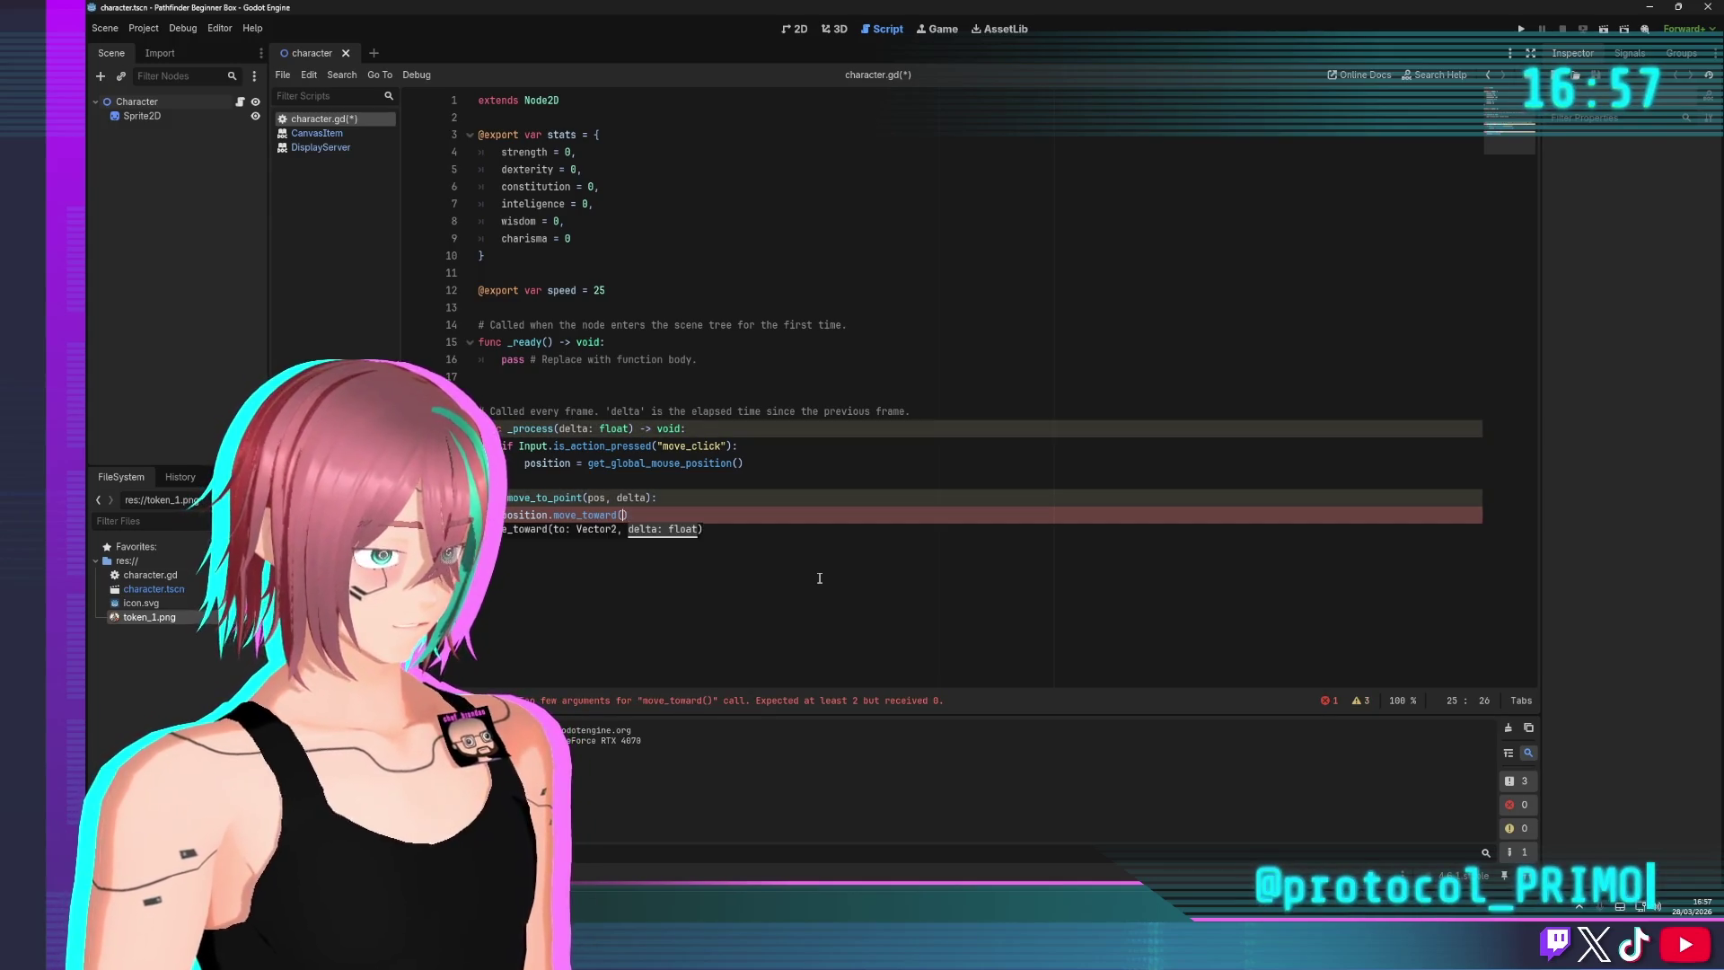
pyautogui.write('pos, delta')
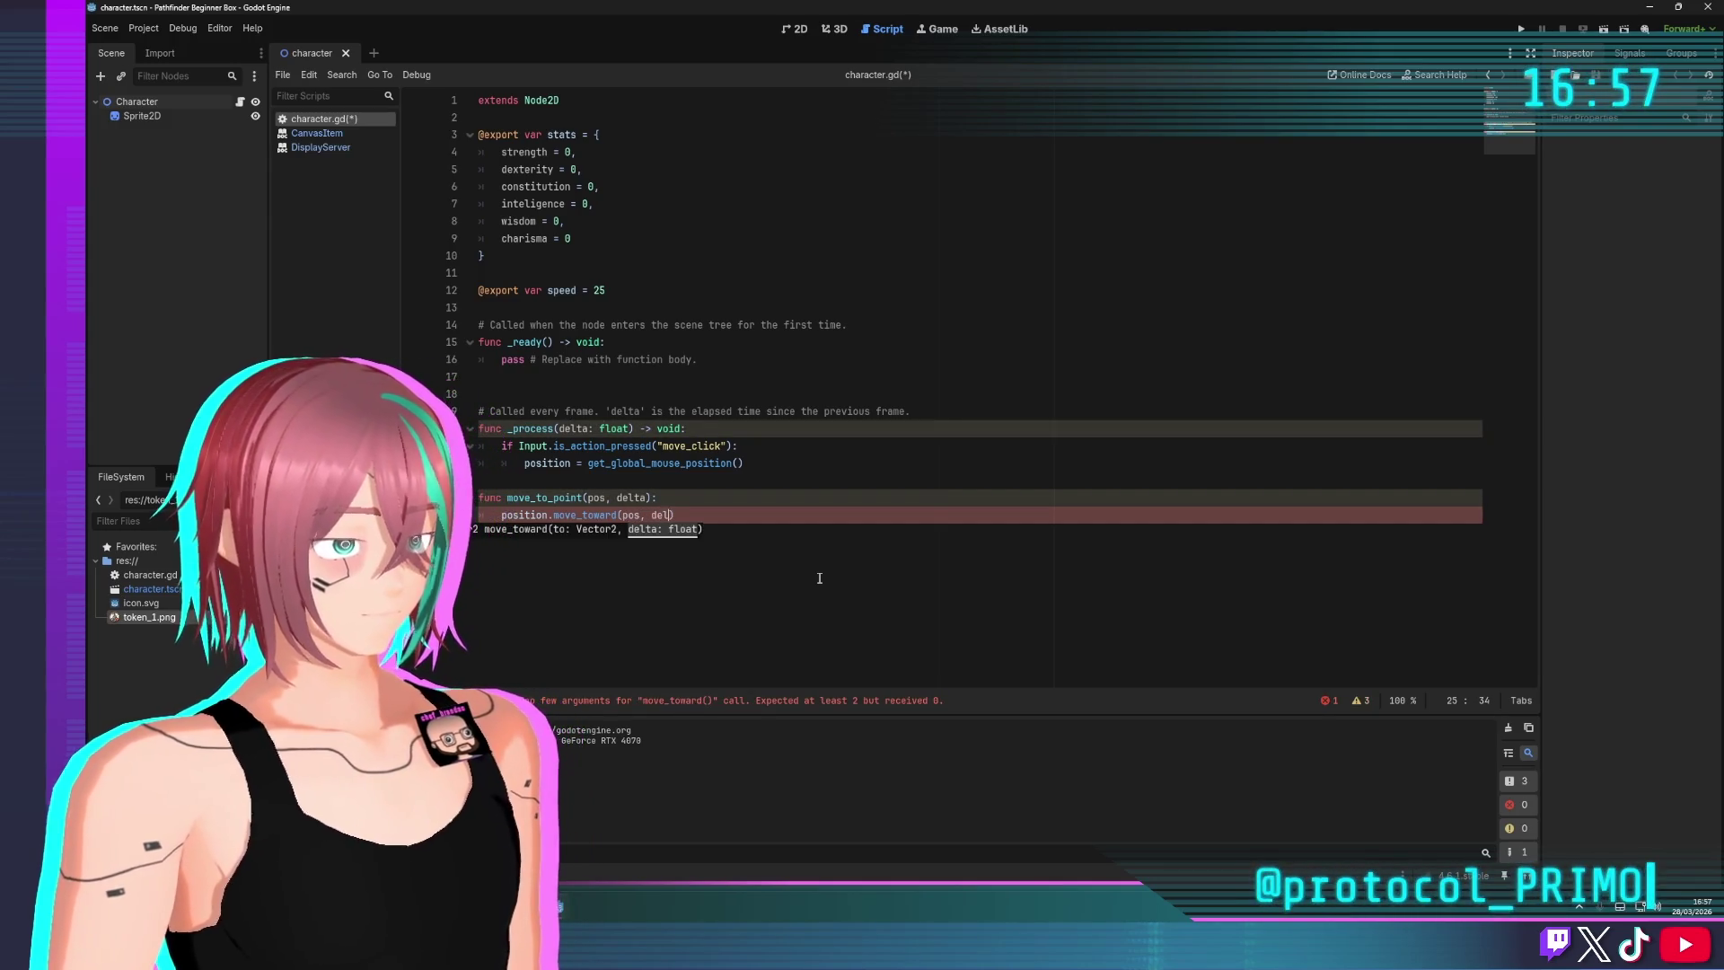
pyautogui.click(823, 393)
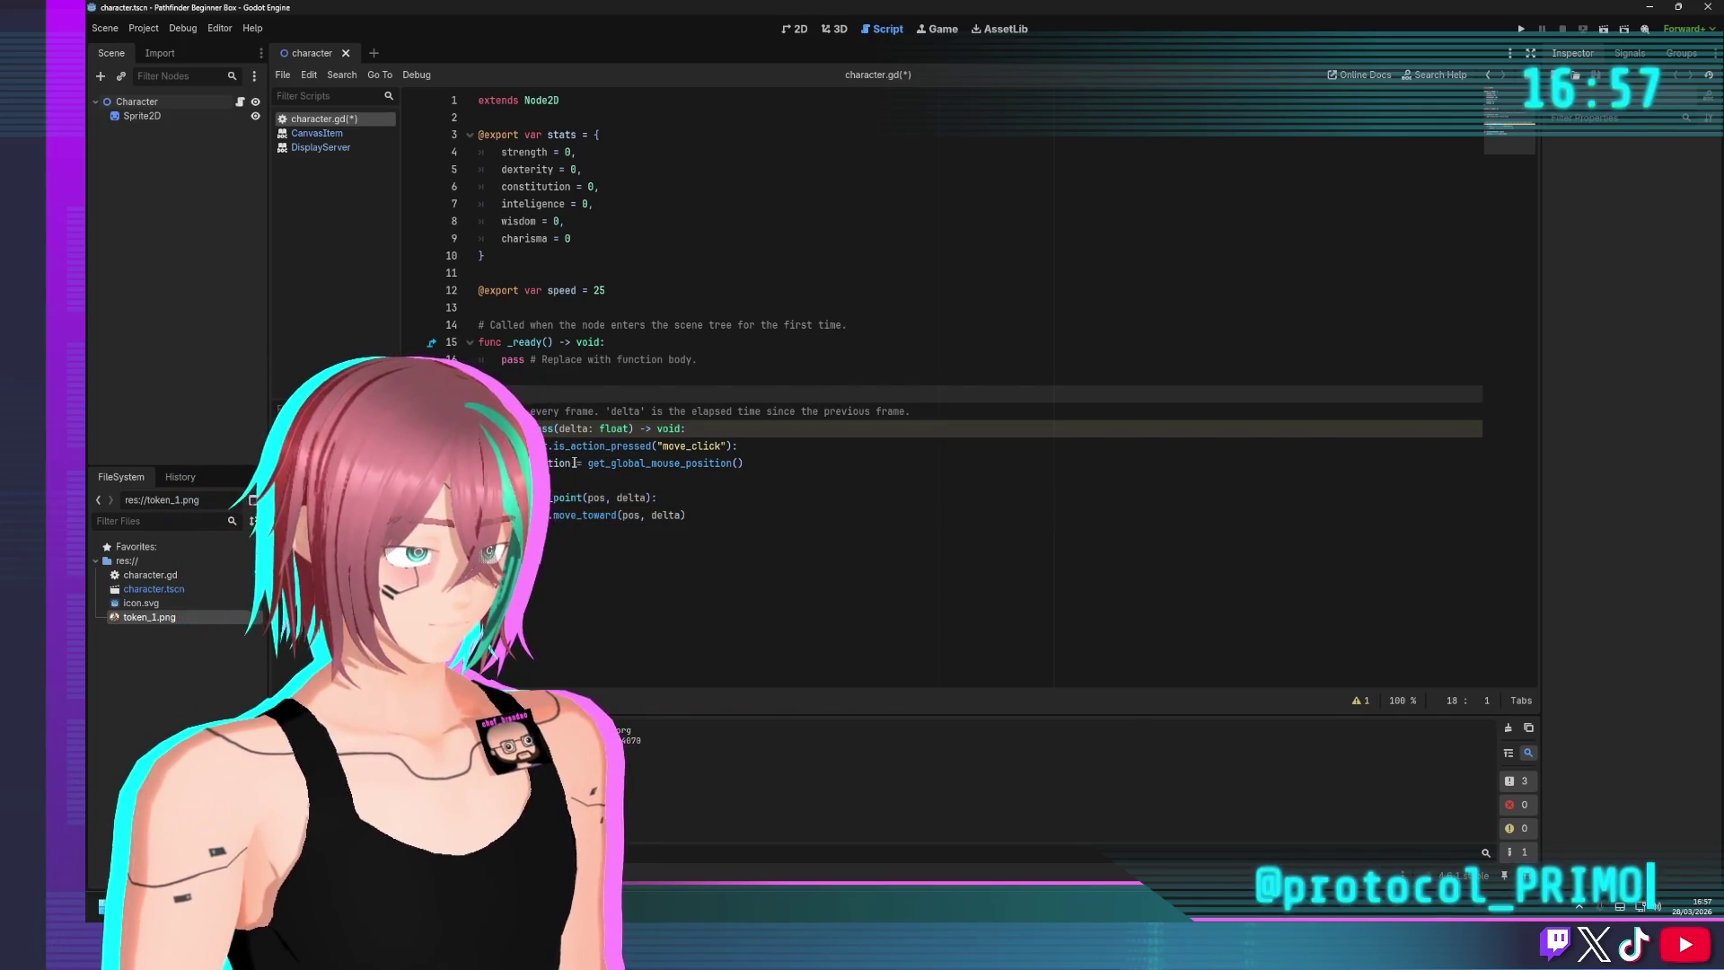
# Delete 'position = ' from line 22 in _process
pyautogui.moveTo(588, 462); pyautogui.dragTo(526, 462)
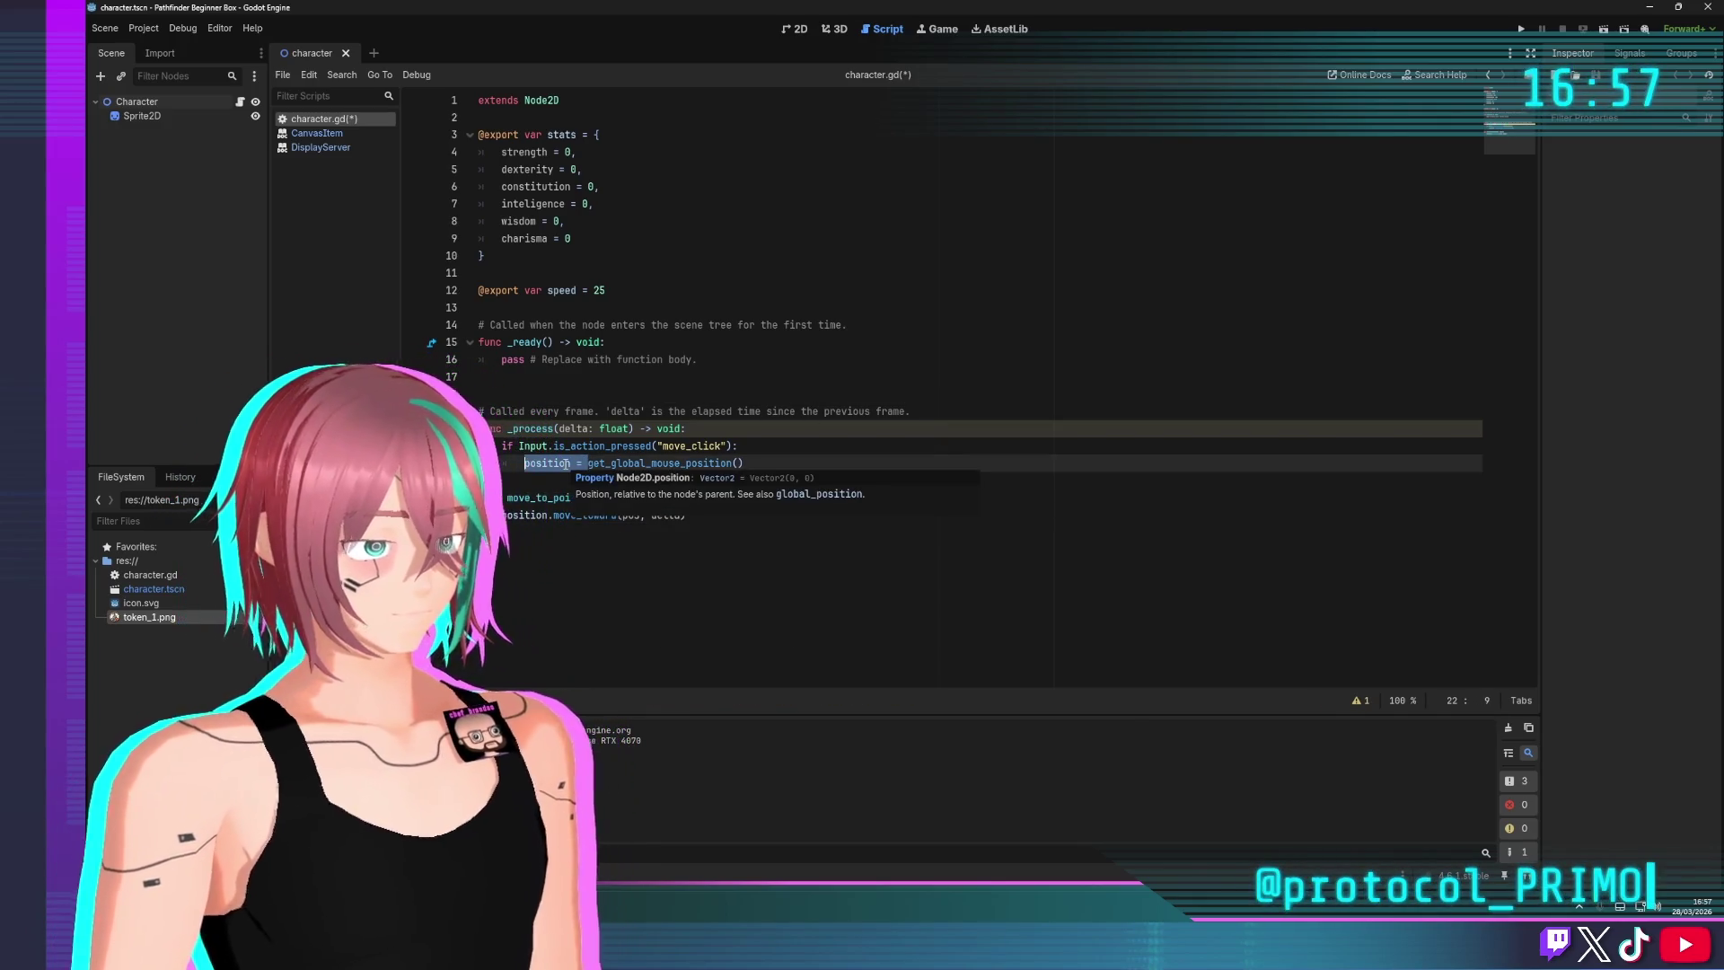
pyautogui.write('move.')
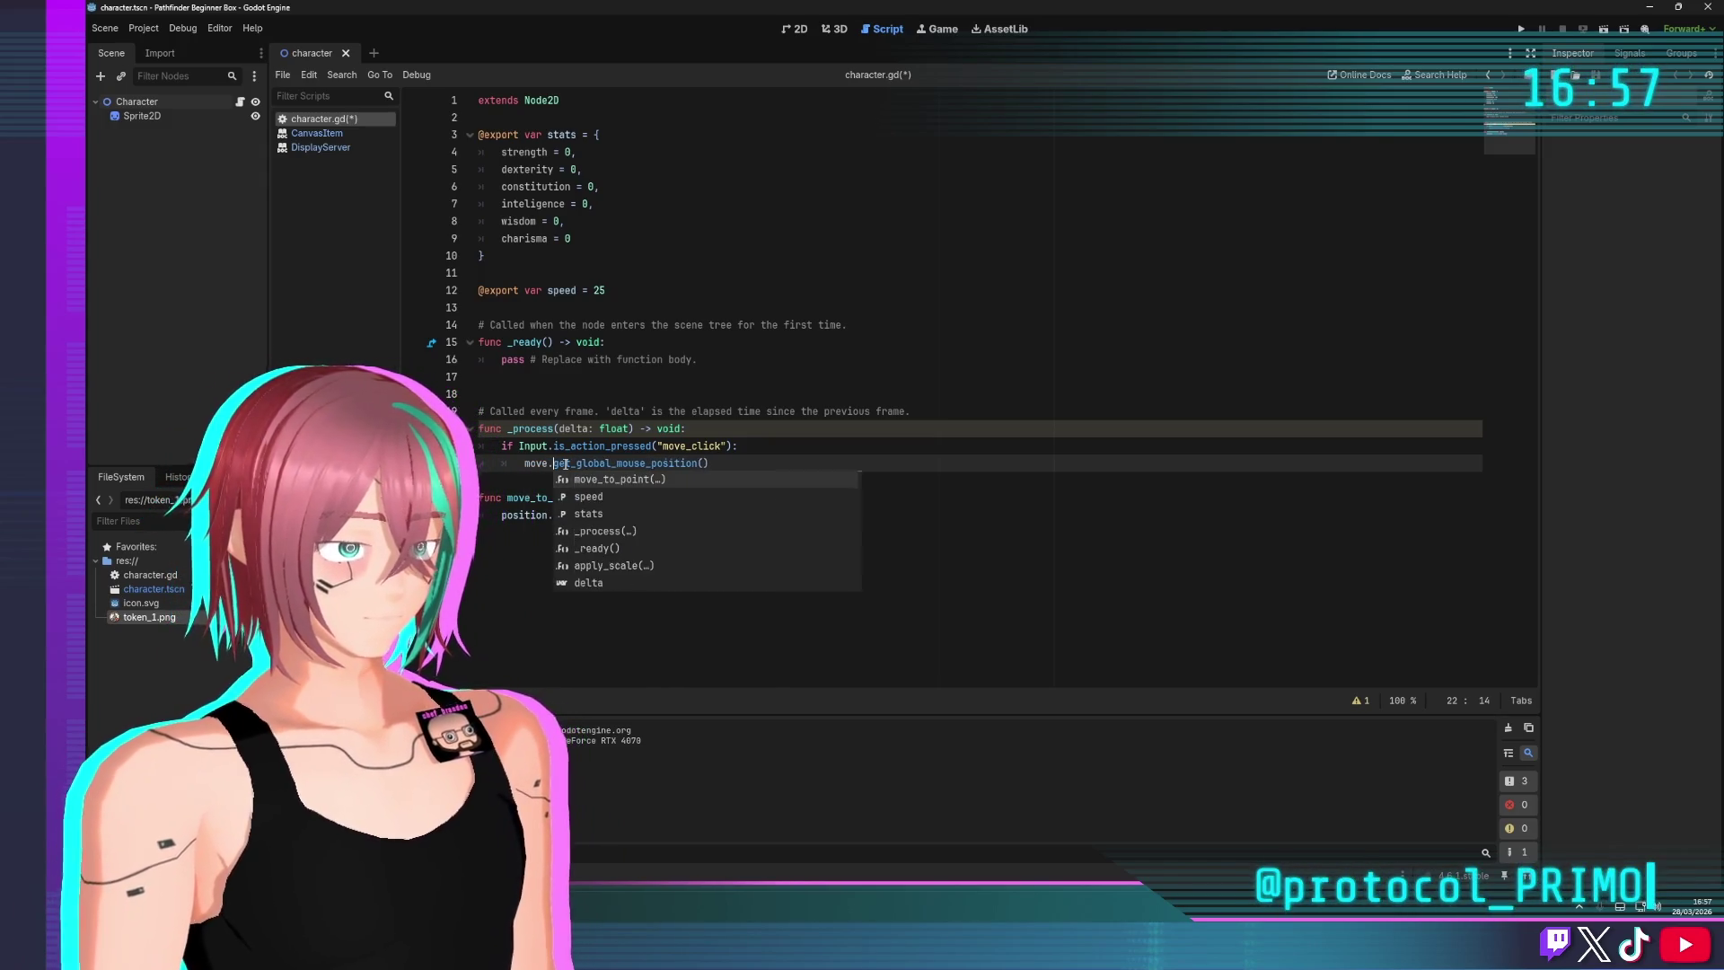
pyautogui.press('Escape')
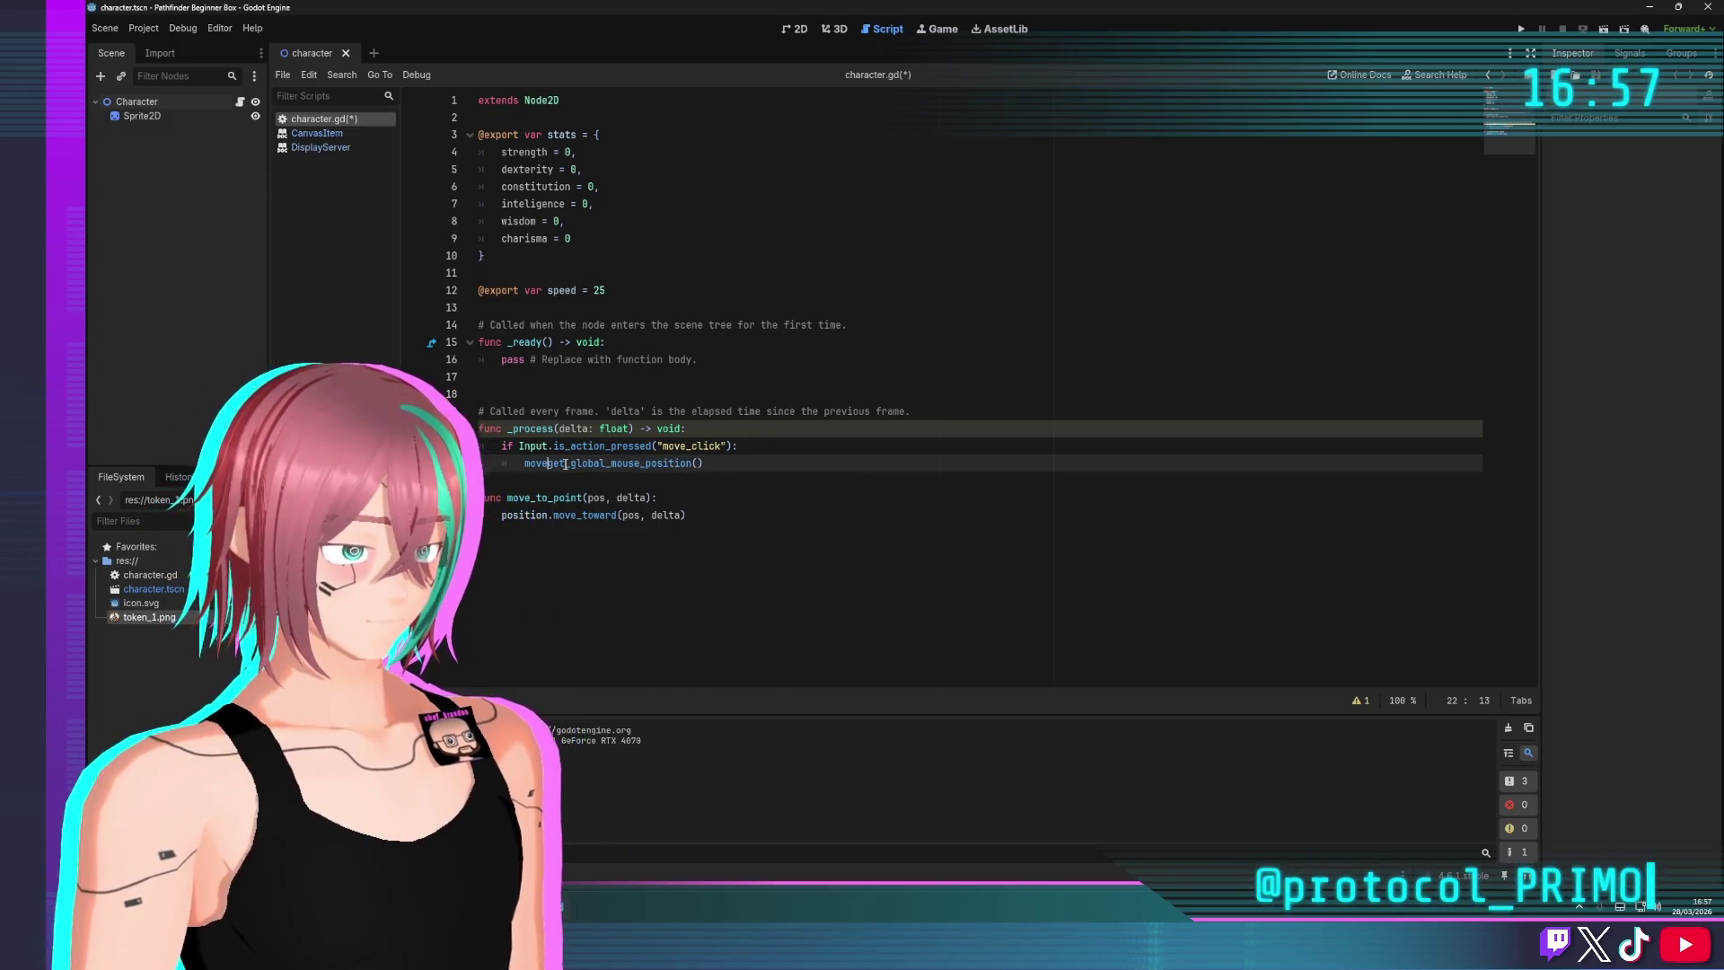
pyautogui.press('BackSpace')
pyautogui.press('BackSpace')
pyautogui.press('BackSpace')
# Draft a while/if line at the start of move_to_point's body, then drop the unfinished condition
pyautogui.click(670, 498)
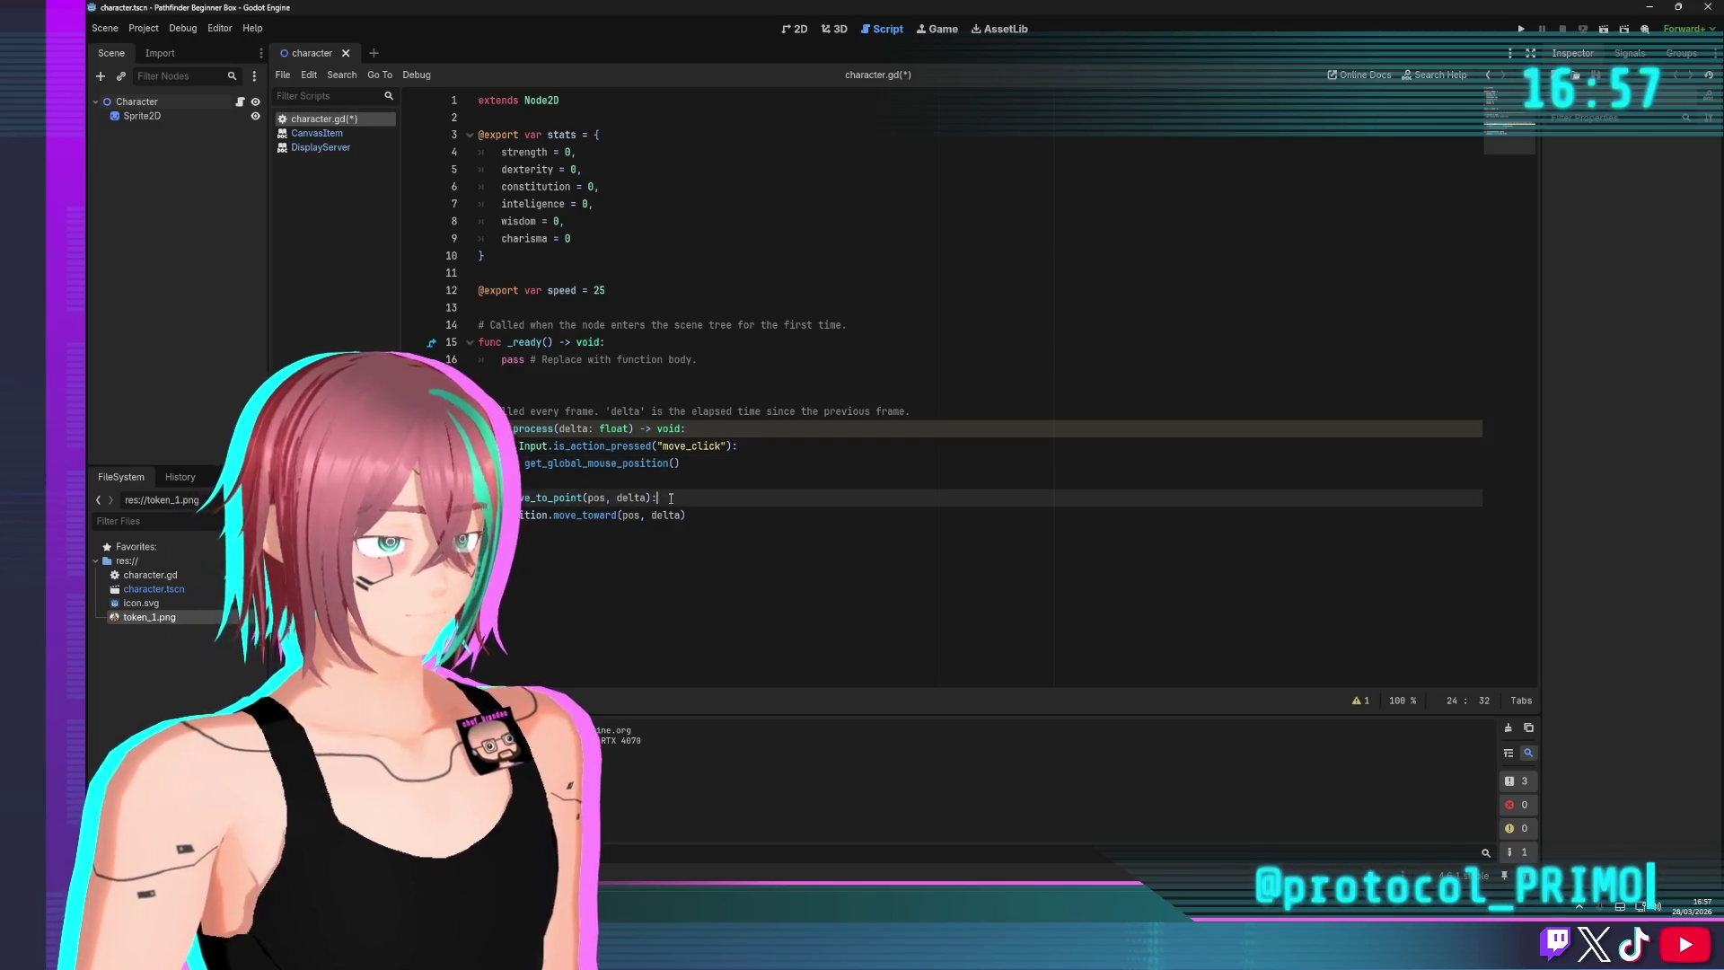
pyautogui.press('Return')
pyautogui.write('hile')
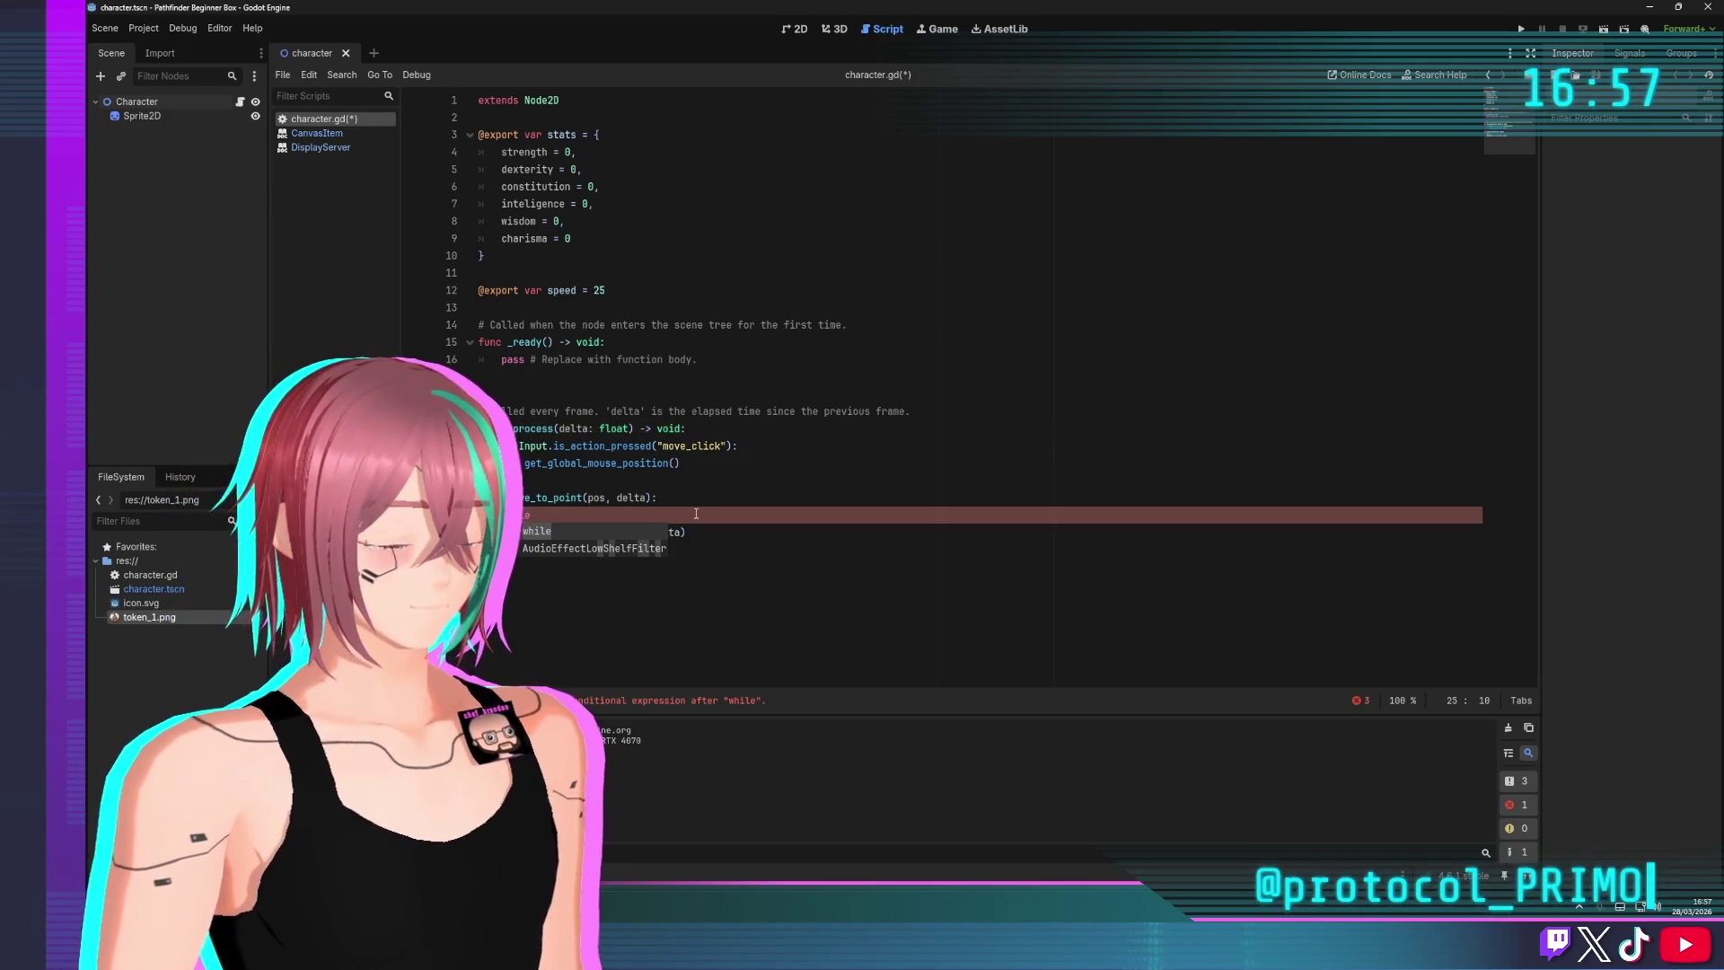
pyautogui.write(':')
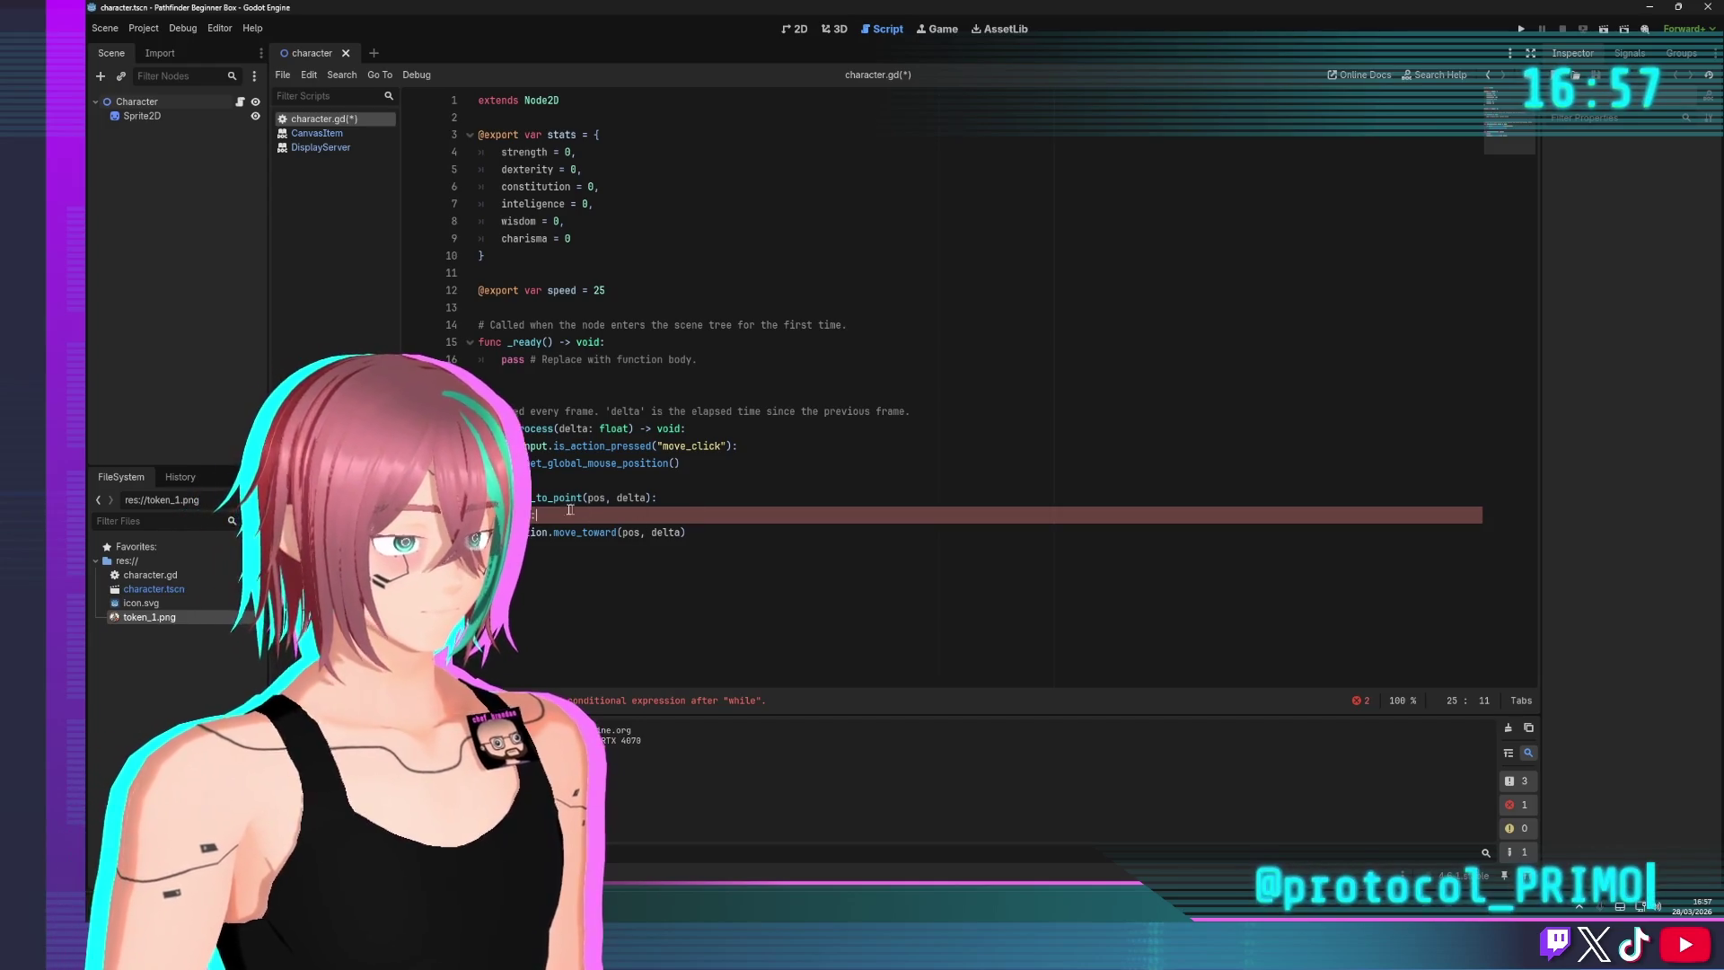
pyautogui.click(558, 590)
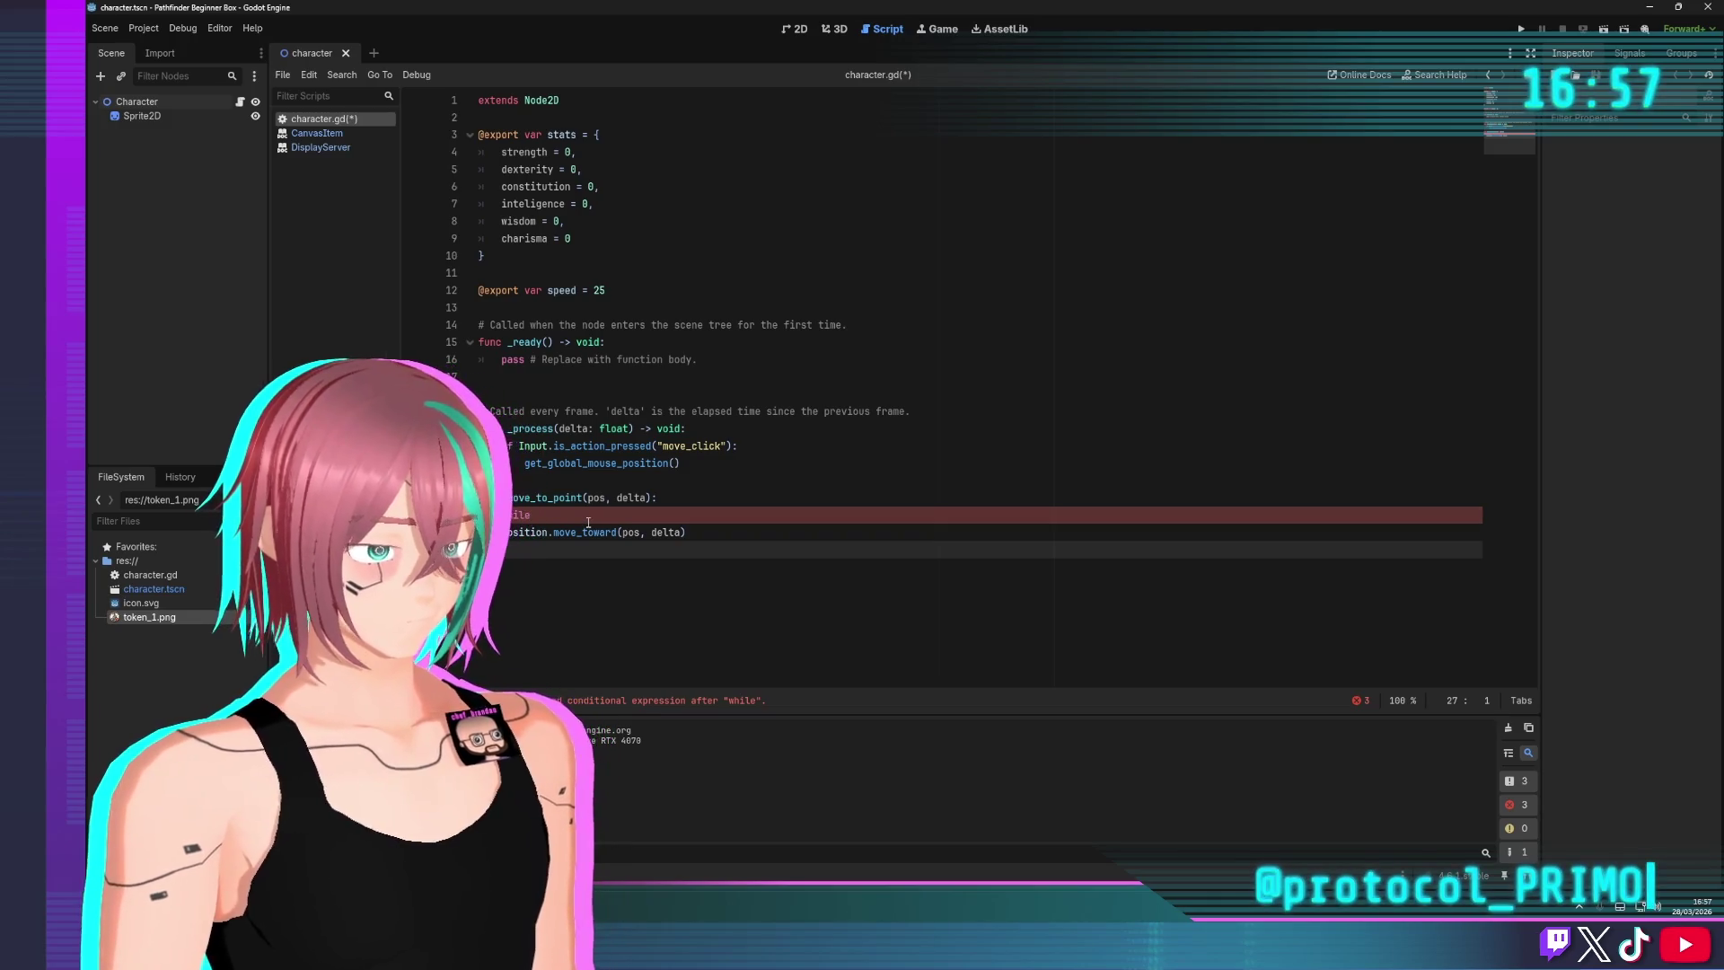
pyautogui.moveTo(568, 518); pyautogui.dragTo(480, 497)
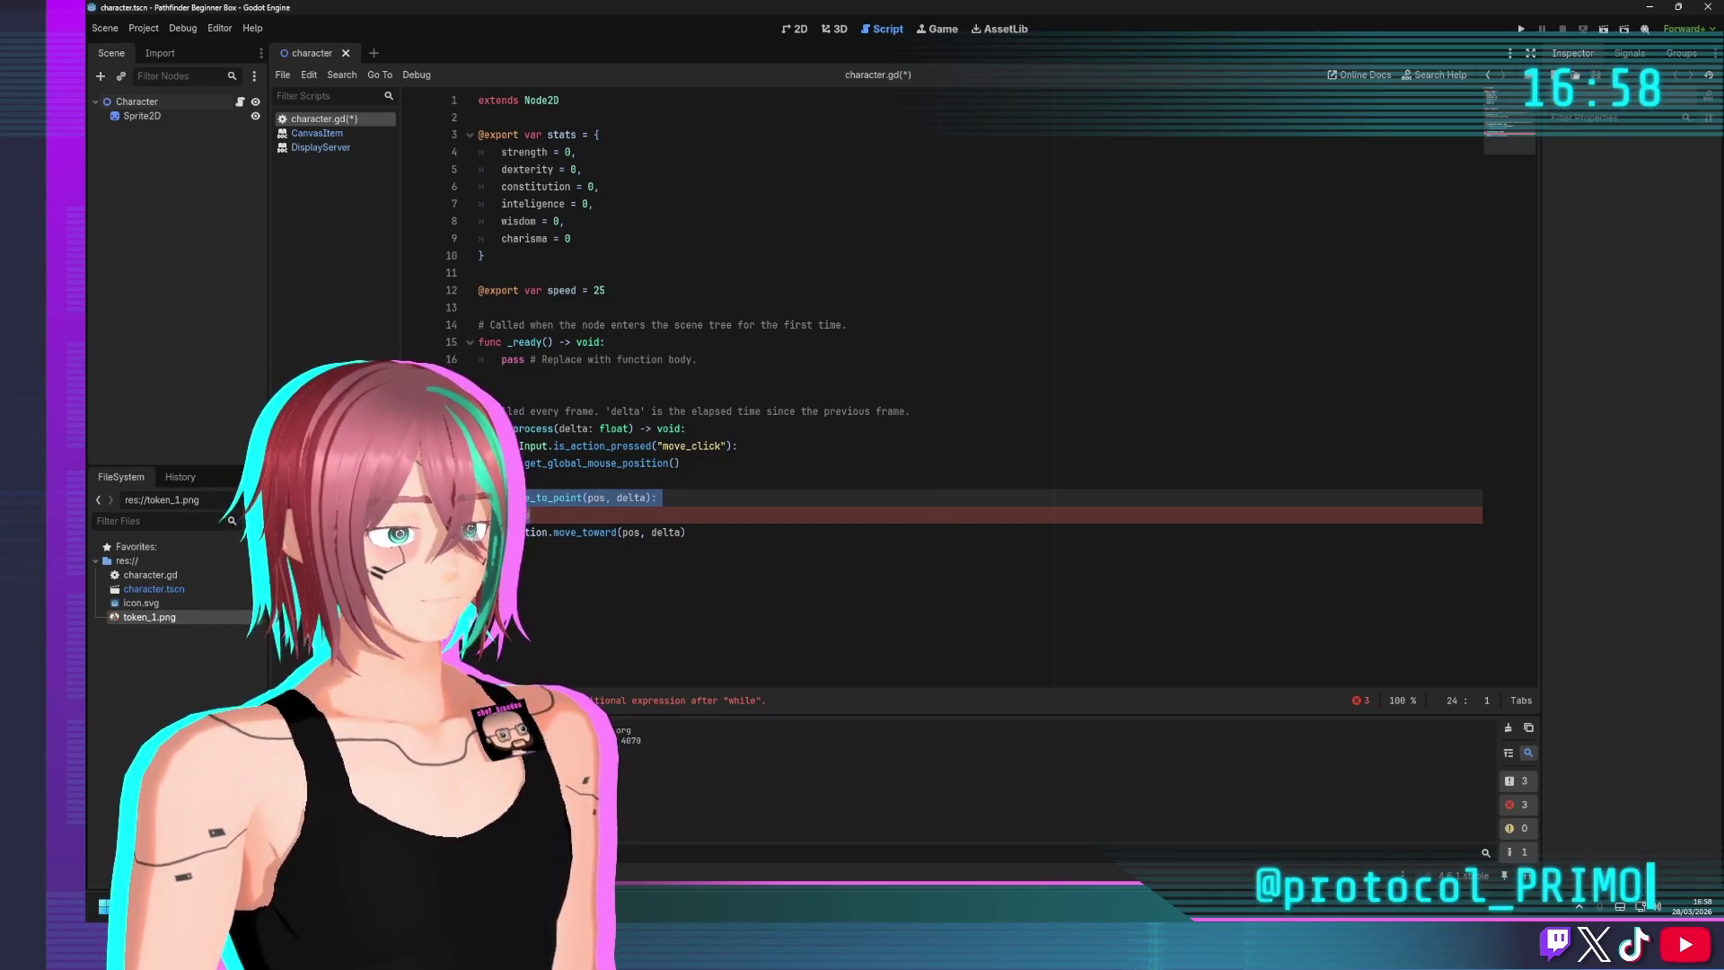
pyautogui.click(557, 516)
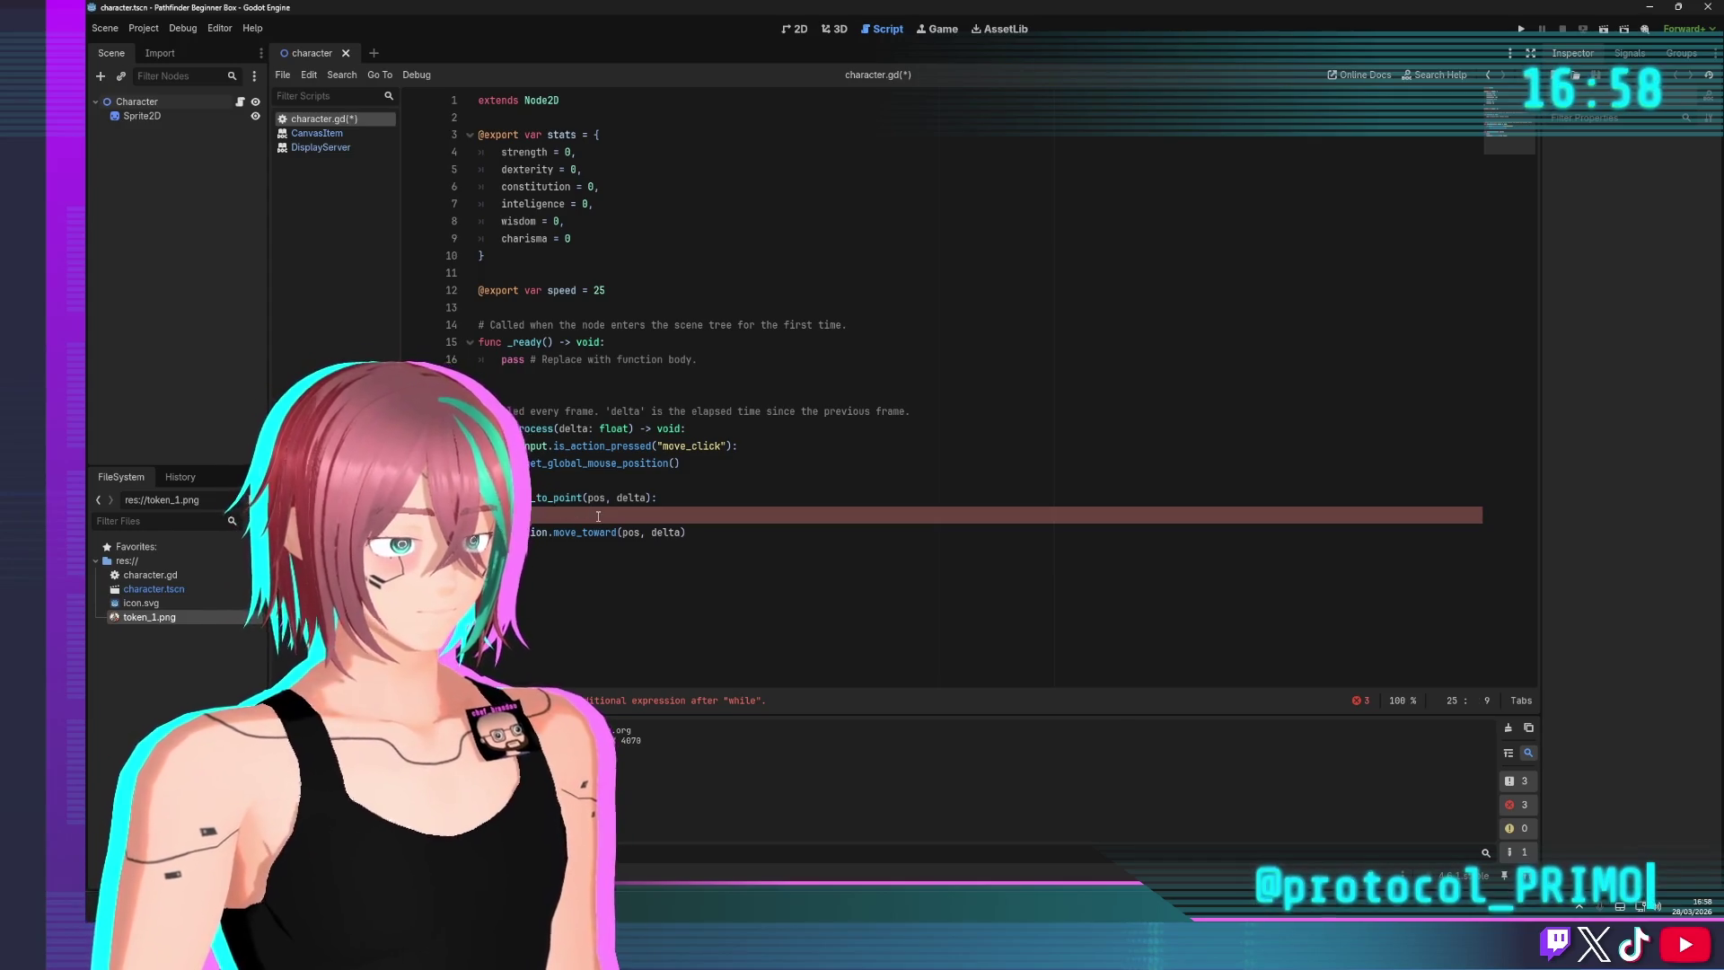
pyautogui.write('if (')
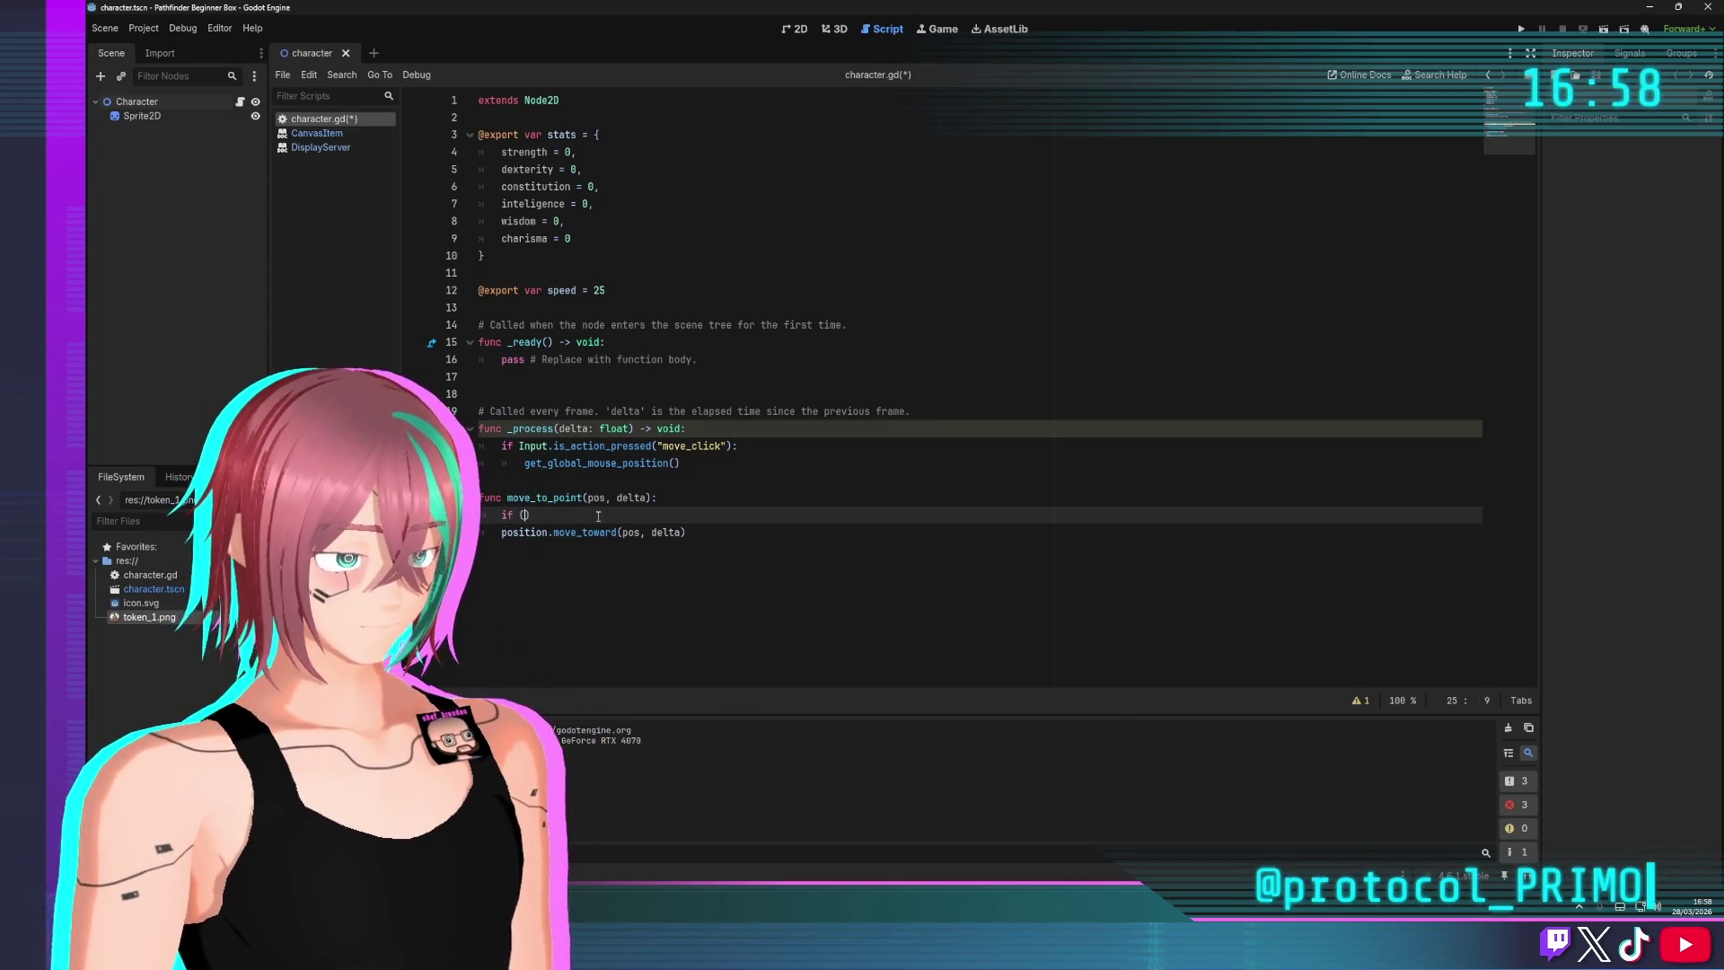
pyautogui.press('BackSpace')
pyautogui.press('BackSpace')
pyautogui.press('BackSpace')
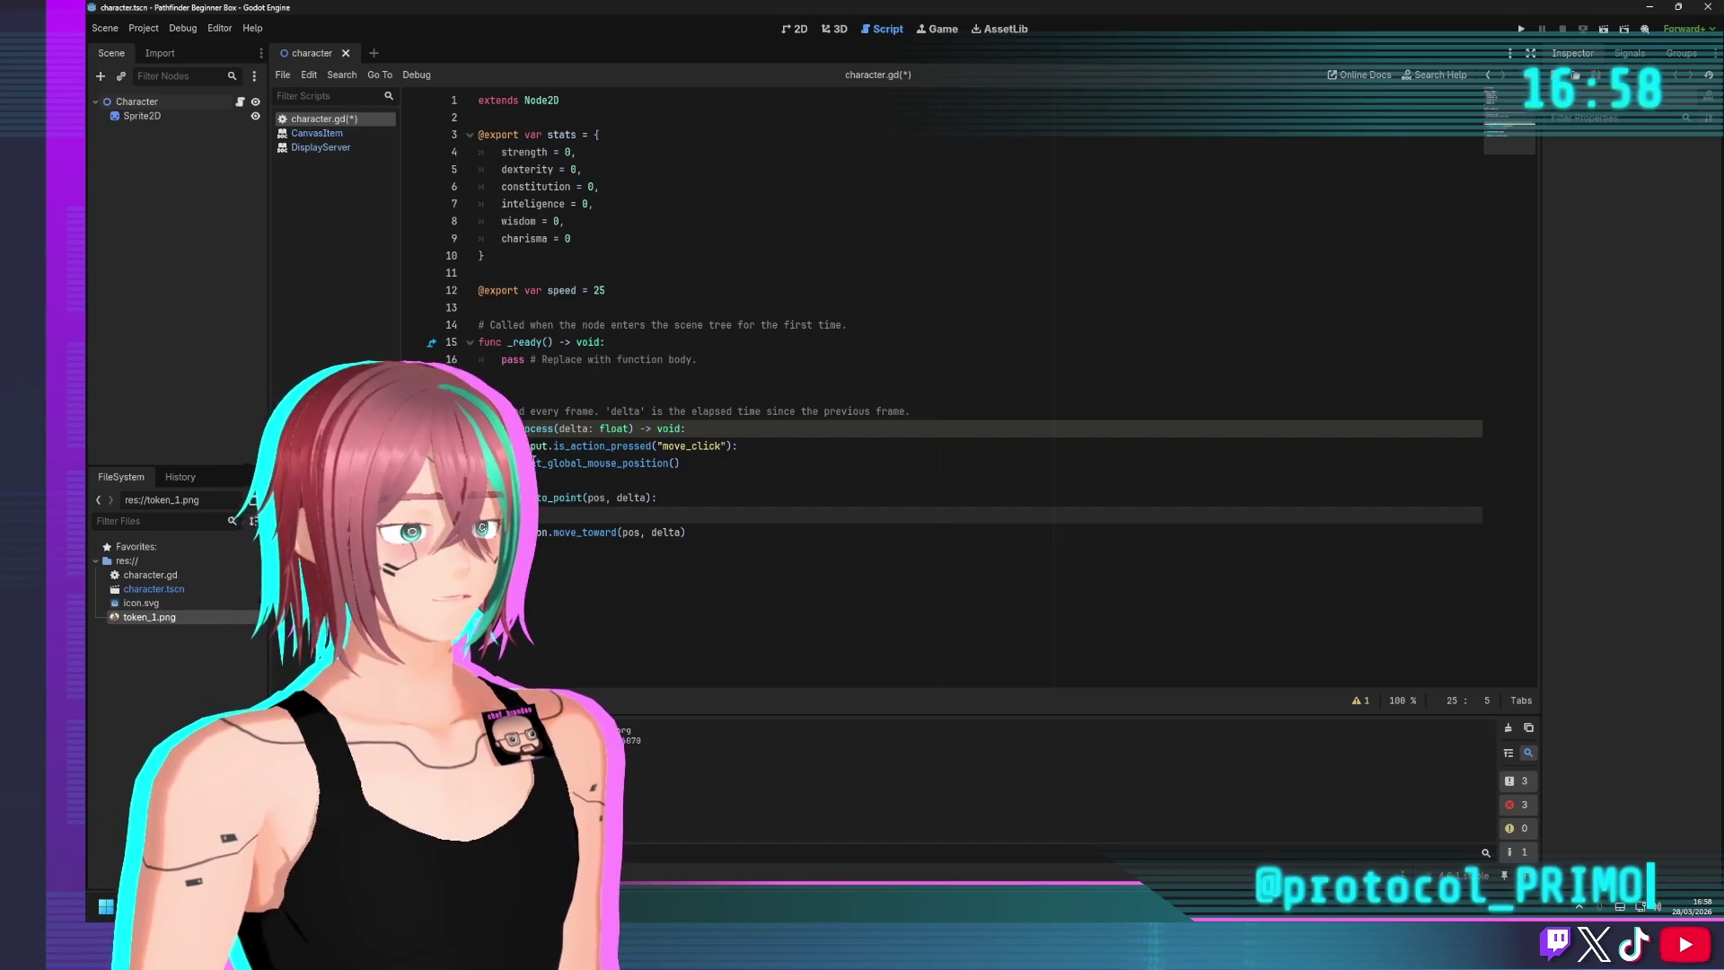
# Declare var target_pos = Vector2.ZERO on line 14 above the _ready comment and save
pyautogui.click(705, 307)
pyautogui.press('Return')
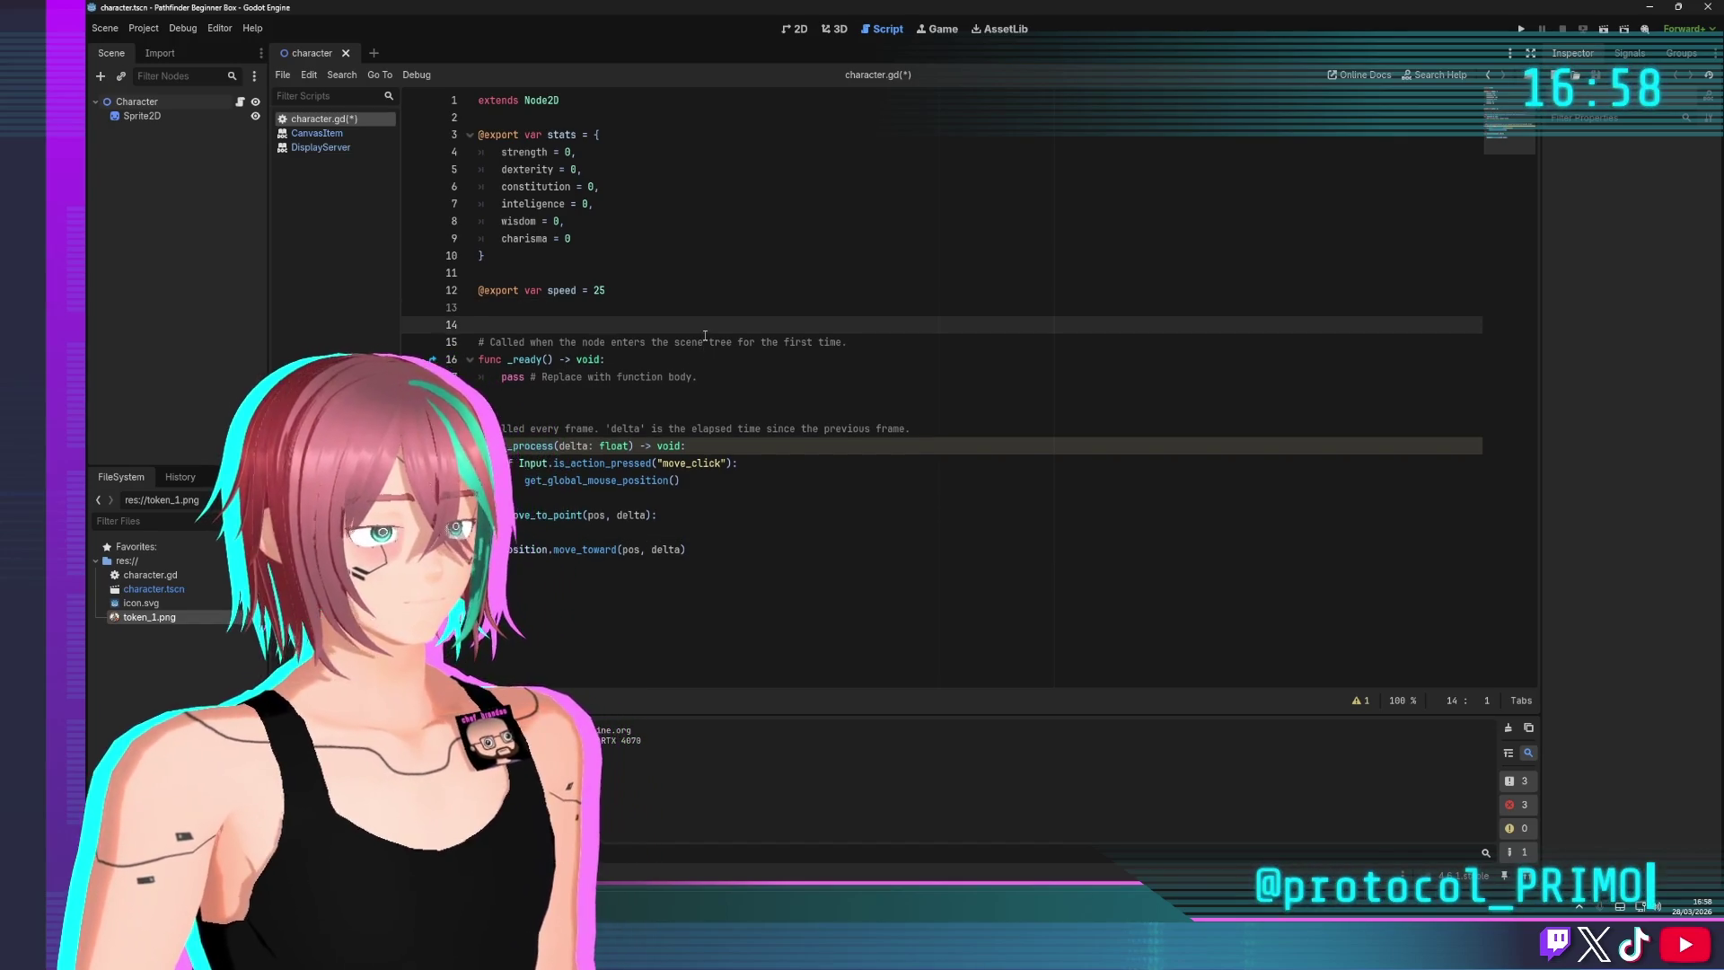
pyautogui.press('Return')
pyautogui.press('Up')
pyautogui.write('get')
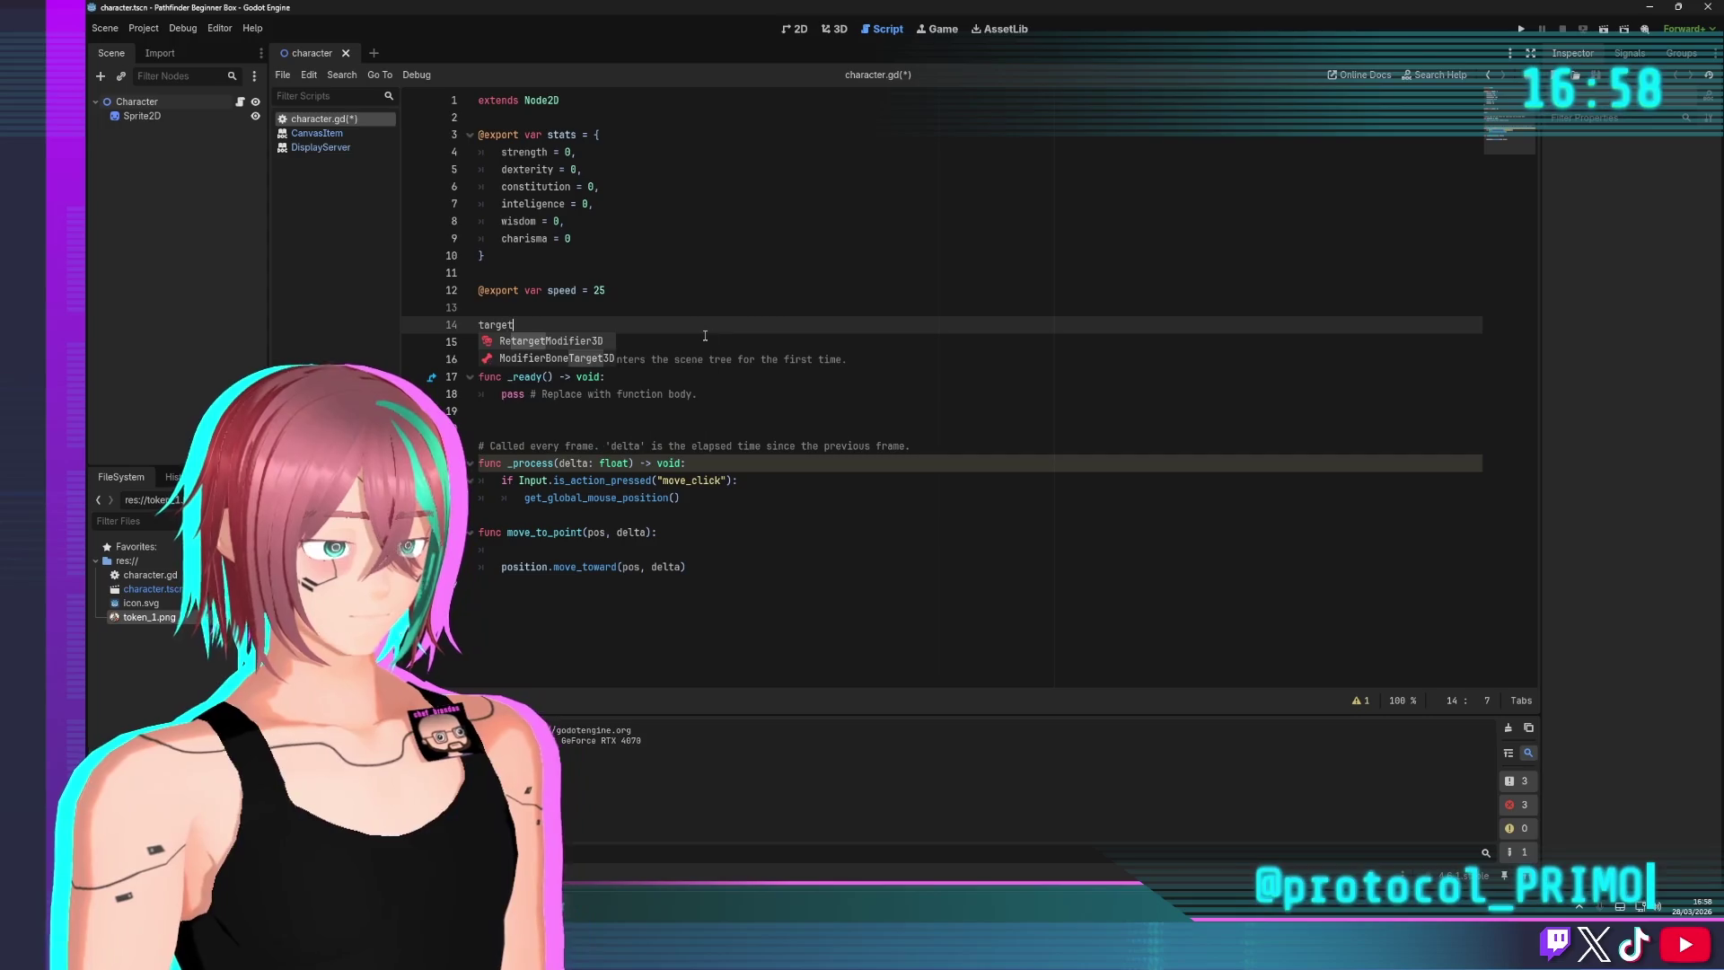
pyautogui.write('_')
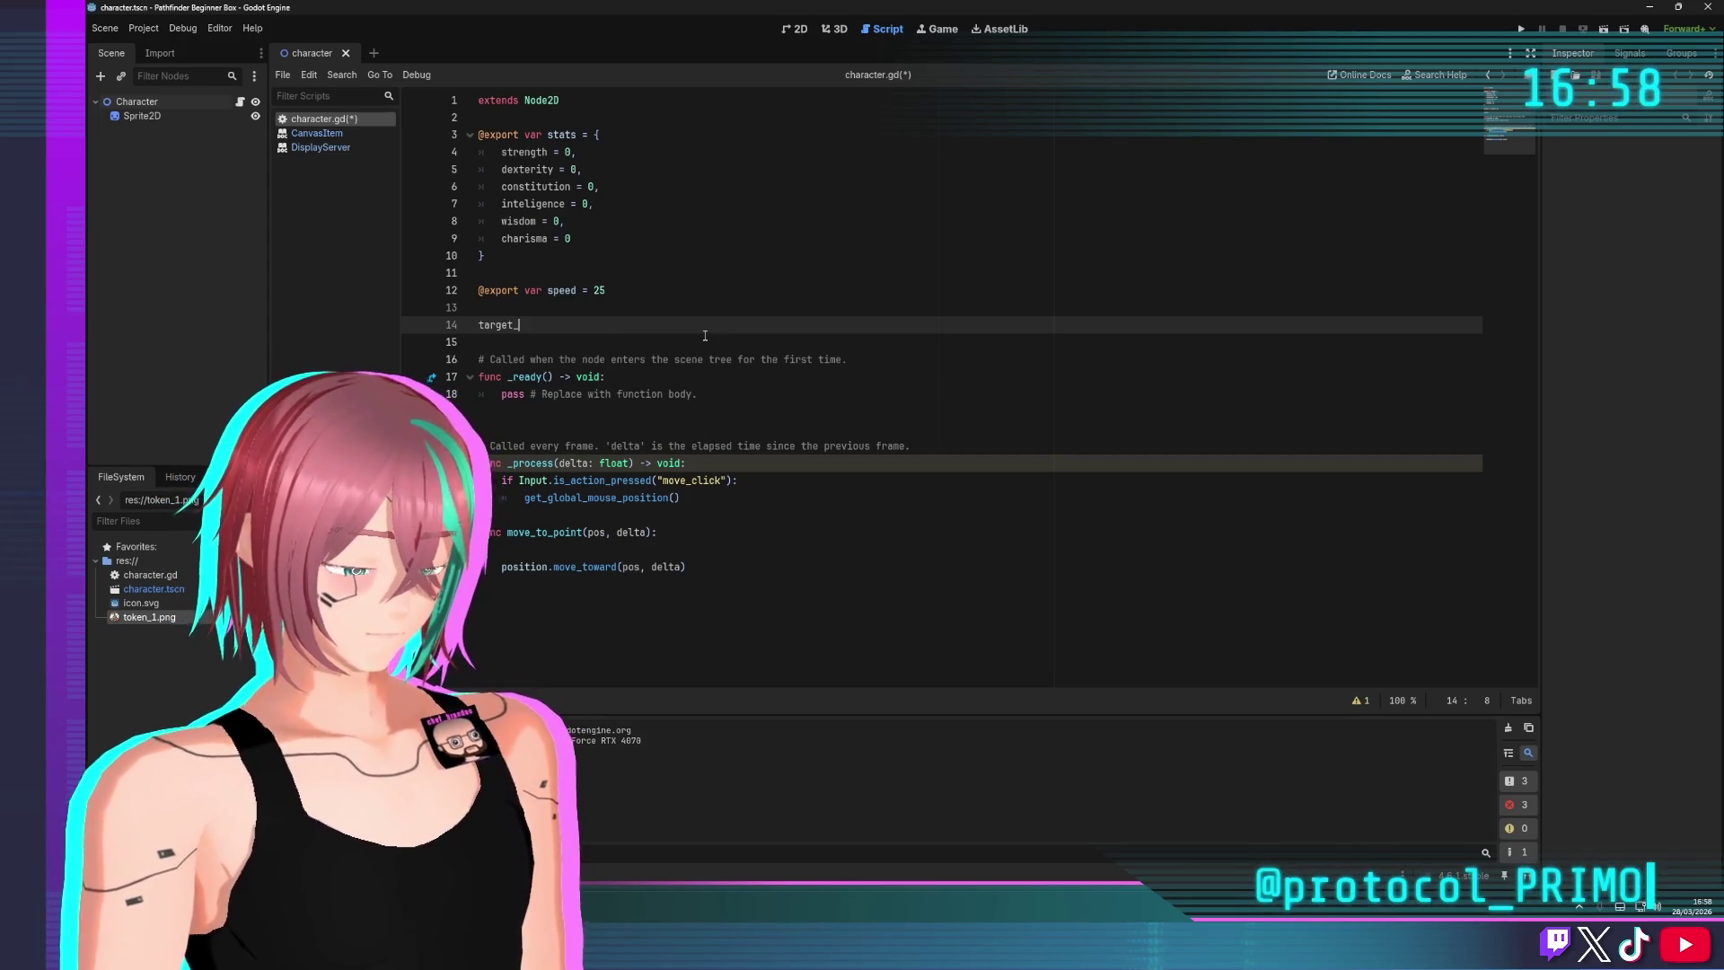
pyautogui.write('post')
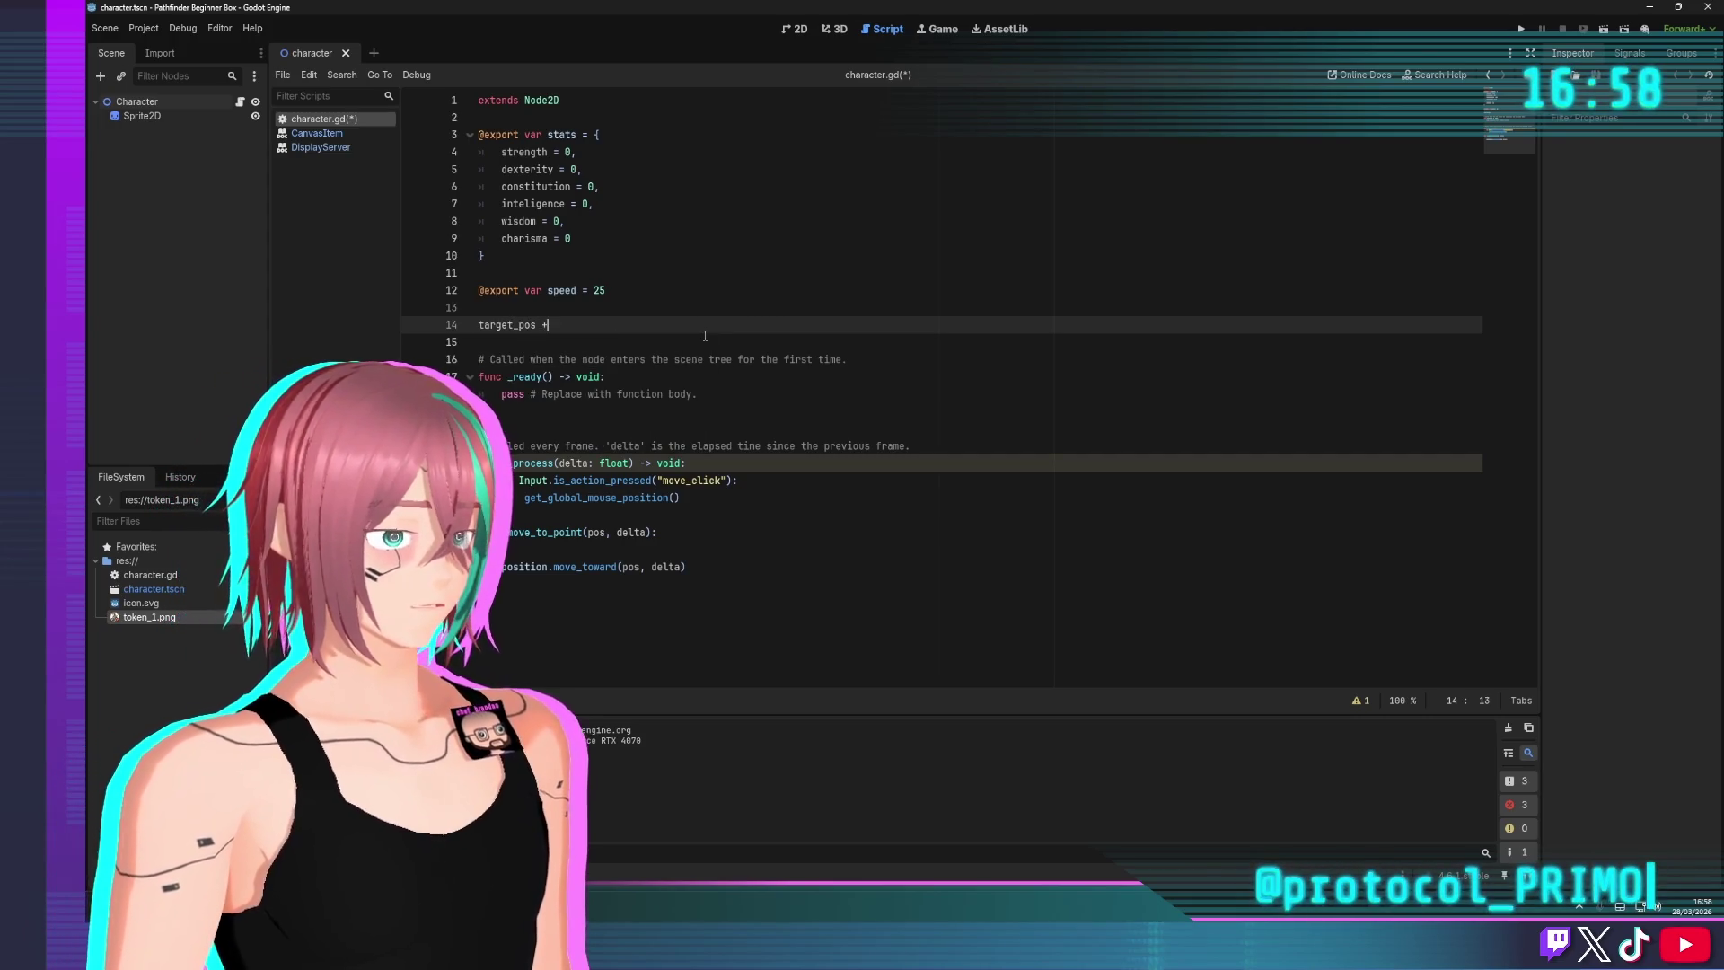
pyautogui.write('vect')
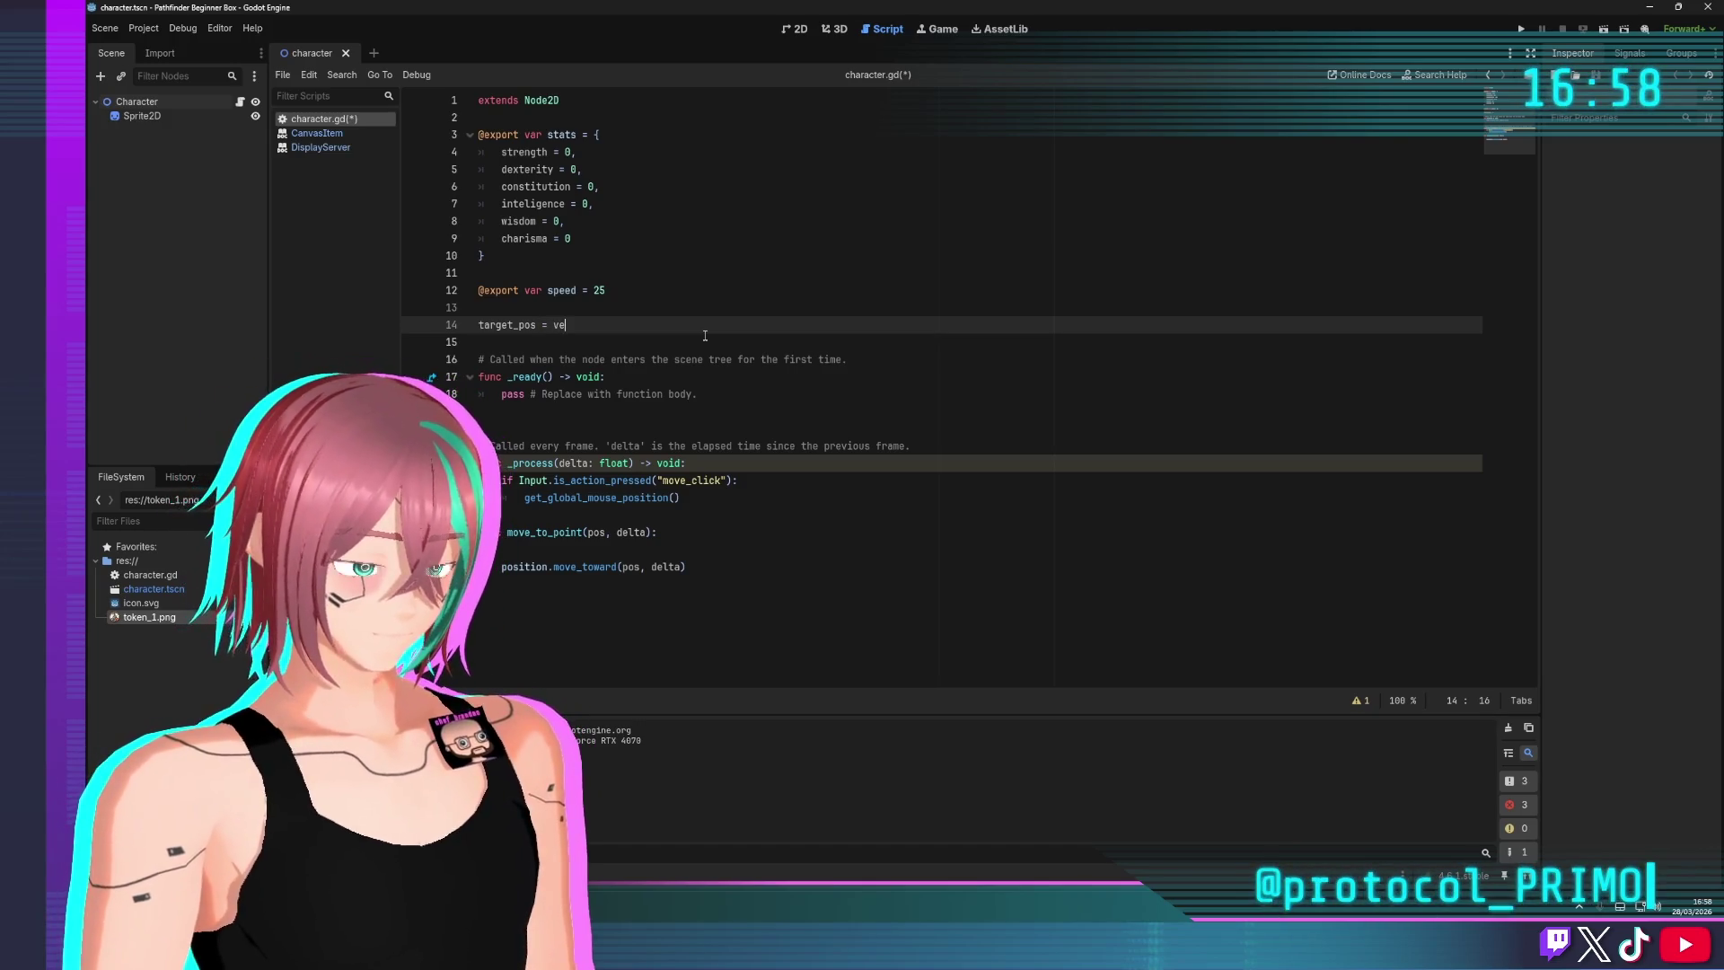
pyautogui.press('BackSpace')
pyautogui.press('BackSpace')
pyautogui.press('BackSpace')
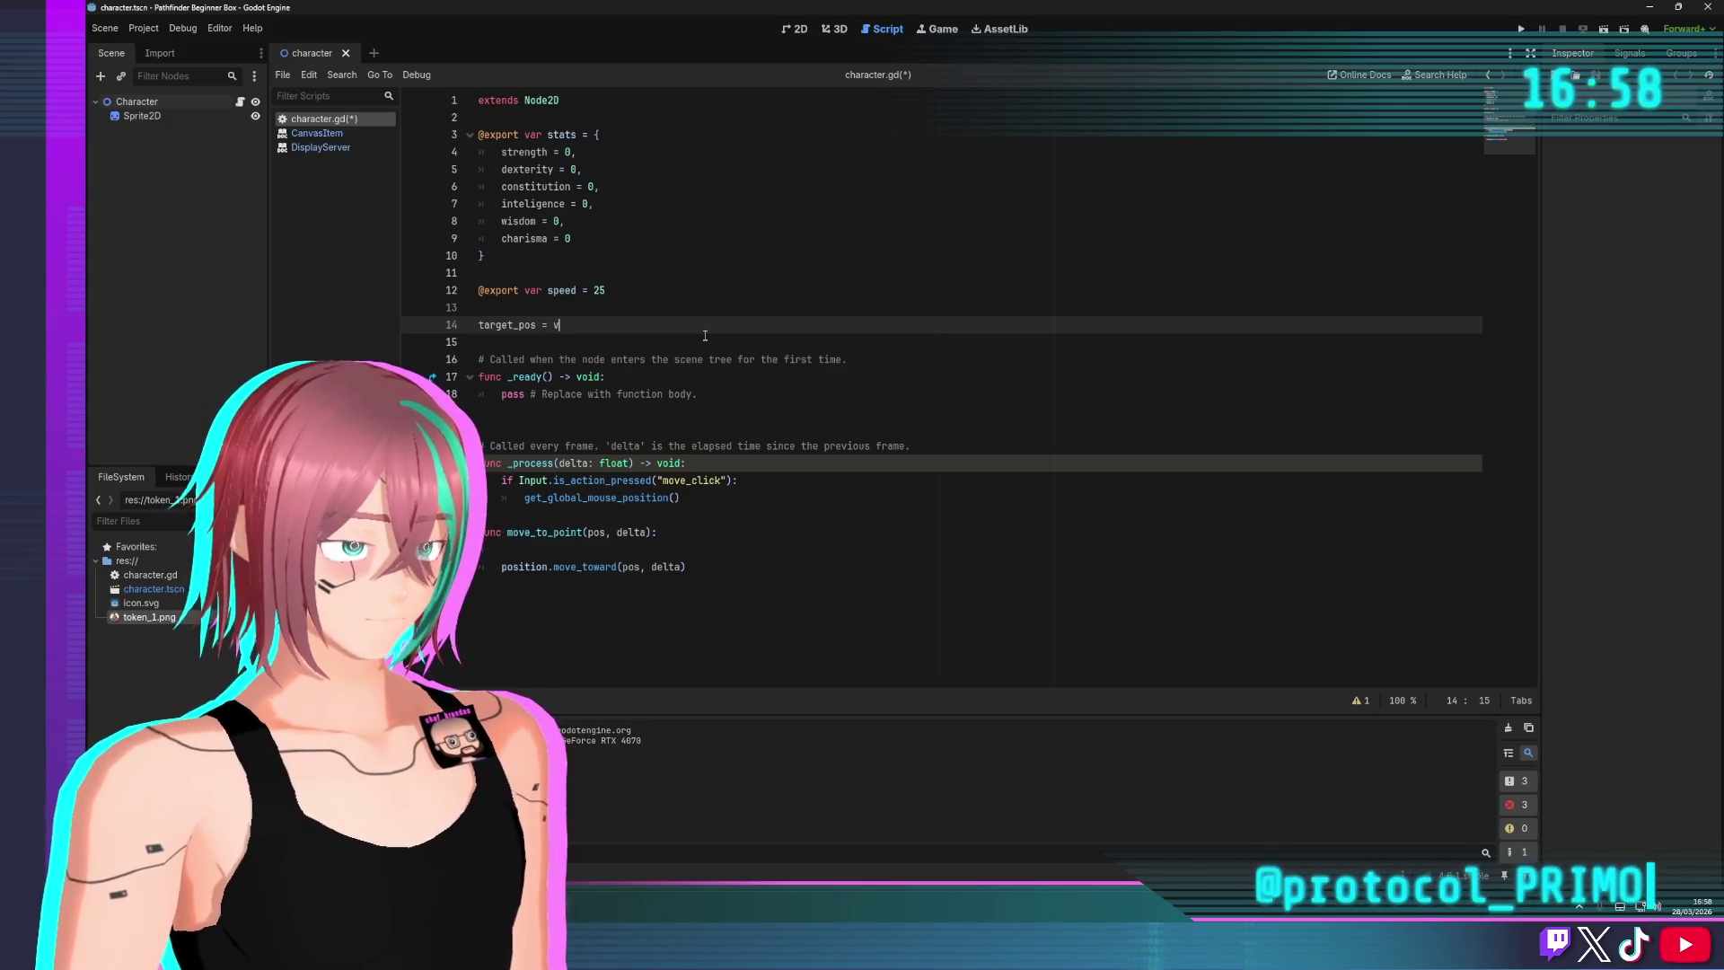
pyautogui.write('Vector2.Z')
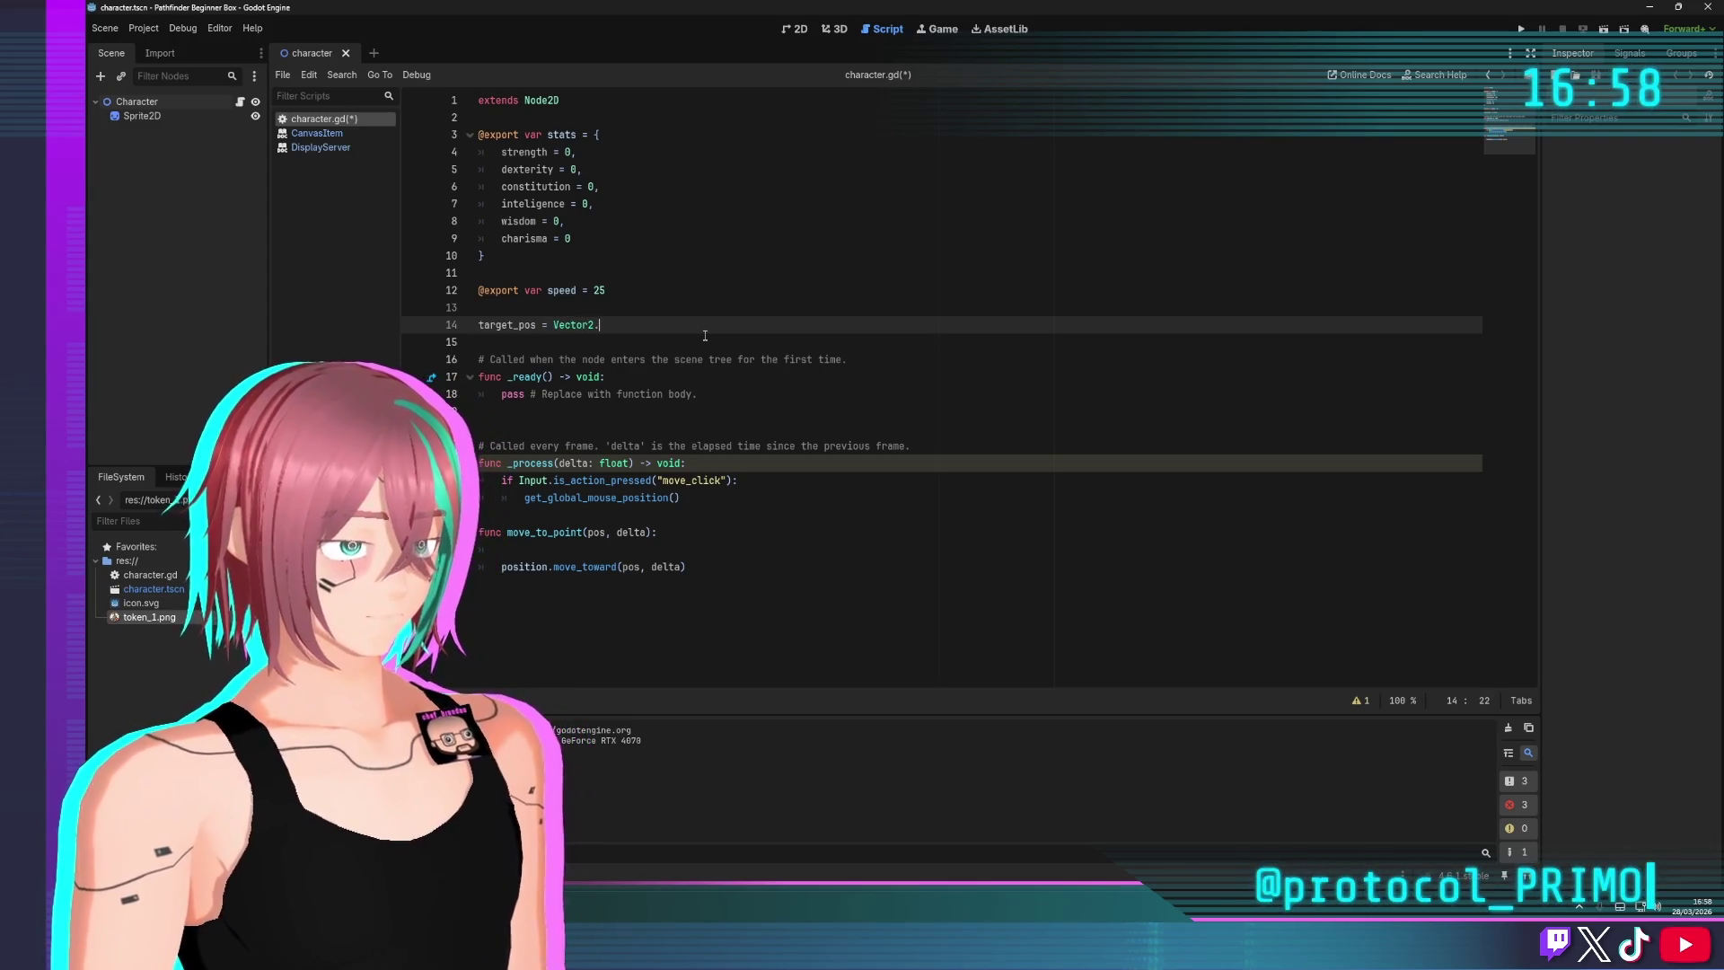
pyautogui.write('ERO')
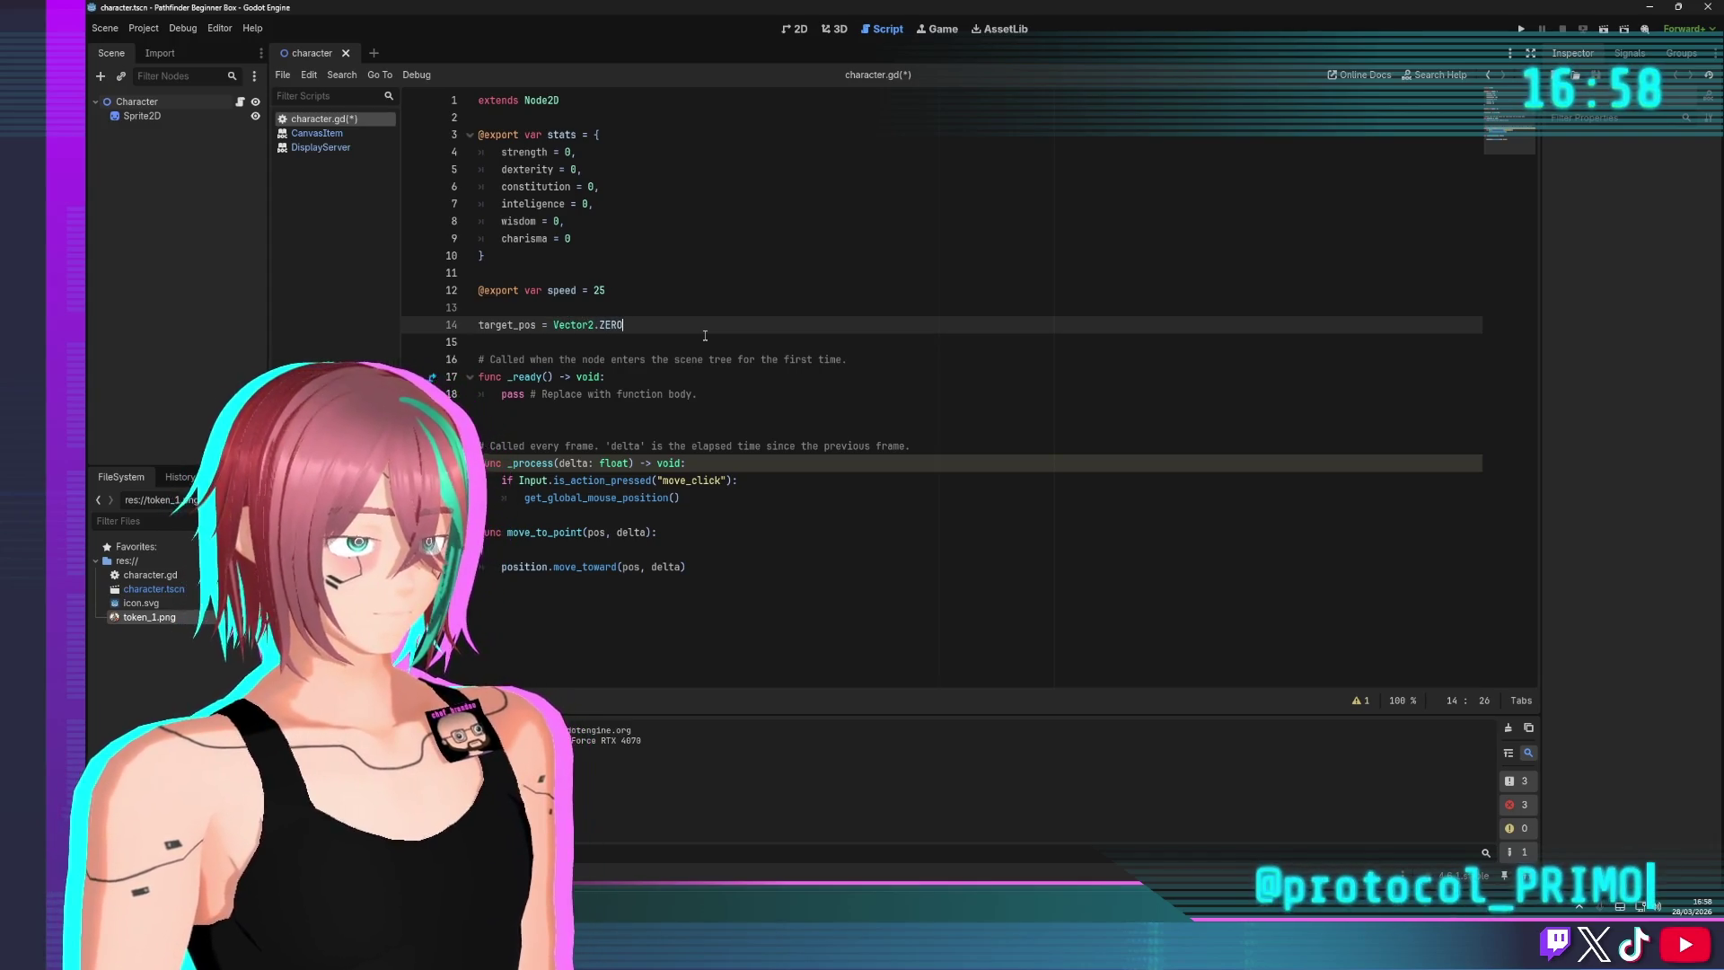
pyautogui.press('Up')
pyautogui.press('Up')
pyautogui.press('Up')
pyautogui.hotkey('ctrl', 's')
pyautogui.click(750, 542)
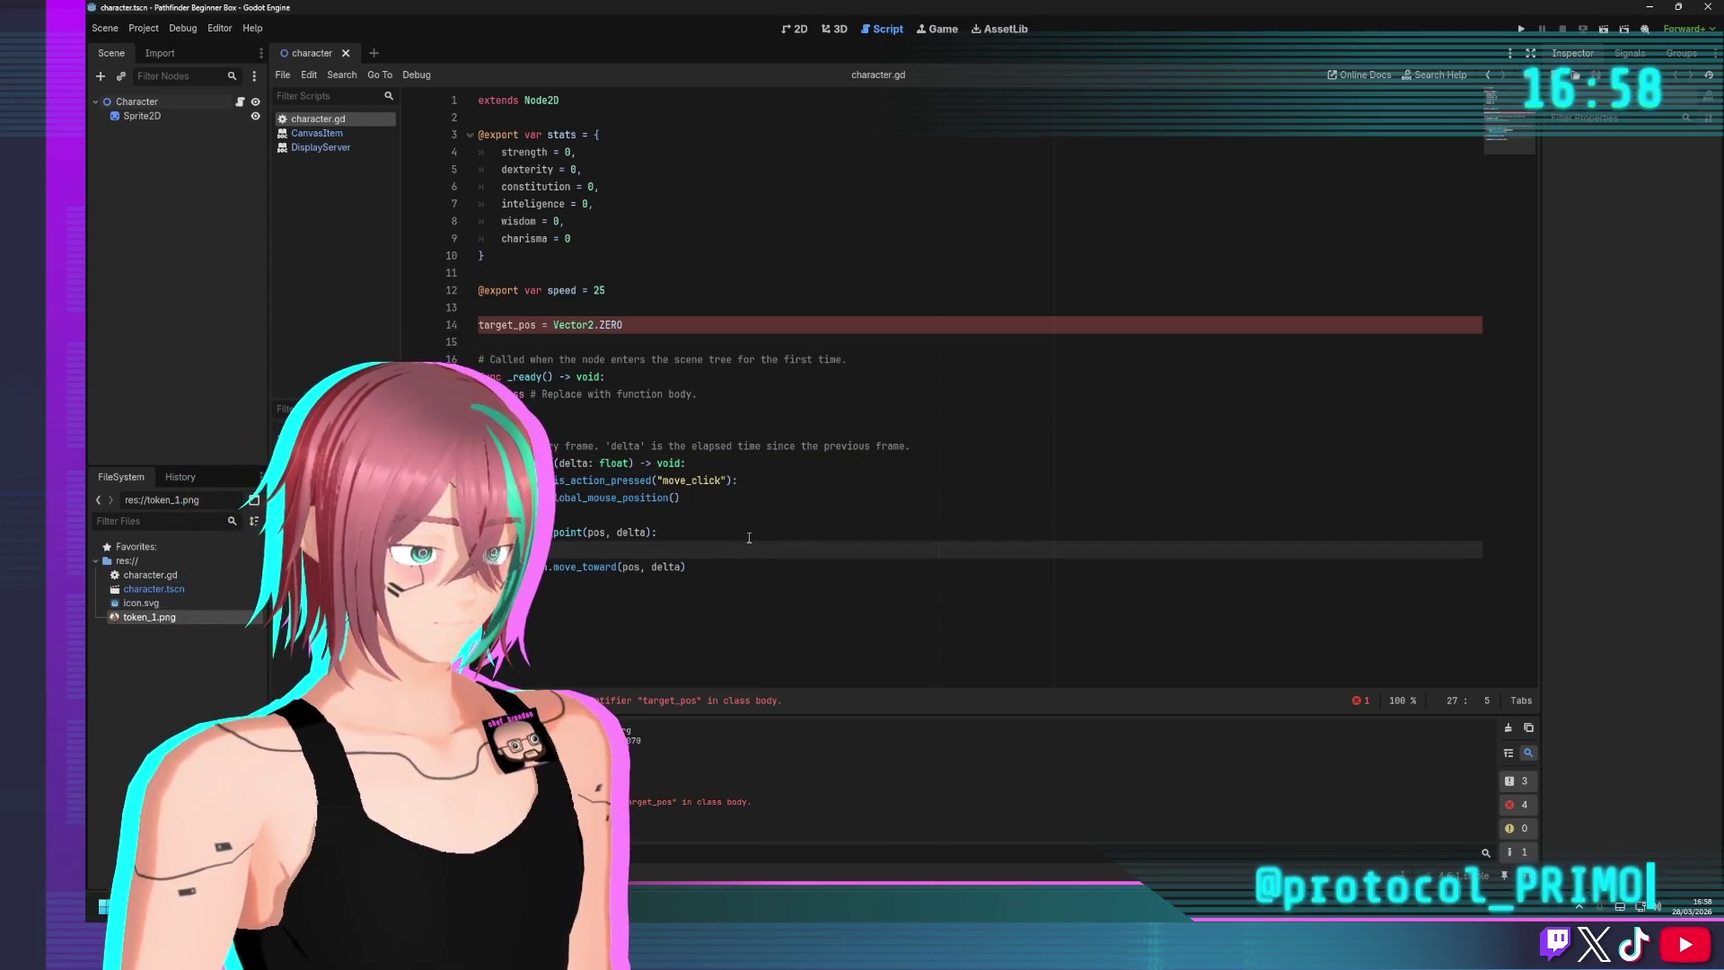
pyautogui.click(495, 325)
pyautogui.write('var')
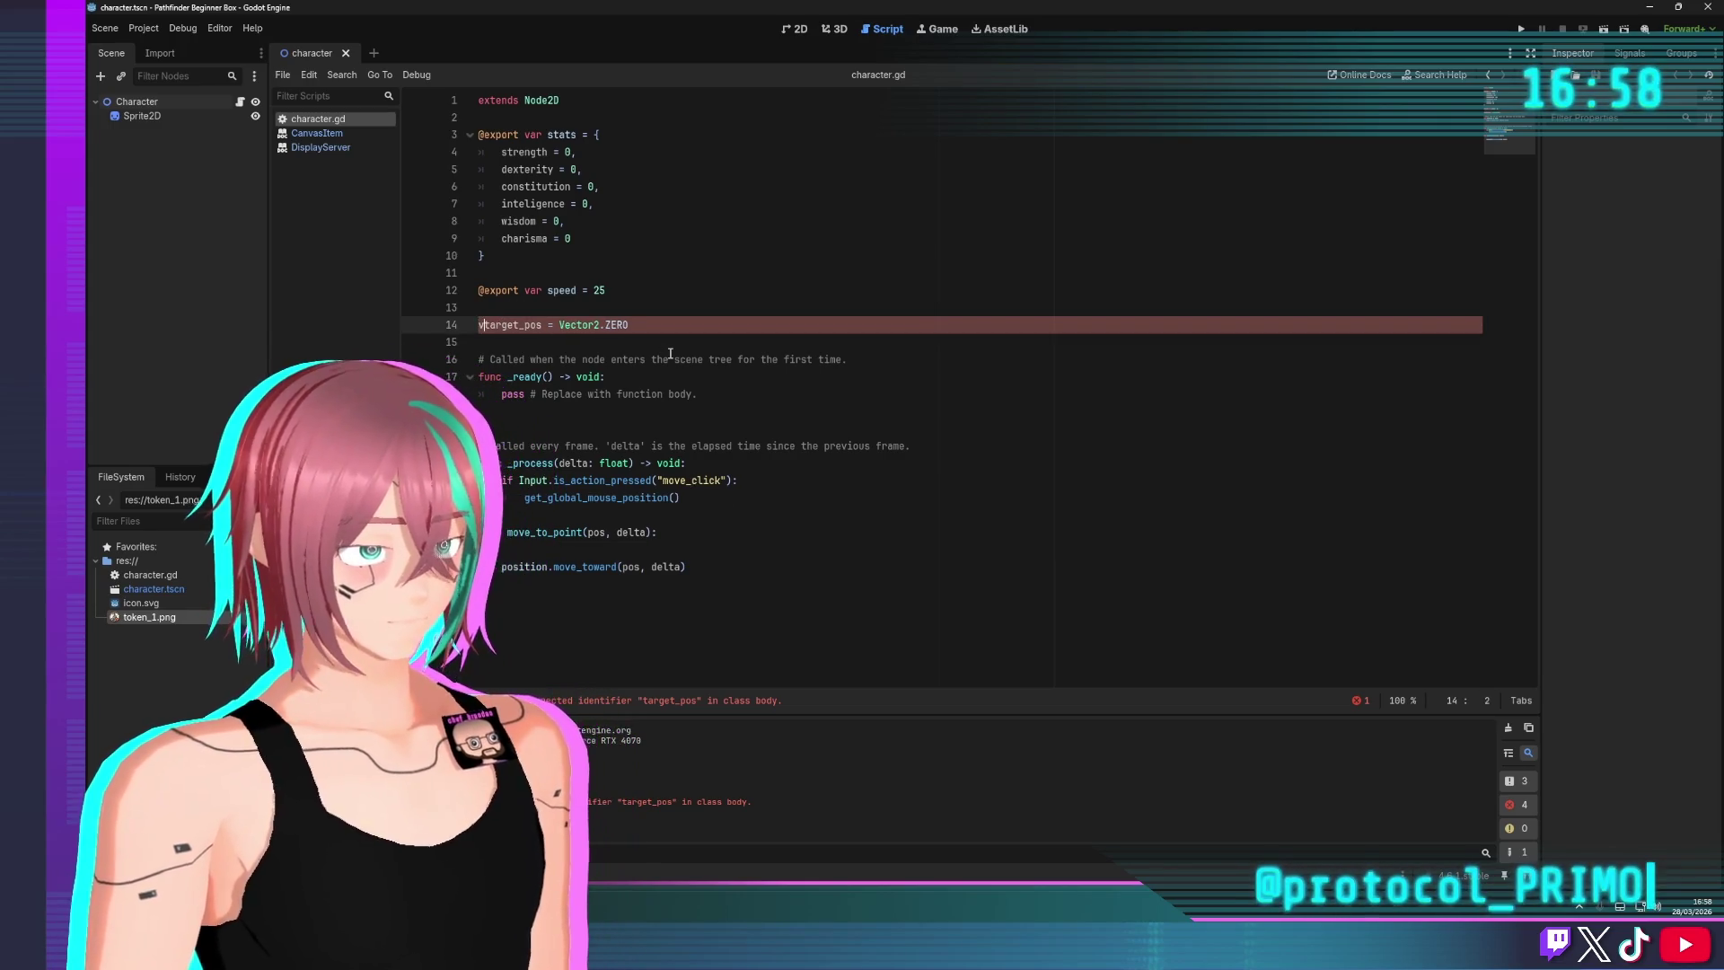
pyautogui.click(812, 241)
# Change line 24 to target_pos = get_global_mouse_position(), save, and add a new line below
pyautogui.click(693, 513)
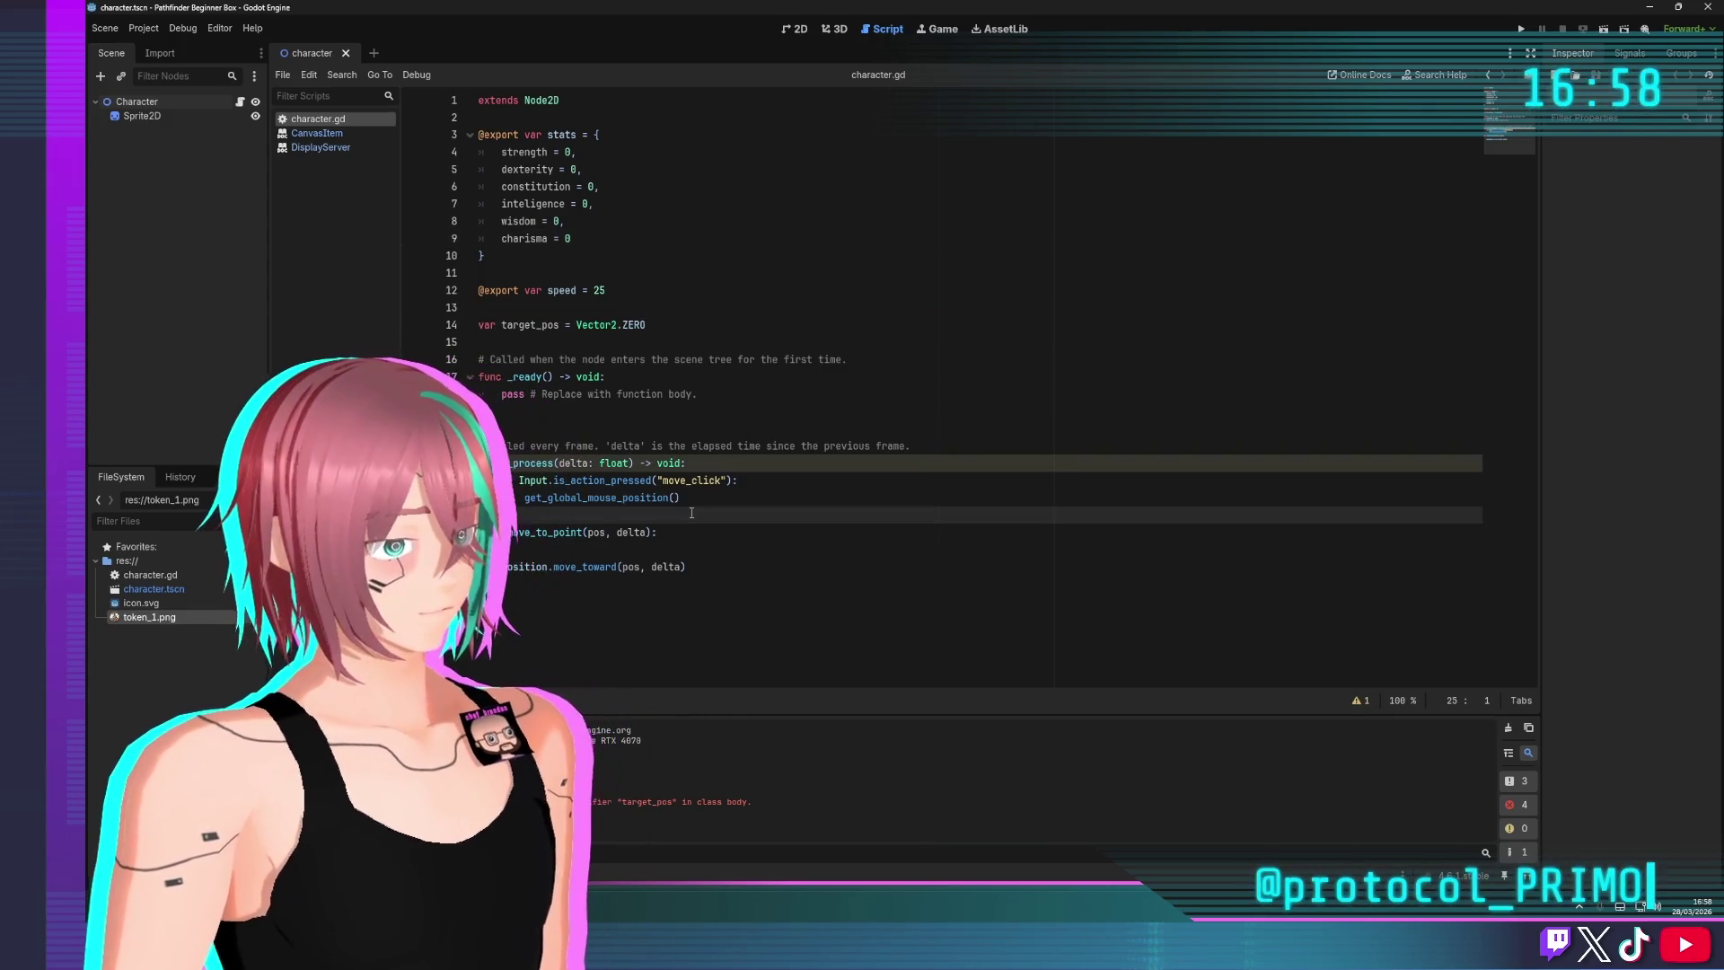
pyautogui.click(537, 498)
pyautogui.write('tar')
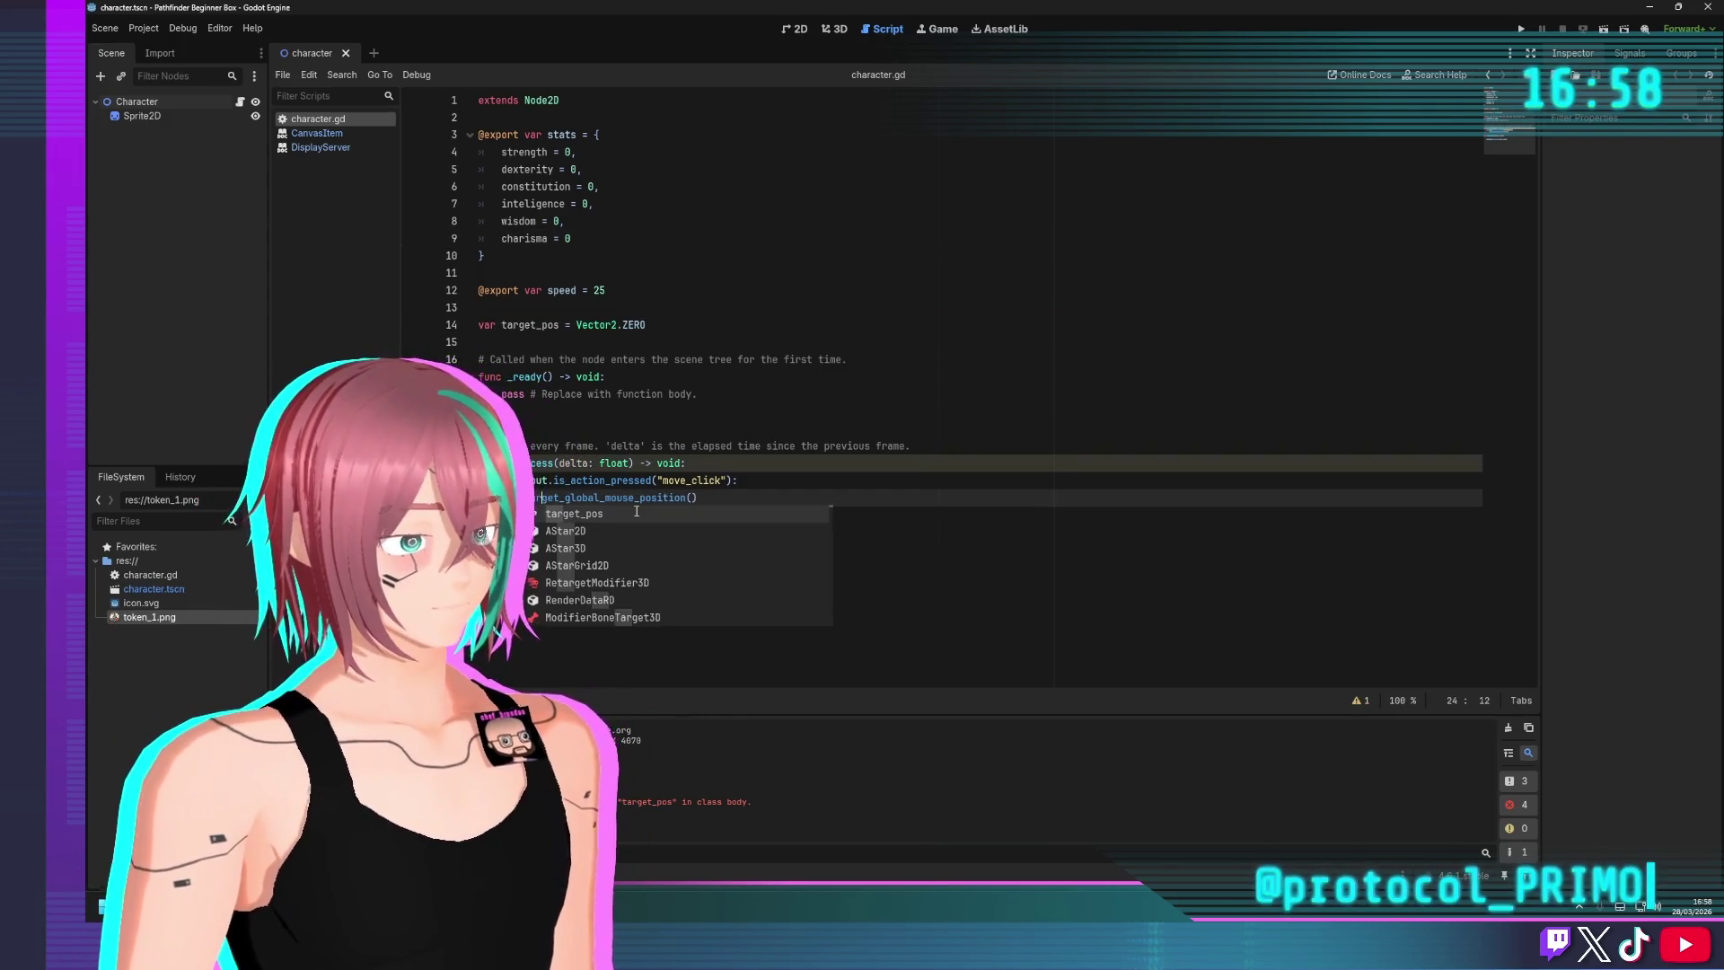
pyautogui.press('Tab')
pyautogui.hotkey('ctrl', 'z')
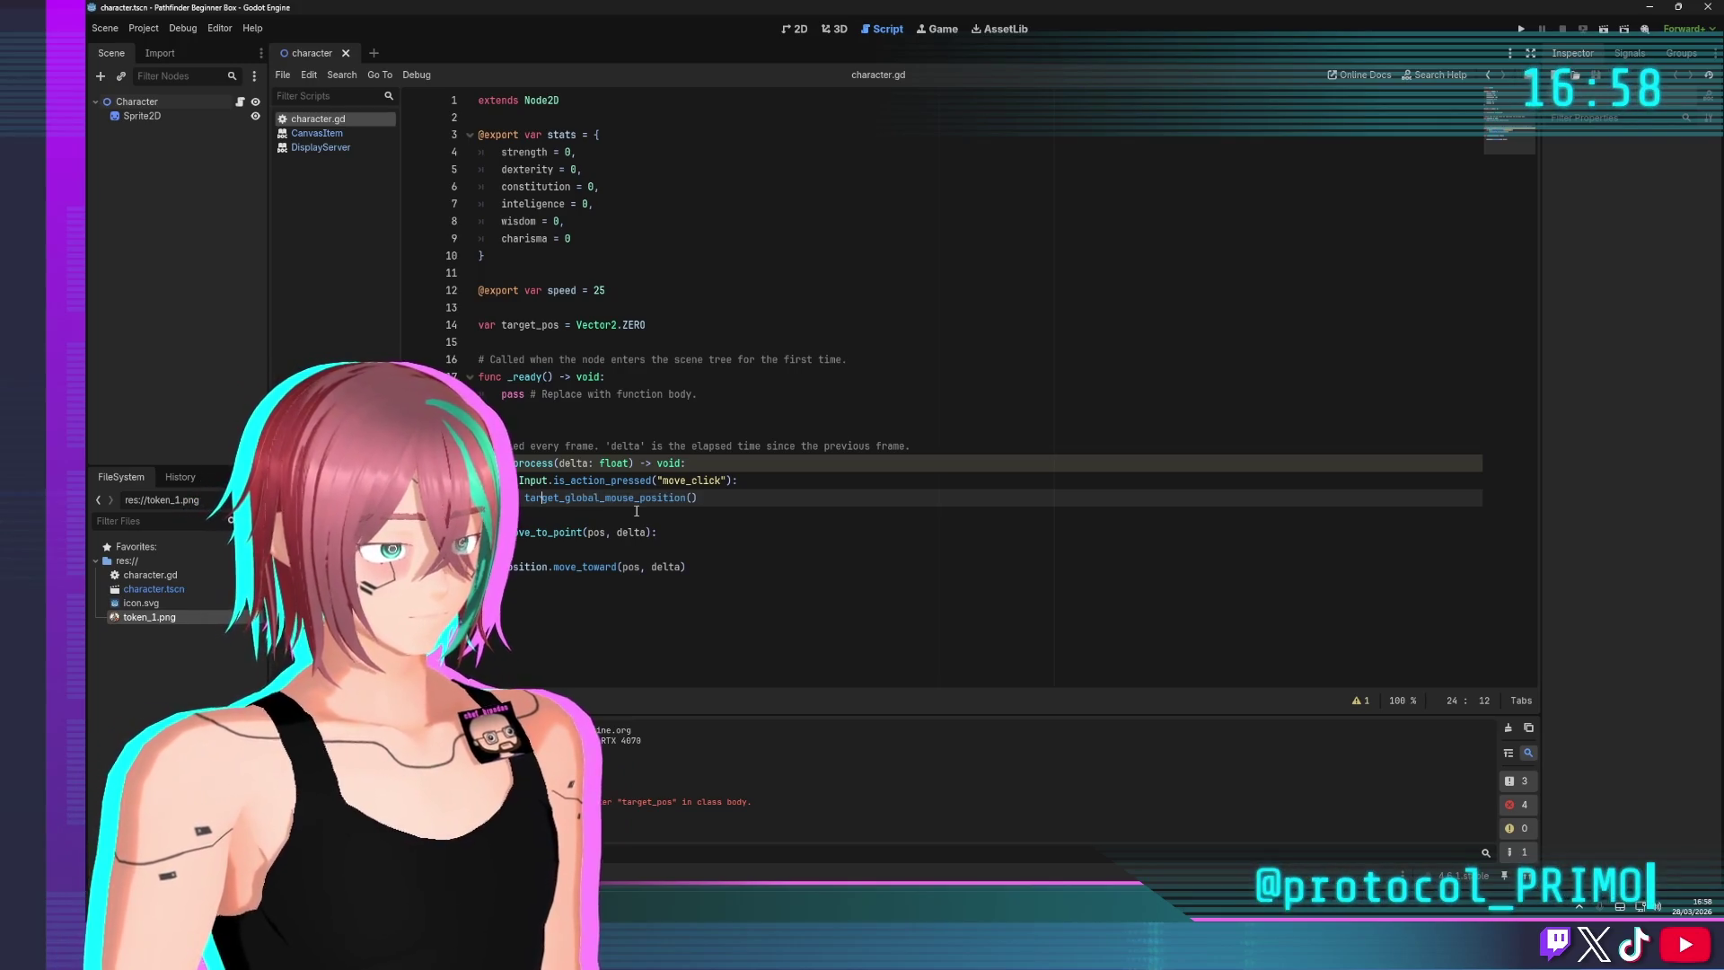
pyautogui.write('r')
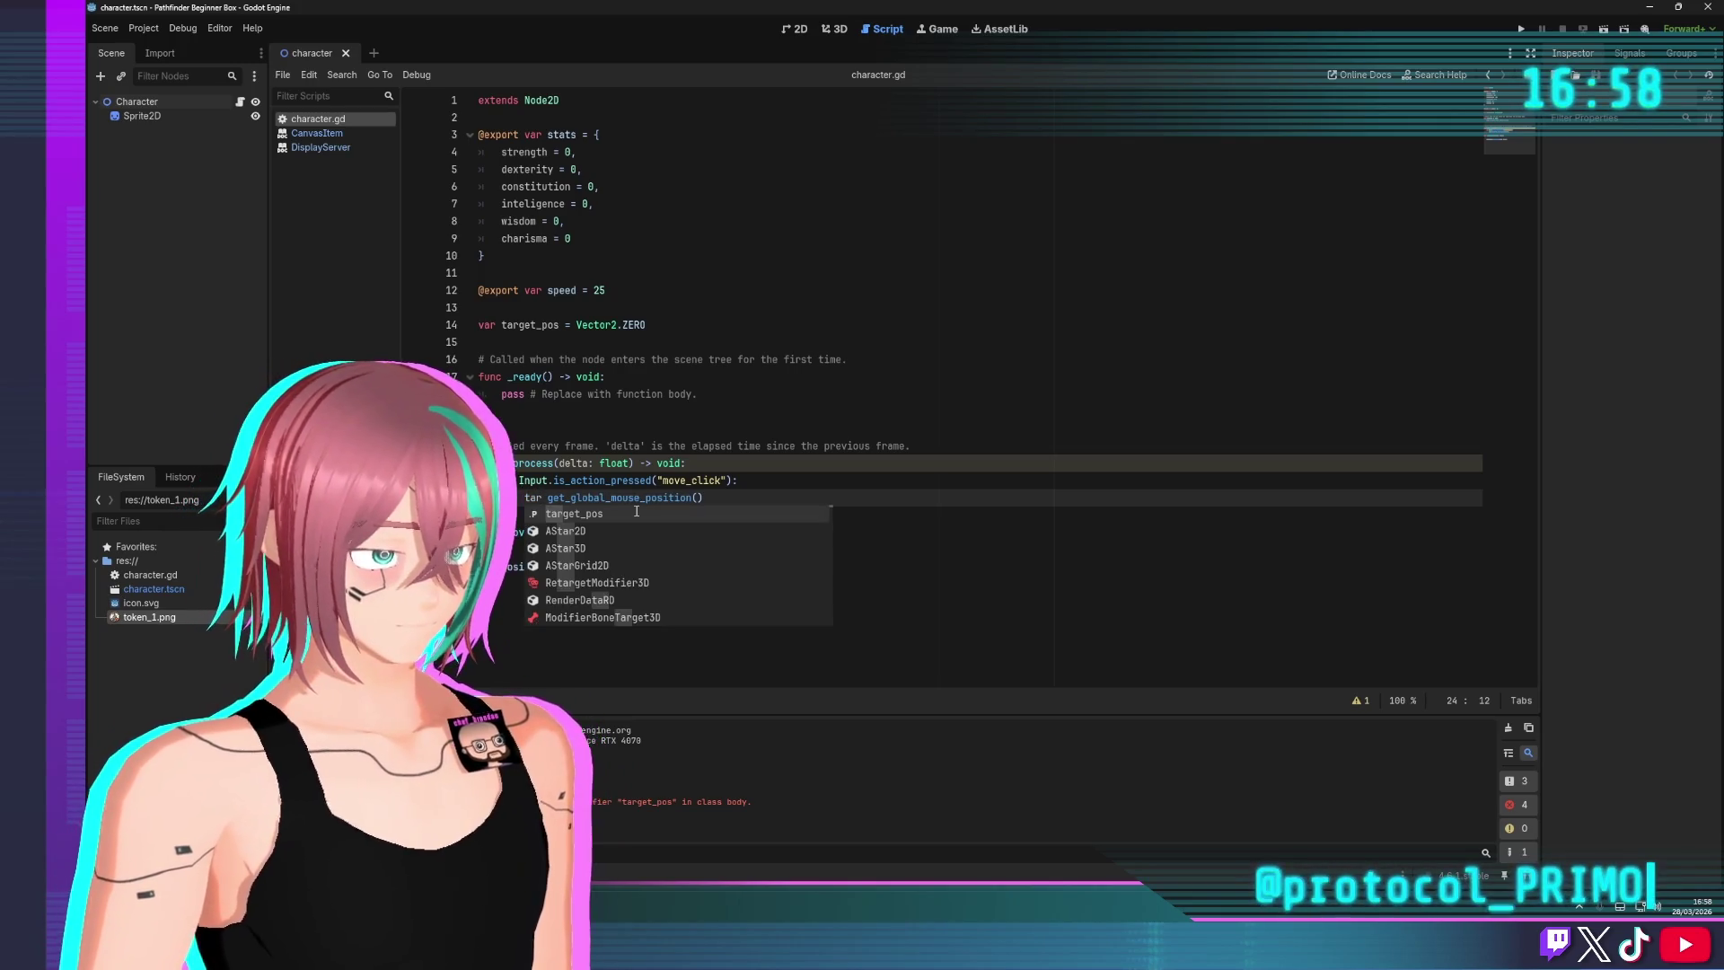
pyautogui.press('Return')
pyautogui.write('=')
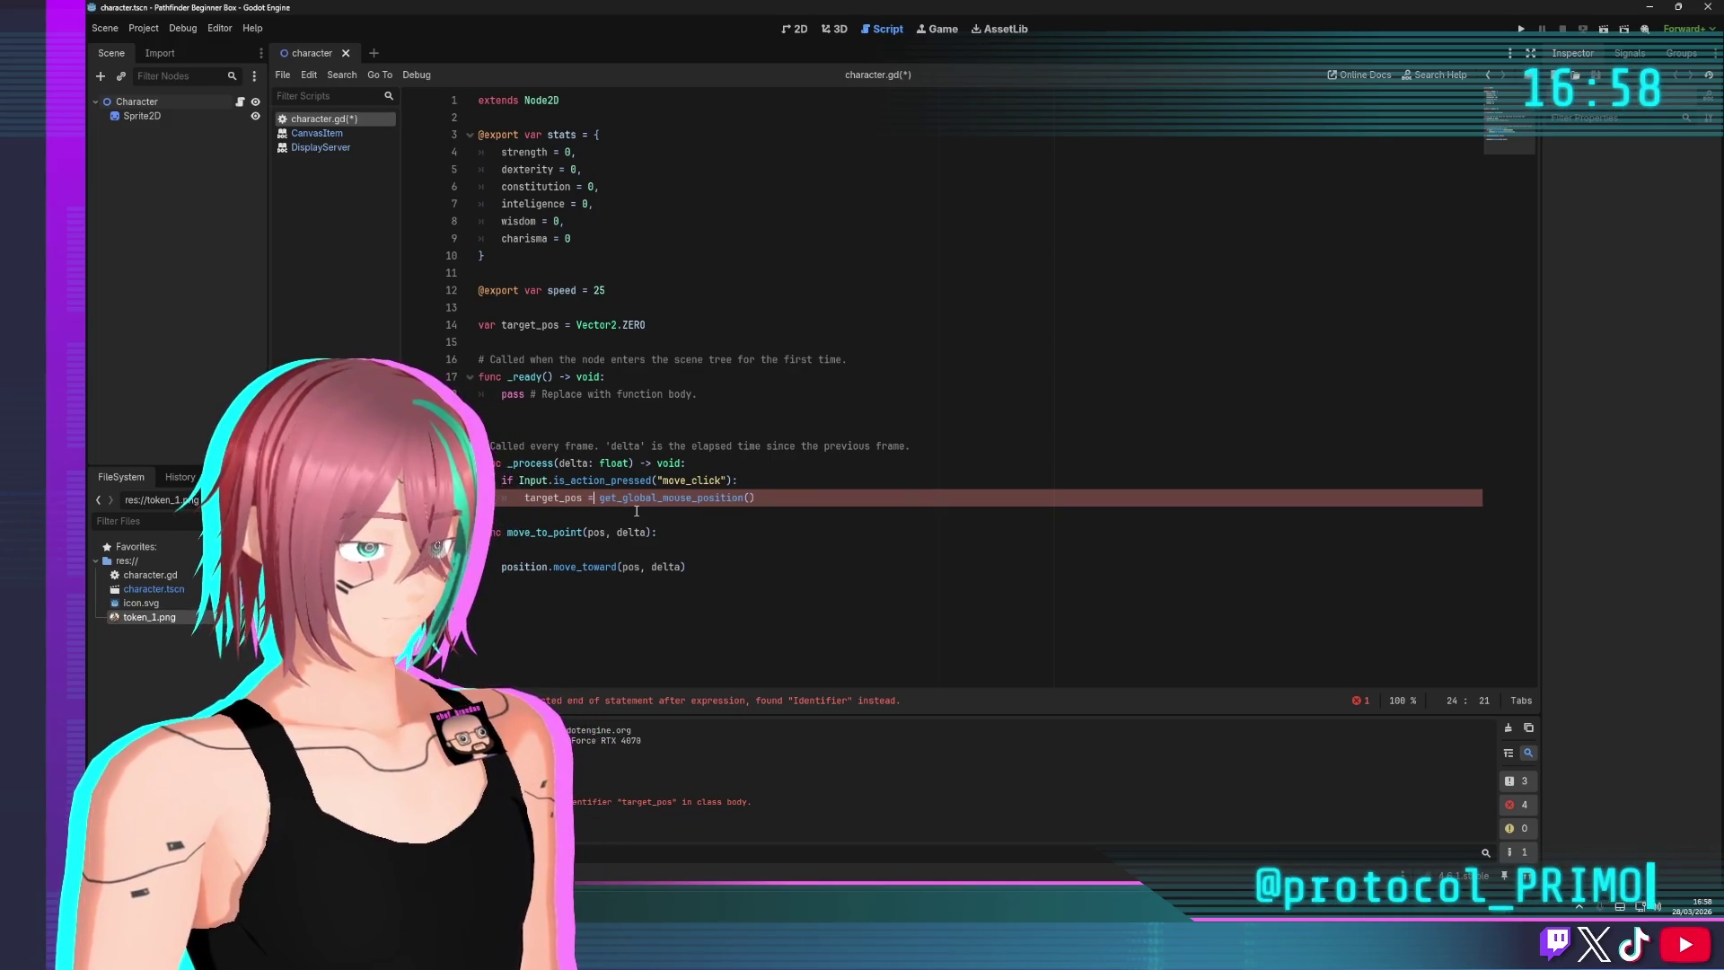
pyautogui.click(691, 325)
pyautogui.hotkey('ctrl', 's')
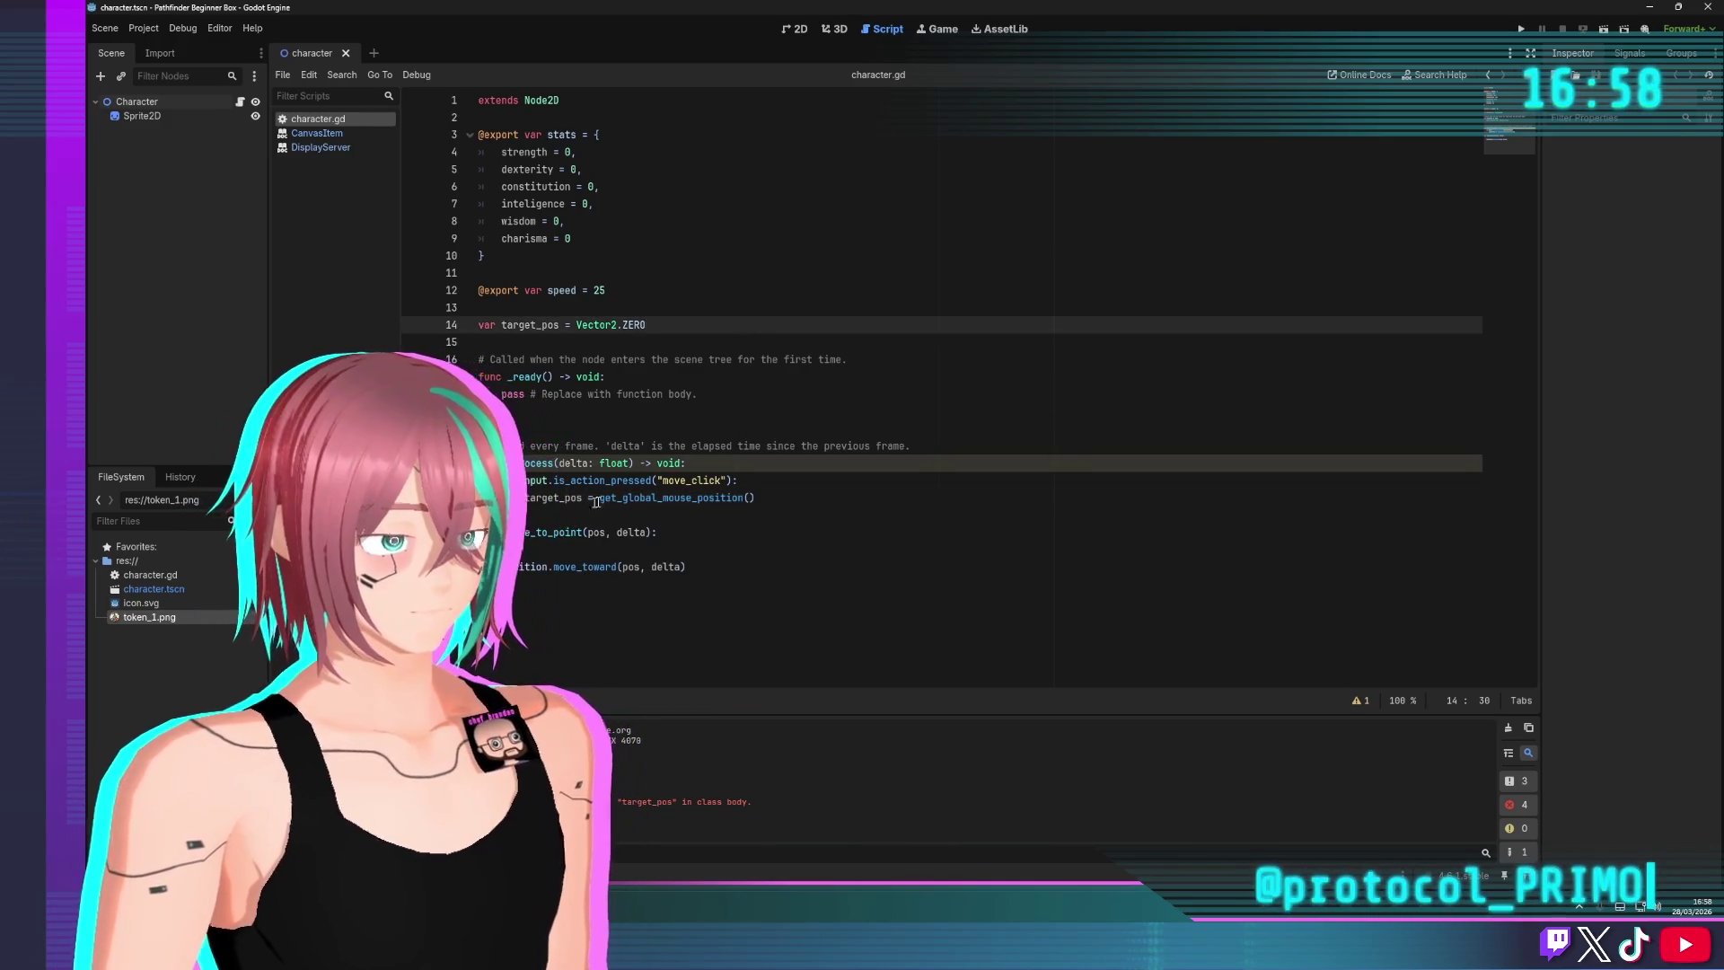
pyautogui.click(789, 503)
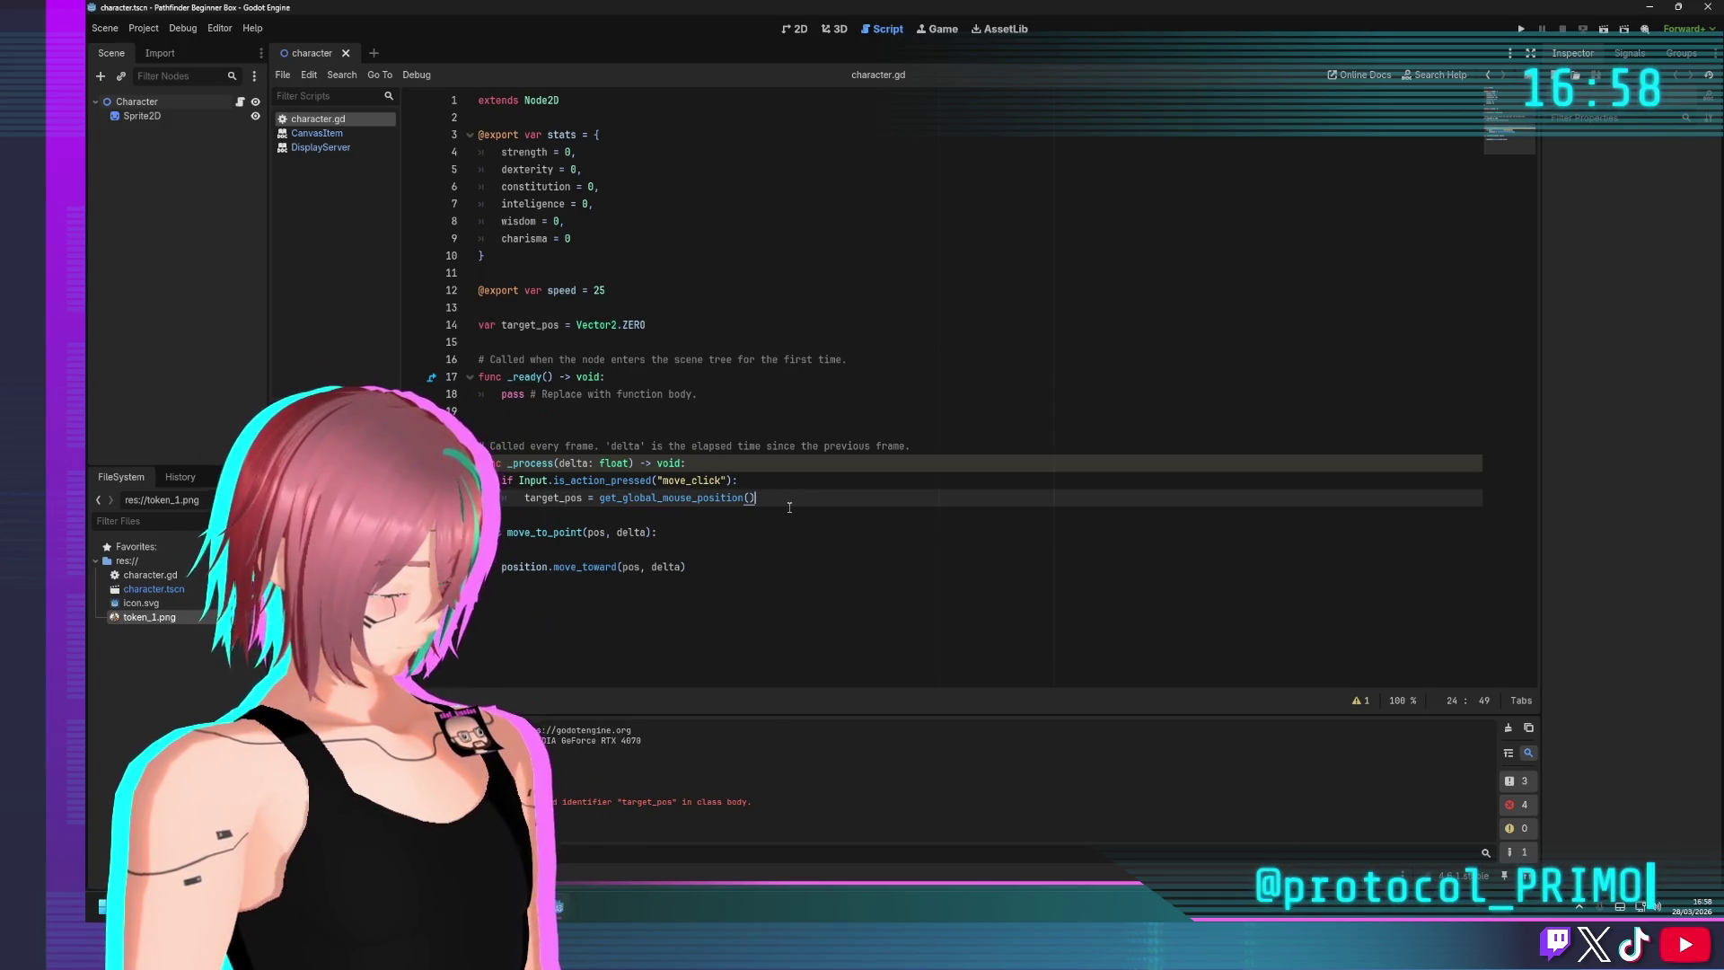
pyautogui.press('Return')
pyautogui.press('Return')
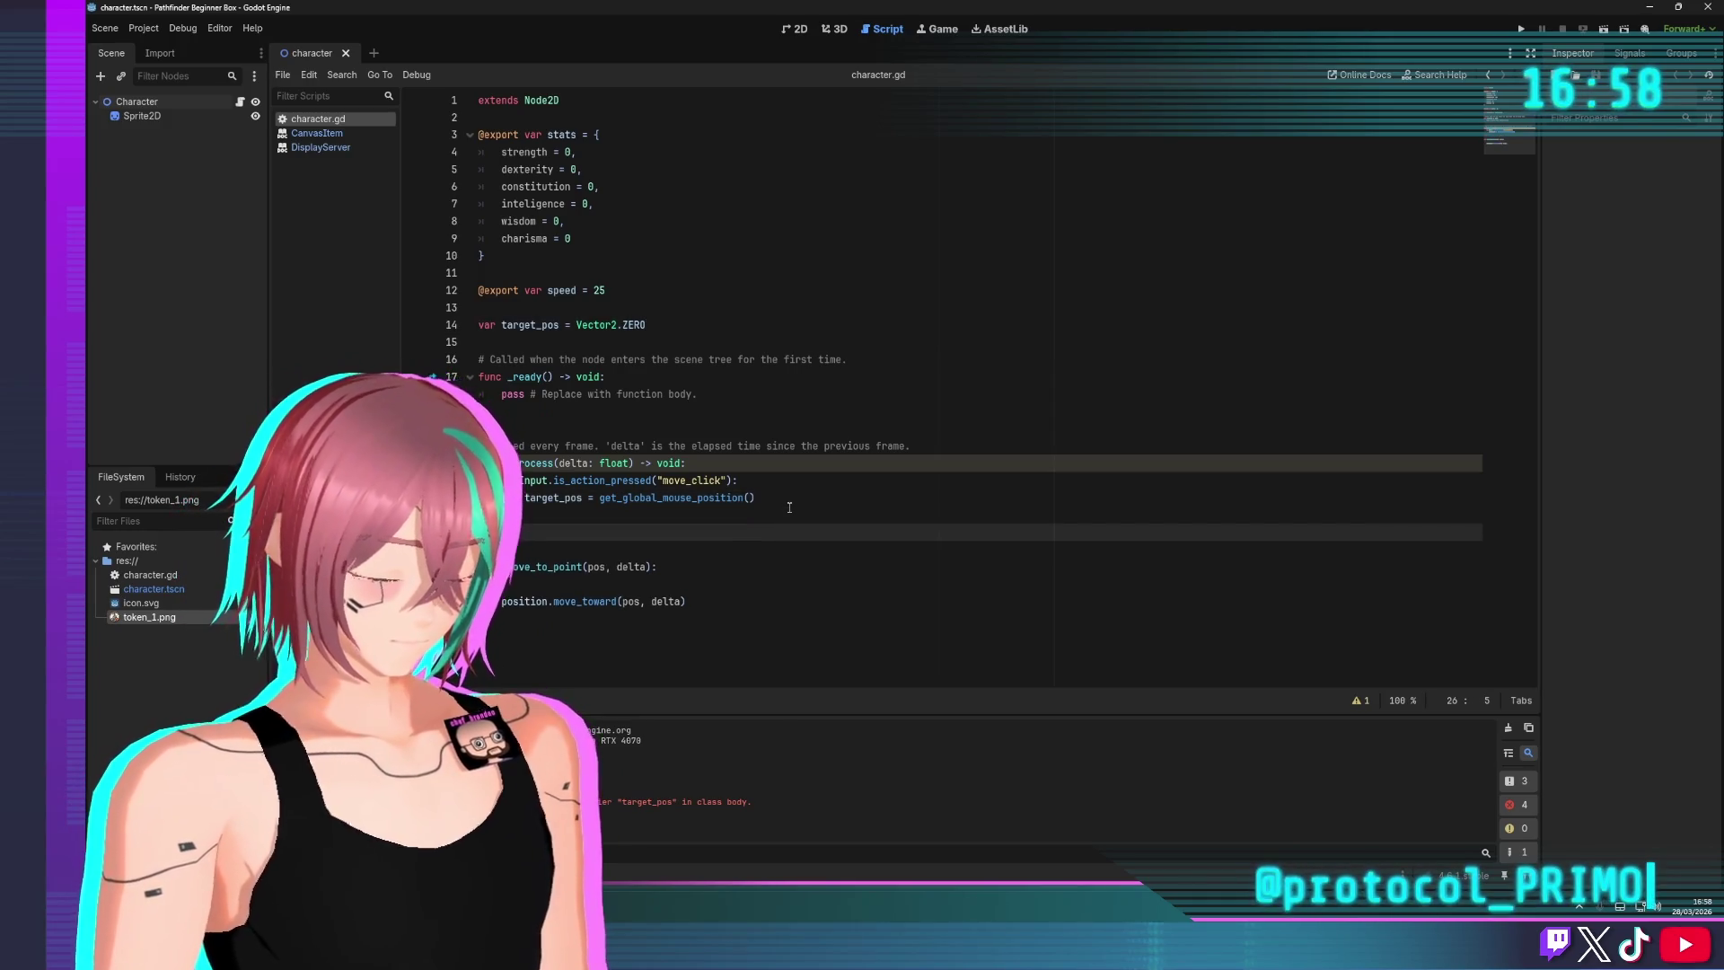
# Declare the is_moving variable as false on line 15
pyautogui.write('if is_moving')
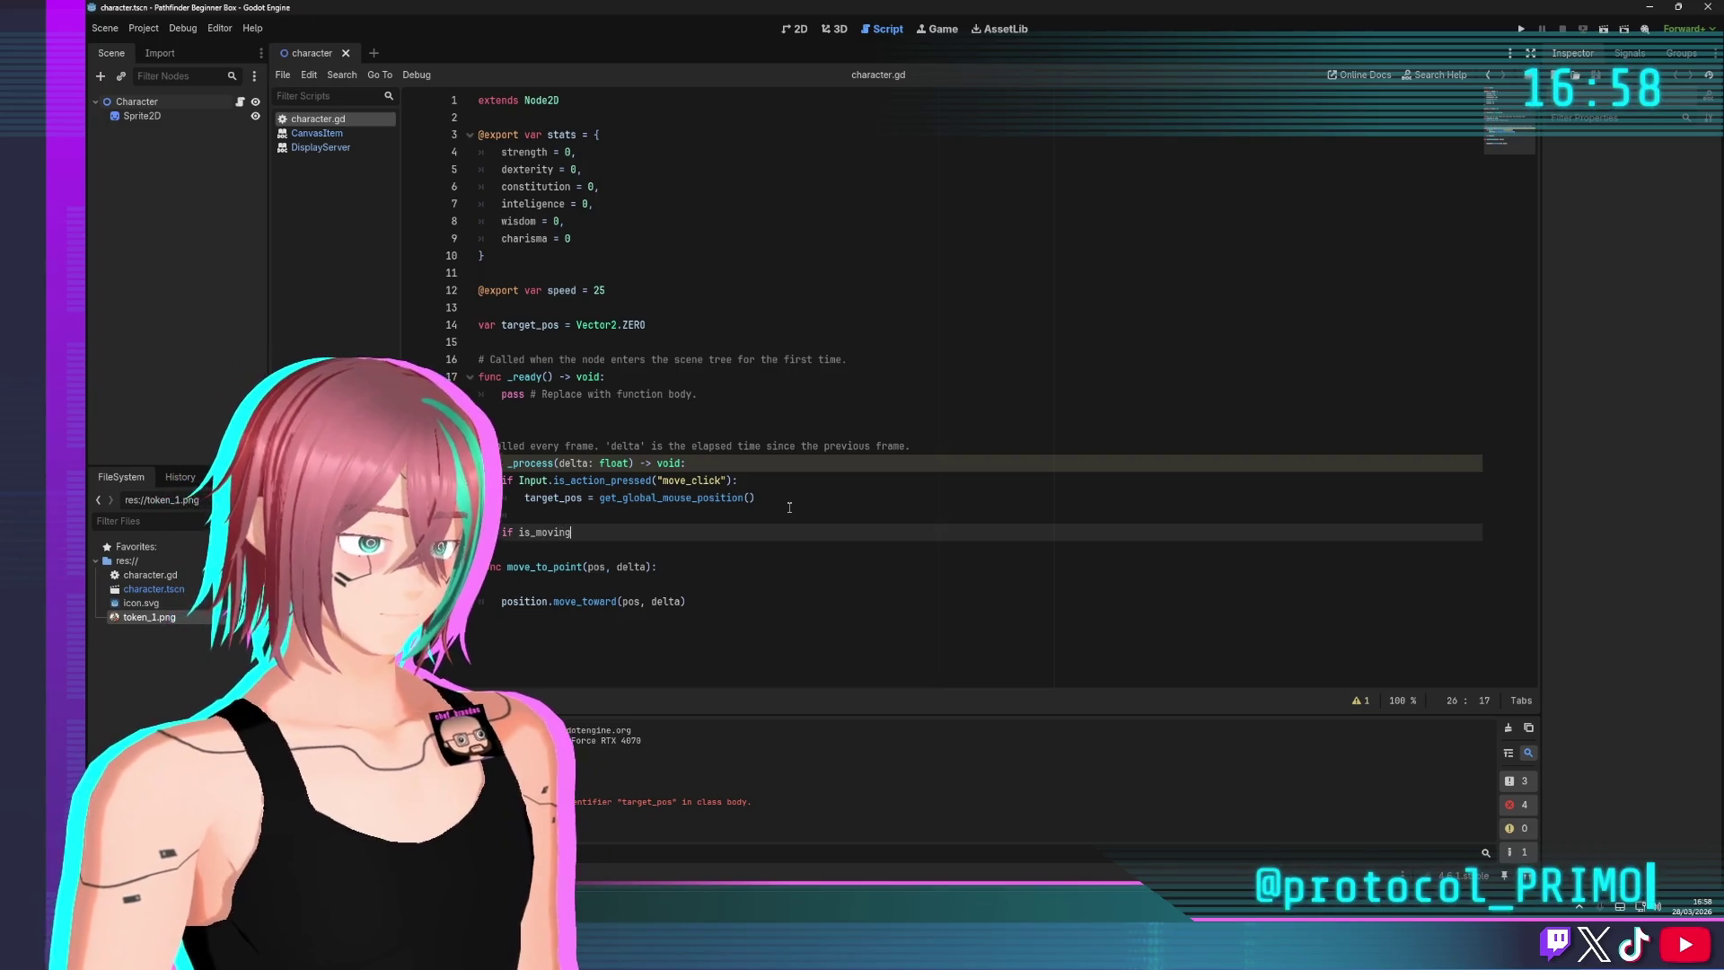
pyautogui.click(594, 340)
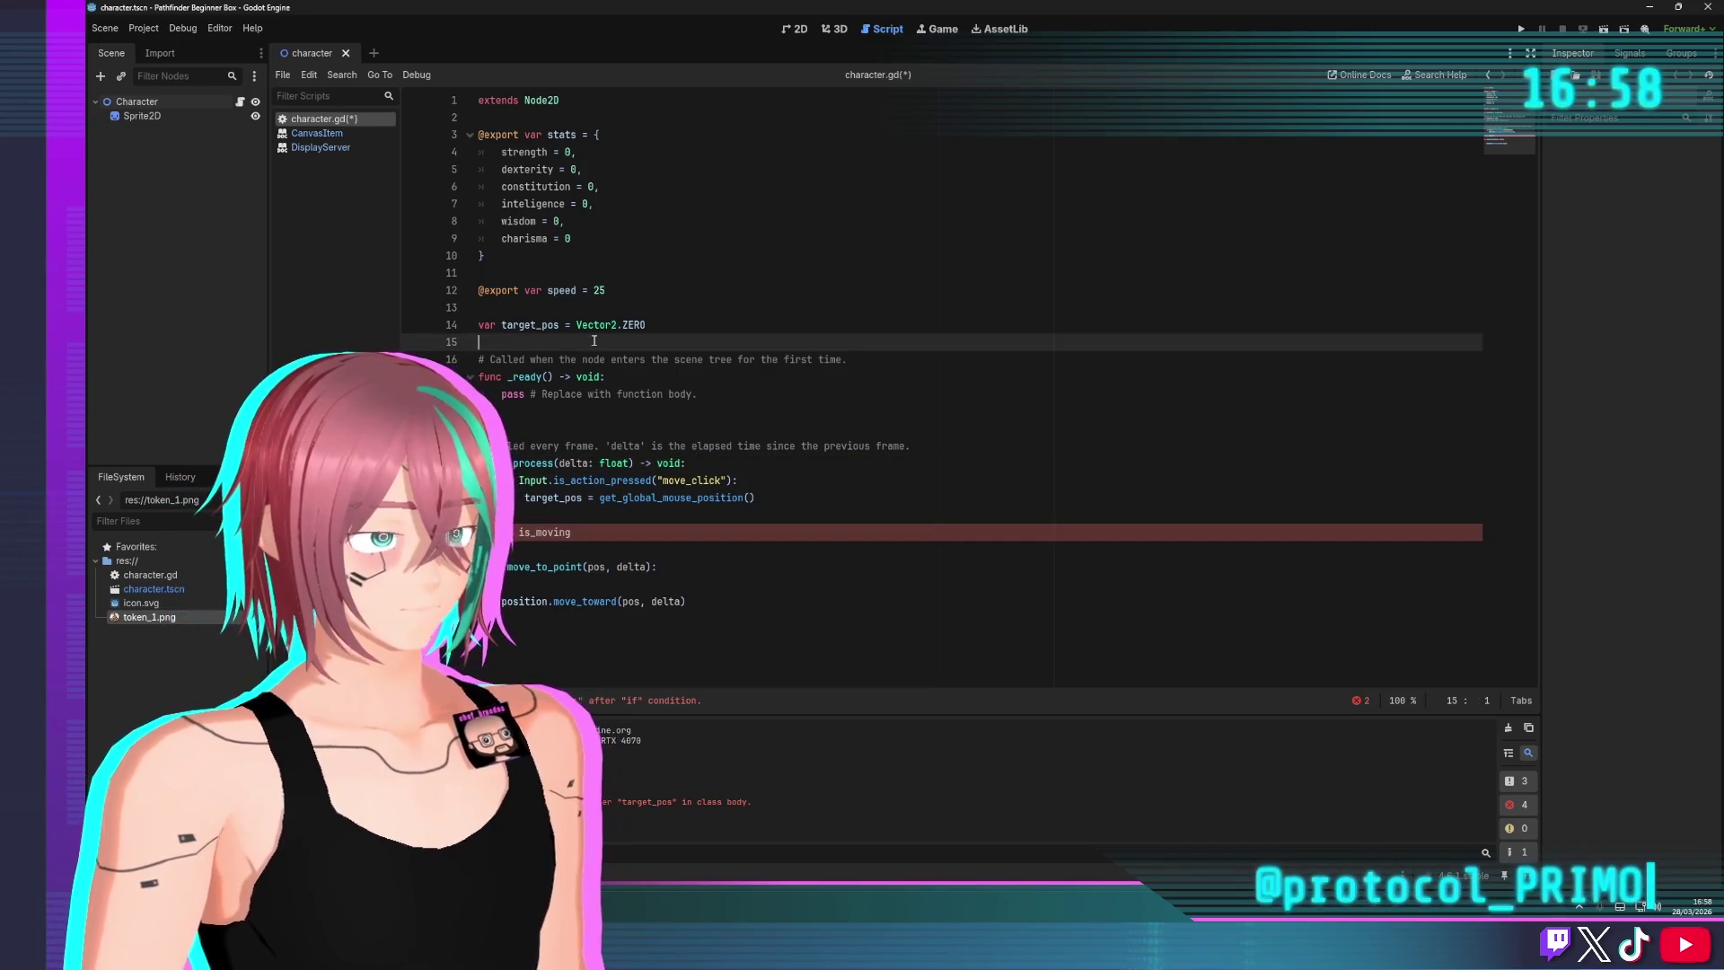
pyautogui.write('var ismoving')
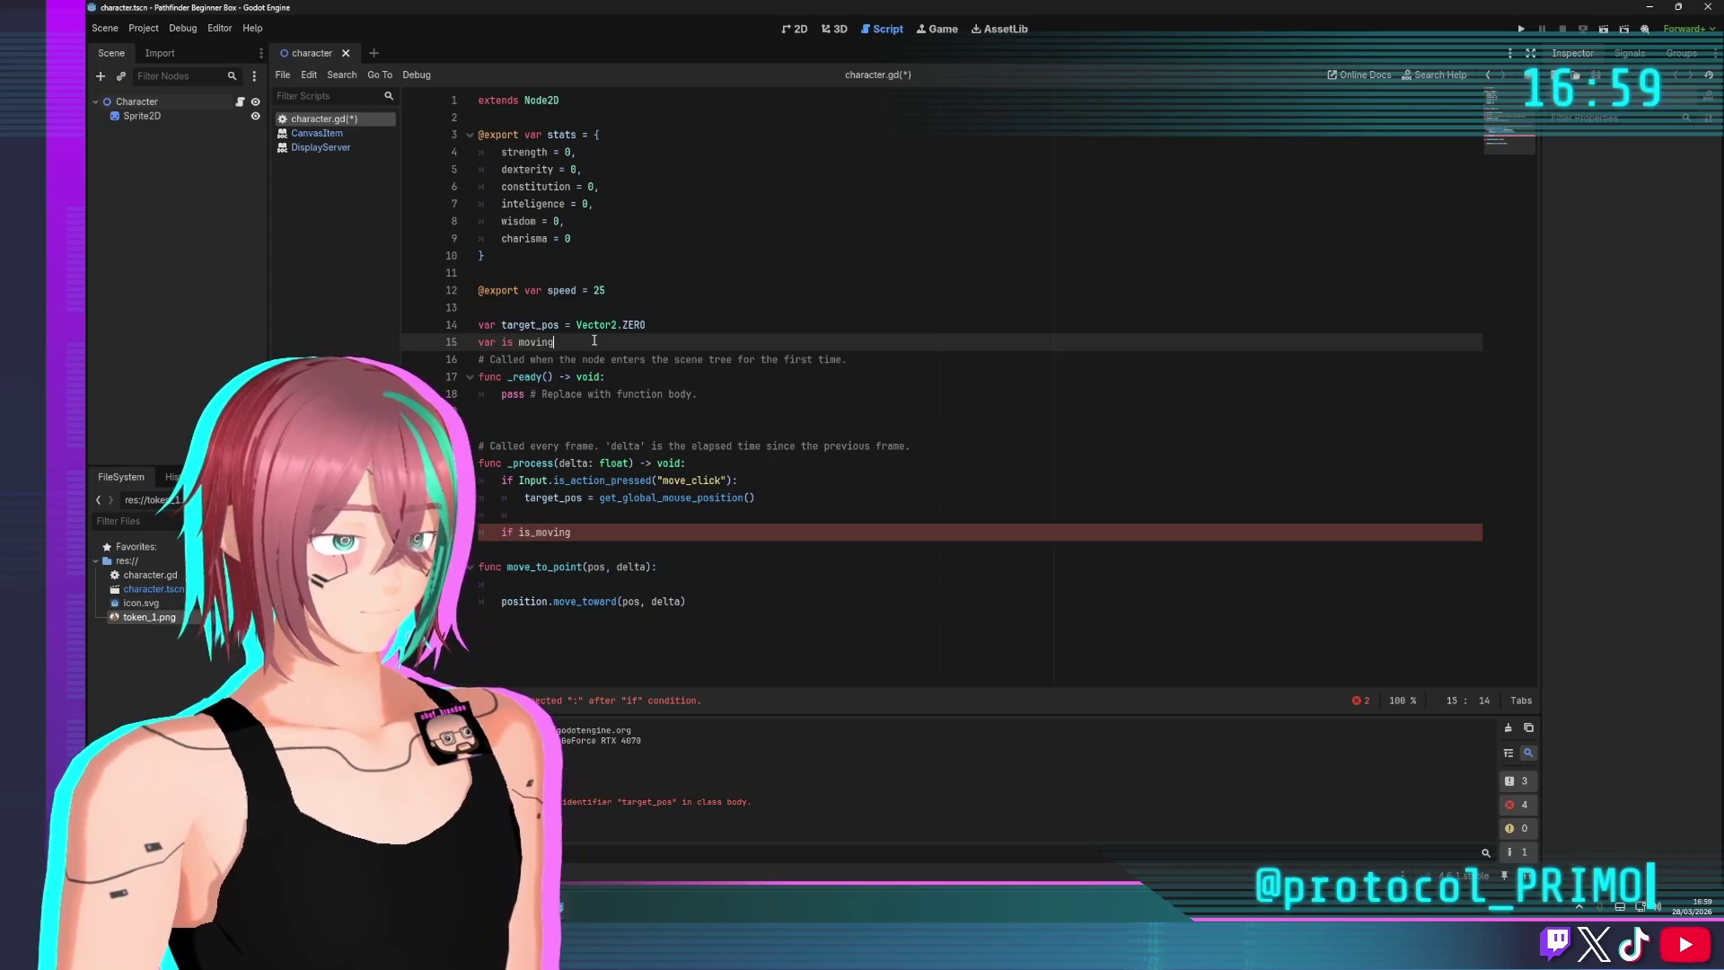
pyautogui.hotkey('ctrl', 'BackSpace')
pyautogui.write('moving = ')
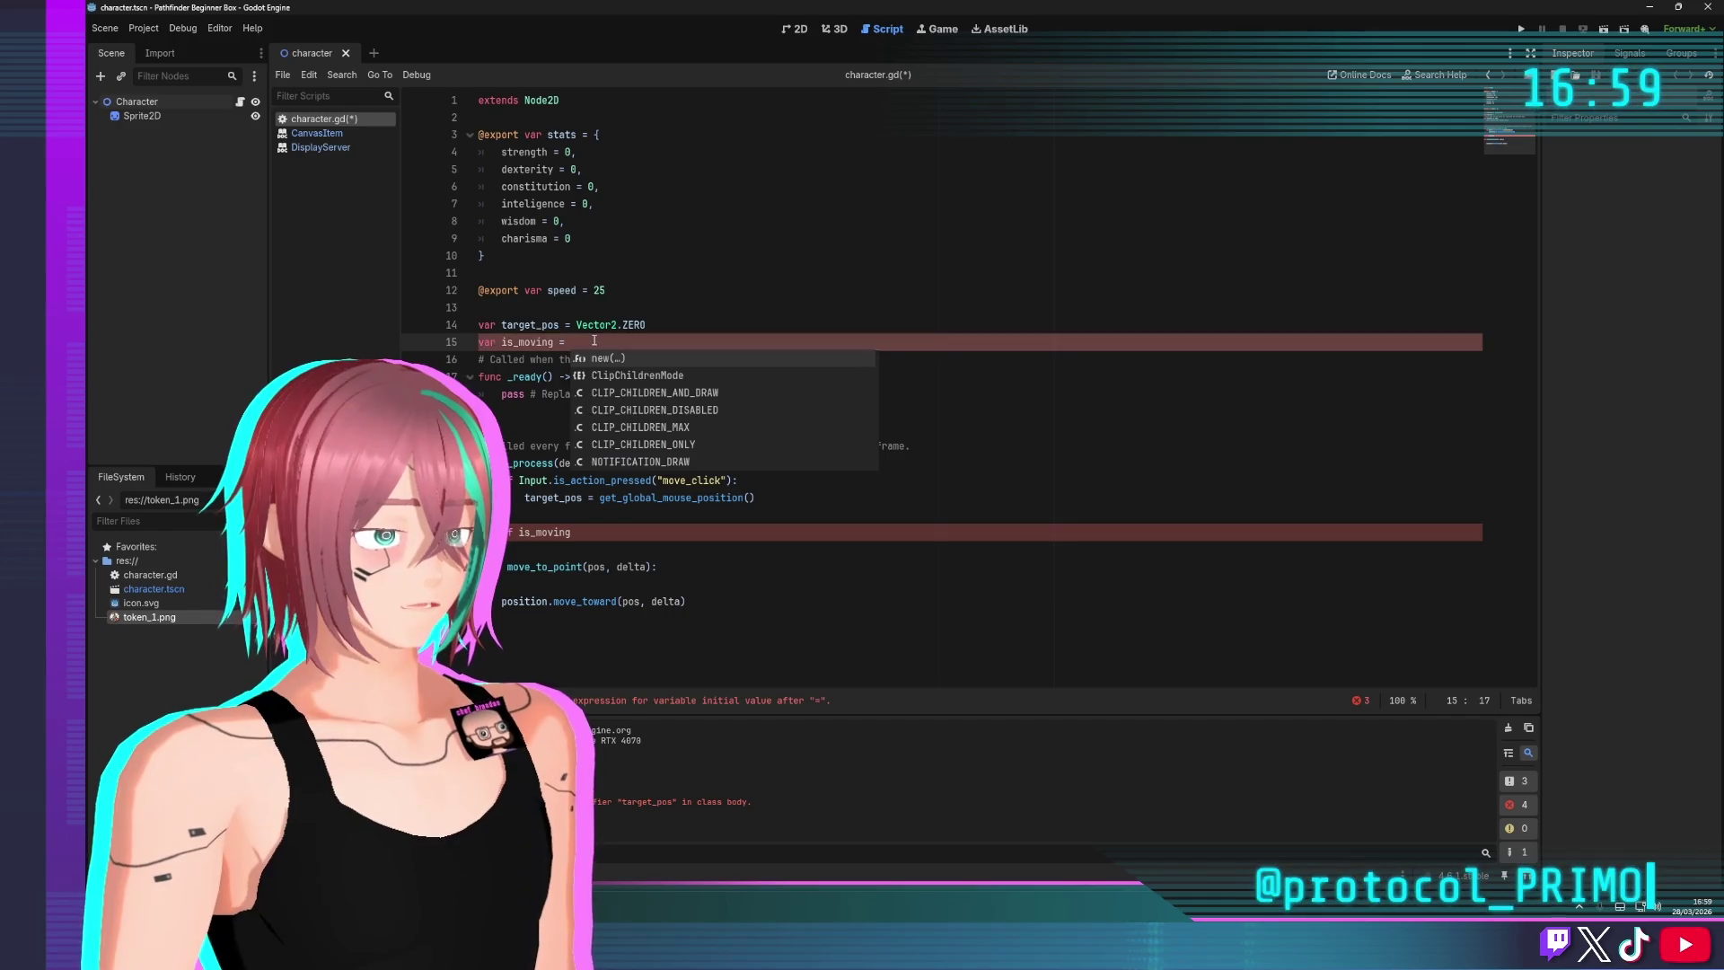
pyautogui.write('false')
pyautogui.press('Return')
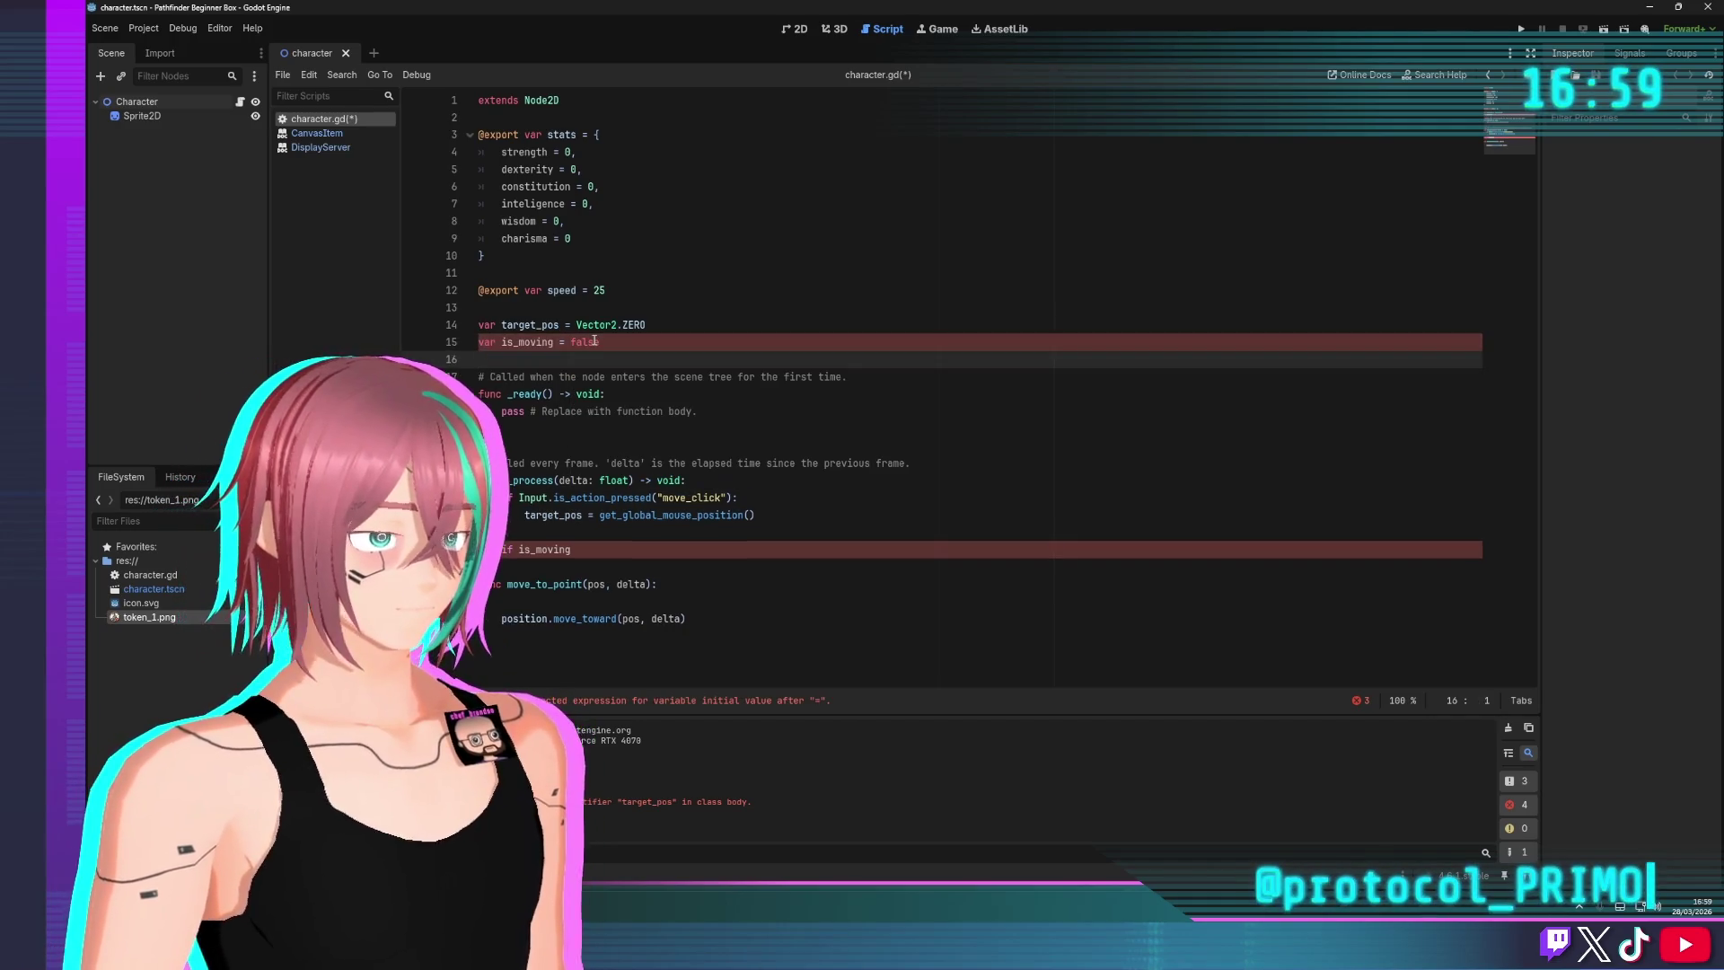
# Set is_moving = true under the target assignment on line 25 and save
pyautogui.click(840, 523)
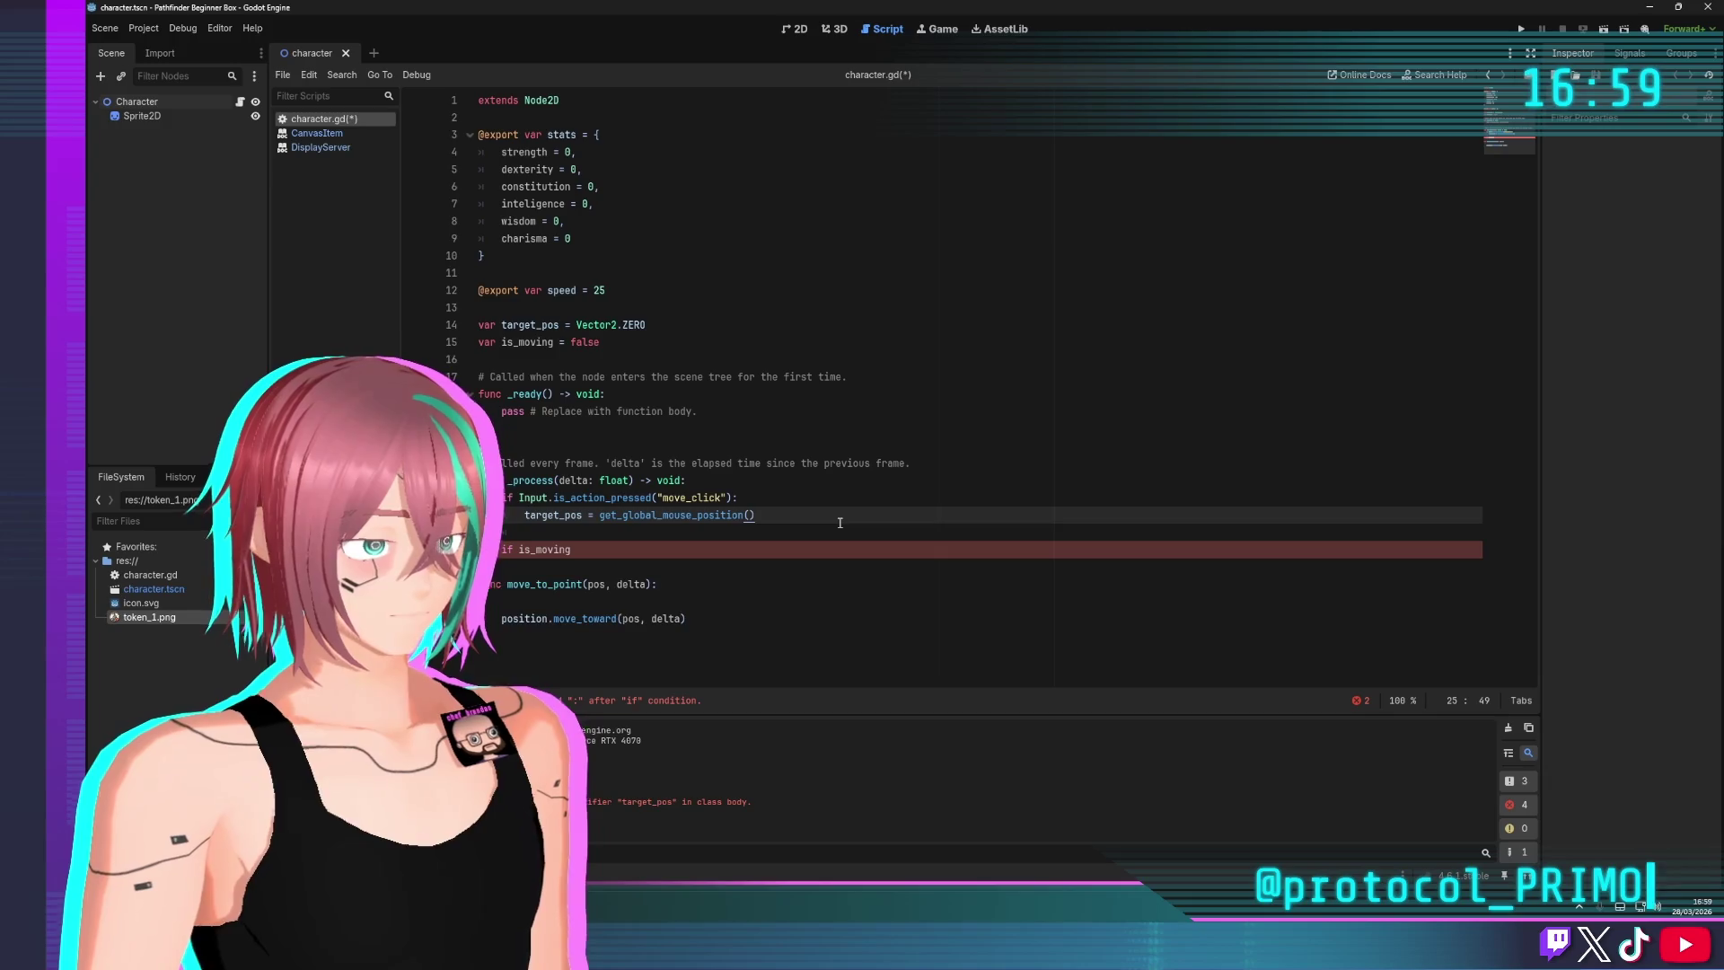
pyautogui.press('Return')
pyautogui.write('is_mo')
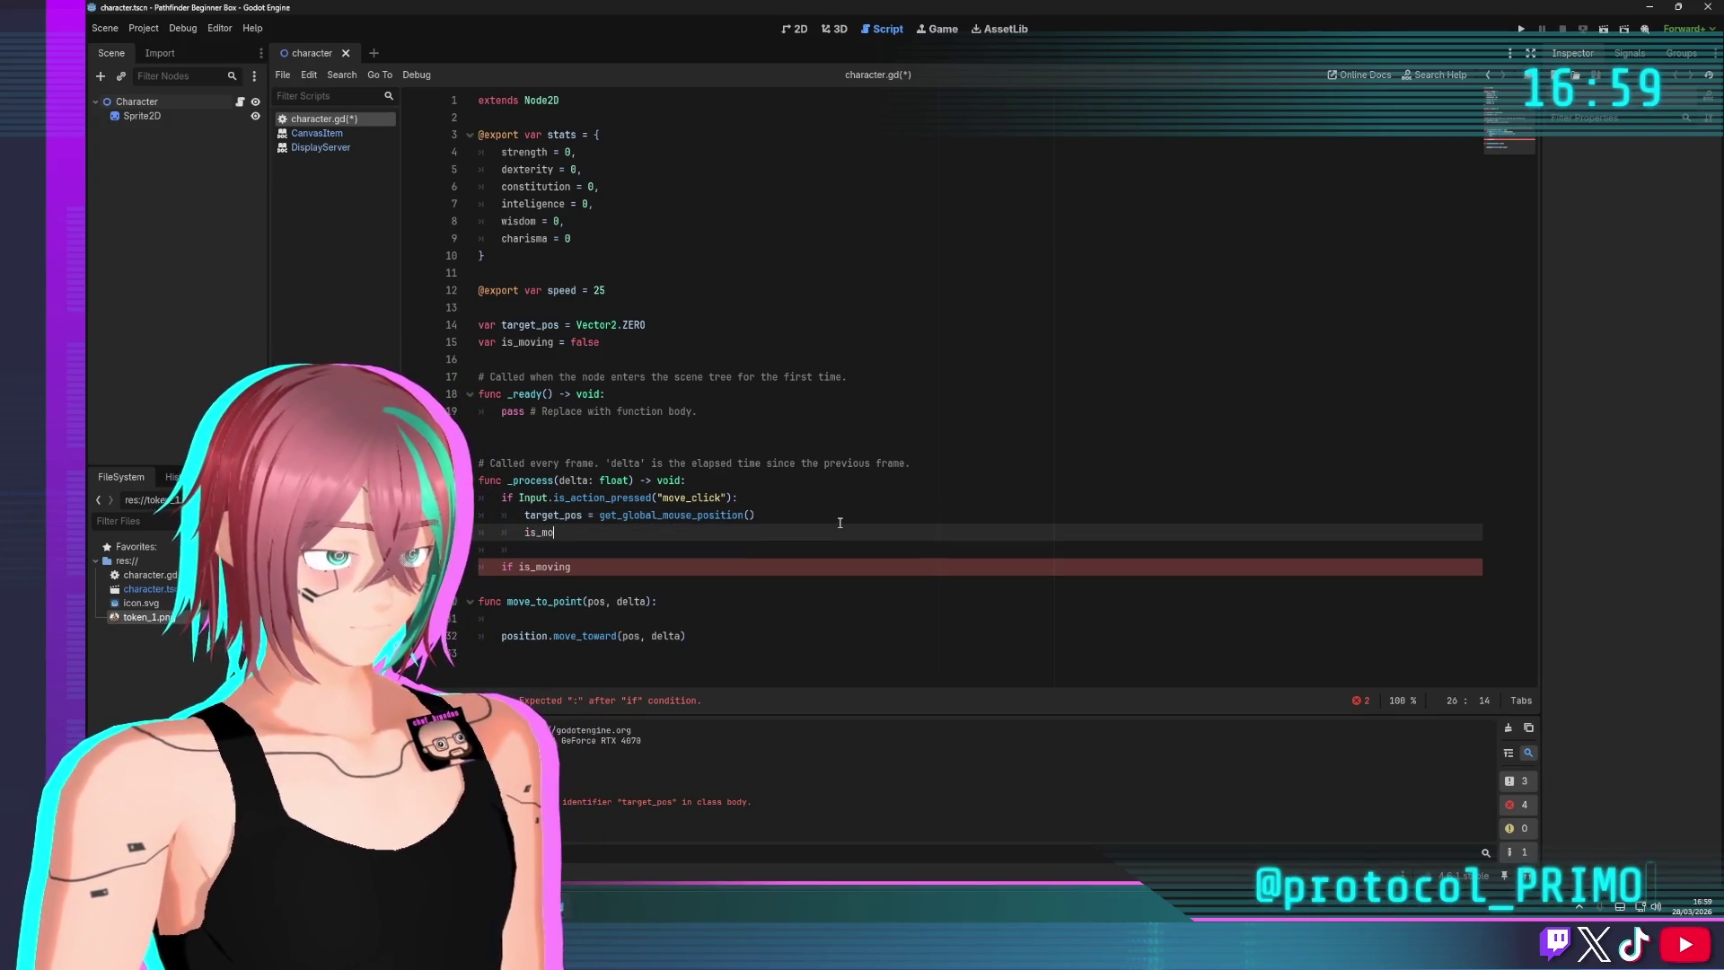
pyautogui.write('ving = t')
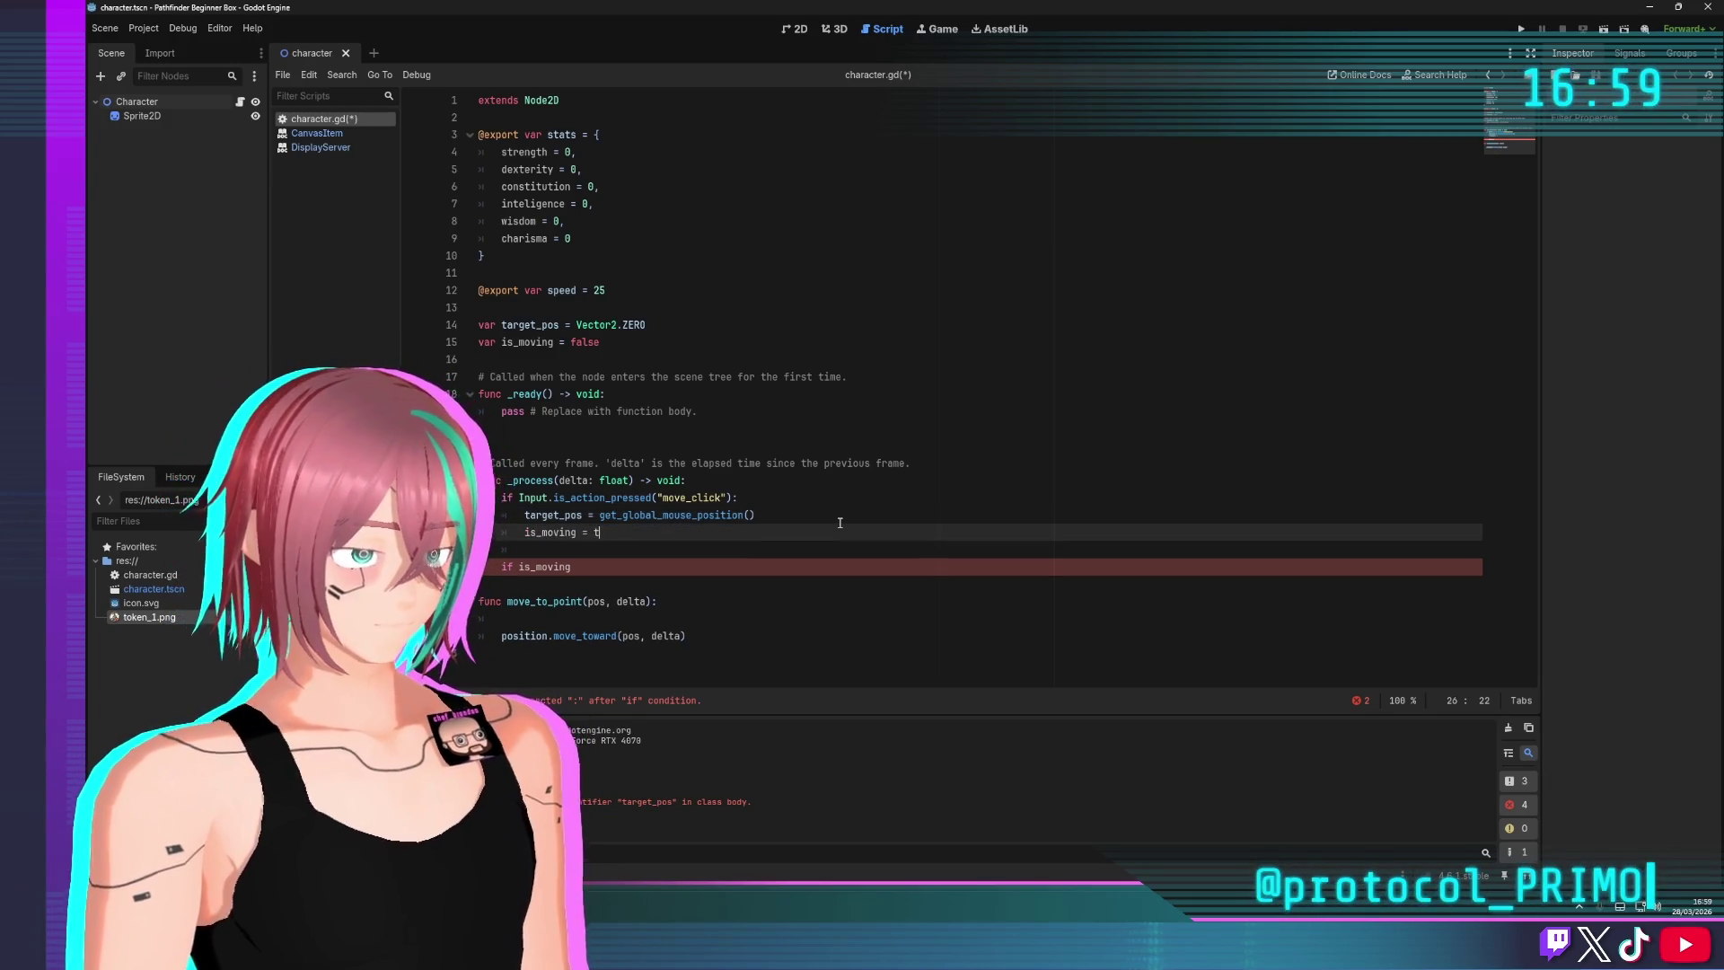
pyautogui.write('rue')
pyautogui.click(813, 342)
pyautogui.hotkey('ctrl', 's')
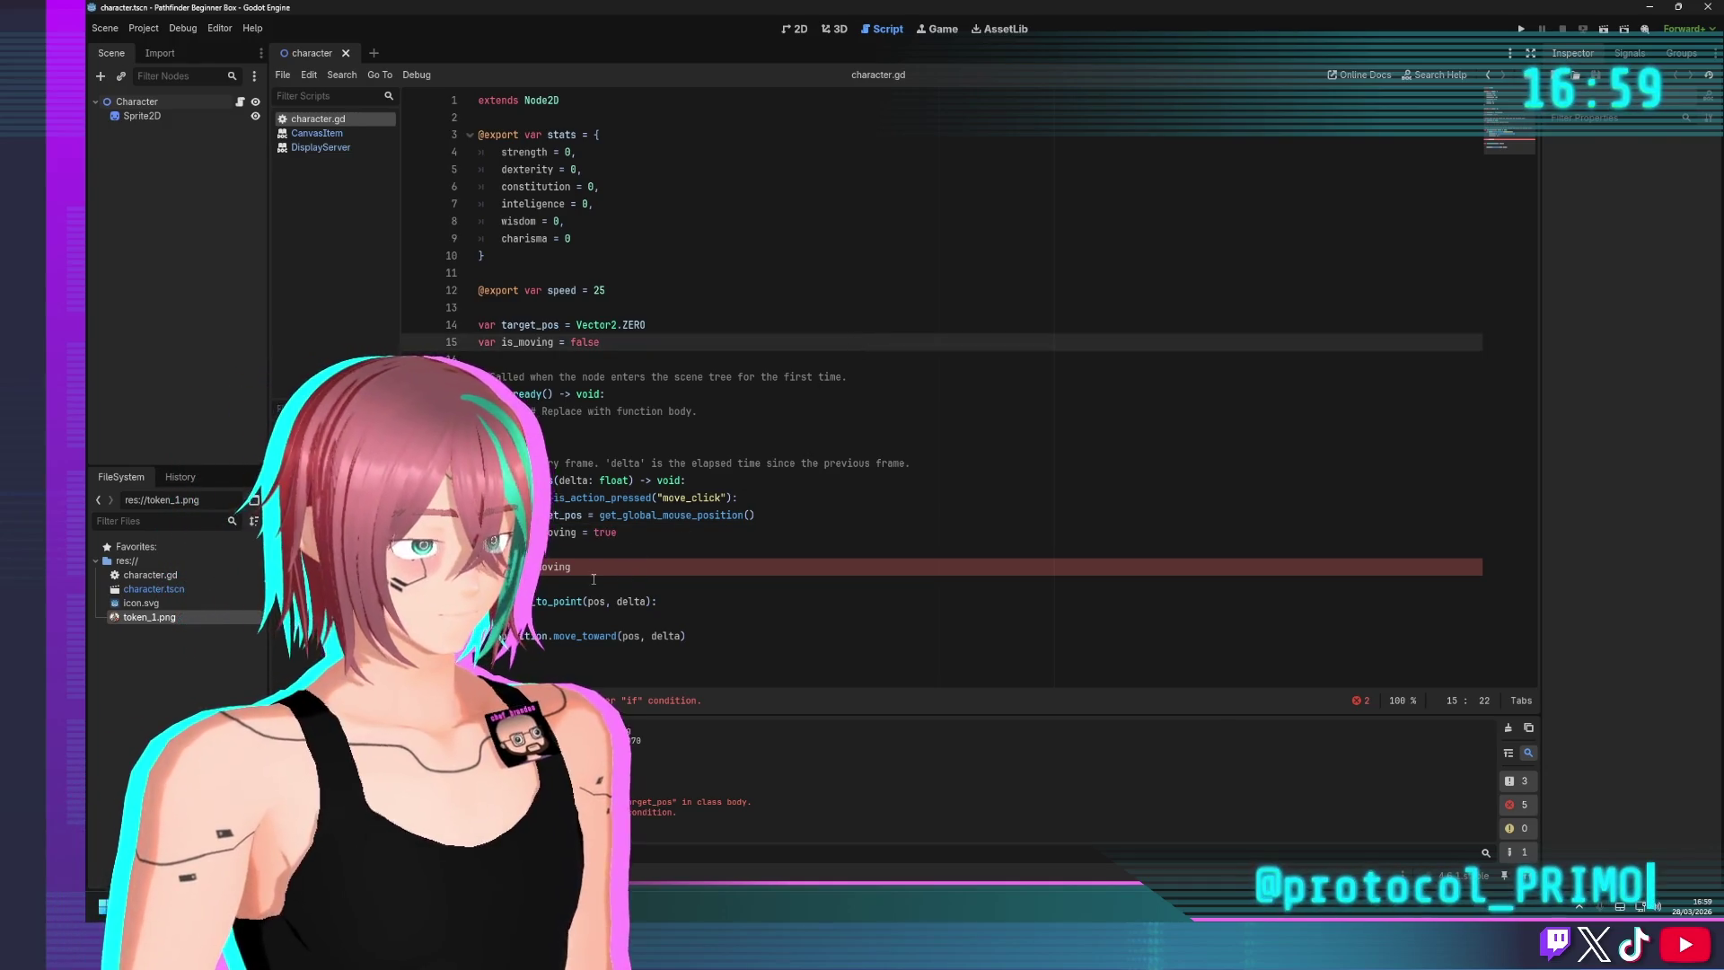
# Call move_to_point(delta) inside the is_moving check, dropping its pos parameter
pyautogui.click(606, 568)
pyautogui.press('Return')
pyautogui.write('move')
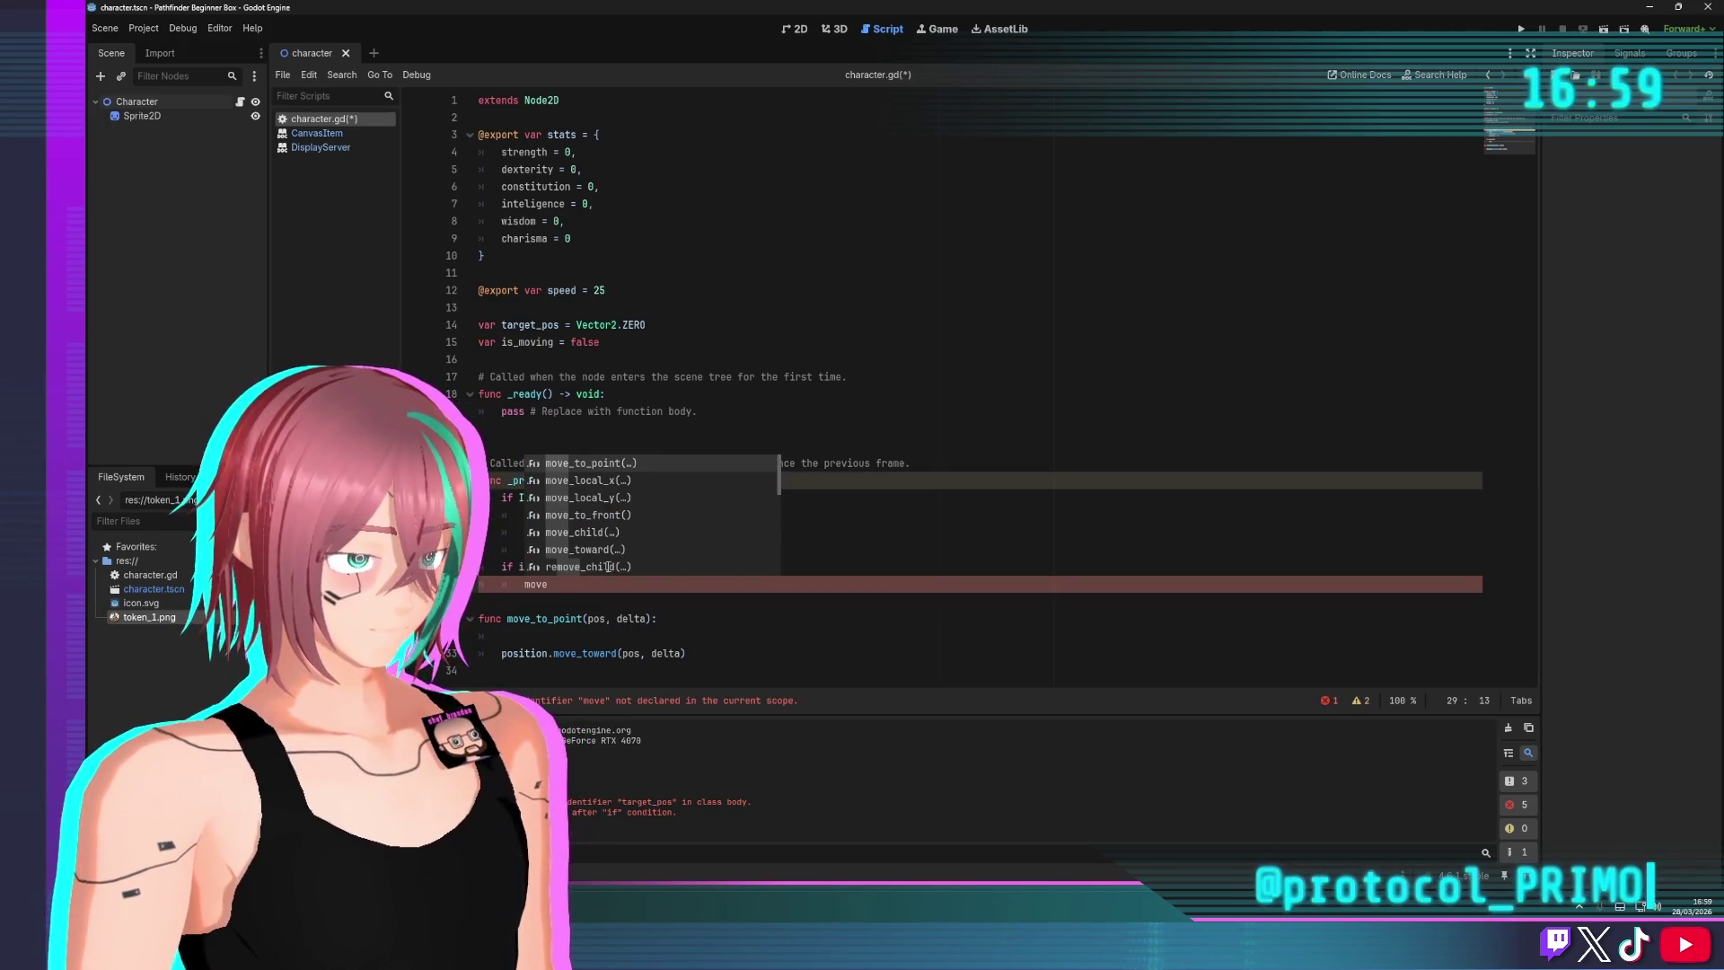
pyautogui.write('to')
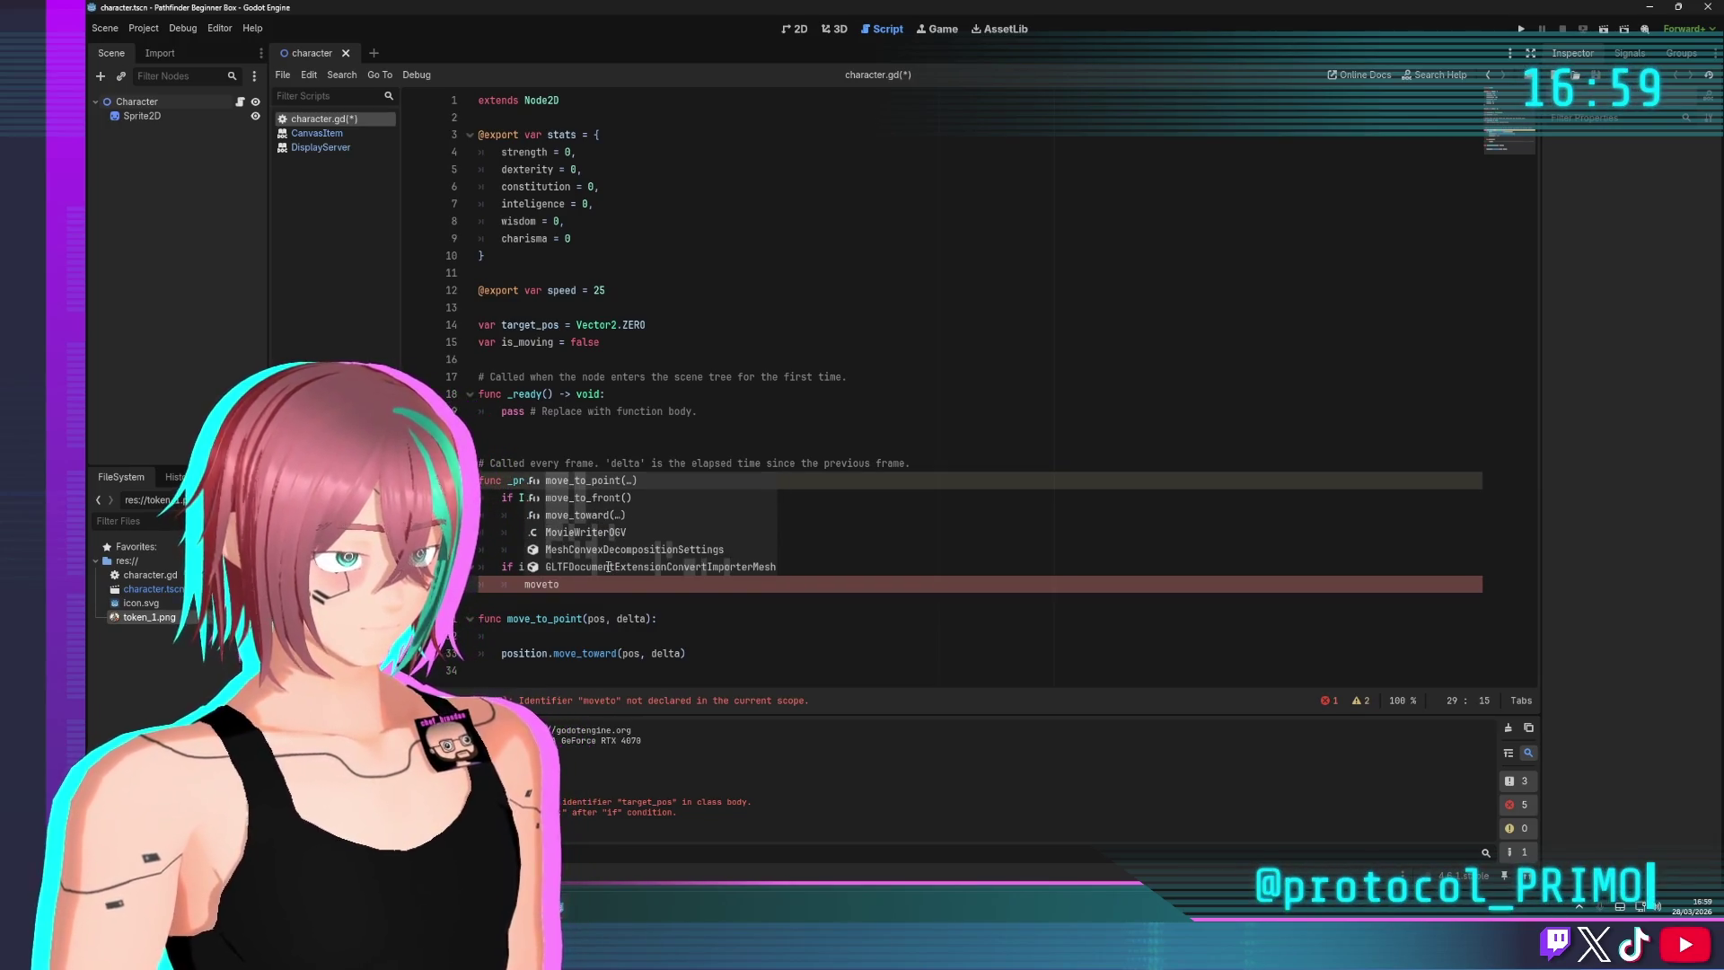
pyautogui.press('Return')
pyautogui.click(613, 619)
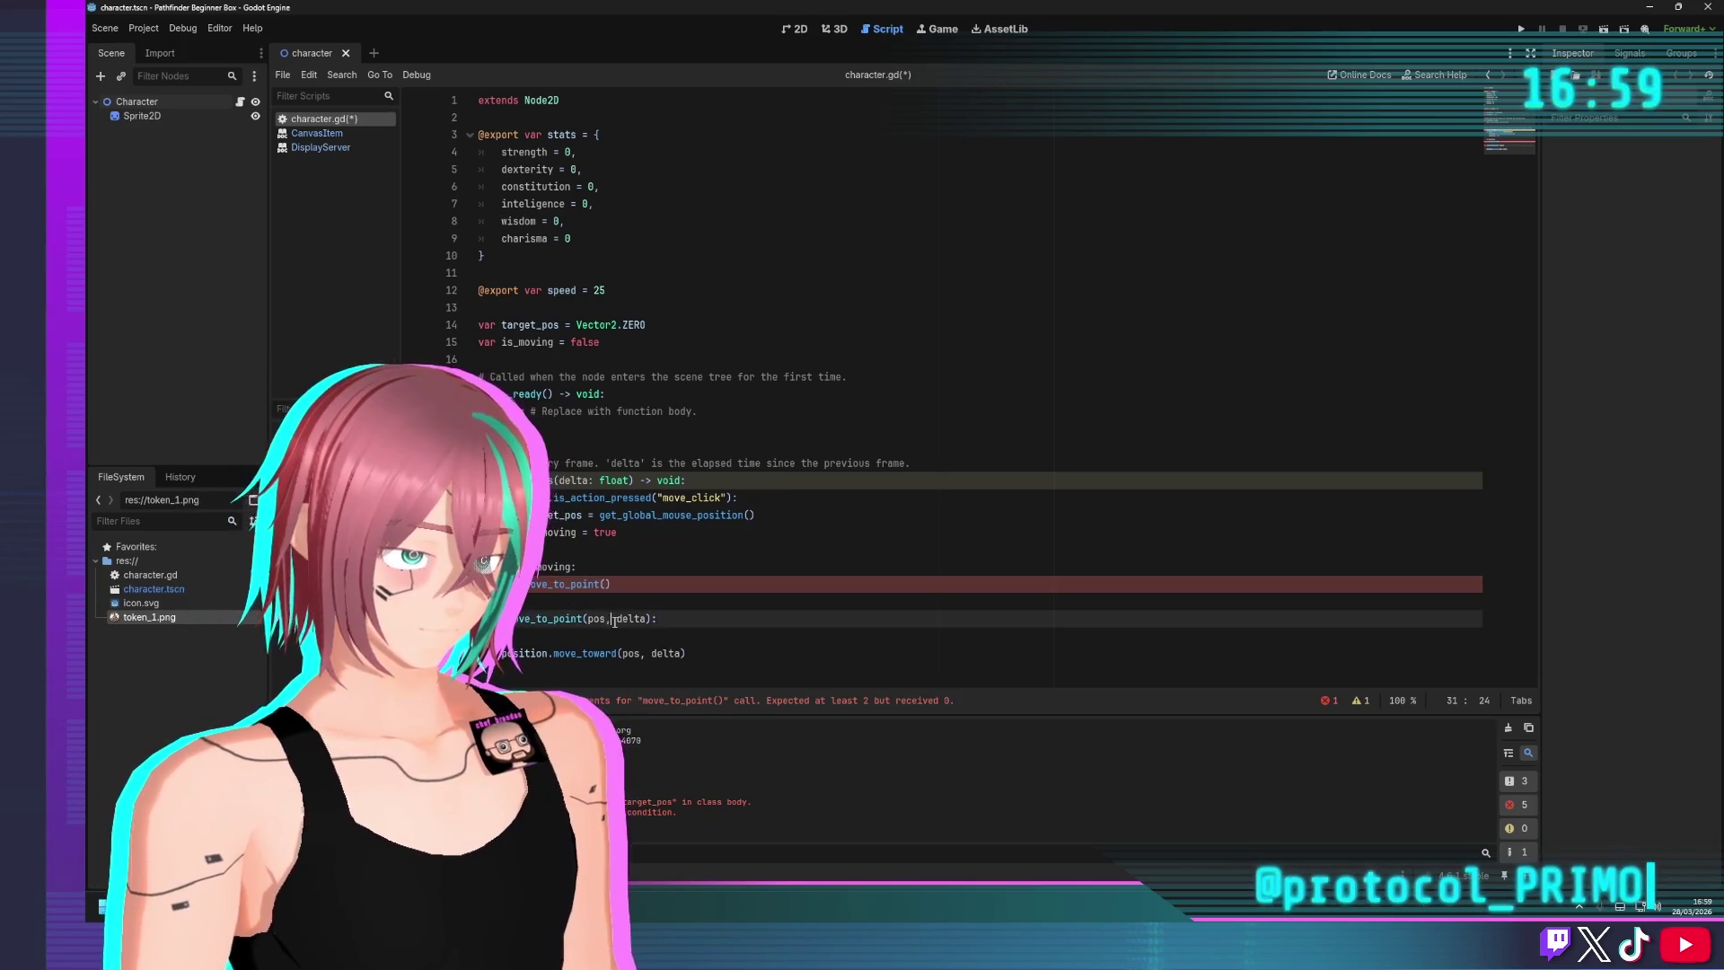
pyautogui.press('BackSpace')
pyautogui.press('BackSpace')
pyautogui.press('BackSpace')
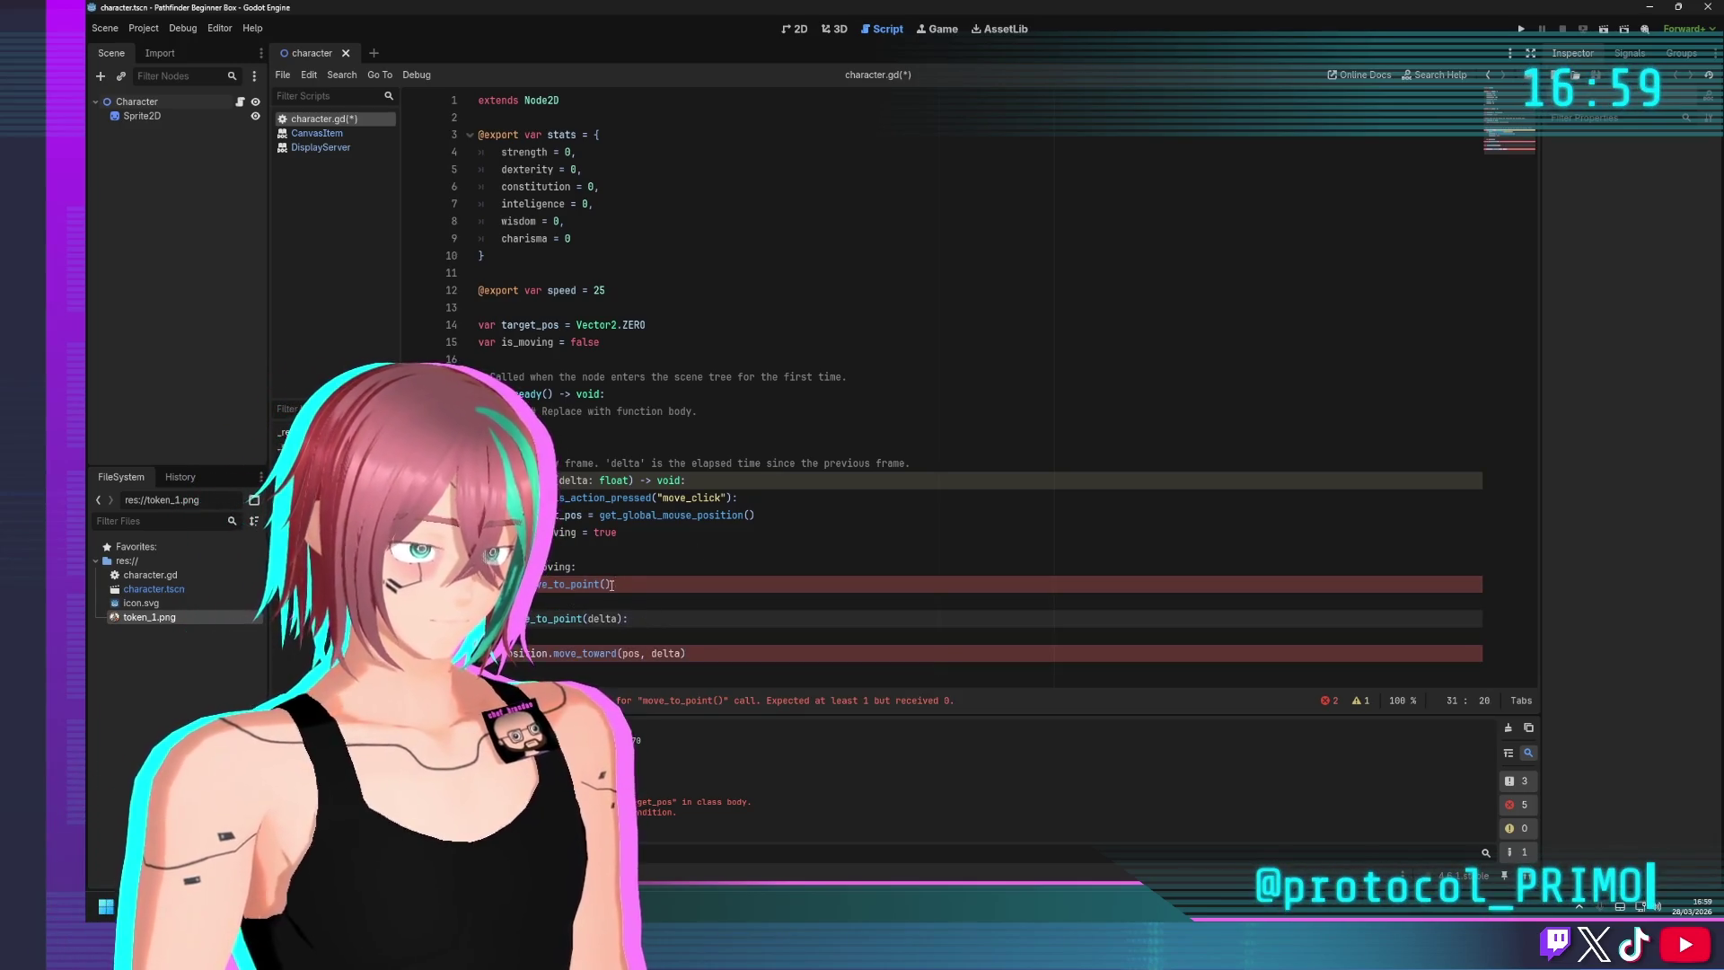
pyautogui.click(612, 585)
pyautogui.write('delta')
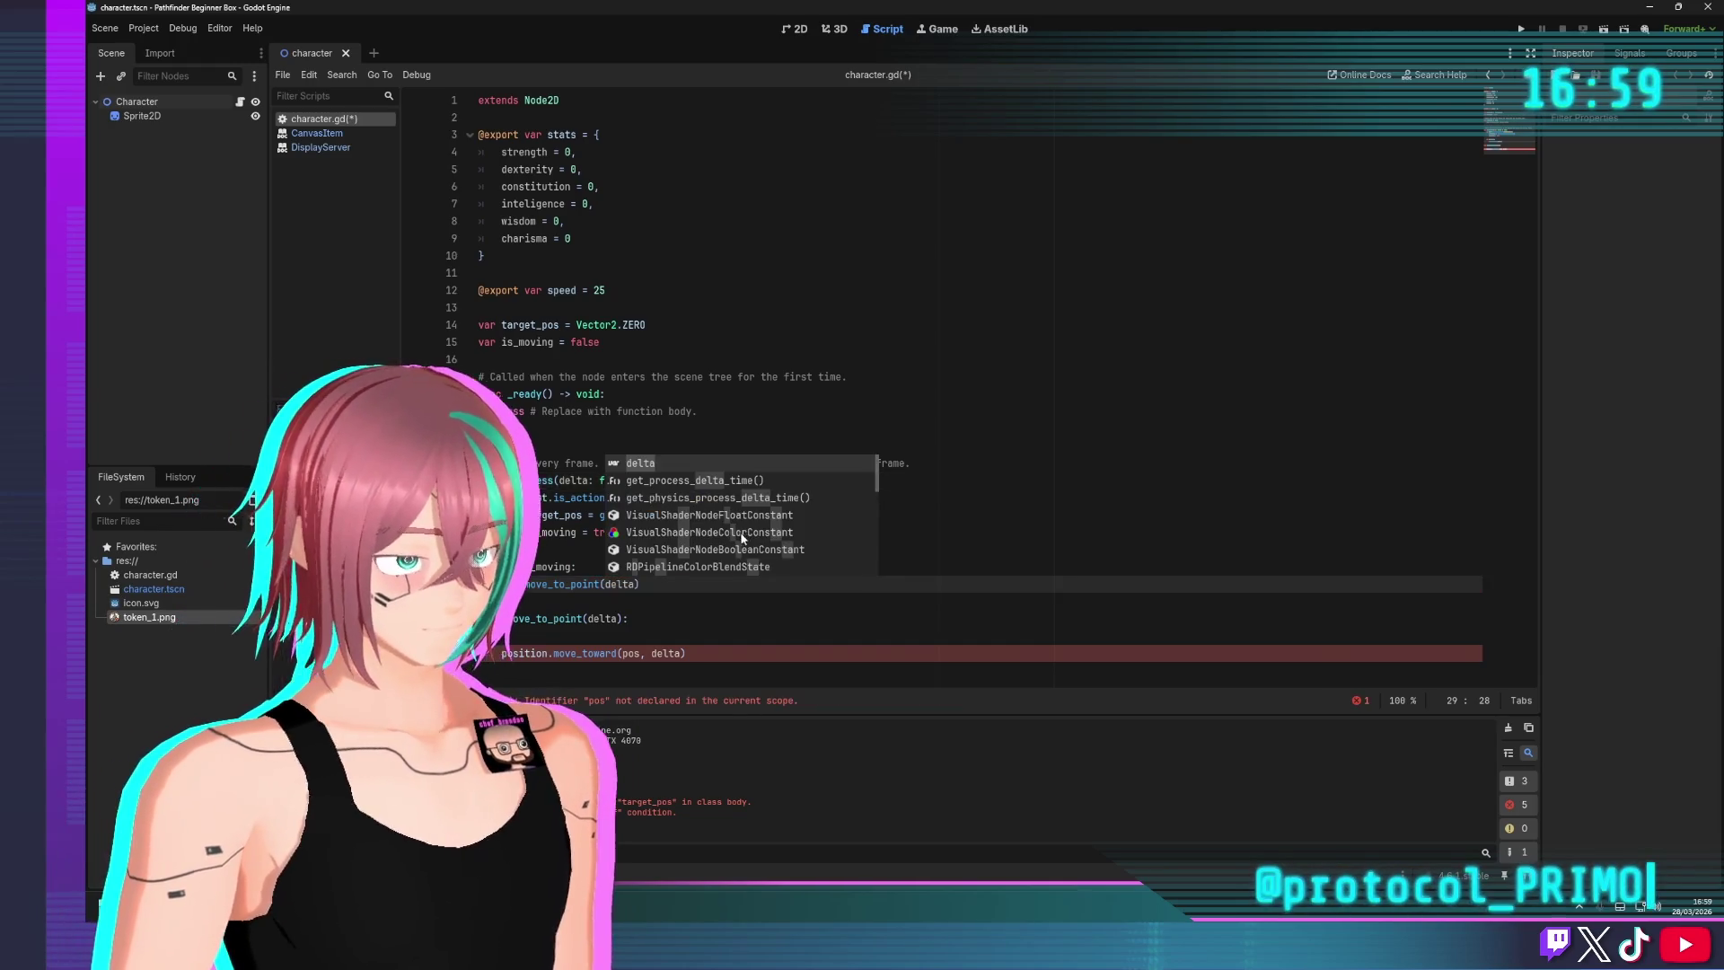
# Change the move_toward call's variable from pos to target_pos
pyautogui.click(762, 642)
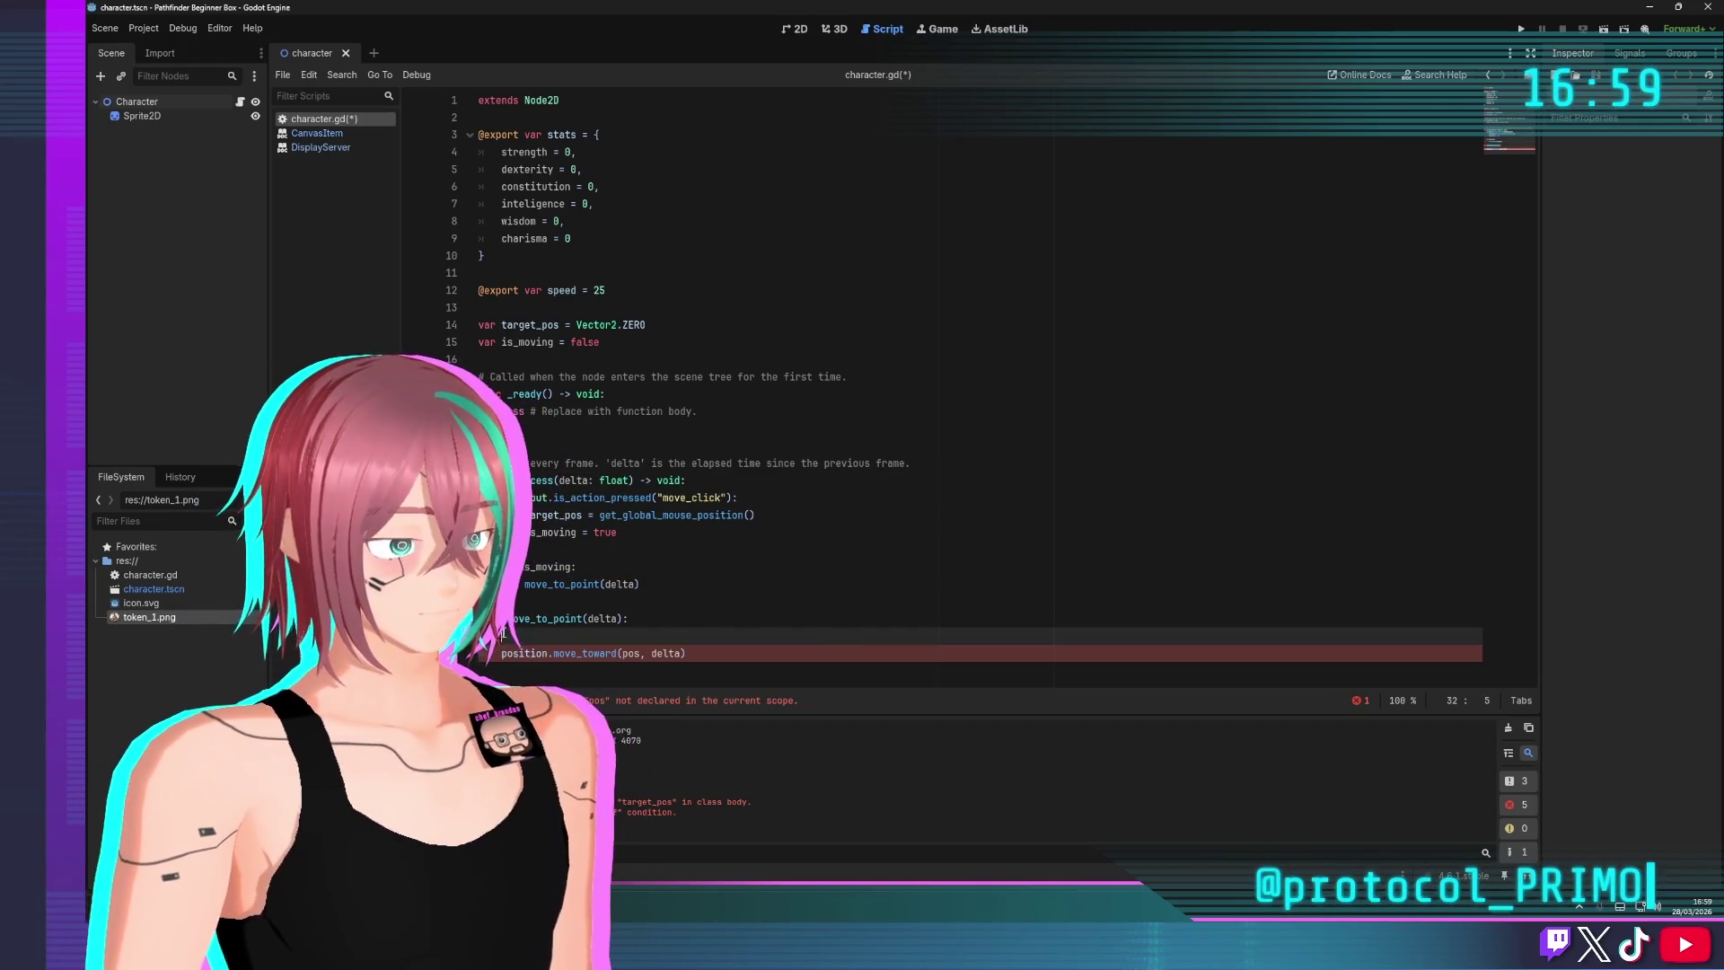
pyautogui.press('BackSpace')
pyautogui.press('BackSpace')
pyautogui.doubleClick(631, 635)
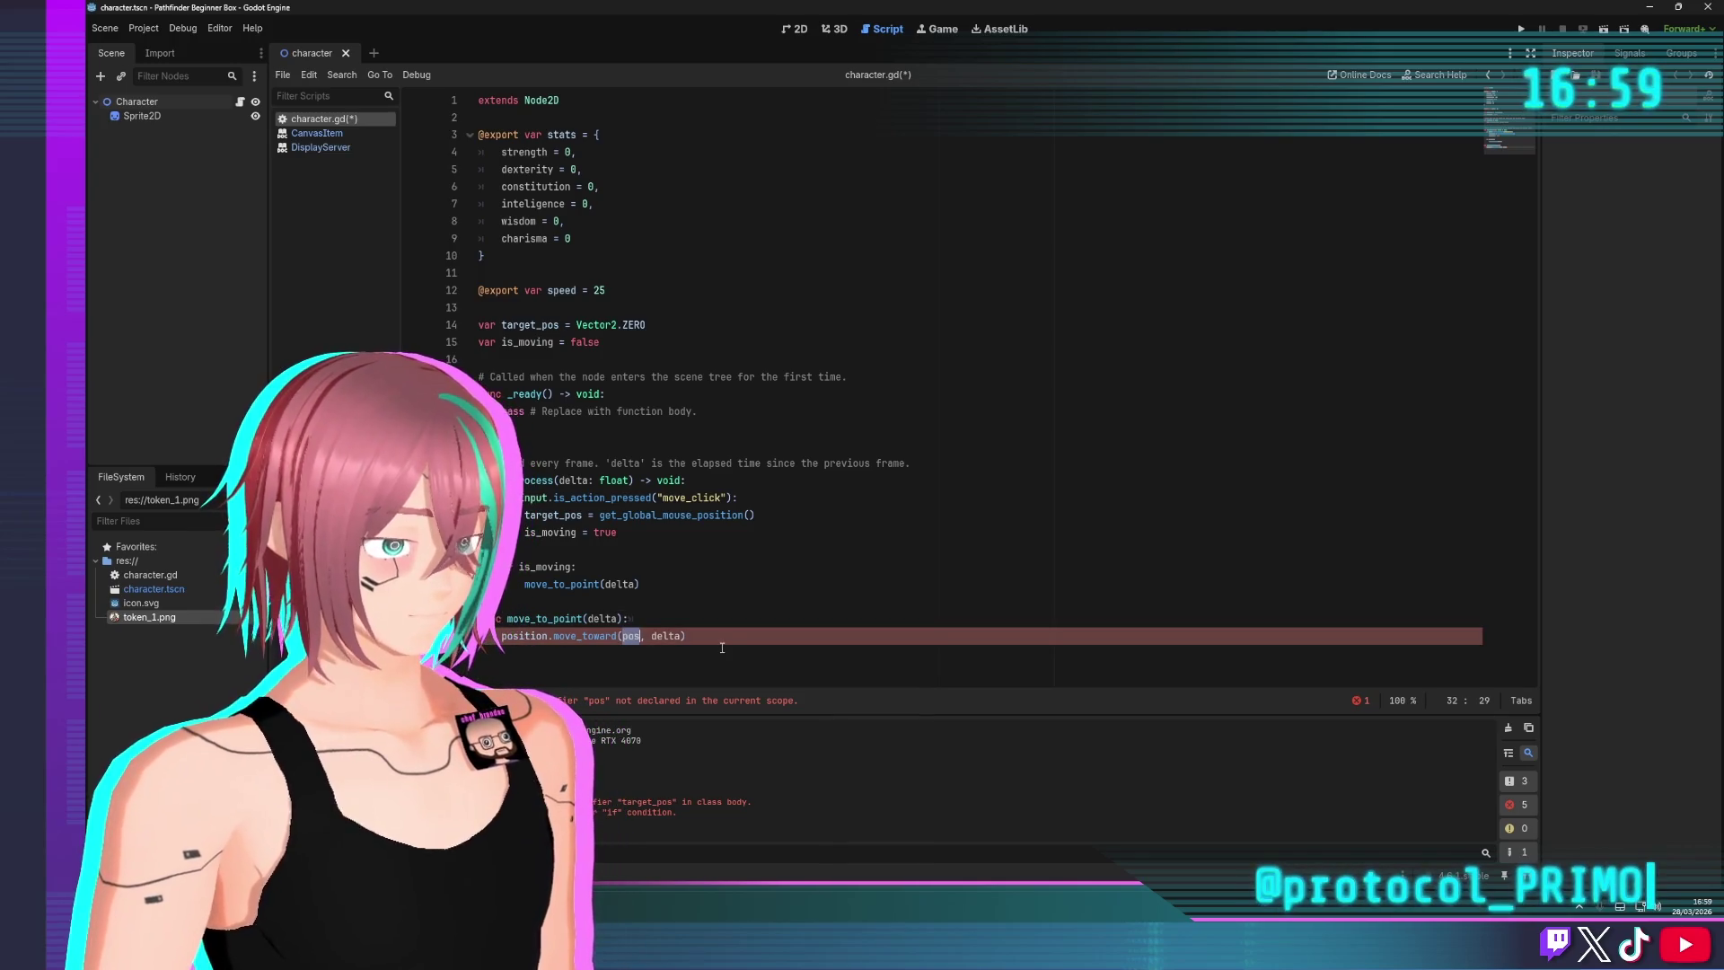
pyautogui.press('Right')
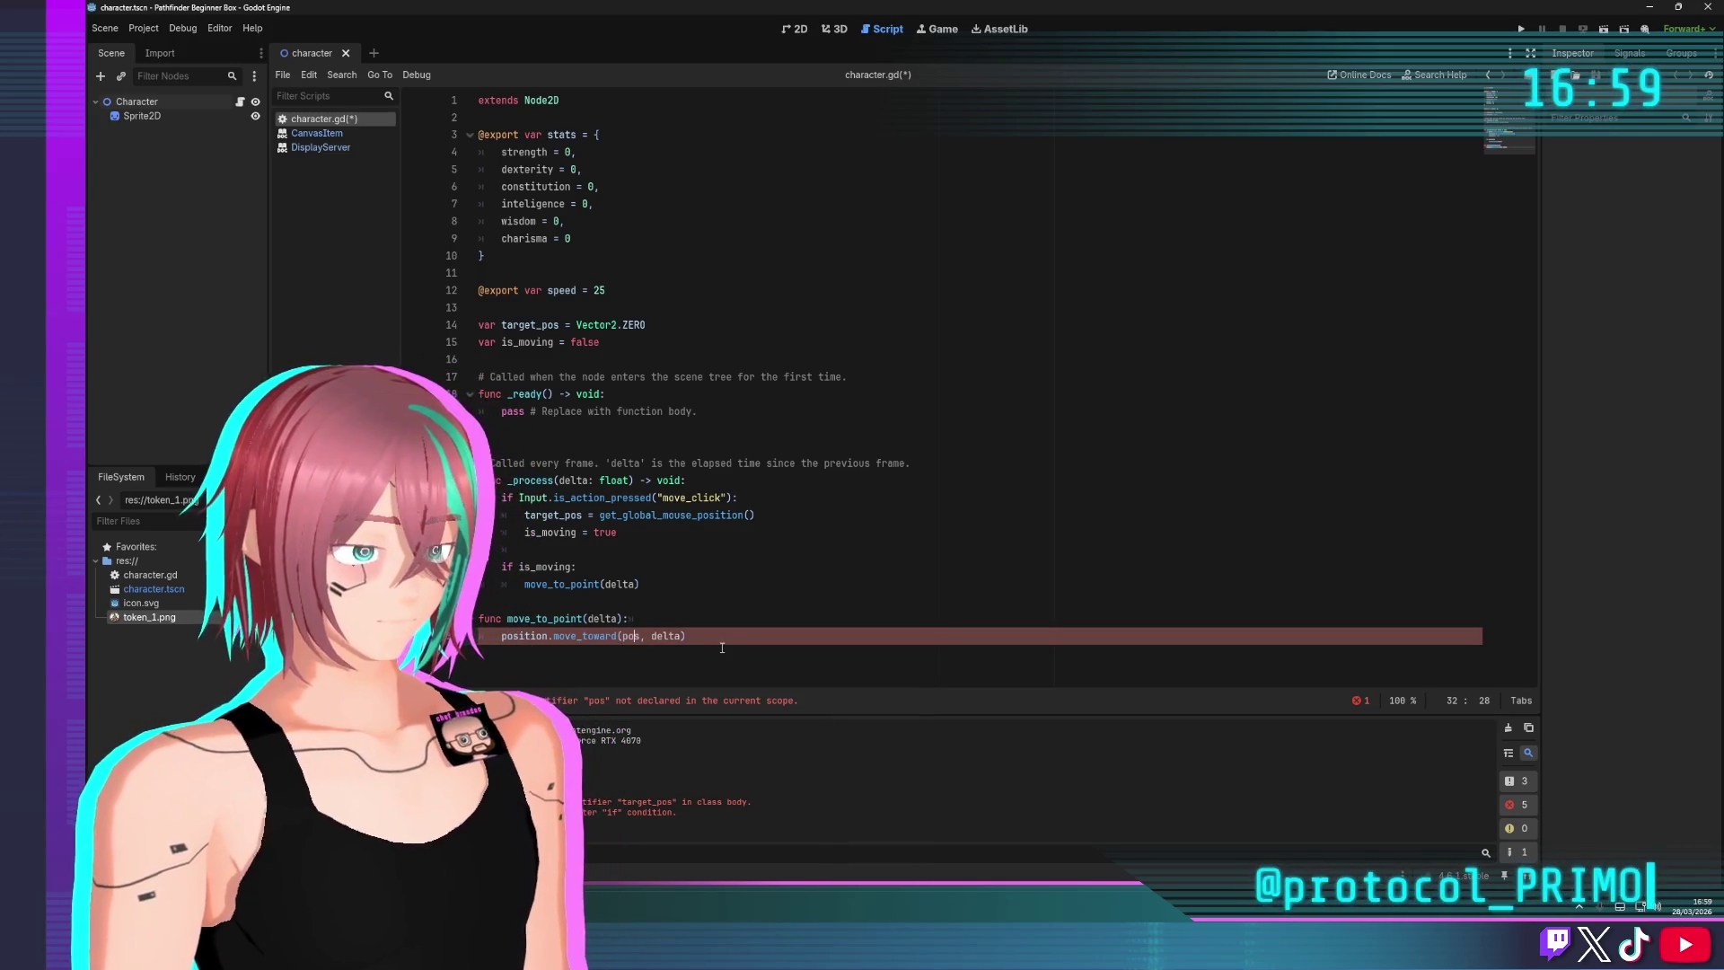
pyautogui.press('BackSpace')
pyautogui.press('BackSpace')
pyautogui.press('BackSpace')
pyautogui.write('targ')
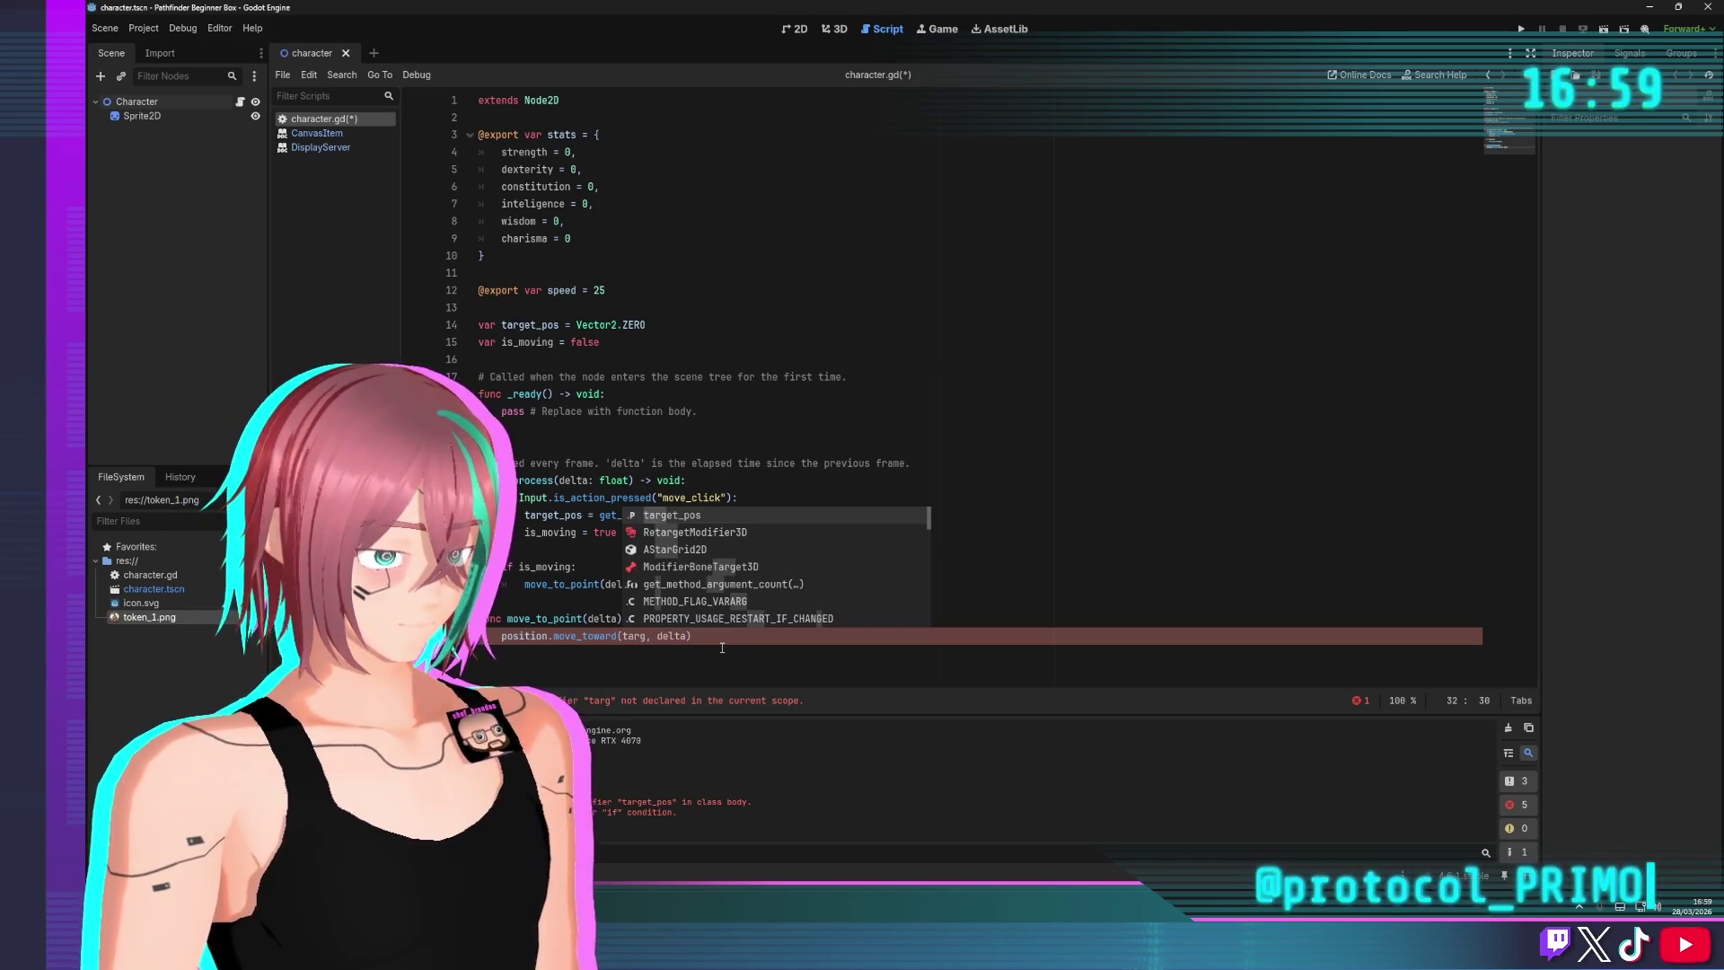
pyautogui.press('Return')
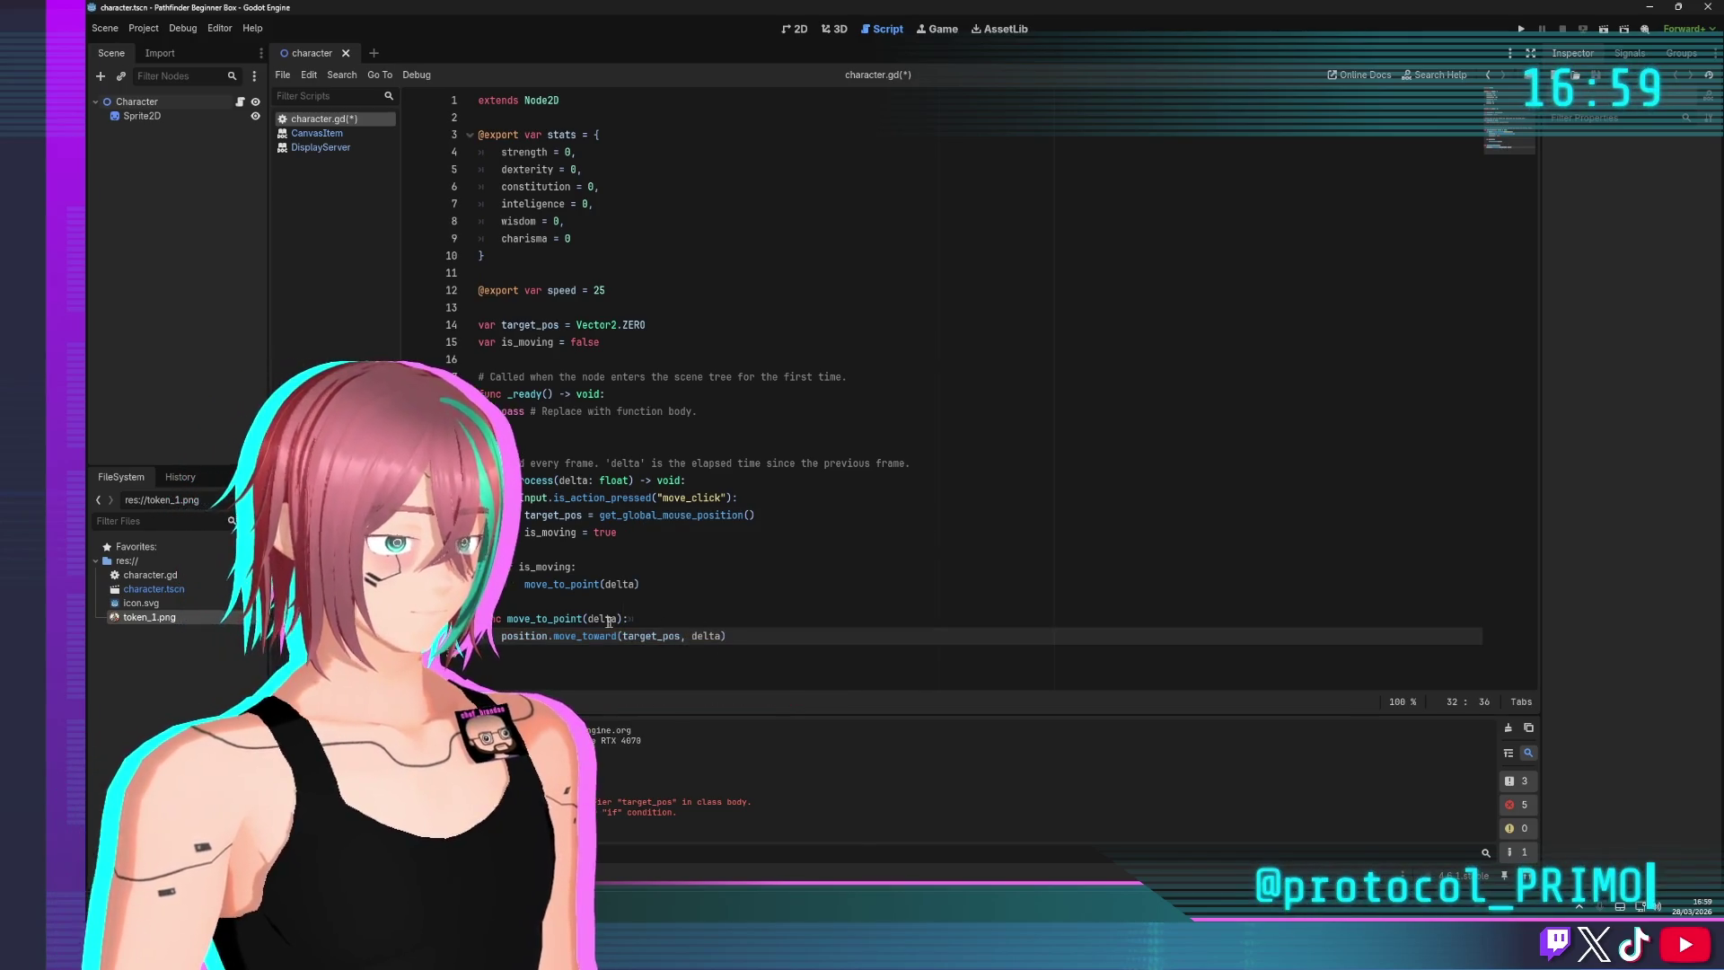
# Move the move_toward line into the is_moving block and delete func move_to_point
pyautogui.tripleClick(611, 634)
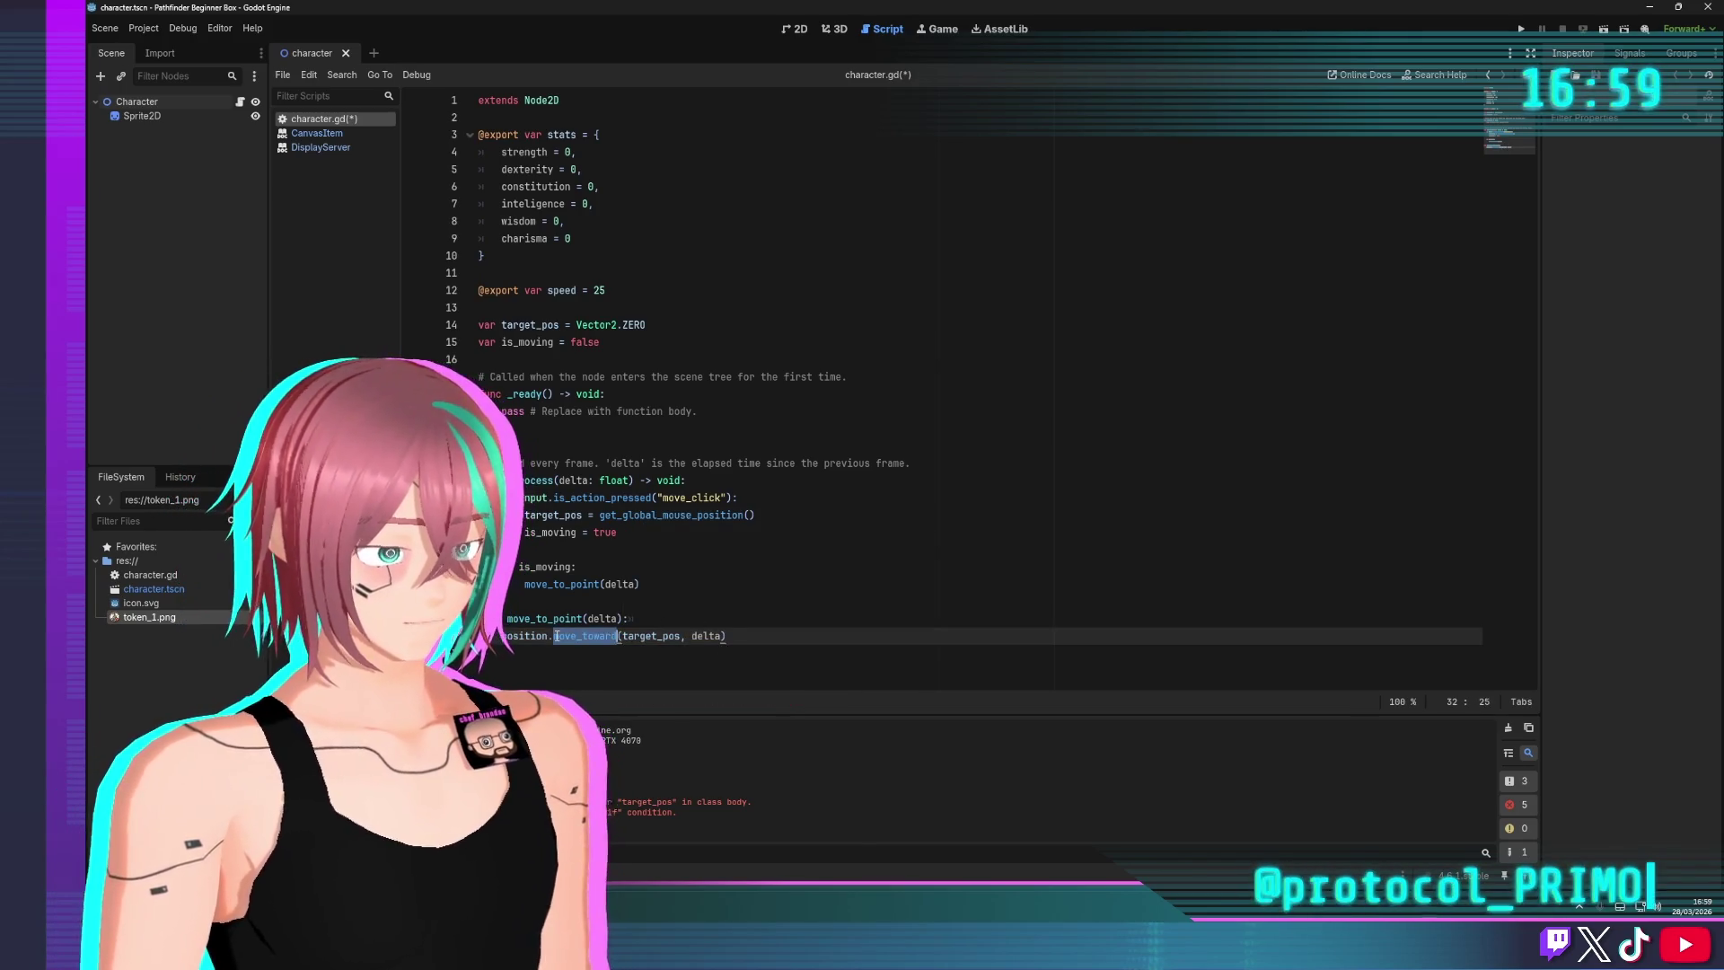
pyautogui.hotkey('ctrl', 'x')
pyautogui.tripleClick(606, 585)
pyautogui.hotkey('ctrl', 'v')
pyautogui.click(655, 620)
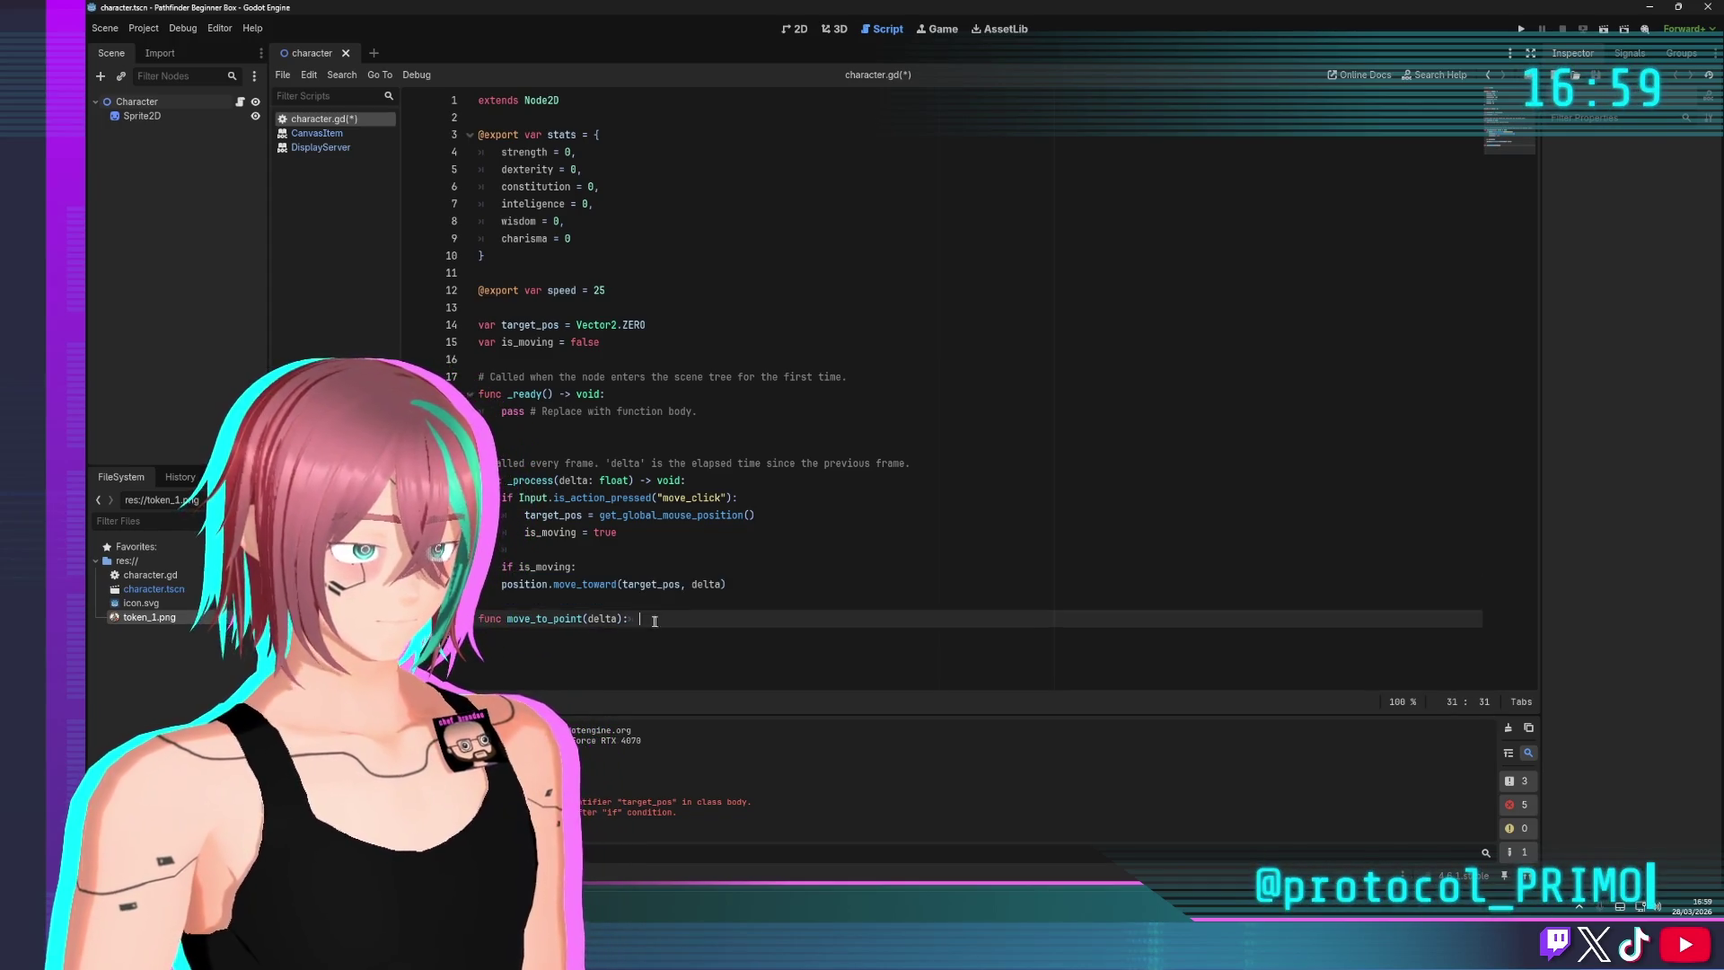
pyautogui.hotkey('shift', 'Home')
pyautogui.press('BackSpace')
pyautogui.press('BackSpace')
pyautogui.press('Home')
pyautogui.press('Tab')
# Add the closing parenthesis after delta, save the script, and run the project
pyautogui.click(823, 575)
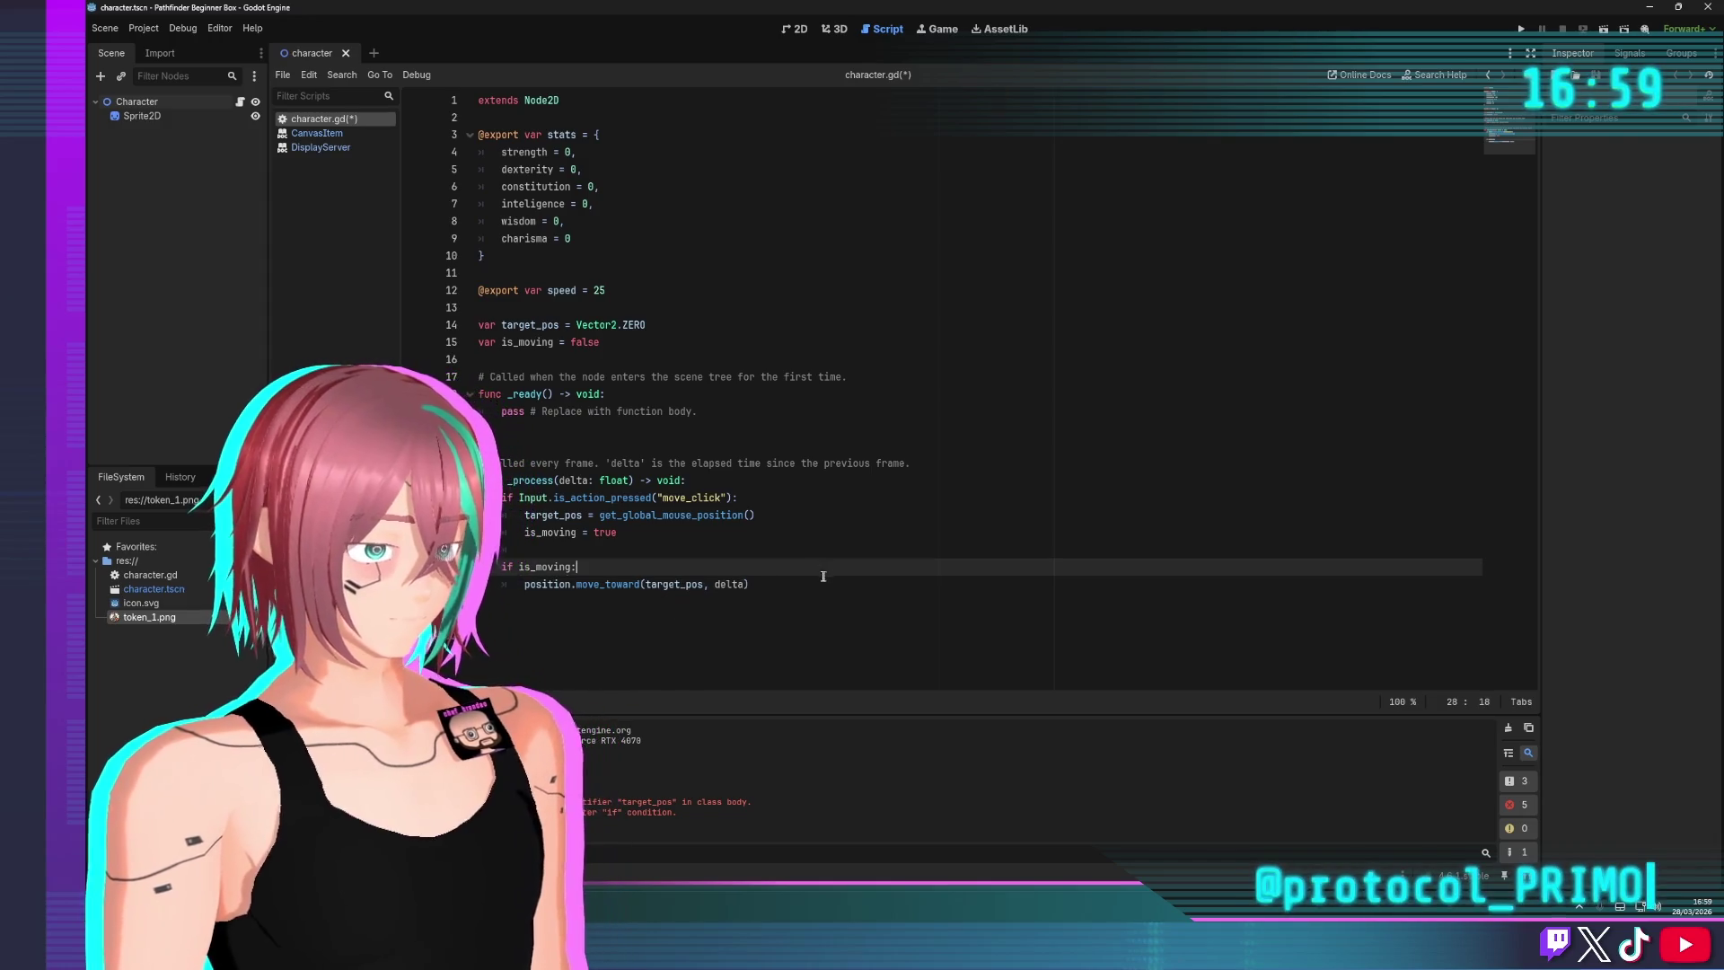
pyautogui.click(784, 585)
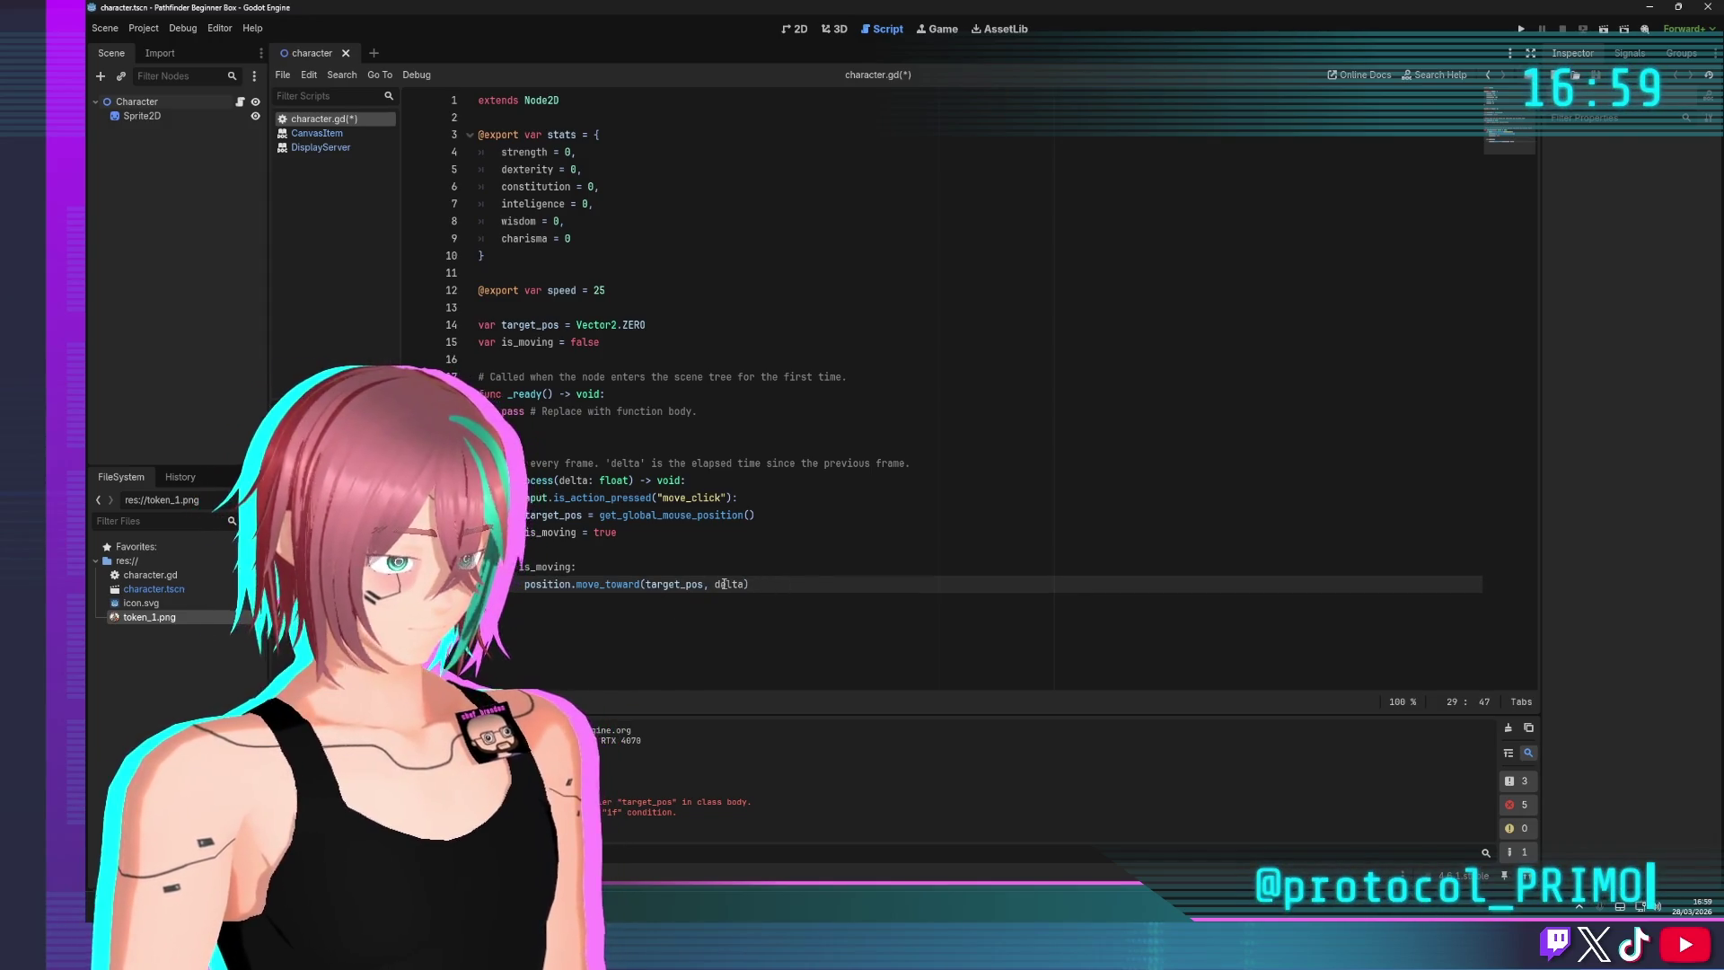
pyautogui.press('Up')
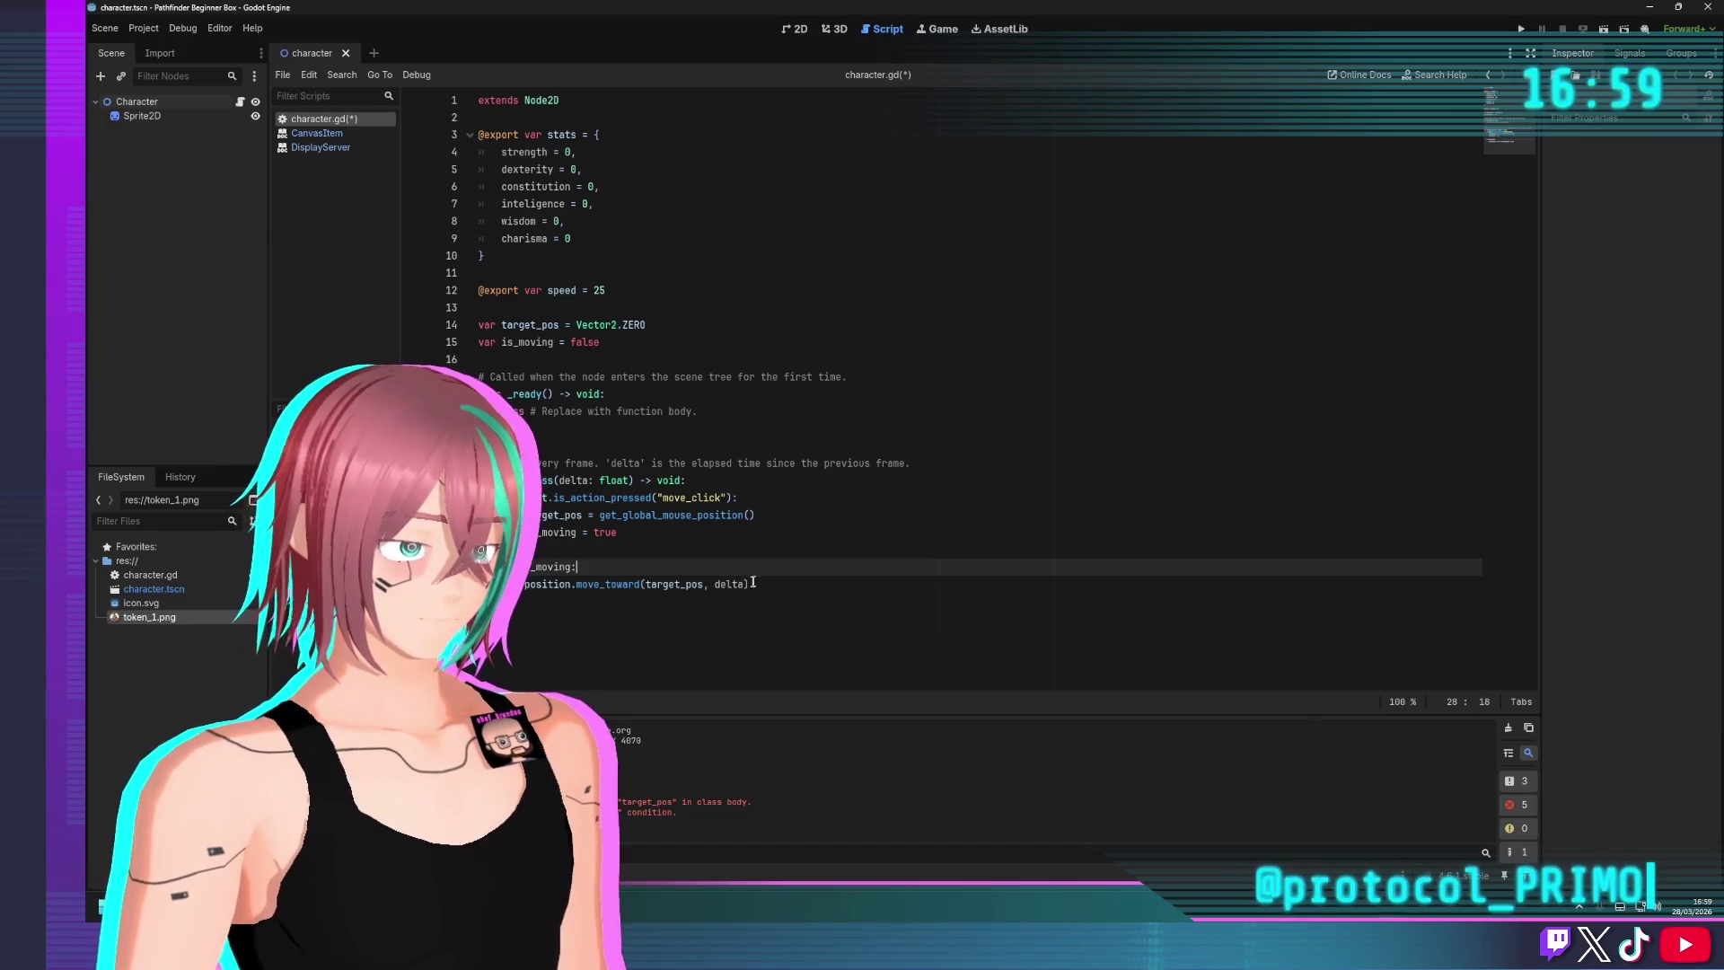
pyautogui.click(772, 582)
pyautogui.write(')')
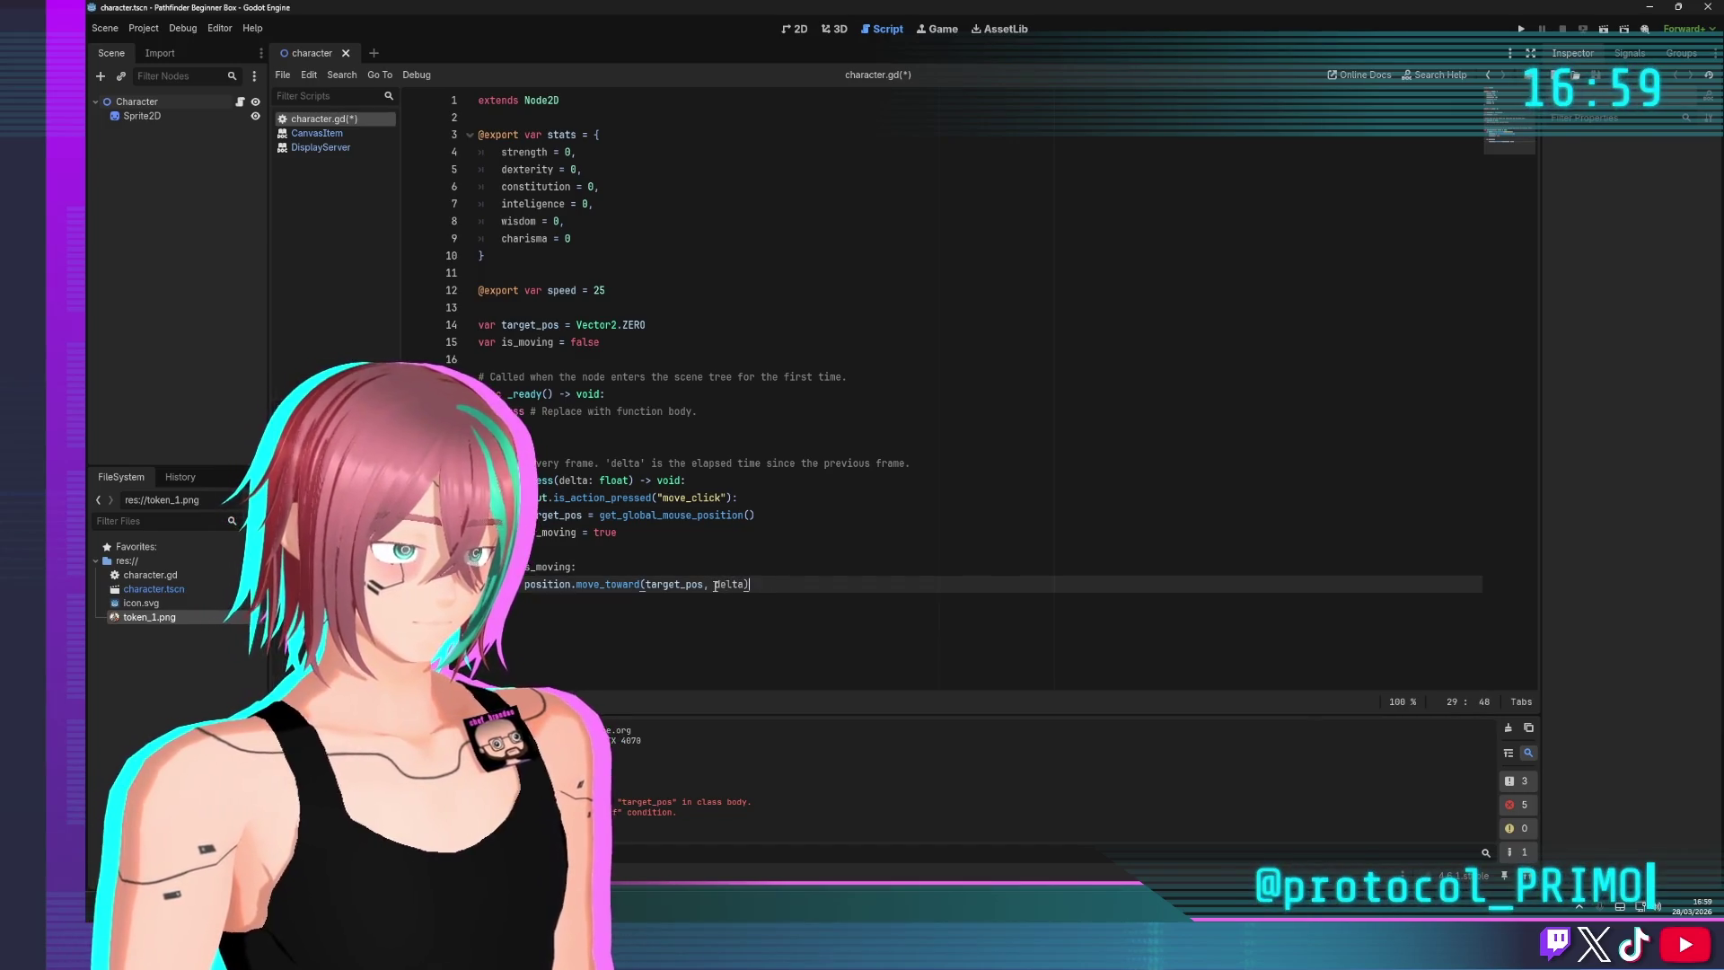
pyautogui.hotkey('ctrl', 's')
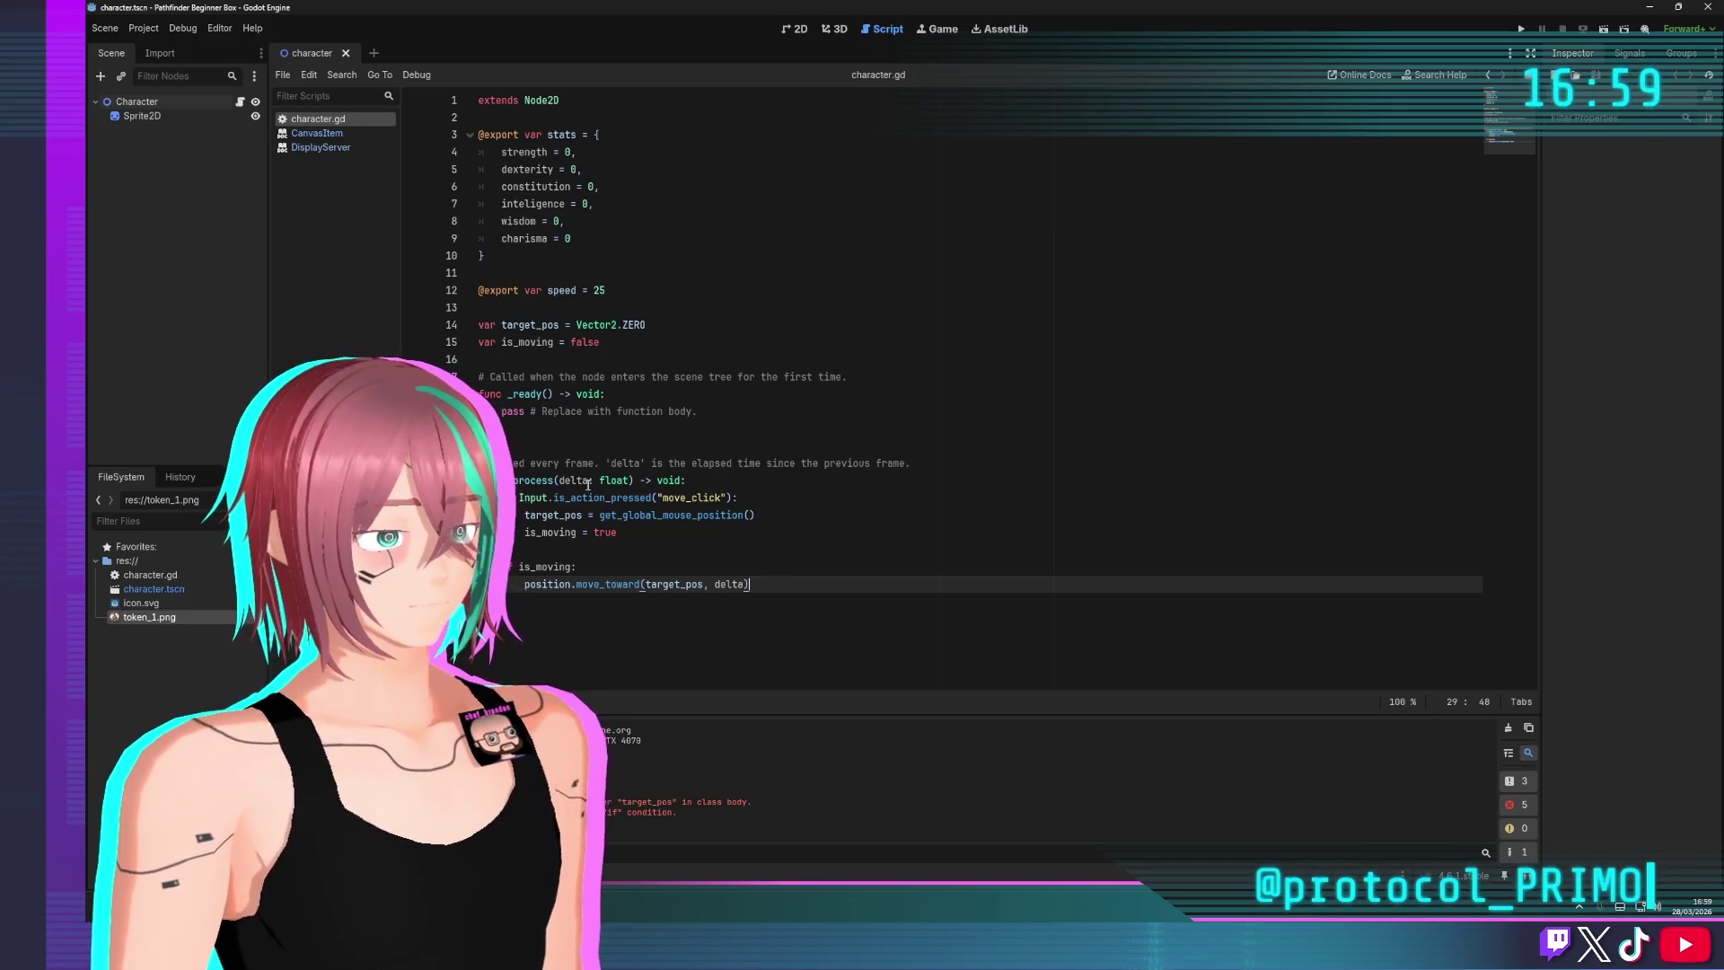
pyautogui.click(1521, 30)
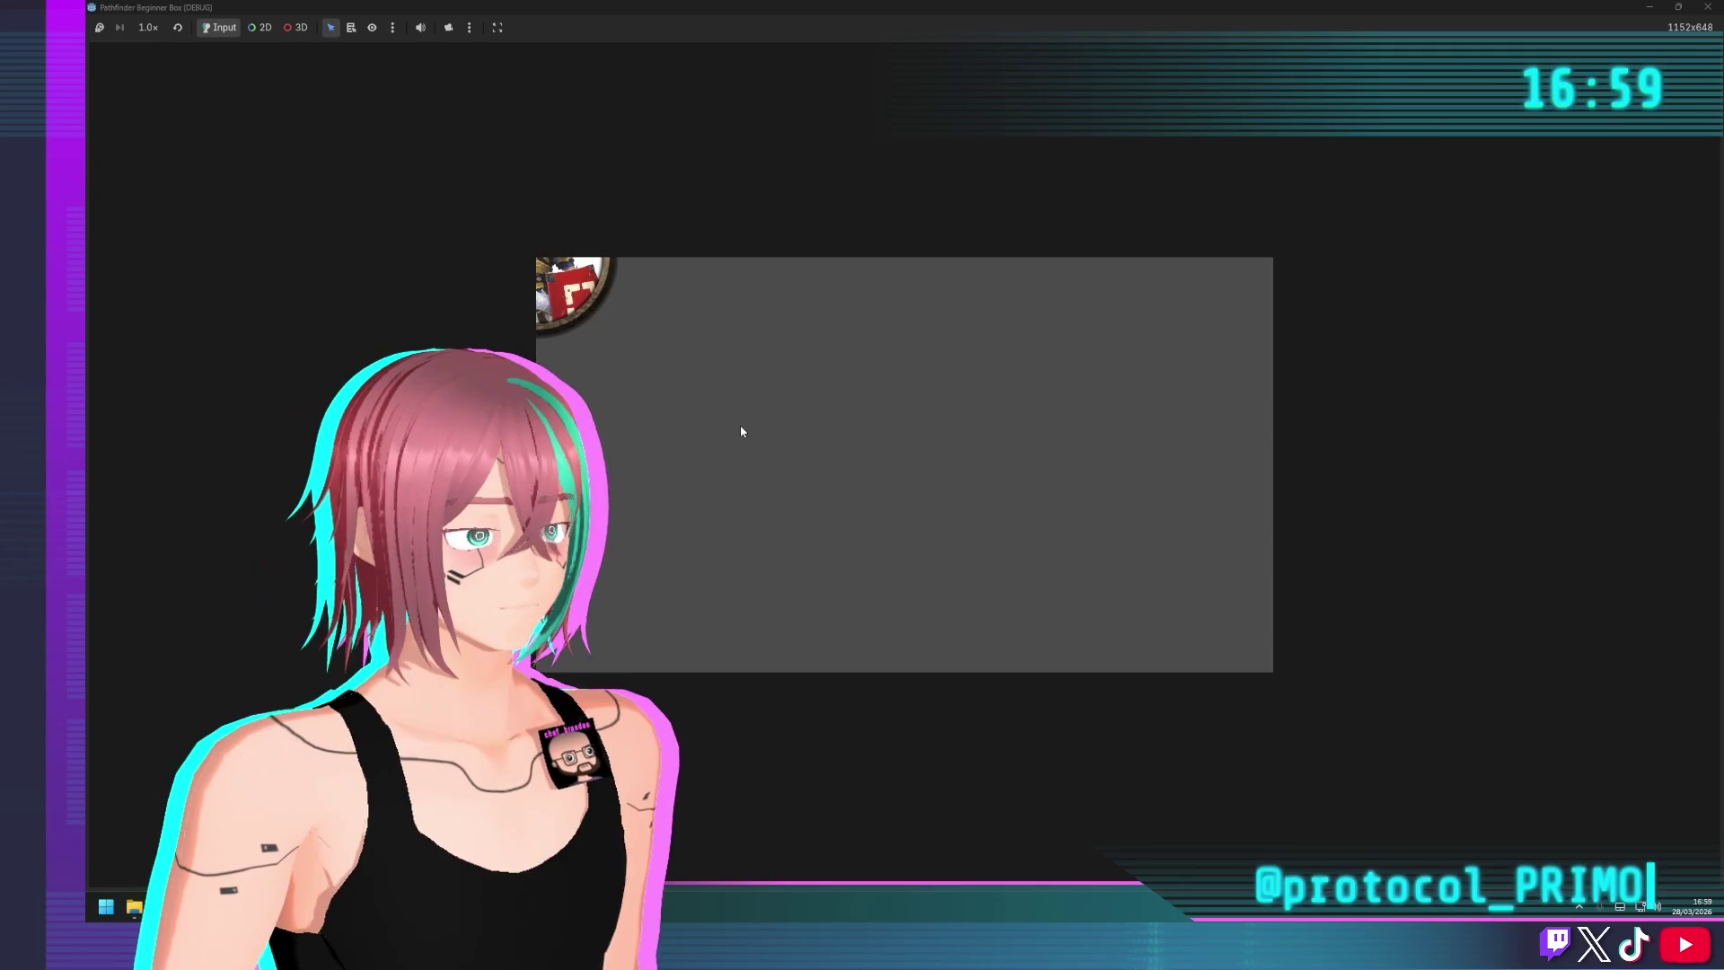
pyautogui.click(1708, 7)
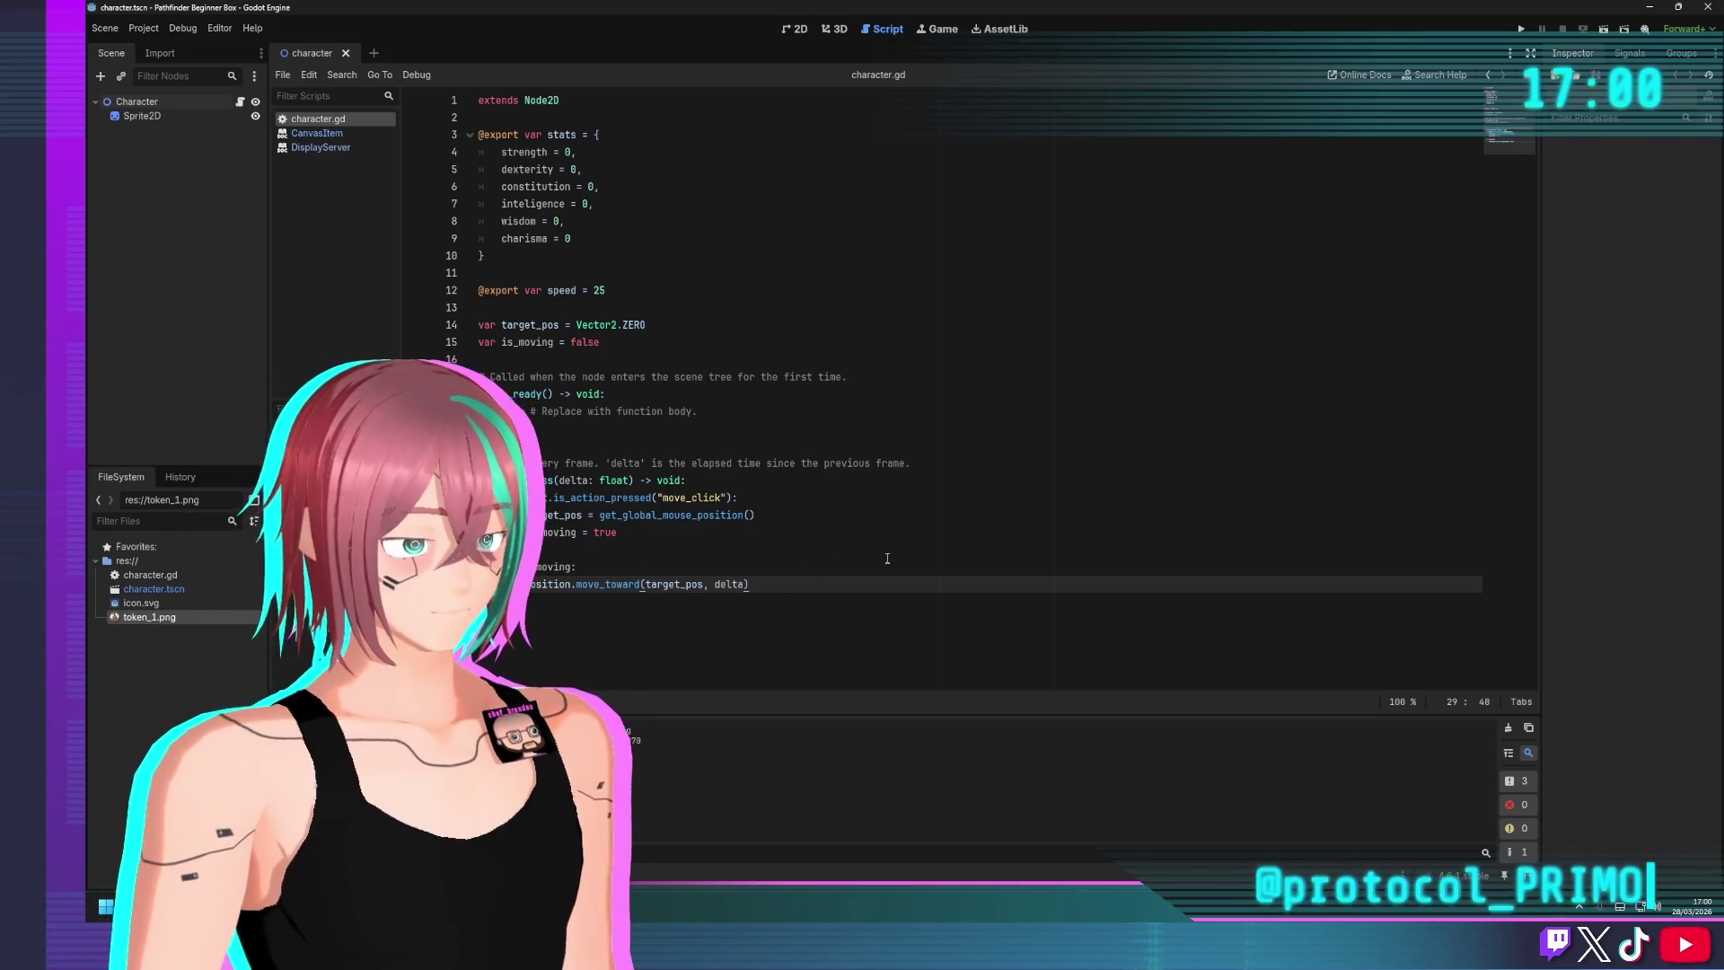
# Begin an if line under move_toward comparing target_pos - position
pyautogui.press('Return')
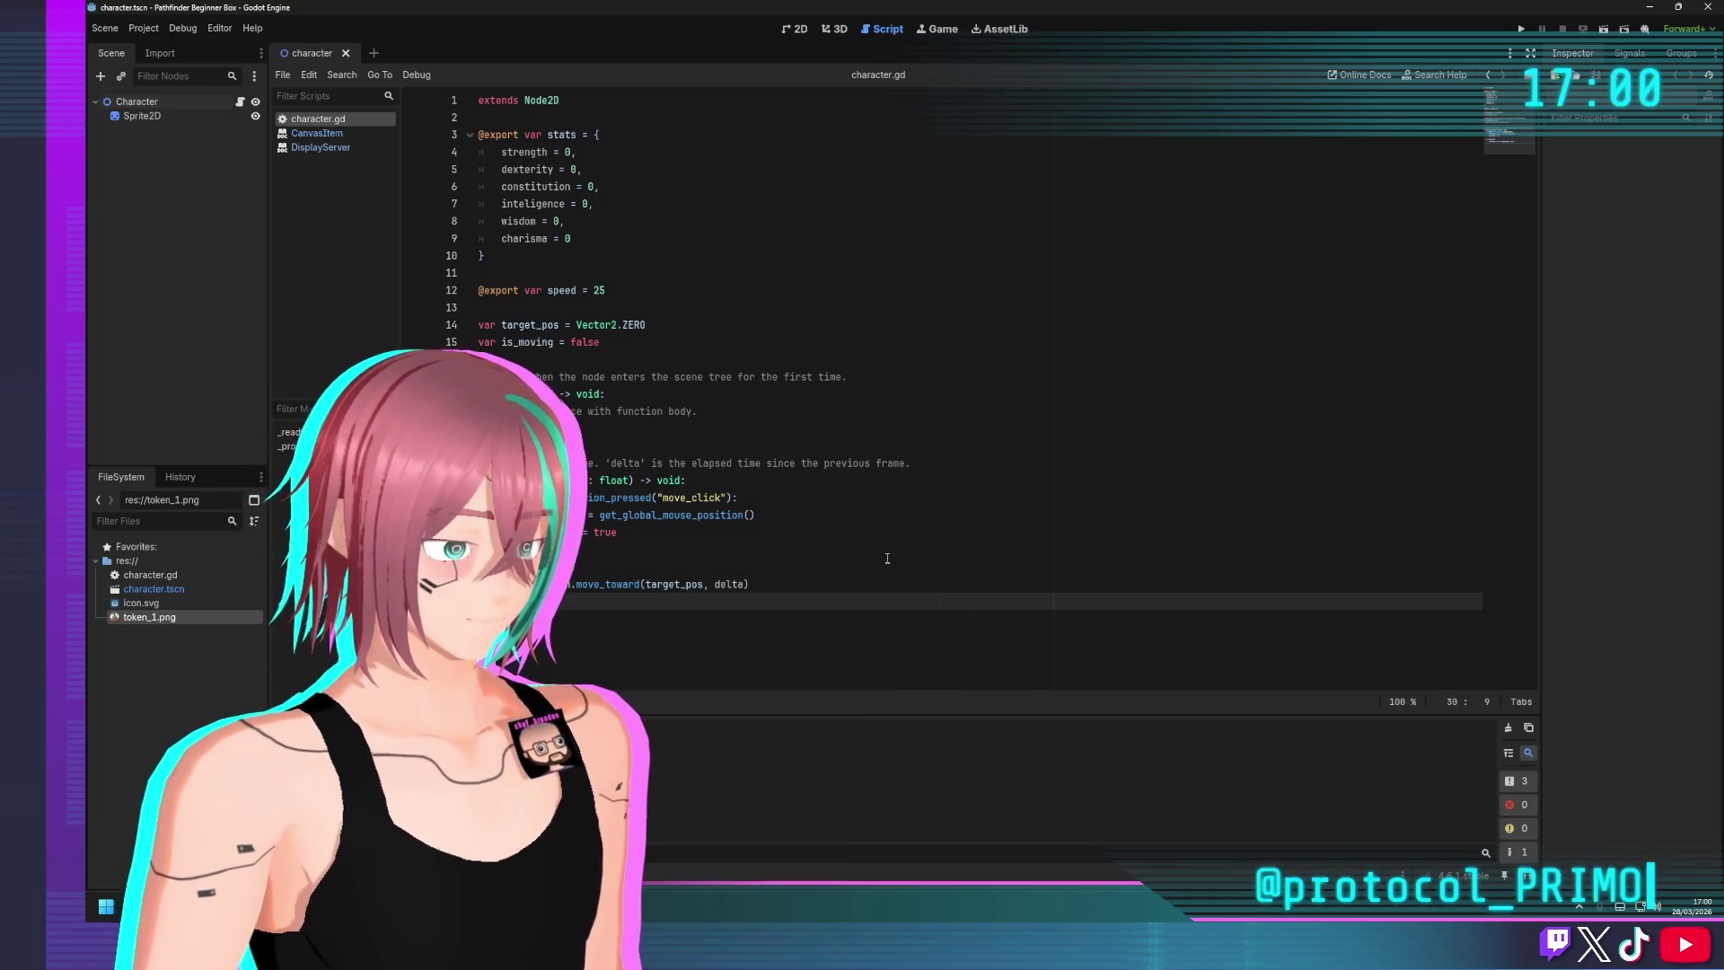
pyautogui.write('if')
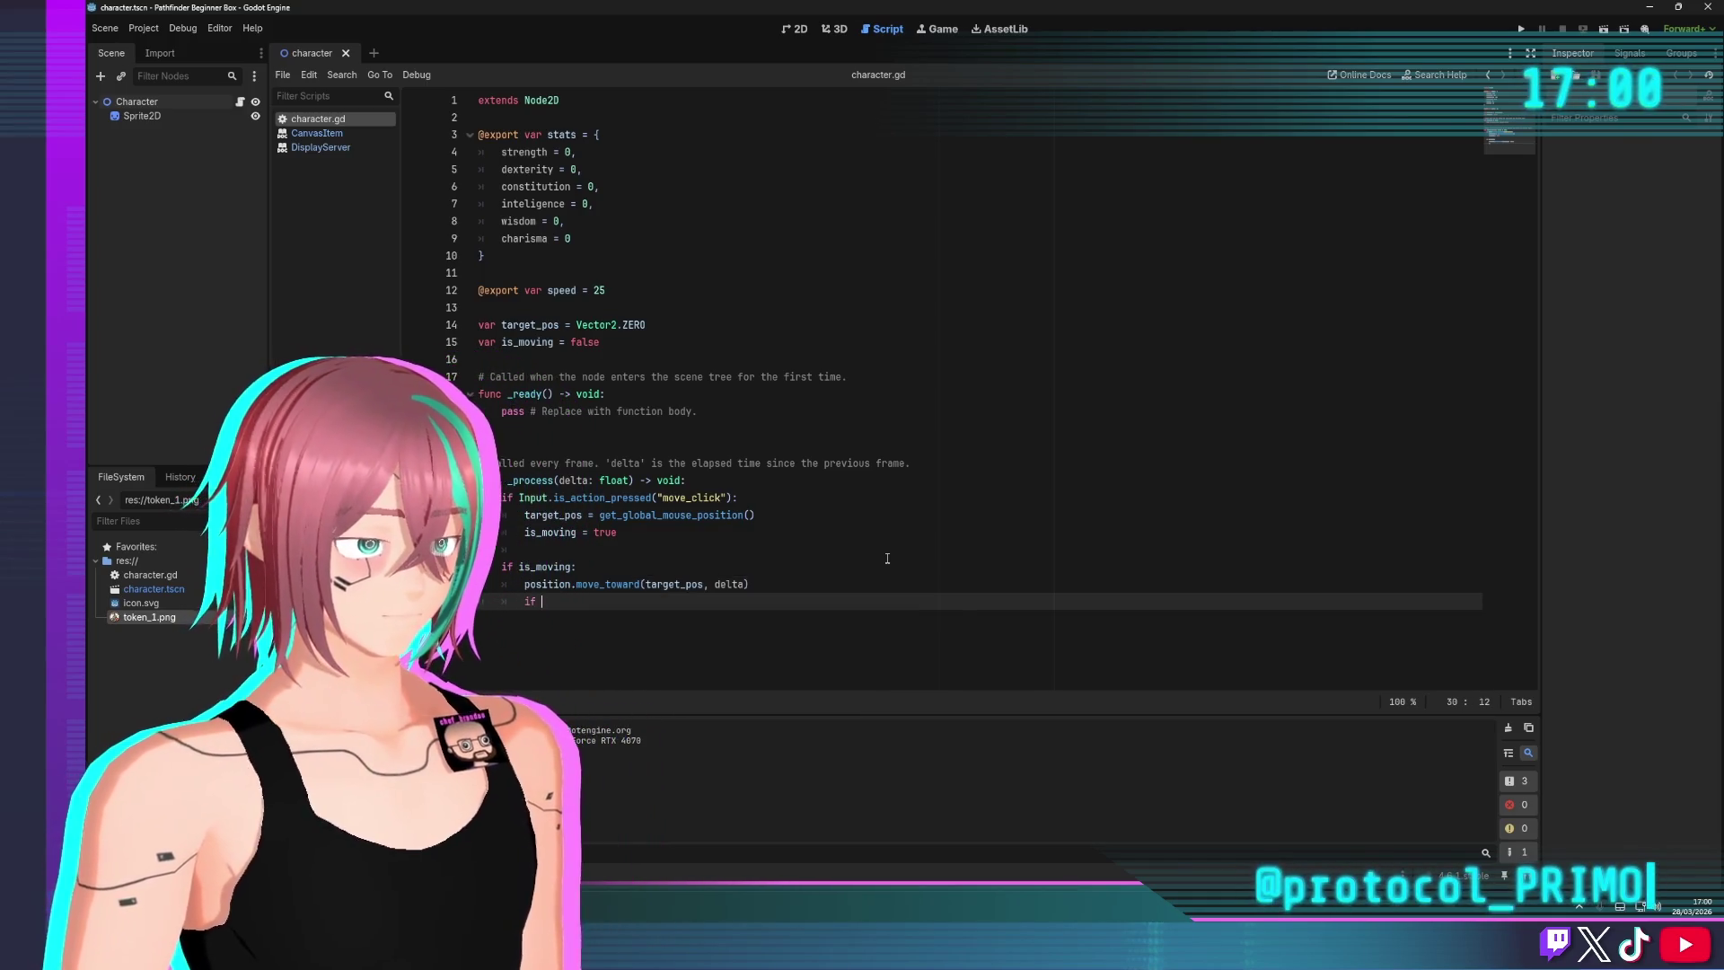
pyautogui.press('BackSpace')
pyautogui.press('BackSpace')
pyautogui.press('BackSpace')
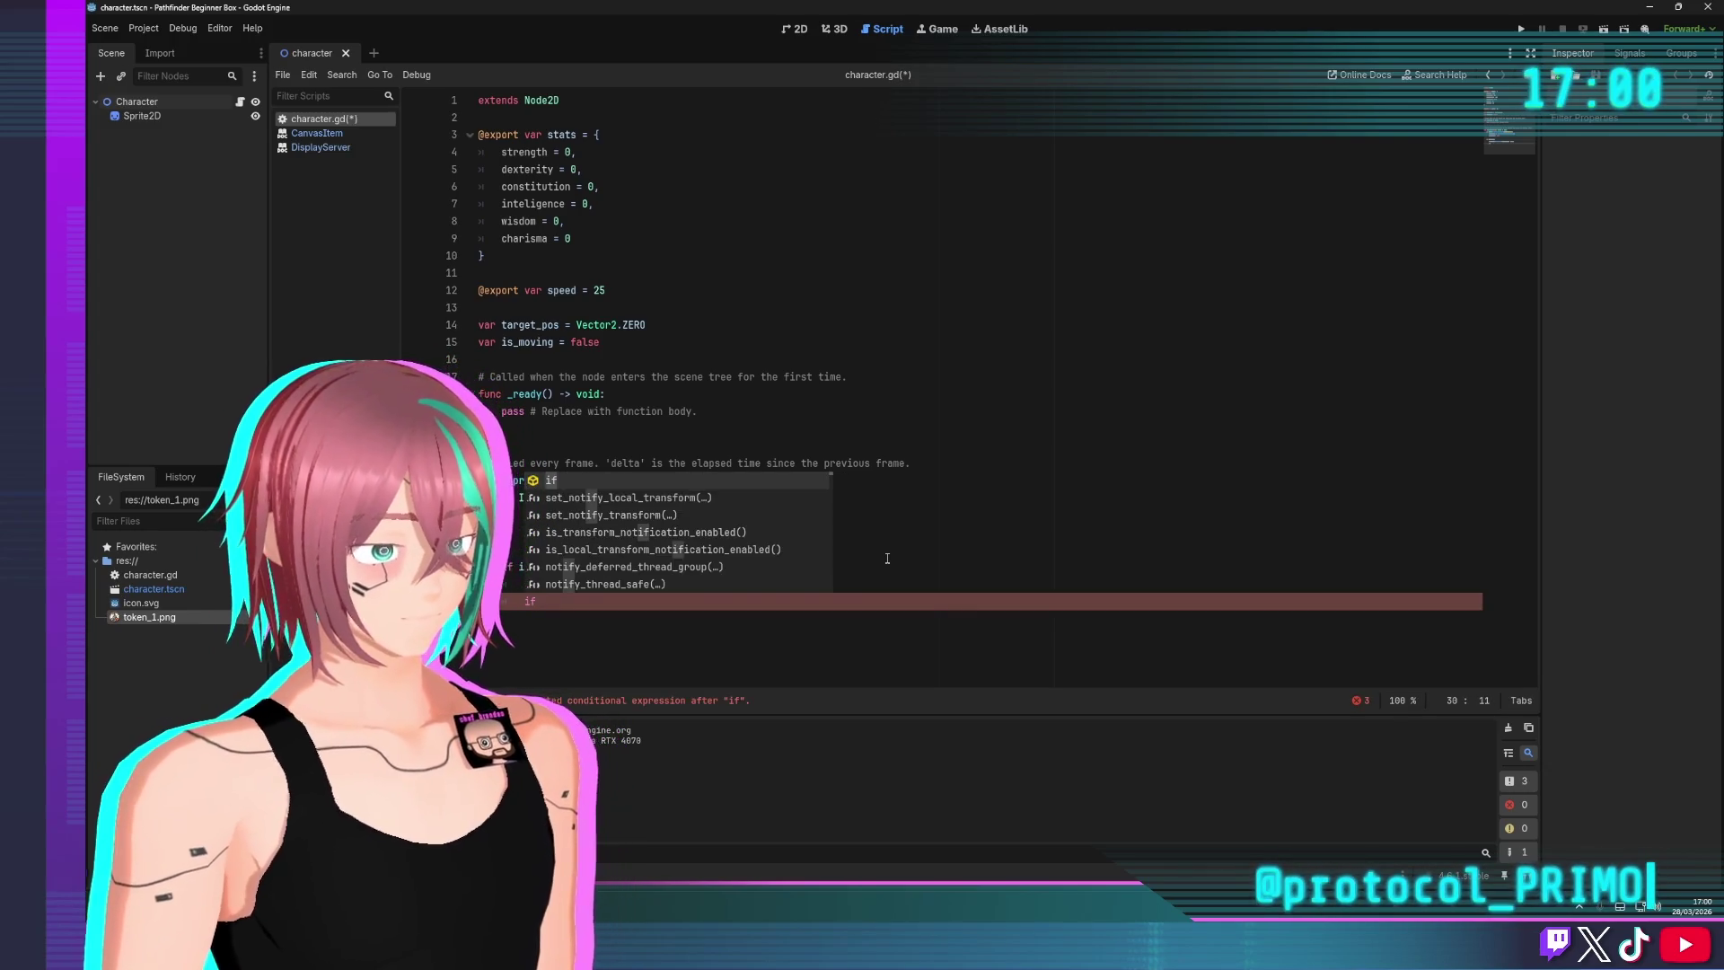
pyautogui.press('BackSpace')
pyautogui.press('Escape')
pyautogui.write('po')
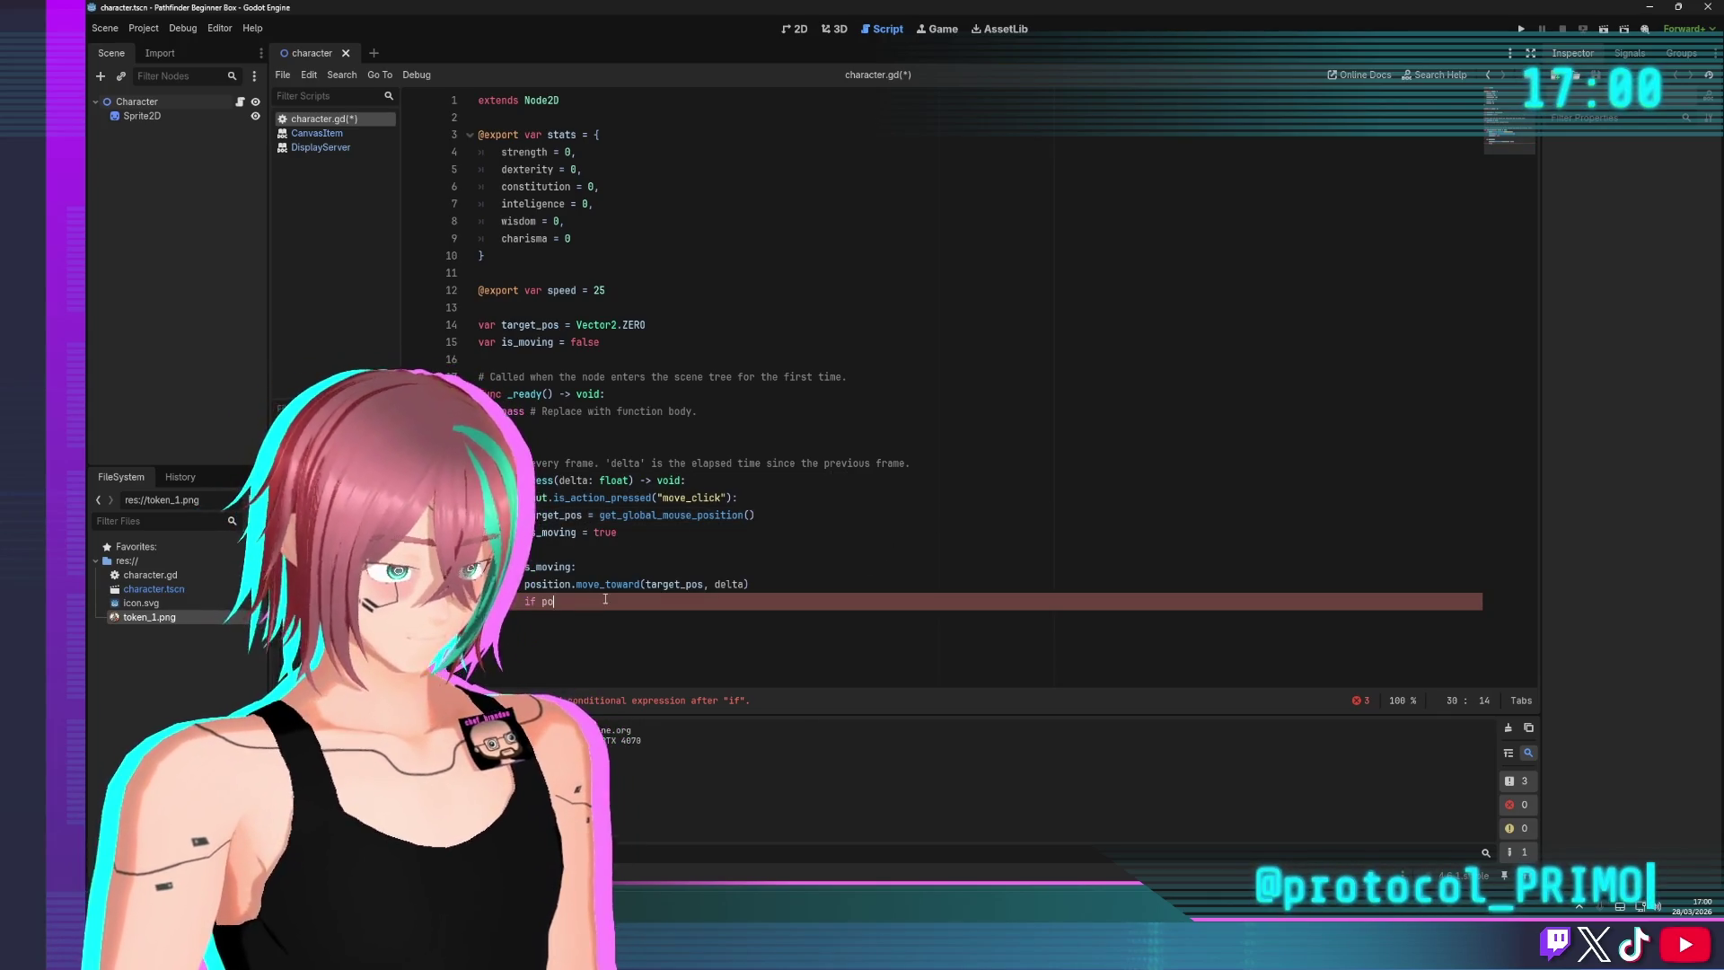
pyautogui.press('BackSpace')
pyautogui.press('BackSpace')
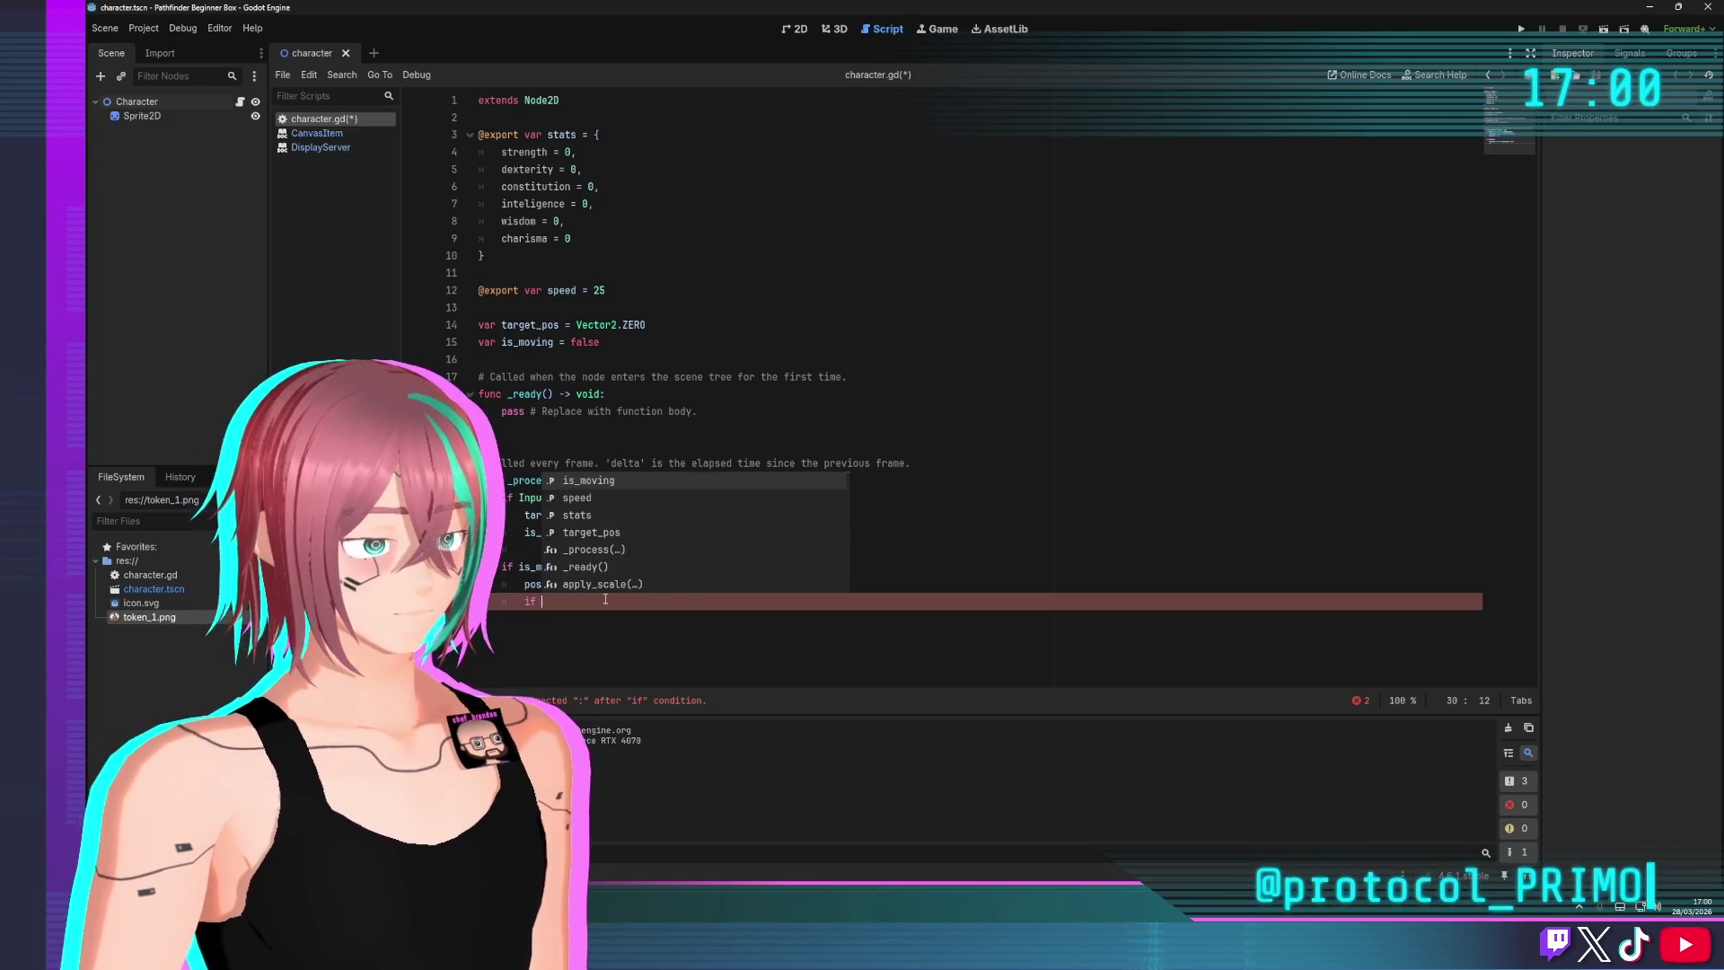
pyautogui.write('target_pos')
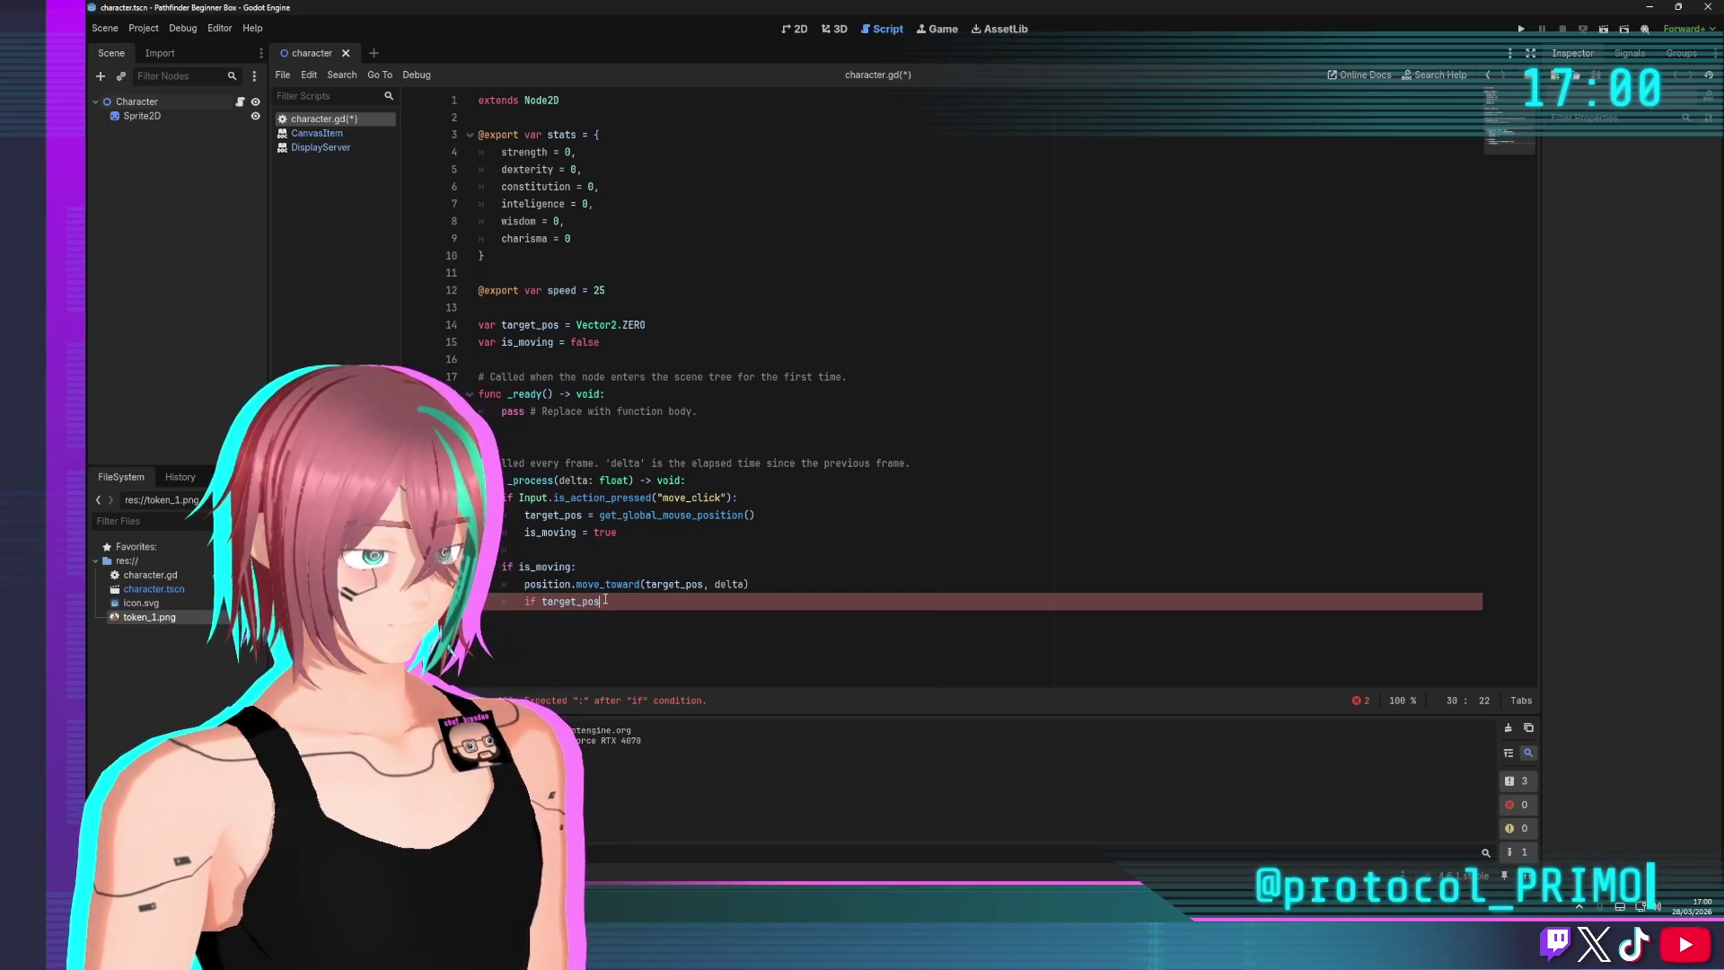
pyautogui.press('BackSpace')
pyautogui.press('BackSpace')
pyautogui.press('BackSpace')
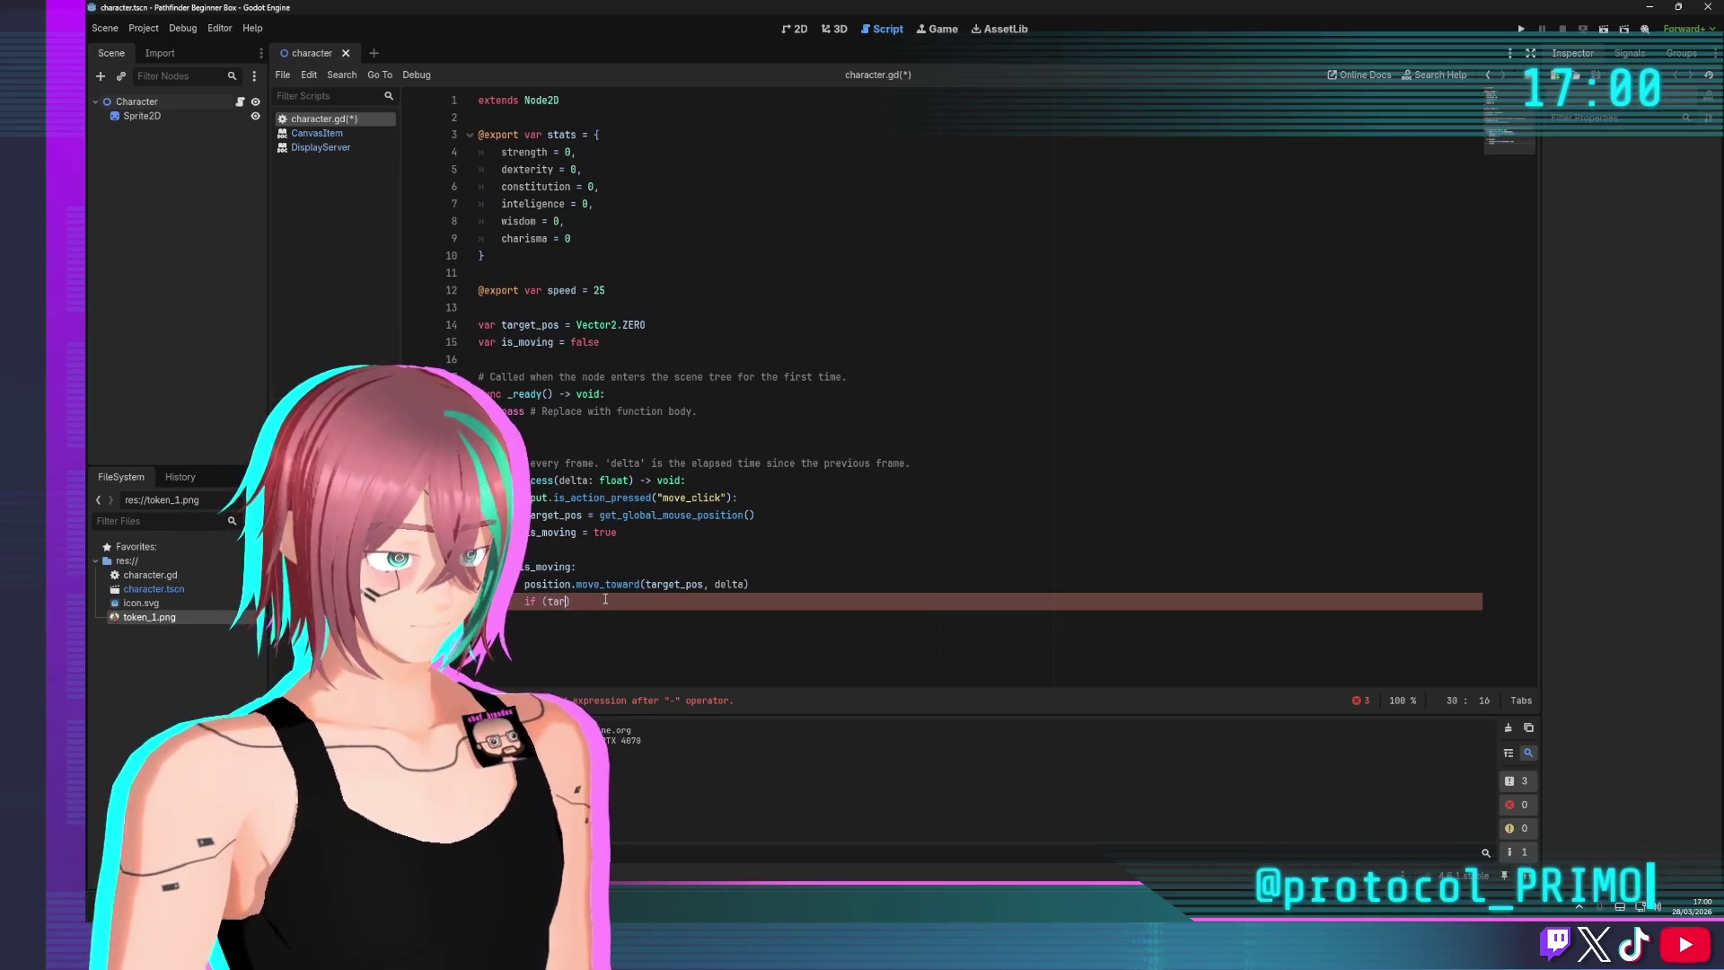
pyautogui.write('get_pos')
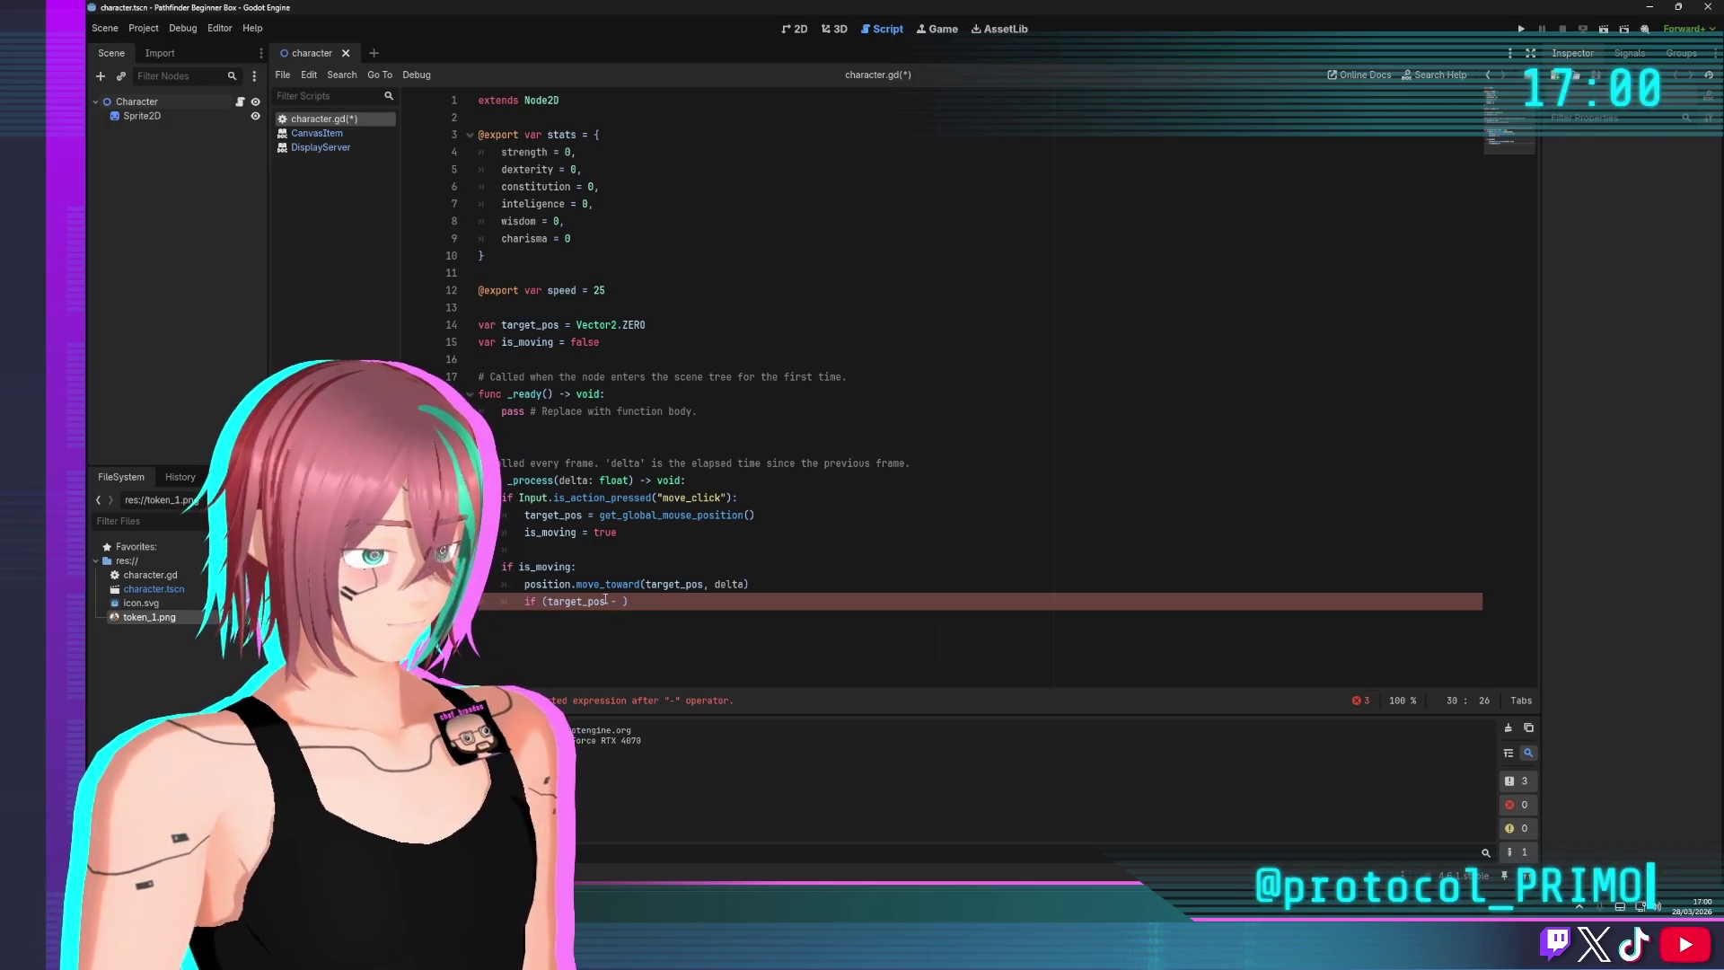
pyautogui.write(' - pos')
pyautogui.press('Return')
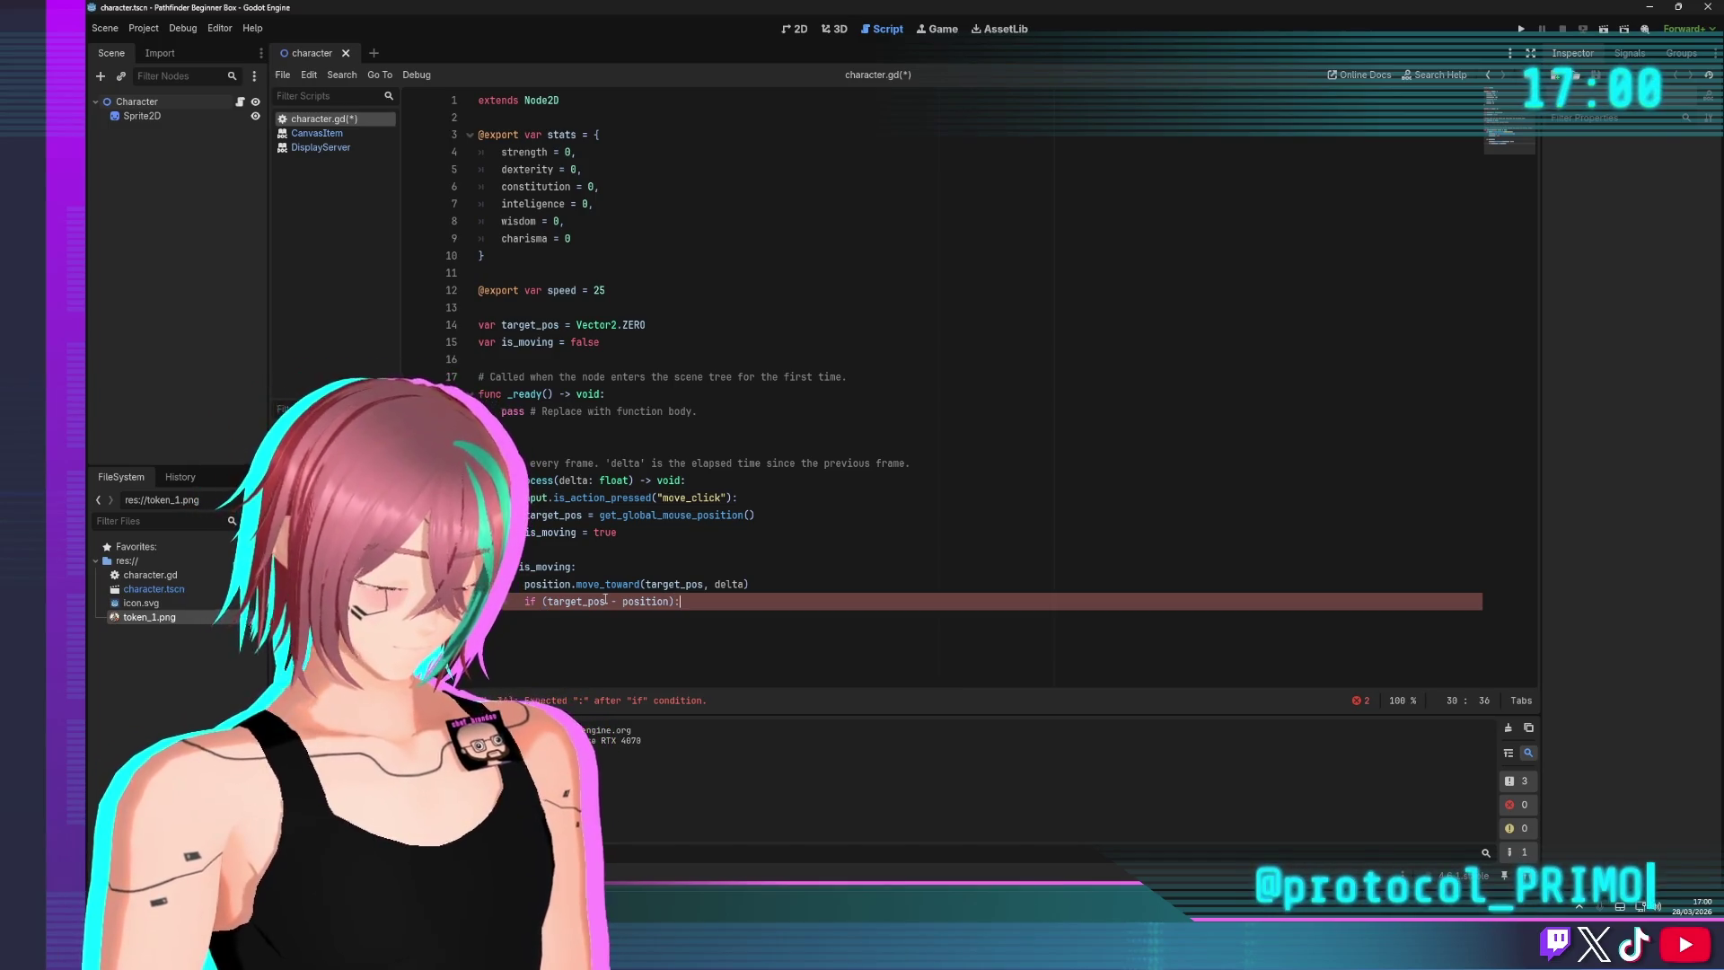
# Replace the distance expression with target_pos.abs() from the method completions
pyautogui.write('.mag')
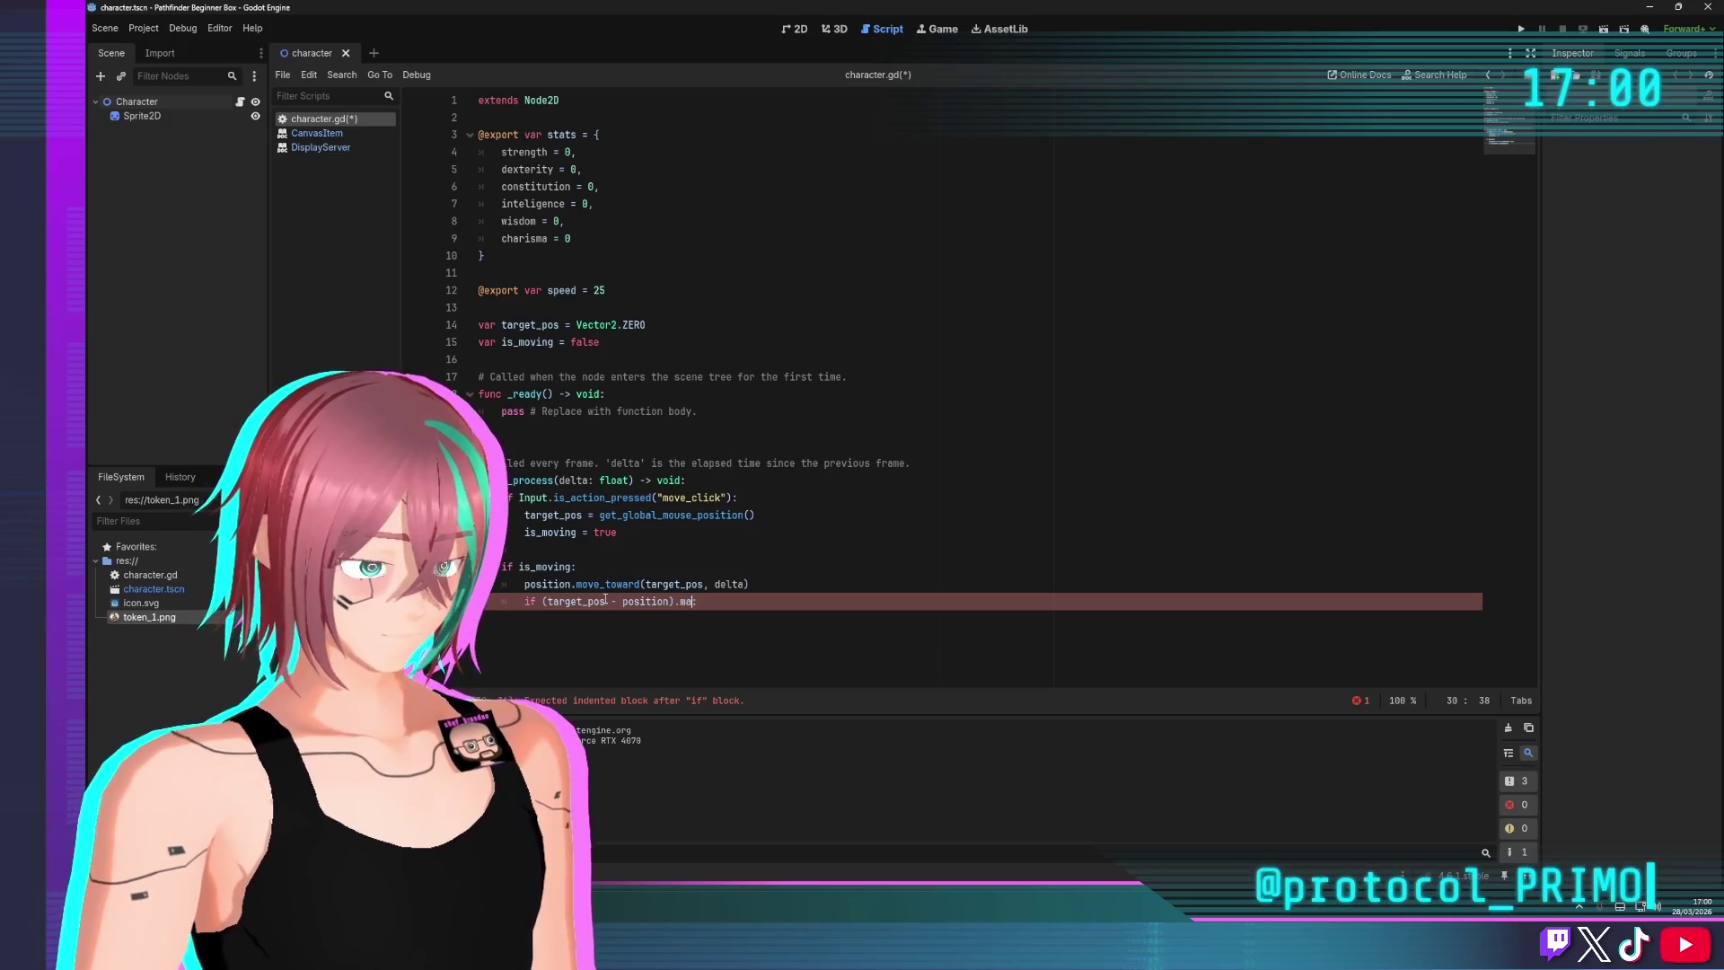
pyautogui.press('BackSpace')
pyautogui.press('BackSpace')
pyautogui.press('BackSpace')
pyautogui.write('if targe')
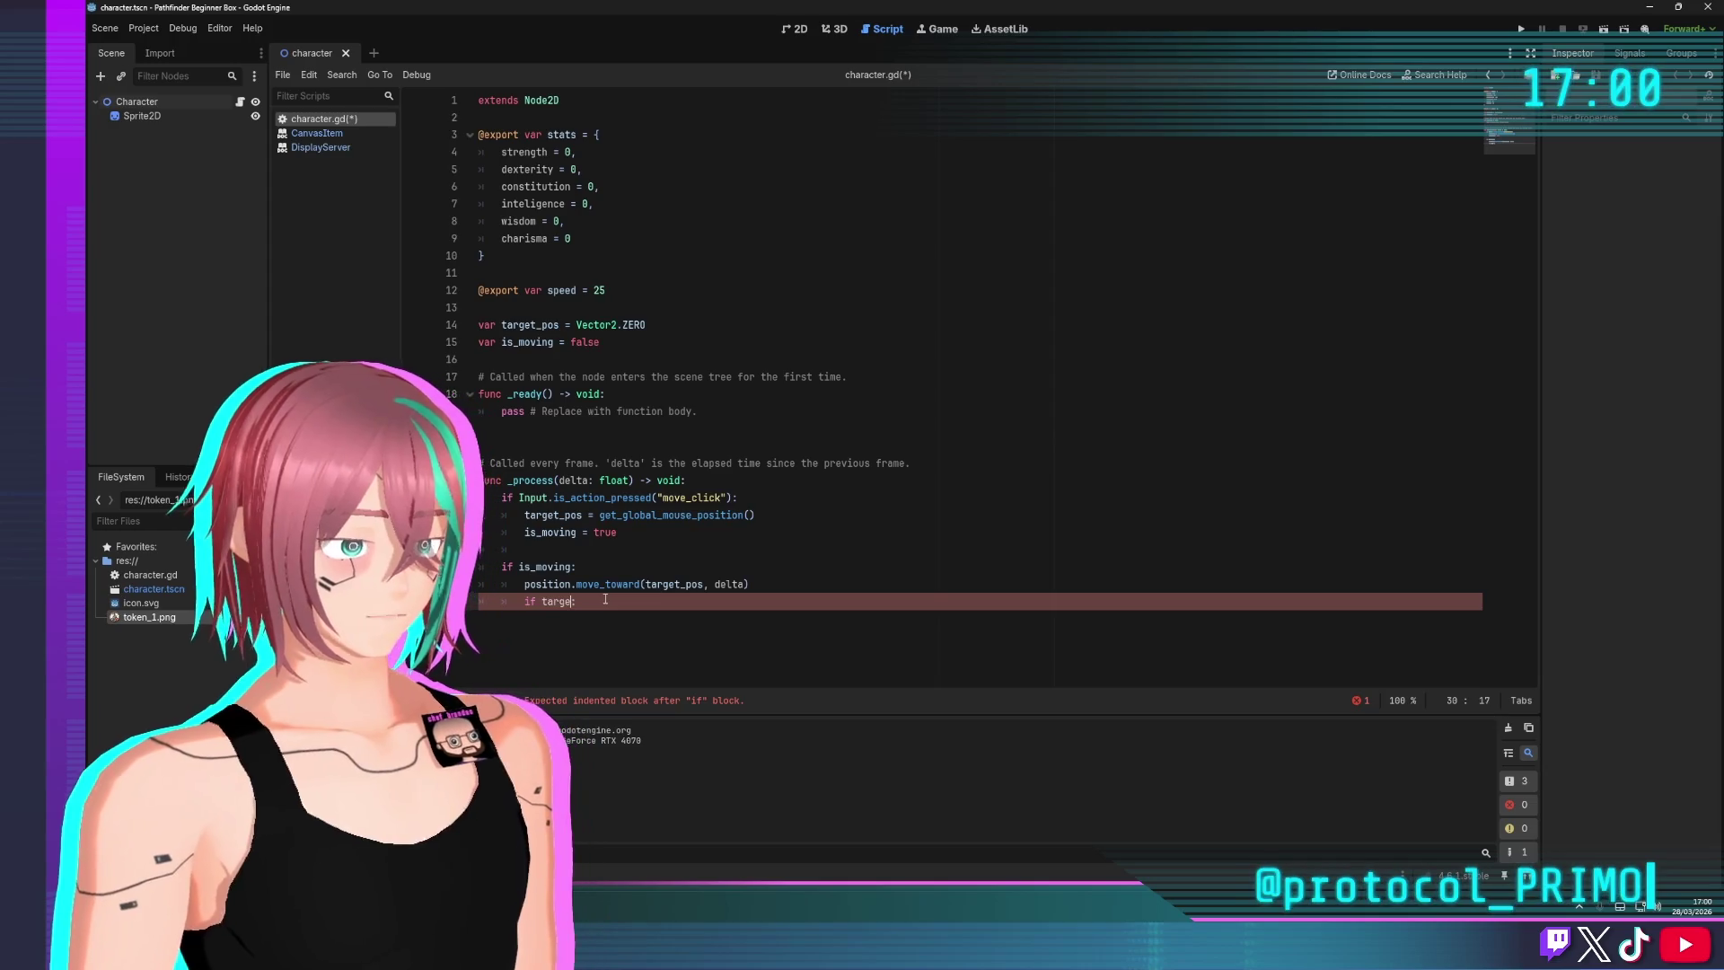
pyautogui.write('t_pos.mag')
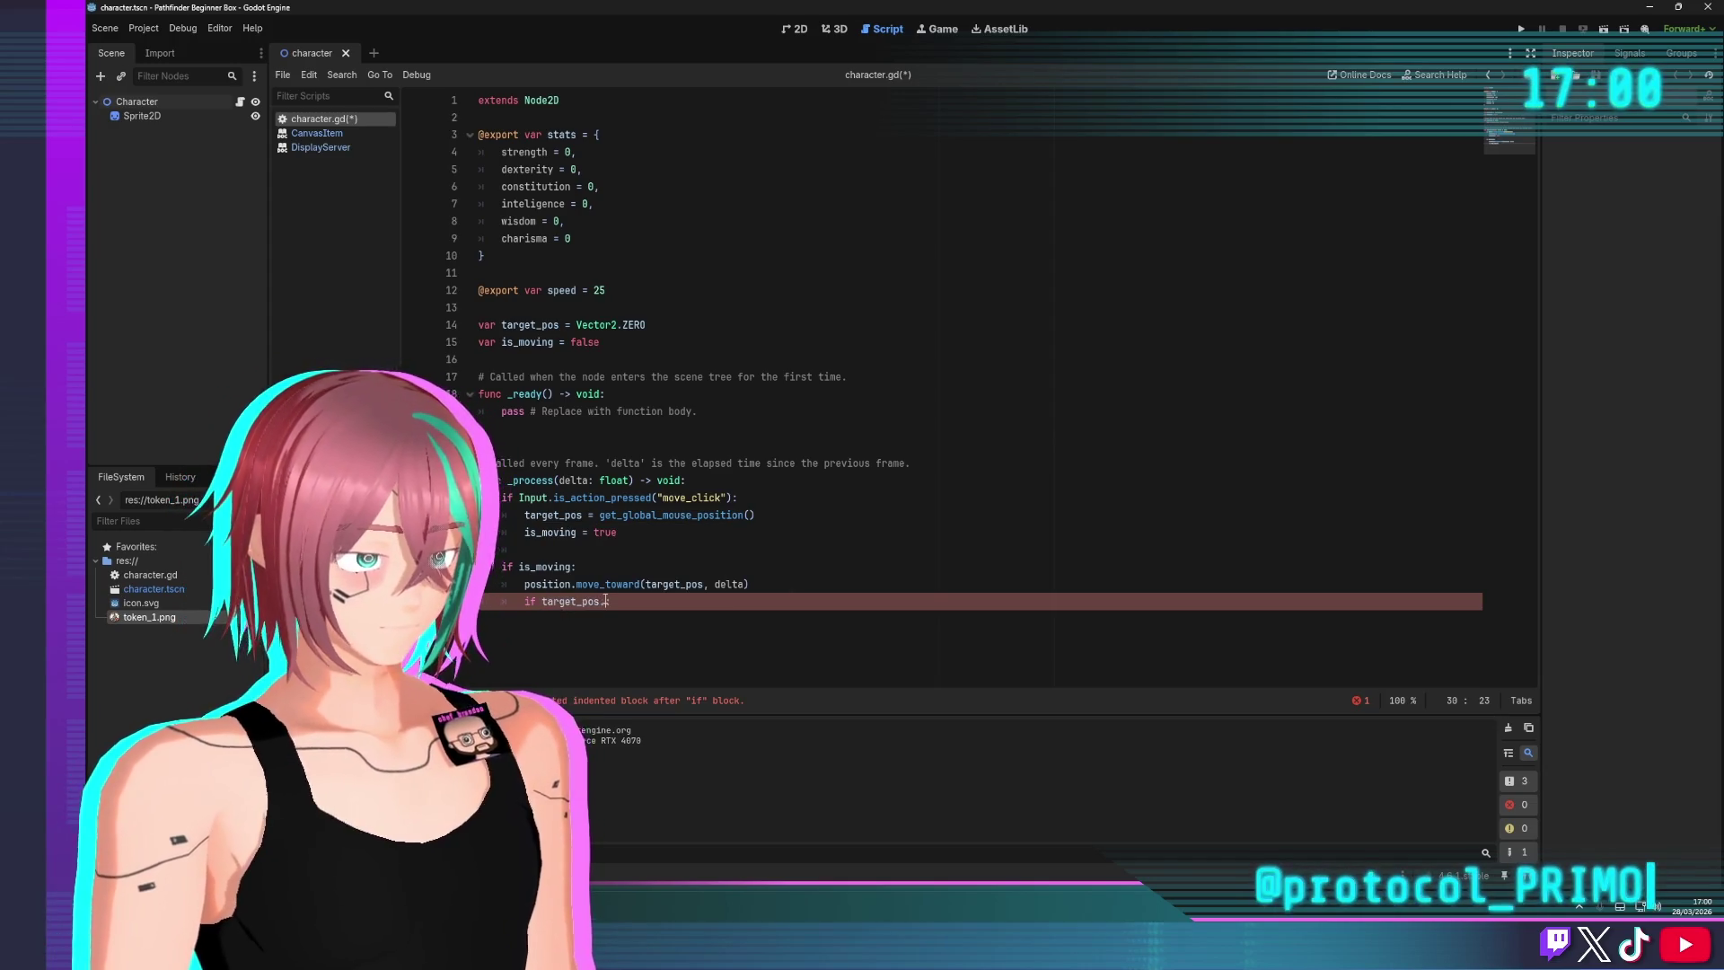
pyautogui.press('BackSpace')
pyautogui.press('BackSpace')
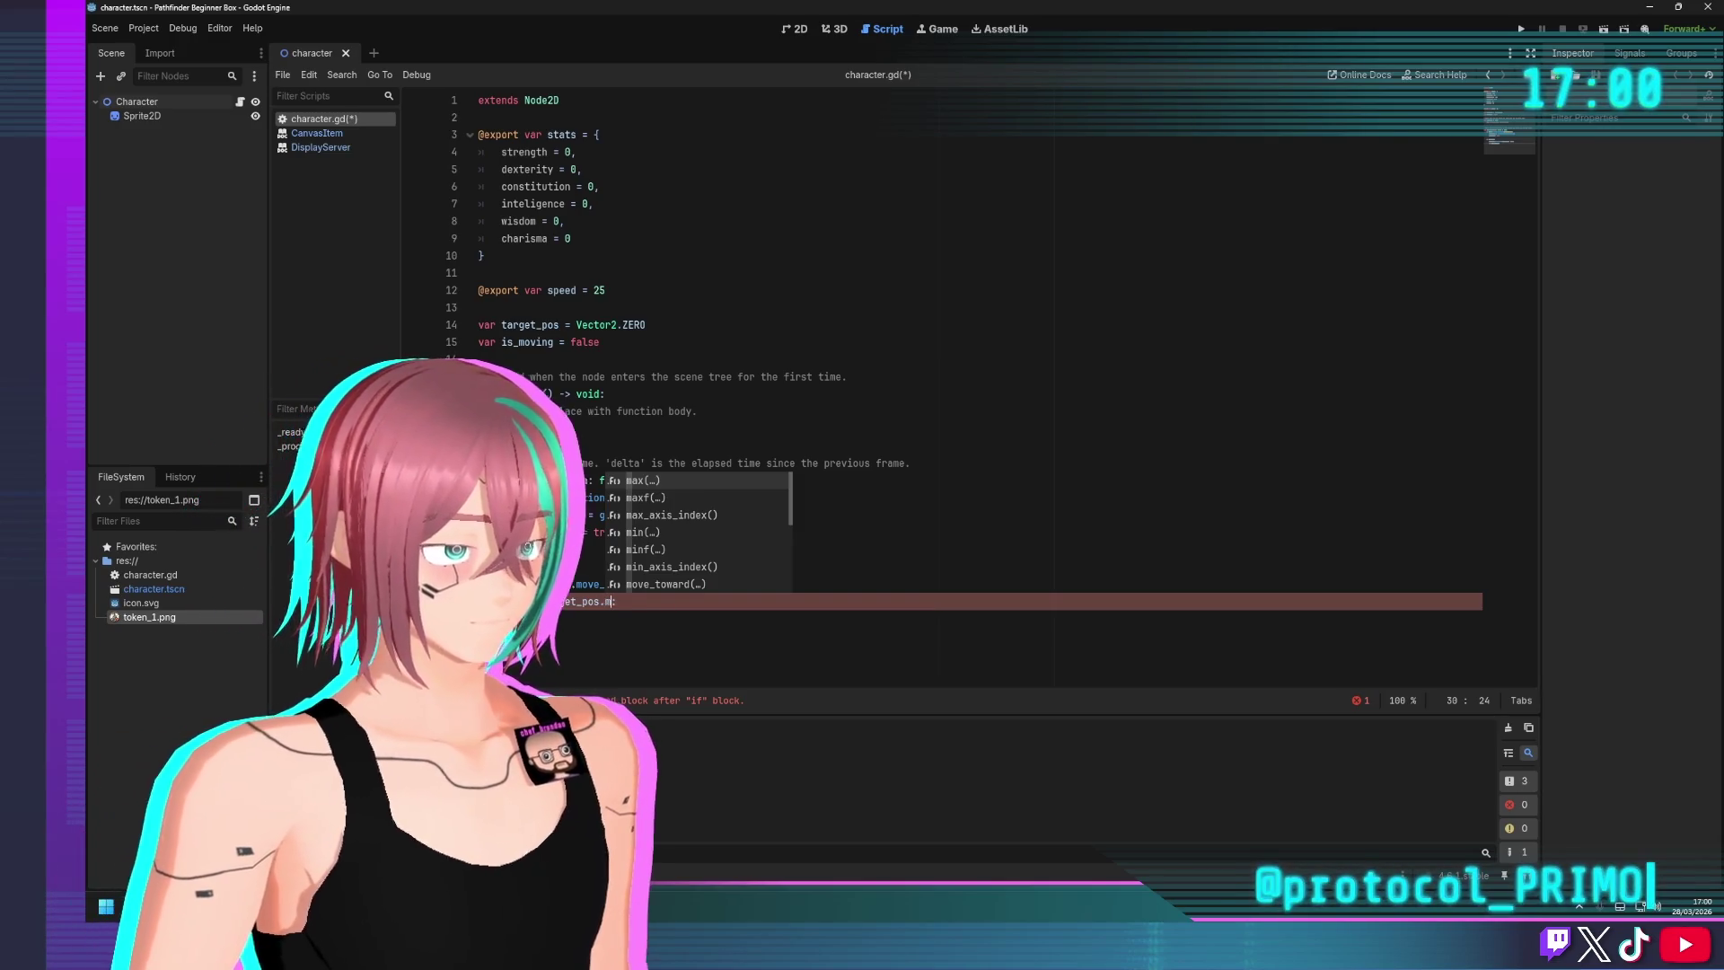
pyautogui.press('BackSpace')
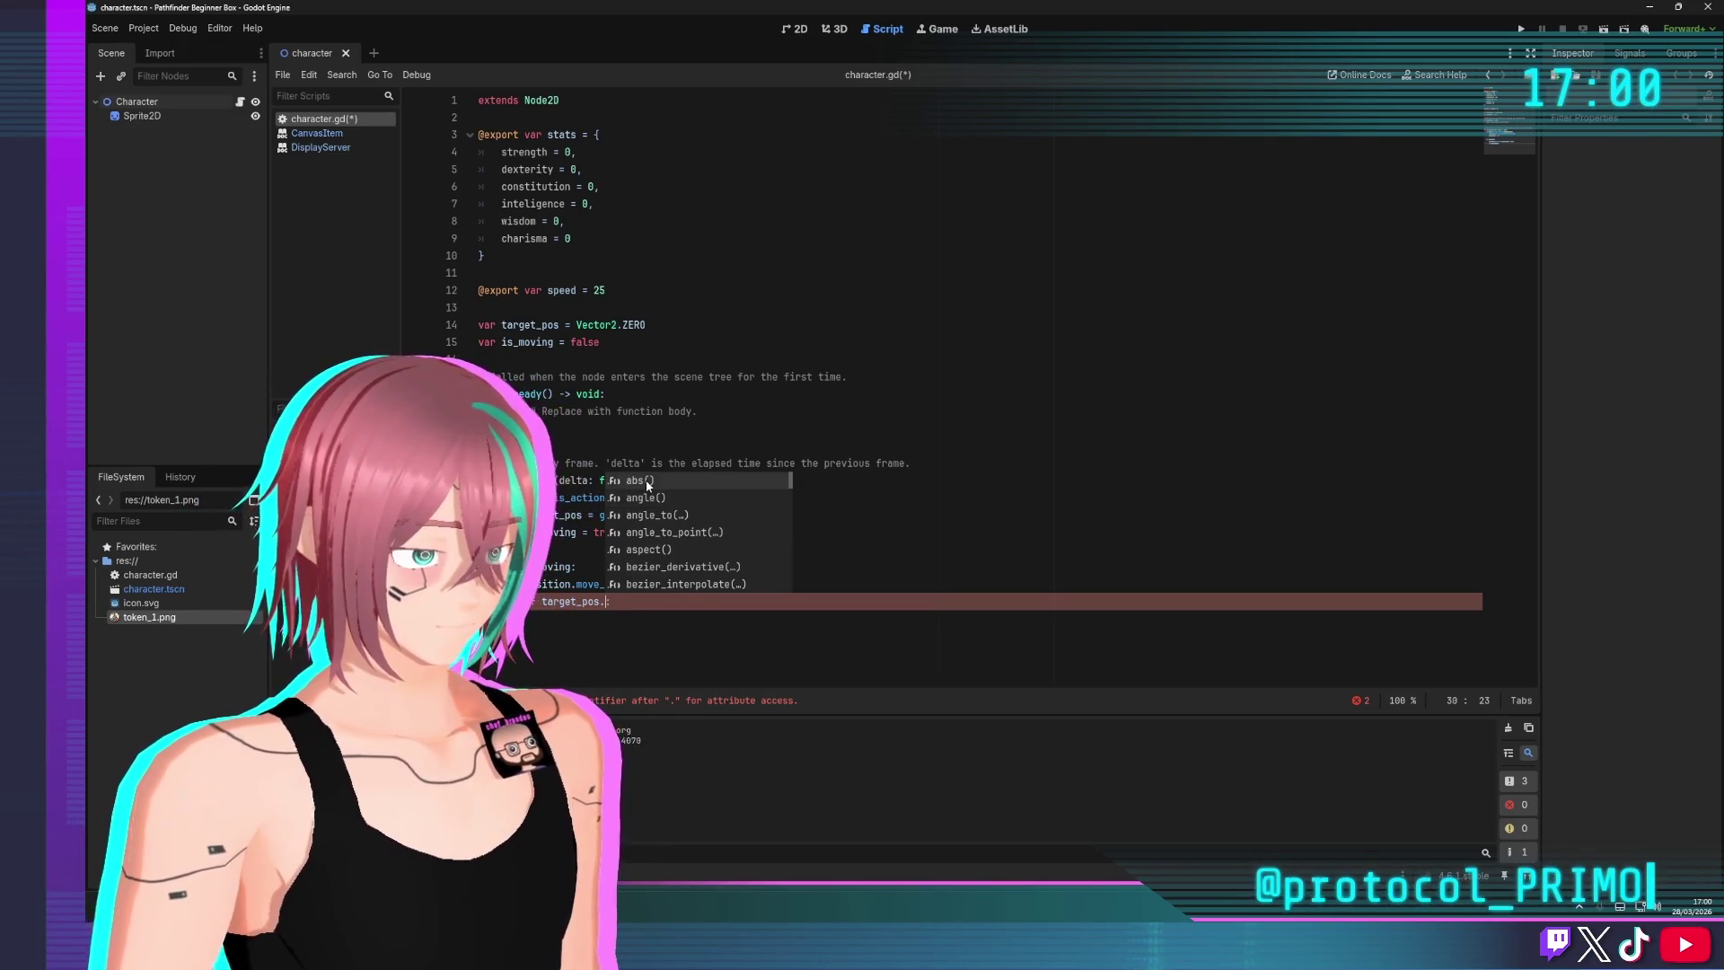
pyautogui.click(640, 485)
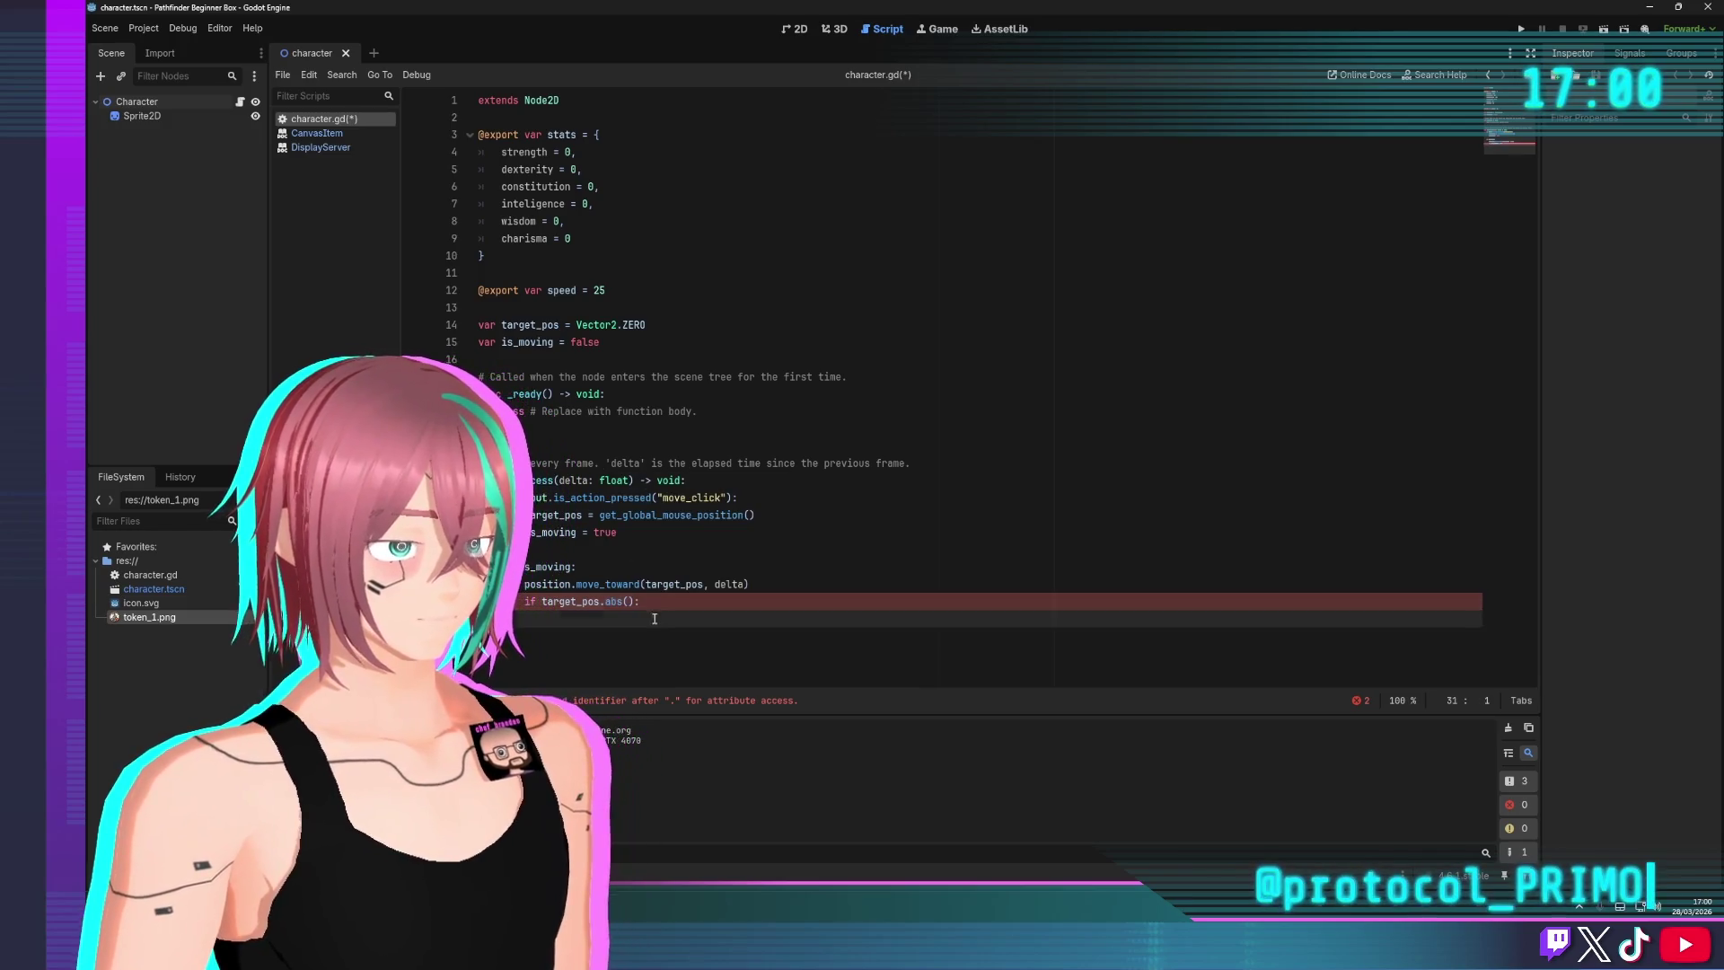
# Open the Vector2 reference for abs() and read through it
pyautogui.keyDown('ctrl'); pyautogui.click(618, 601); pyautogui.keyUp('ctrl')
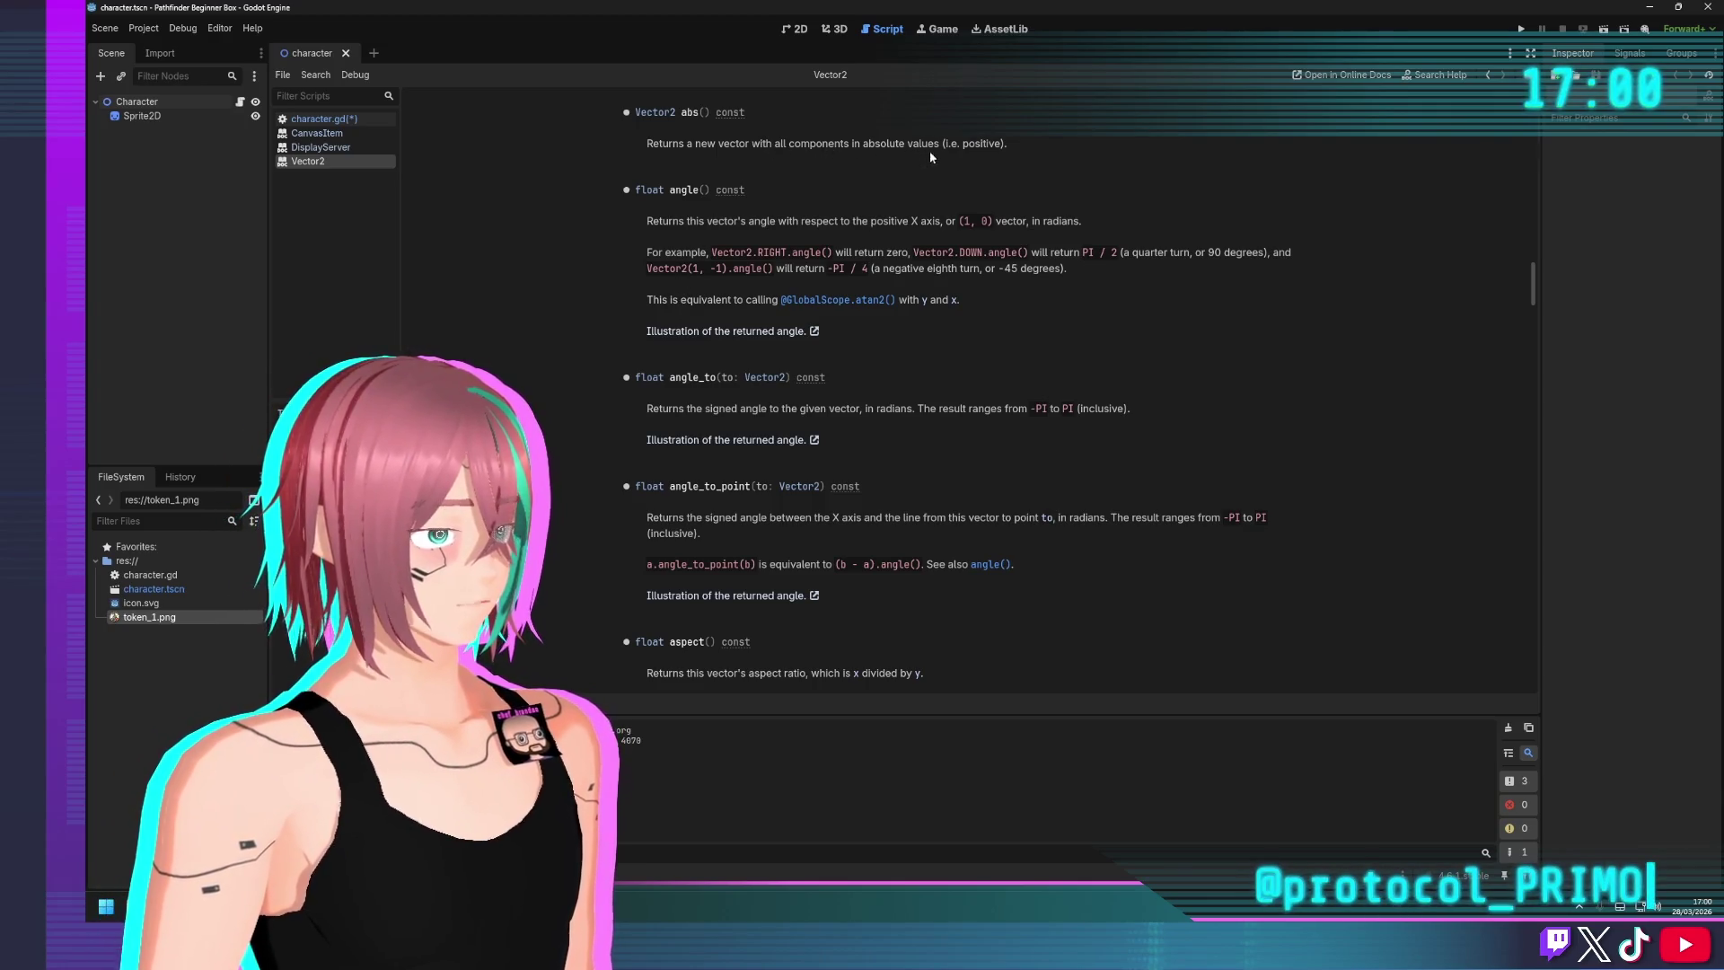
pyautogui.scroll(3, 624, 279)
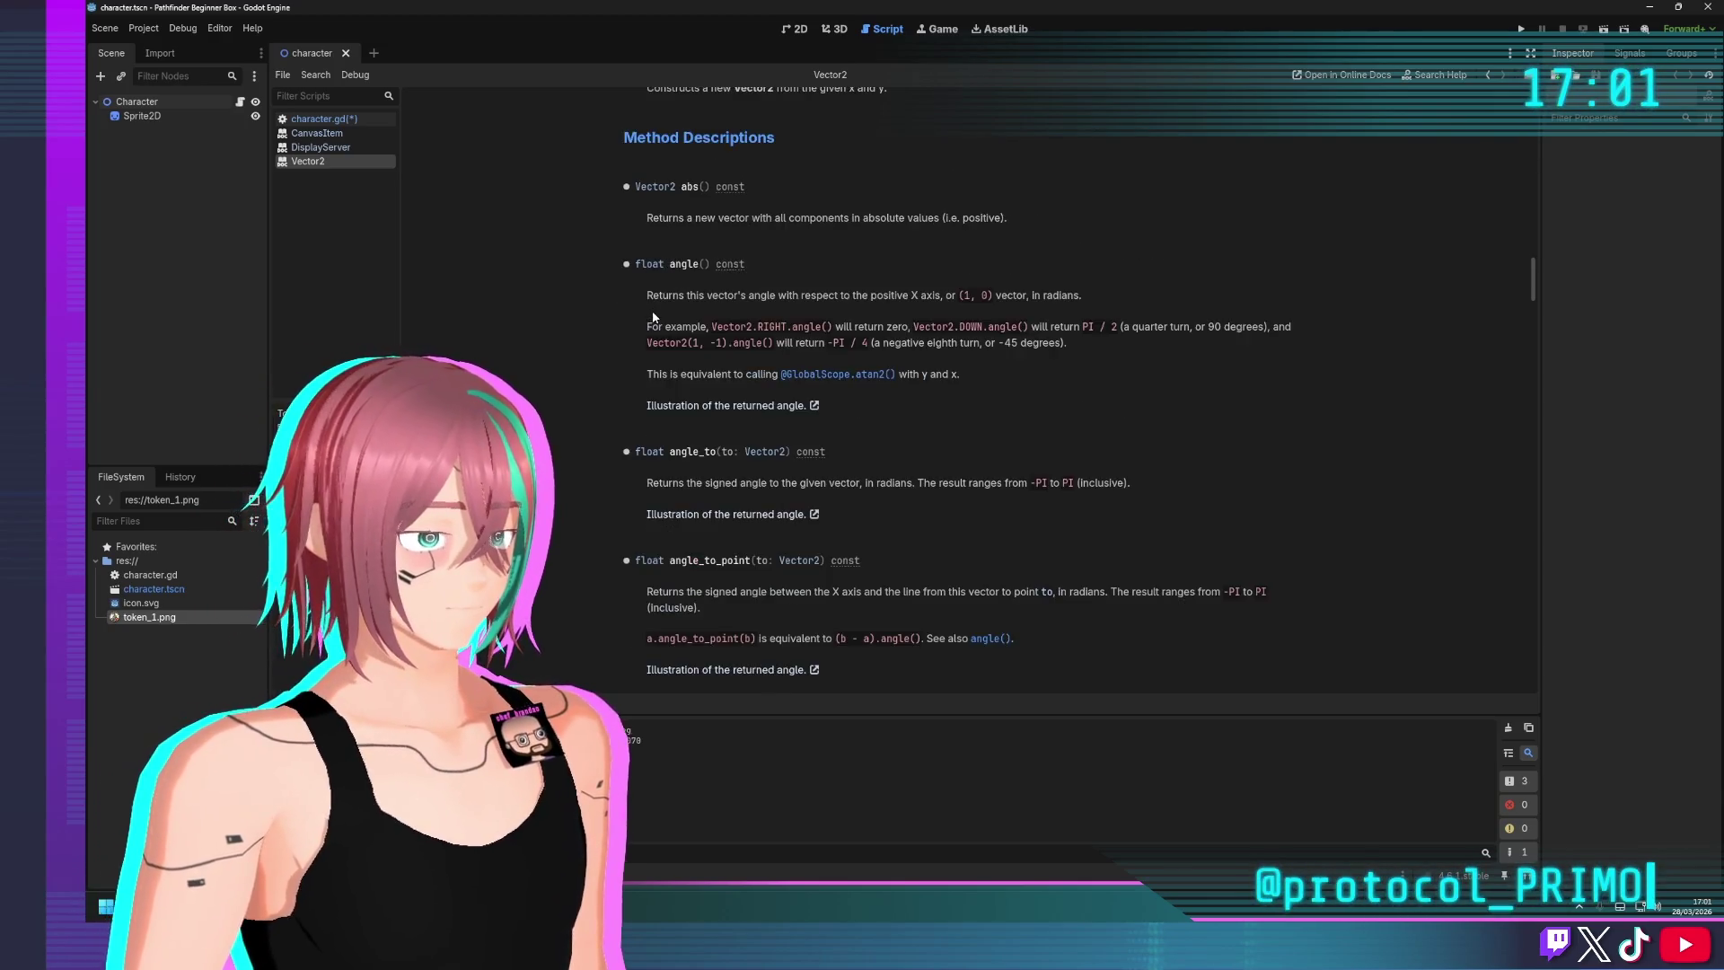
pyautogui.scroll(-4, 652, 309)
pyautogui.scroll(-4, 660, 307)
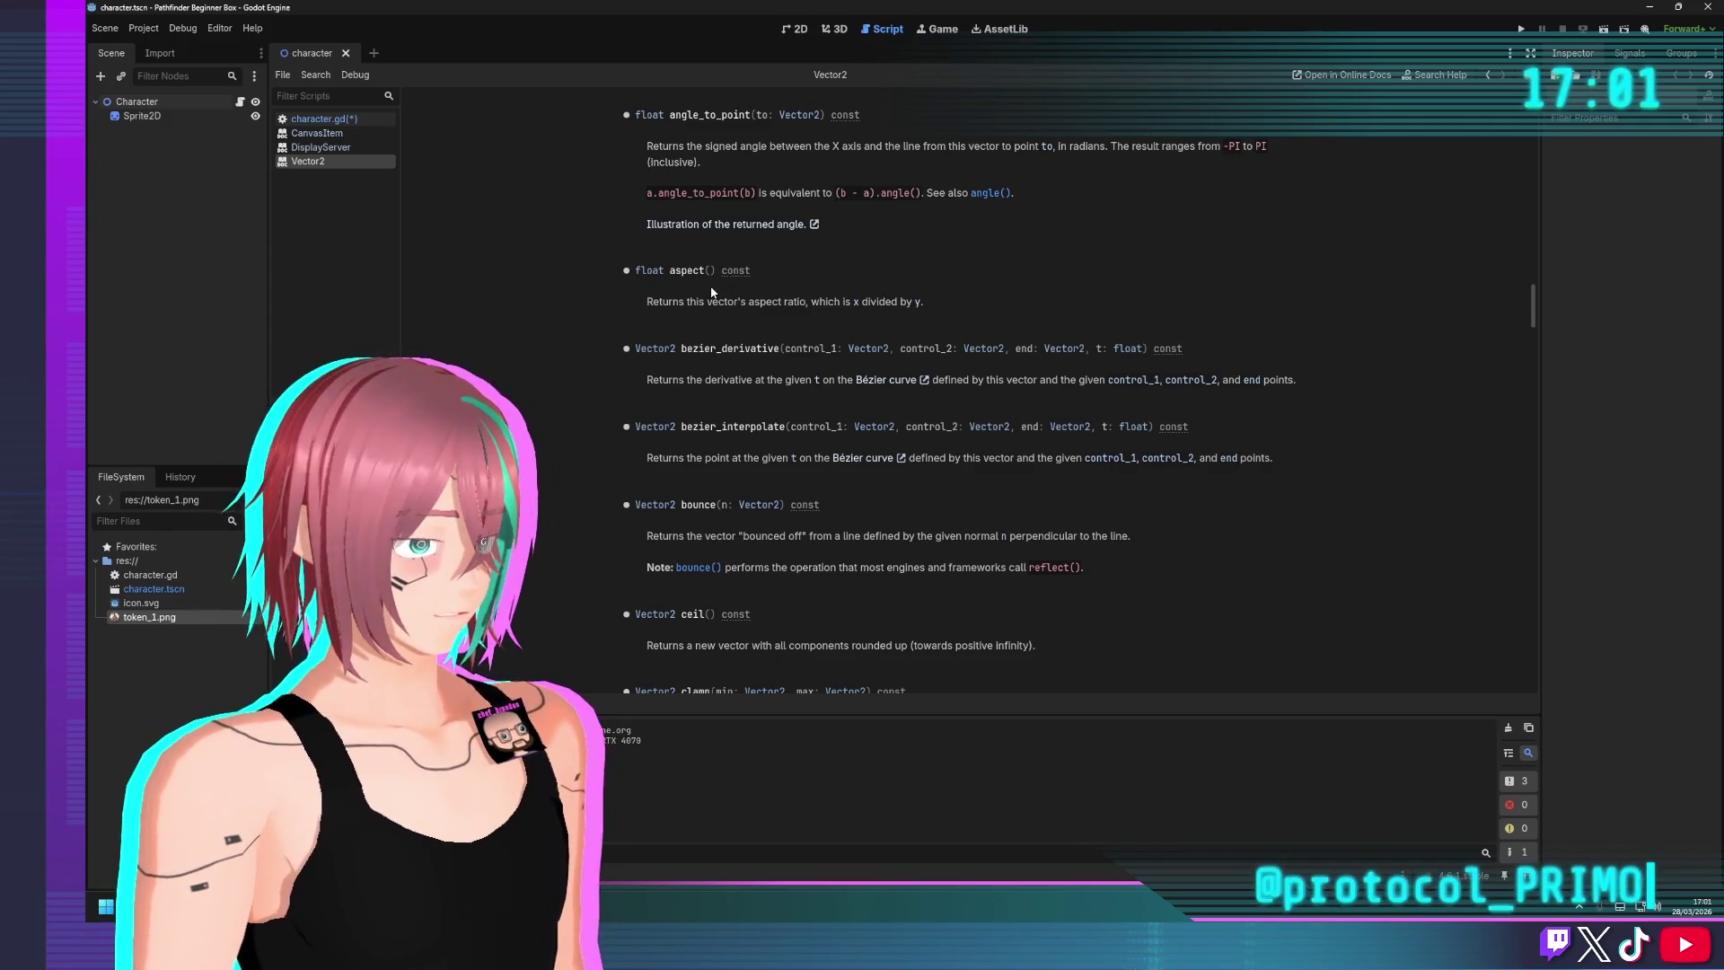
pyautogui.scroll(-4, 709, 291)
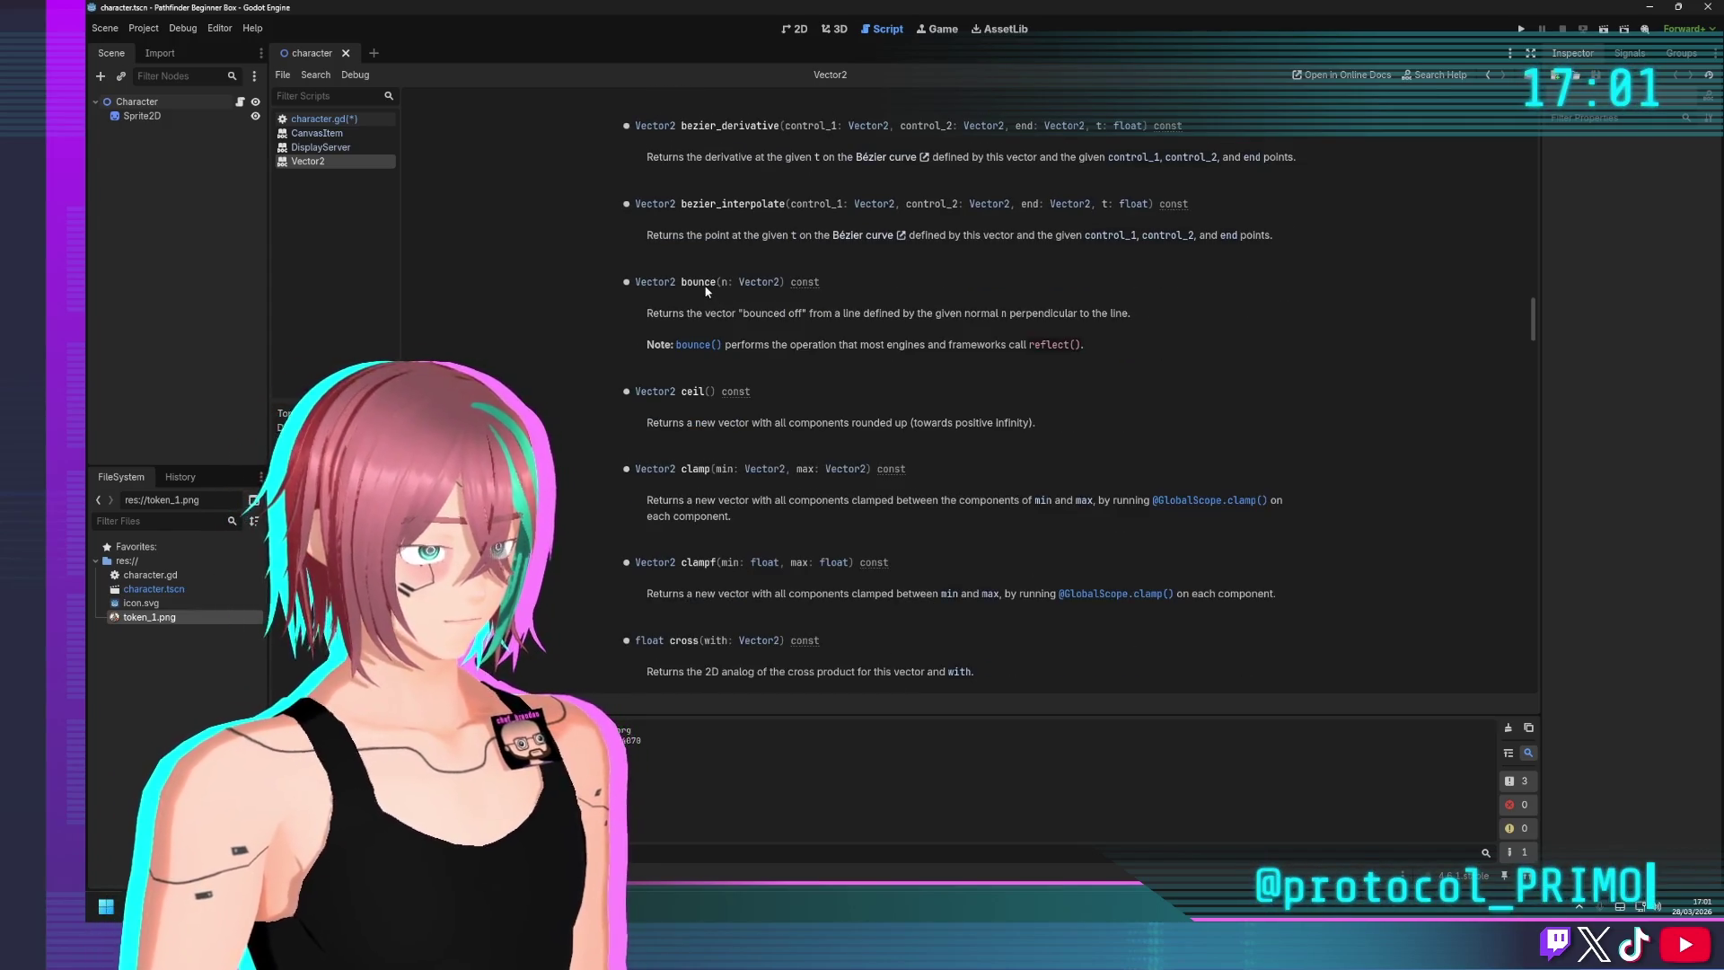
pyautogui.scroll(-3, 704, 289)
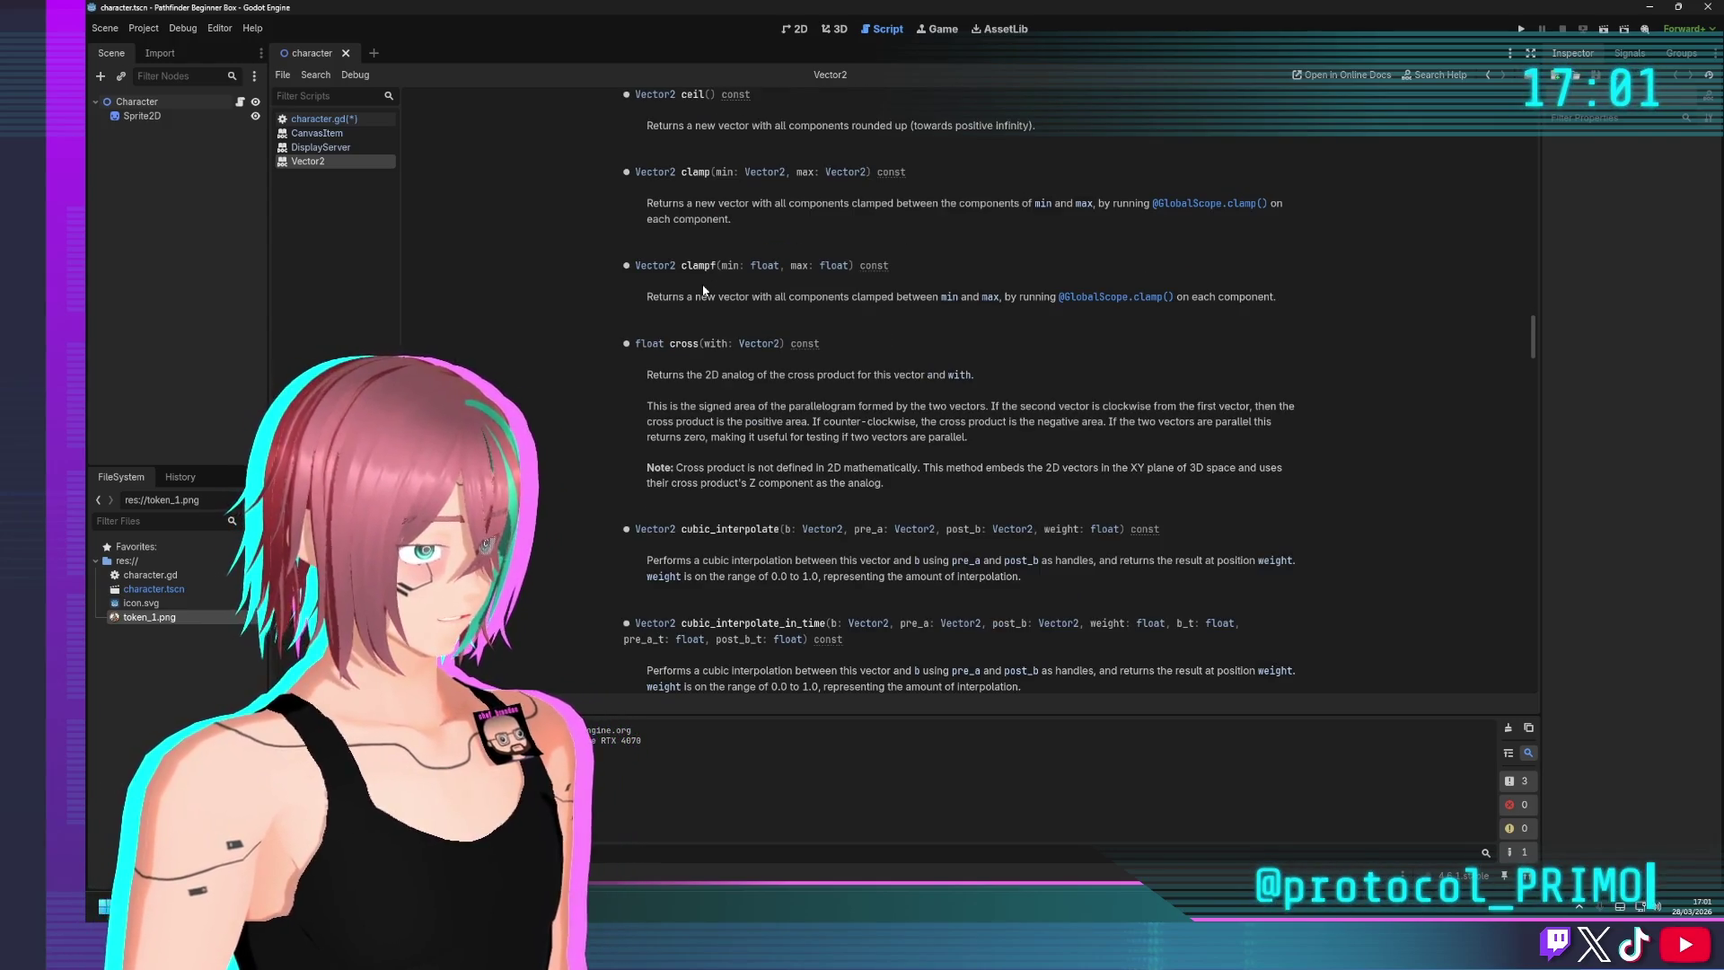
pyautogui.scroll(-5, 704, 289)
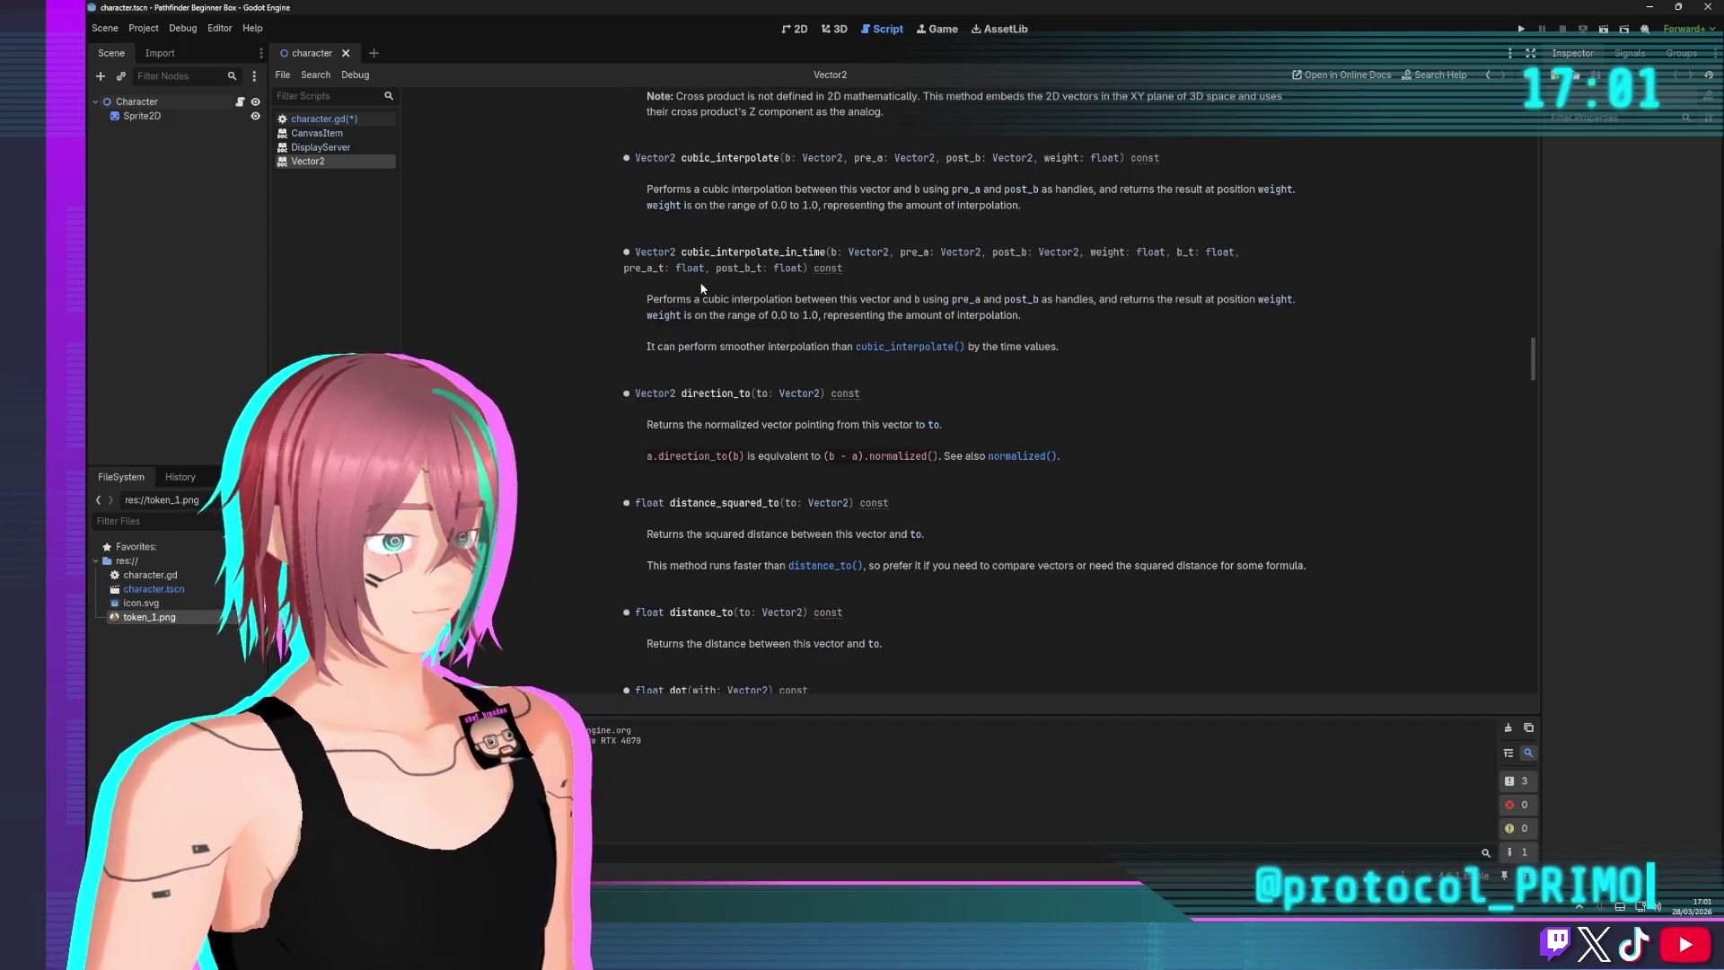
pyautogui.scroll(-2, 702, 287)
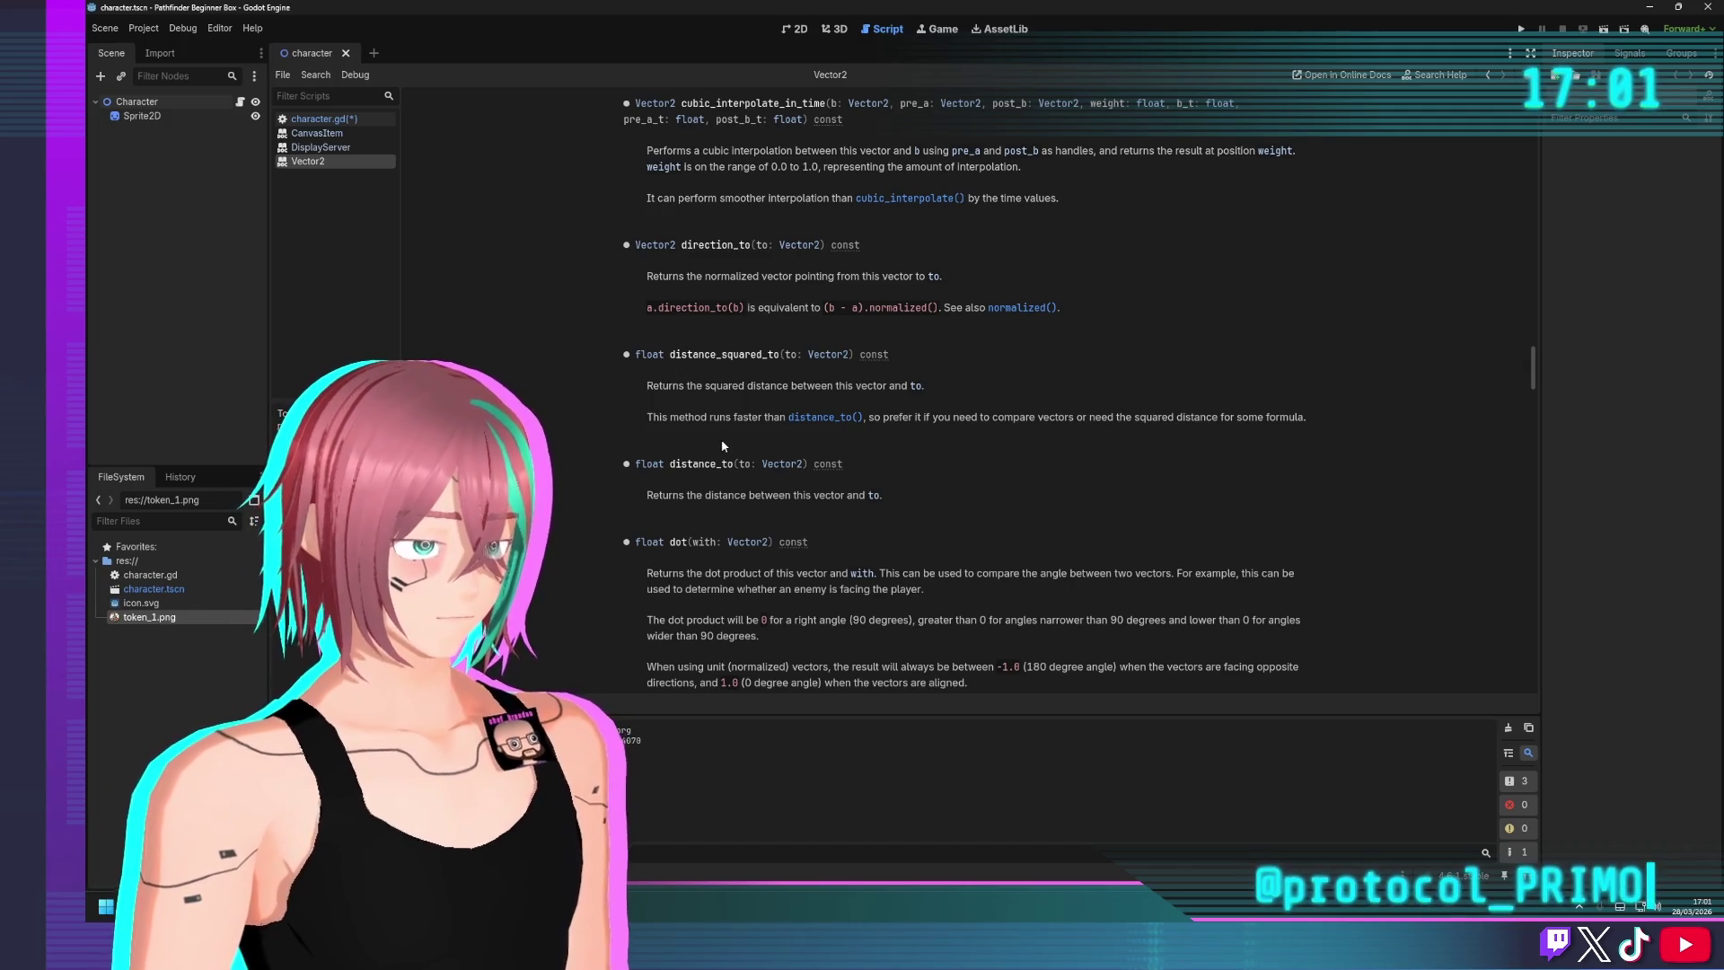
# Return to the character.gd script in the script list
pyautogui.click(796, 30)
pyautogui.click(875, 31)
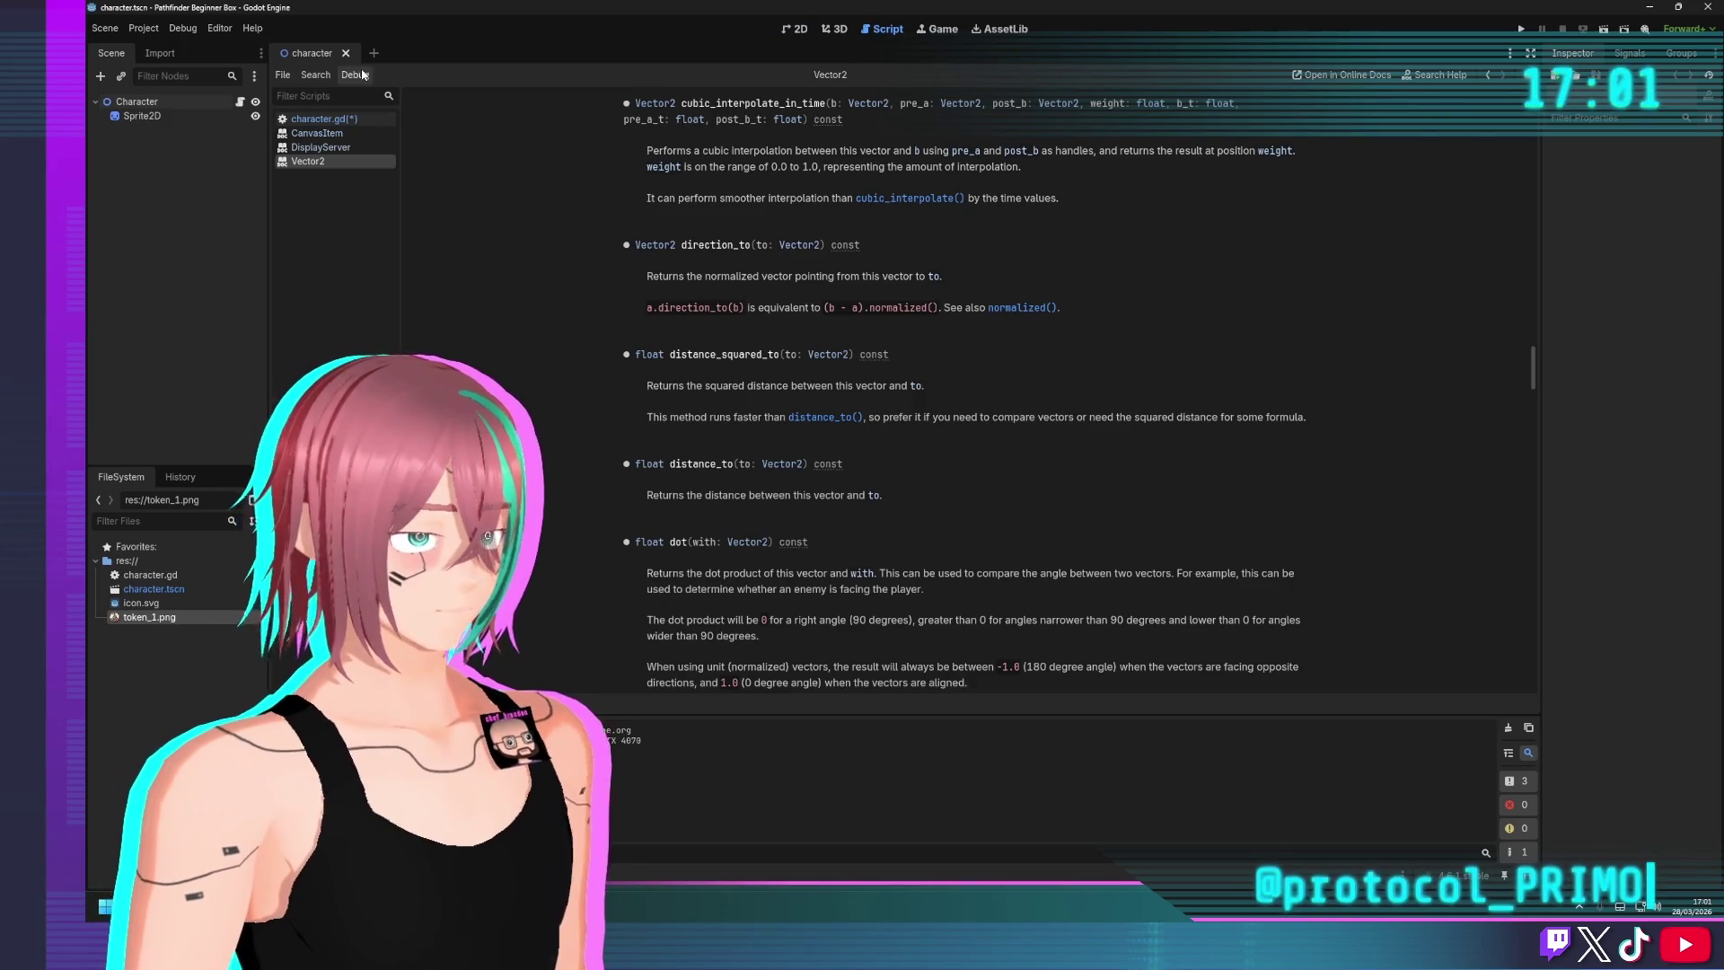
pyautogui.click(325, 119)
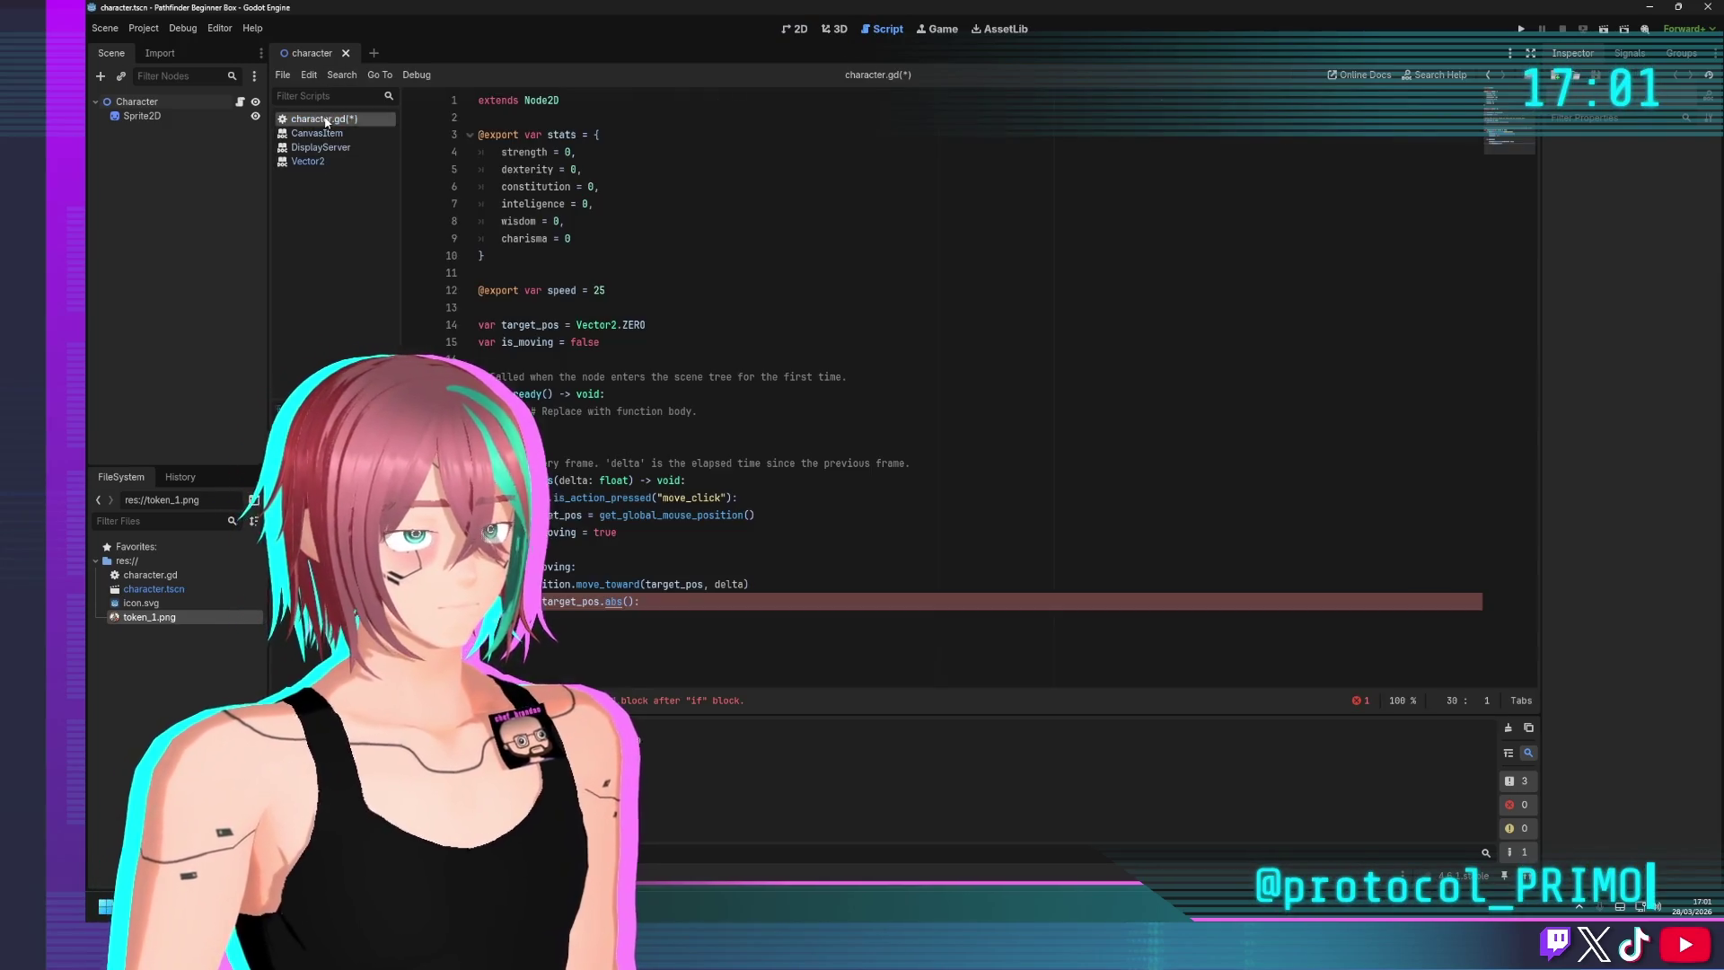
# Rewrite line 30's condition as if position.direction_to(target_pos) <= 0.1
pyautogui.click(606, 626)
pyautogui.moveTo(542, 602); pyautogui.dragTo(640, 601)
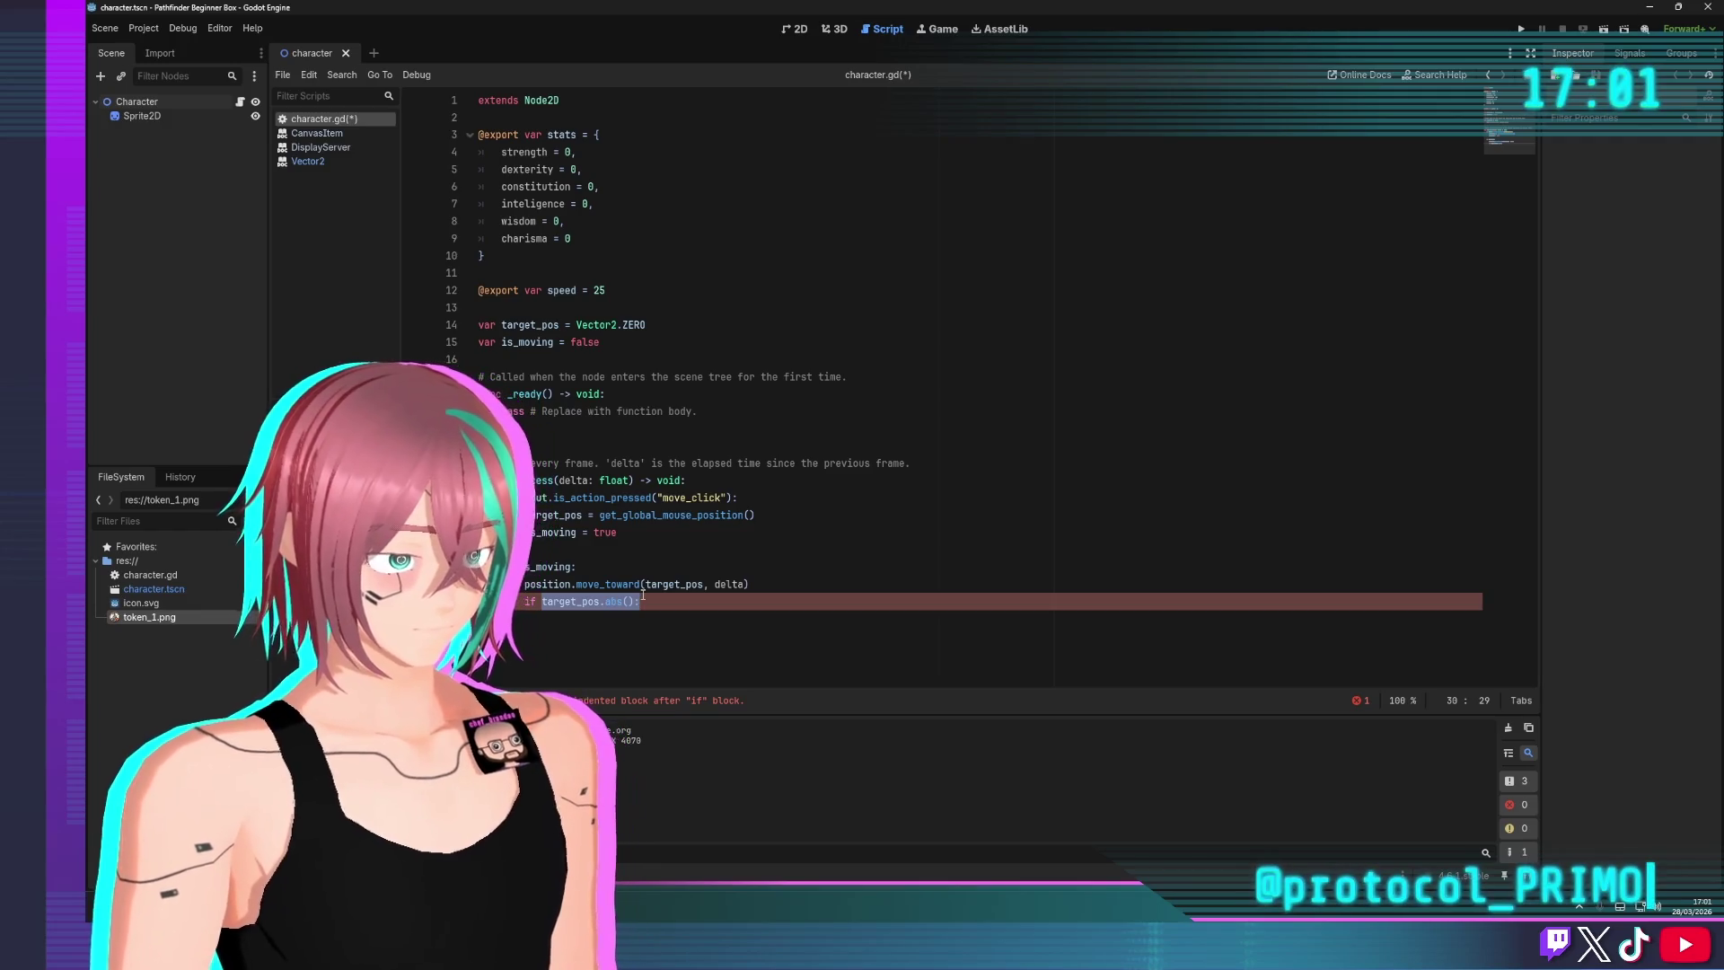
pyautogui.press('BackSpace')
pyautogui.press('BackSpace')
pyautogui.press('BackSpace')
pyautogui.write('if pos')
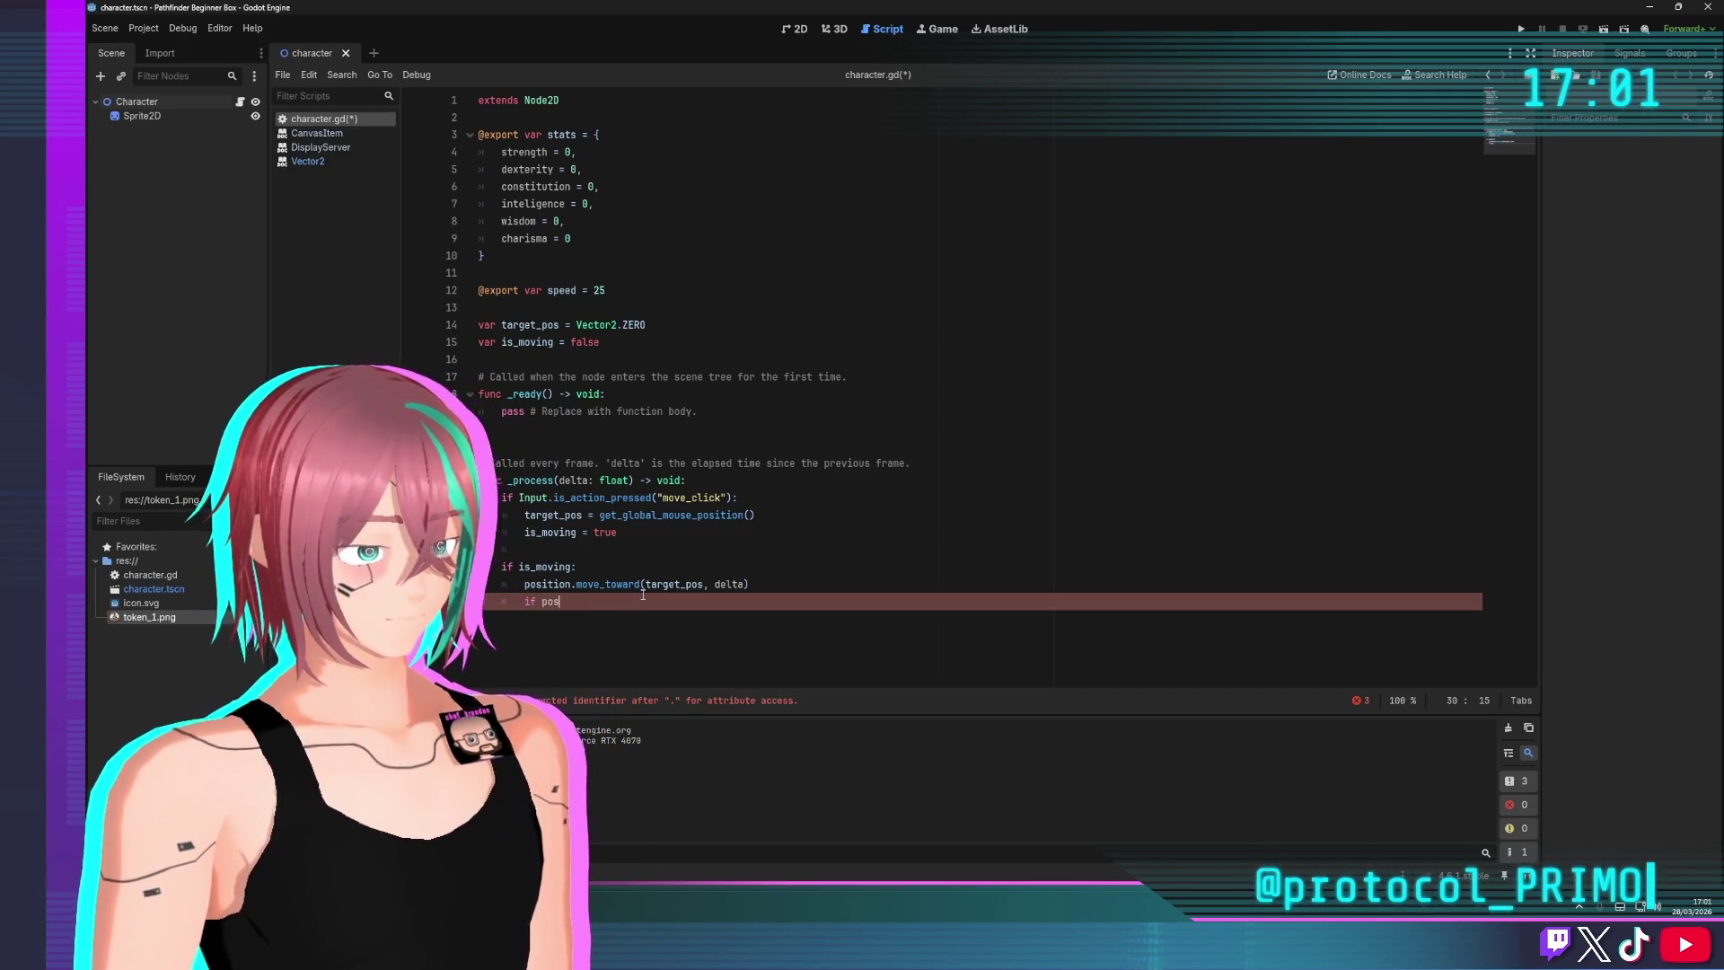
pyautogui.write('ition.di')
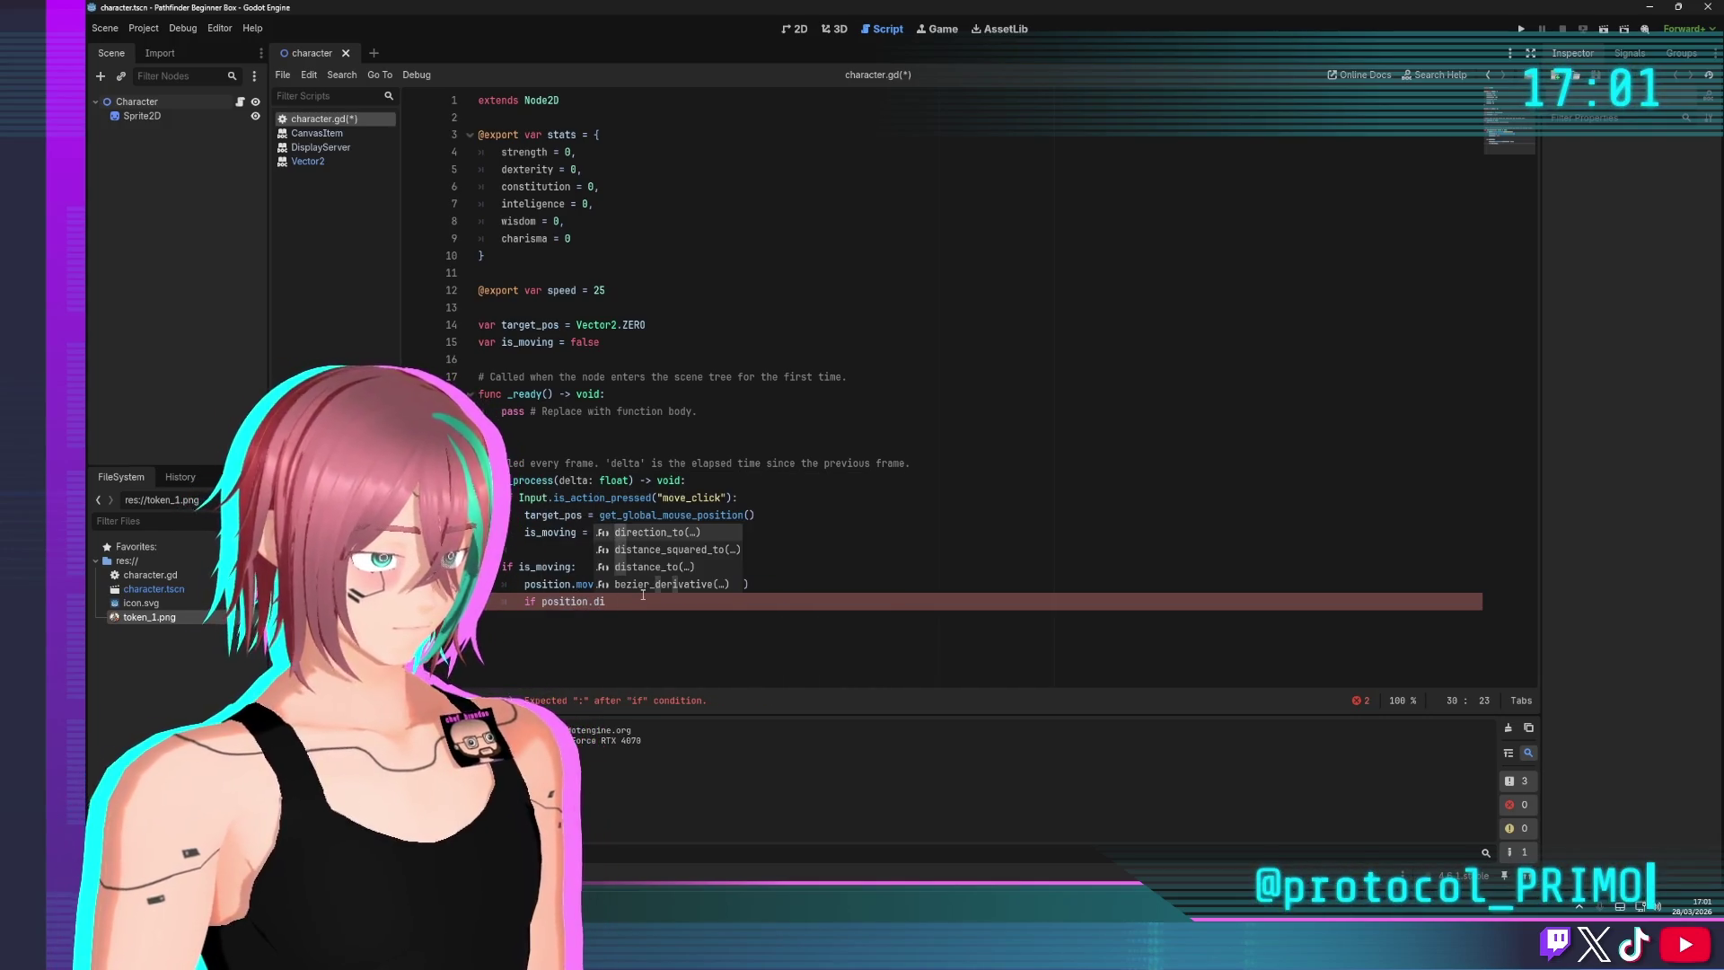
pyautogui.press('Return')
pyautogui.write('targ')
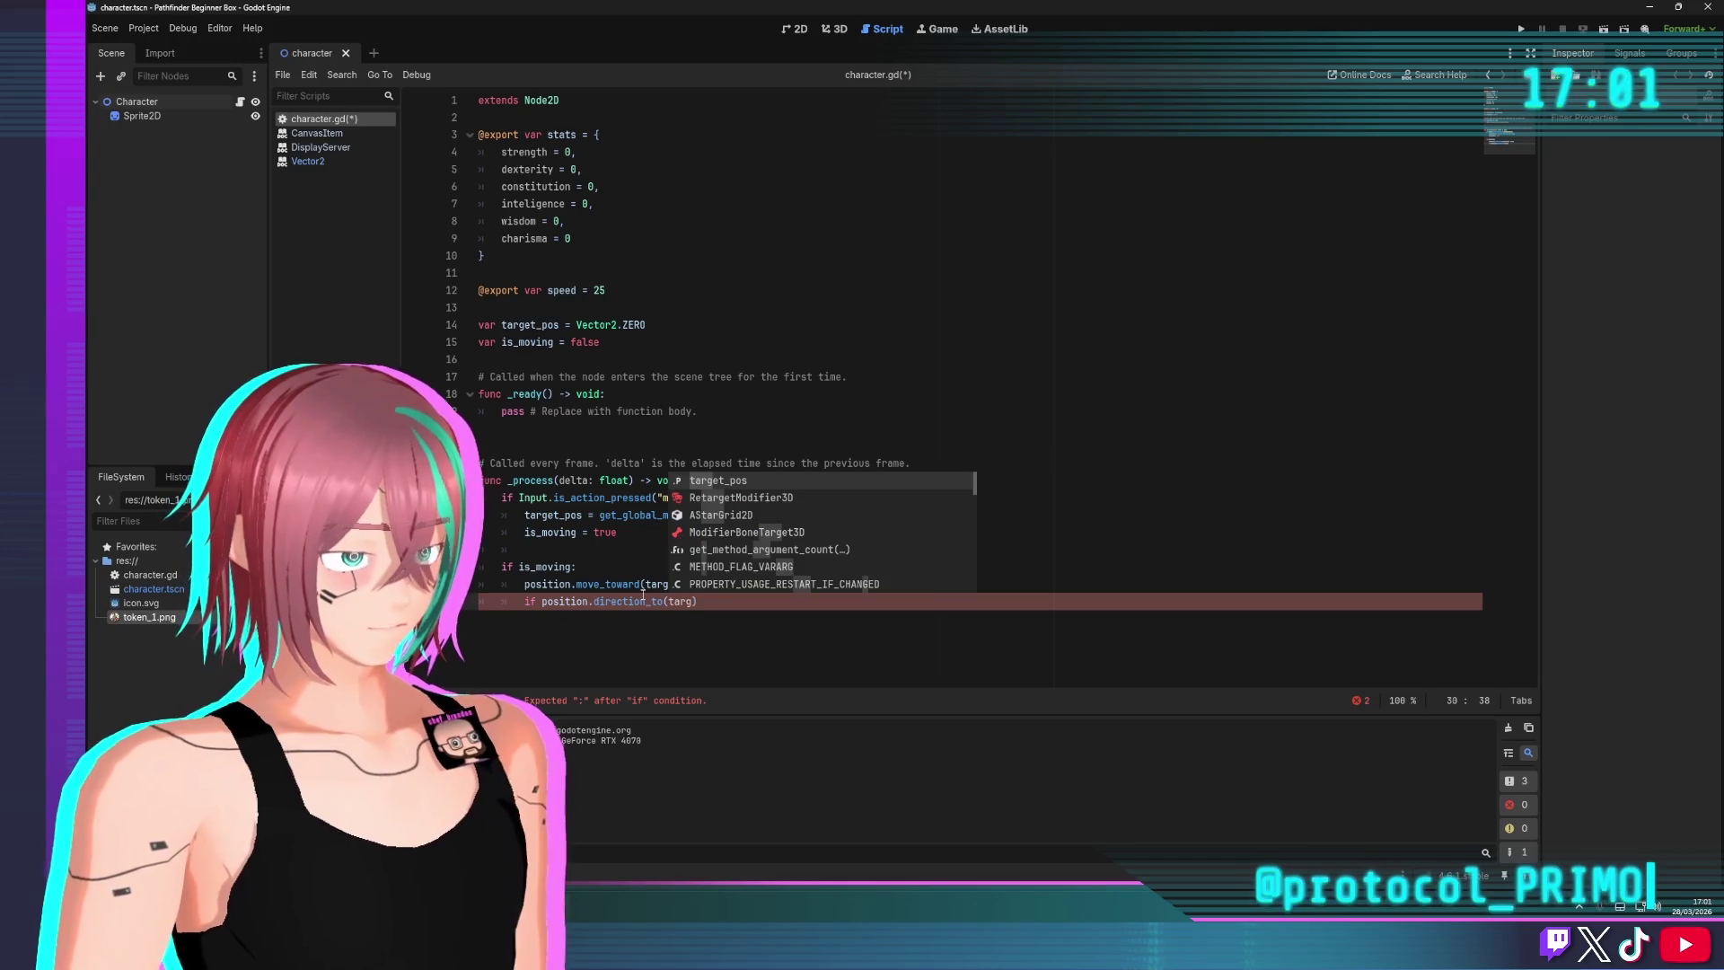
pyautogui.press('Return')
pyautogui.write(') ')
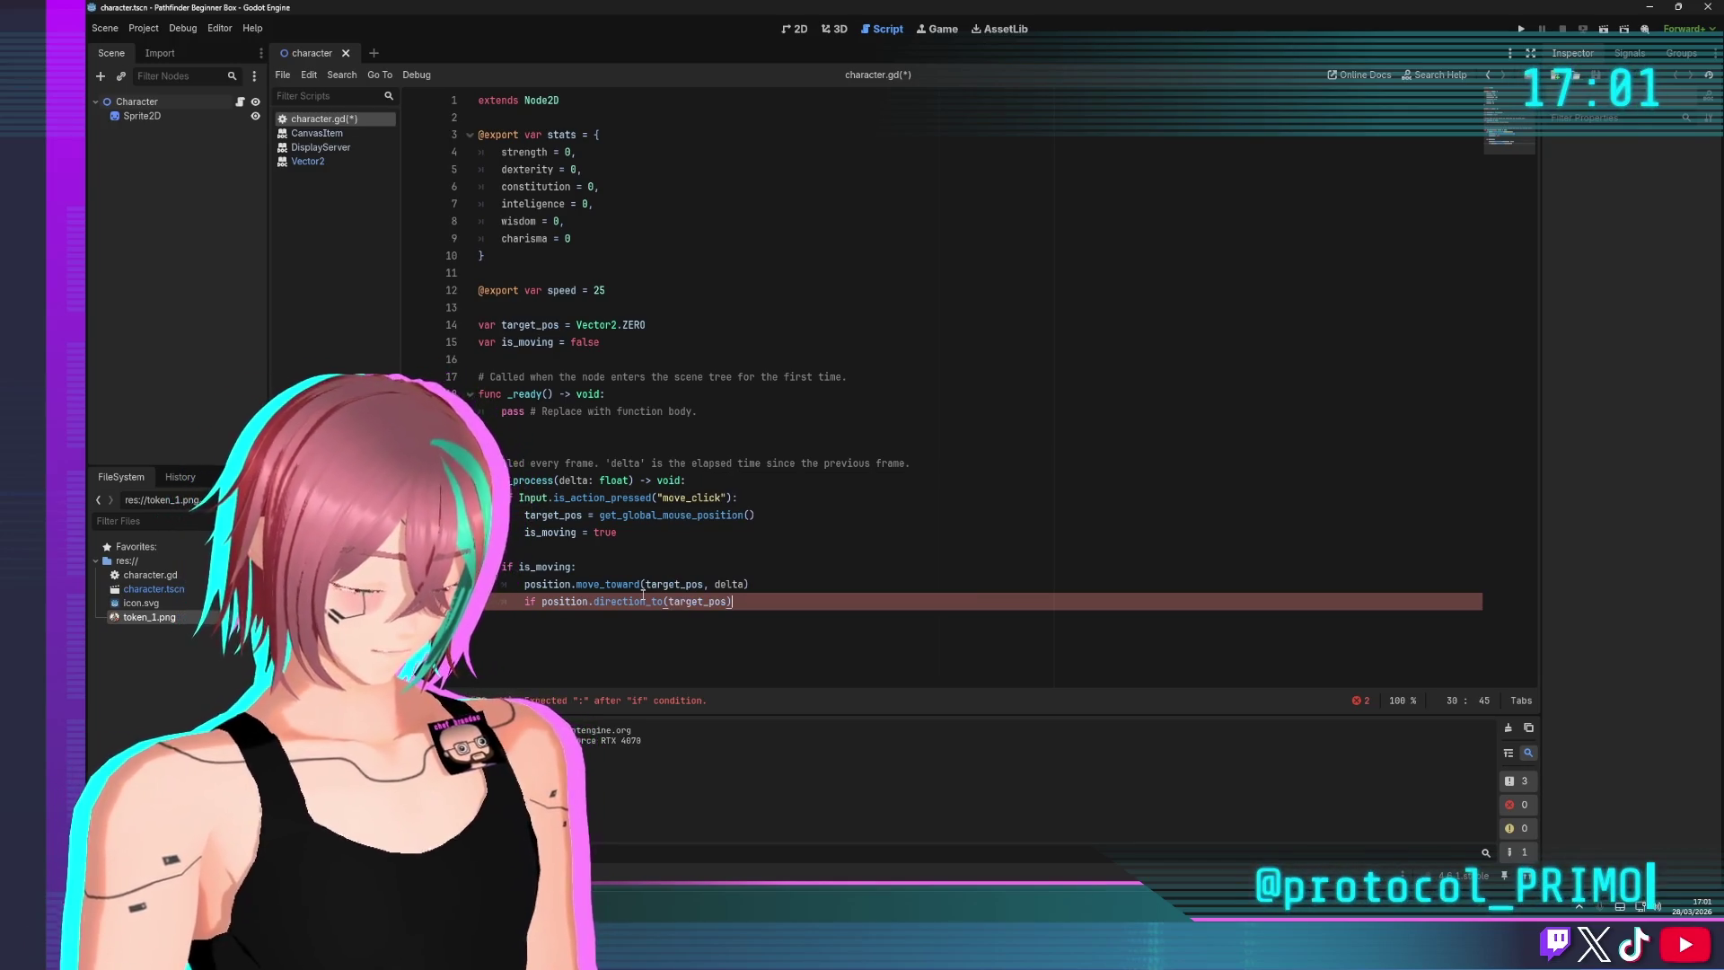
pyautogui.write('<=')
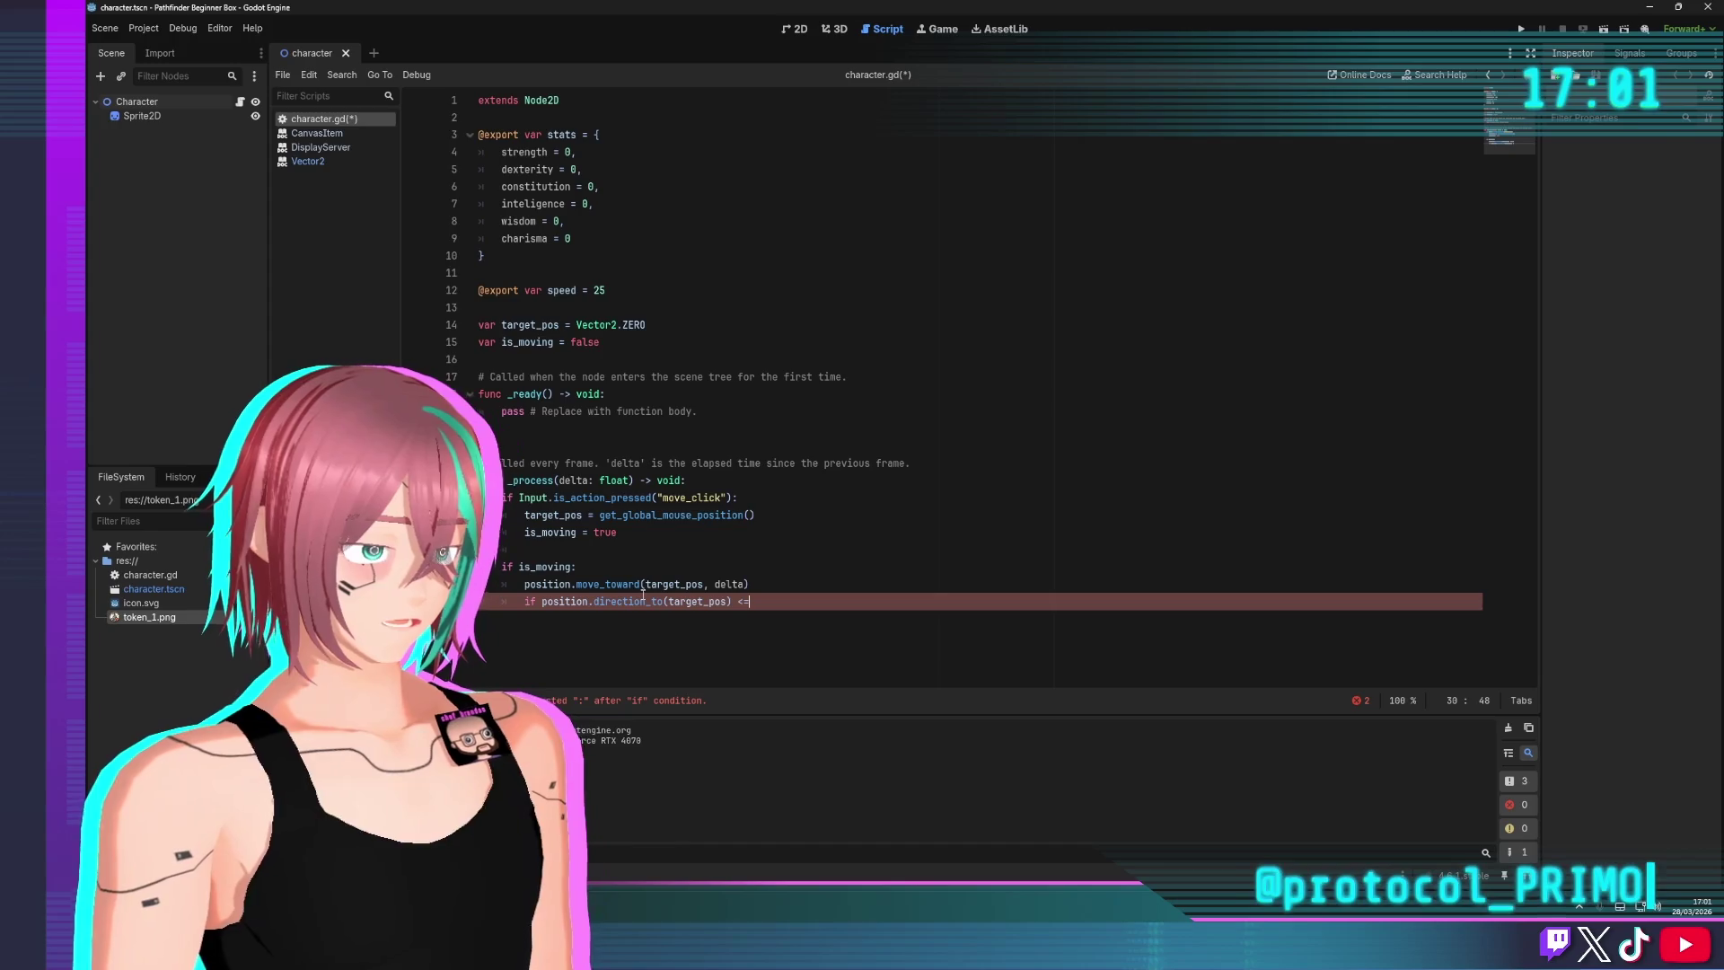
pyautogui.write(' 0.1')
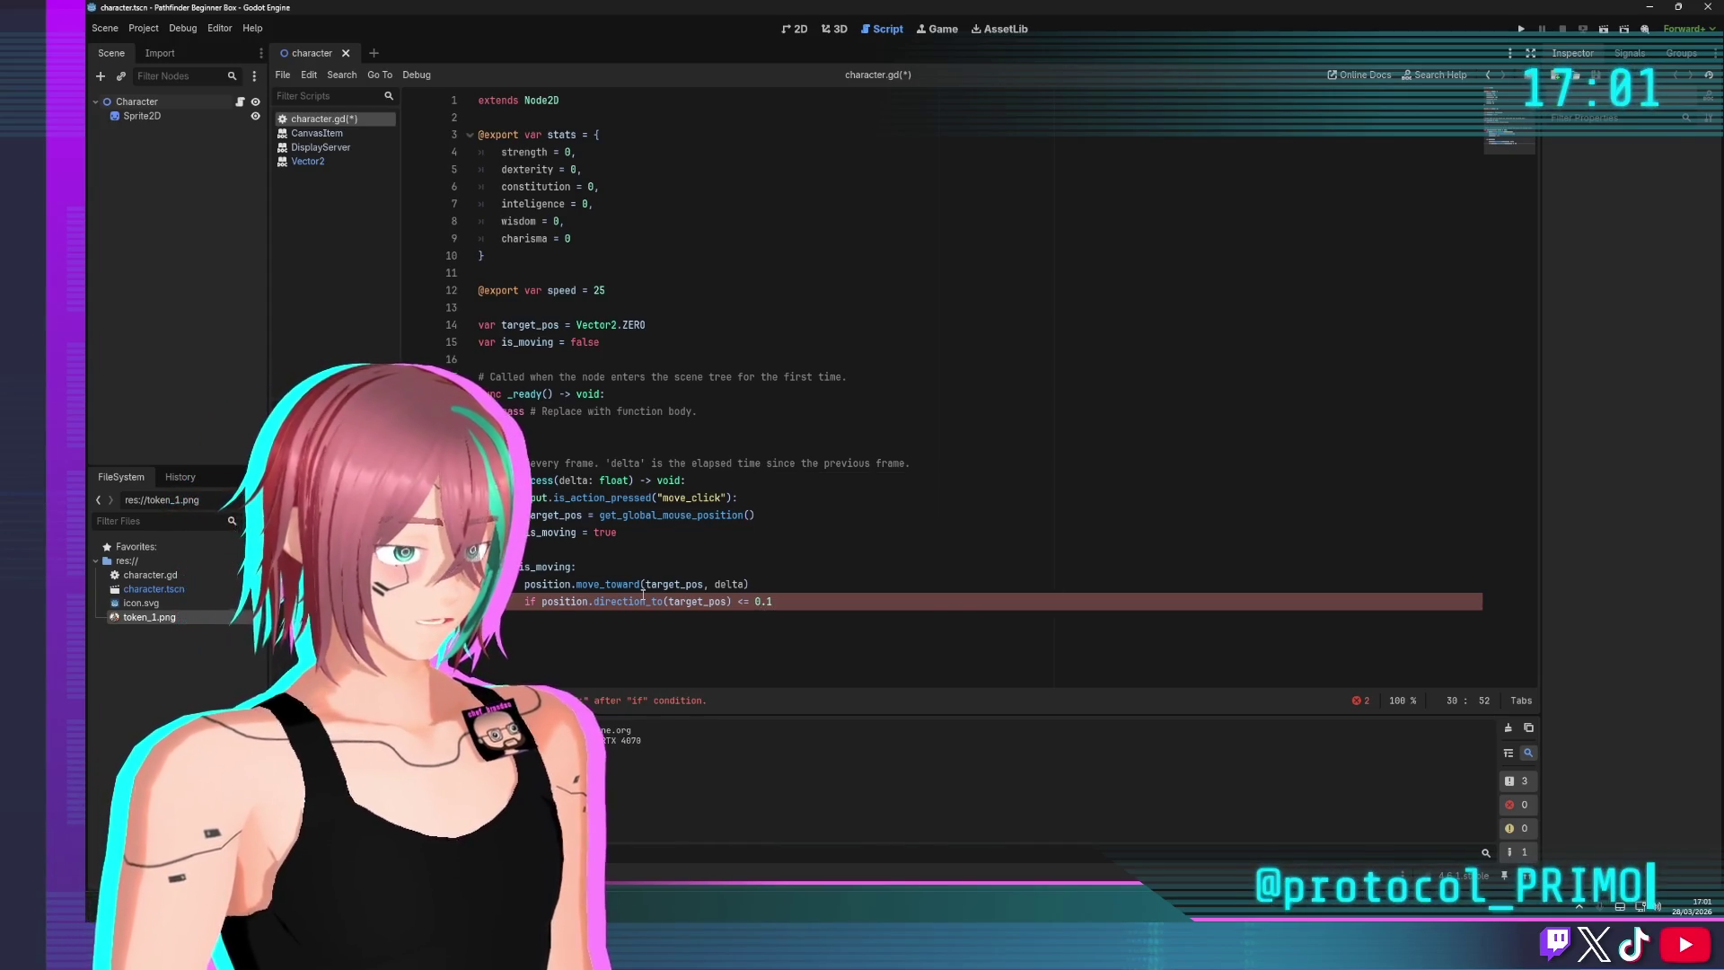
# Add indented lines position = target_pos and is_moving = false under the condition
pyautogui.press('Return')
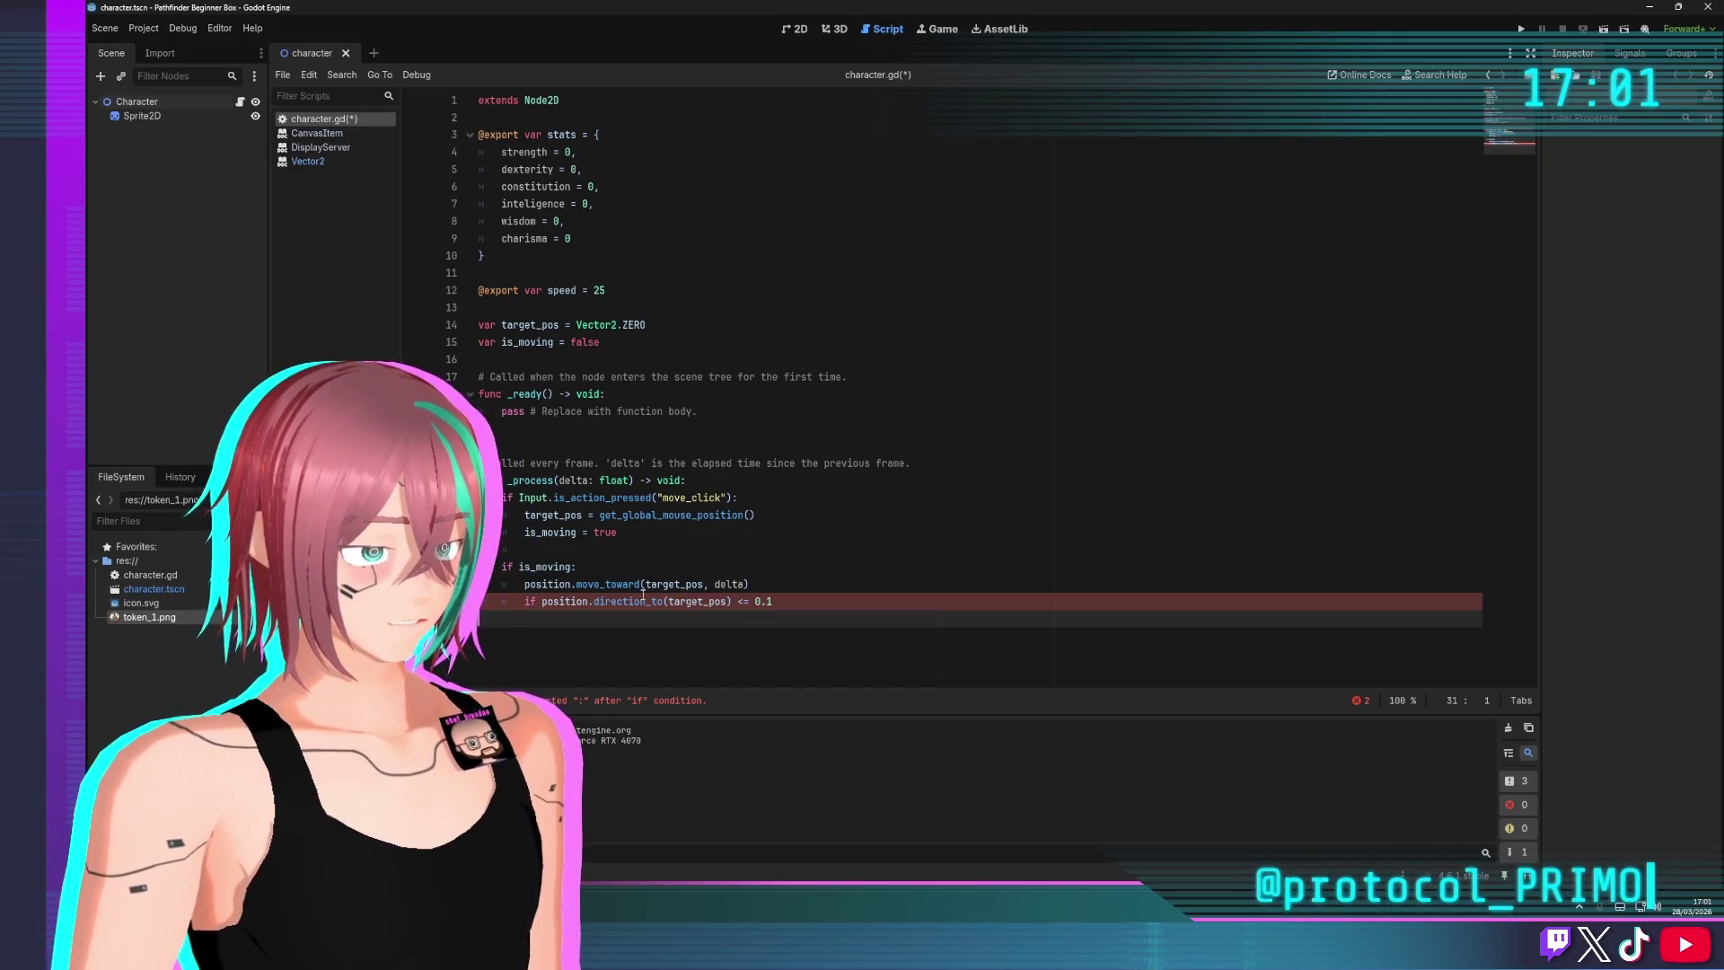
pyautogui.press('BackSpace')
pyautogui.press('Return')
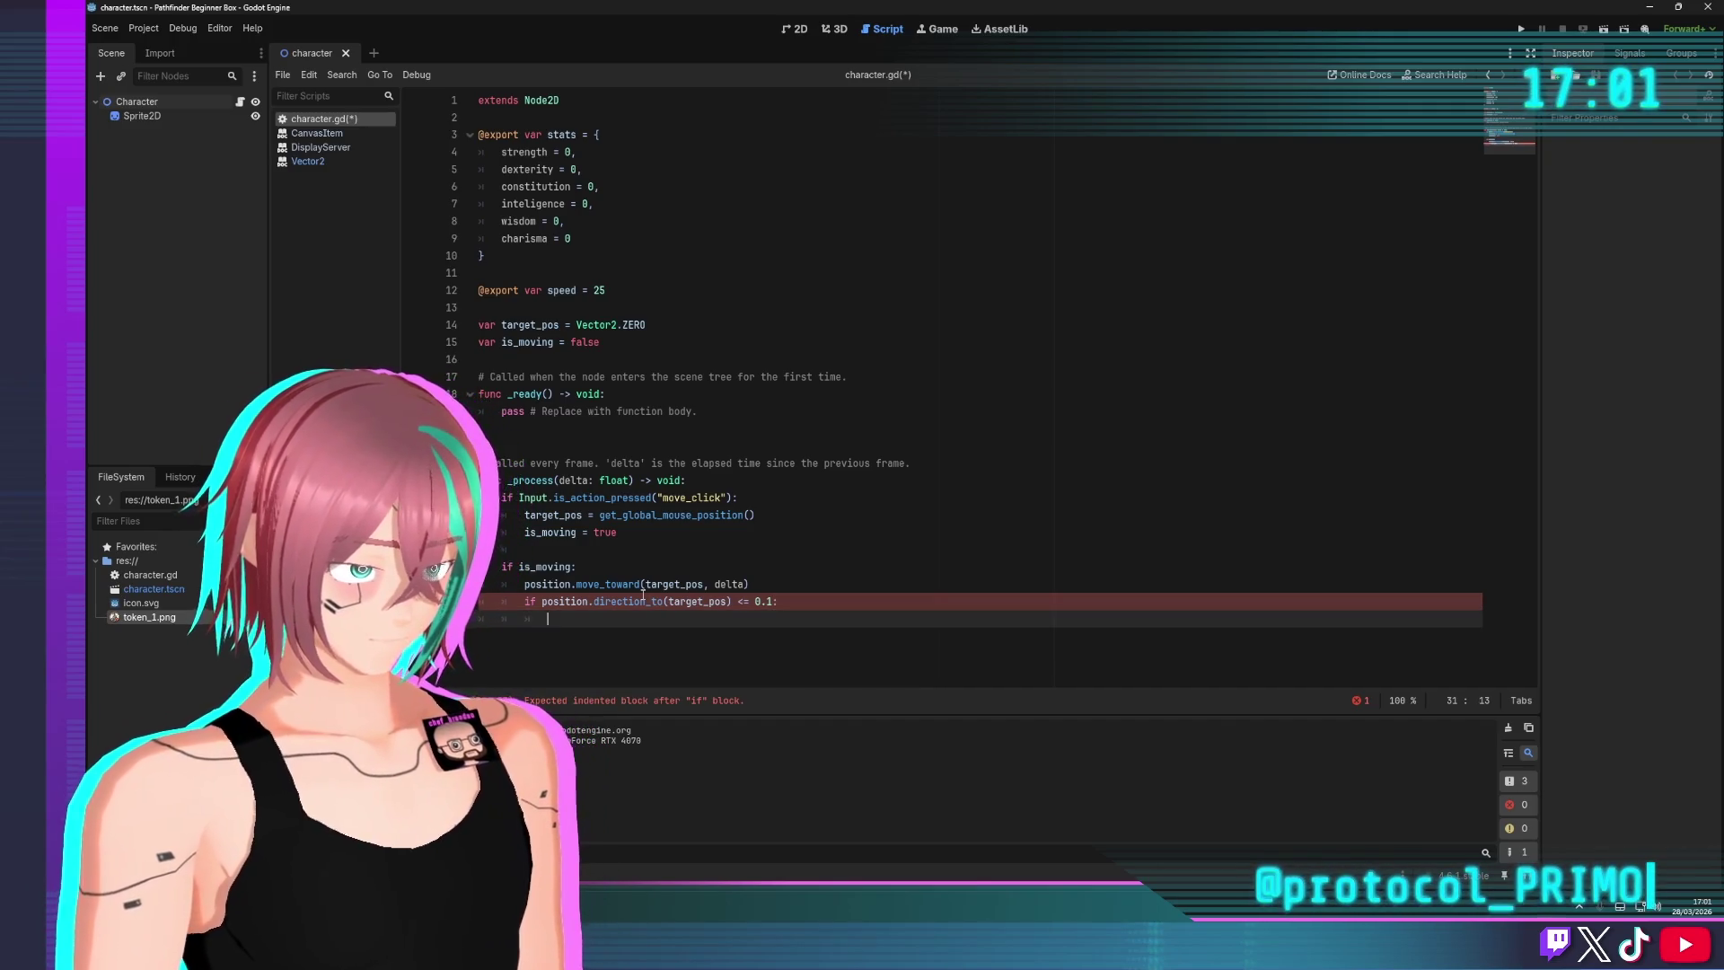
pyautogui.write('posi')
pyautogui.press('Return')
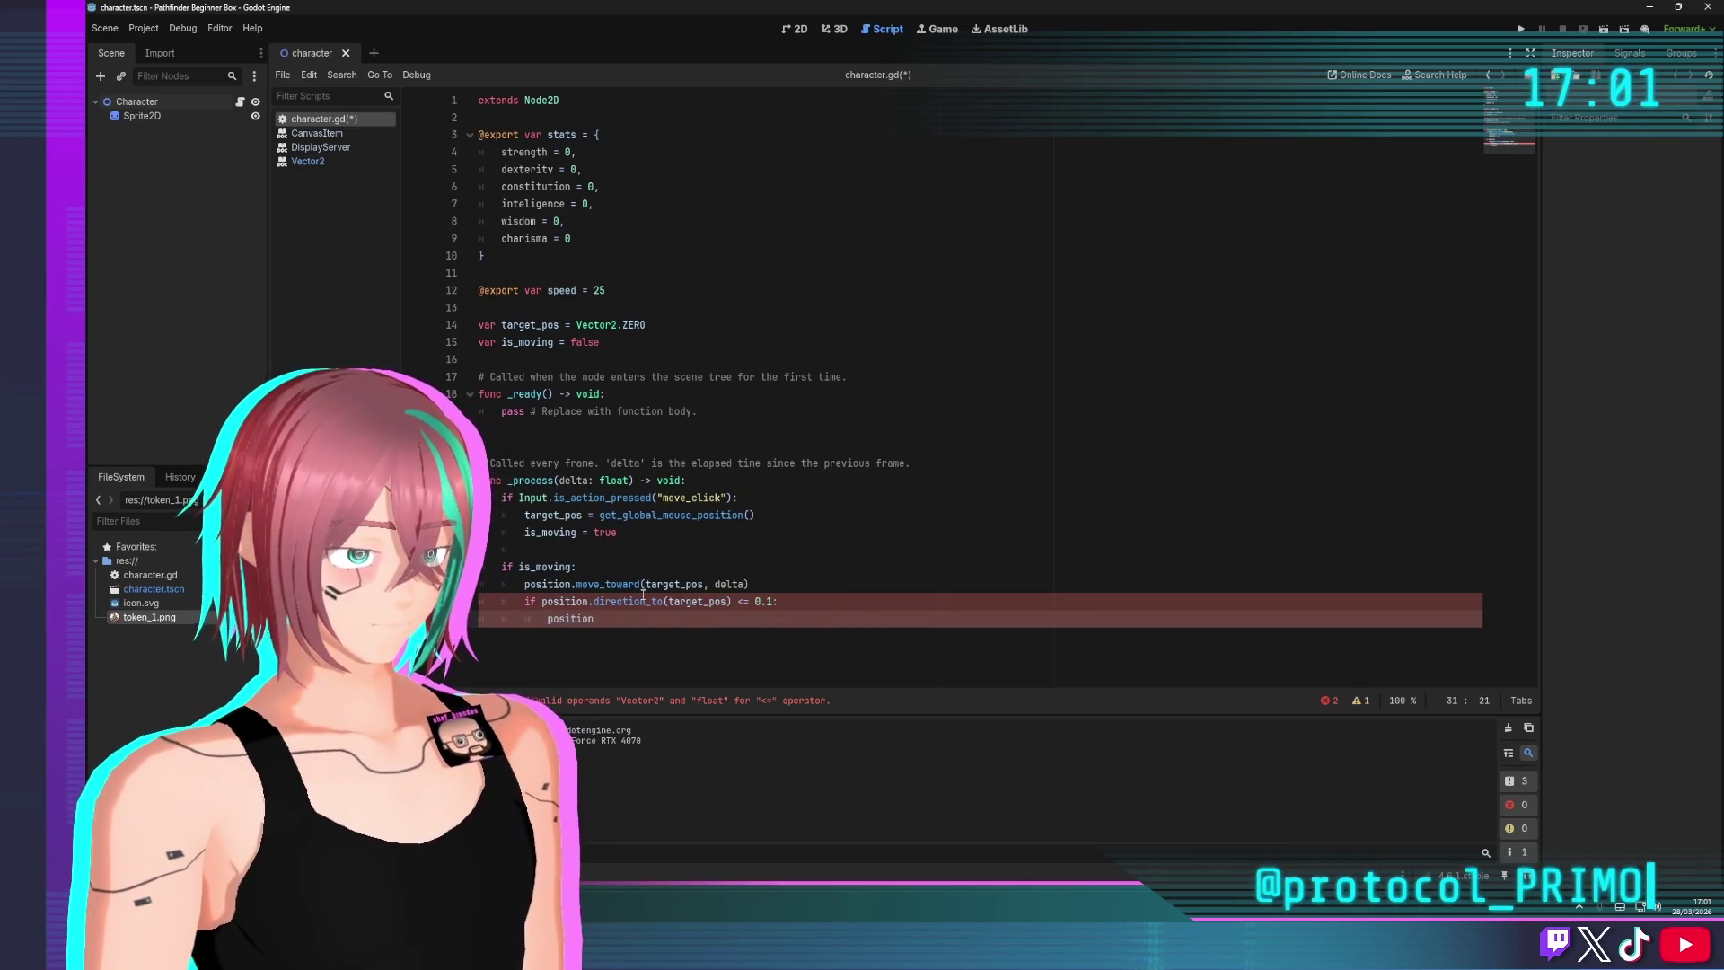
pyautogui.write(' = targ')
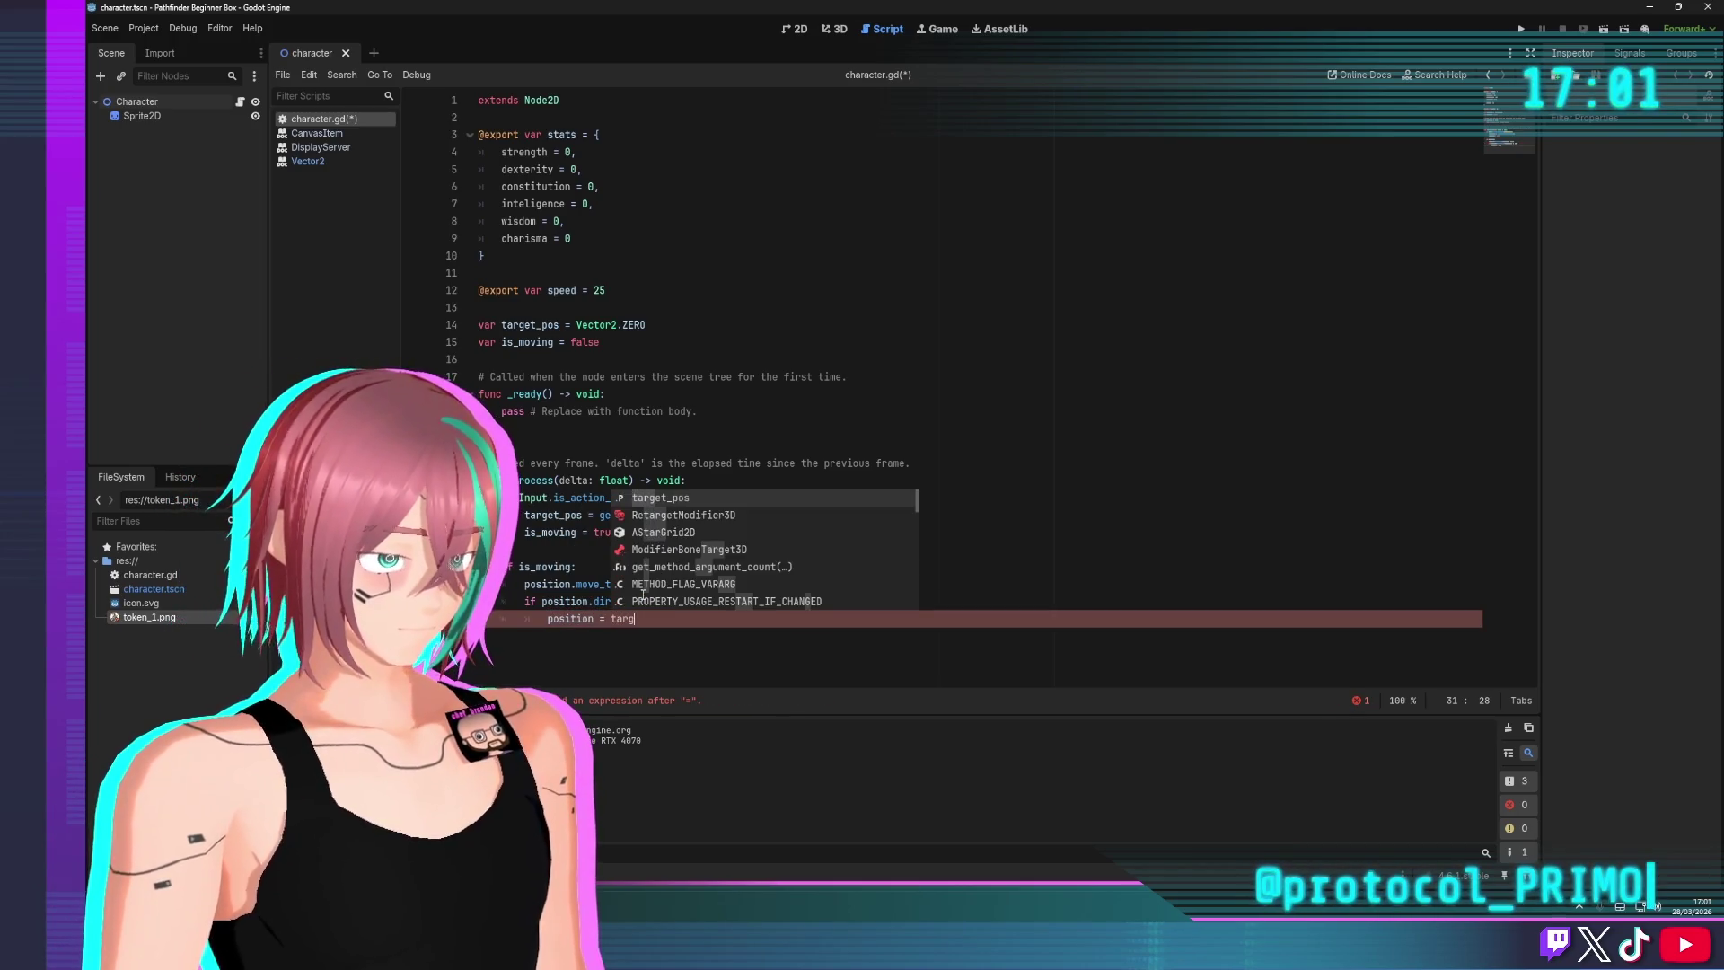
pyautogui.press('Return')
pyautogui.press('Return')
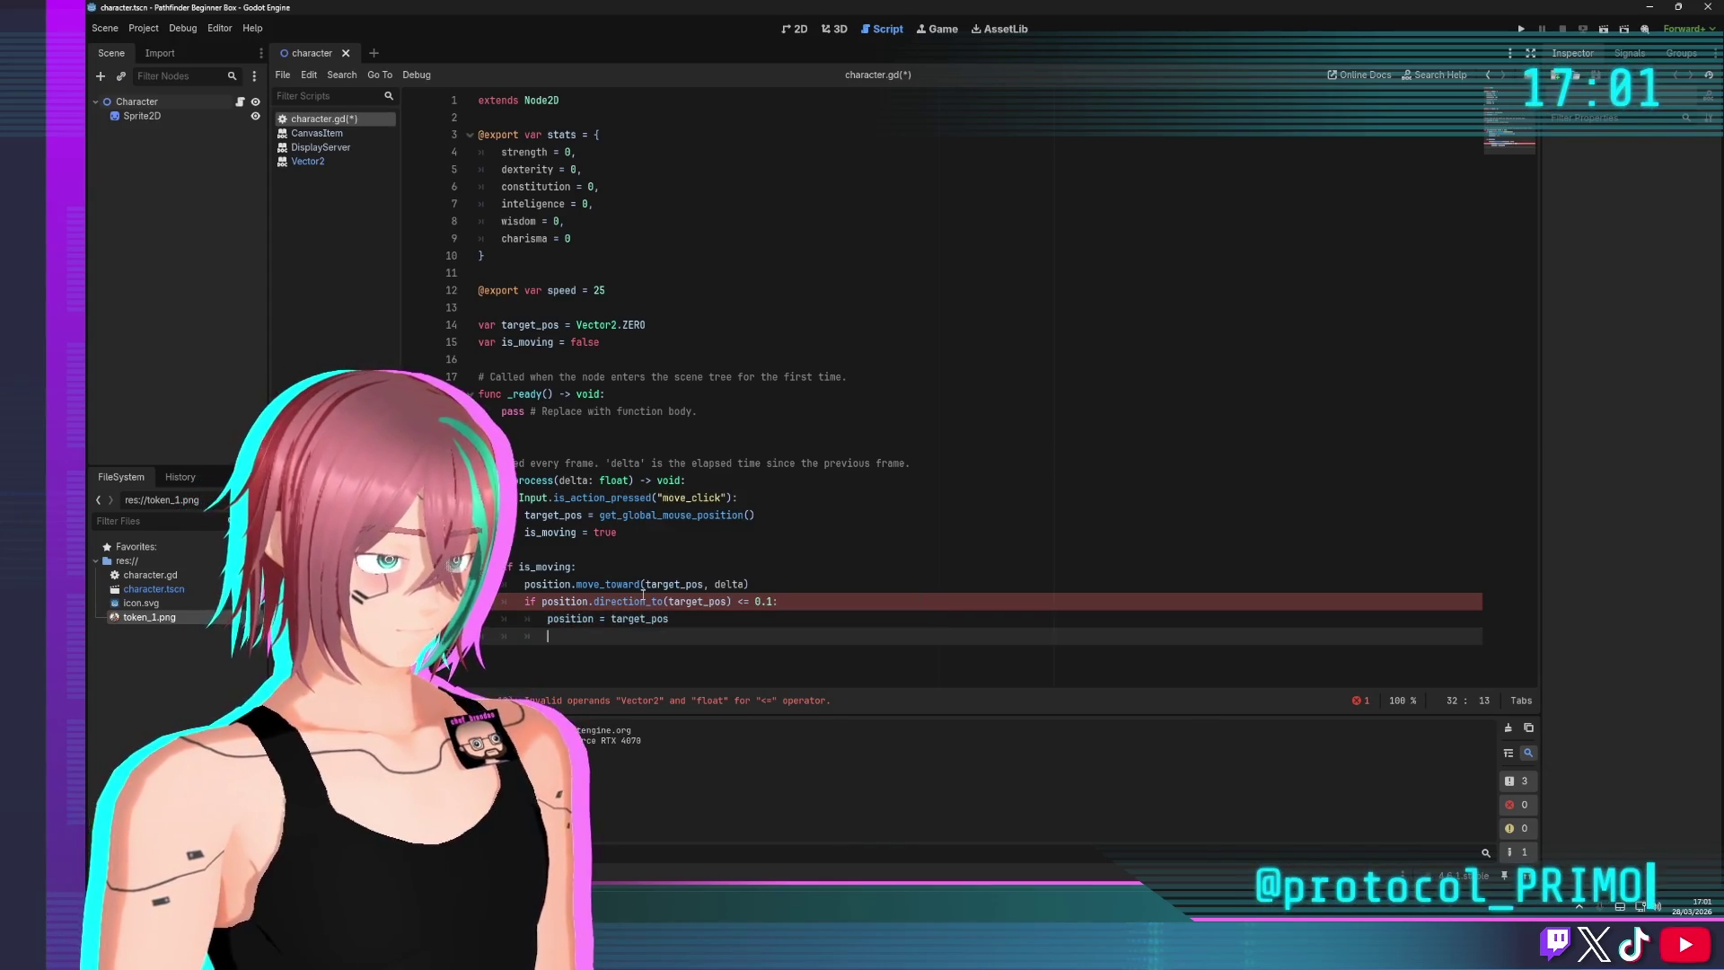
pyautogui.write('is_moving ')
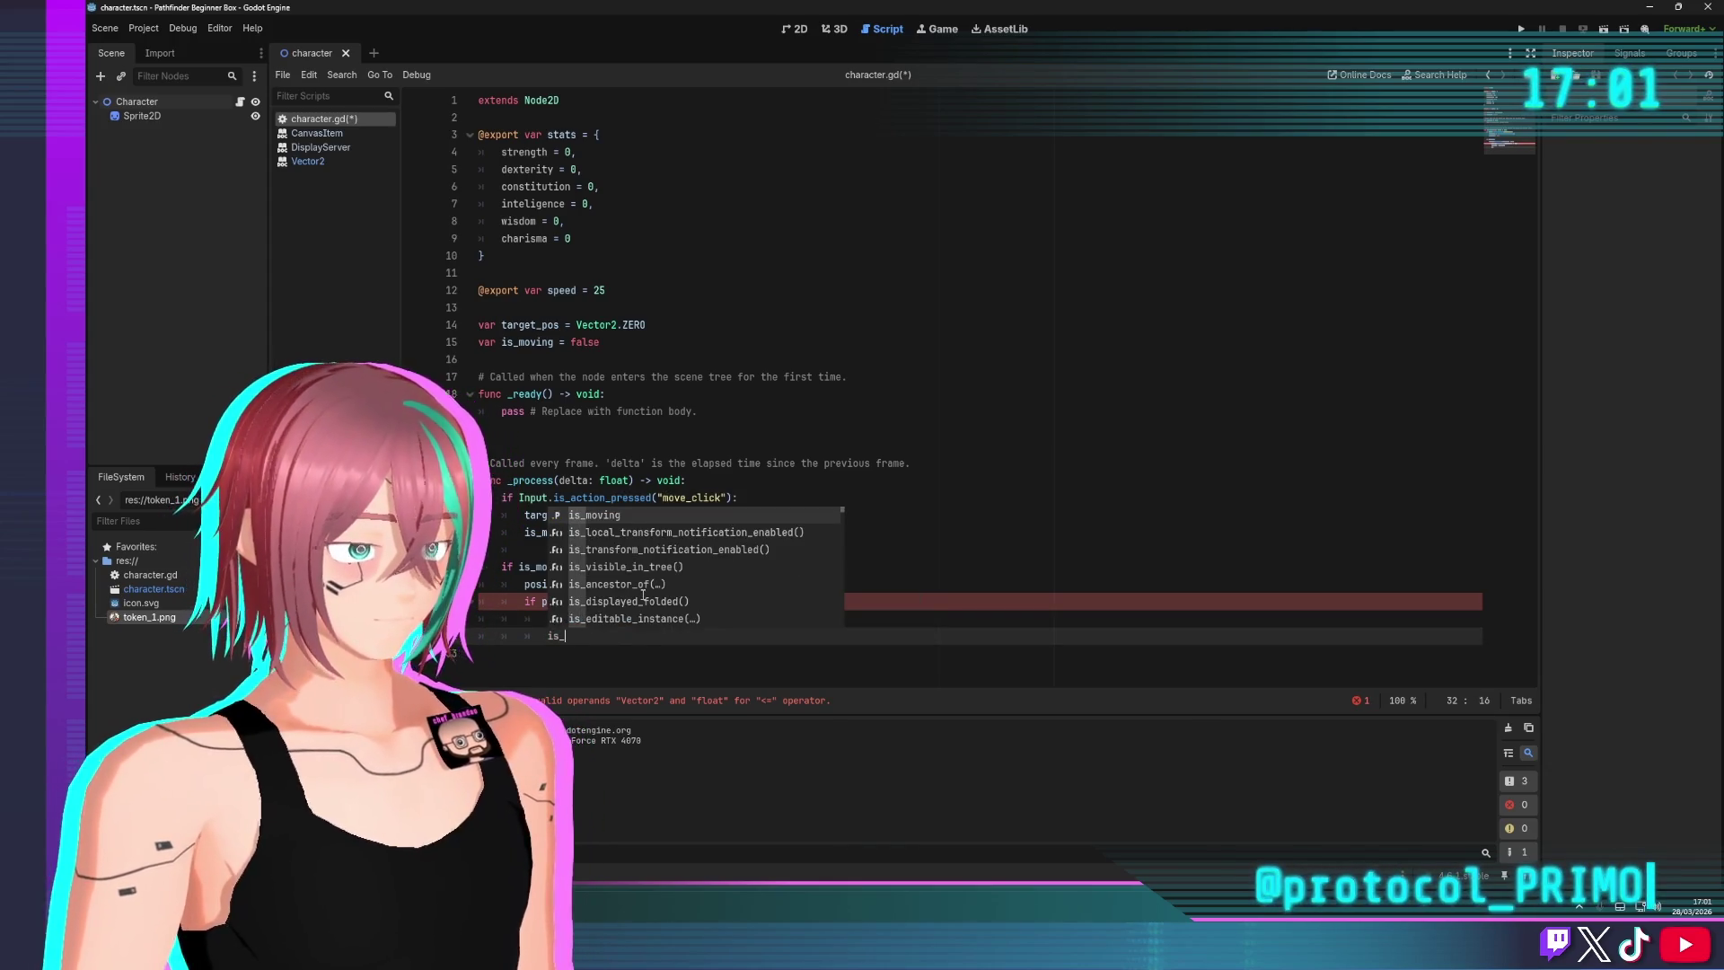
pyautogui.write('= false')
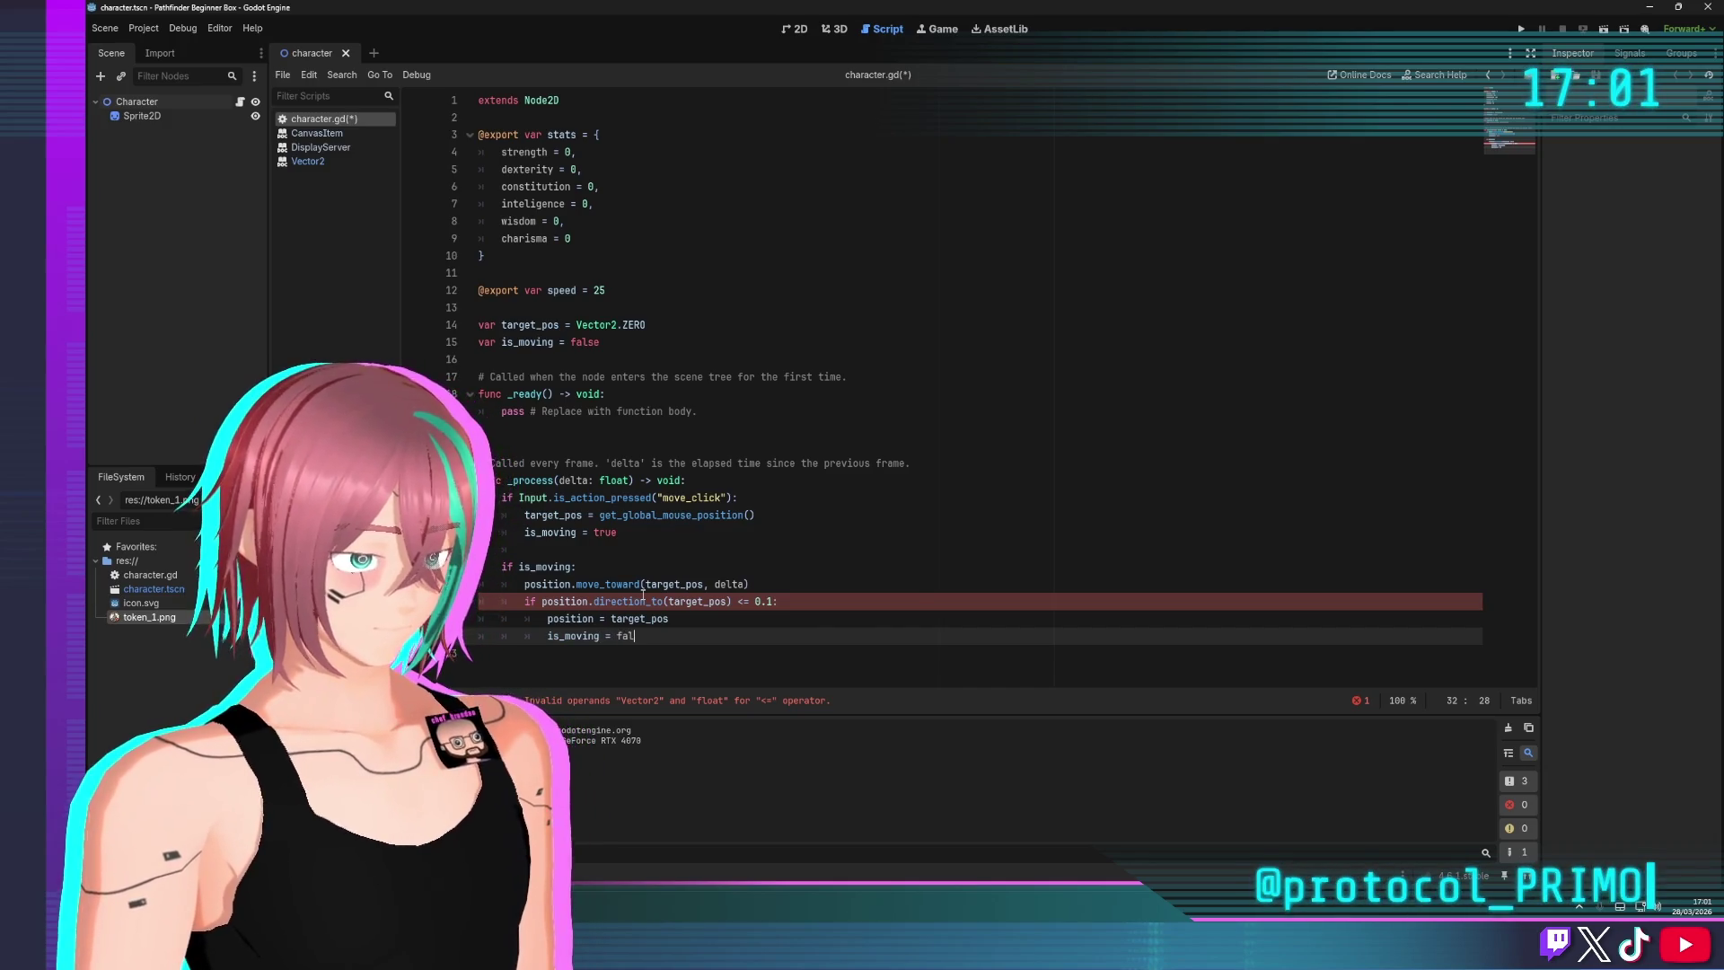
# Replace direction_to with distance_to in the stop check and save
pyautogui.hotkey('ctrl', 's')
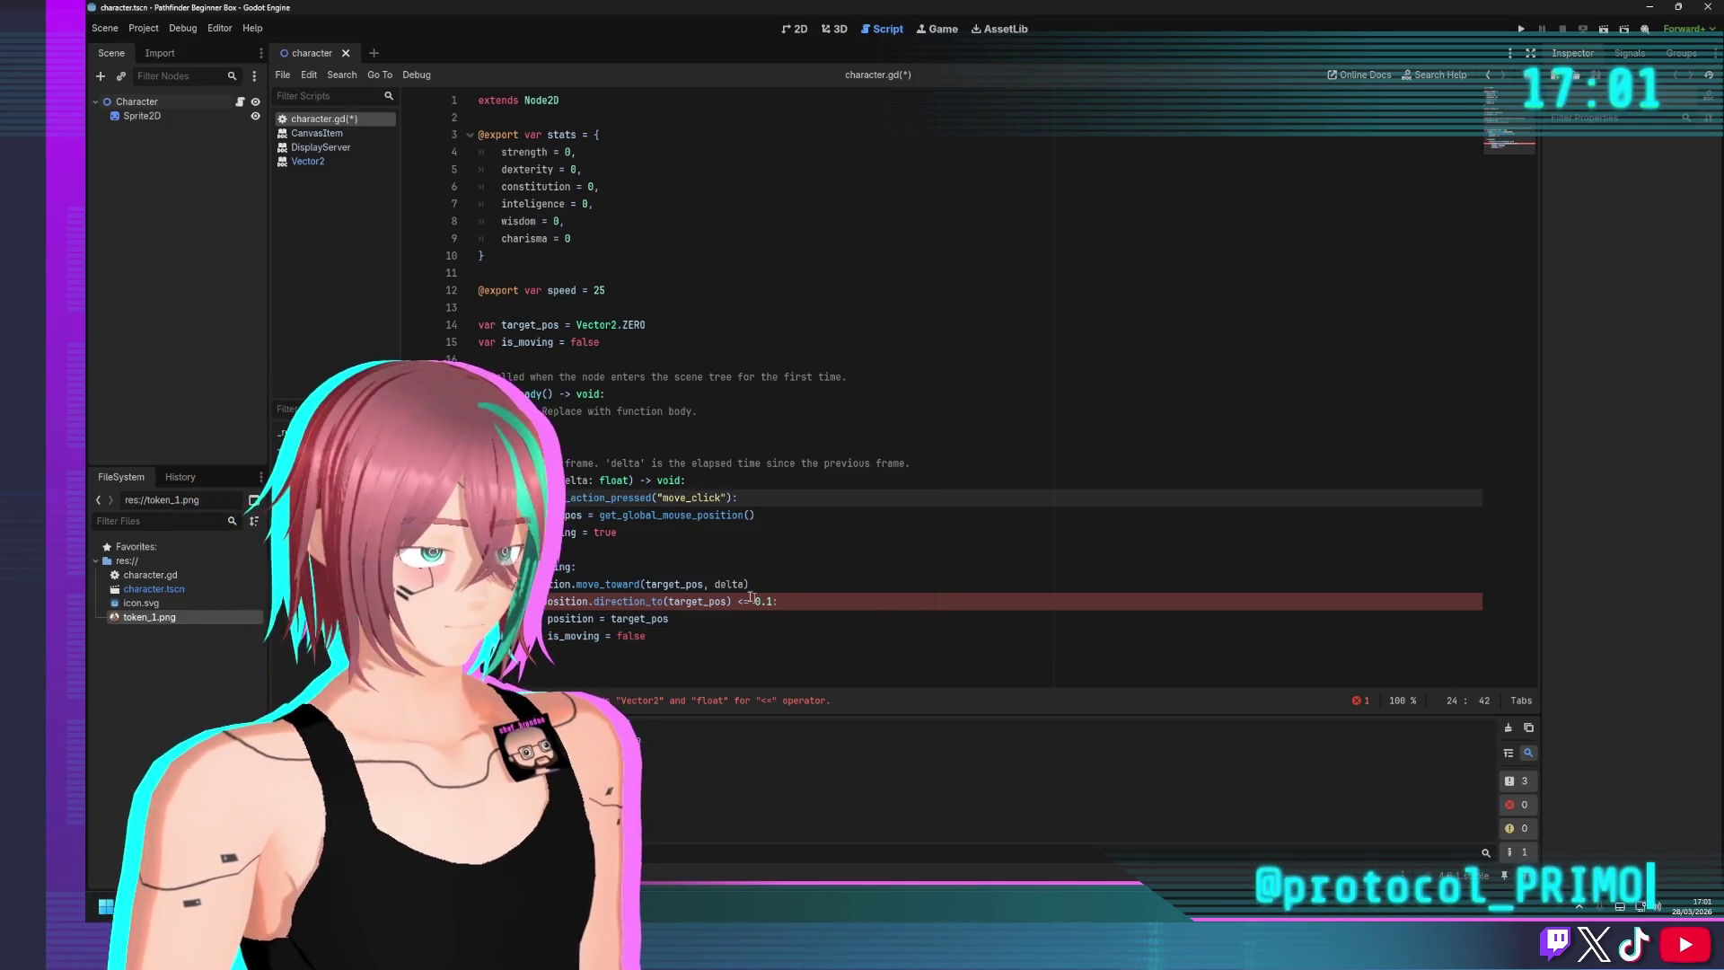
pyautogui.moveTo(600, 607)
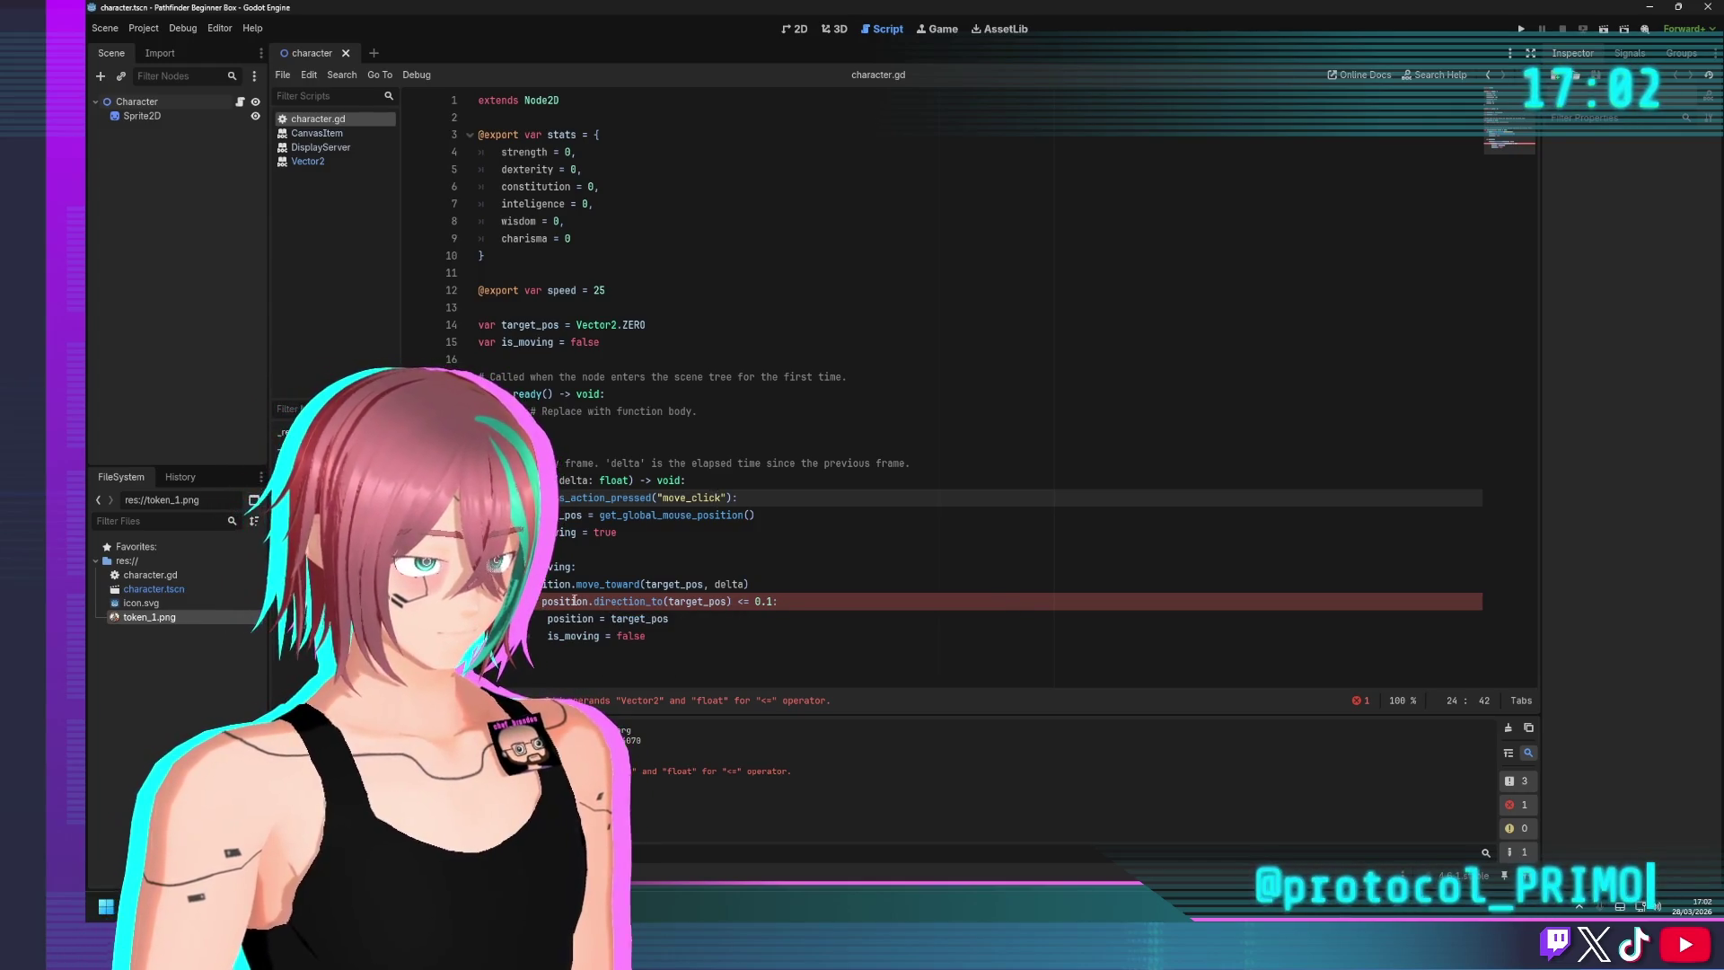
pyautogui.doubleClick(631, 600)
pyautogui.write('dist')
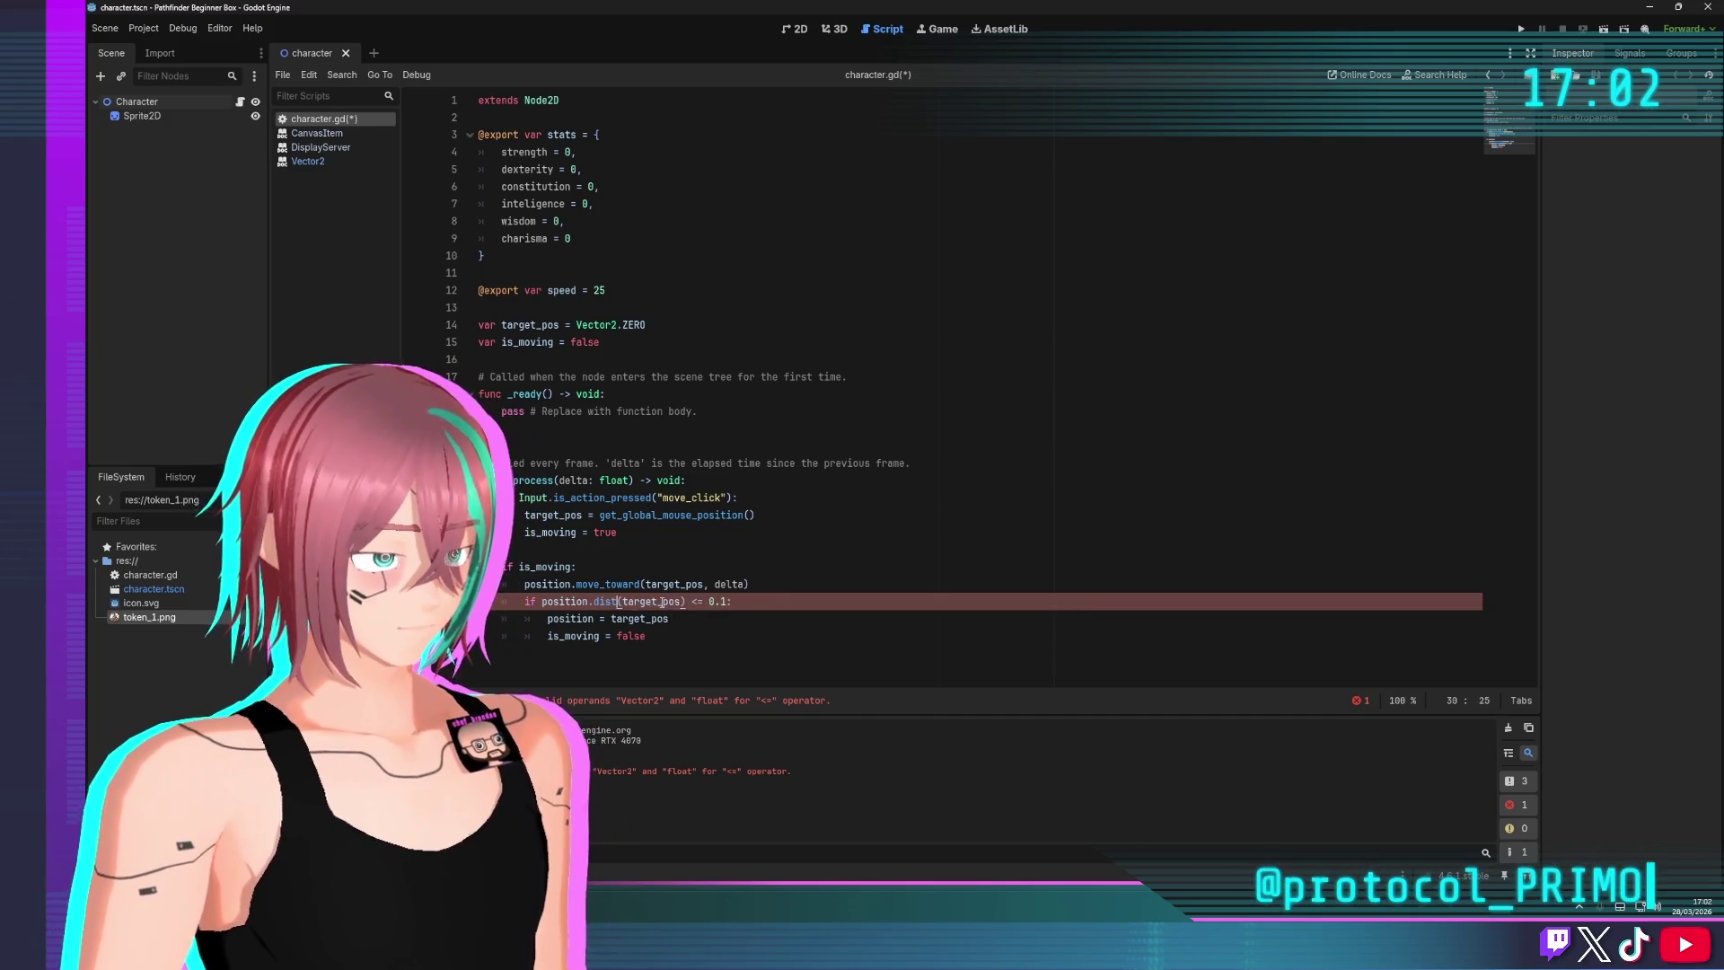
pyautogui.press('Down')
pyautogui.press('Return')
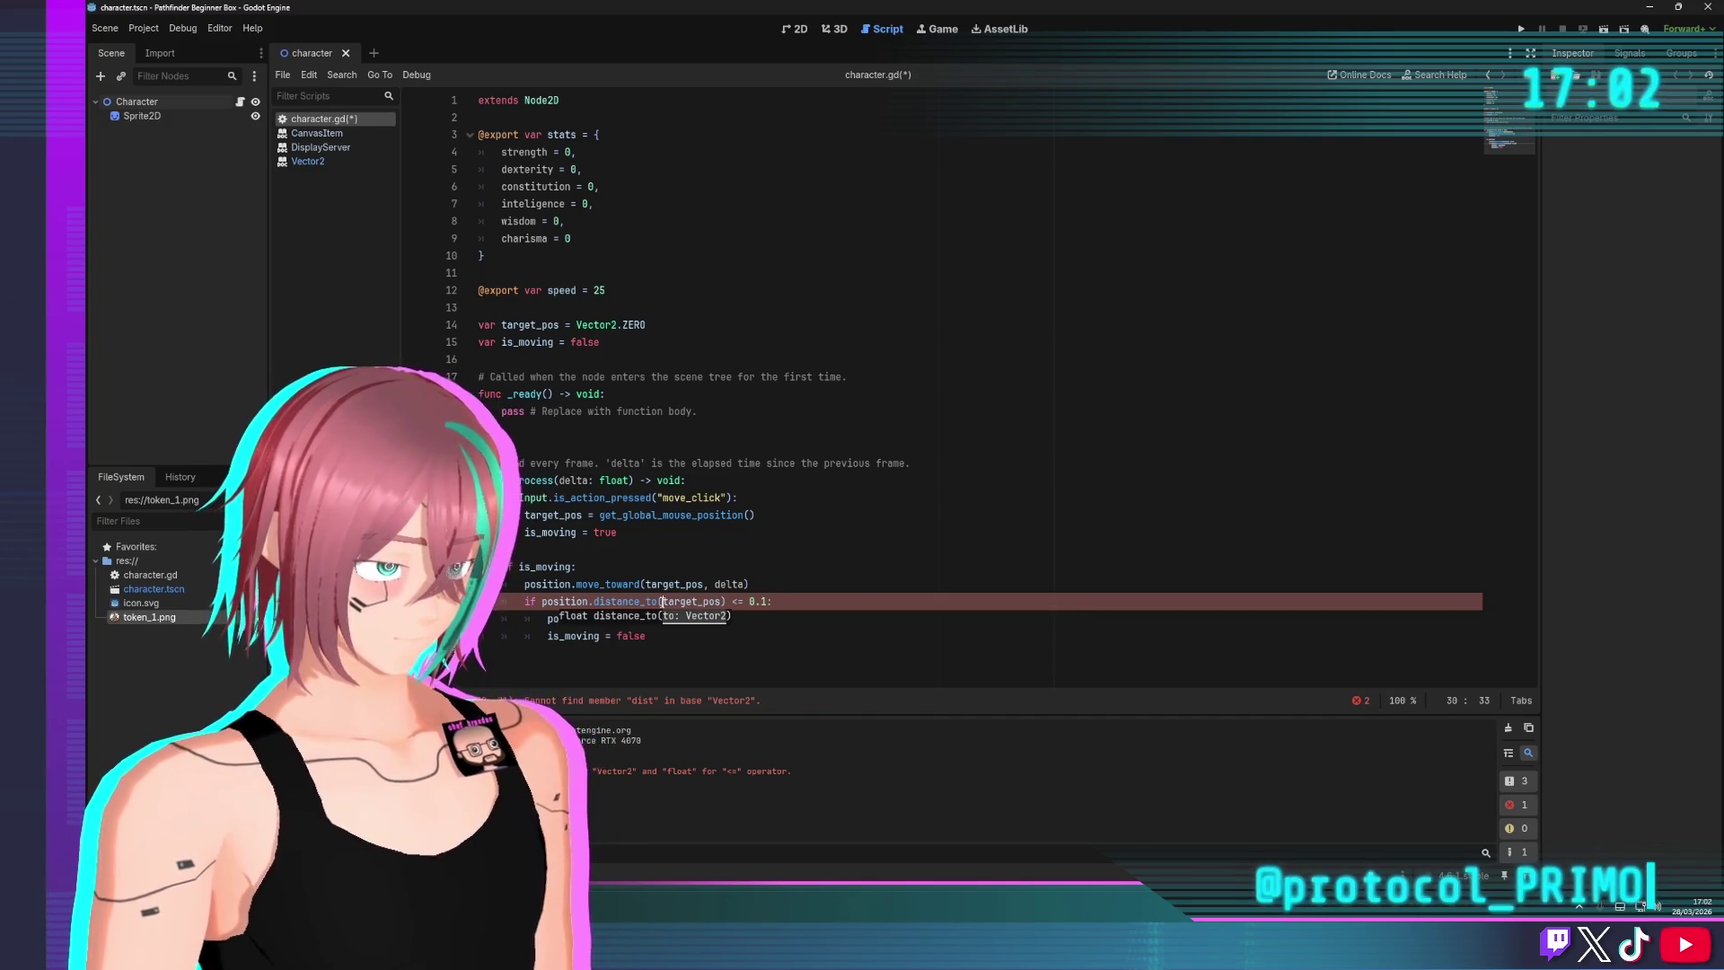
pyautogui.click(770, 482)
pyautogui.hotkey('ctrl', 's')
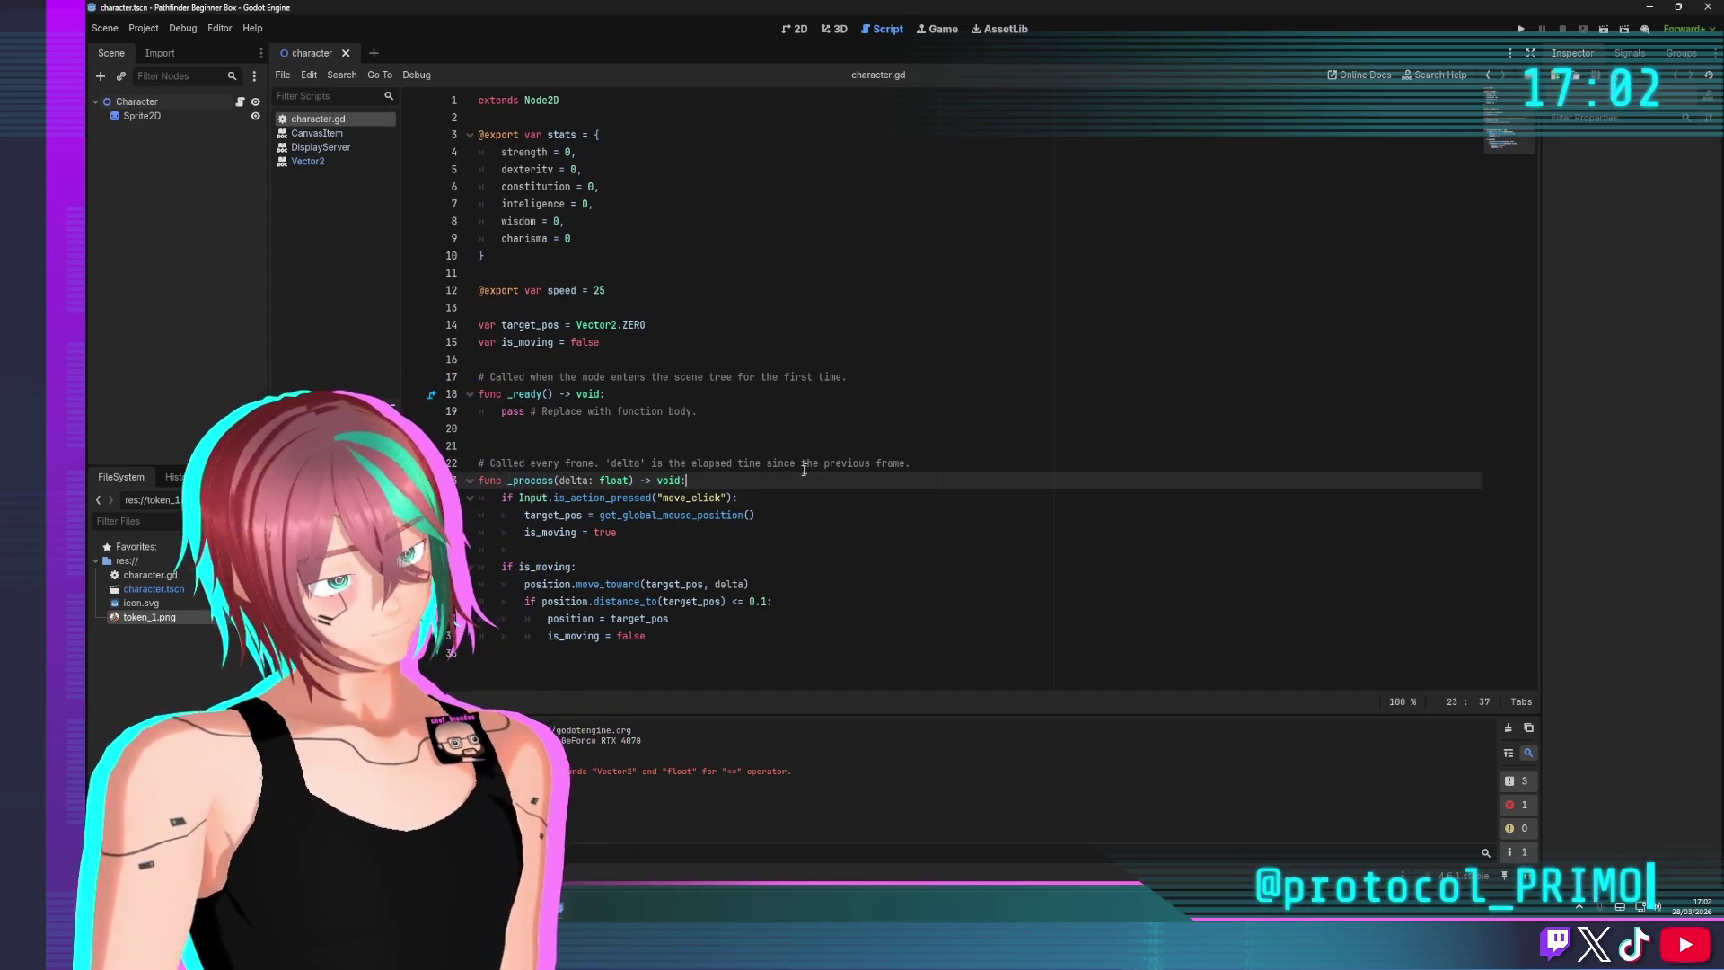
# Change the move_toward step to delta*speed and run the game
pyautogui.click(777, 589)
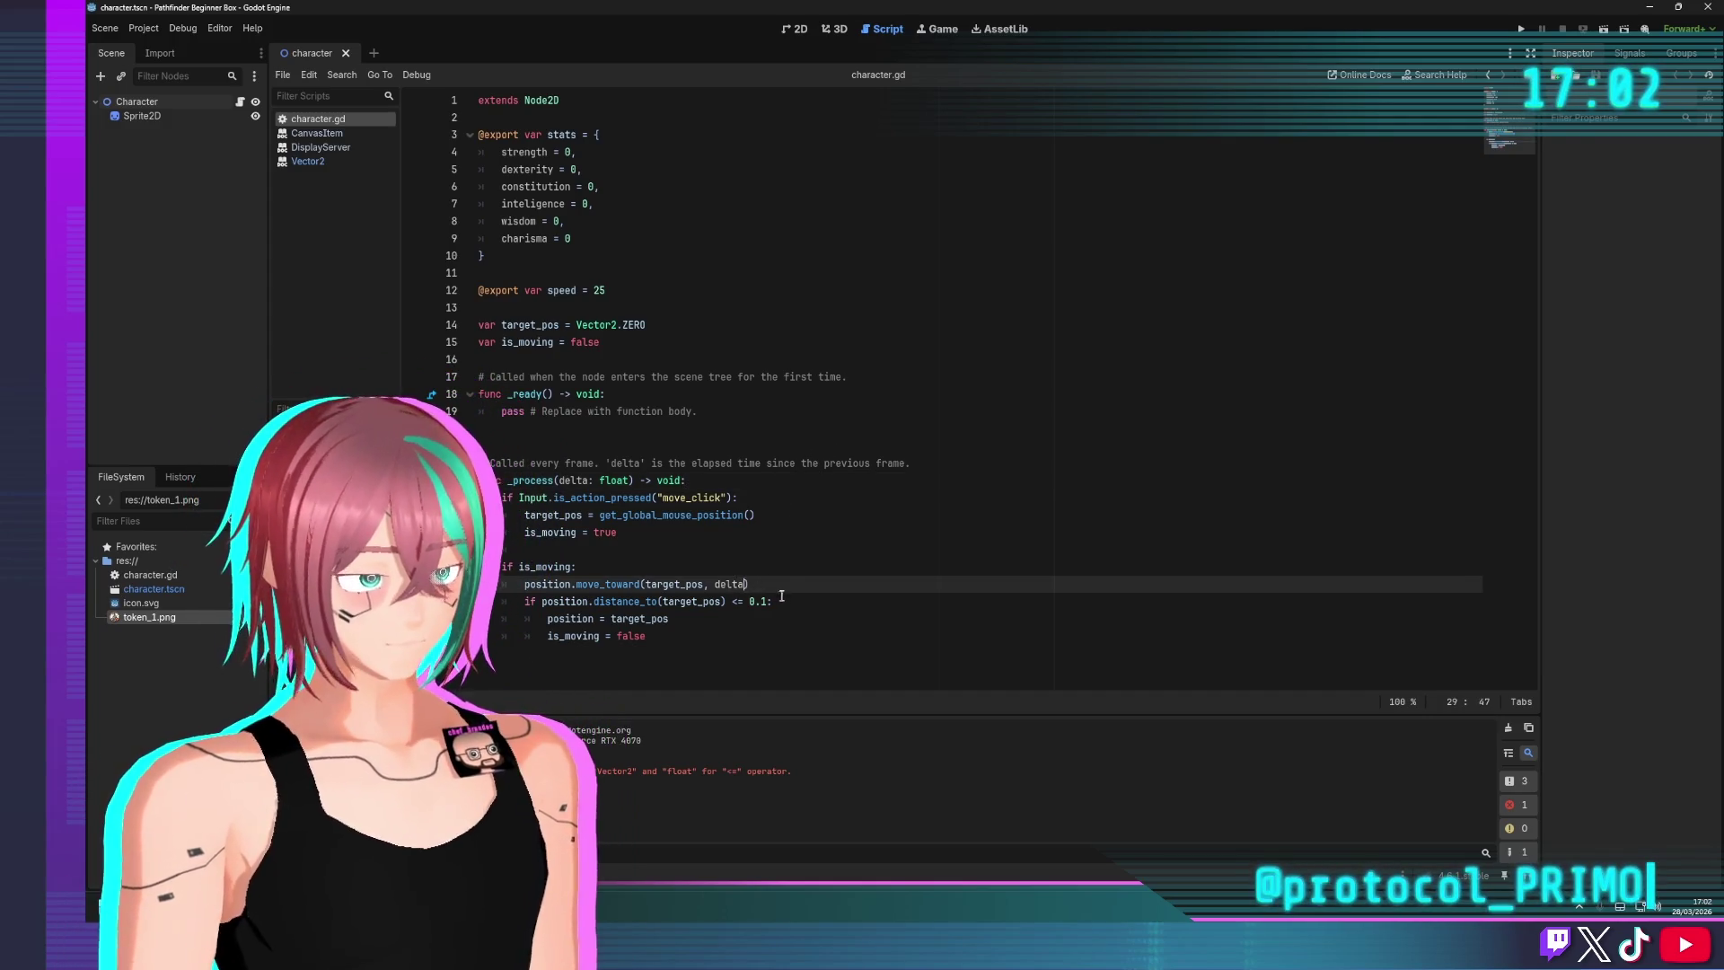
pyautogui.write('*speed')
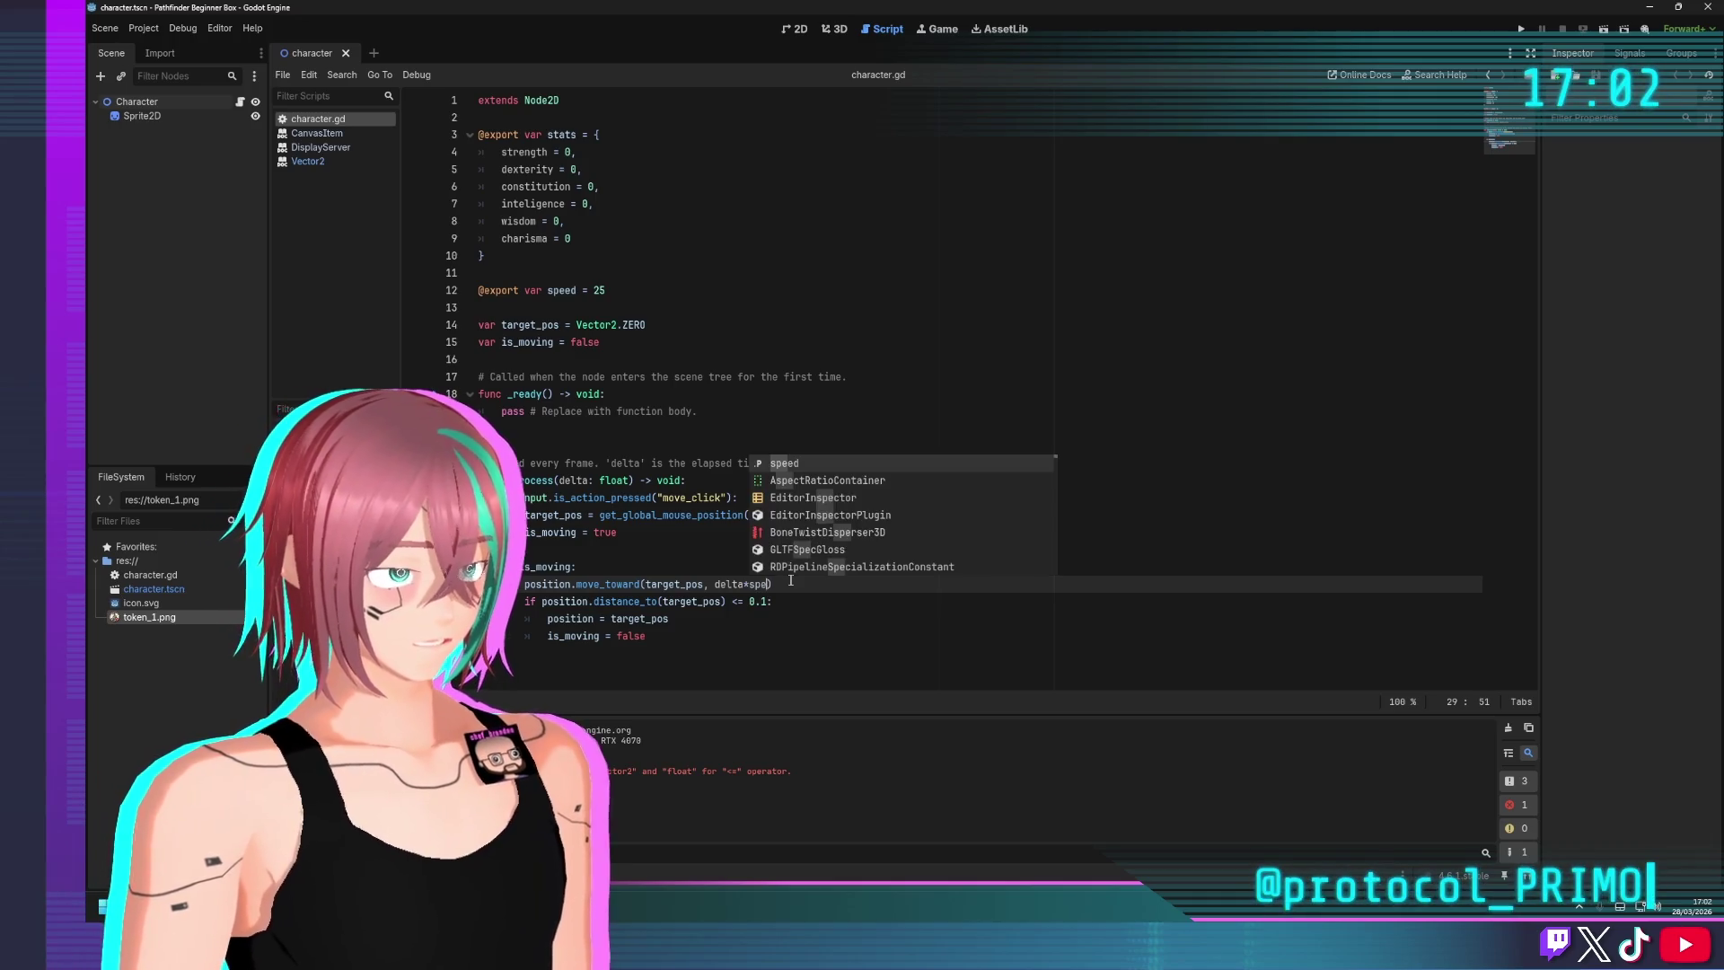
pyautogui.press('F5')
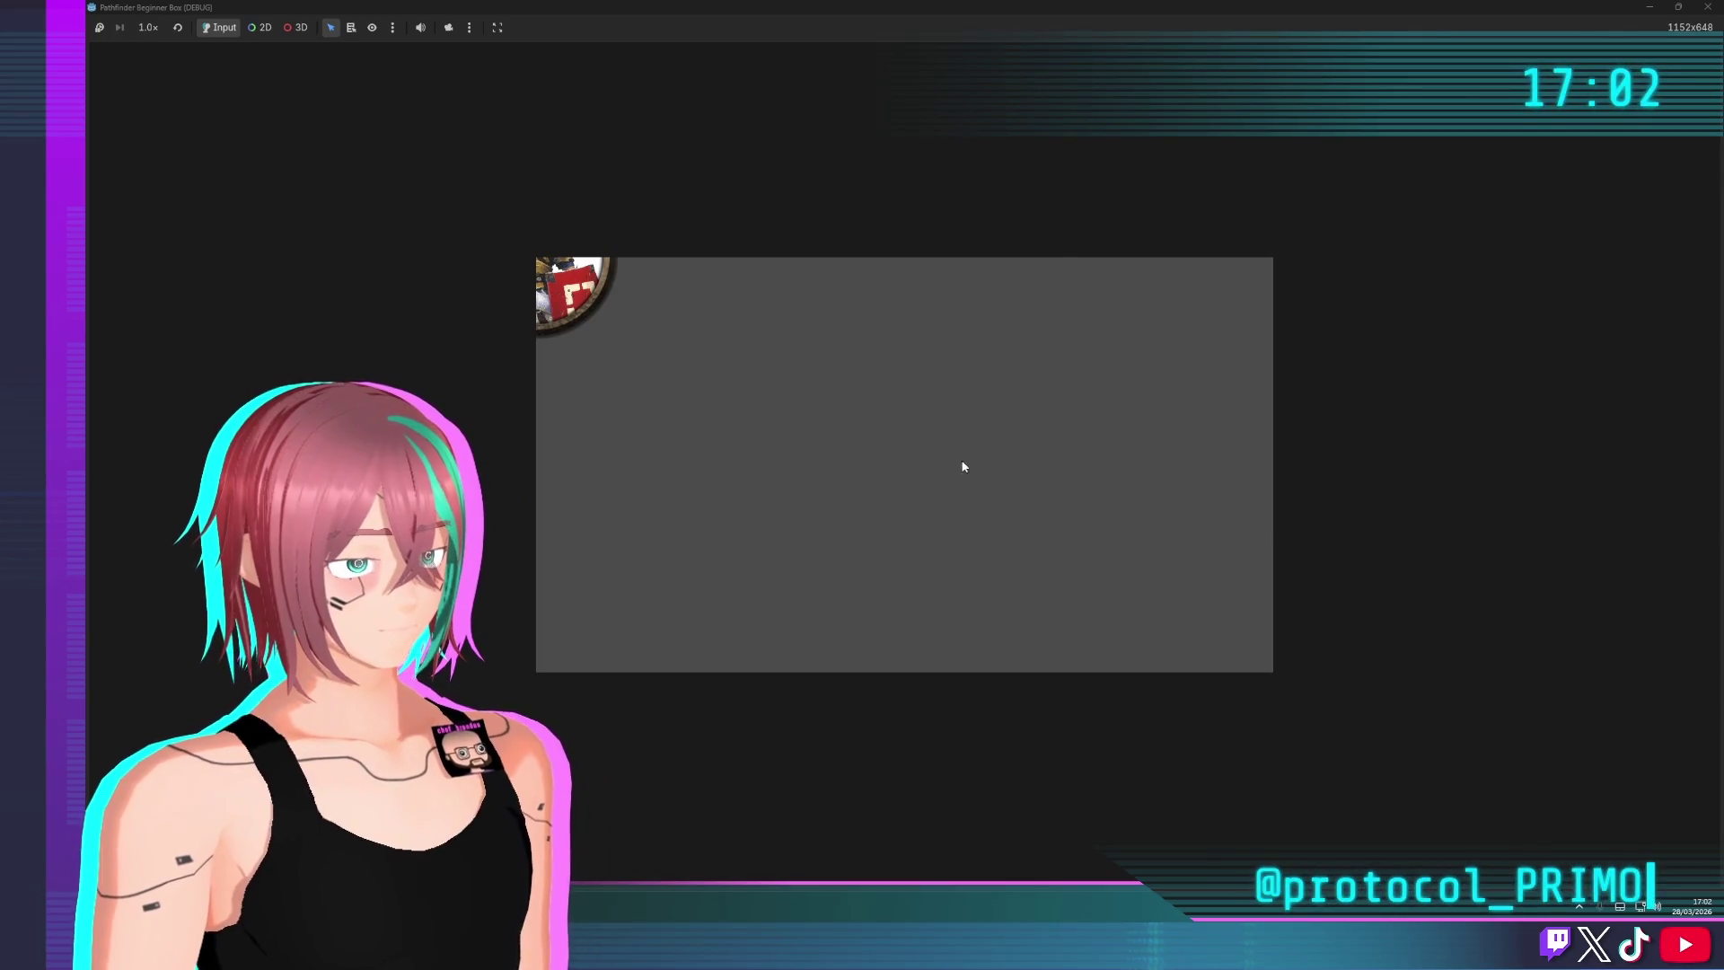
# Close the game window and view the move_toward entry in the Vector2 docs
pyautogui.click(1708, 7)
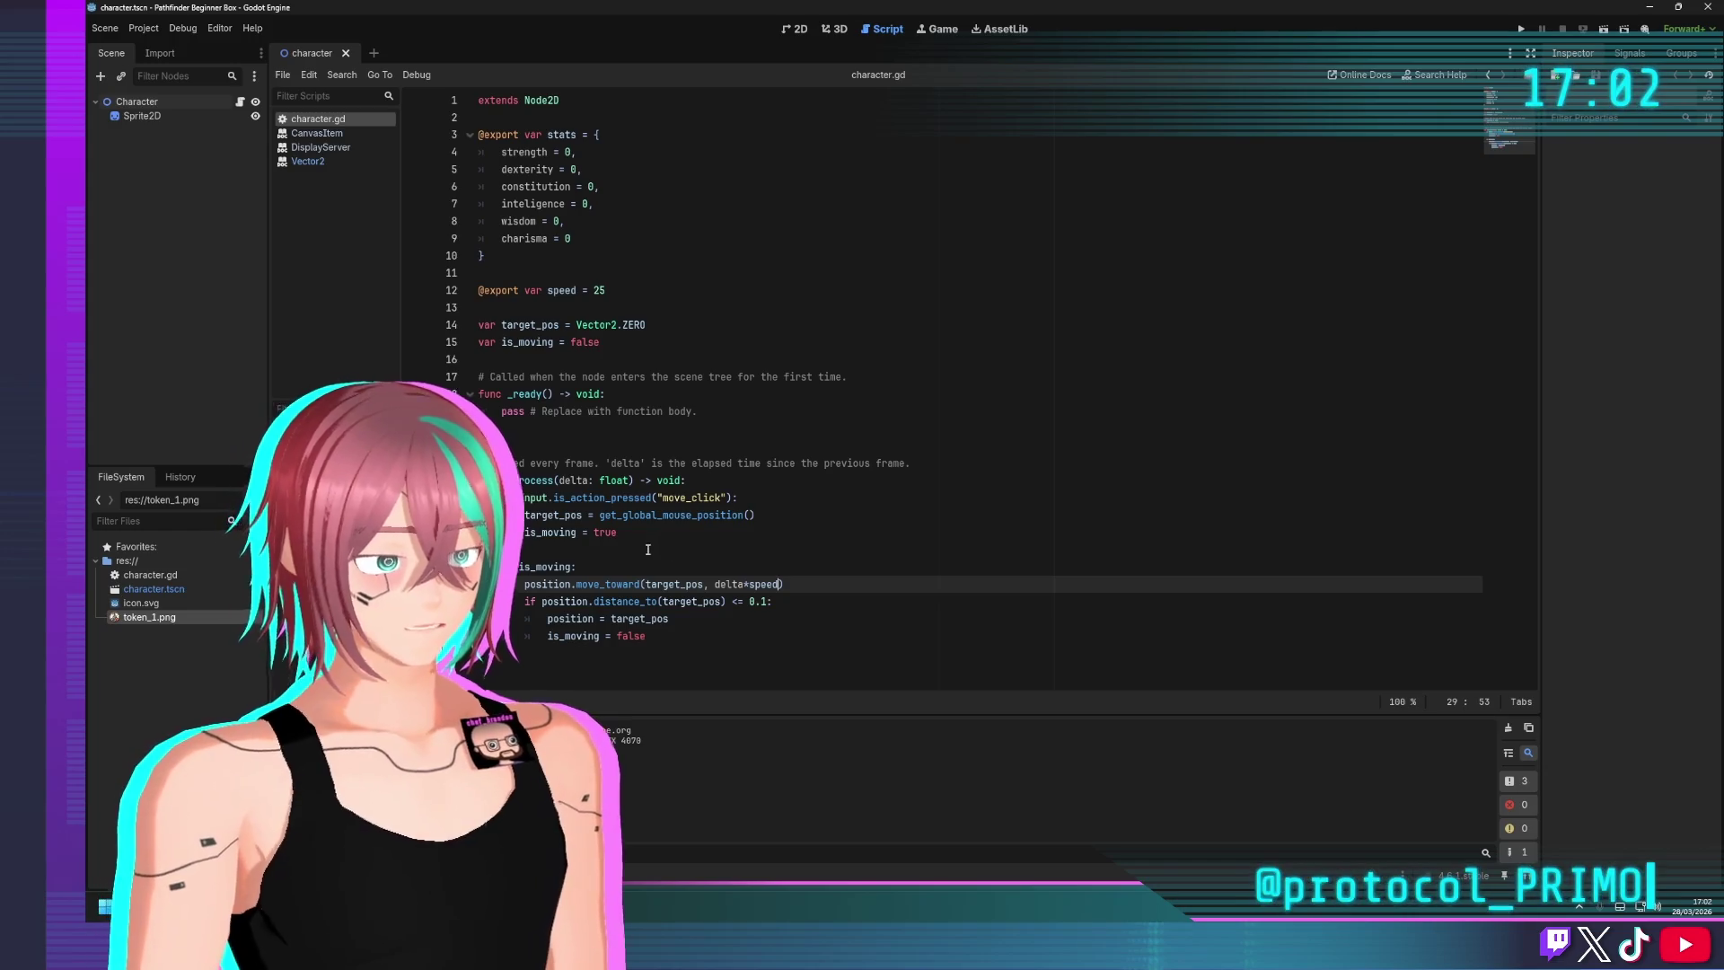
pyautogui.doubleClick(614, 585)
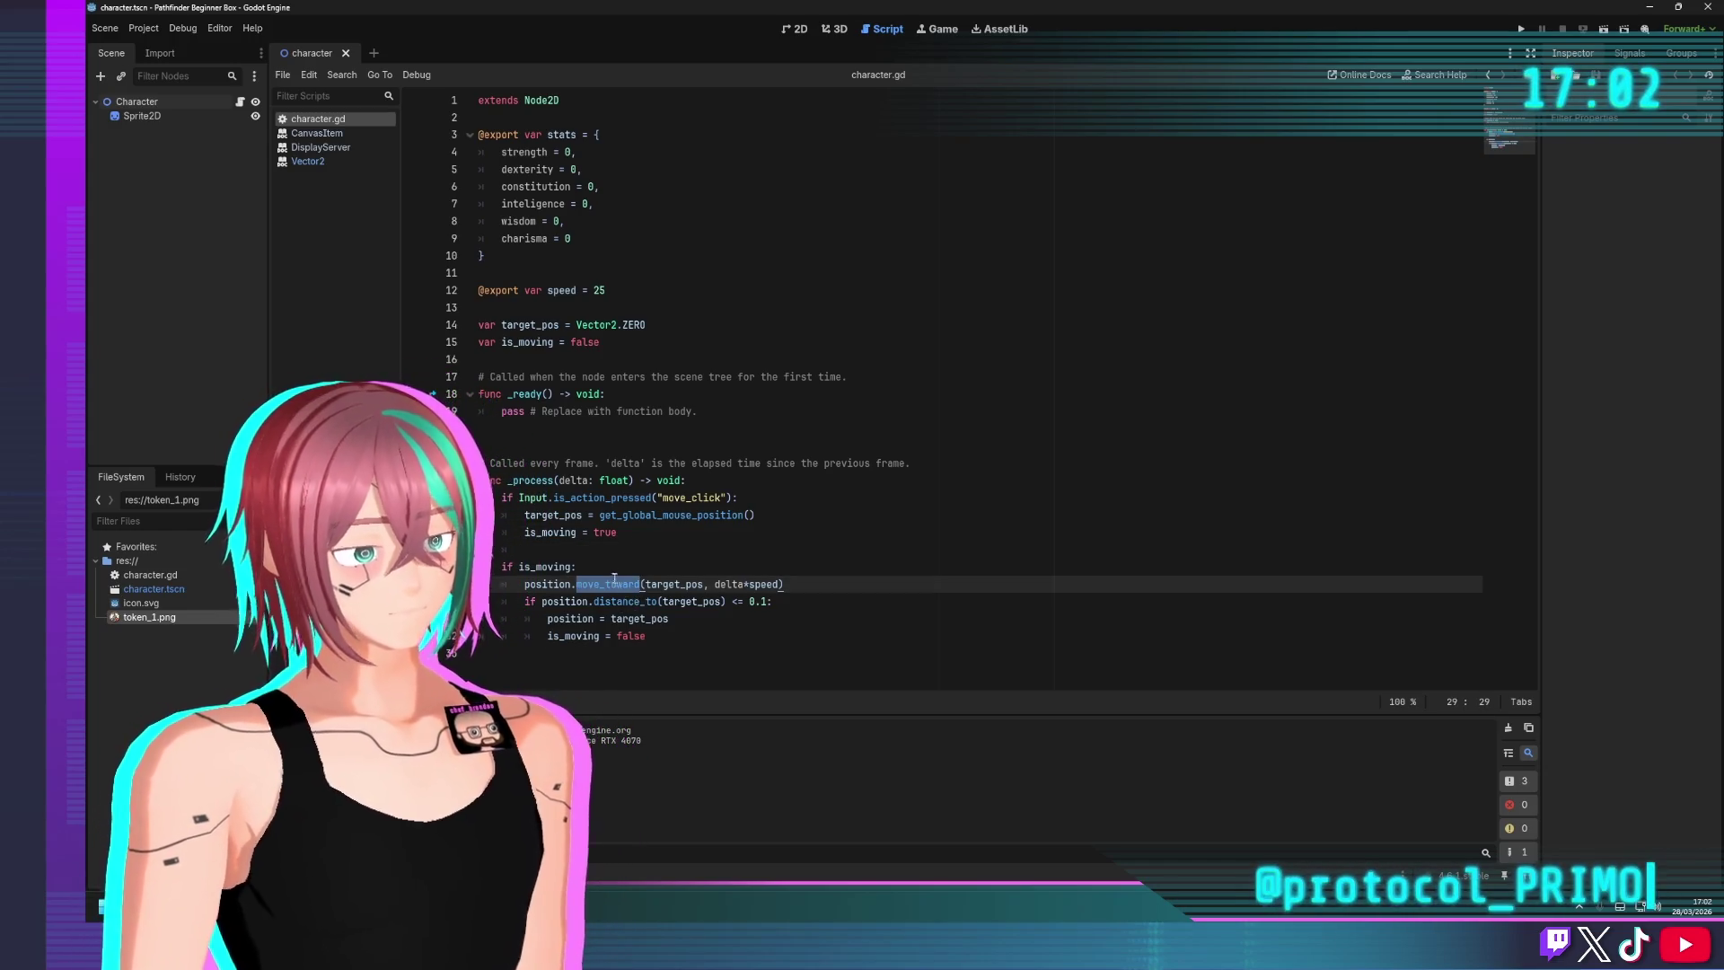
pyautogui.press('Up')
pyautogui.keyDown('ctrl'); pyautogui.click(614, 584); pyautogui.keyUp('ctrl')
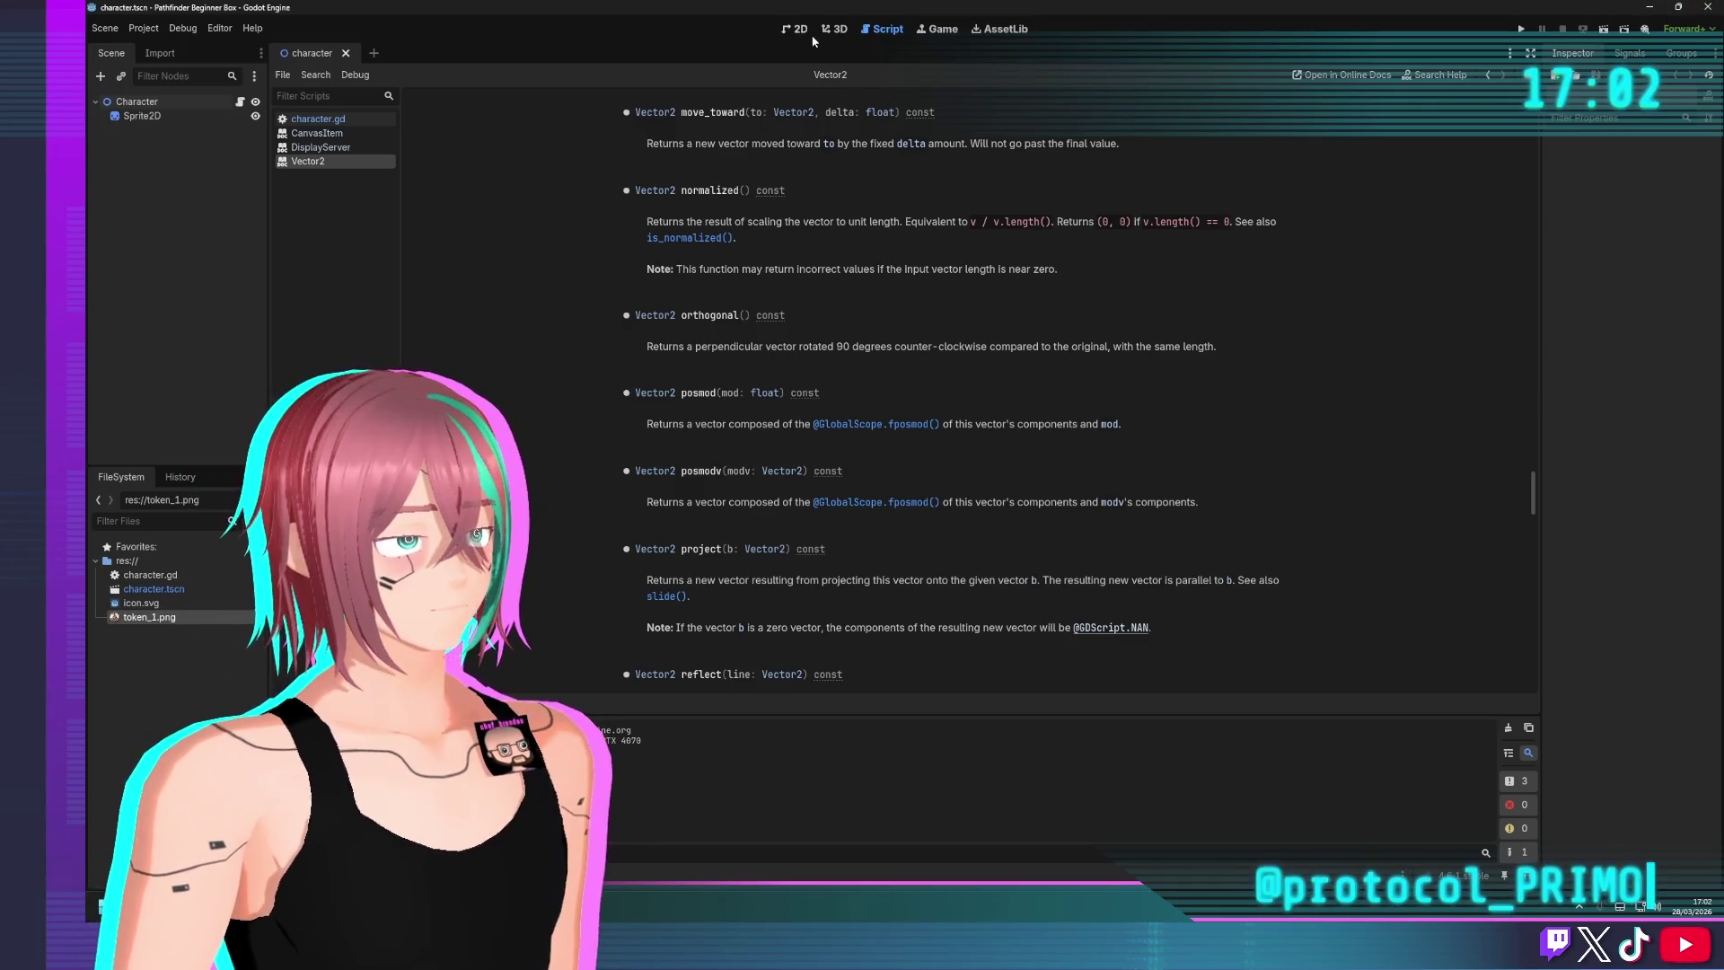
# Return to character.gd and place the caret on the move_click input check
pyautogui.click(304, 123)
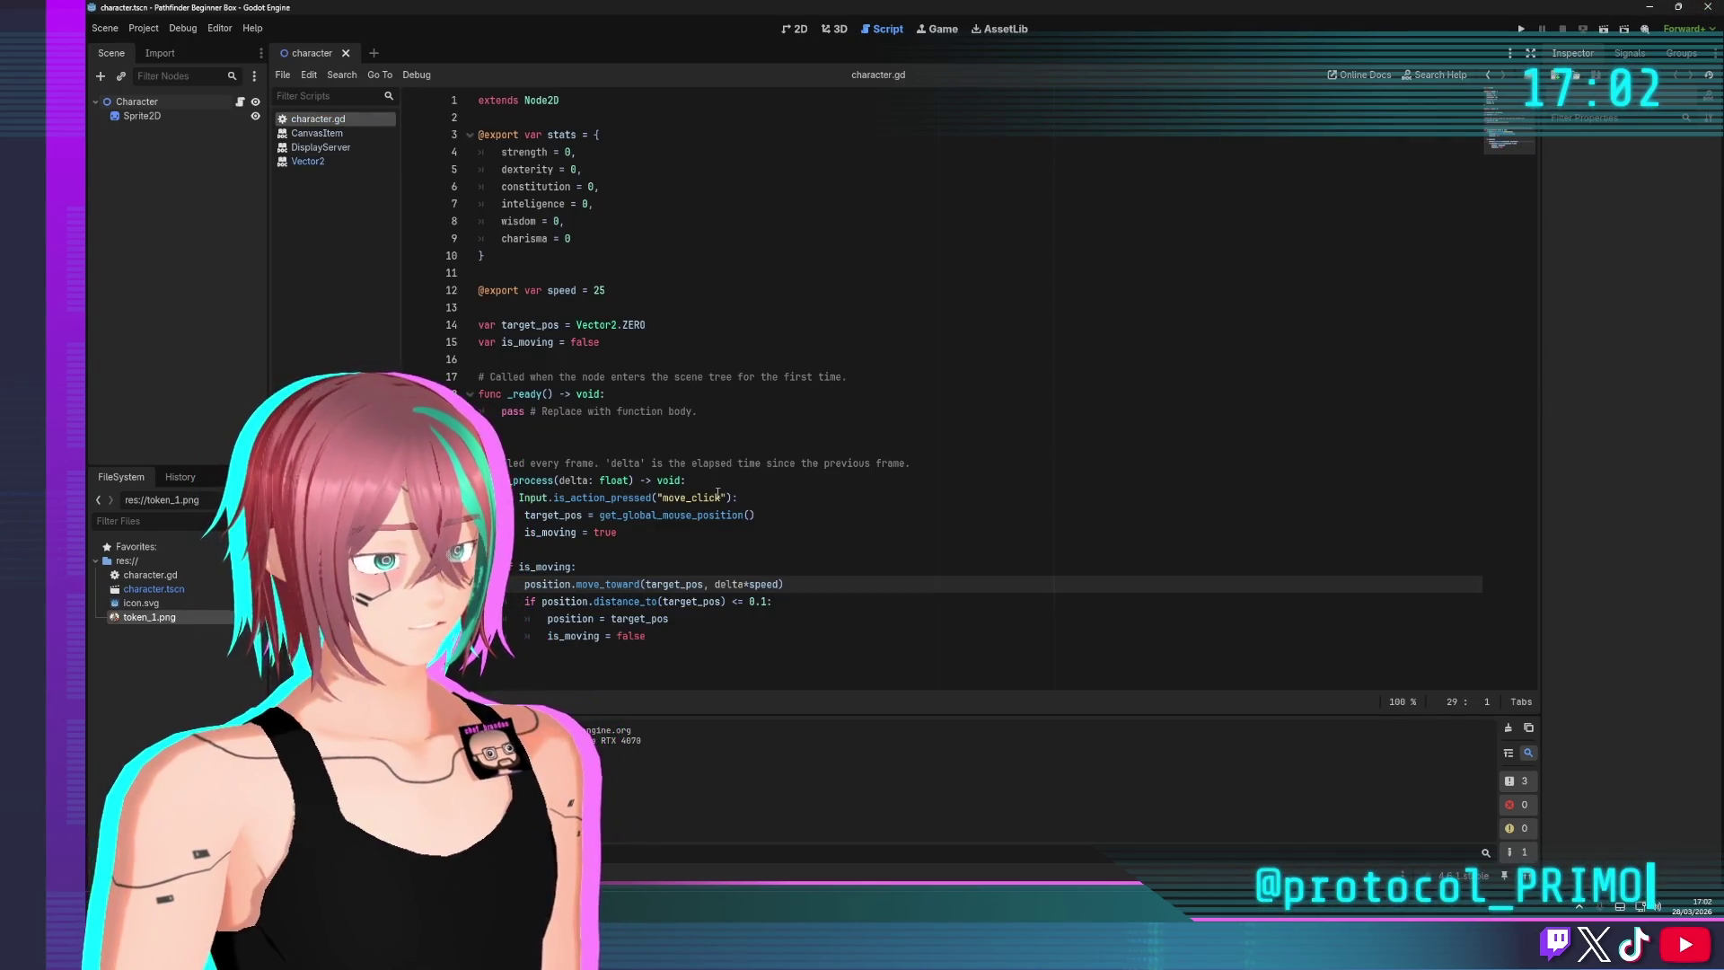
pyautogui.click(557, 550)
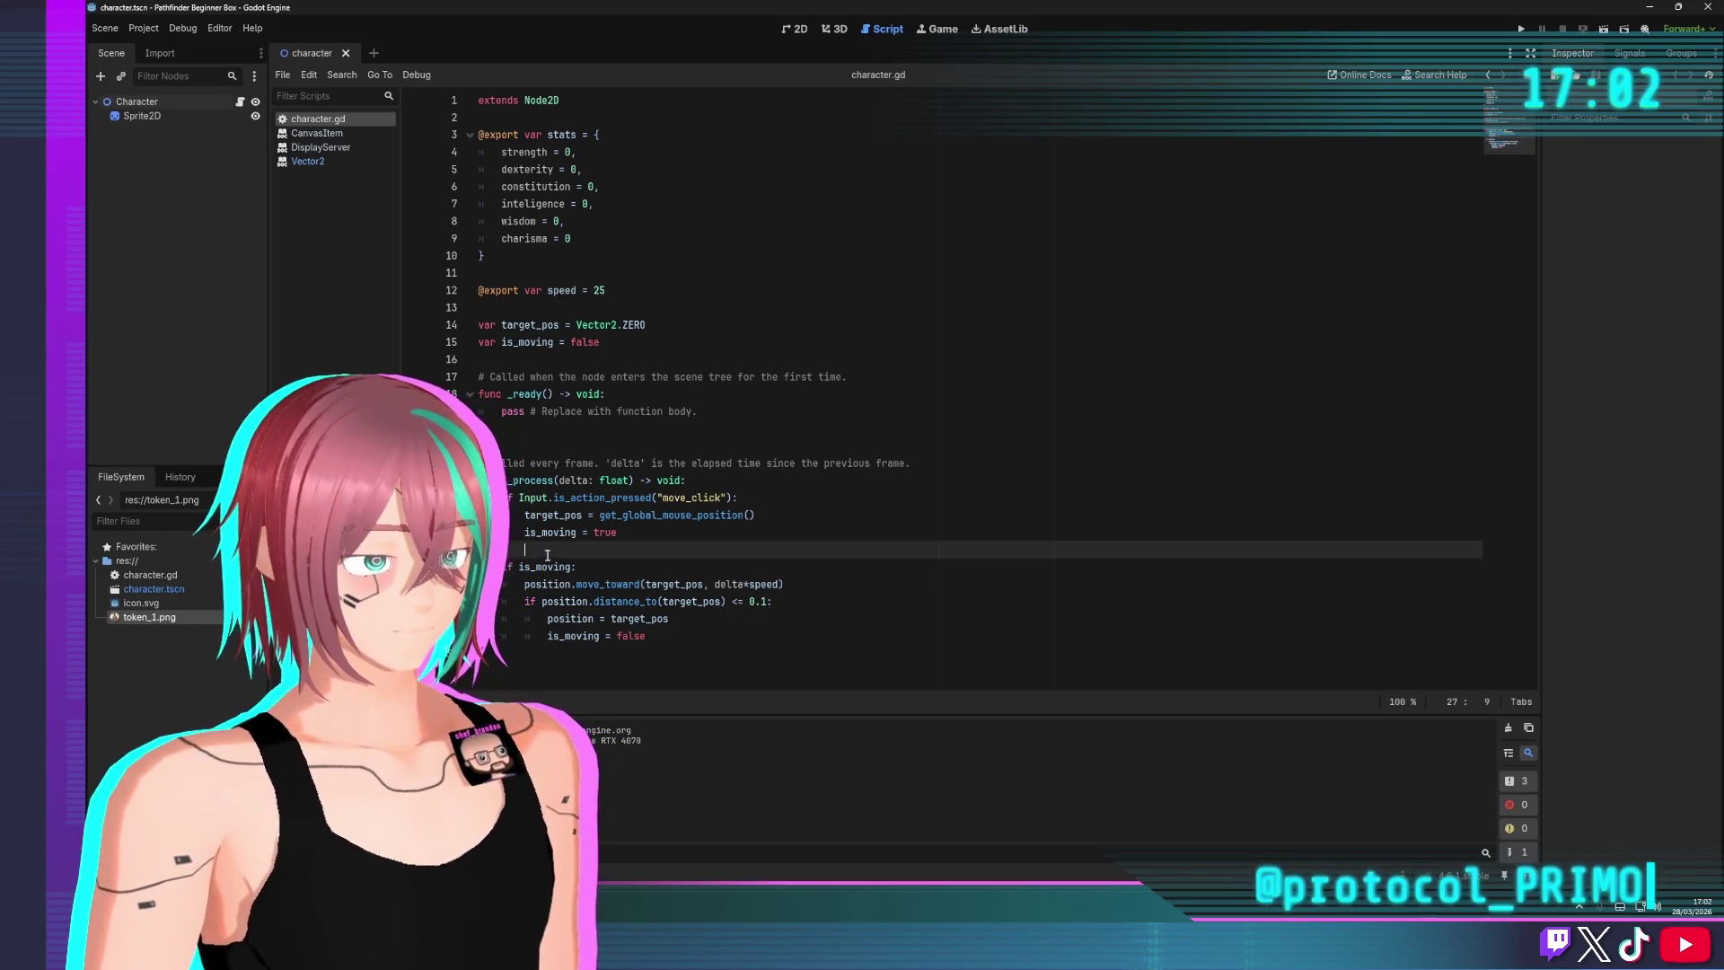
pyautogui.click(586, 514)
pyautogui.click(595, 498)
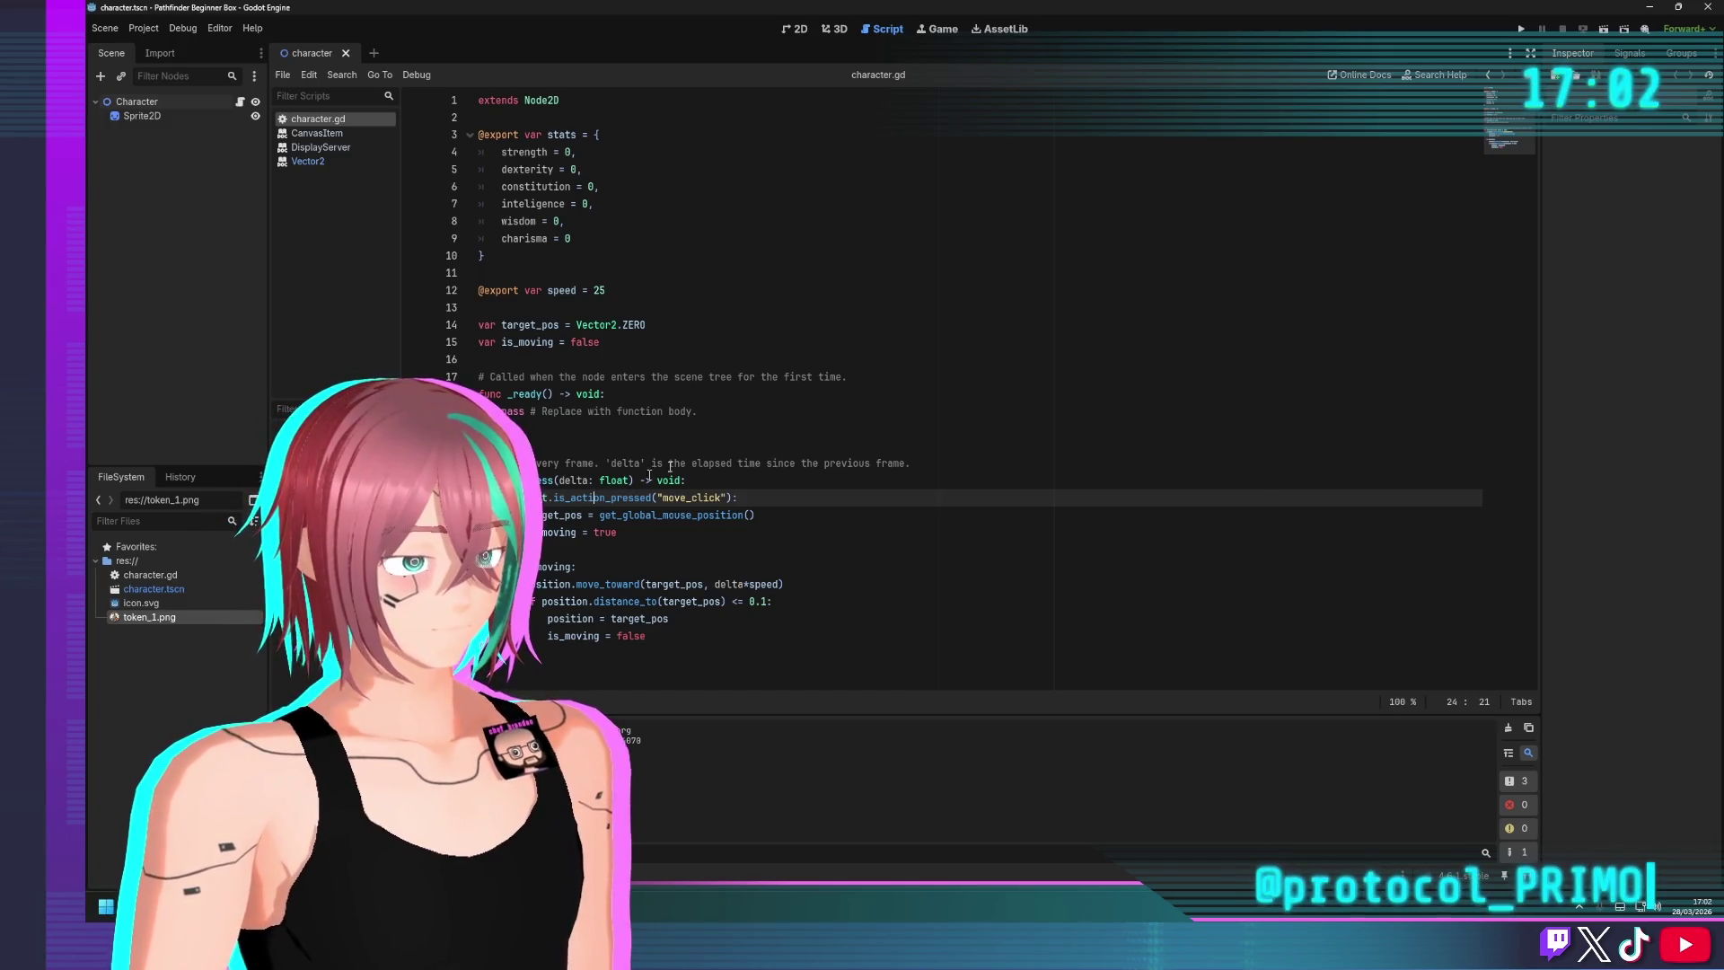
# Stop the paused debug run and replace speed with 2000 on line 29
pyautogui.click(1518, 32)
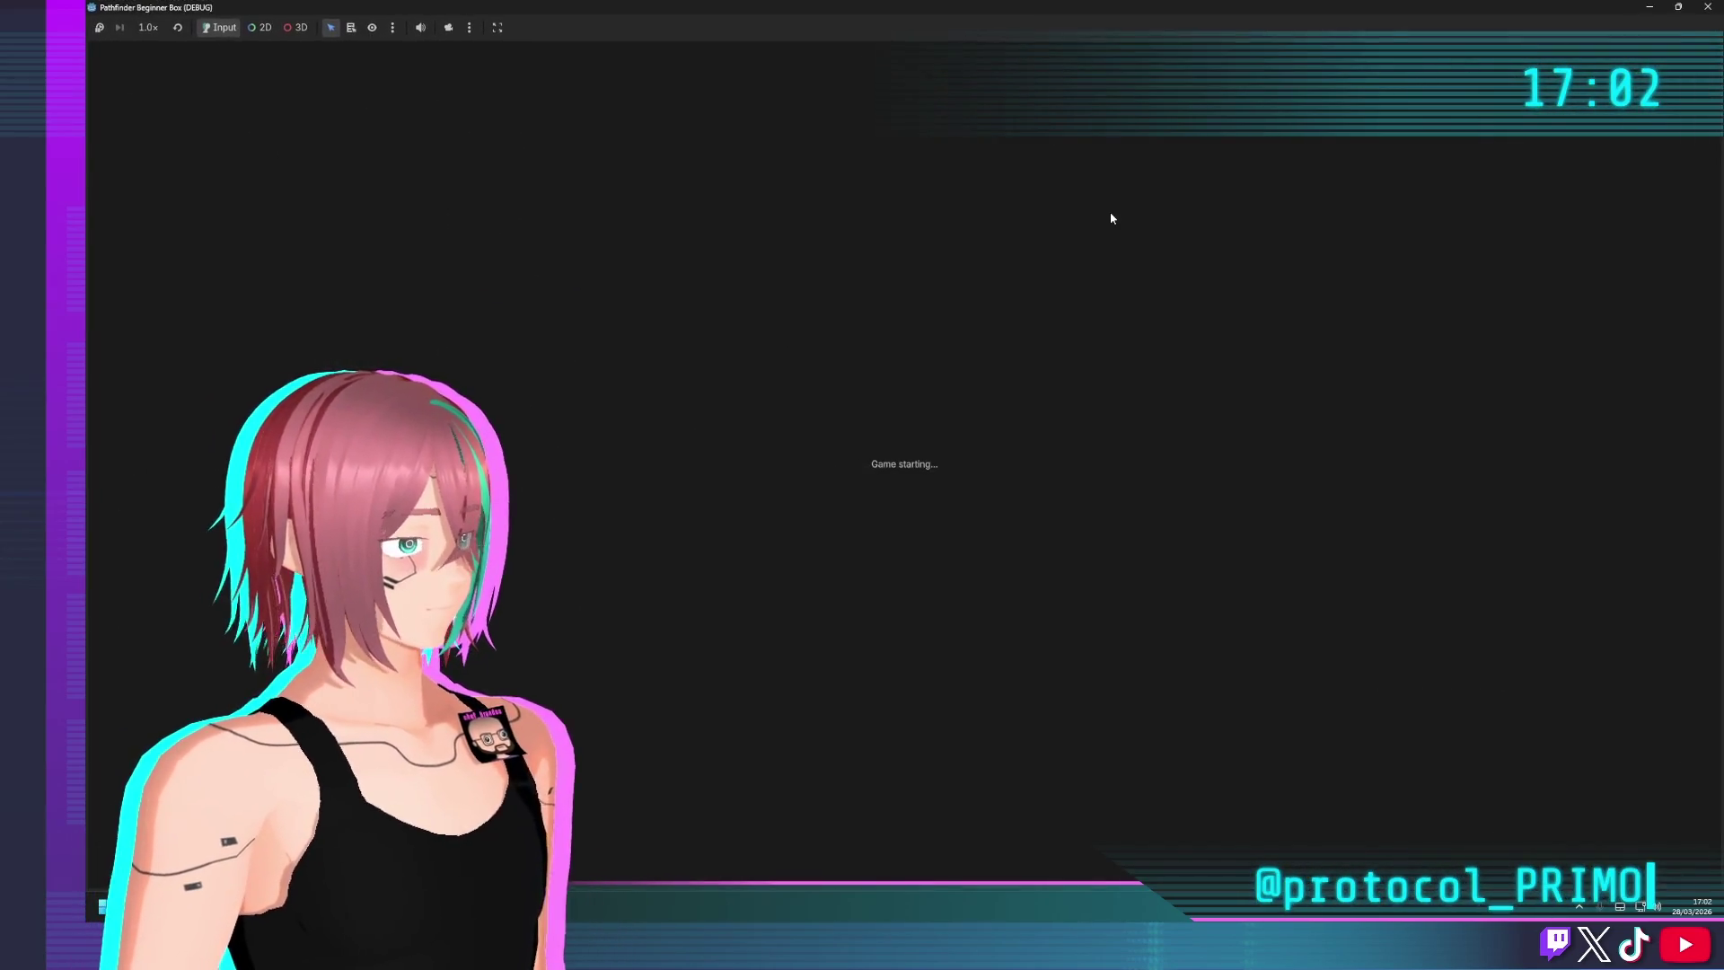
pyautogui.click(960, 371)
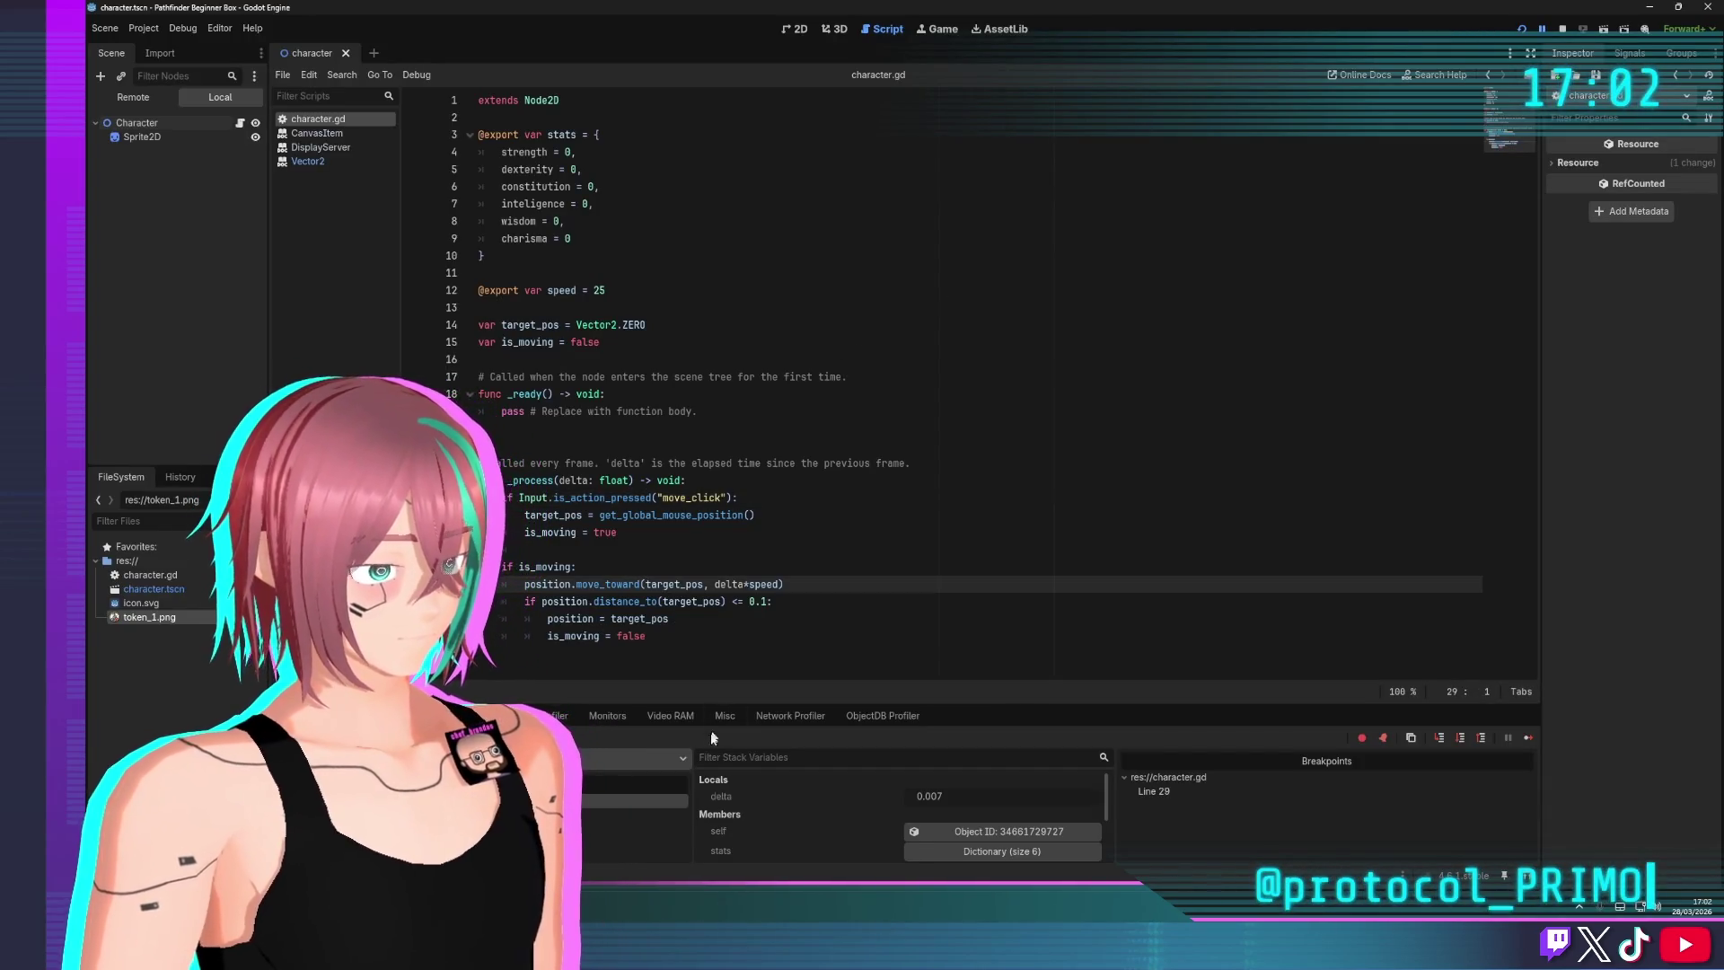
pyautogui.click(1563, 31)
pyautogui.click(759, 635)
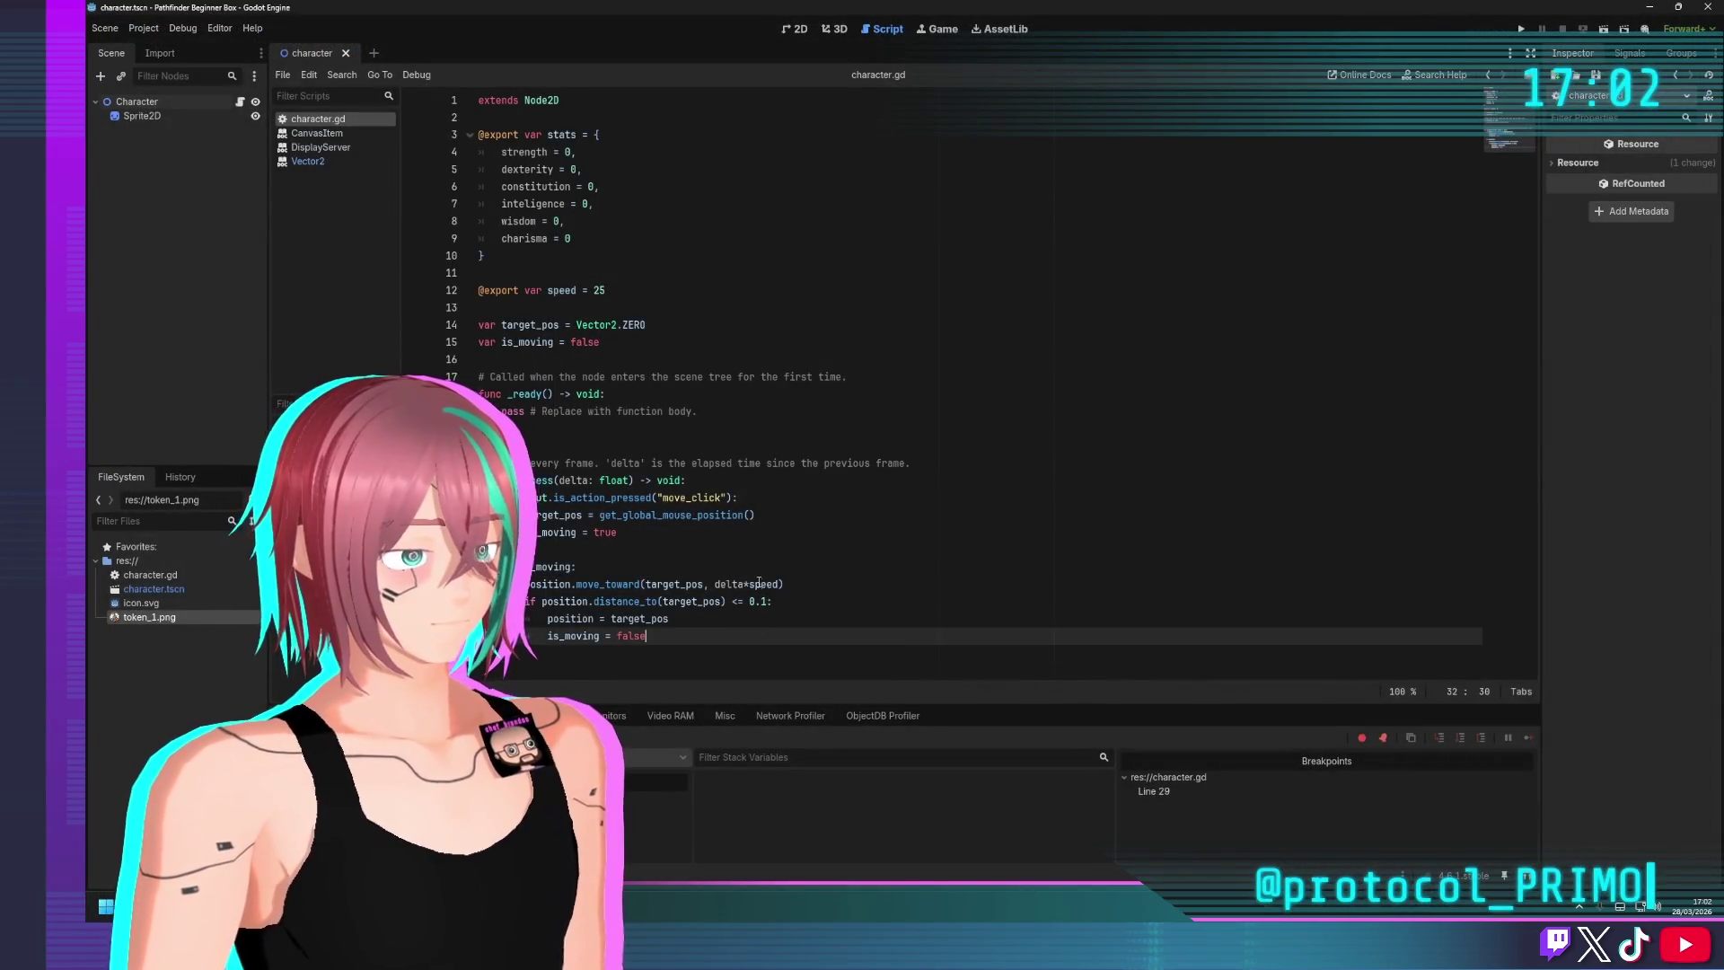
pyautogui.click(756, 583)
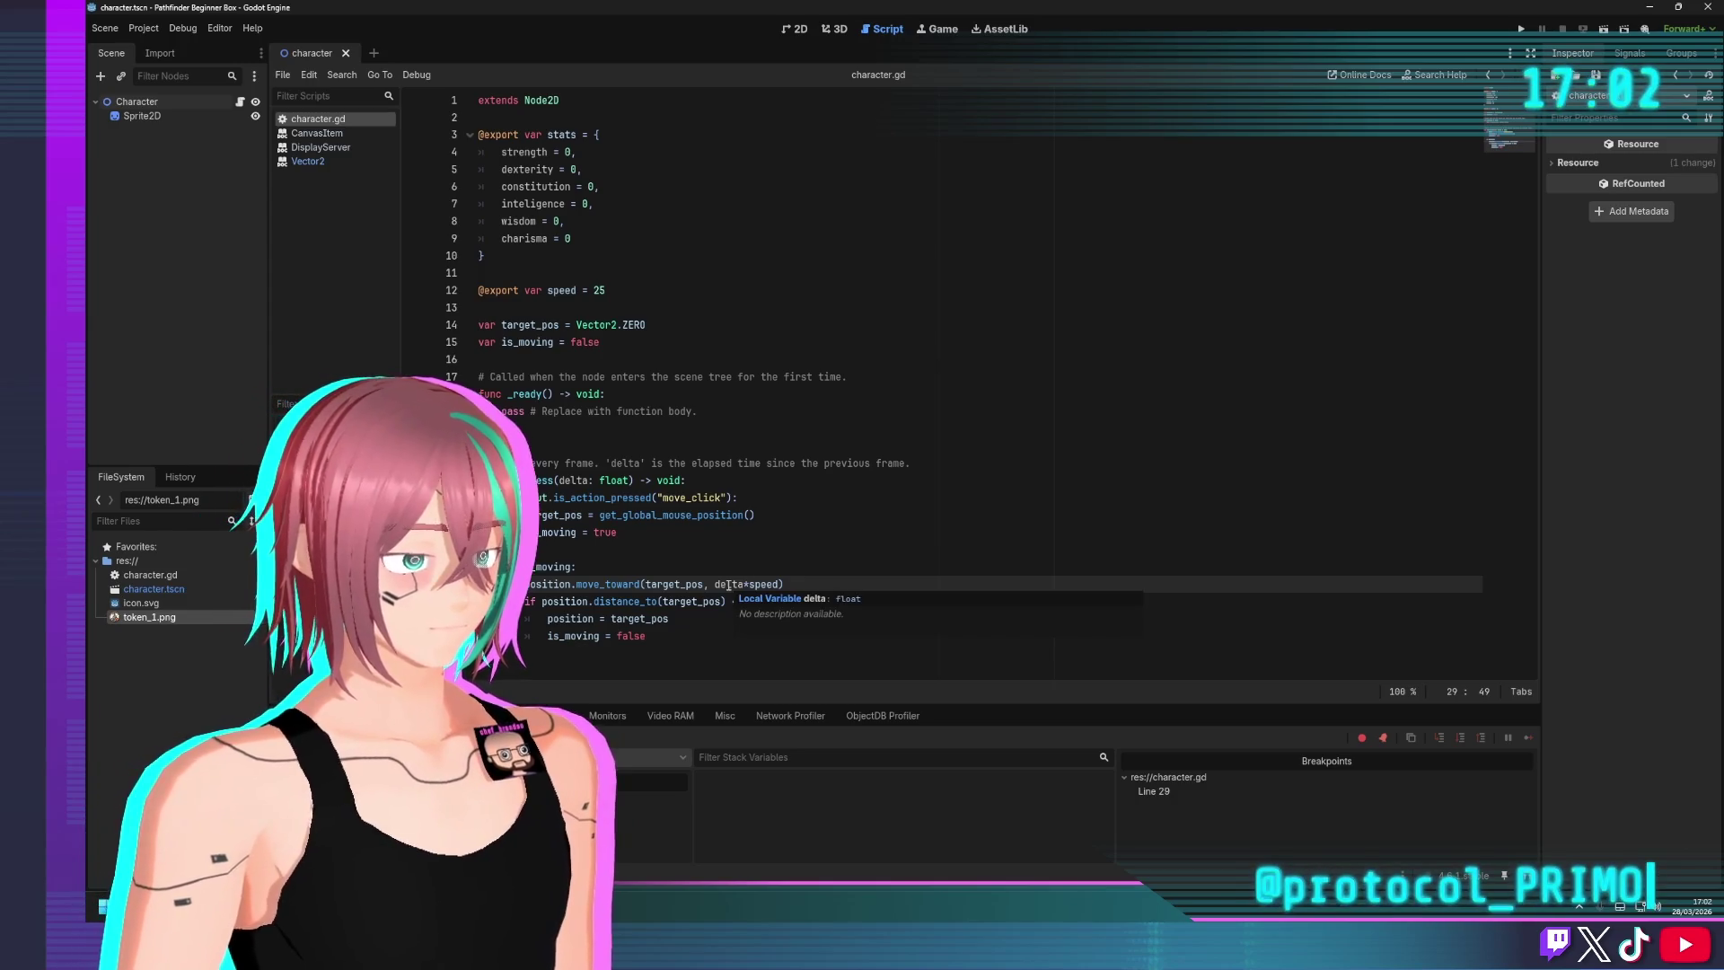
pyautogui.doubleClick(762, 583)
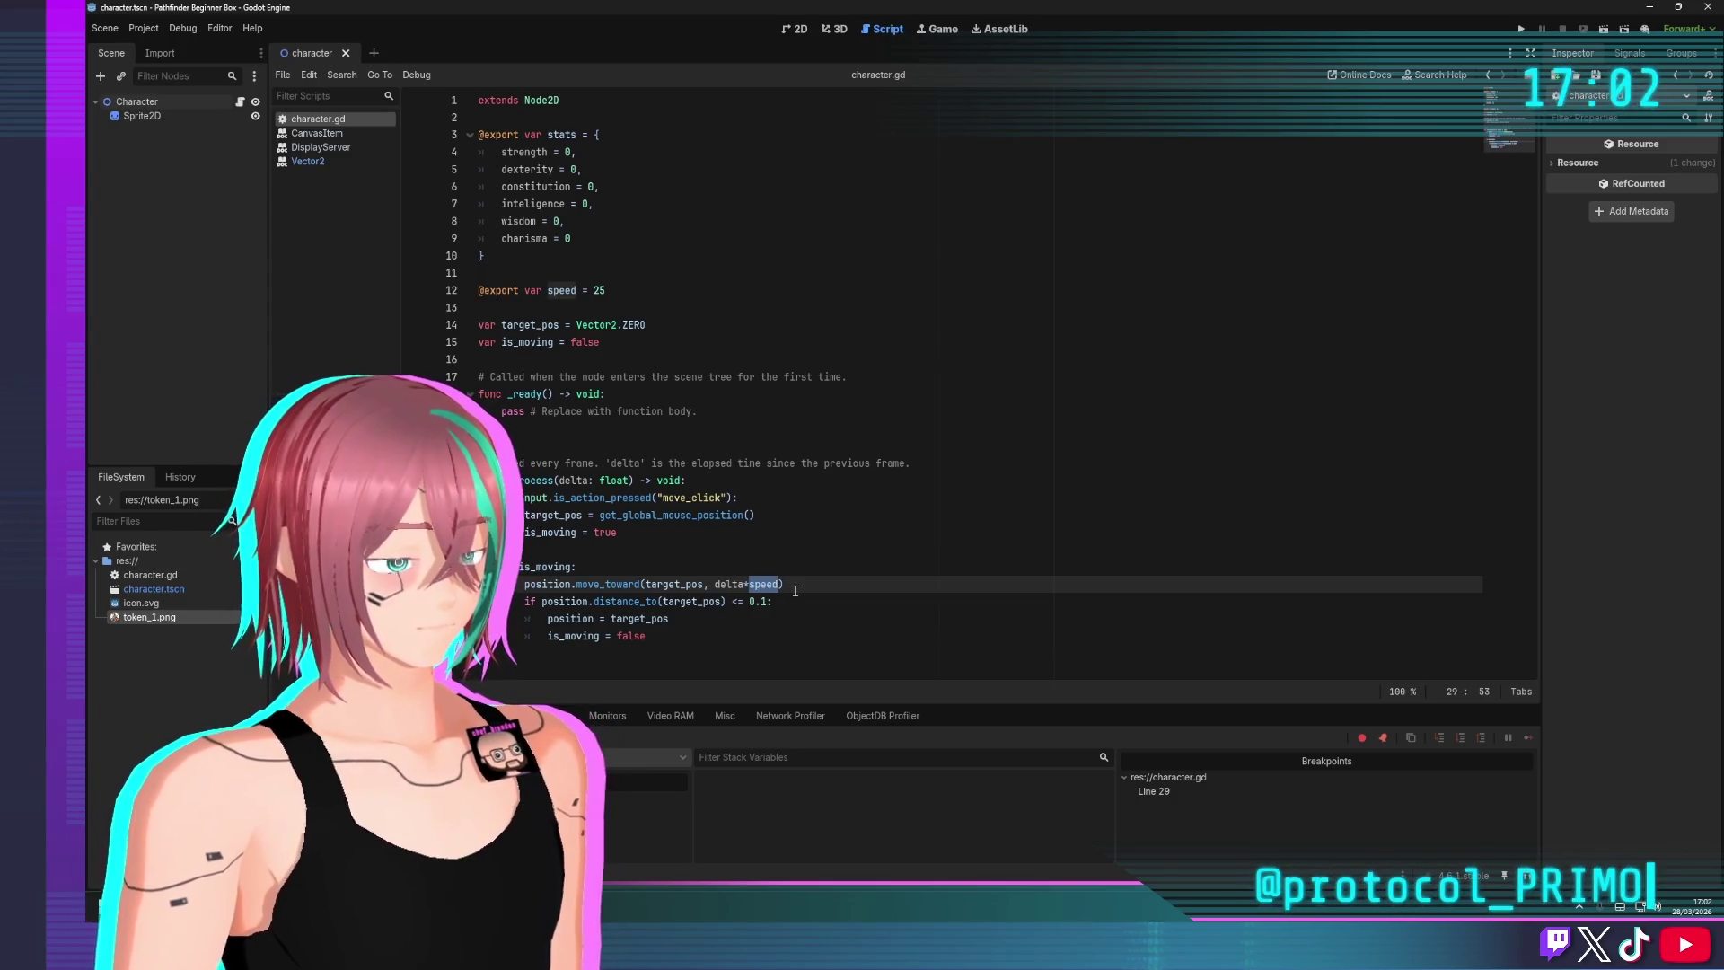
pyautogui.write('2000')
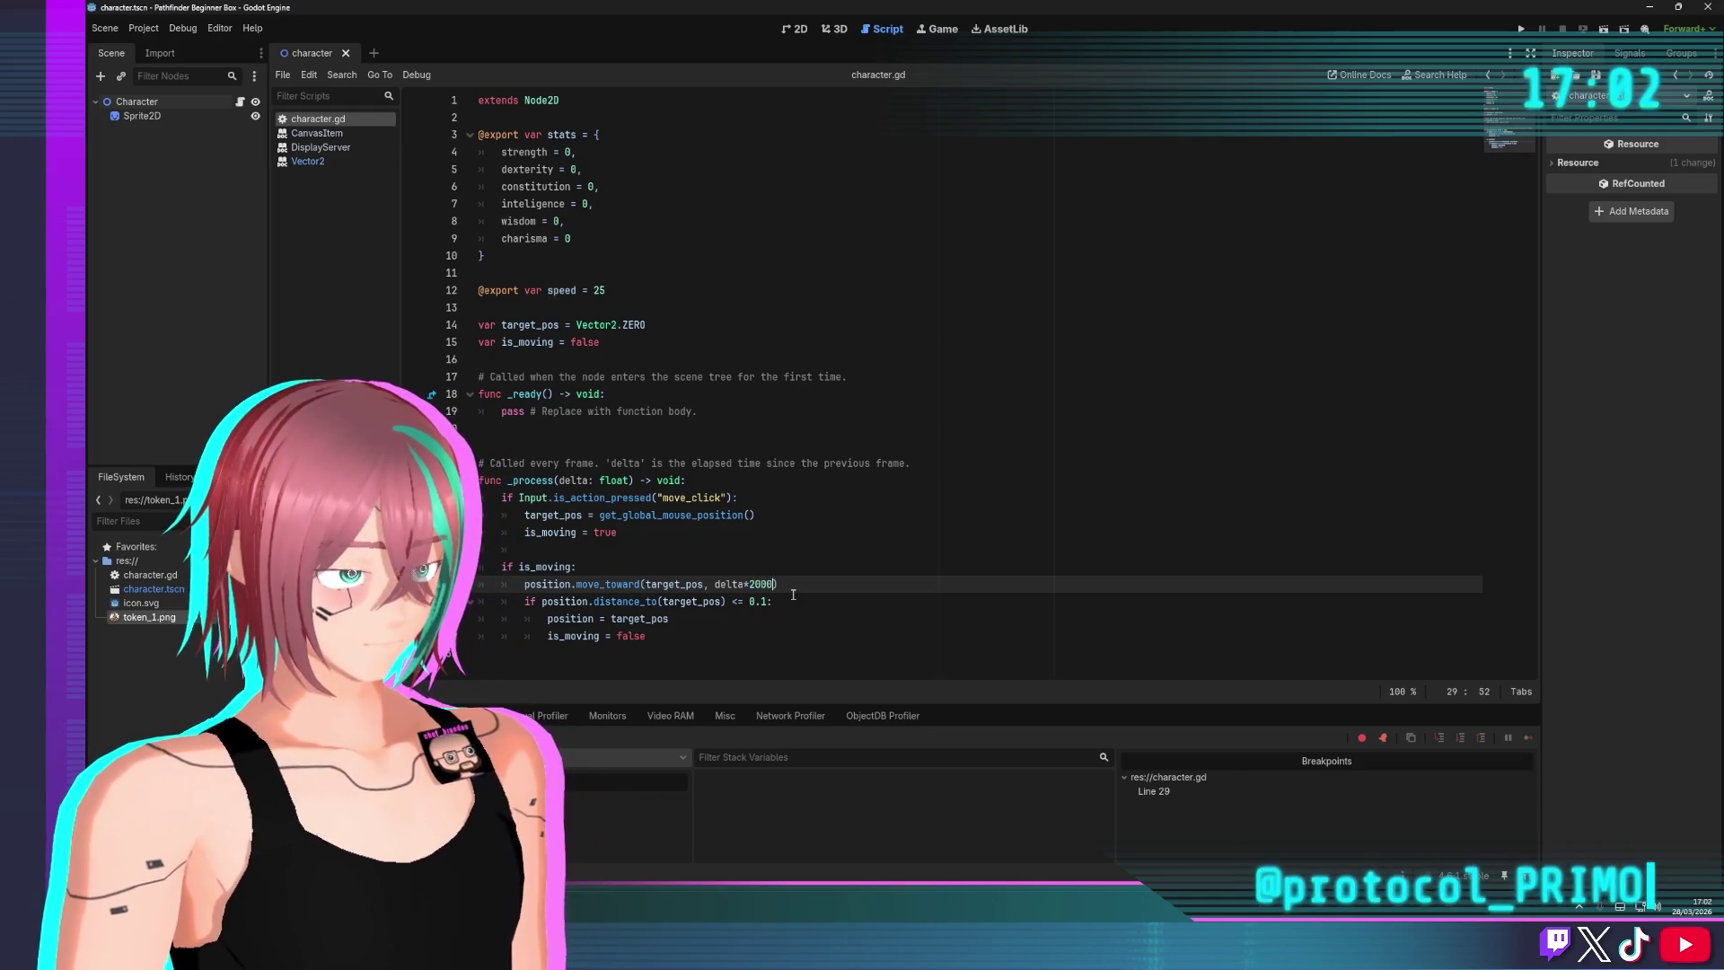
pyautogui.click(988, 342)
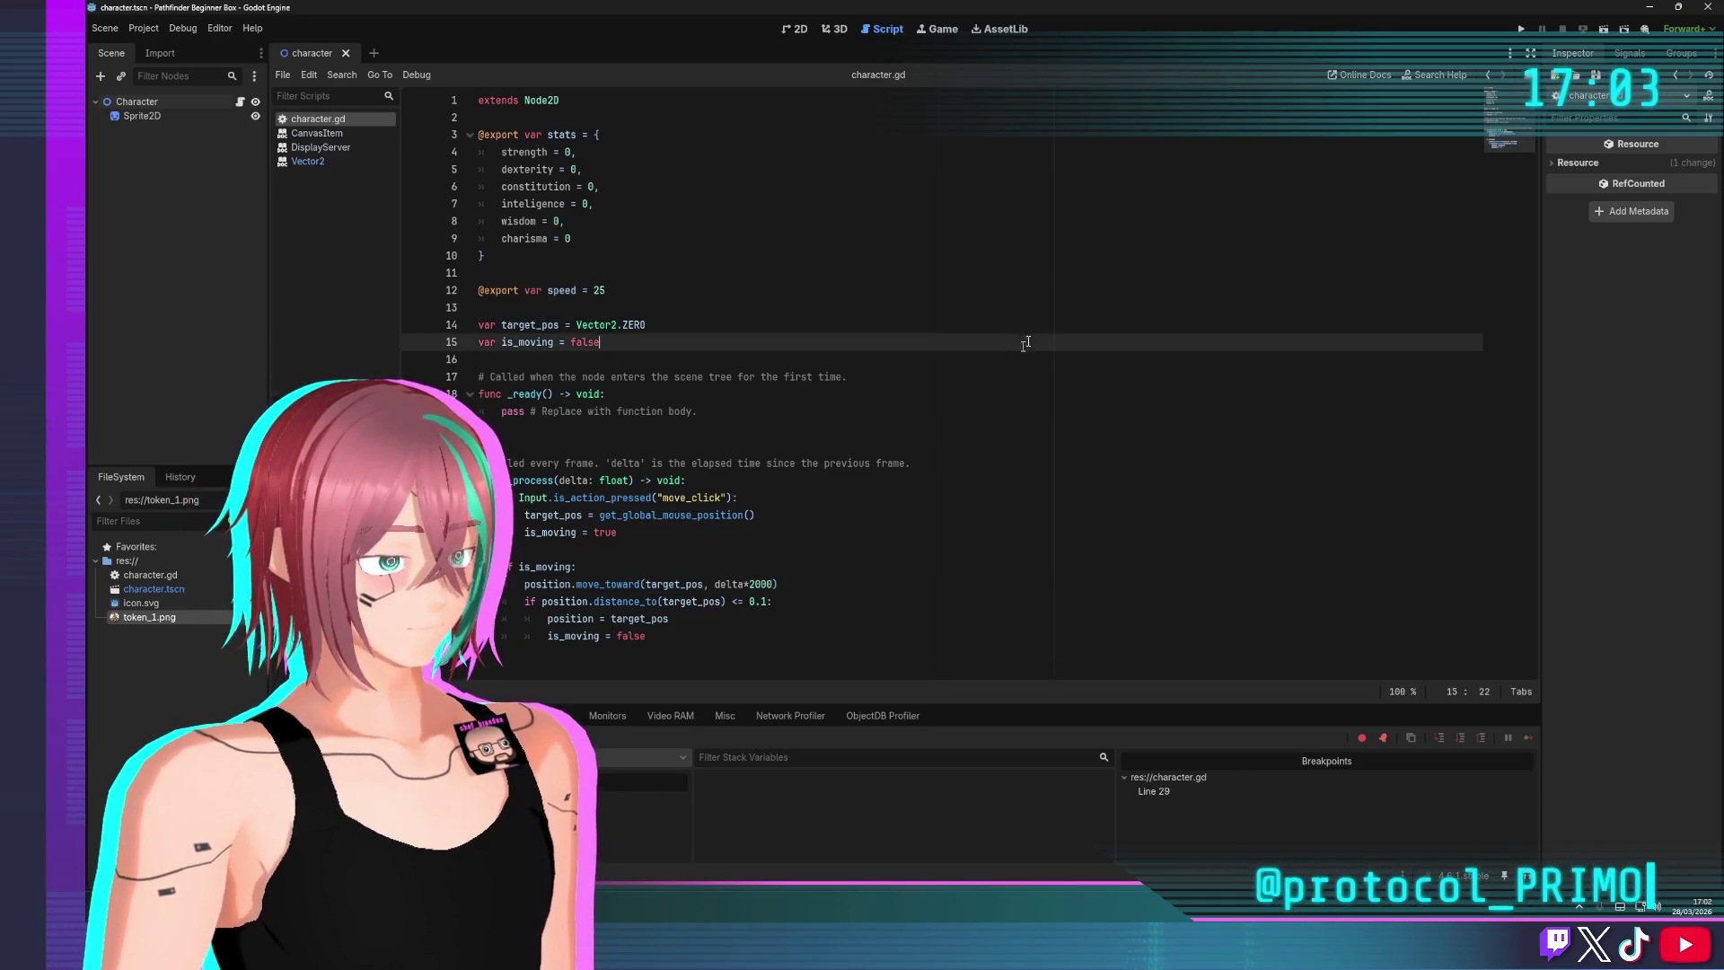
# Run the project again, removing the line 29 breakpoint and resuming the game
pyautogui.click(1520, 36)
pyautogui.click(1053, 361)
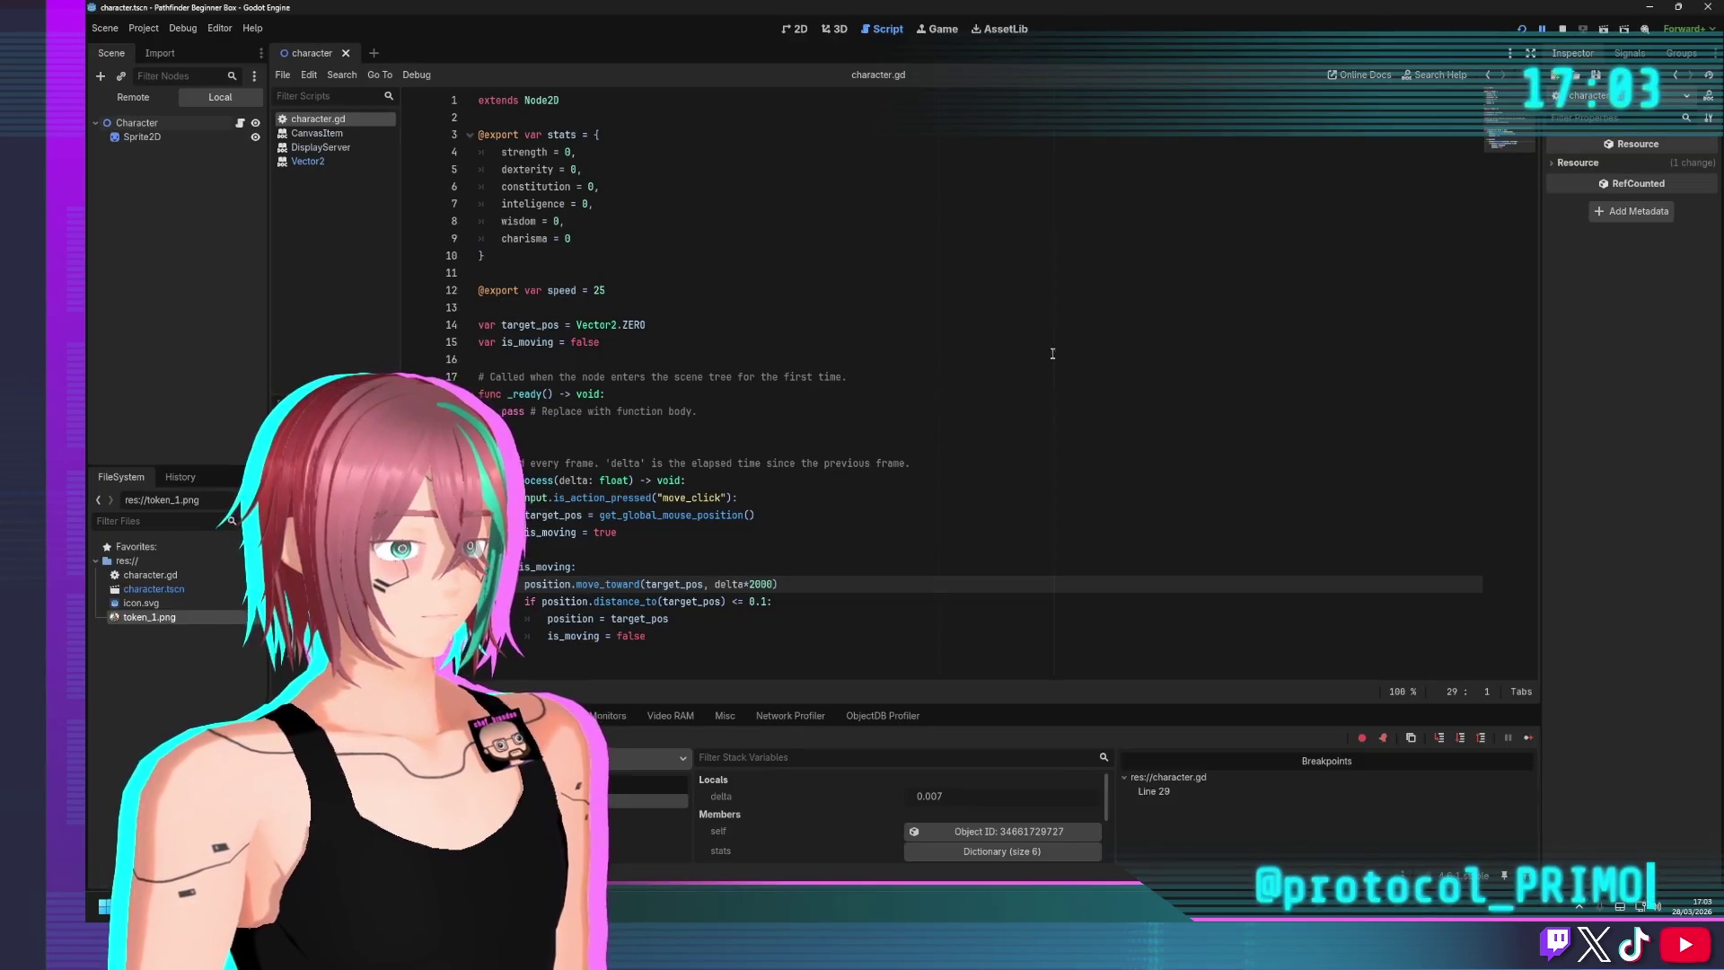
pyautogui.press('F9')
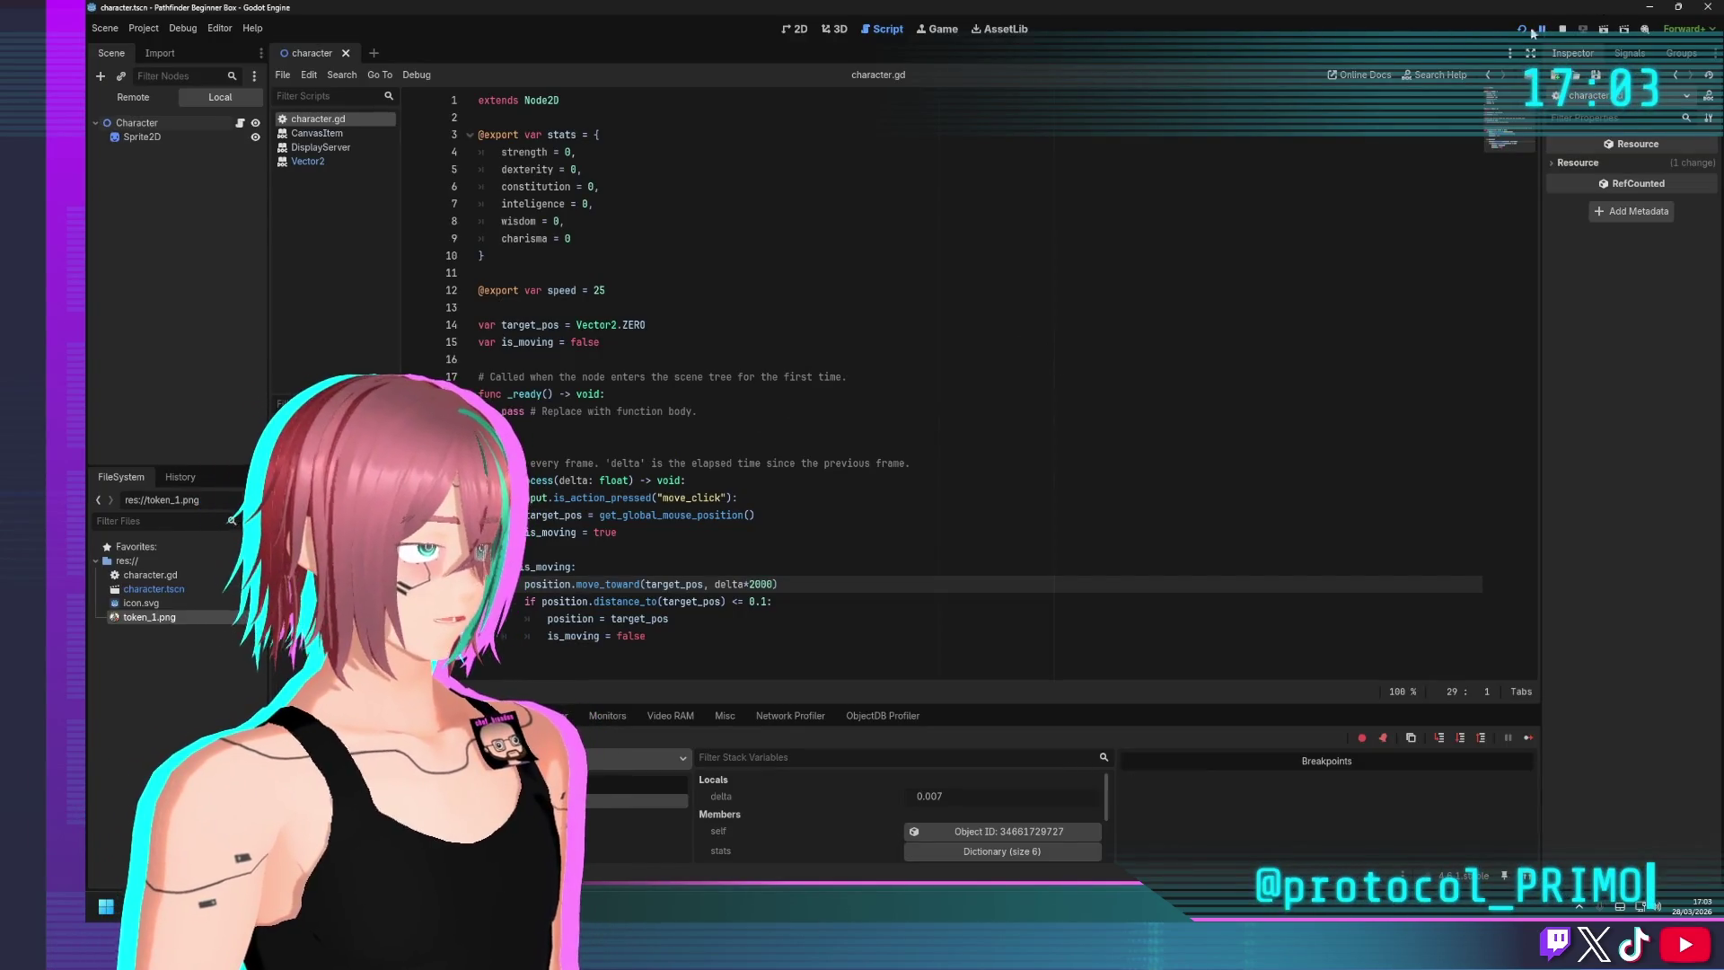
pyautogui.click(1529, 33)
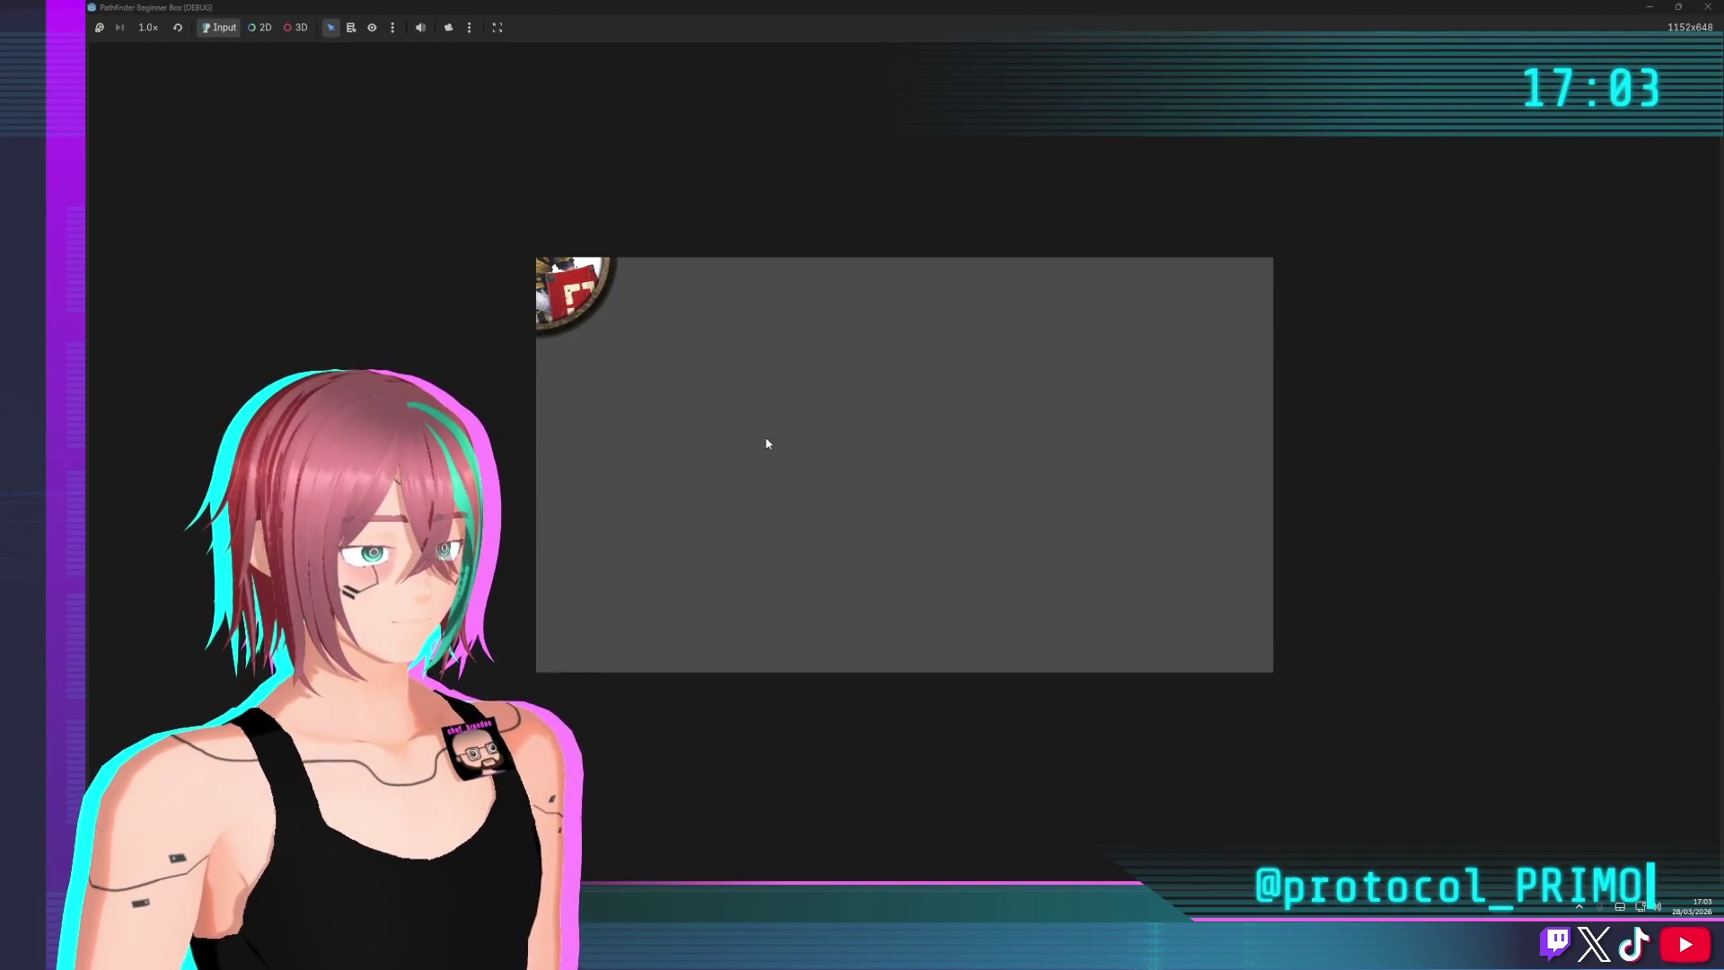
# Close the game window and delete the 2000 multiplier on line 29
pyautogui.click(1708, 7)
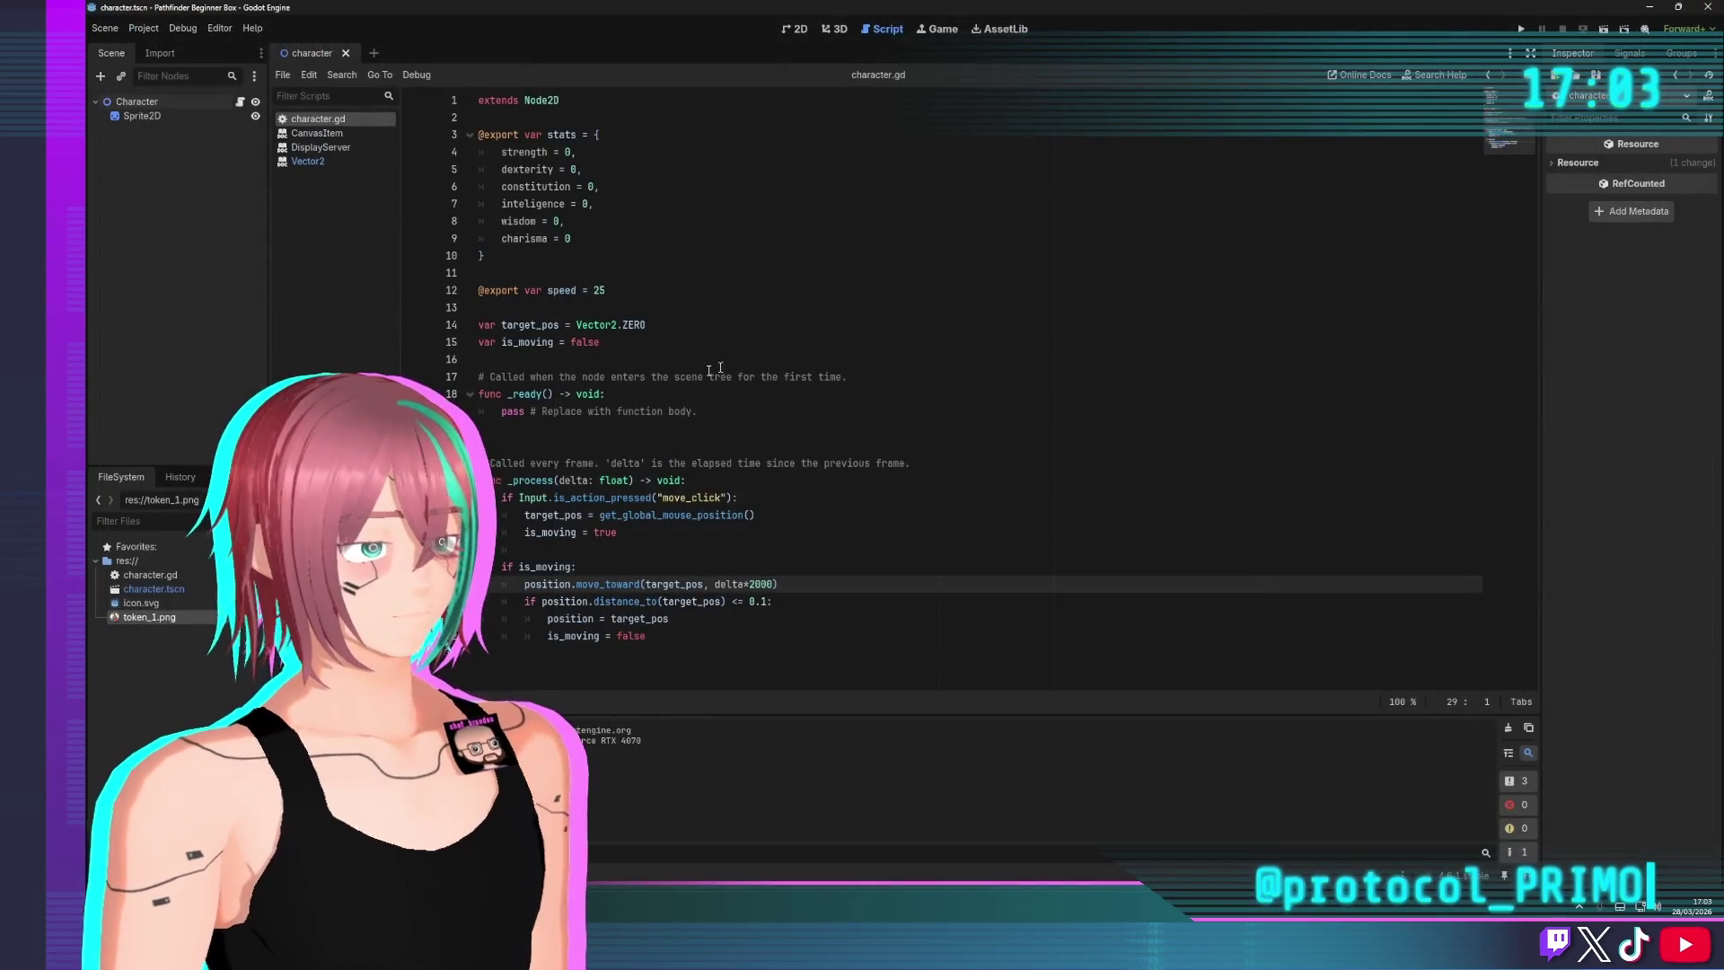
pyautogui.click(943, 427)
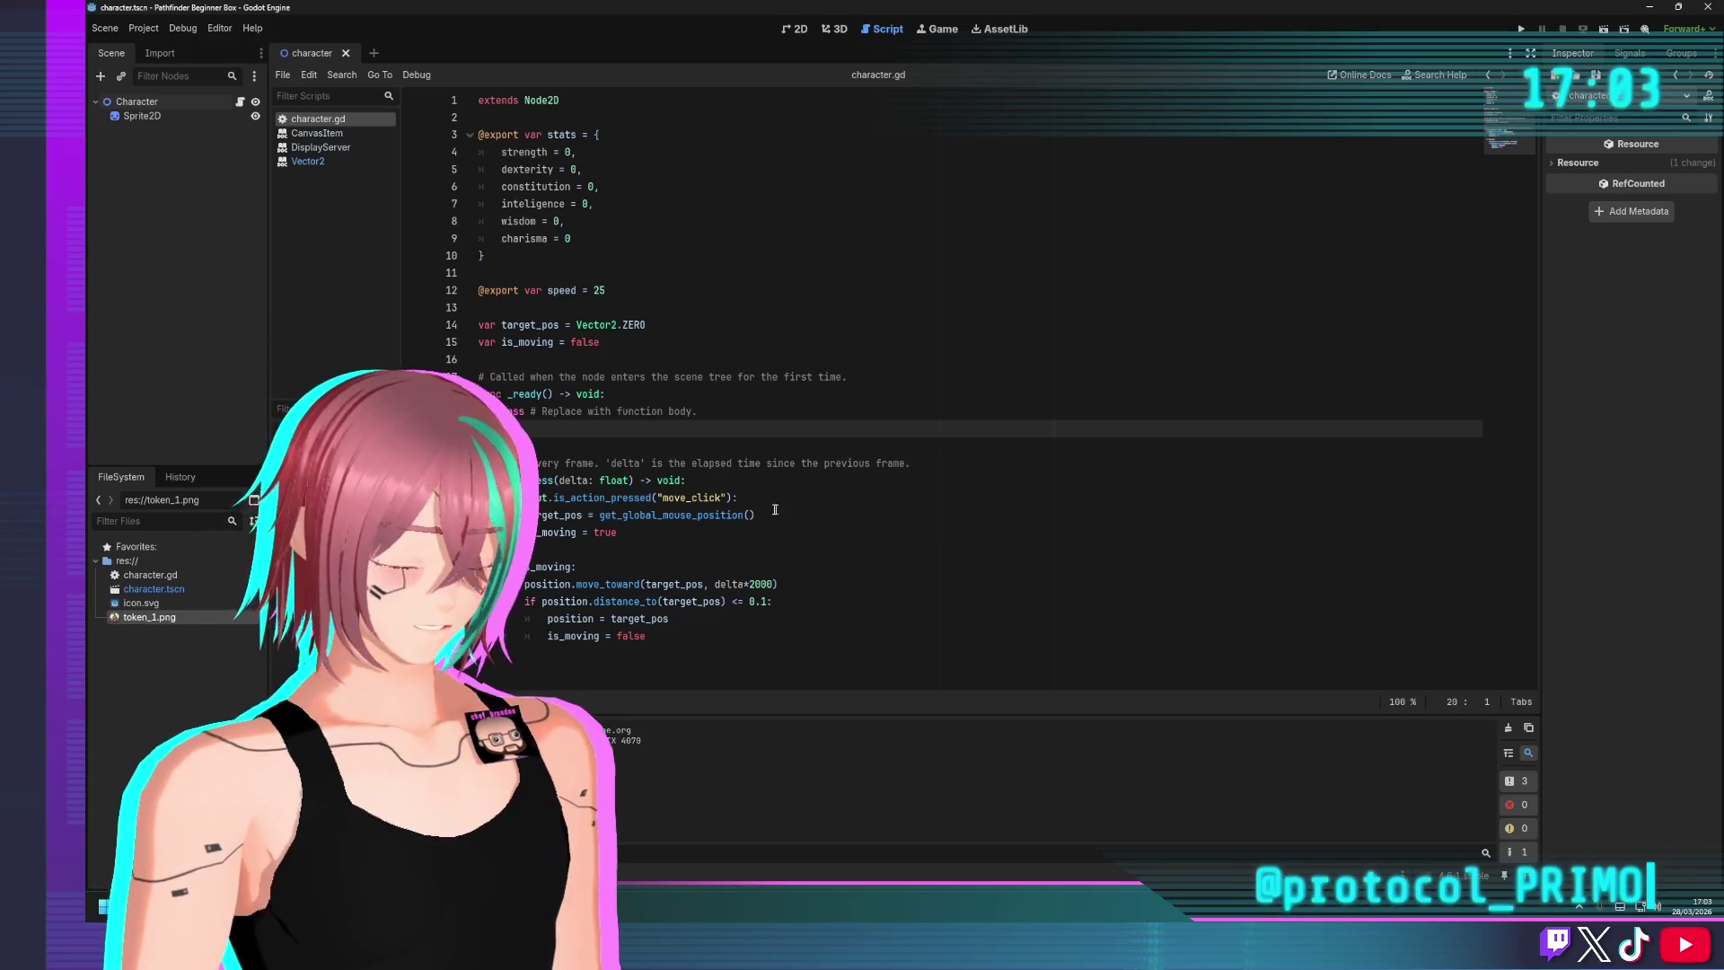
pyautogui.click(864, 565)
pyautogui.click(884, 583)
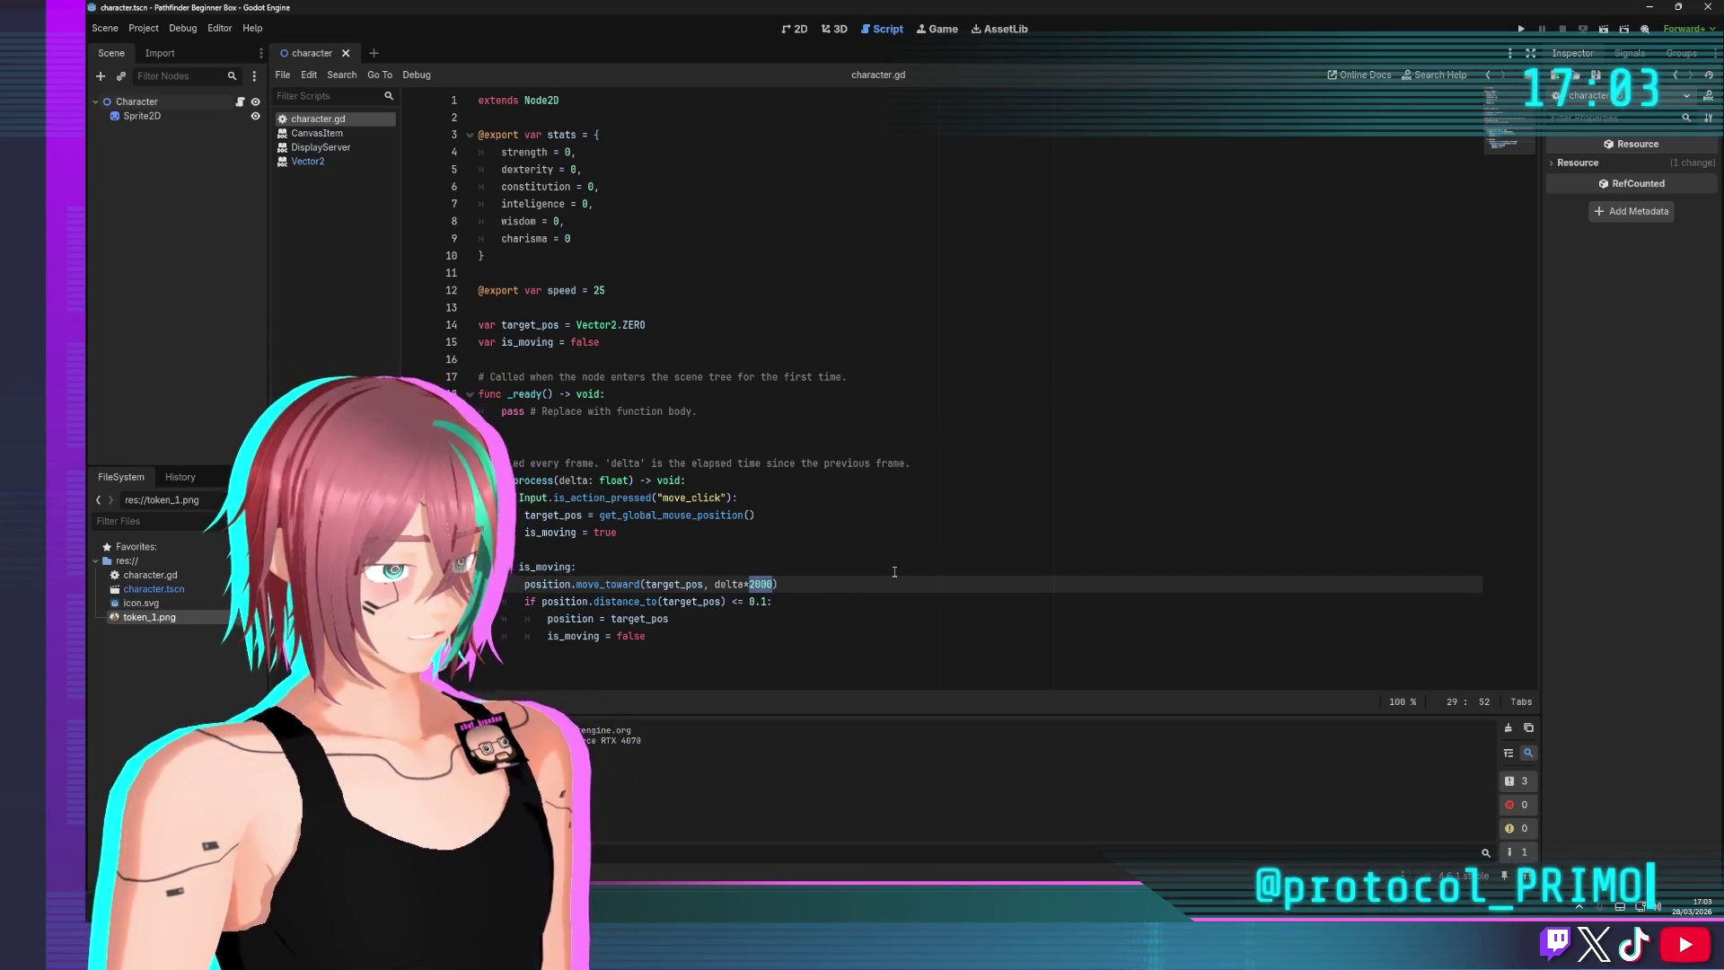
pyautogui.press('Left')
pyautogui.press('BackSpace')
pyautogui.press('BackSpace')
pyautogui.press('BackSpace')
pyautogui.press('BackSpace')
pyautogui.press('BackSpace')
pyautogui.press('BackSpace')
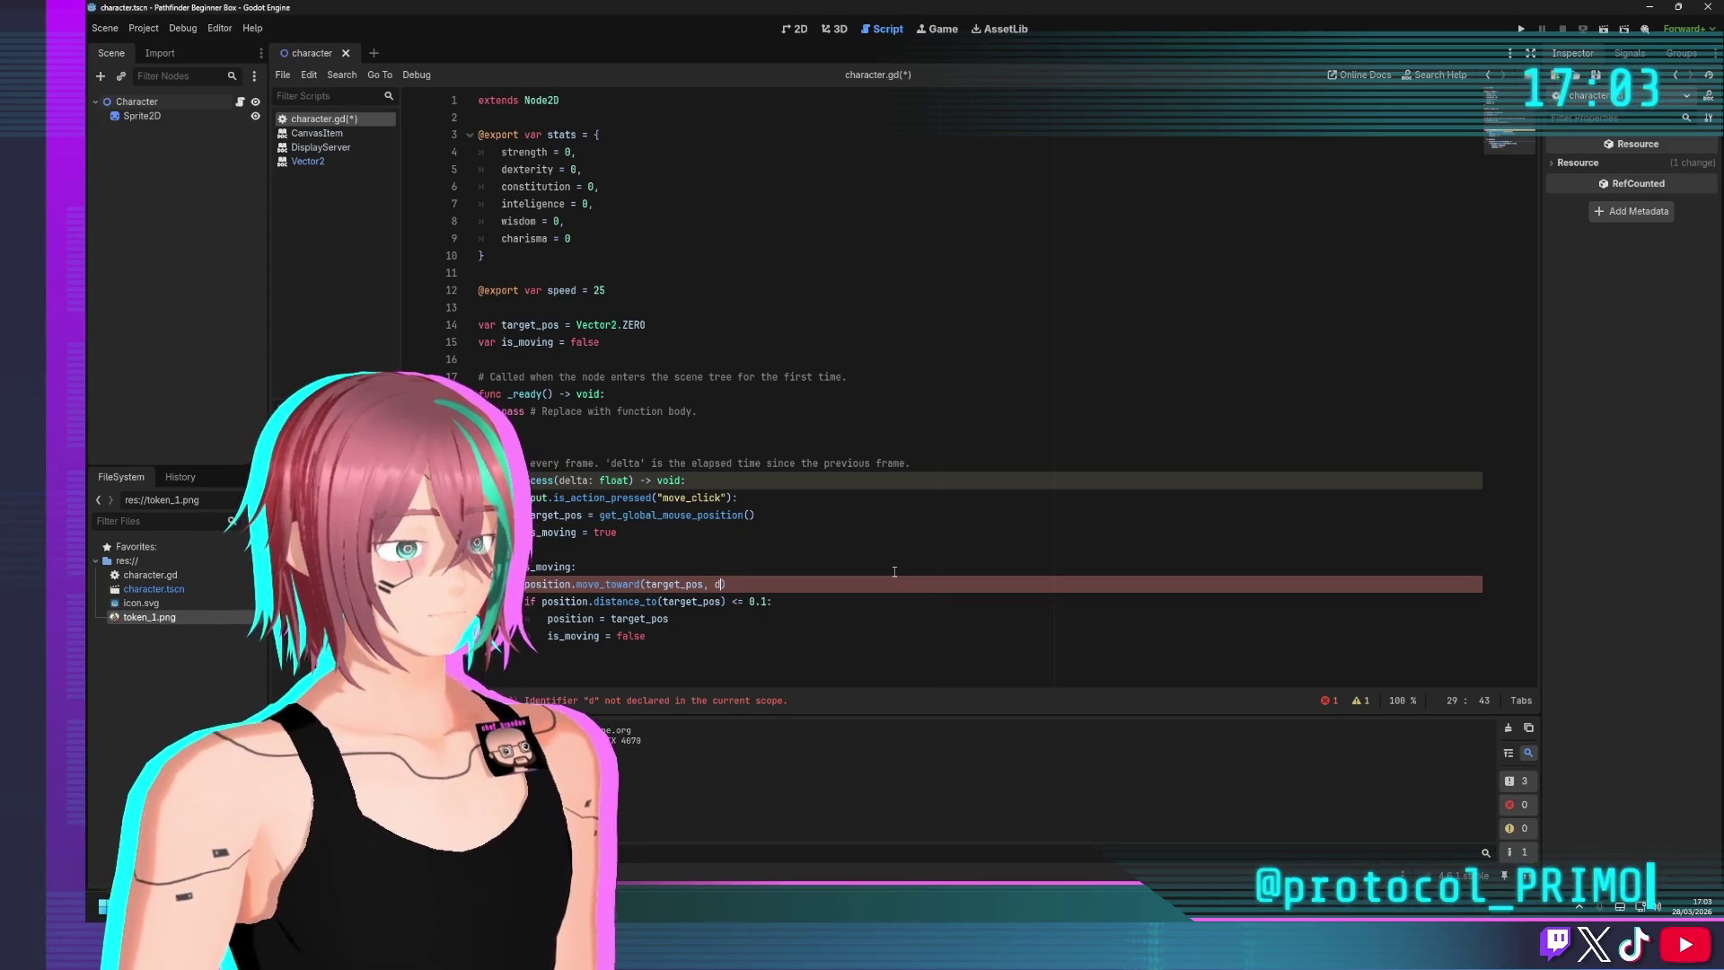
# Replace the old call with position.move_toward, autocompleting target_pos as its argument
pyautogui.moveTo(725, 583); pyautogui.dragTo(575, 581)
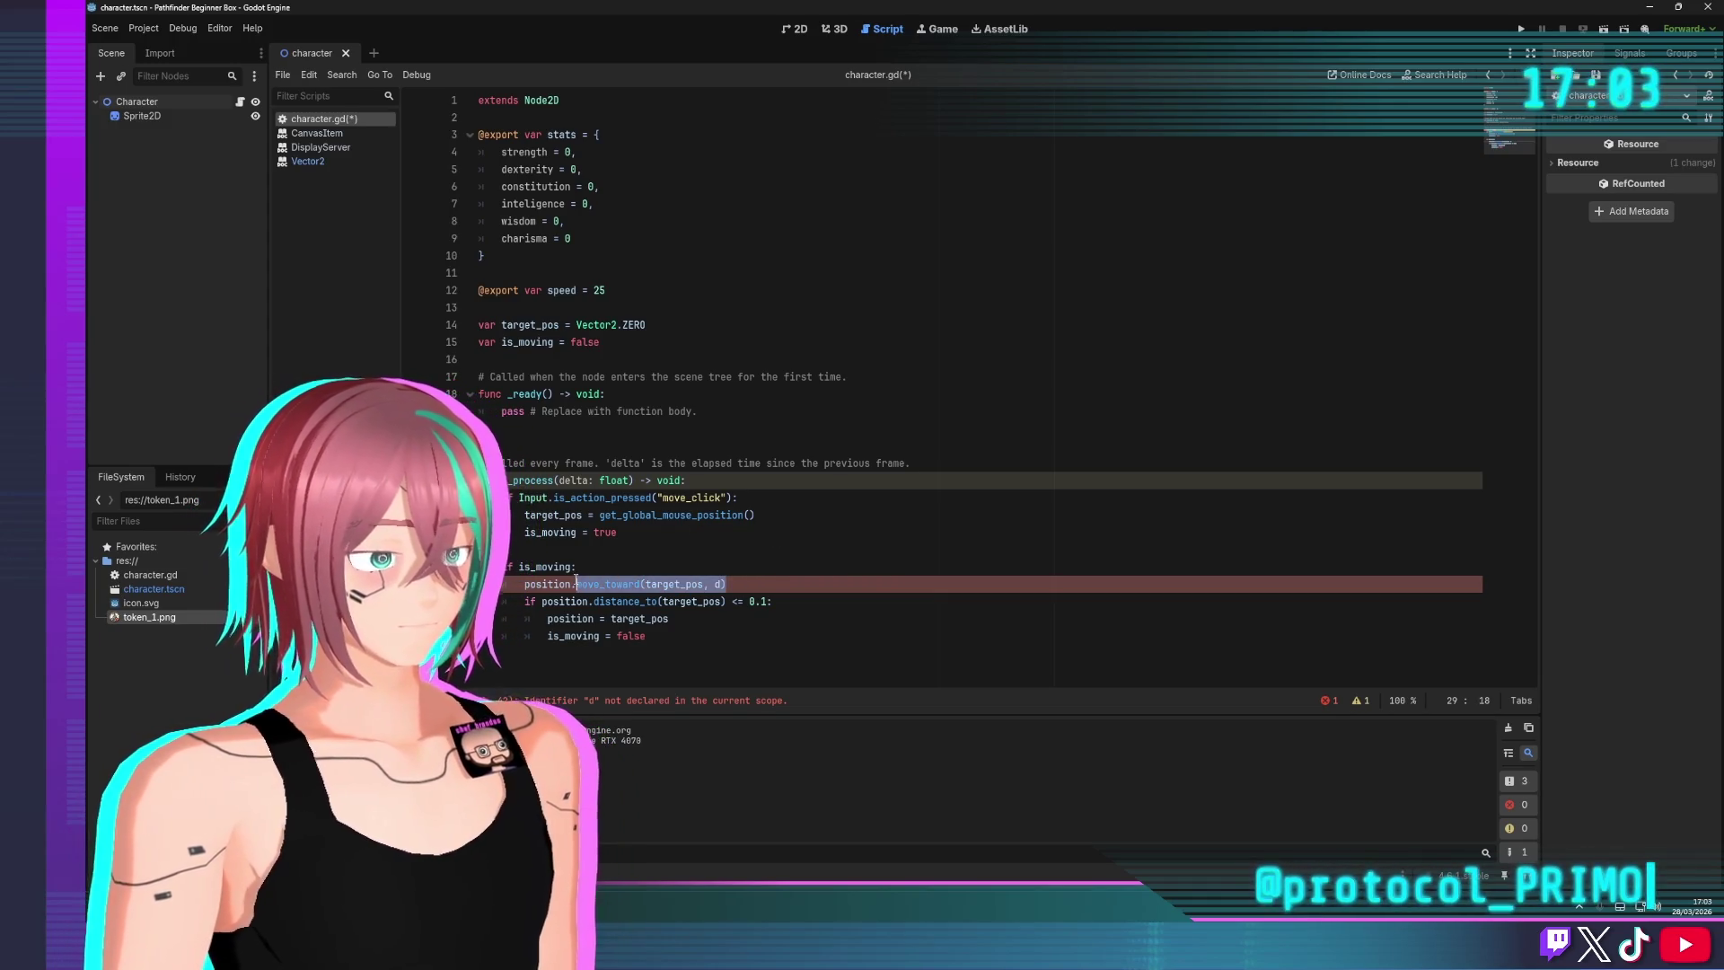
pyautogui.press('BackSpace')
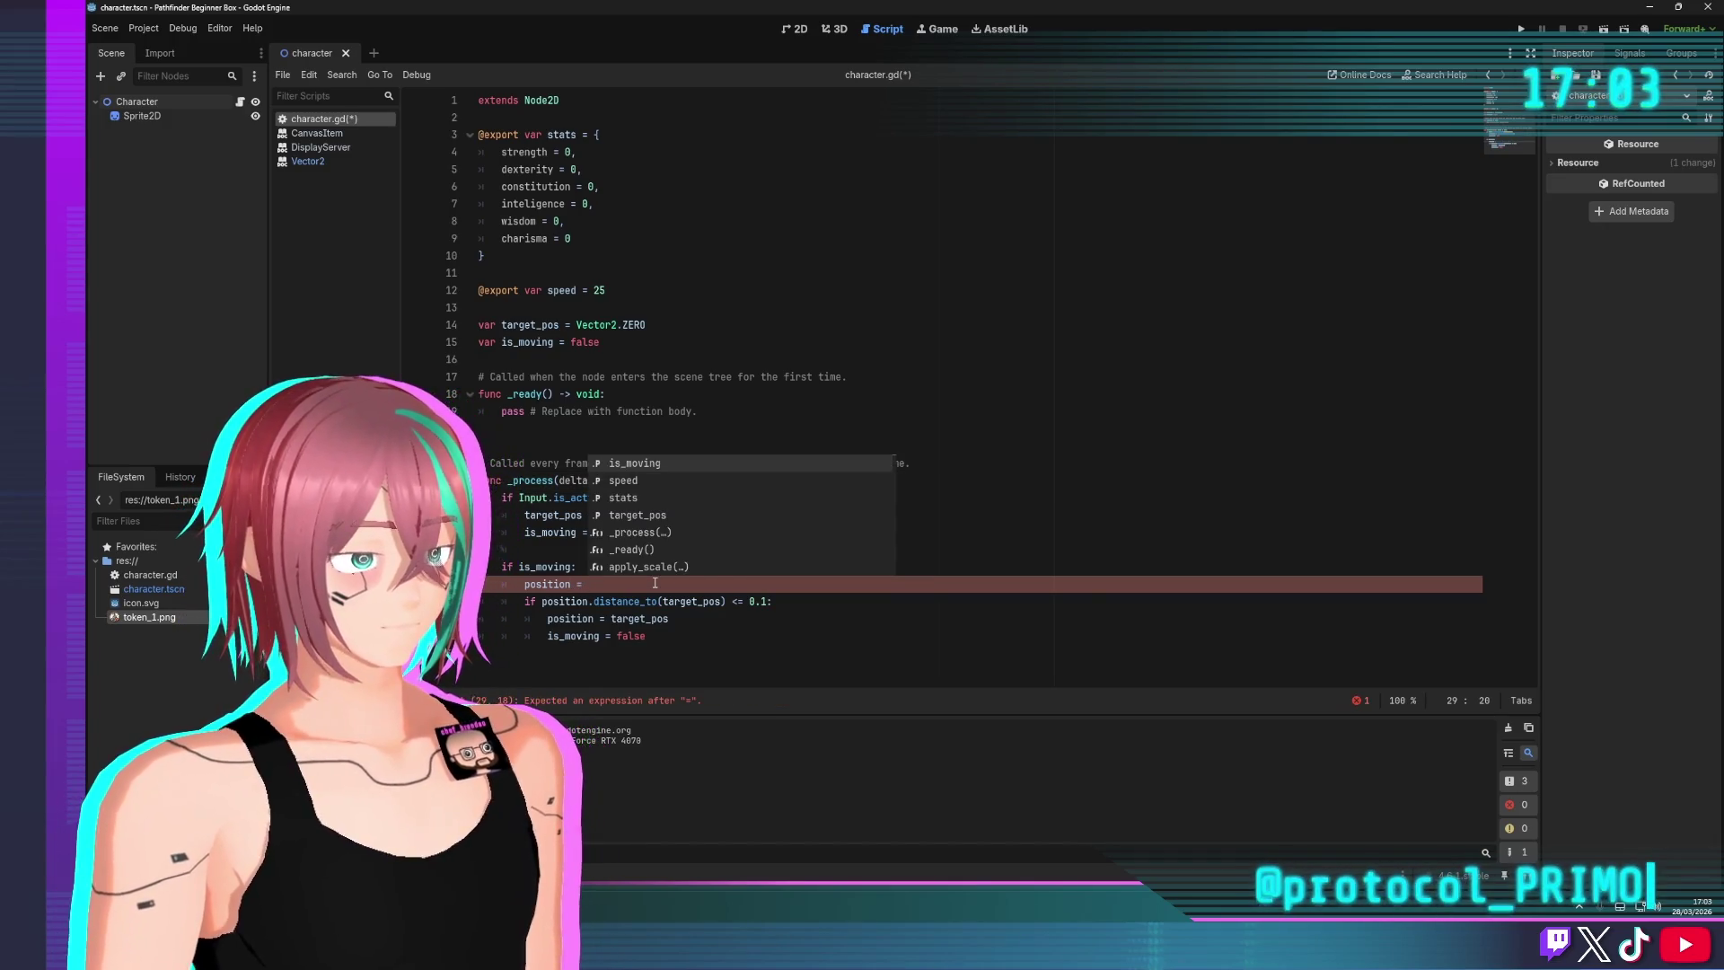
pyautogui.press('BackSpace')
pyautogui.press('BackSpace')
pyautogui.press('BackSpace')
pyautogui.write('.move')
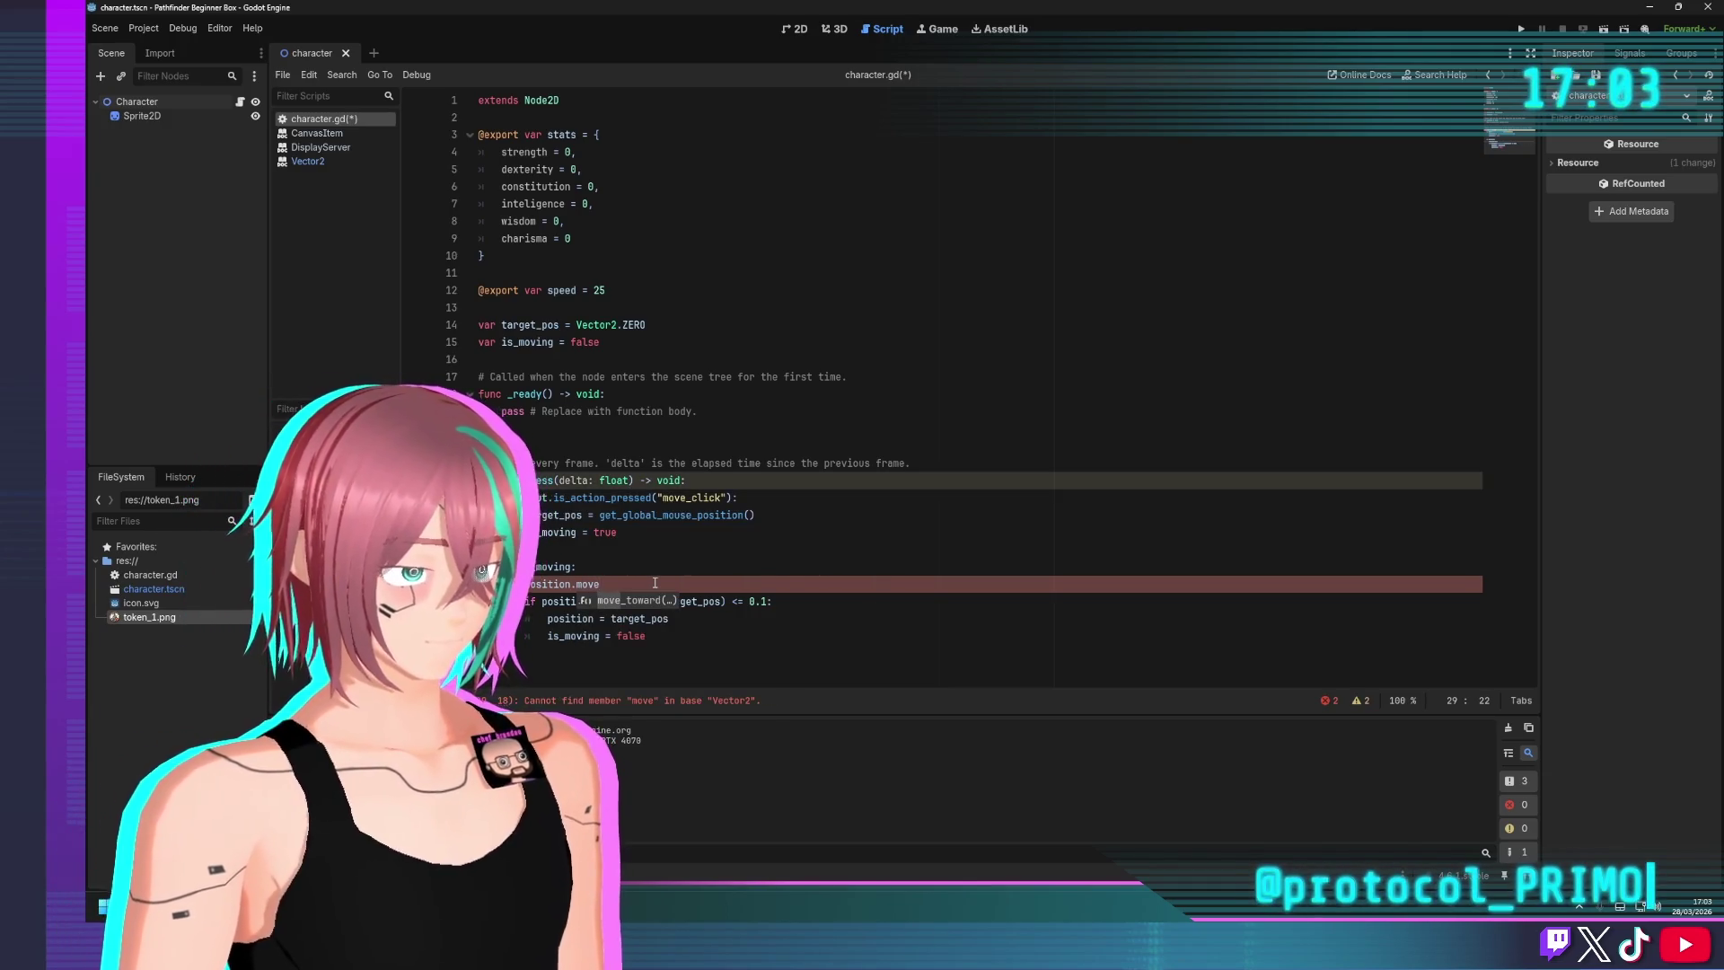
pyautogui.press('Return')
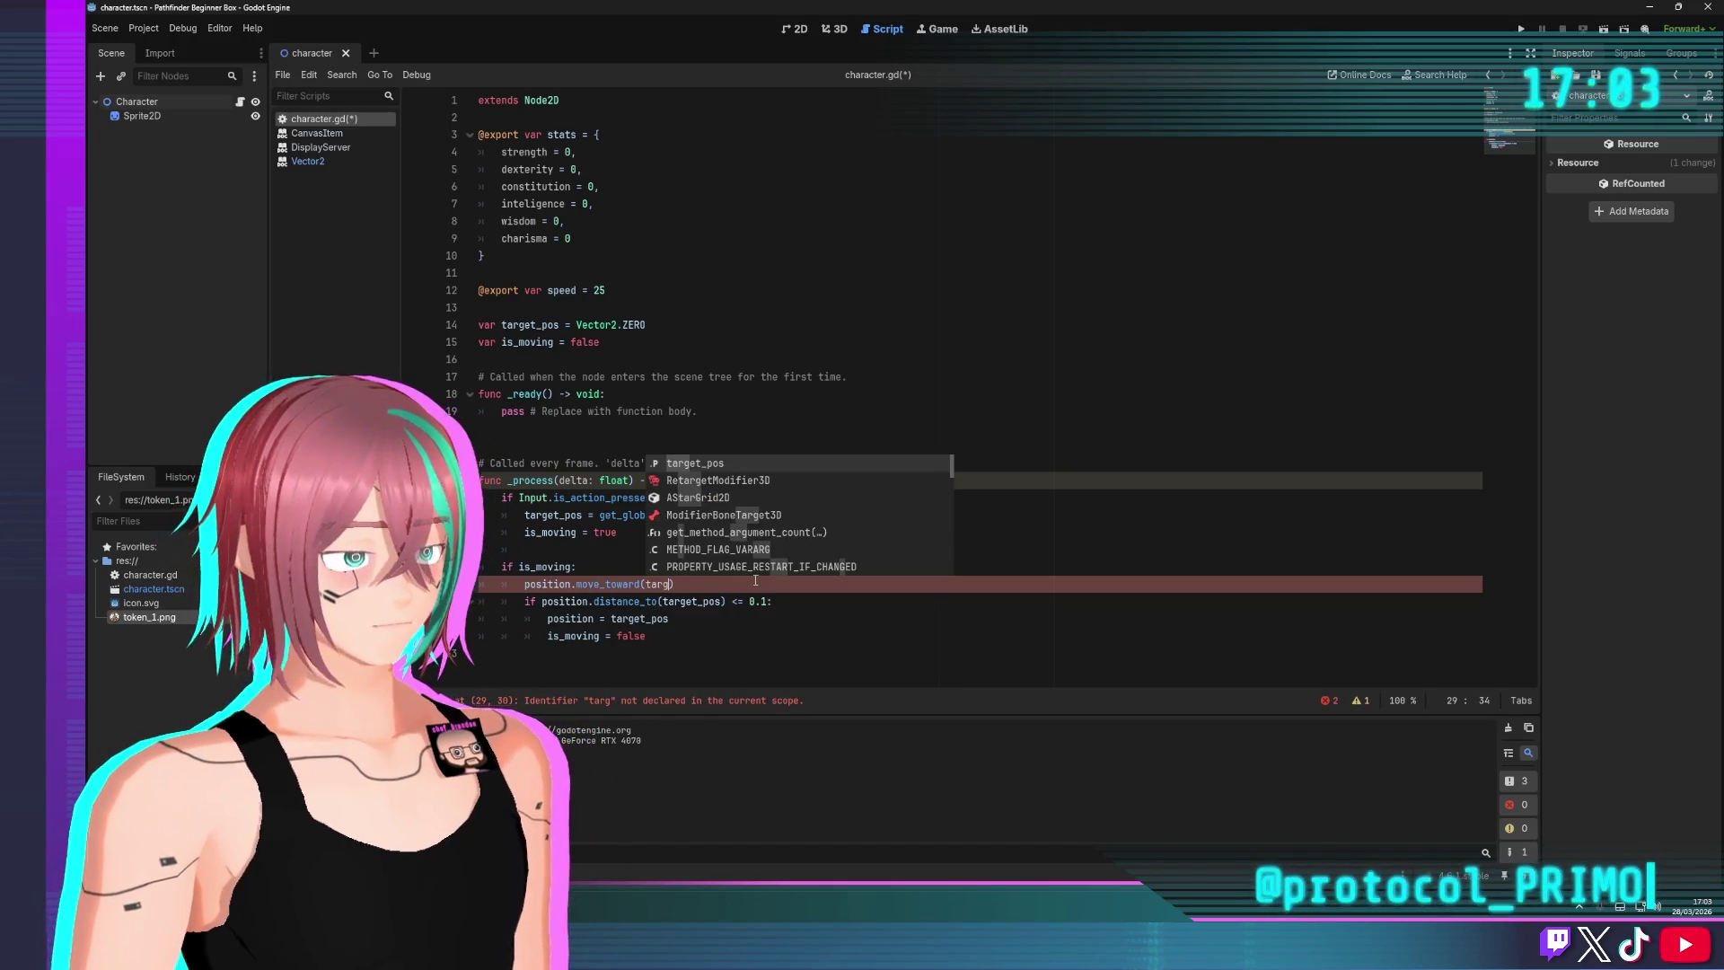
pyautogui.press('Return')
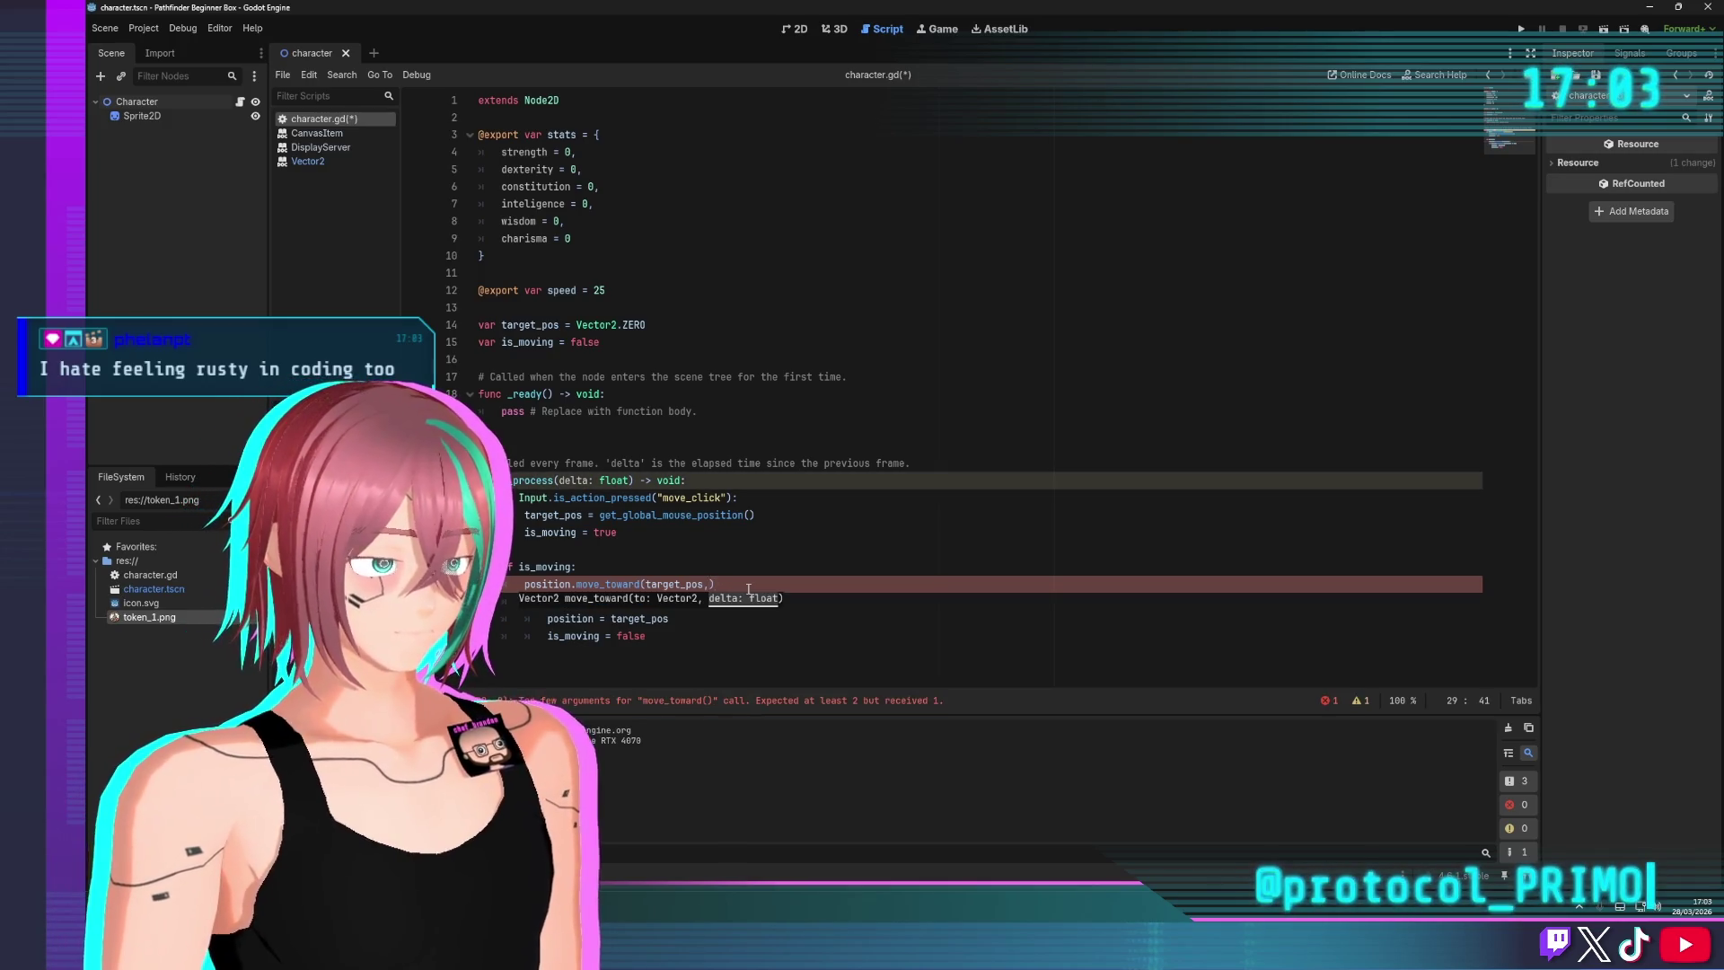
pyautogui.write('25')
# Run the project with F5 to test the move_toward(target_pos, 25) movement, then close the game
pyautogui.click(928, 354)
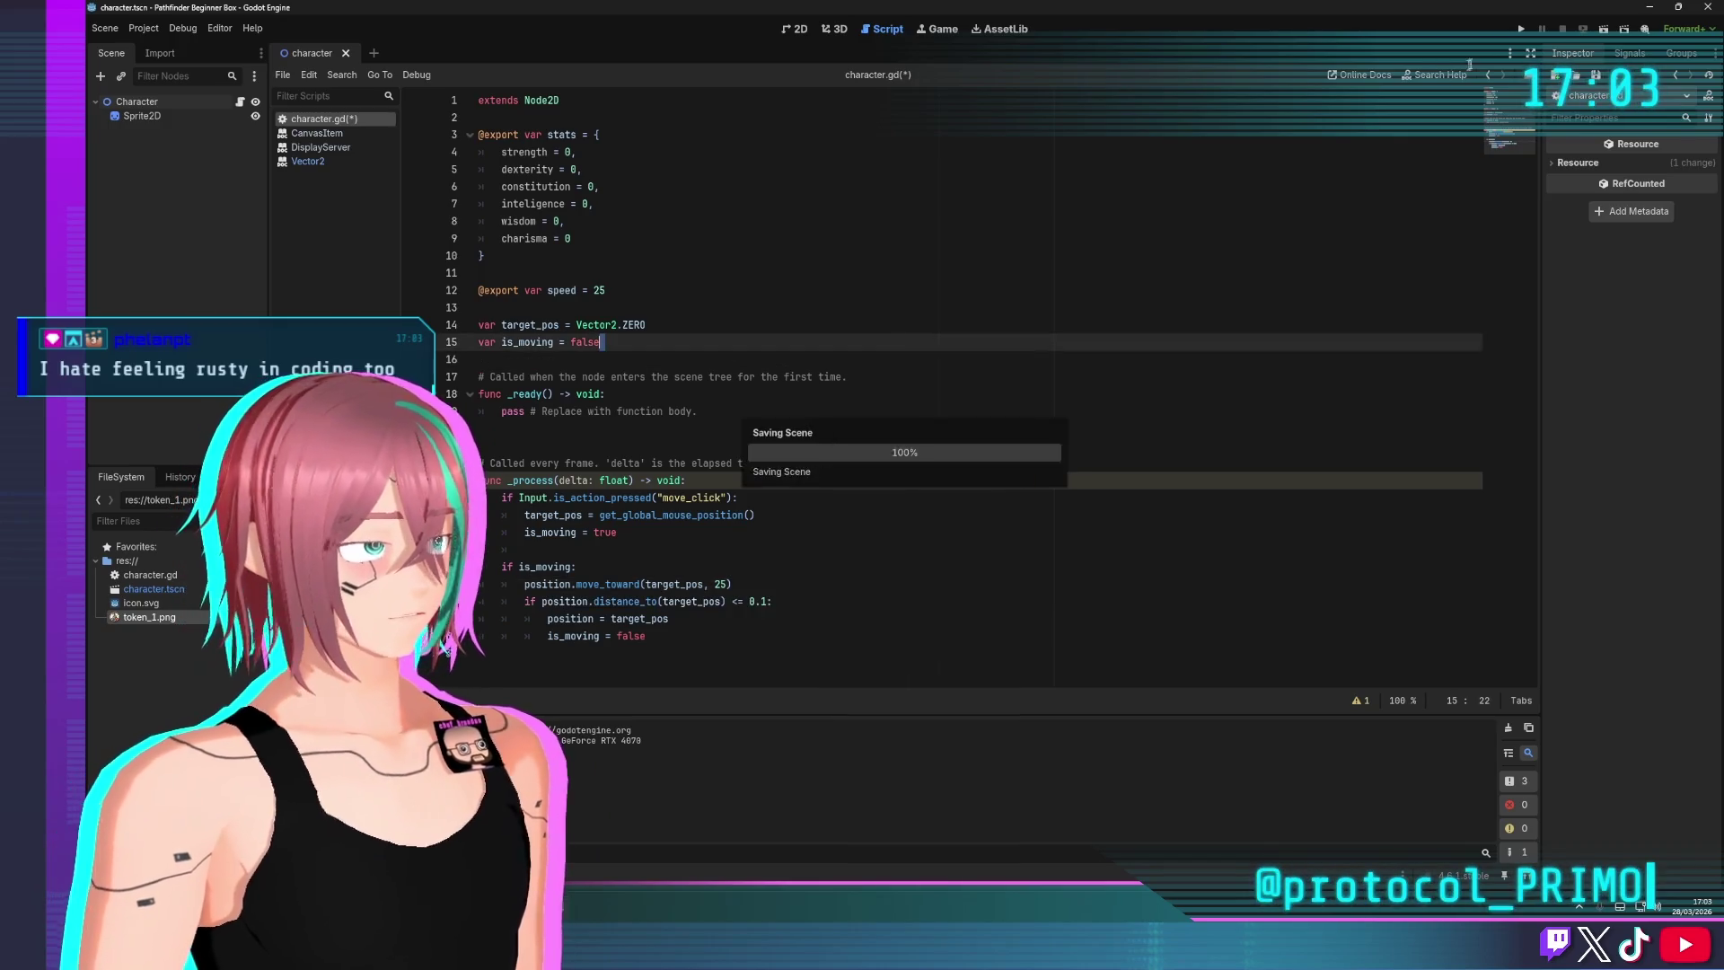
pyautogui.press('F5')
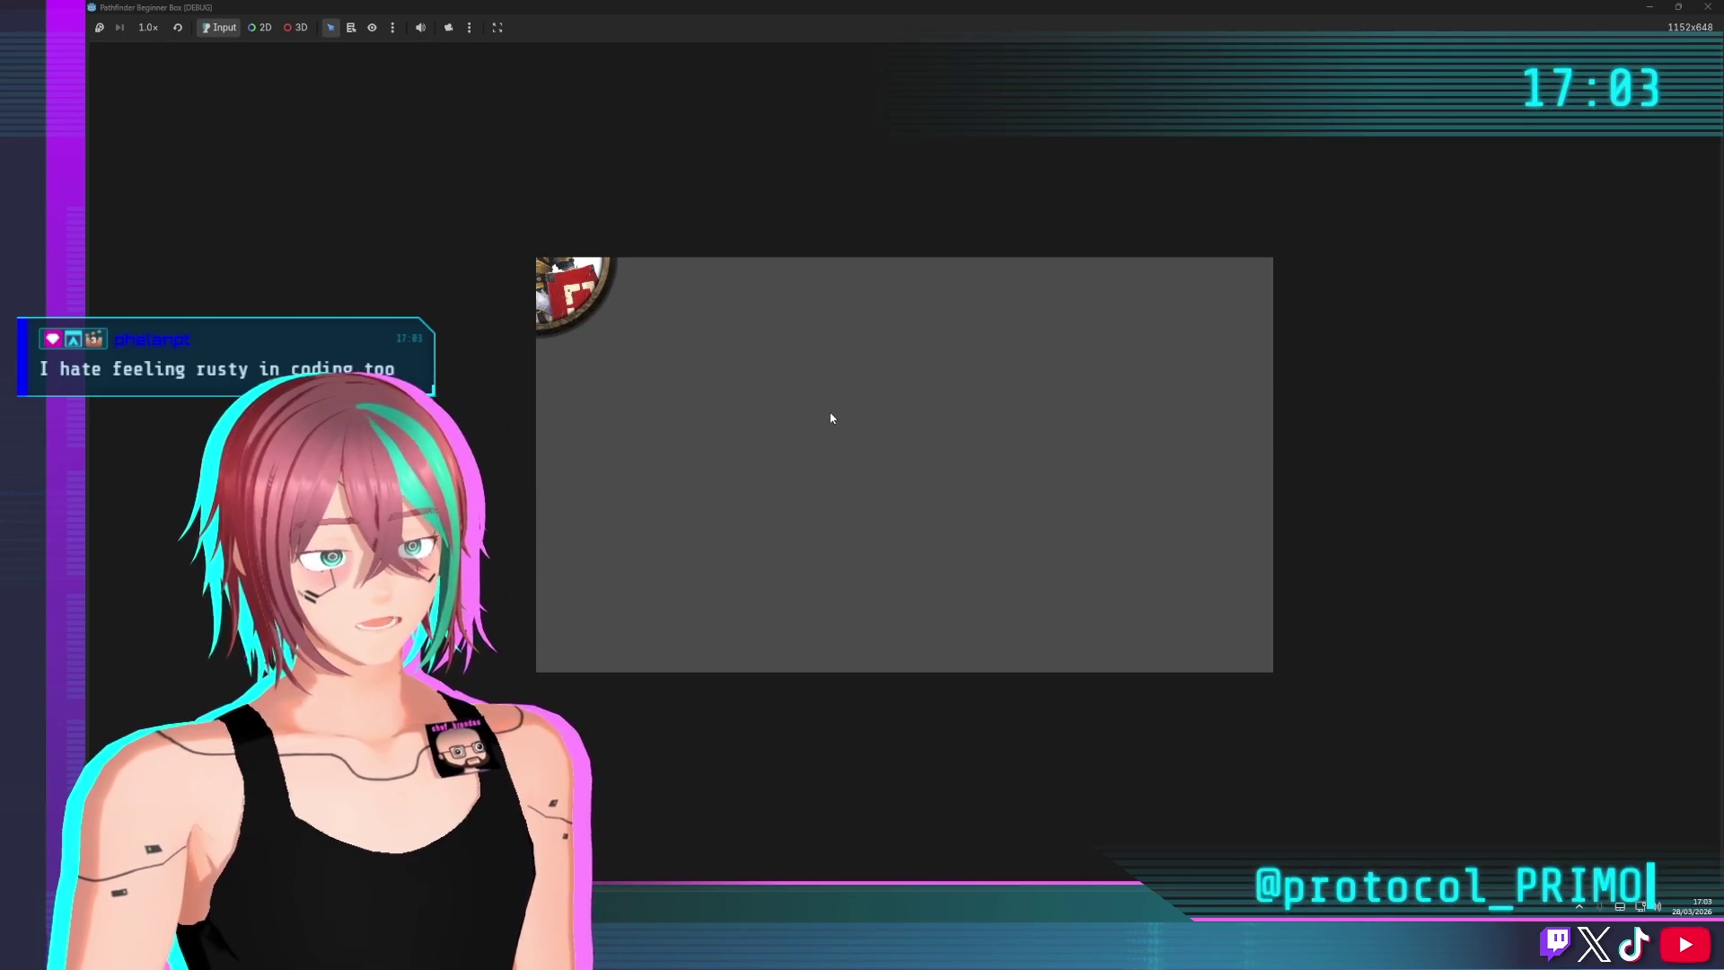
pyautogui.click(1707, 7)
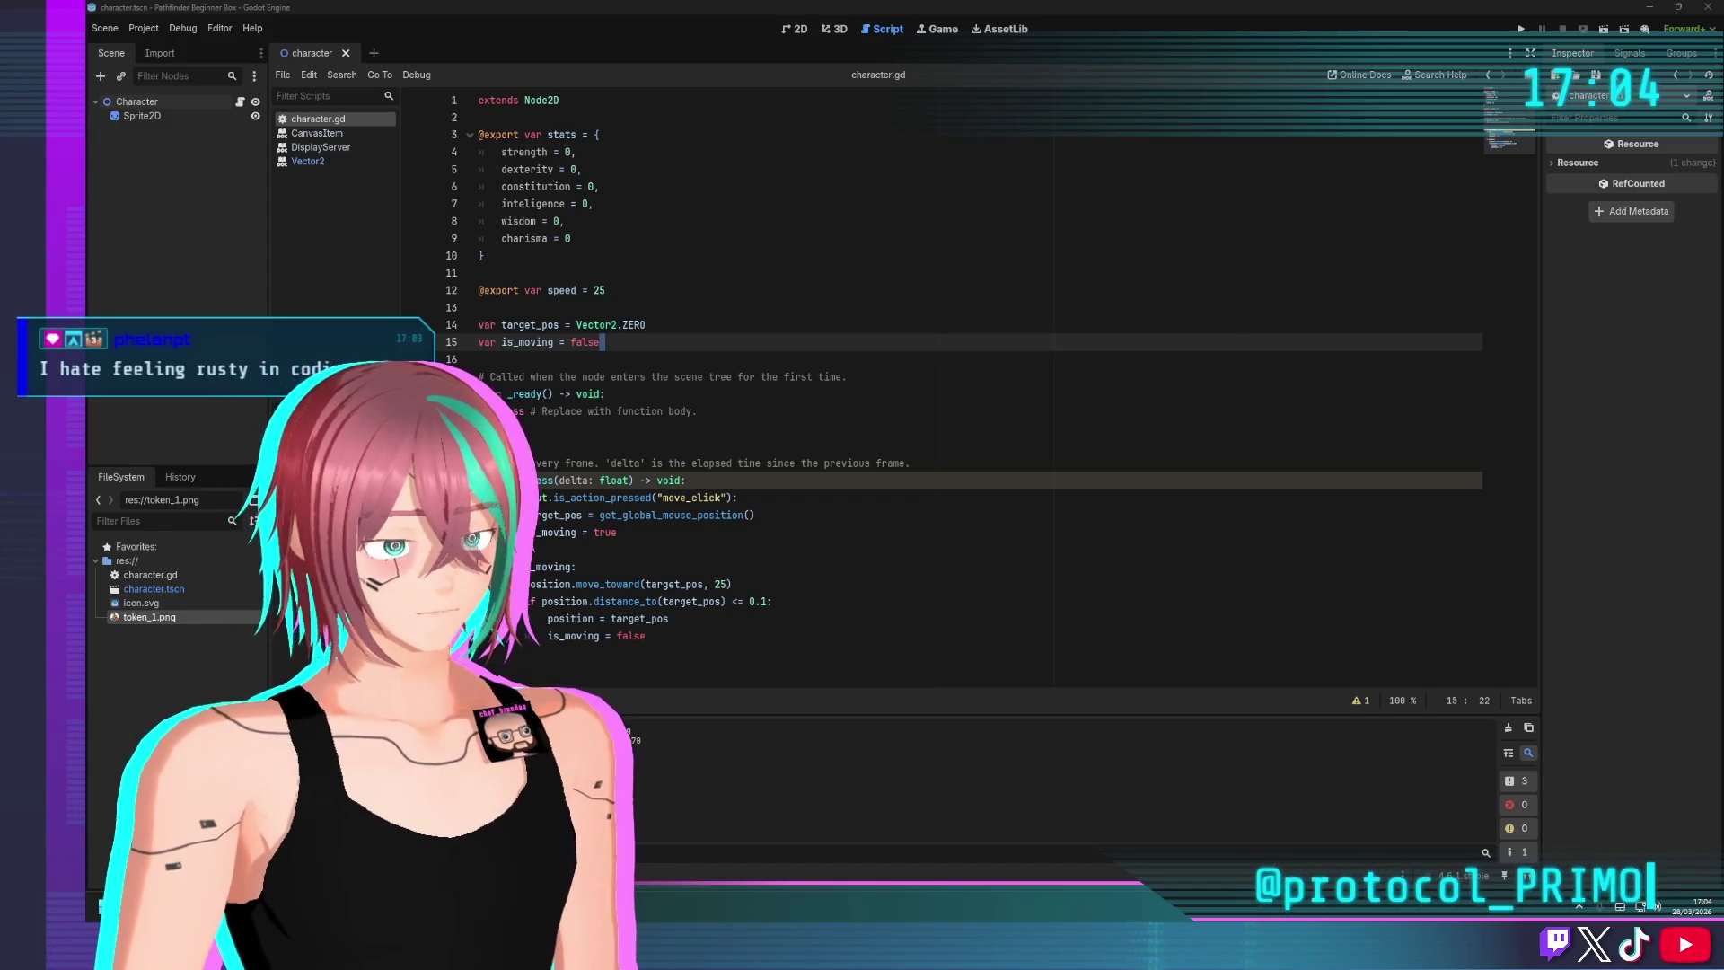
# Delete the move_toward call from movement line 29 of character.gd
pyautogui.click(825, 464)
pyautogui.click(592, 584)
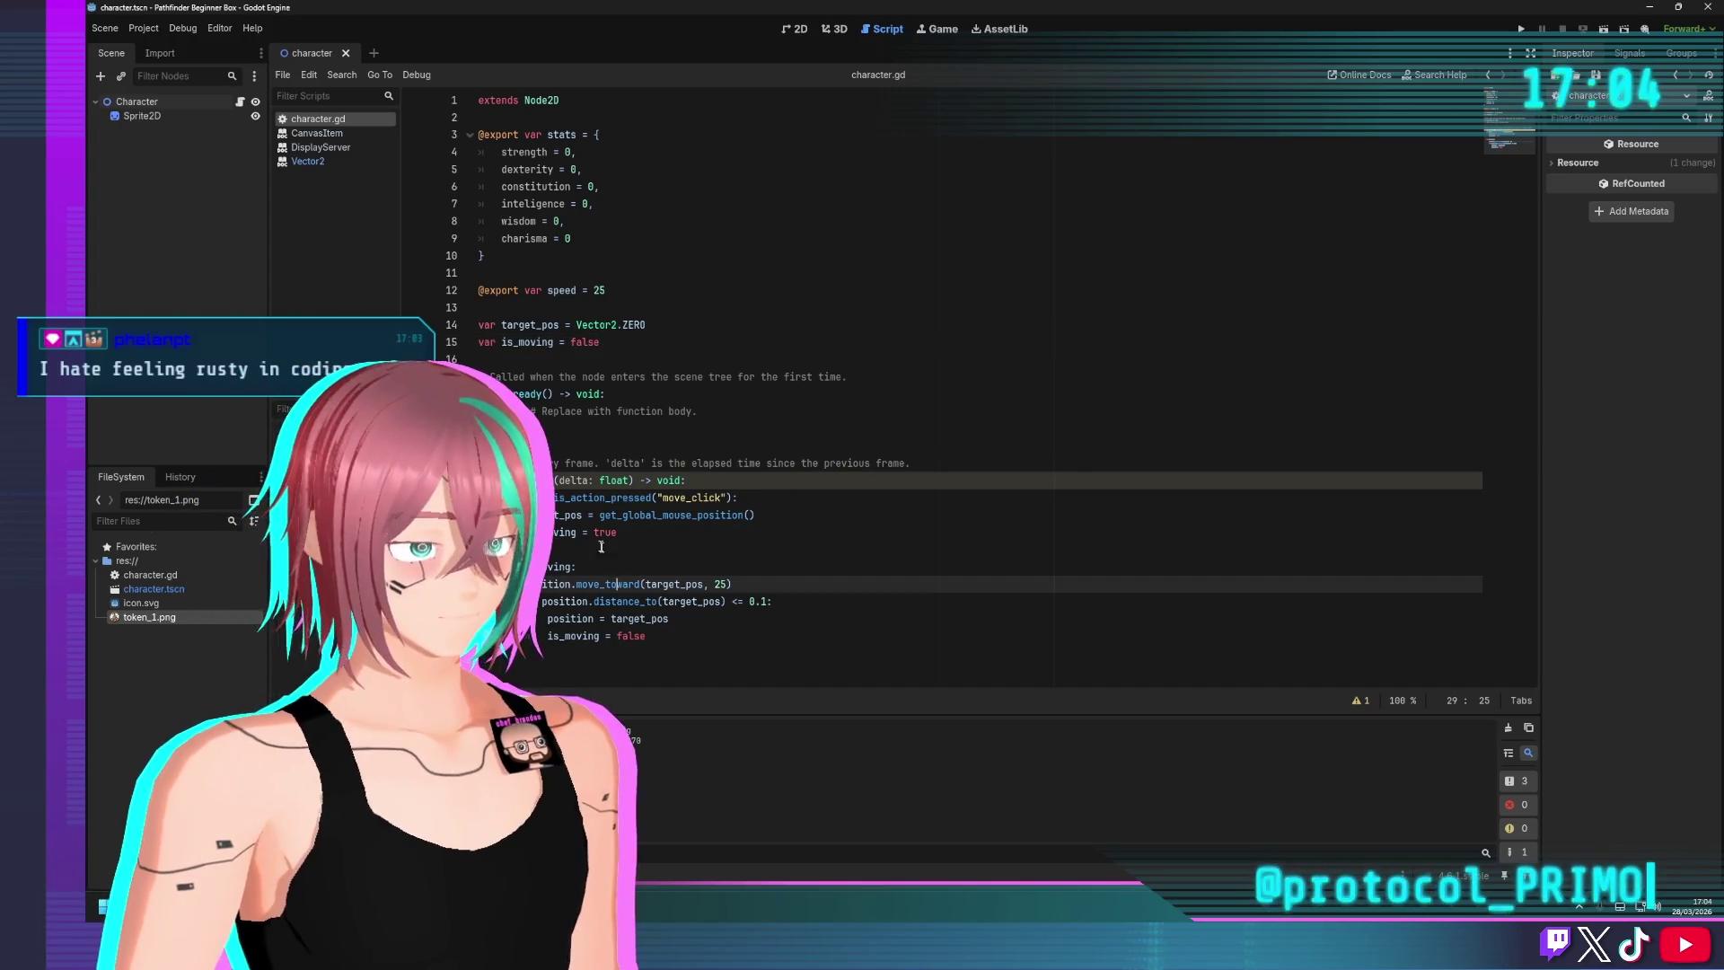
pyautogui.click(642, 516)
pyautogui.click(531, 567)
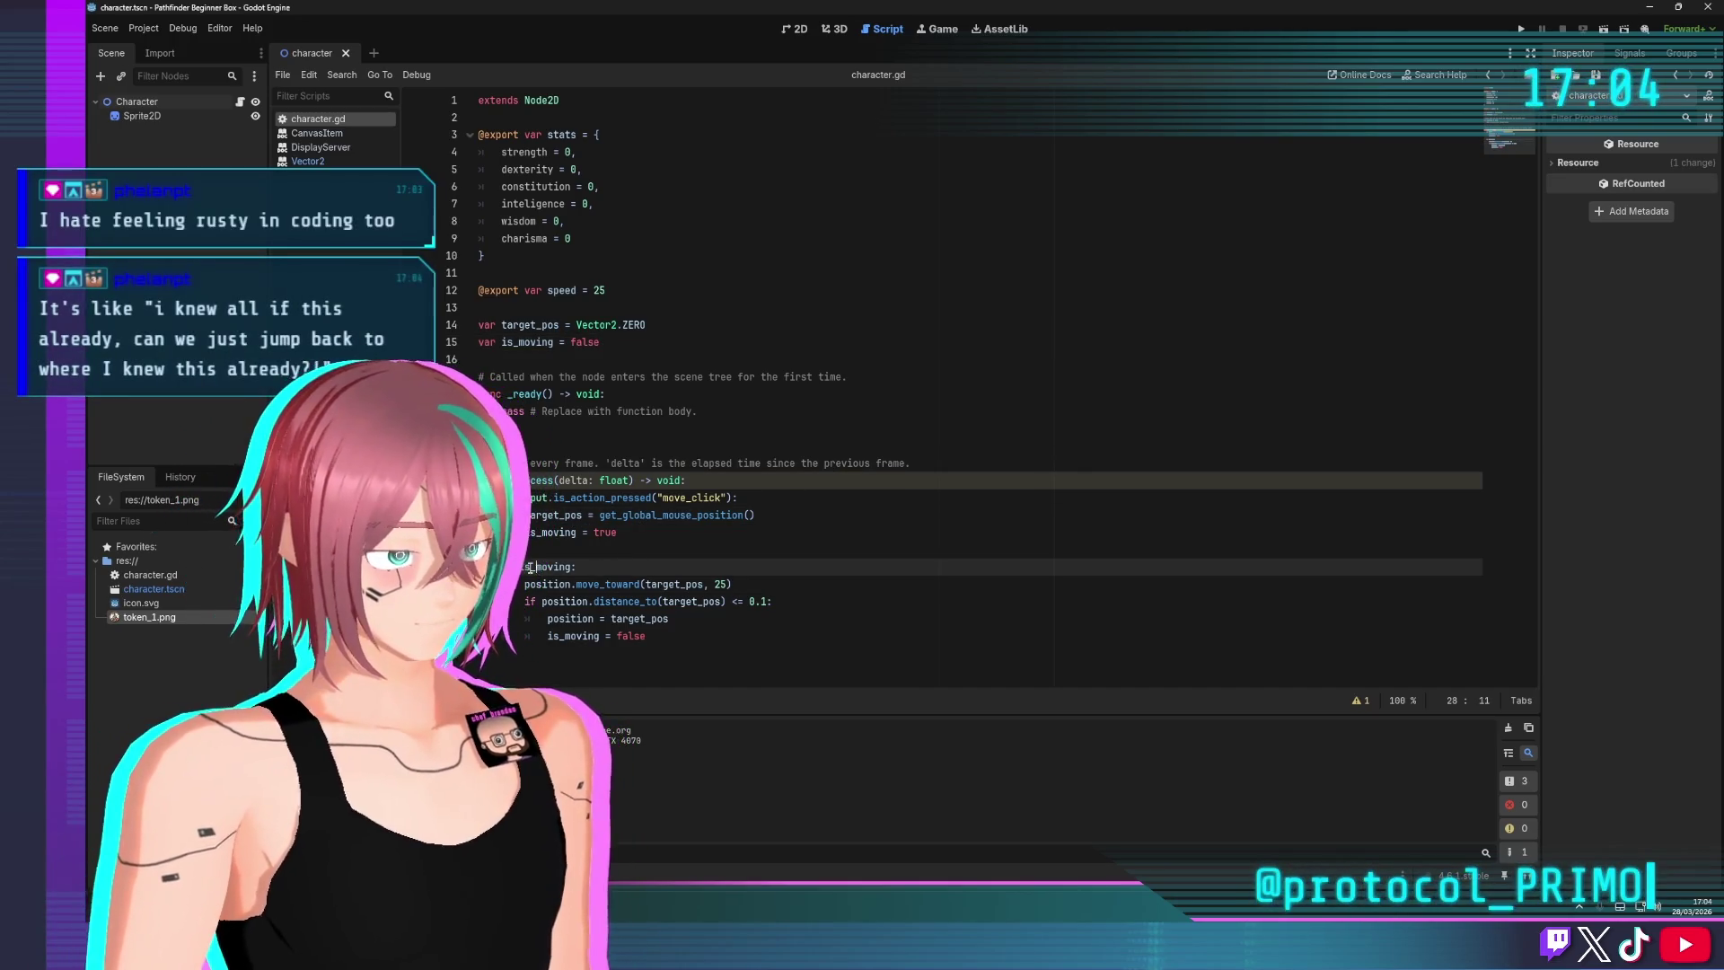
pyautogui.click(551, 584)
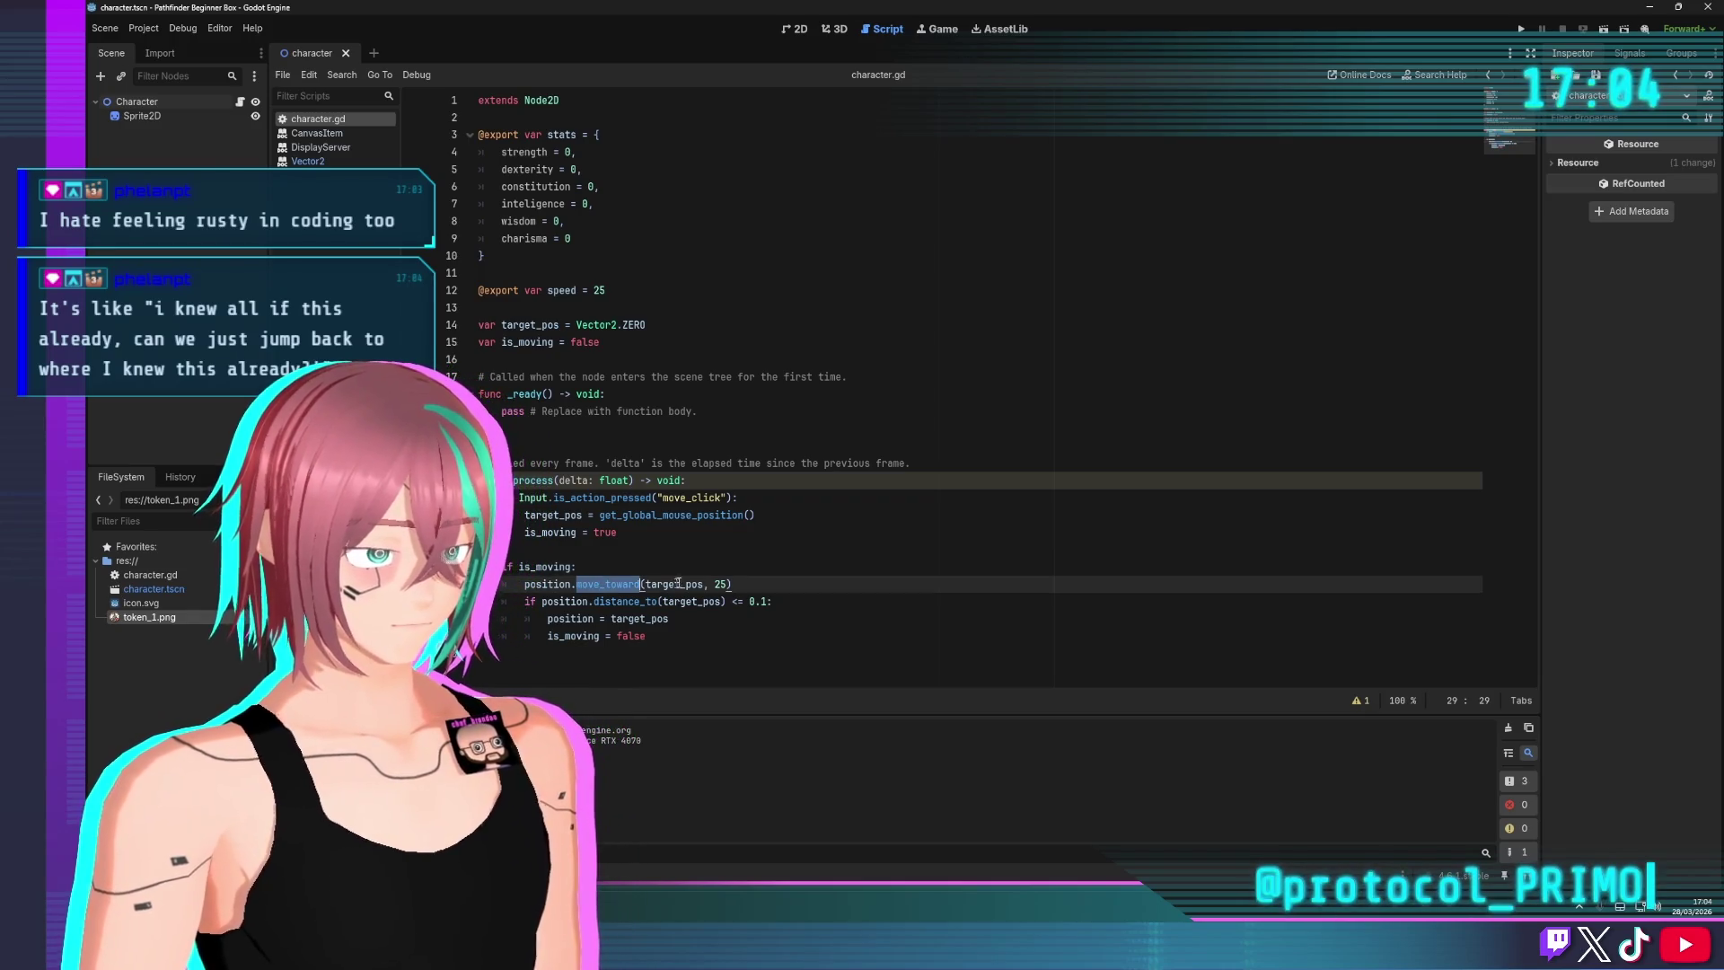
pyautogui.click(754, 583)
pyautogui.moveTo(728, 584); pyautogui.dragTo(578, 584)
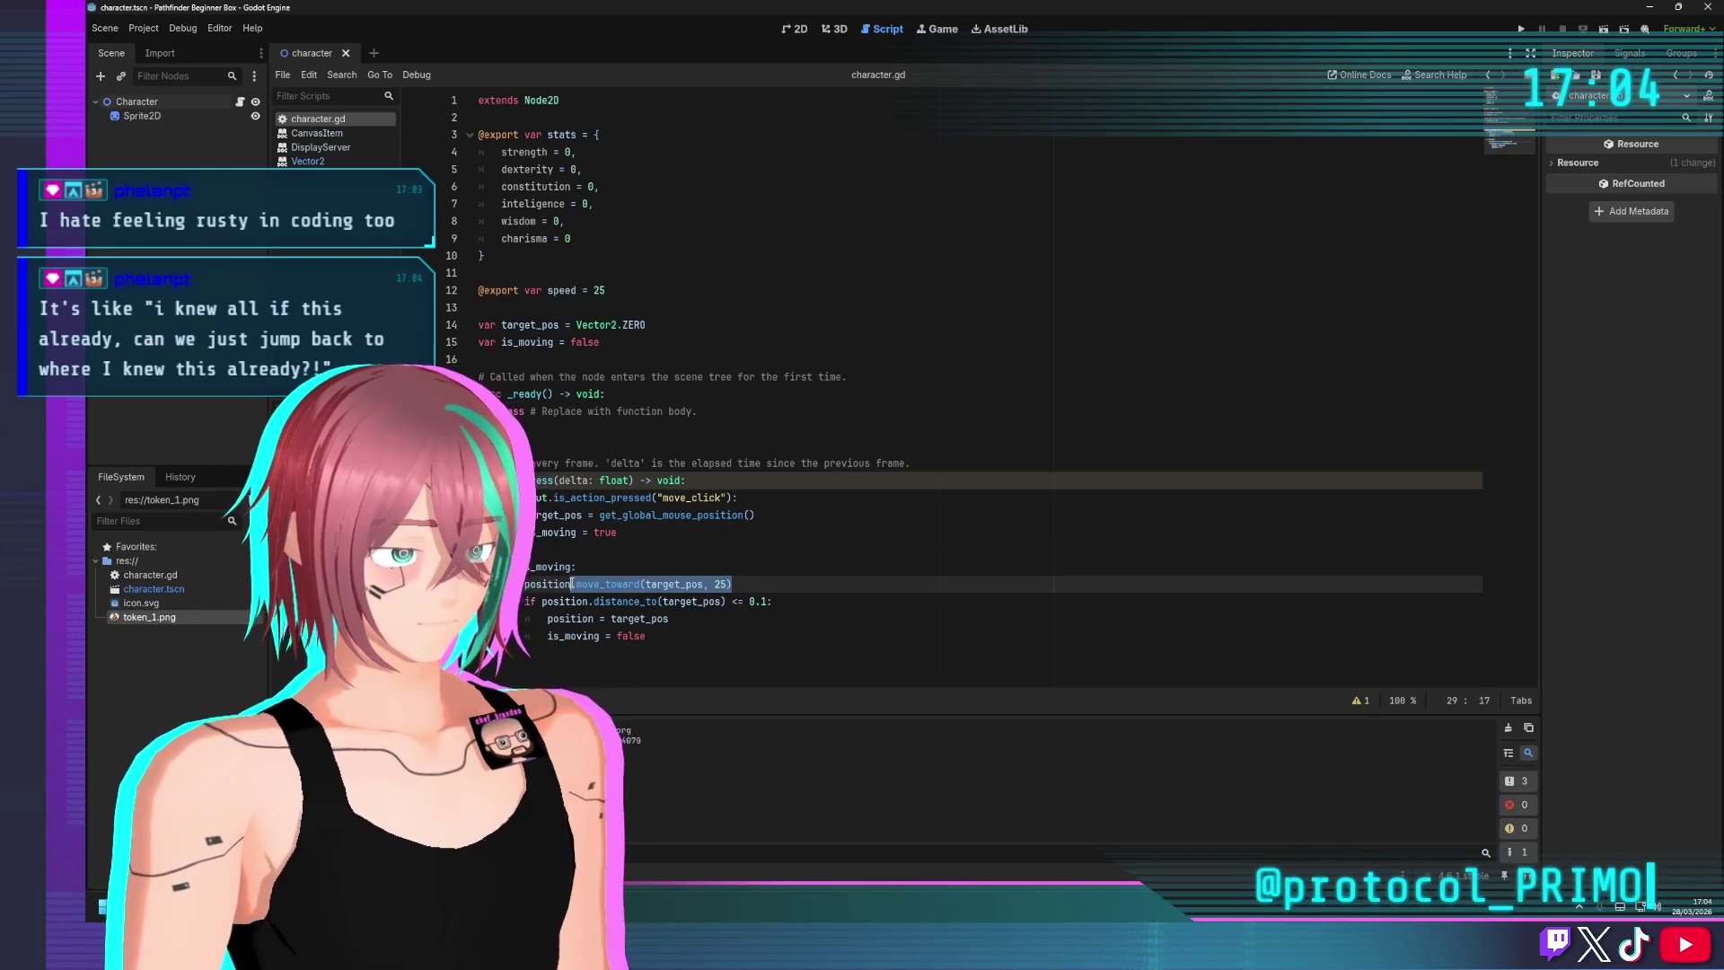
pyautogui.press('BackSpace')
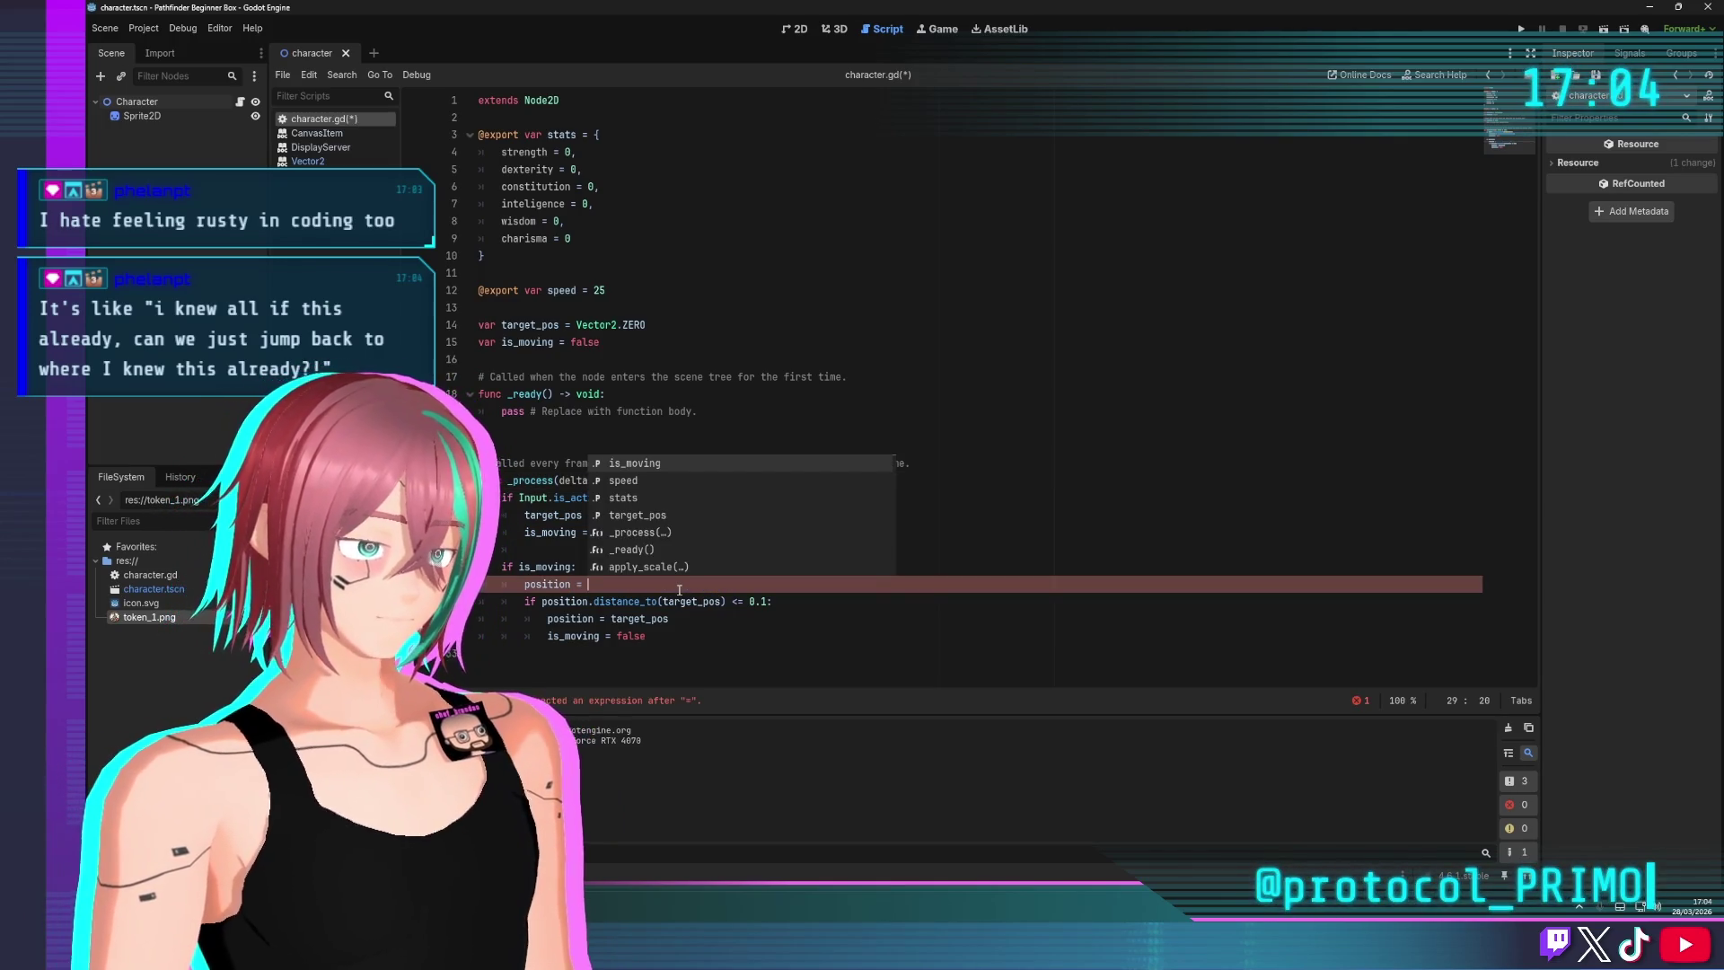
# Rebuild line 29 as position += position.direction_to using autocomplete
pyautogui.write('targ')
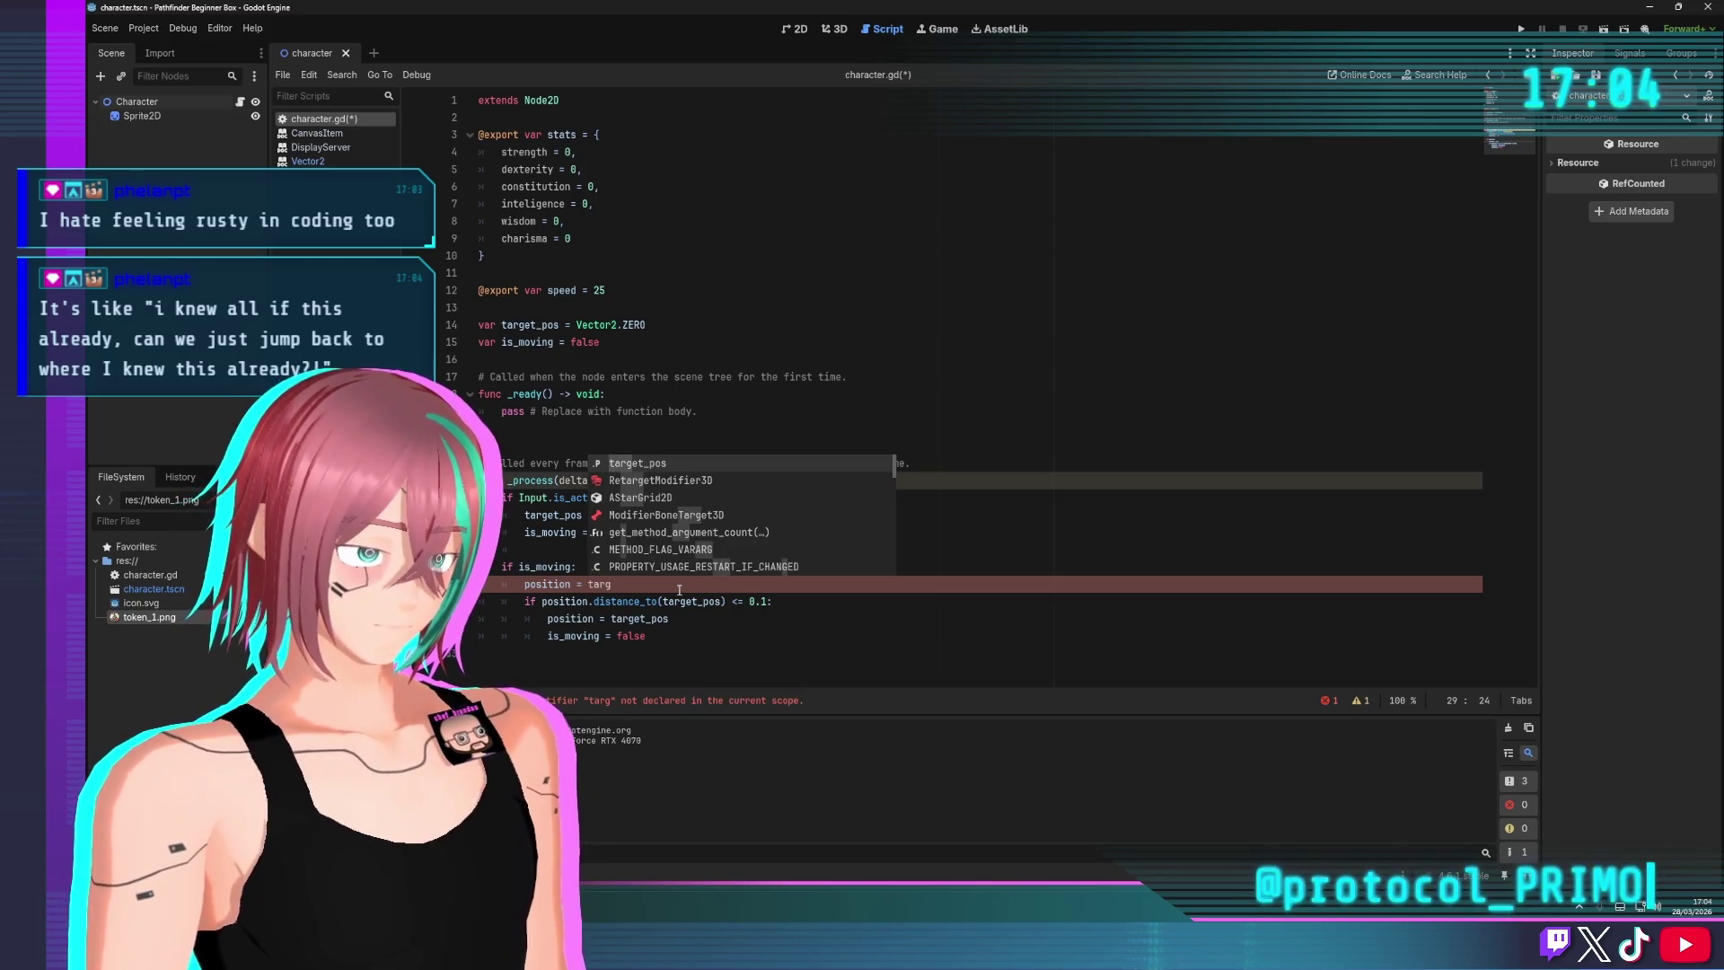
pyautogui.press('Return')
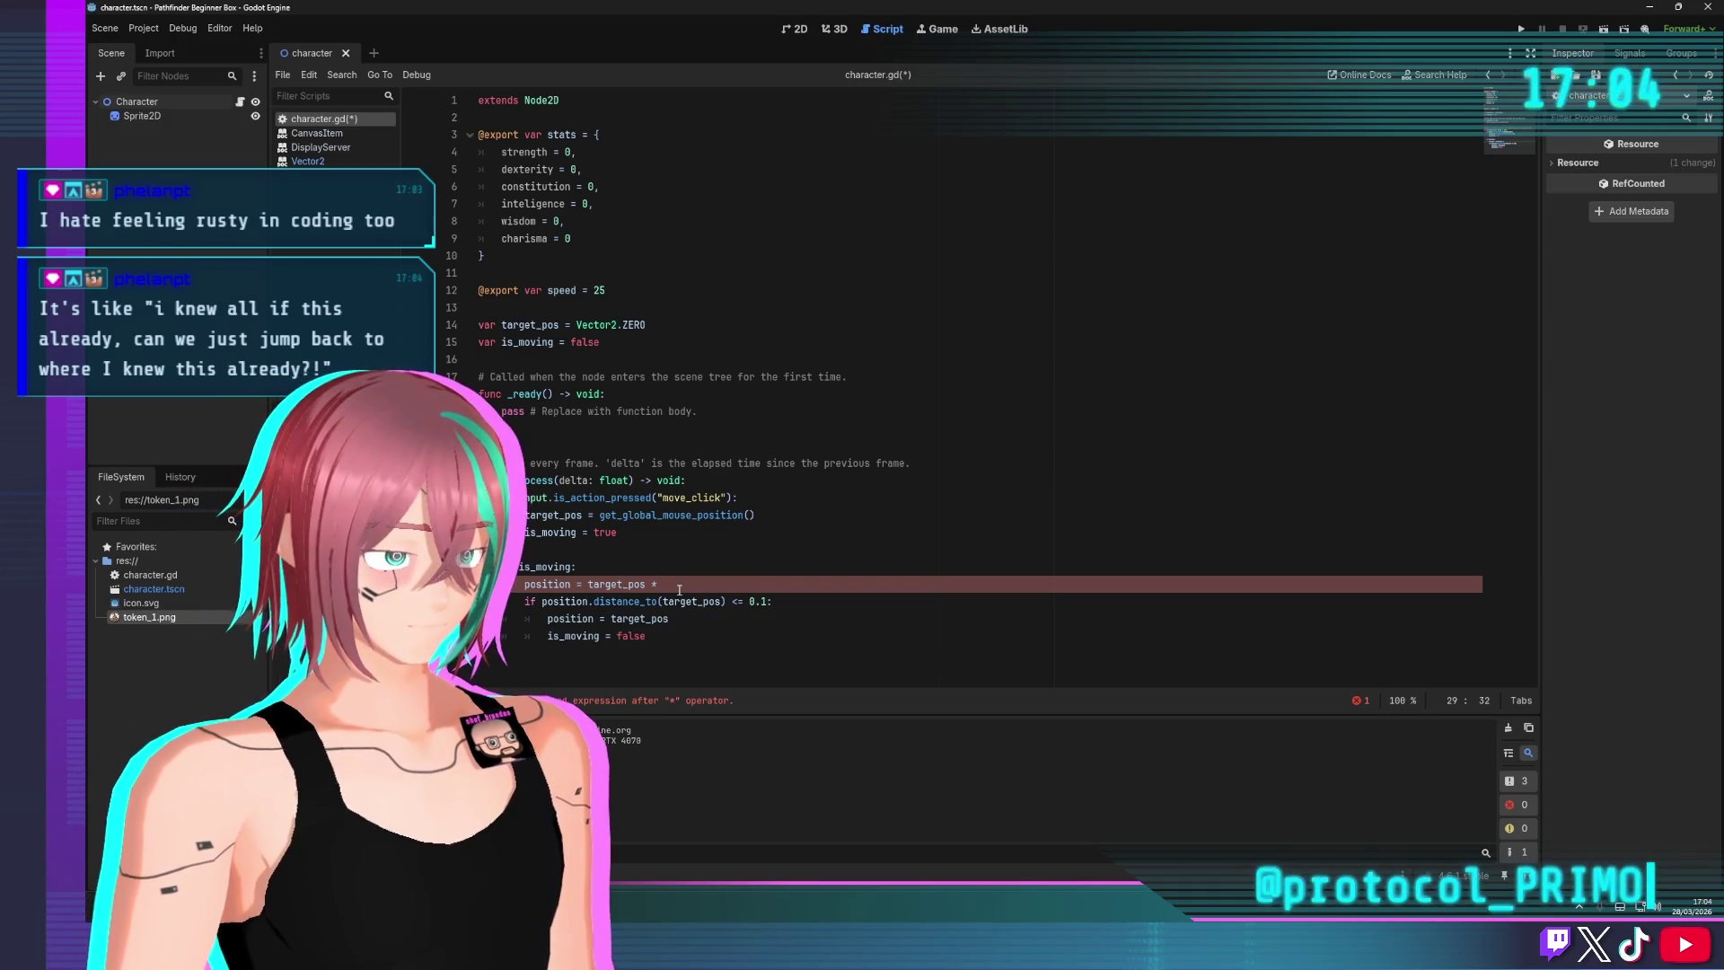
pyautogui.press('BackSpace')
pyautogui.press('BackSpace')
pyautogui.press('BackSpace')
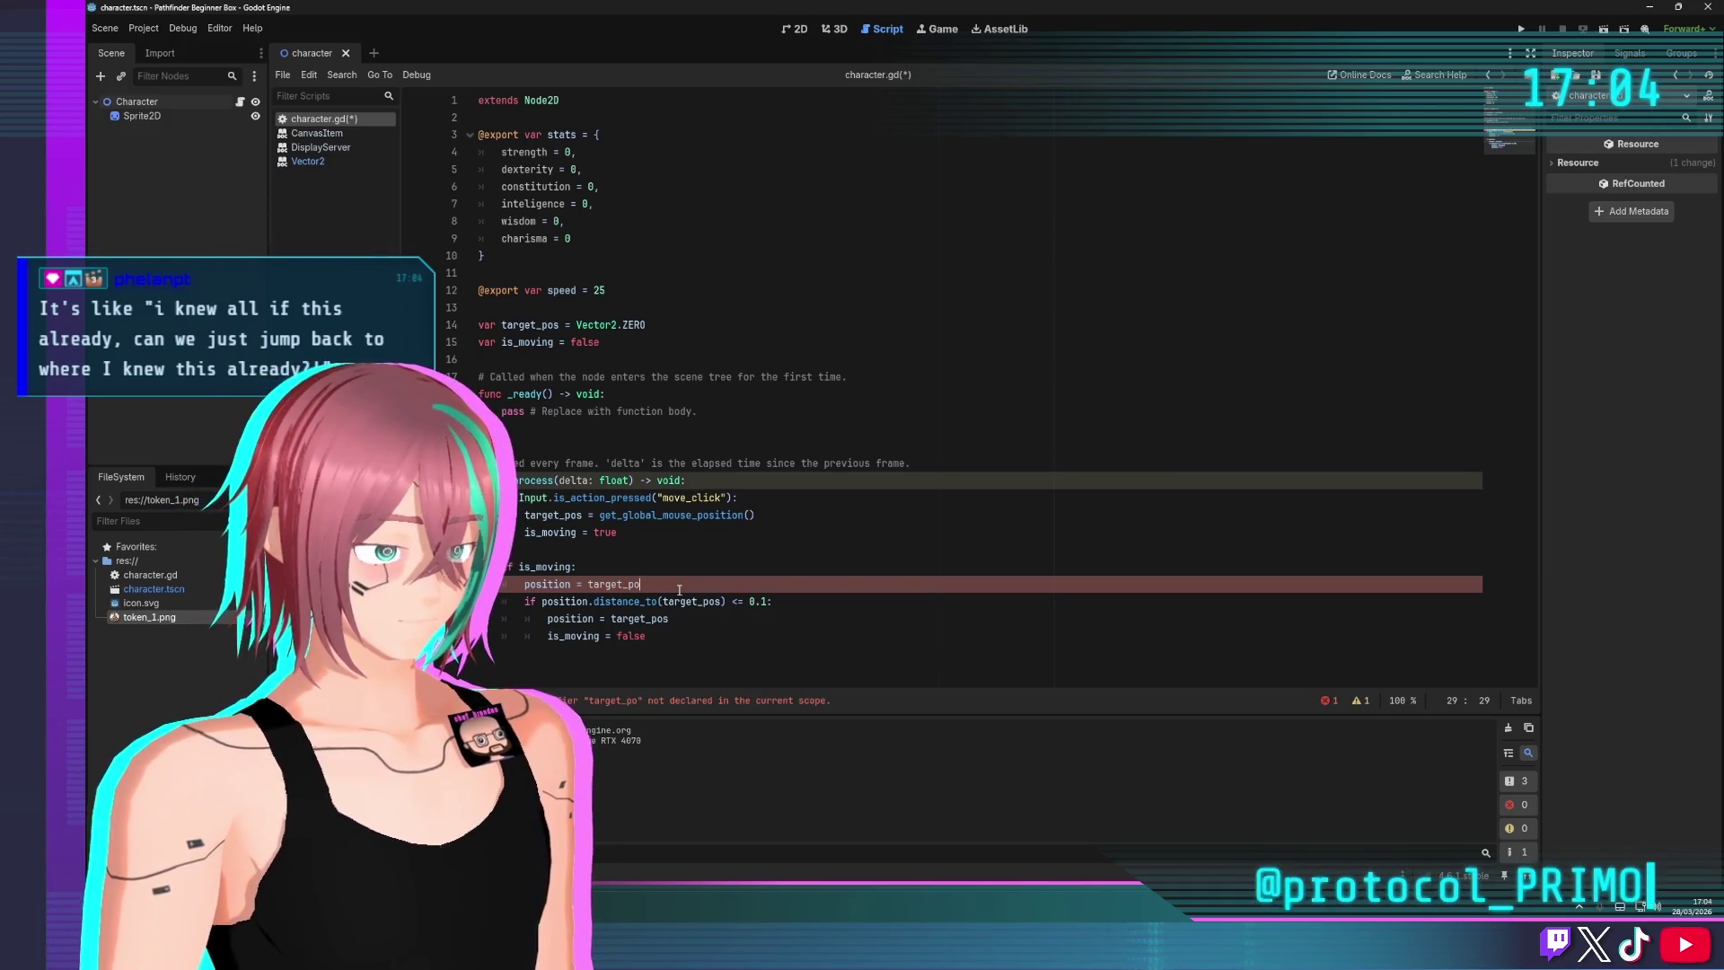
pyautogui.press('BackSpace')
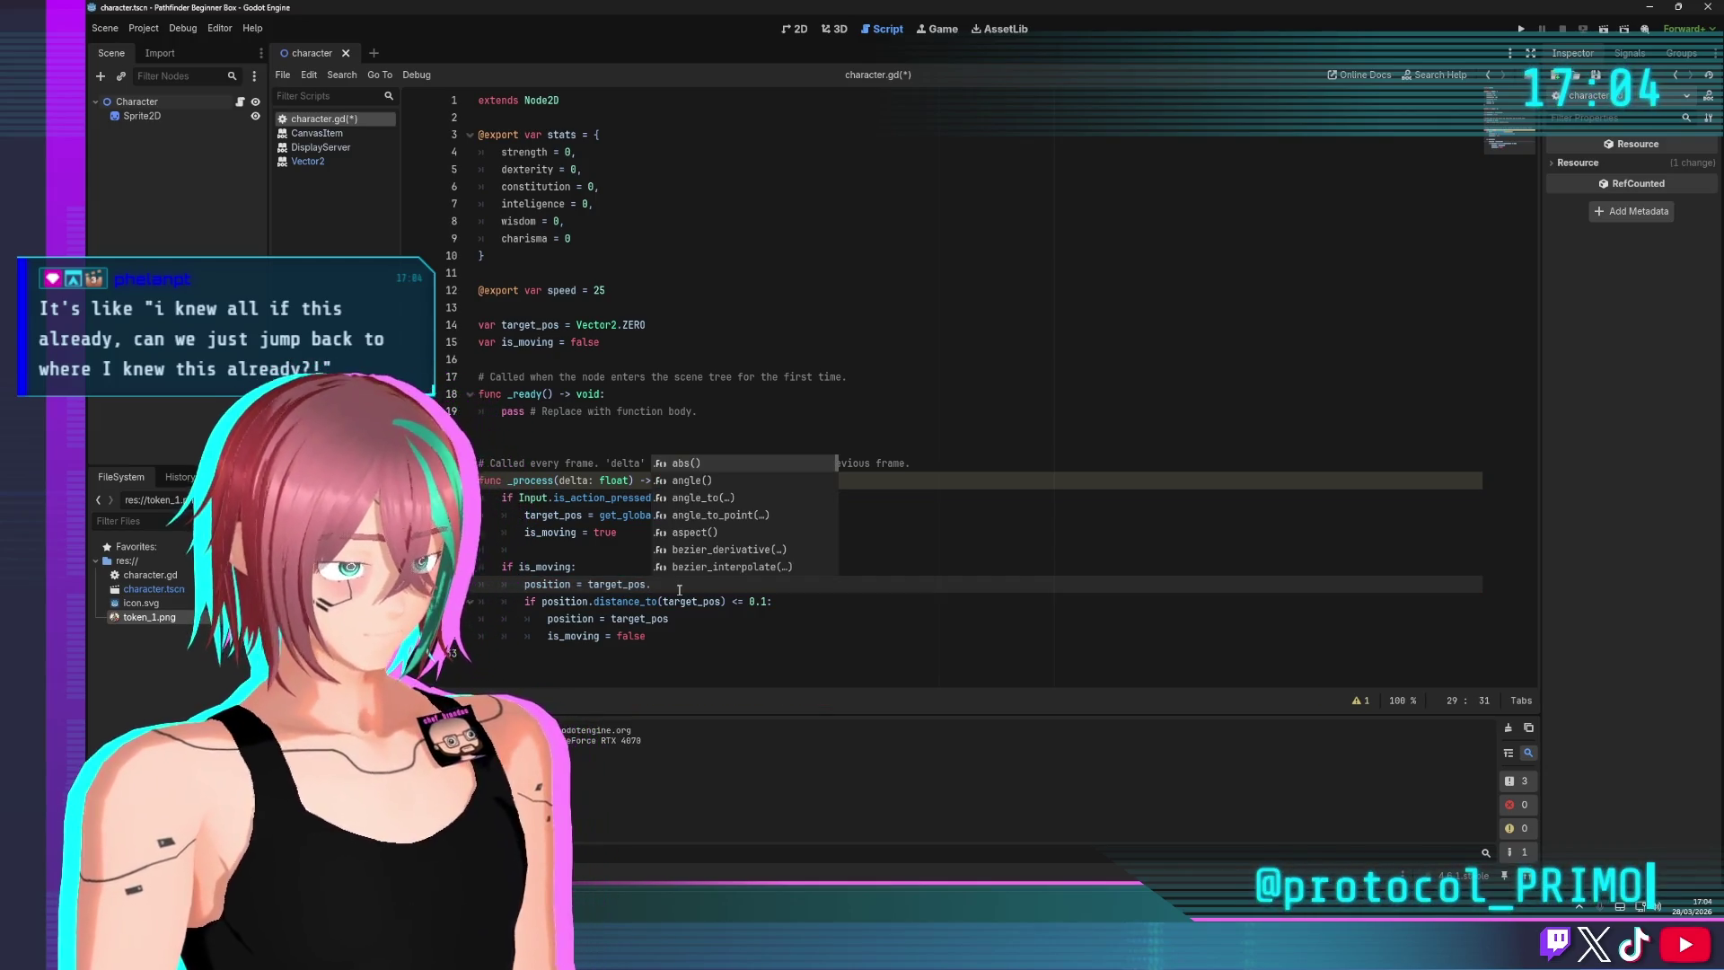
pyautogui.press('BackSpace')
pyautogui.press('BackSpace')
pyautogui.press('BackSpace')
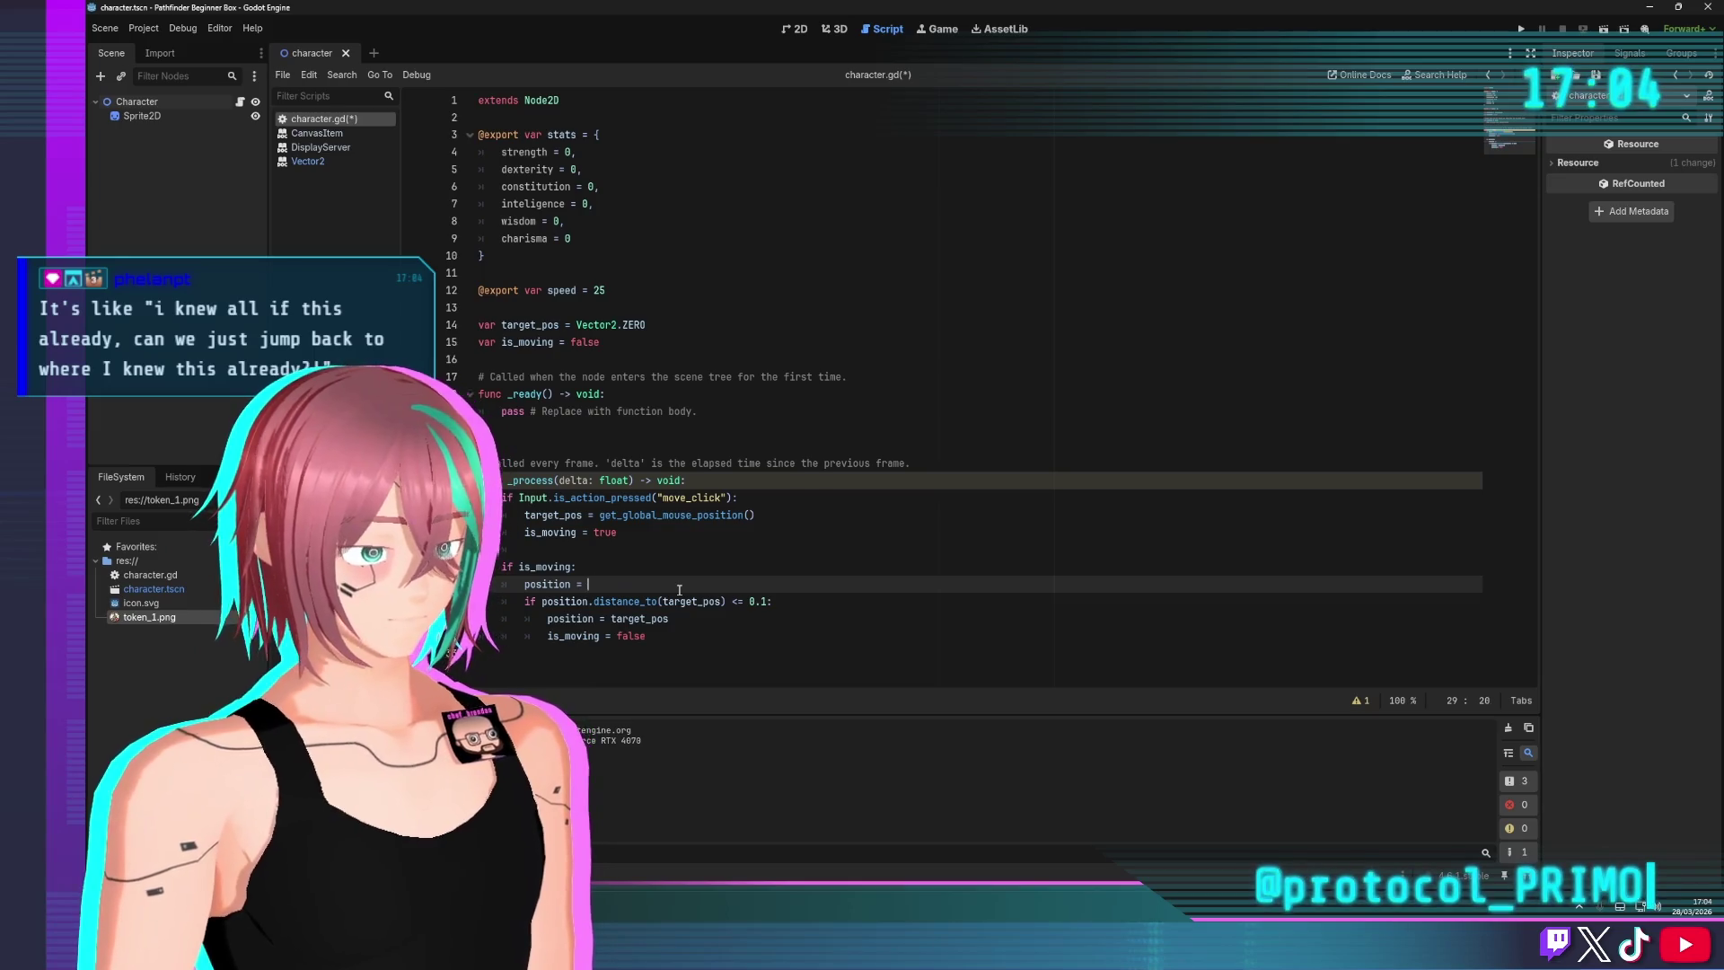
pyautogui.write('po')
pyautogui.press('Return')
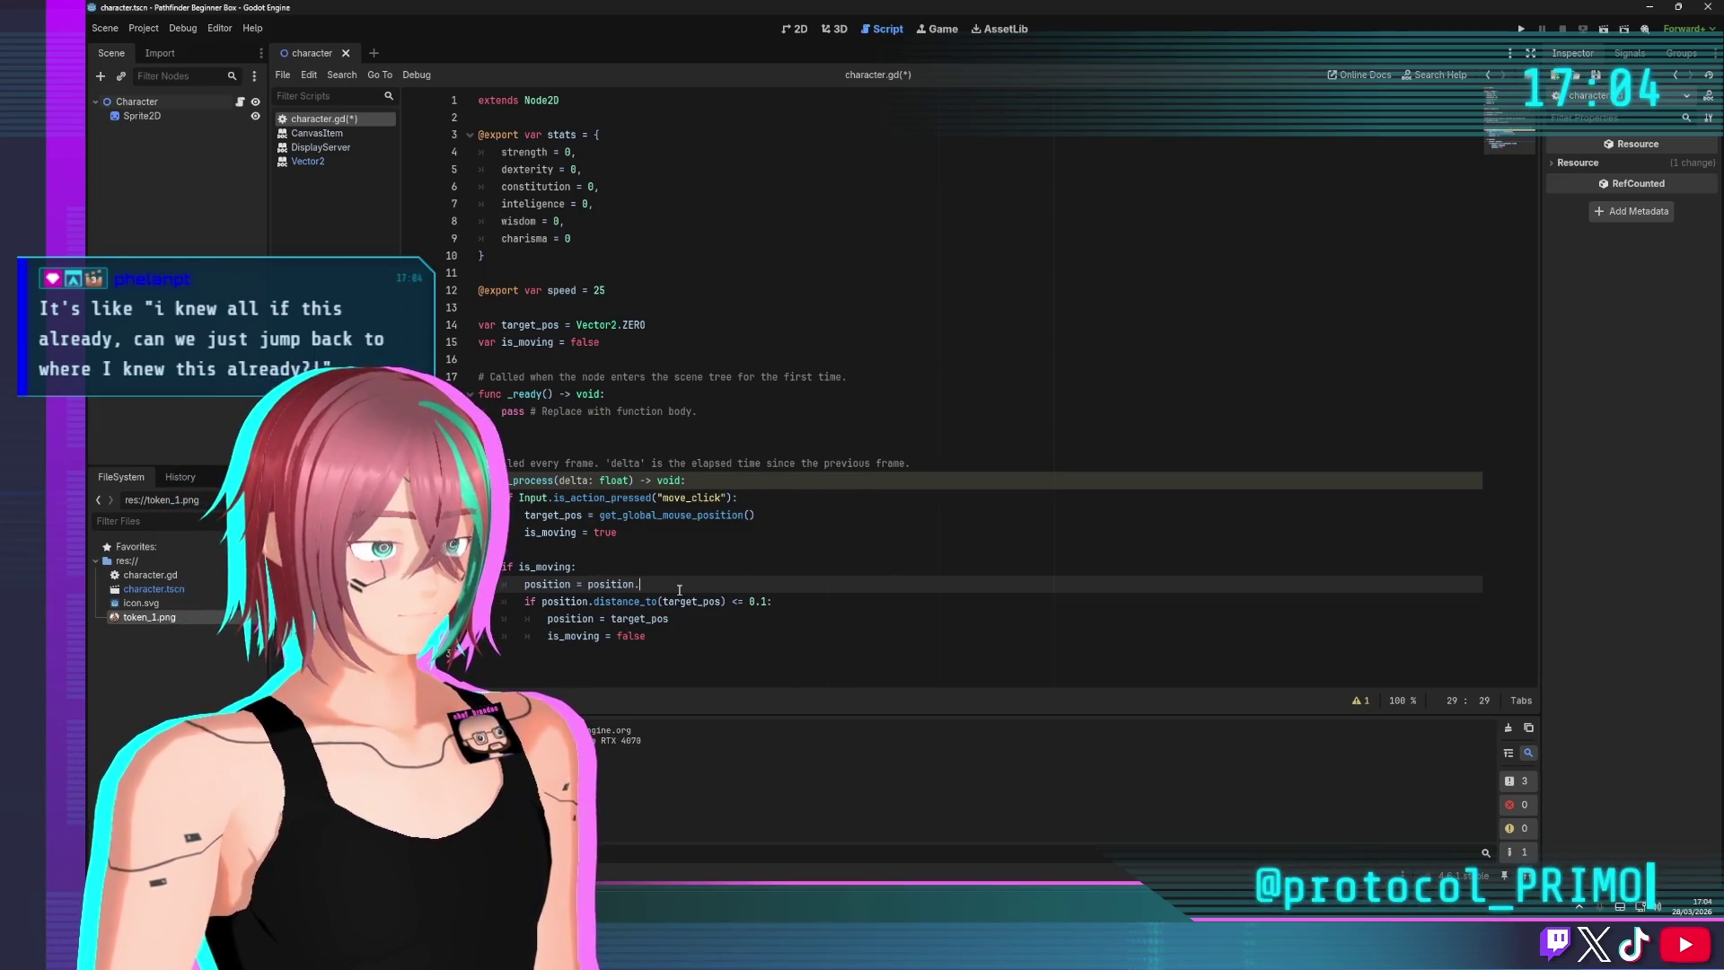
pyautogui.write('dis')
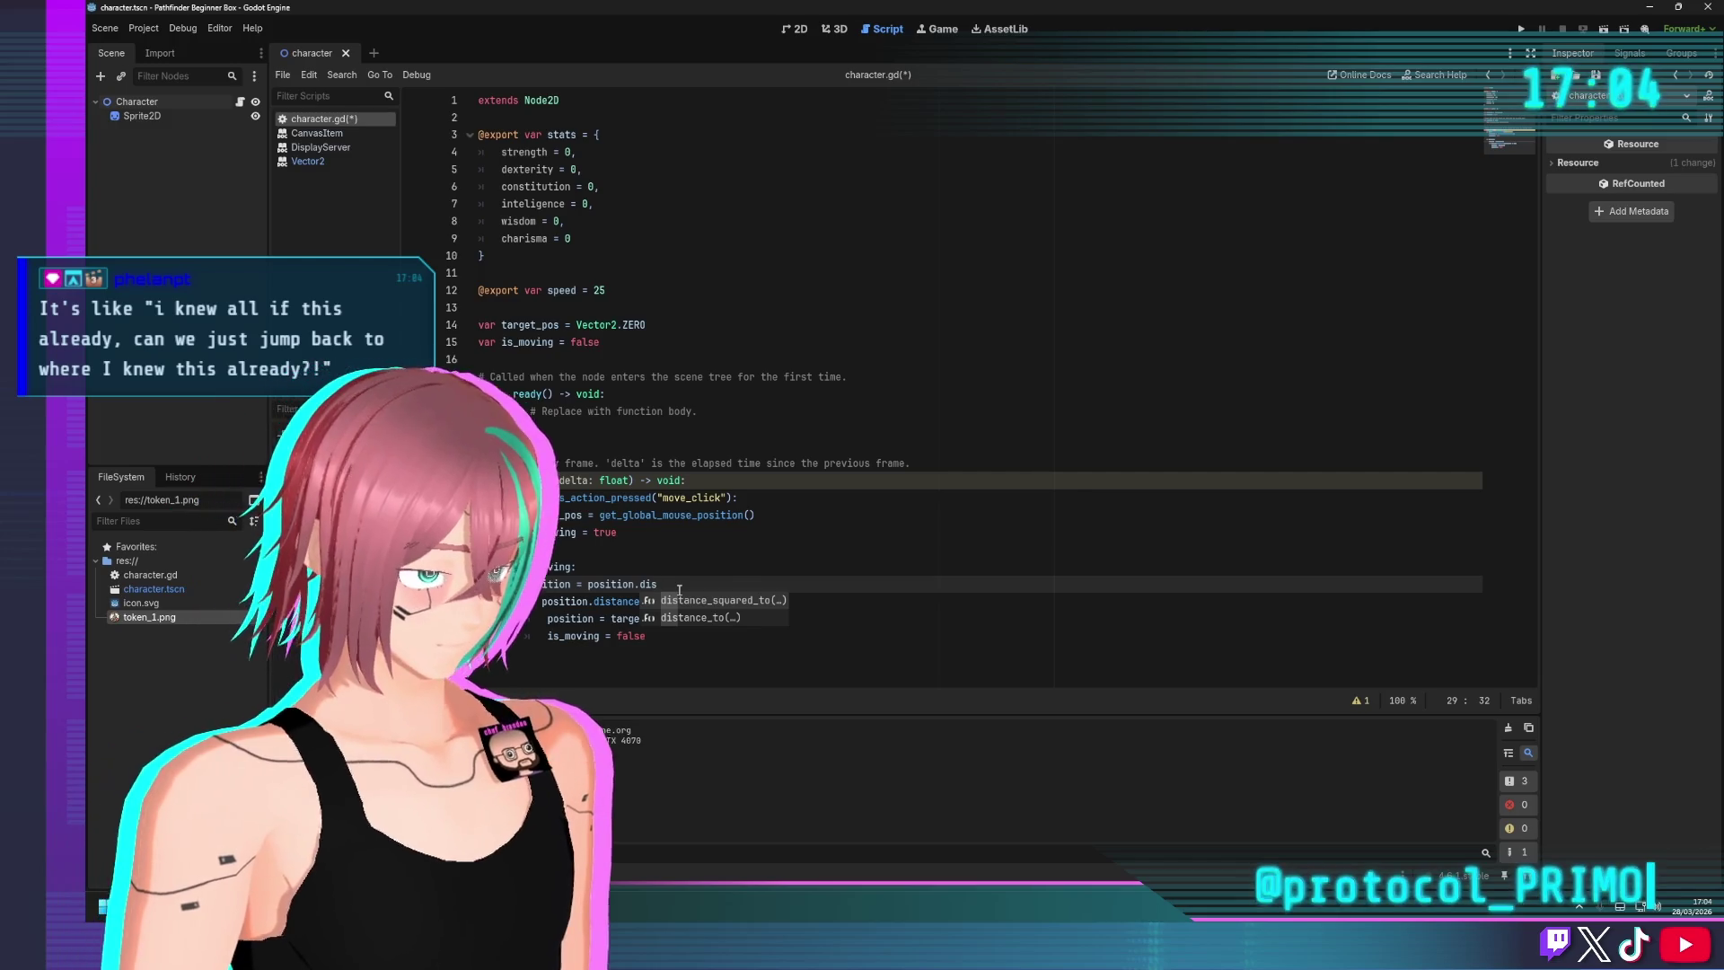
pyautogui.press('BackSpace')
pyautogui.write('re')
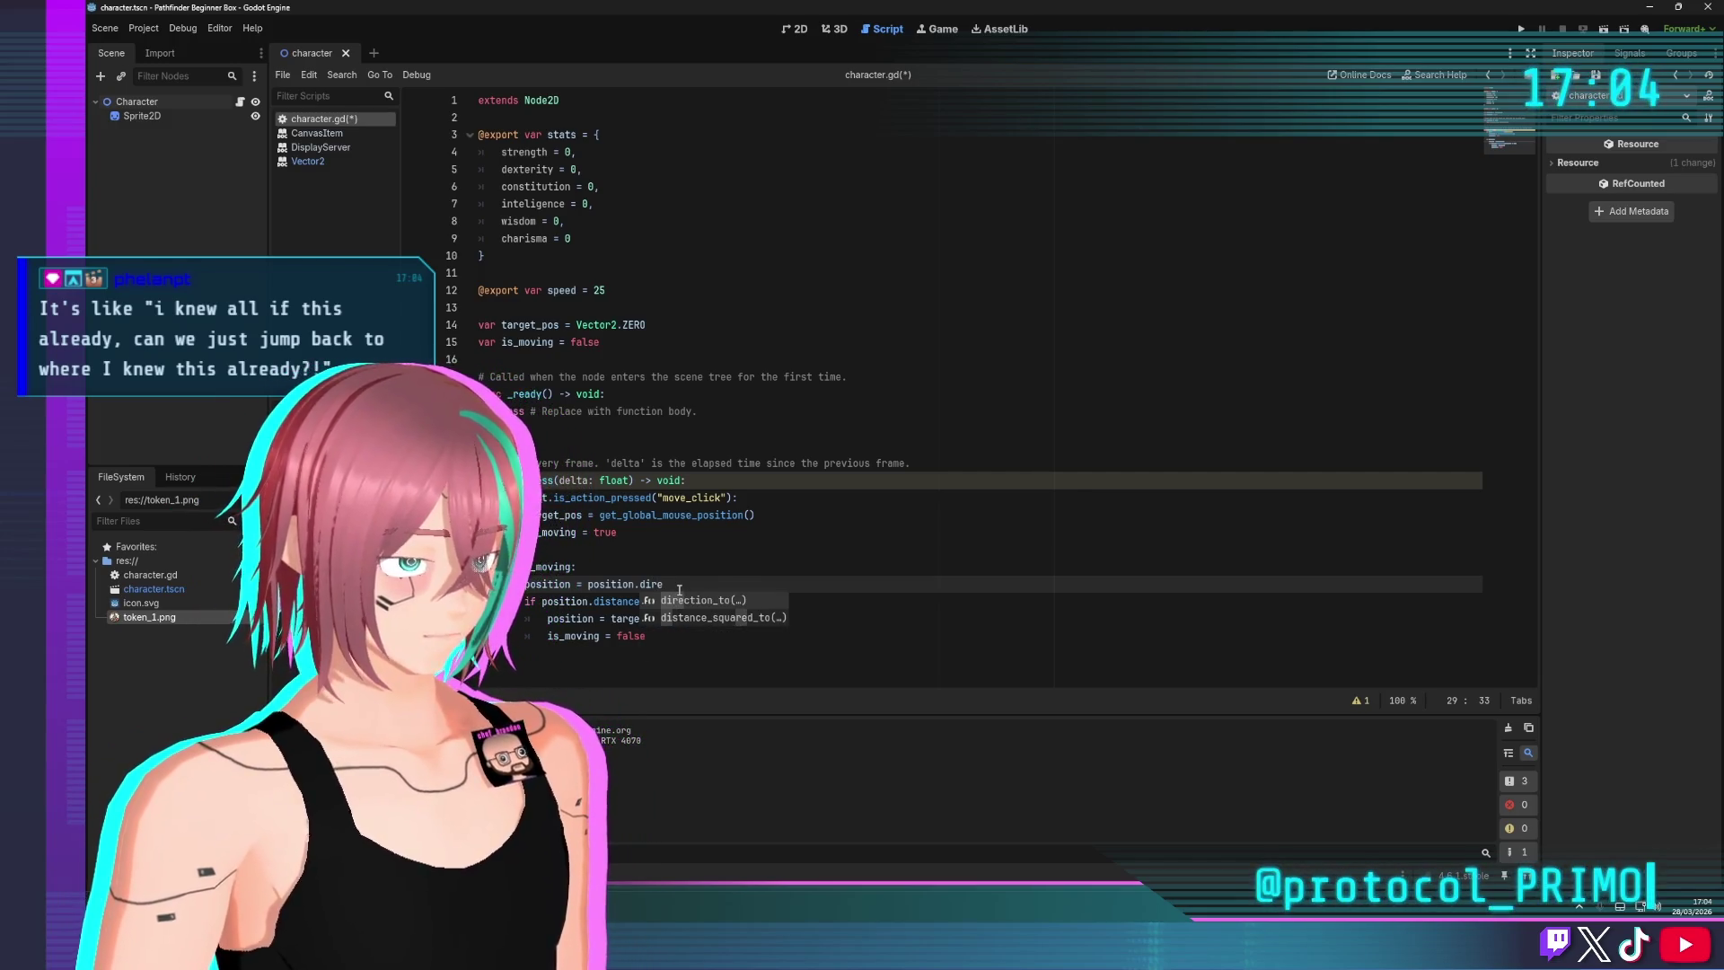
pyautogui.press('Return')
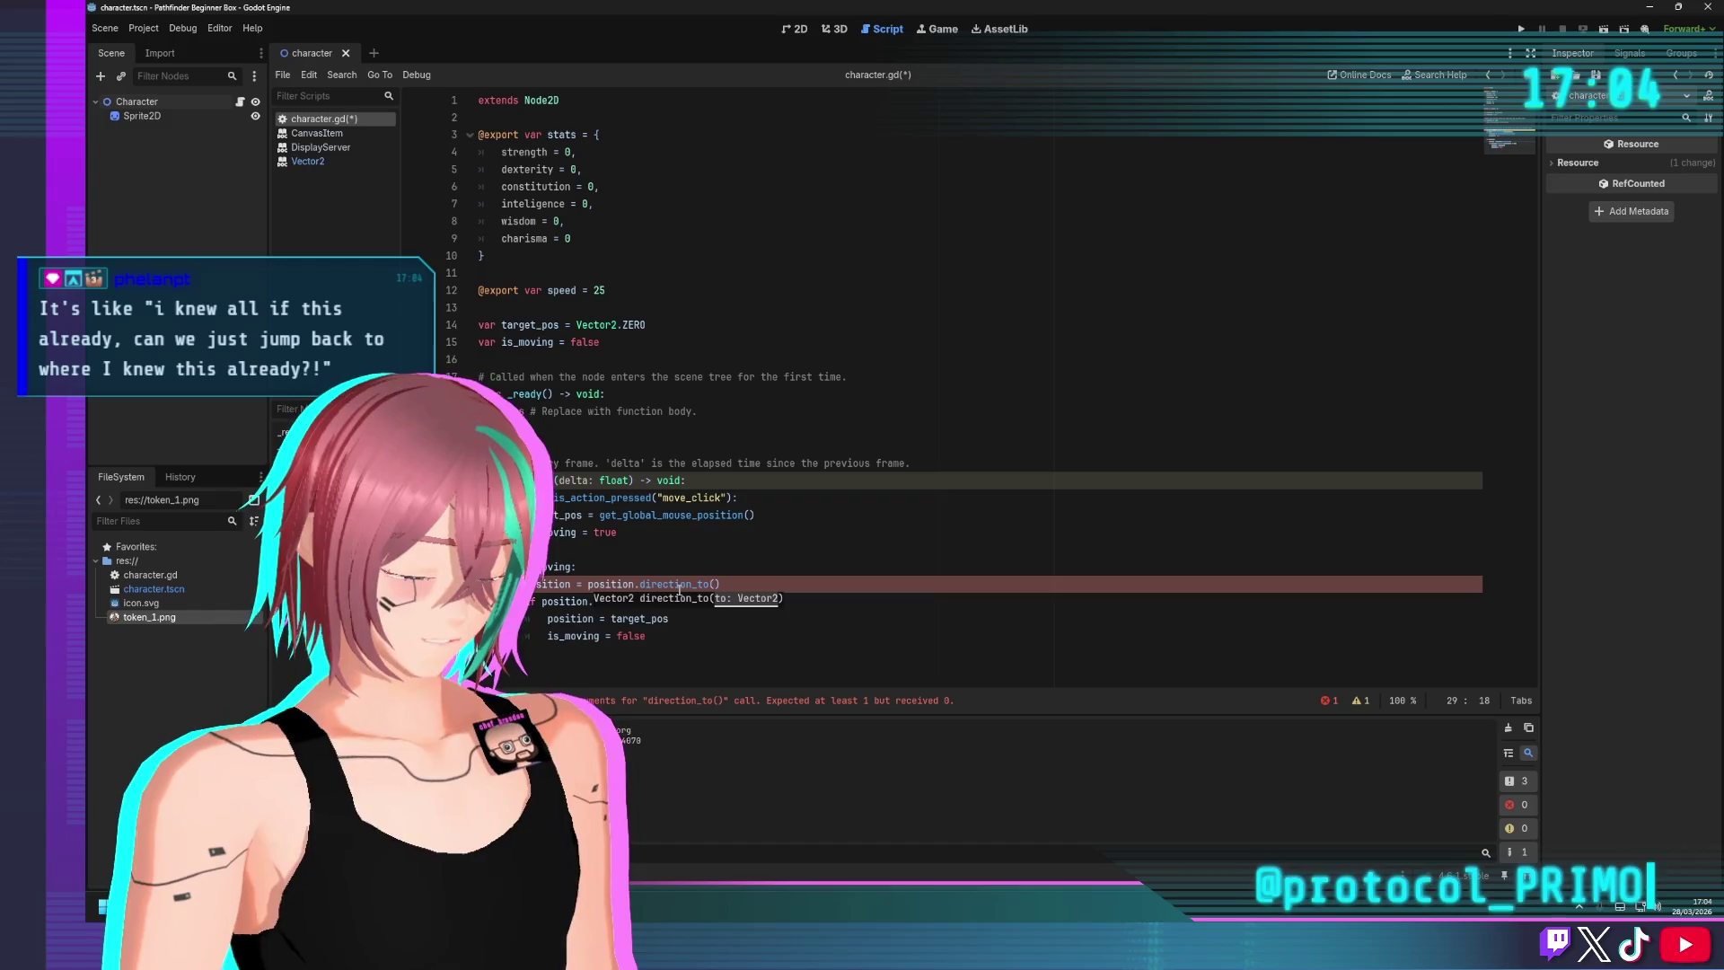
# Give direction_to the argument target_pos and append *speed*delta
pyautogui.write('+')
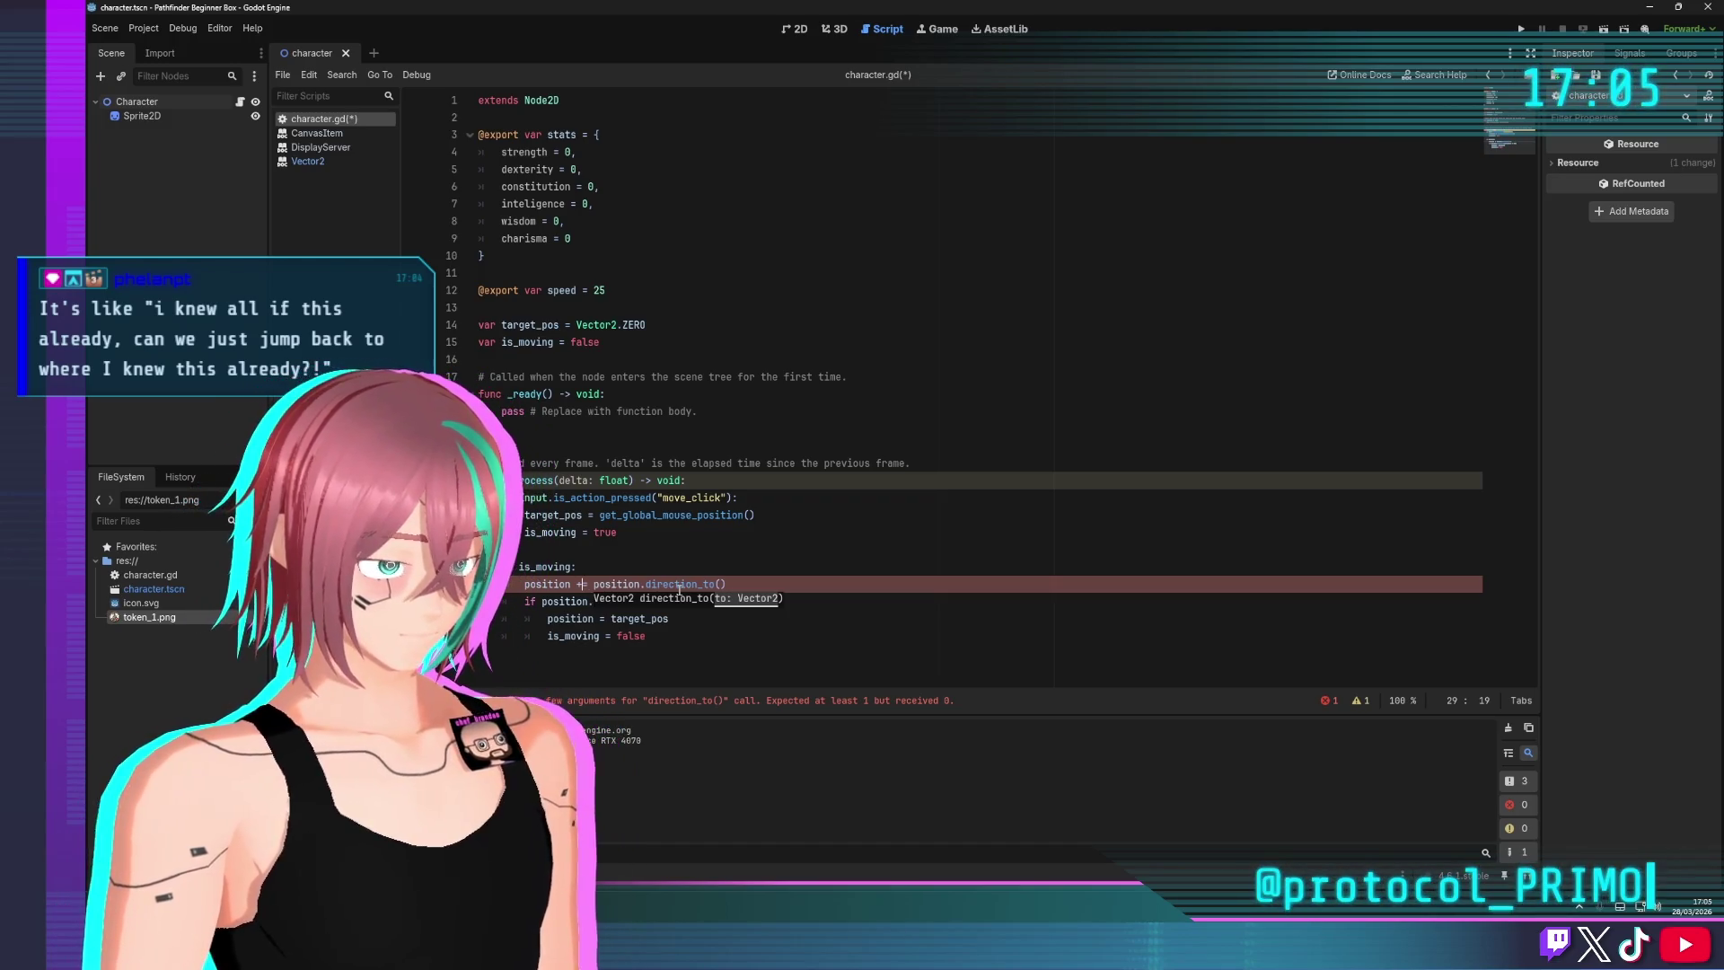
pyautogui.press('End')
pyautogui.press('Left')
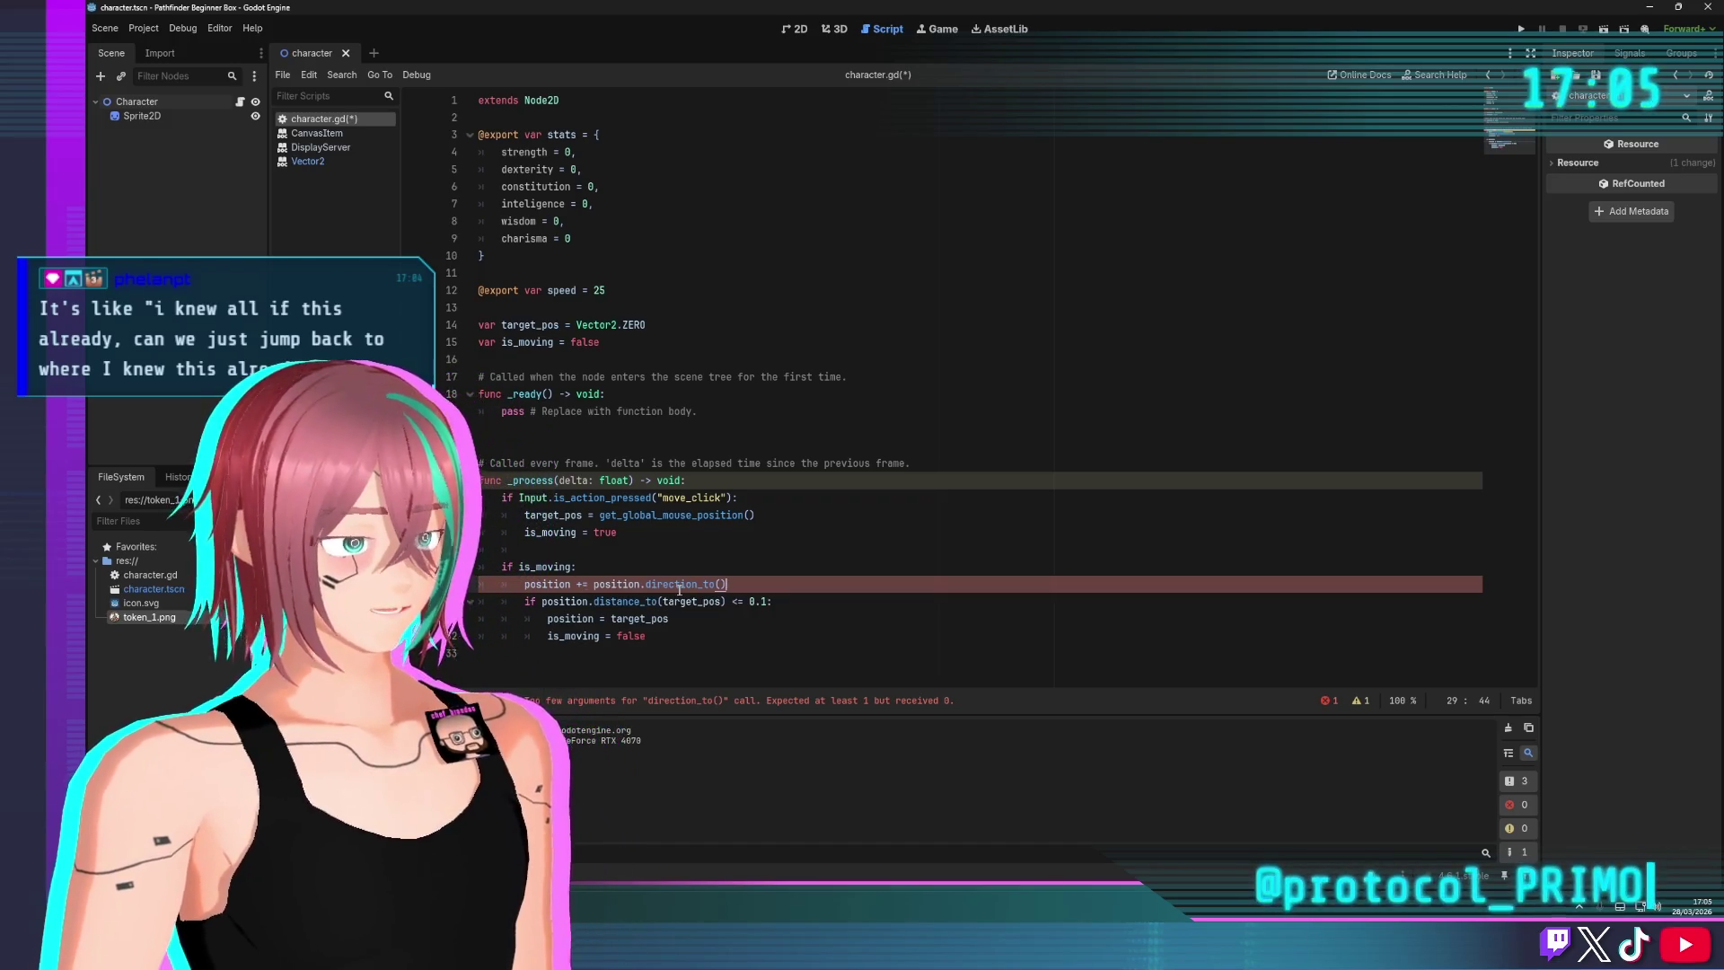
pyautogui.write('tar')
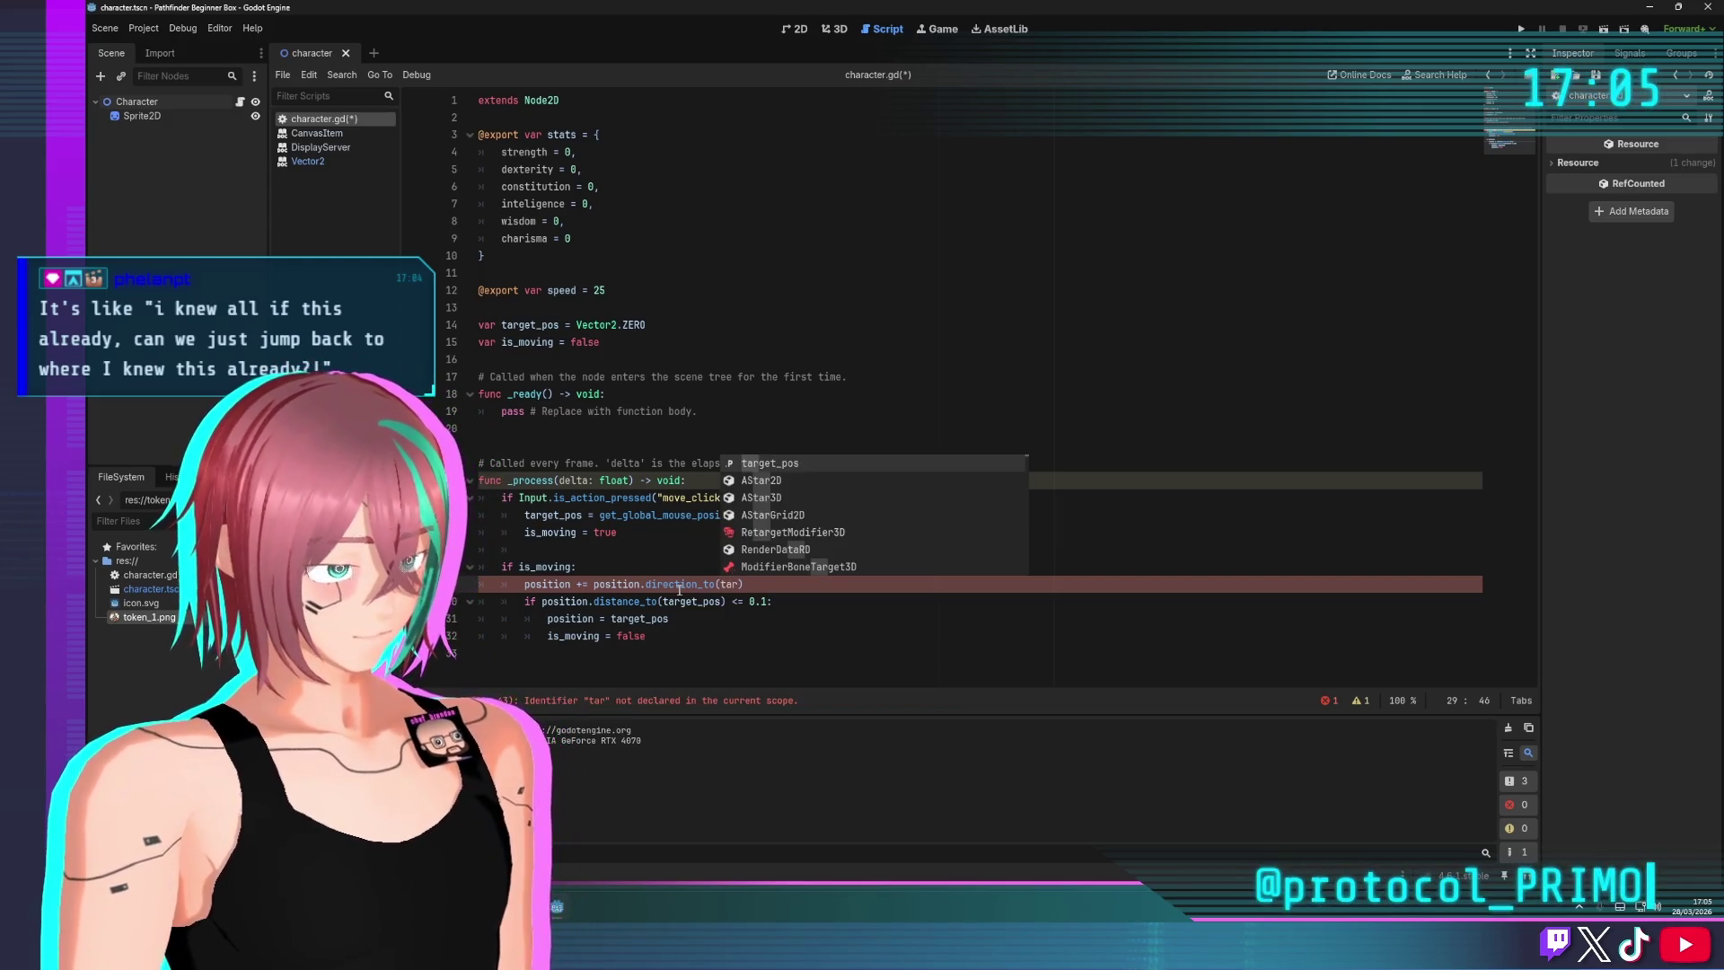
pyautogui.press('Return')
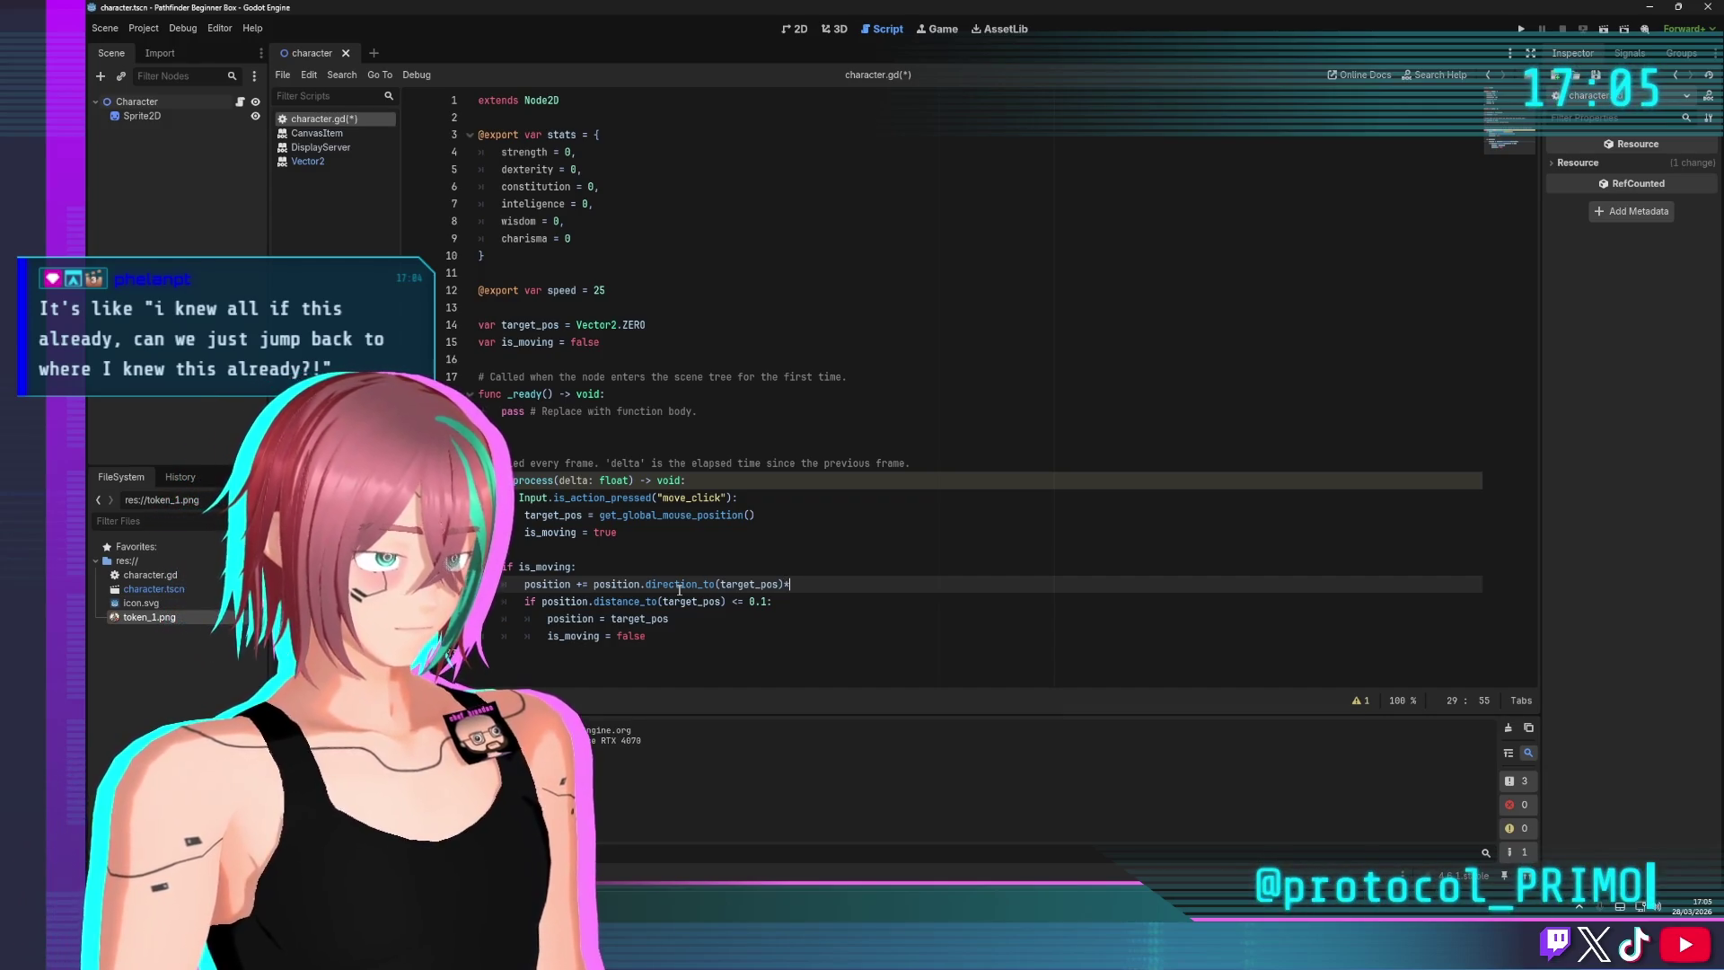
pyautogui.write('spe')
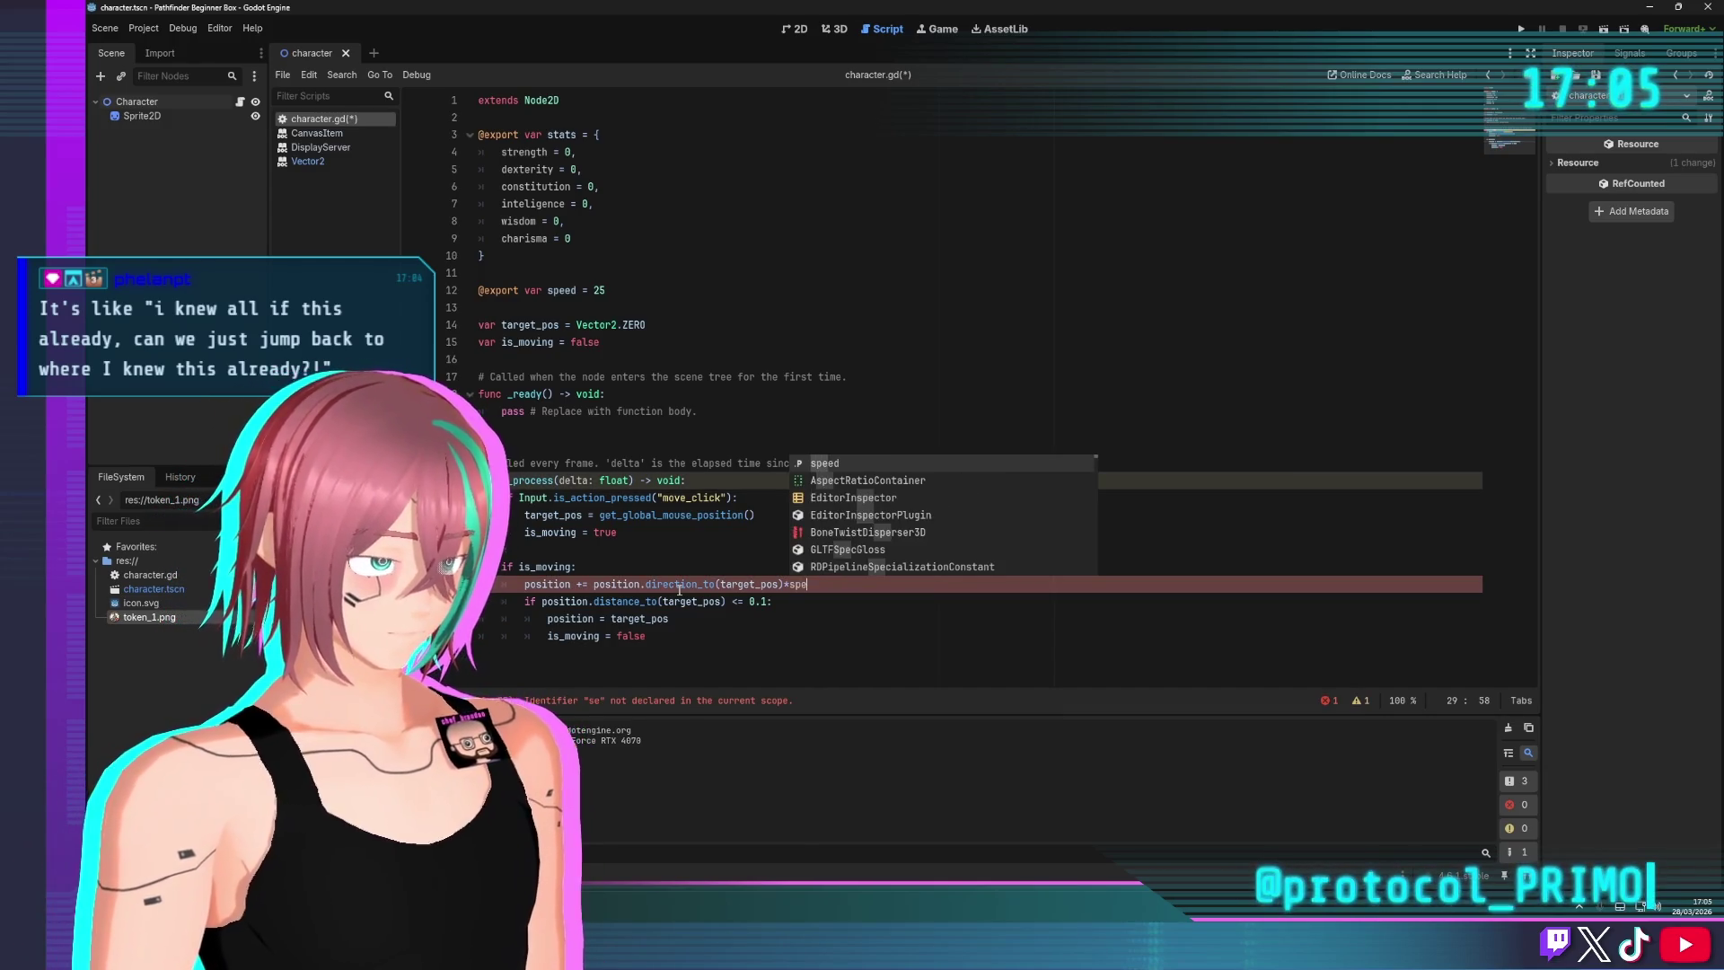
pyautogui.press('Return')
pyautogui.write('*delta')
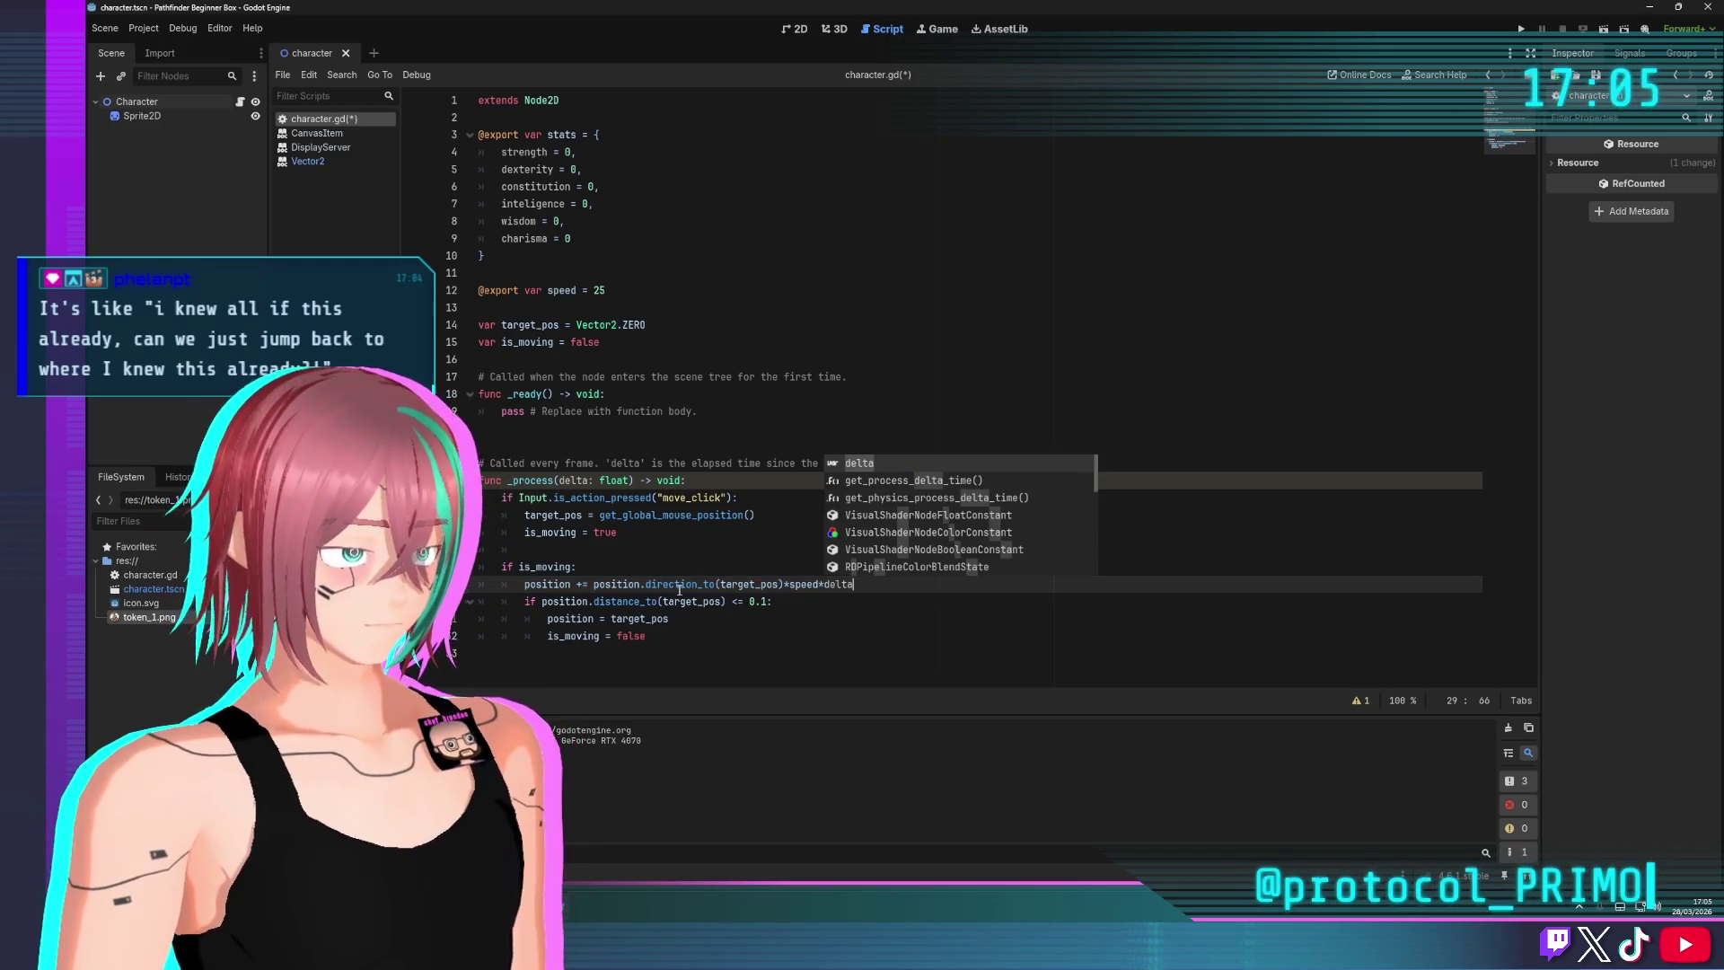
pyautogui.click(987, 325)
# Run the game to test the token's movement, then close it
pyautogui.click(1521, 29)
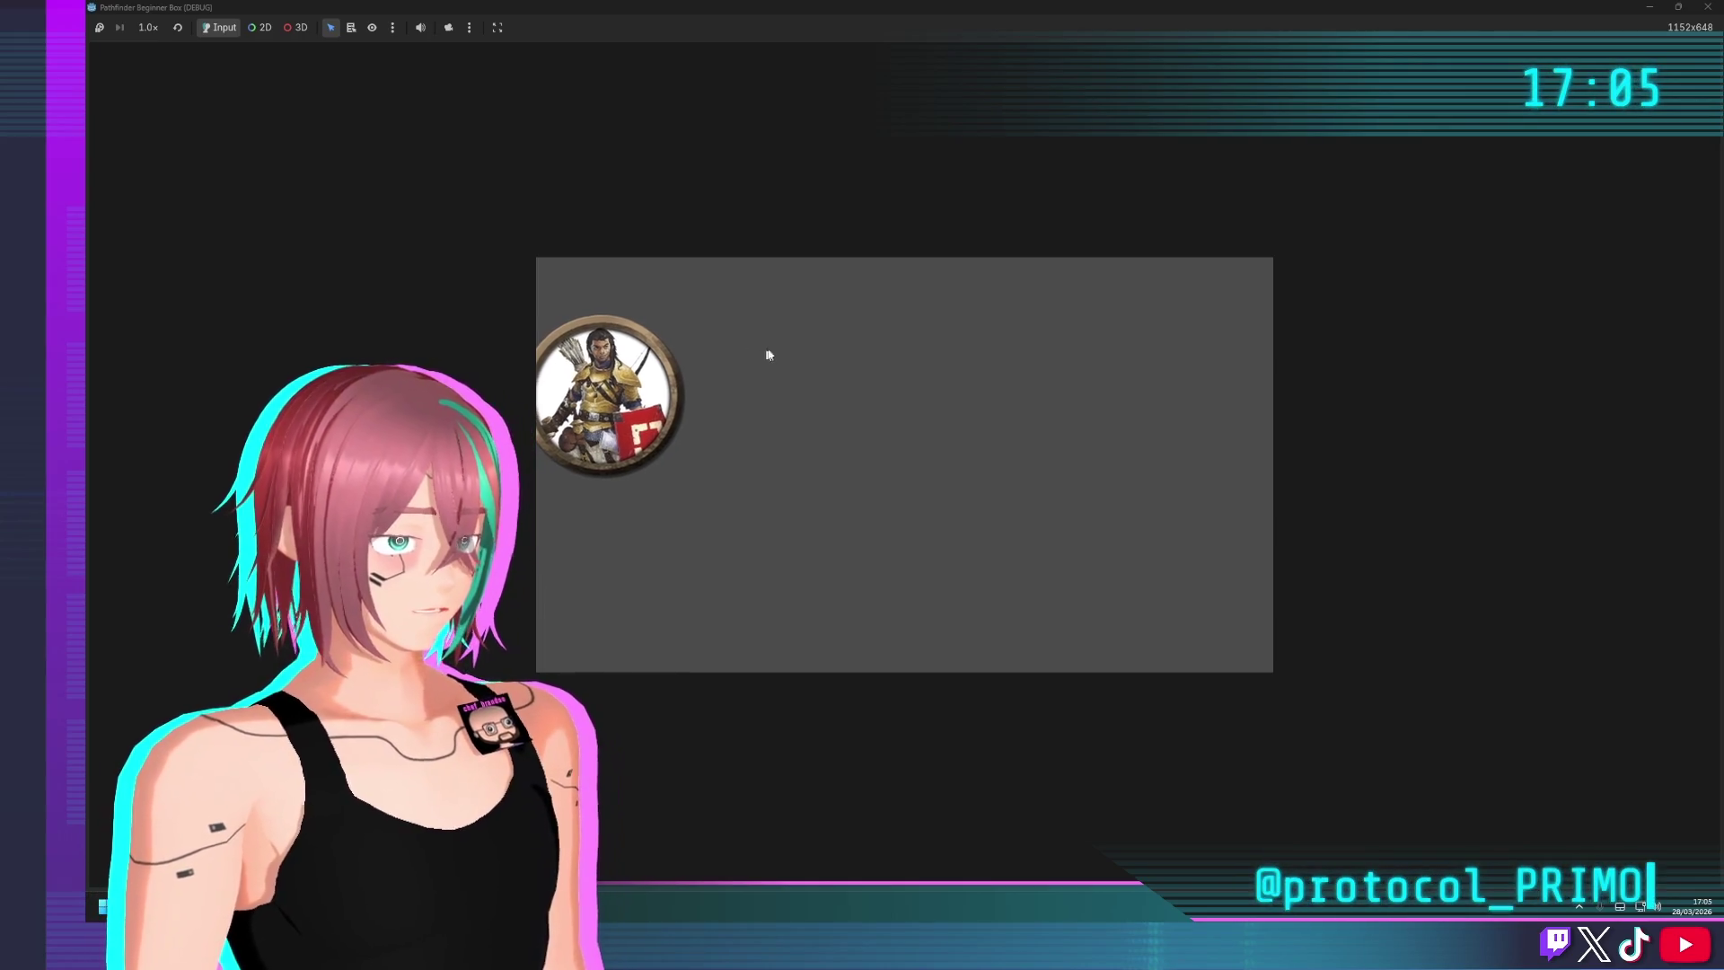
pyautogui.hotkey('alt', 'F4')
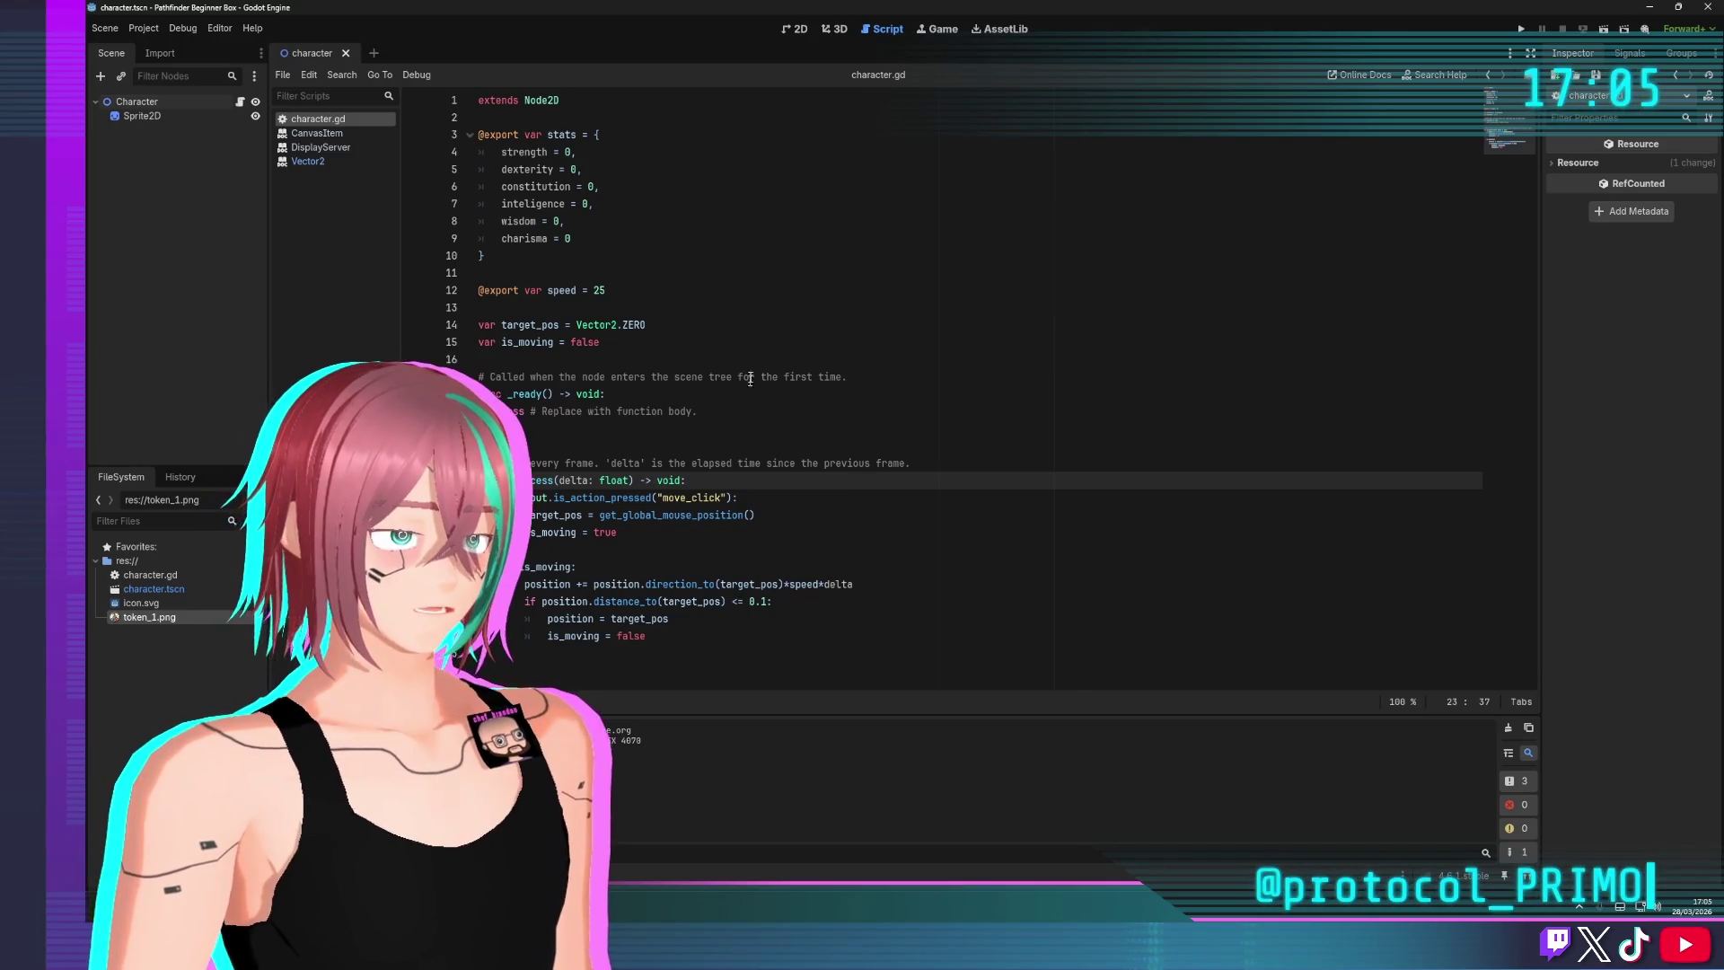
pyautogui.click(736, 345)
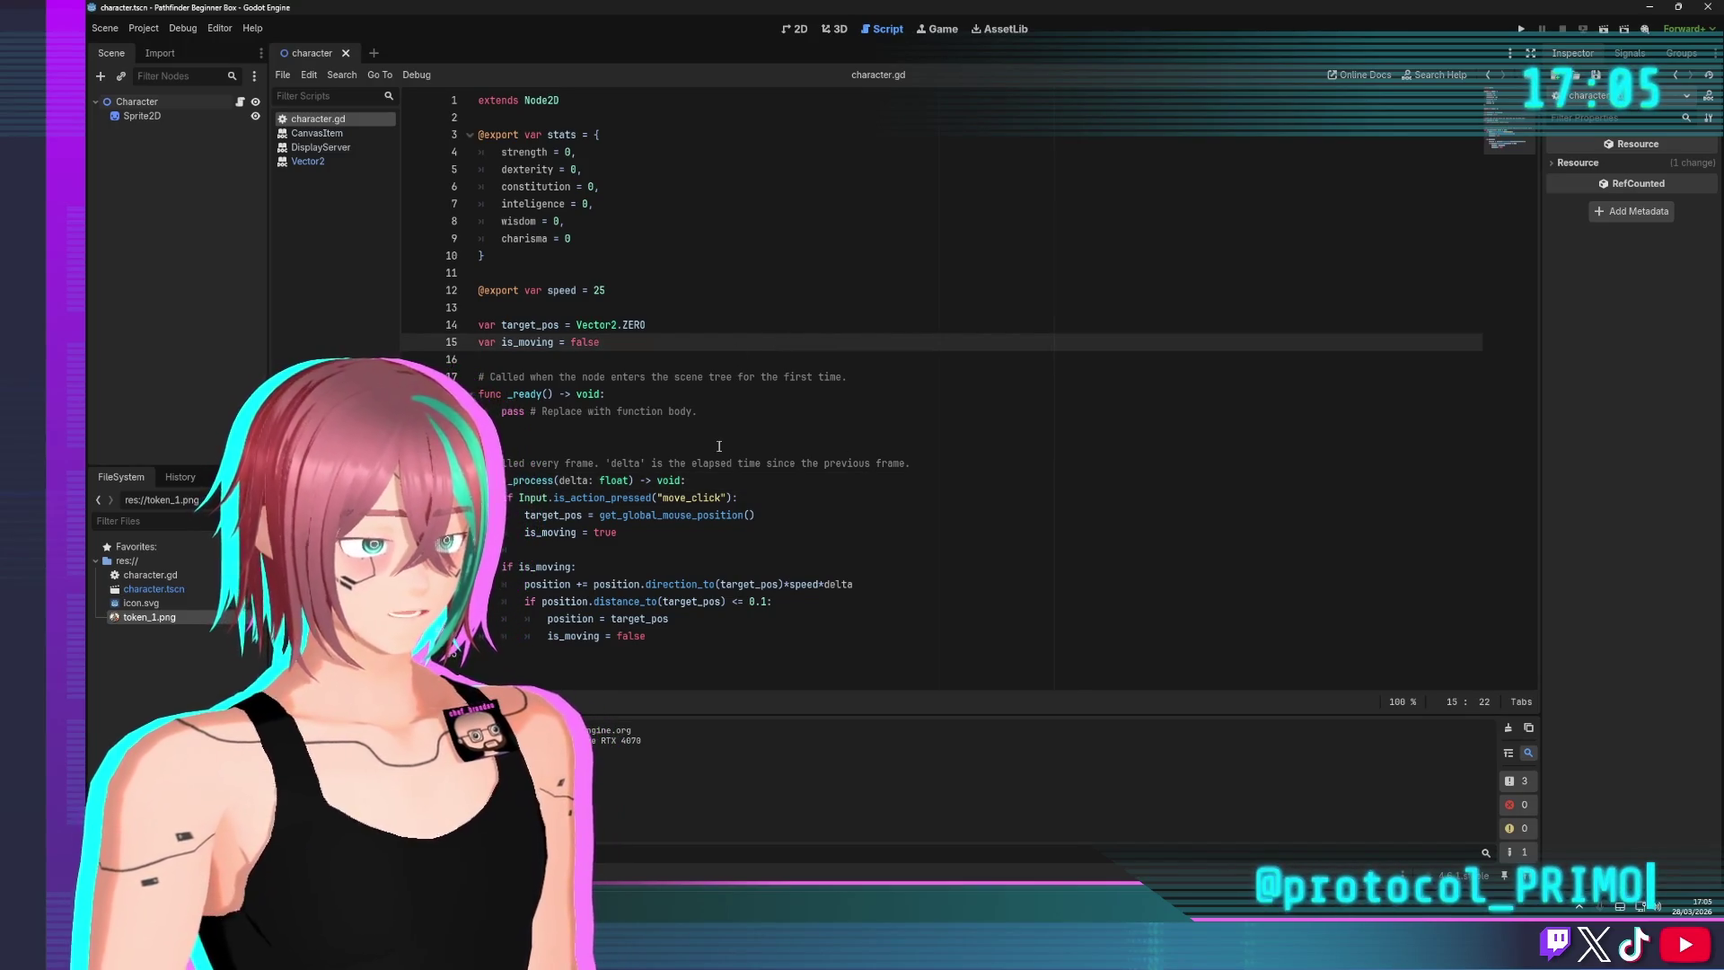
# Append *100 to line 29, rerun, and send the token to clicked spots
pyautogui.click(867, 586)
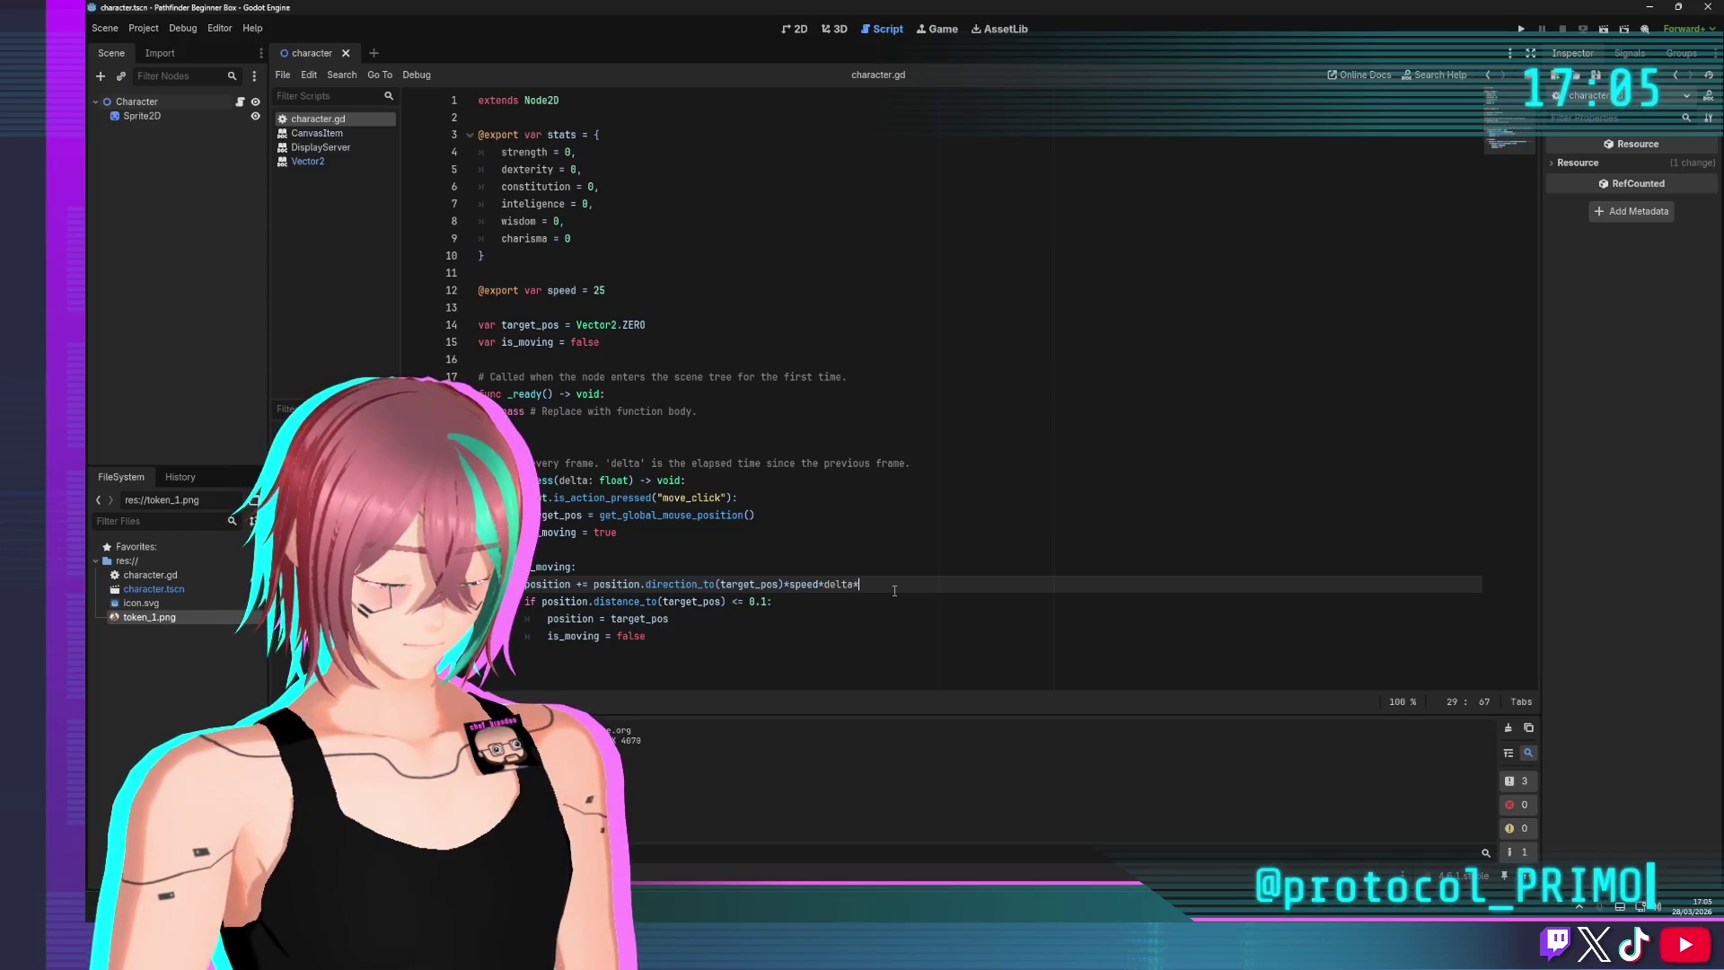
pyautogui.write('*100')
pyautogui.click(1108, 405)
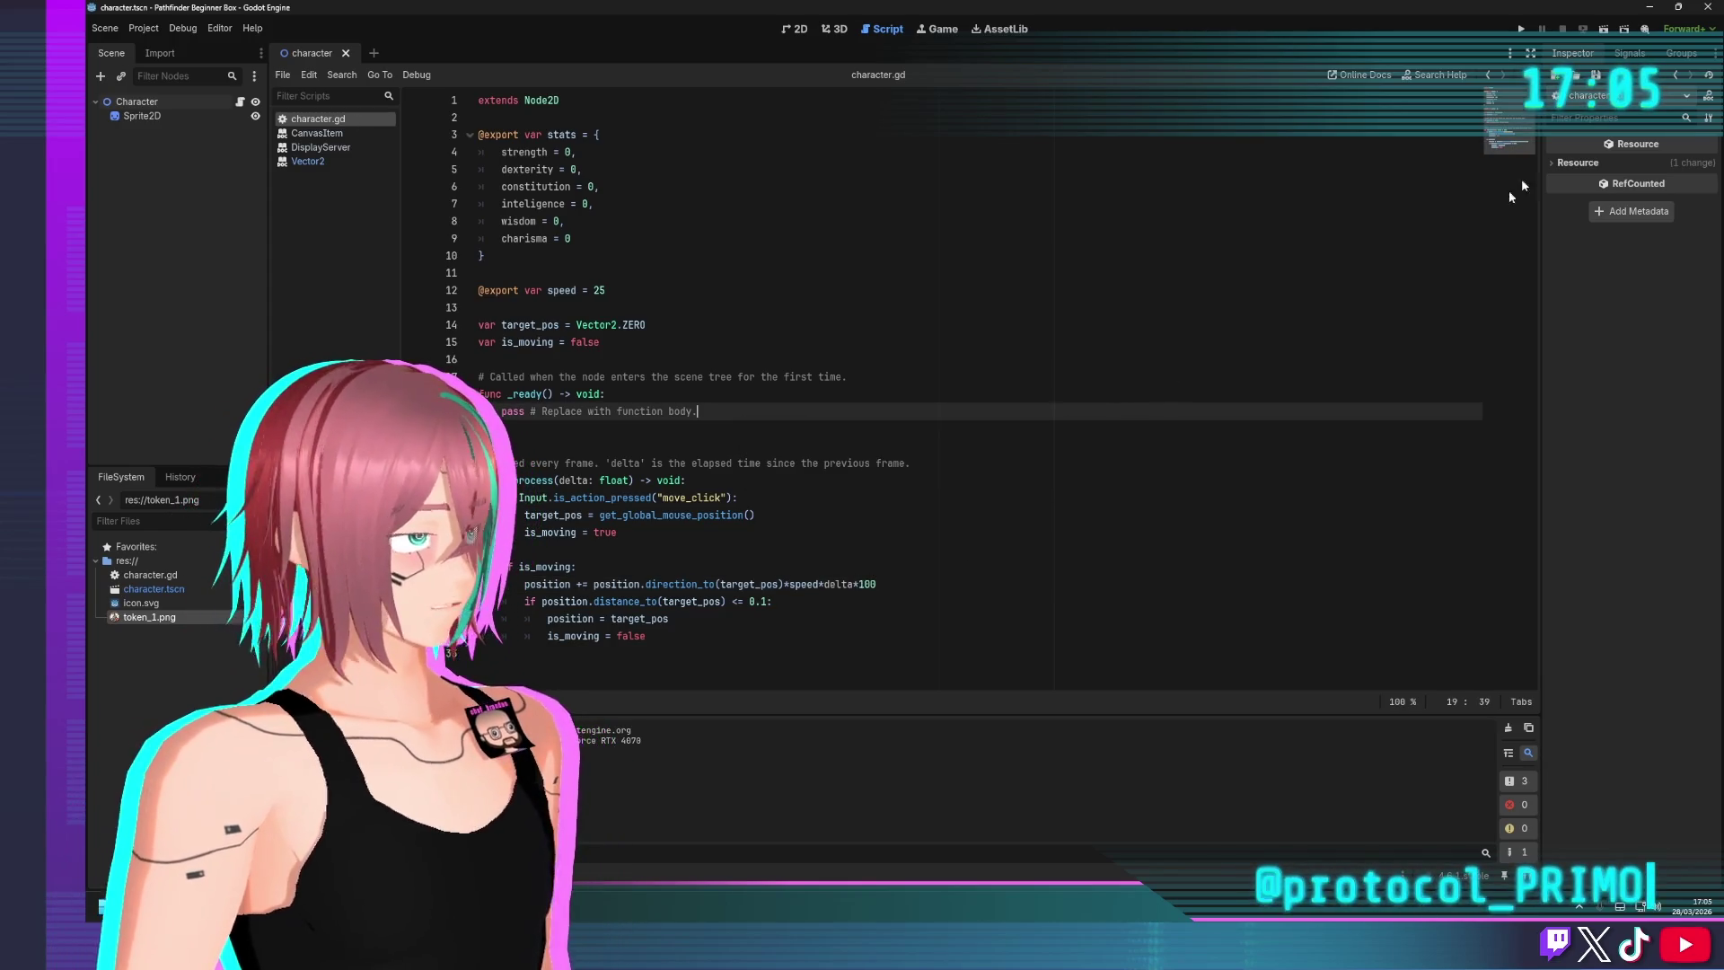
pyautogui.press('F5')
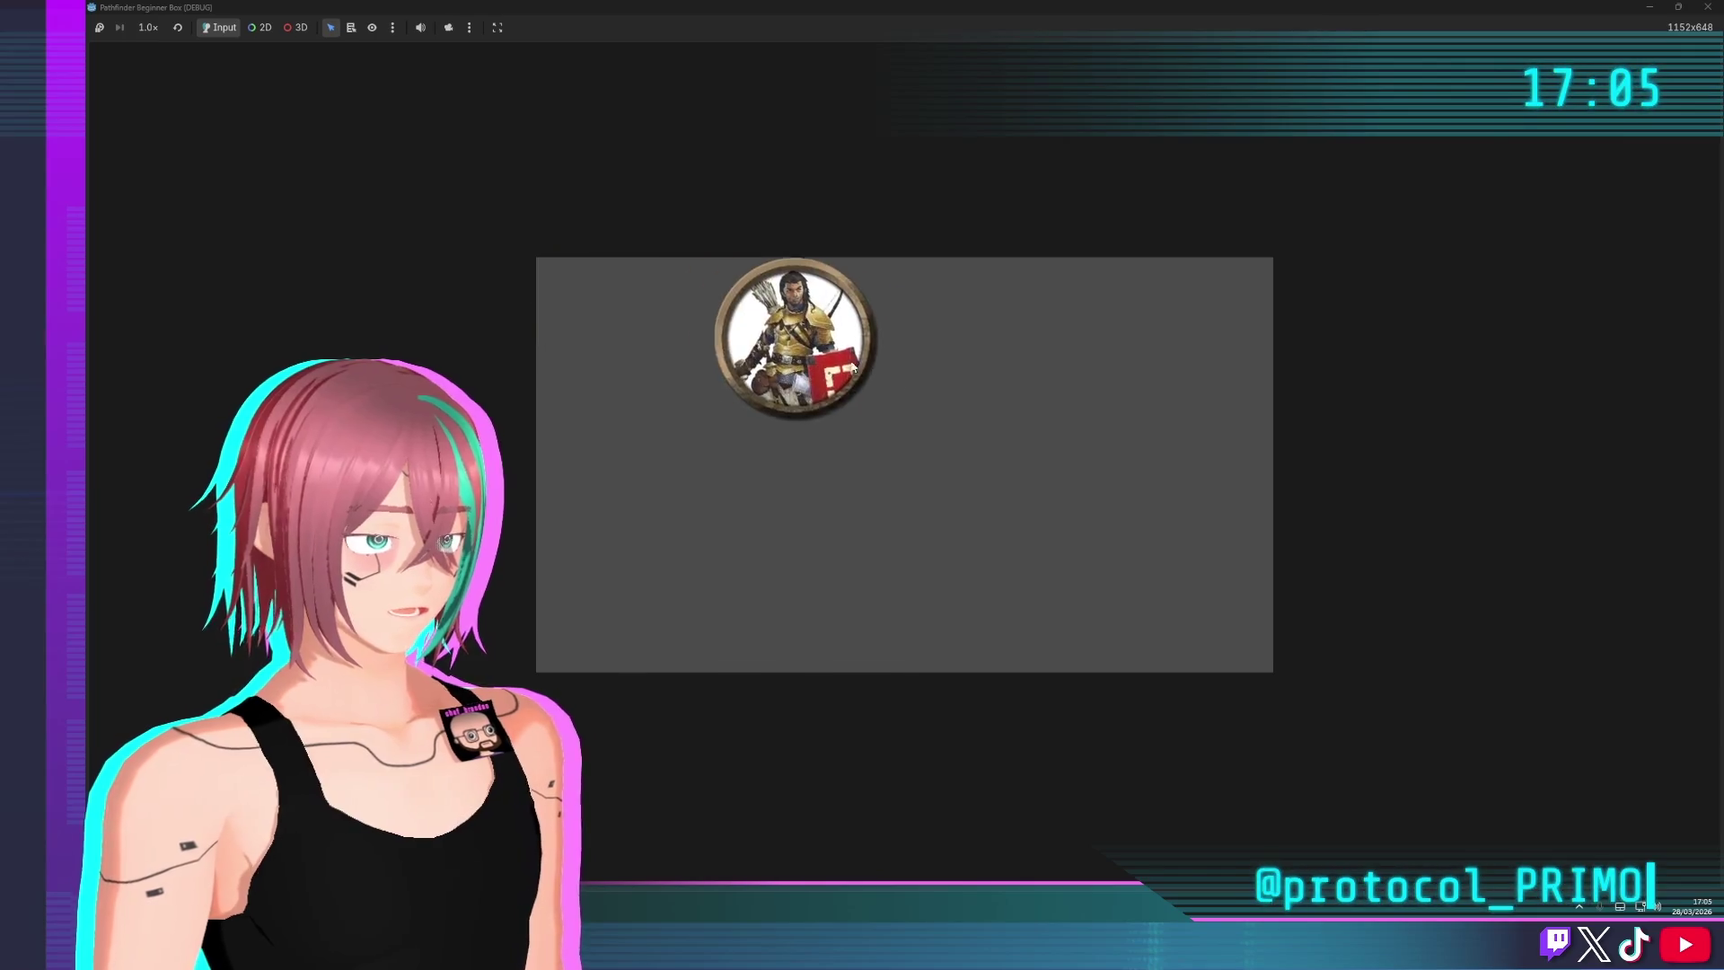
pyautogui.click(653, 464)
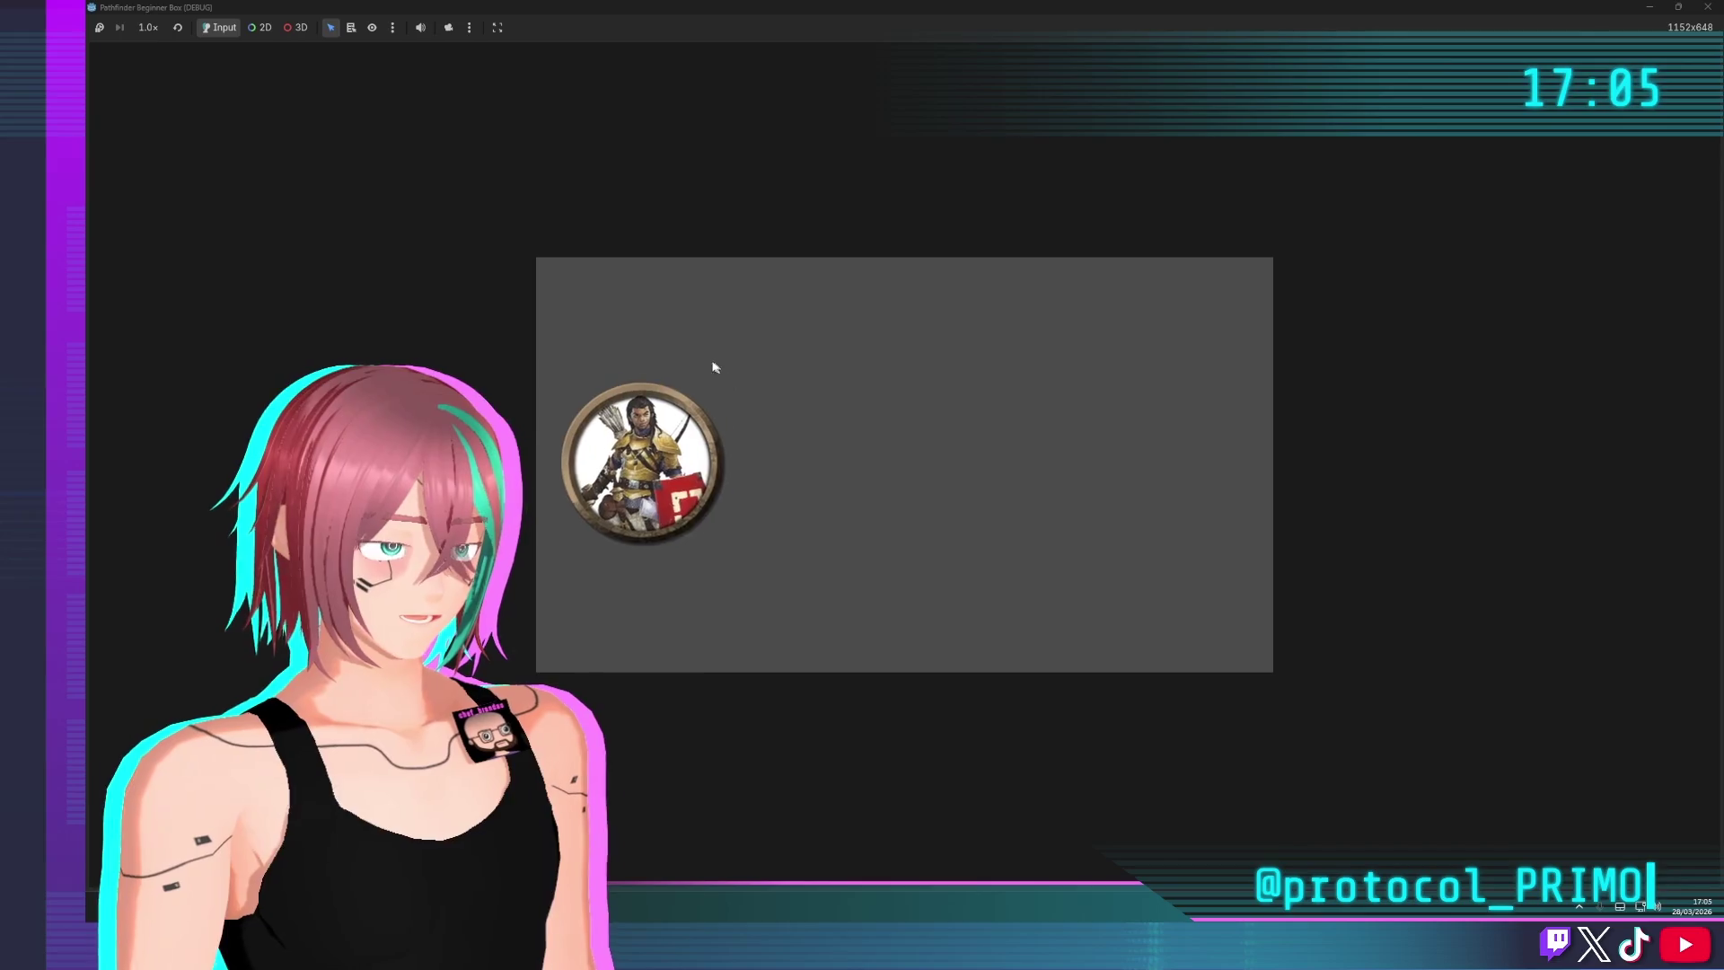
pyautogui.moveTo(714, 367)
pyautogui.mouseDown()
pyautogui.moveTo(900, 375)
pyautogui.moveTo(729, 449)
pyautogui.moveTo(715, 435)
pyautogui.mouseUp()
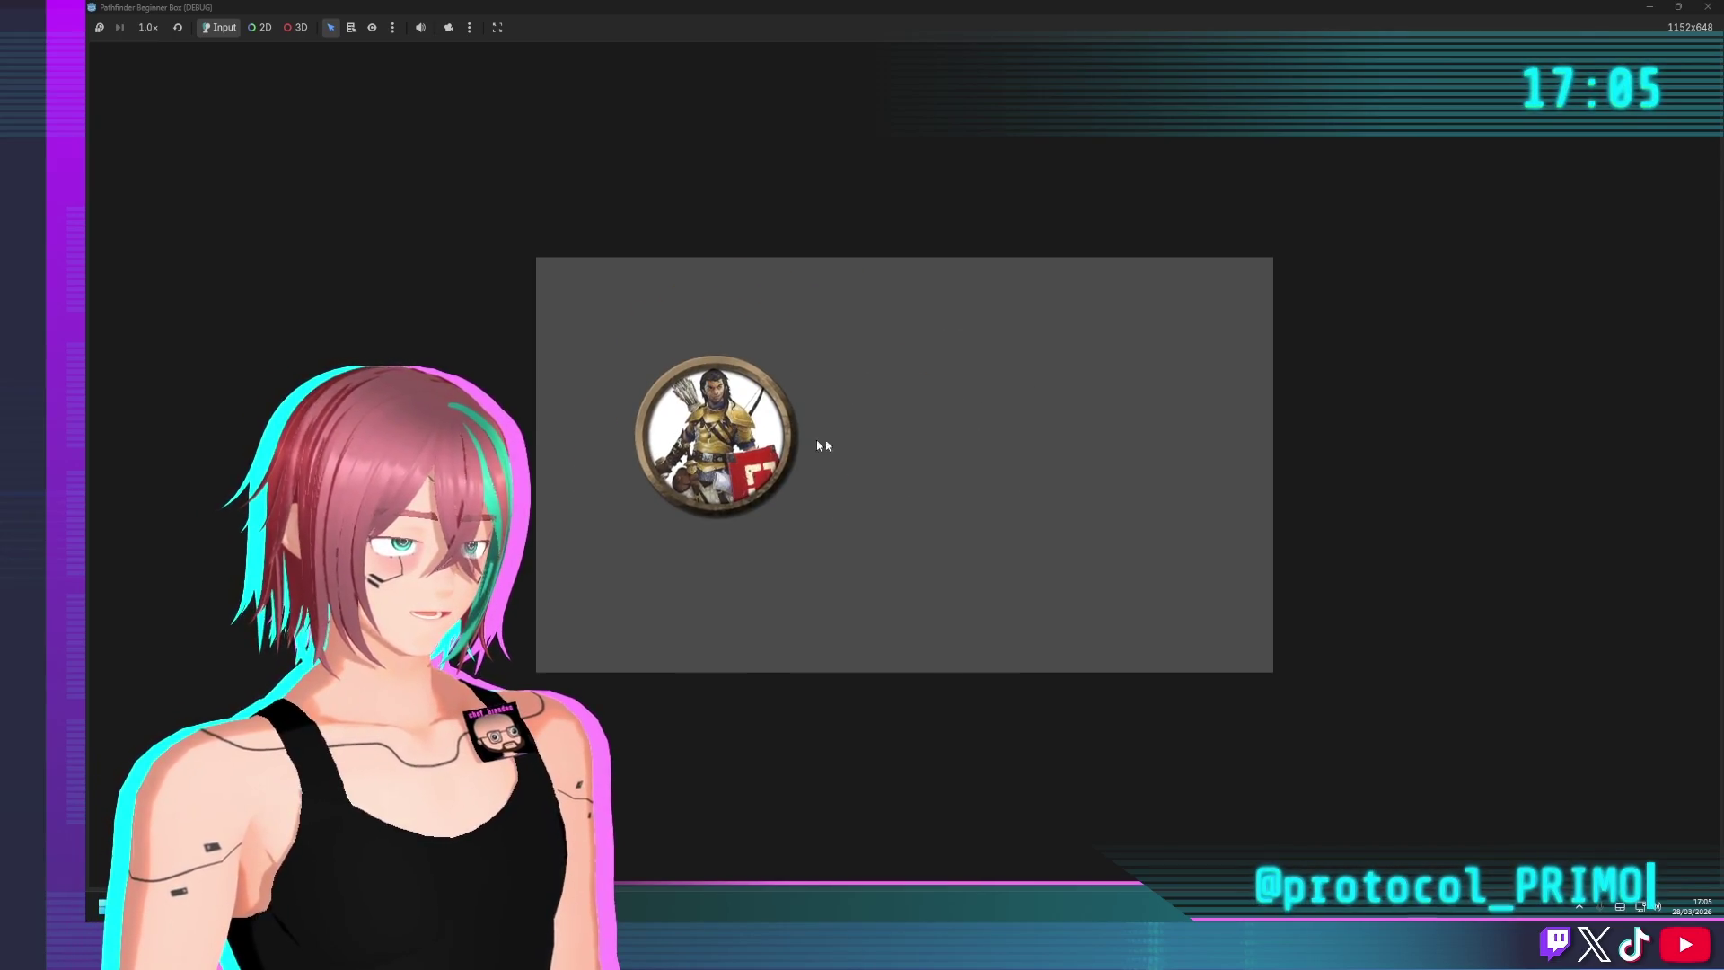
pyautogui.press('F8')
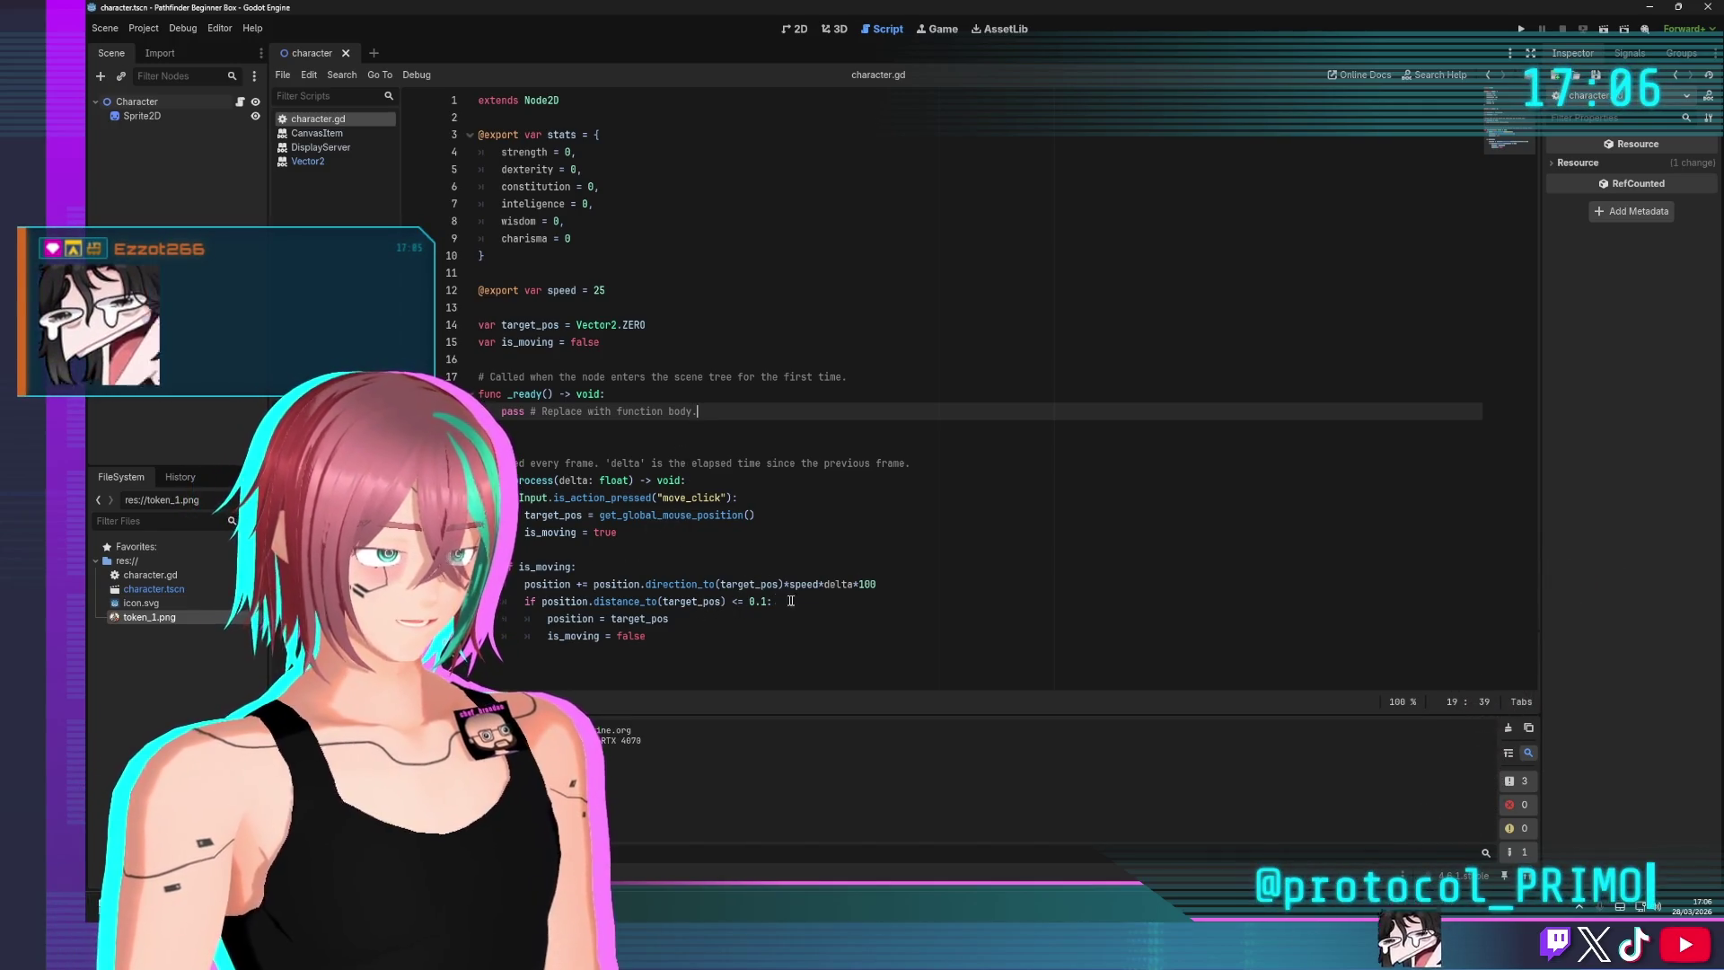
# Replace the *100 multiplier with speed* on the movement line and save the script
pyautogui.doubleClick(866, 583)
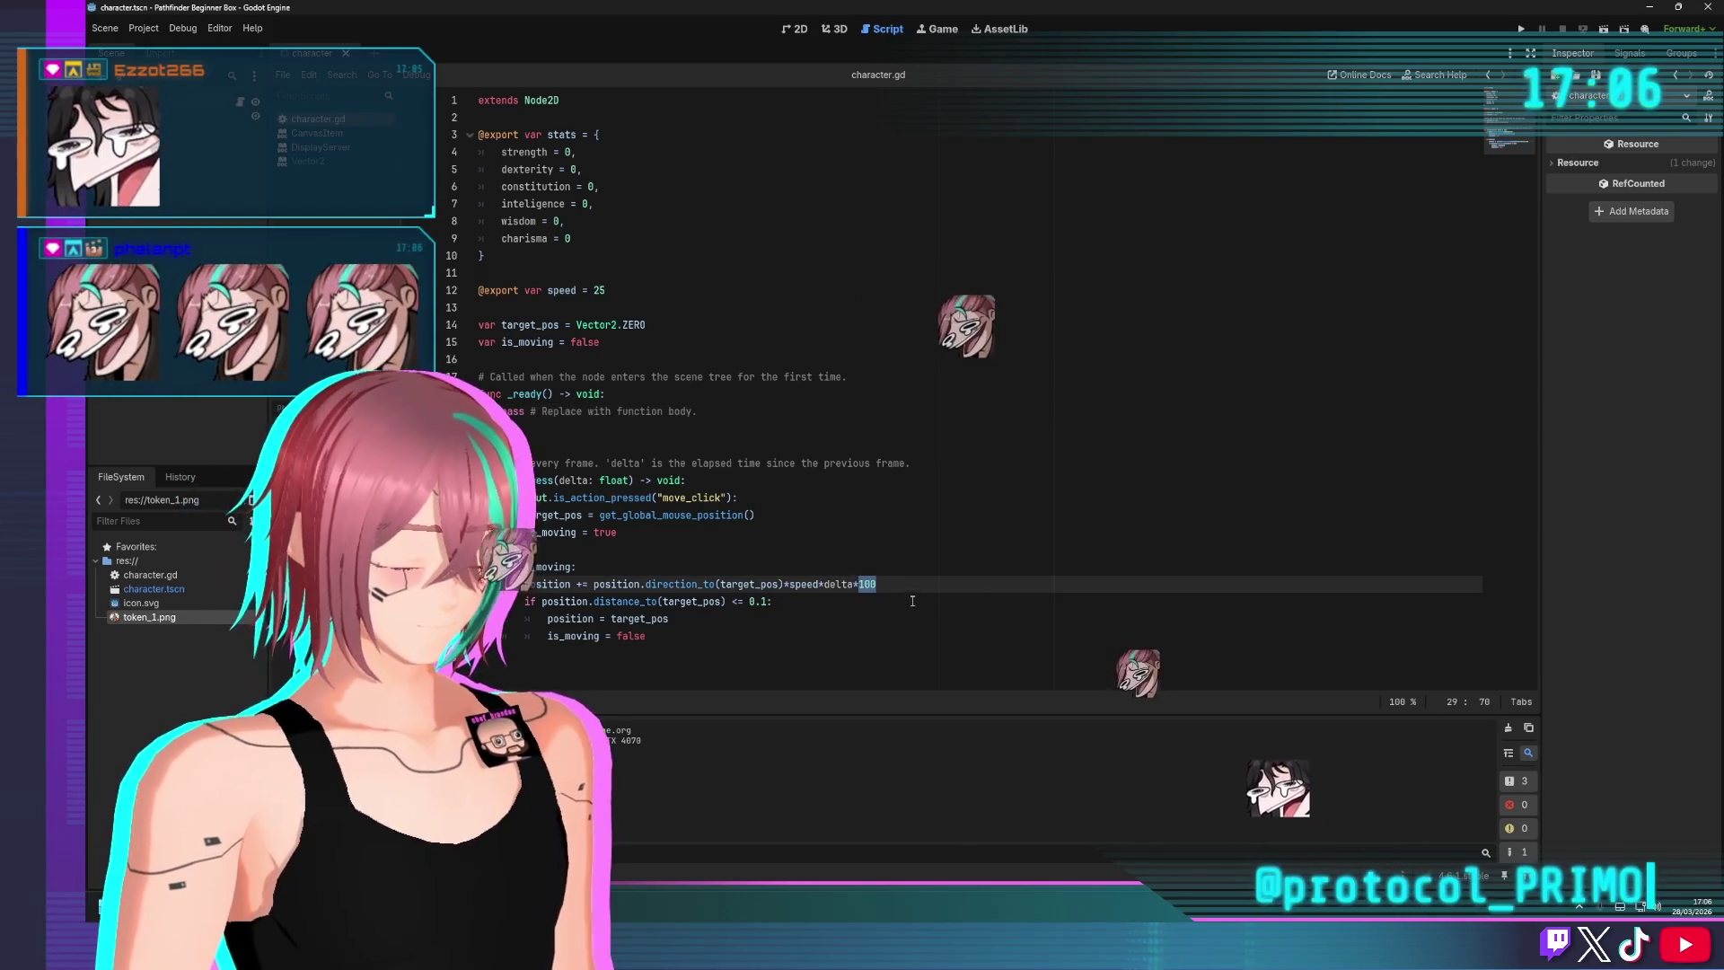
pyautogui.write('25')
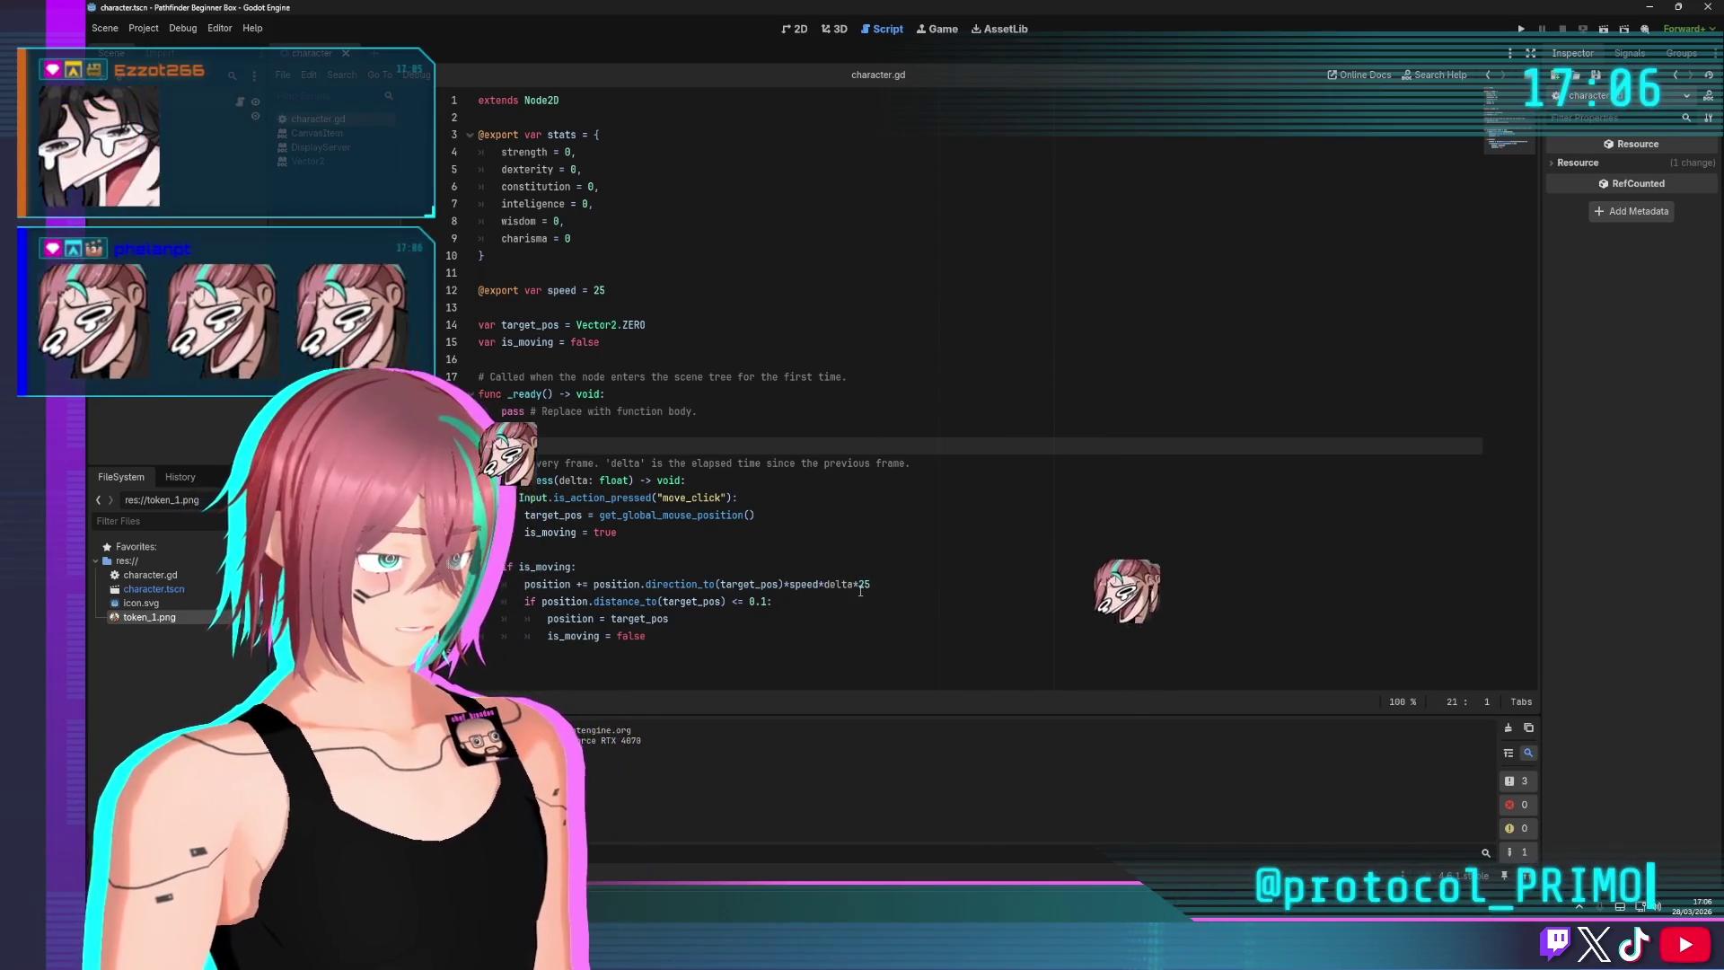
pyautogui.press('BackSpace')
pyautogui.press('BackSpace')
pyautogui.press('BackSpace')
pyautogui.hotkey('ctrl', 'Left')
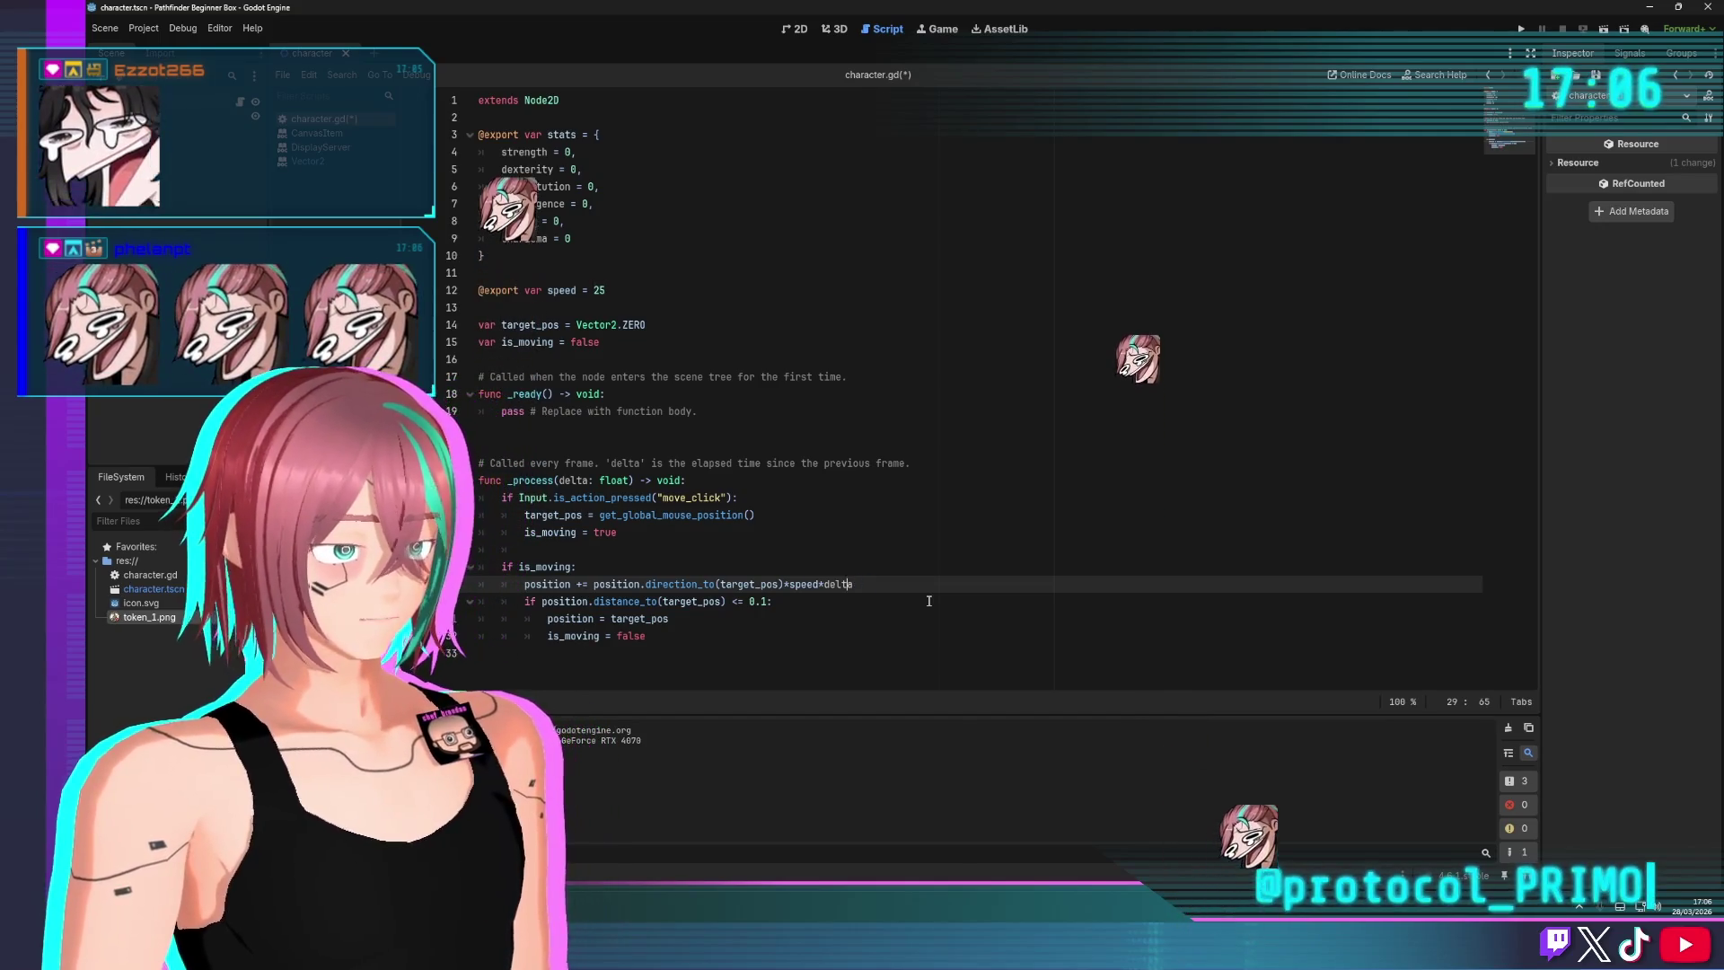
pyautogui.write('spee')
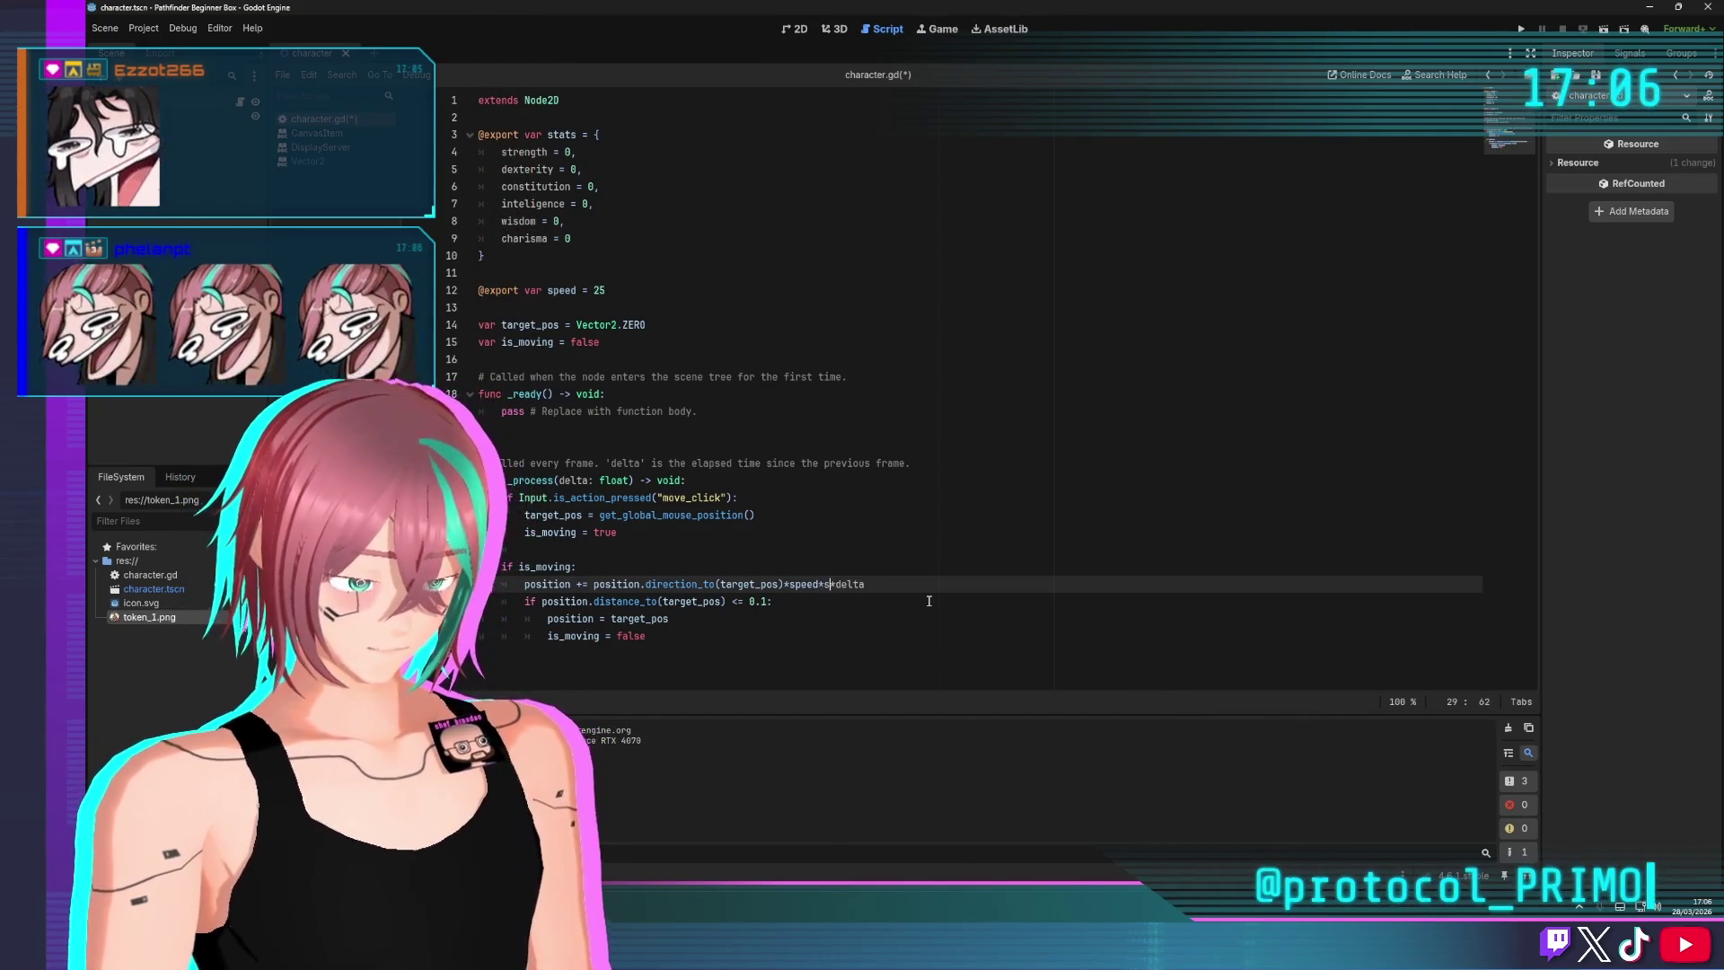
pyautogui.write('d*')
pyautogui.click(987, 255)
pyautogui.hotkey('ctrl', 's')
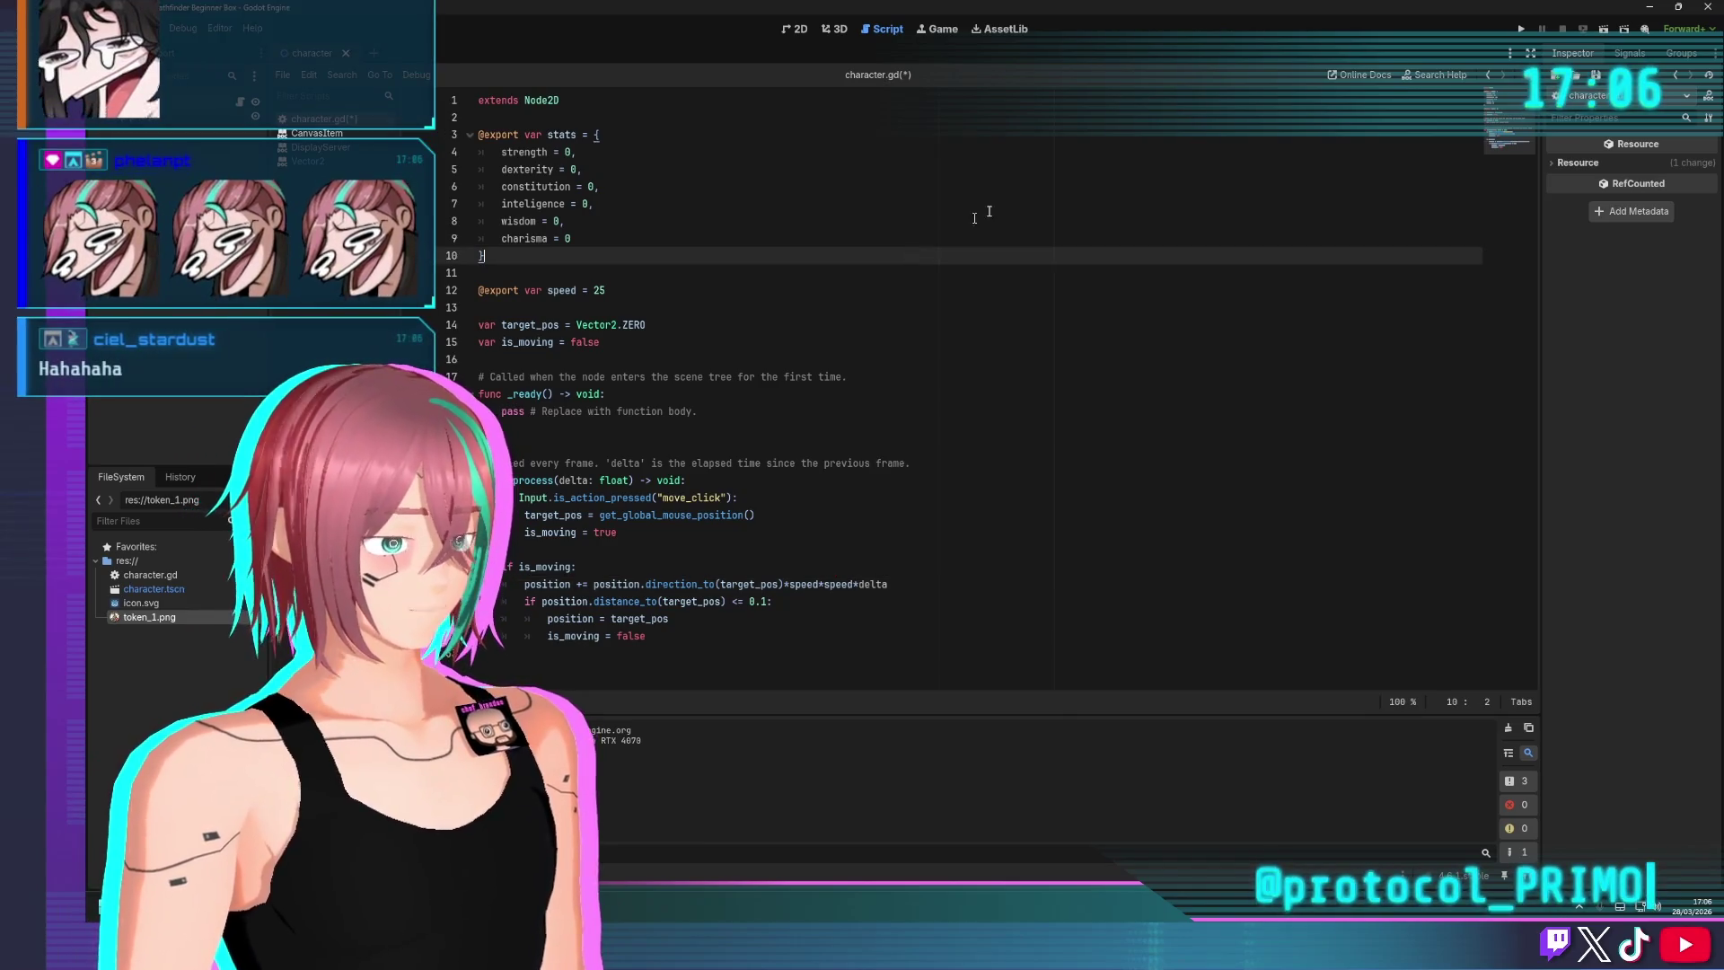
# Run the game and send the token to five clicked spots, then close it
pyautogui.click(1520, 29)
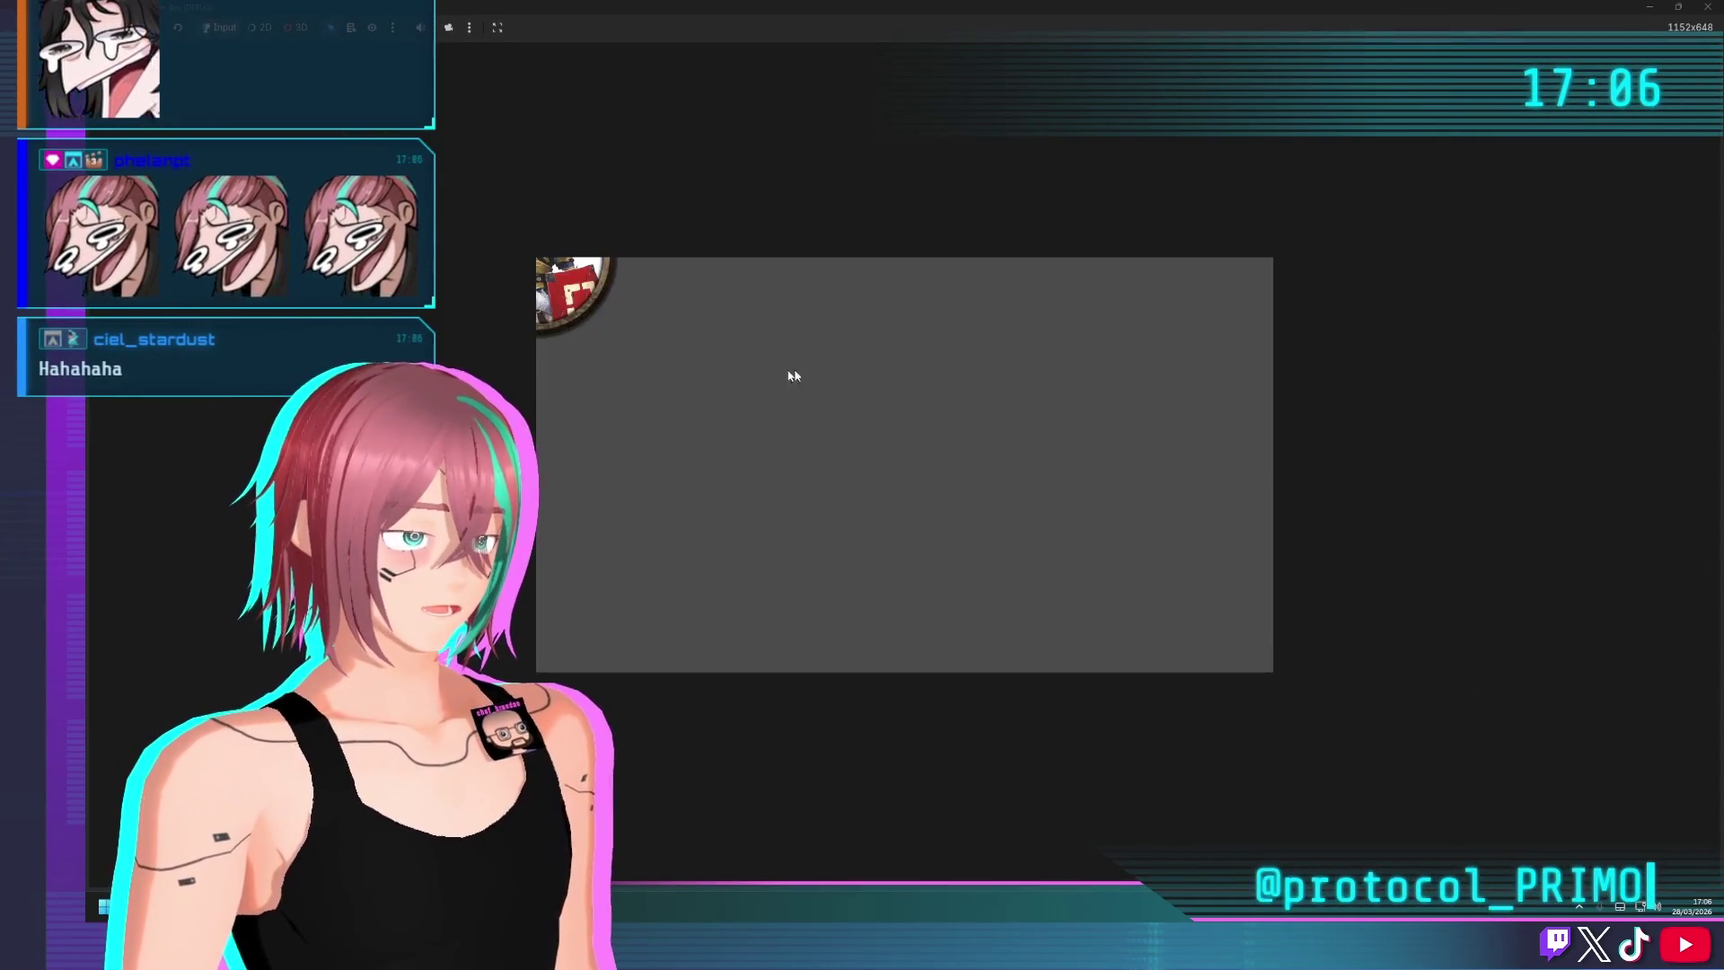
pyautogui.click(686, 466)
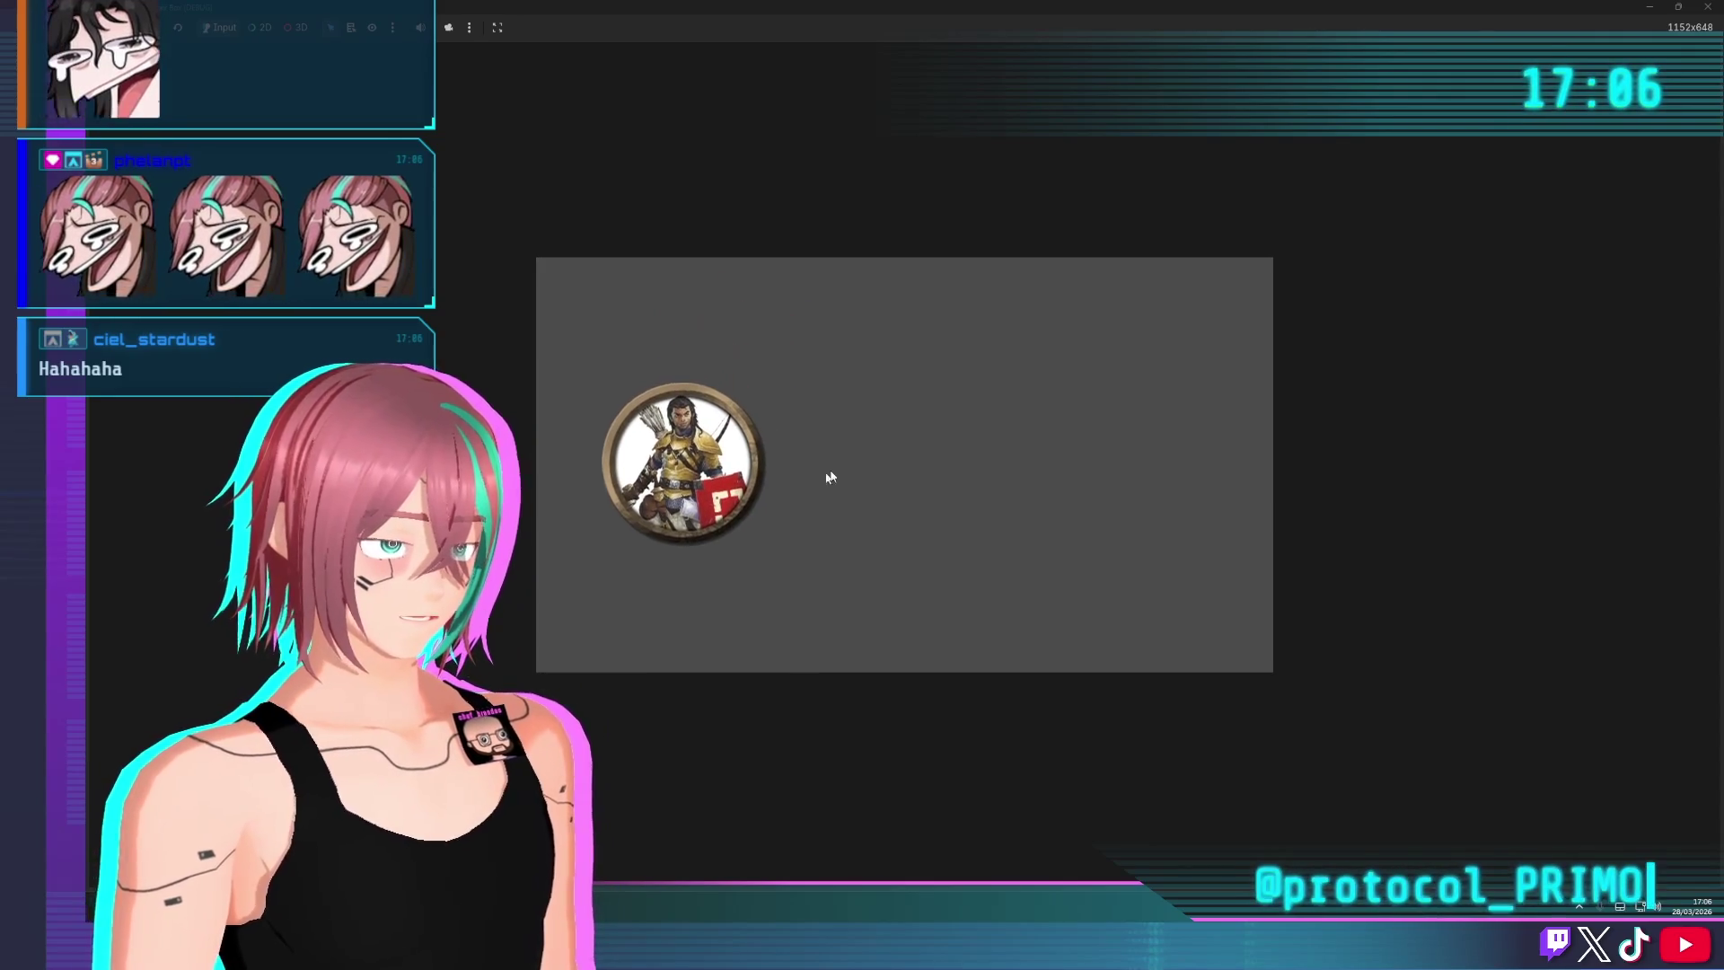
pyautogui.click(998, 431)
pyautogui.click(835, 431)
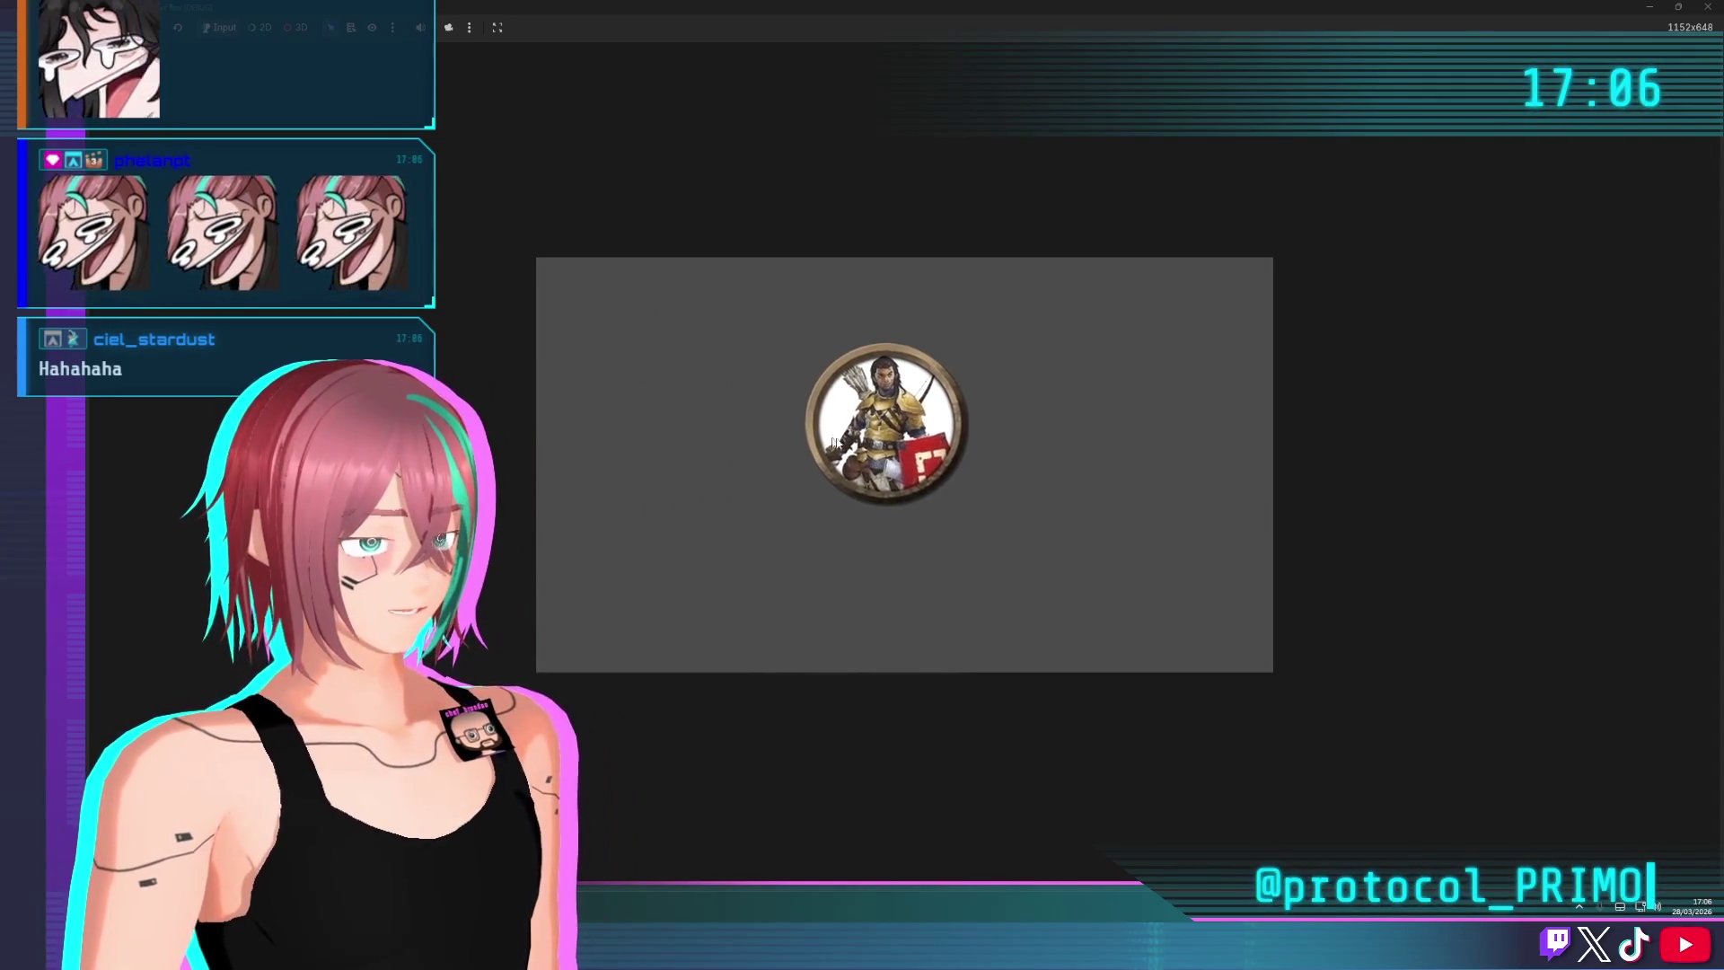
pyautogui.click(992, 416)
pyautogui.click(788, 422)
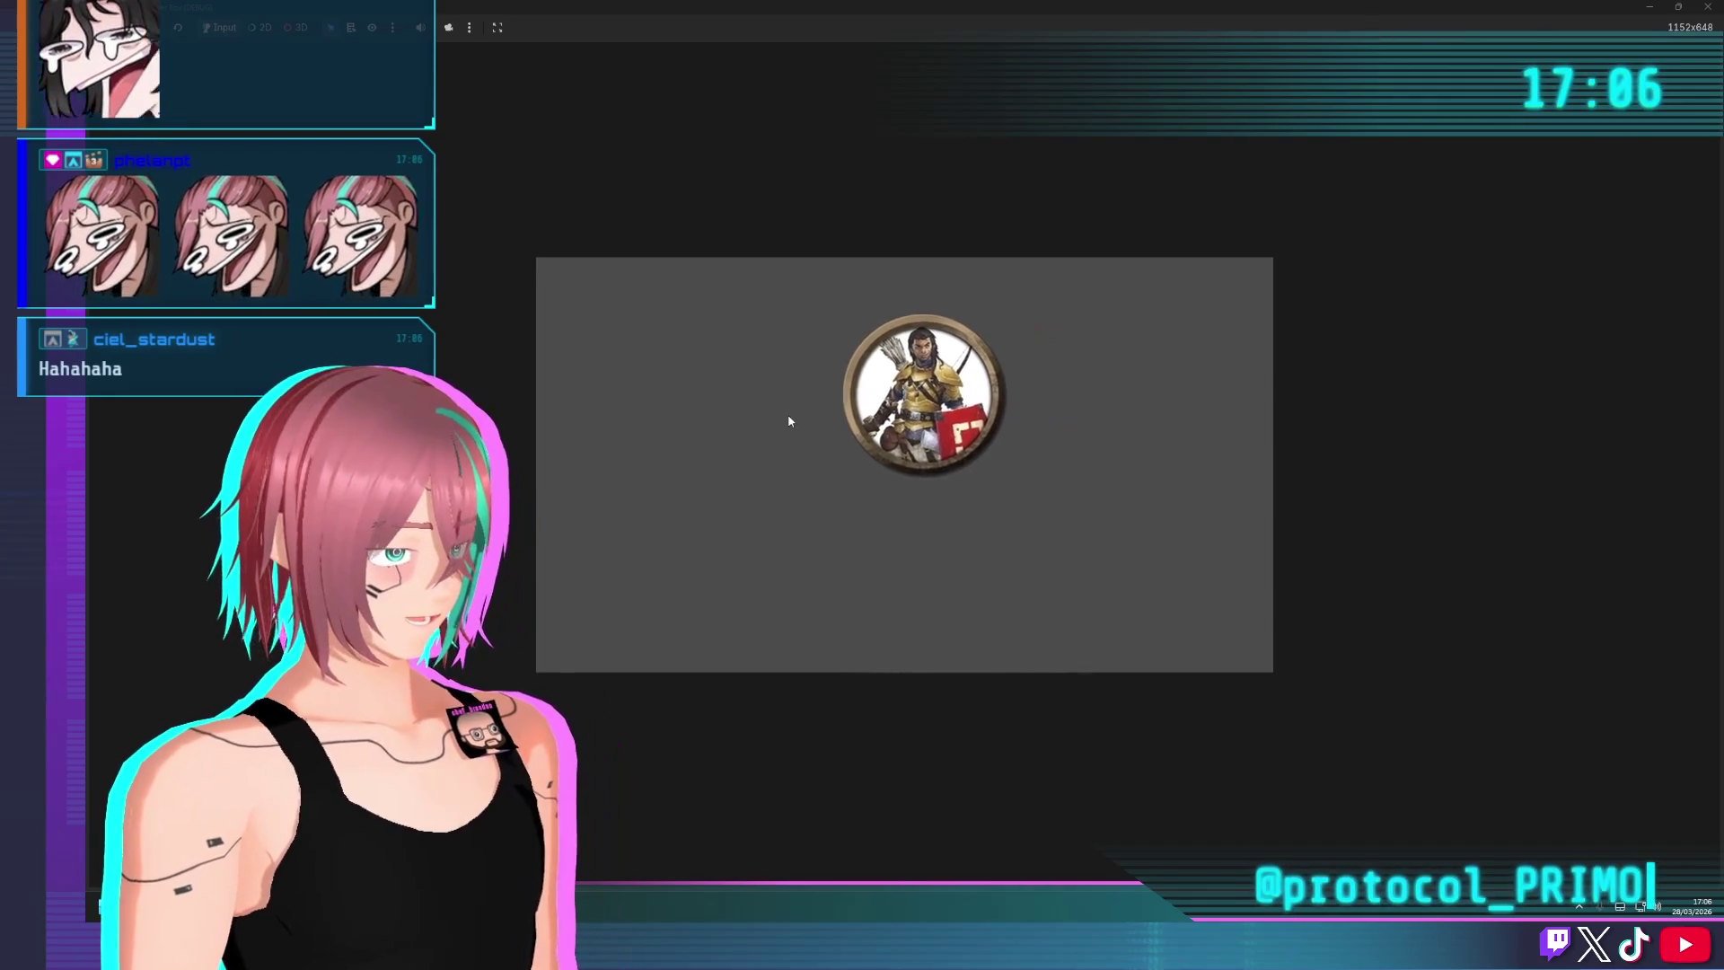
pyautogui.click(1710, 6)
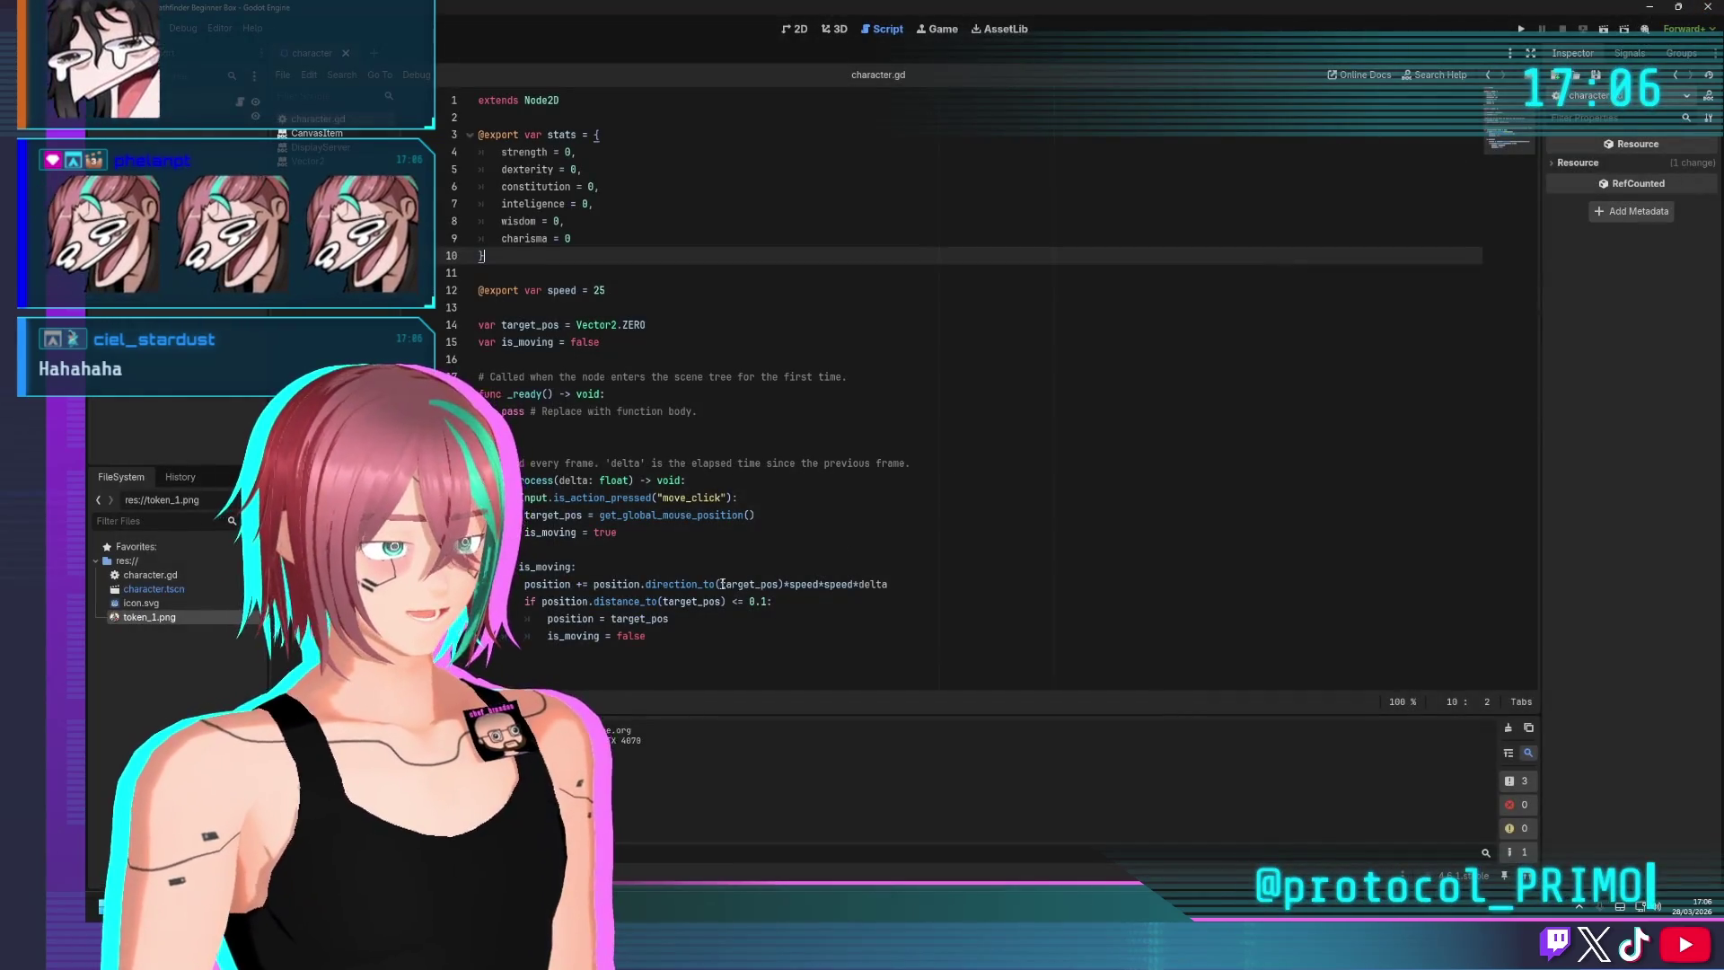
# Change the arrival threshold from 0.1 to 5 and test-run the game
pyautogui.click(846, 608)
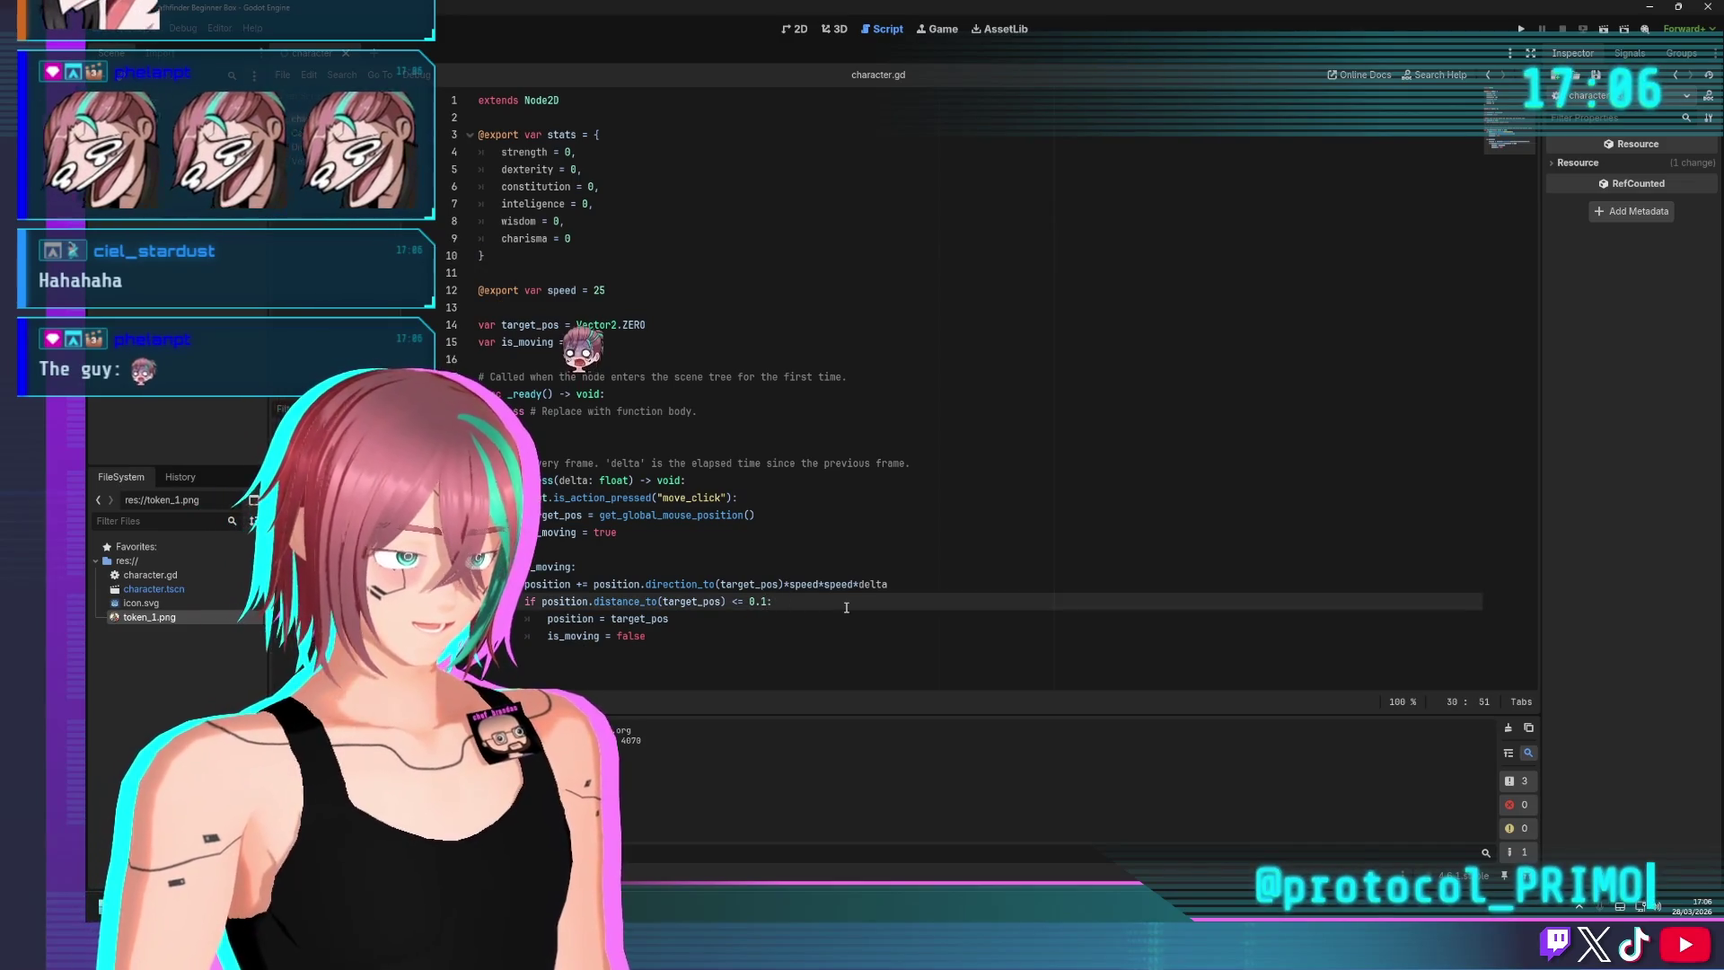
pyautogui.press('BackSpace')
pyautogui.press('BackSpace')
pyautogui.press('BackSpace')
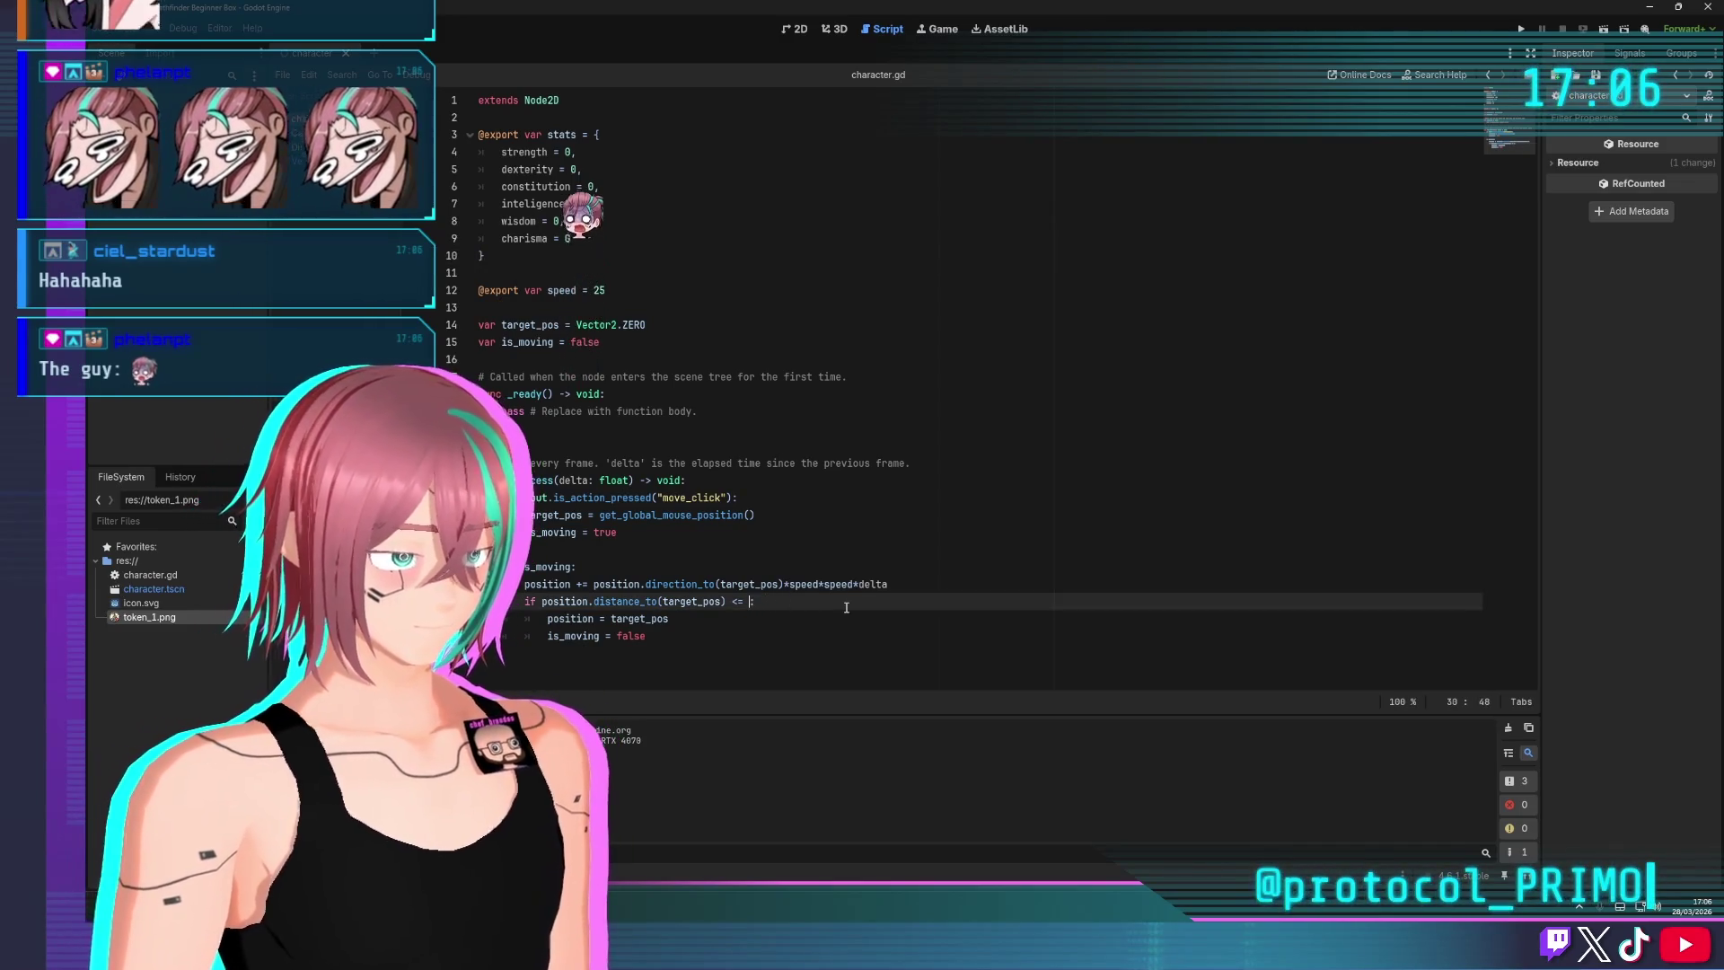
pyautogui.write('5')
pyautogui.click(1012, 360)
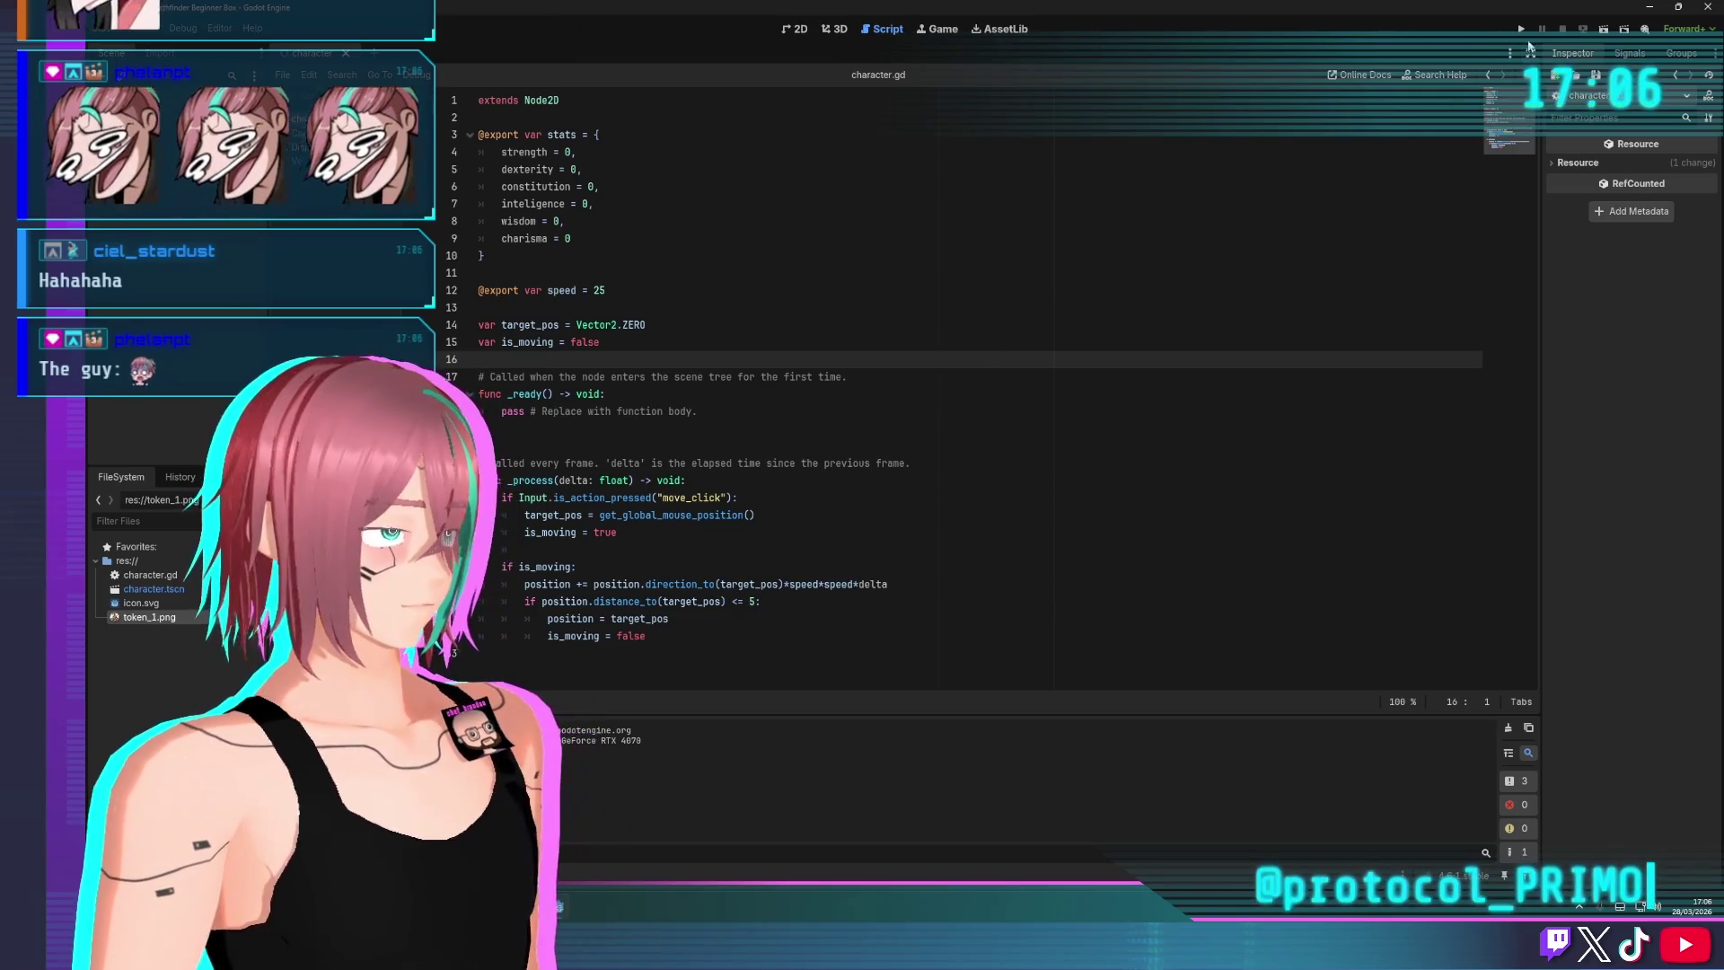
pyautogui.click(1521, 29)
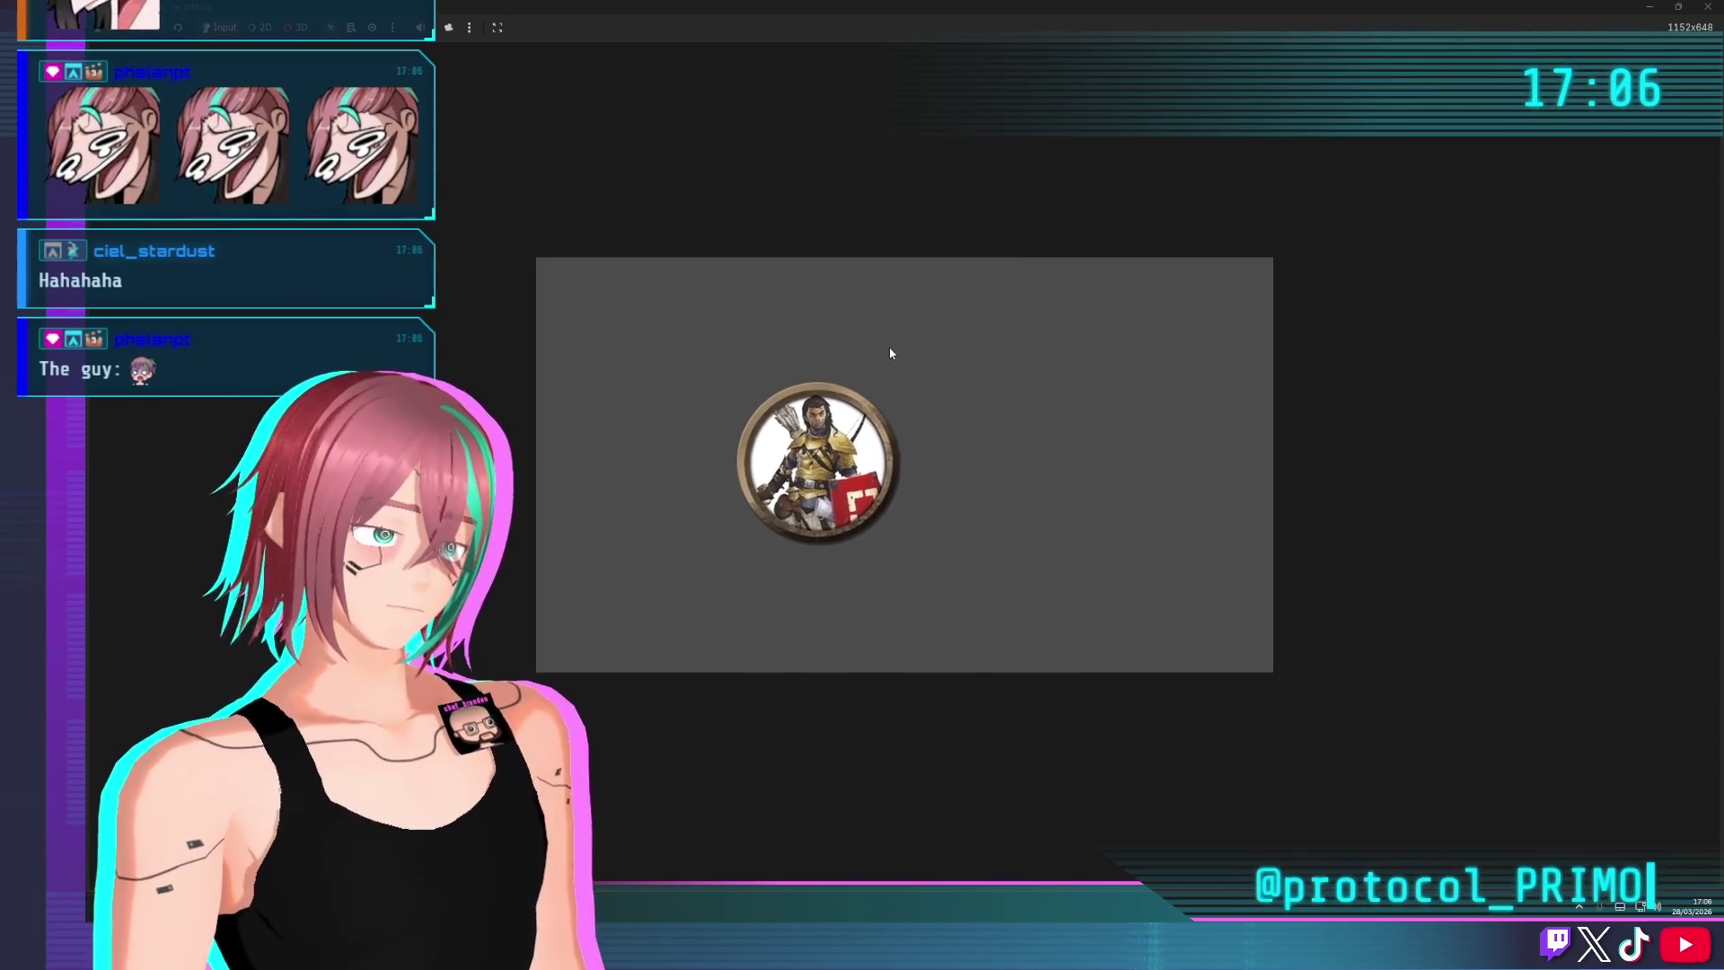
pyautogui.click(1119, 439)
pyautogui.press('F8')
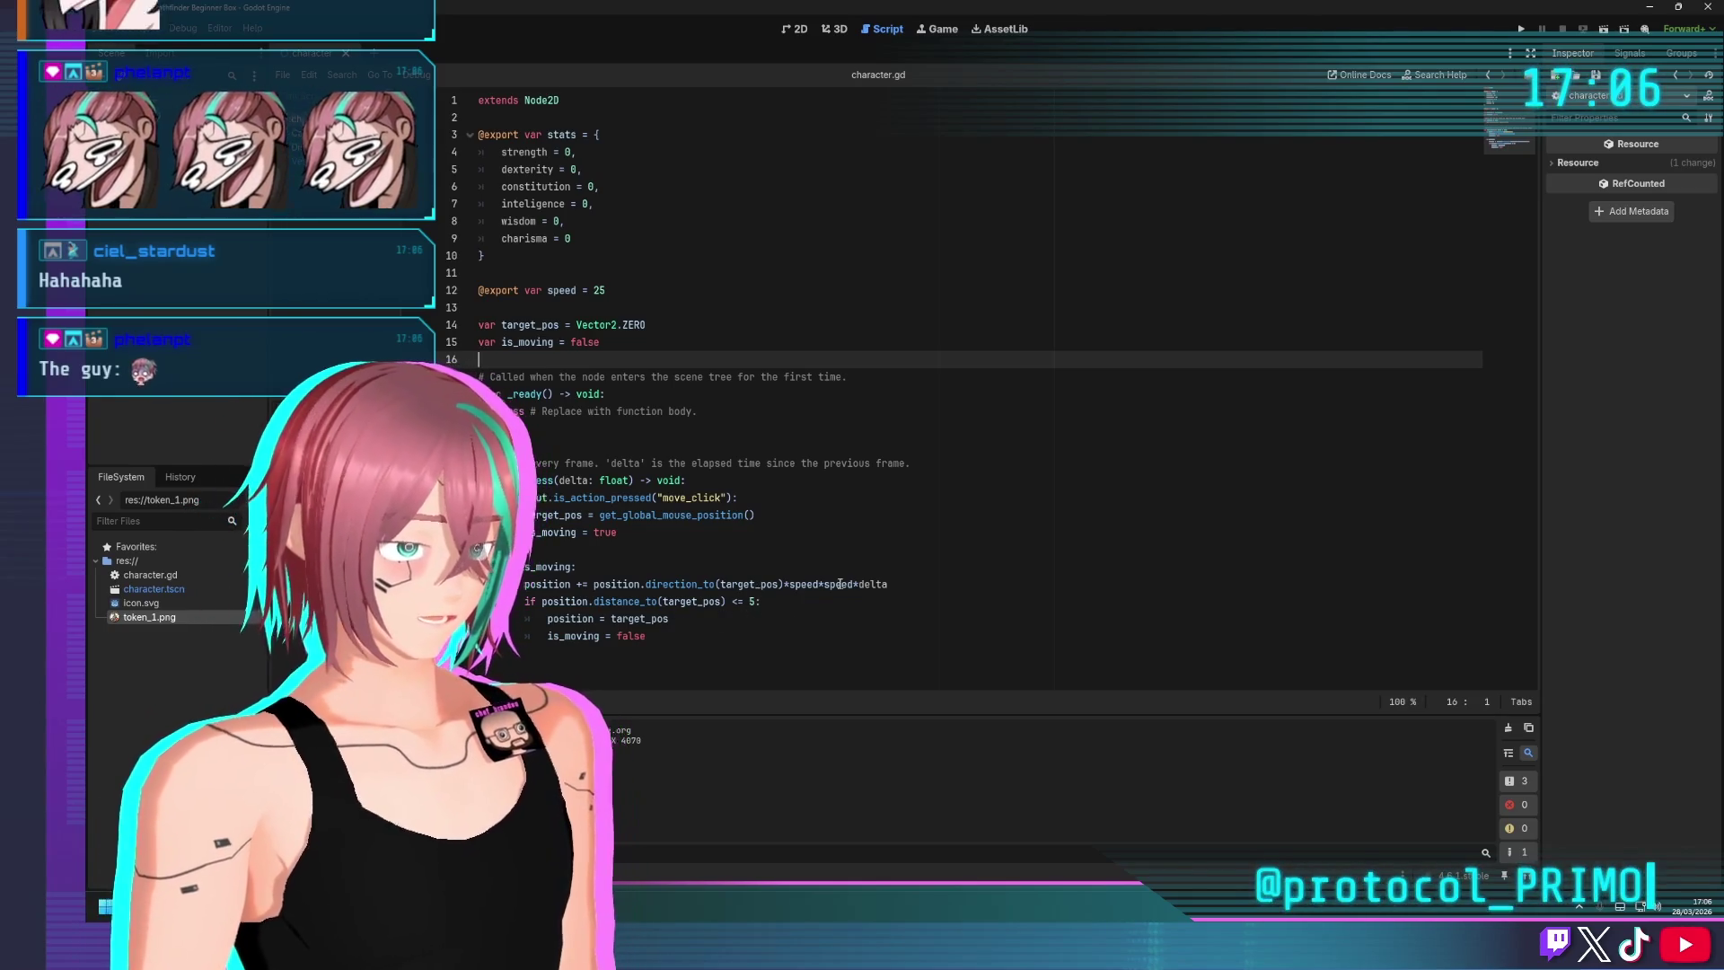
# Paste speed*speed*delta over the 5 on line 30, fix the spacing, and run
pyautogui.doubleClick(839, 583)
pyautogui.click(843, 617)
pyautogui.moveTo(785, 583); pyautogui.dragTo(888, 583)
pyautogui.hotkey('ctrl', 'c')
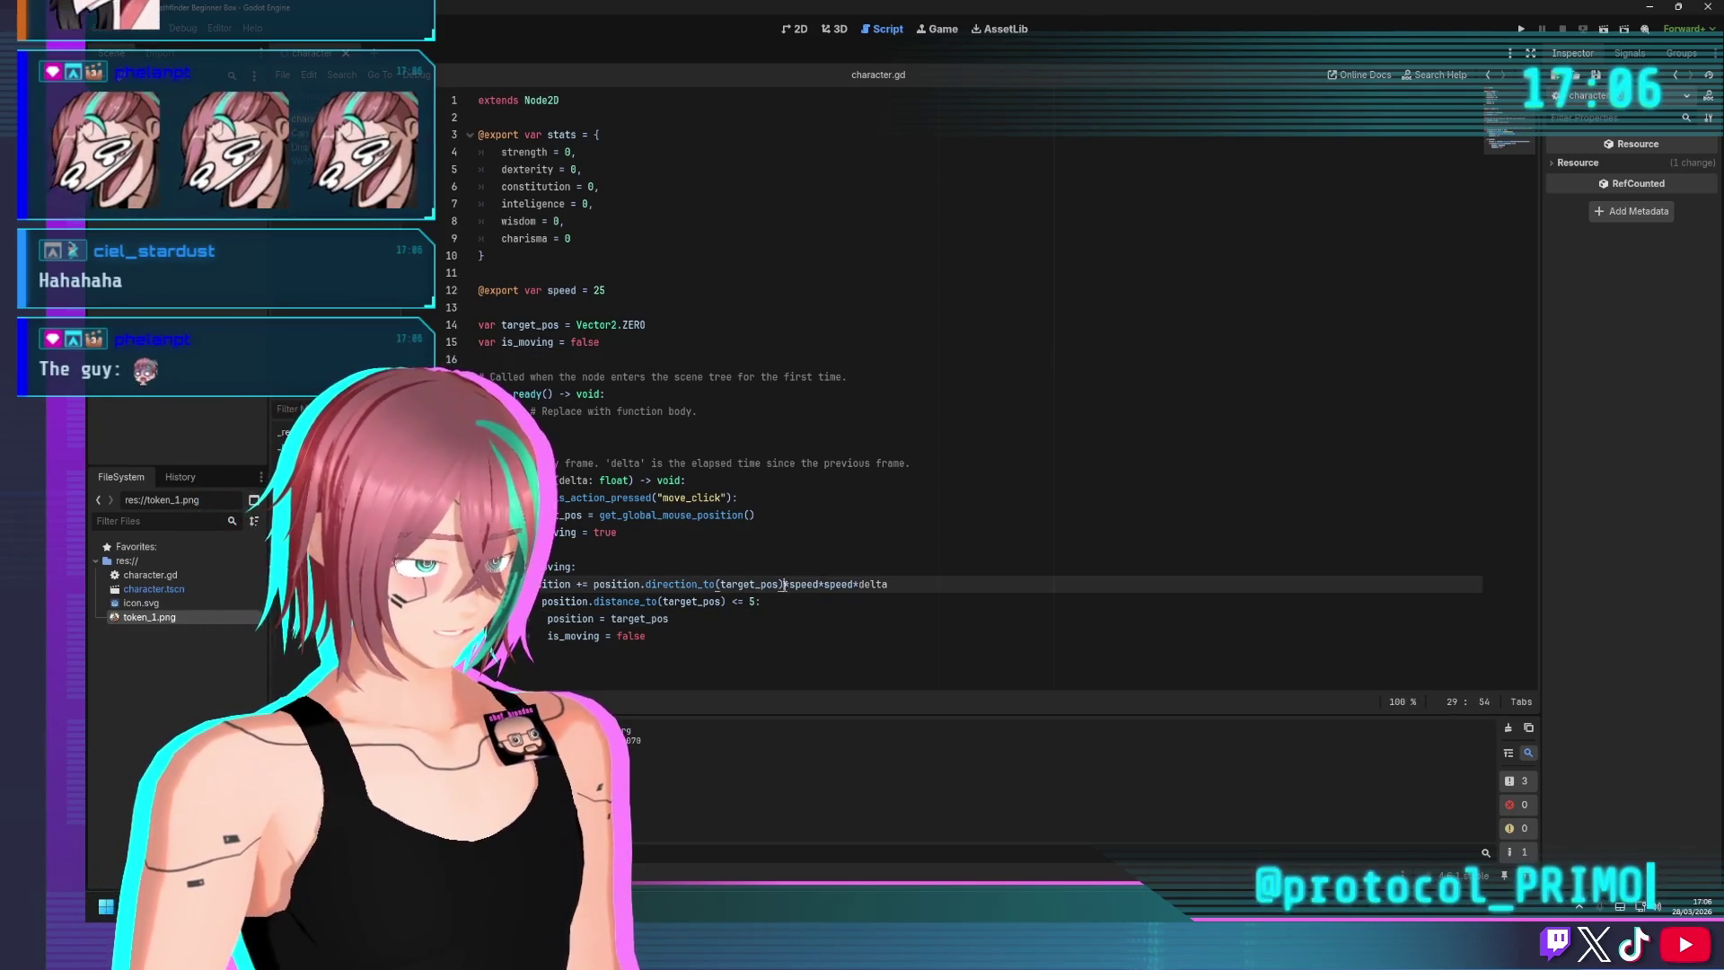
pyautogui.click(744, 600)
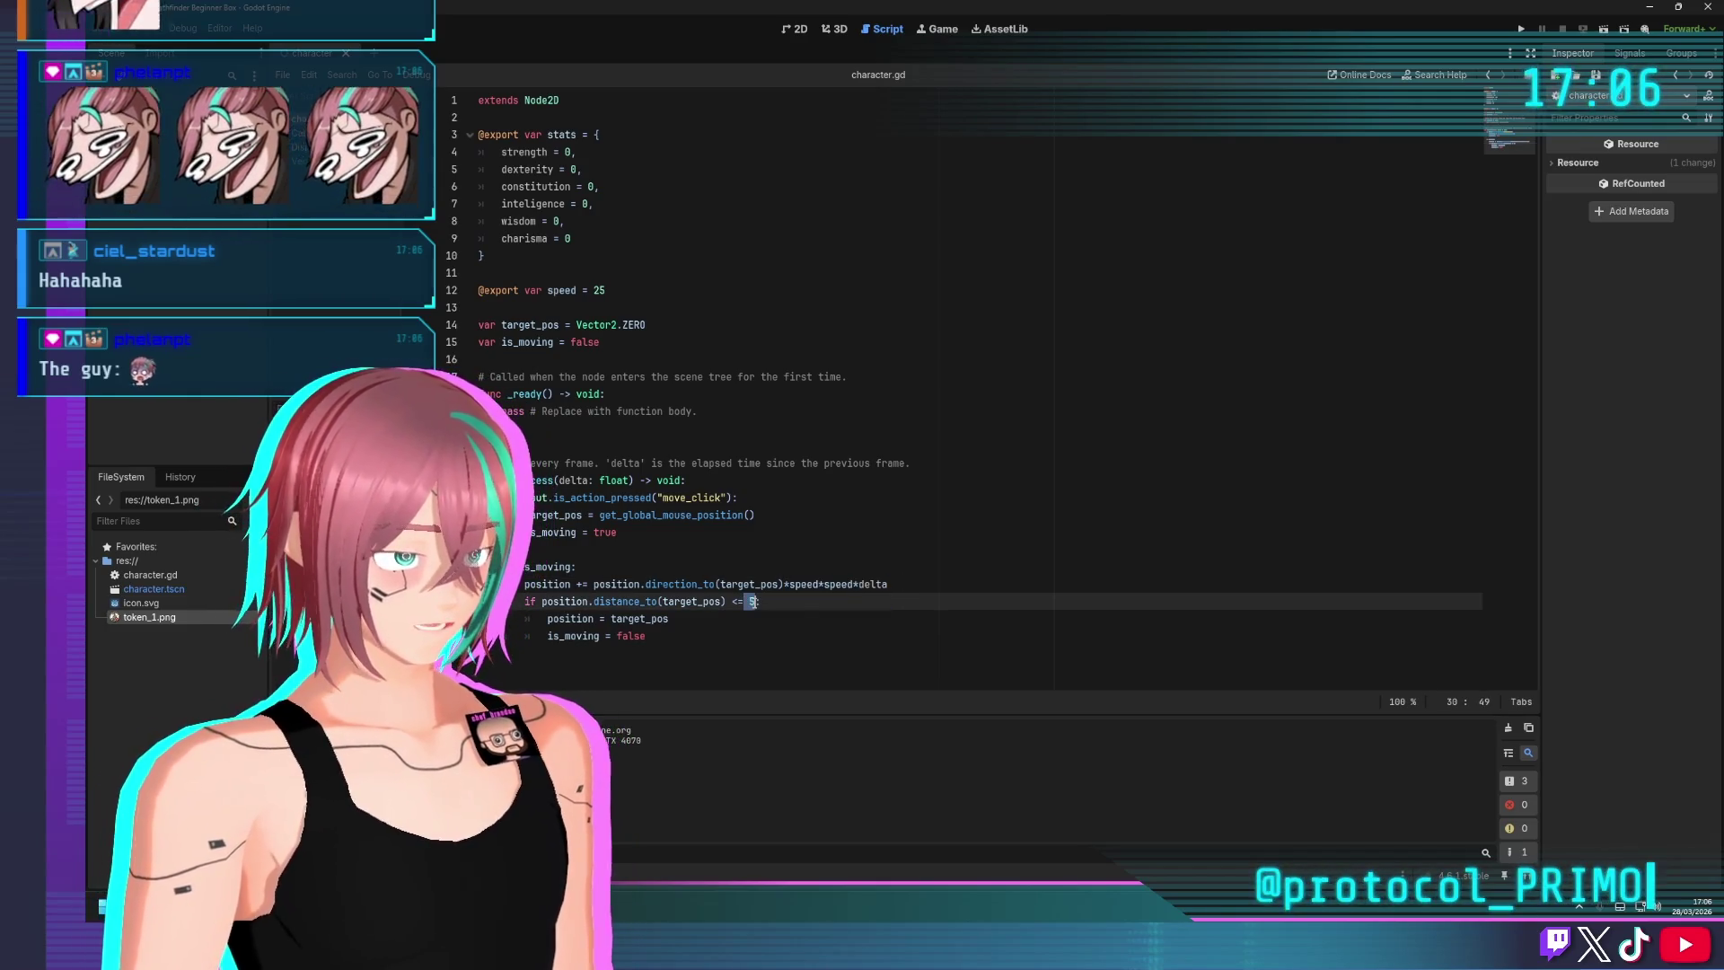
pyautogui.hotkey('ctrl', 'v')
pyautogui.press('BackSpace')
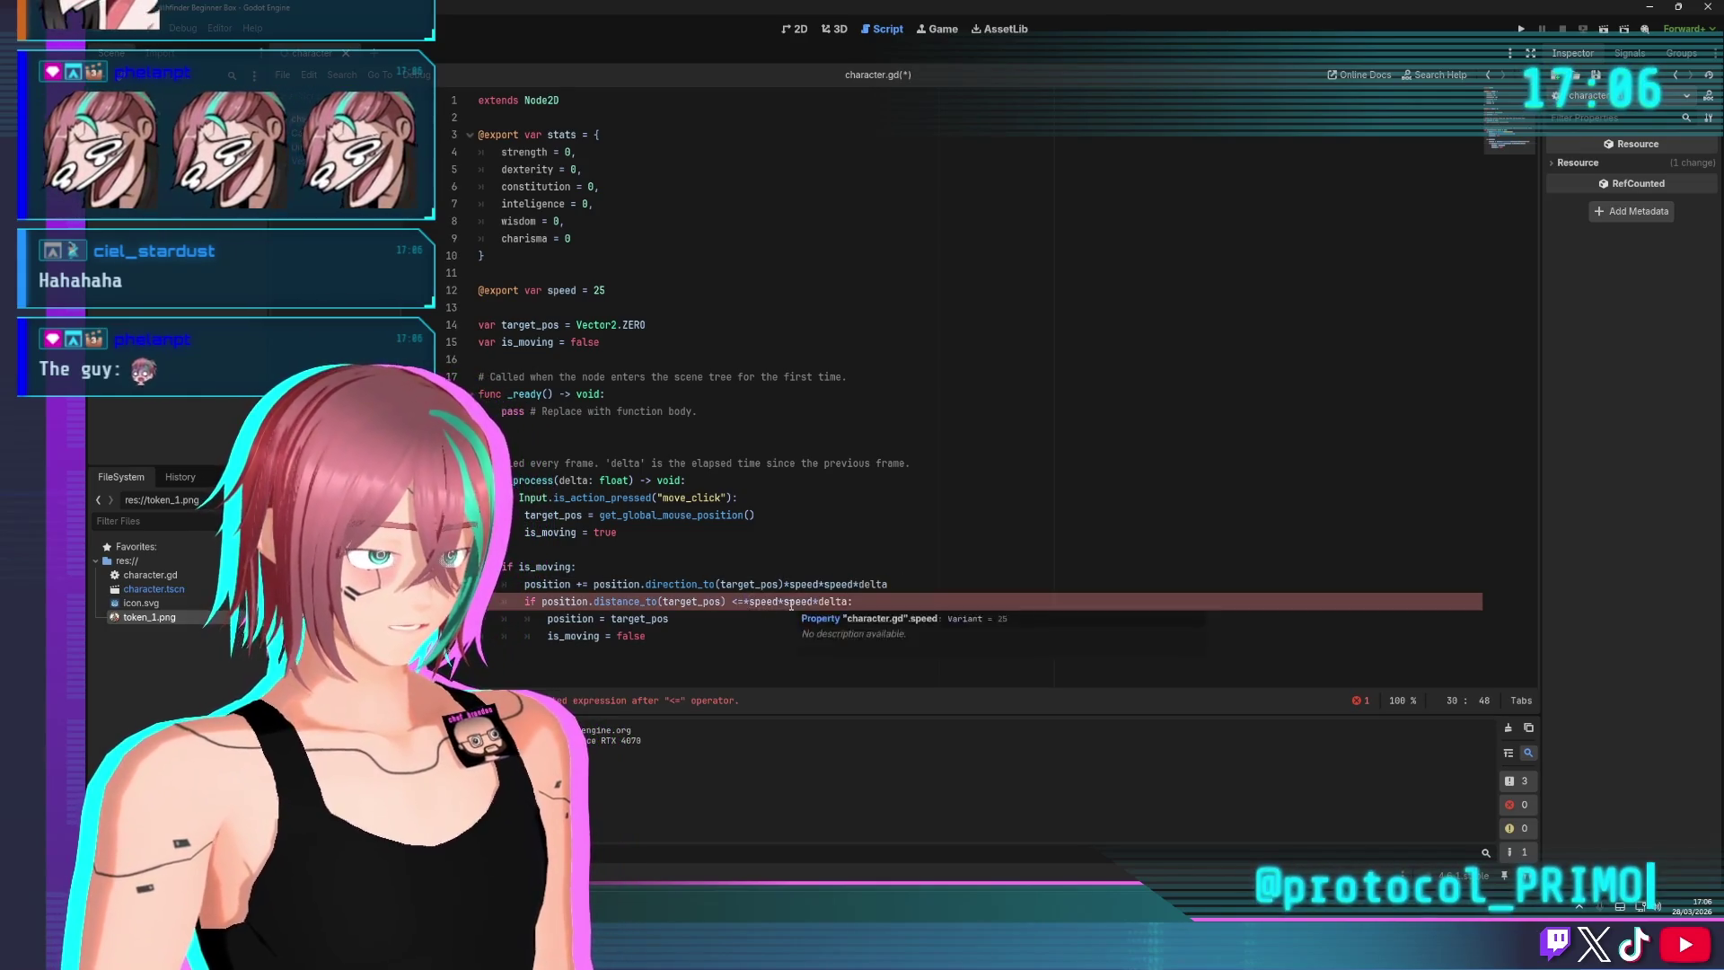
pyautogui.click(992, 376)
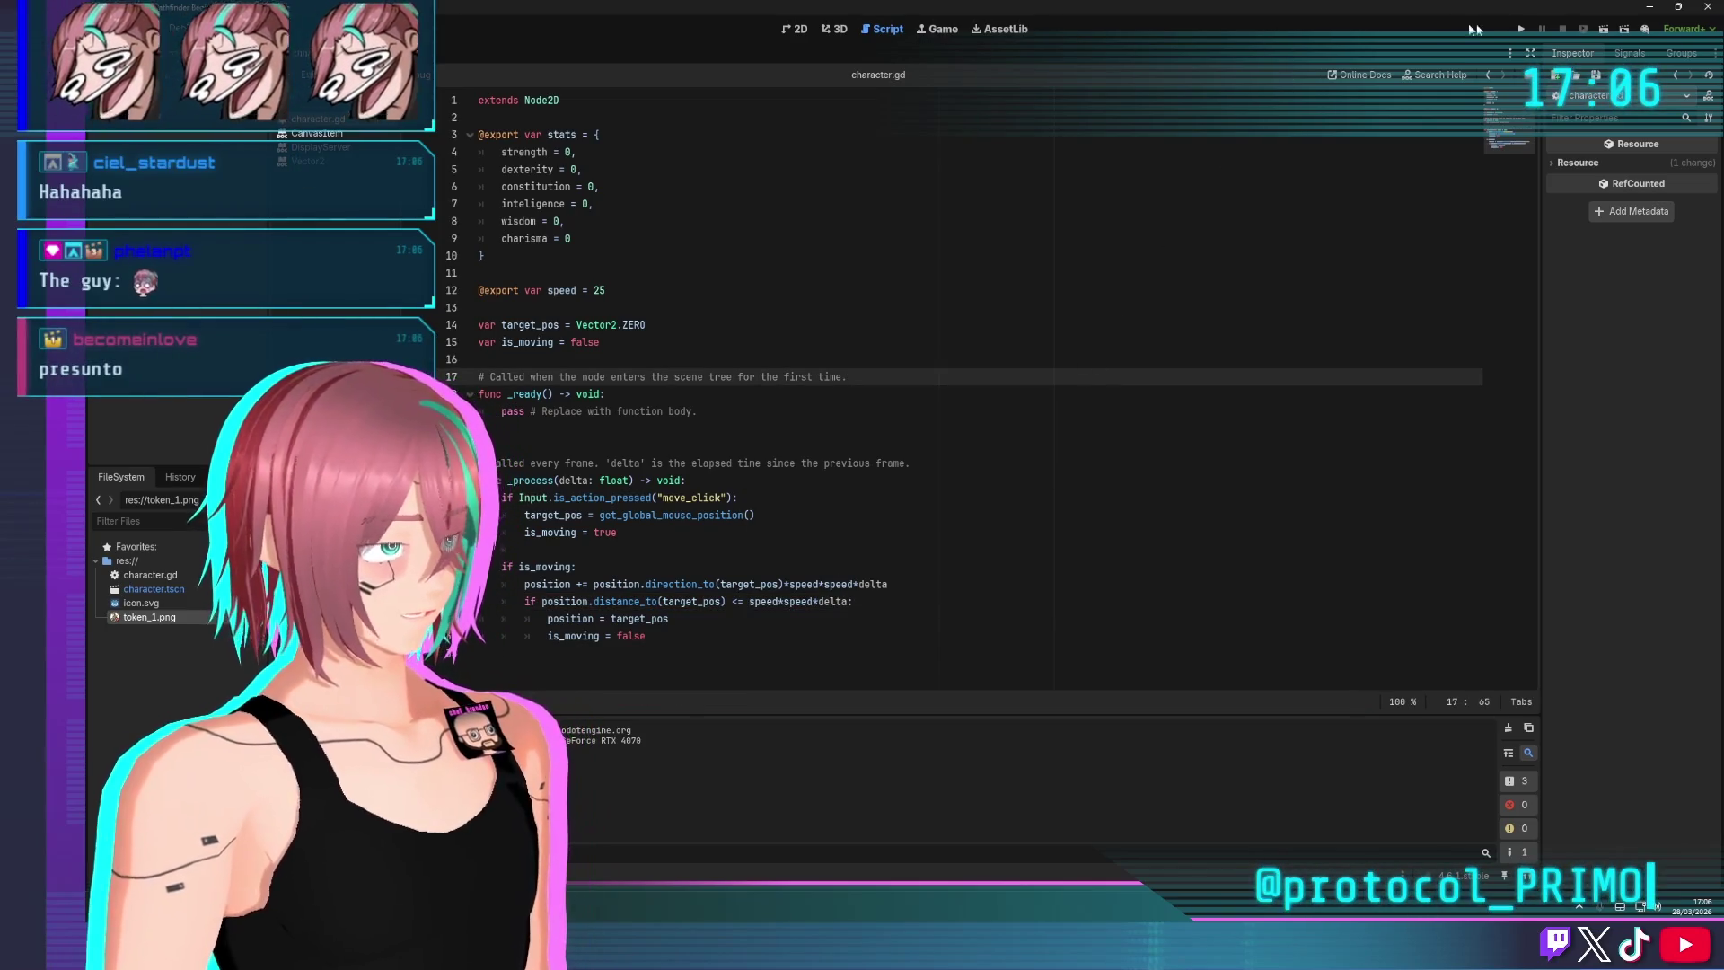
pyautogui.press('F5')
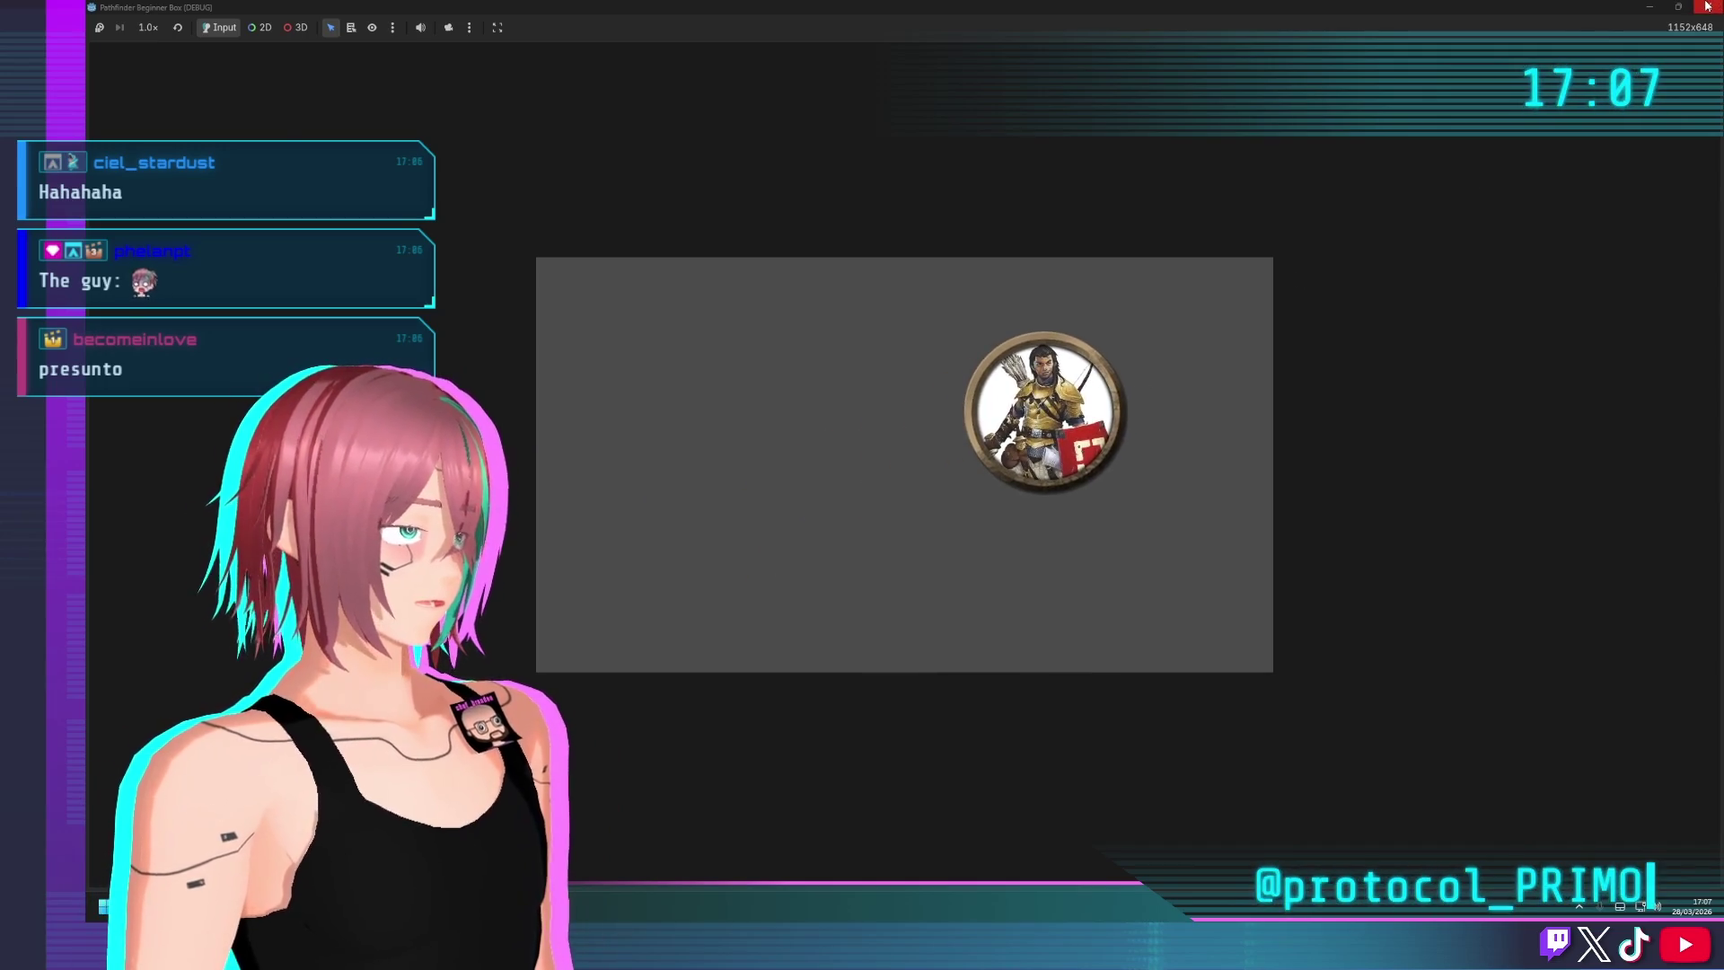
# Stop the running game with F8 to return to character.gd
pyautogui.press('F8')
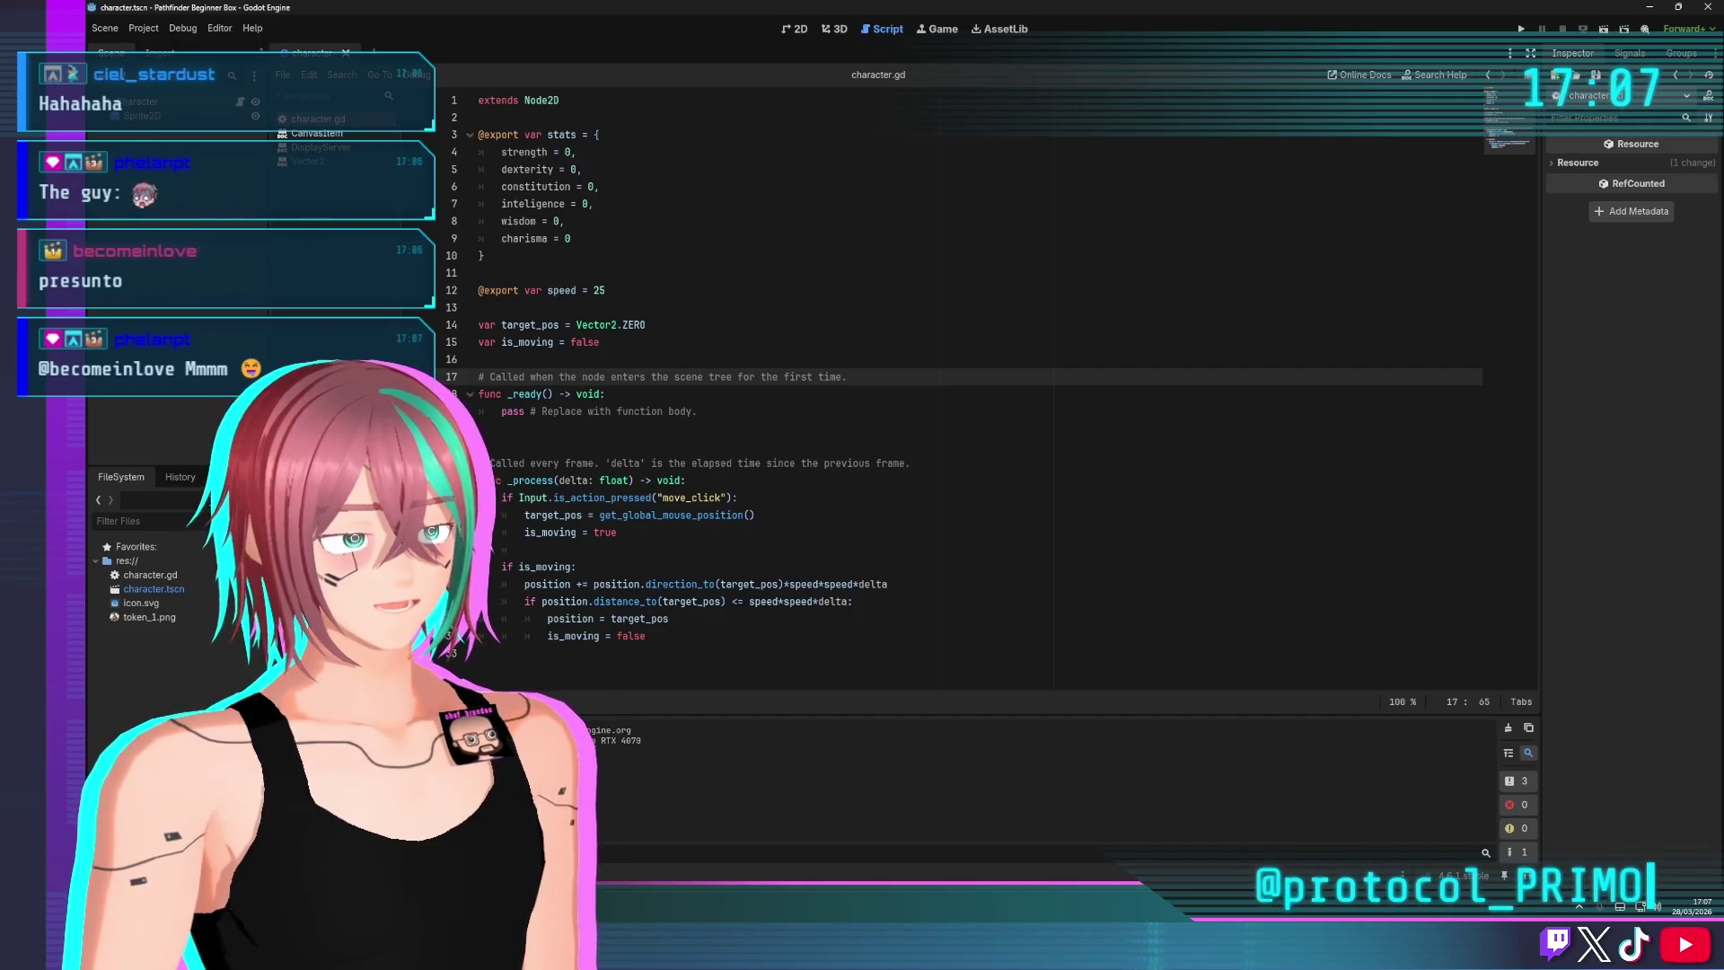
# Create a new scene with a Node2D root and save it as test_map.tscn
pyautogui.click(373, 52)
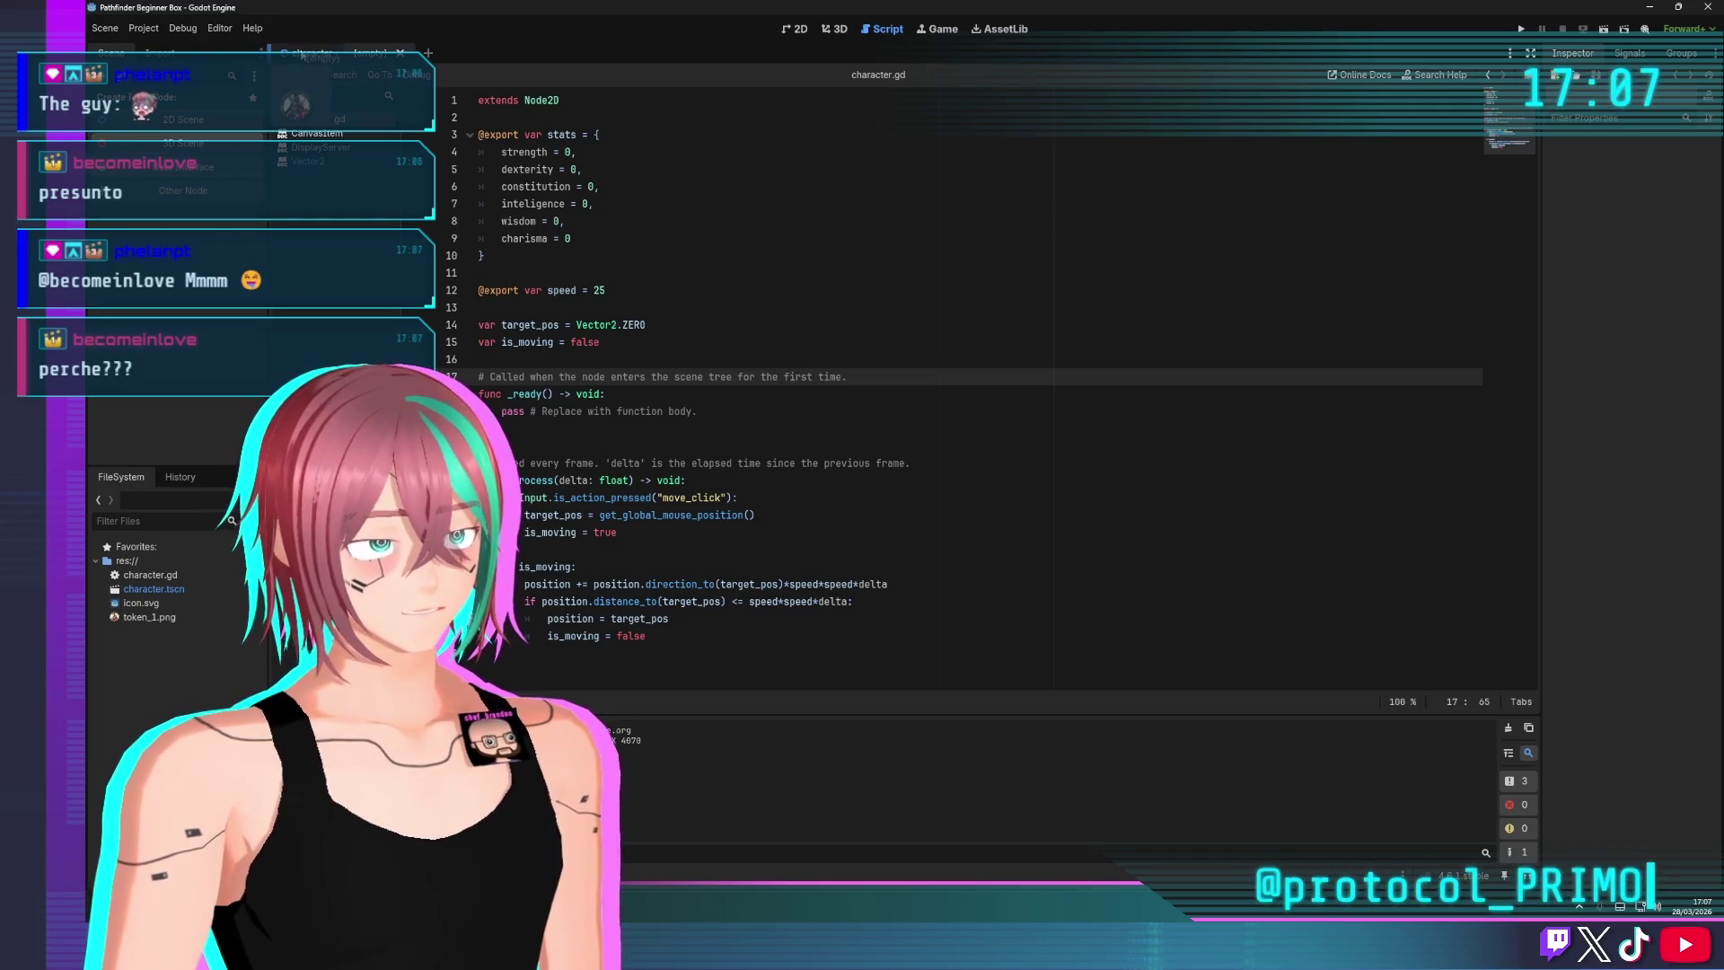
pyautogui.click(184, 119)
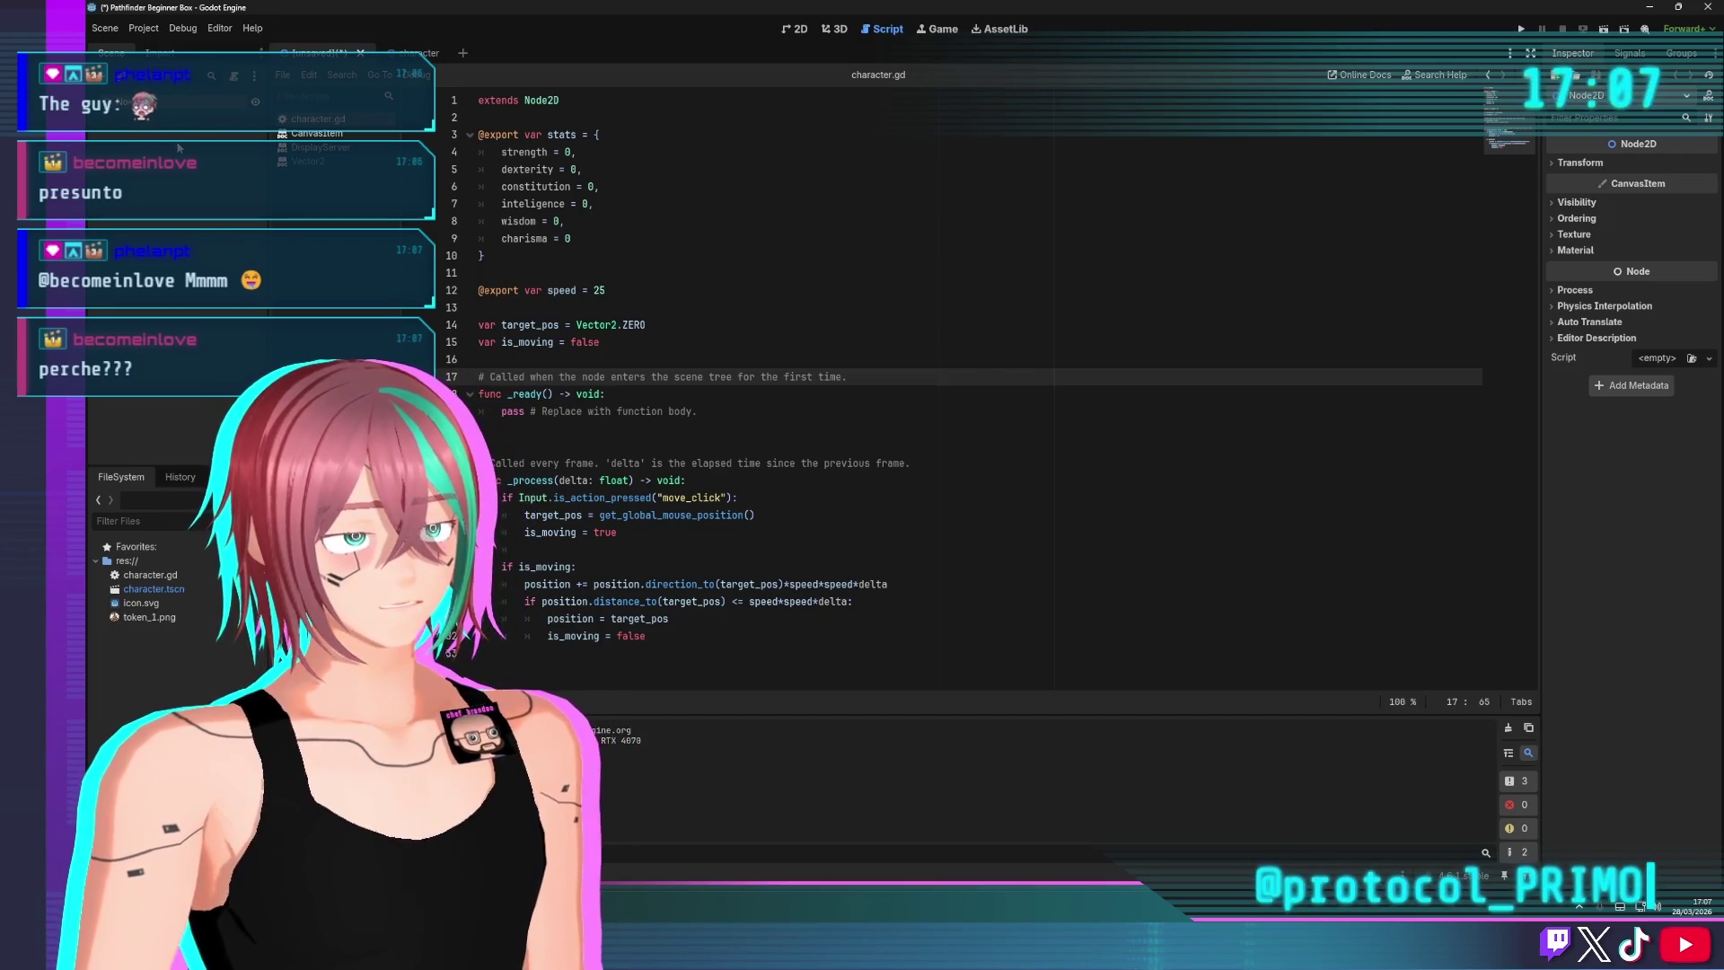
pyautogui.hotkey('ctrl', 's')
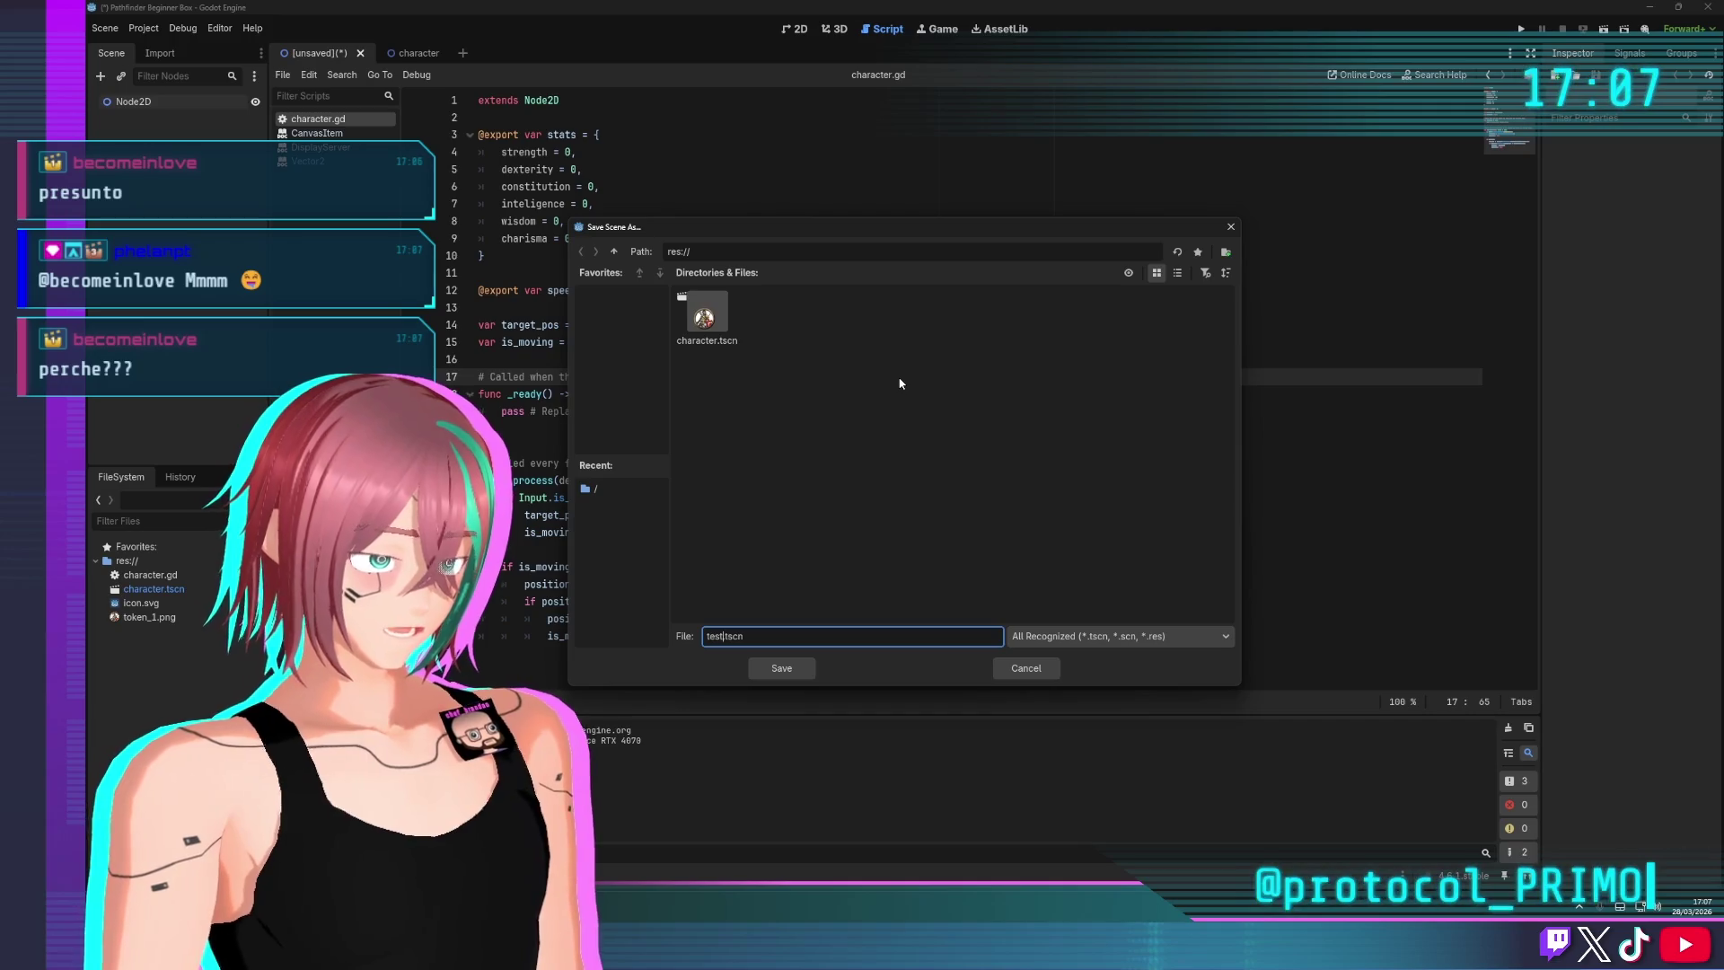
pyautogui.press('Return')
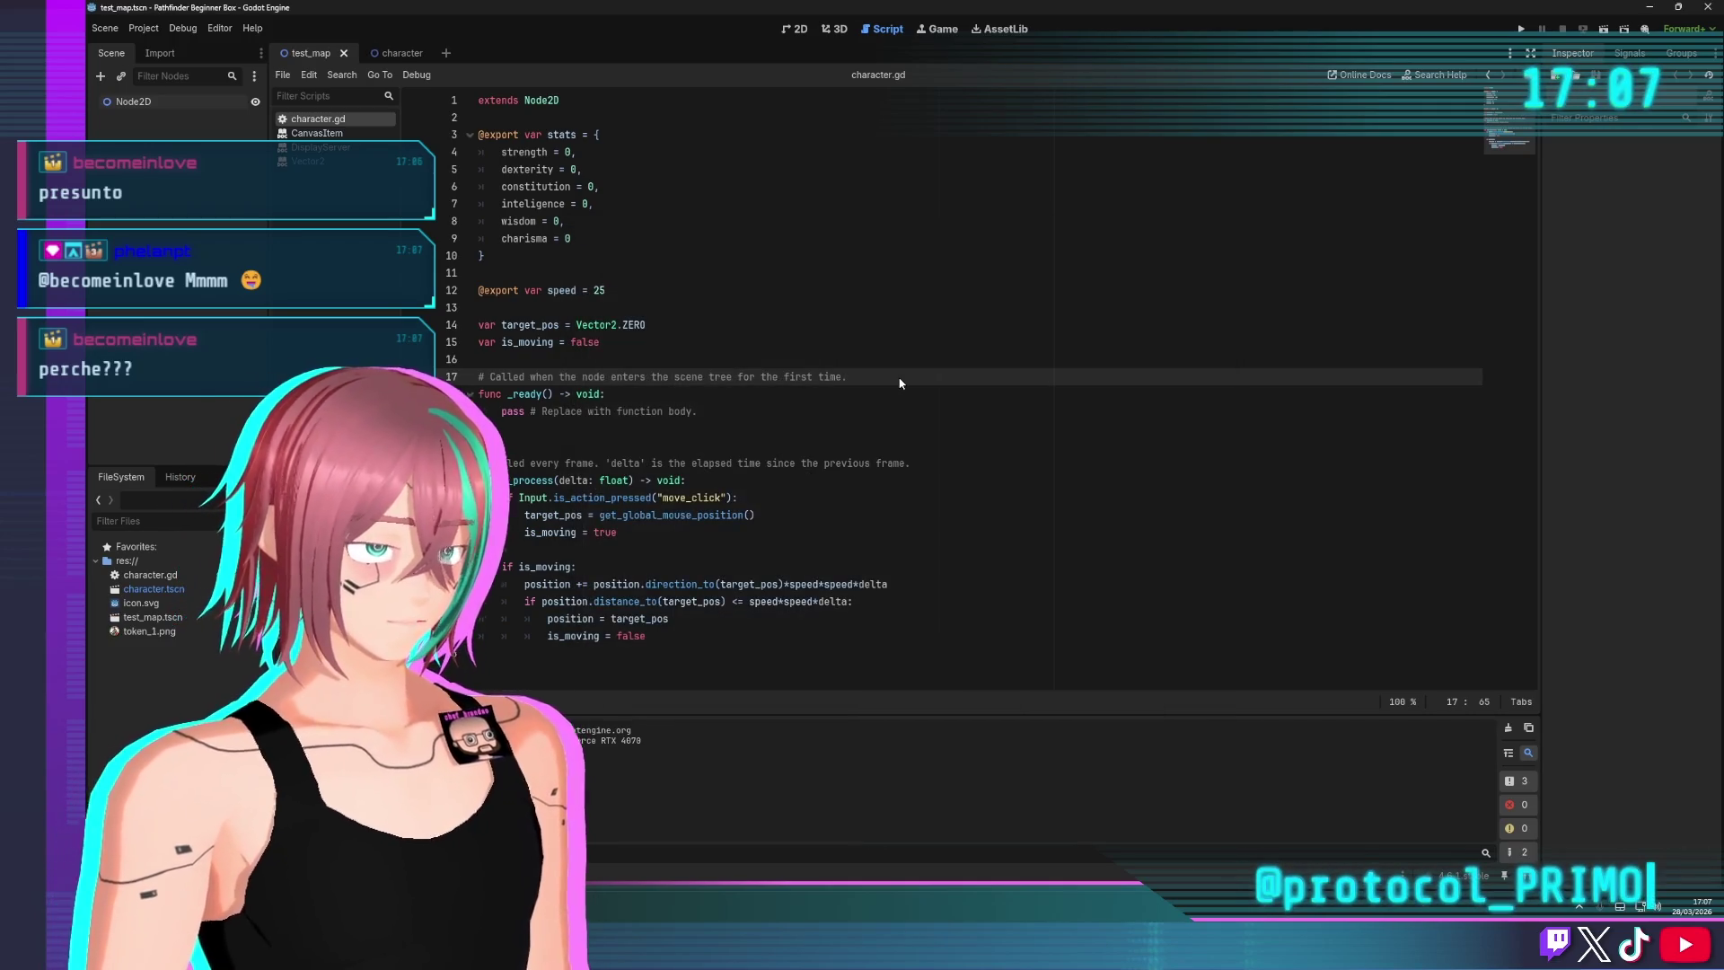
# Add a Camera2D child under Node2D and frame it in the 2D view
pyautogui.click(160, 104)
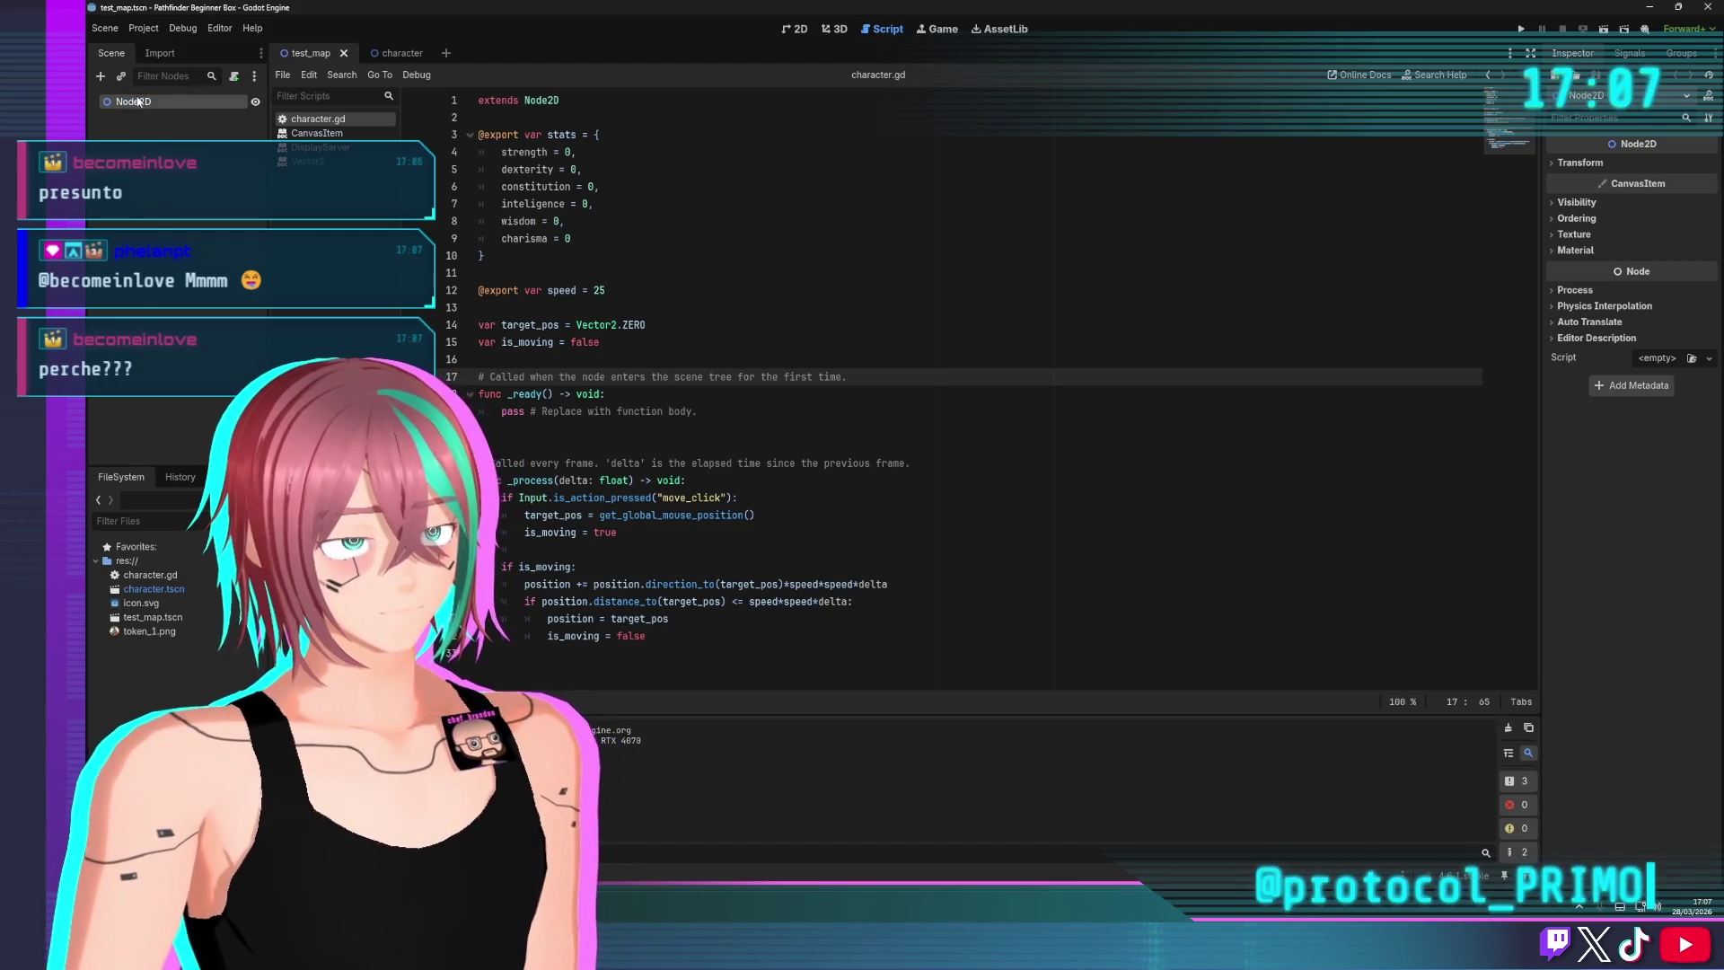
pyautogui.click(216, 109)
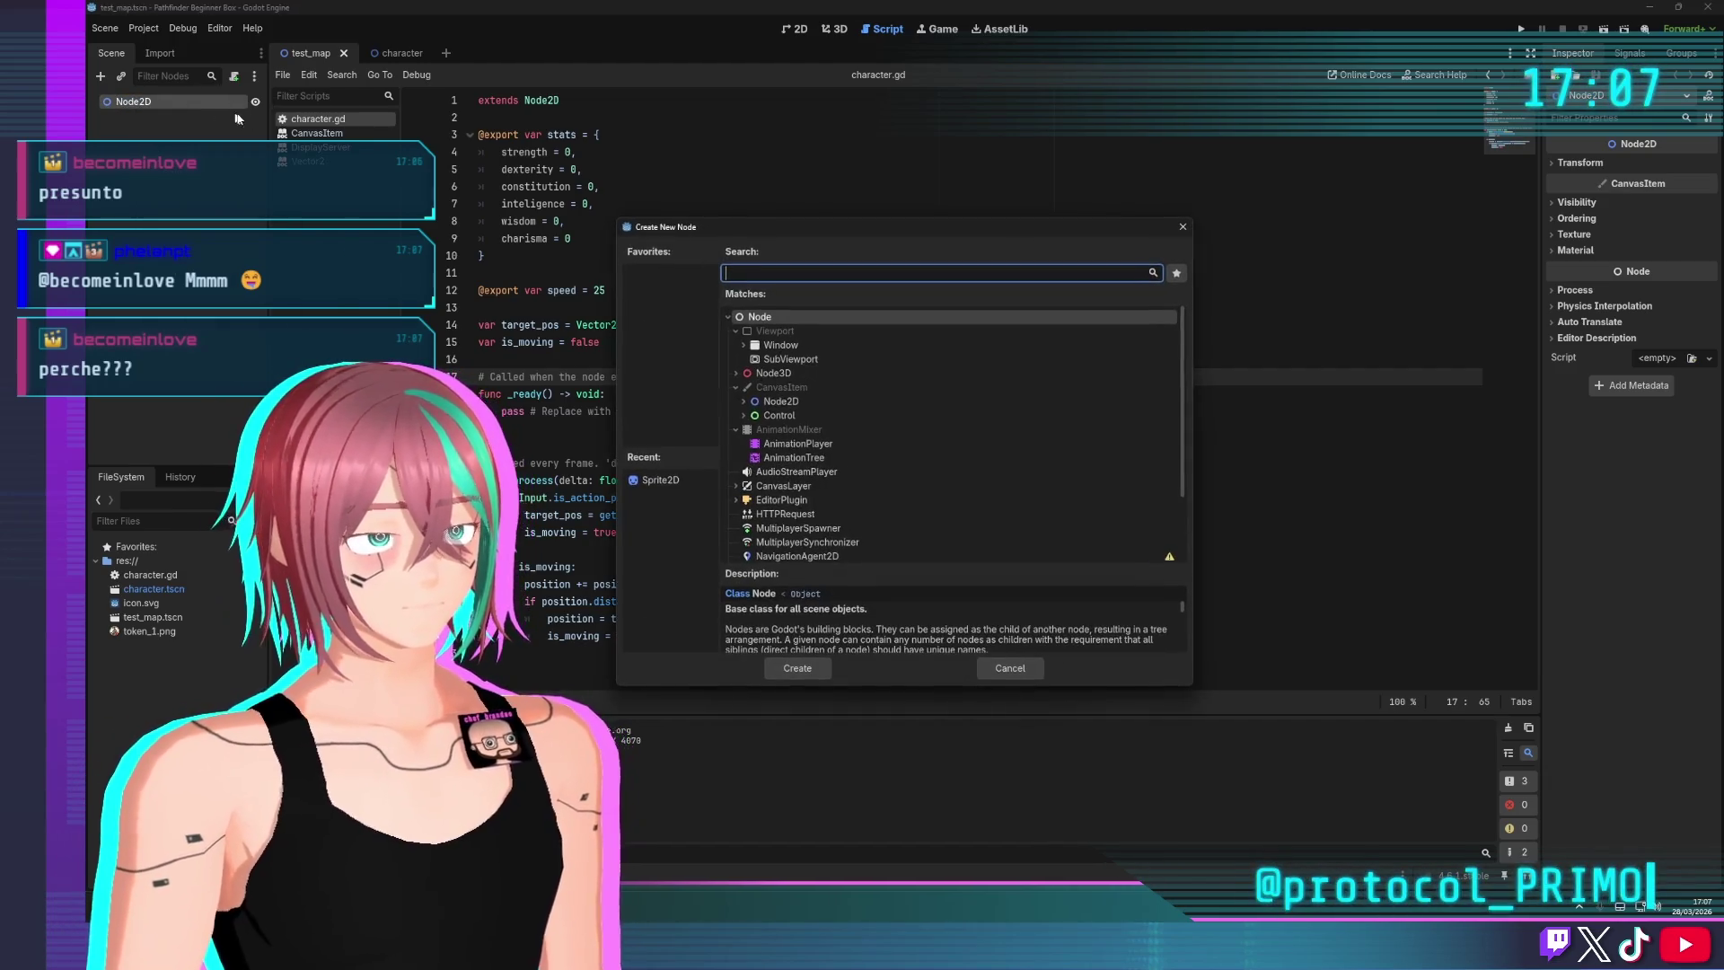
pyautogui.write('ca')
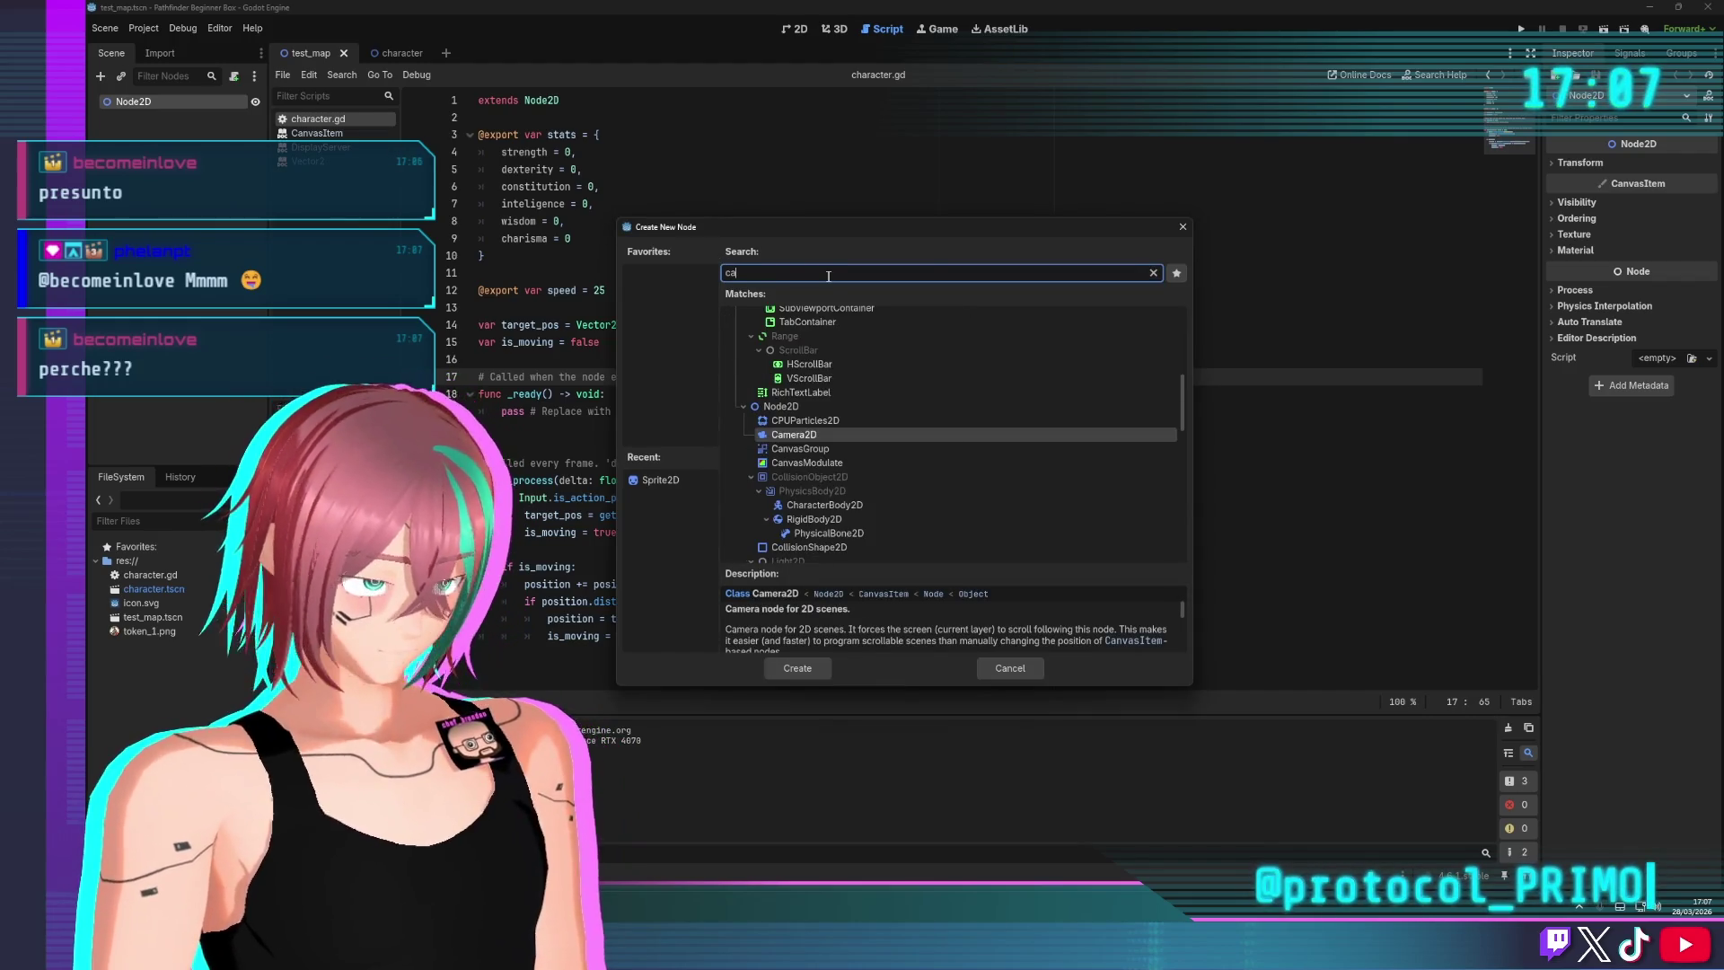
pyautogui.press('Return')
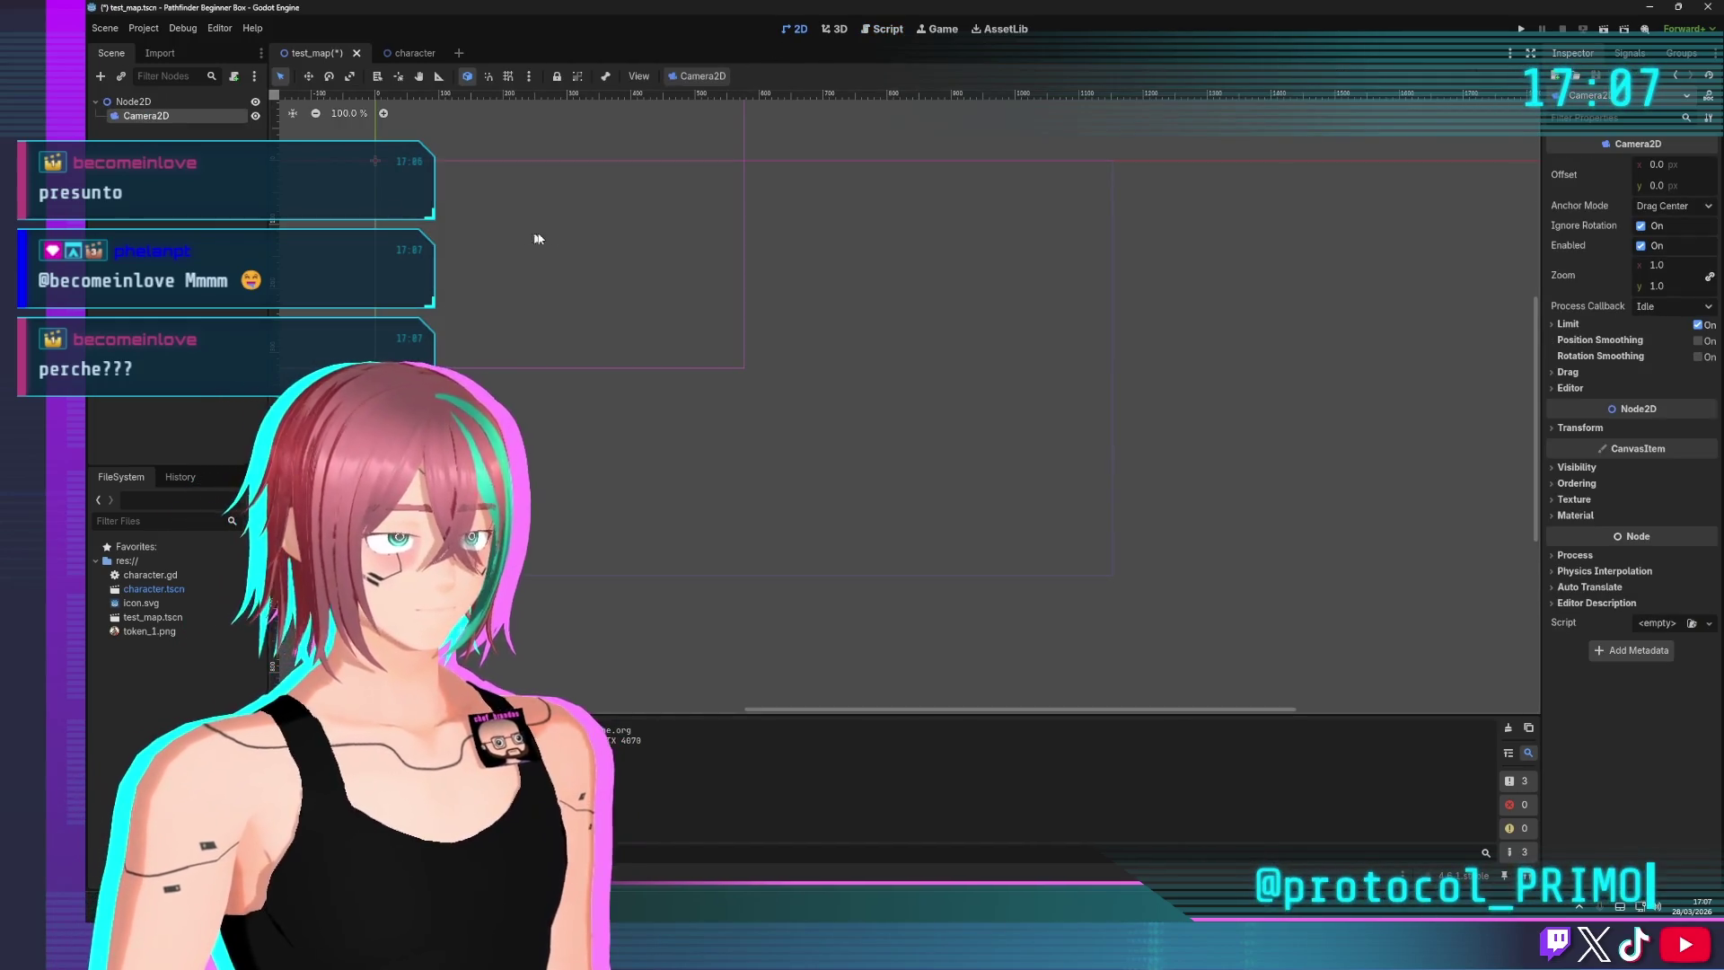
pyautogui.moveTo(537, 237)
pyautogui.mouseDown()
pyautogui.moveTo(808, 393)
pyautogui.moveTo(751, 346)
pyautogui.moveTo(769, 361)
pyautogui.mouseUp()
pyautogui.scroll(-2, 751, 346)
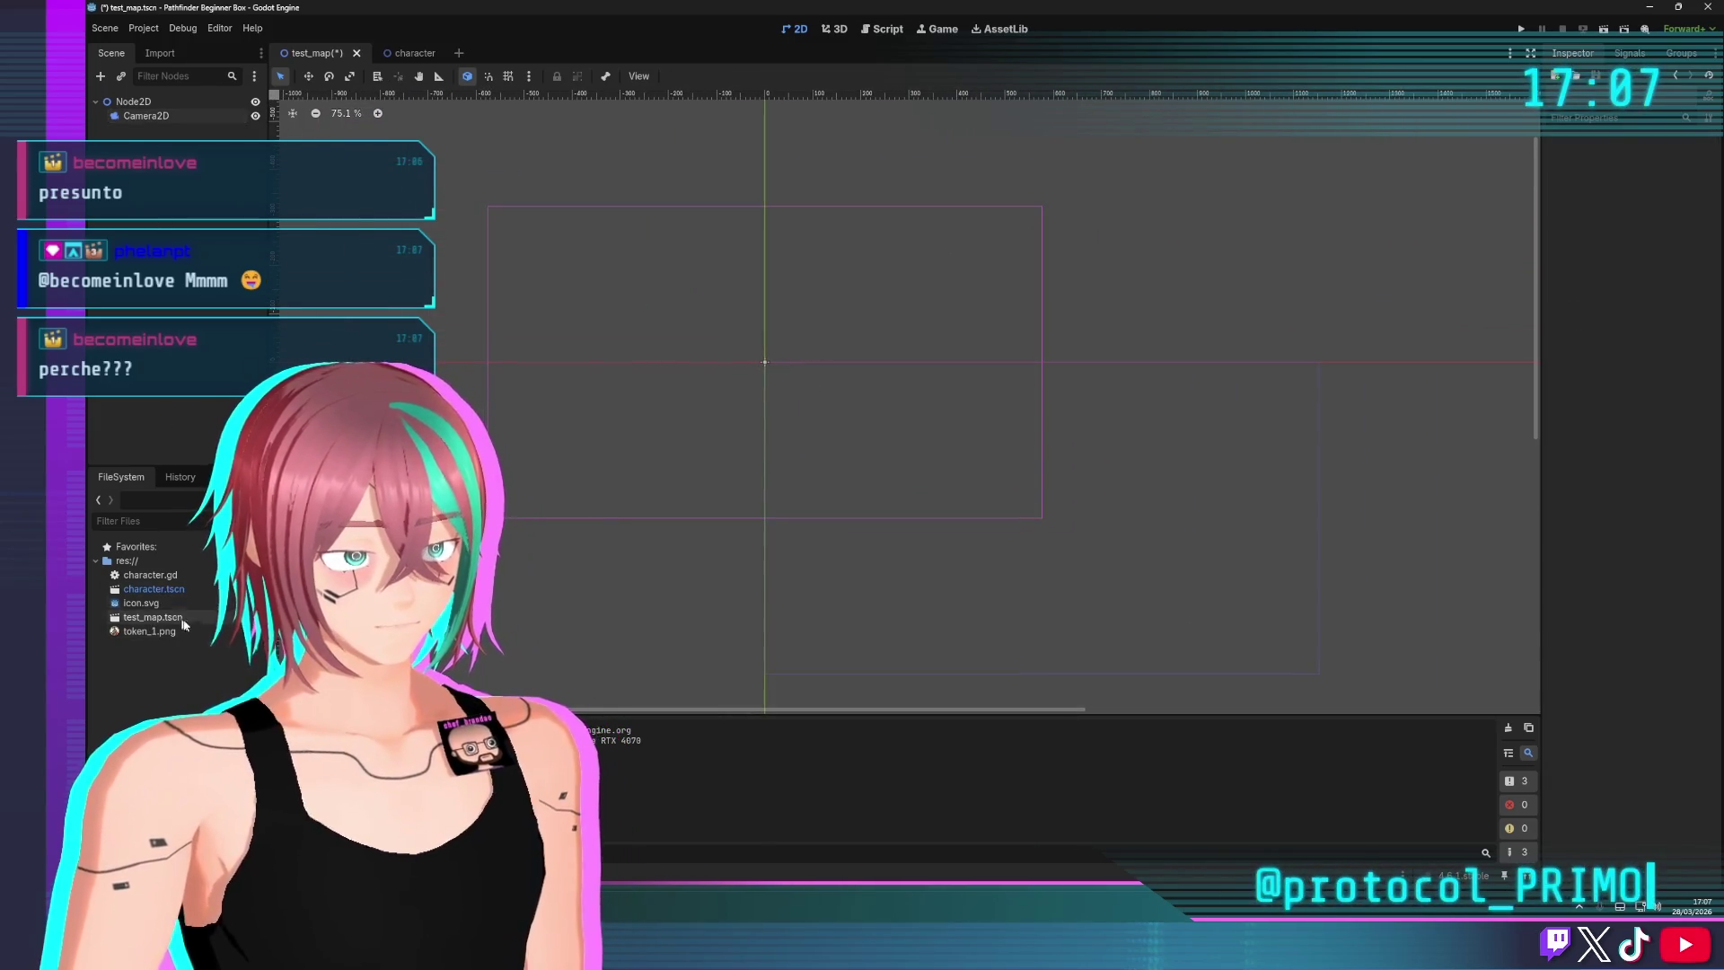
pyautogui.moveTo(152, 580); pyautogui.dragTo(135, 103)
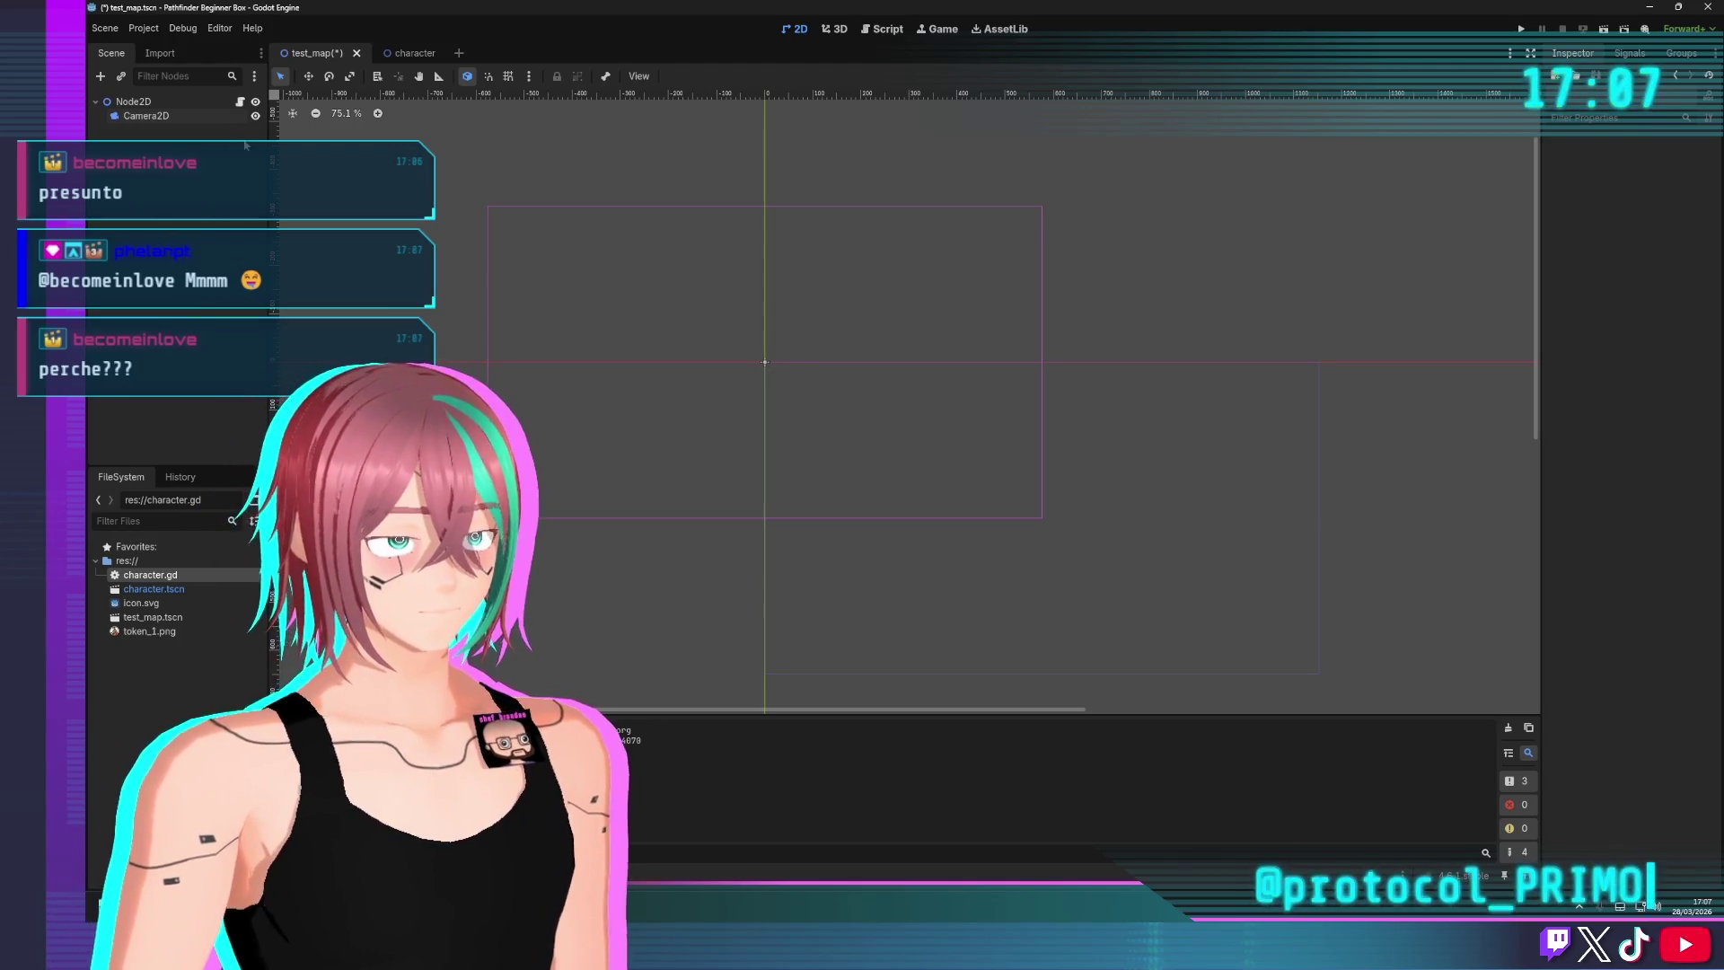
# Search Add Child Node for 'charac' under Node2D, cancel, and switch to the character scene tab
pyautogui.click(135, 101)
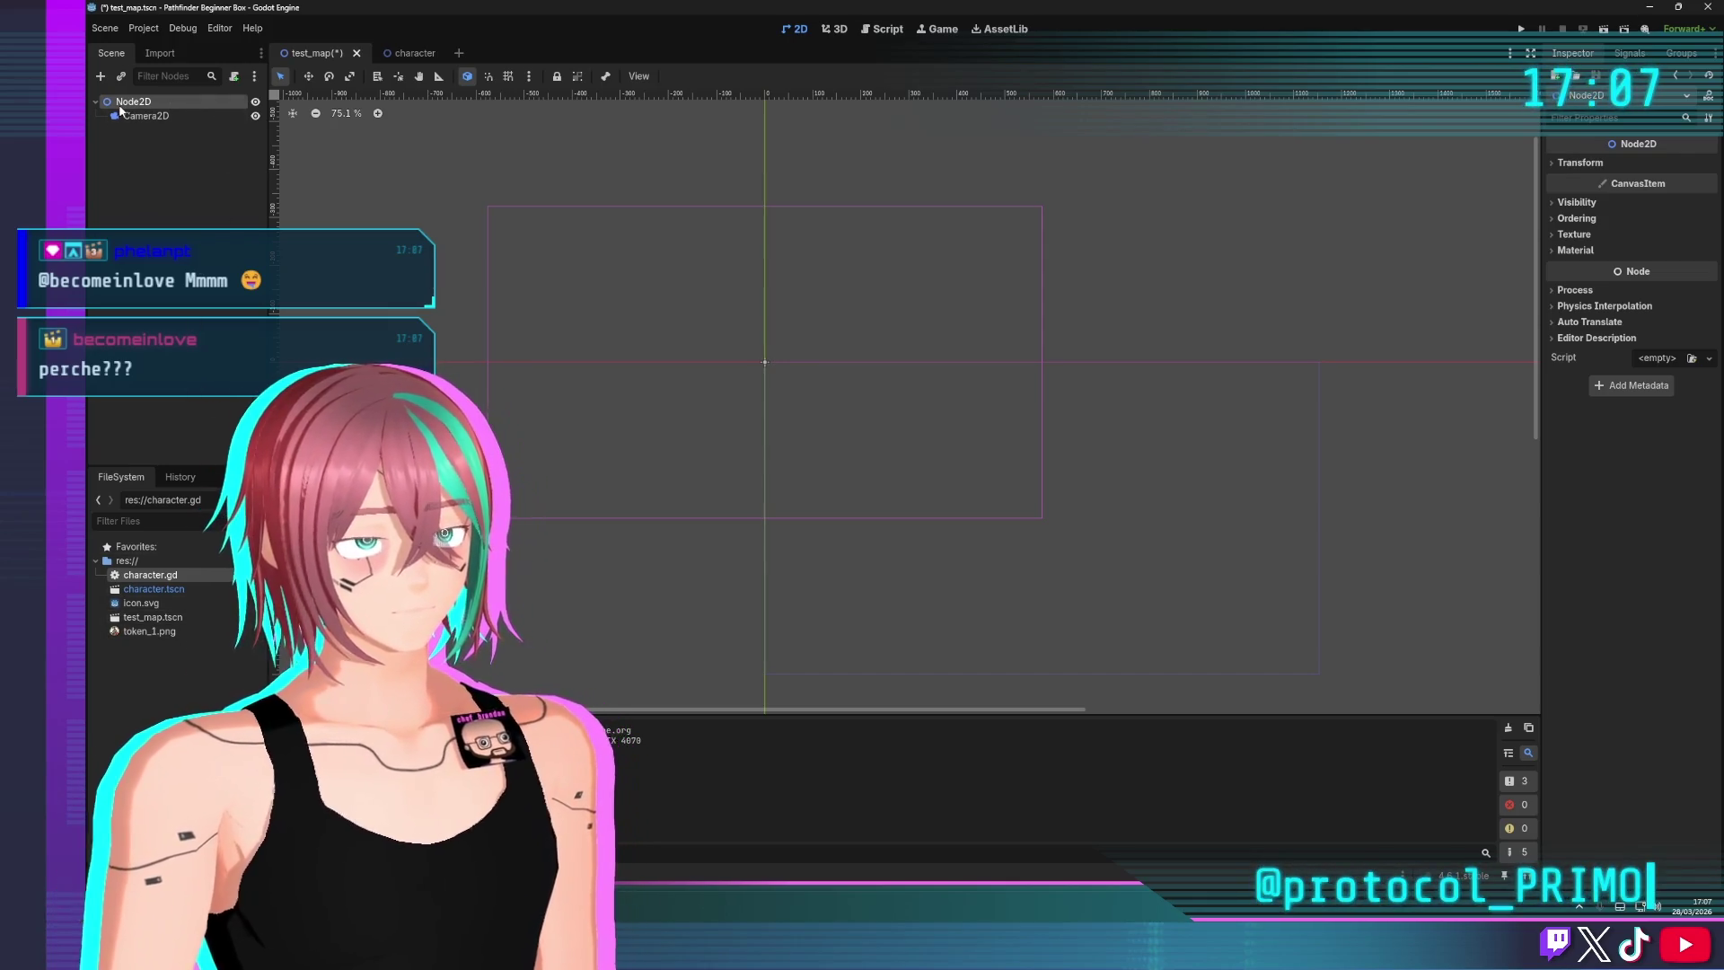
pyautogui.rightClick(175, 226)
pyautogui.click(228, 237)
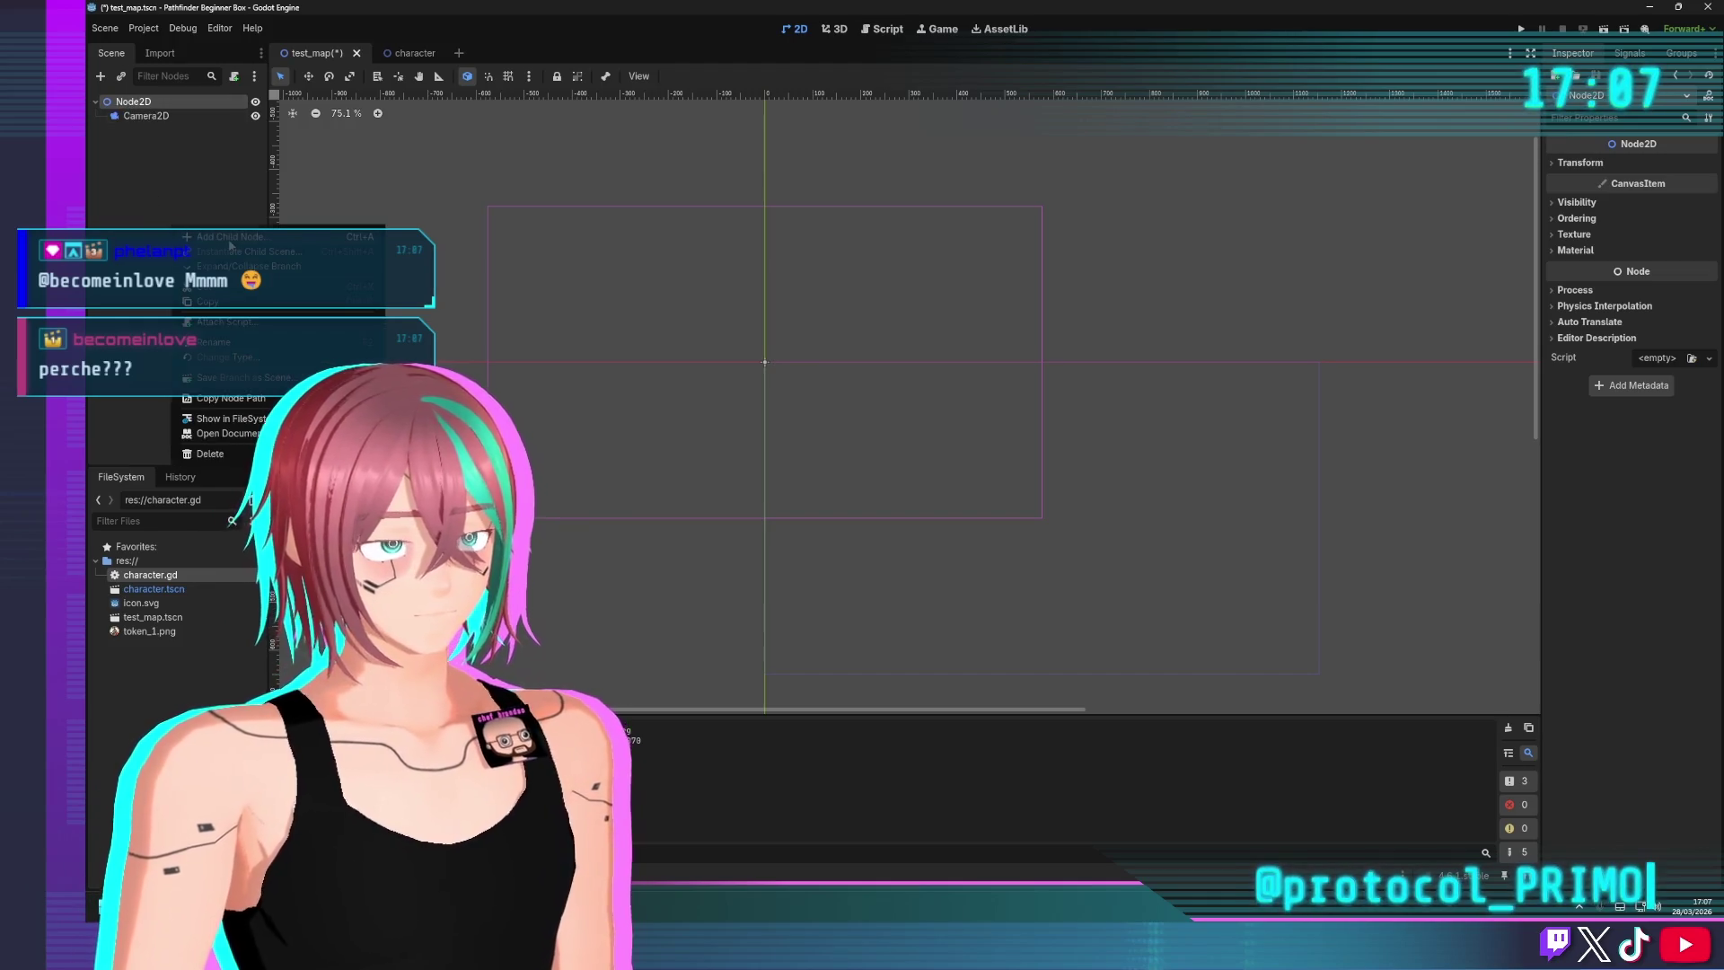
pyautogui.write('charac')
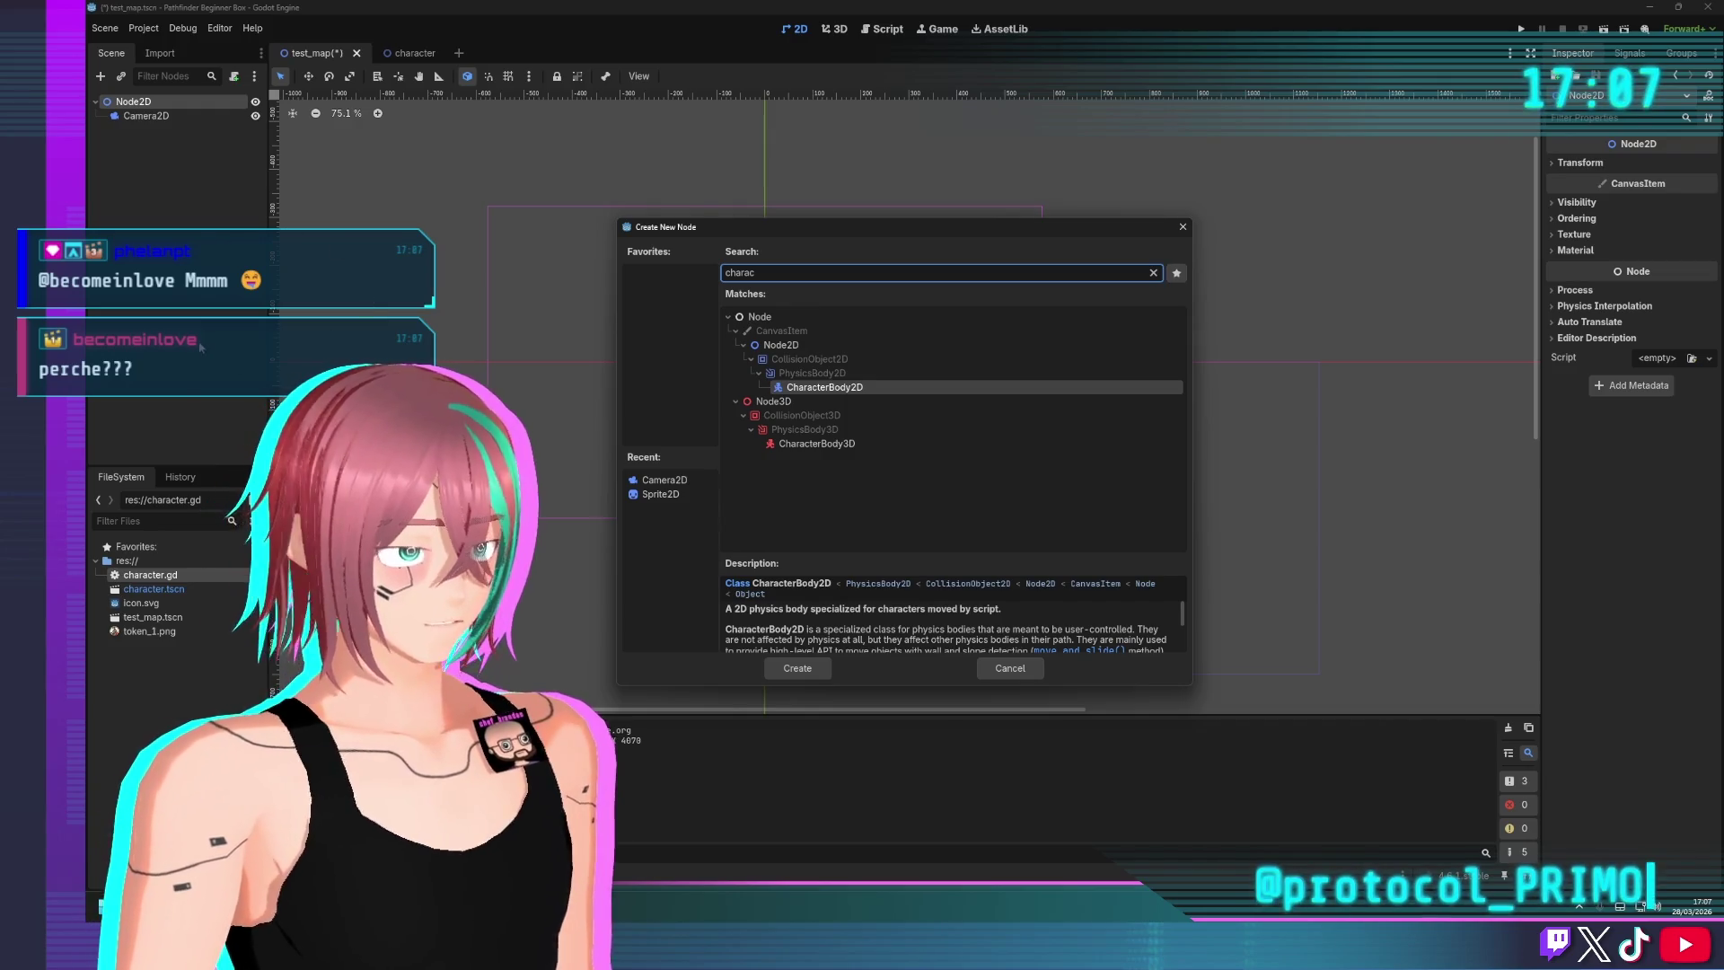
pyautogui.press('Escape')
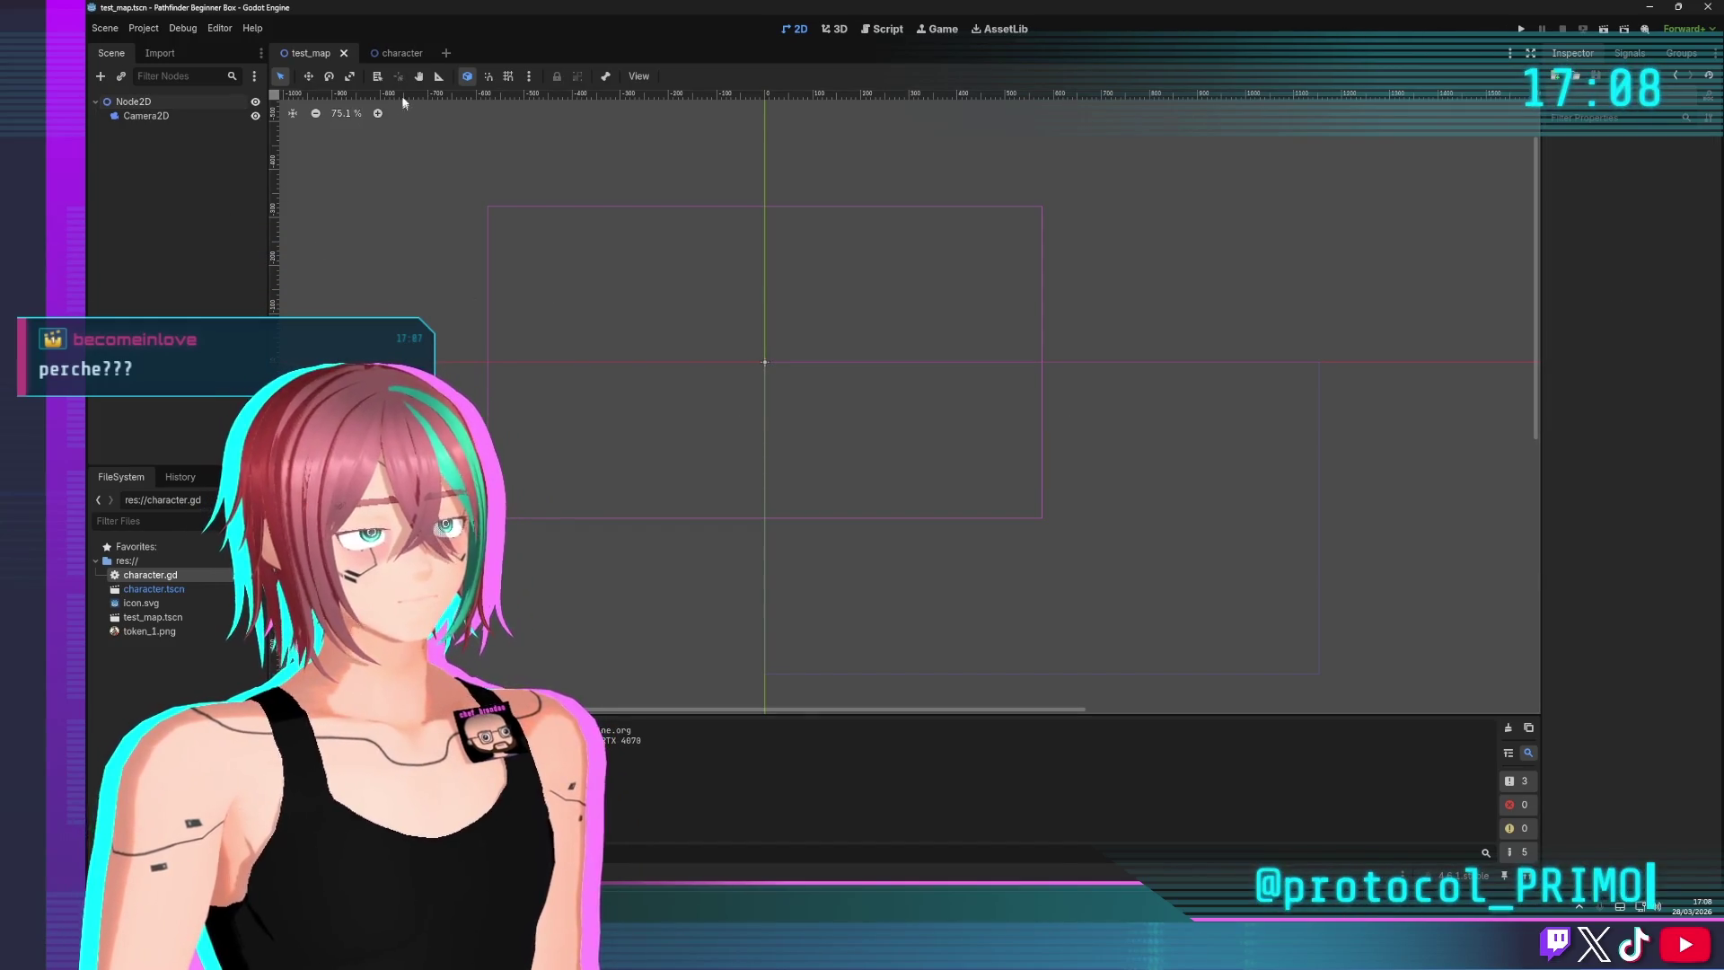
pyautogui.click(400, 51)
# Instance character.tscn under Node2D in test_map by dragging it from the FileSystem dock
pyautogui.click(311, 53)
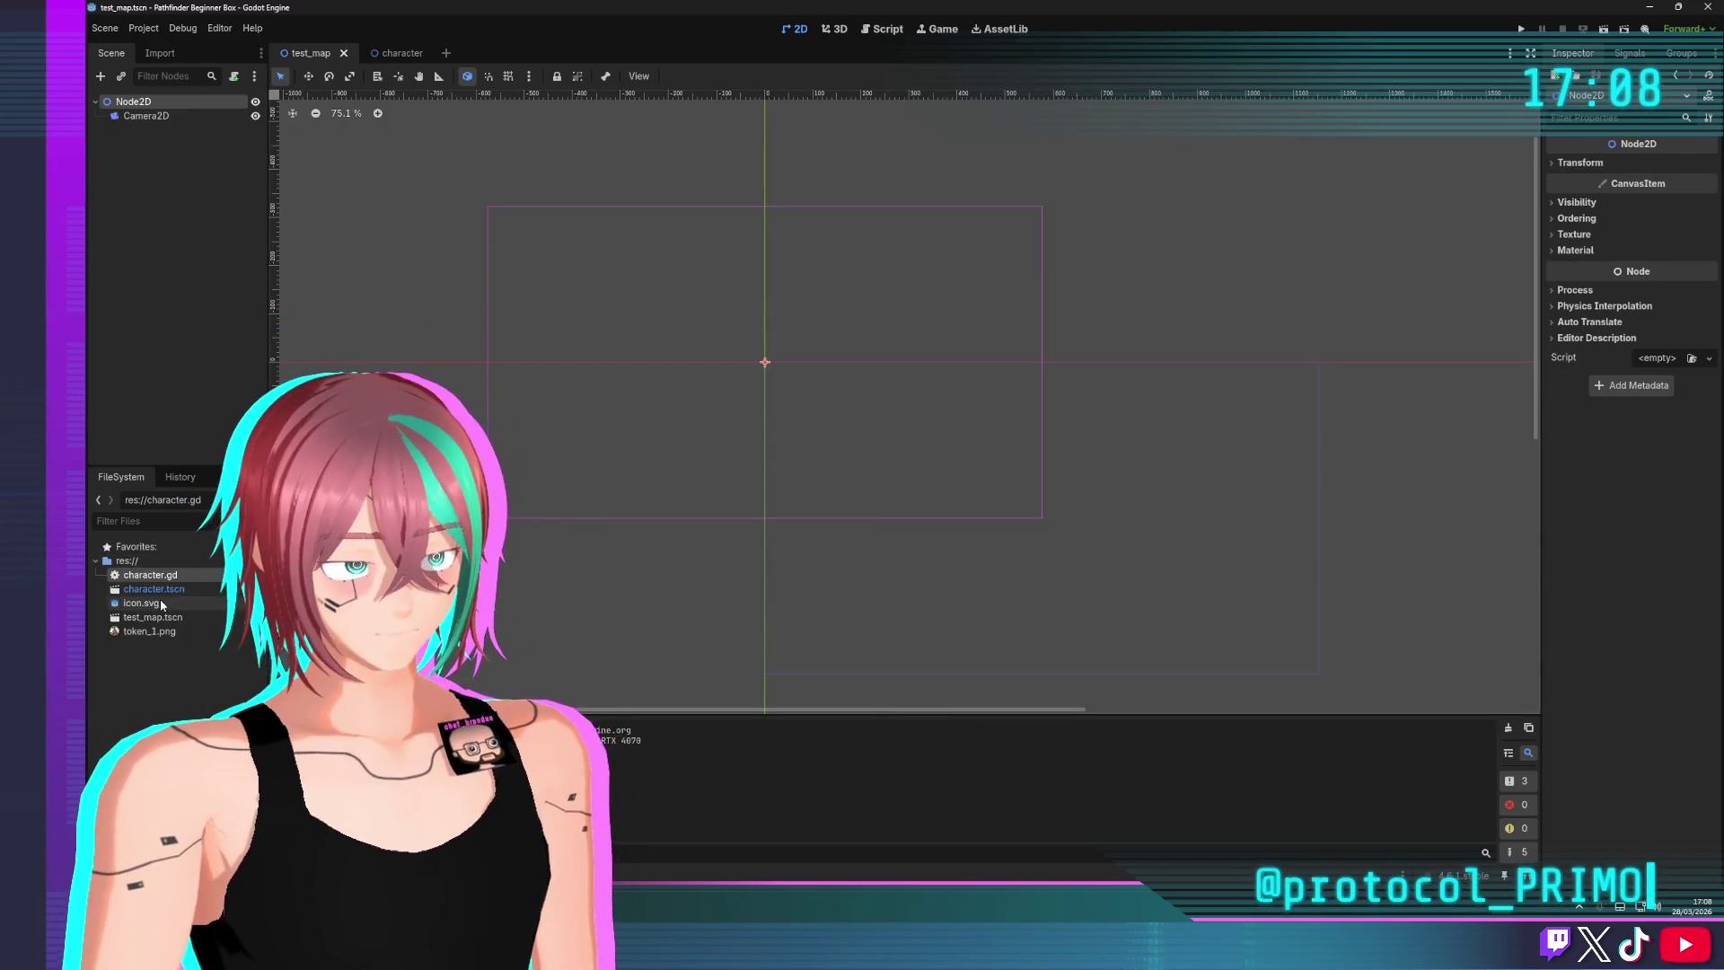
pyautogui.moveTo(153, 589)
pyautogui.mouseDown()
pyautogui.moveTo(153, 450)
pyautogui.moveTo(168, 377)
pyautogui.moveTo(176, 389)
pyautogui.mouseUp()
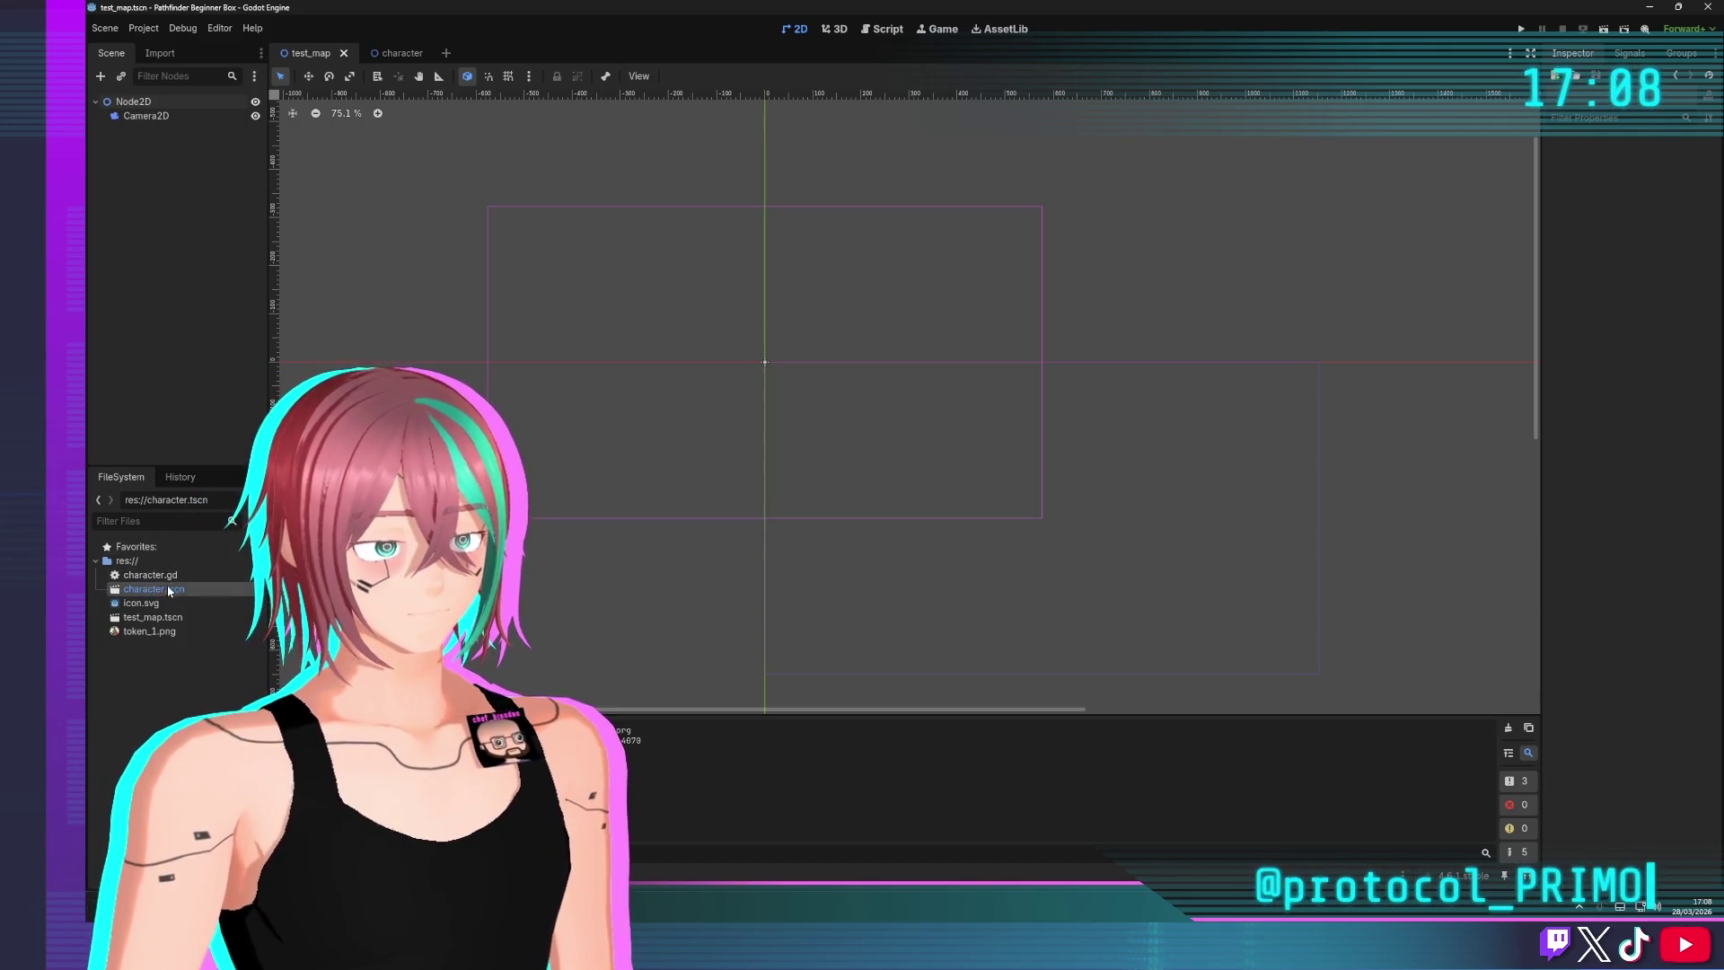
pyautogui.moveTo(259, 260); pyautogui.dragTo(184, 148)
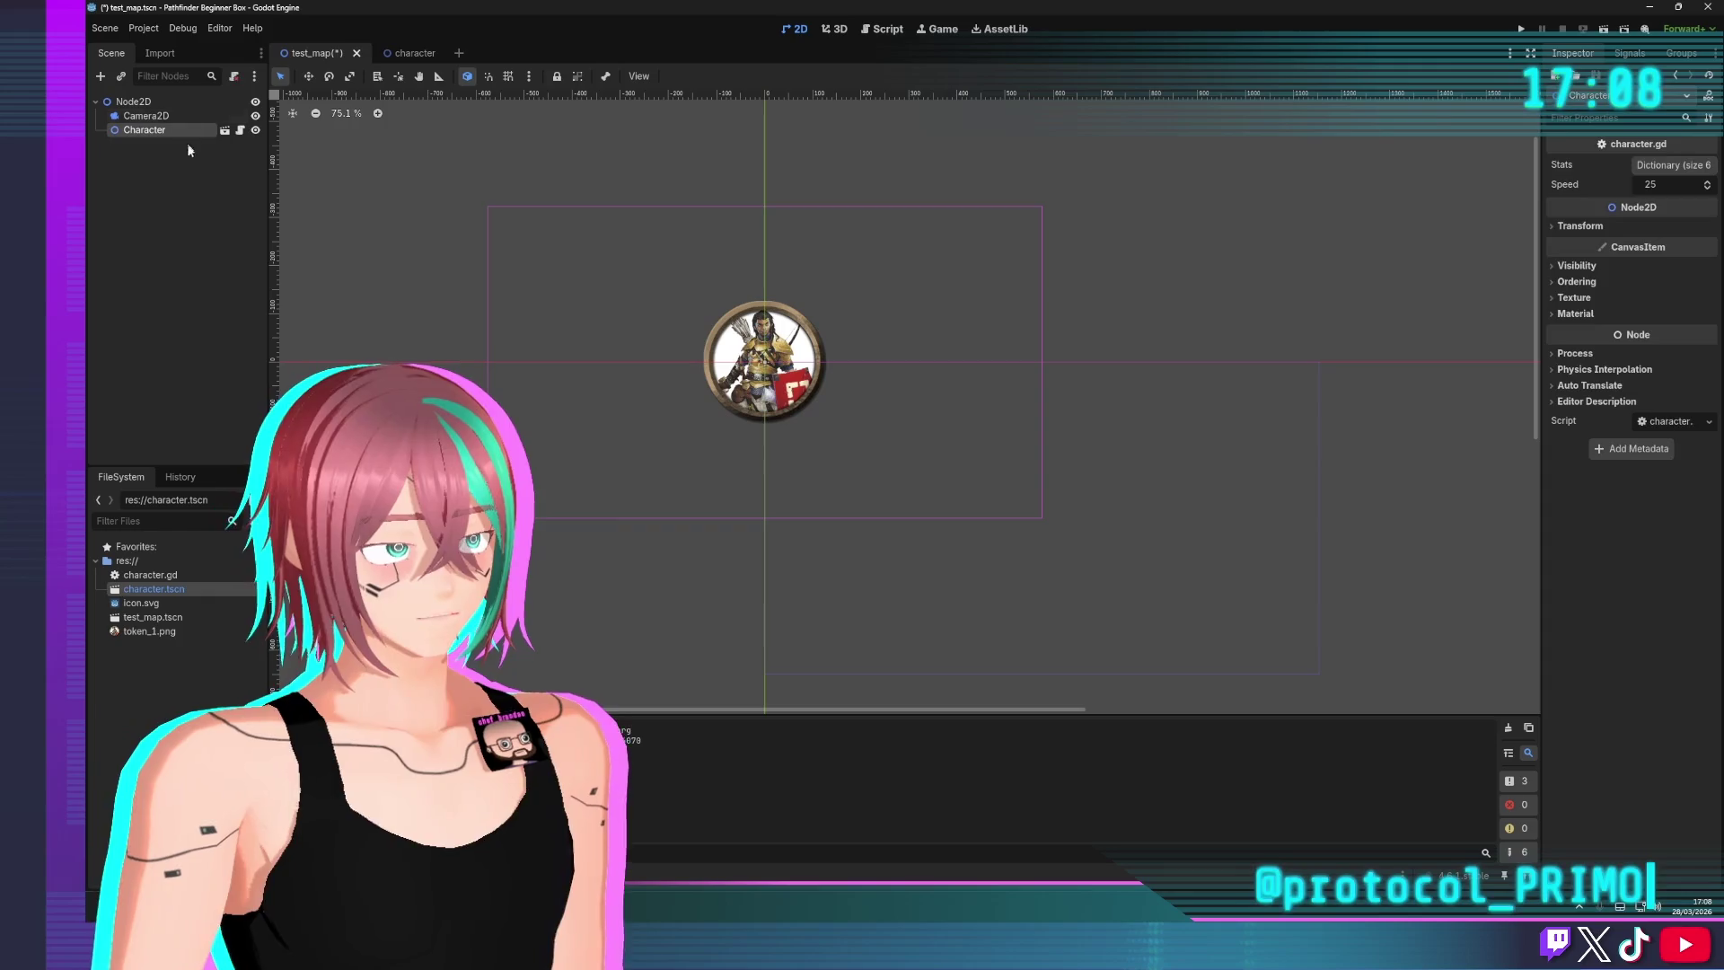
pyautogui.click(146, 116)
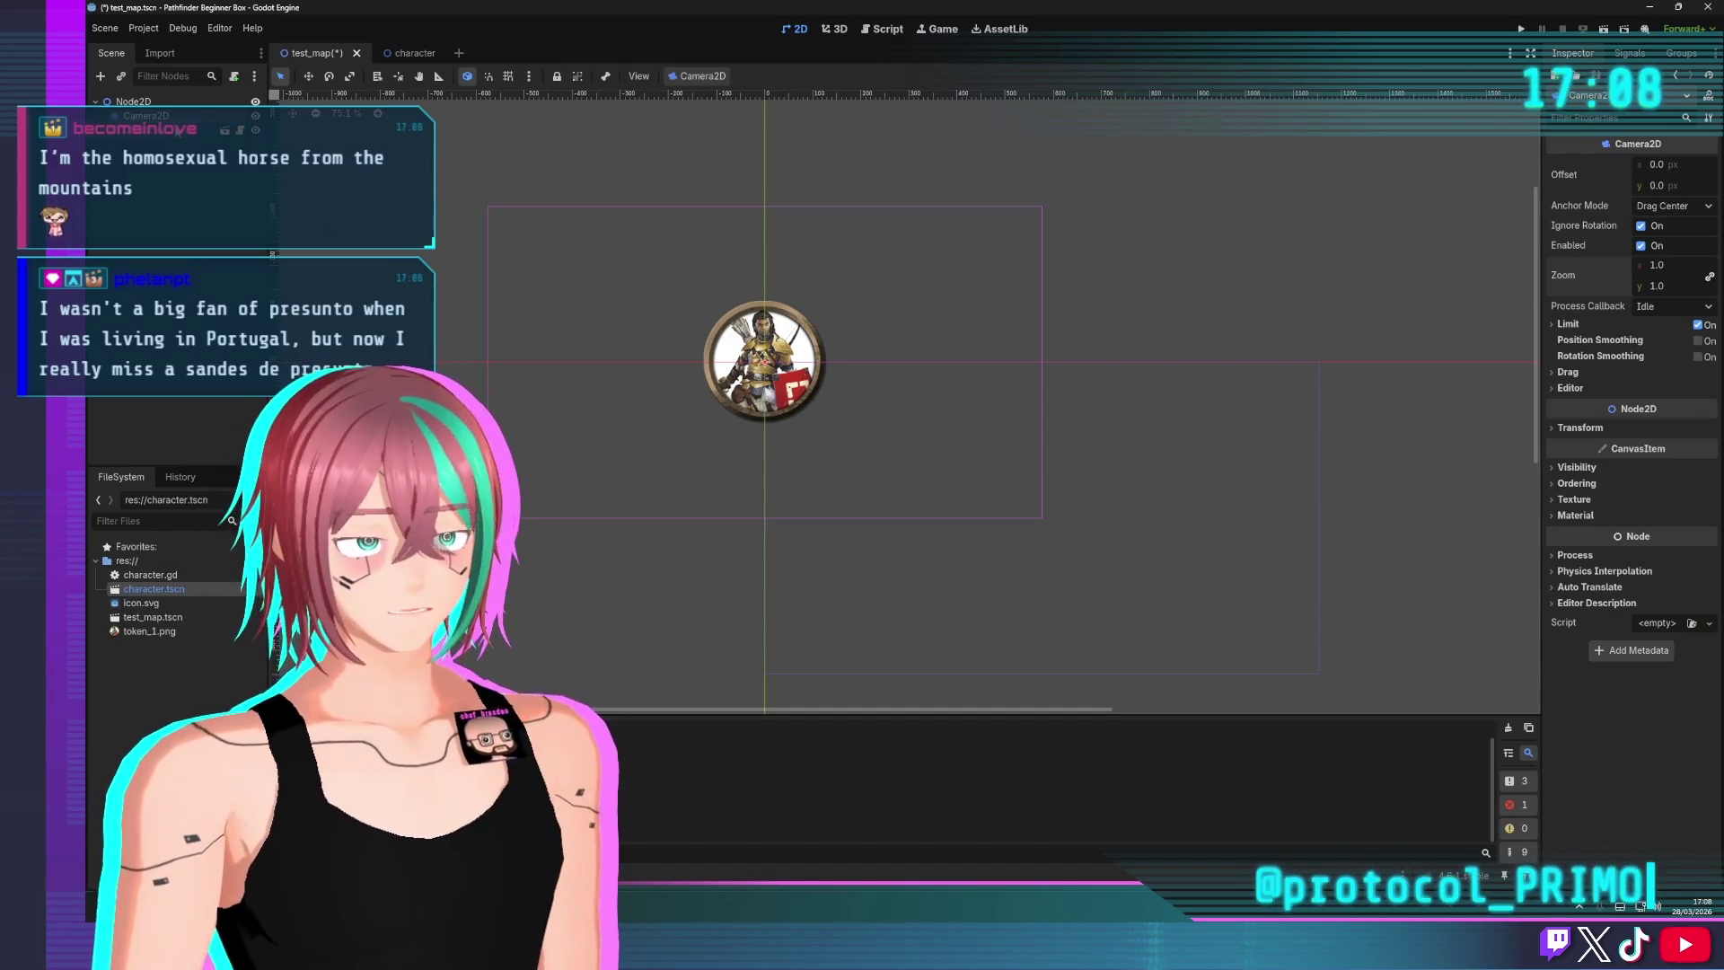
# Inspect the Character and Camera2D properties, then select the character scene's root
pyautogui.click(139, 130)
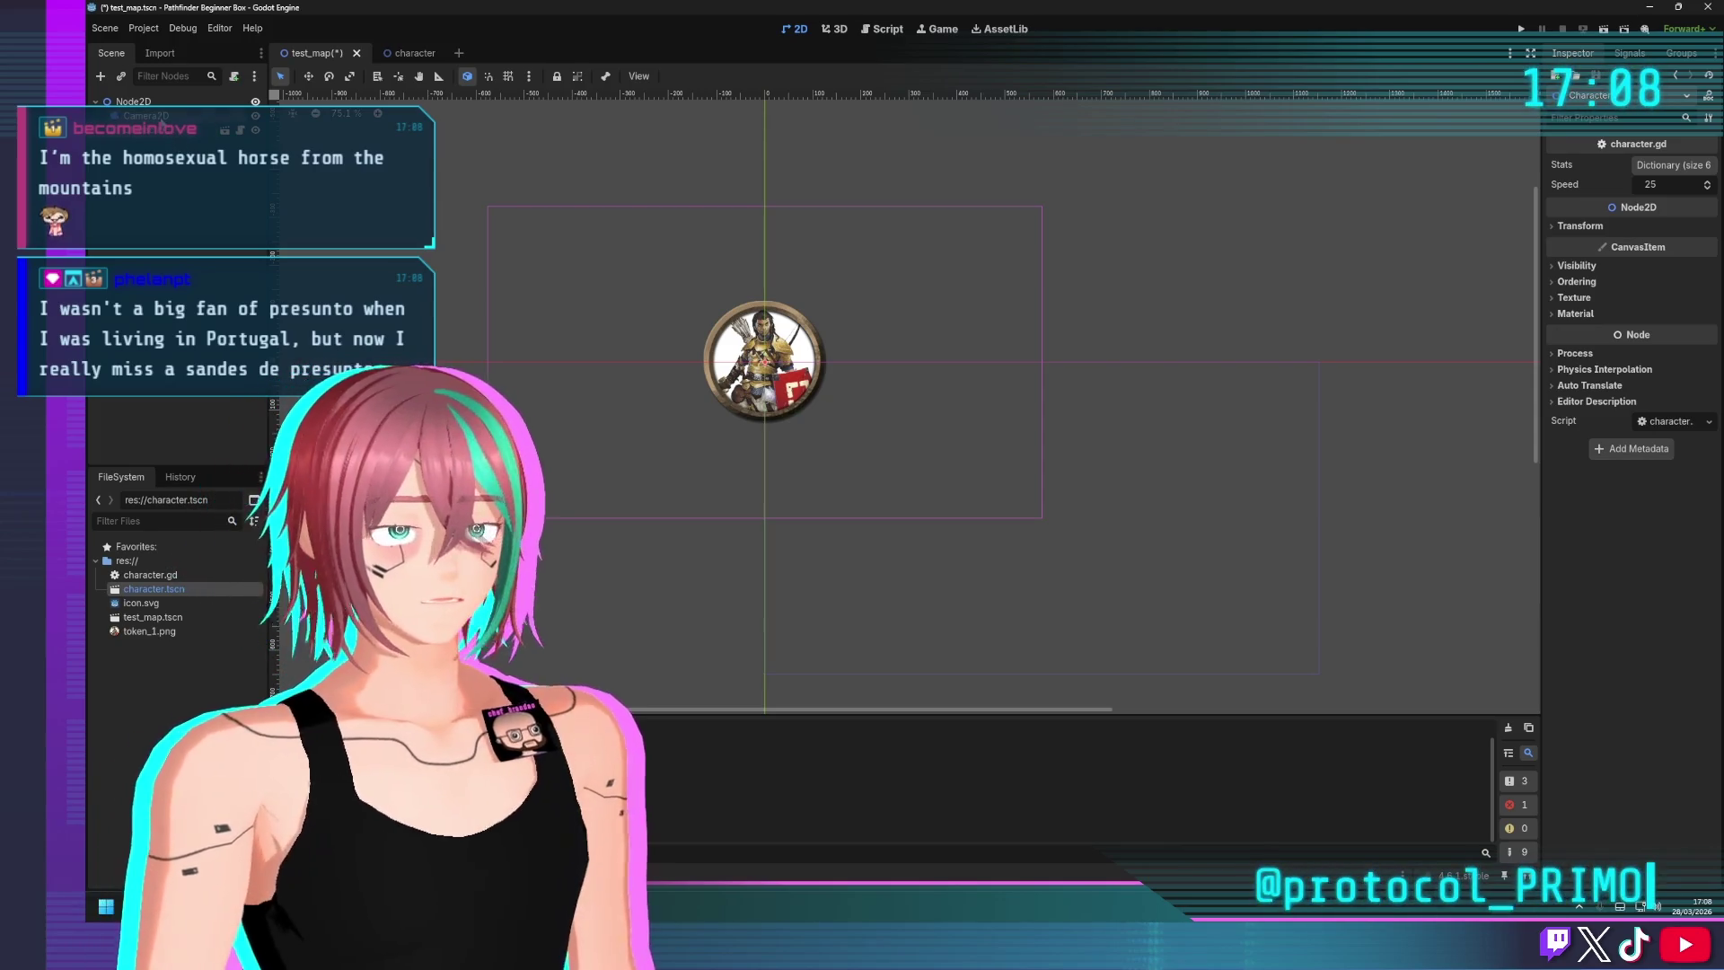
pyautogui.click(139, 115)
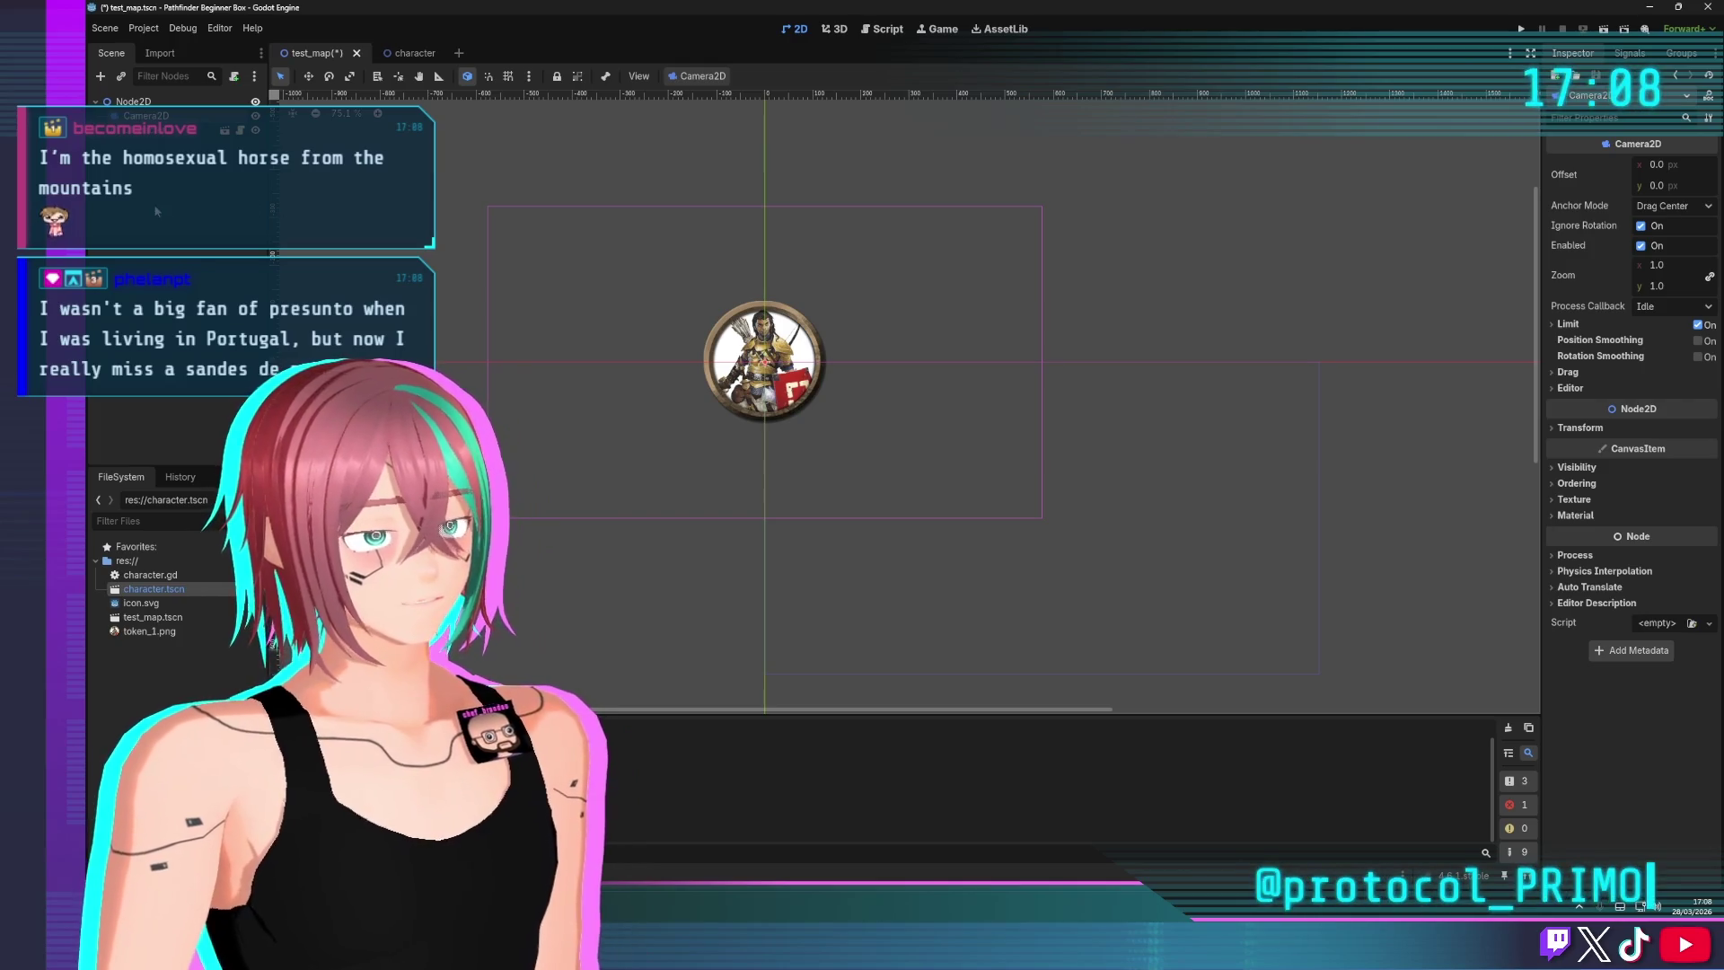
pyautogui.click(152, 133)
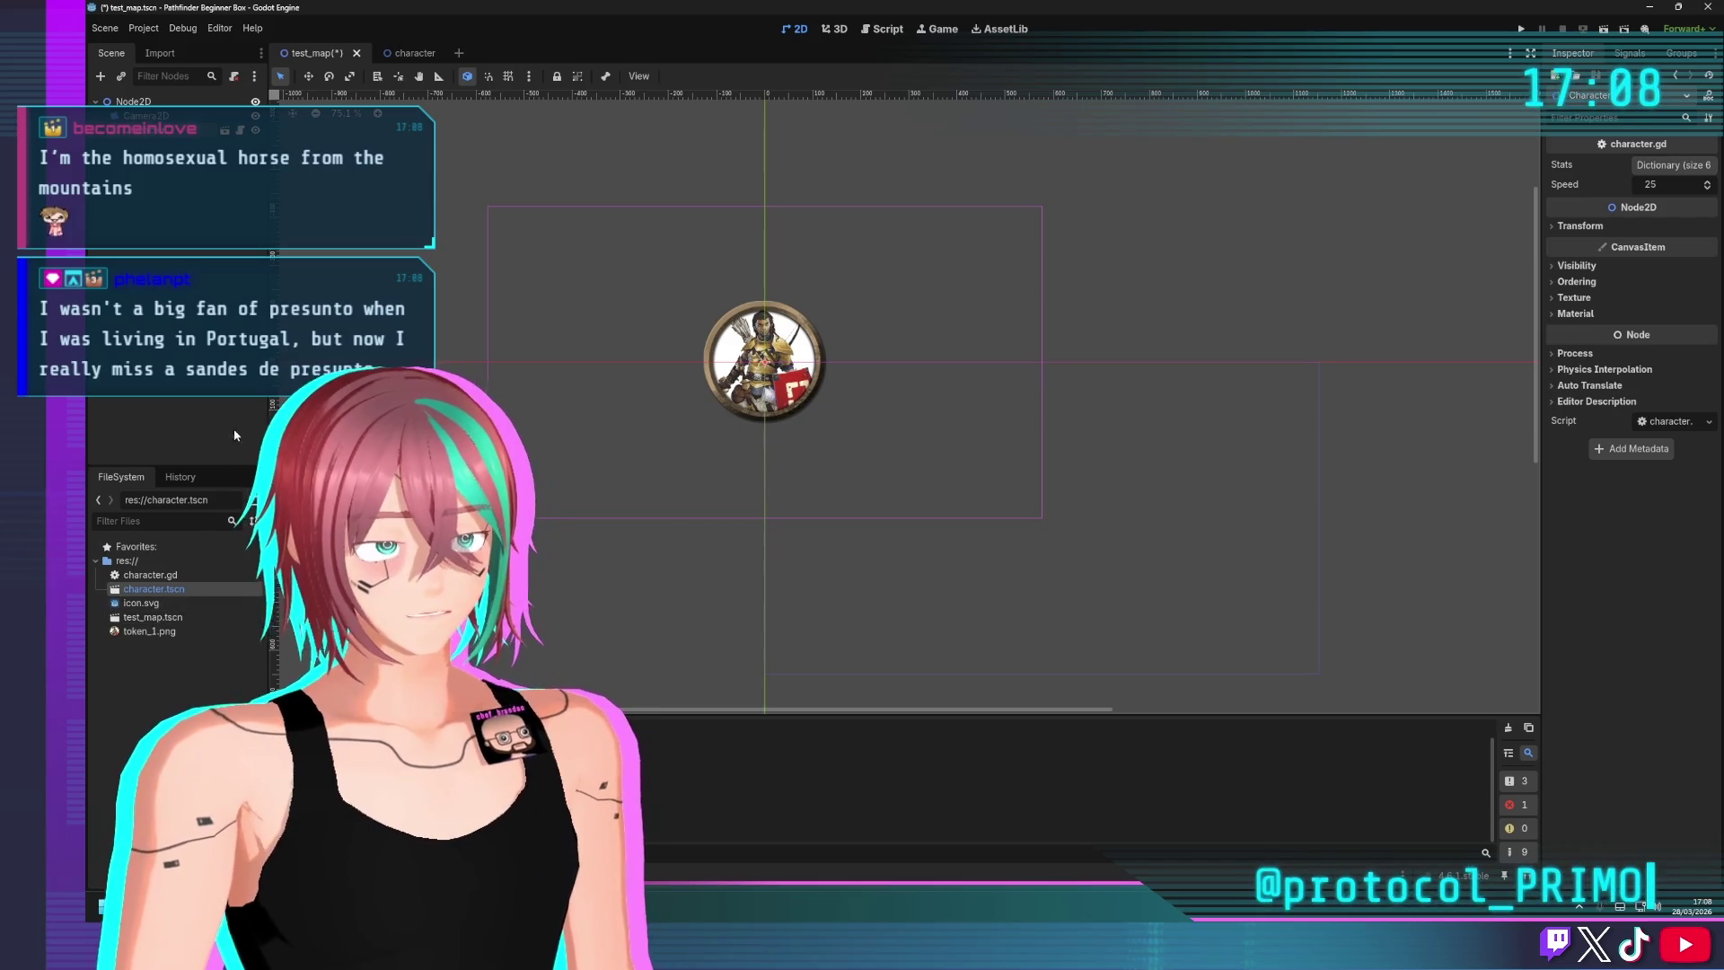
pyautogui.click(404, 53)
pyautogui.click(136, 102)
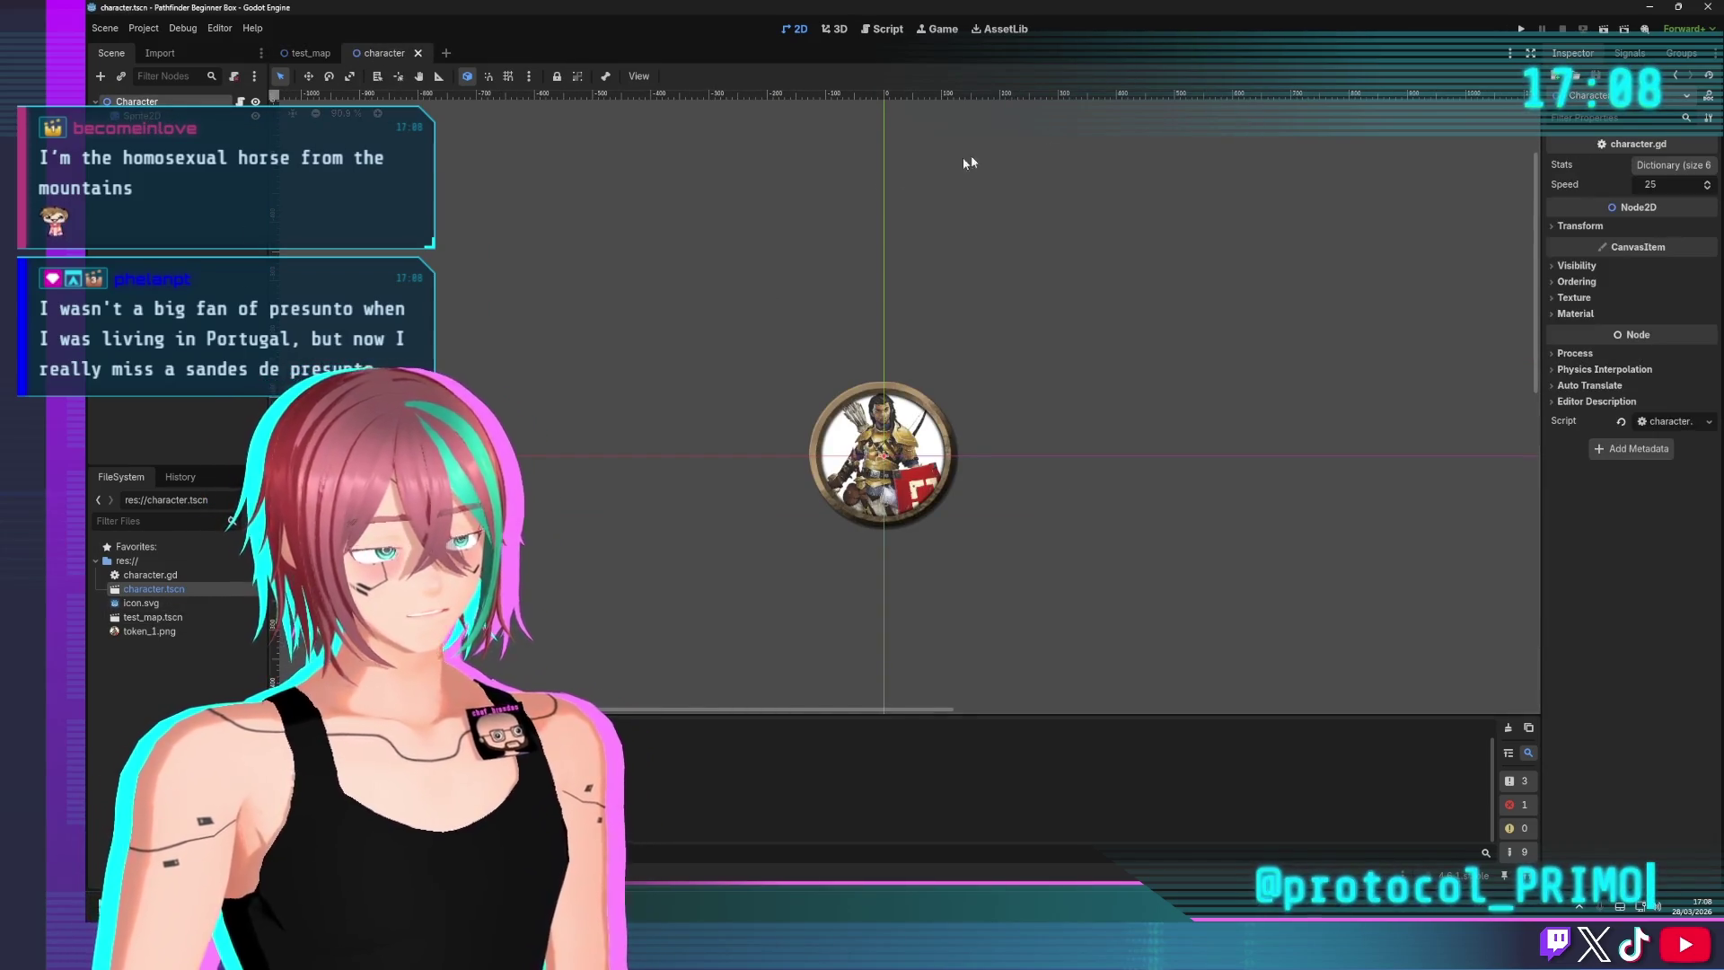
# Set the Character root's scale to 0.2, save character.tscn, and return to test_map
pyautogui.click(1582, 225)
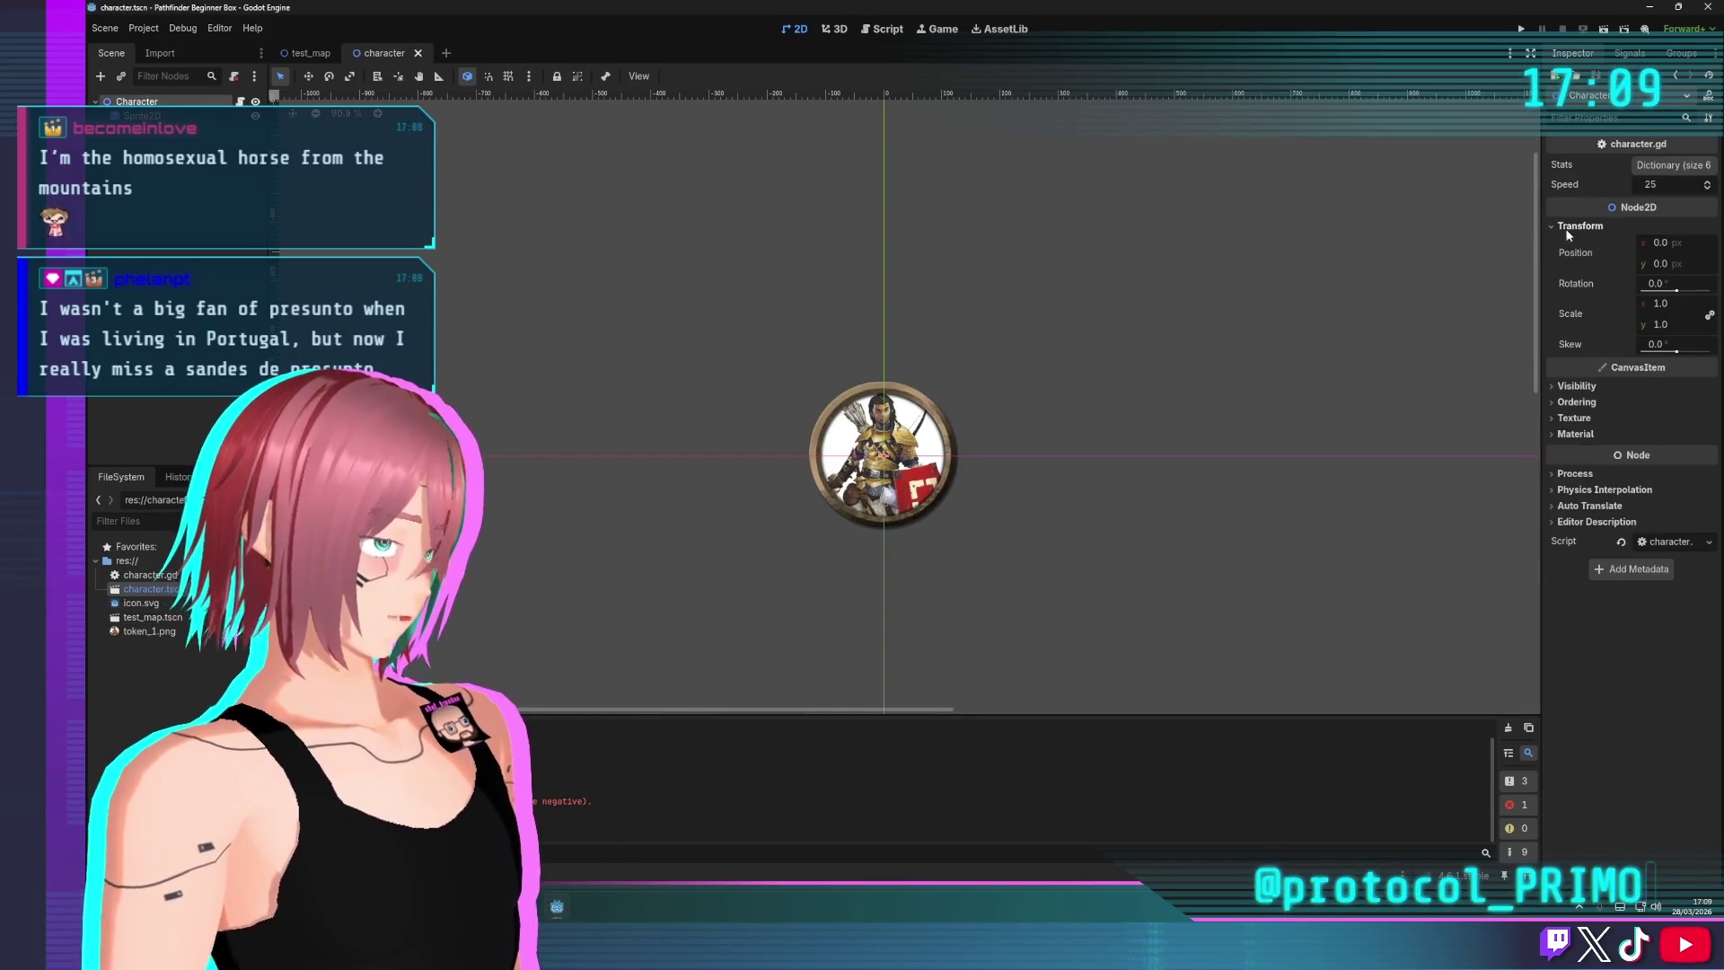
pyautogui.click(1692, 305)
pyautogui.write('0.2')
pyautogui.press('Return')
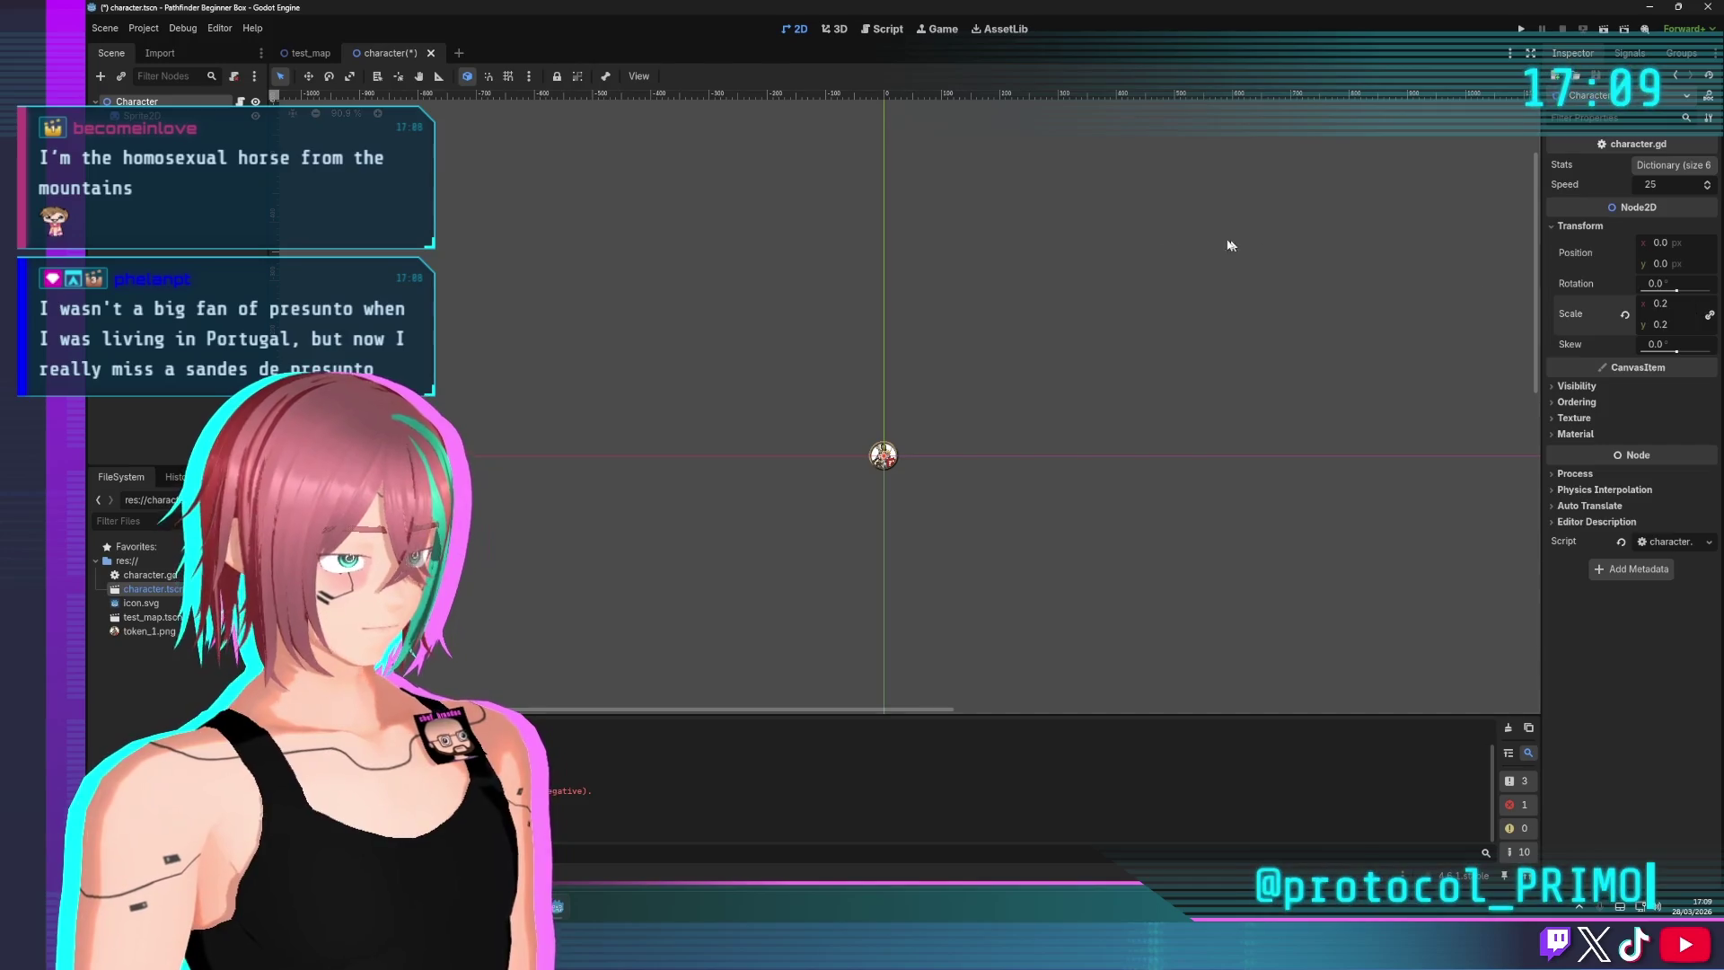
pyautogui.click(983, 388)
pyautogui.scroll(-4, 983, 388)
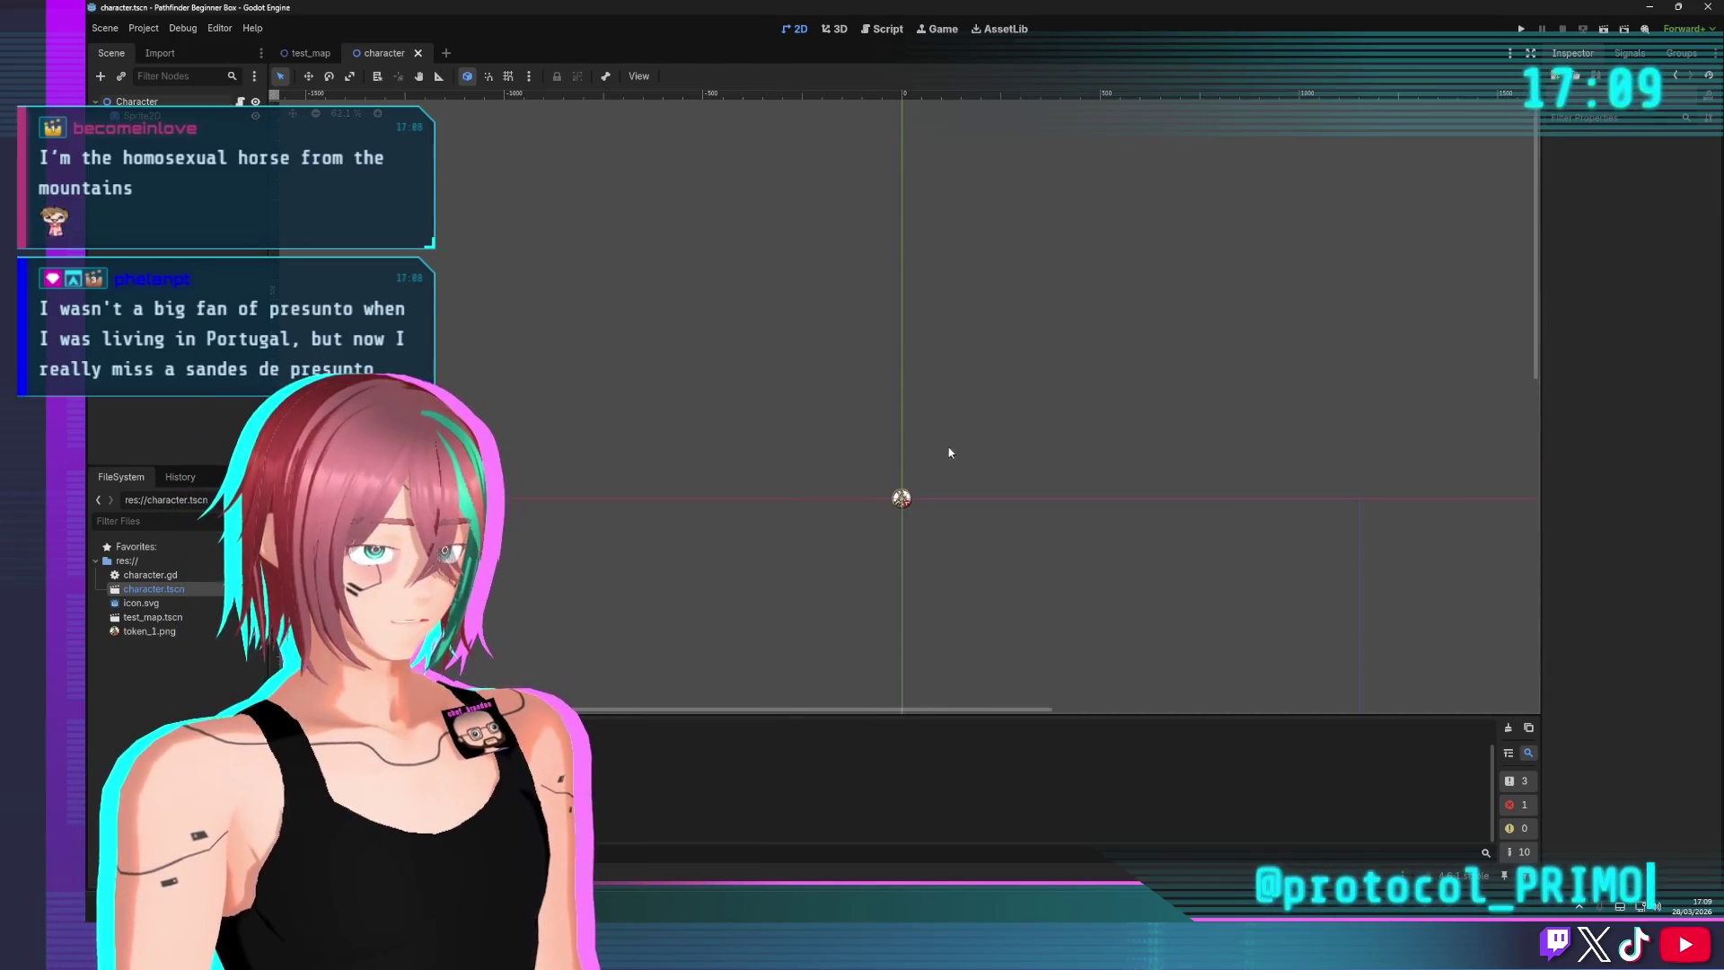
pyautogui.hotkey('ctrl', 'z')
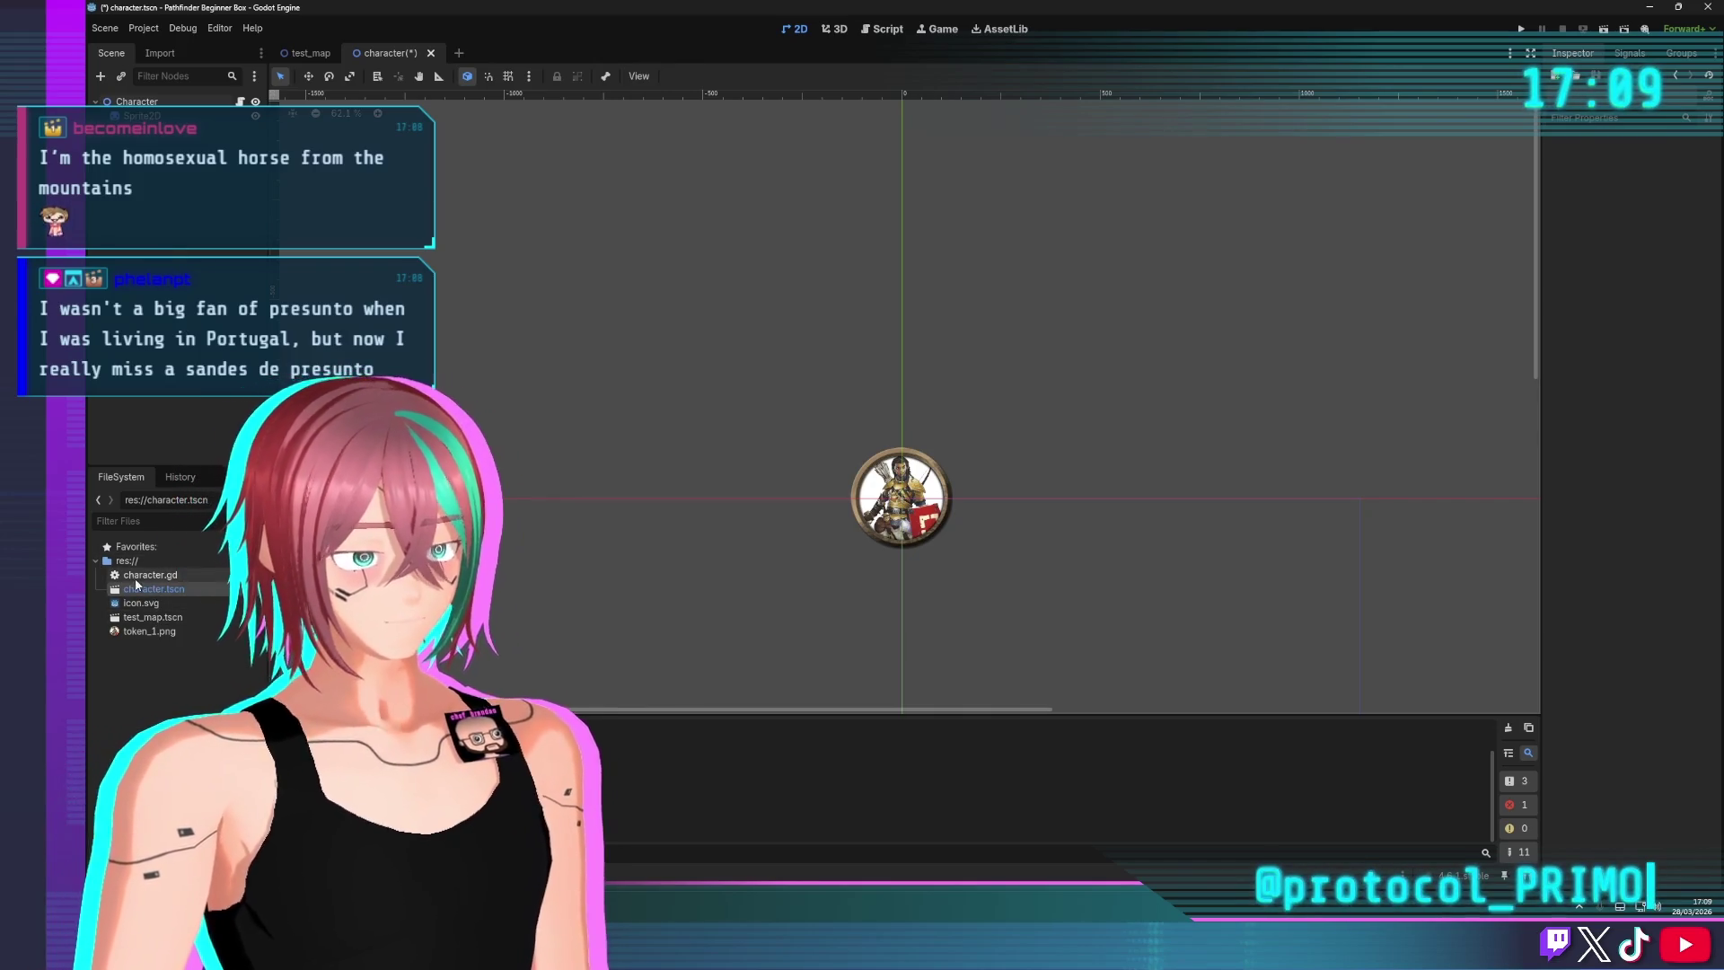
pyautogui.hotkey('ctrl', 's')
pyautogui.click(308, 53)
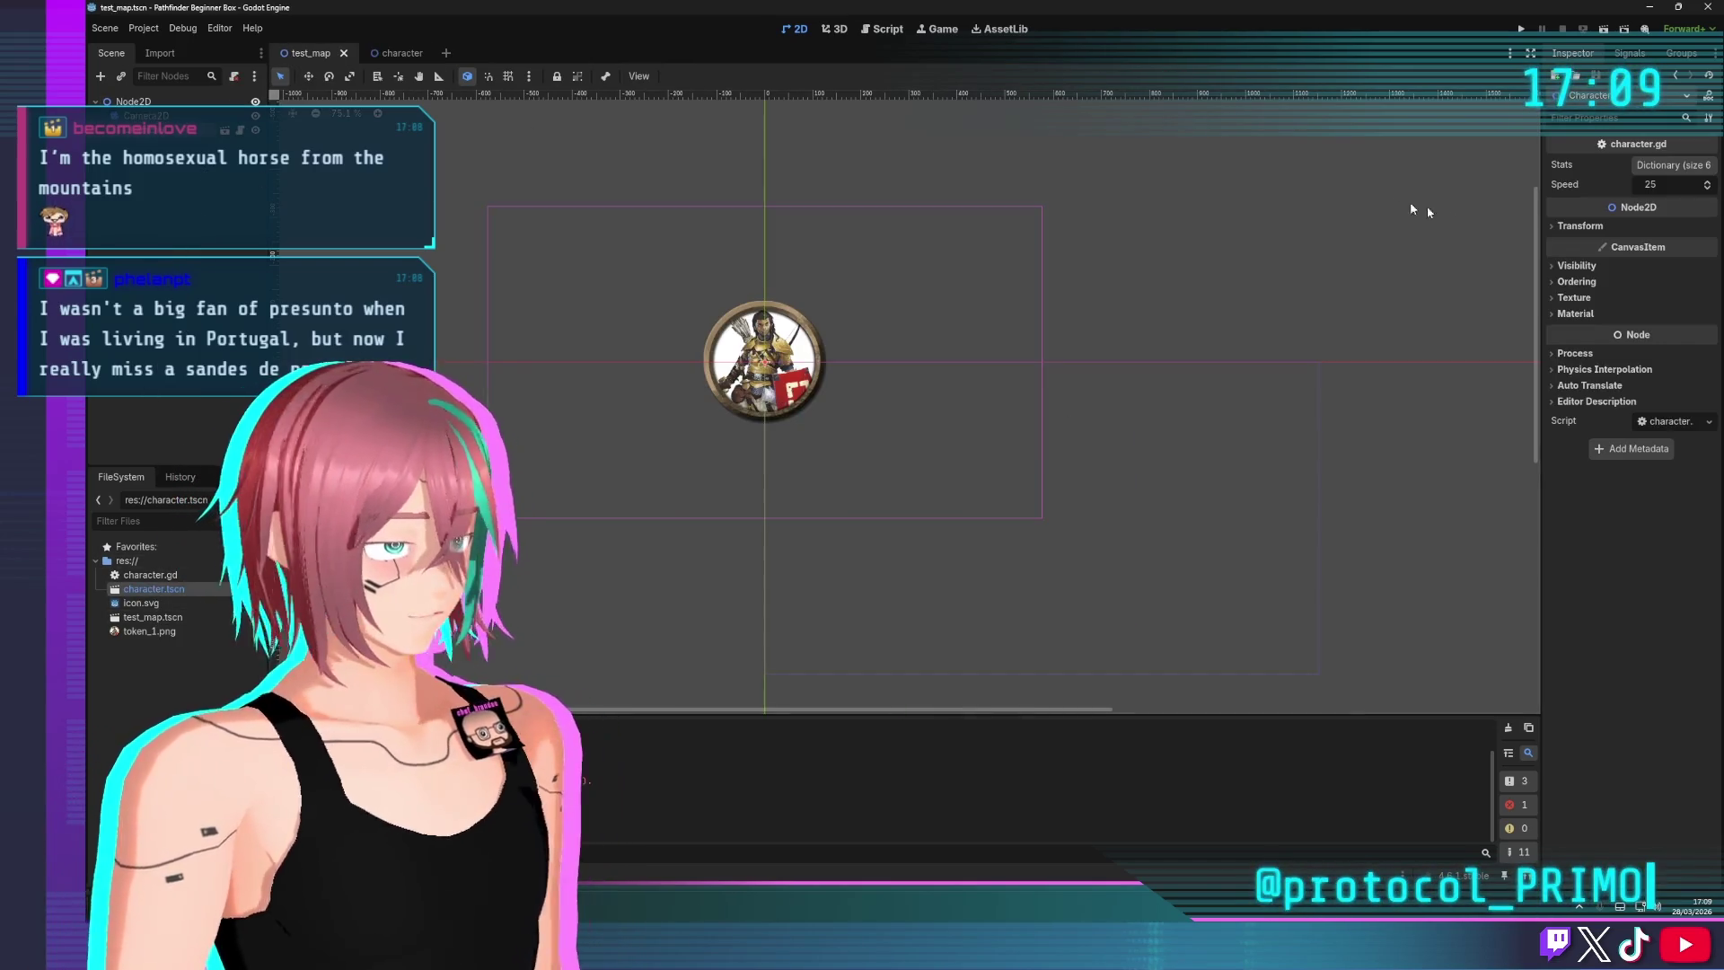
# Inspect the Character and Node2D transforms, dragging the root rotation to -360 degrees
pyautogui.click(1580, 225)
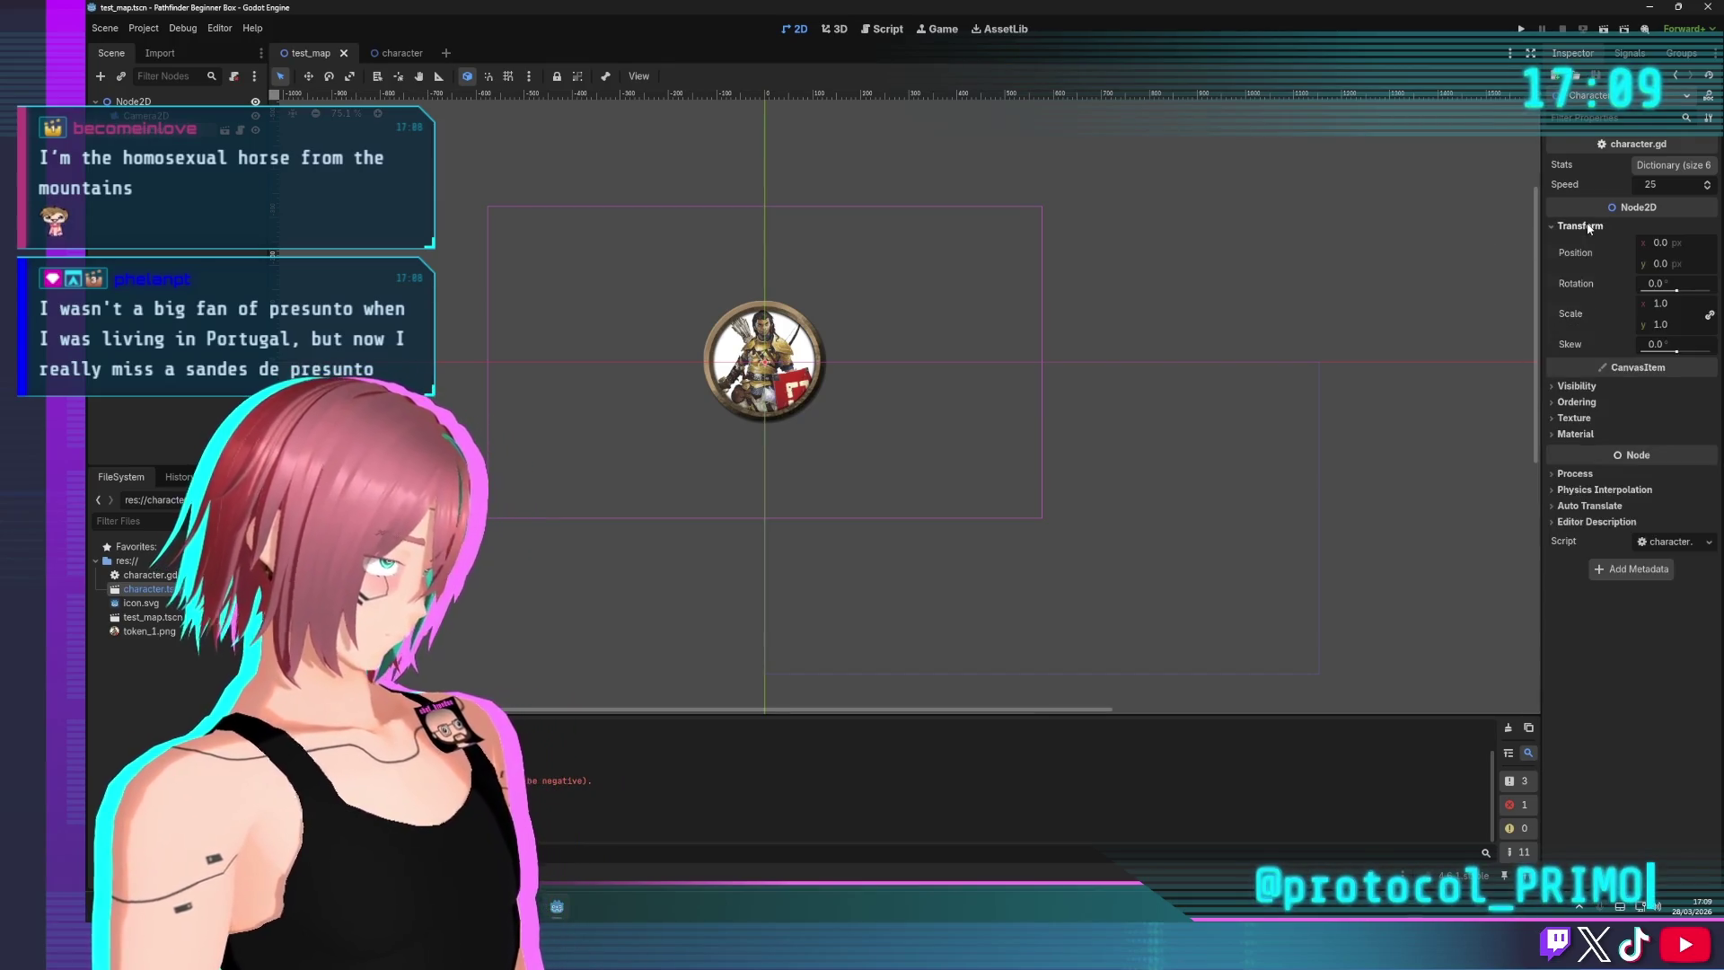
pyautogui.click(1580, 225)
pyautogui.click(198, 101)
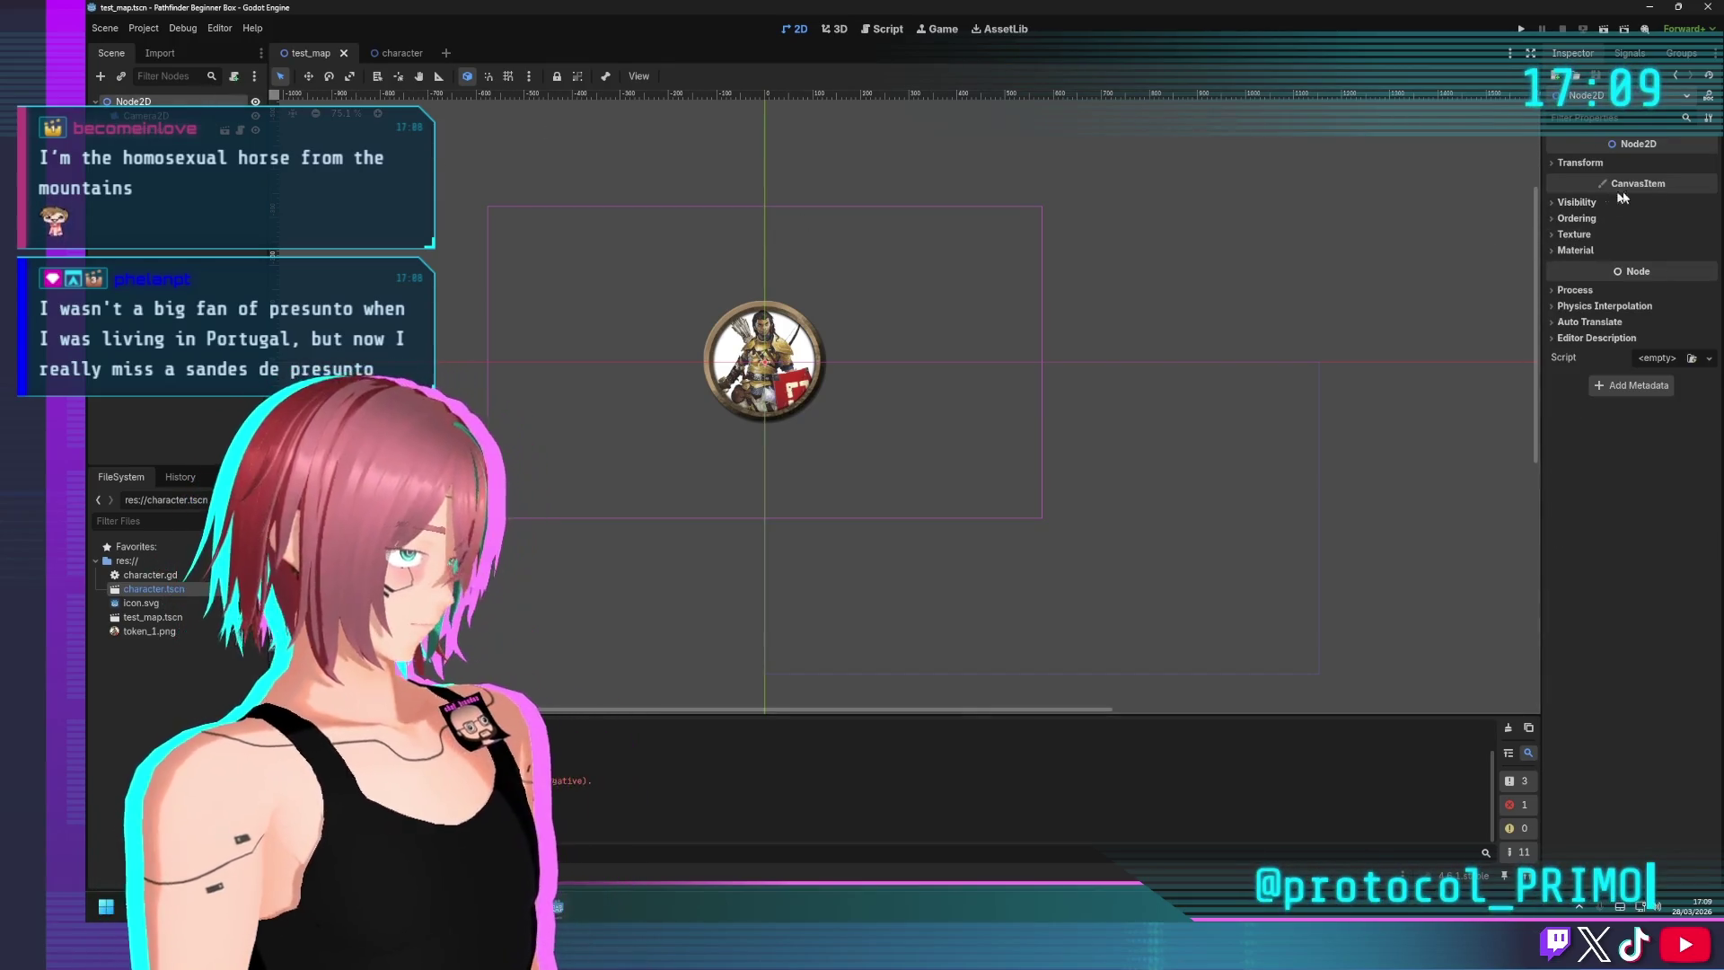
pyautogui.click(1581, 163)
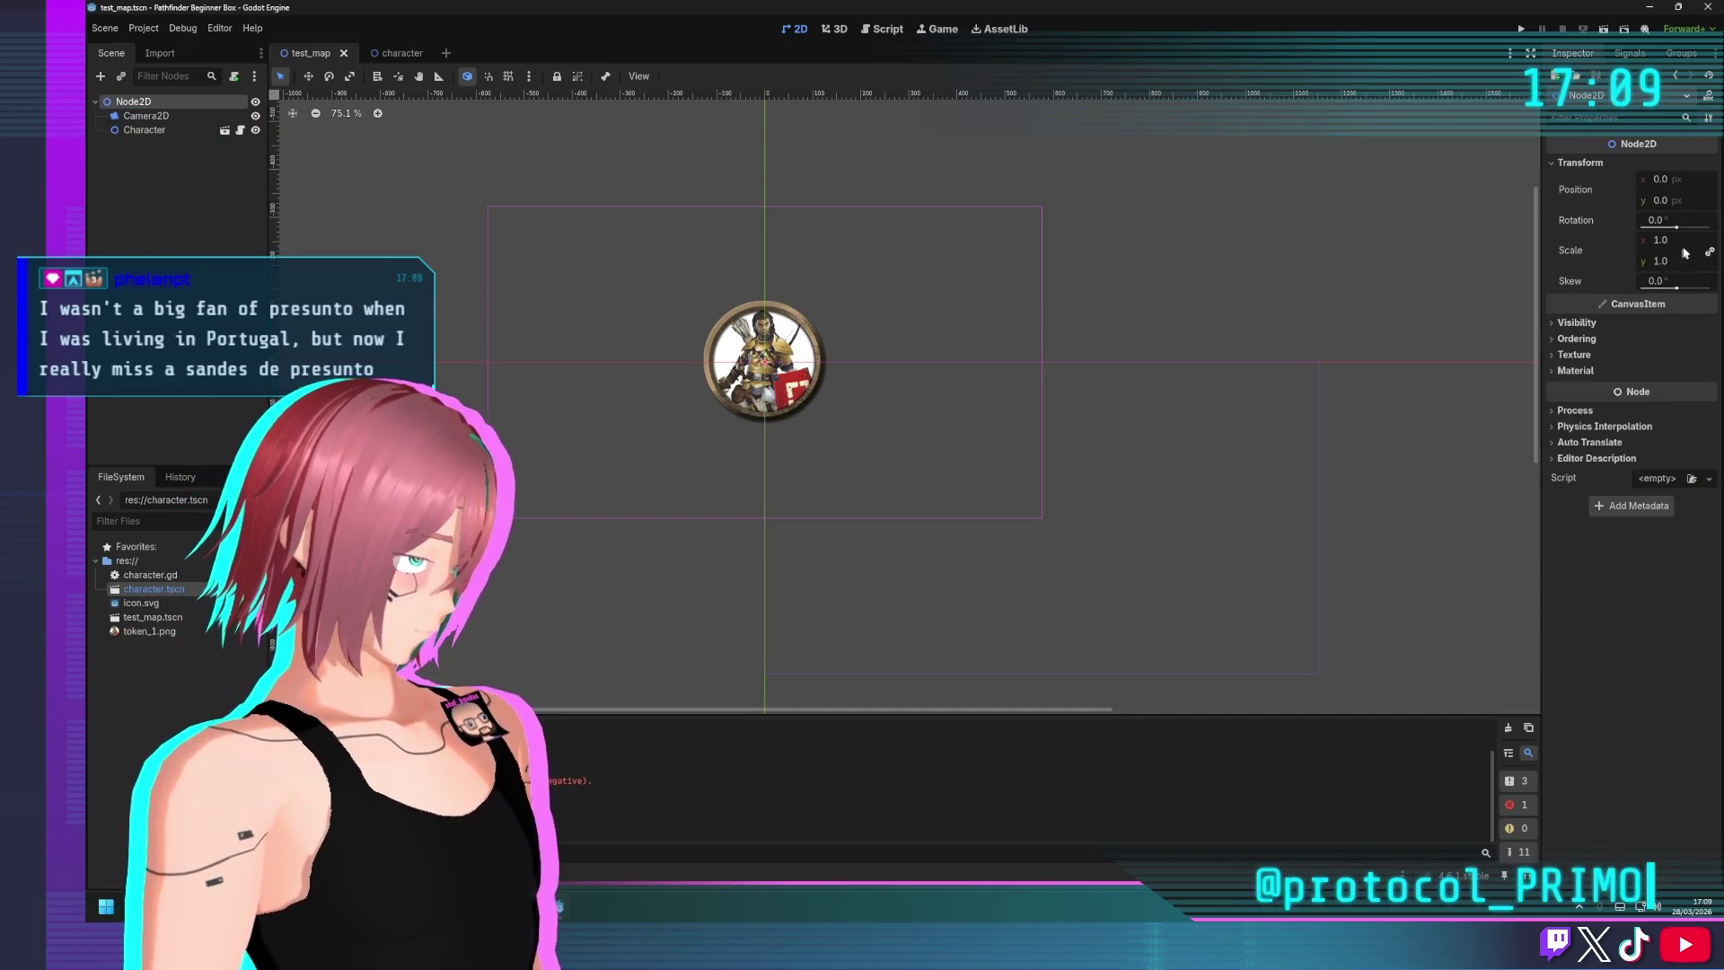
pyautogui.moveTo(1676, 231); pyautogui.dragTo(1589, 238)
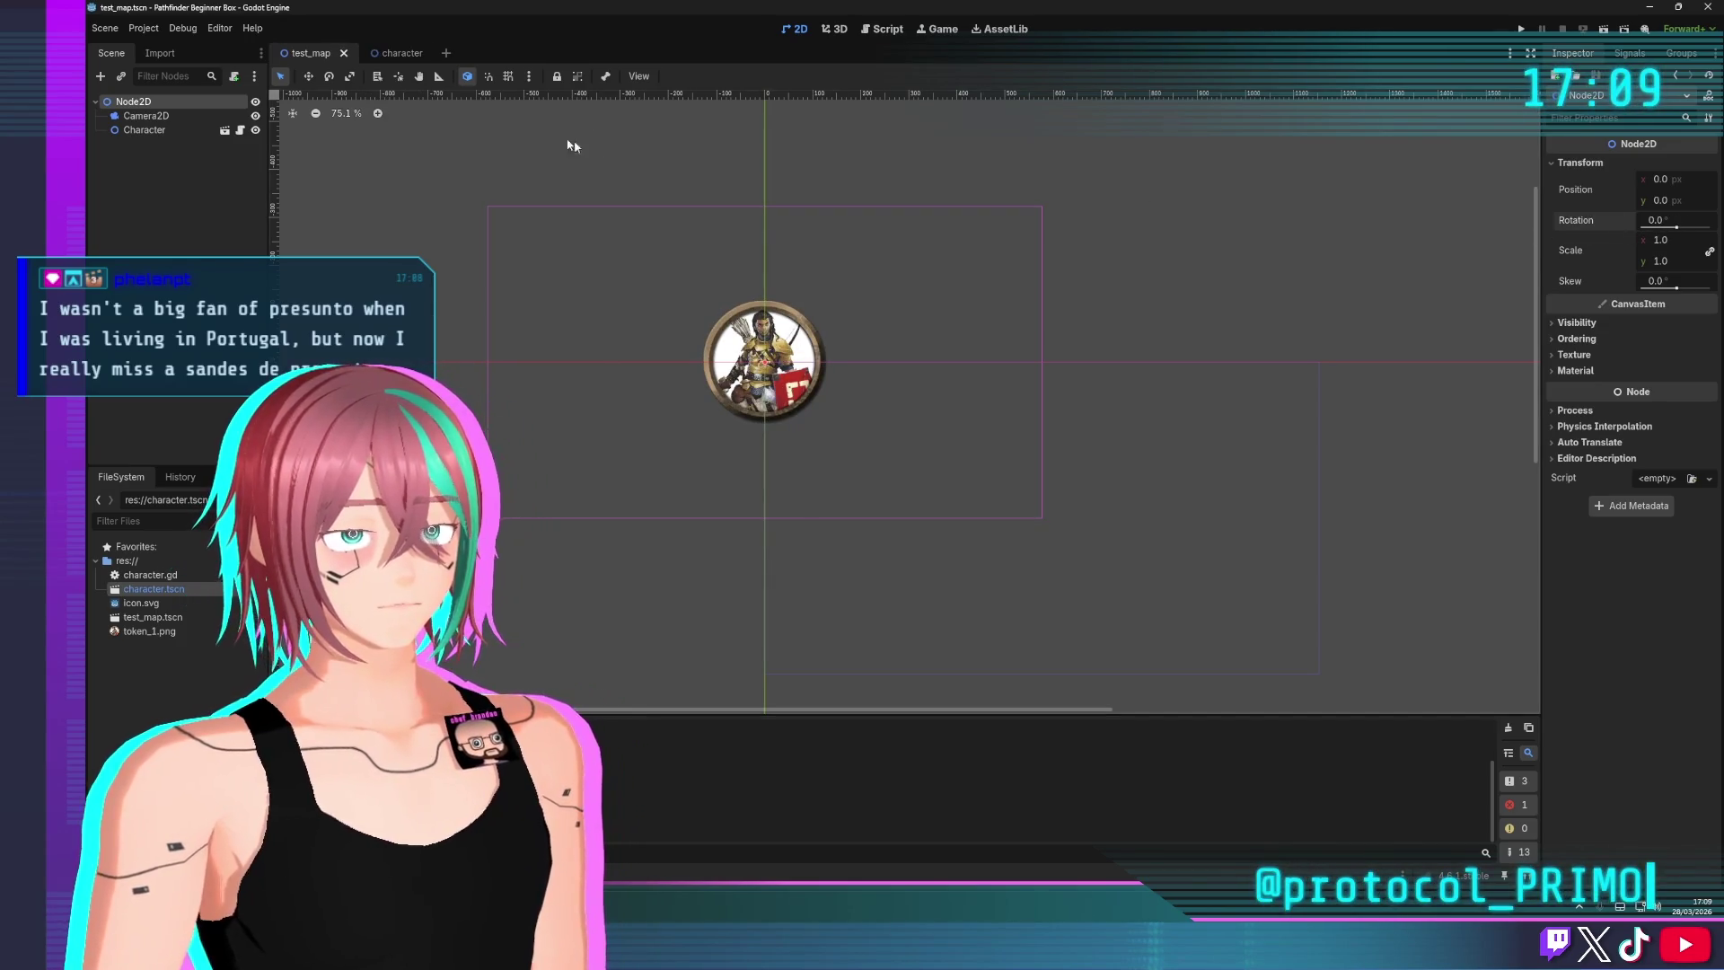
pyautogui.click(175, 119)
pyautogui.click(180, 101)
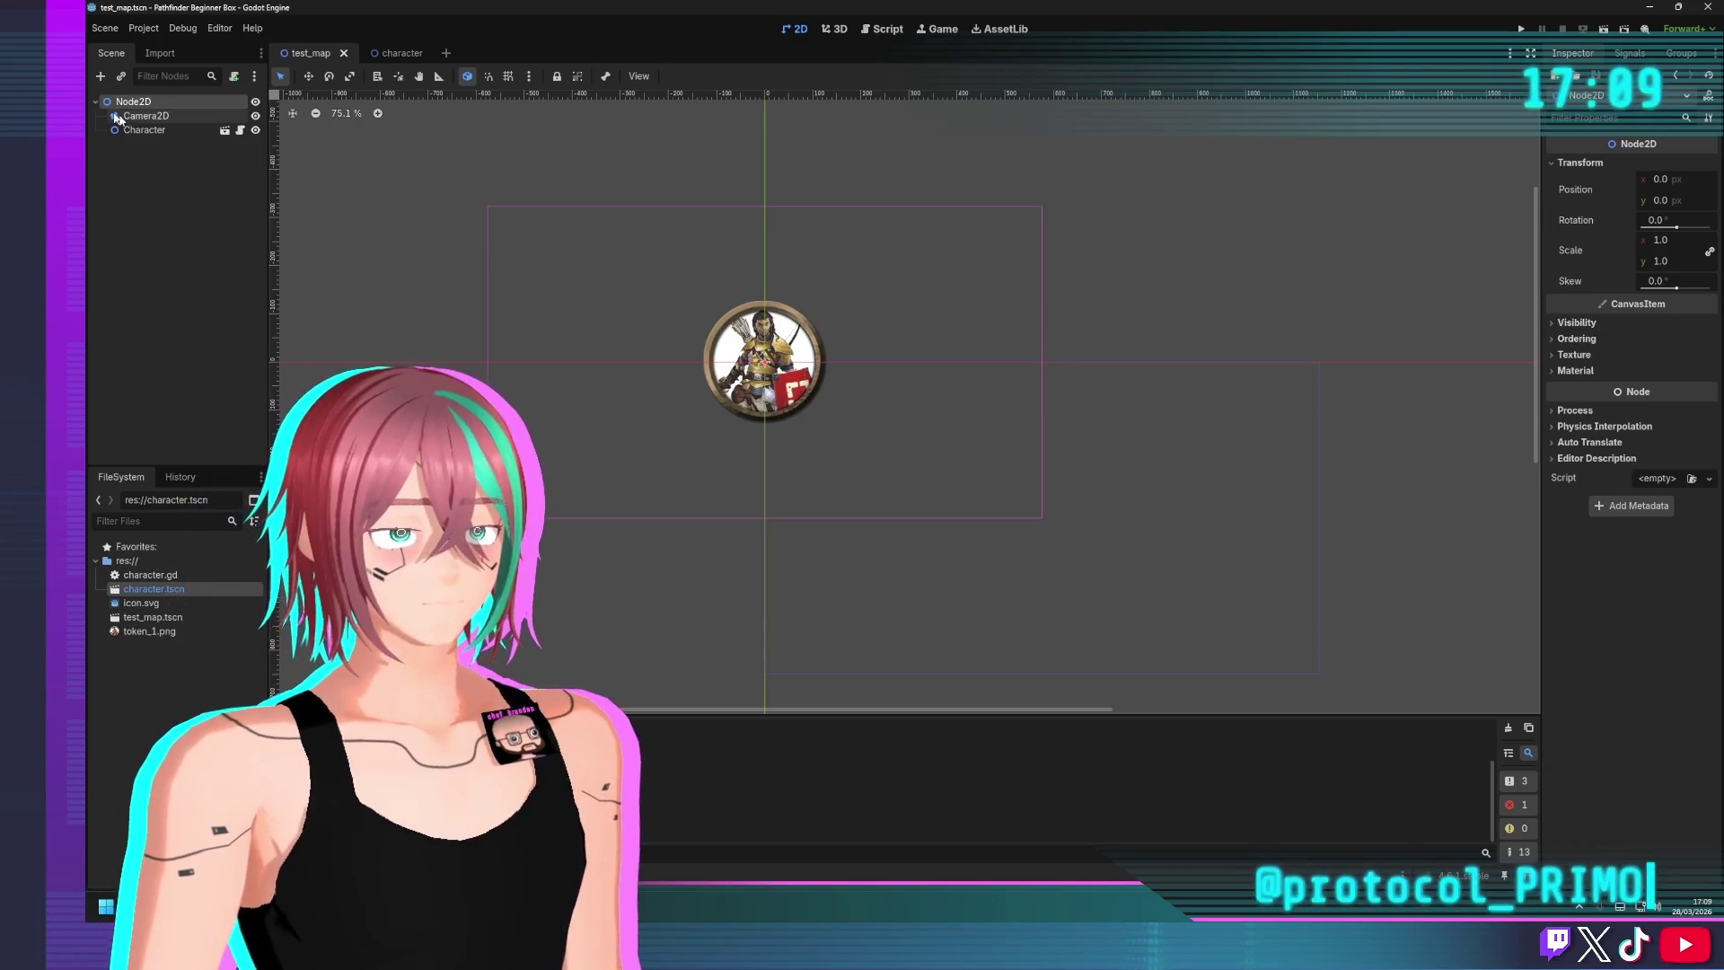
# Set Camera2D's zoom to 0.35 and run the scene in a debug window
pyautogui.click(148, 118)
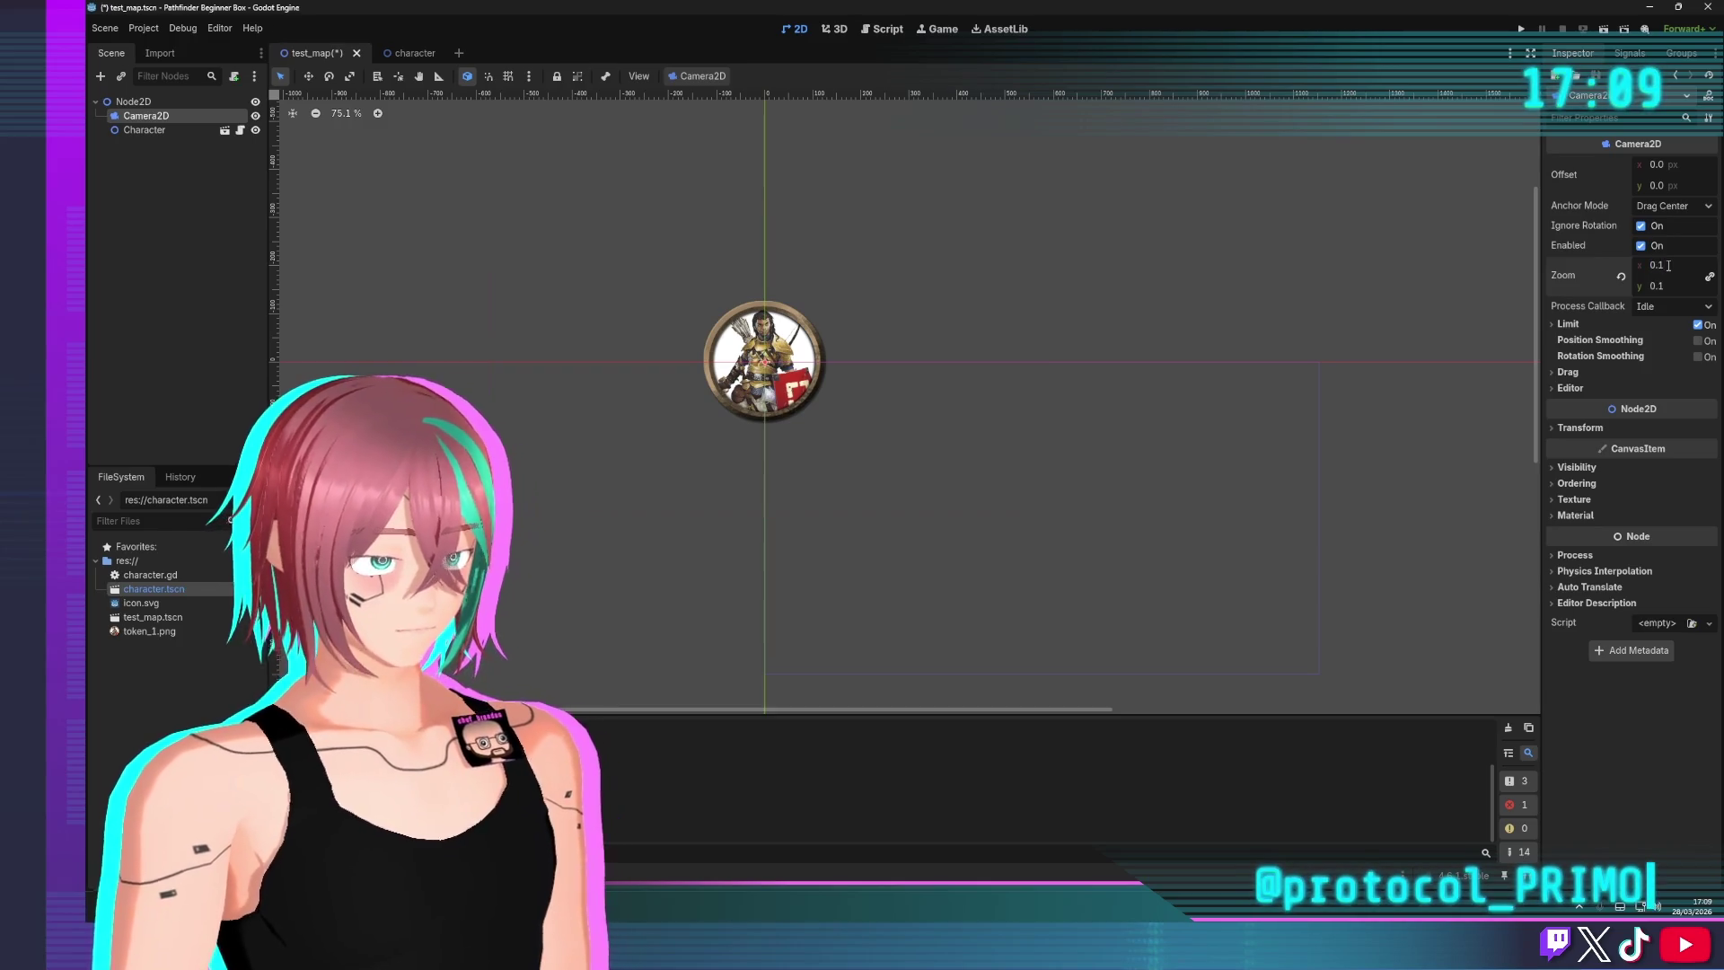
pyautogui.scroll(-6, 900, 337)
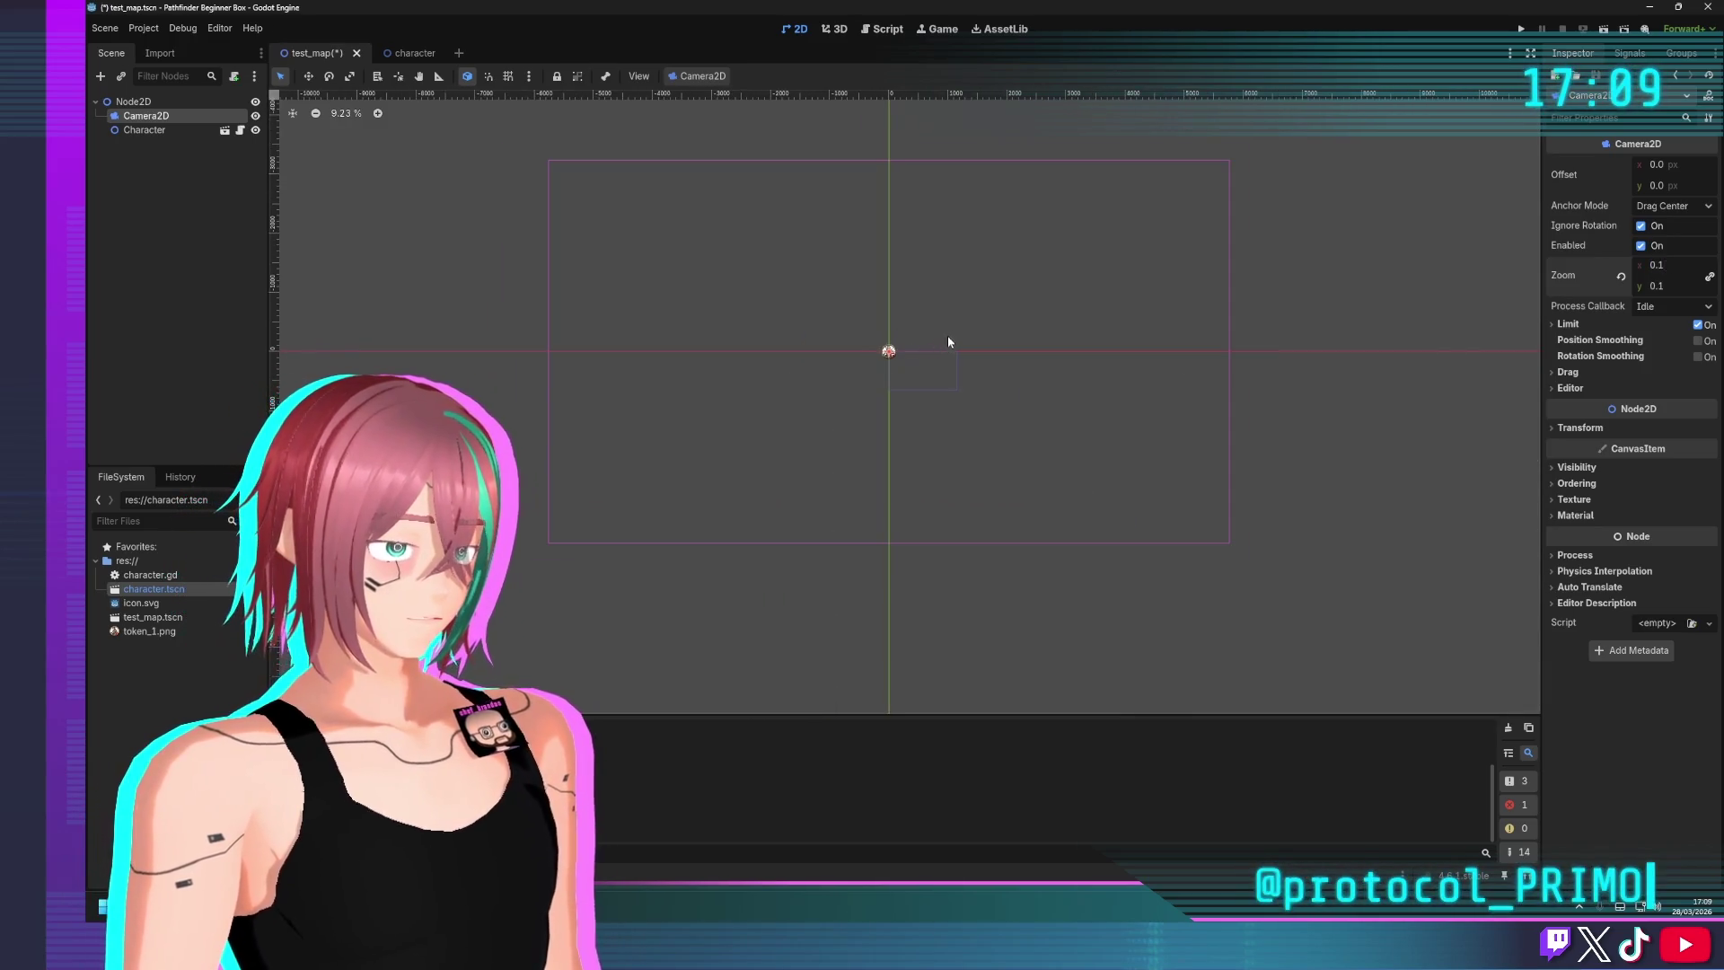
pyautogui.scroll(3, 947, 339)
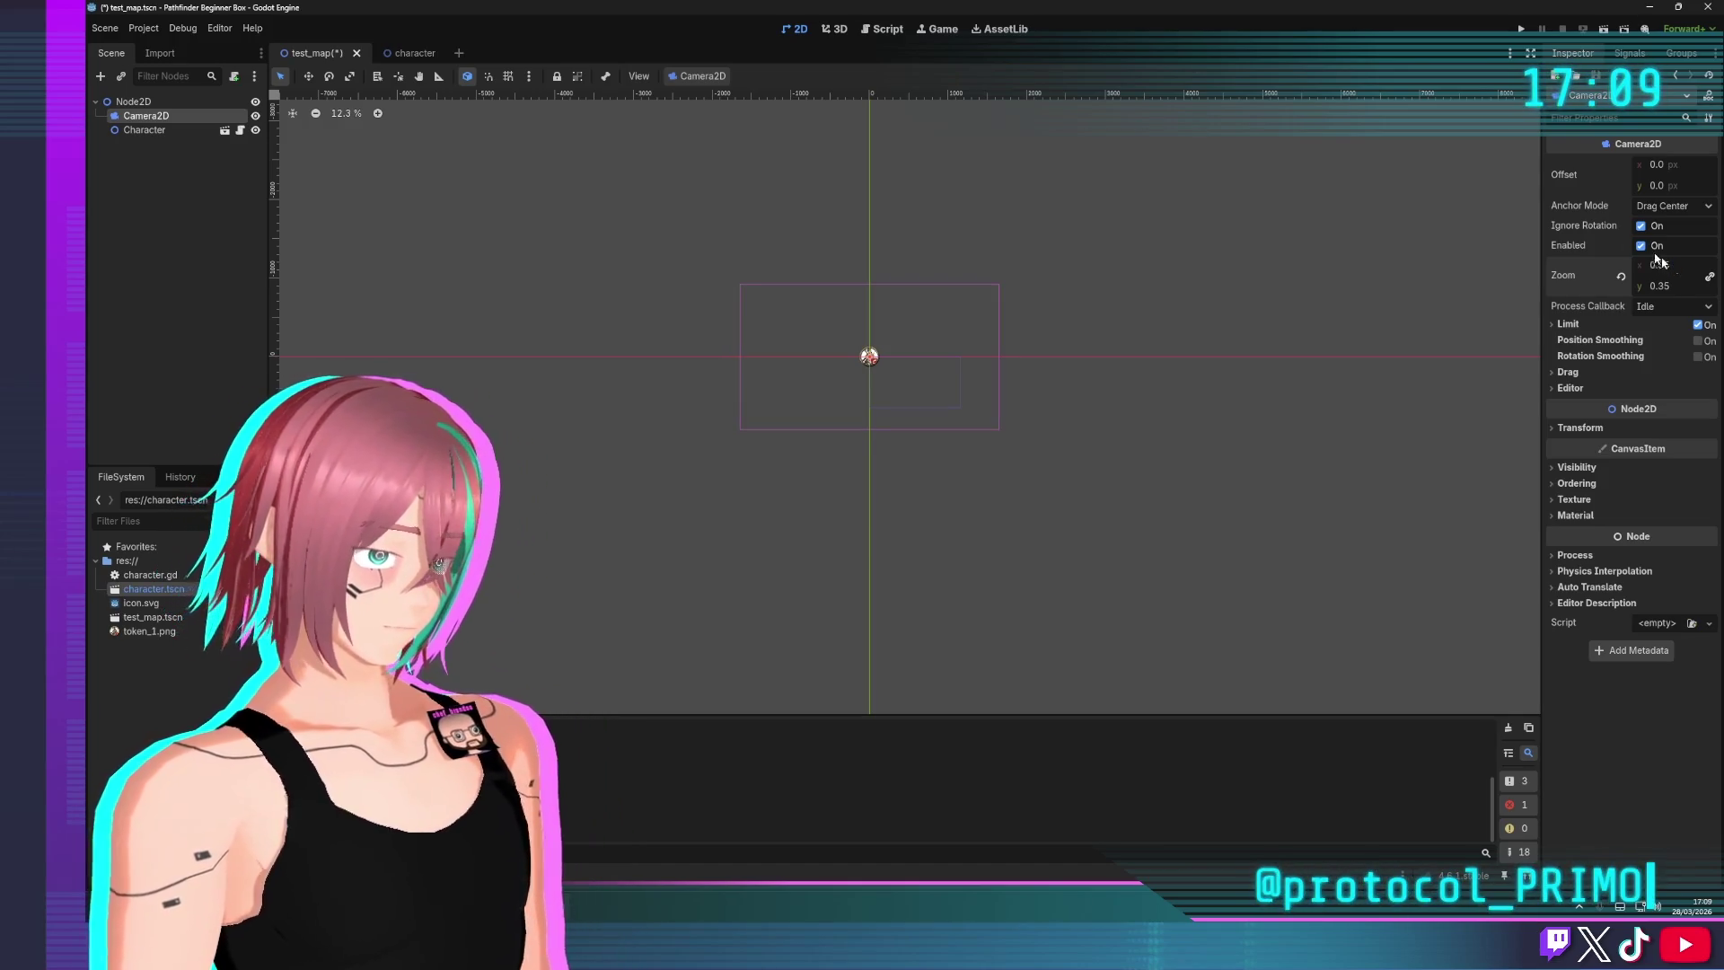
pyautogui.click(1530, 28)
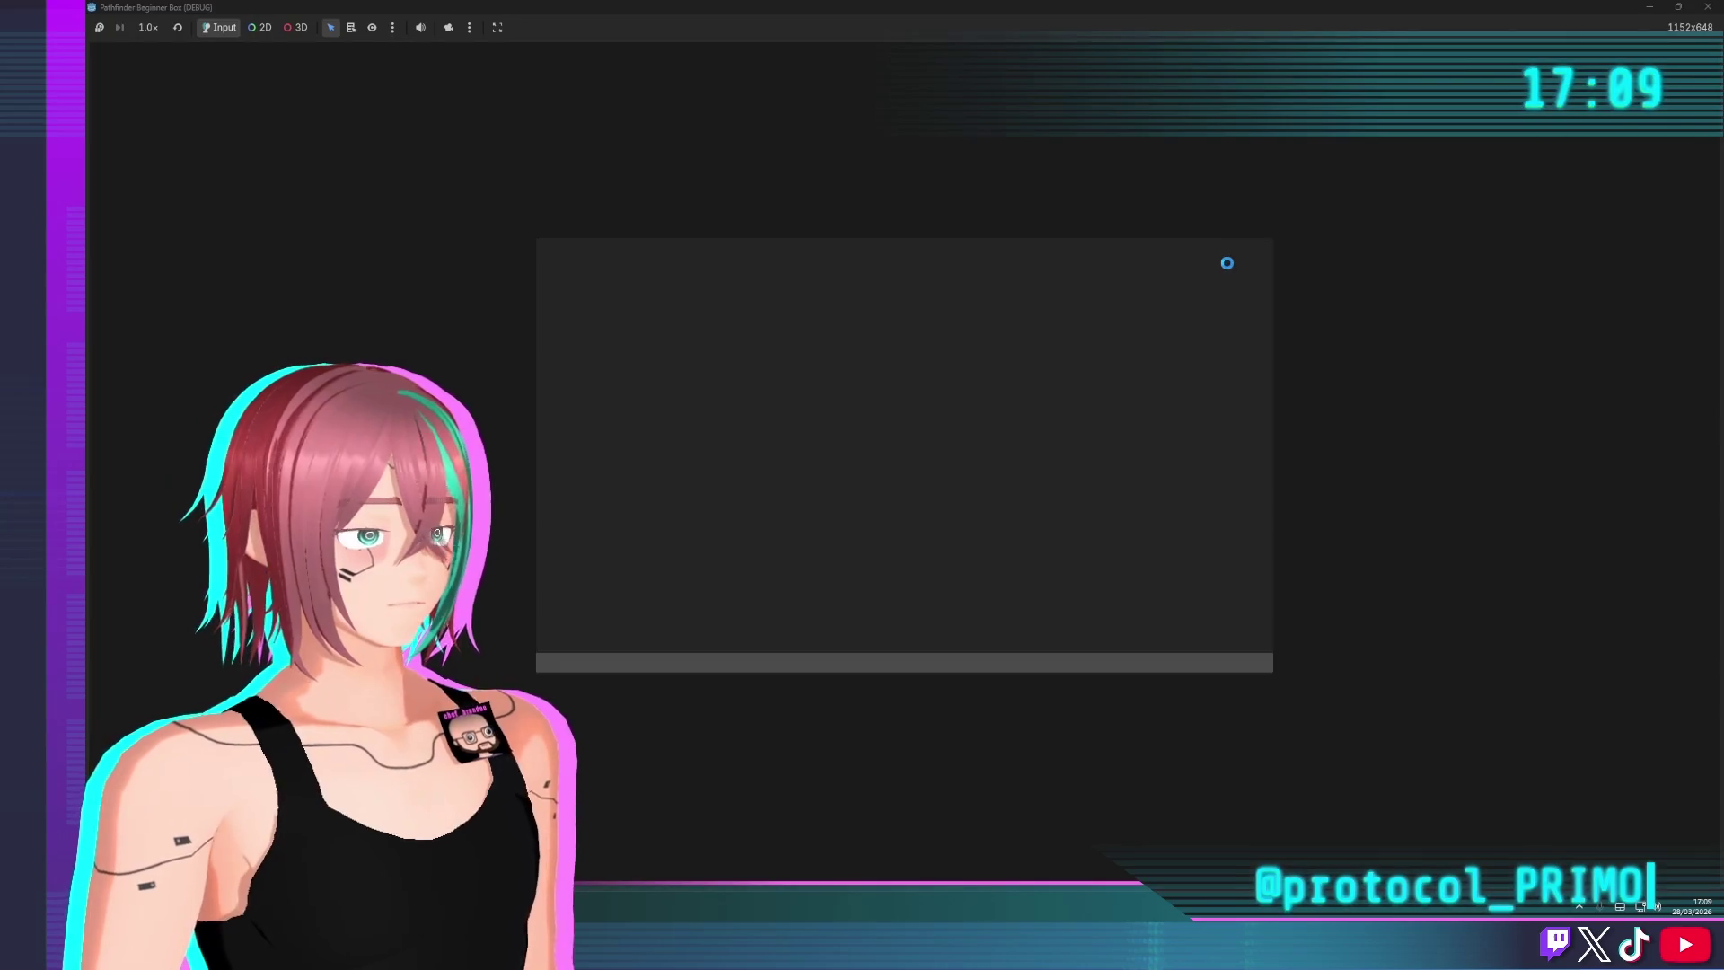
# Restart the test_map debug run, send the Character token to a clicked spot, then close the window
pyautogui.click(1708, 6)
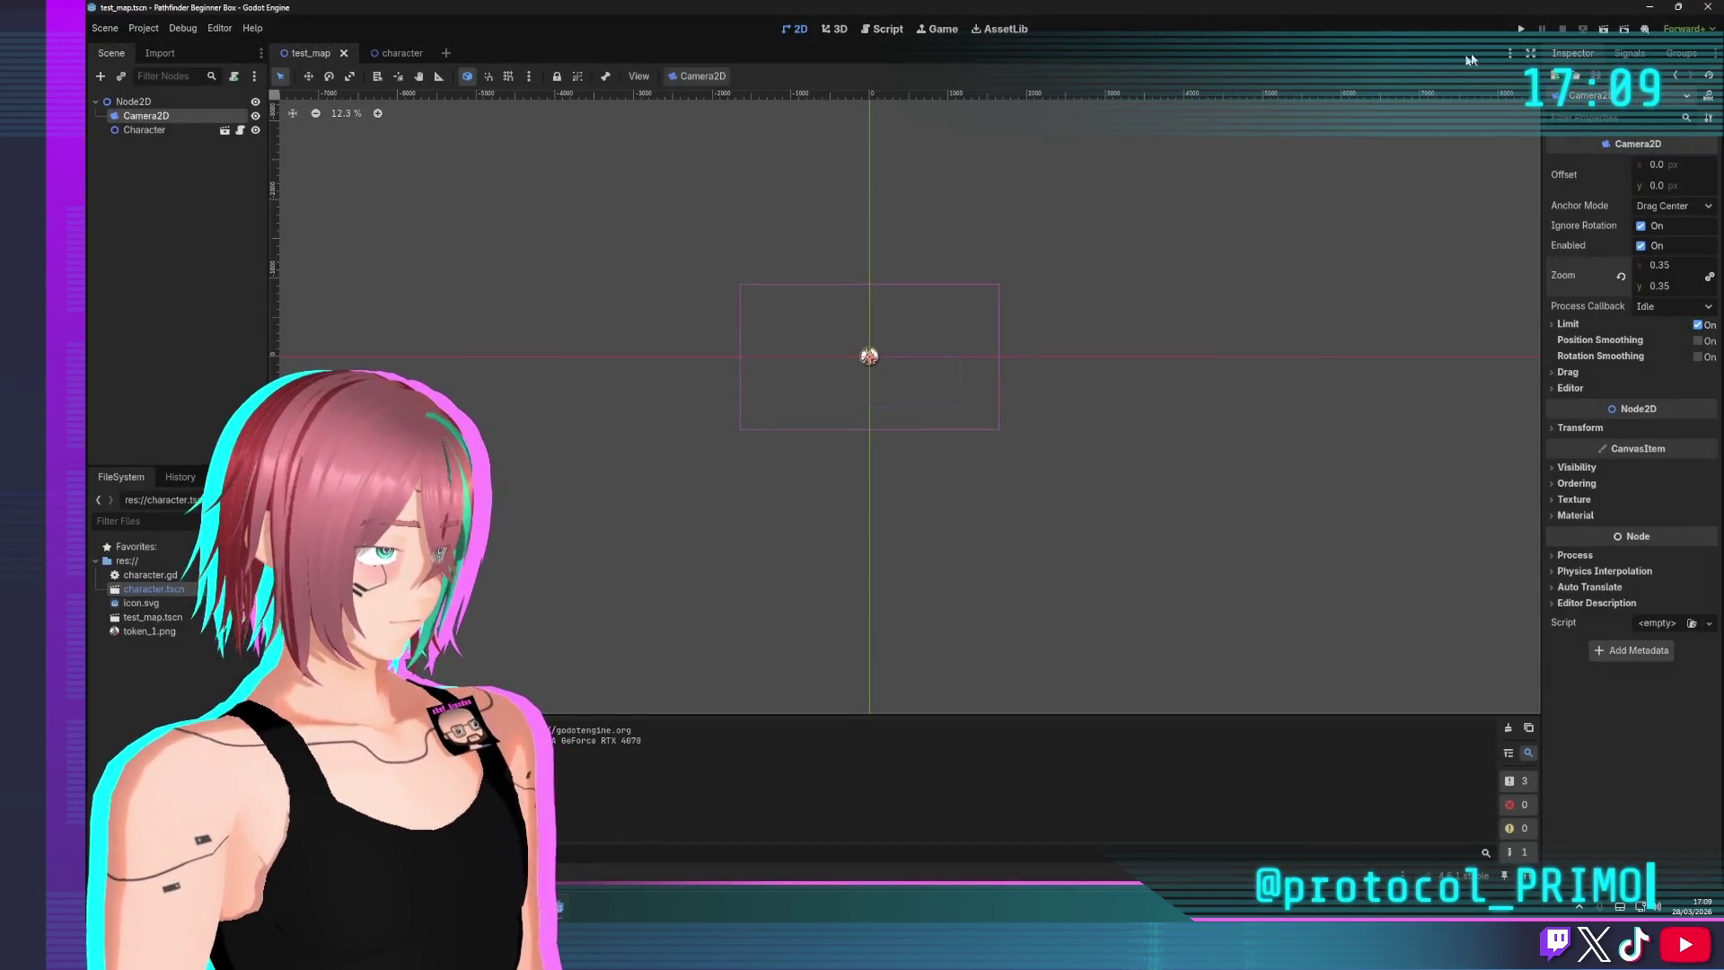
pyautogui.click(1602, 32)
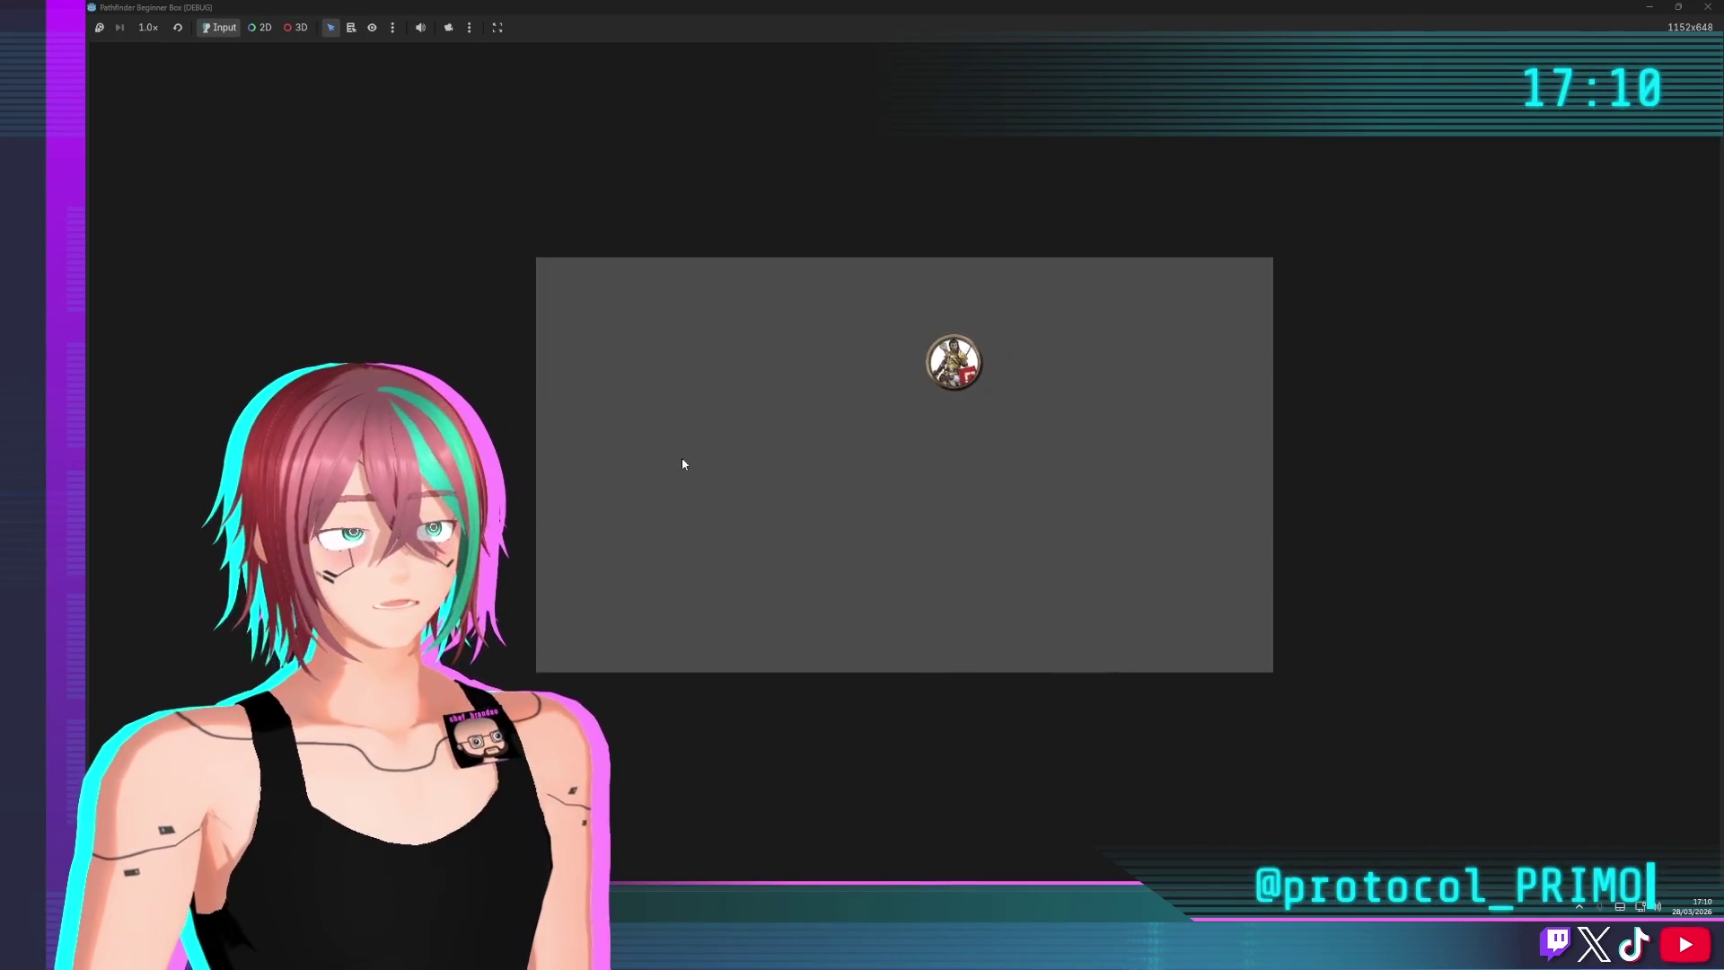
pyautogui.click(680, 509)
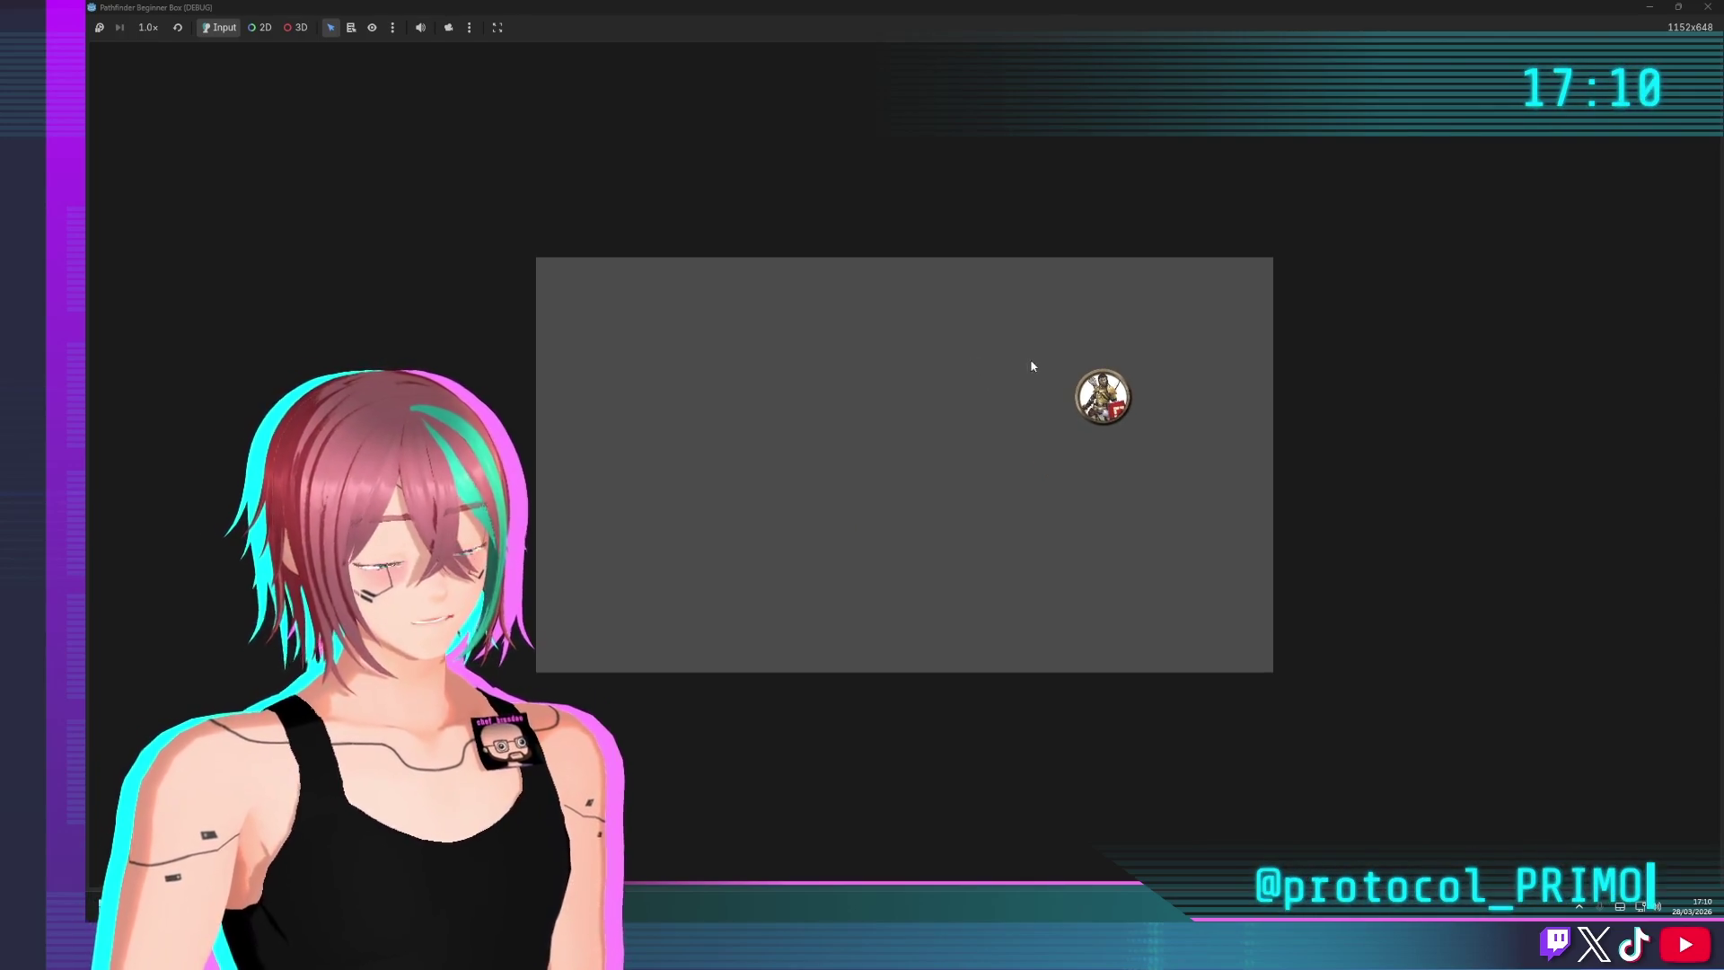
pyautogui.click(1708, 6)
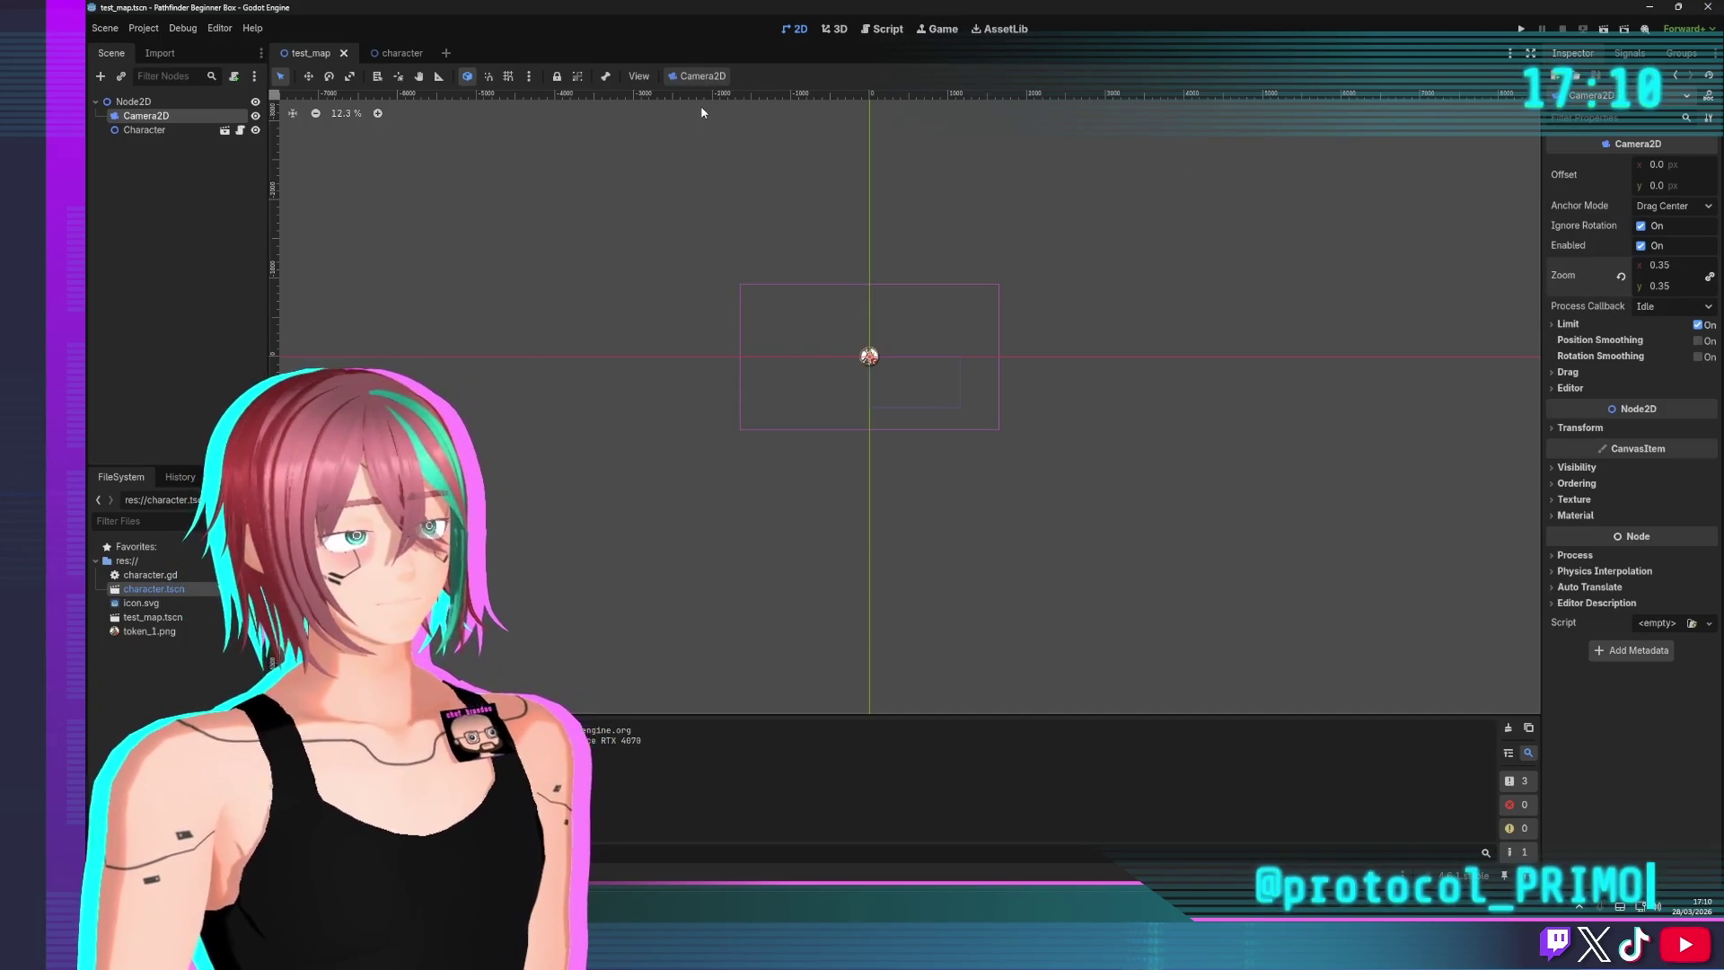
pyautogui.scroll(10, 873, 260)
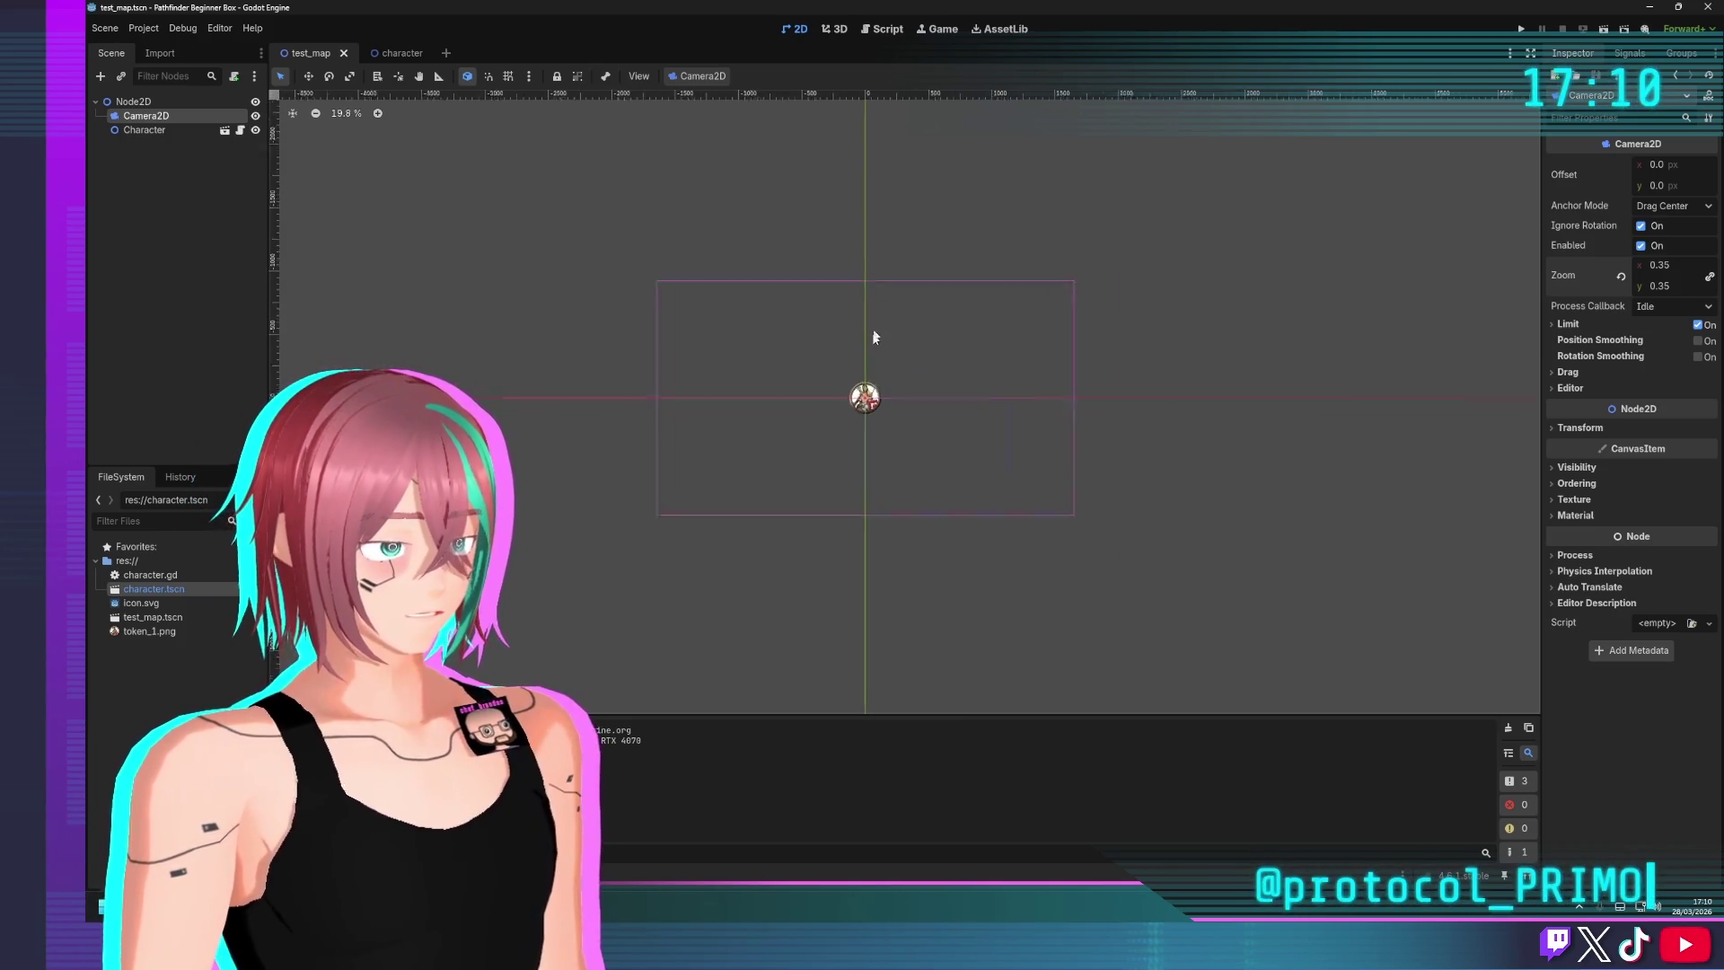
pyautogui.scroll(1, 837, 328)
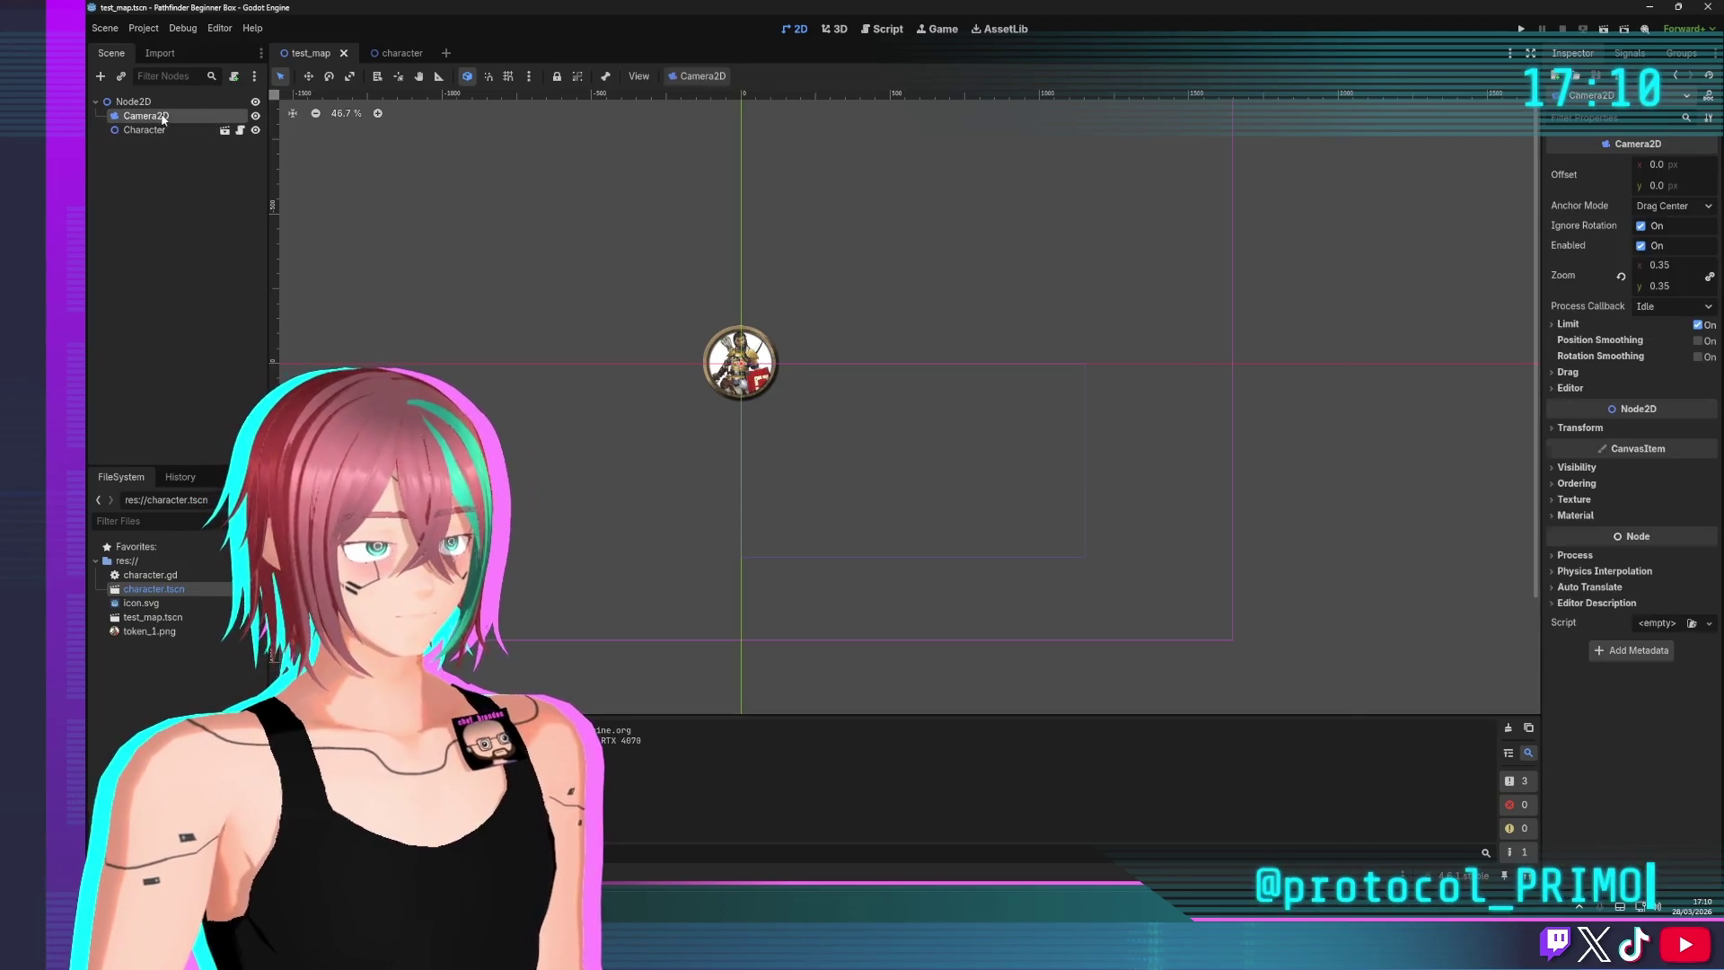
pyautogui.click(164, 102)
pyautogui.click(145, 130)
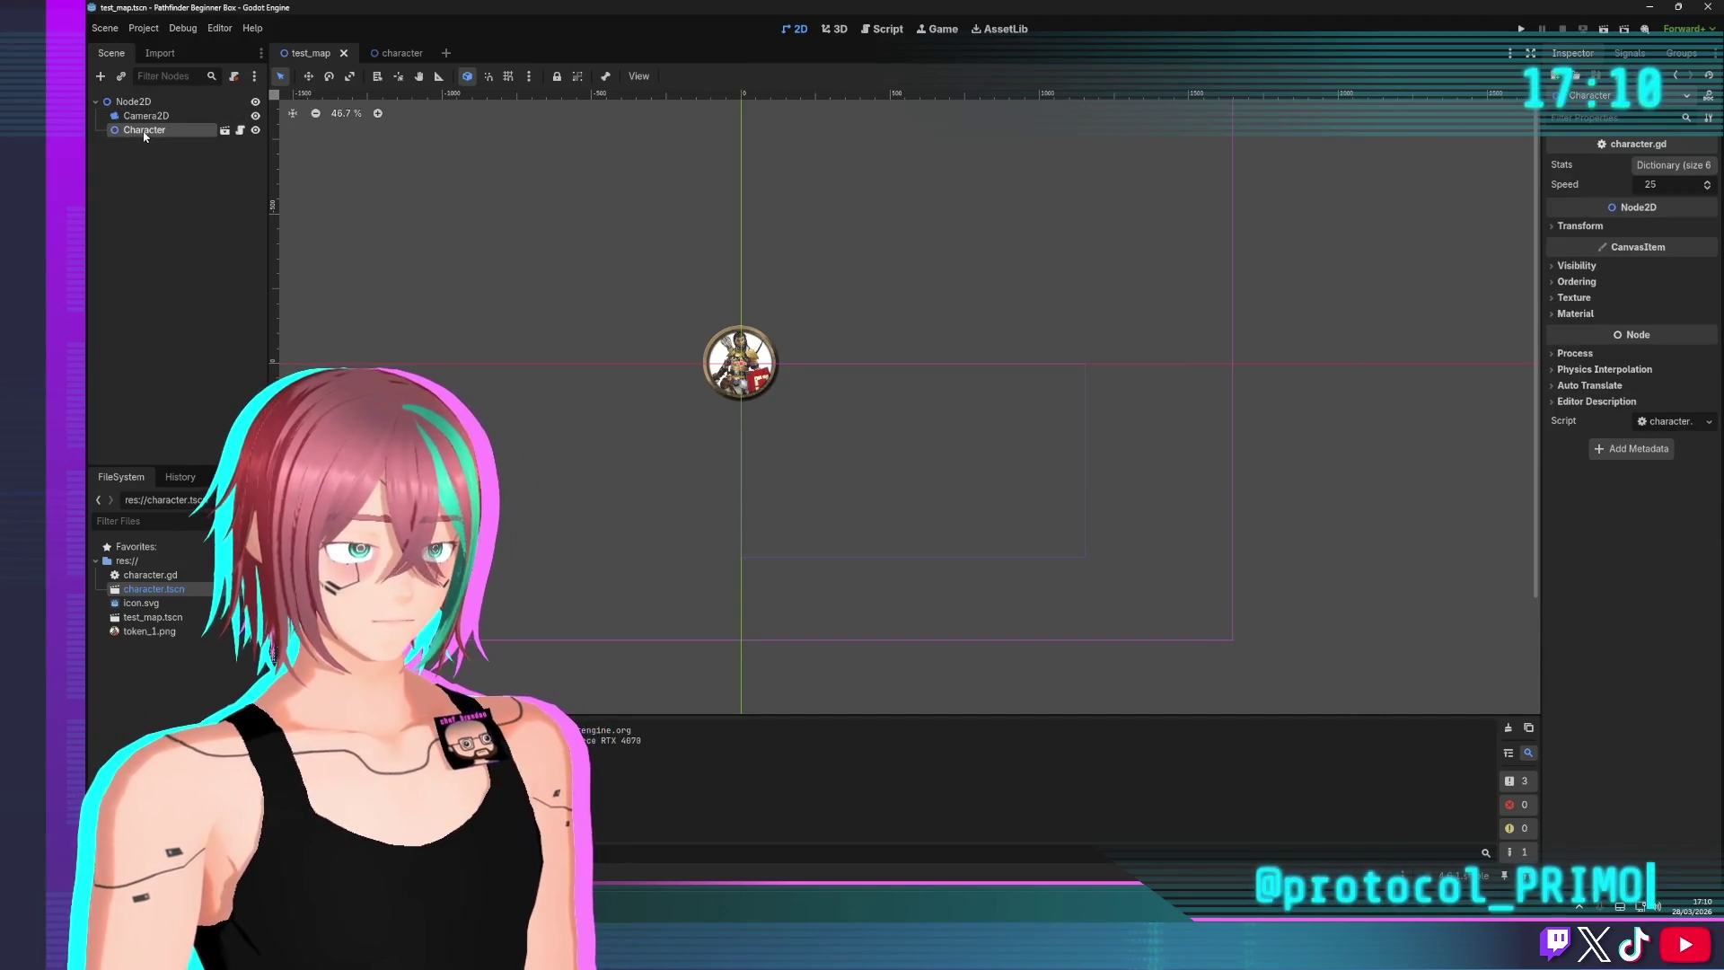
pyautogui.moveTo(718, 387); pyautogui.dragTo(516, 379)
pyautogui.hotkey('ctrl', 'z')
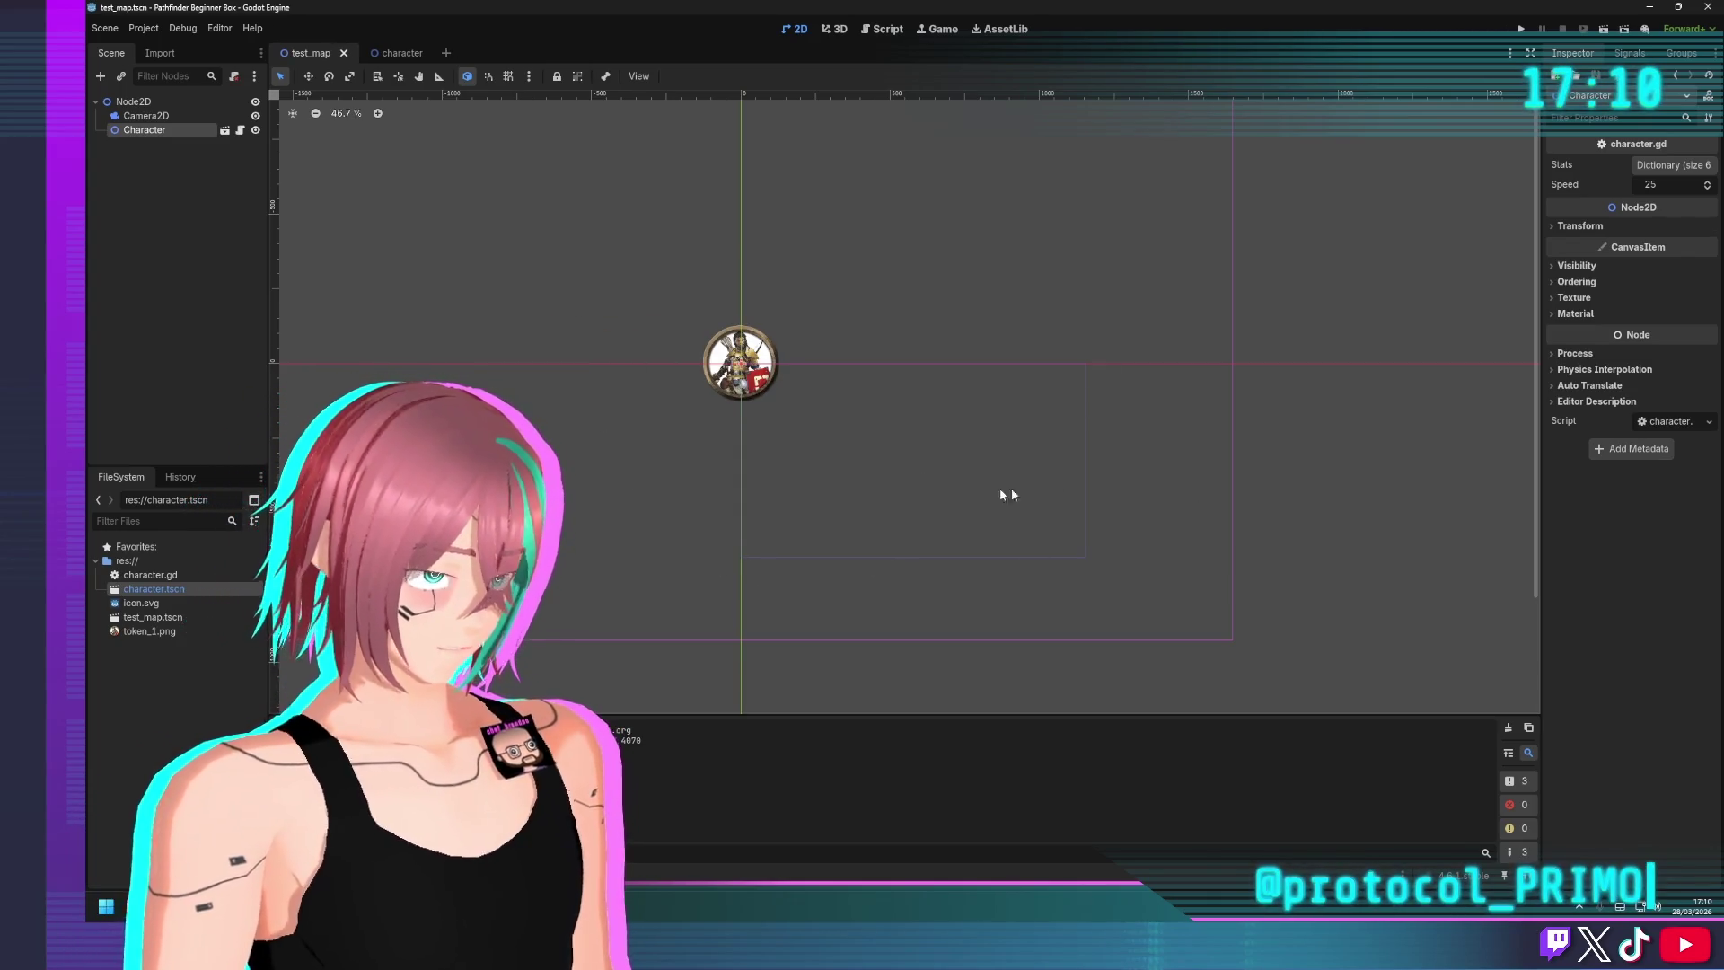
pyautogui.click(162, 115)
pyautogui.click(135, 102)
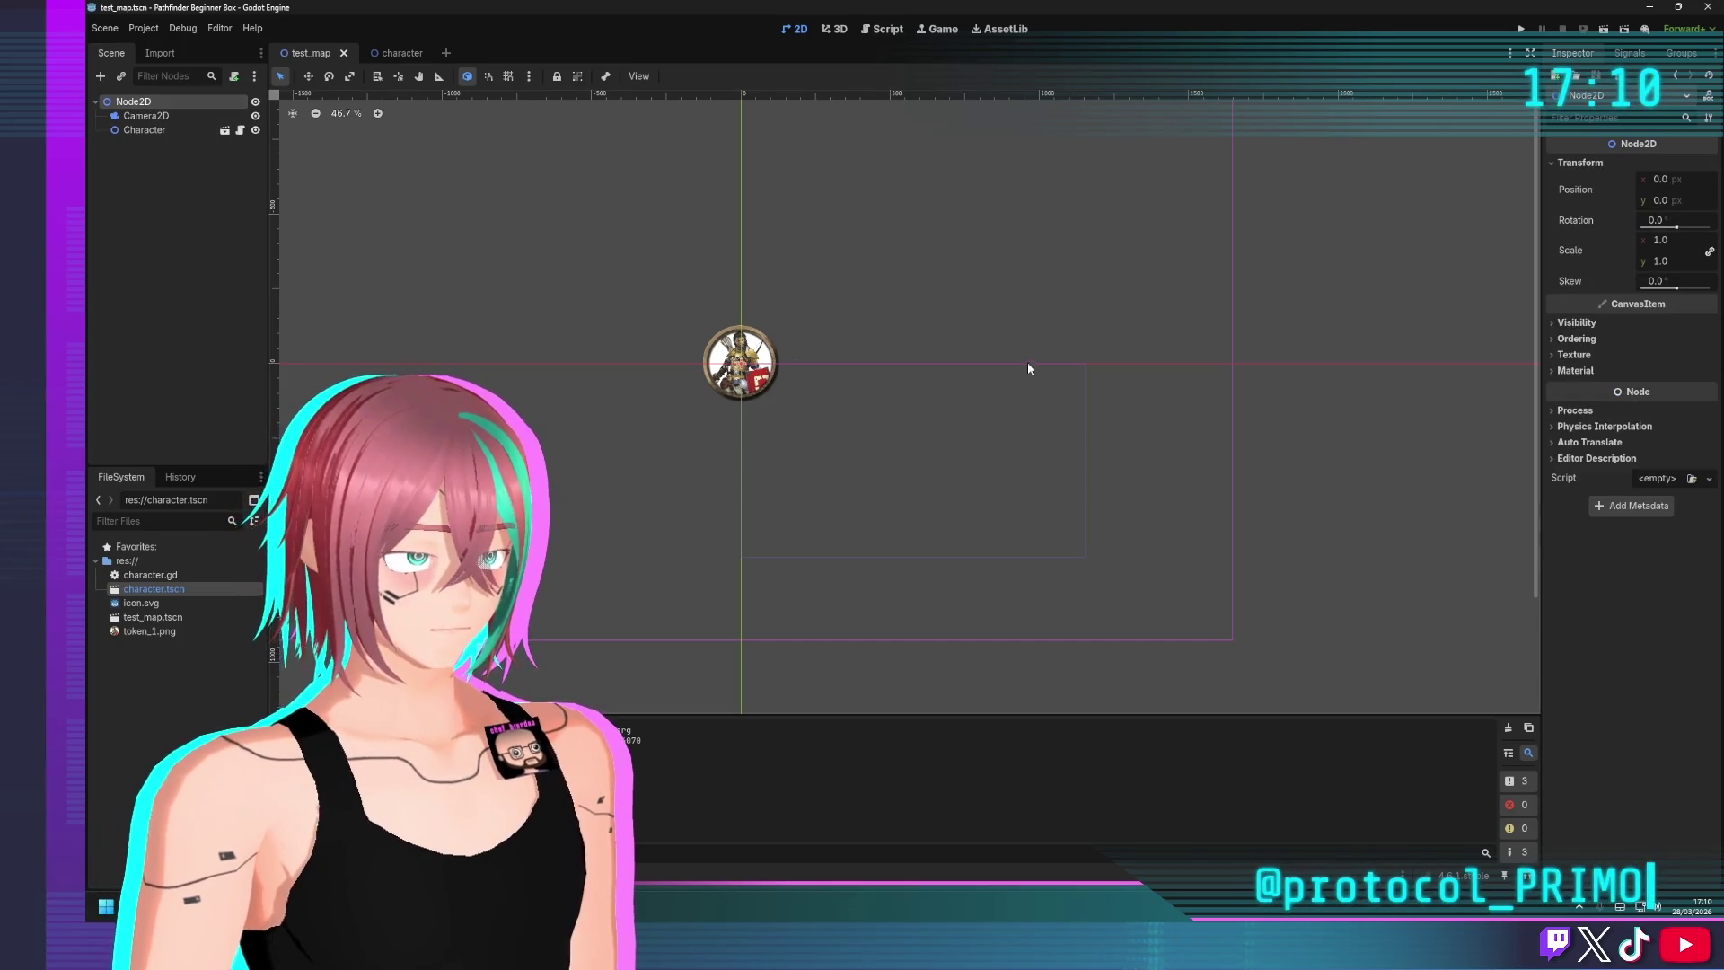
pyautogui.moveTo(1045, 316); pyautogui.dragTo(878, 384)
pyautogui.click(133, 102)
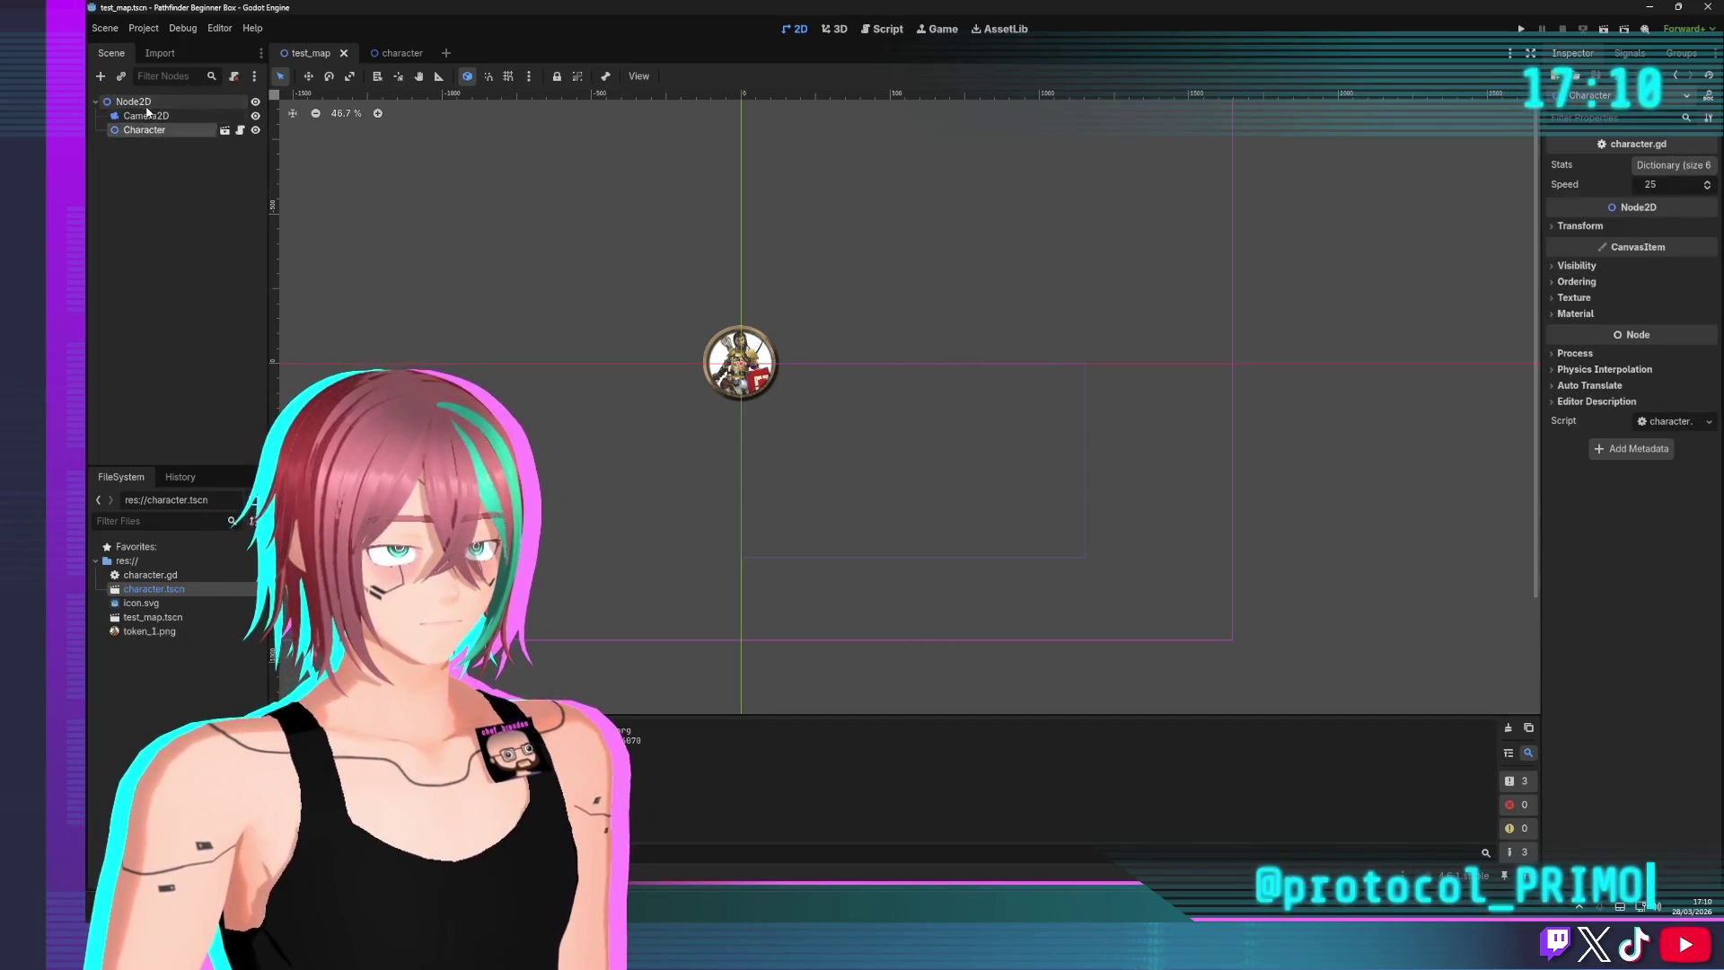
pyautogui.click(149, 118)
pyautogui.click(908, 427)
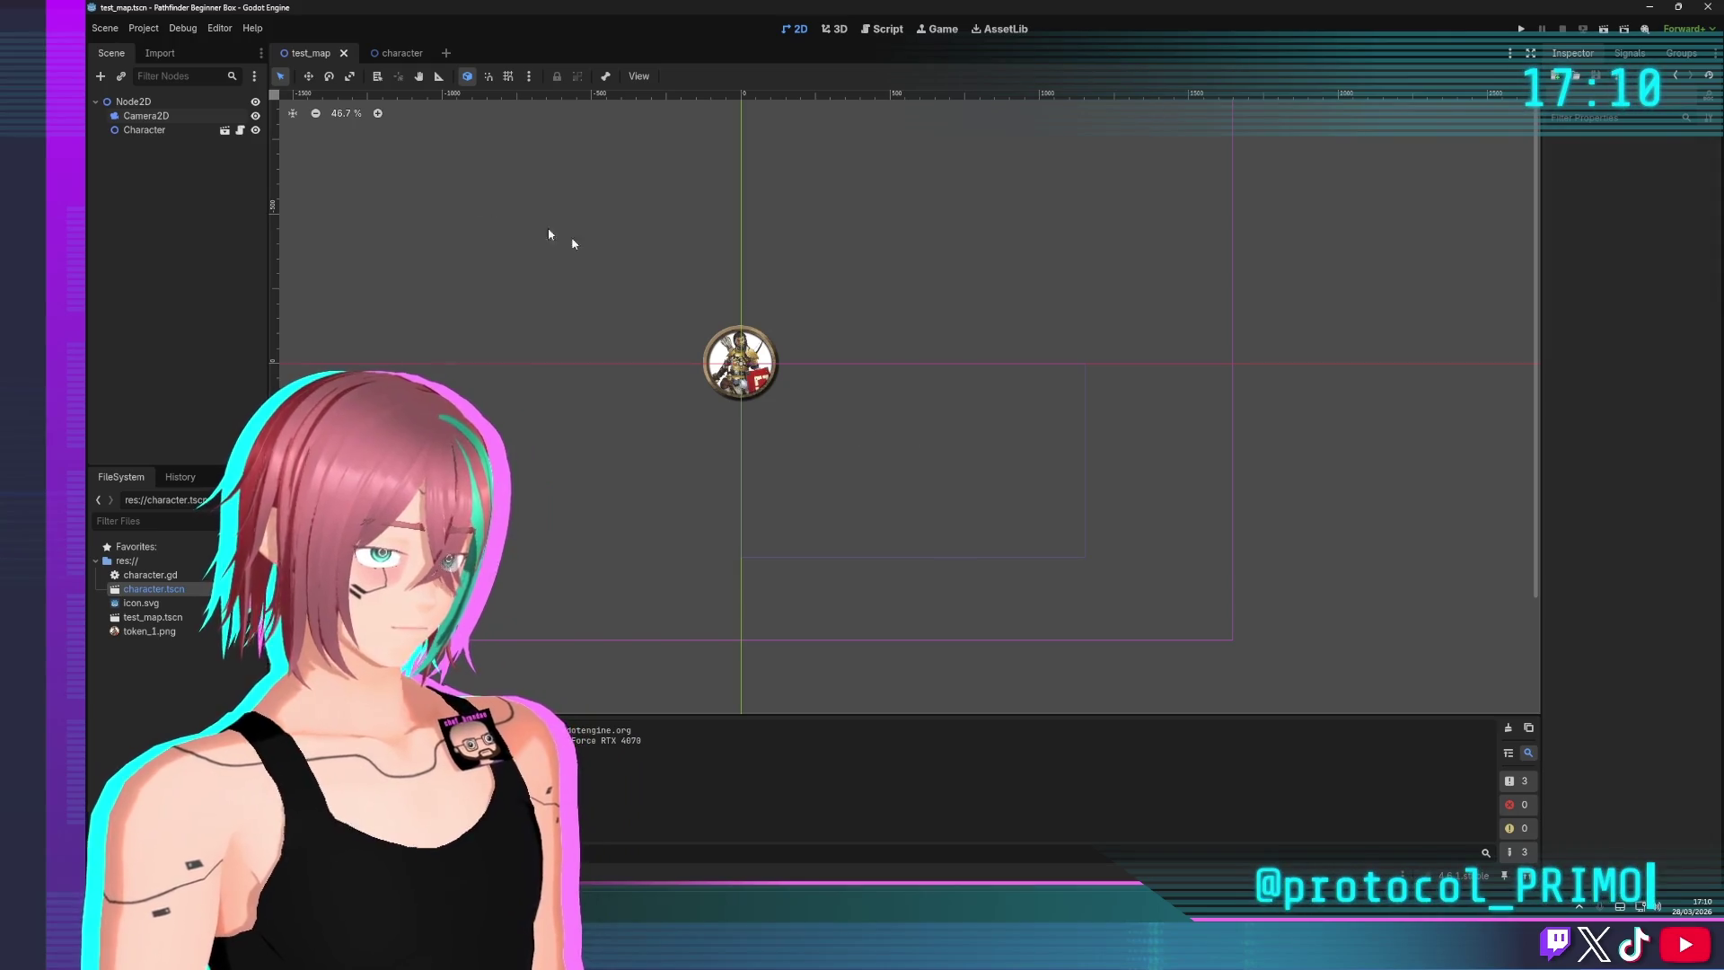
pyautogui.click(176, 120)
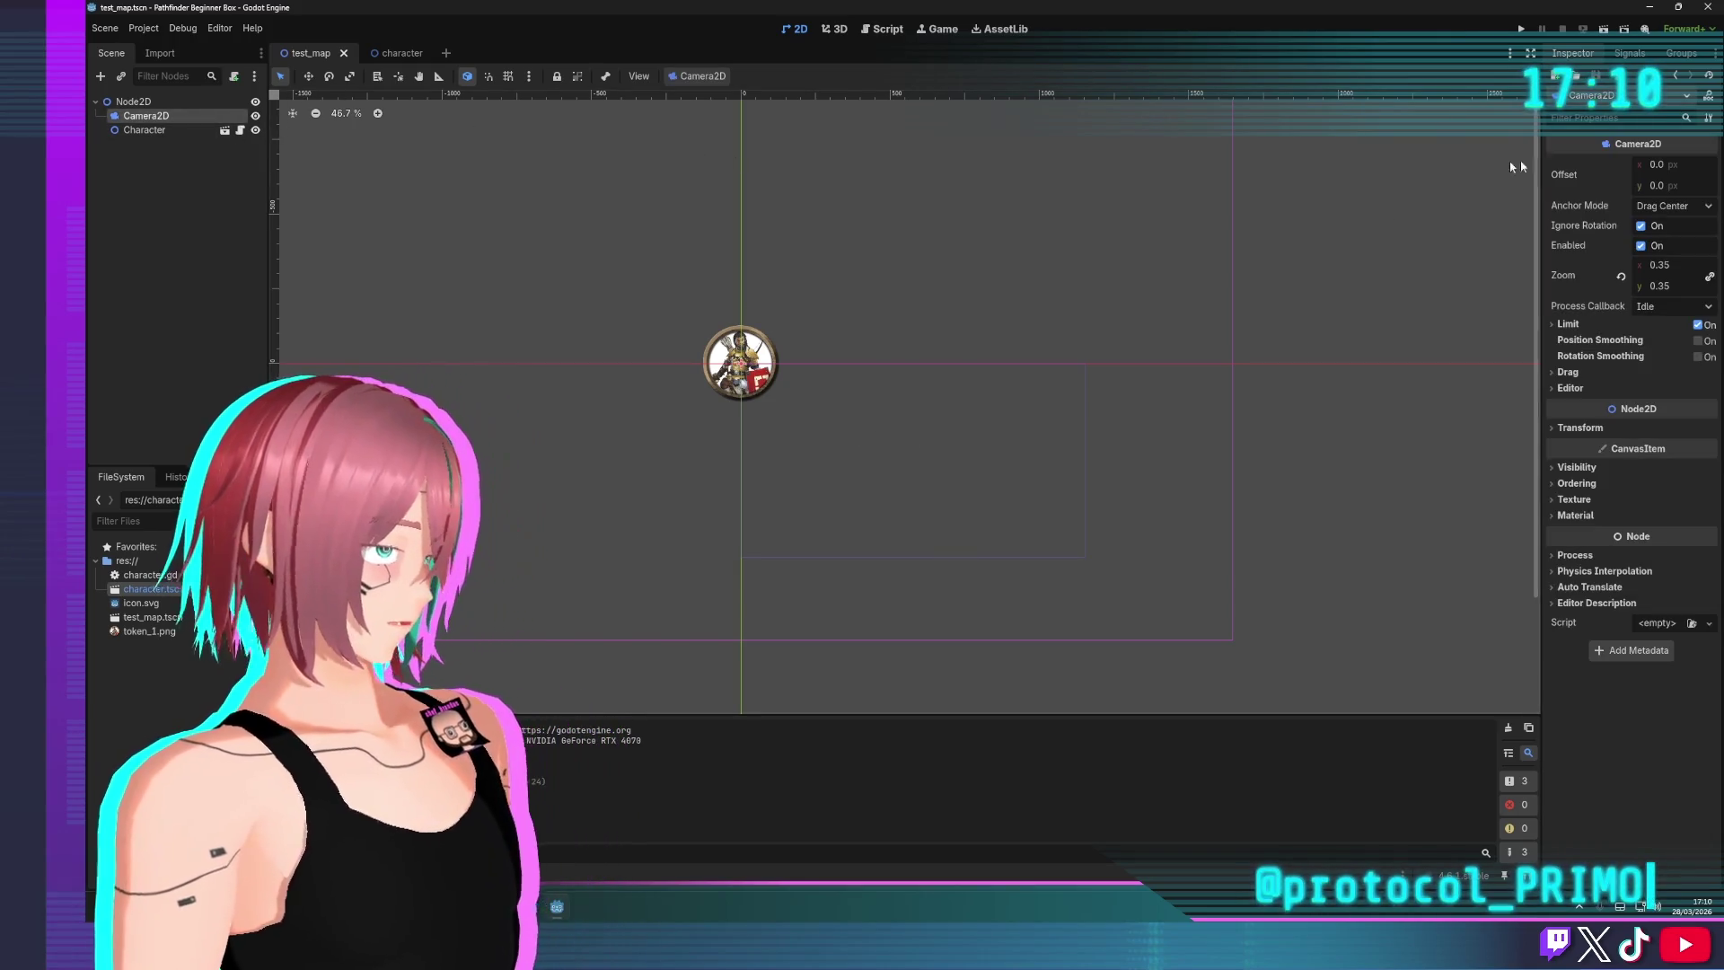
pyautogui.moveTo(1643, 163); pyautogui.dragTo(1654, 164)
pyautogui.hotkey('ctrl', 'z')
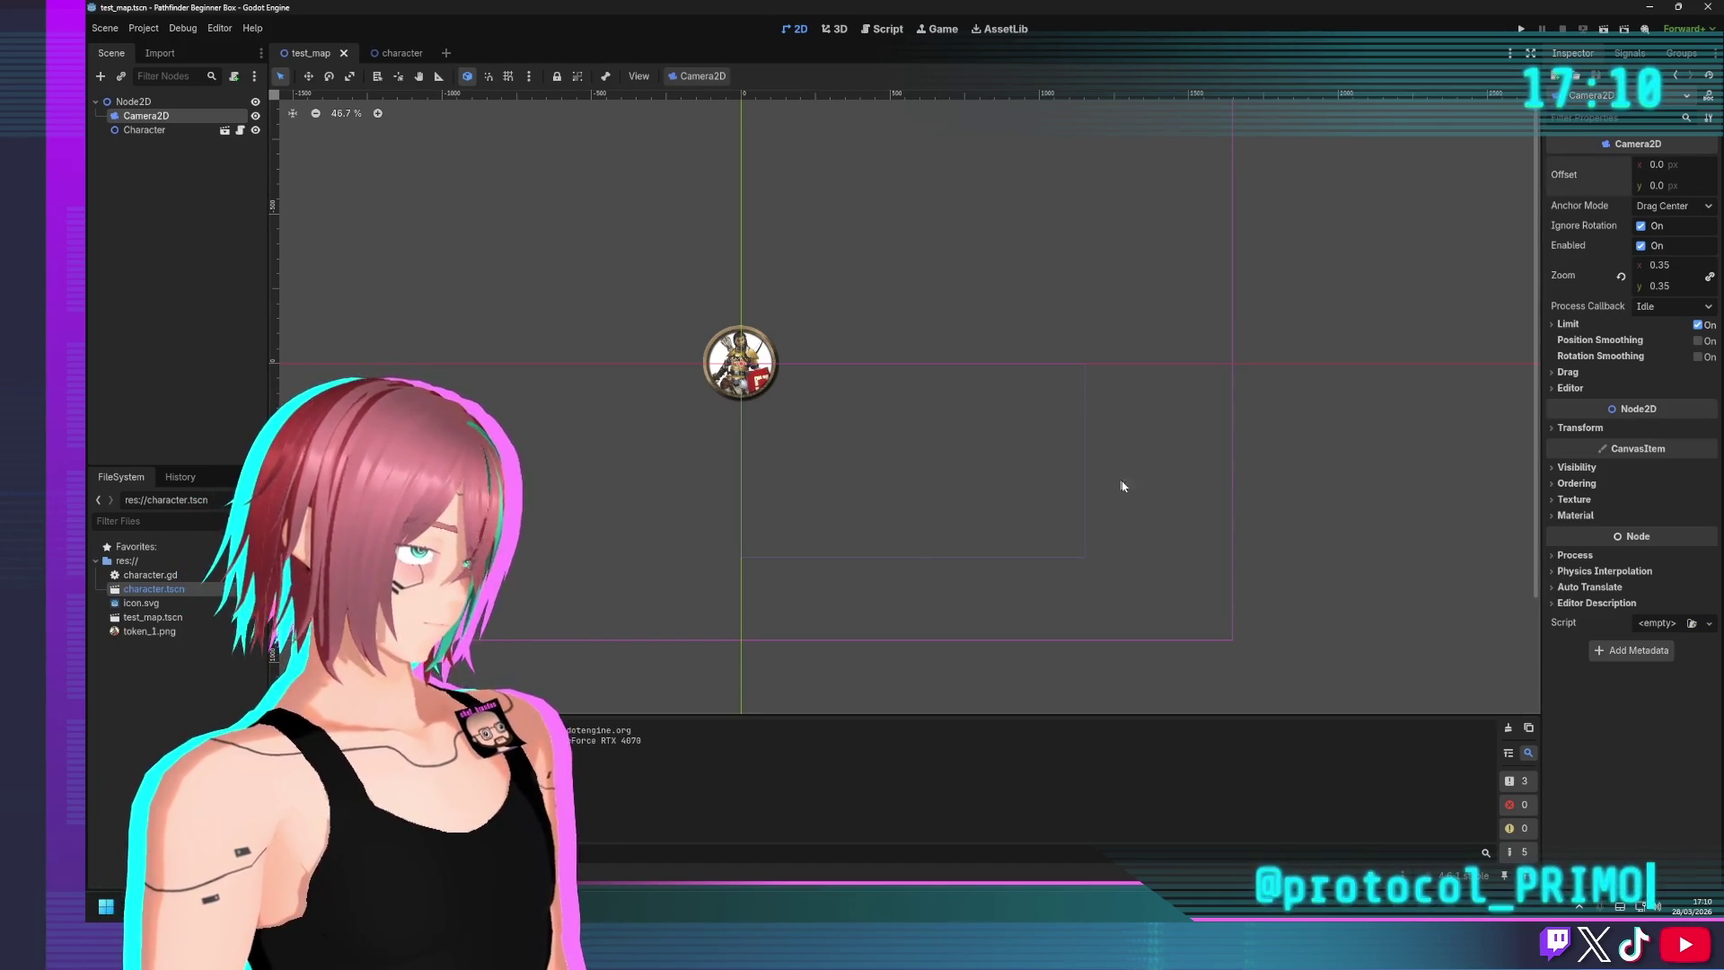
pyautogui.scroll(-6, 787, 392)
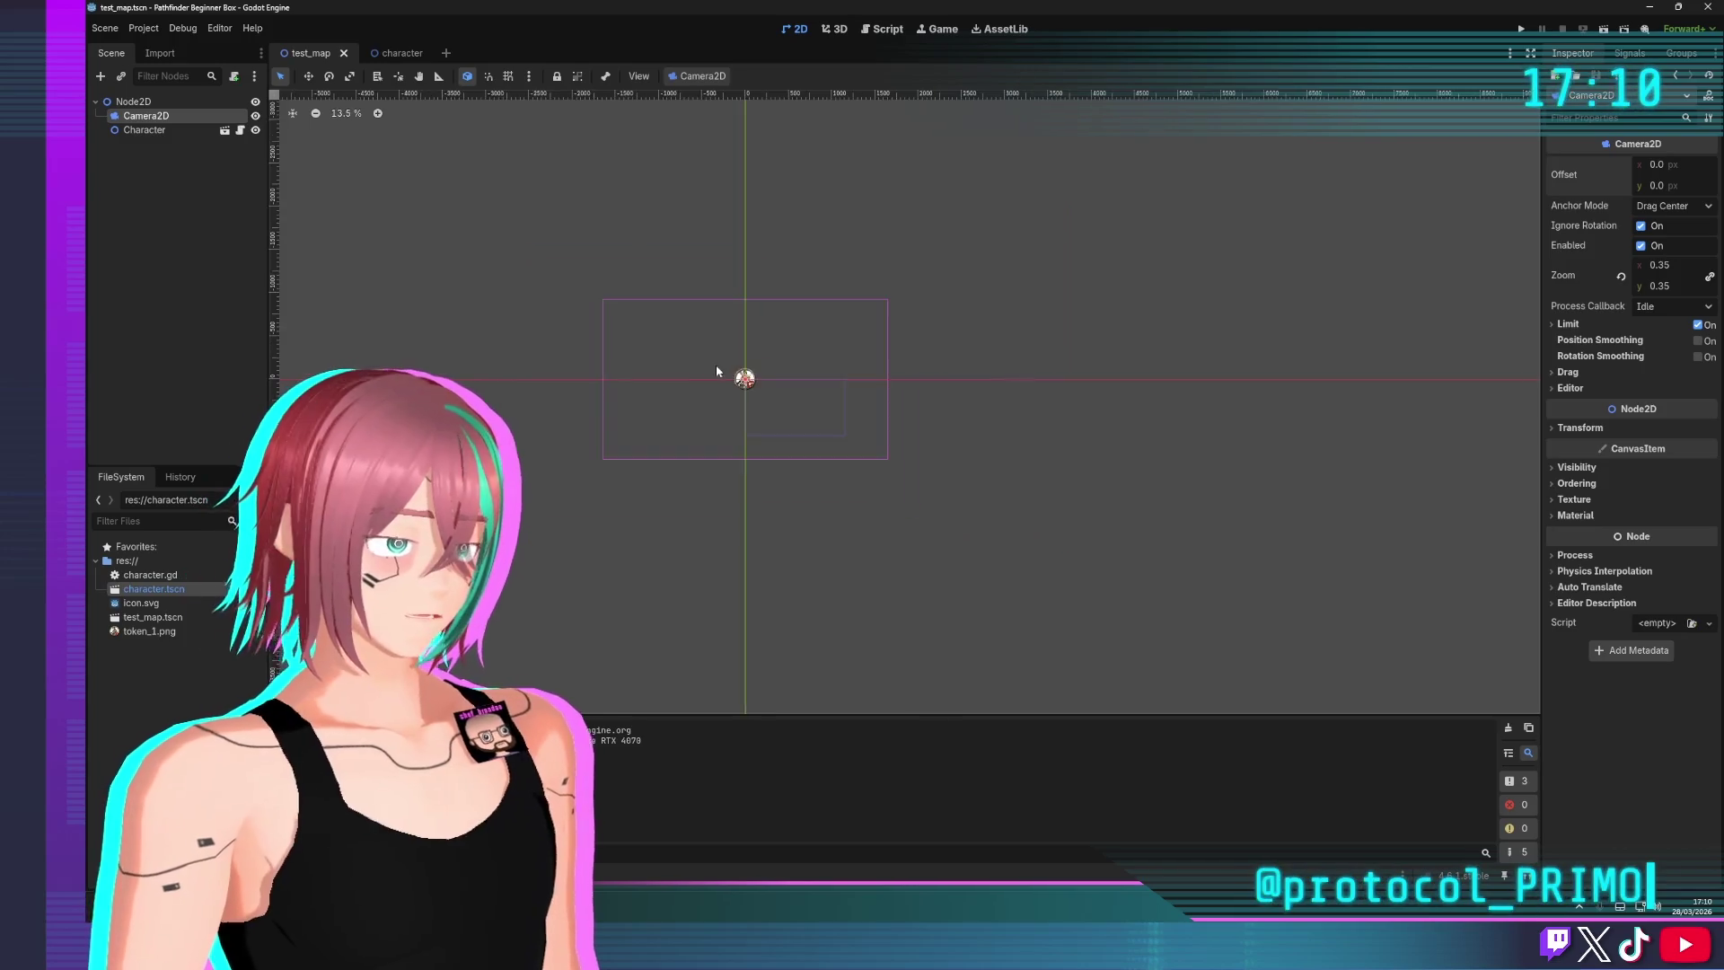
pyautogui.scroll(5, 715, 365)
pyautogui.scroll(4, 911, 370)
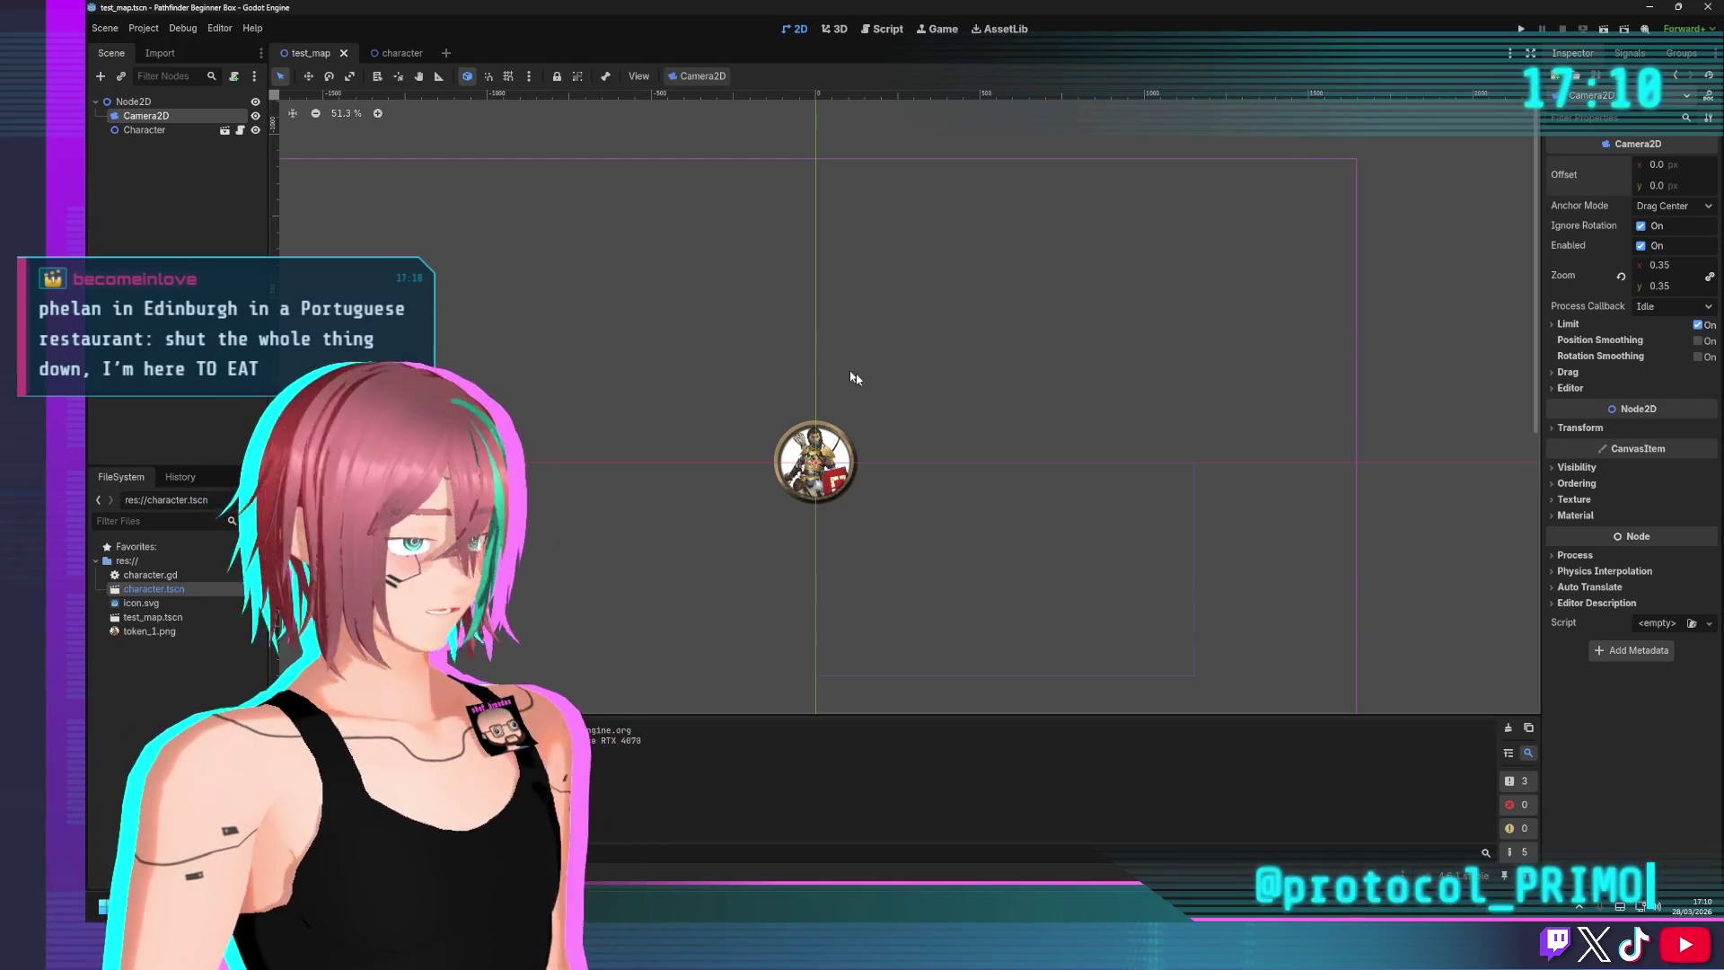
pyautogui.scroll(-1, 841, 492)
pyautogui.scroll(-2, 841, 491)
pyautogui.scroll(3, 927, 500)
pyautogui.scroll(-1, 874, 466)
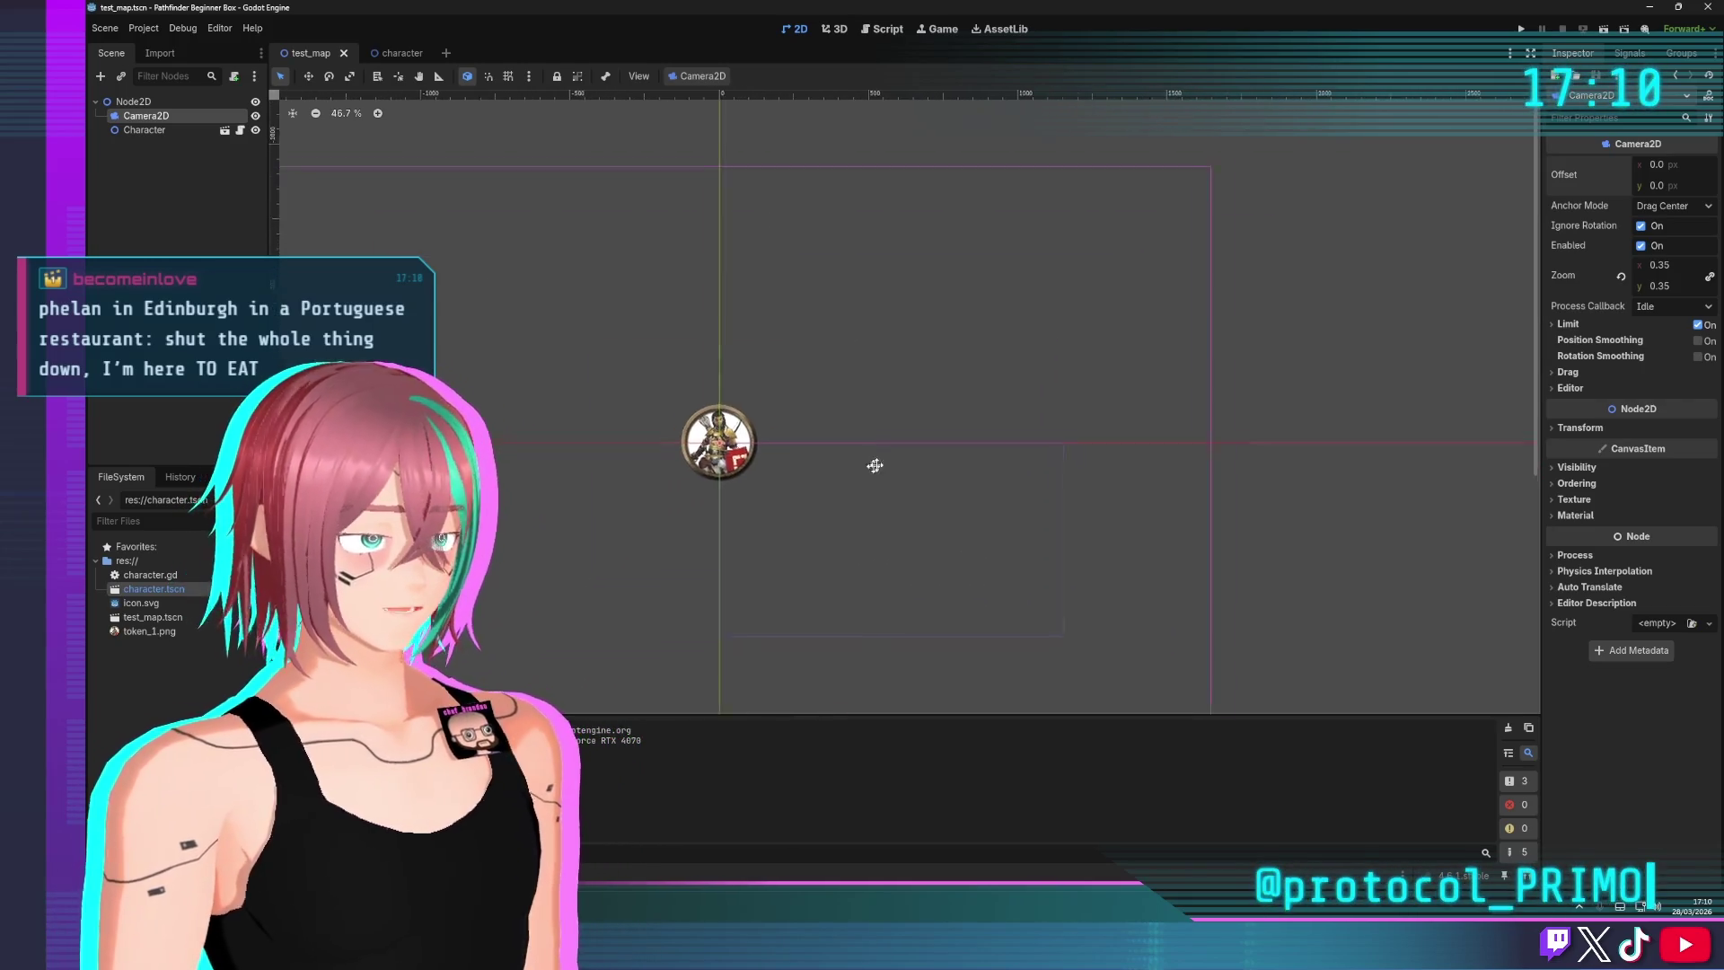
pyautogui.moveTo(873, 466); pyautogui.dragTo(1007, 435)
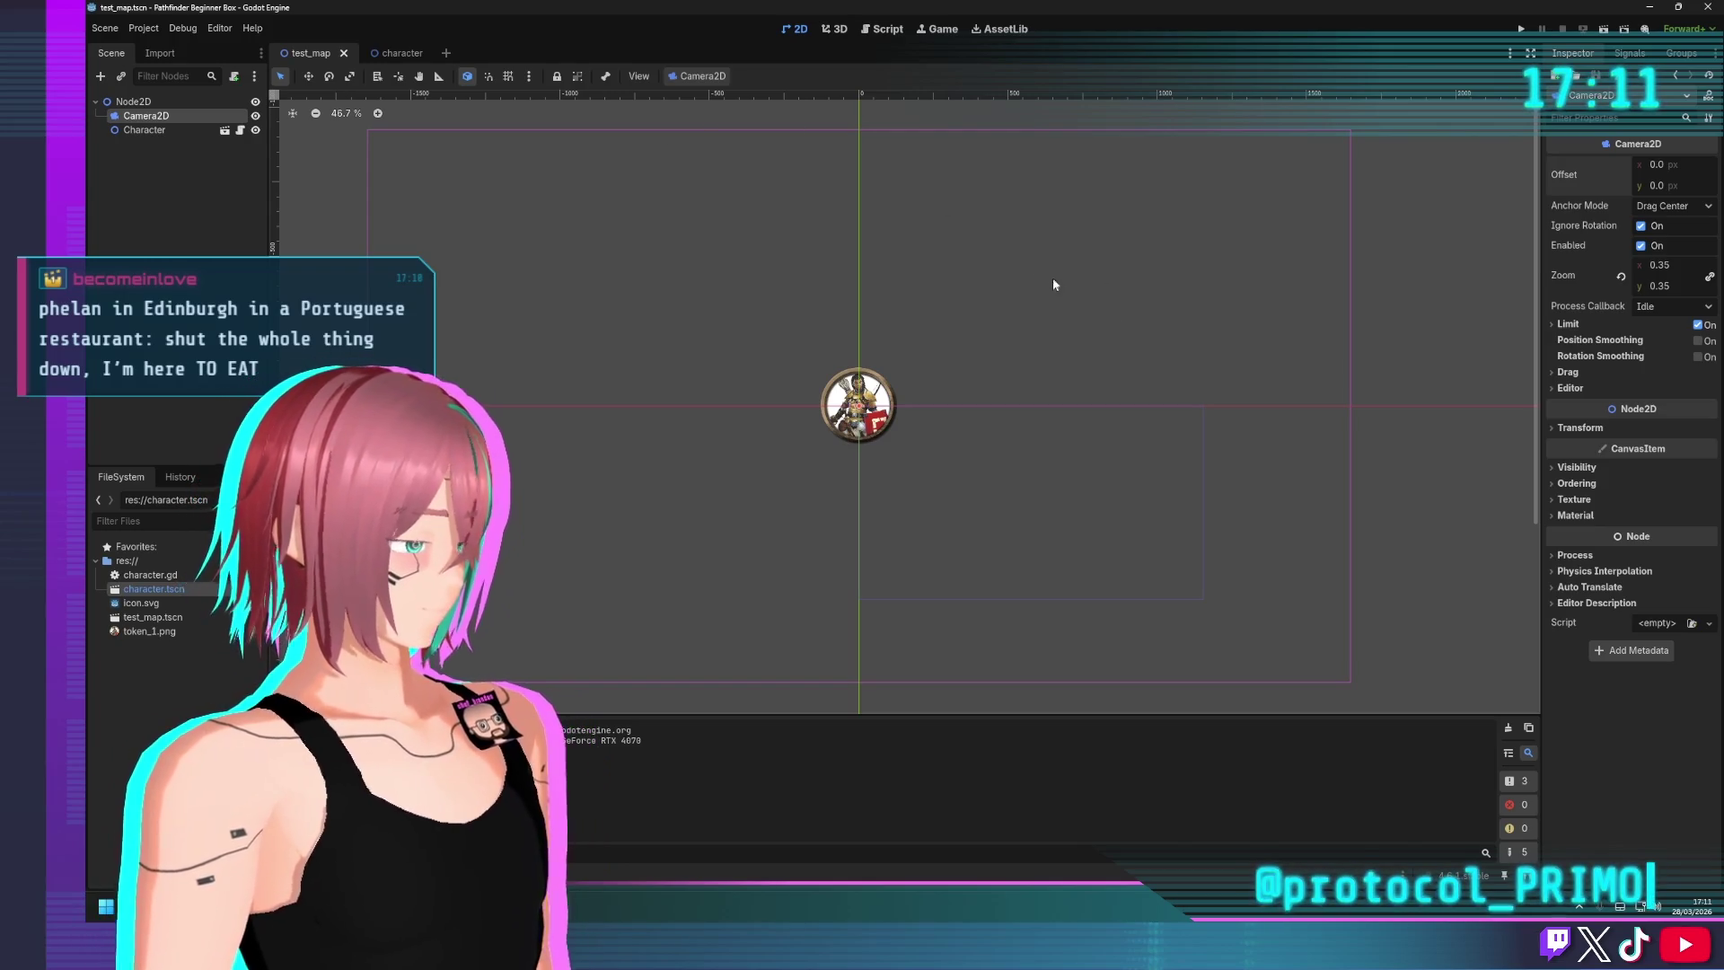
pyautogui.hscroll(-2, 835, 259)
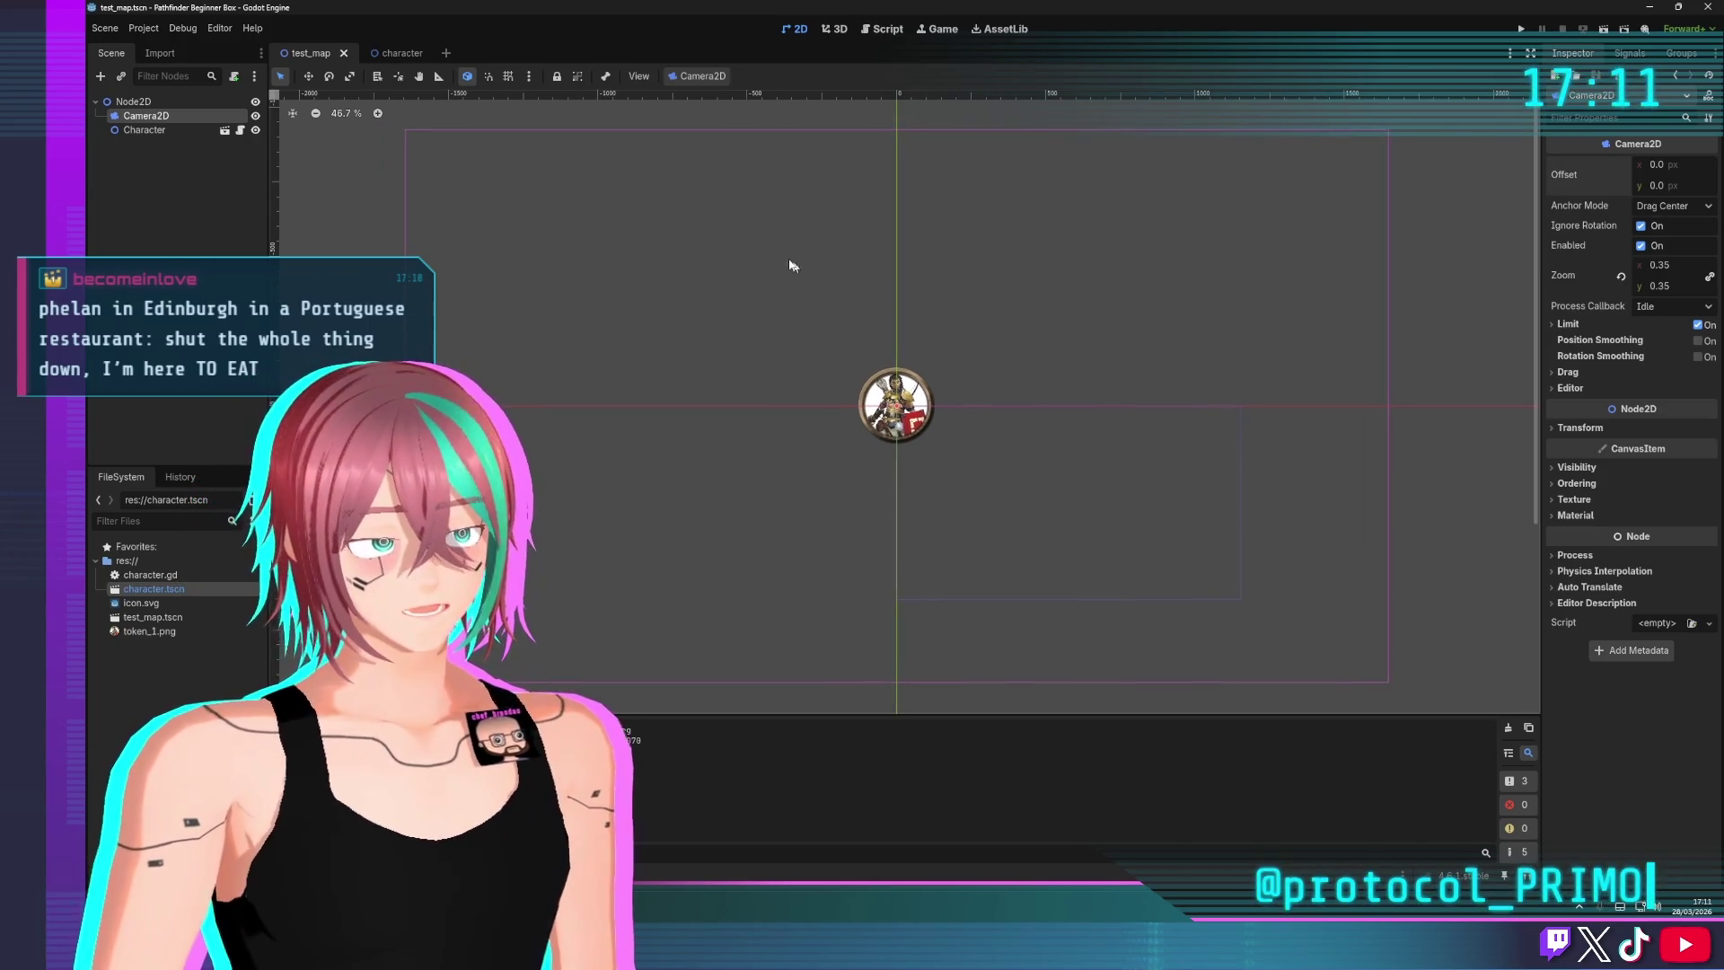
pyautogui.click(144, 130)
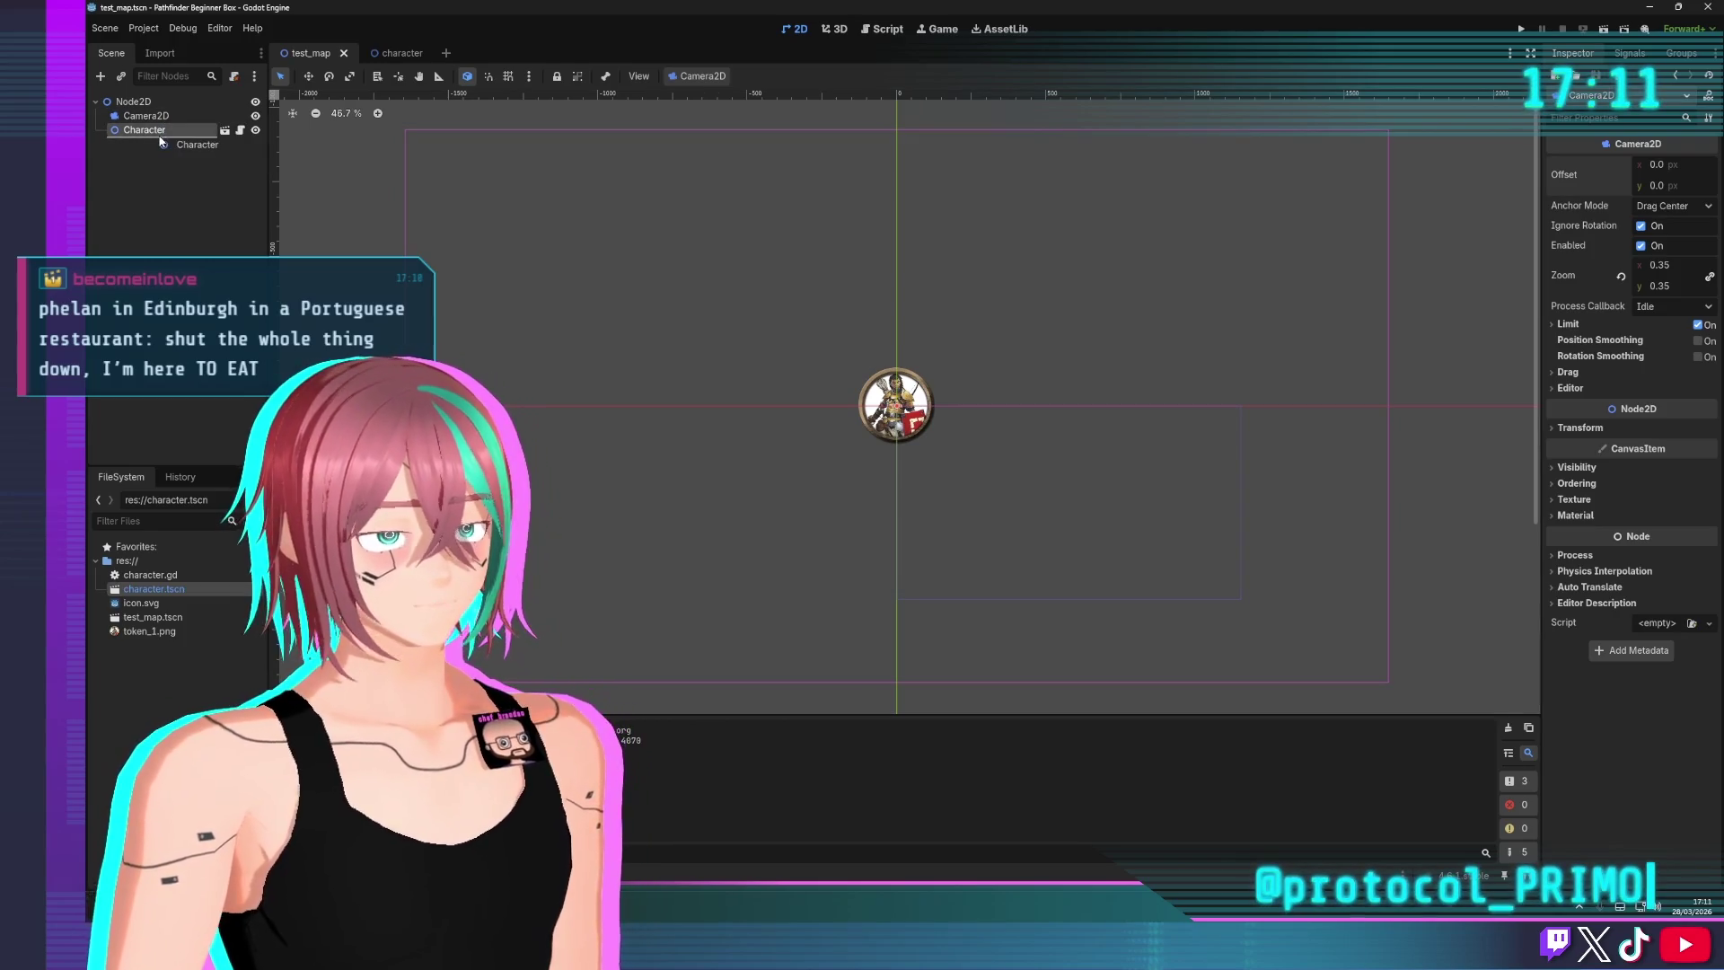
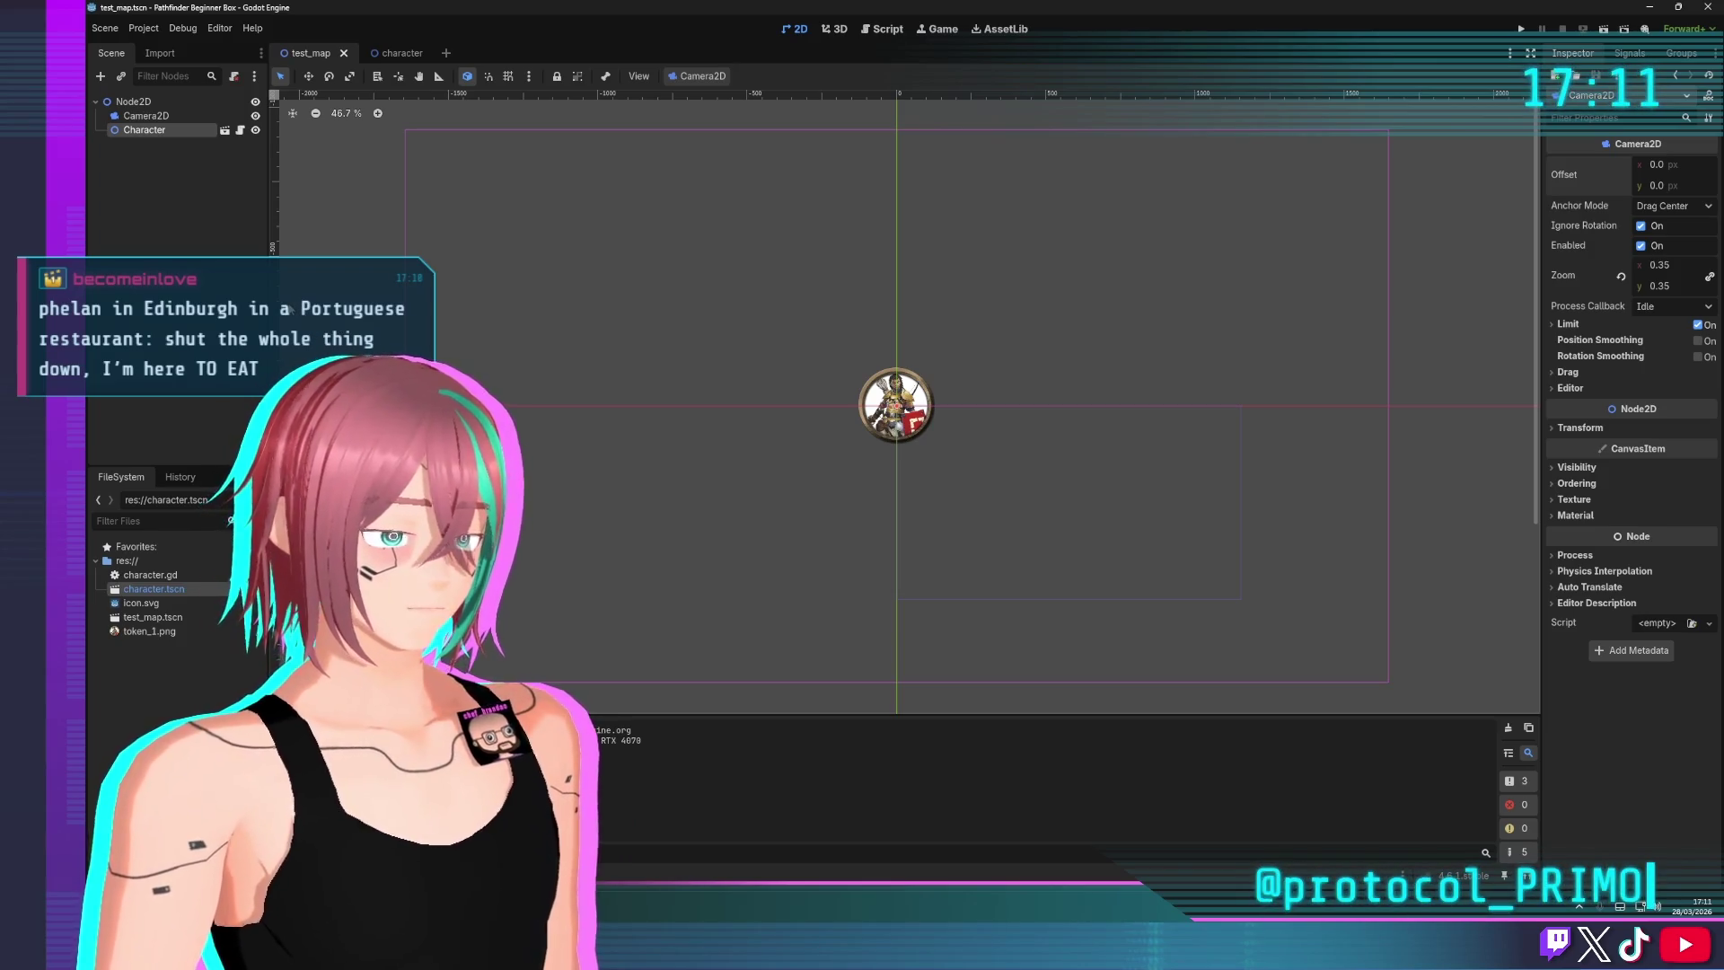
# Select the Character node in the test_map scene to view its properties
pyautogui.scroll(5, 934, 380)
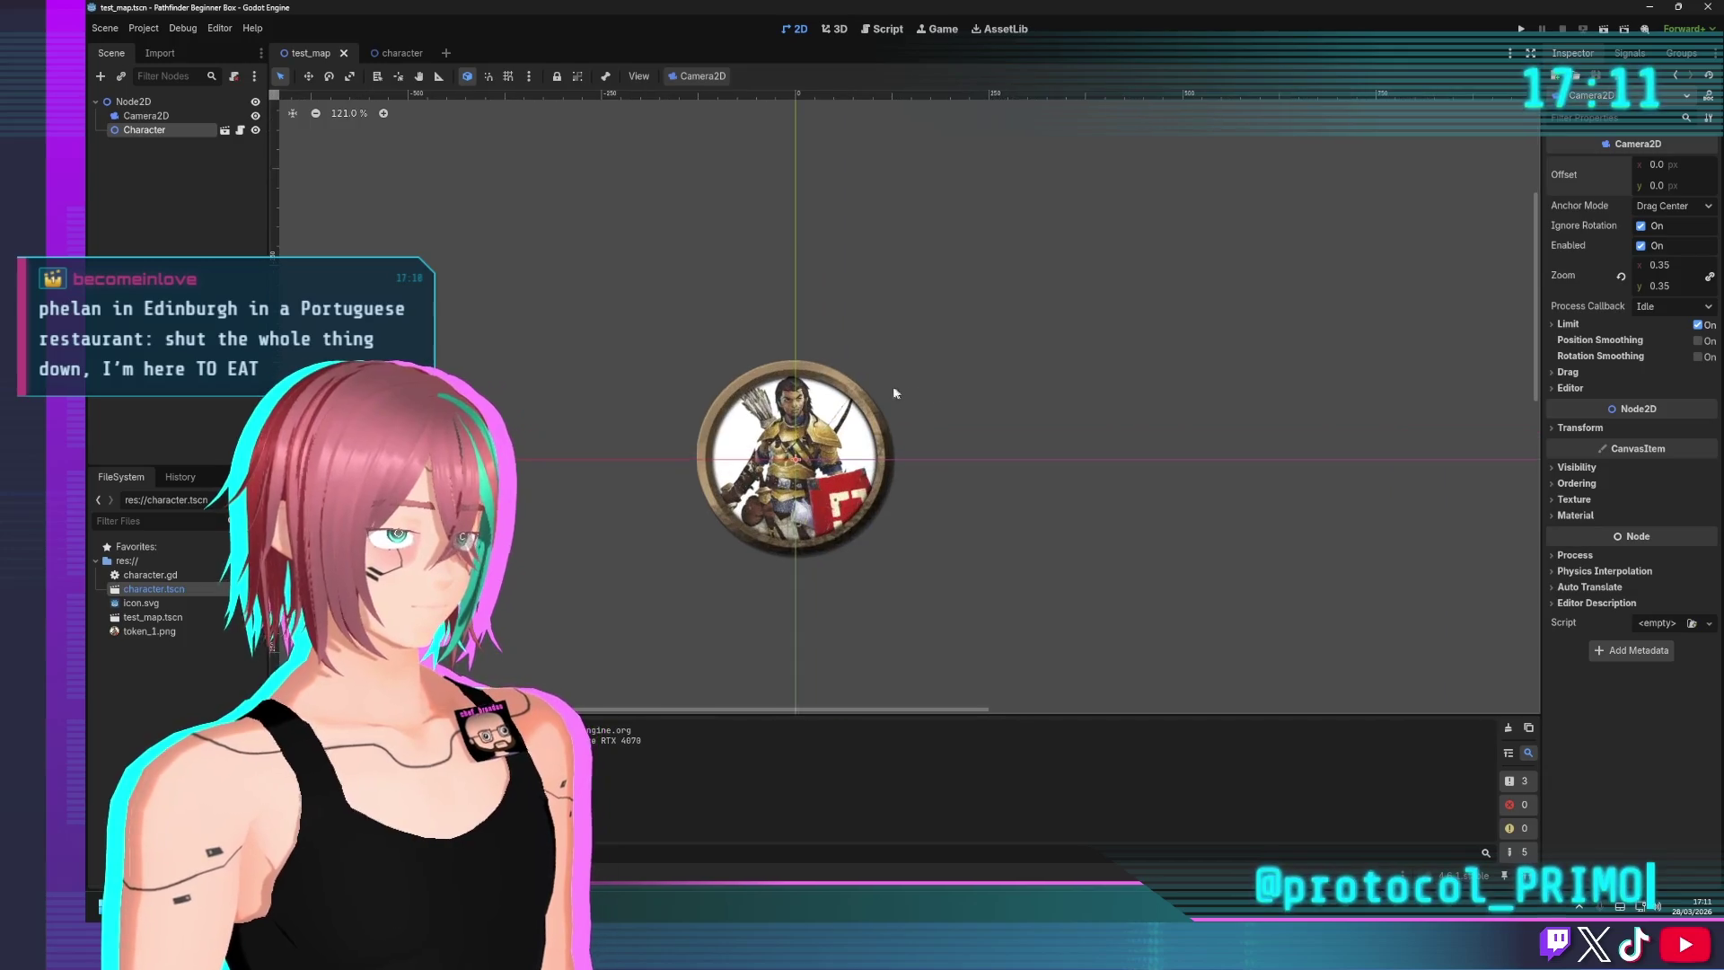
pyautogui.scroll(2, 854, 386)
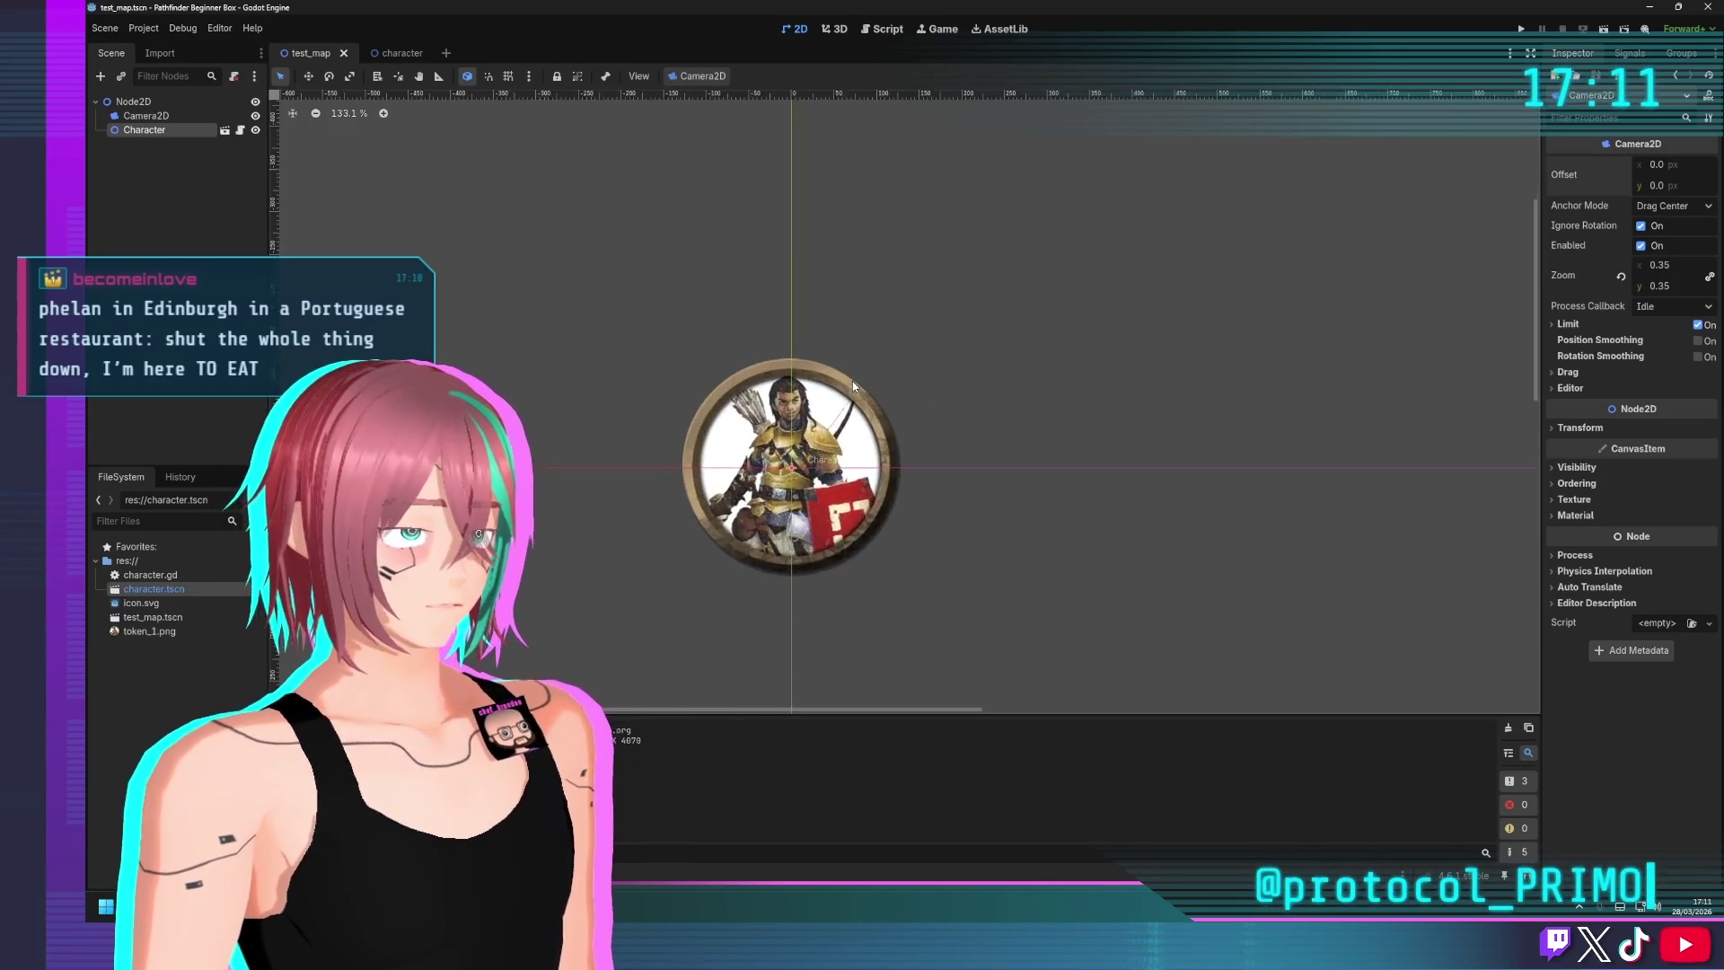
pyautogui.scroll(-3, 844, 383)
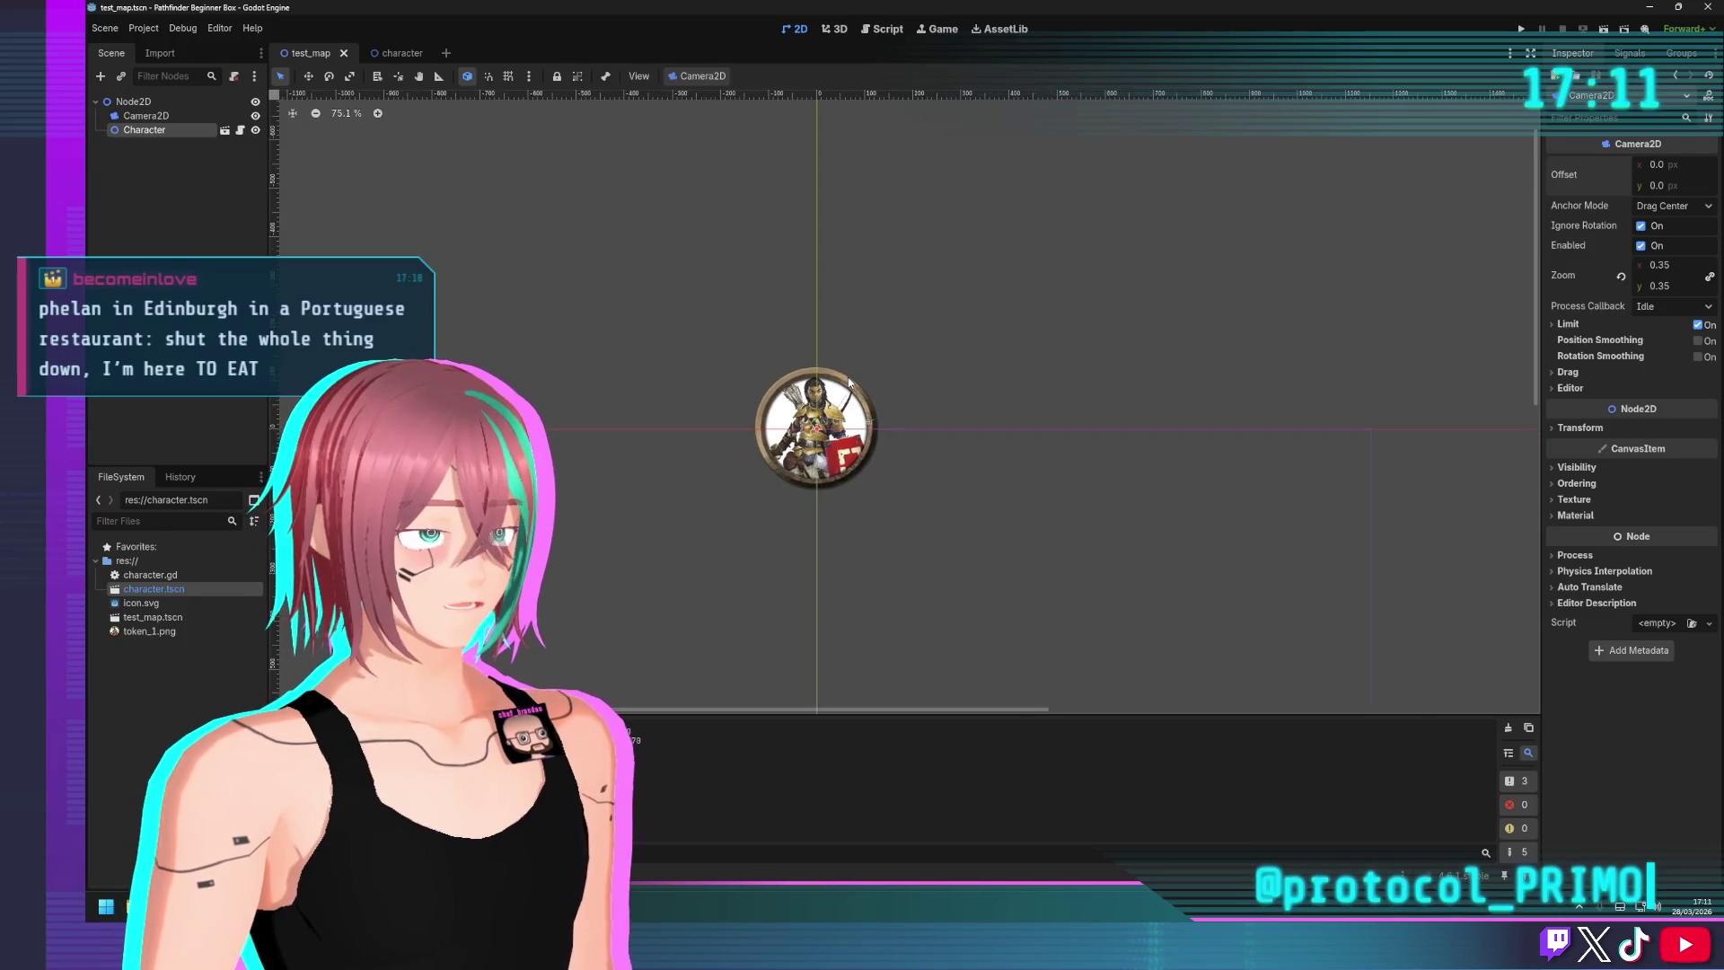
pyautogui.scroll(10, 830, 383)
pyautogui.scroll(2, 718, 373)
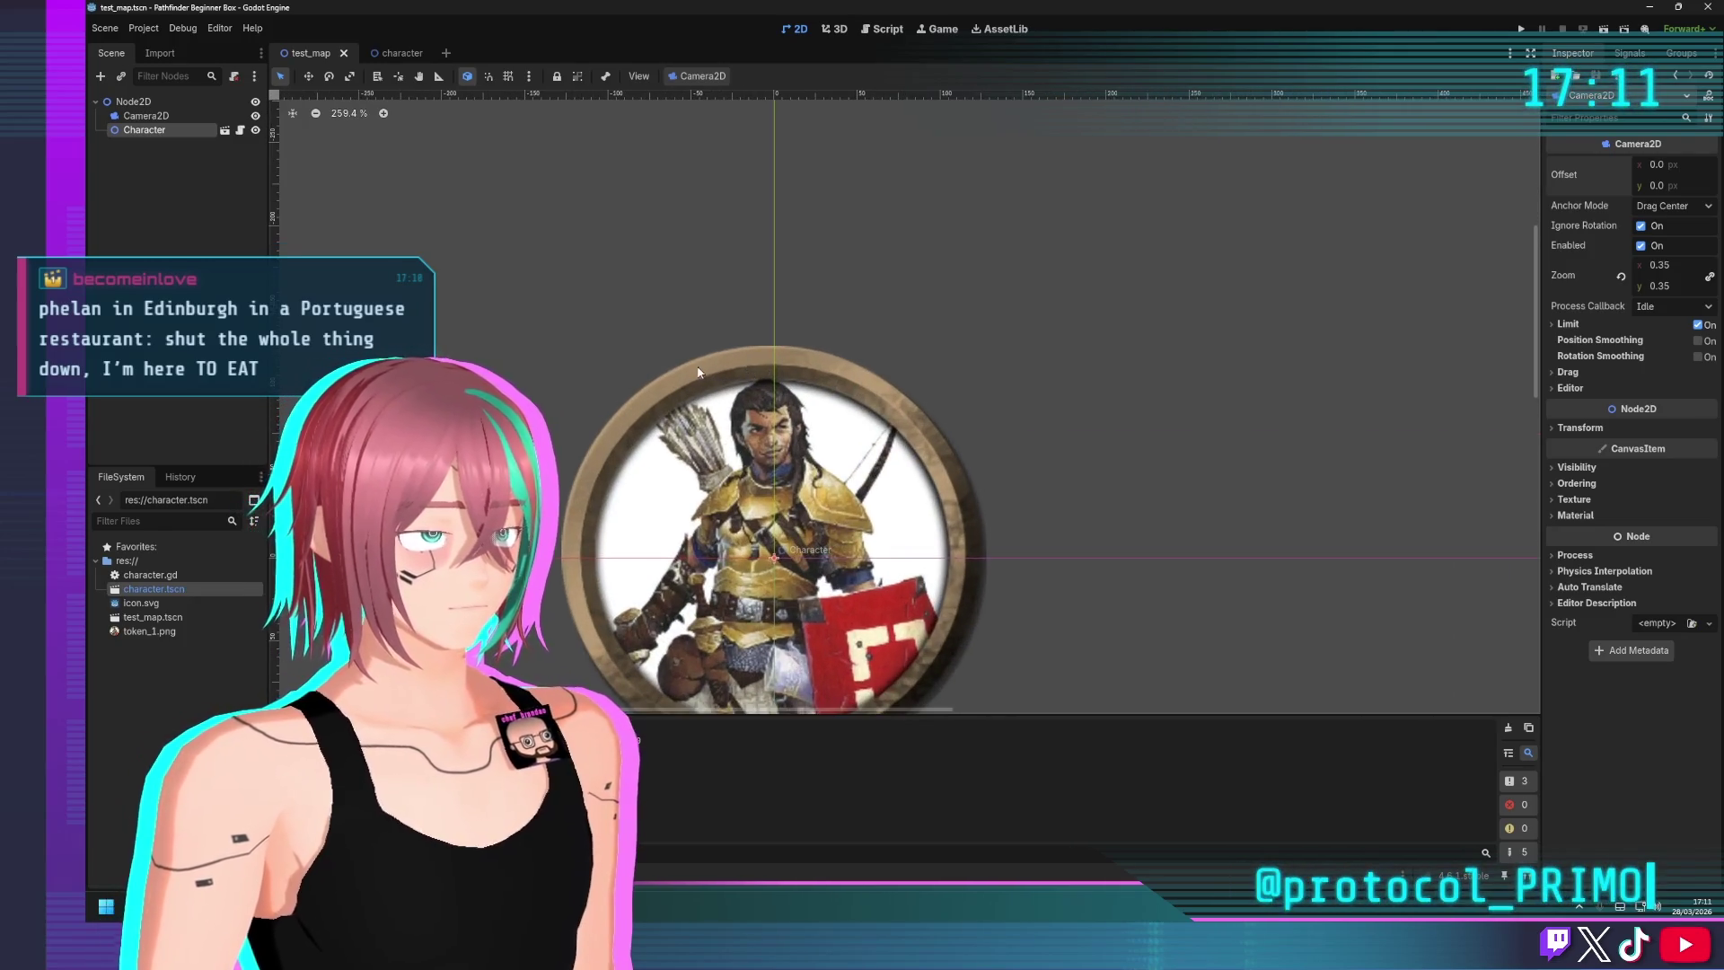
pyautogui.scroll(-8, 695, 368)
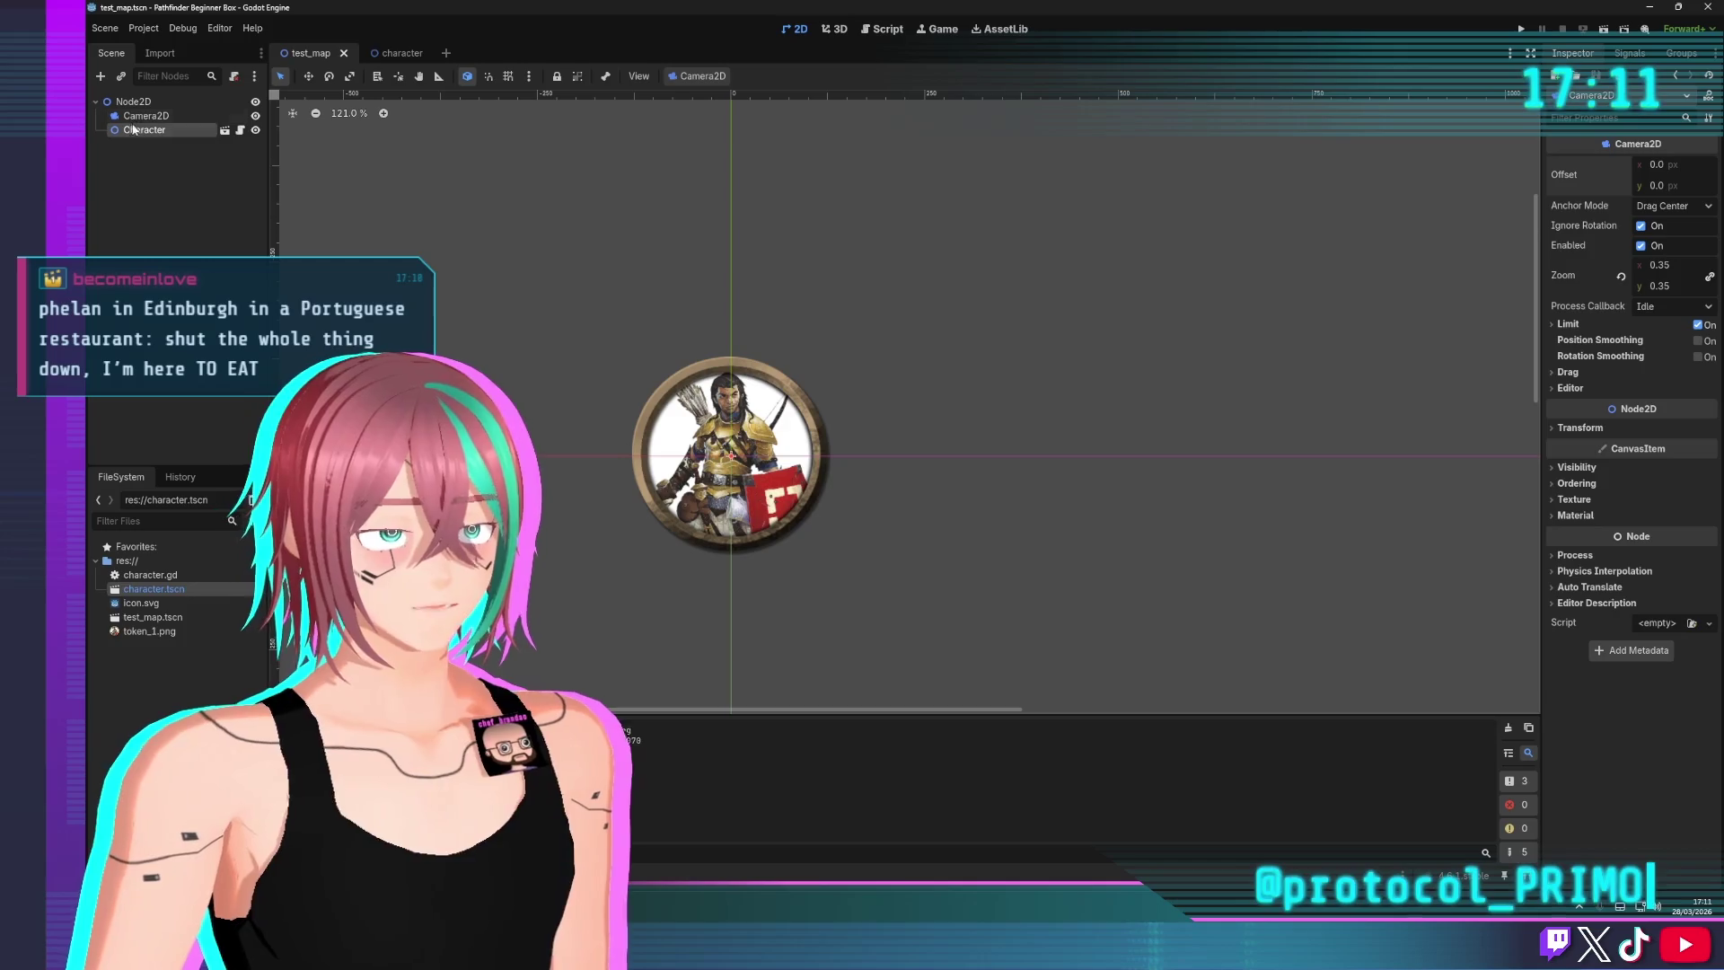
pyautogui.click(149, 186)
pyautogui.click(143, 131)
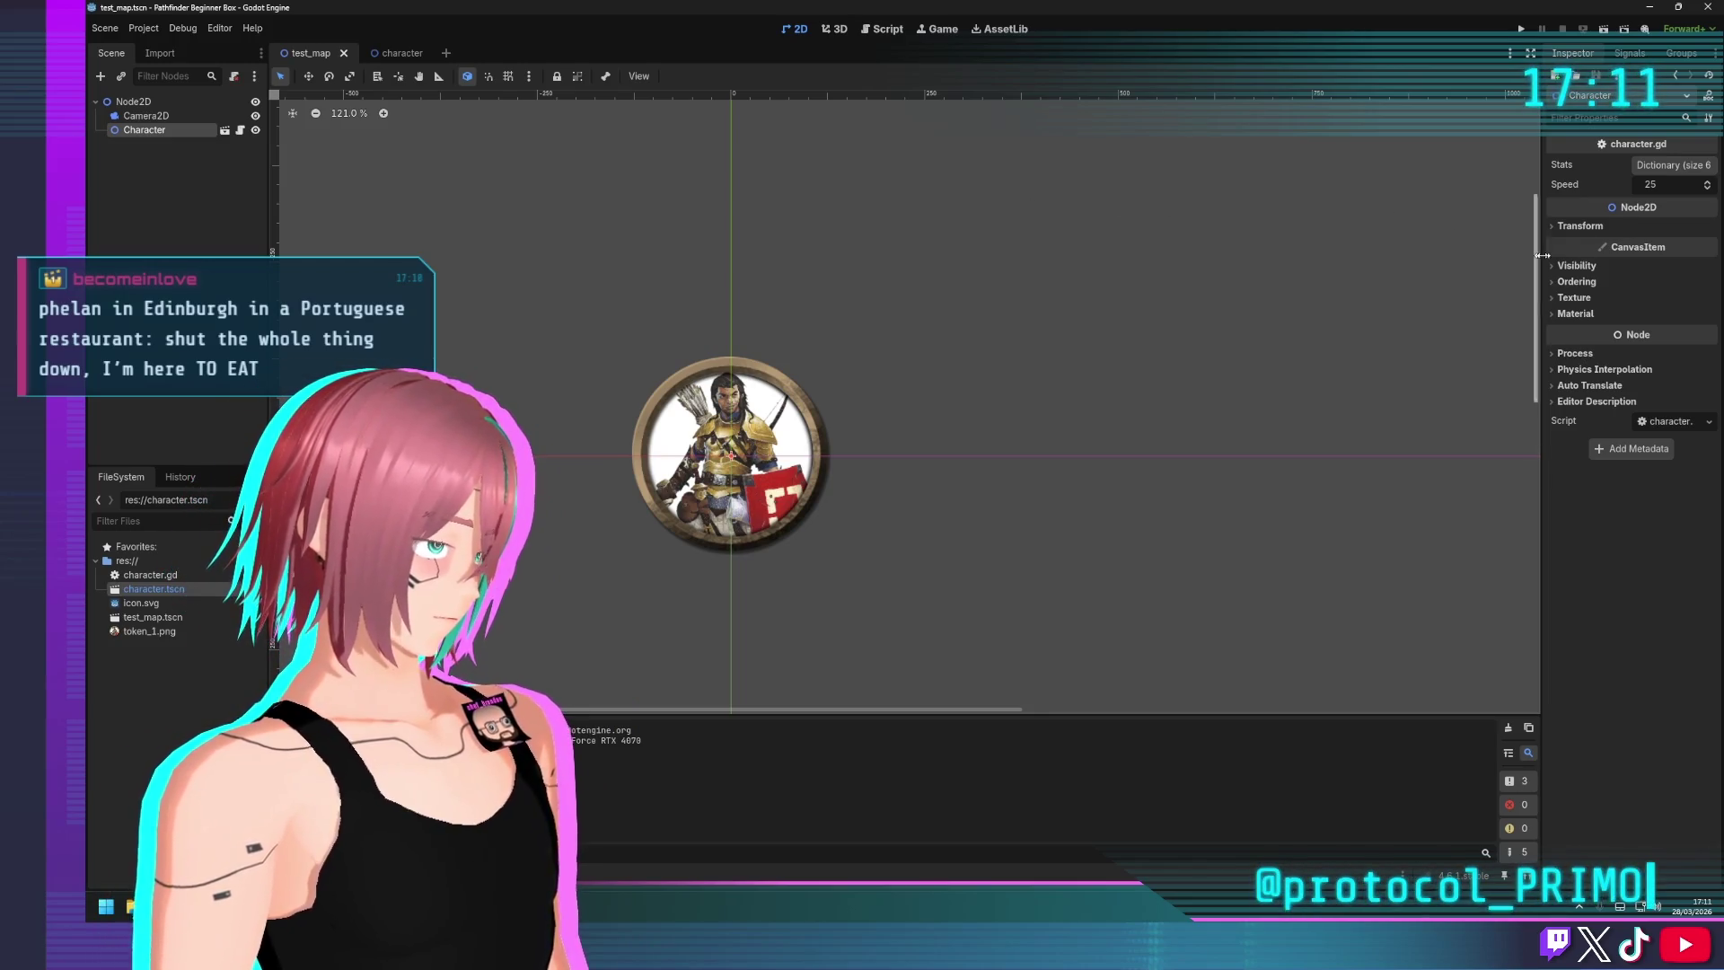
# Turn on Use Grid Snap in the 2D canvas toolbar
pyautogui.scroll(-5, 1072, 309)
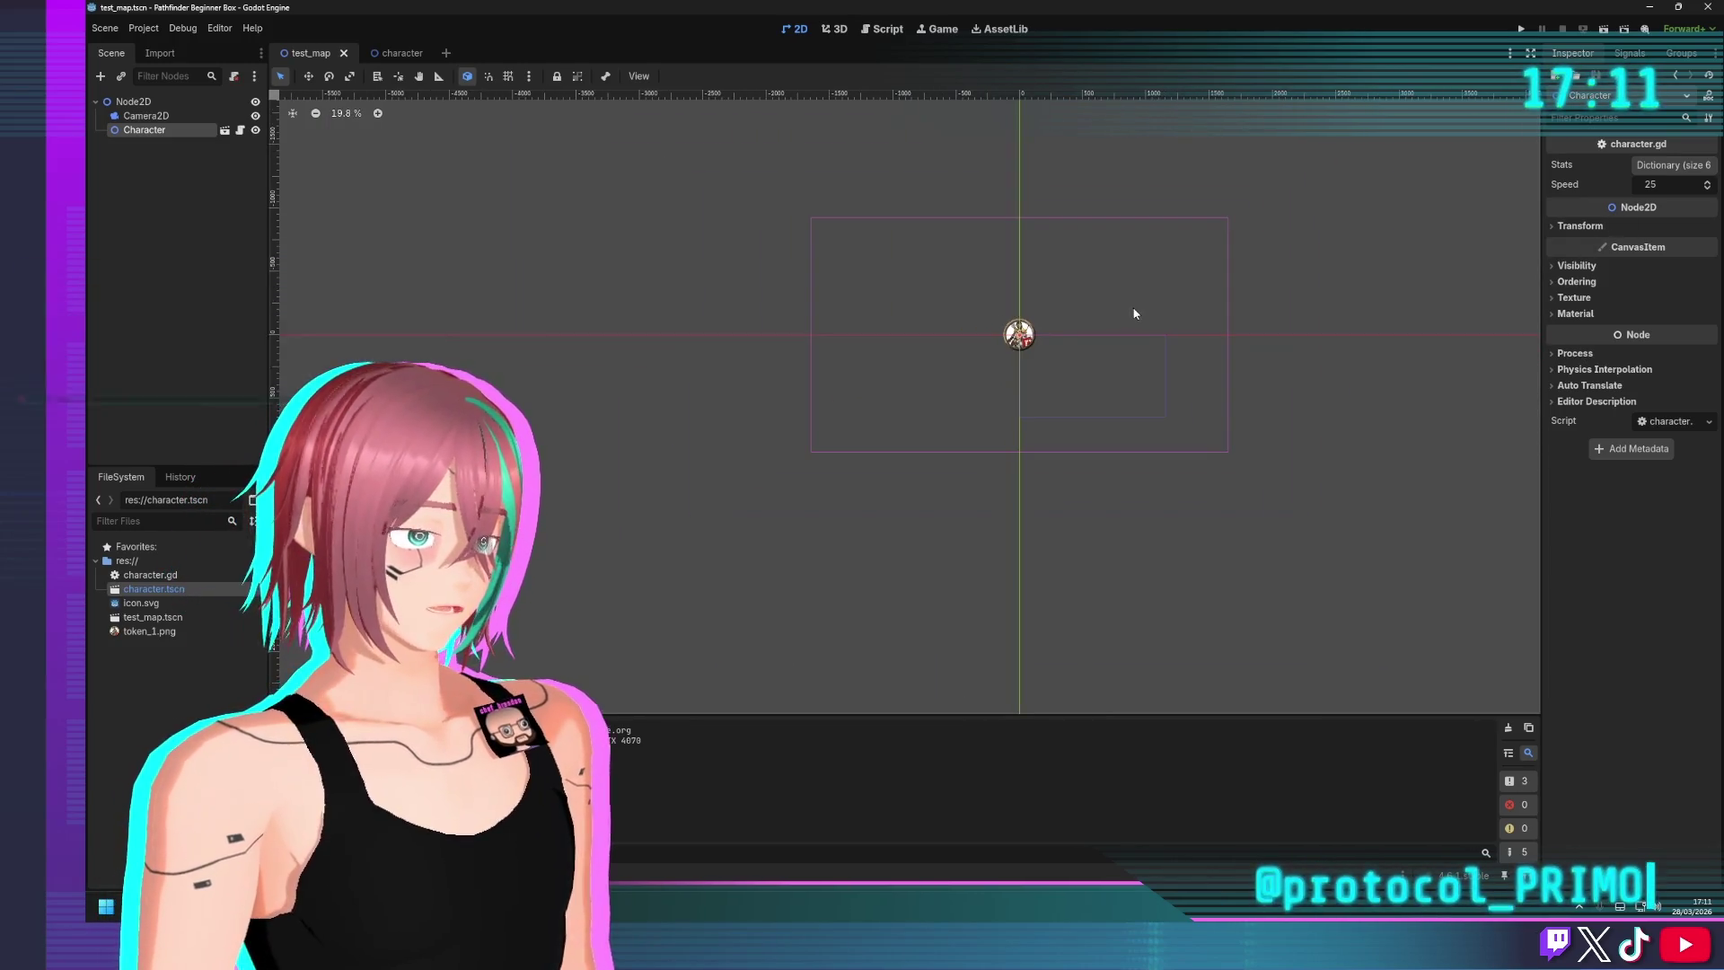
pyautogui.scroll(1, 926, 253)
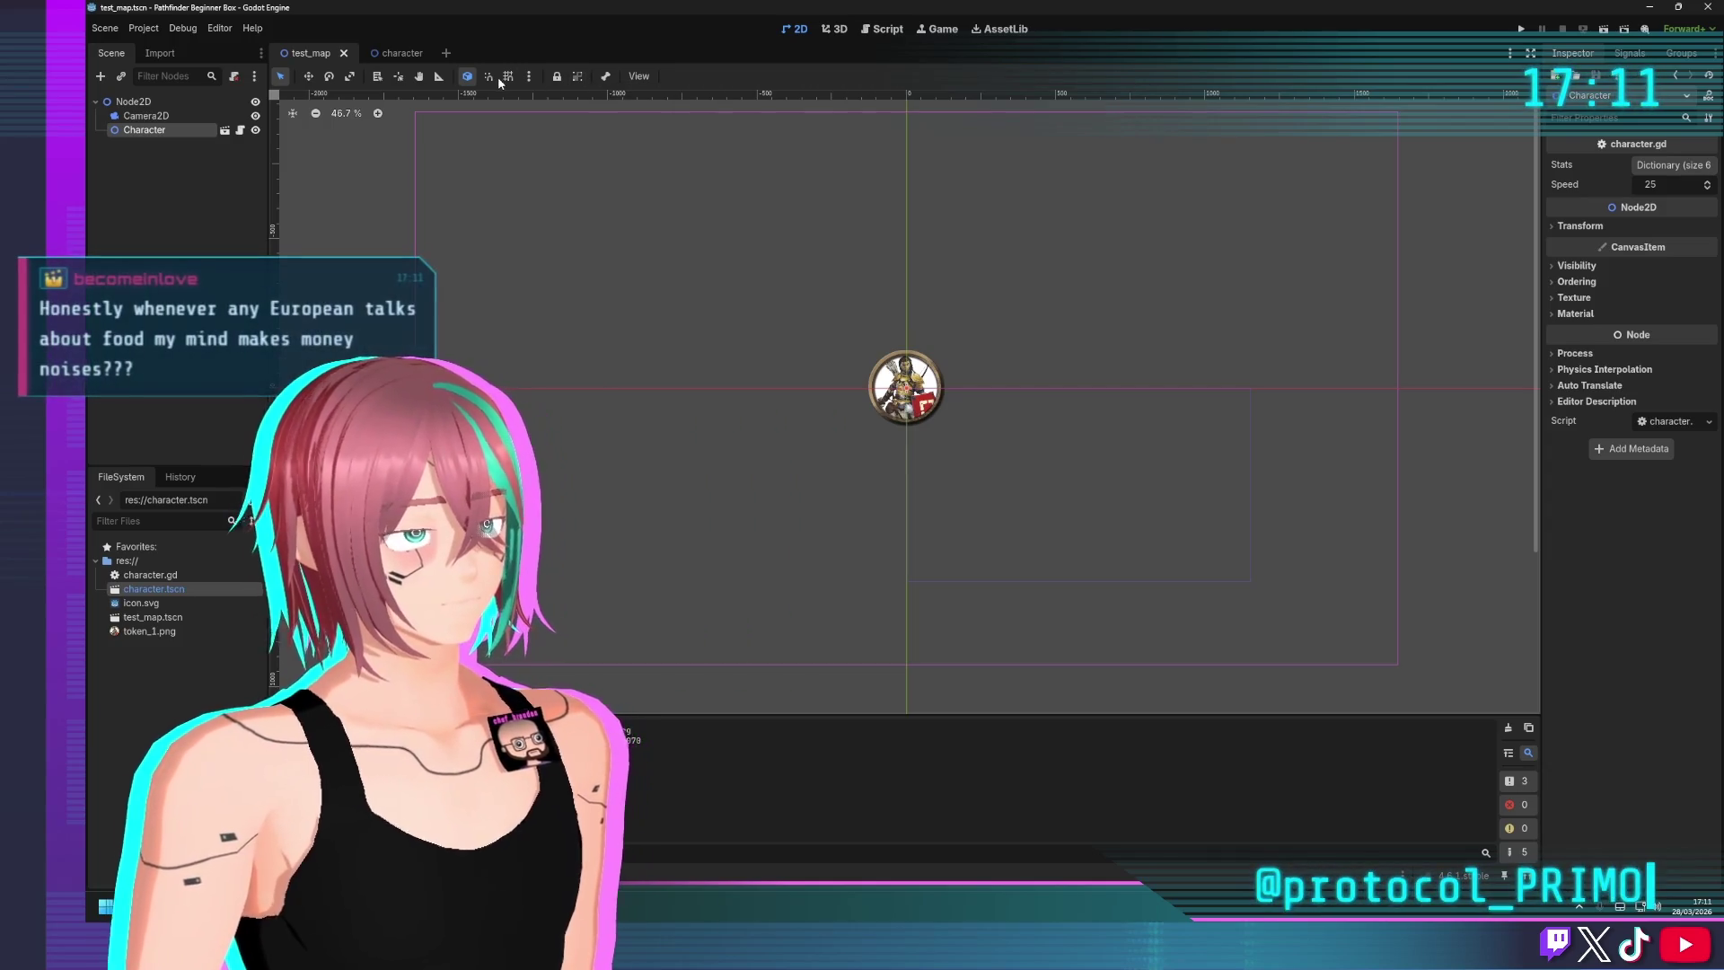
pyautogui.click(509, 78)
pyautogui.scroll(5, 925, 350)
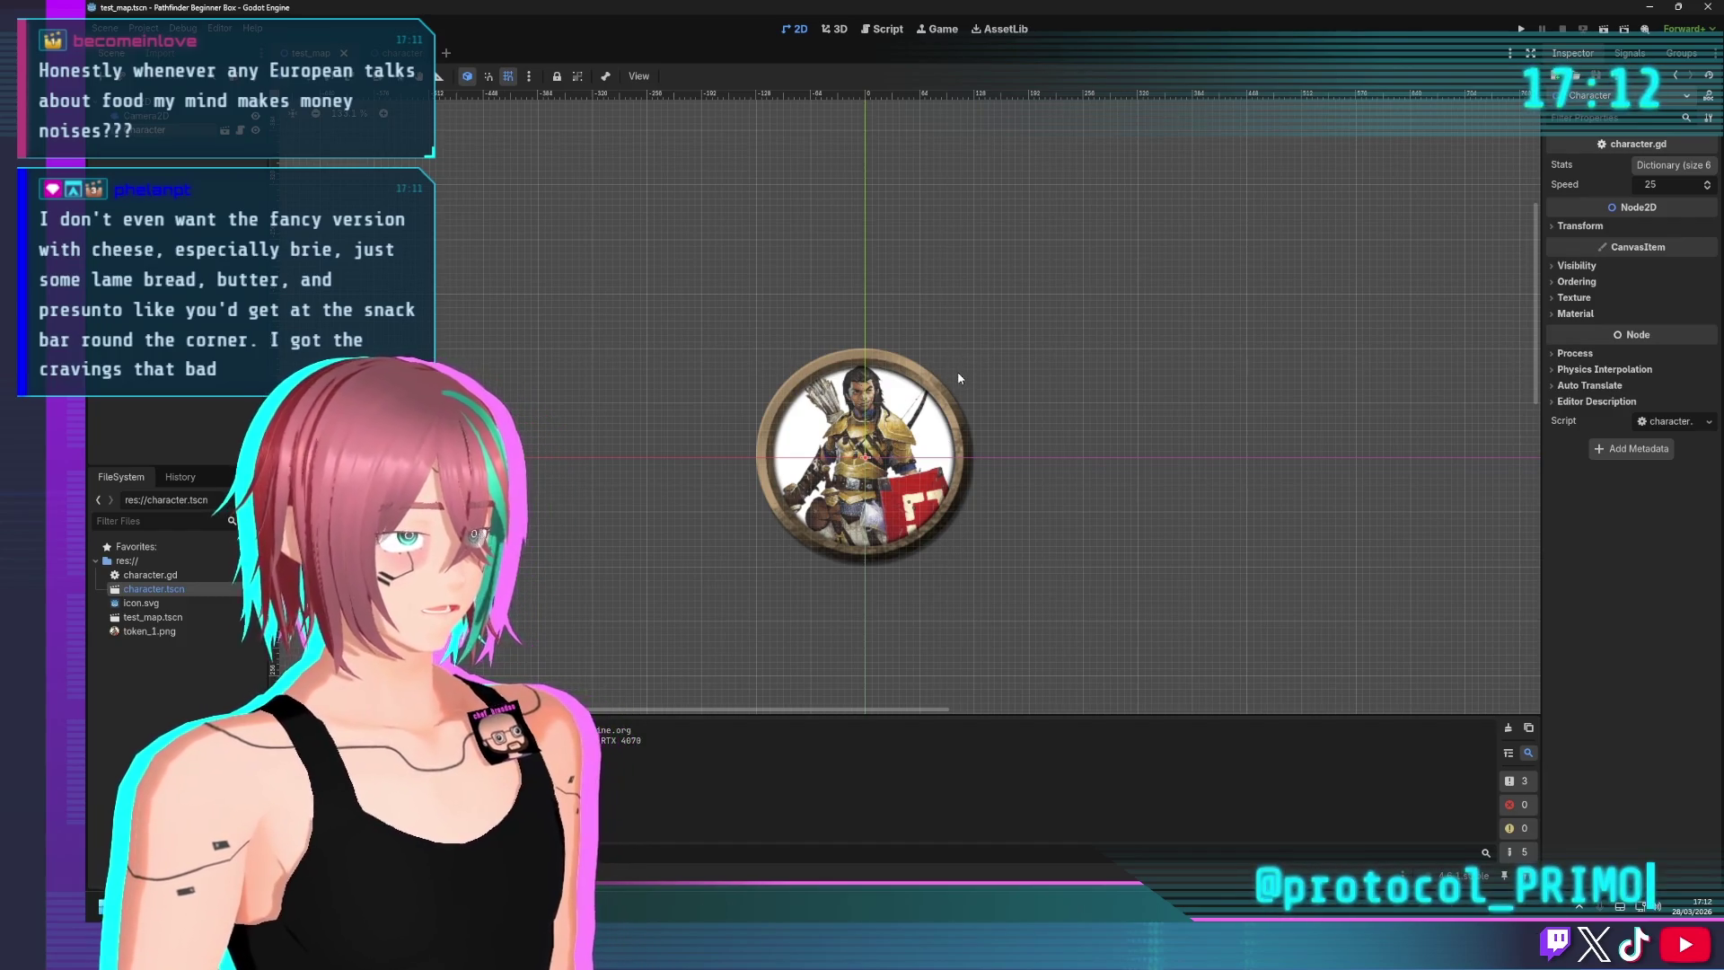
pyautogui.scroll(1, 973, 378)
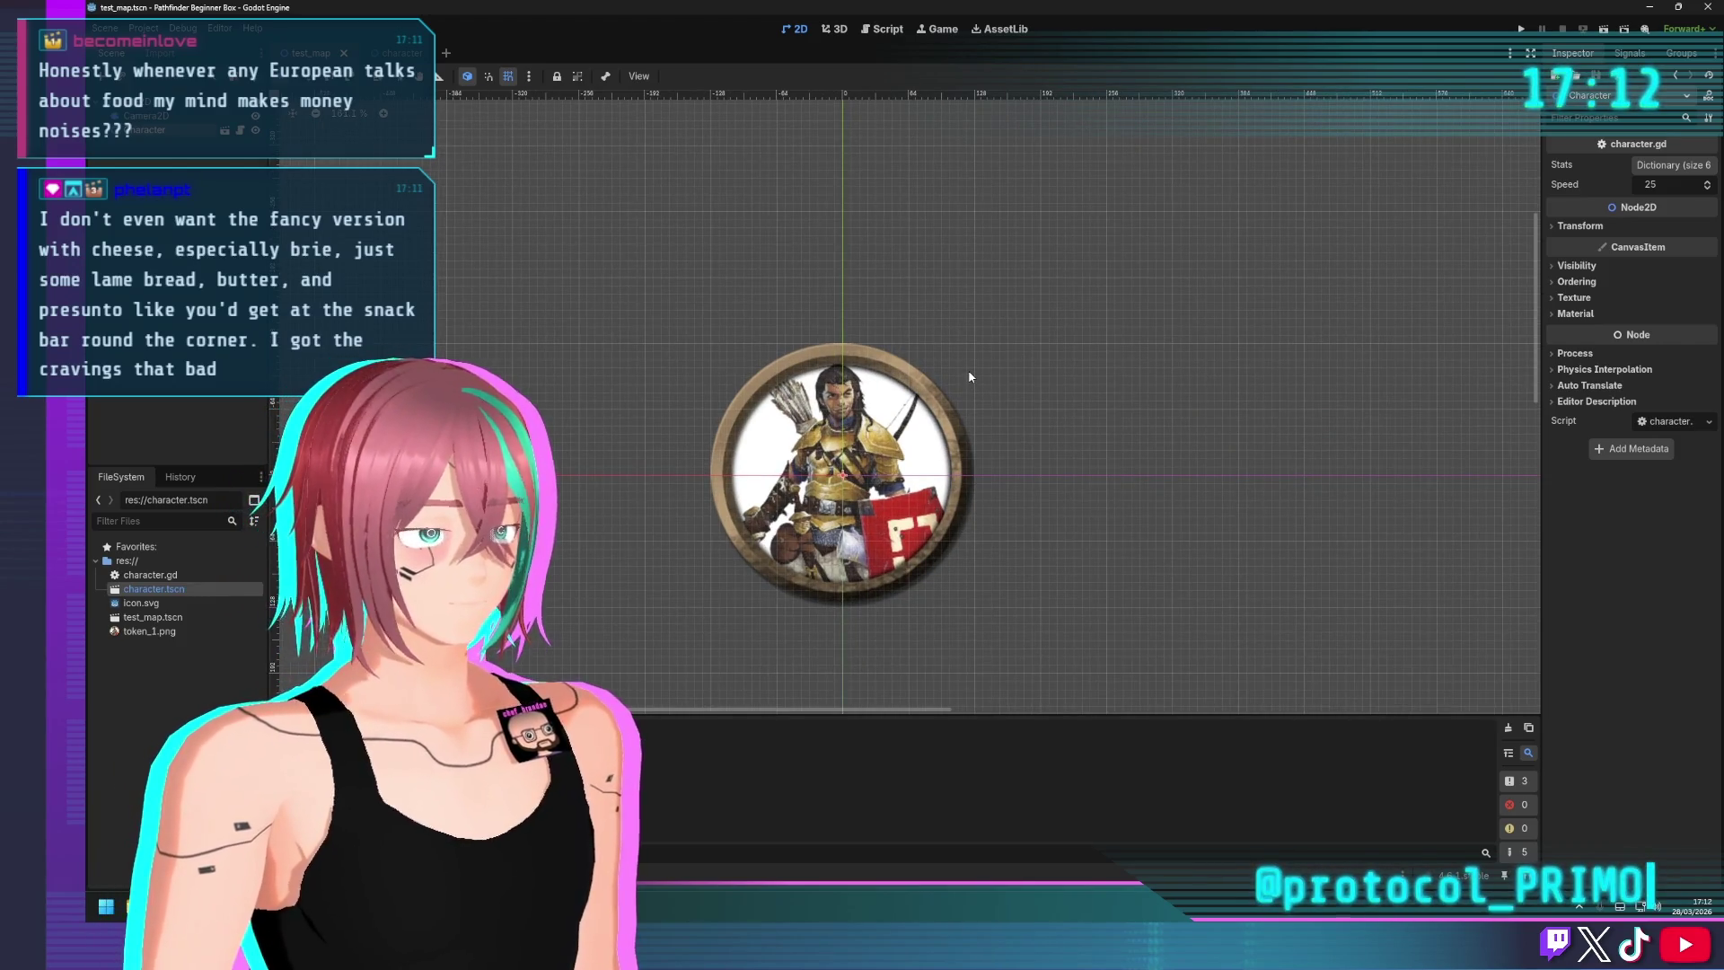
pyautogui.scroll(-1, 925, 377)
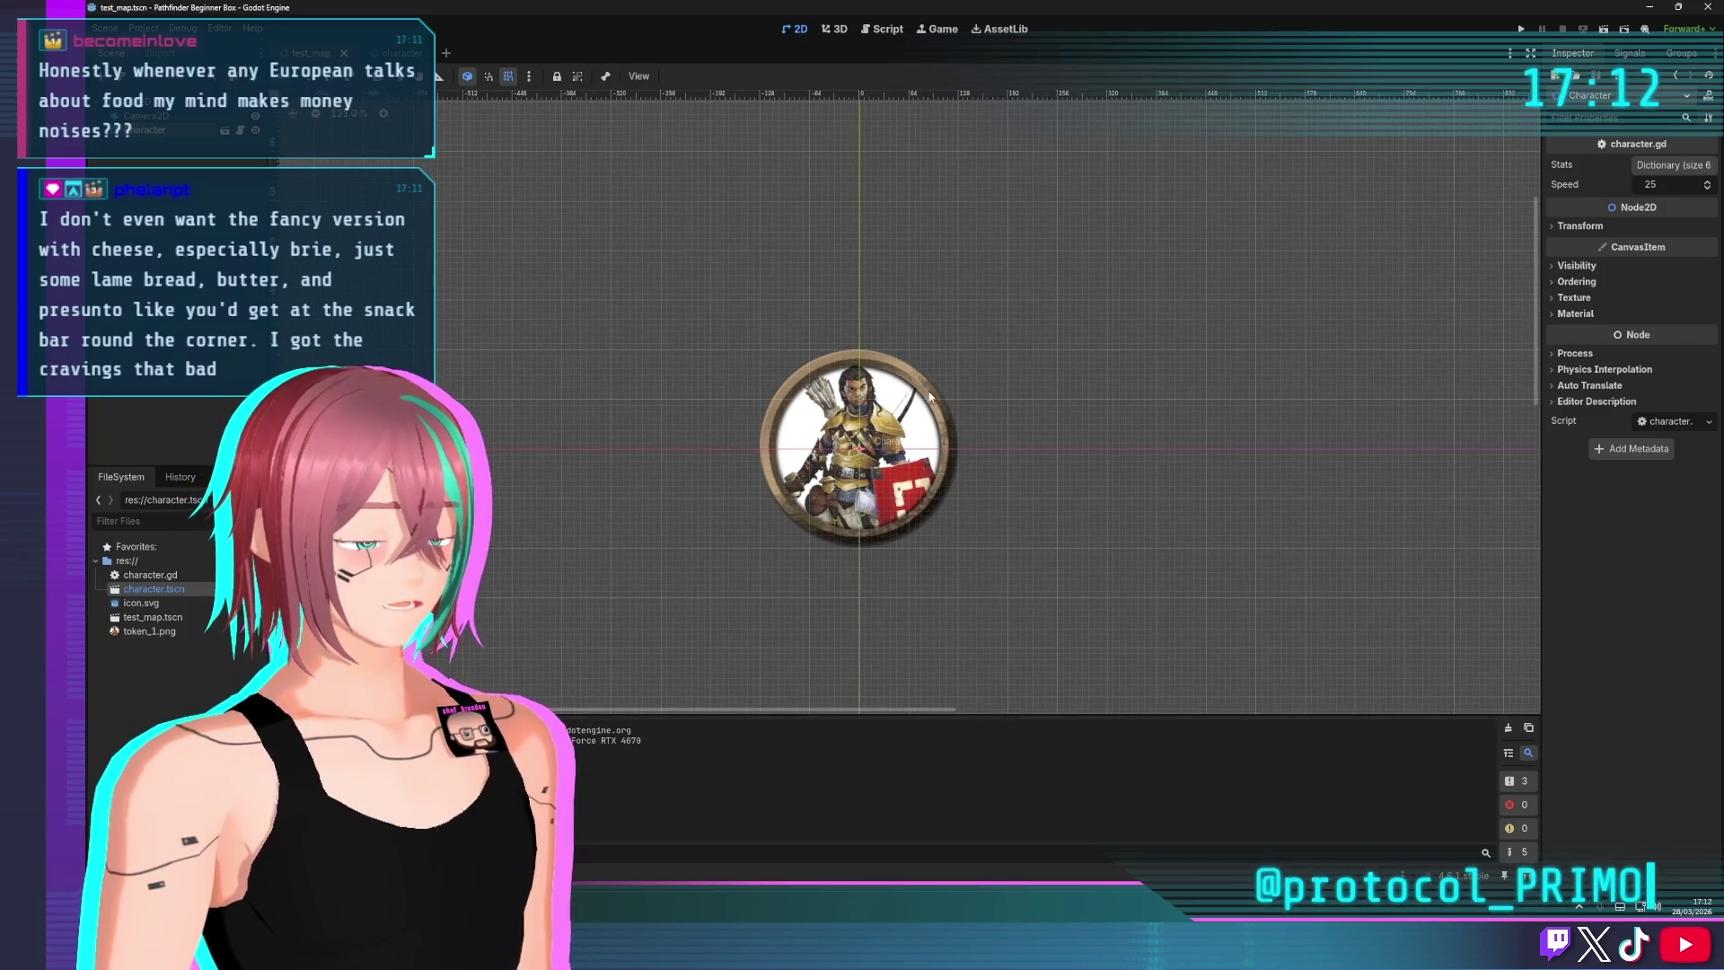
pyautogui.scroll(-1, 934, 409)
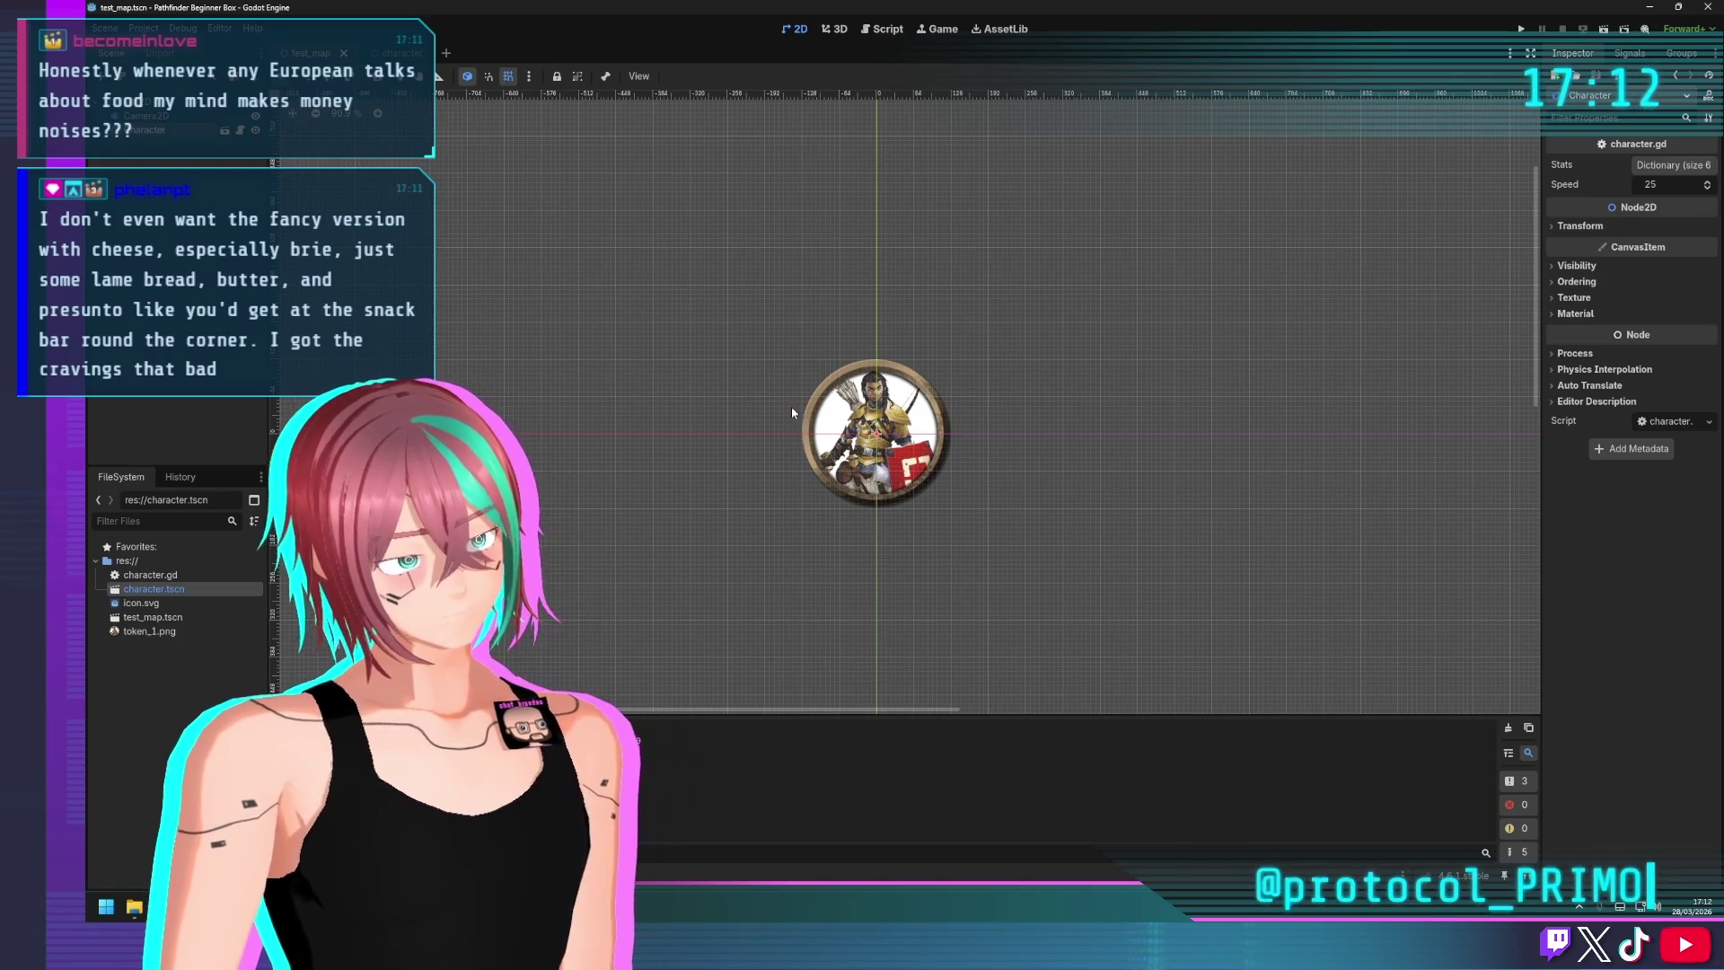
pyautogui.scroll(-4, 903, 415)
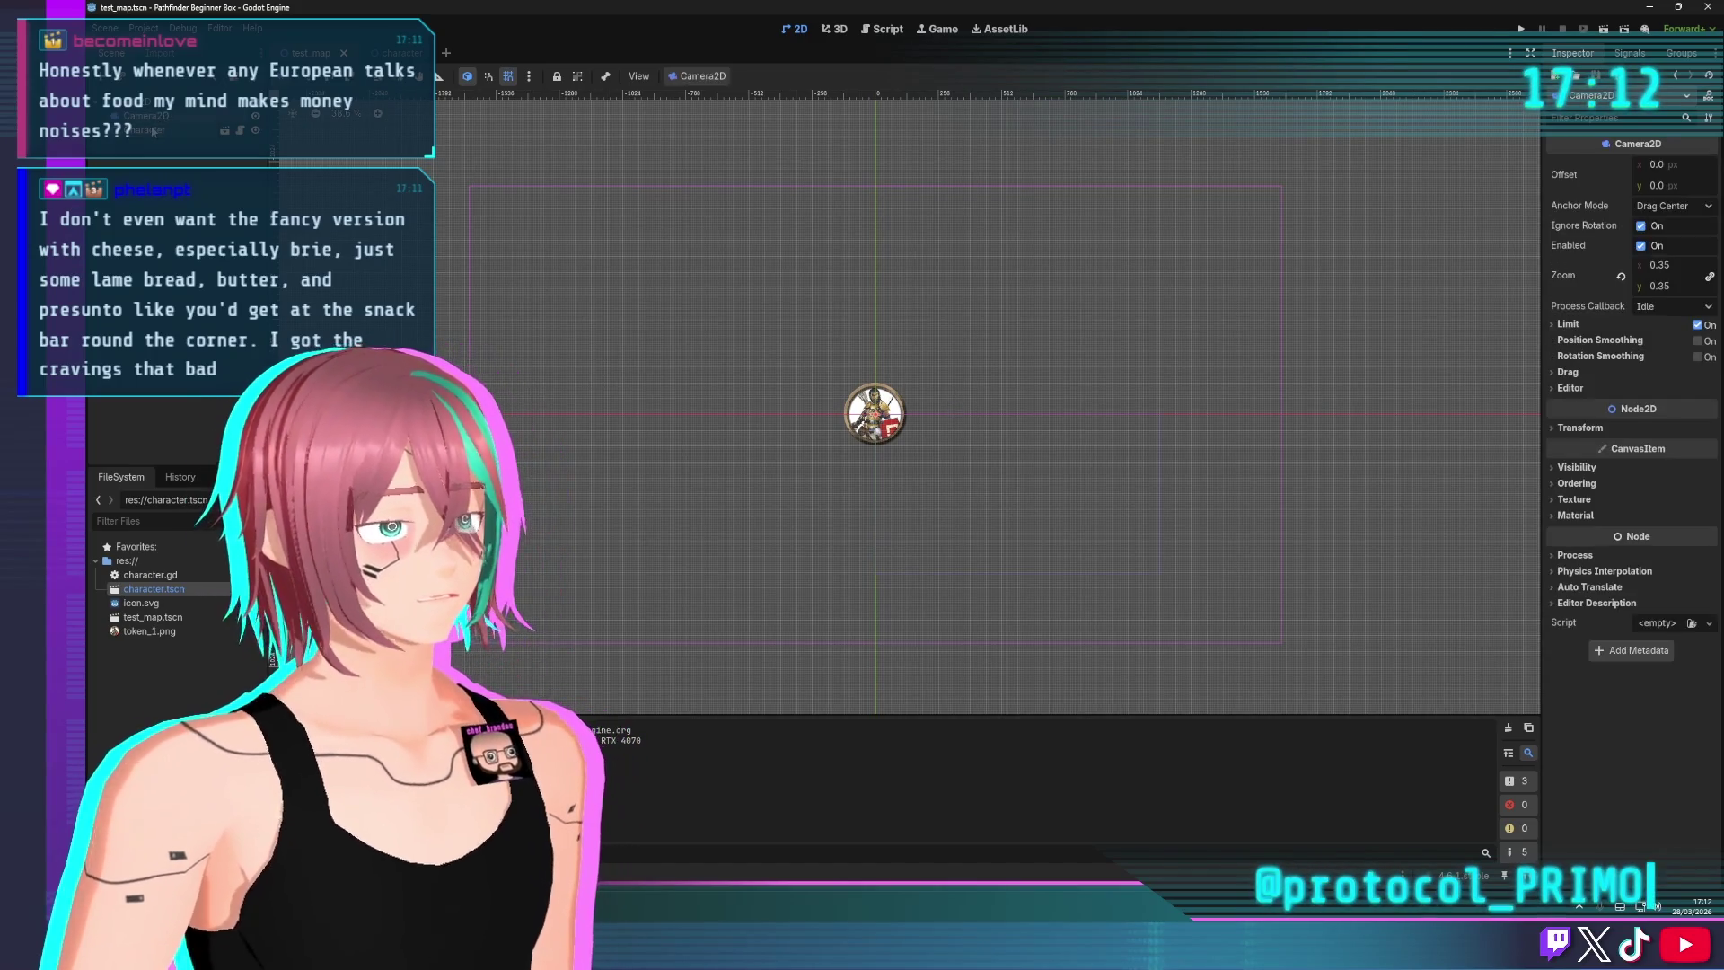
# Open character.gd and go to the empty line after the movement variables
pyautogui.click(885, 32)
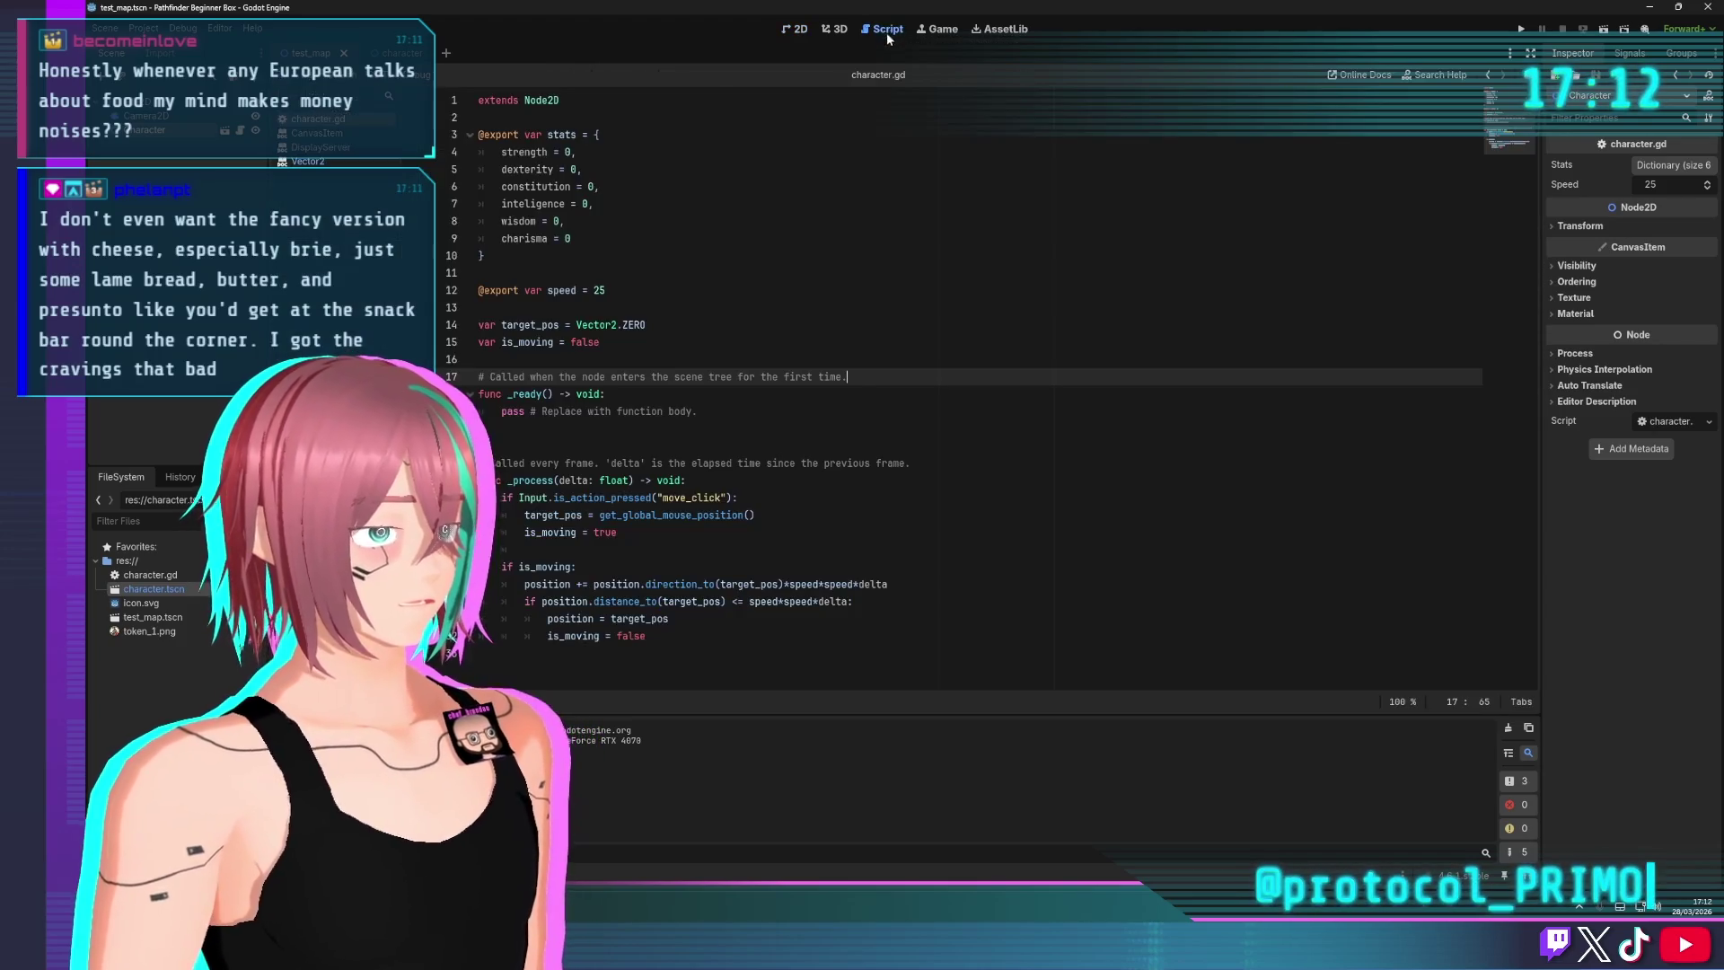
pyautogui.click(519, 273)
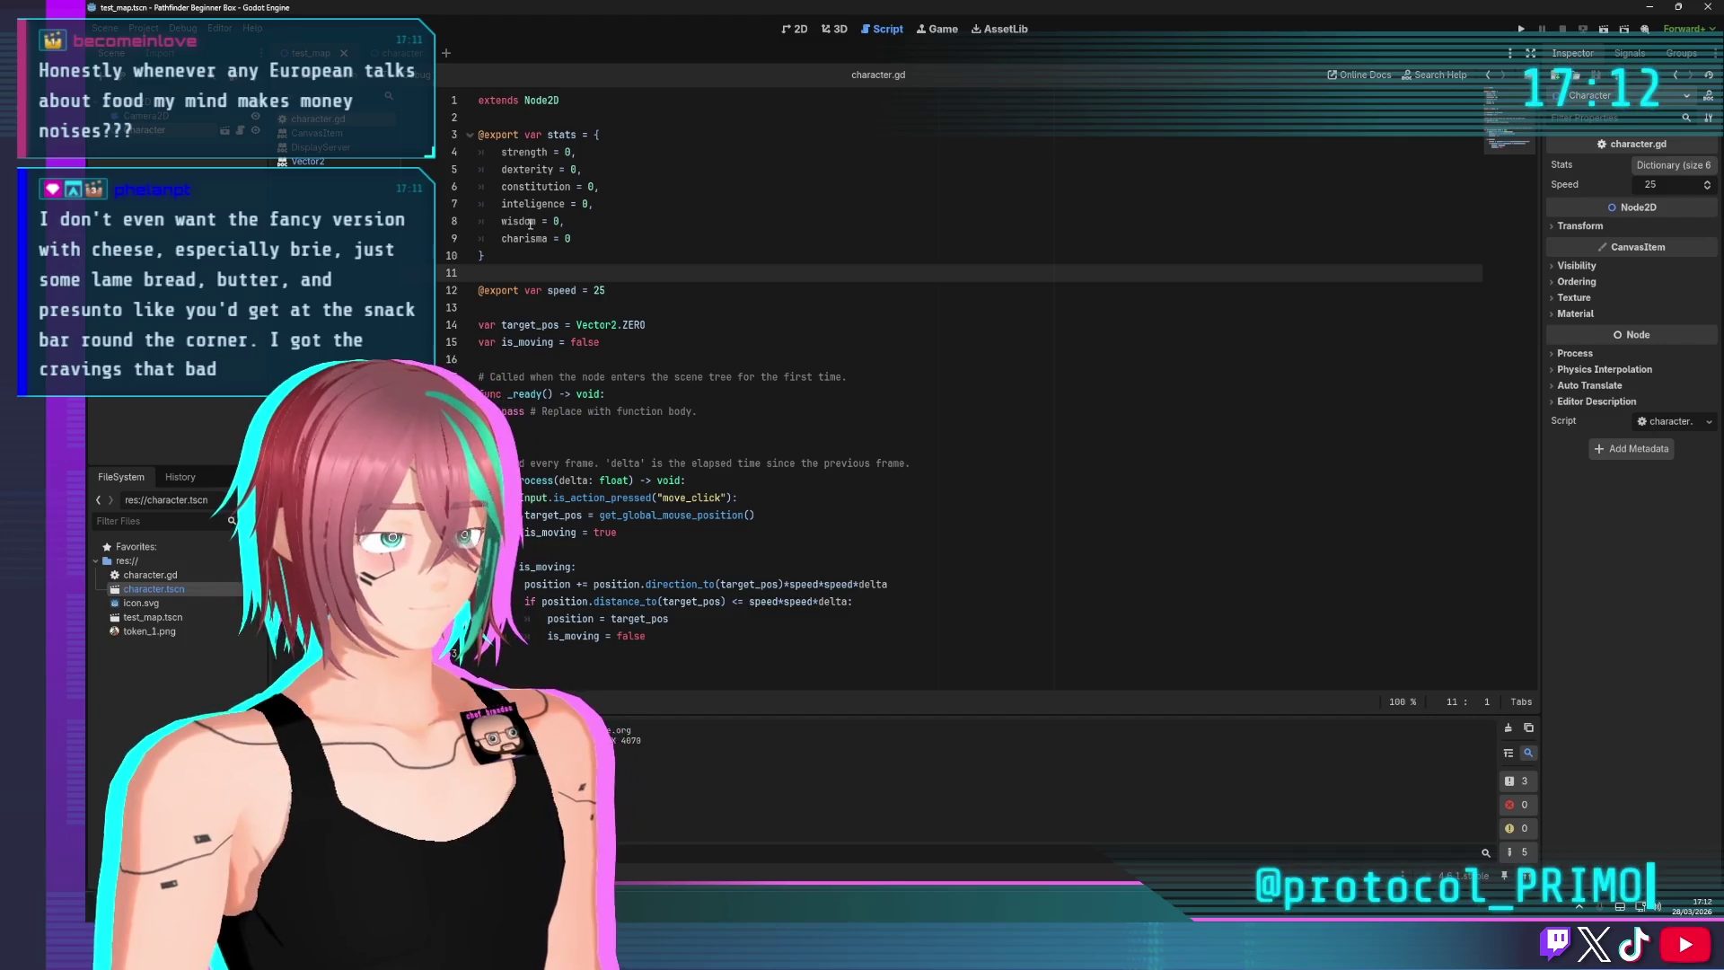
pyautogui.click(530, 309)
pyautogui.click(501, 123)
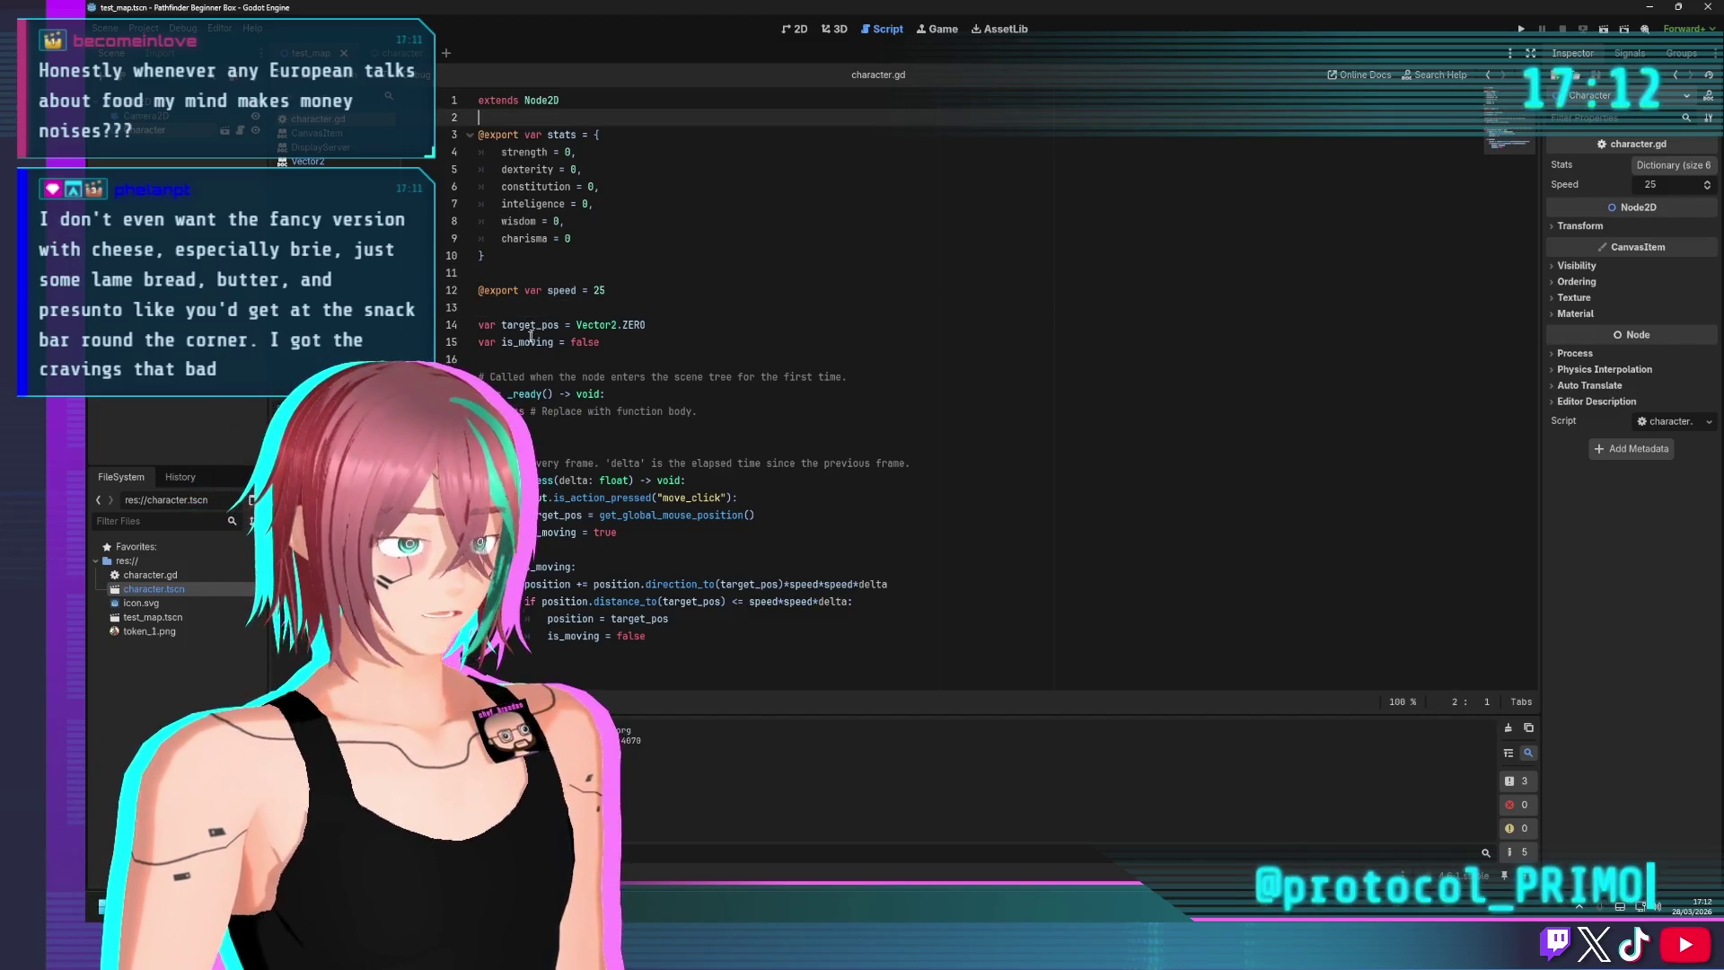
pyautogui.click(518, 366)
# Add const SQUARE_SIZE = 256 as line 17 of character.gd
pyautogui.press('Return')
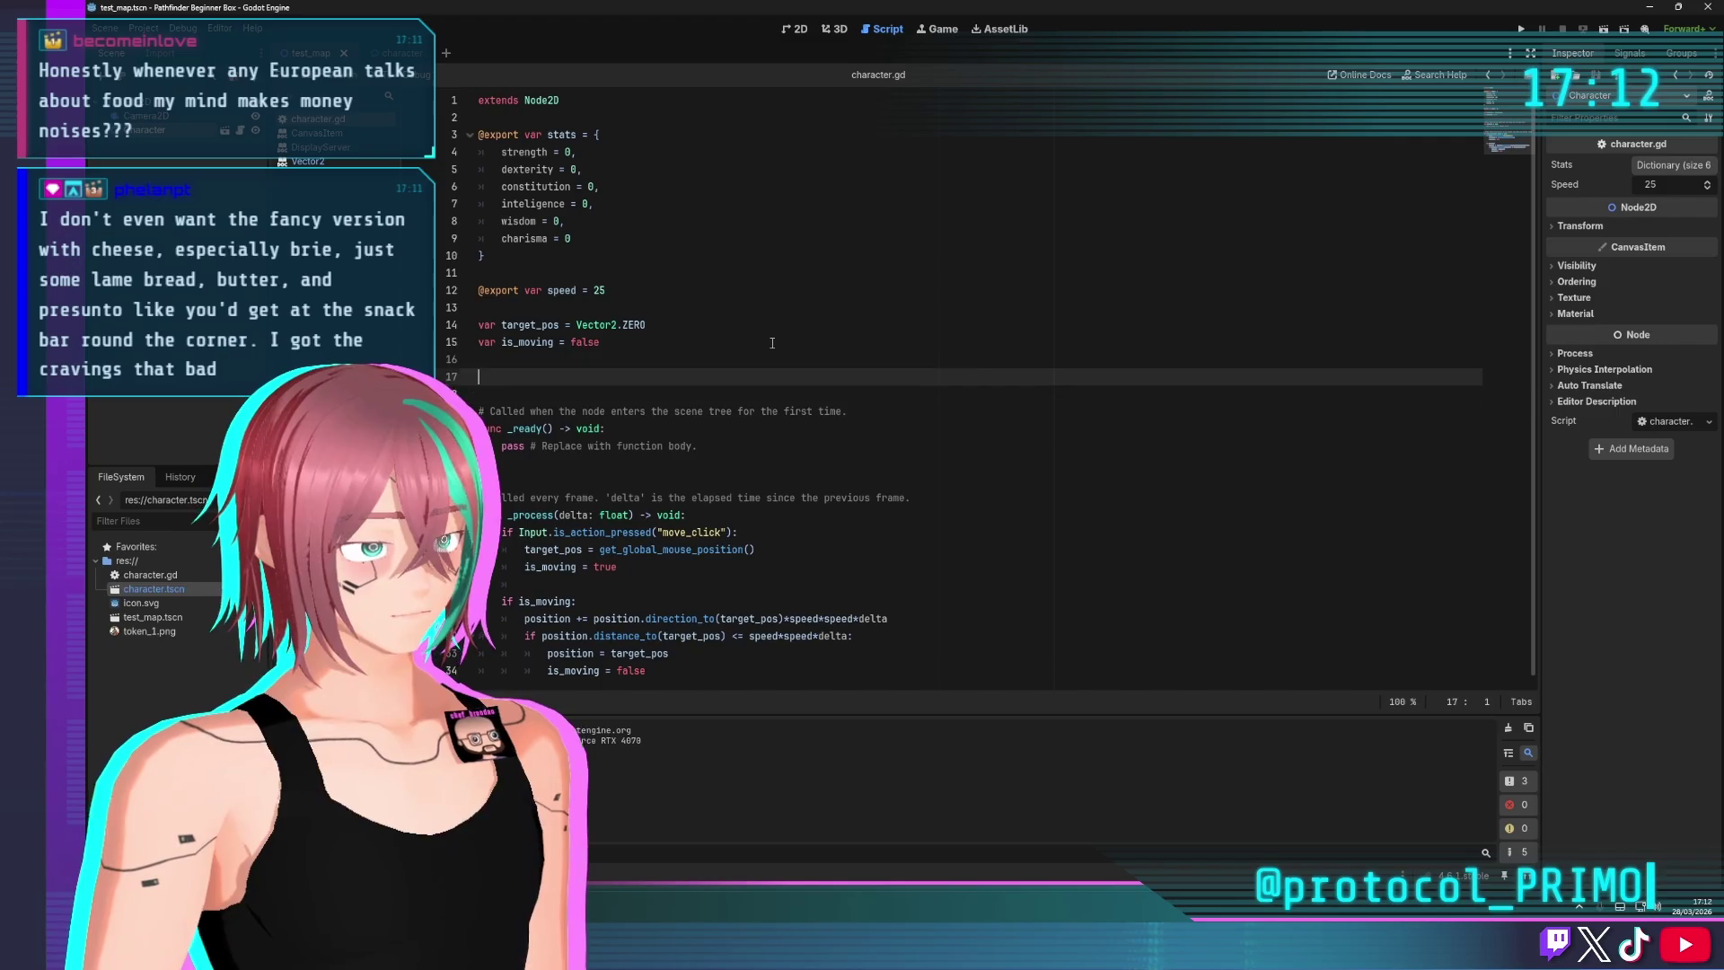
pyautogui.hotkey('ctrl', 'space')
pyautogui.press('Escape')
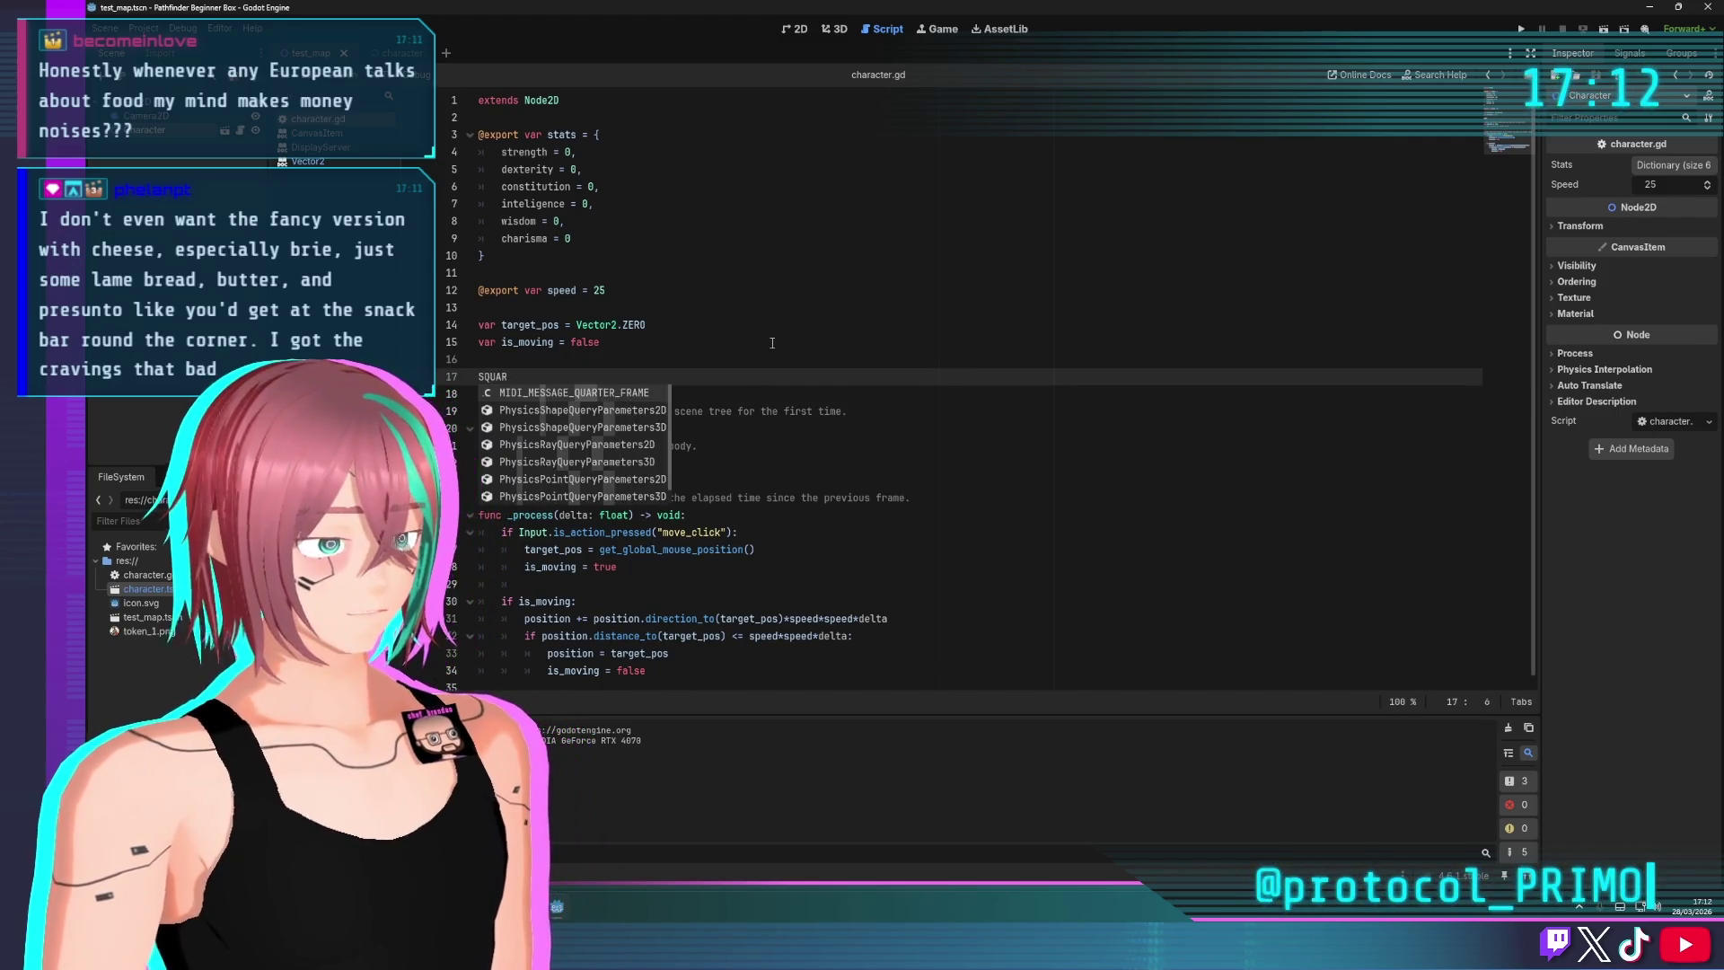
pyautogui.press('BackSpace')
pyautogui.press('BackSpace')
pyautogui.press('BackSpace')
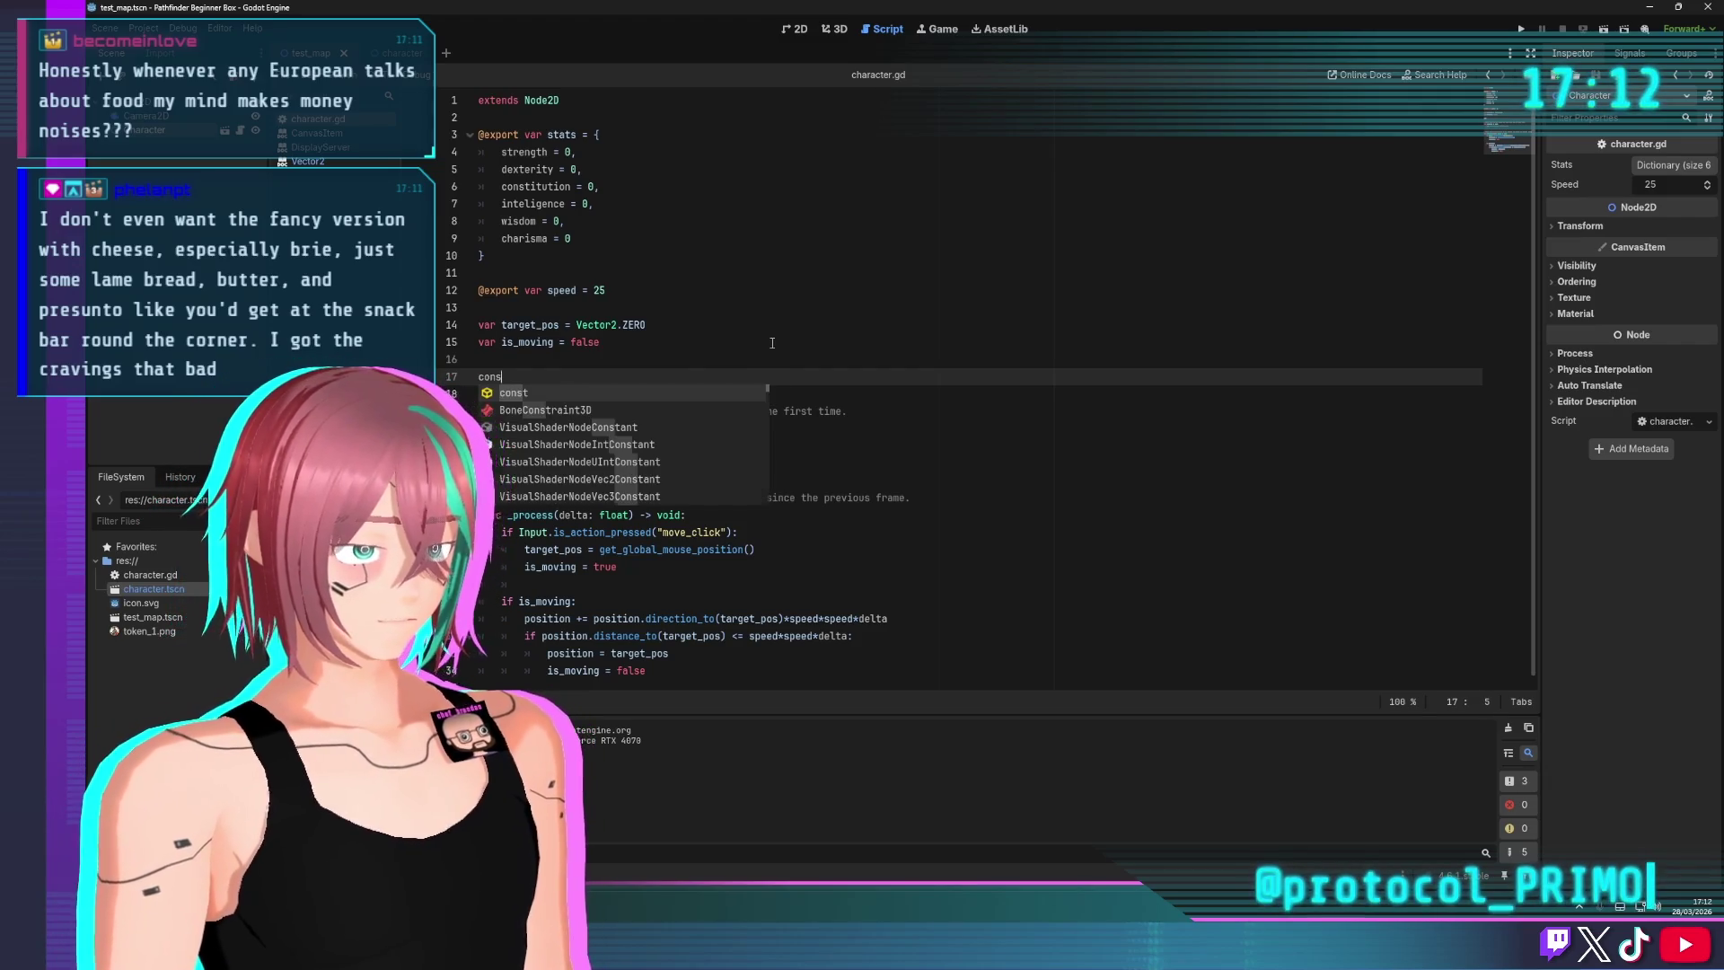
pyautogui.write('t SQUARE_SIZE')
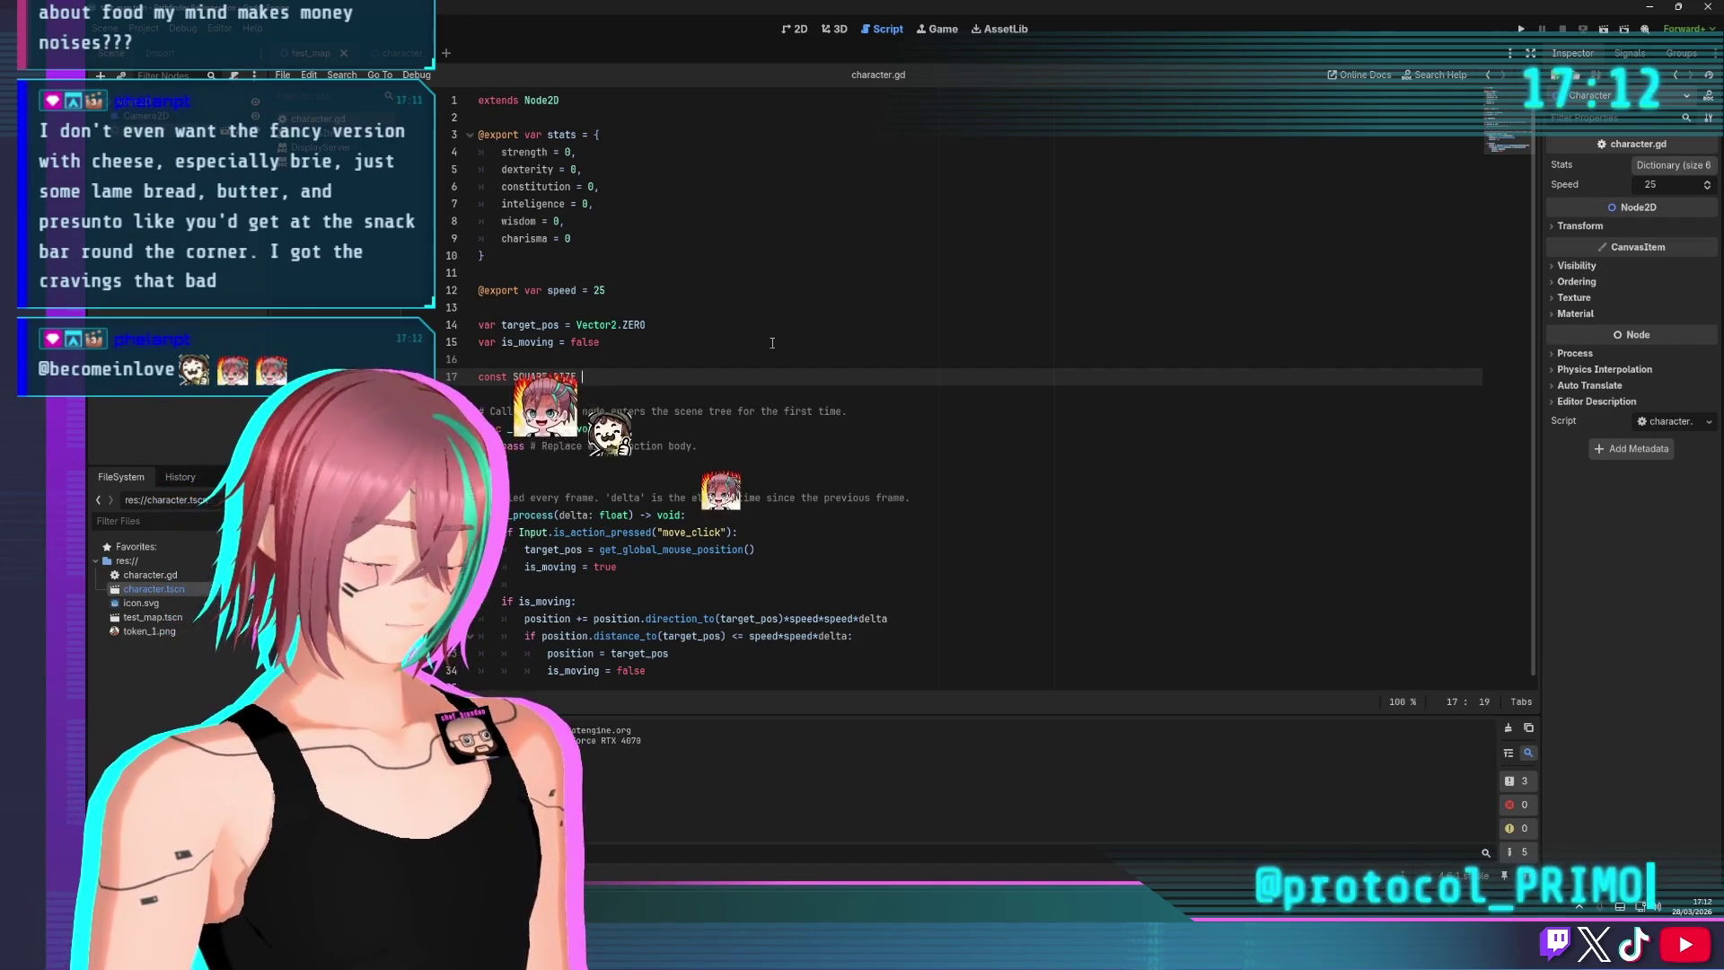
pyautogui.write(' = 256')
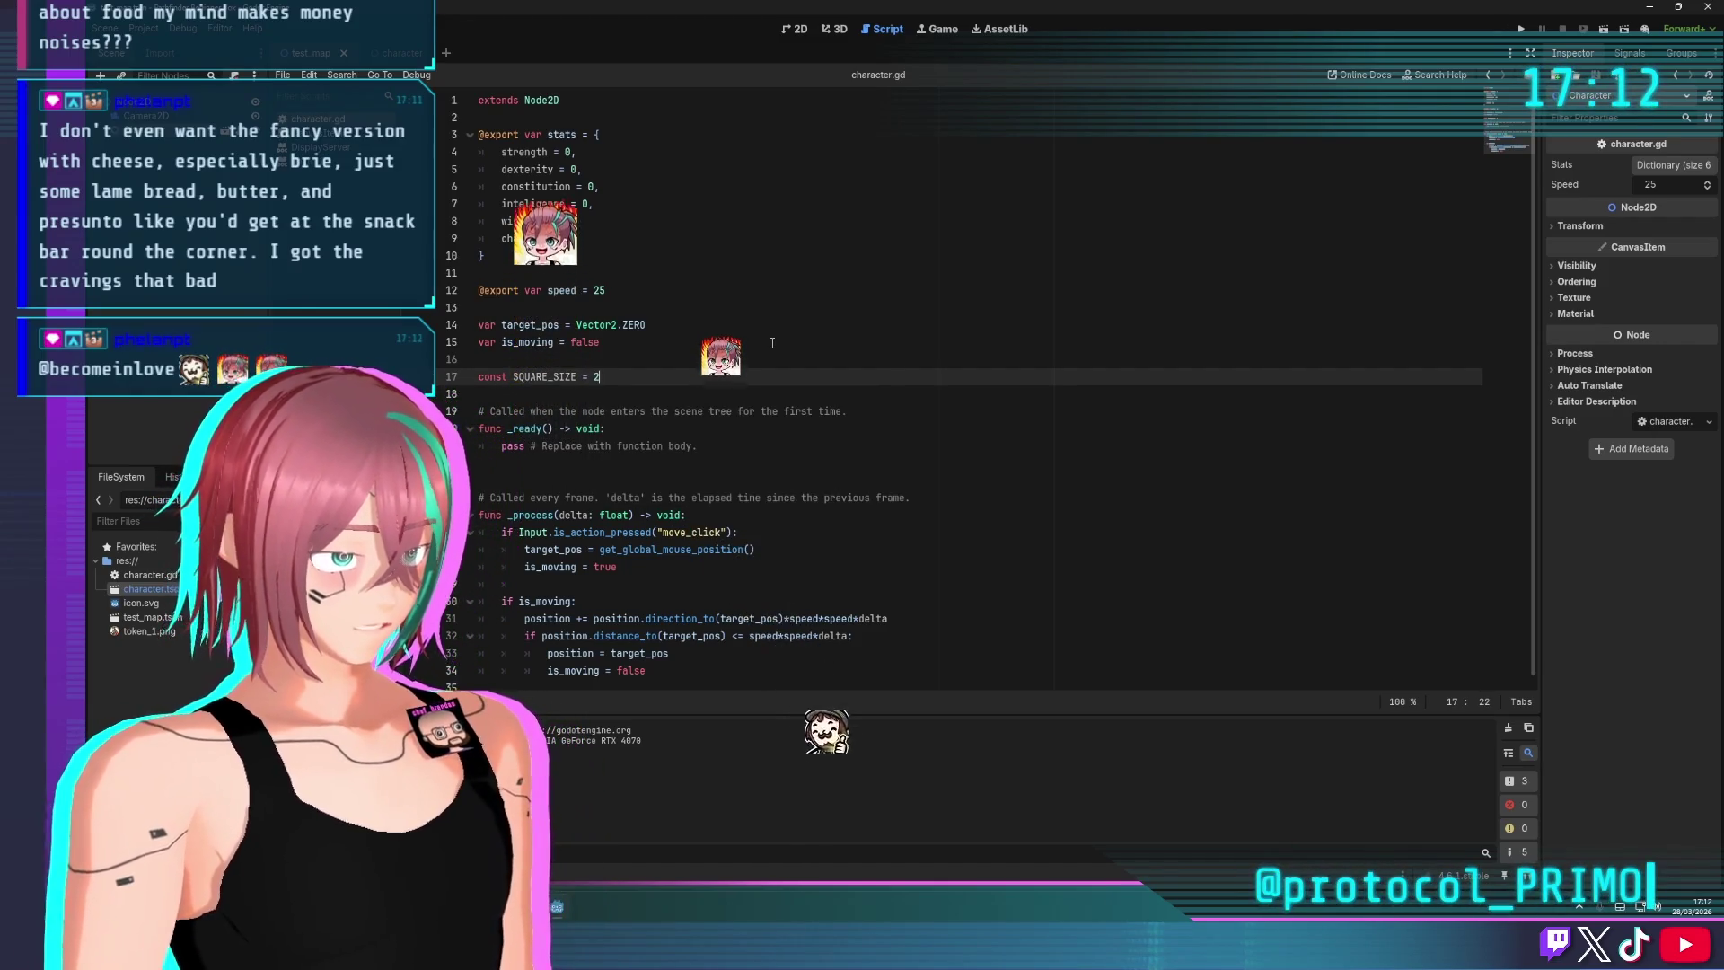
pyautogui.click(757, 261)
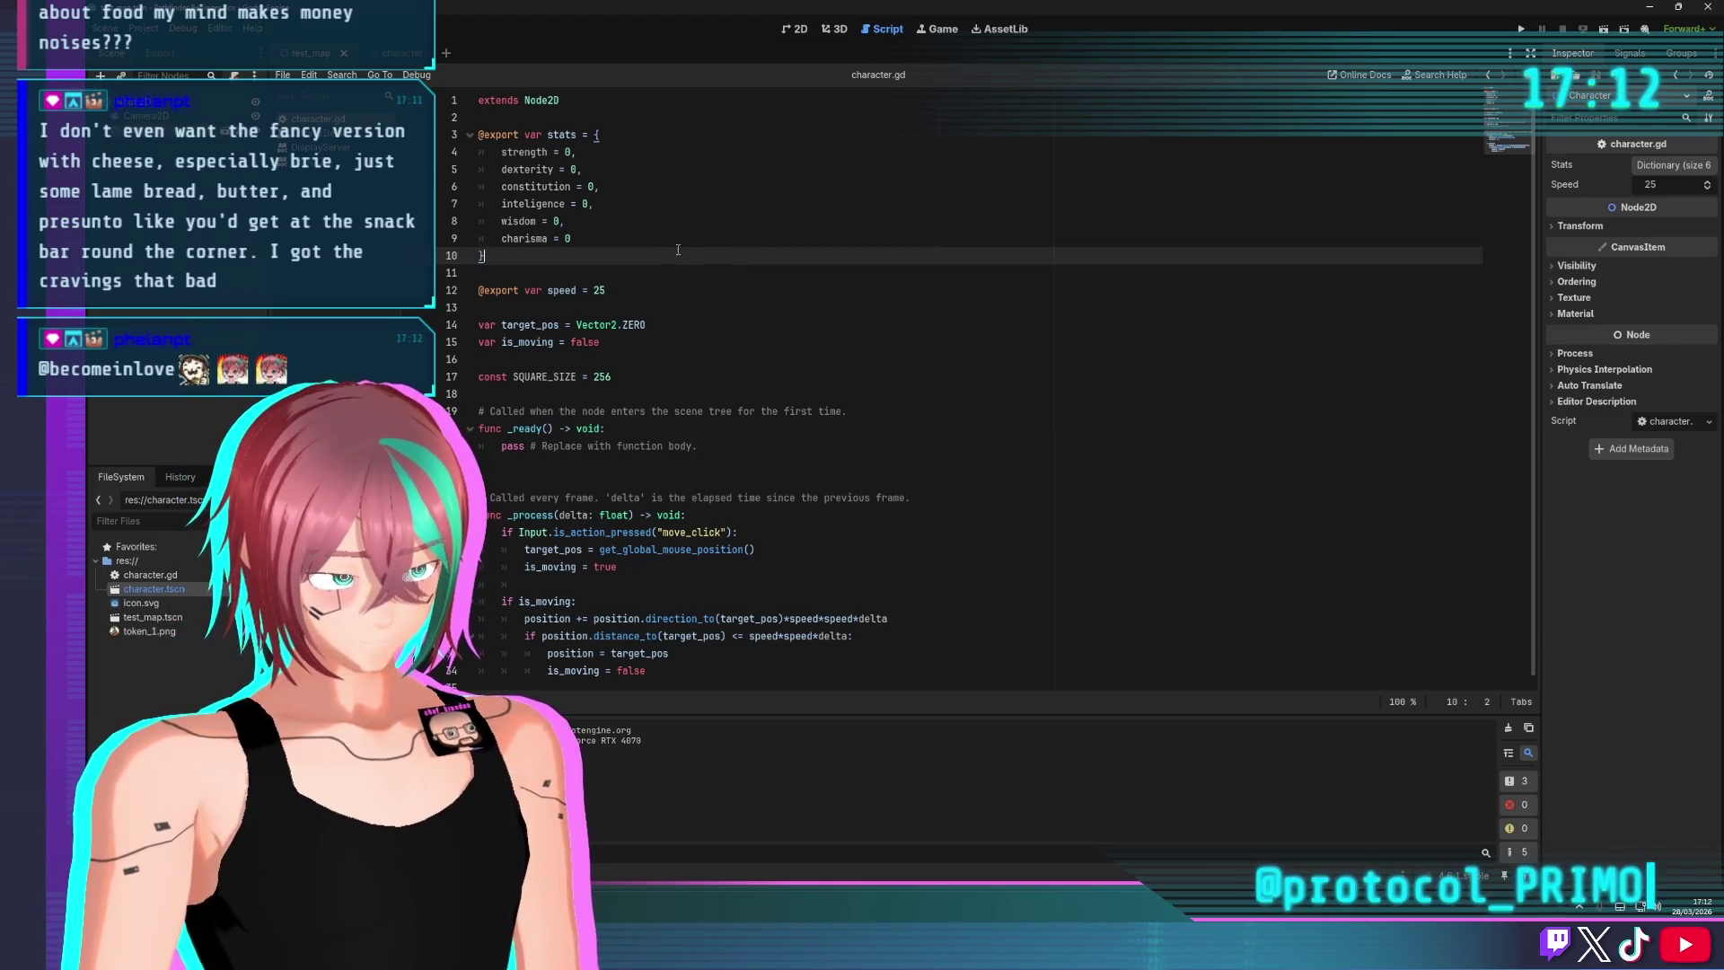
pyautogui.doubleClick(601, 376)
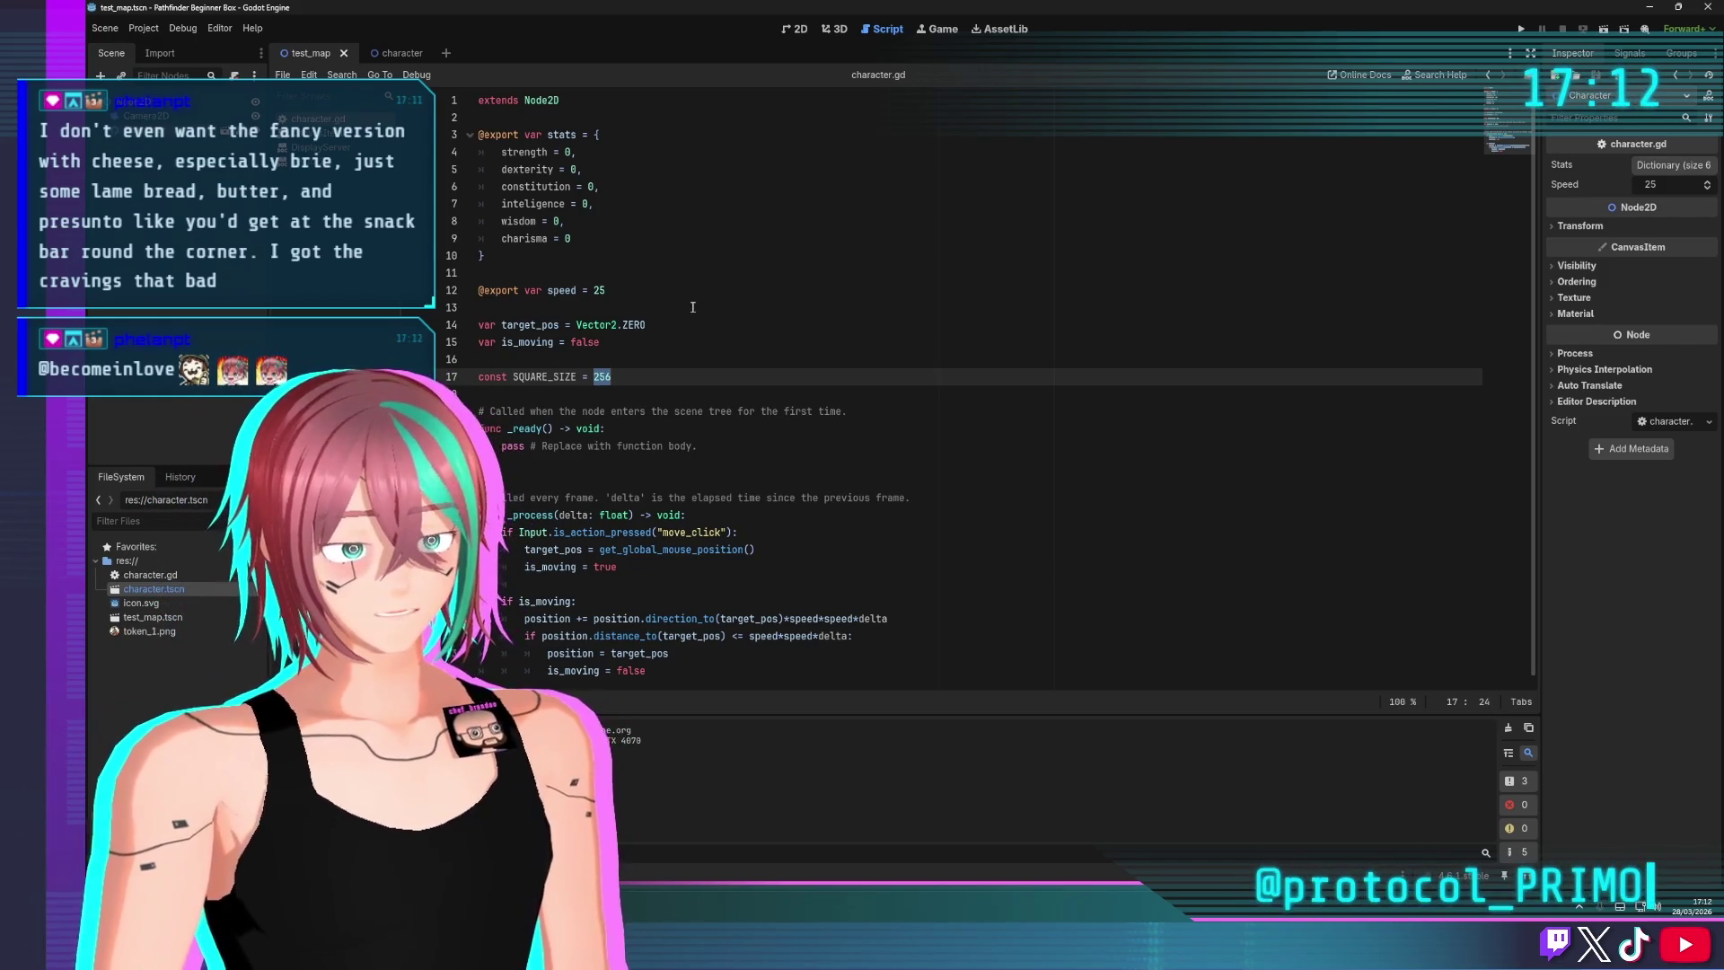
pyautogui.press('Right')
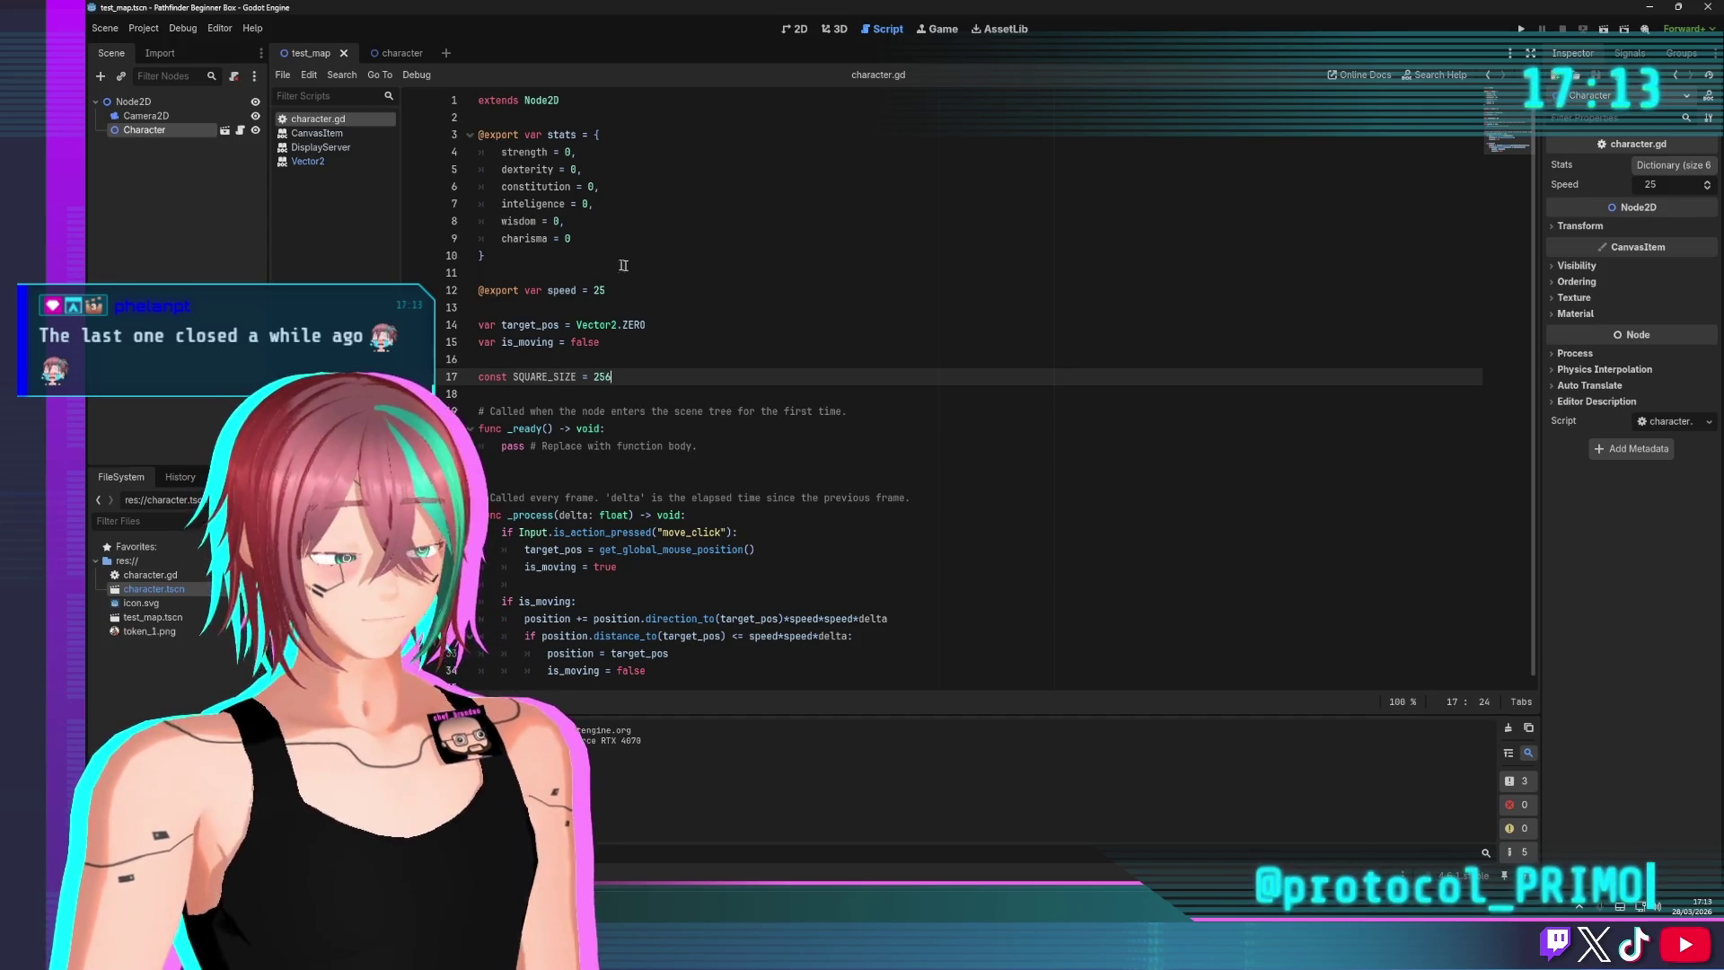
pyautogui.click(723, 308)
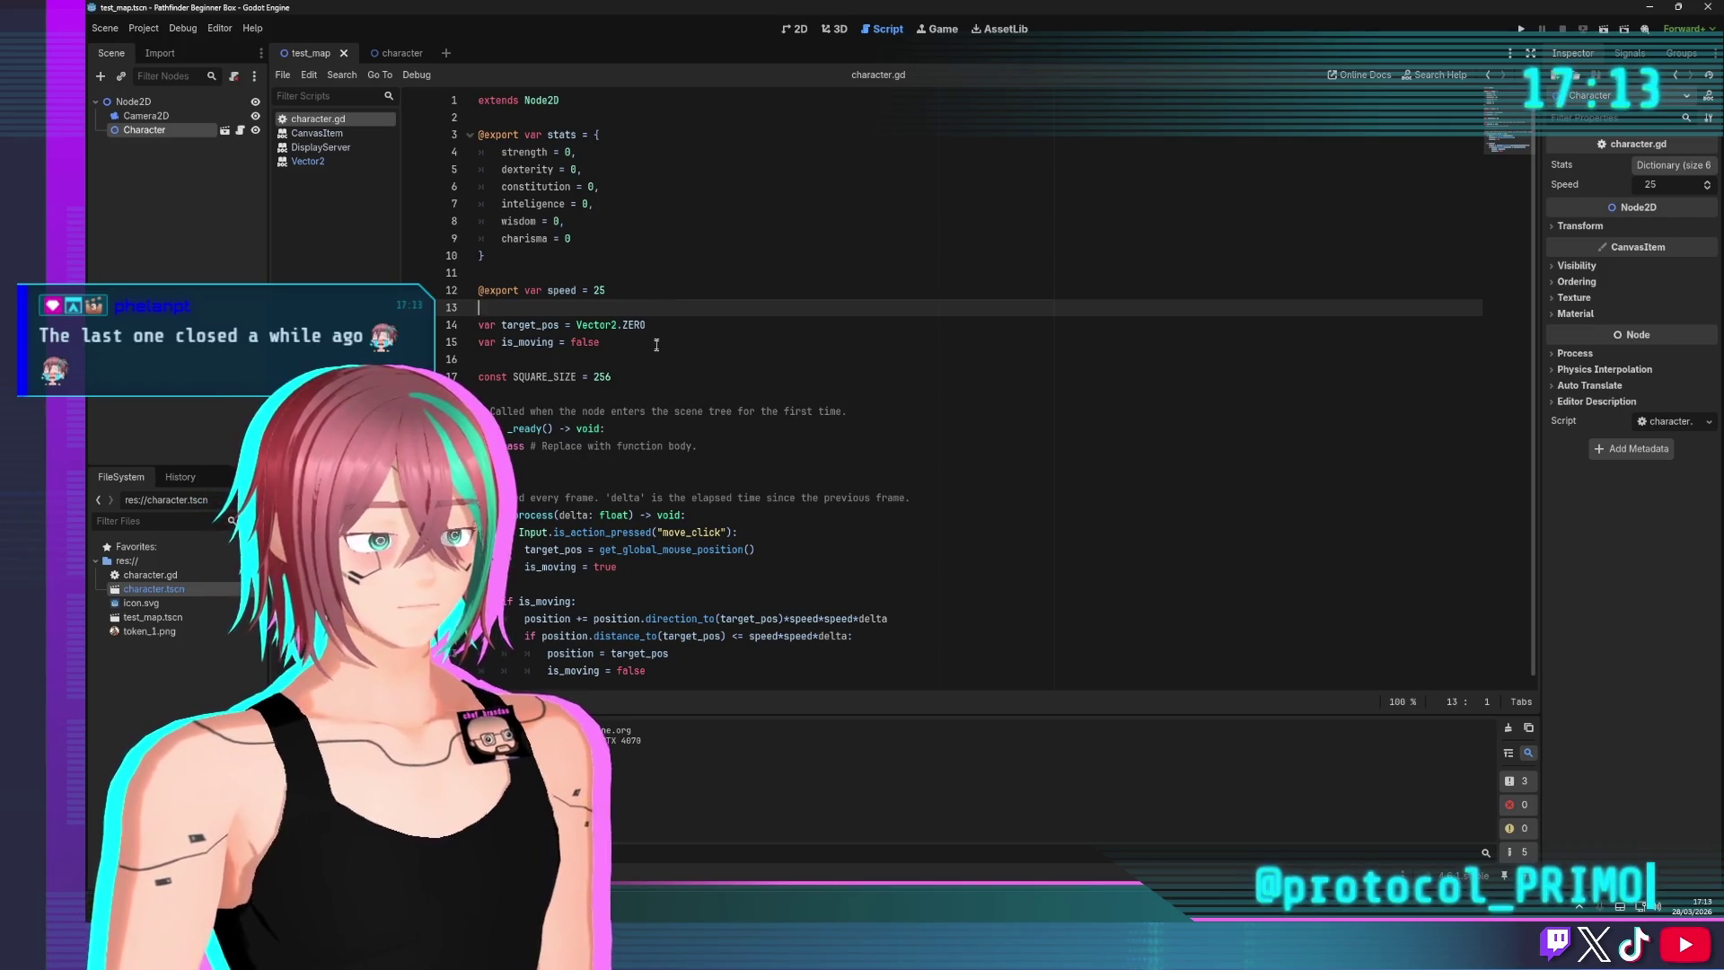
pyautogui.click(682, 499)
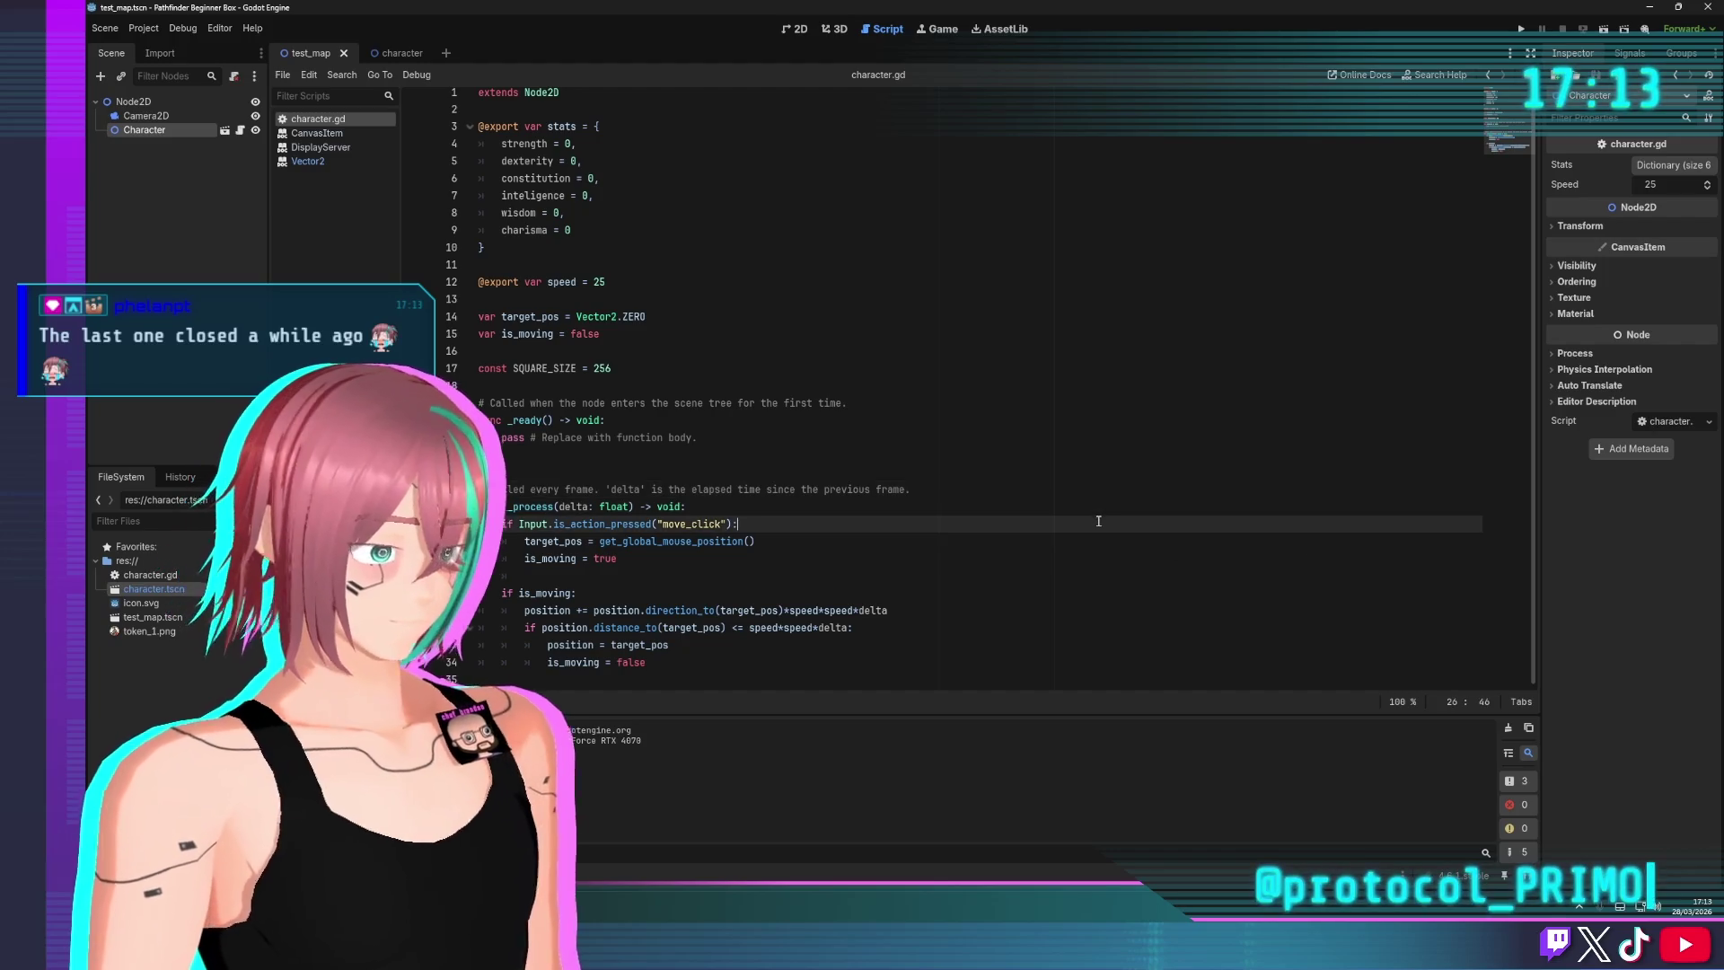
pyautogui.click(745, 532)
pyautogui.click(700, 679)
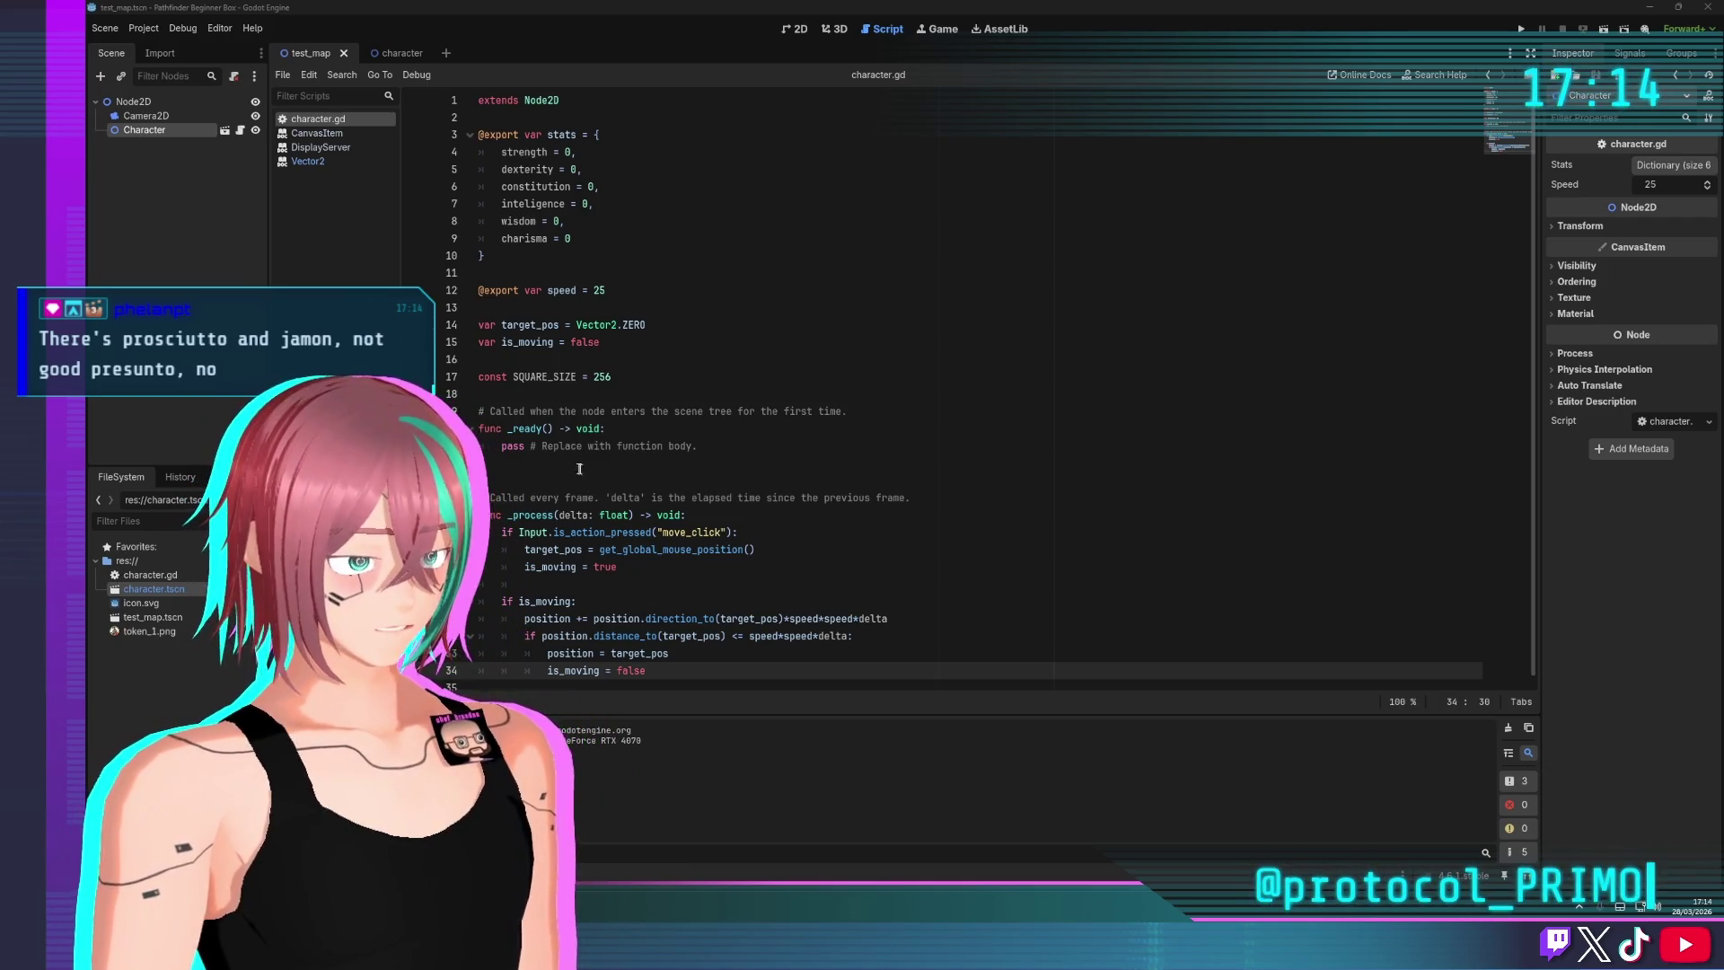
# Start a new line inside _ready, then discard the unfinished text
pyautogui.click(637, 432)
pyautogui.press('Return')
pyautogui.write('gizm')
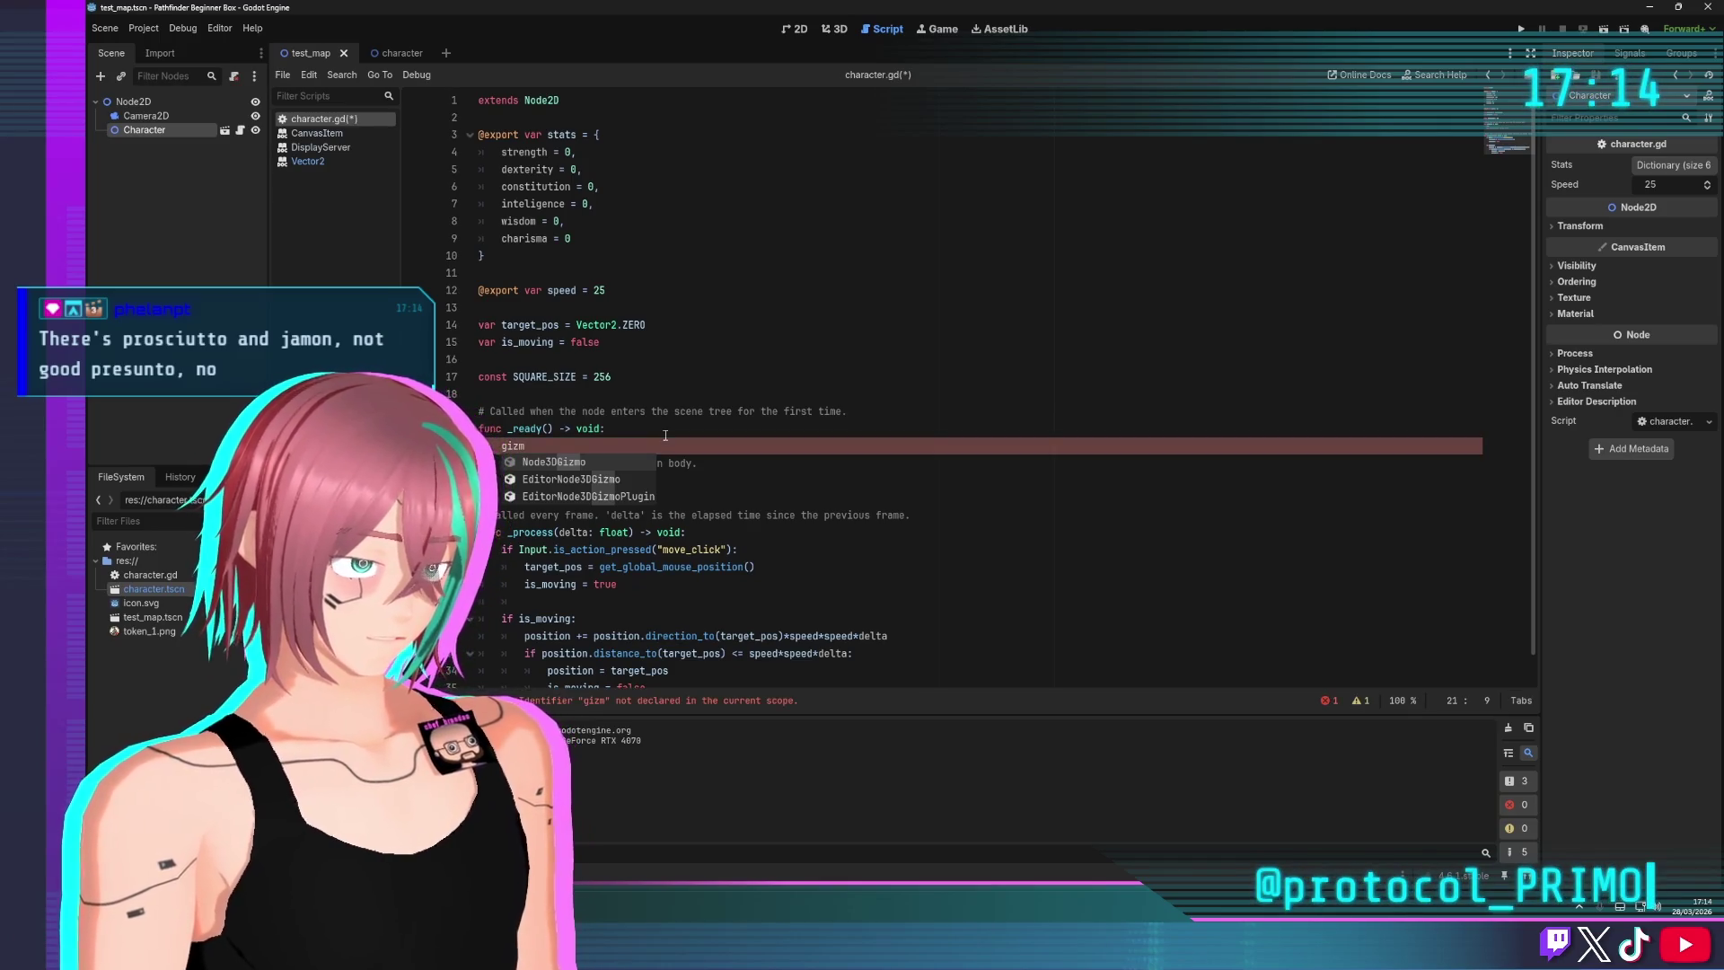
pyautogui.press('BackSpace')
pyautogui.press('BackSpace')
pyautogui.press('BackSpace')
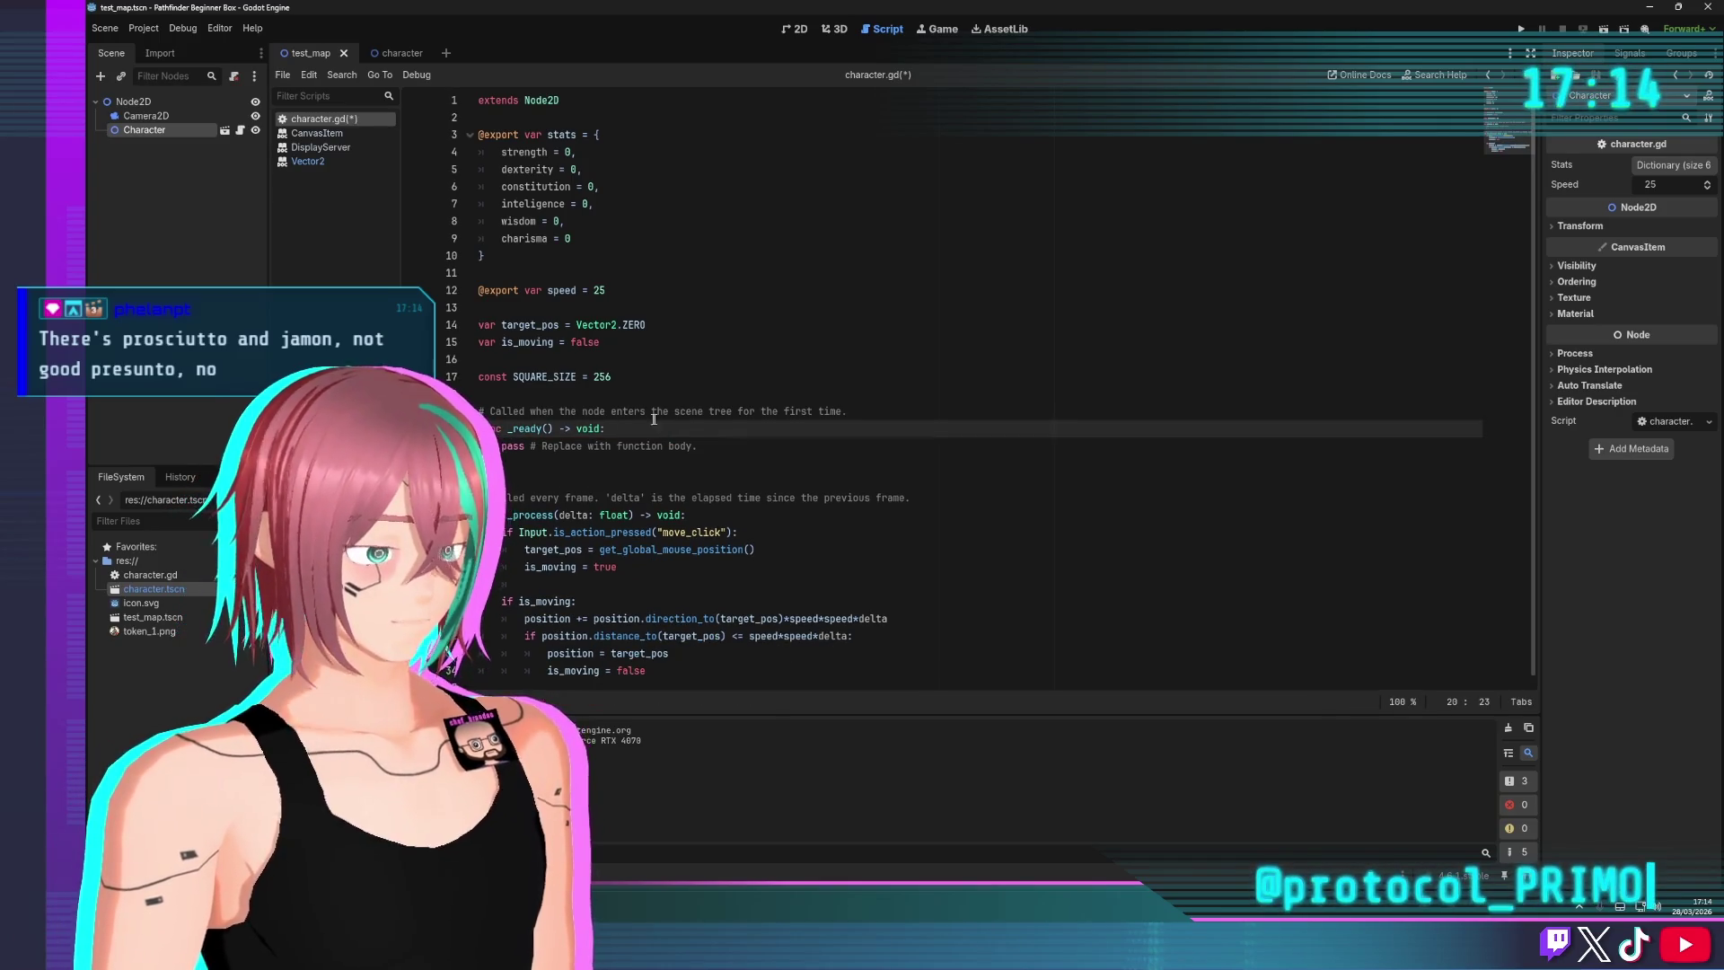
# Erase the partial function line at the script's end, leaving empty lines after _process
pyautogui.click(721, 665)
pyautogui.press('Return')
pyautogui.press('Return')
pyautogui.press('Return')
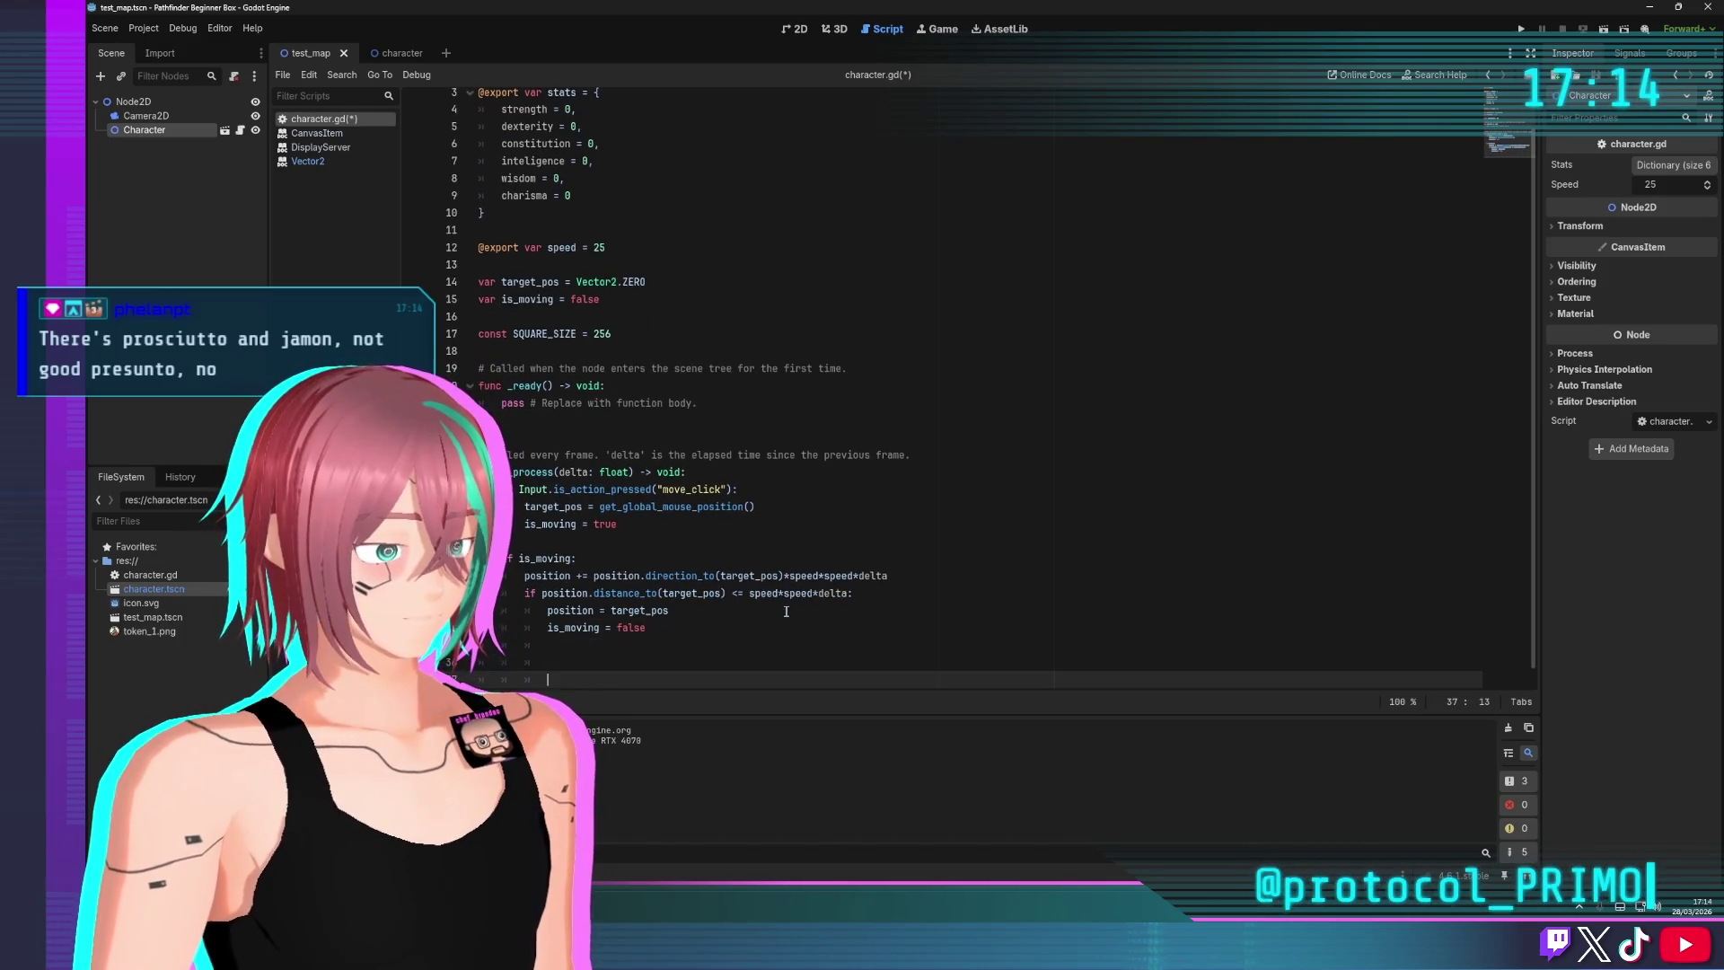
pyautogui.press('Up')
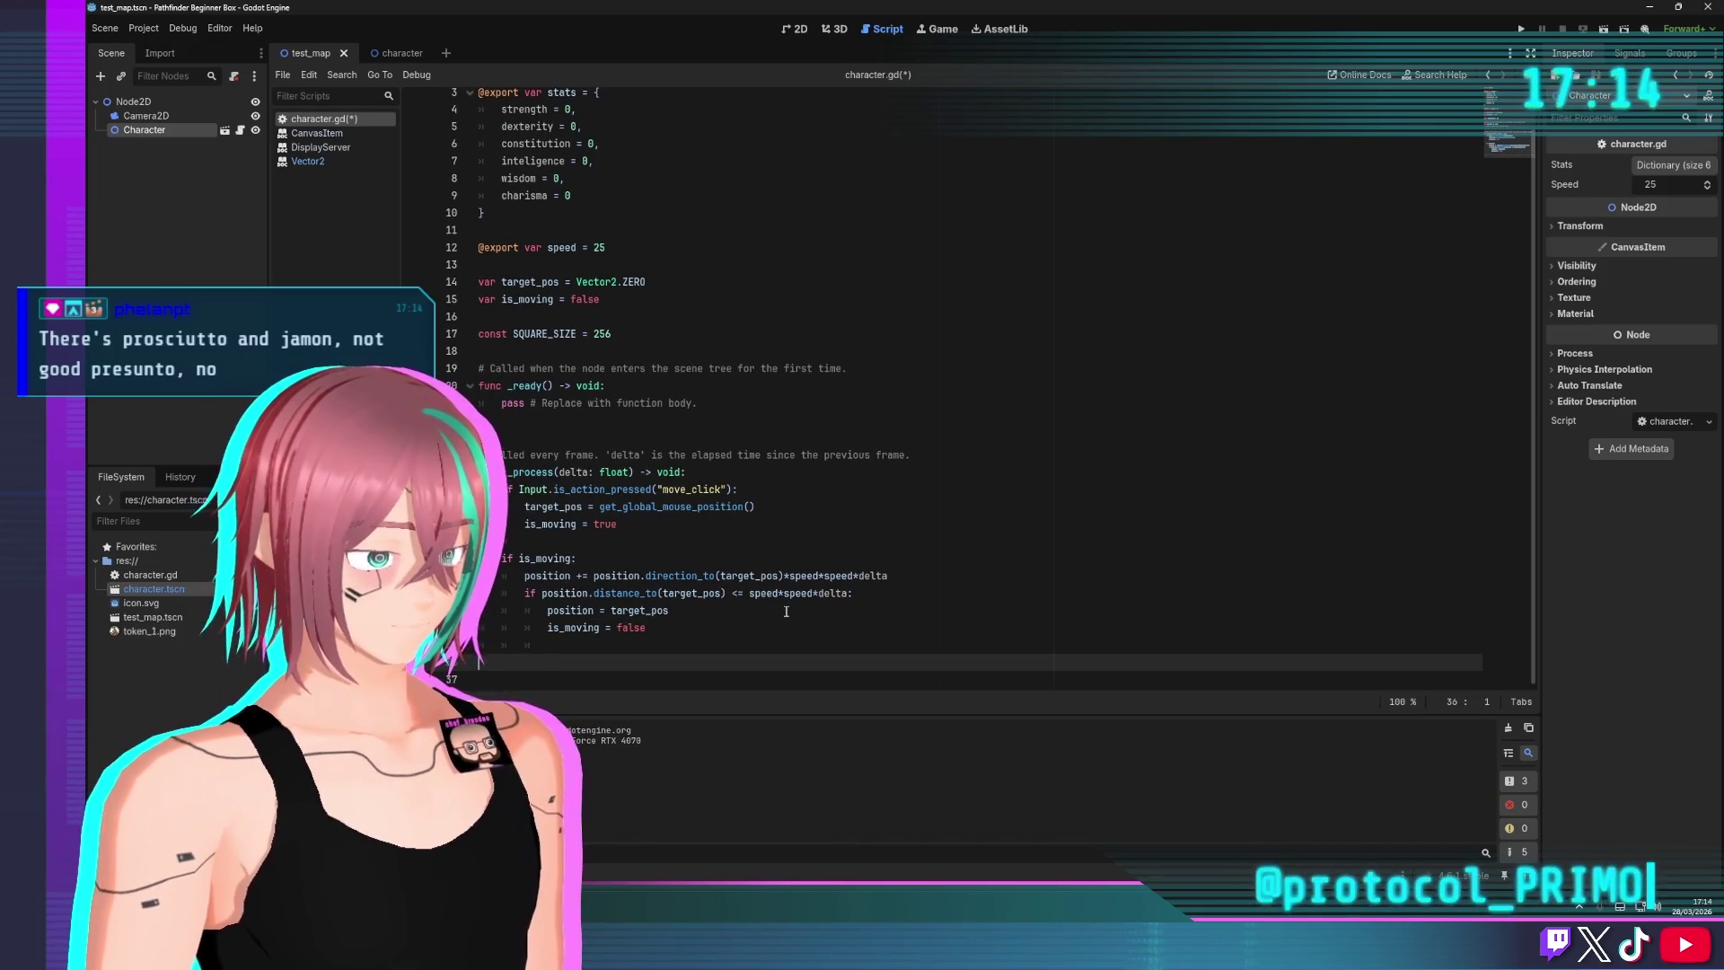
pyautogui.write('func giz')
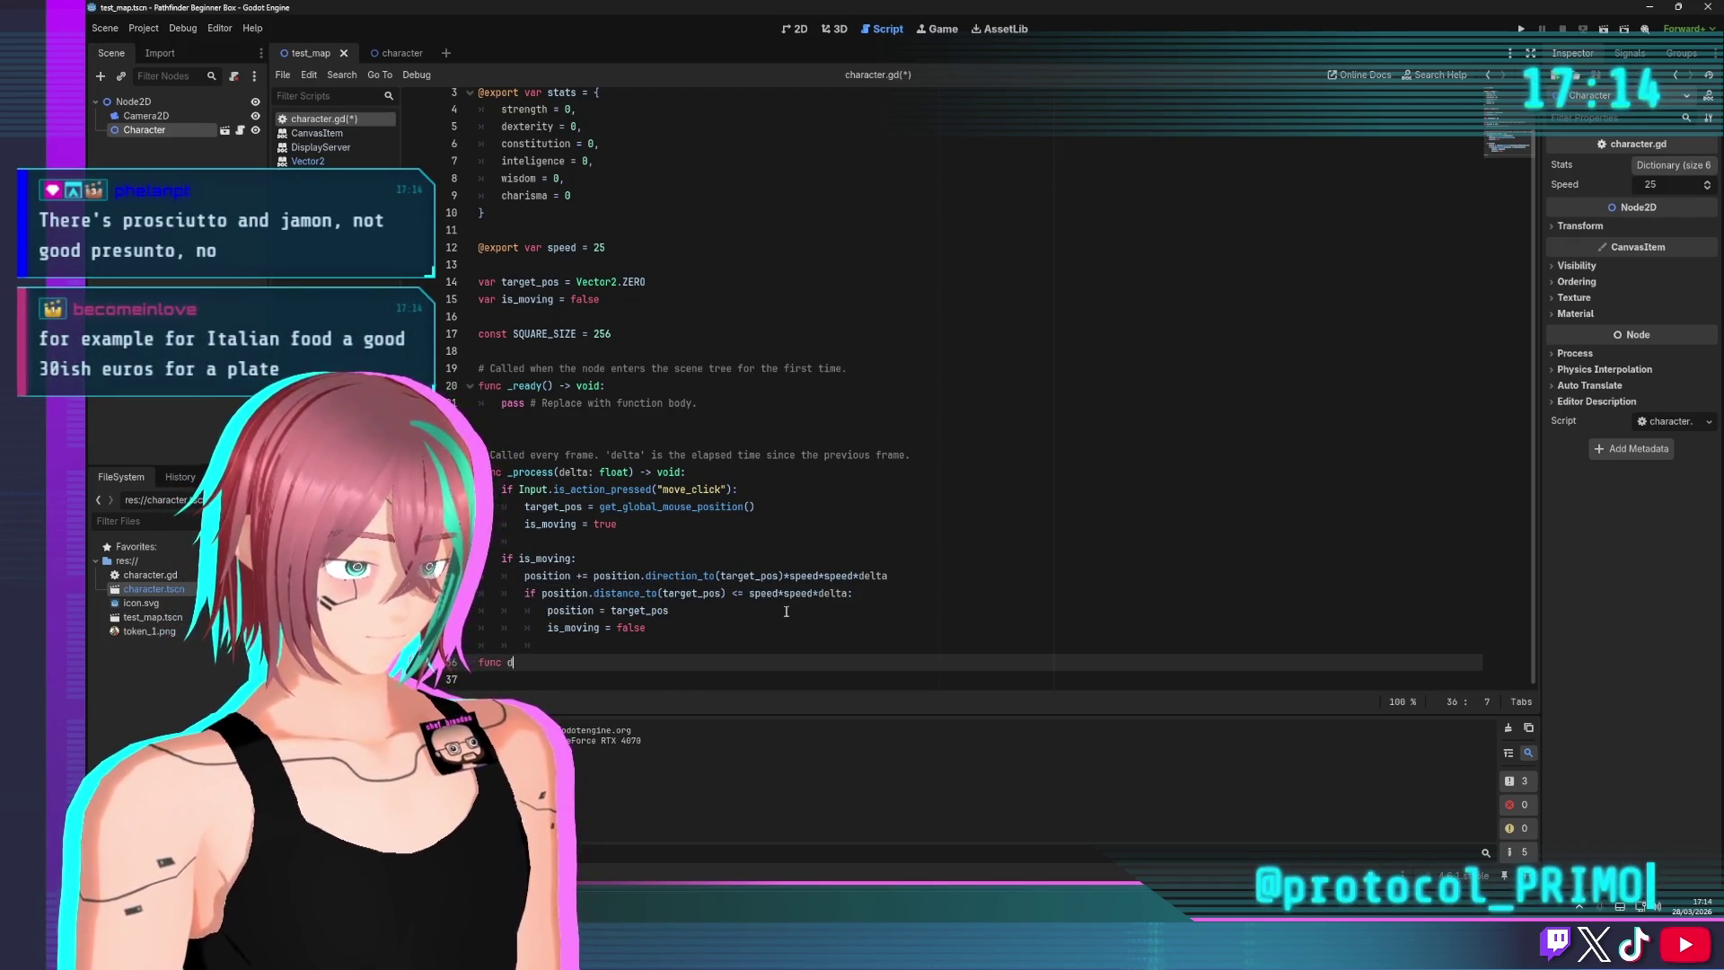
pyautogui.press('BackSpace')
pyautogui.press('BackSpace')
pyautogui.press('BackSpace')
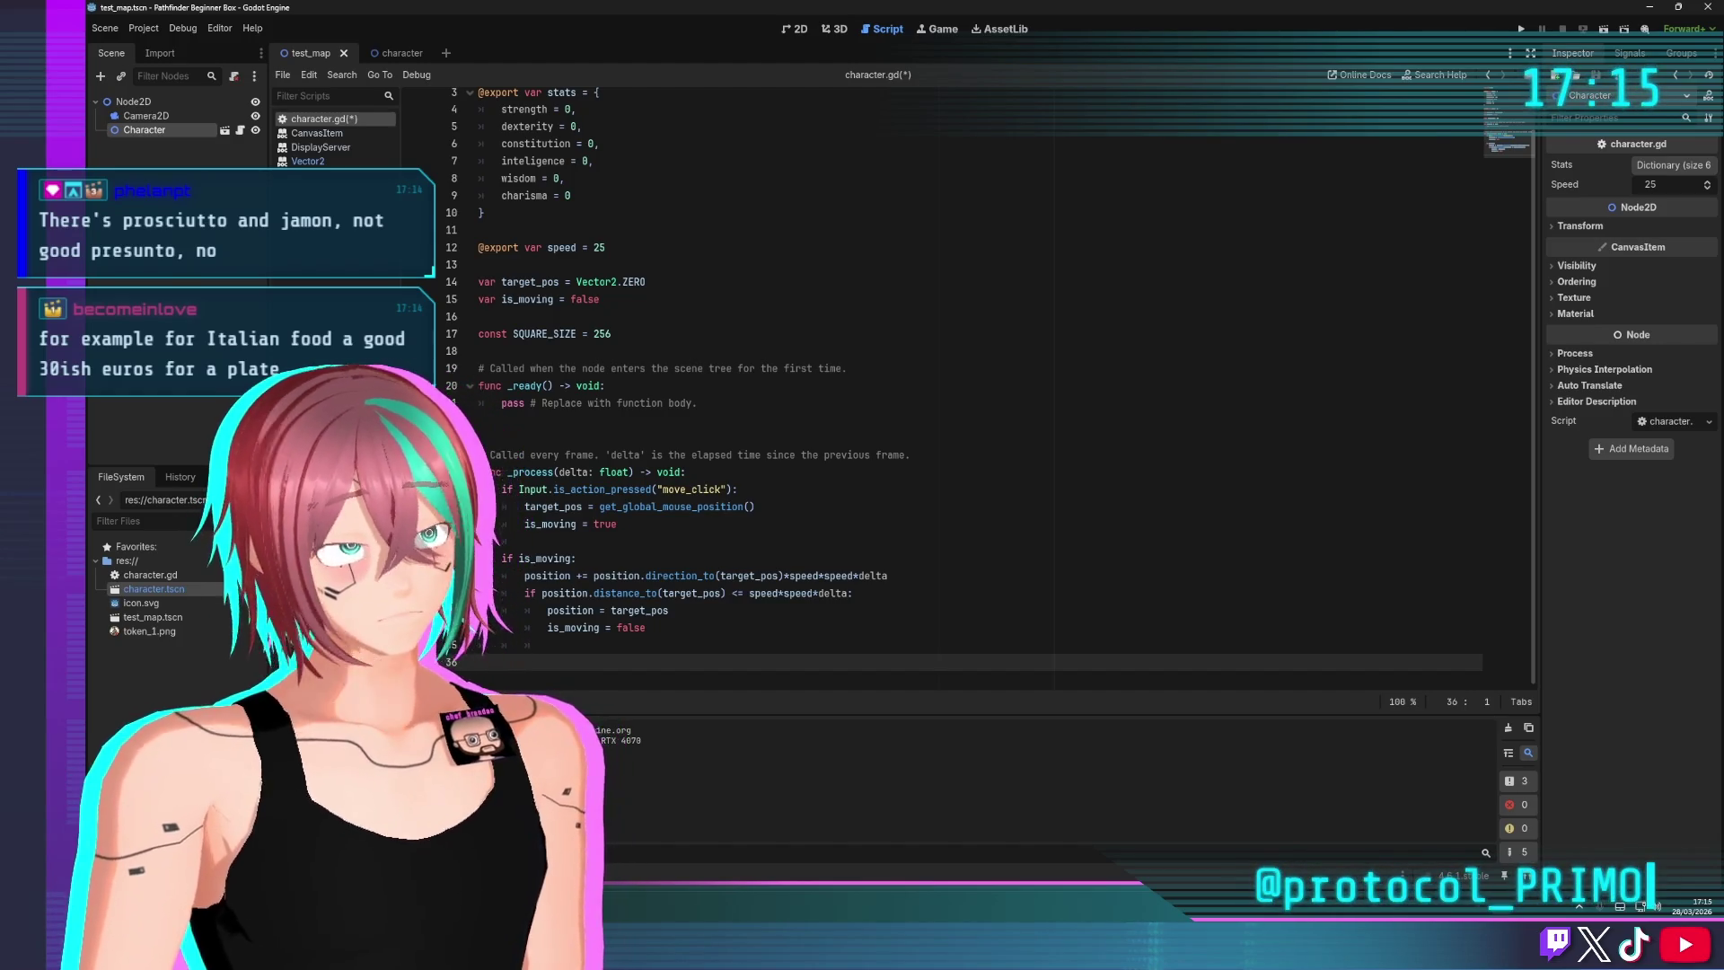
pyautogui.press('Return')
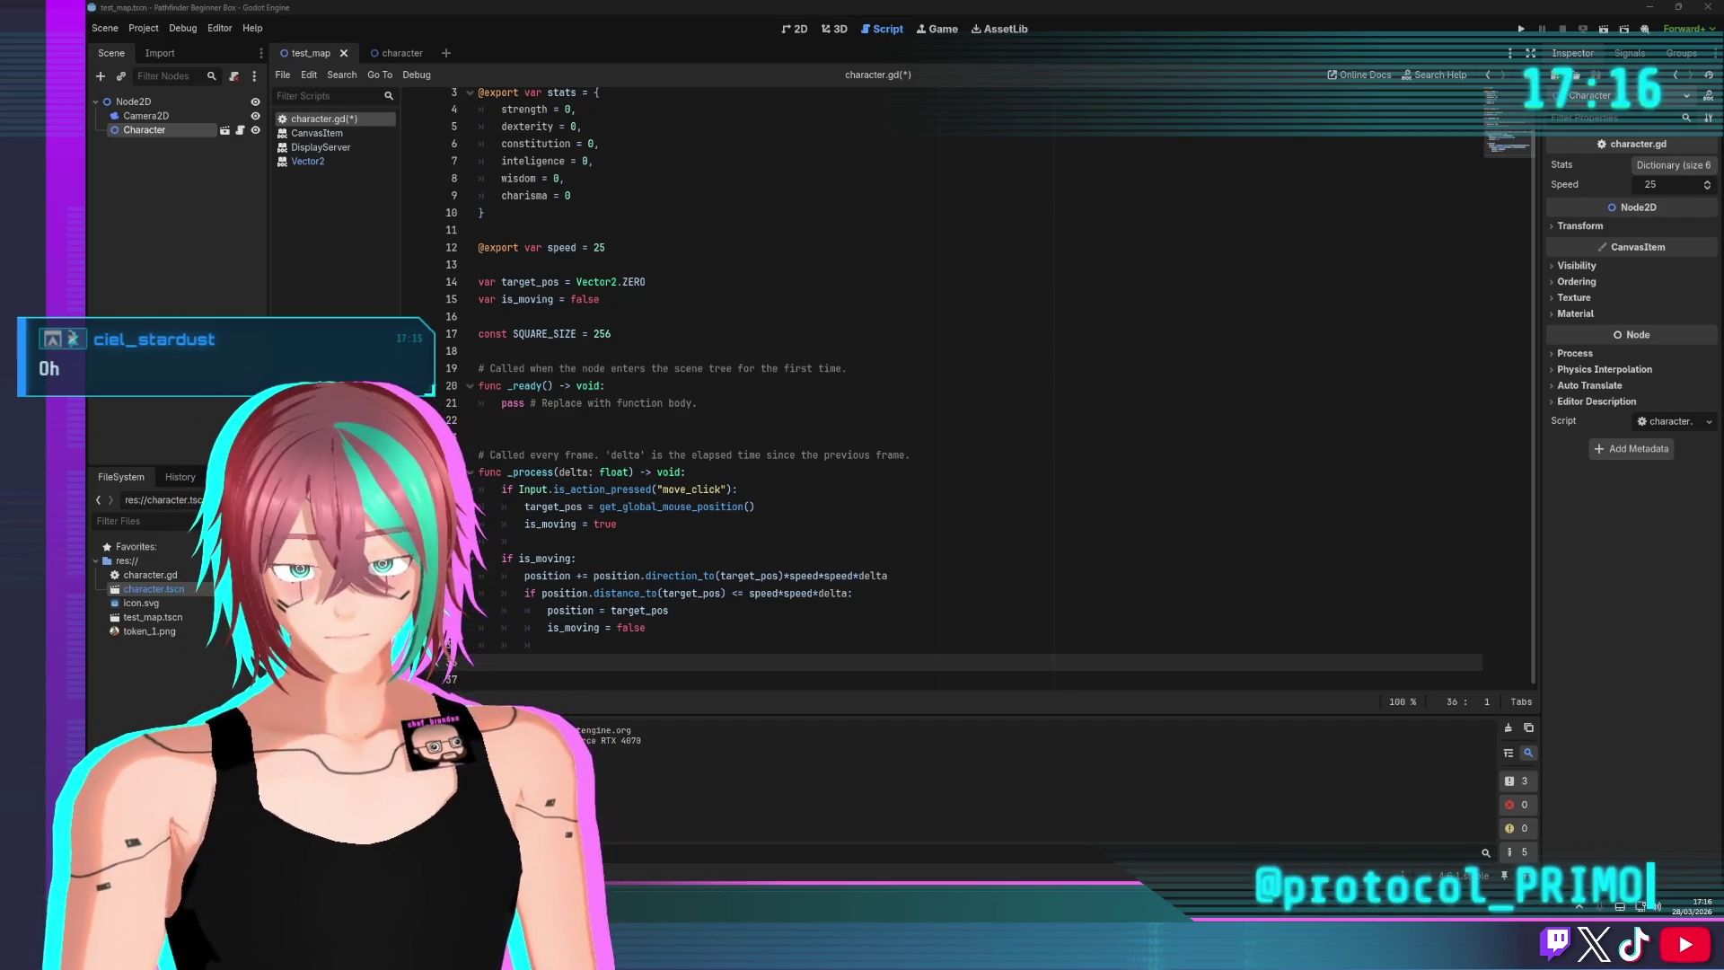
# Add a Marker2D child under the root Node2D, found by searching 'mark'
pyautogui.click(143, 116)
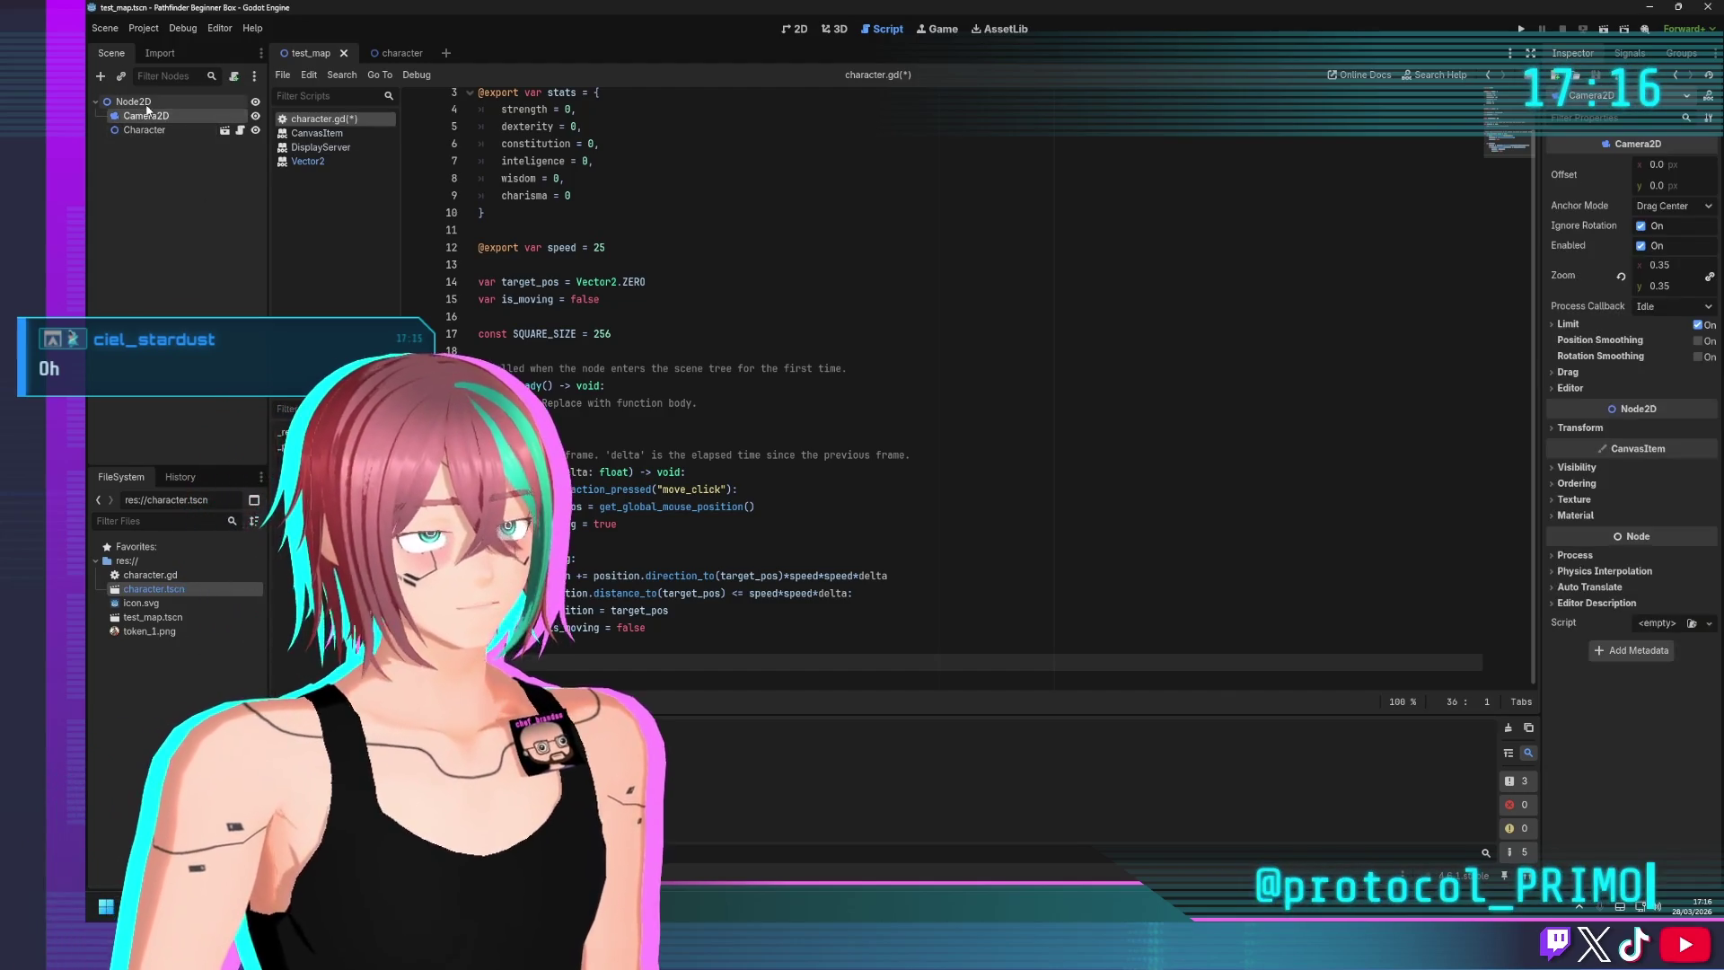
pyautogui.click(134, 101)
pyautogui.rightClick(150, 107)
pyautogui.click(185, 115)
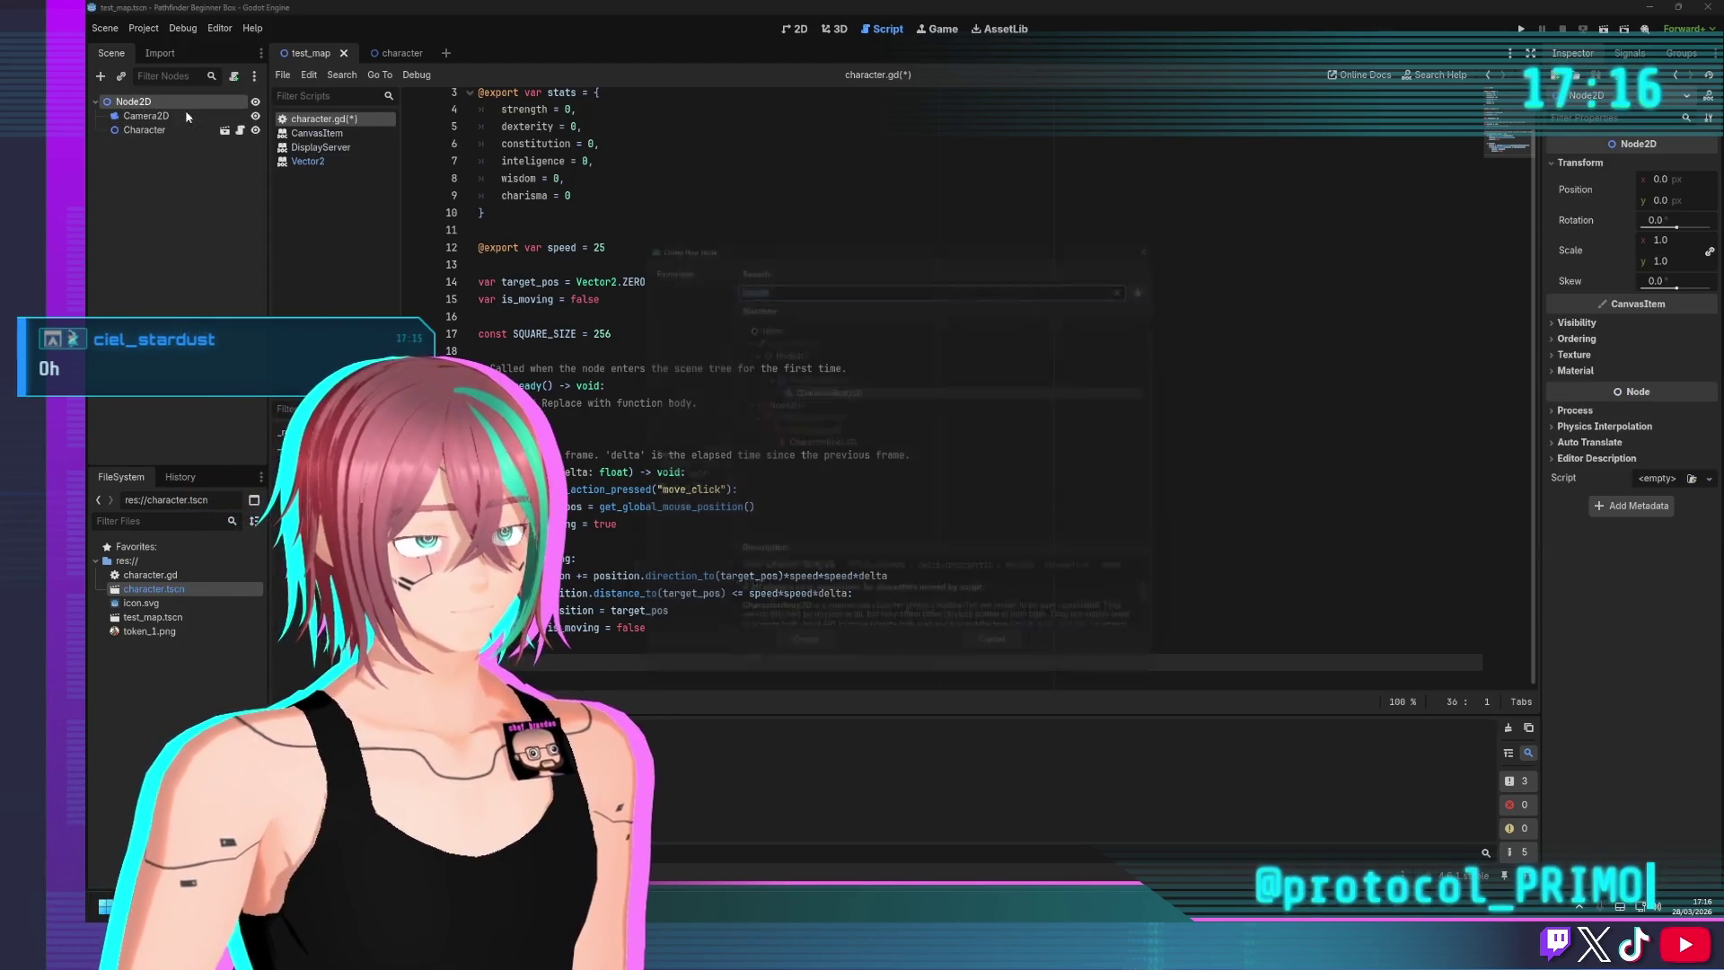
pyautogui.write('marke')
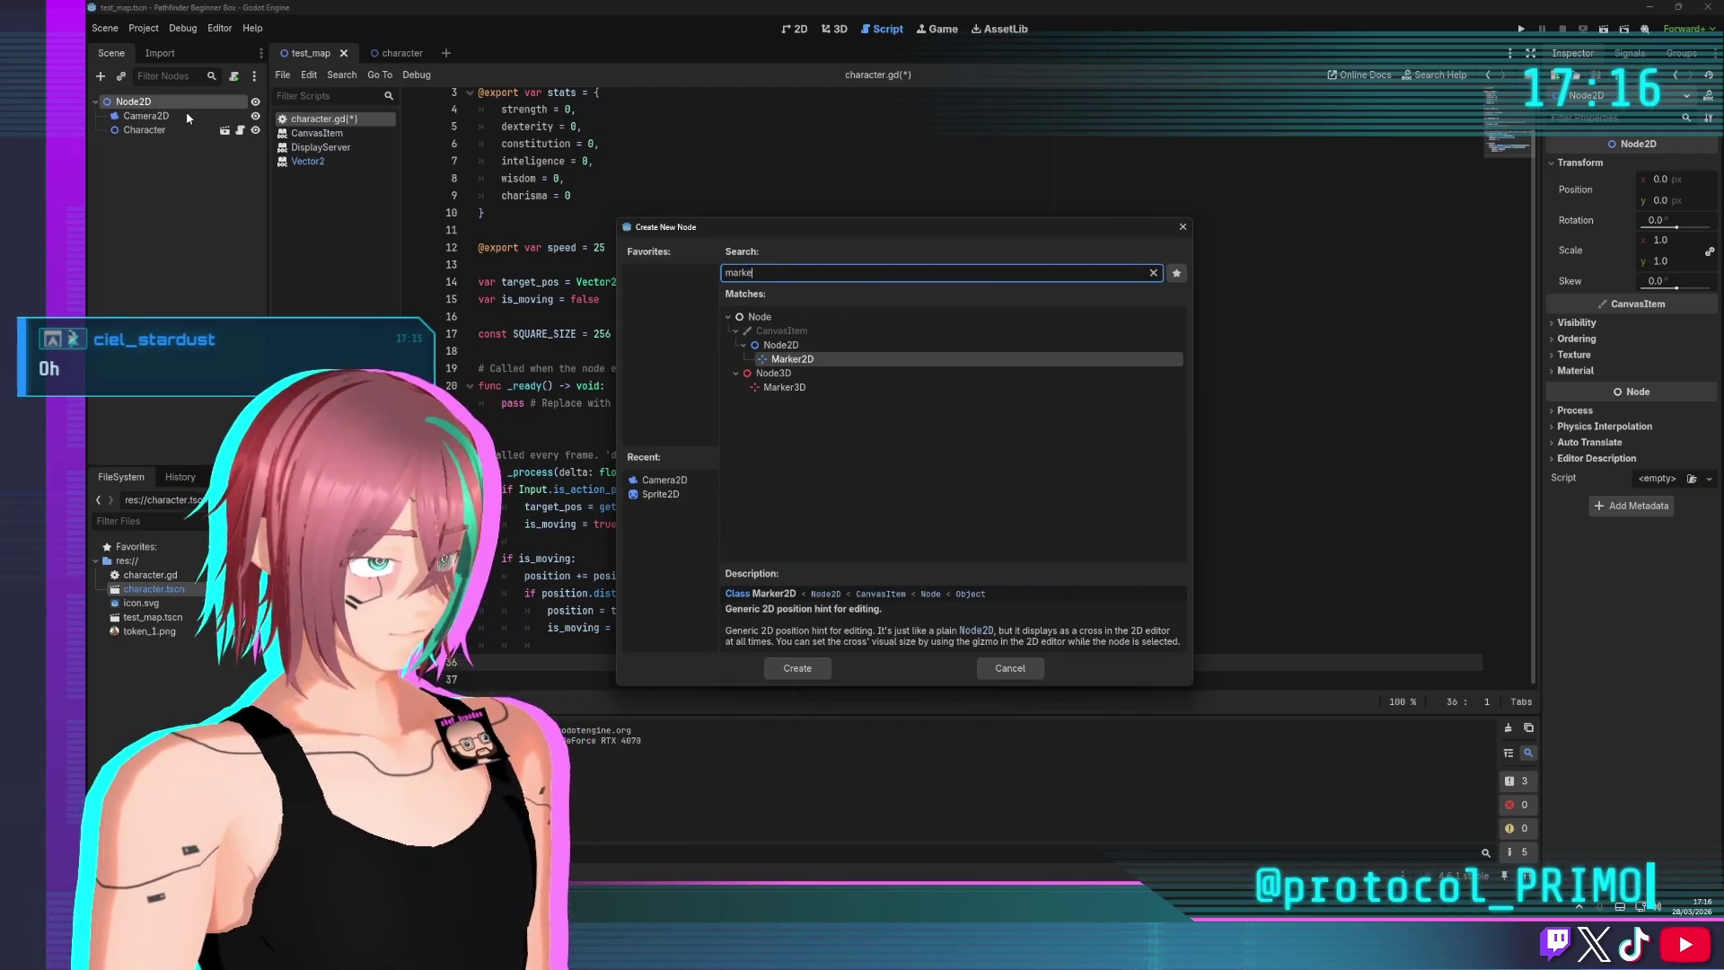
pyautogui.press('BackSpace')
pyautogui.press('BackSpace')
pyautogui.press('BackSpace')
pyautogui.write('c')
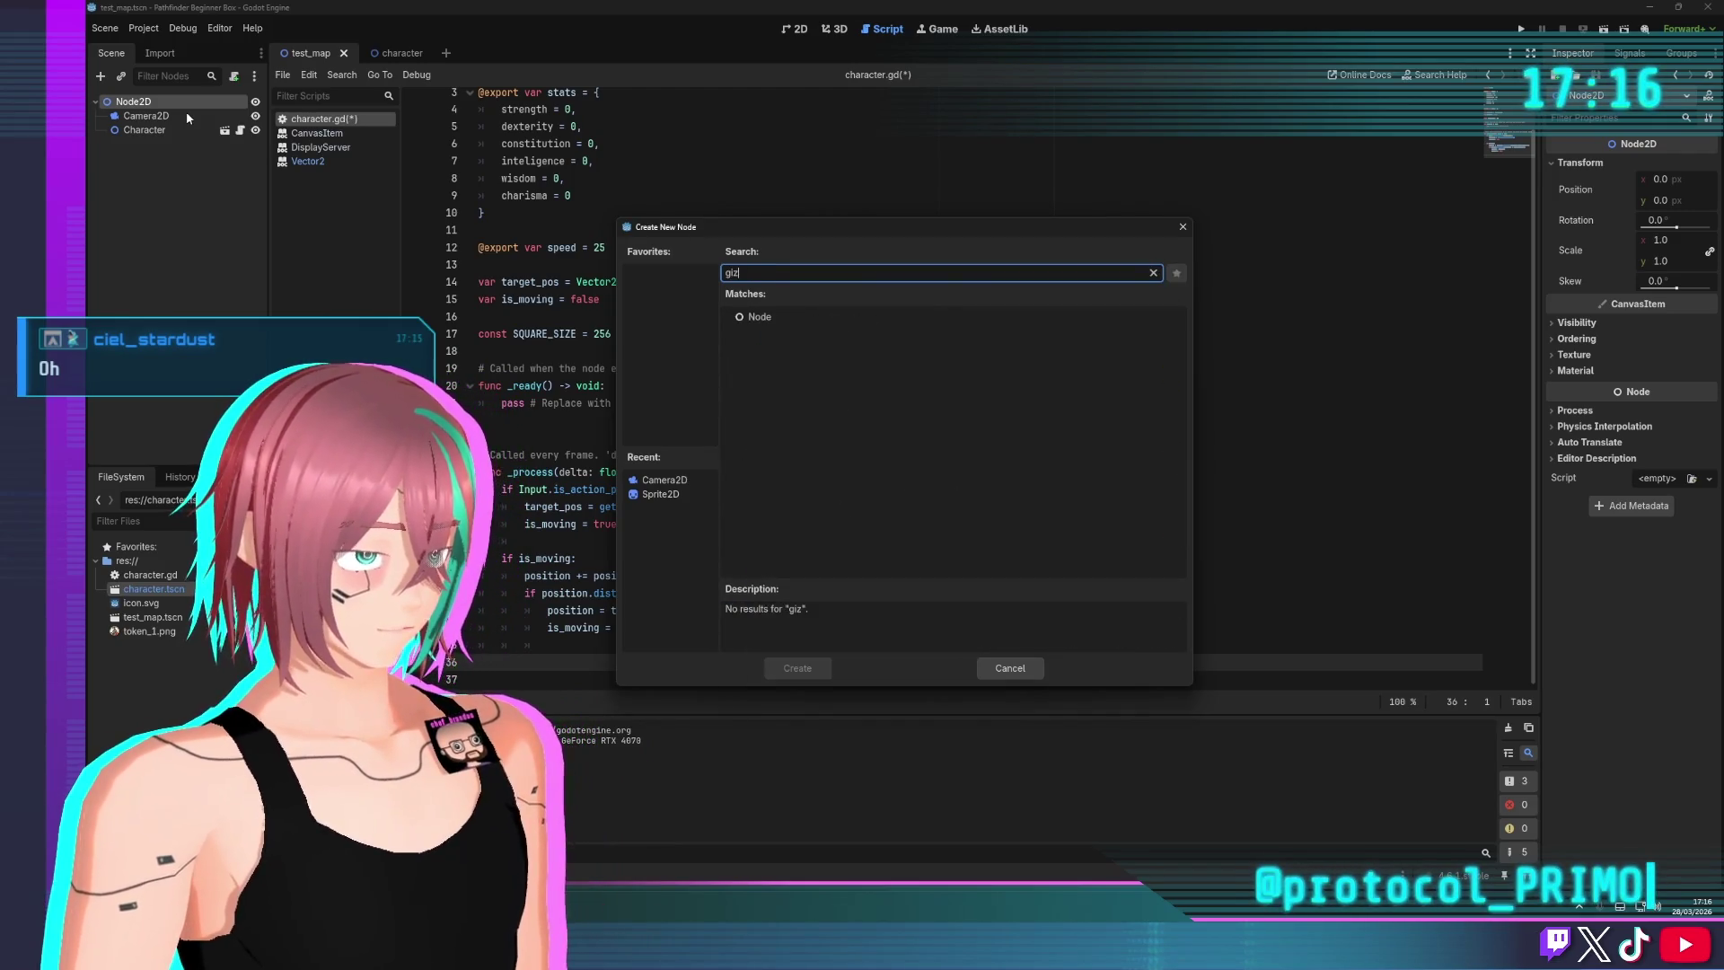
pyautogui.write('ame')
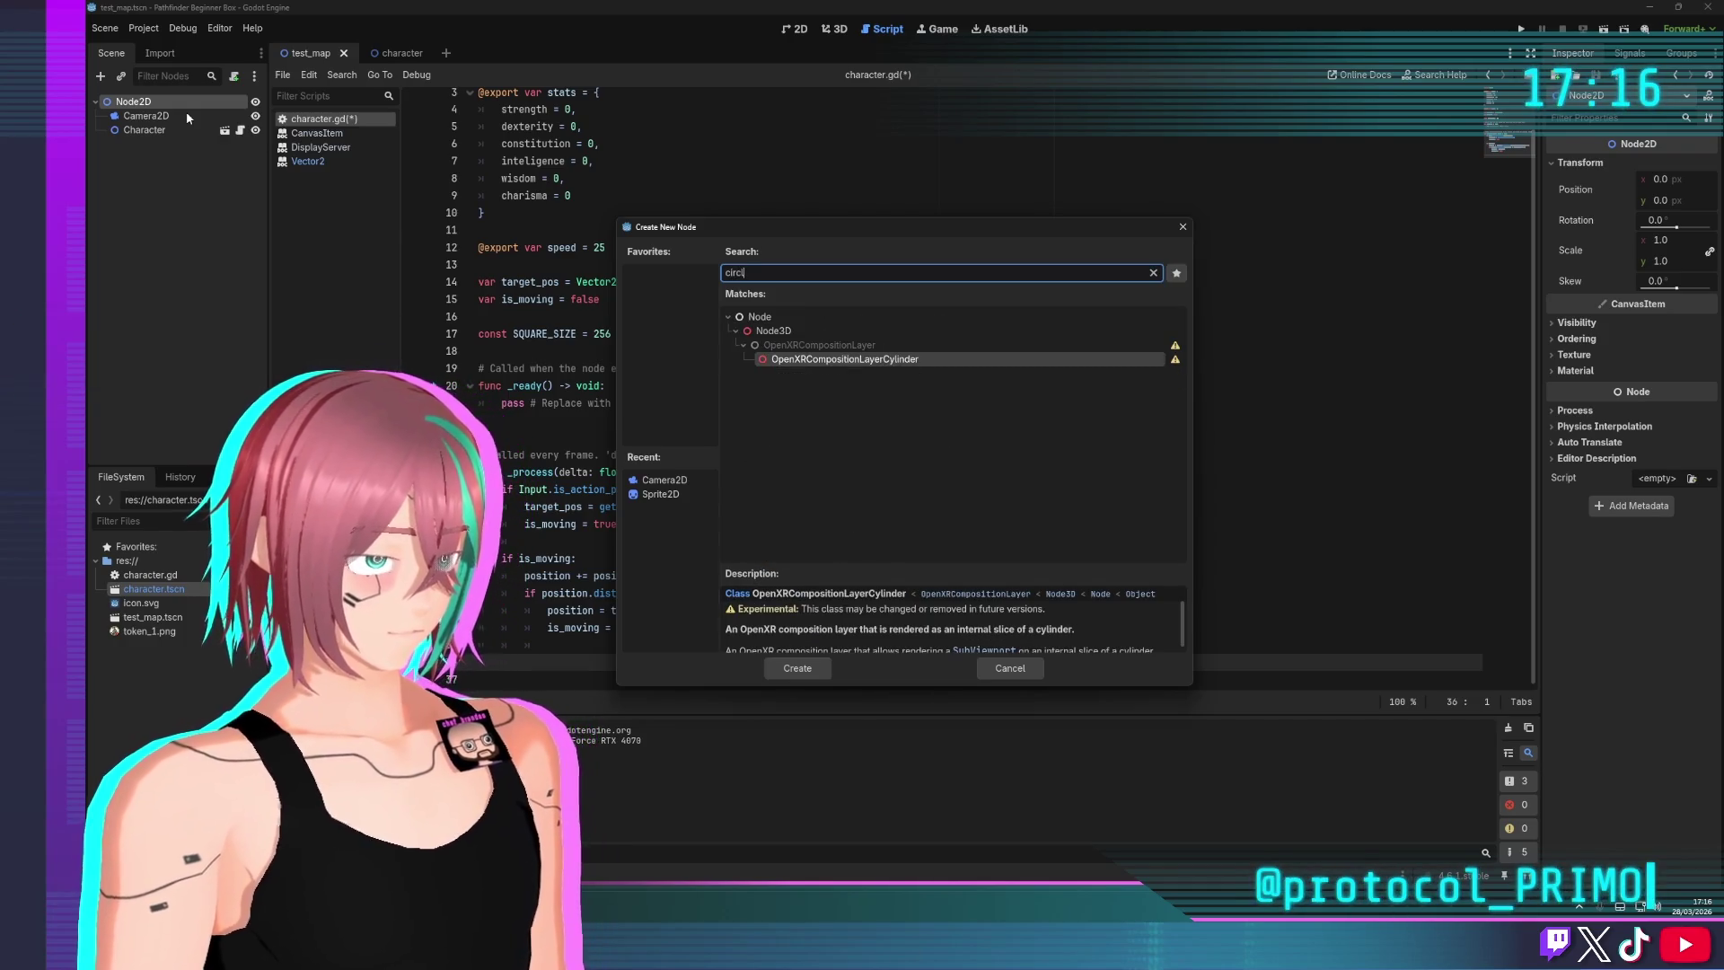
pyautogui.press('BackSpace')
pyautogui.press('BackSpace')
pyautogui.press('BackSpace')
pyautogui.press('BackSpace')
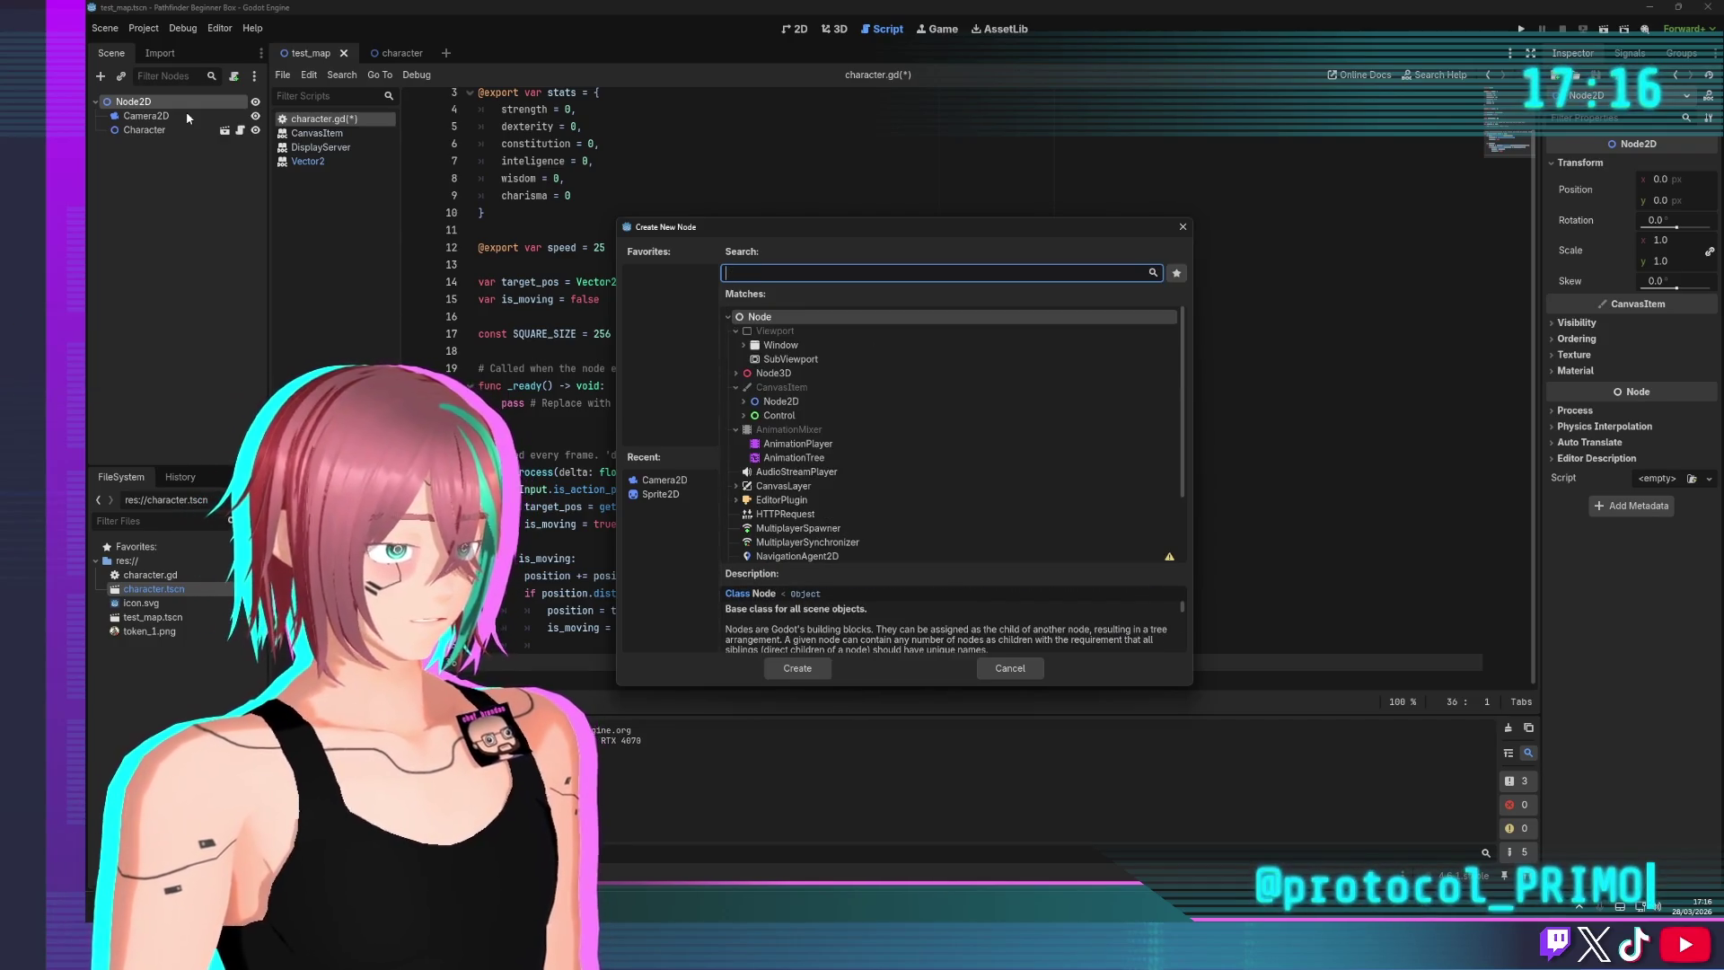
pyautogui.write('decal')
pyautogui.press('BackSpace')
pyautogui.press('BackSpace')
pyautogui.press('BackSpace')
pyautogui.write('mark')
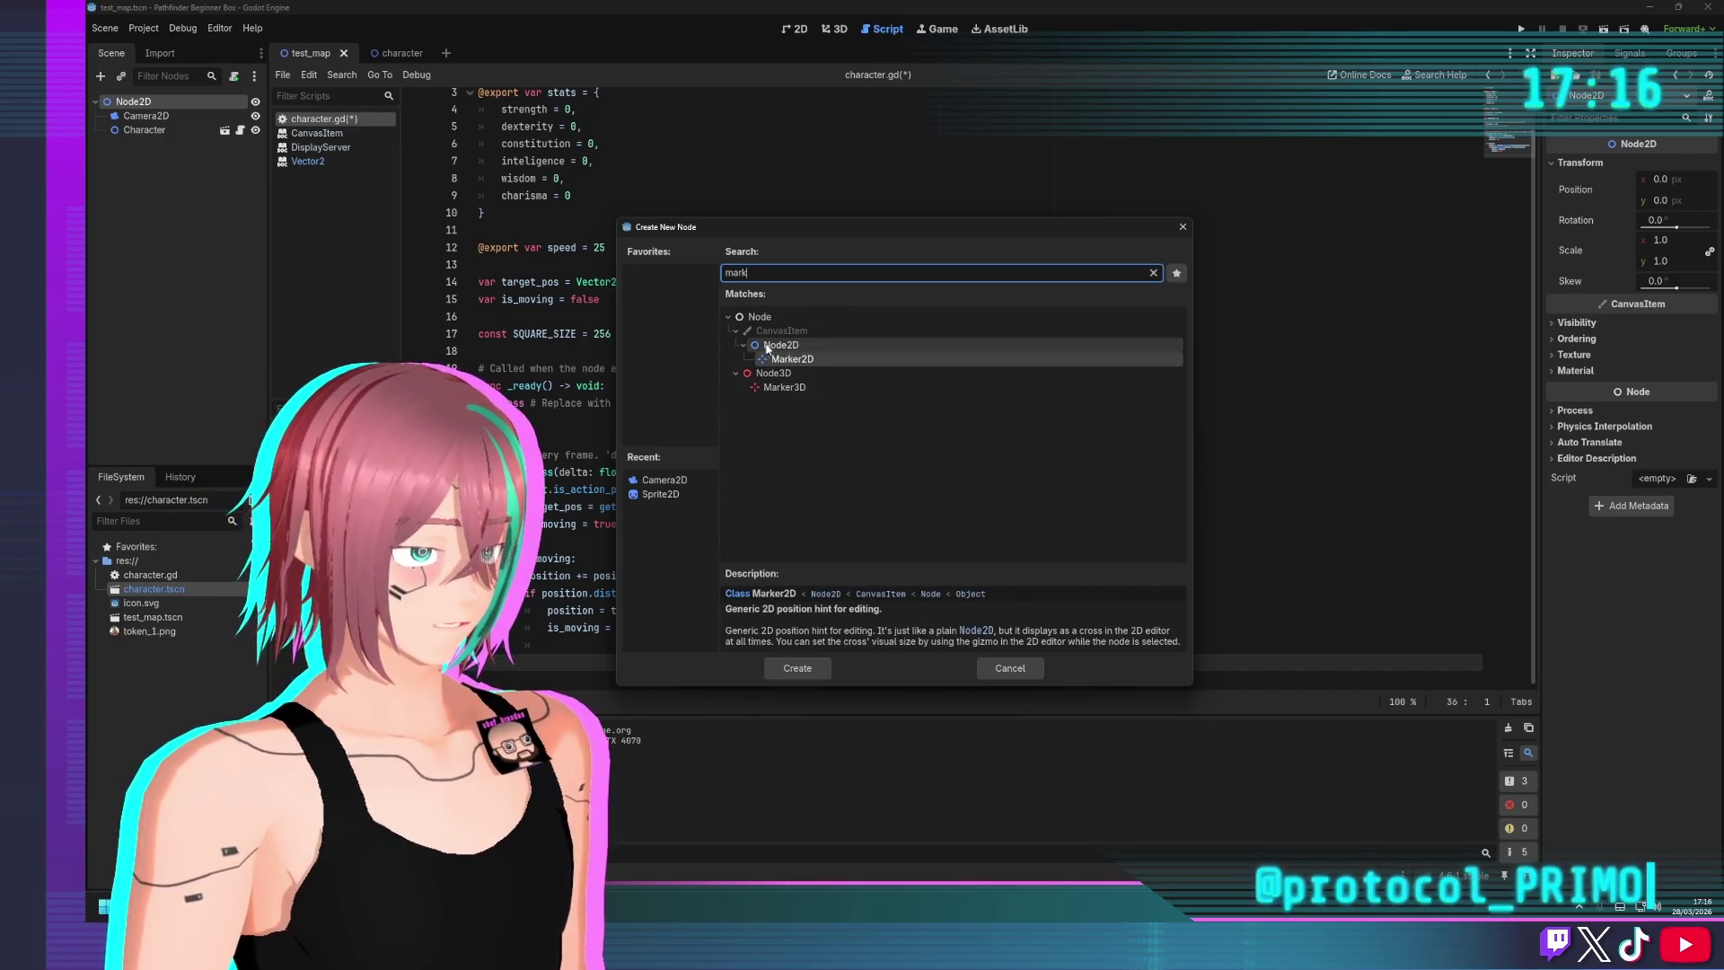
pyautogui.click(793, 360)
pyautogui.click(797, 668)
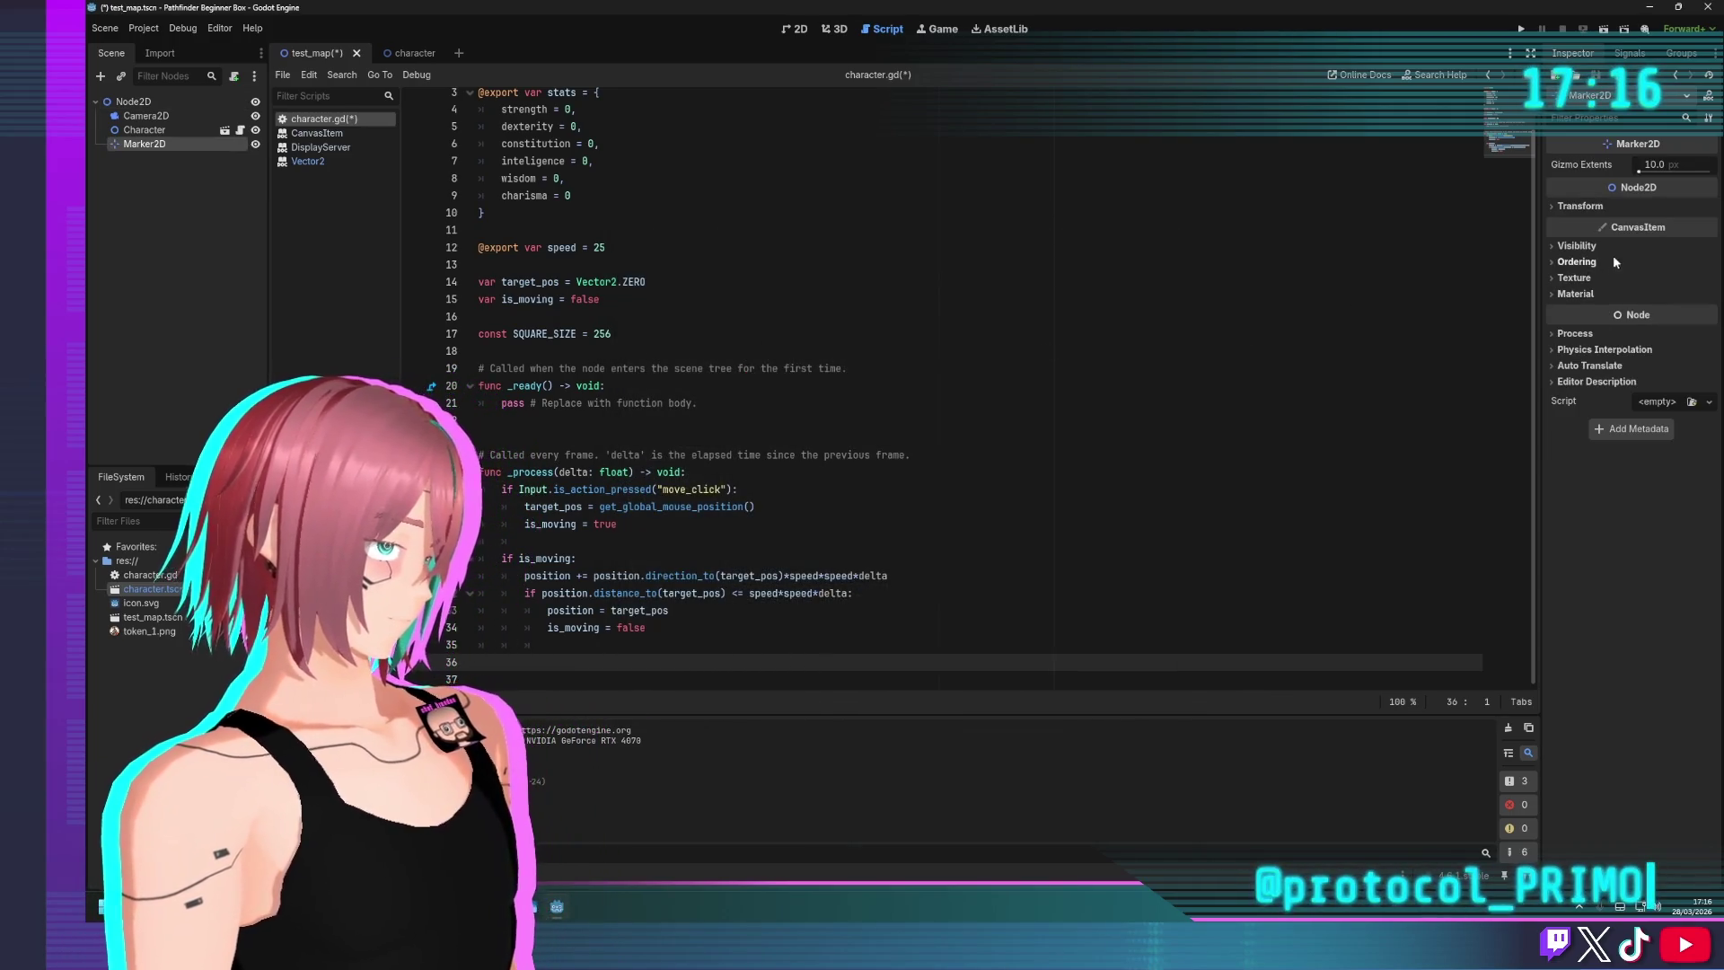
# Drag Marker2D into line 18 and try hand-writing a marker variable, then delete it
pyautogui.scroll(1, 408, 220)
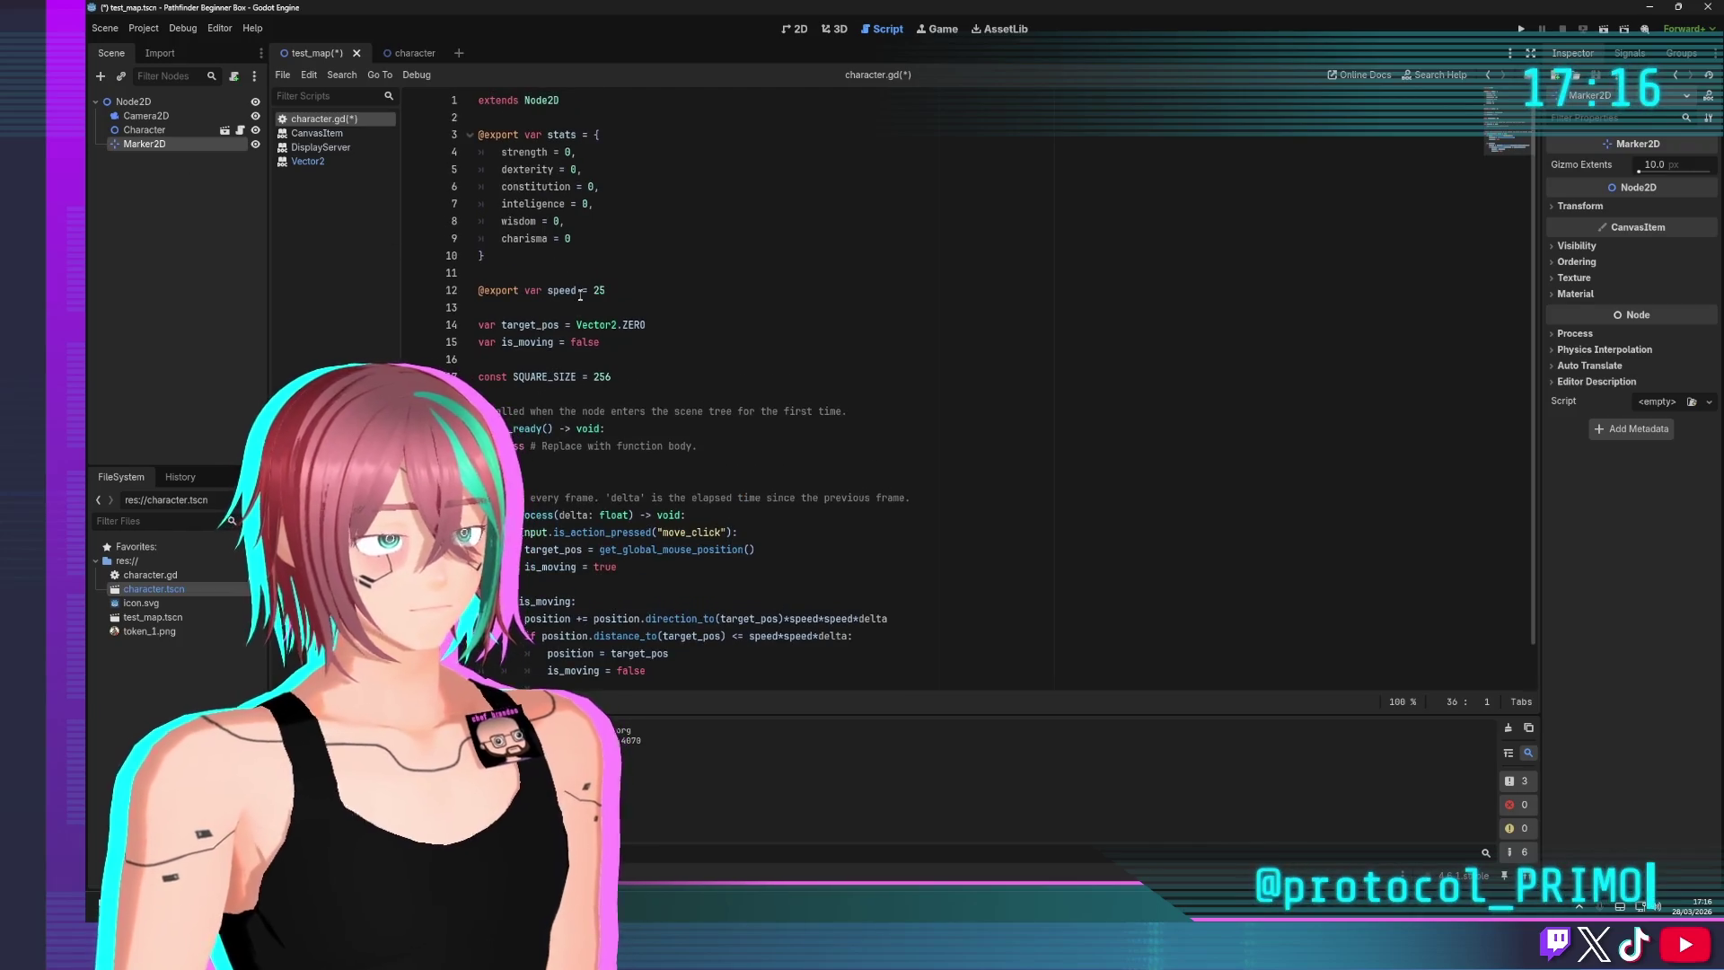
pyautogui.moveTo(145, 148)
pyautogui.mouseDown()
pyautogui.moveTo(377, 161)
pyautogui.moveTo(413, 285)
pyautogui.moveTo(449, 339)
pyautogui.moveTo(530, 396)
pyautogui.mouseUp()
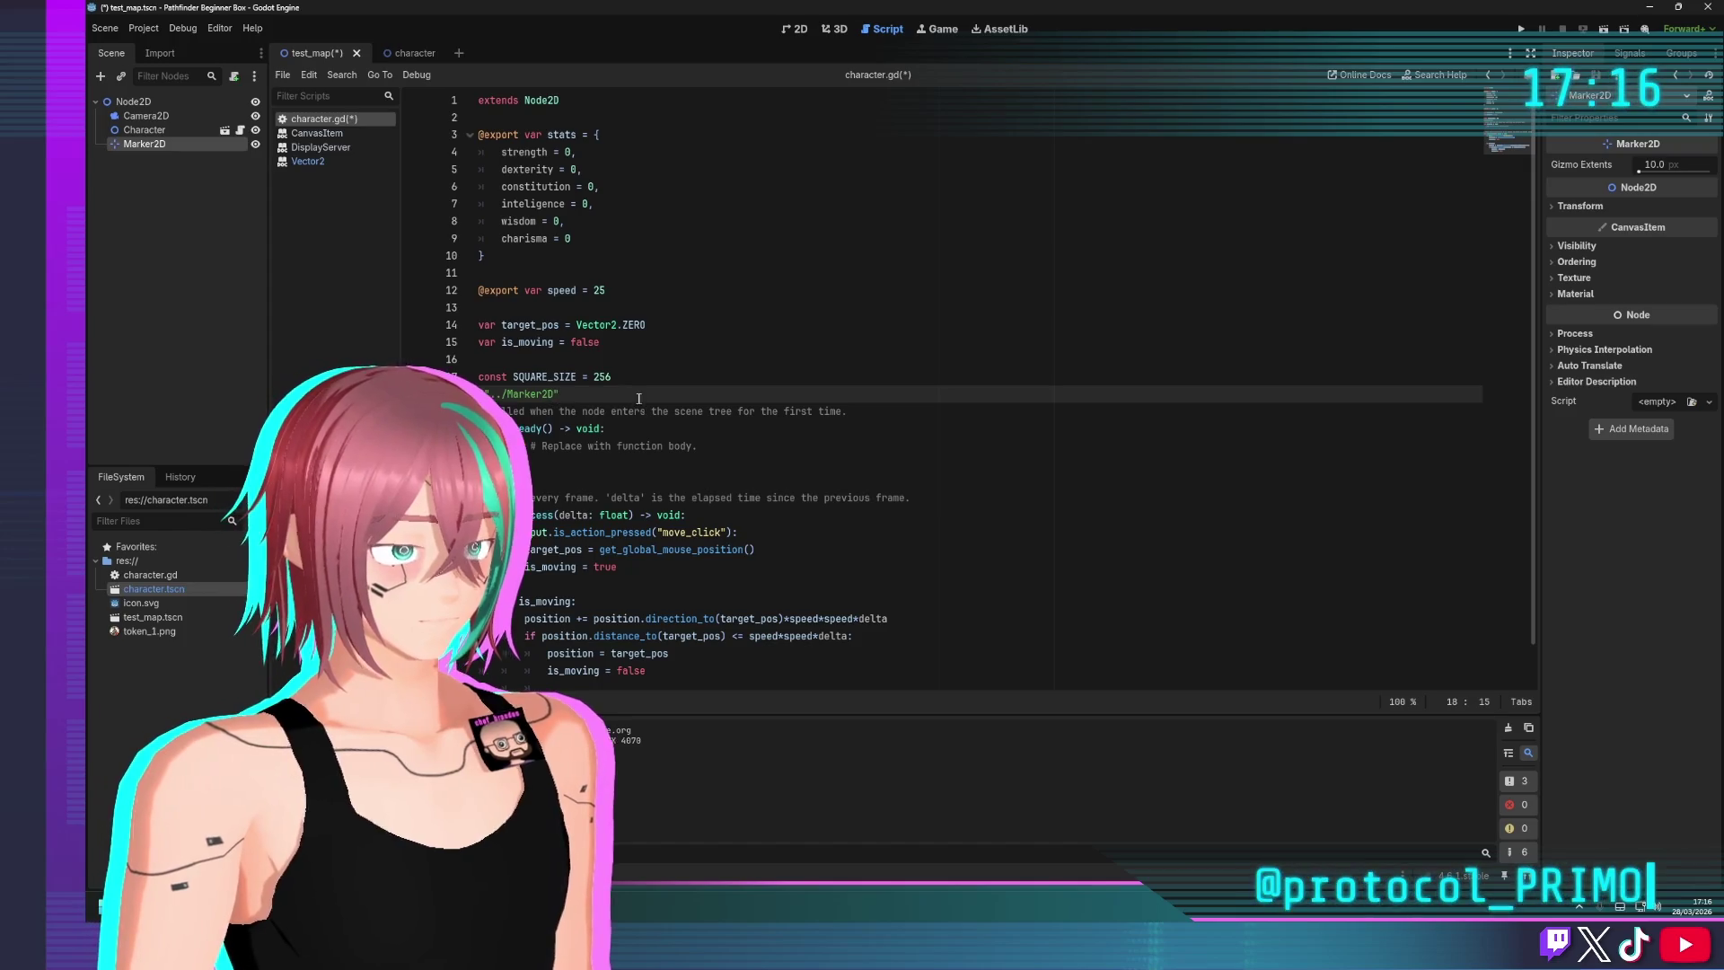
pyautogui.press('Return')
pyautogui.press('Up')
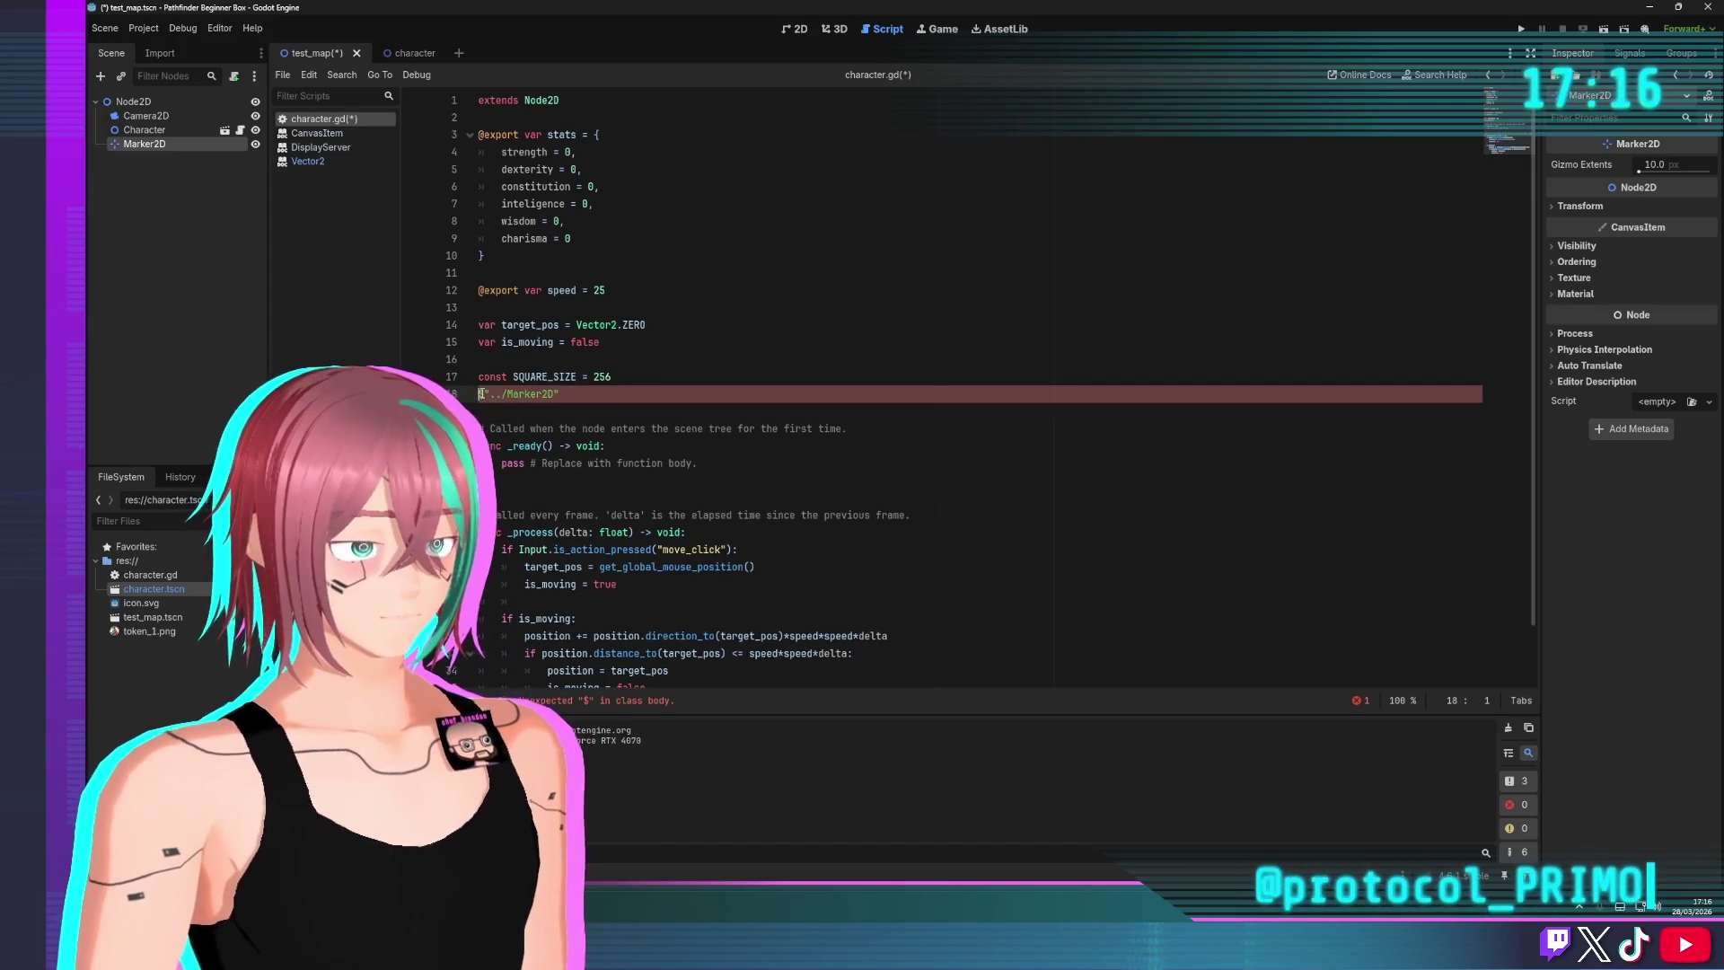
pyautogui.write('va')
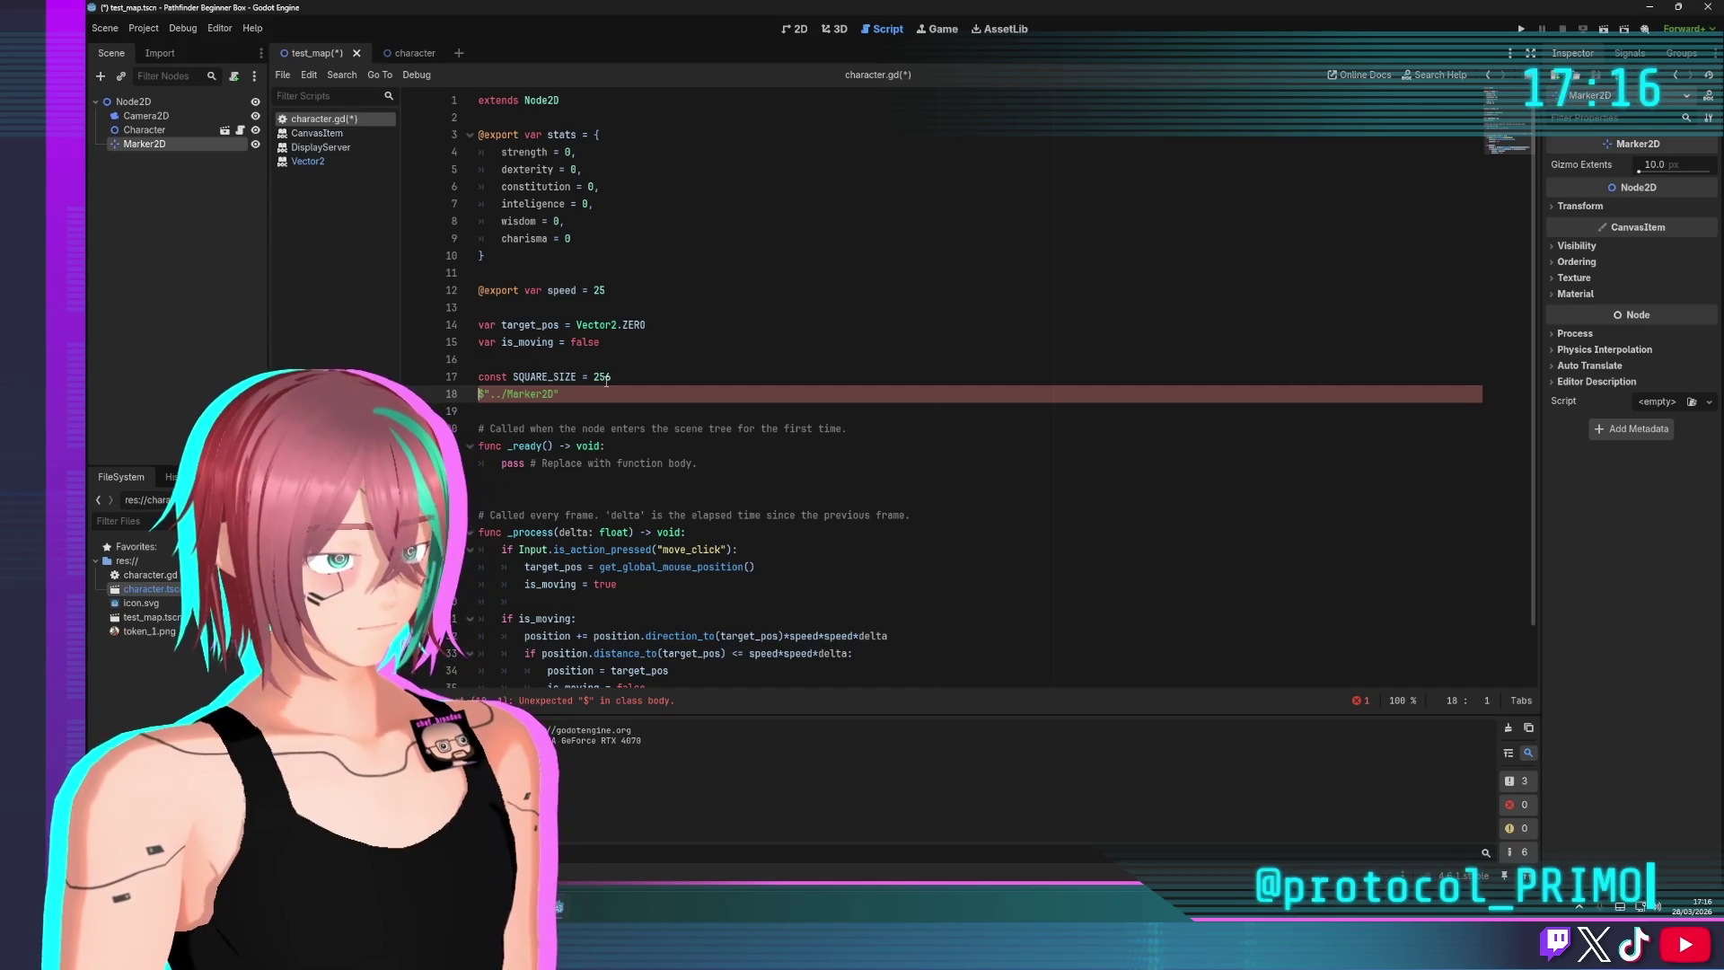
pyautogui.write('r marker =')
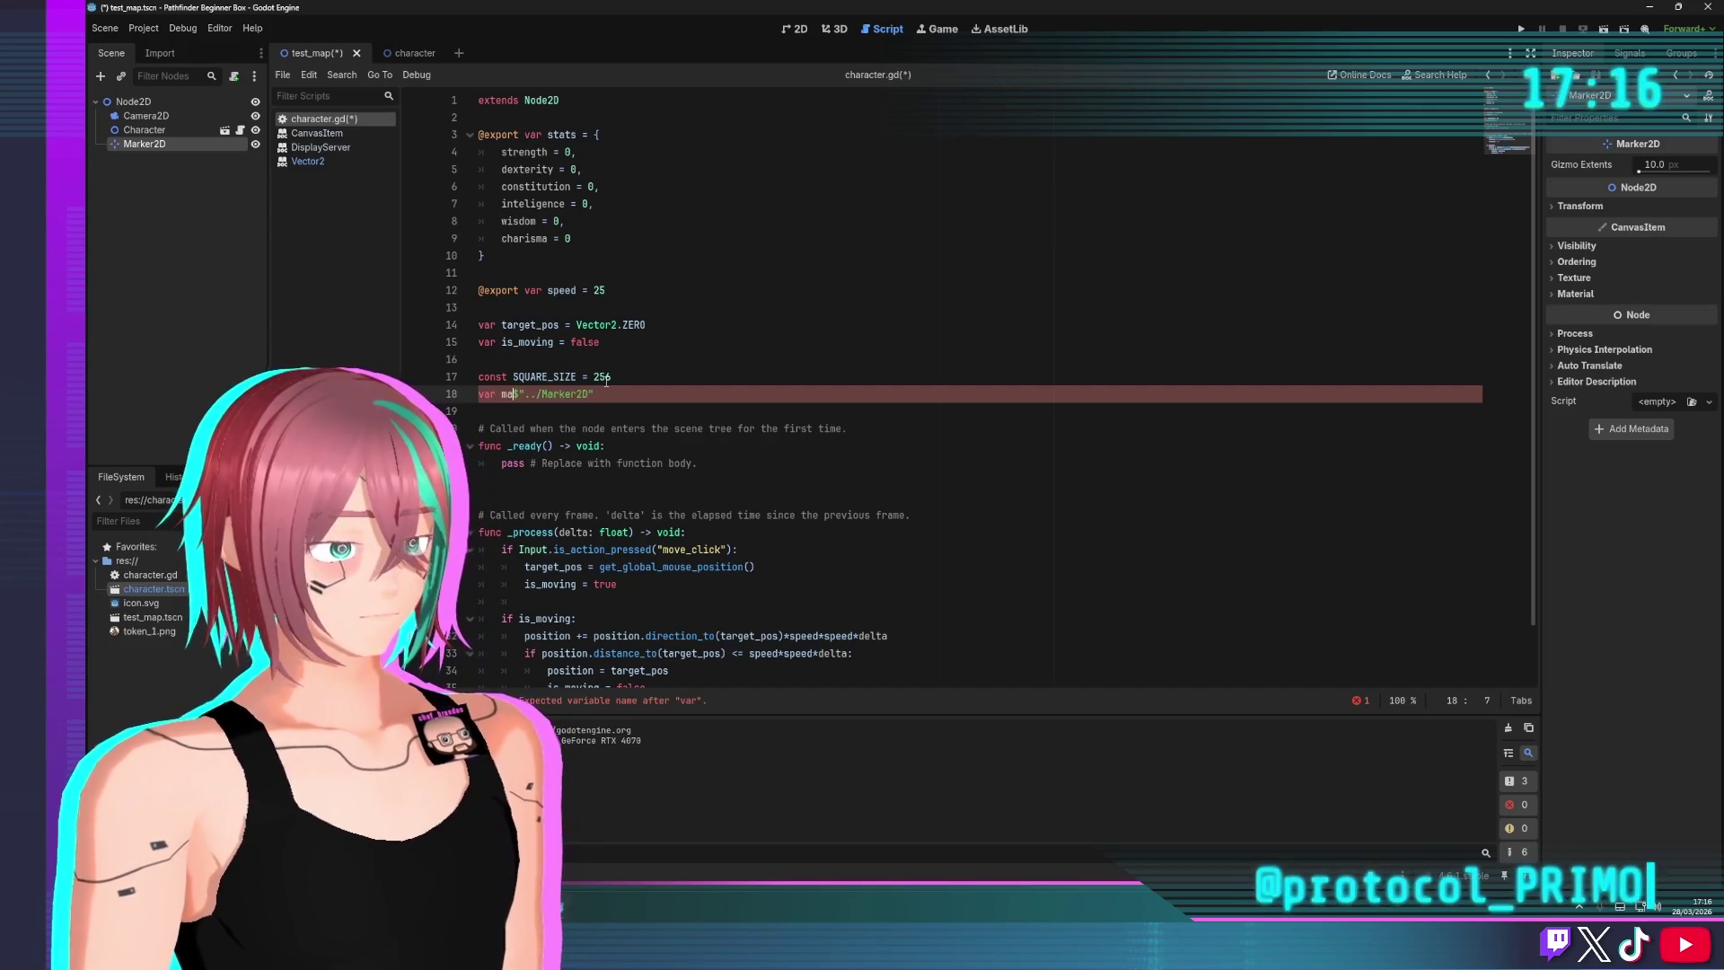
pyautogui.hotkey('ctrl', 's')
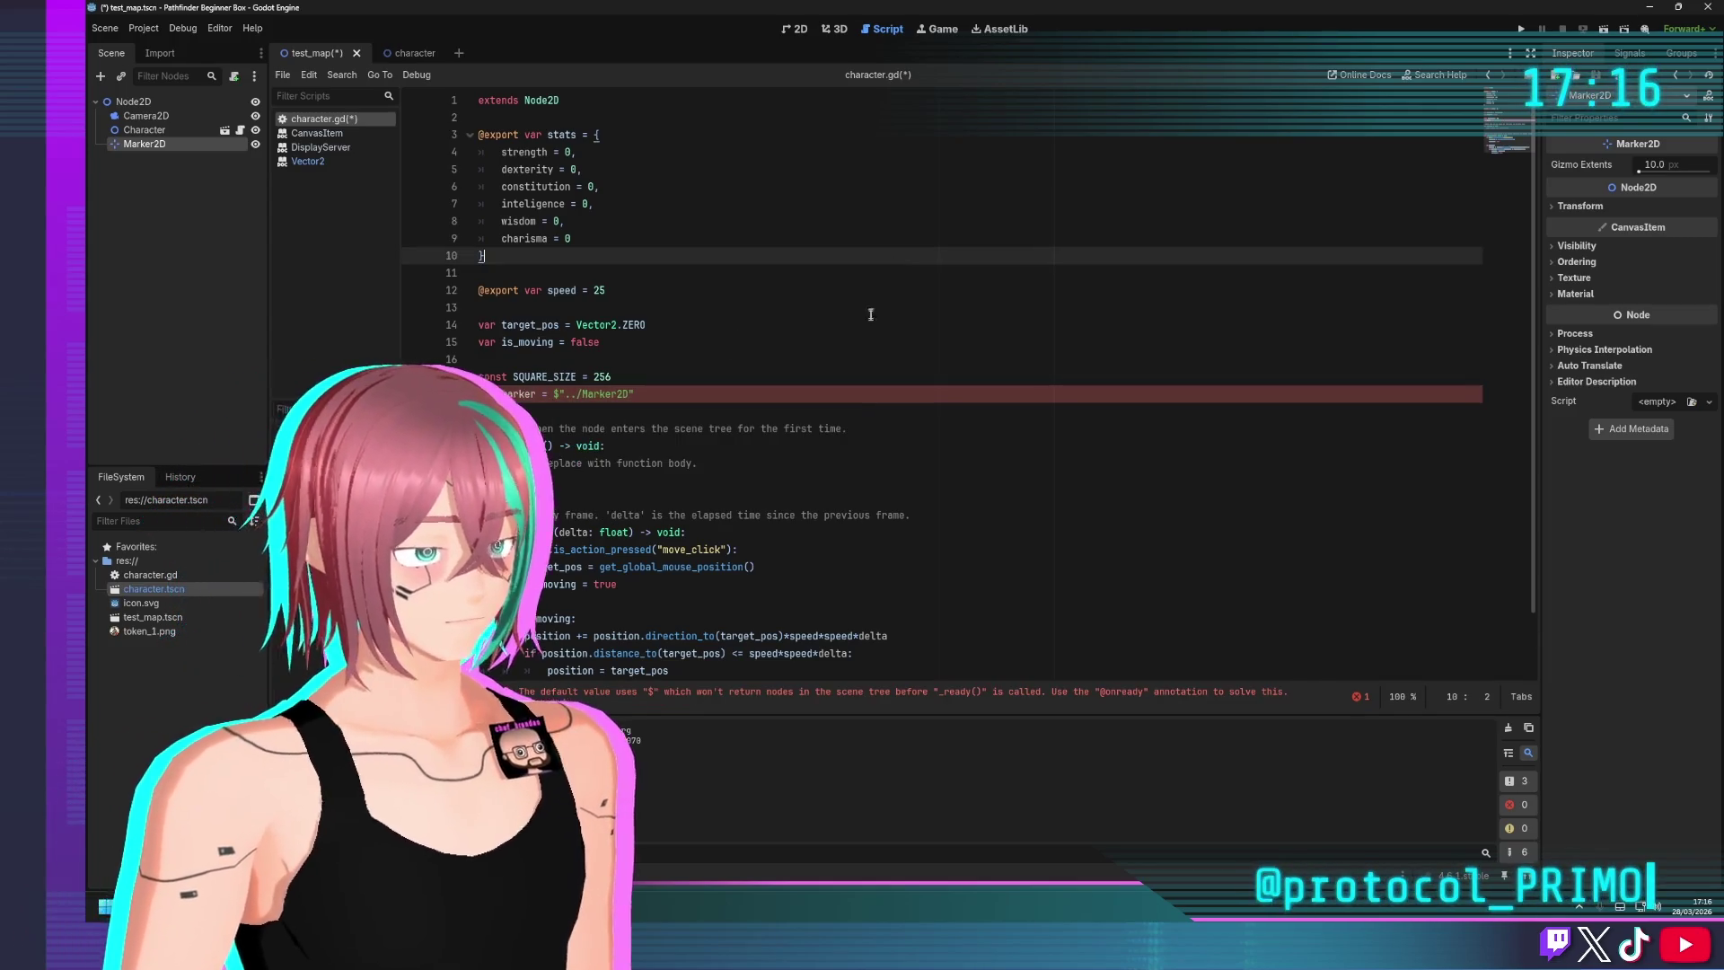
pyautogui.doubleClick(486, 394)
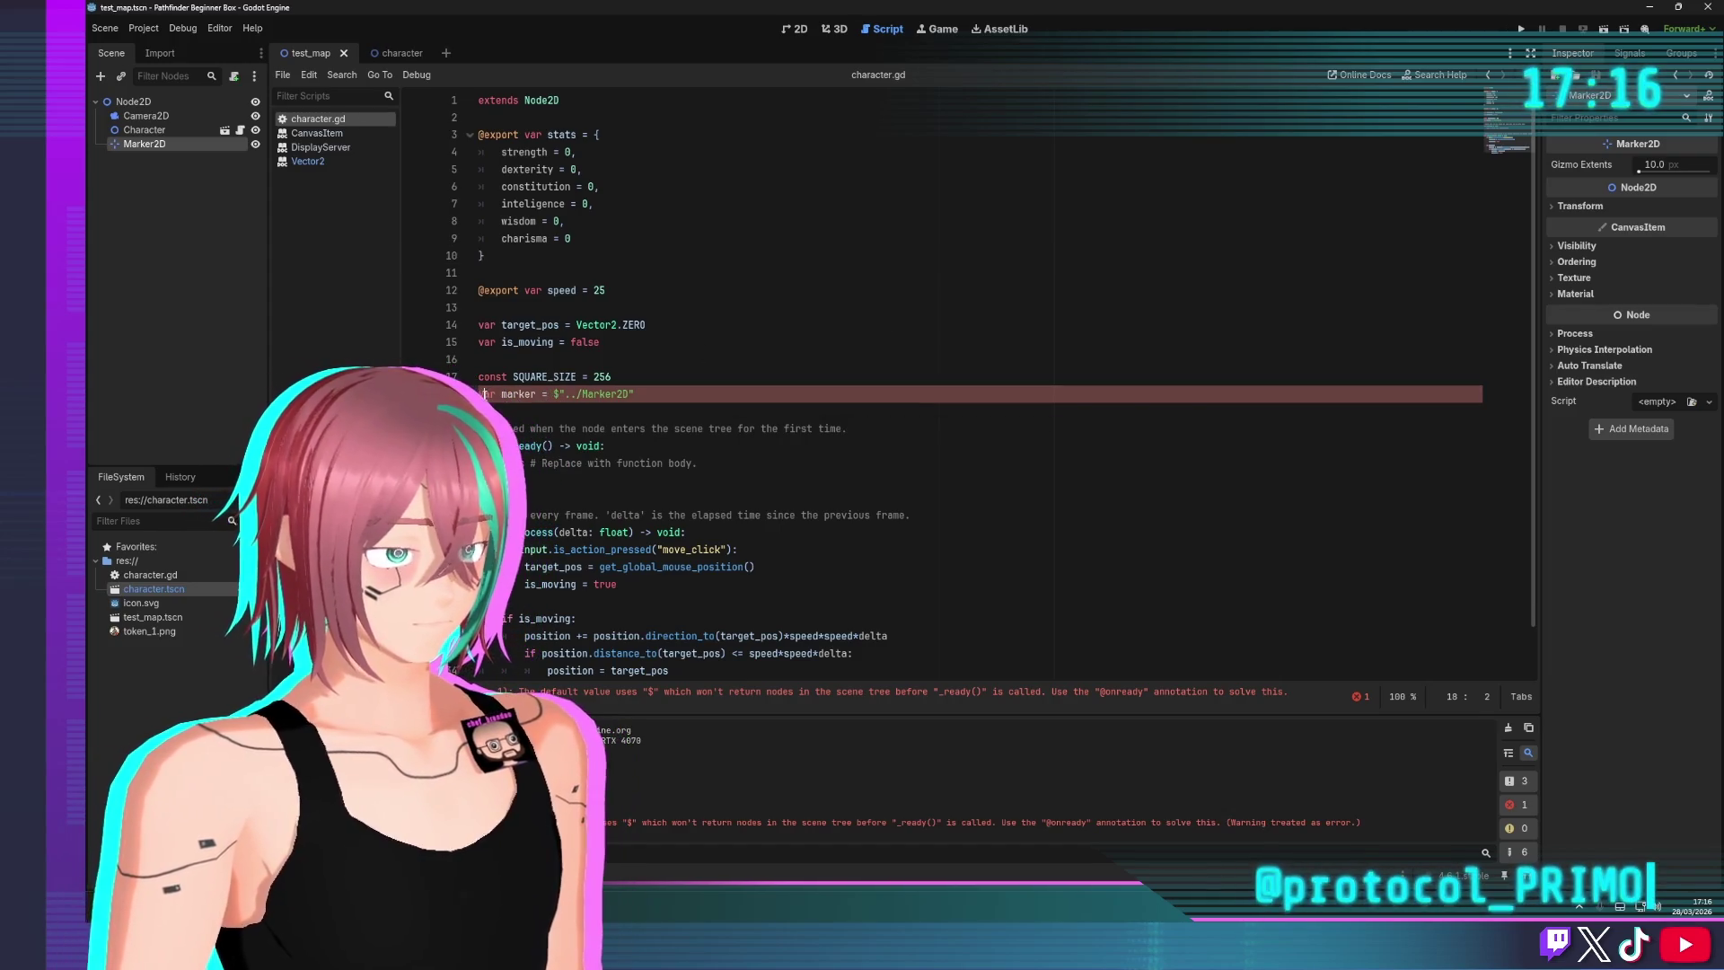
pyautogui.write('@impo')
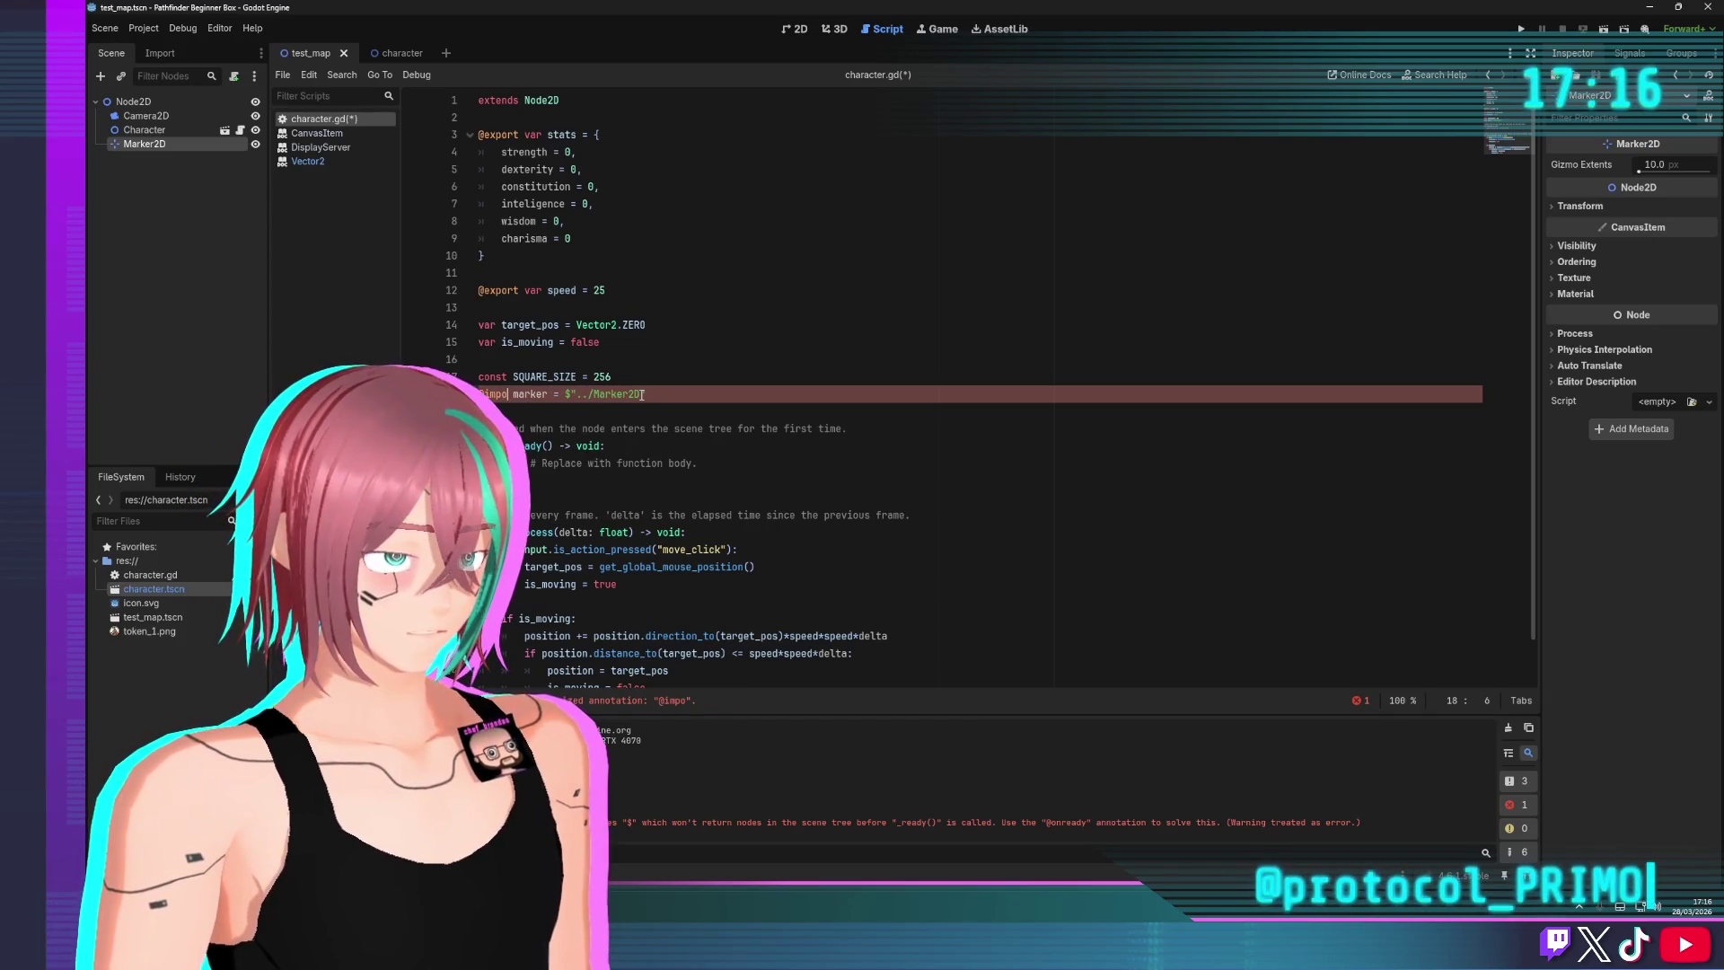
pyautogui.click(643, 275)
pyautogui.click(647, 394)
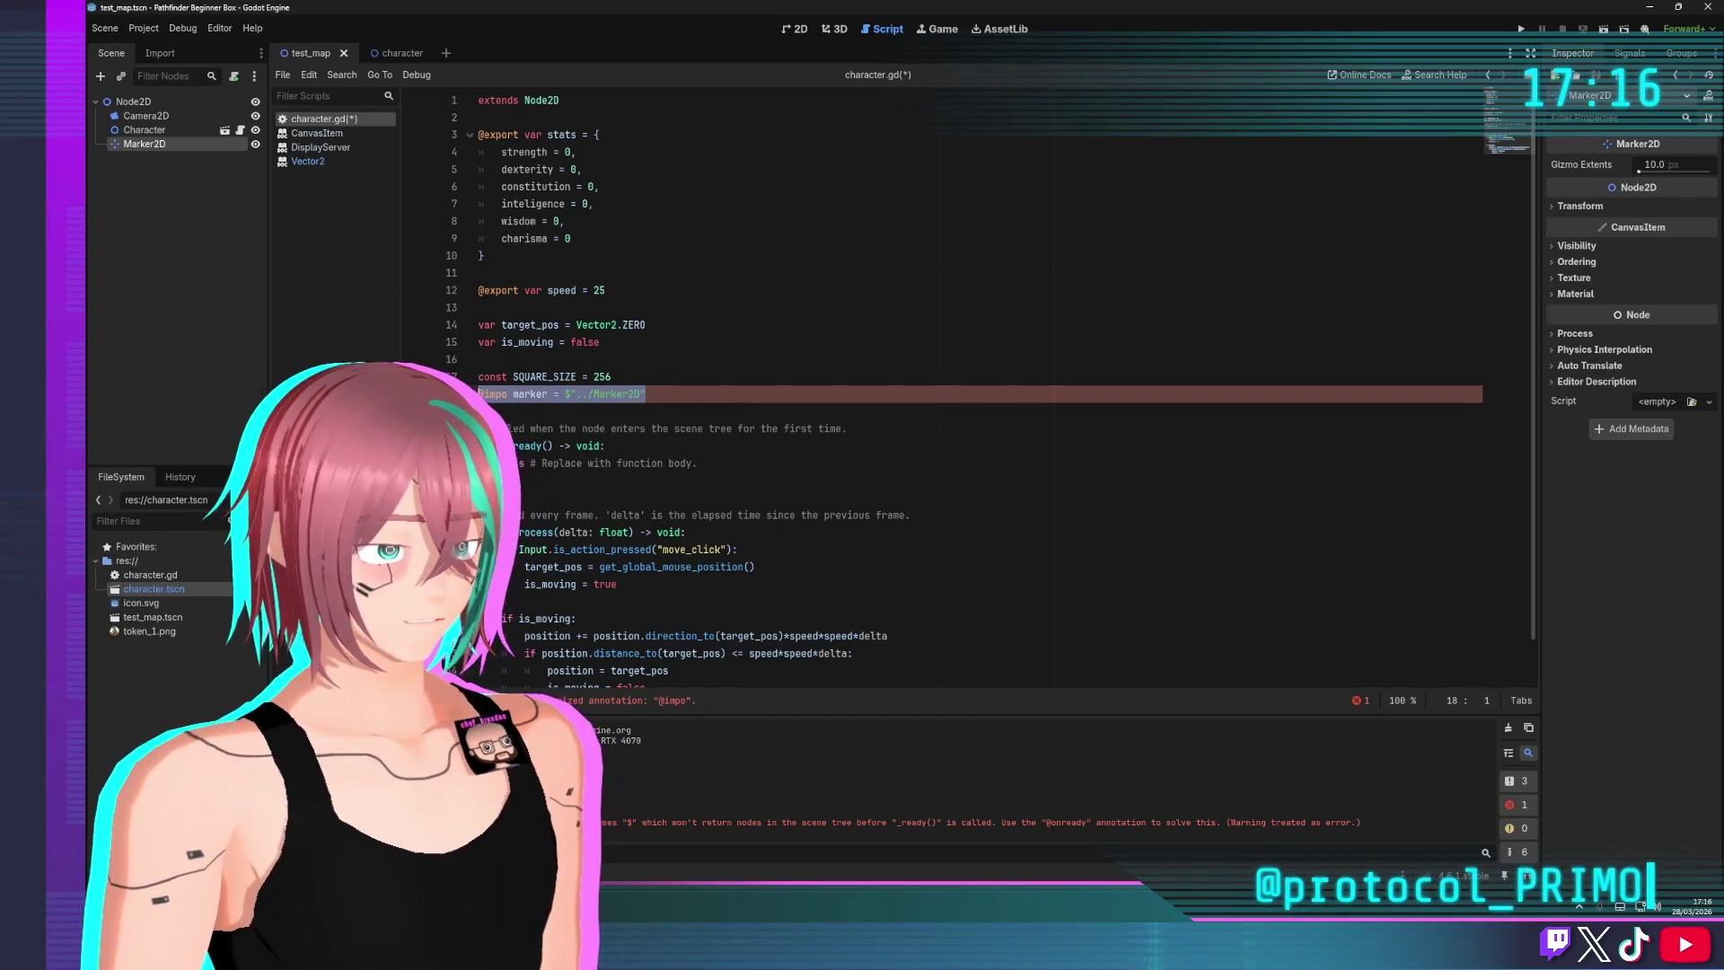
pyautogui.hotkey('shift', 'Home')
pyautogui.press('BackSpace')
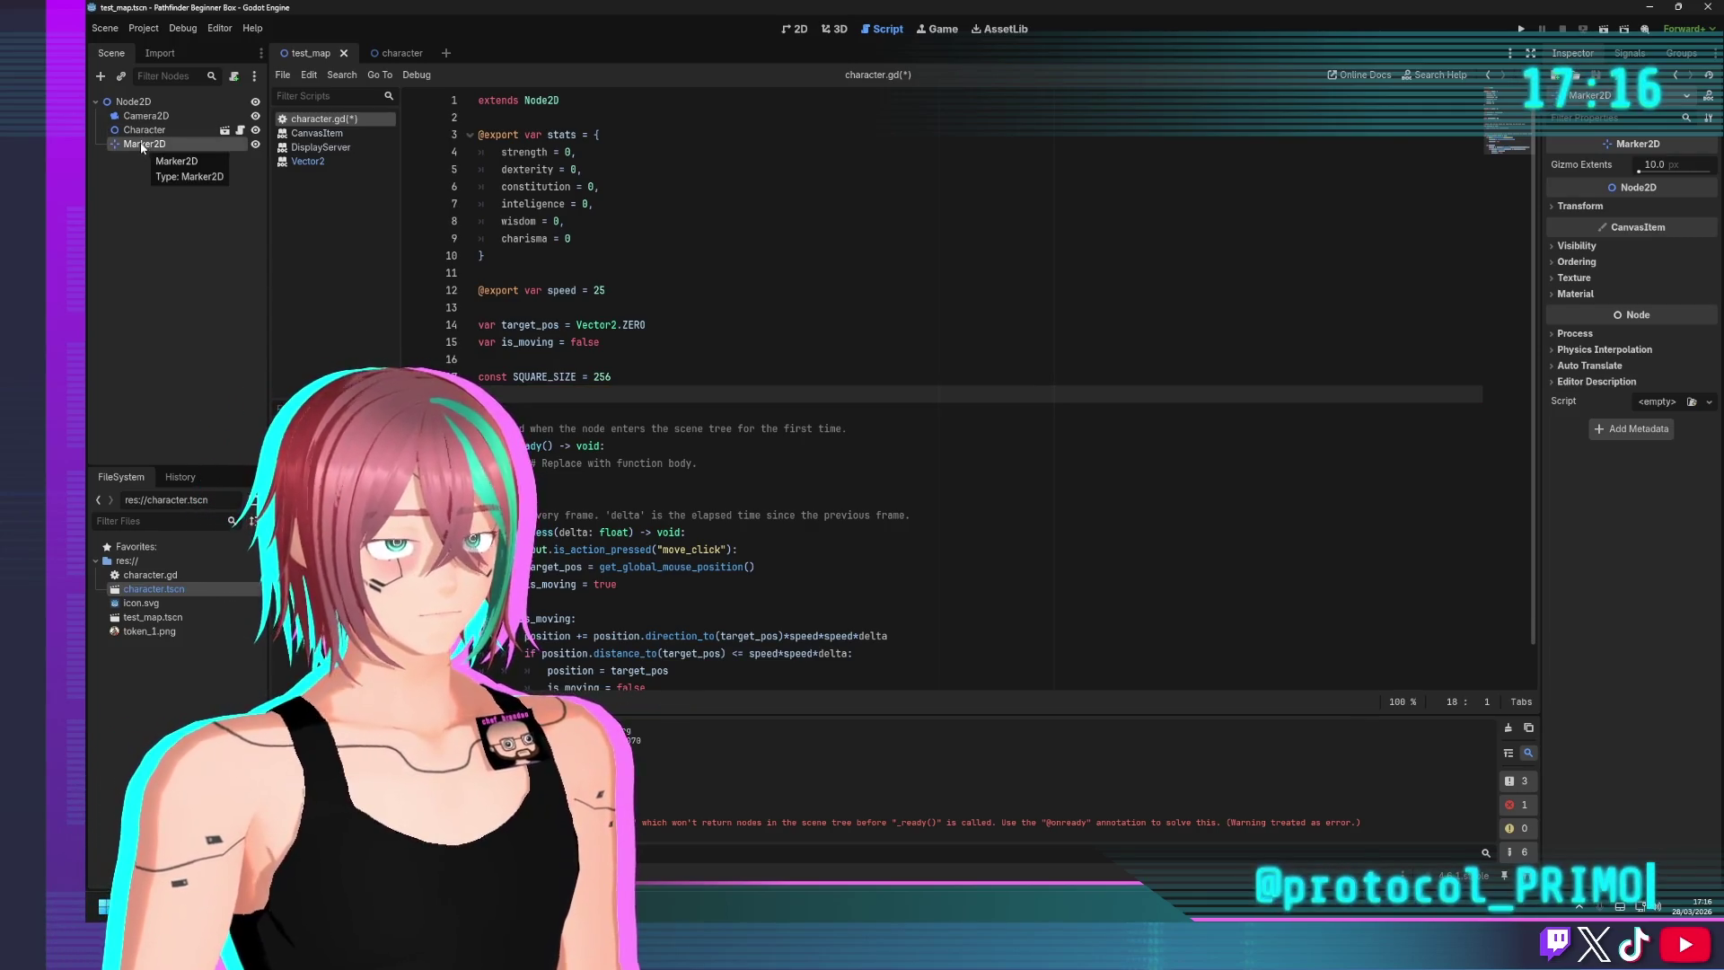
pyautogui.click(148, 179)
pyautogui.moveTo(148, 143); pyautogui.dragTo(502, 395)
pyautogui.scroll(-1, 564, 360)
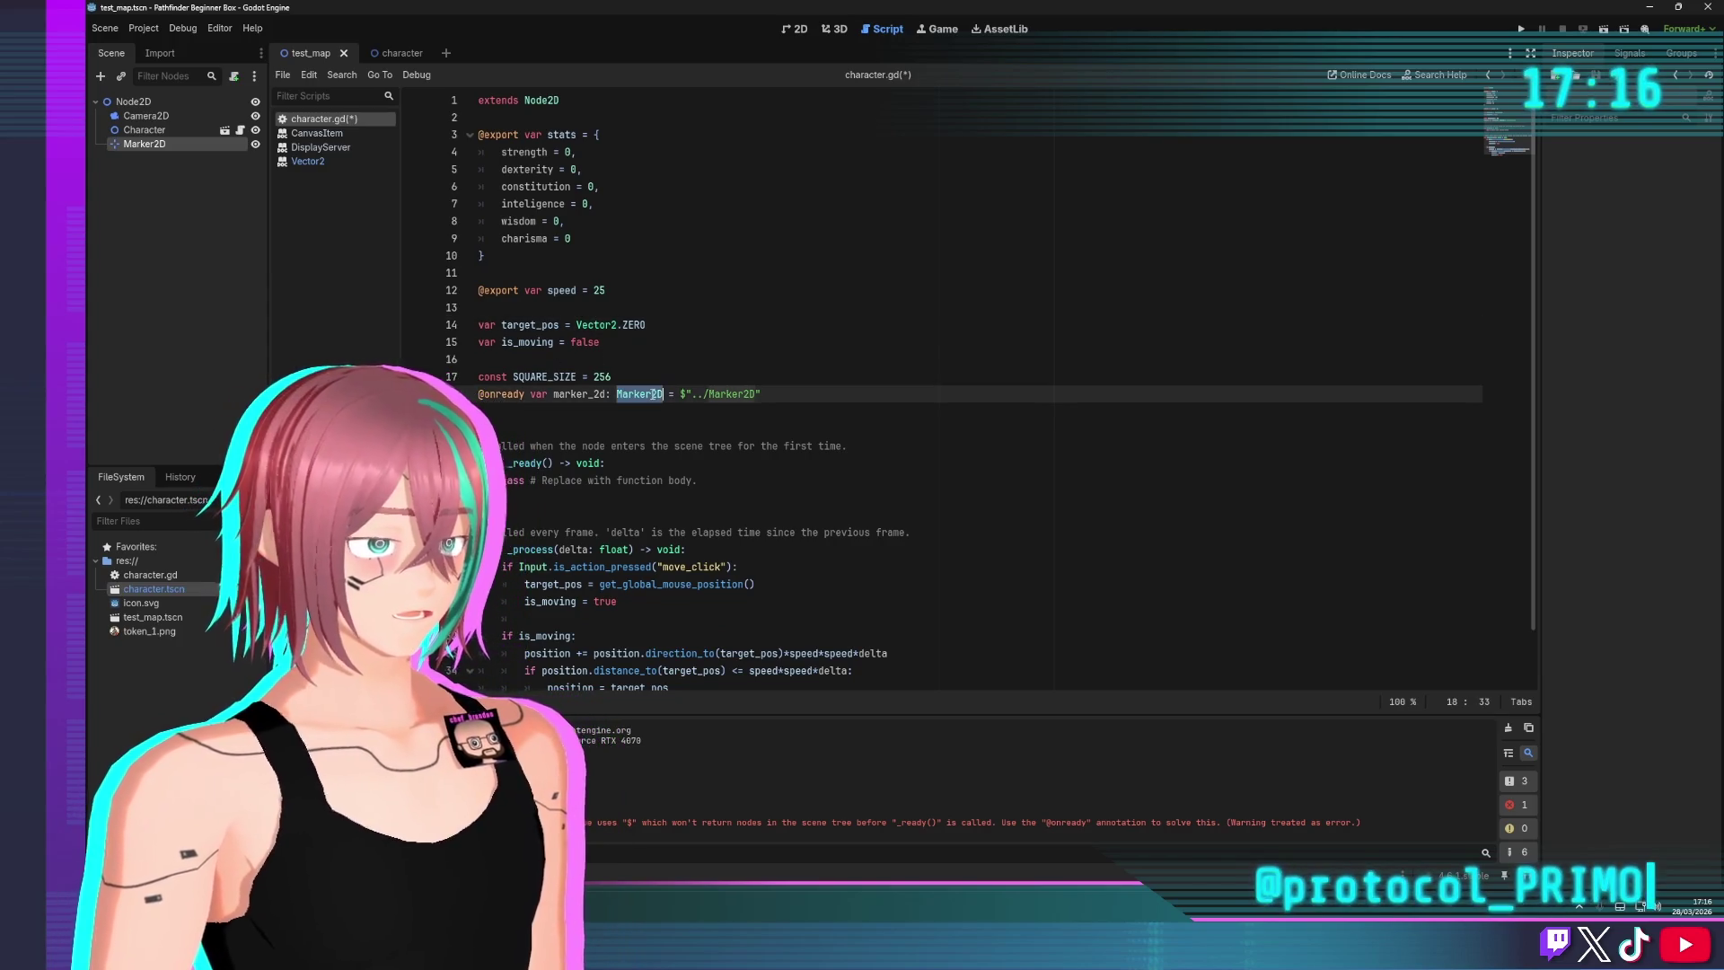
pyautogui.press('Down')
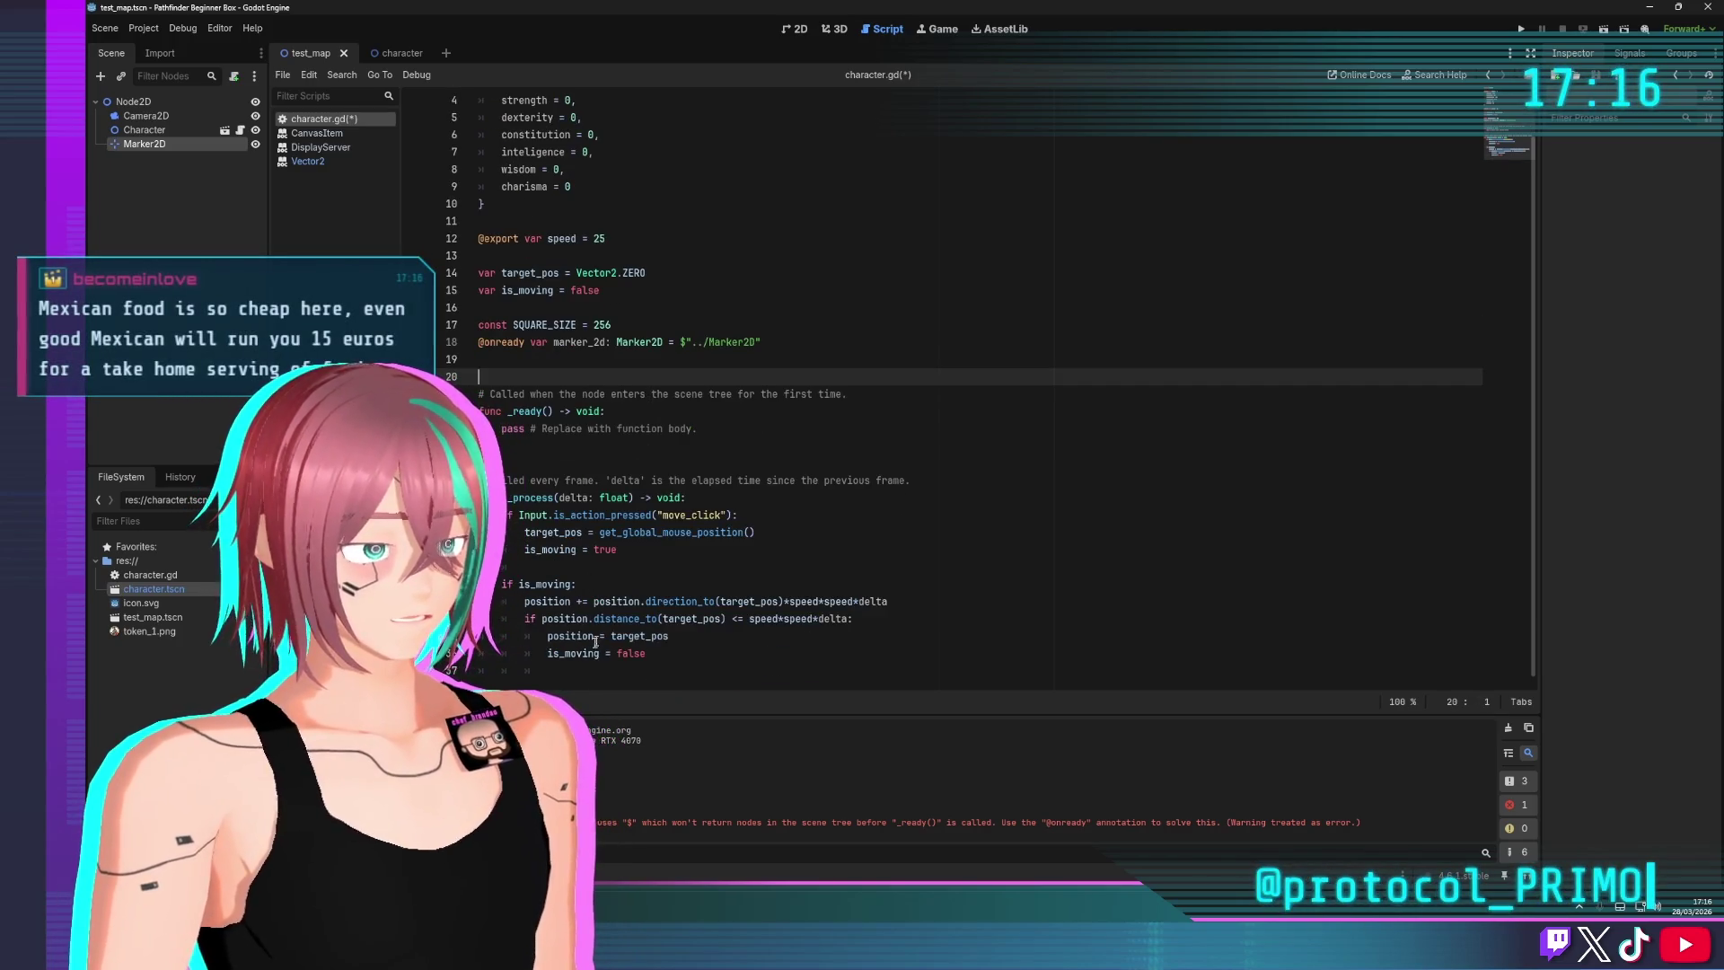
# Begin a marker_2d.draw_circle call at the top of _process, centred on position
pyautogui.click(680, 665)
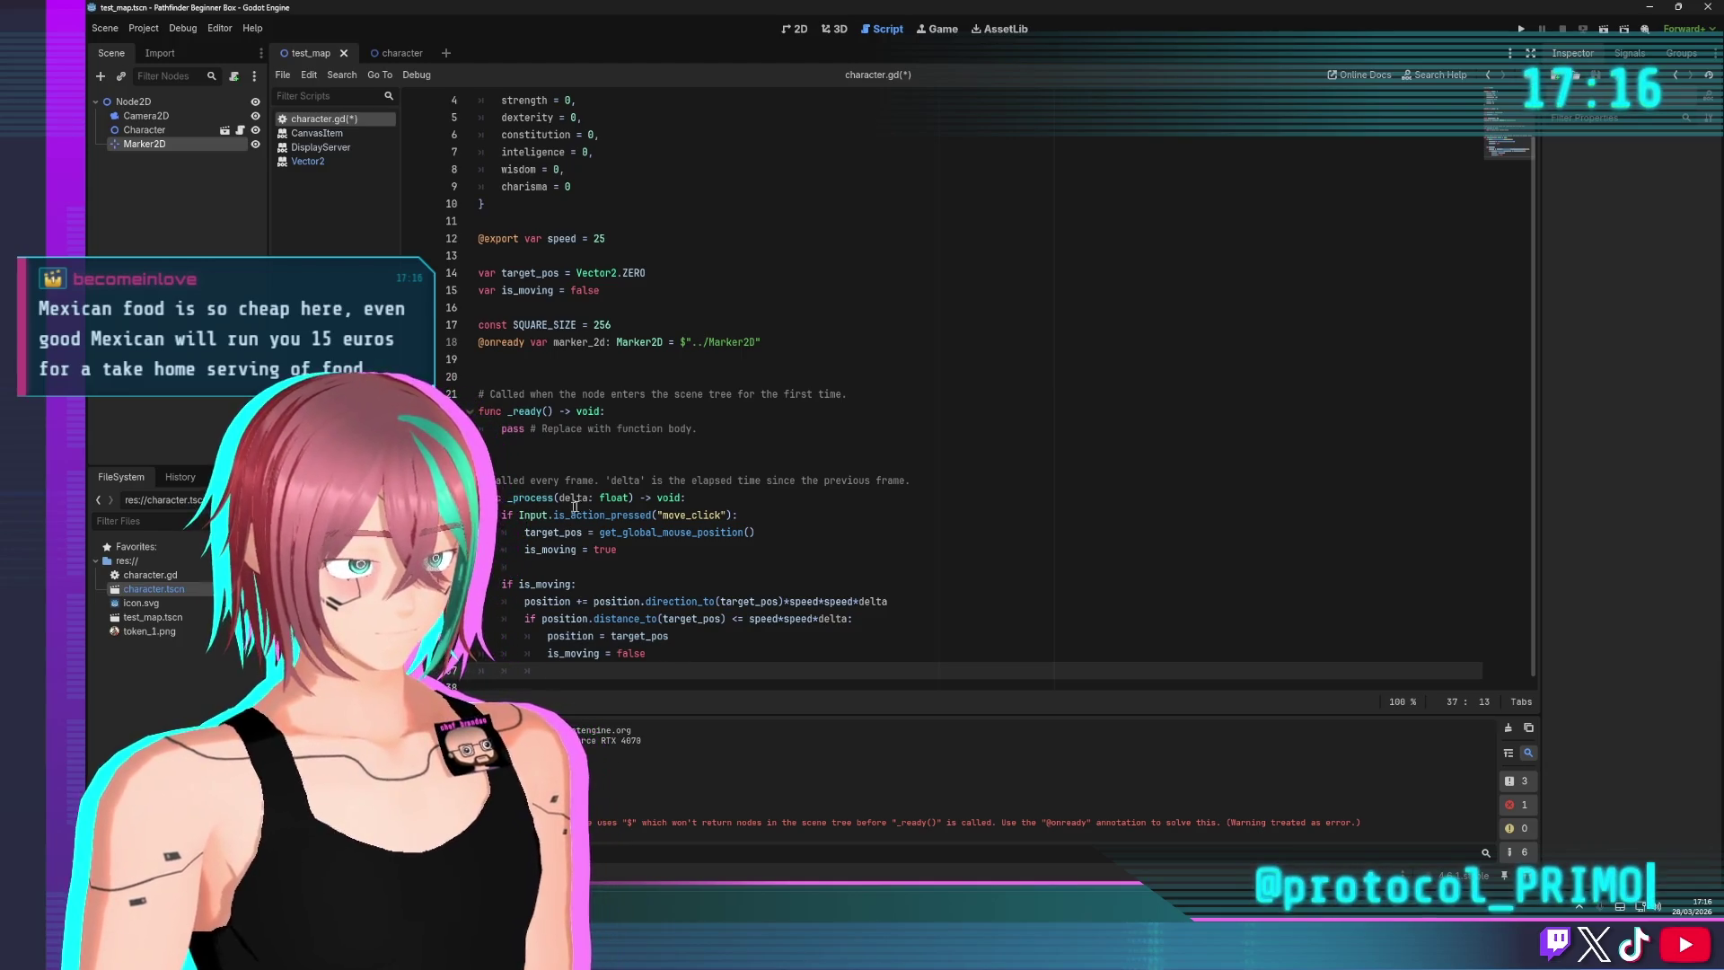
pyautogui.click(717, 497)
pyautogui.press('Return')
pyautogui.write('marker_2d.')
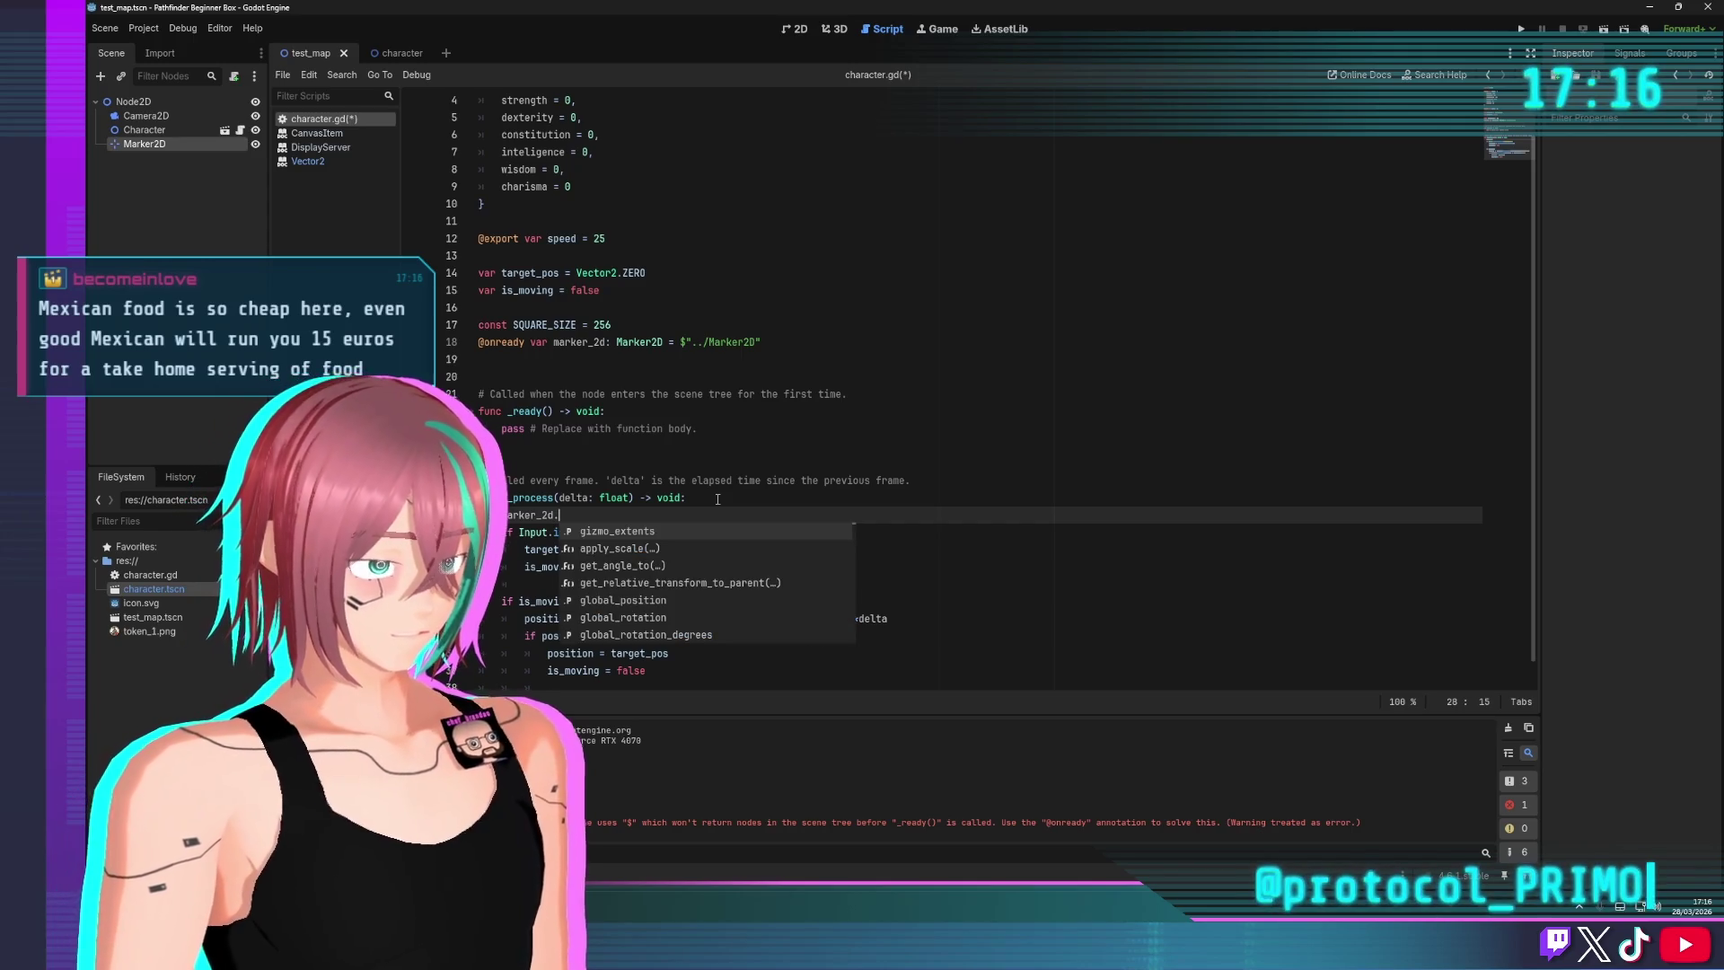
pyautogui.write('draw')
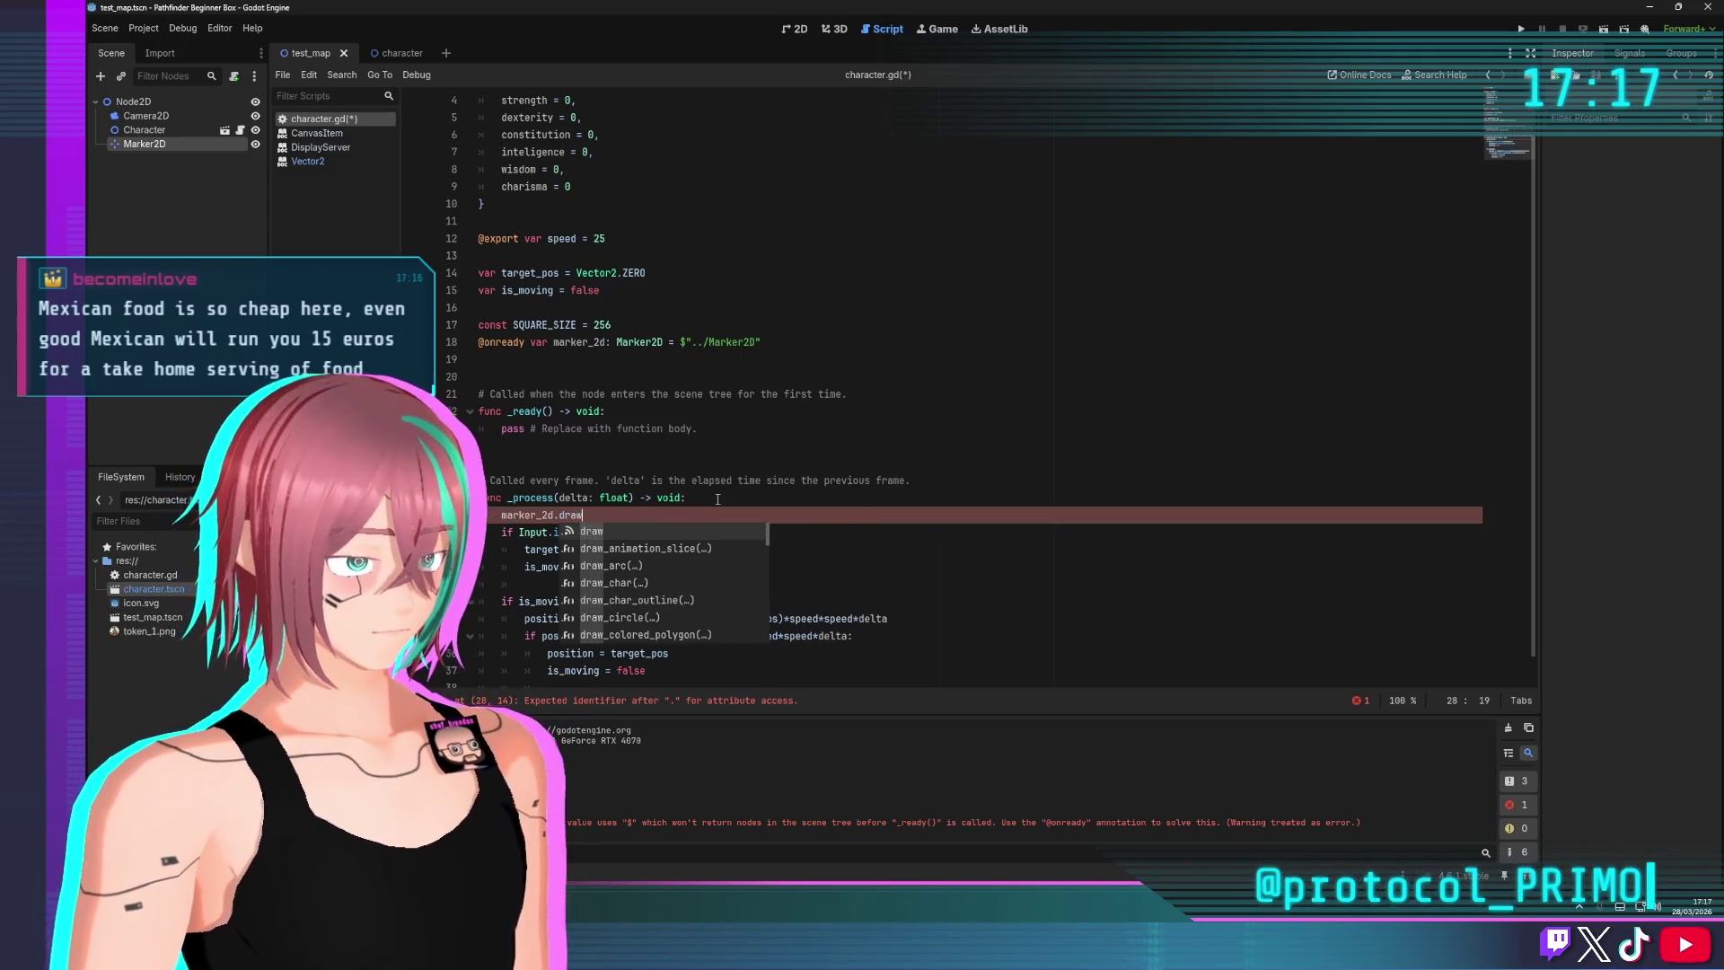
pyautogui.press('Down')
pyautogui.press('Down')
pyautogui.press('Down')
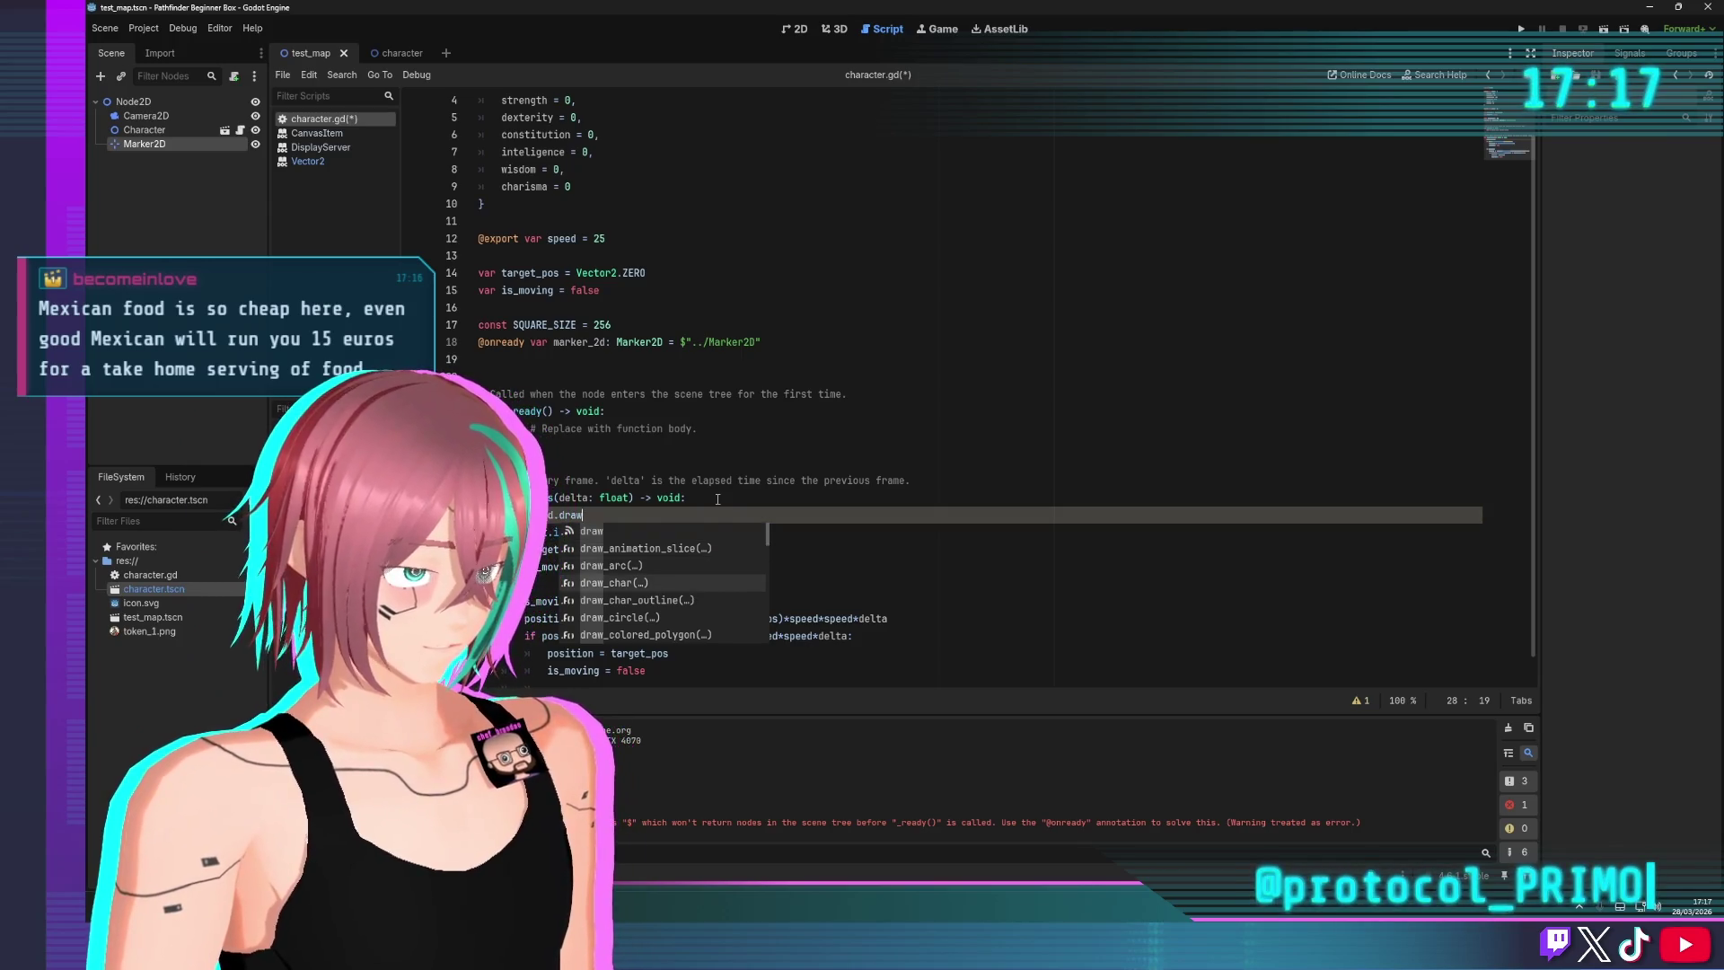
pyautogui.press('Return')
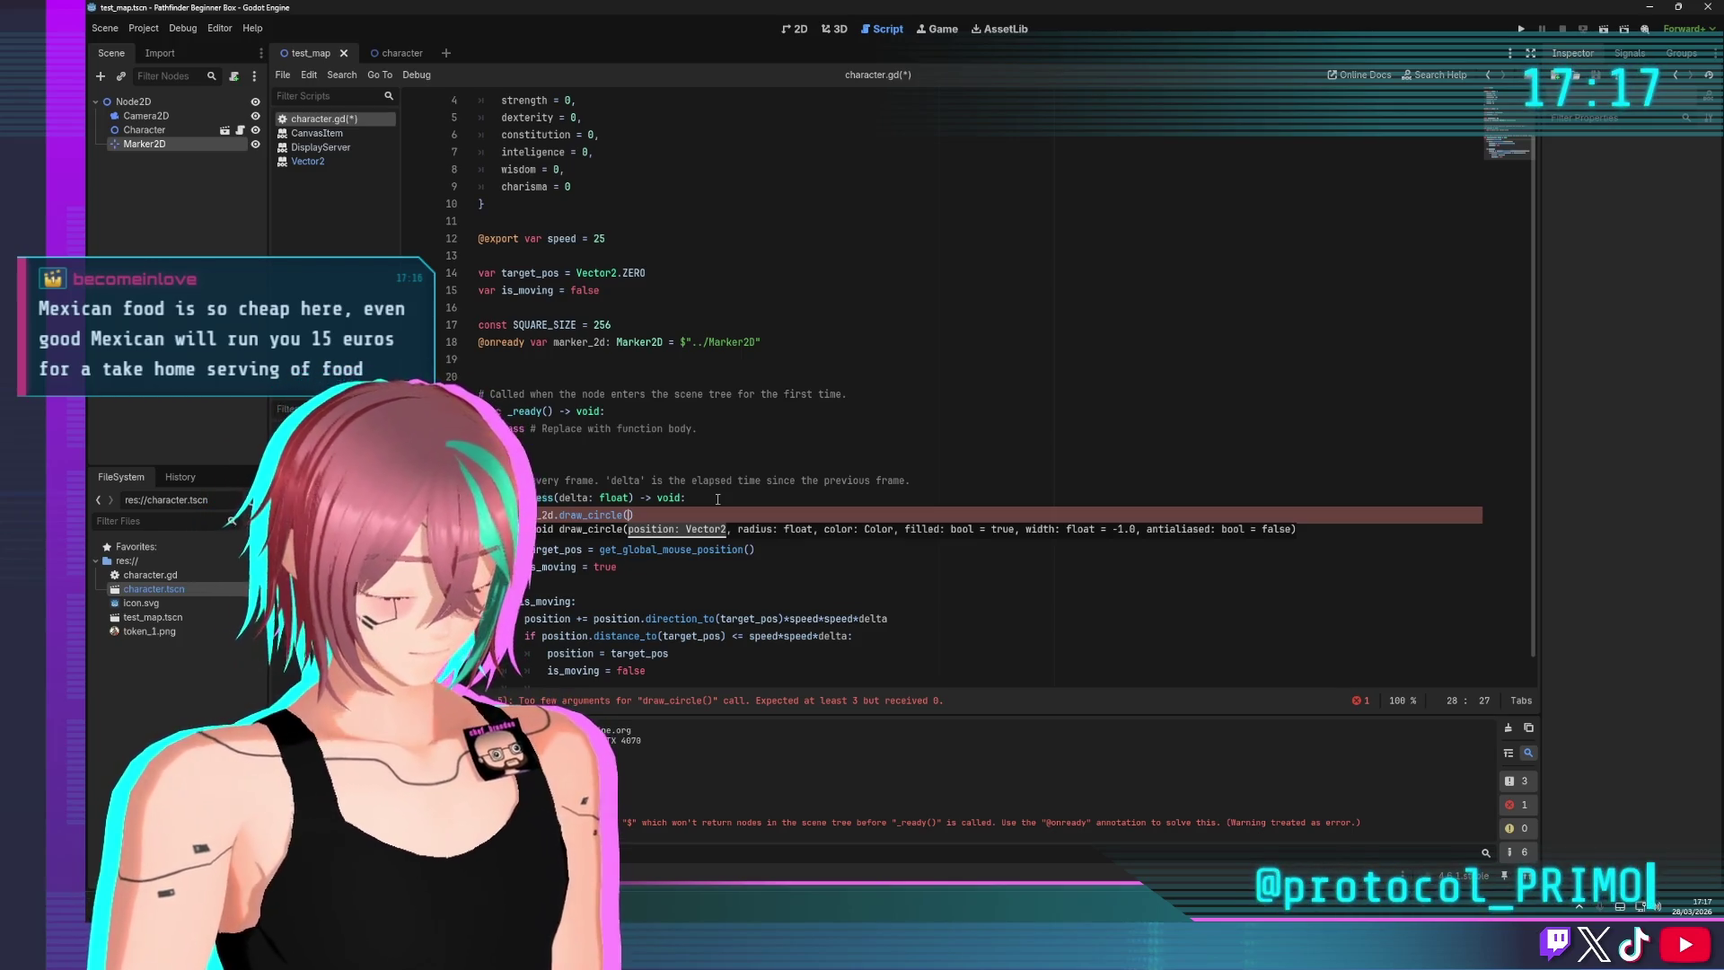
pyautogui.write('position,')
pyautogui.press('Return')
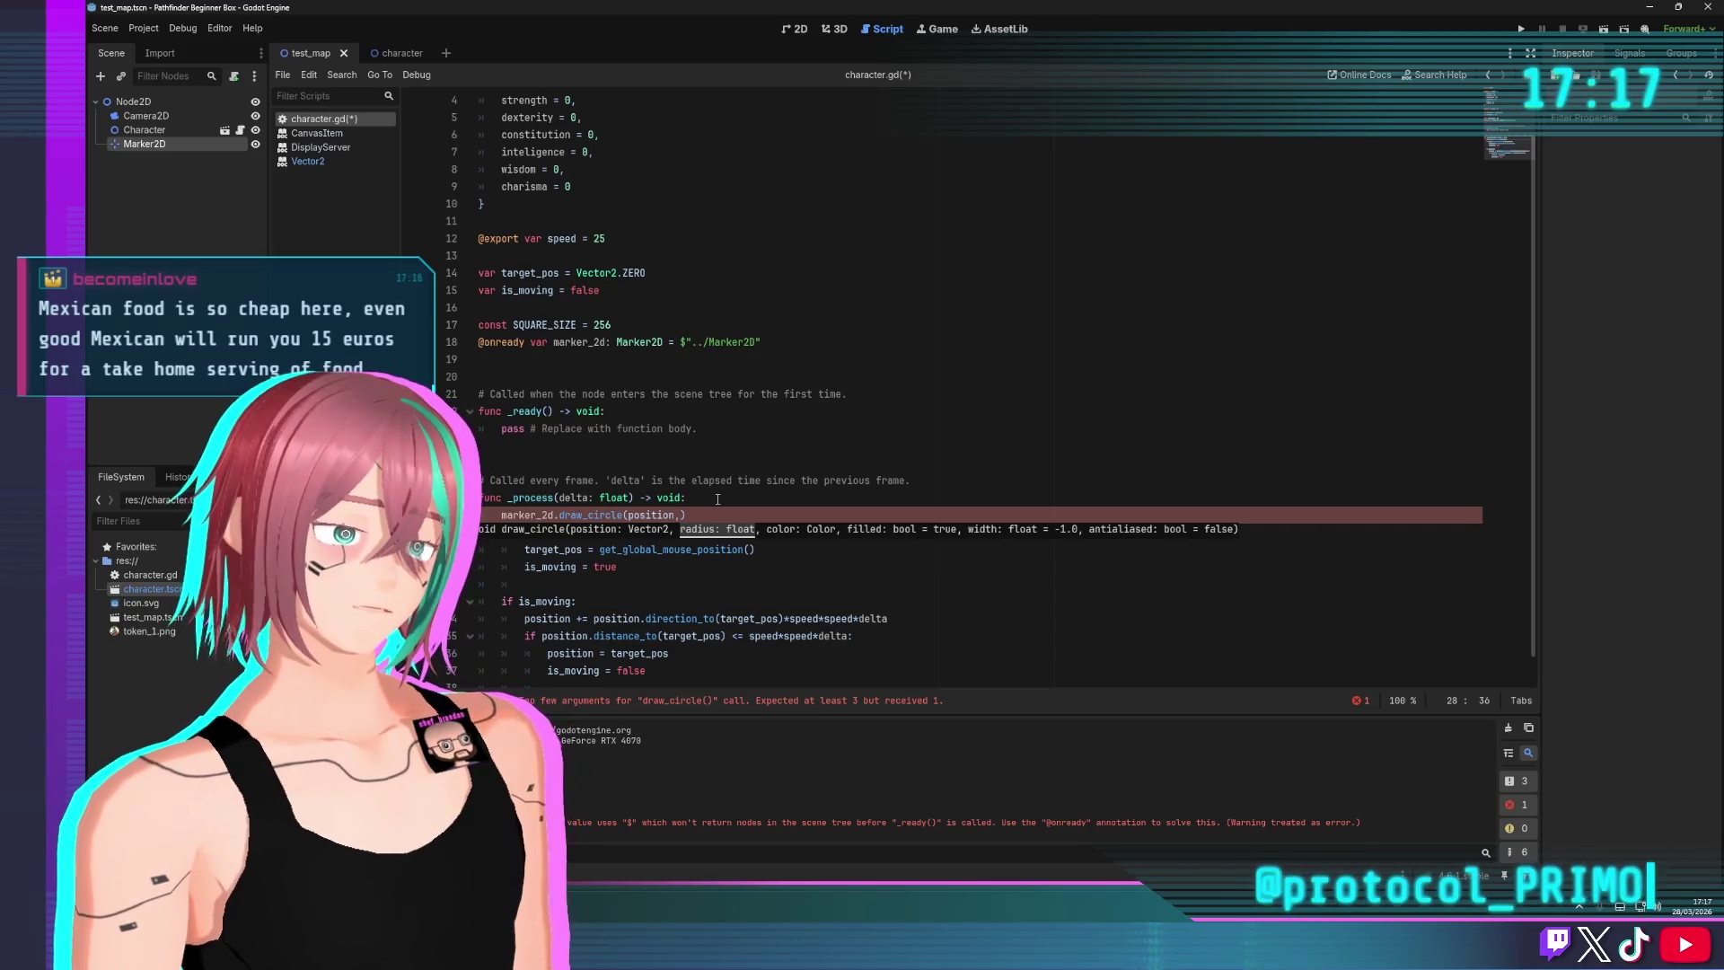
# Give the circle a radius of SQUARE_SIZE*(speed/5)
pyautogui.write('s')
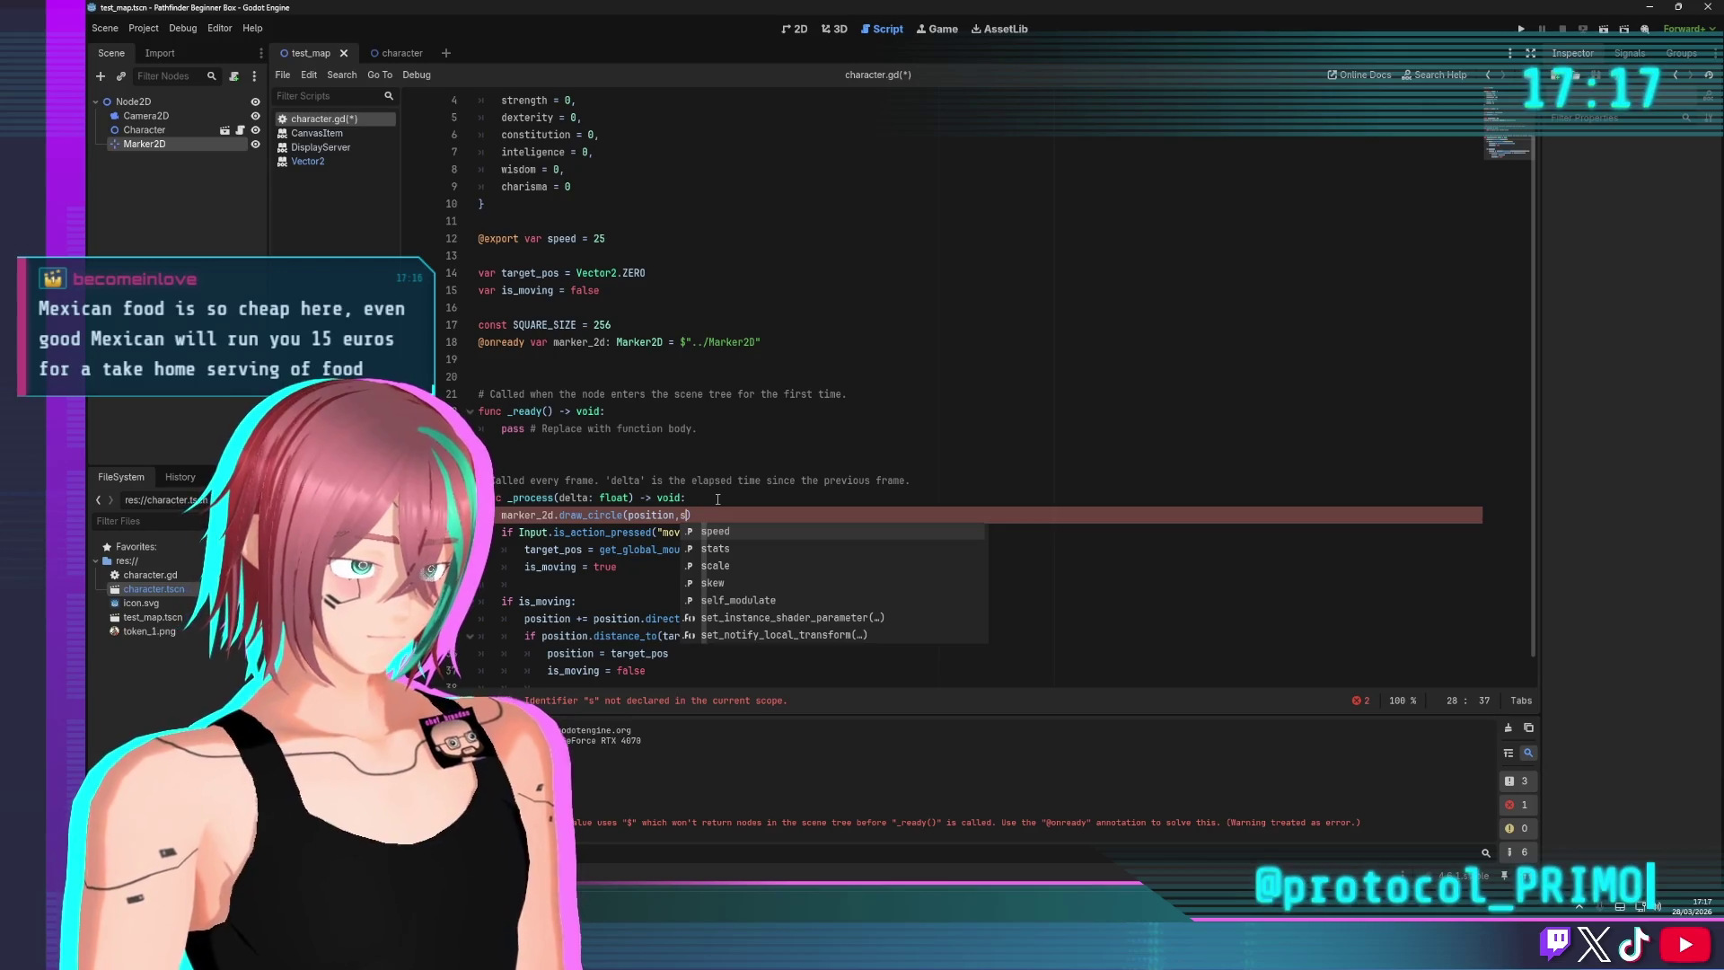
pyautogui.press('BackSpace')
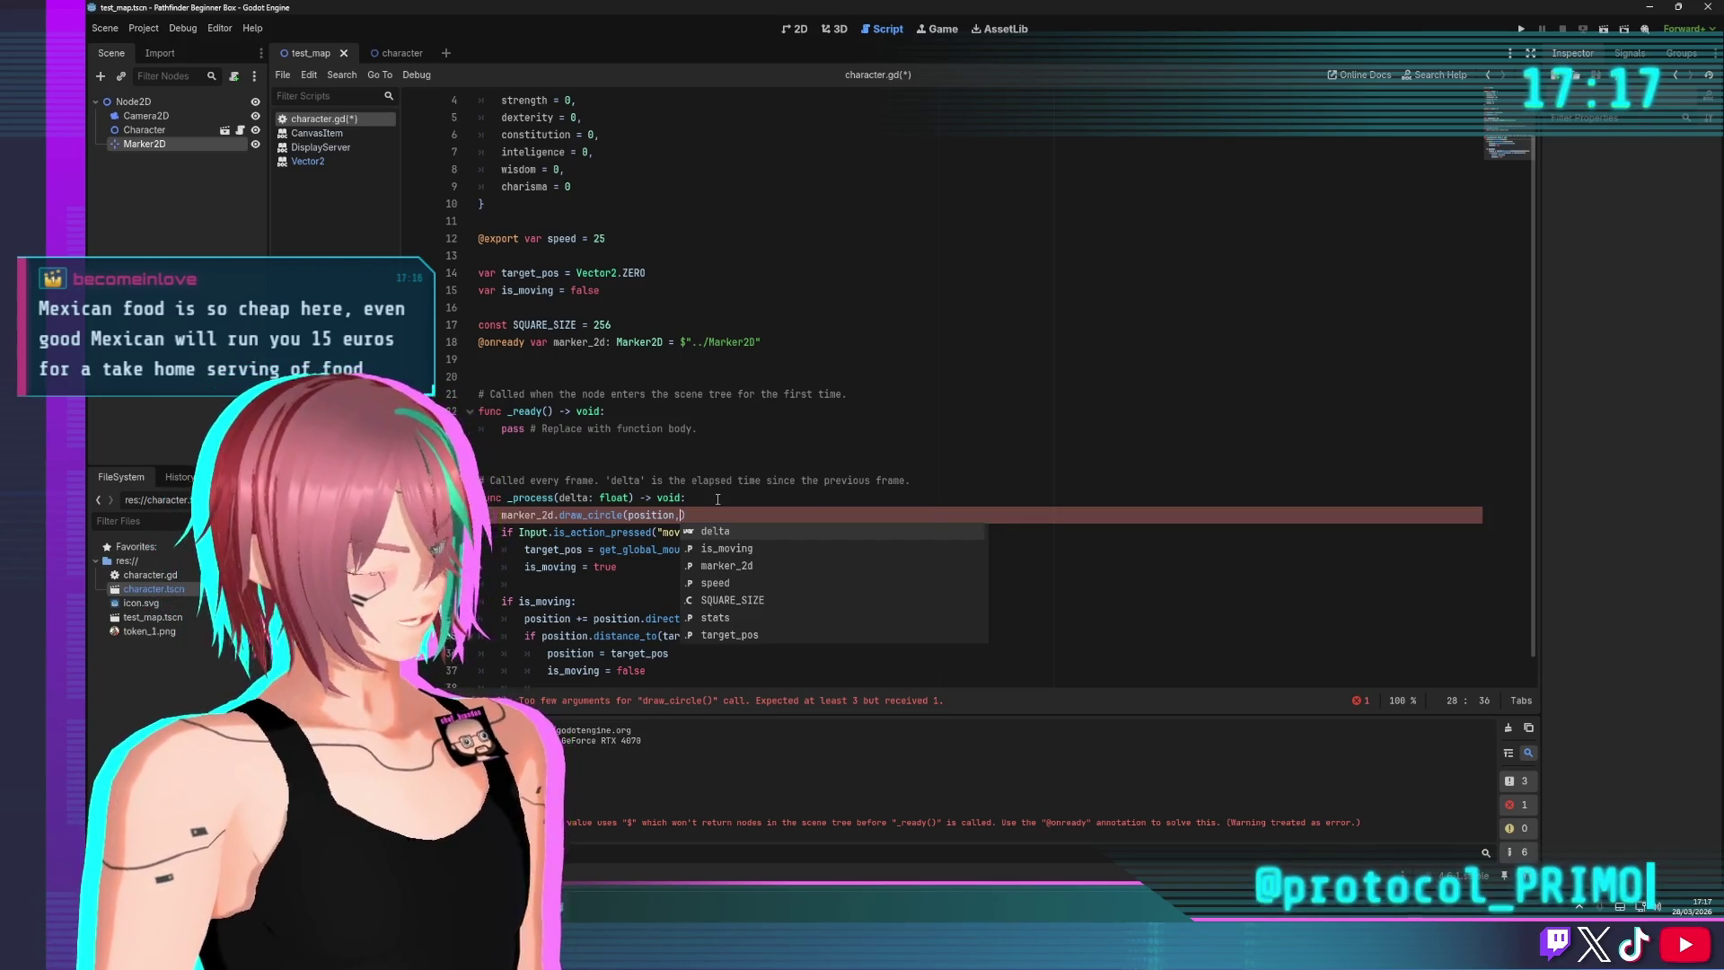
pyautogui.write('SQ')
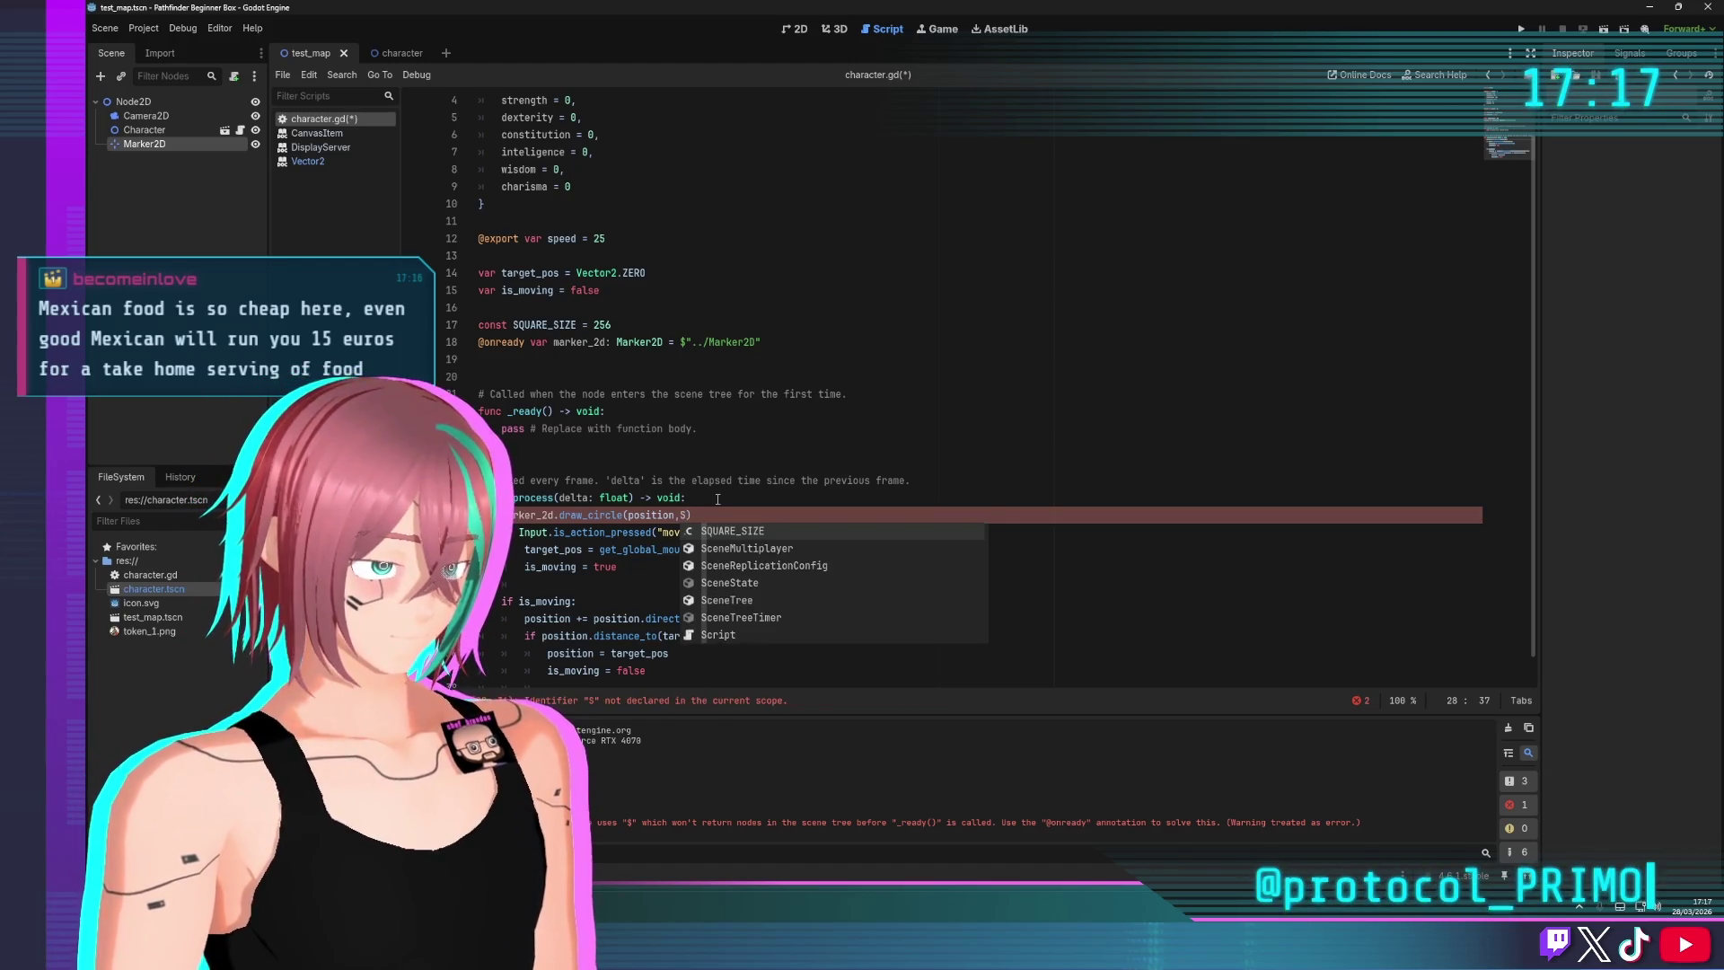
pyautogui.press('Return')
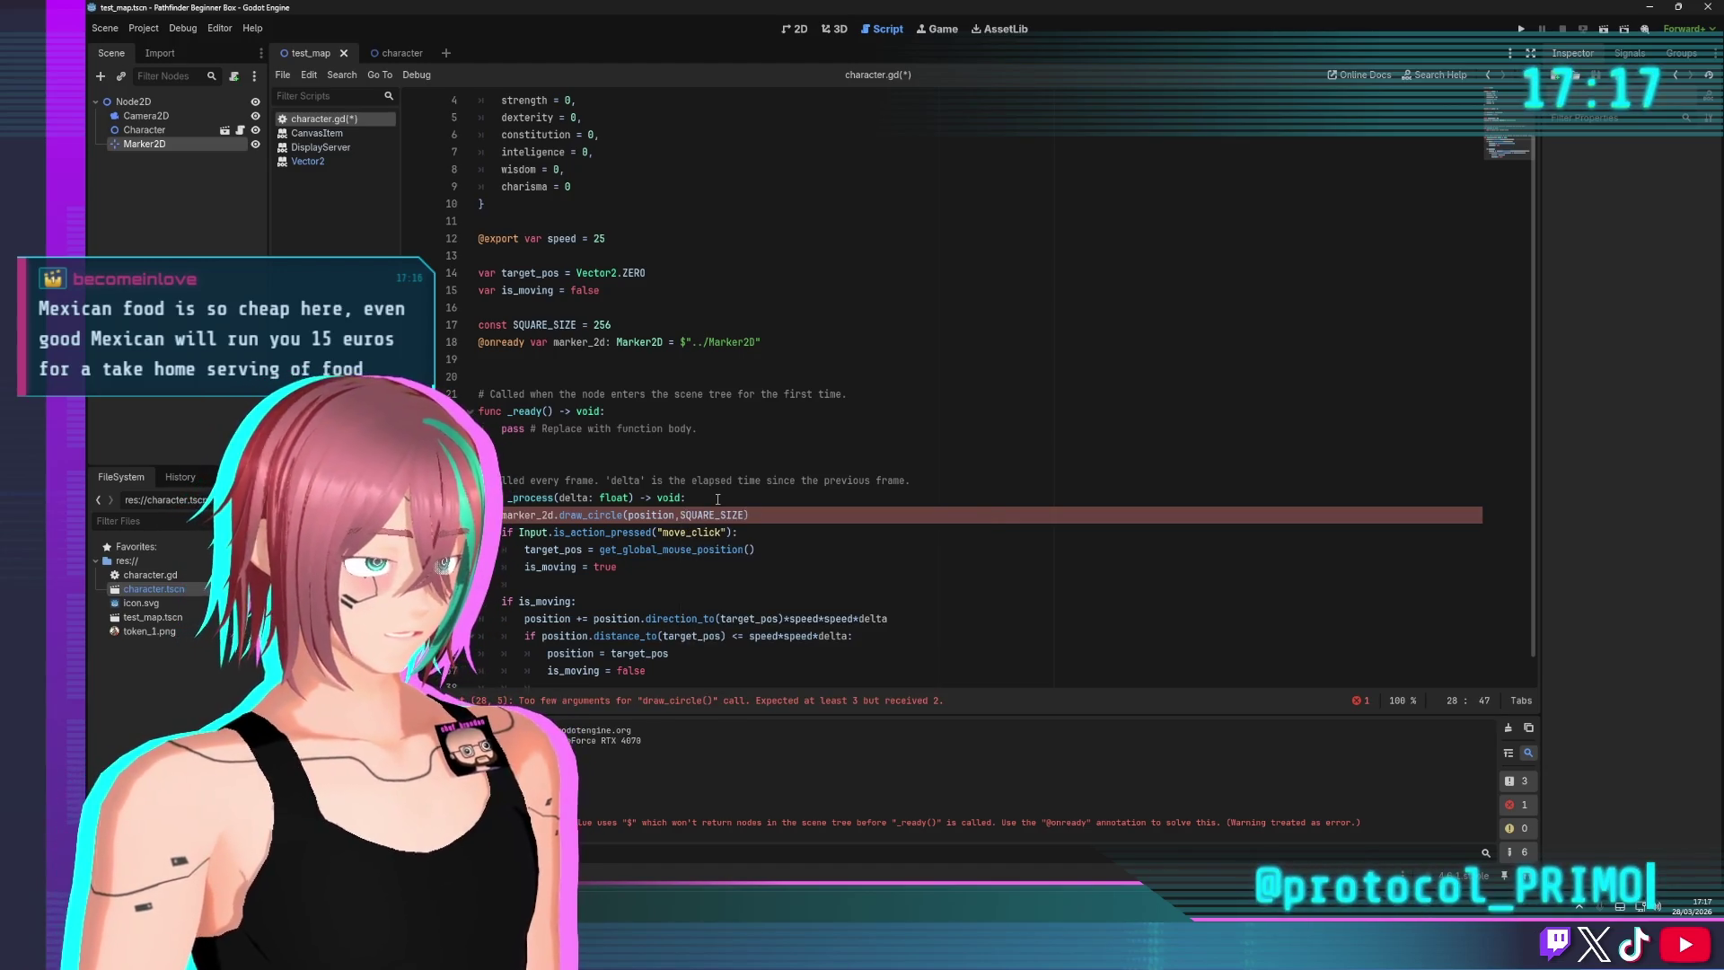
pyautogui.press('Right')
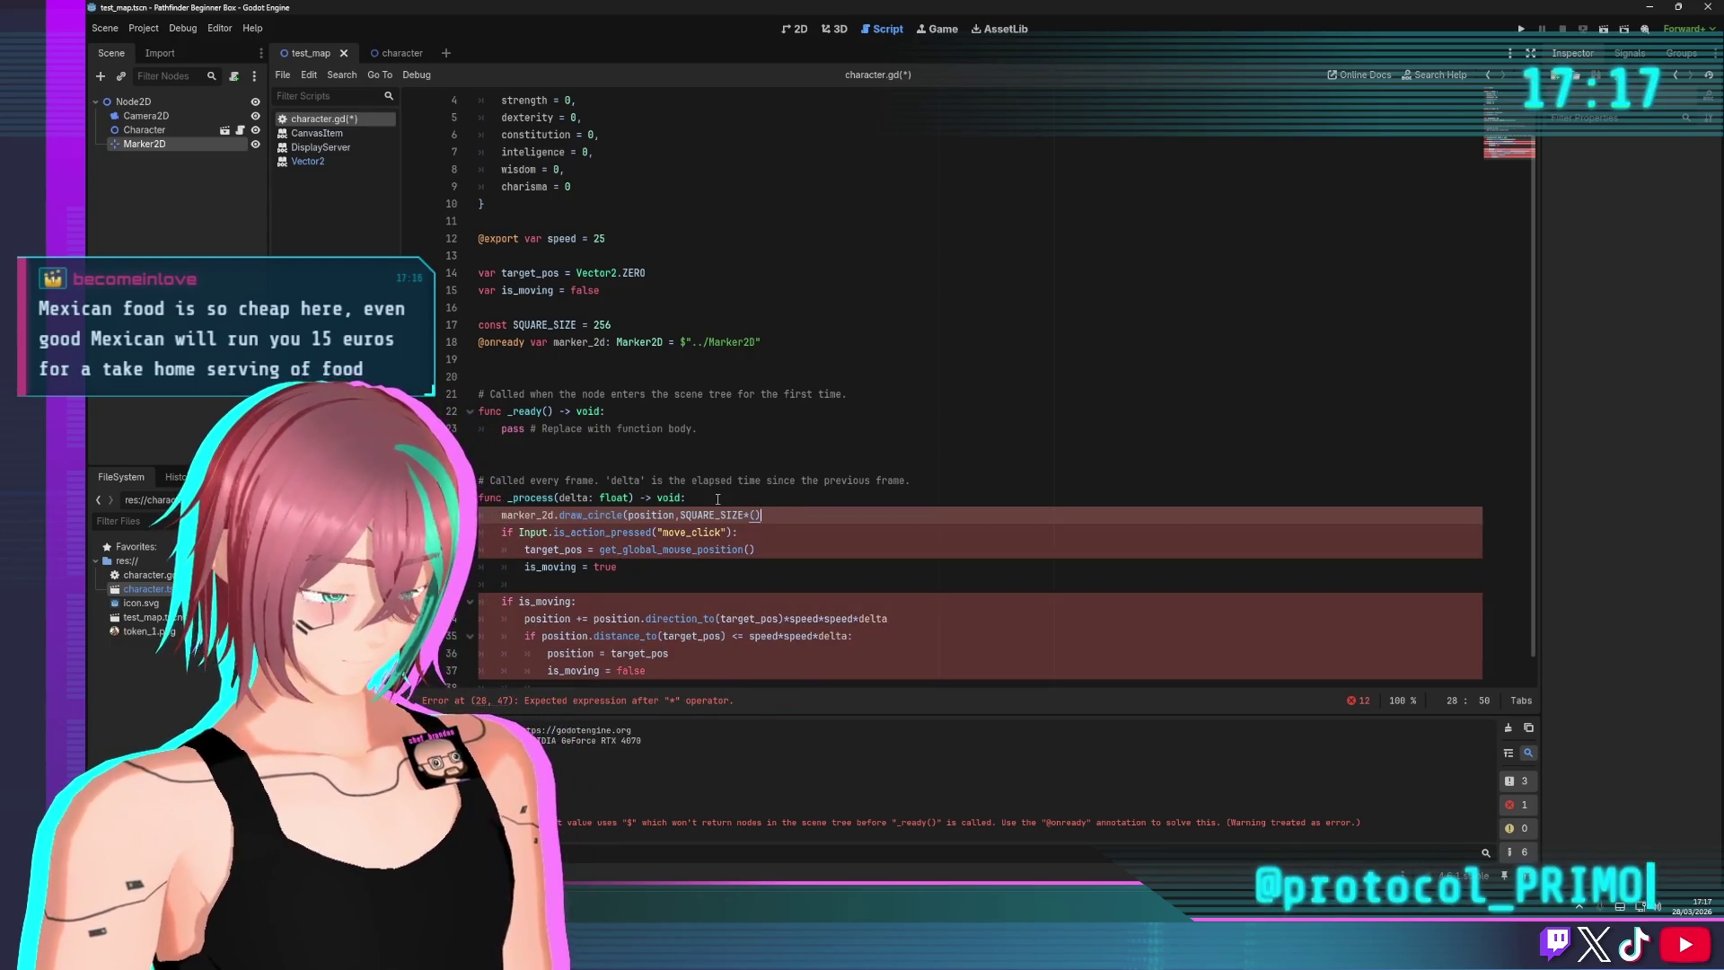
pyautogui.press('Left')
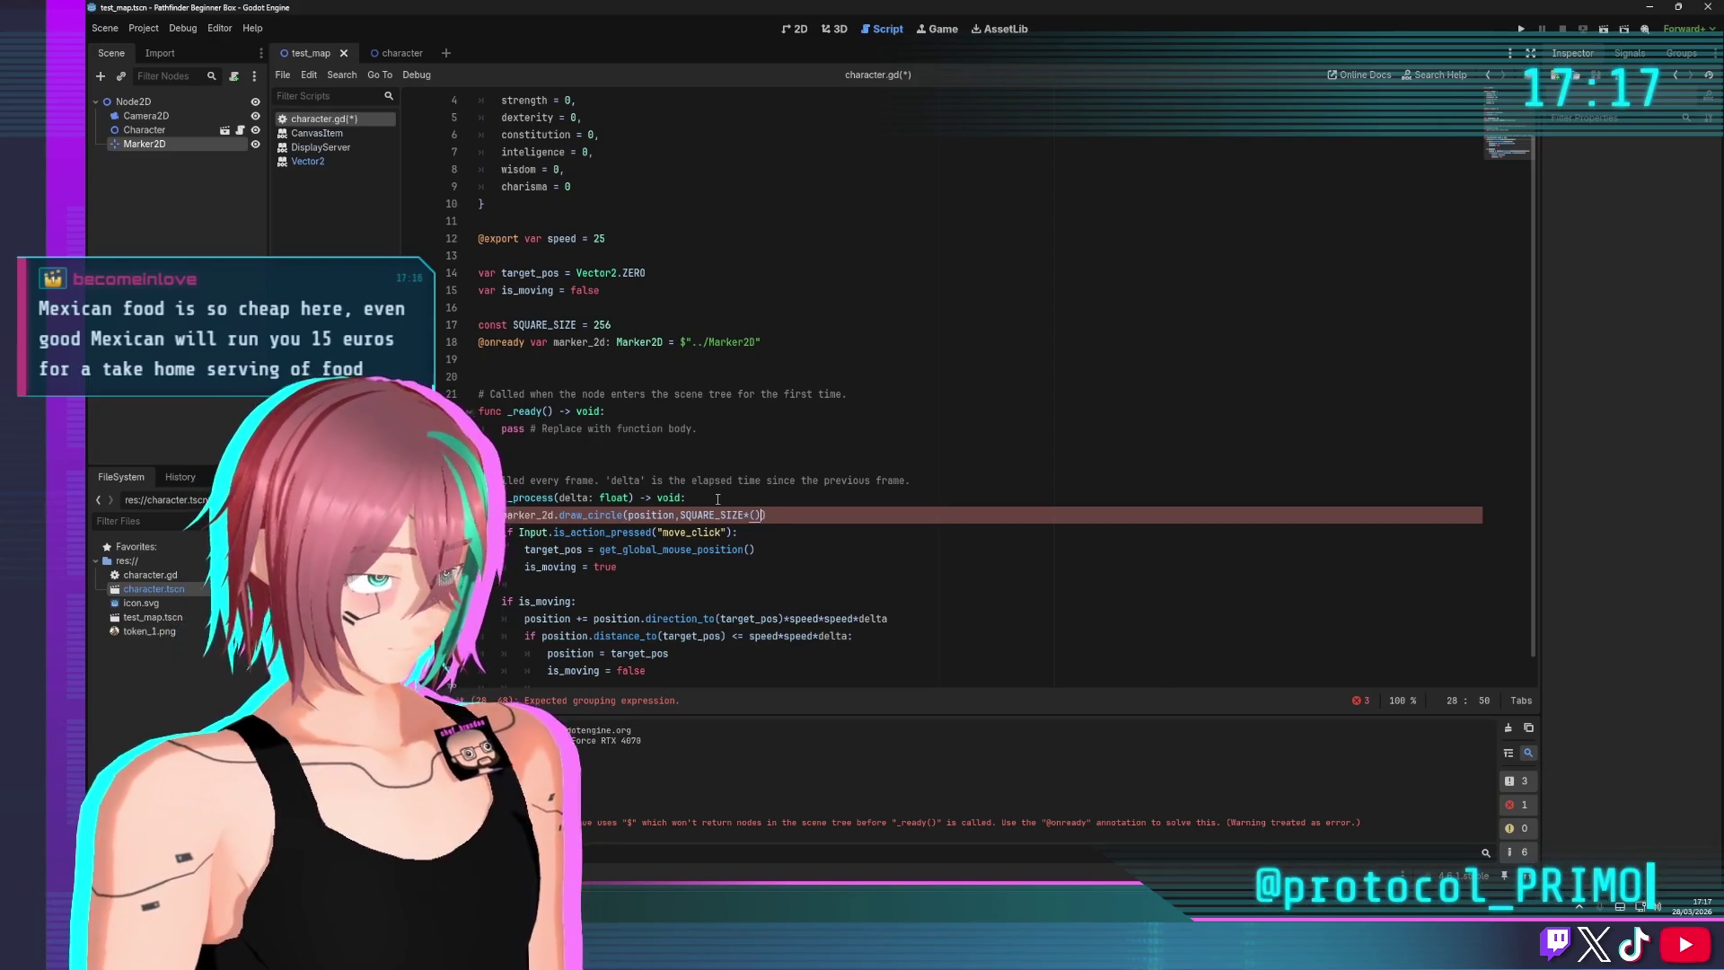
pyautogui.write(')')
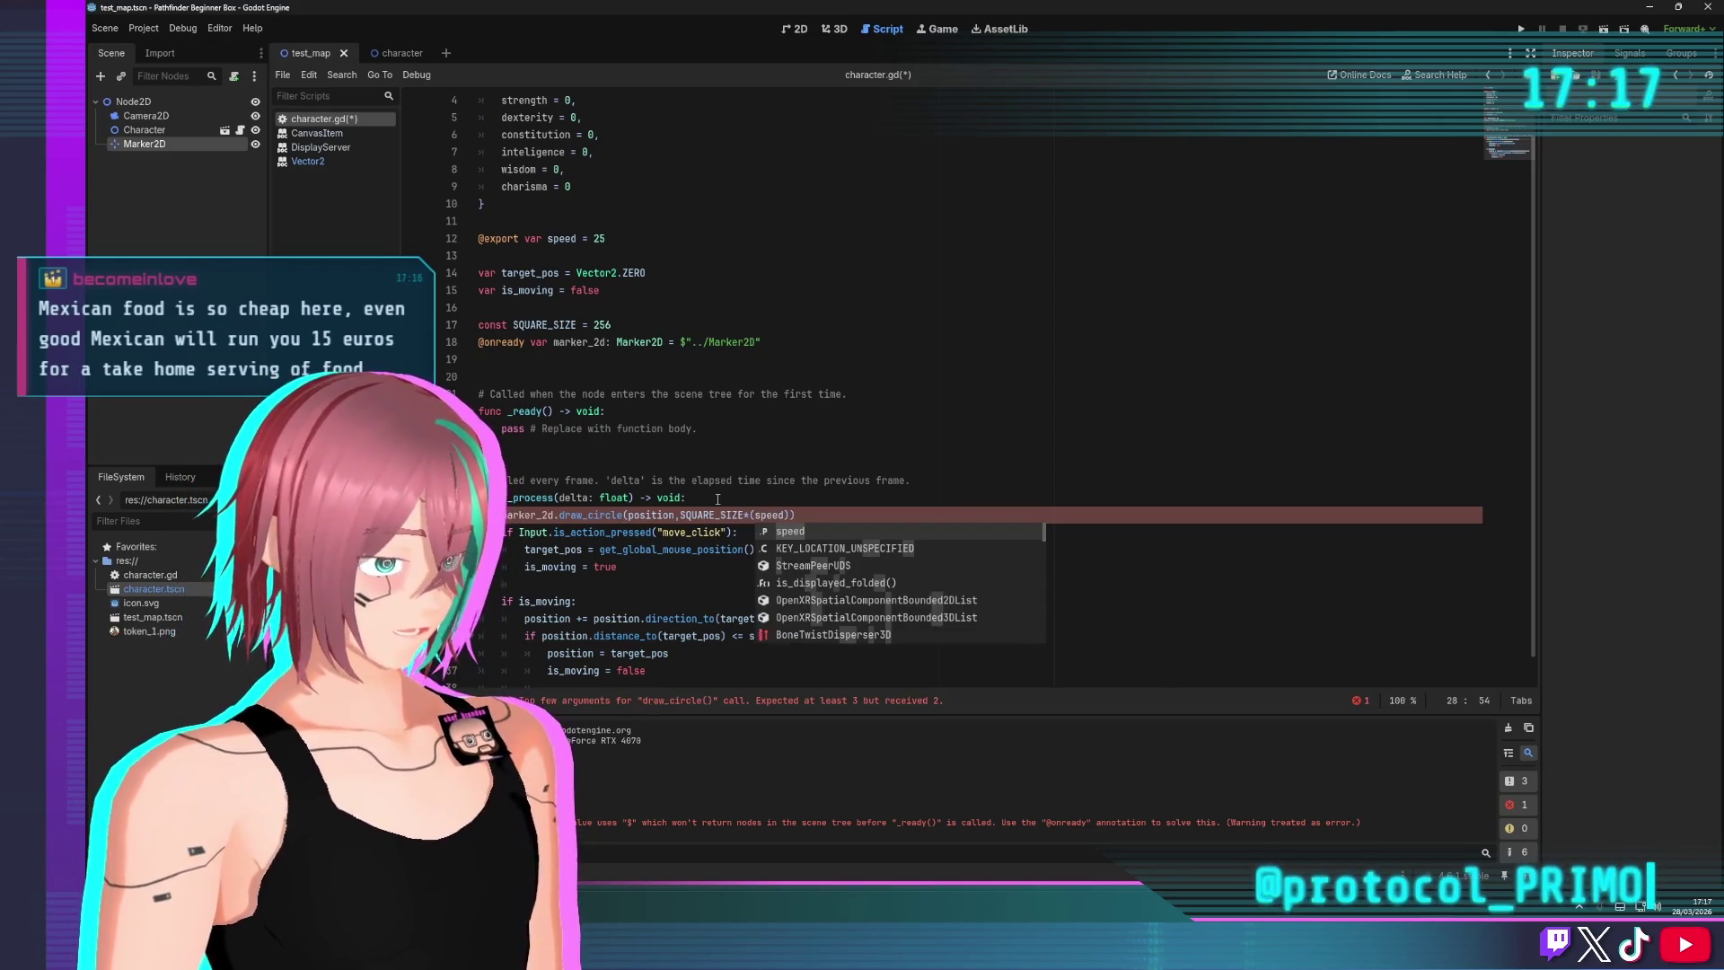
pyautogui.write('/5')
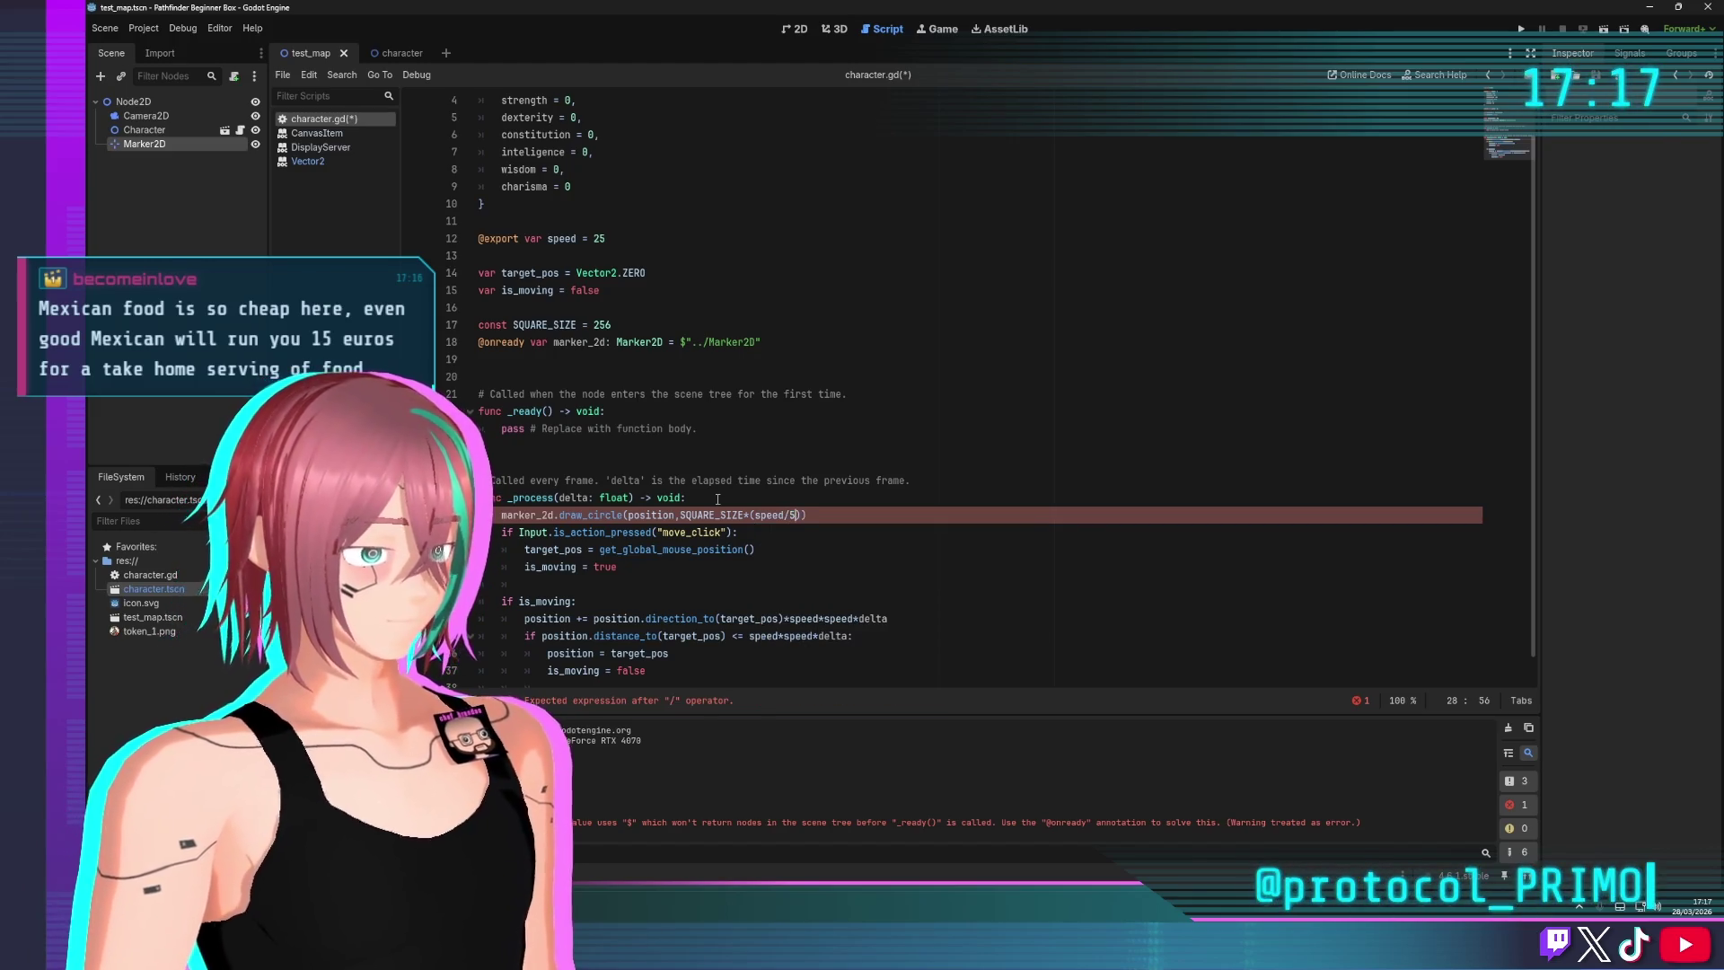
pyautogui.click(863, 480)
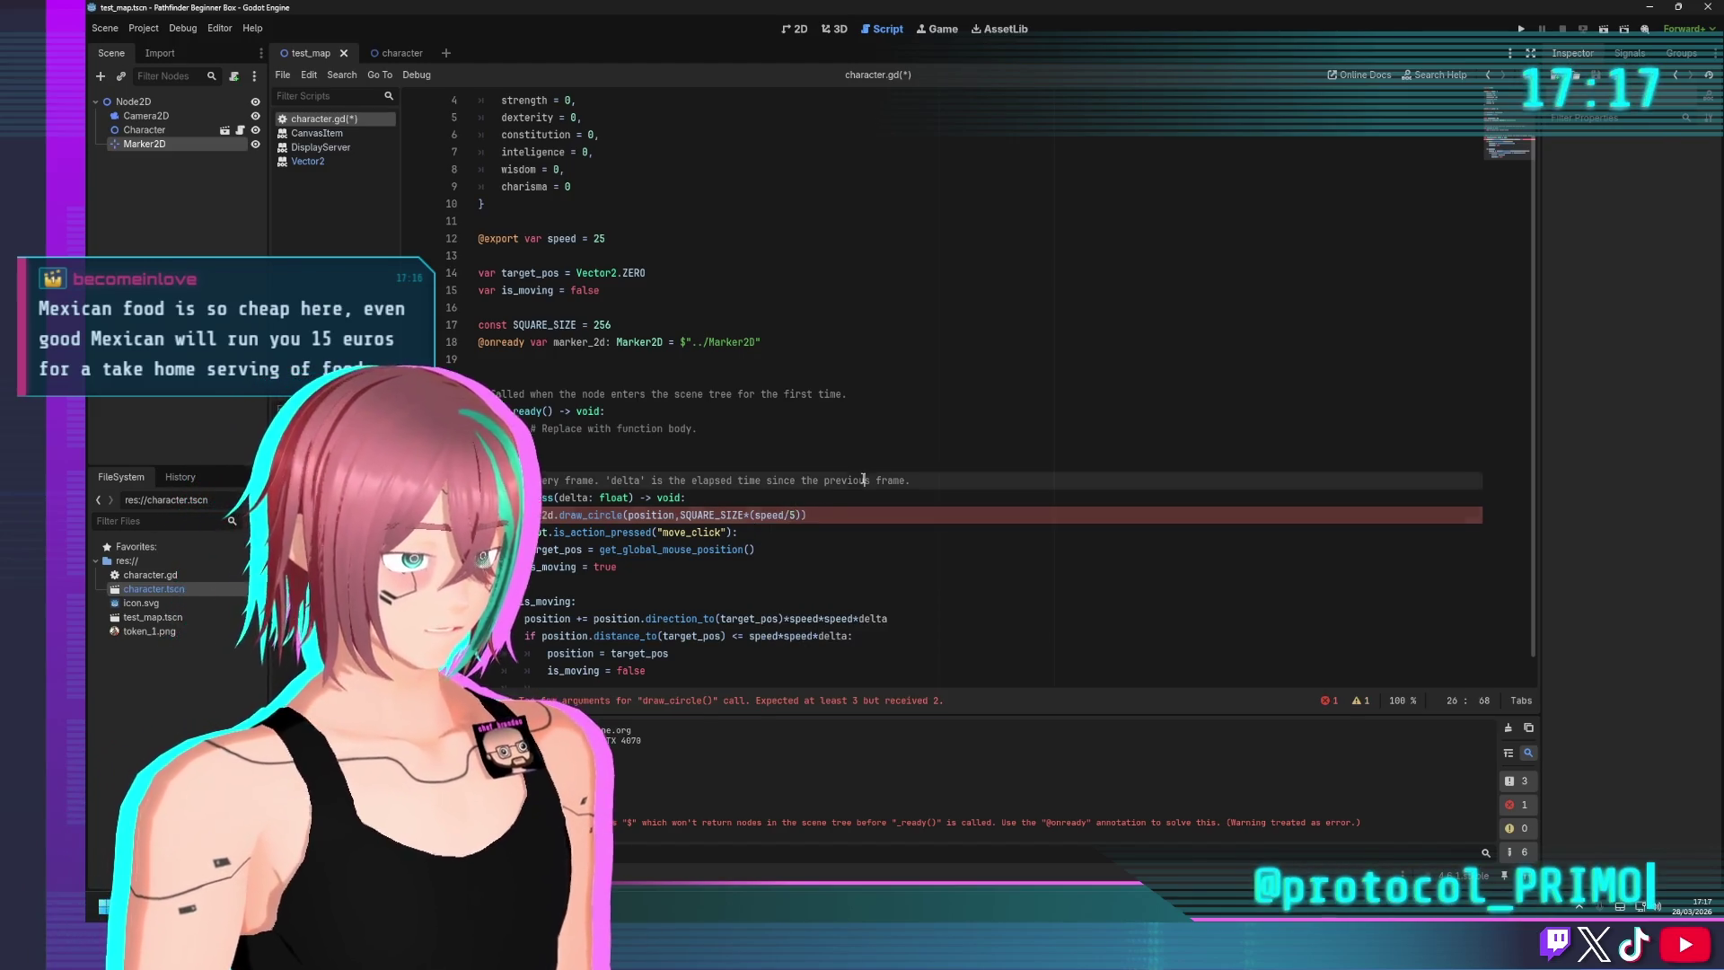
pyautogui.click(800, 514)
# Set the circle's colour argument to Color.RED
pyautogui.write(',r')
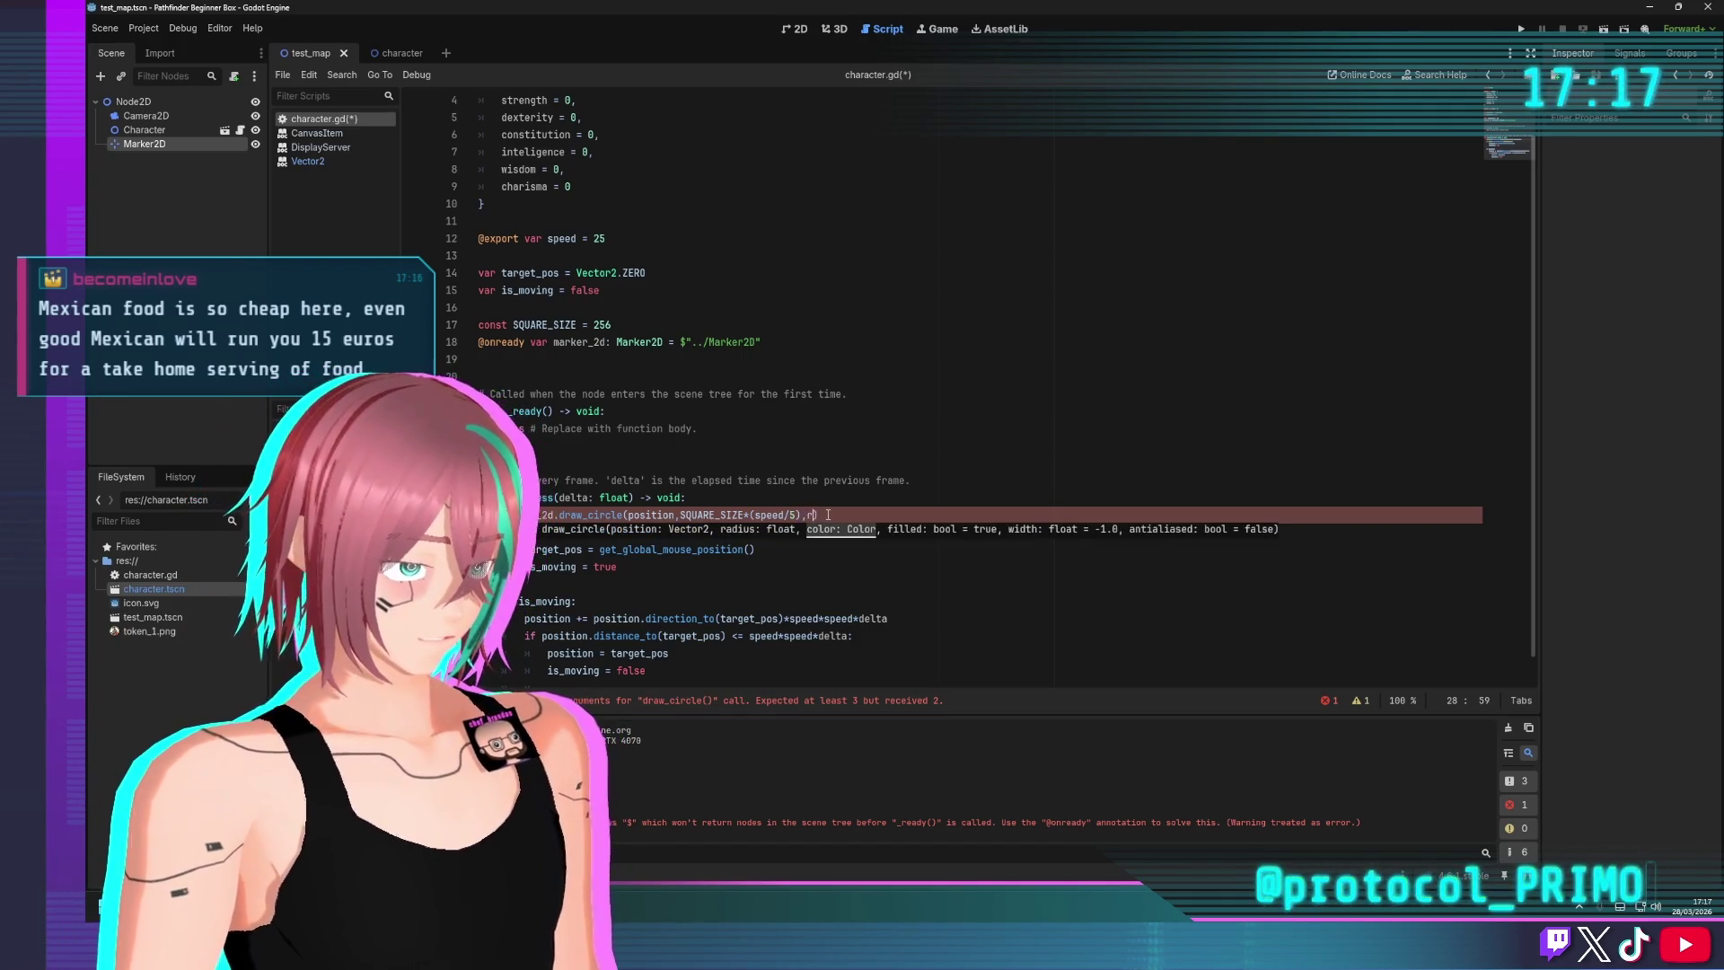
pyautogui.press('BackSpace')
pyautogui.write('co')
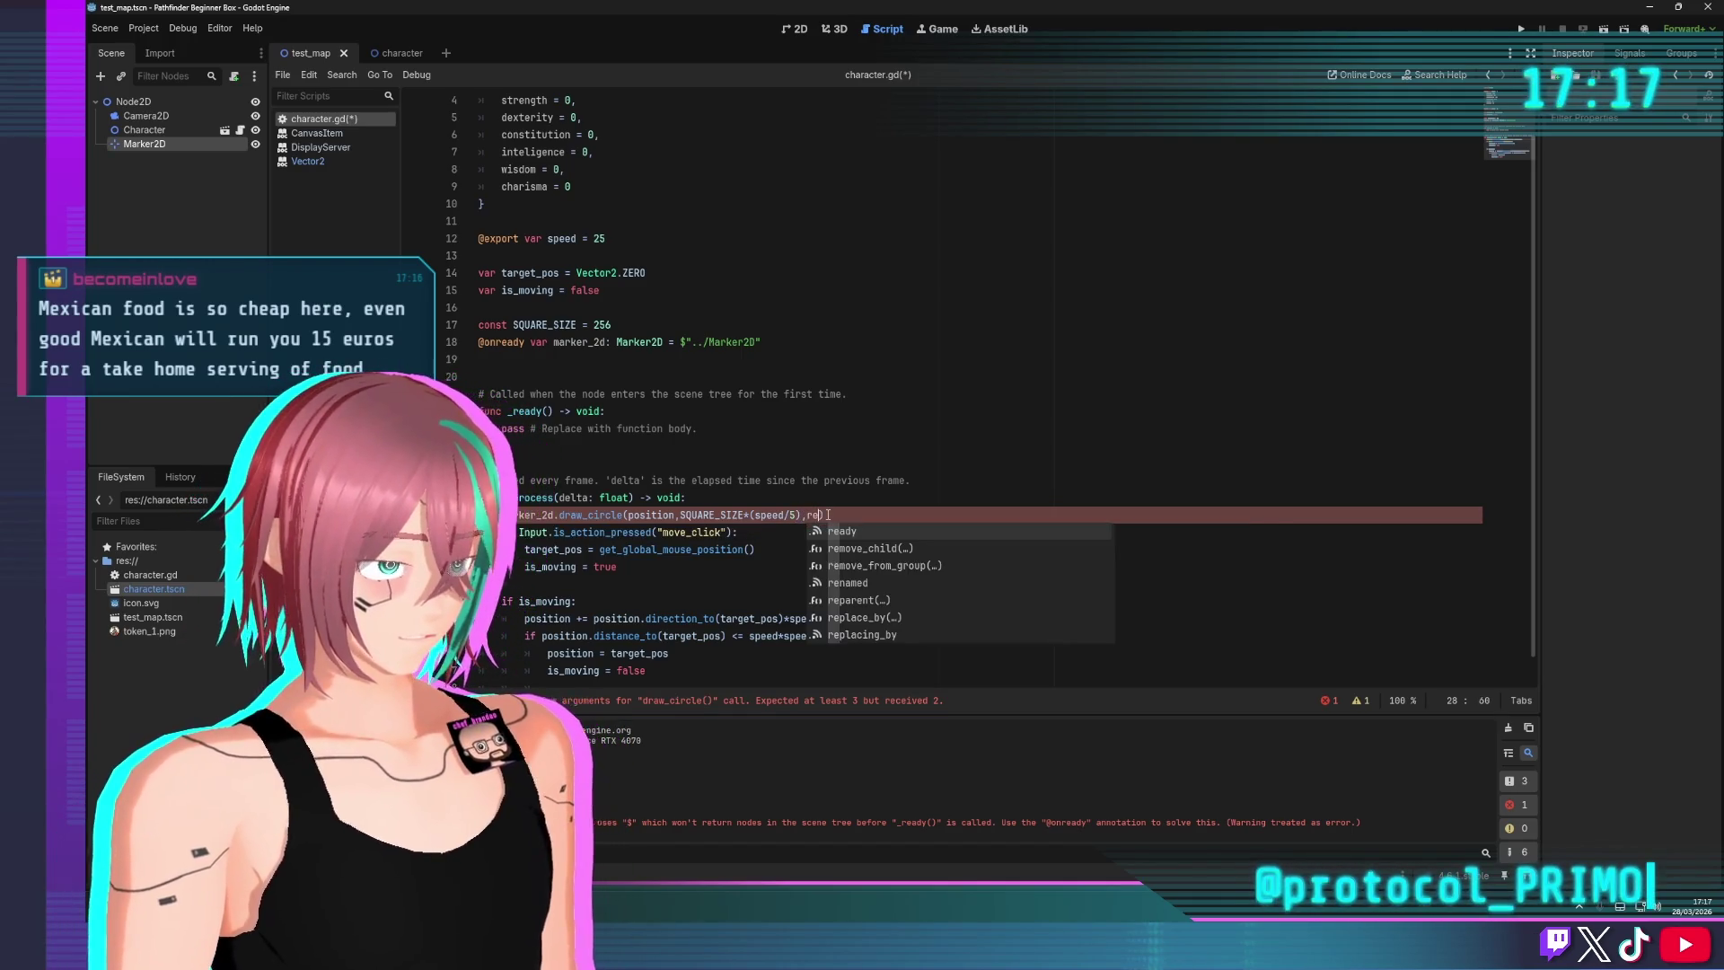
pyautogui.press('BackSpace')
pyautogui.press('BackSpace')
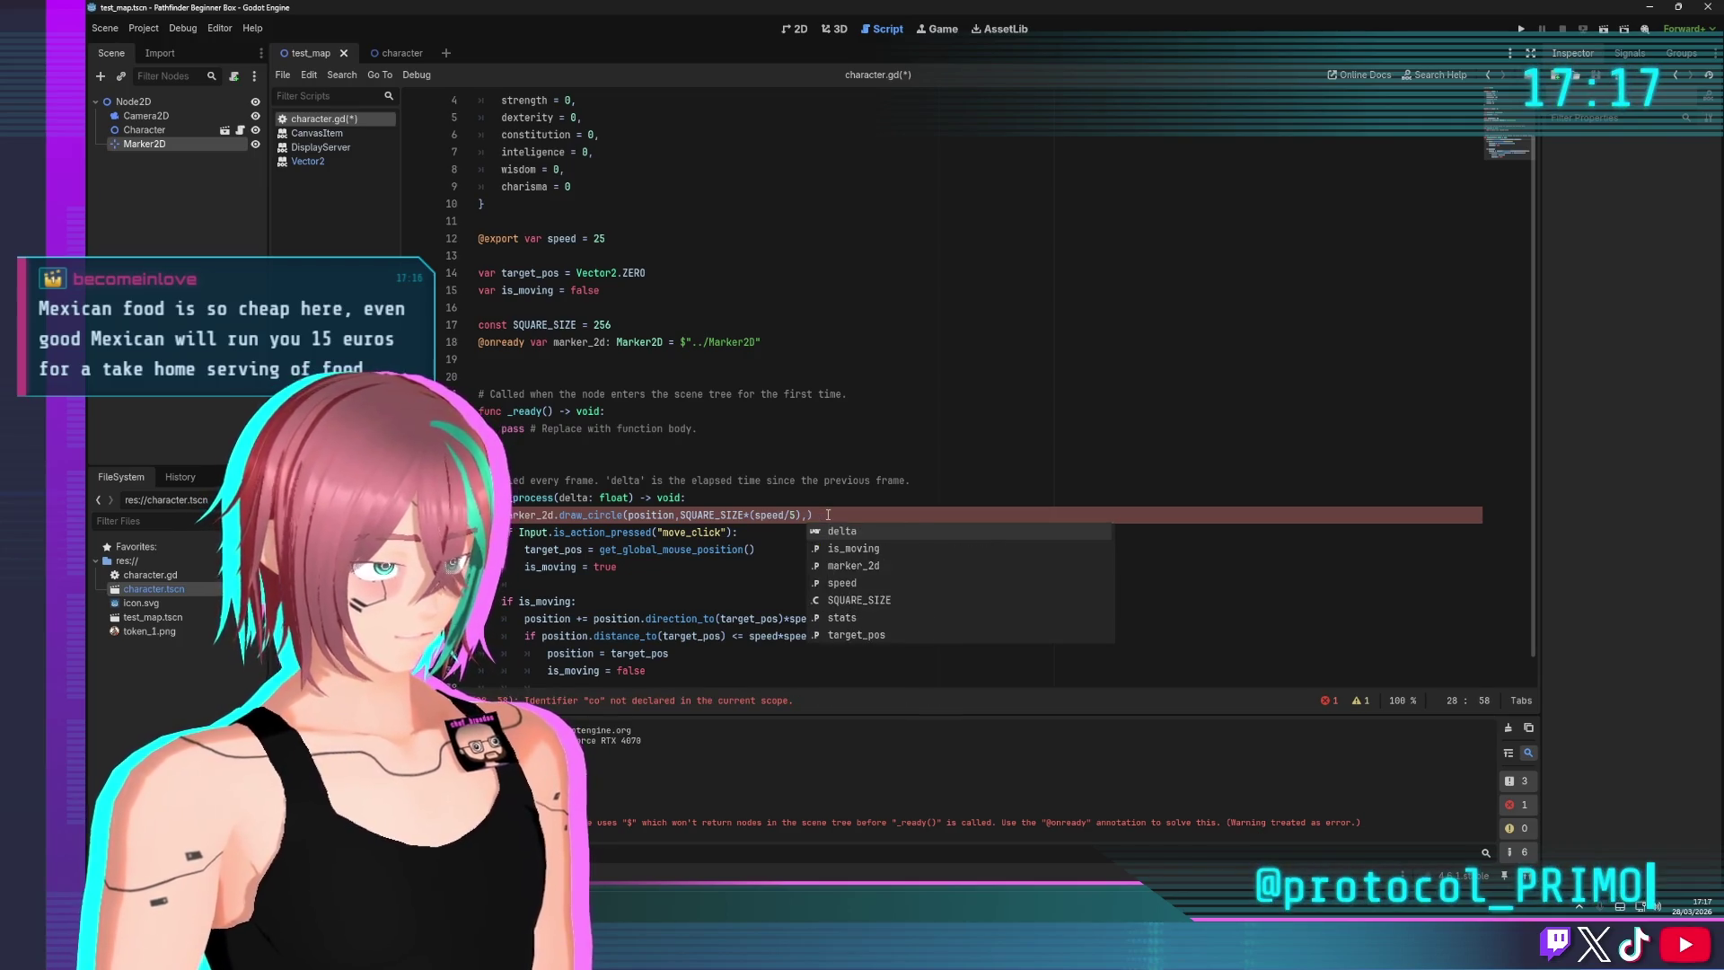
pyautogui.write('Color')
pyautogui.write('.re')
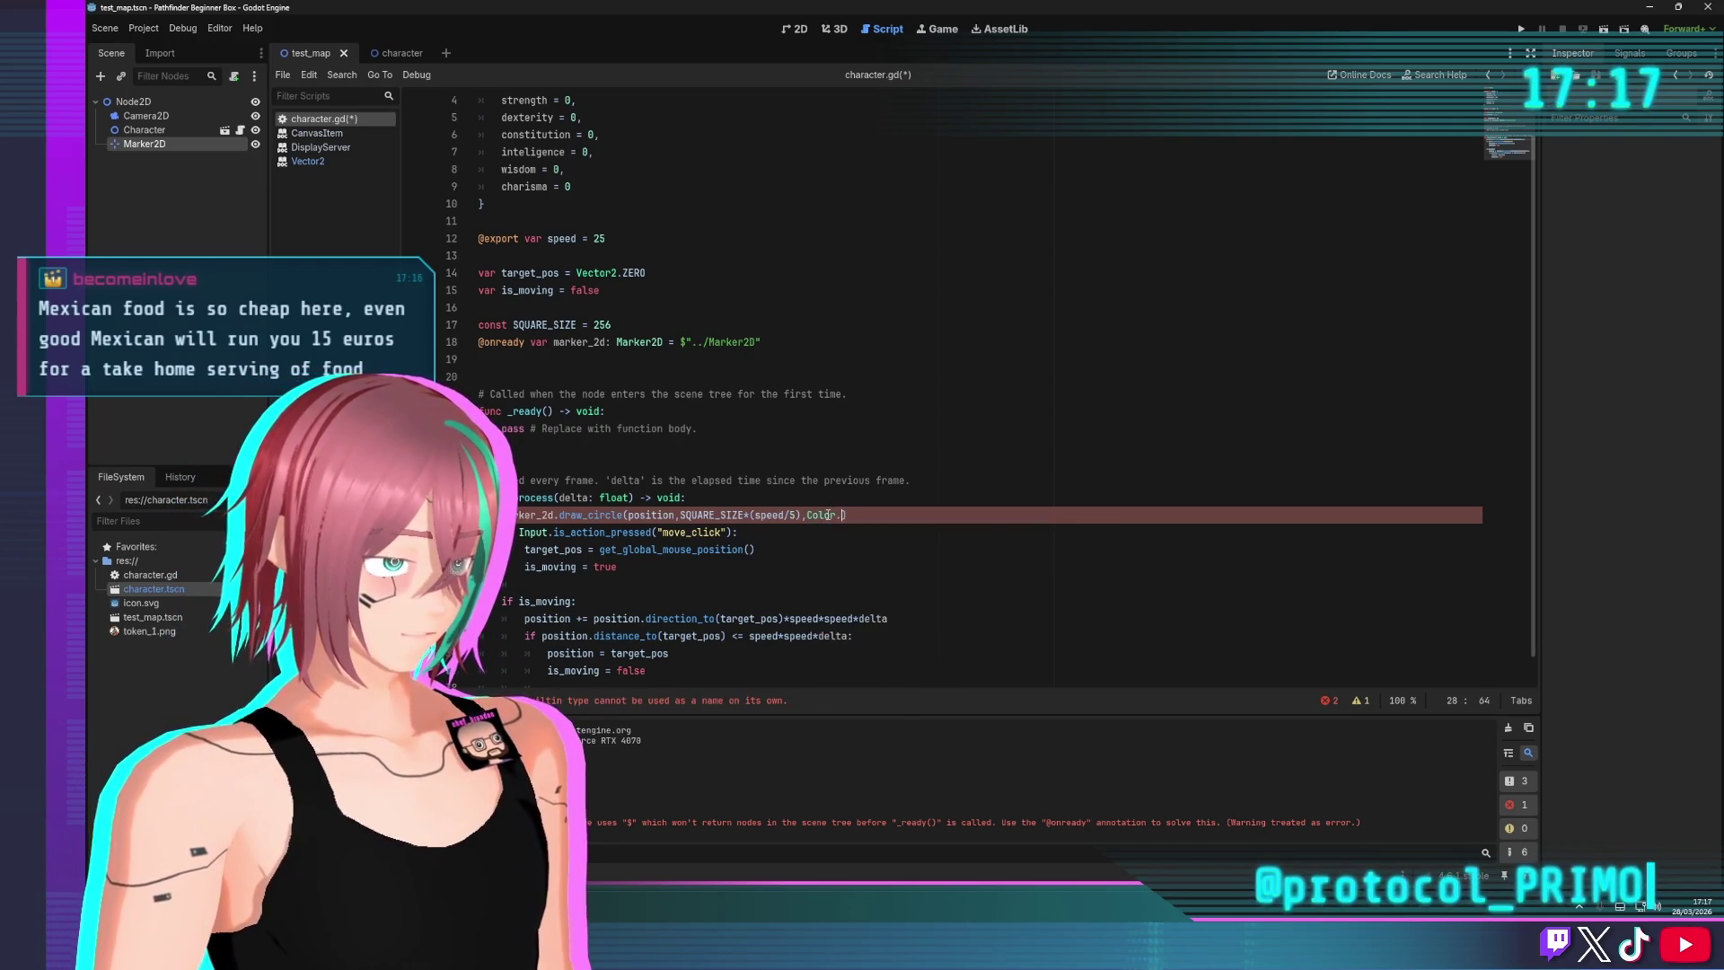
pyautogui.press('Return')
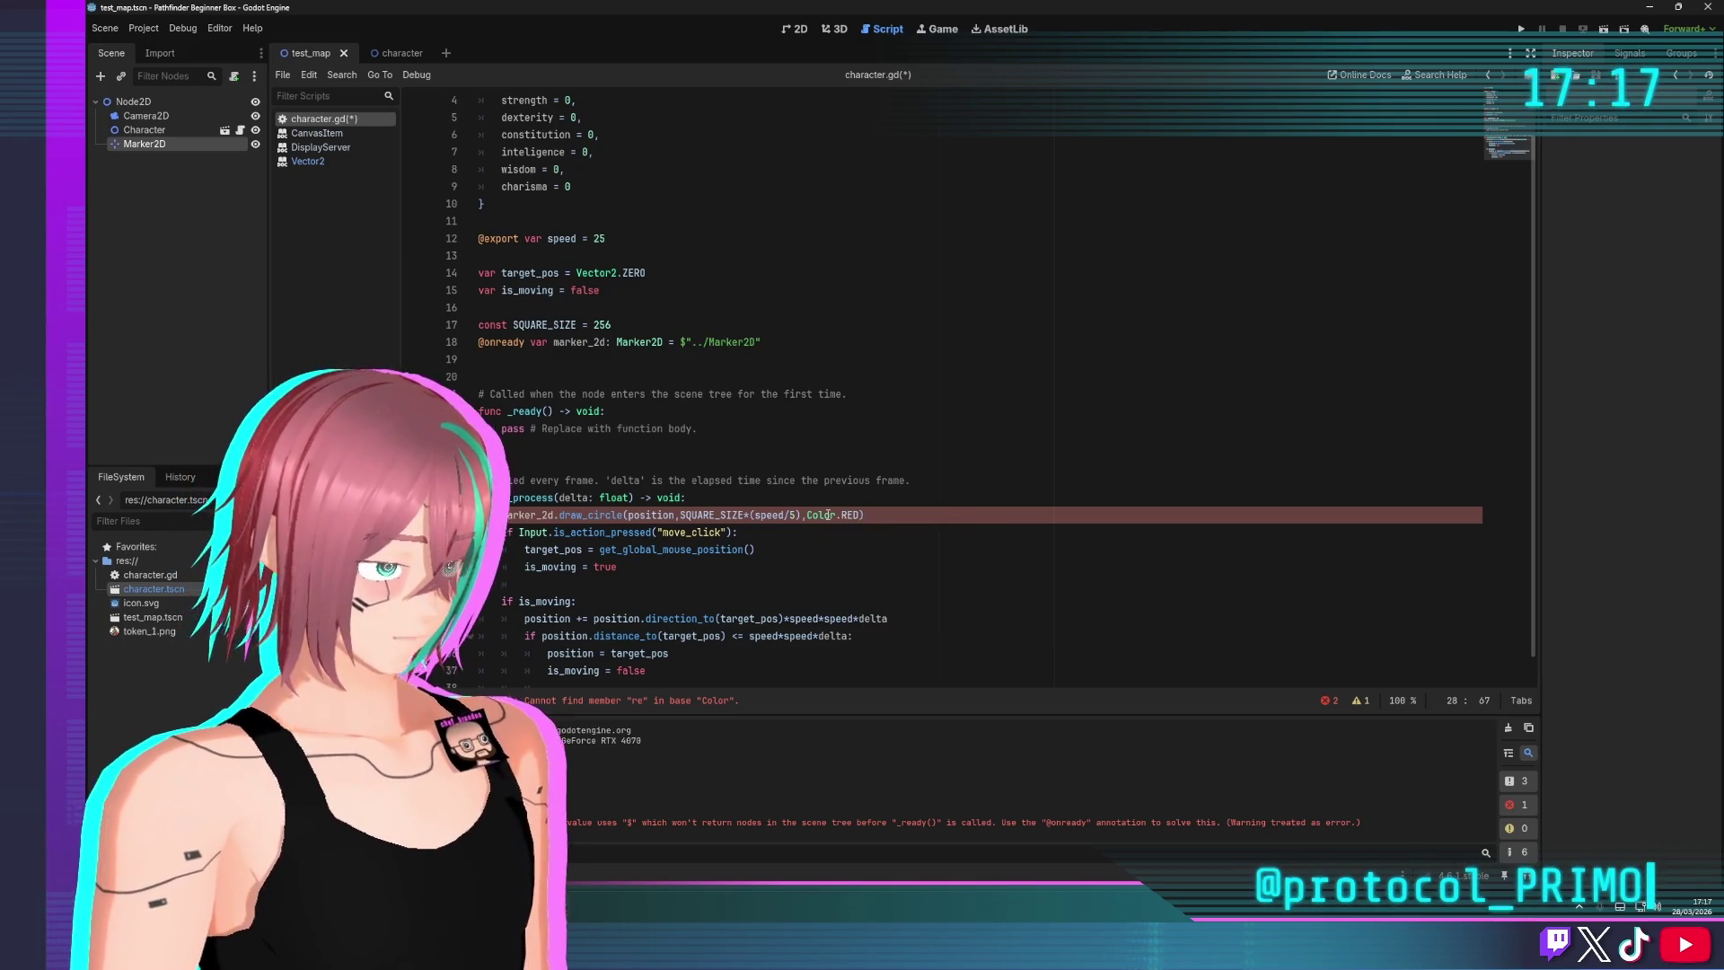
pyautogui.write(',')
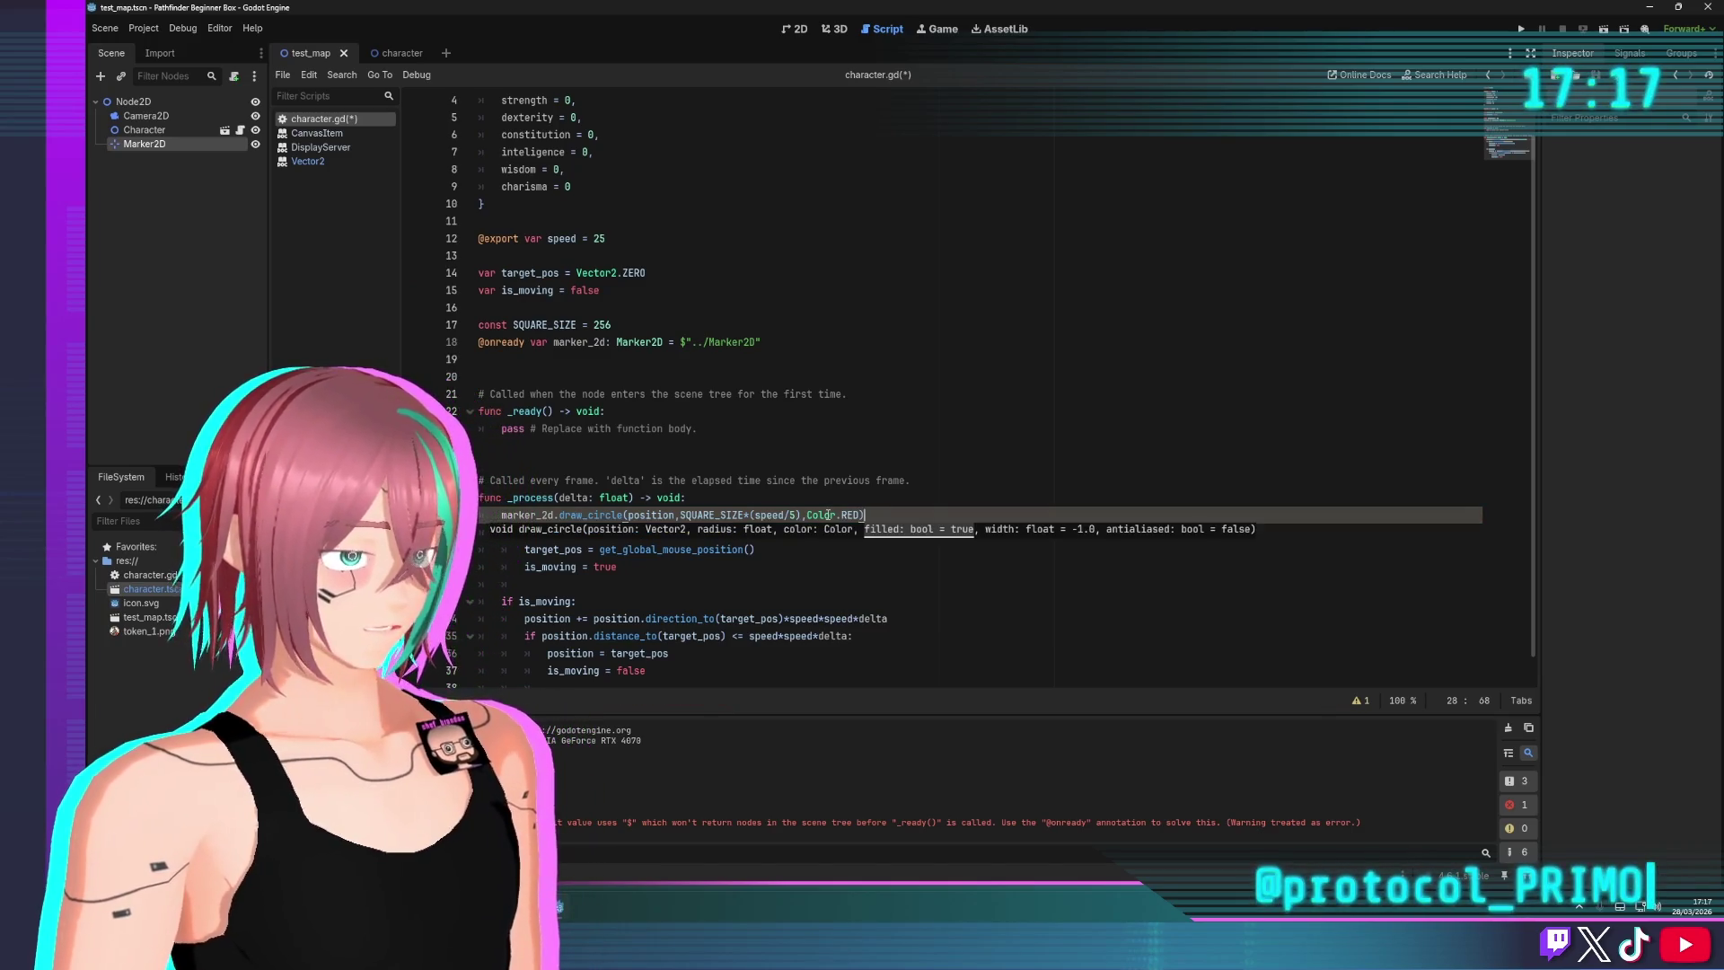
# Save character.gd, move Marker2D from test_map to under Character, and save test_map
pyautogui.click(684, 285)
pyautogui.hotkey('ctrl', 's')
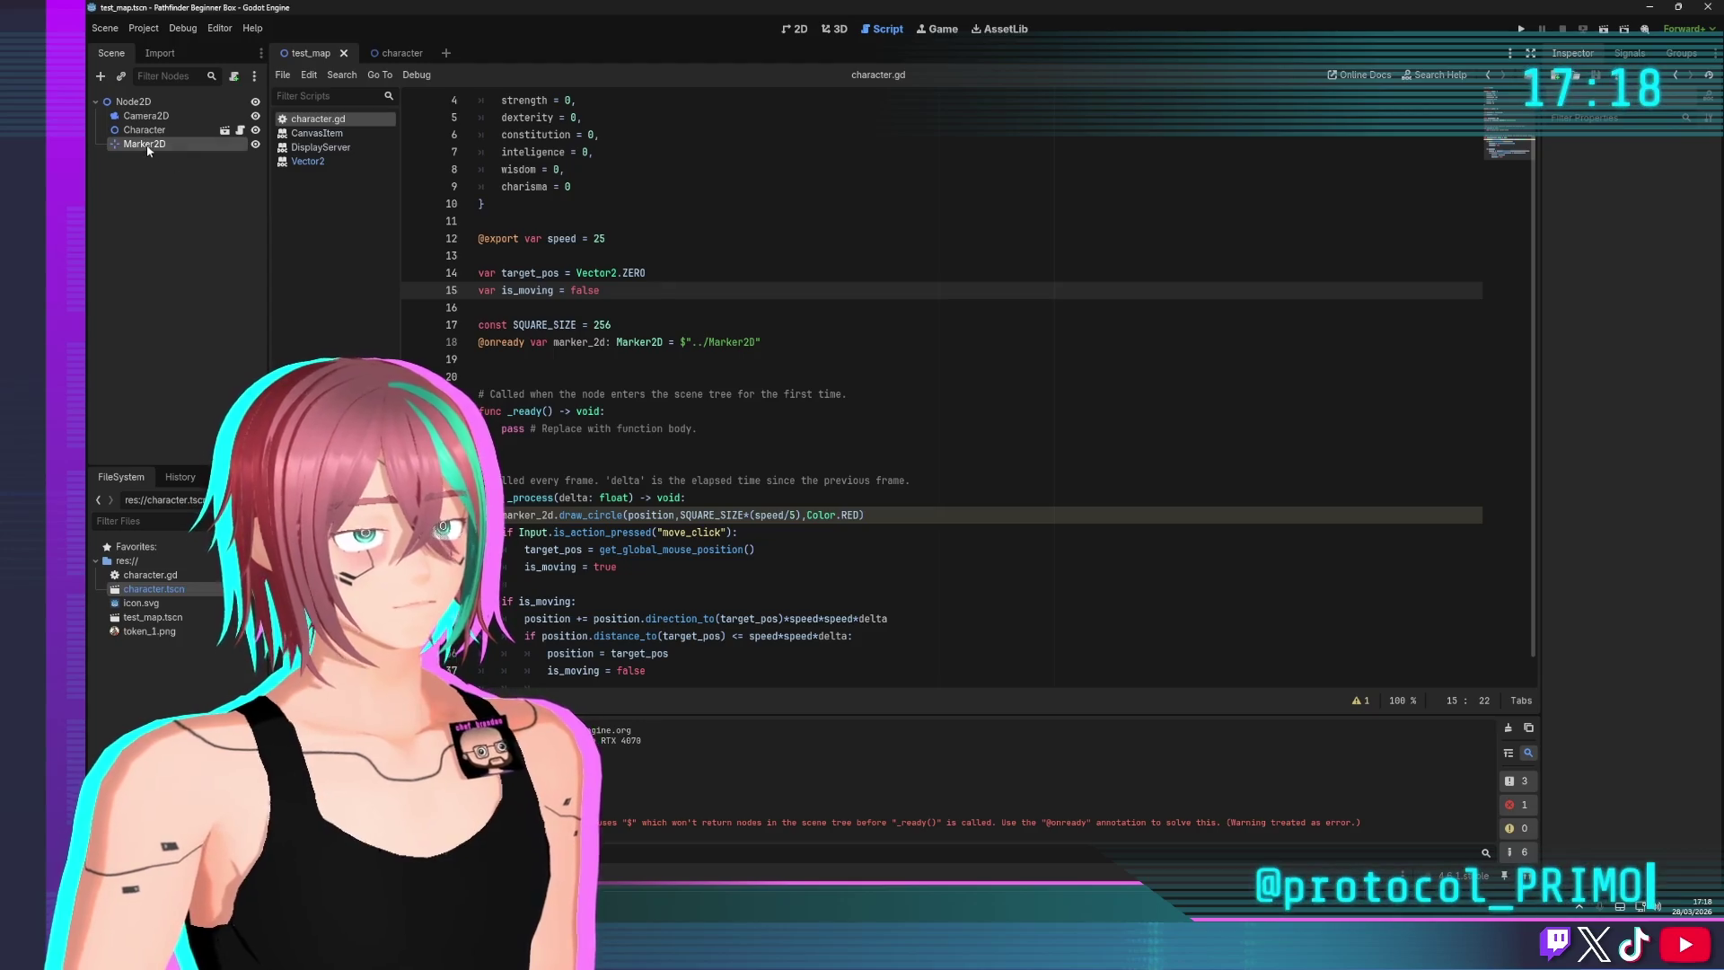
pyautogui.hotkey('ctrl', 'x')
pyautogui.click(225, 130)
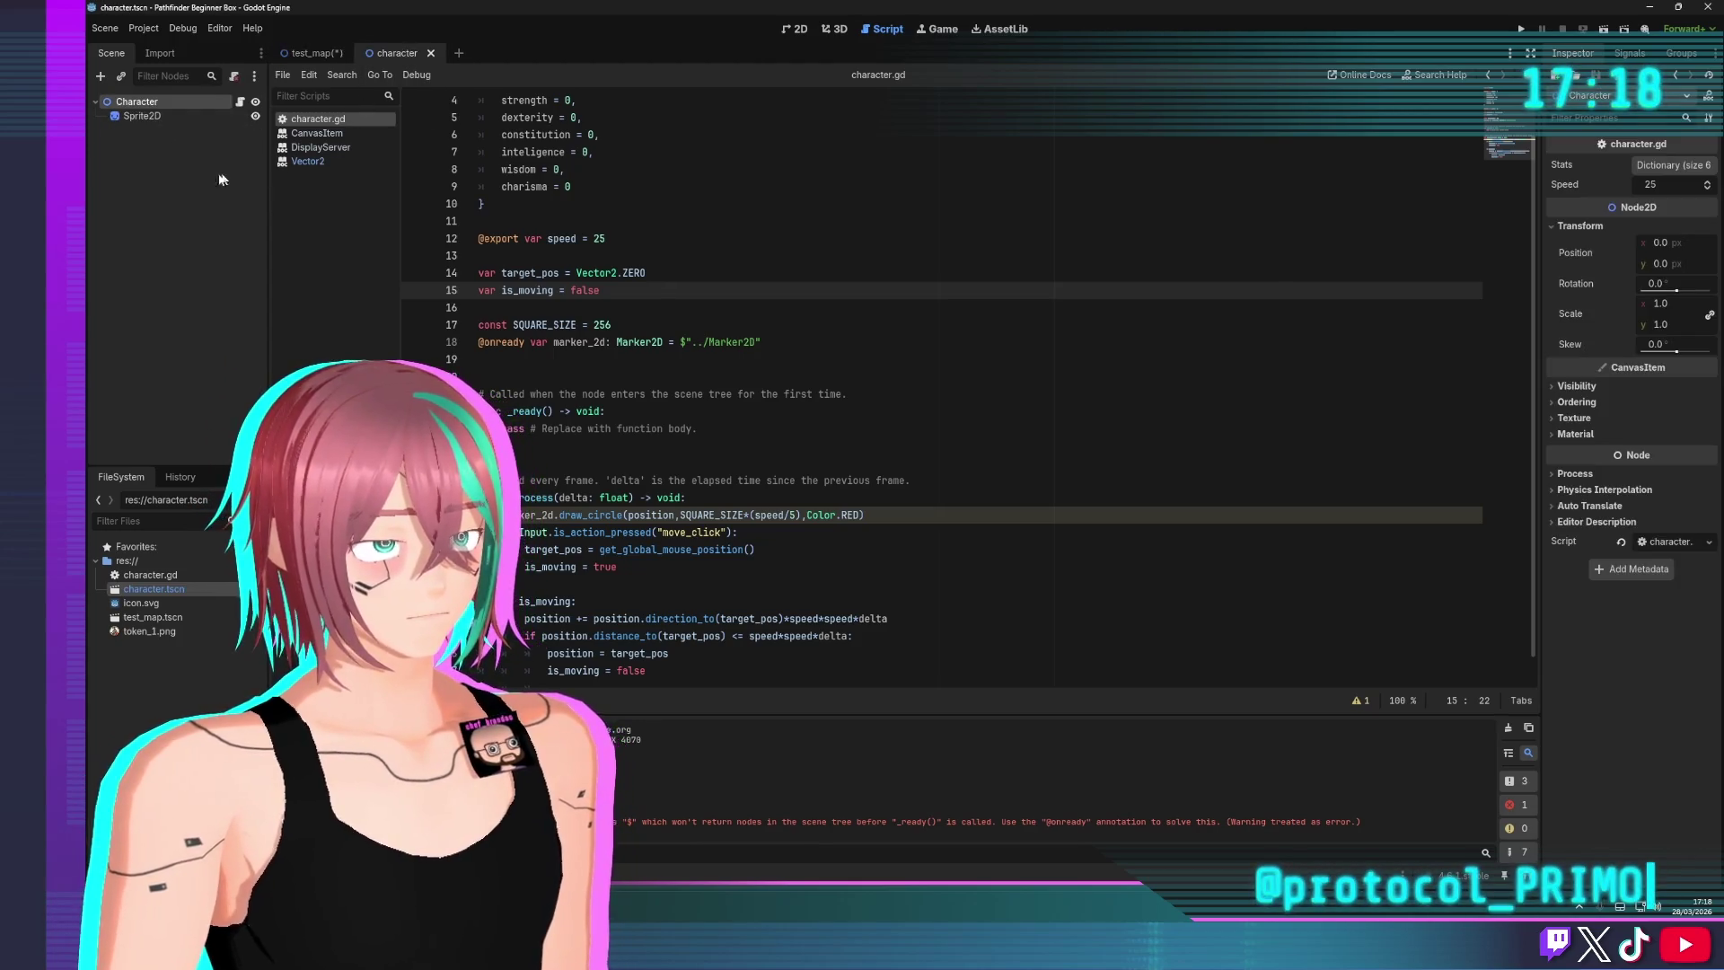
pyautogui.hotkey('ctrl', 'v')
pyautogui.click(309, 53)
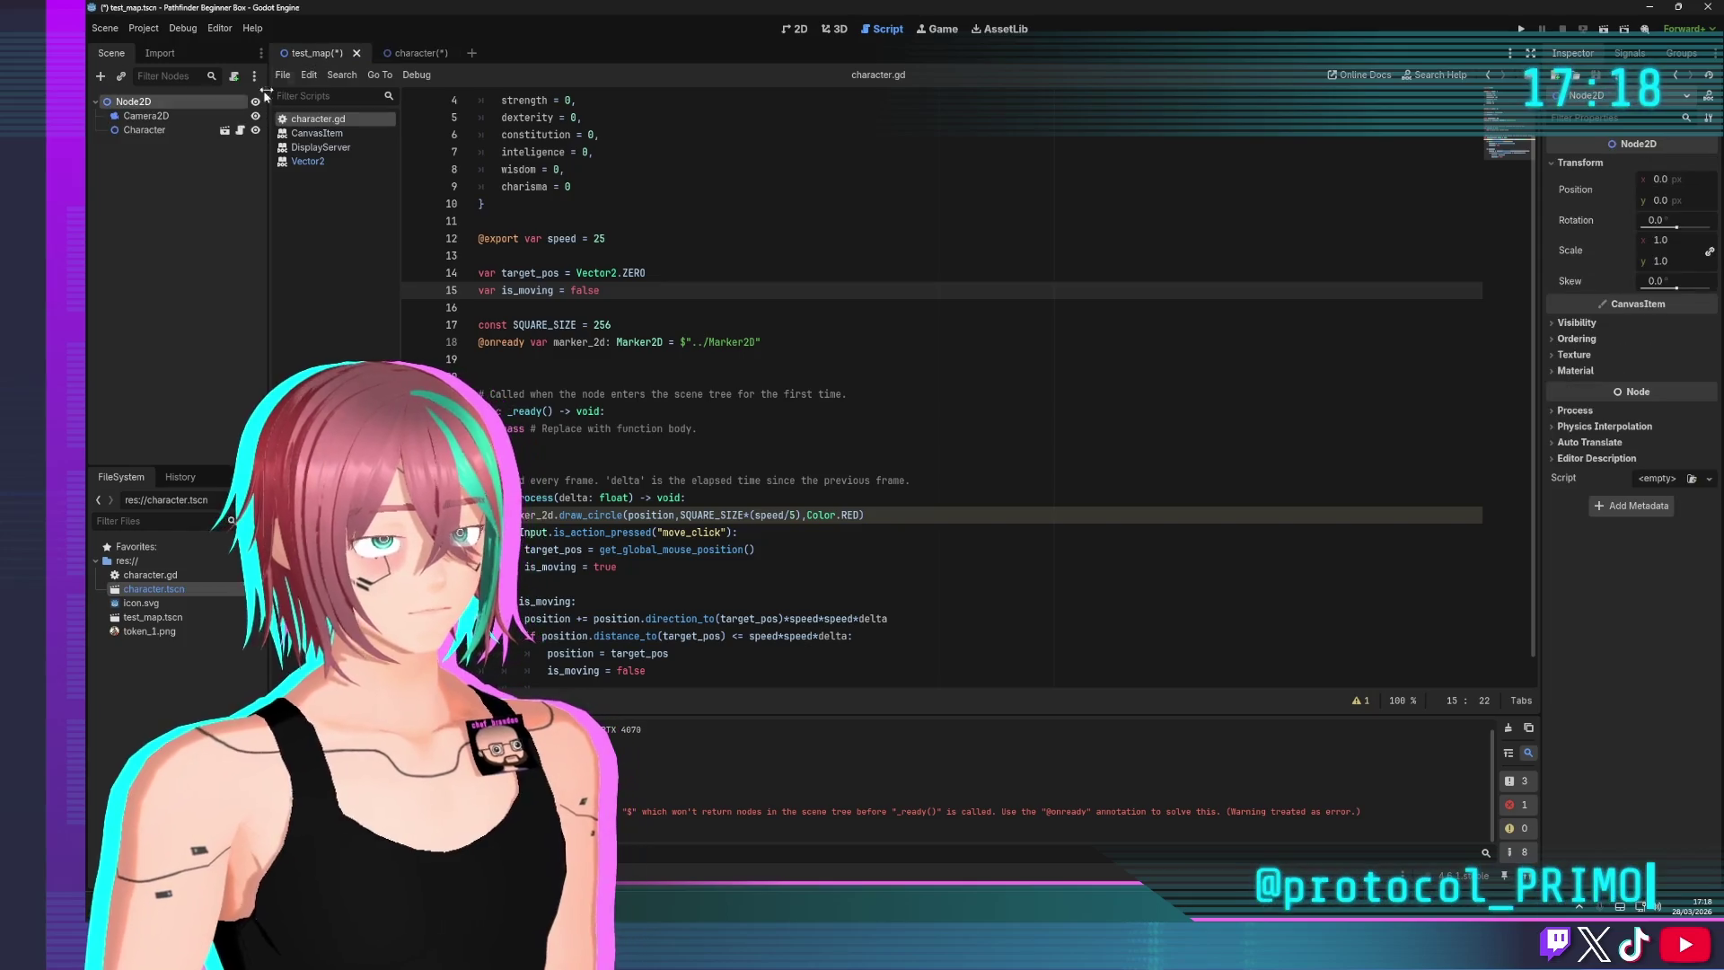
pyautogui.hotkey('ctrl', 's')
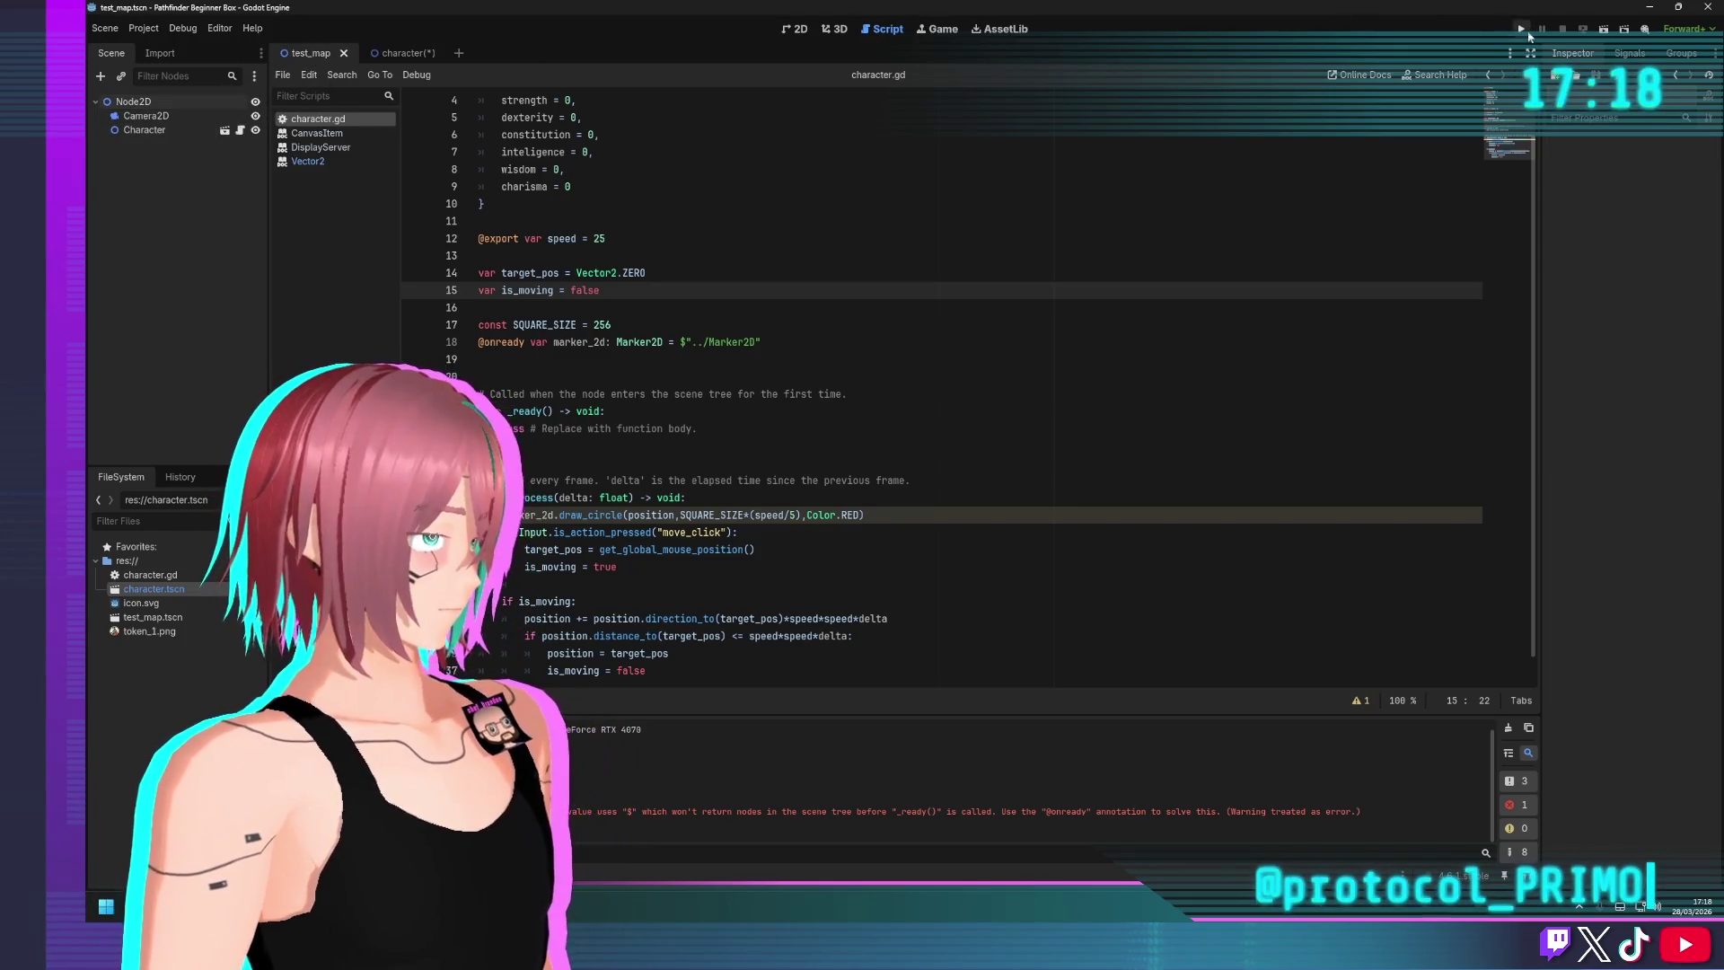
# Test-run the project, stop it, and return to the character scene
pyautogui.click(1525, 31)
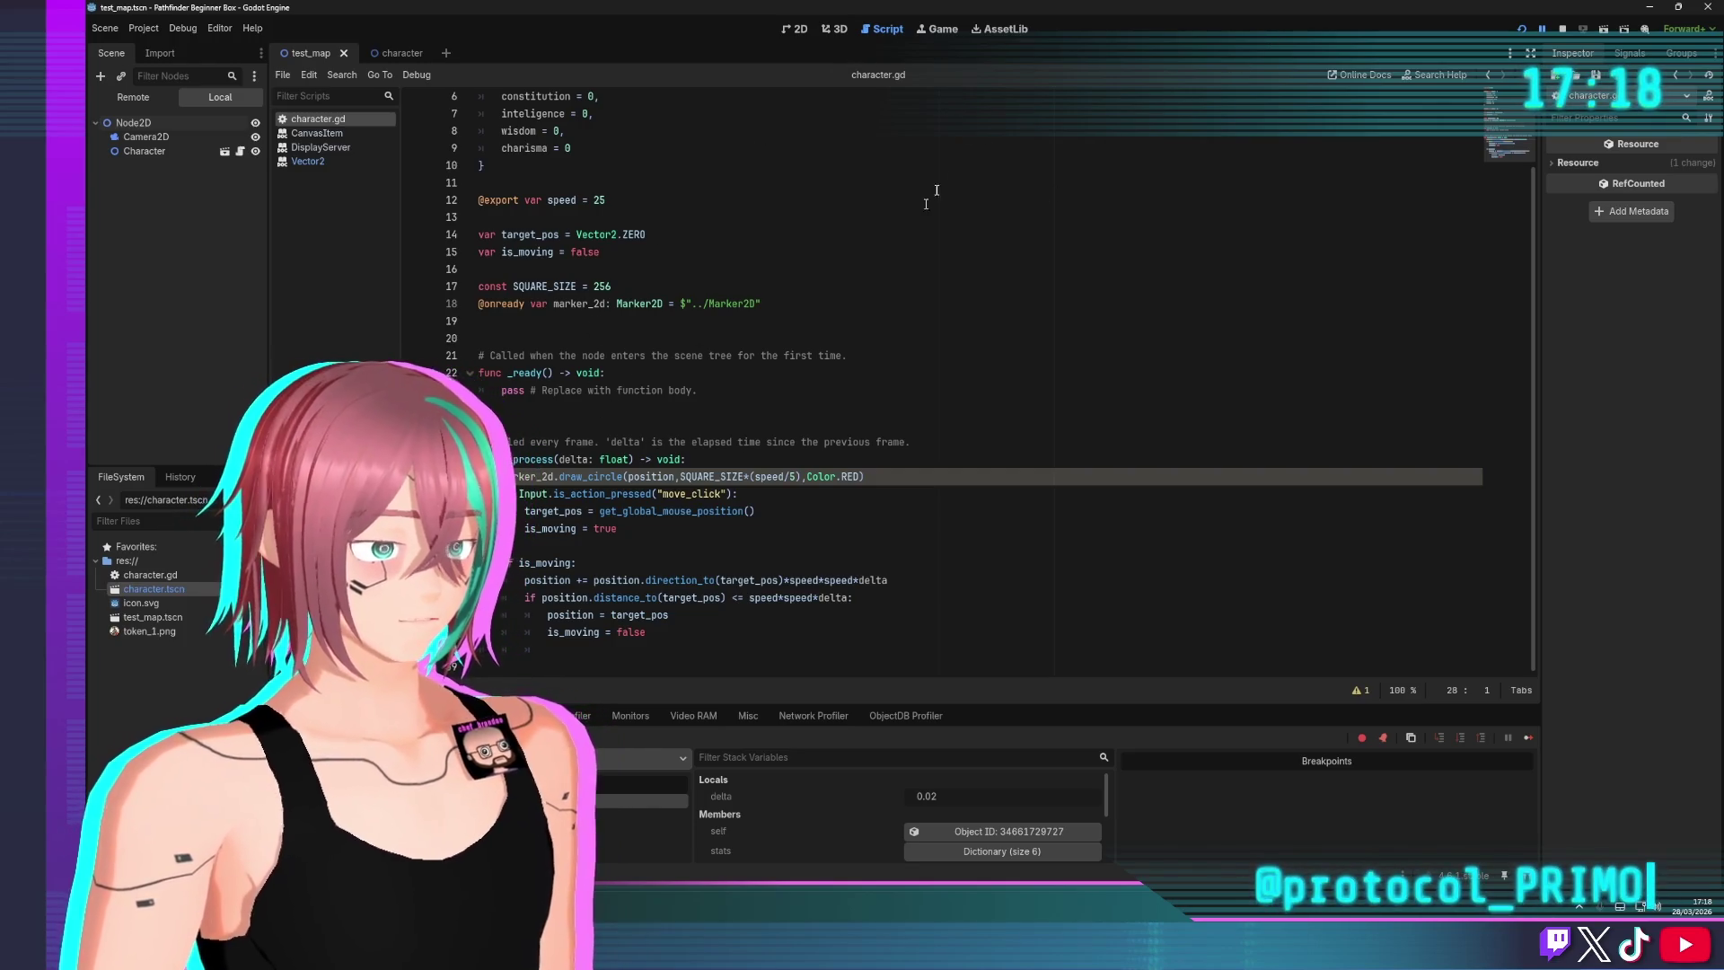
pyautogui.click(1562, 29)
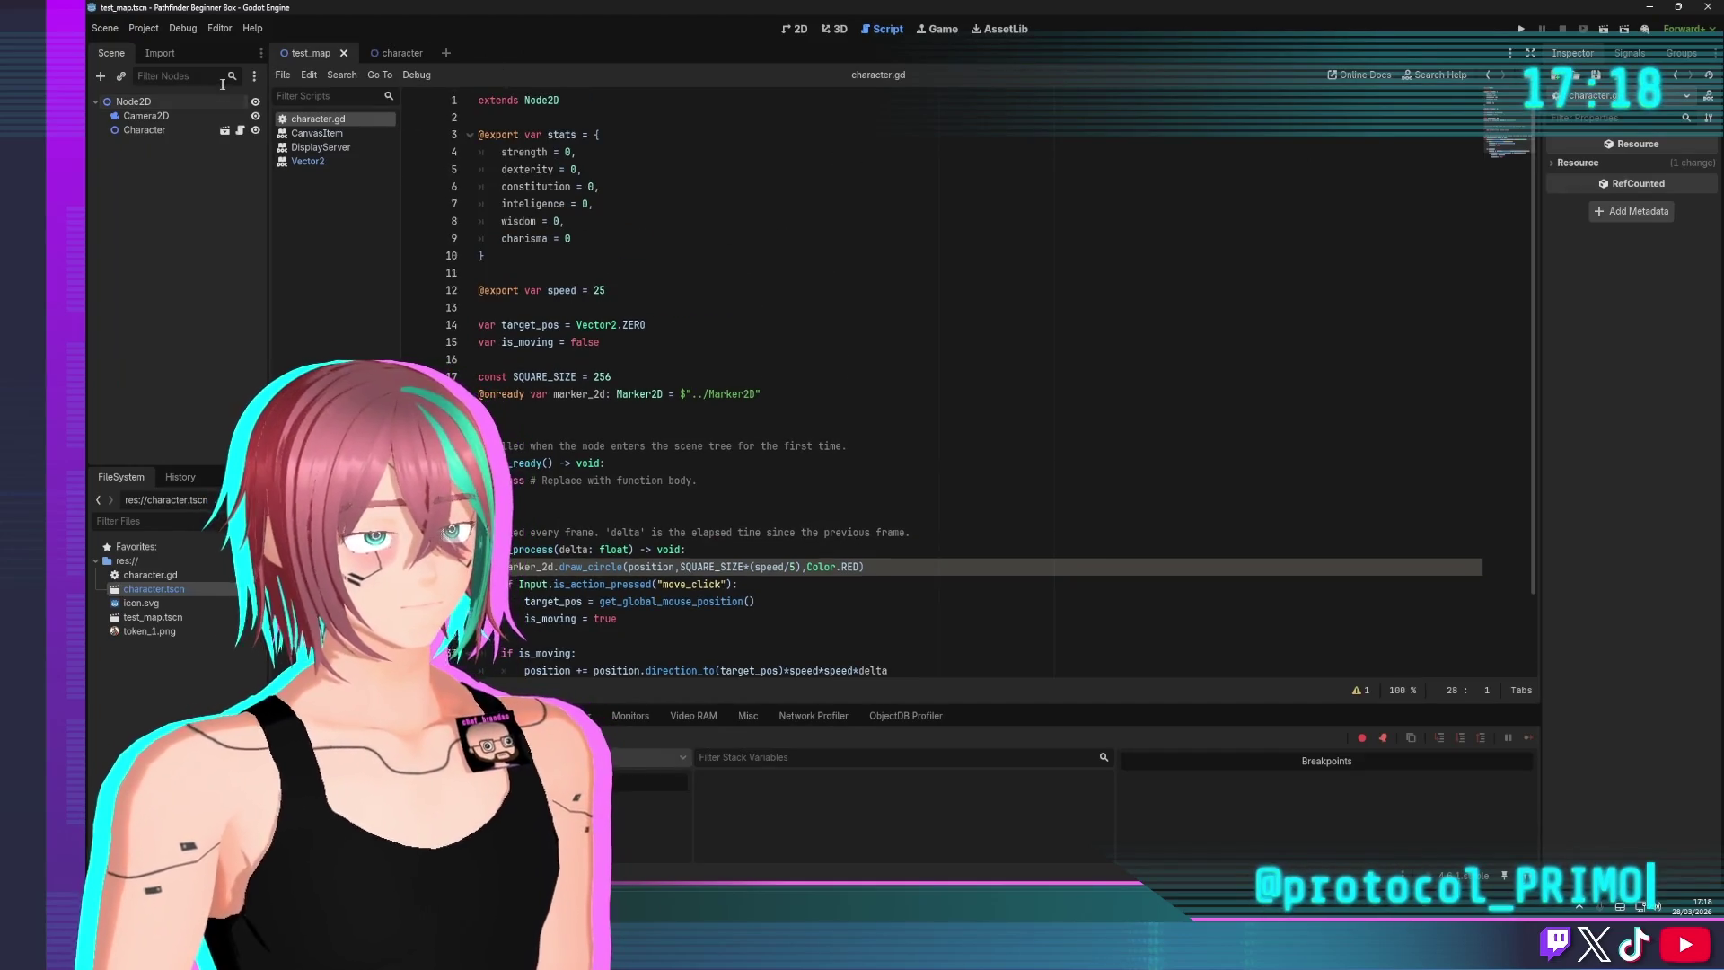
pyautogui.click(395, 53)
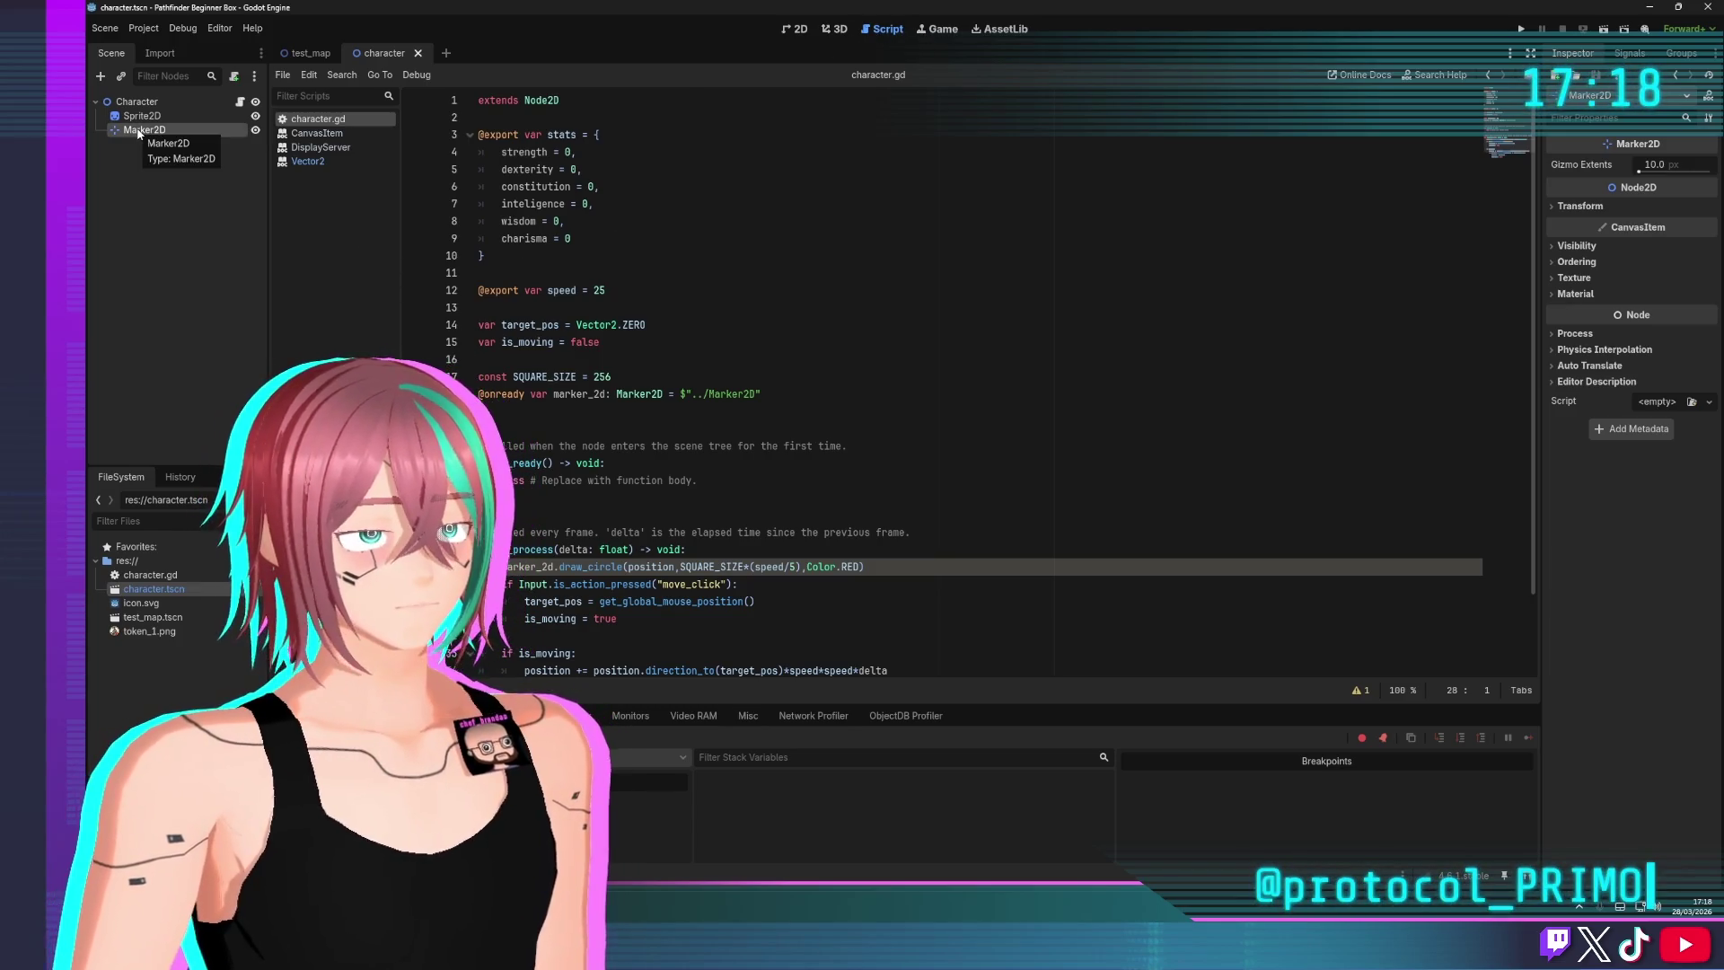
# Repoint marker_2d to $"Marker2D", remove the stray line, and run the project again
pyautogui.moveTo(139, 132); pyautogui.dragTo(717, 417)
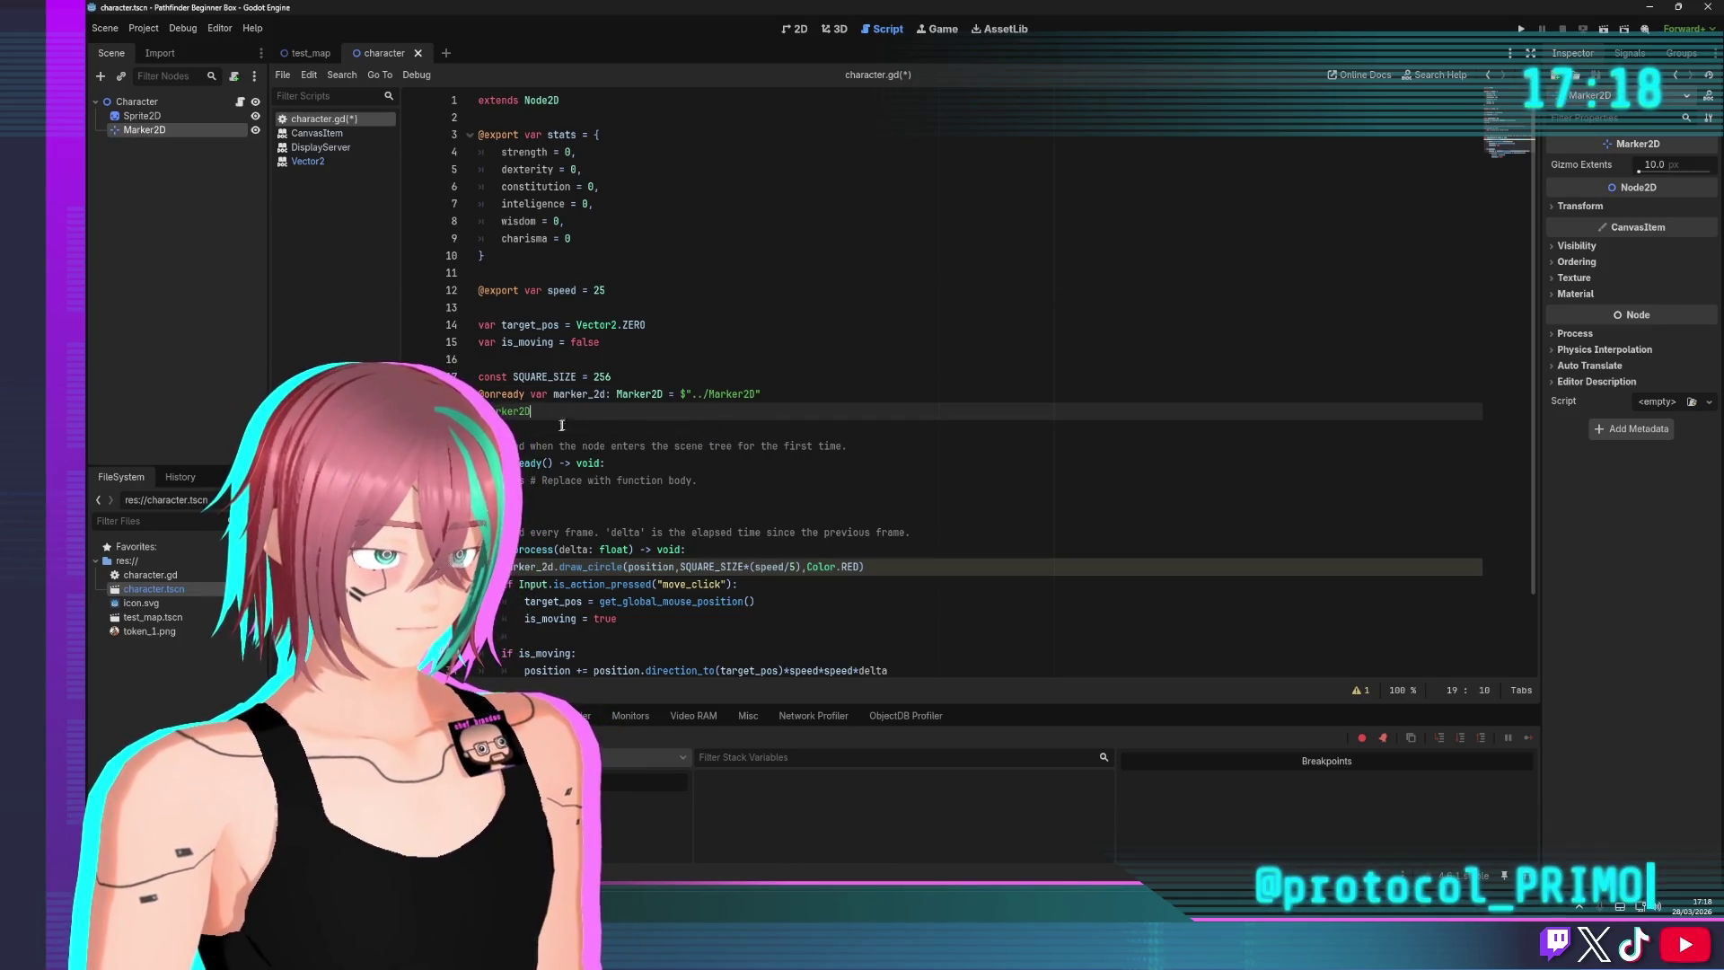
pyautogui.click(704, 398)
pyautogui.press('BackSpace')
pyautogui.press('BackSpace')
pyautogui.press('Delete')
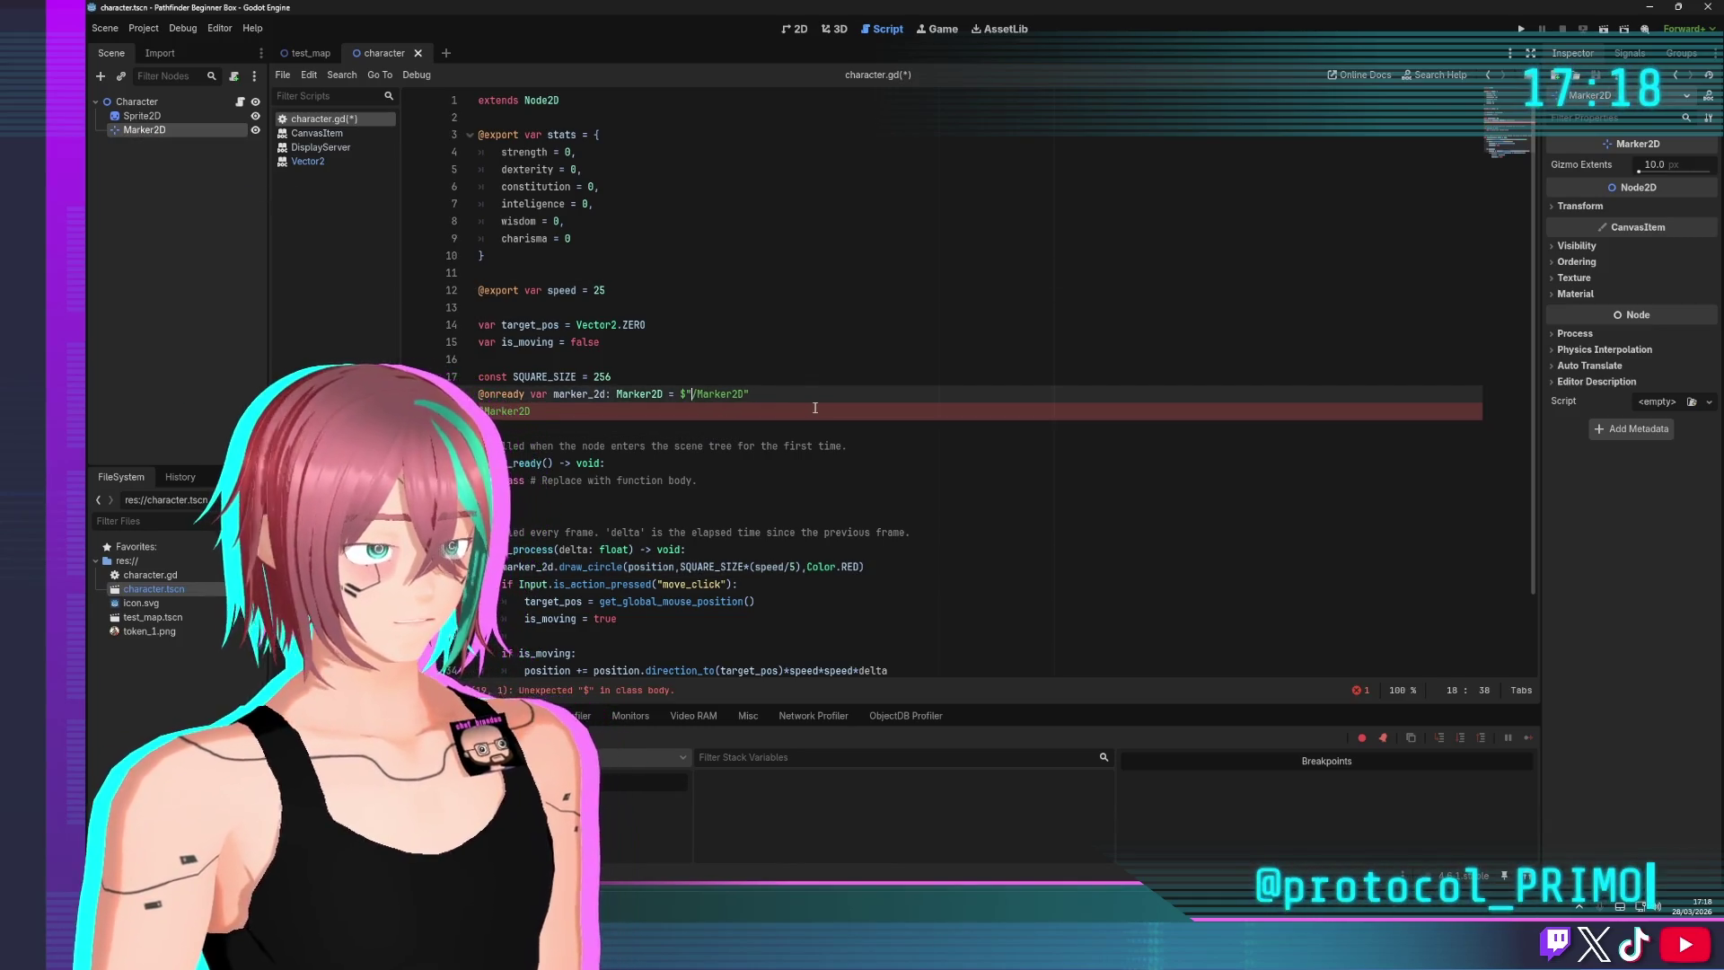
pyautogui.click(478, 410)
pyautogui.press('BackSpace')
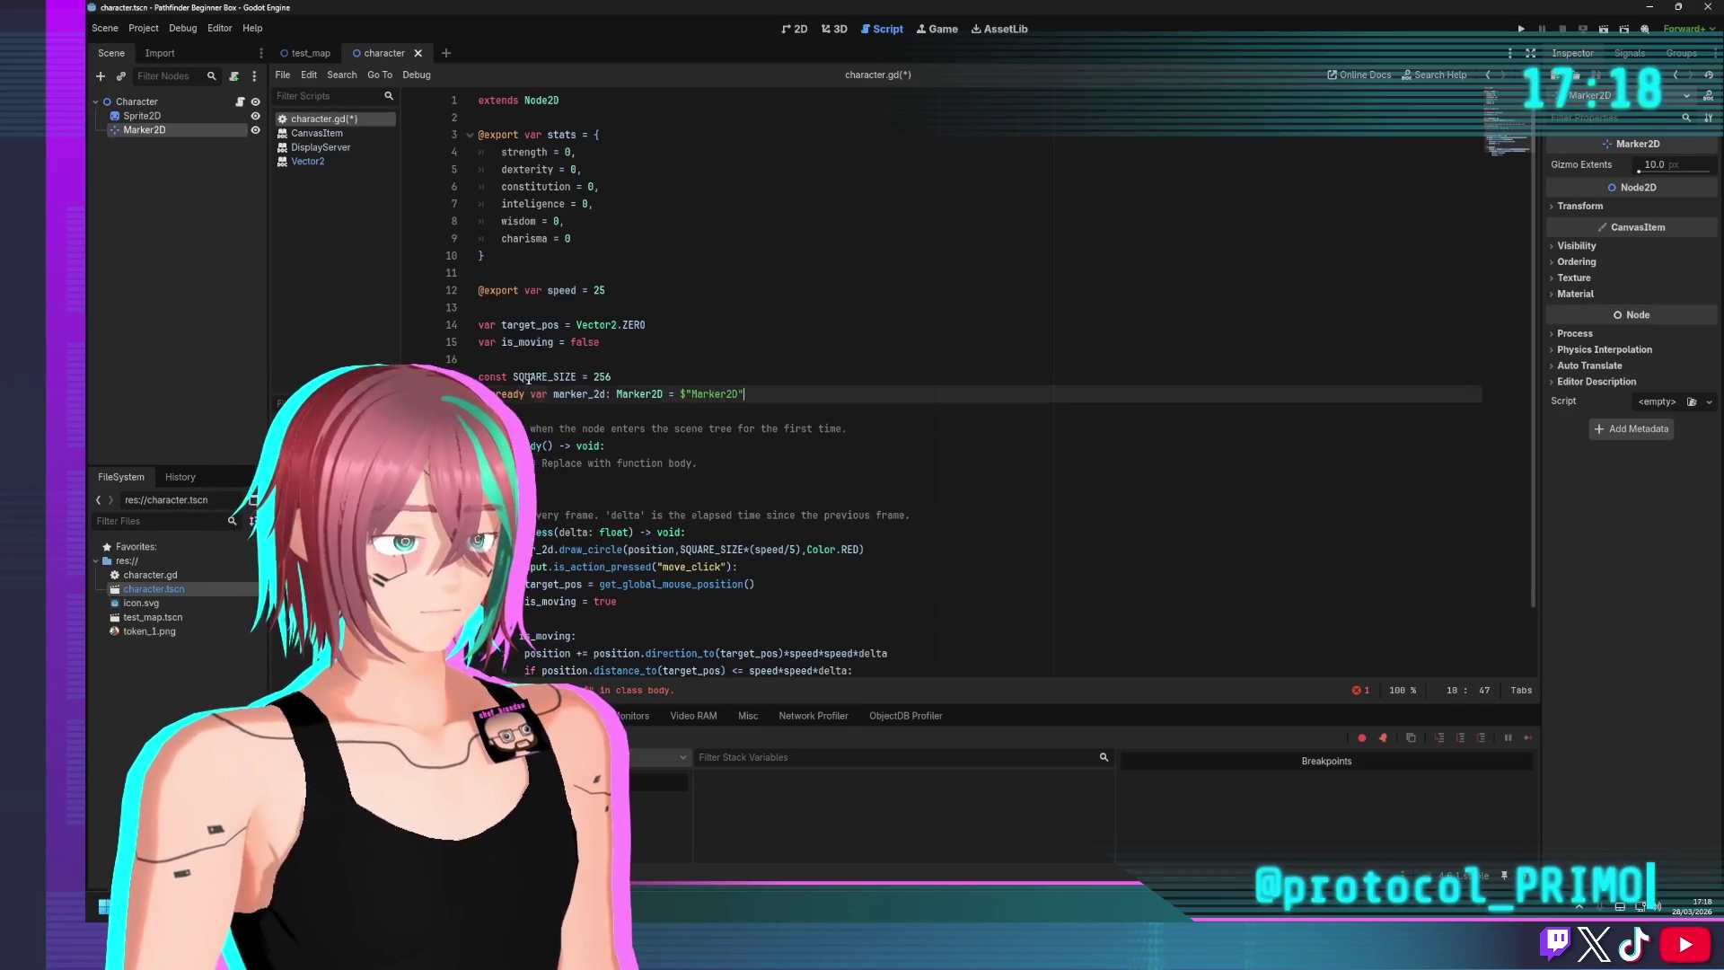
pyautogui.click(1517, 30)
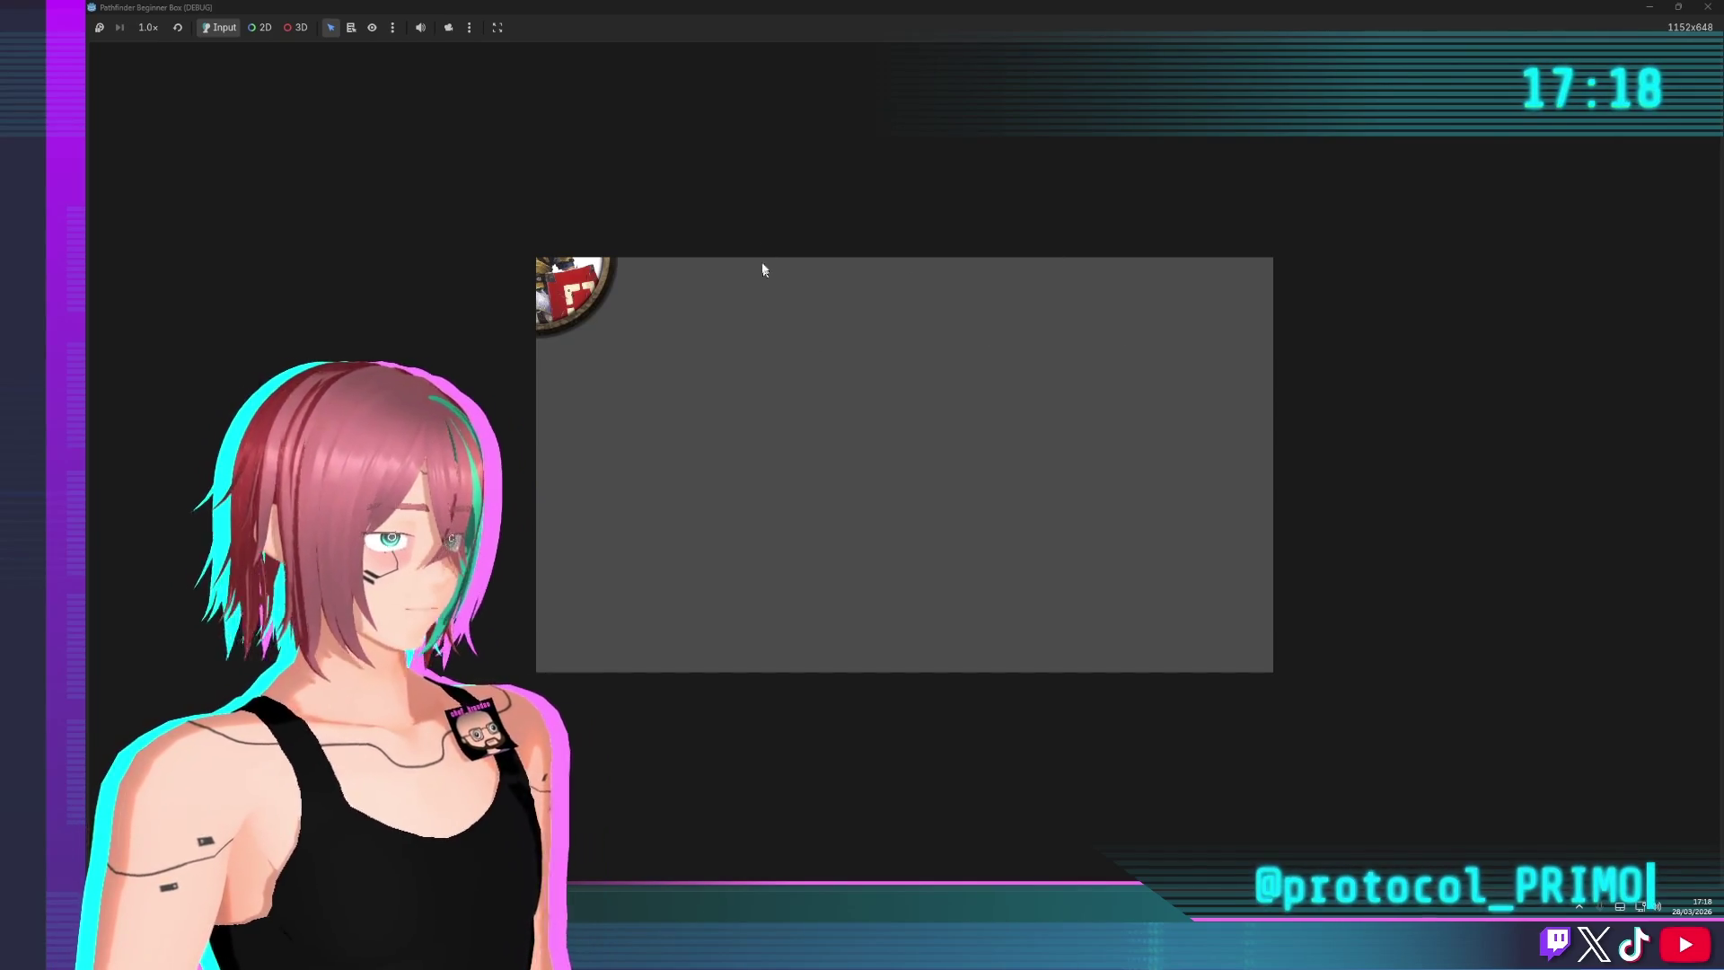
# Run the game, send the token toward the lower-left, close it, and return to the radius expression
pyautogui.press('F8')
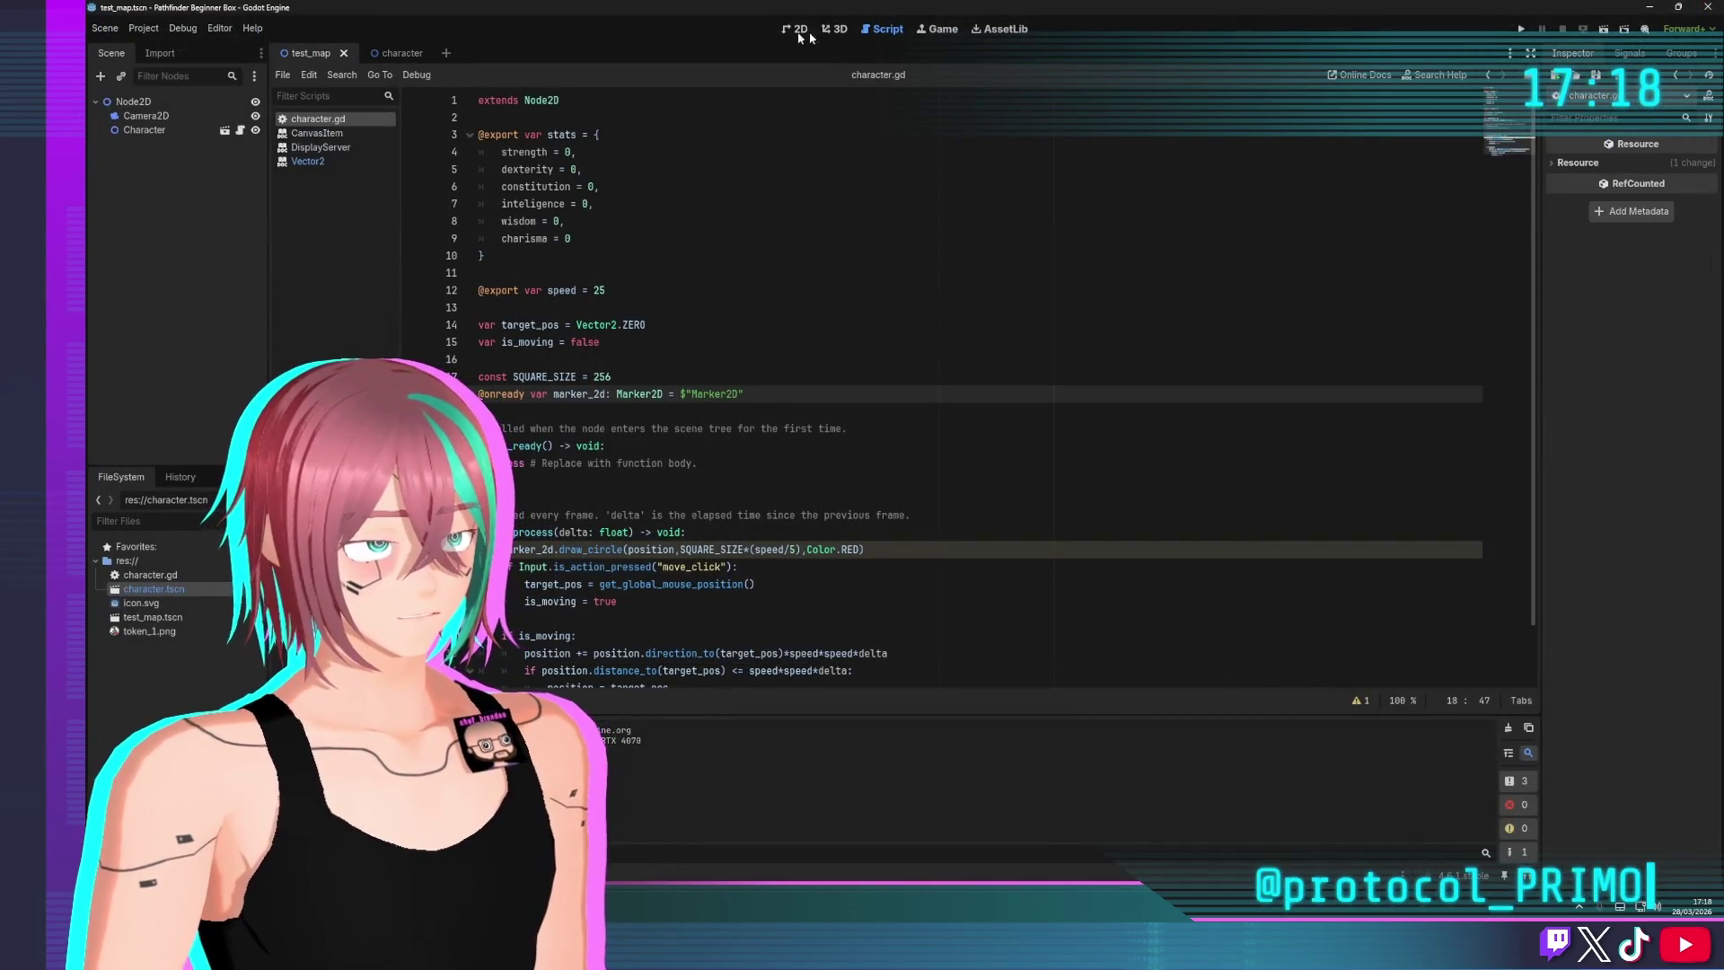
pyautogui.press('F5')
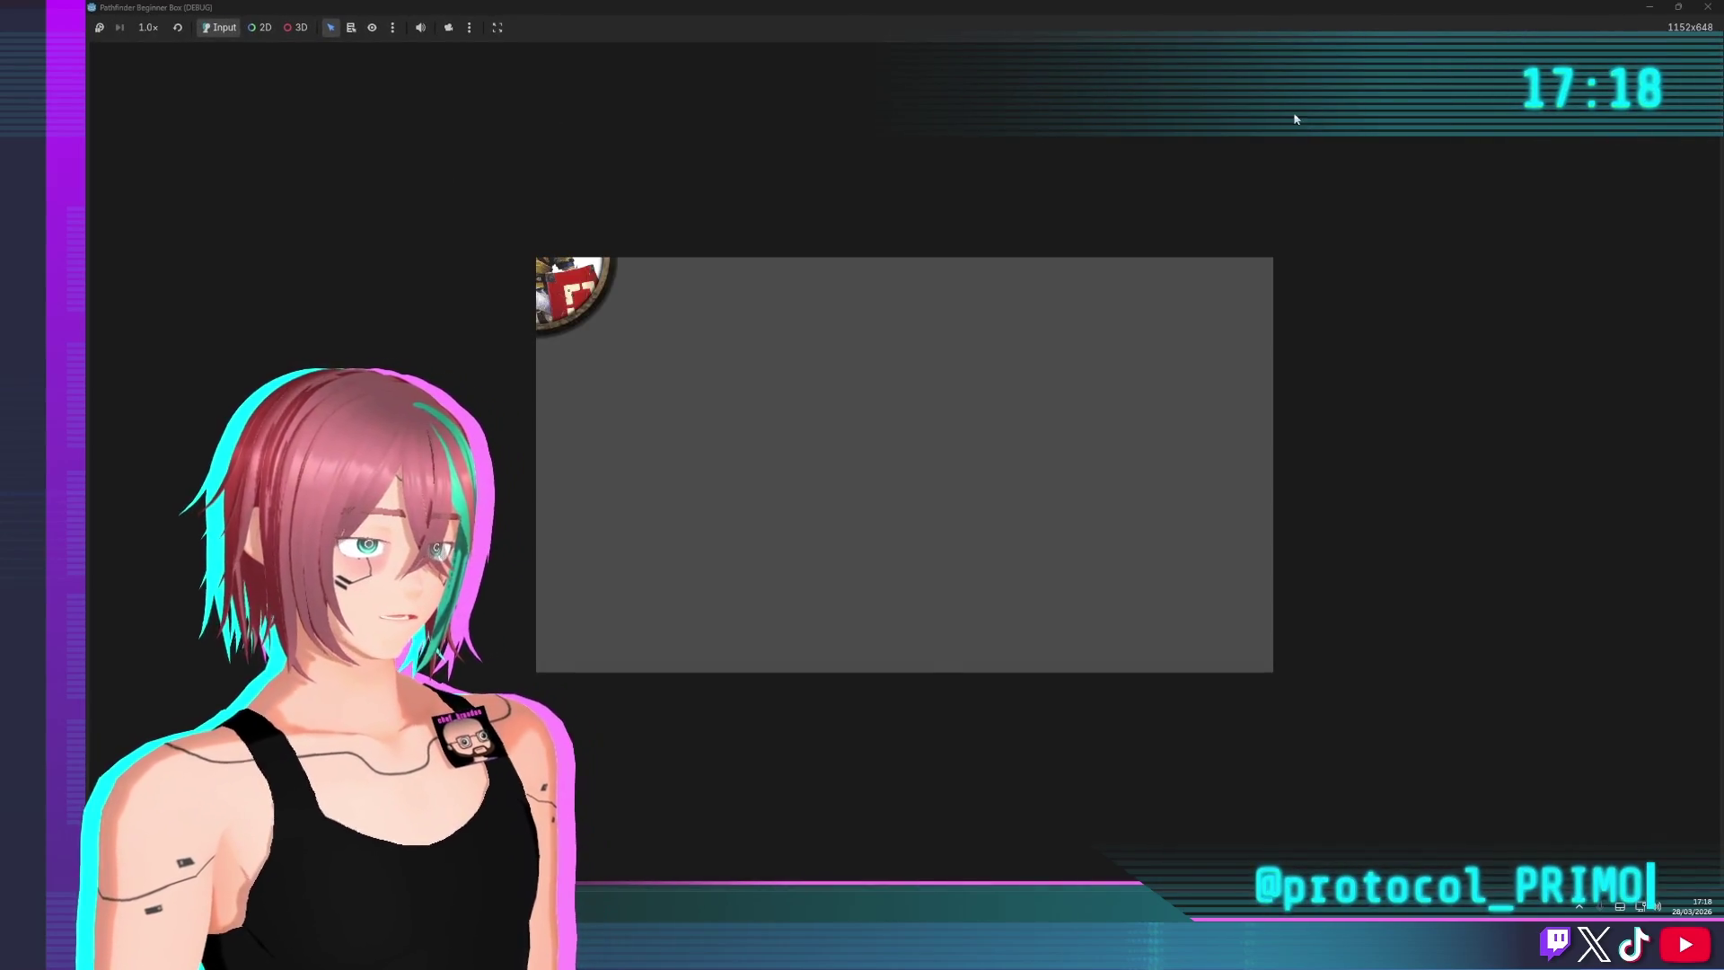
pyautogui.press('F8')
pyautogui.click(1606, 30)
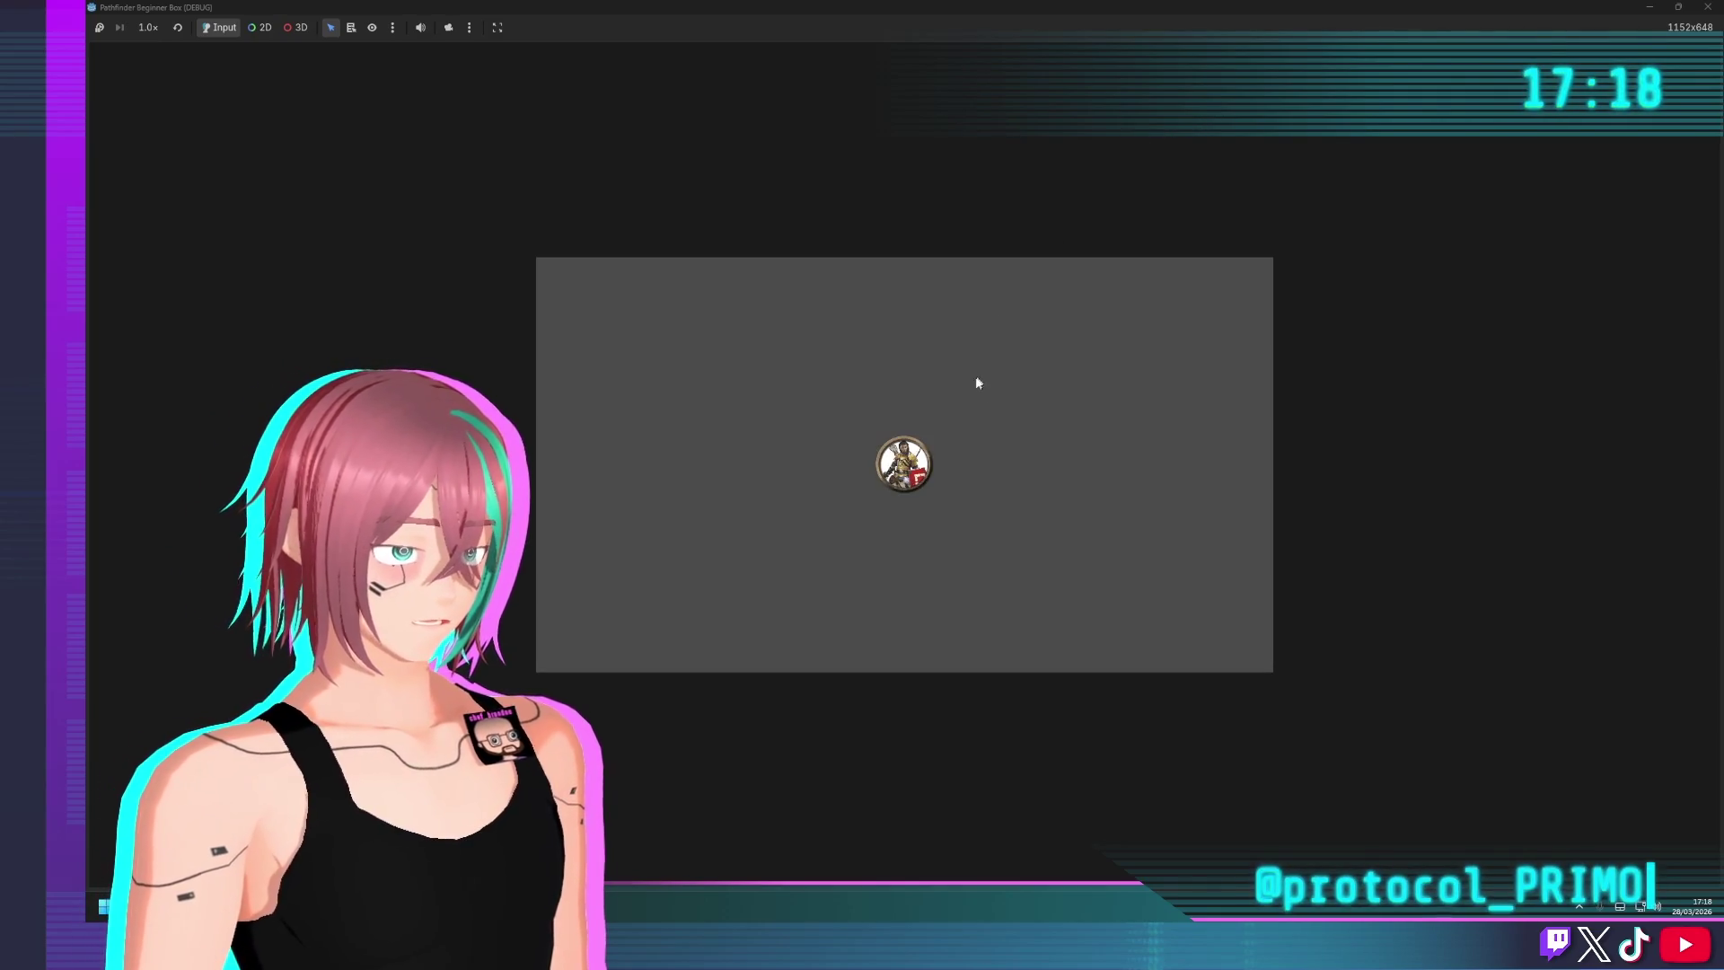
pyautogui.click(545, 645)
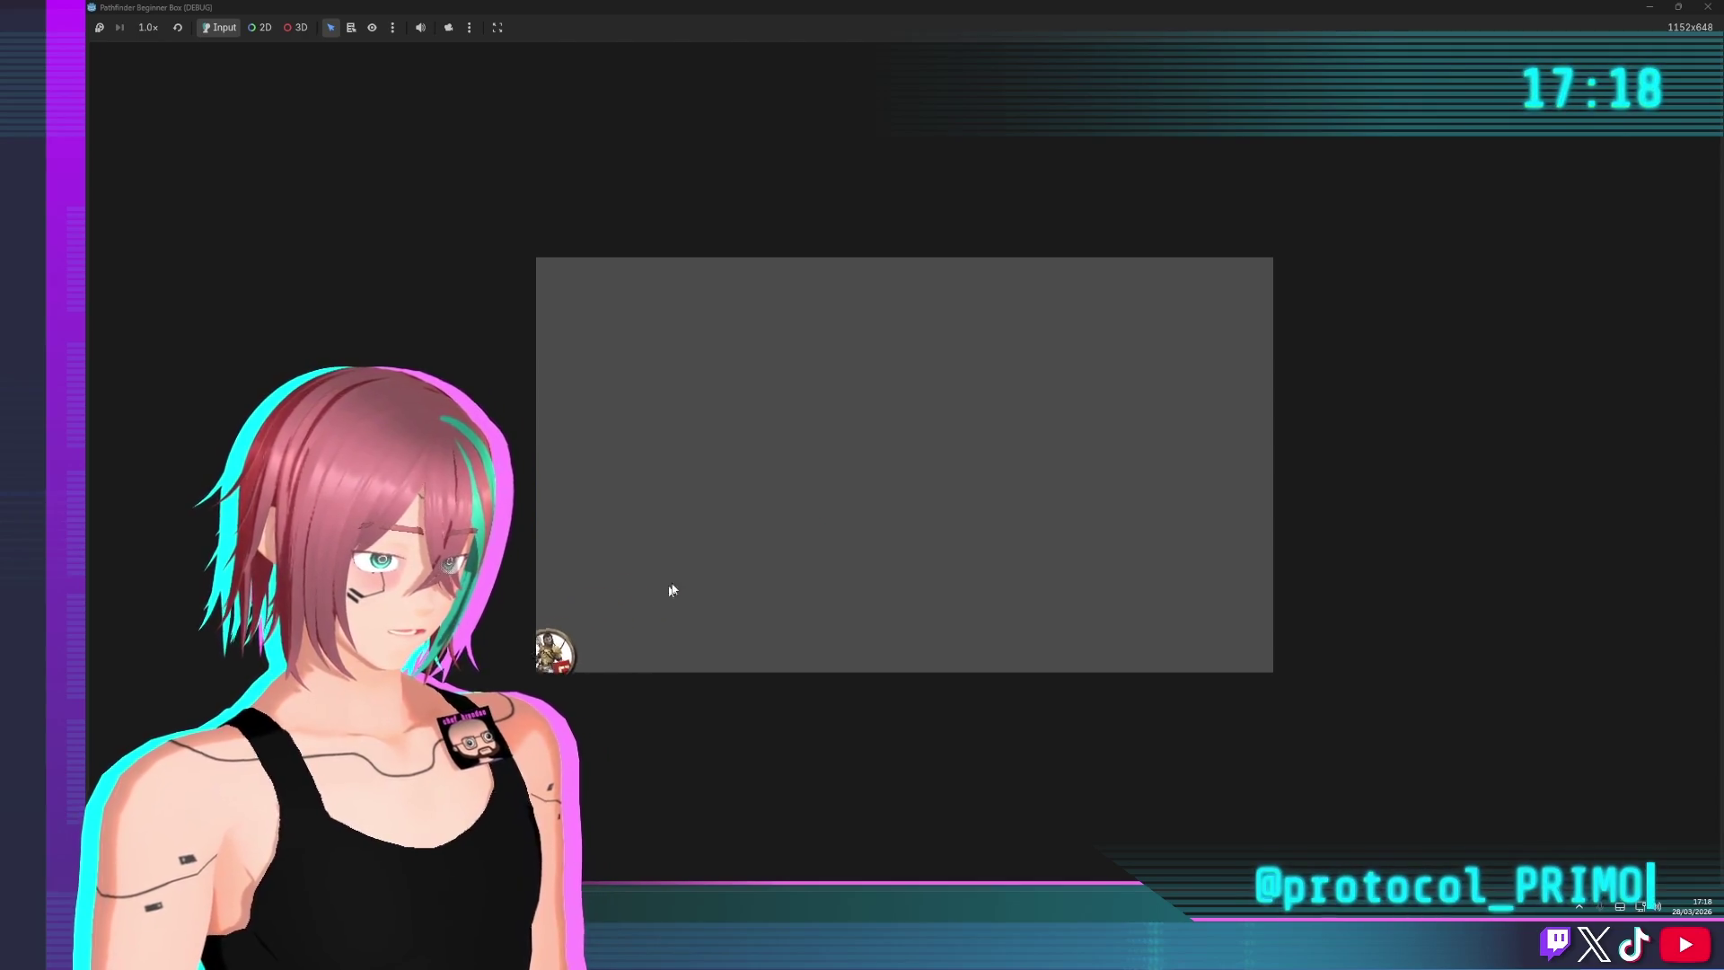
pyautogui.click(1708, 8)
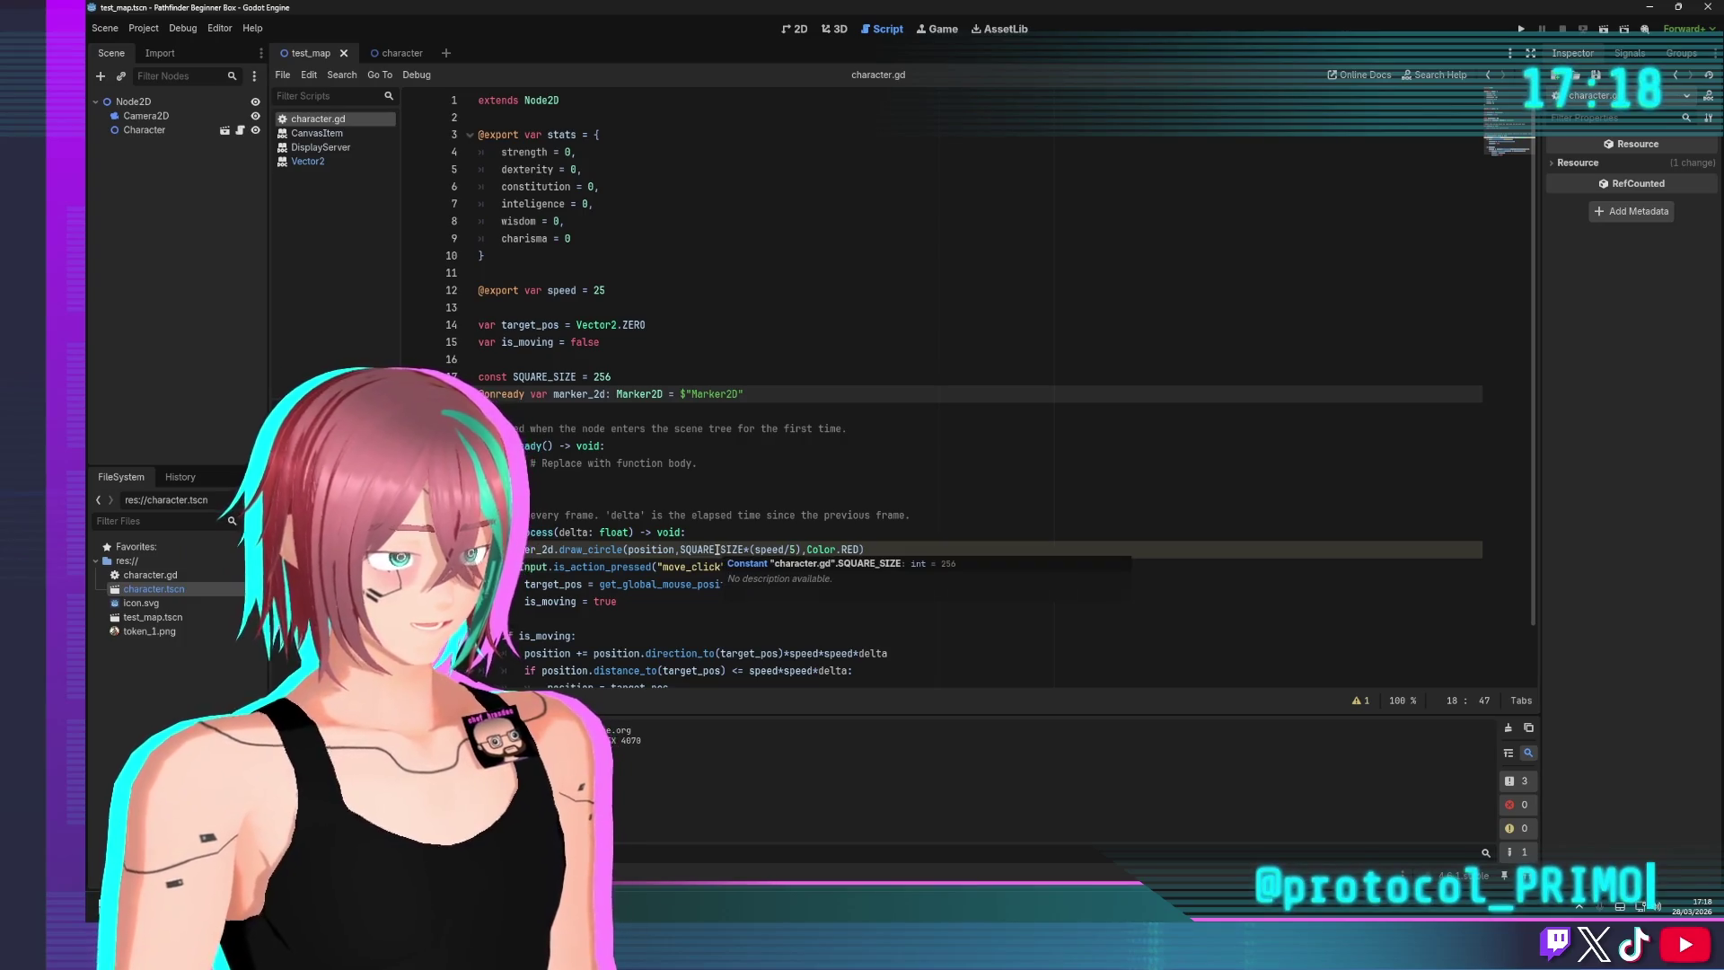
pyautogui.moveTo(839, 555)
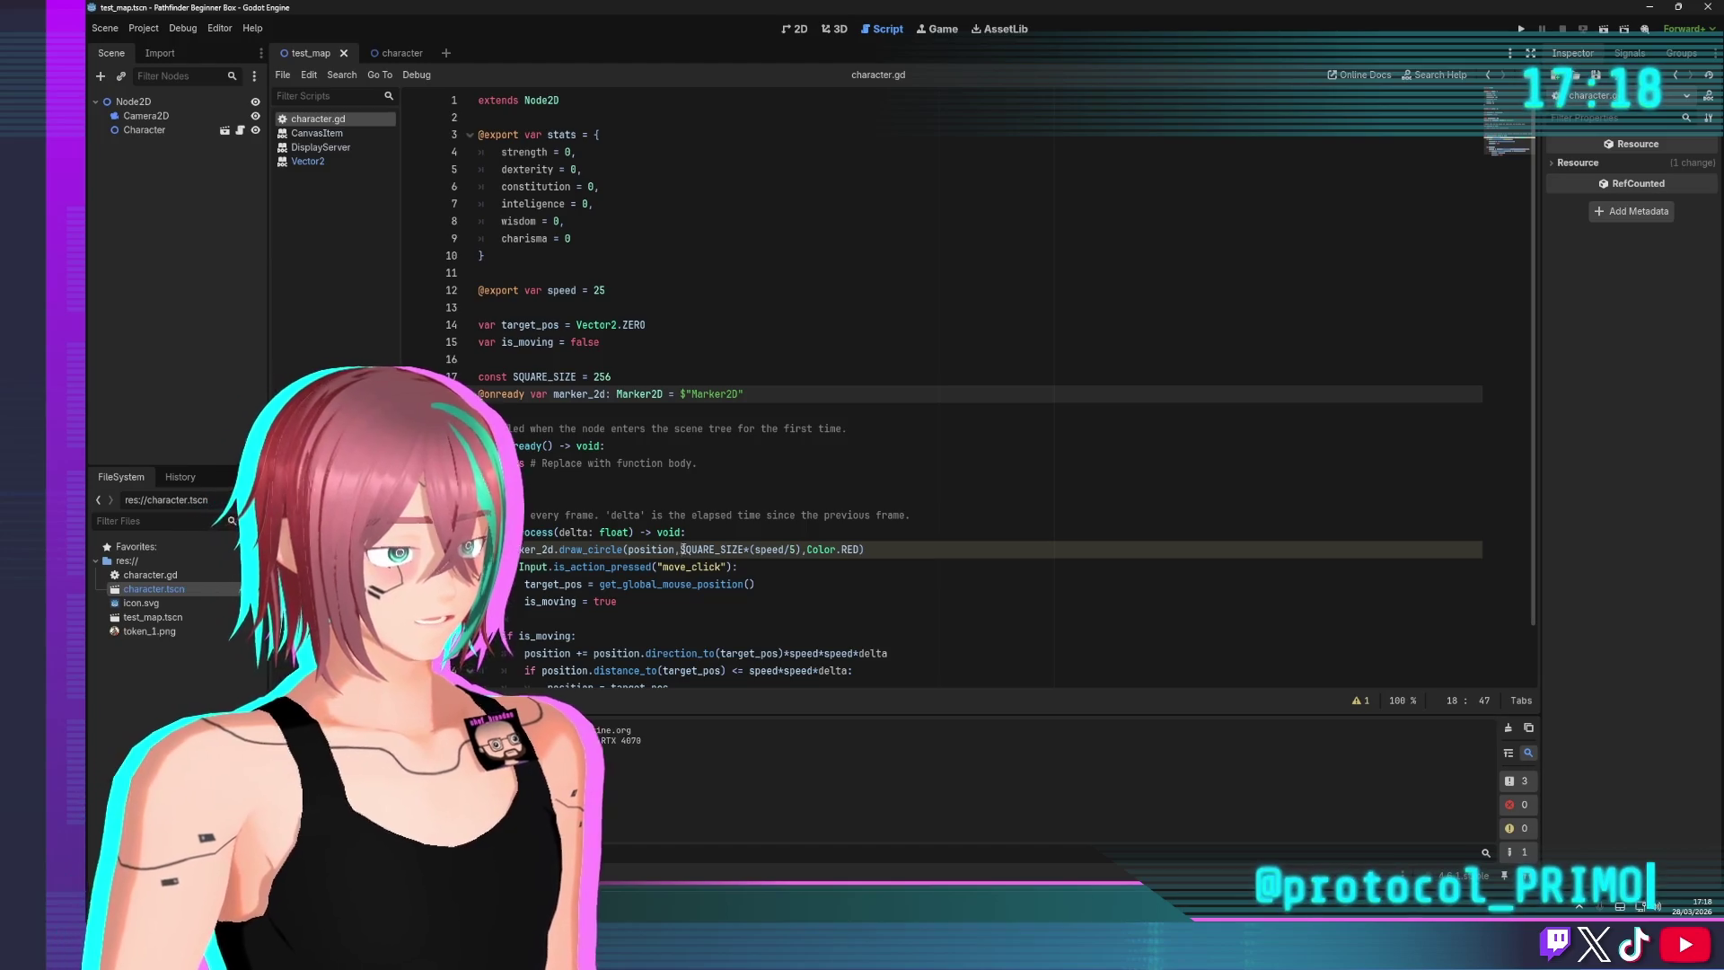
pyautogui.click(802, 549)
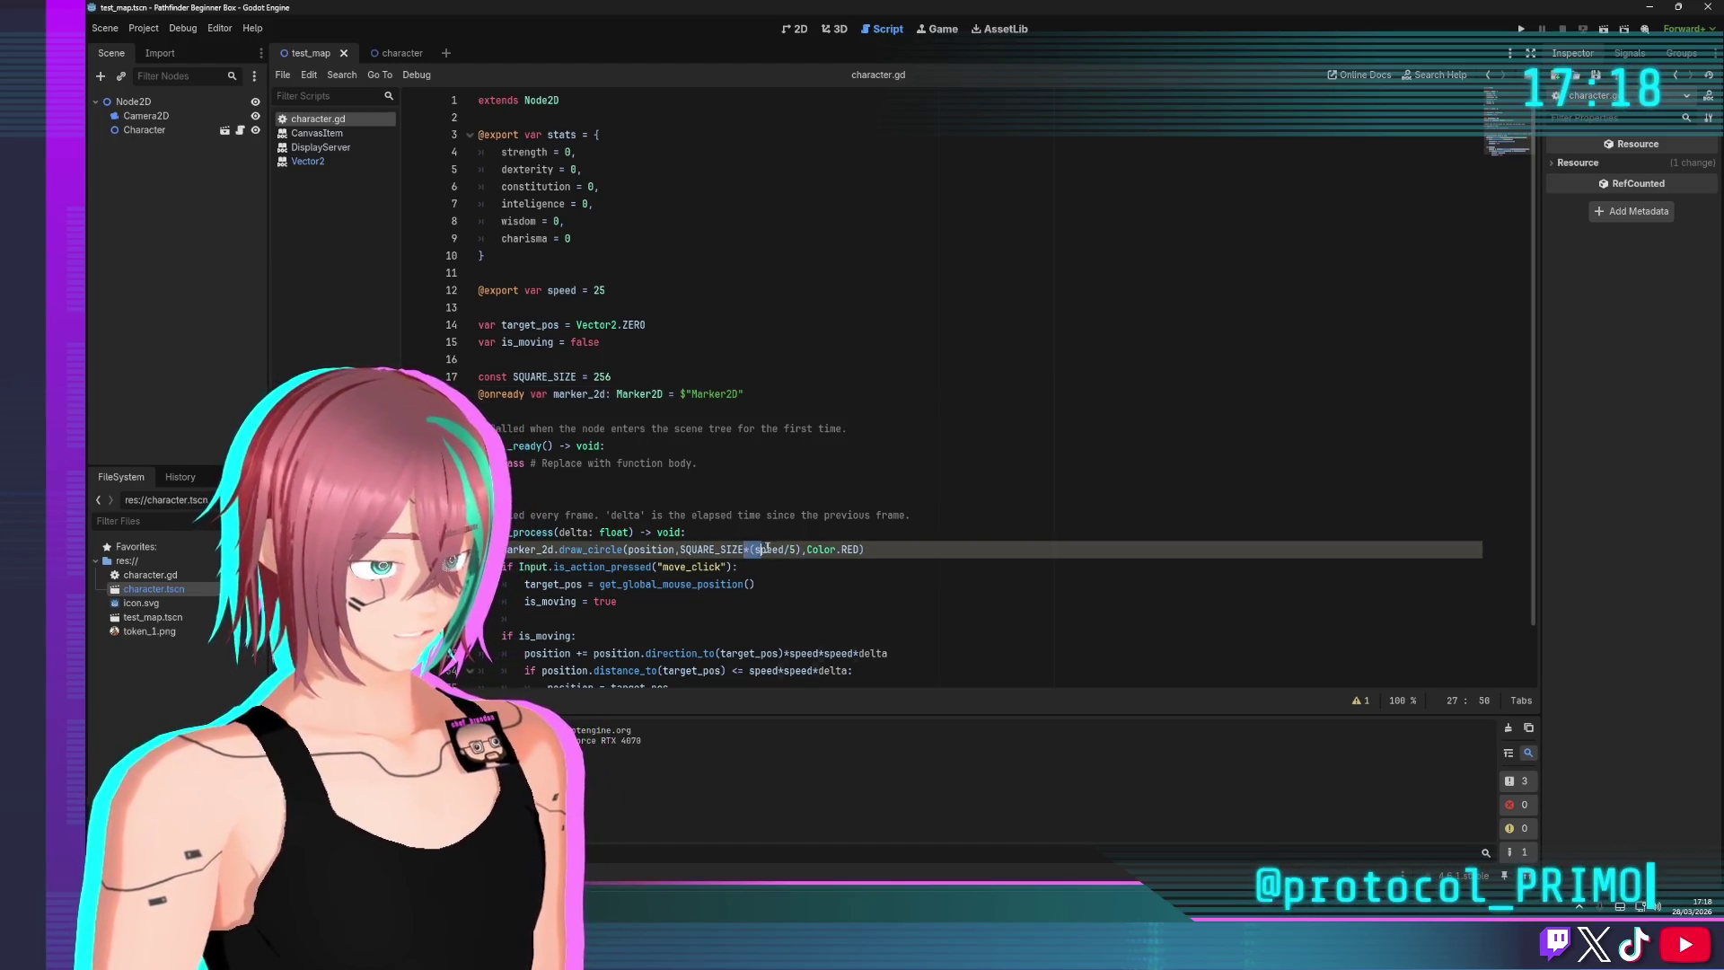
# Cut the circle radius down to just SQUARE_SIZE and test-run the game
pyautogui.press('BackSpace')
pyautogui.press('BackSpace')
pyautogui.press('BackSpace')
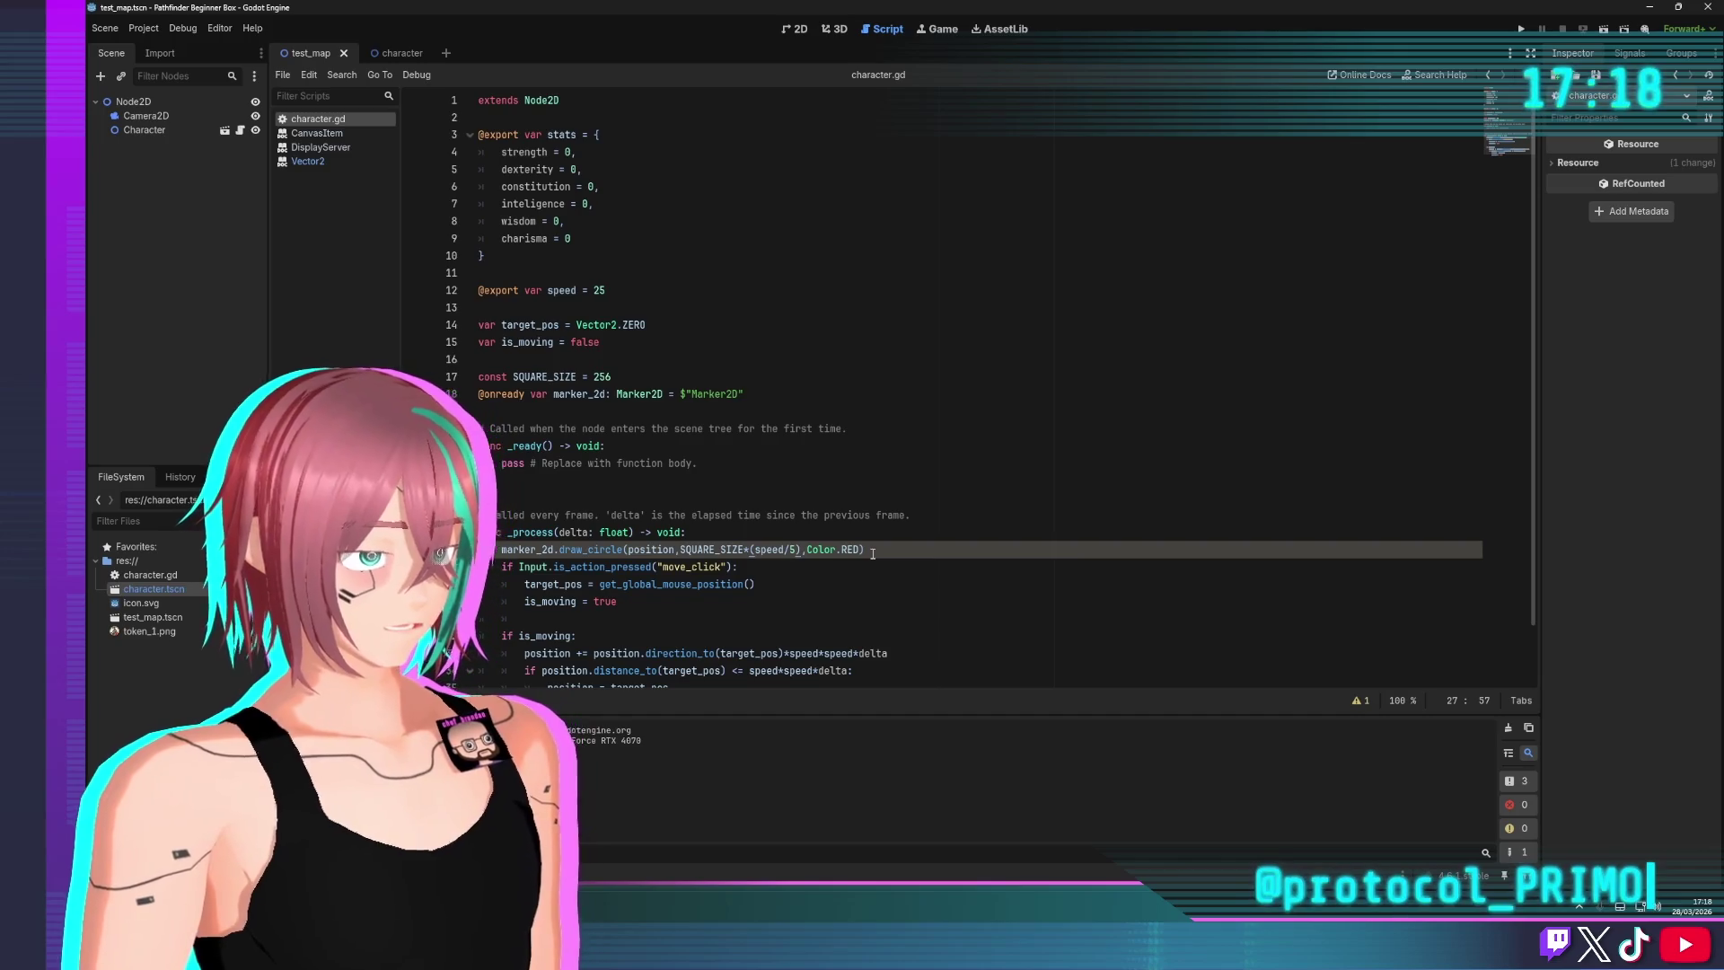
pyautogui.press('BackSpace')
pyautogui.press('BackSpace')
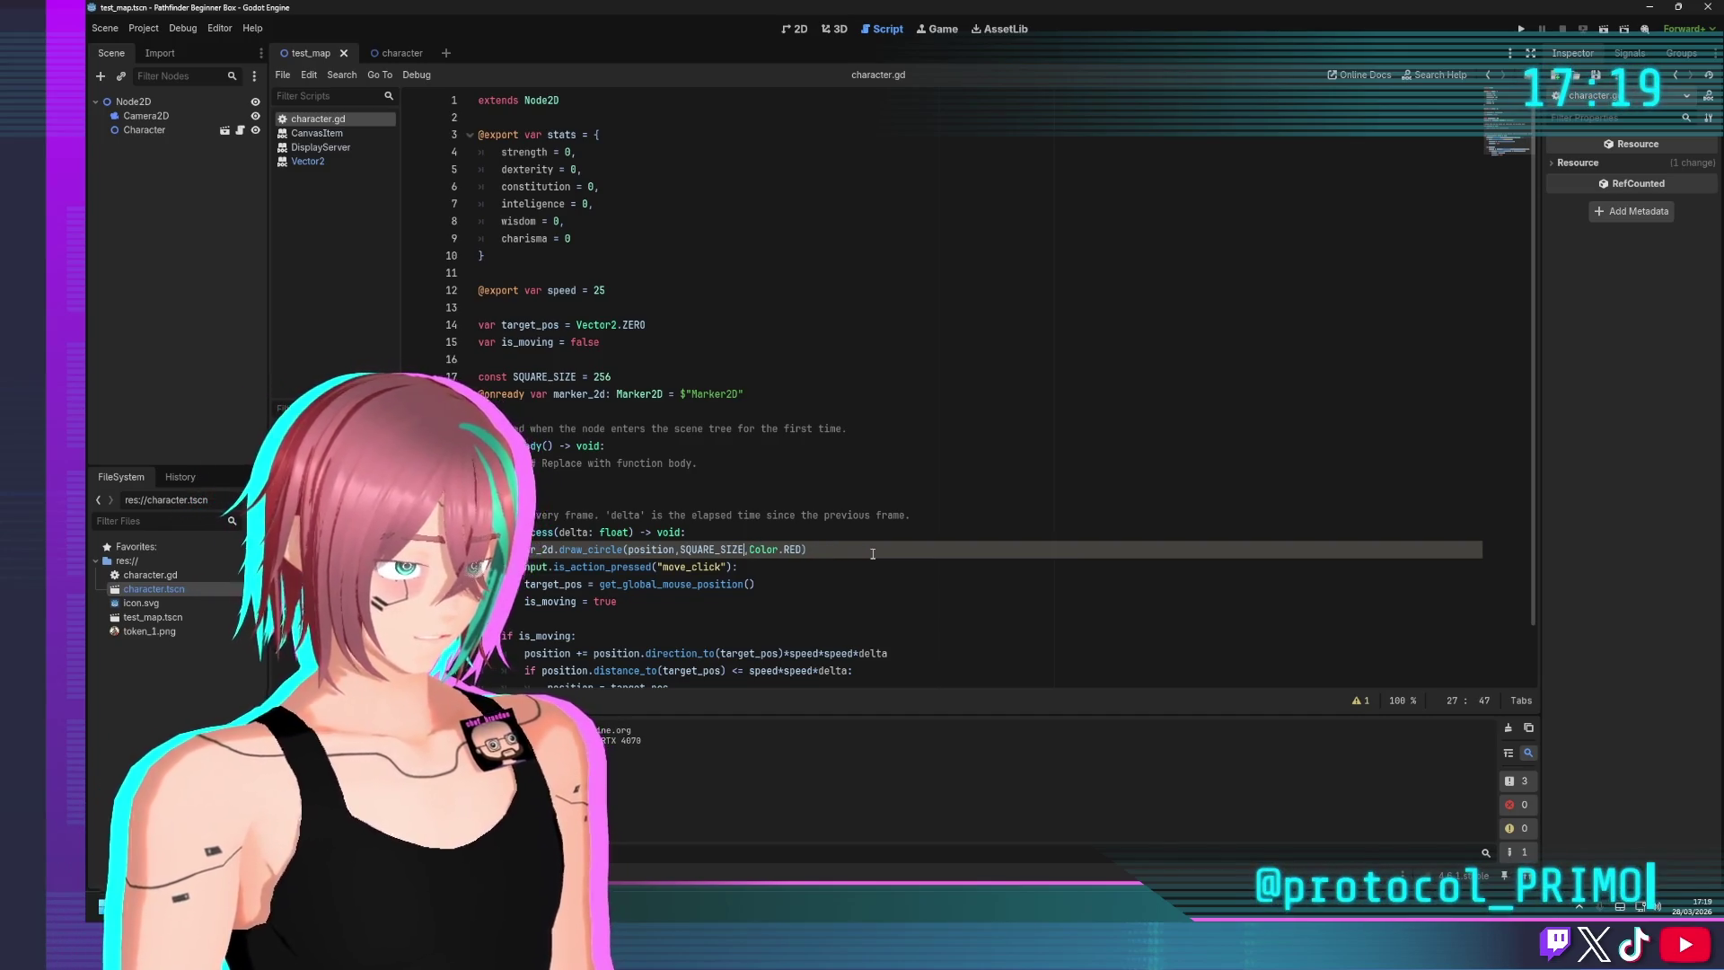
pyautogui.press('F5')
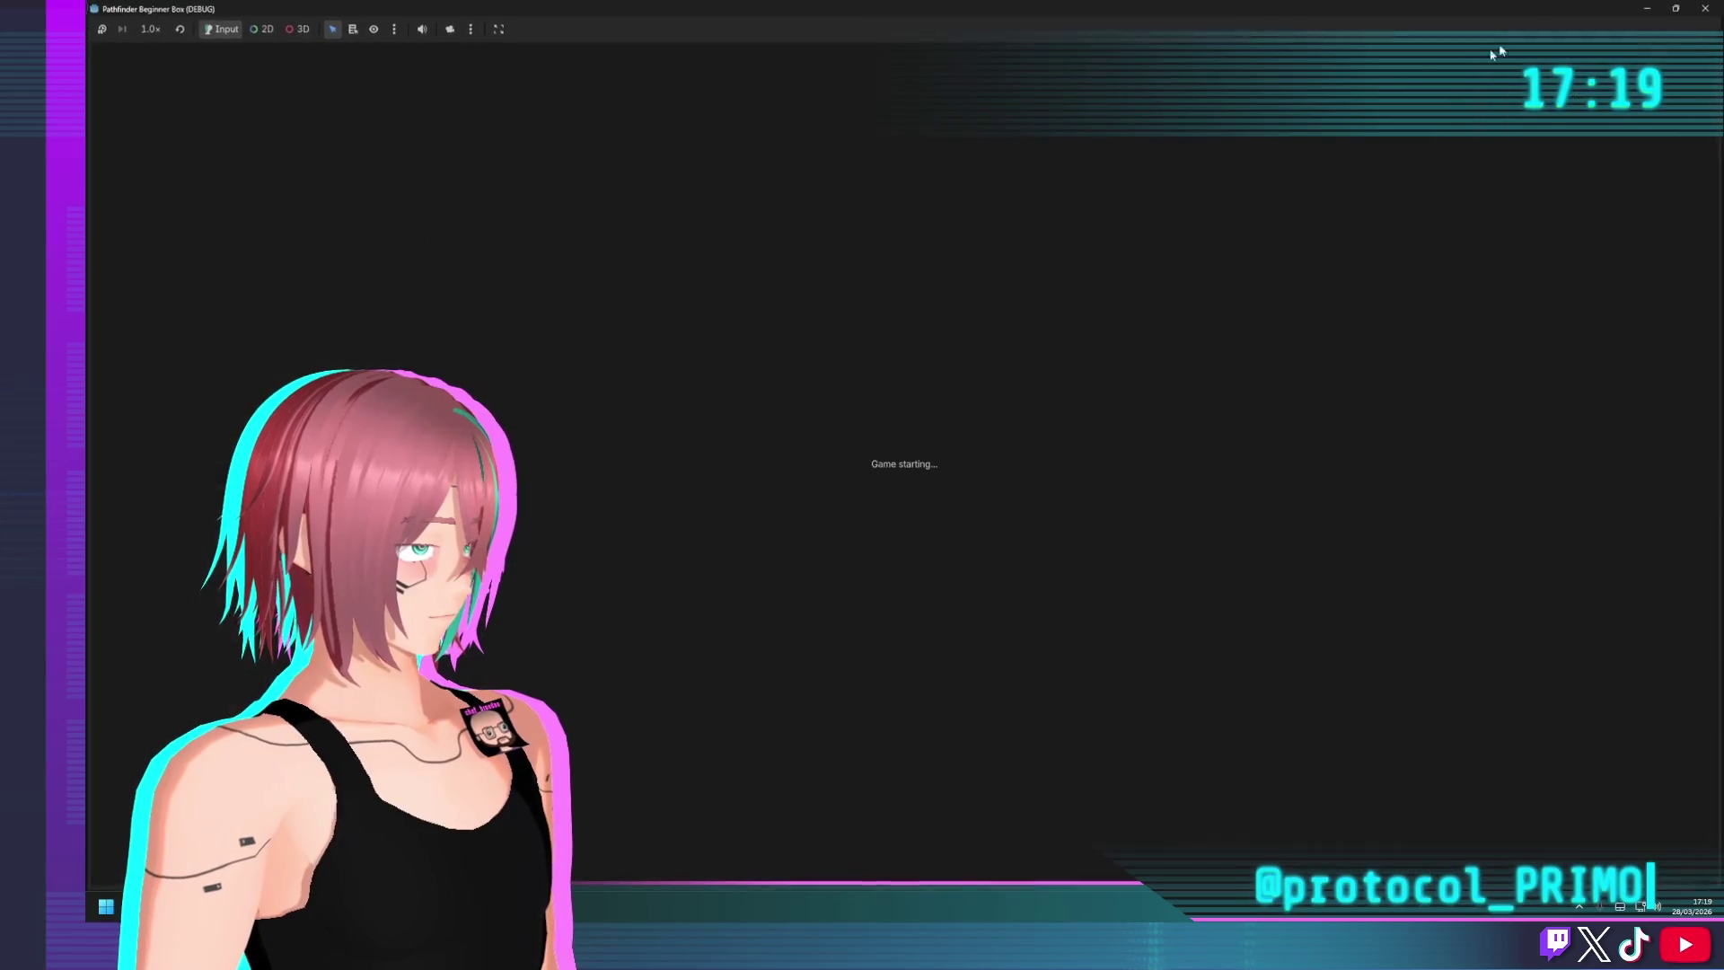
pyautogui.press('F5')
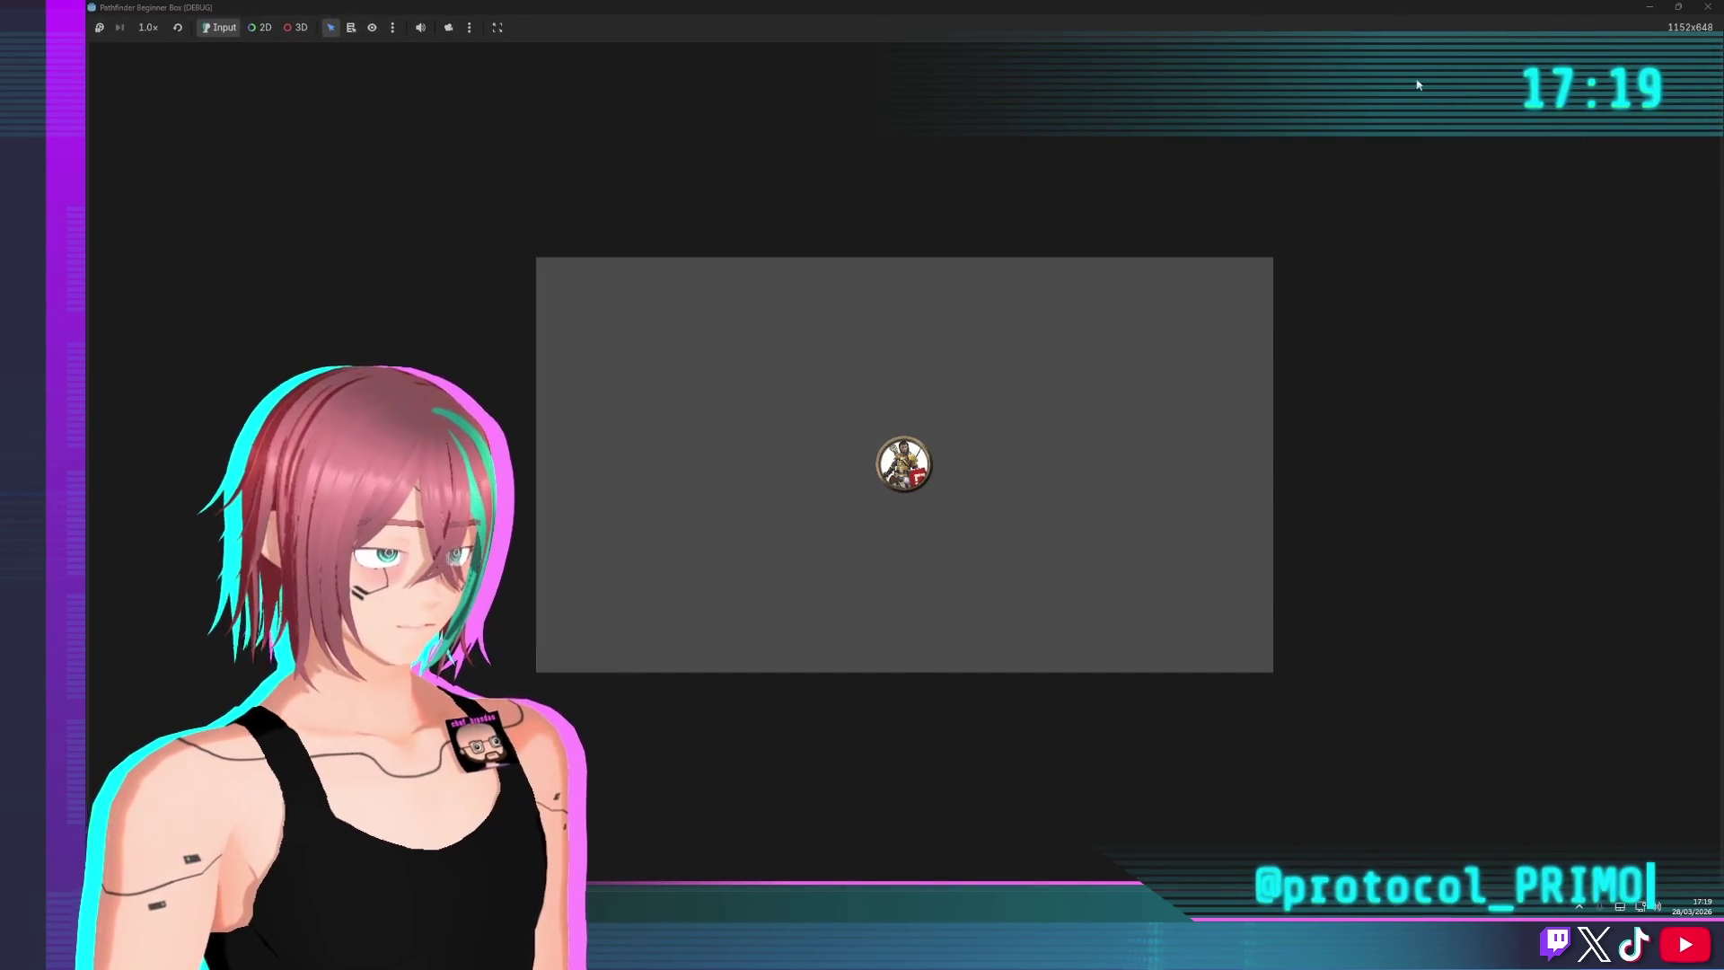
pyautogui.press('F8')
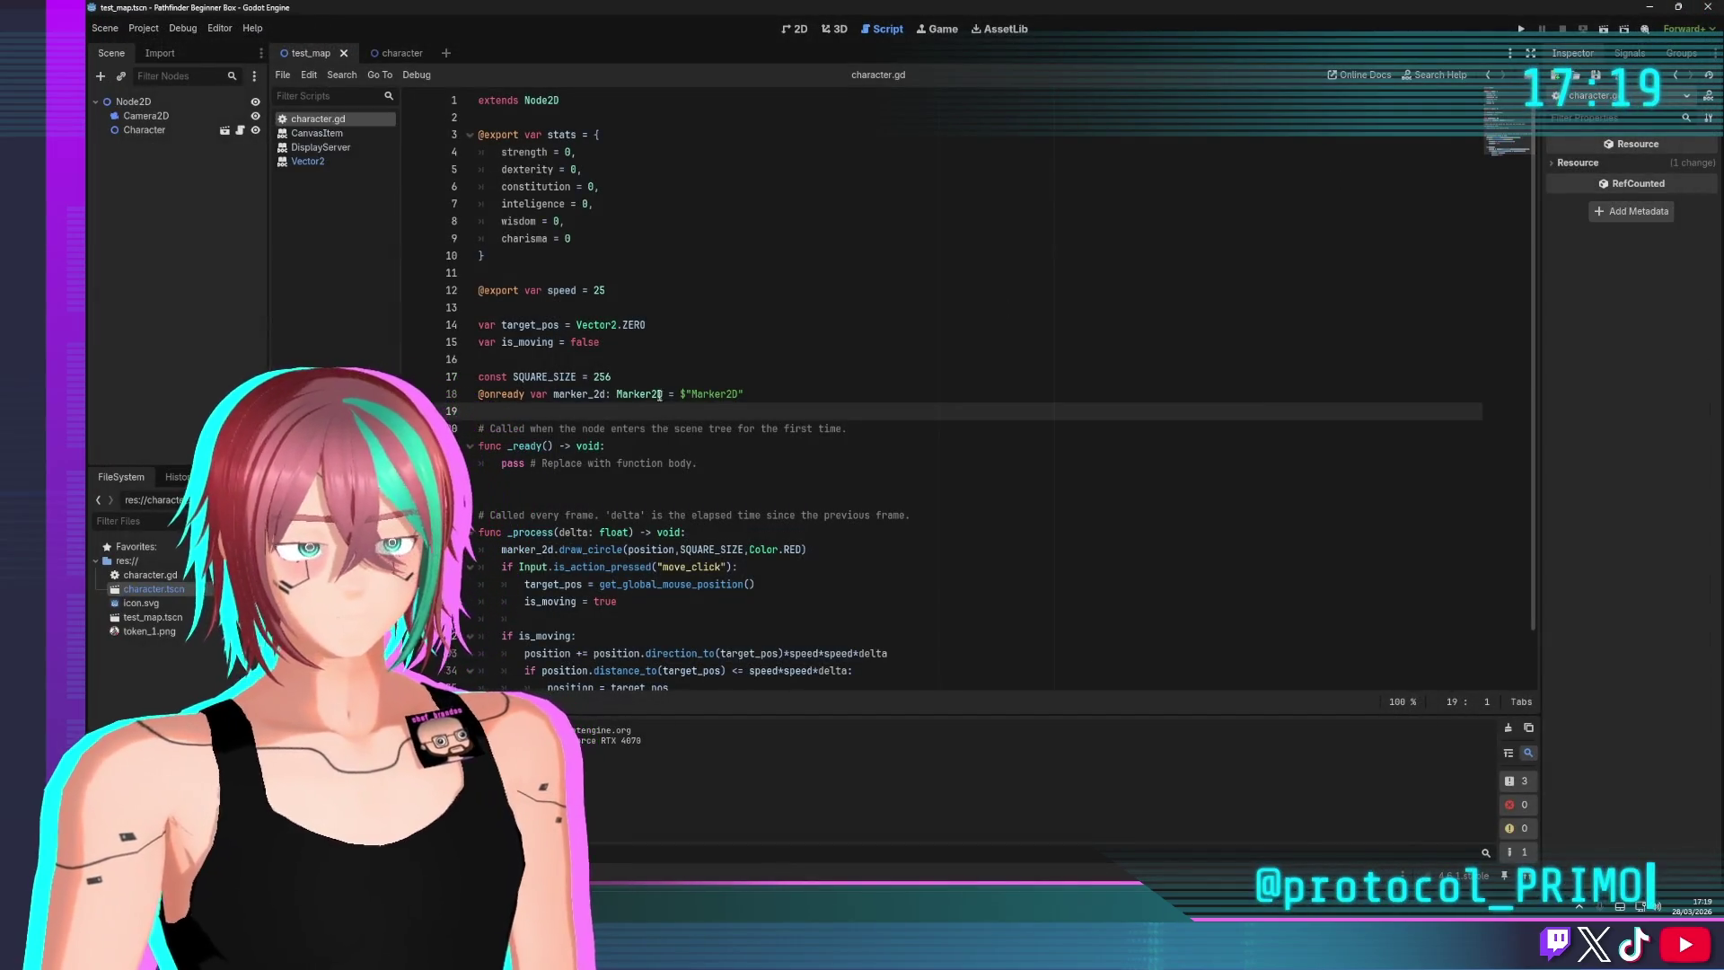
# Bring up the character scene with its Sprite2D and Marker2D nodes
pyautogui.click(393, 55)
pyautogui.click(332, 51)
pyautogui.click(367, 56)
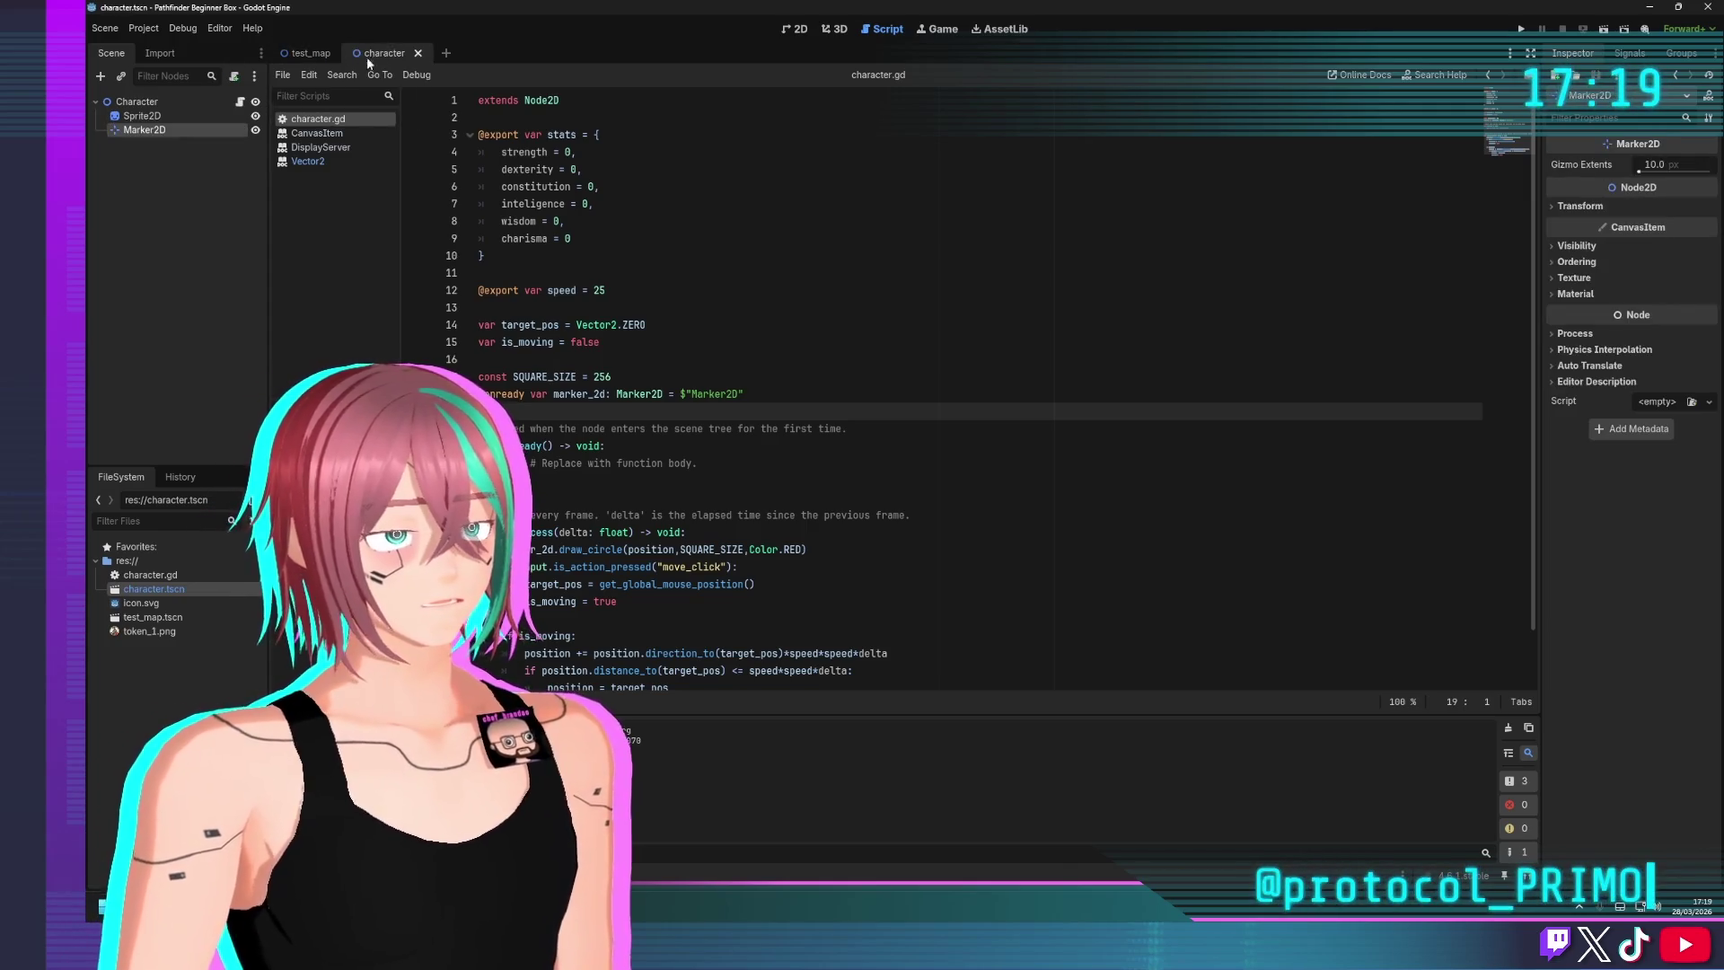
# Show the character scene in the 2D view and select Sprite2D, then Marker2D
pyautogui.click(798, 31)
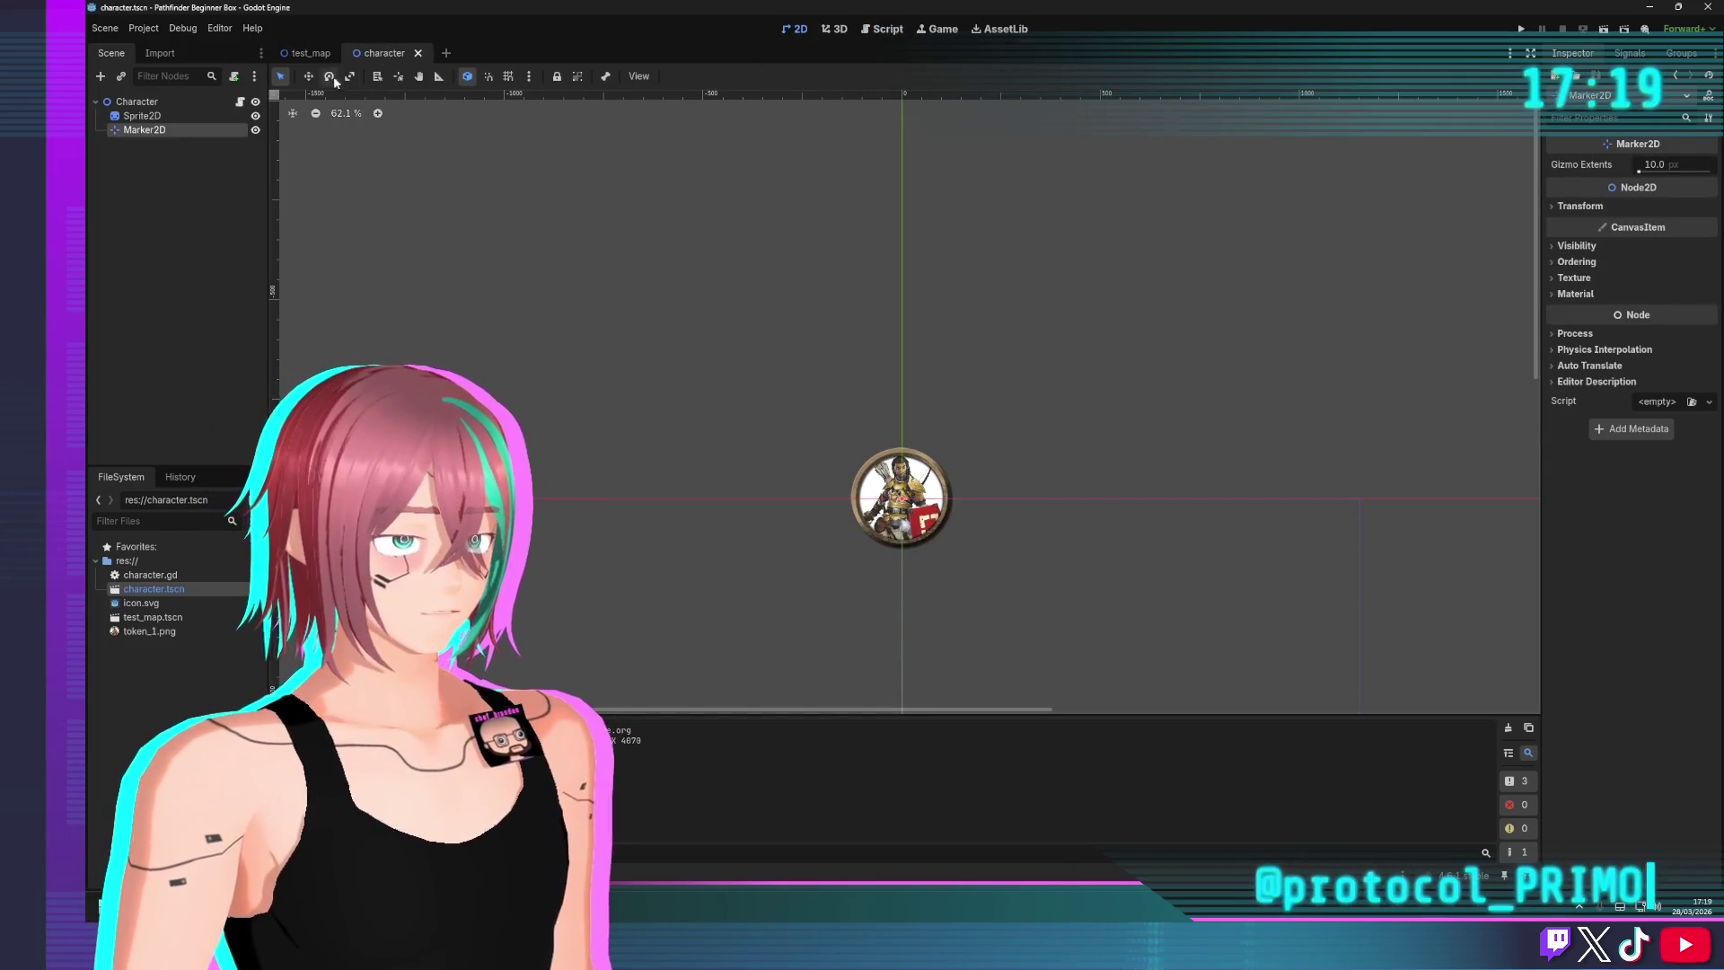
pyautogui.click(309, 54)
pyautogui.click(408, 57)
pyautogui.click(148, 116)
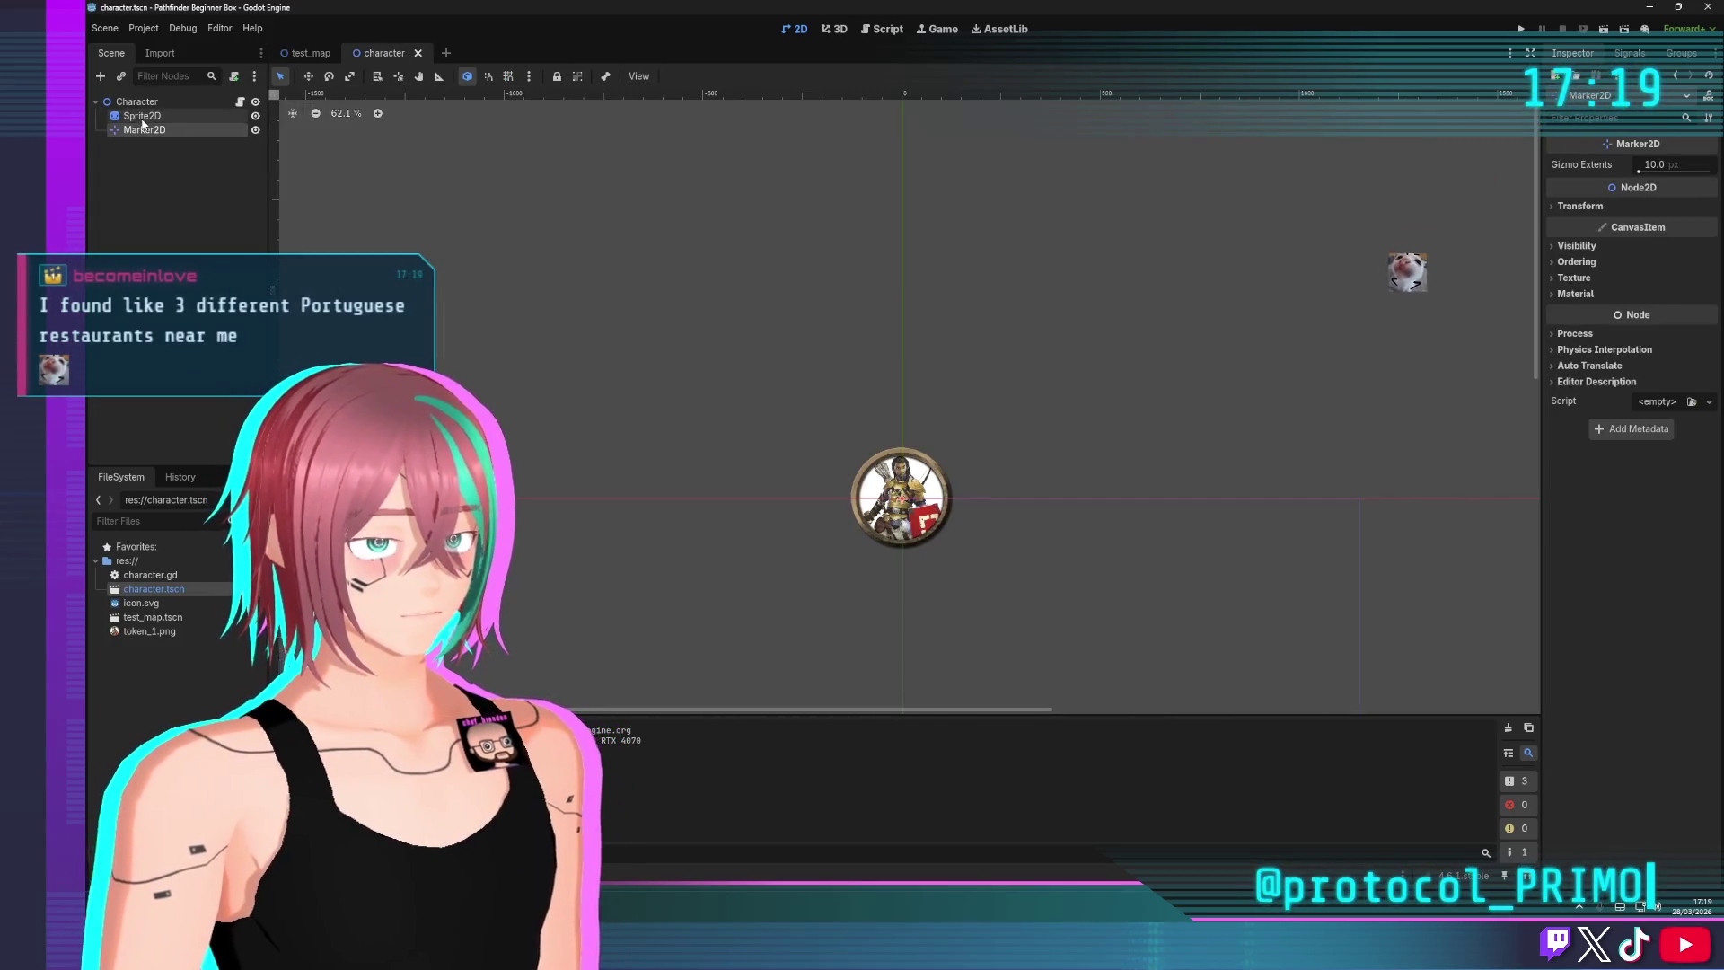
pyautogui.click(148, 130)
pyautogui.click(159, 117)
pyautogui.click(171, 130)
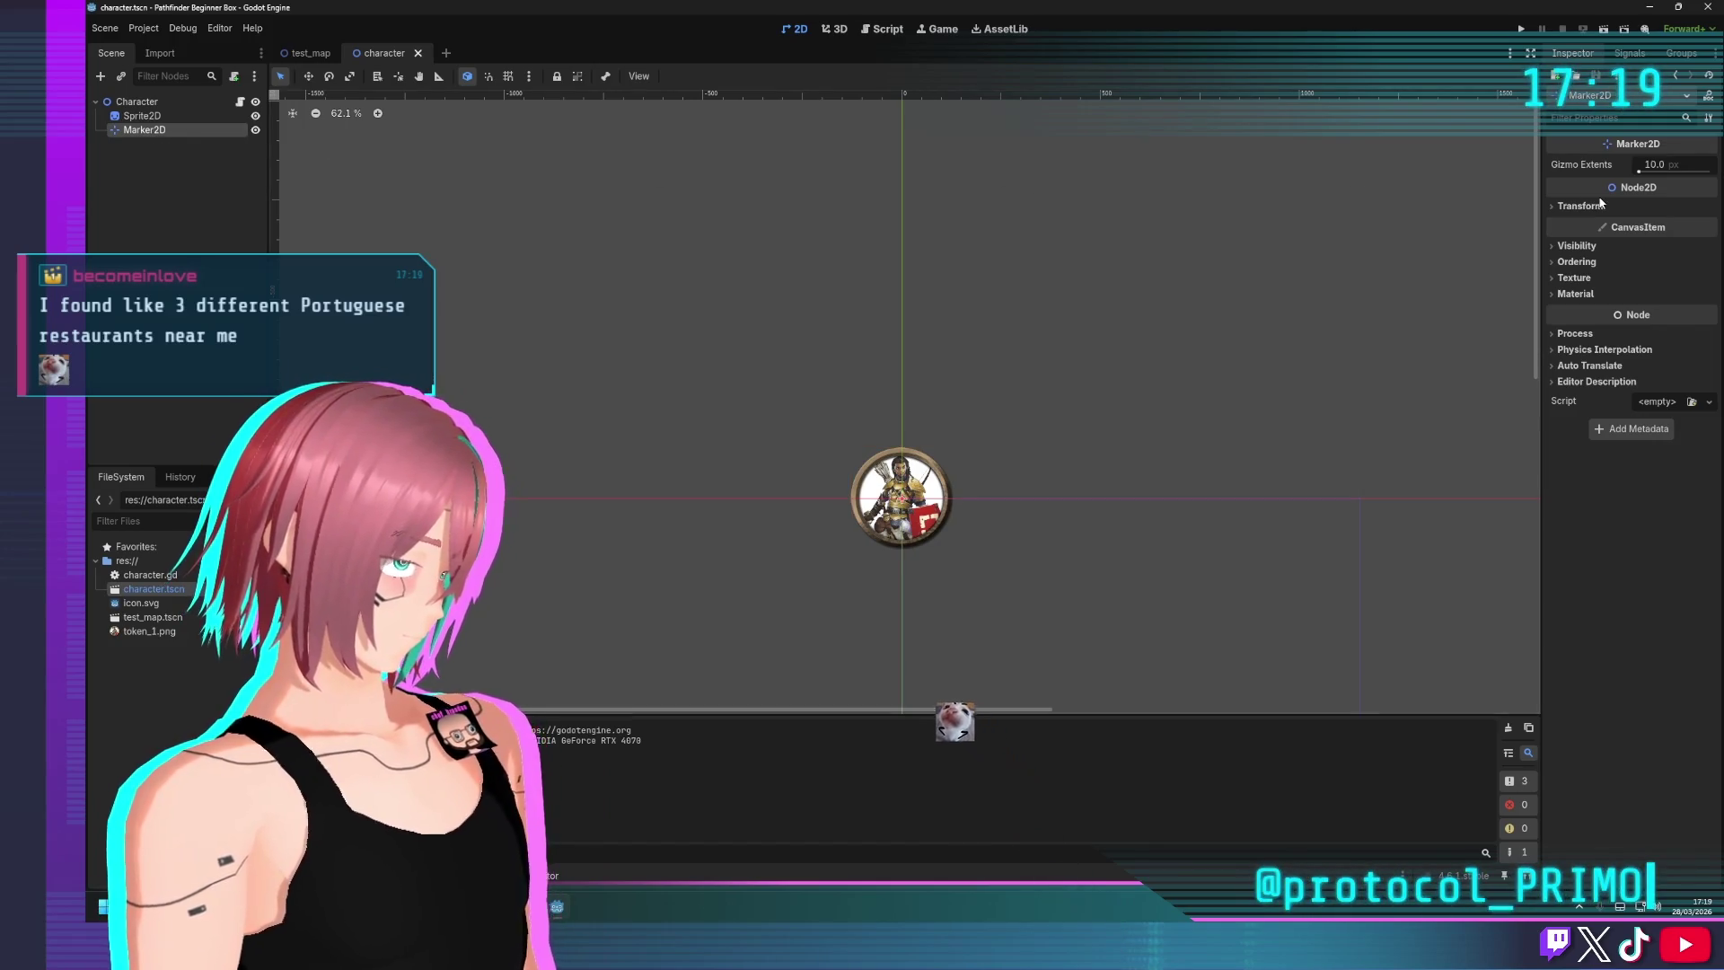
# Try enlarging Marker2D's gizmo extents, undo back to 10, and toggle its Visibility section
pyautogui.moveTo(1639, 172); pyautogui.dragTo(1711, 174)
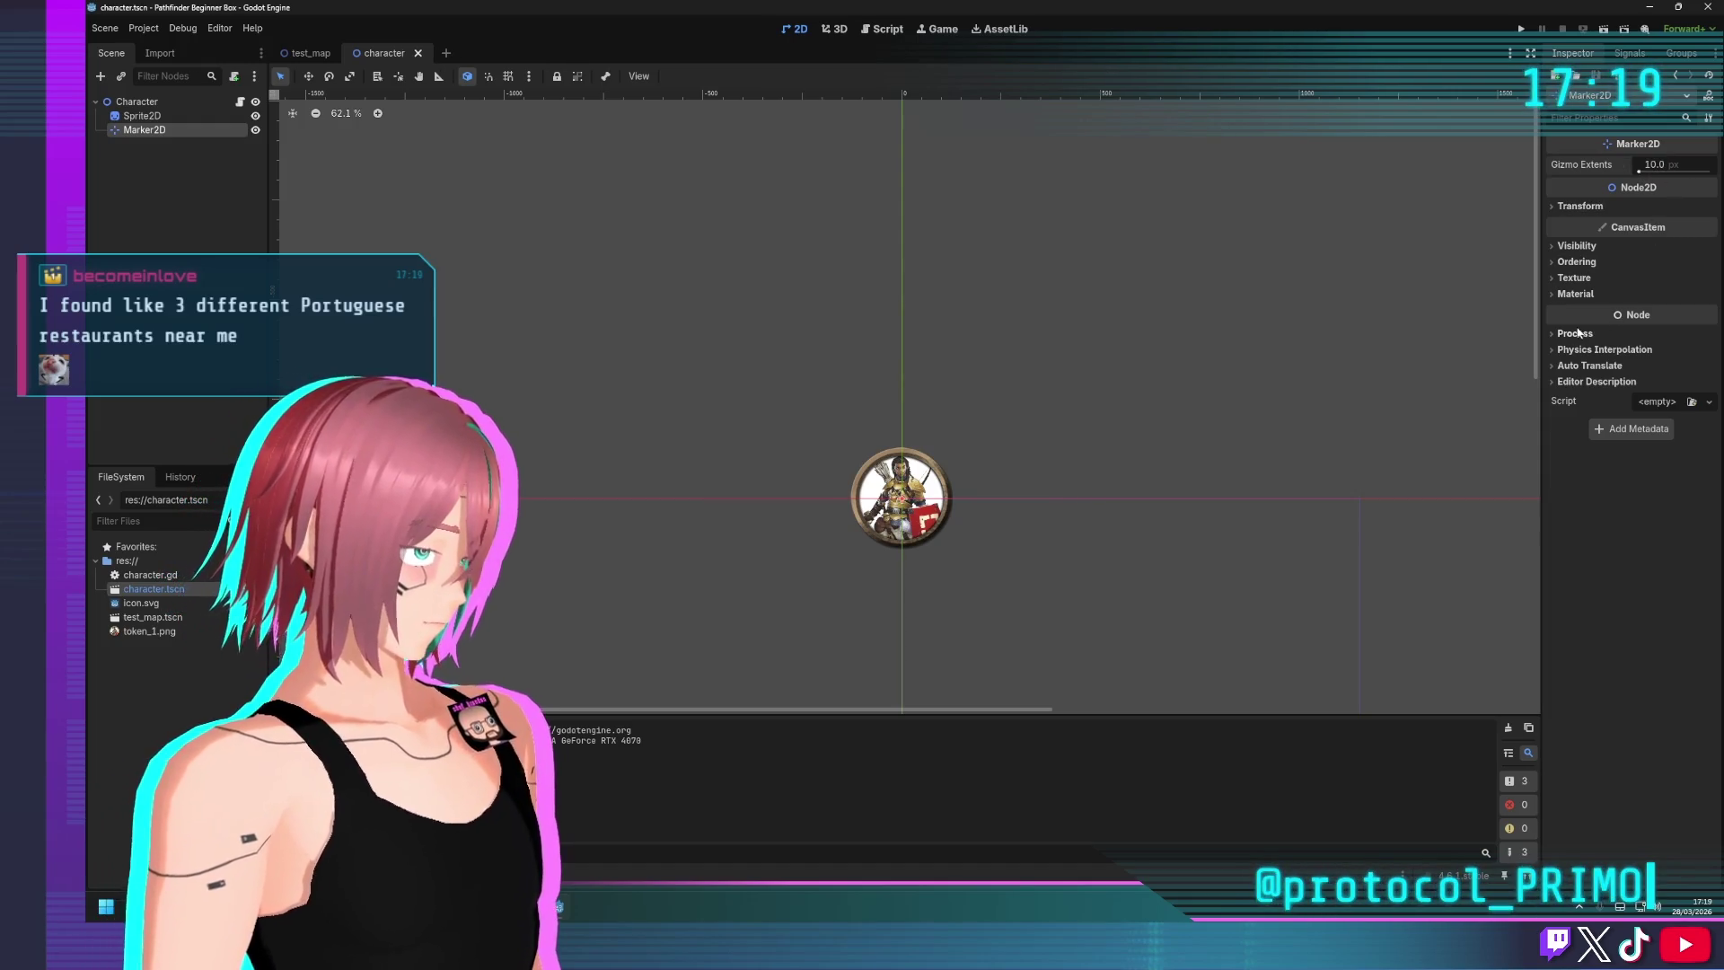
pyautogui.hotkey('ctrl', 'z')
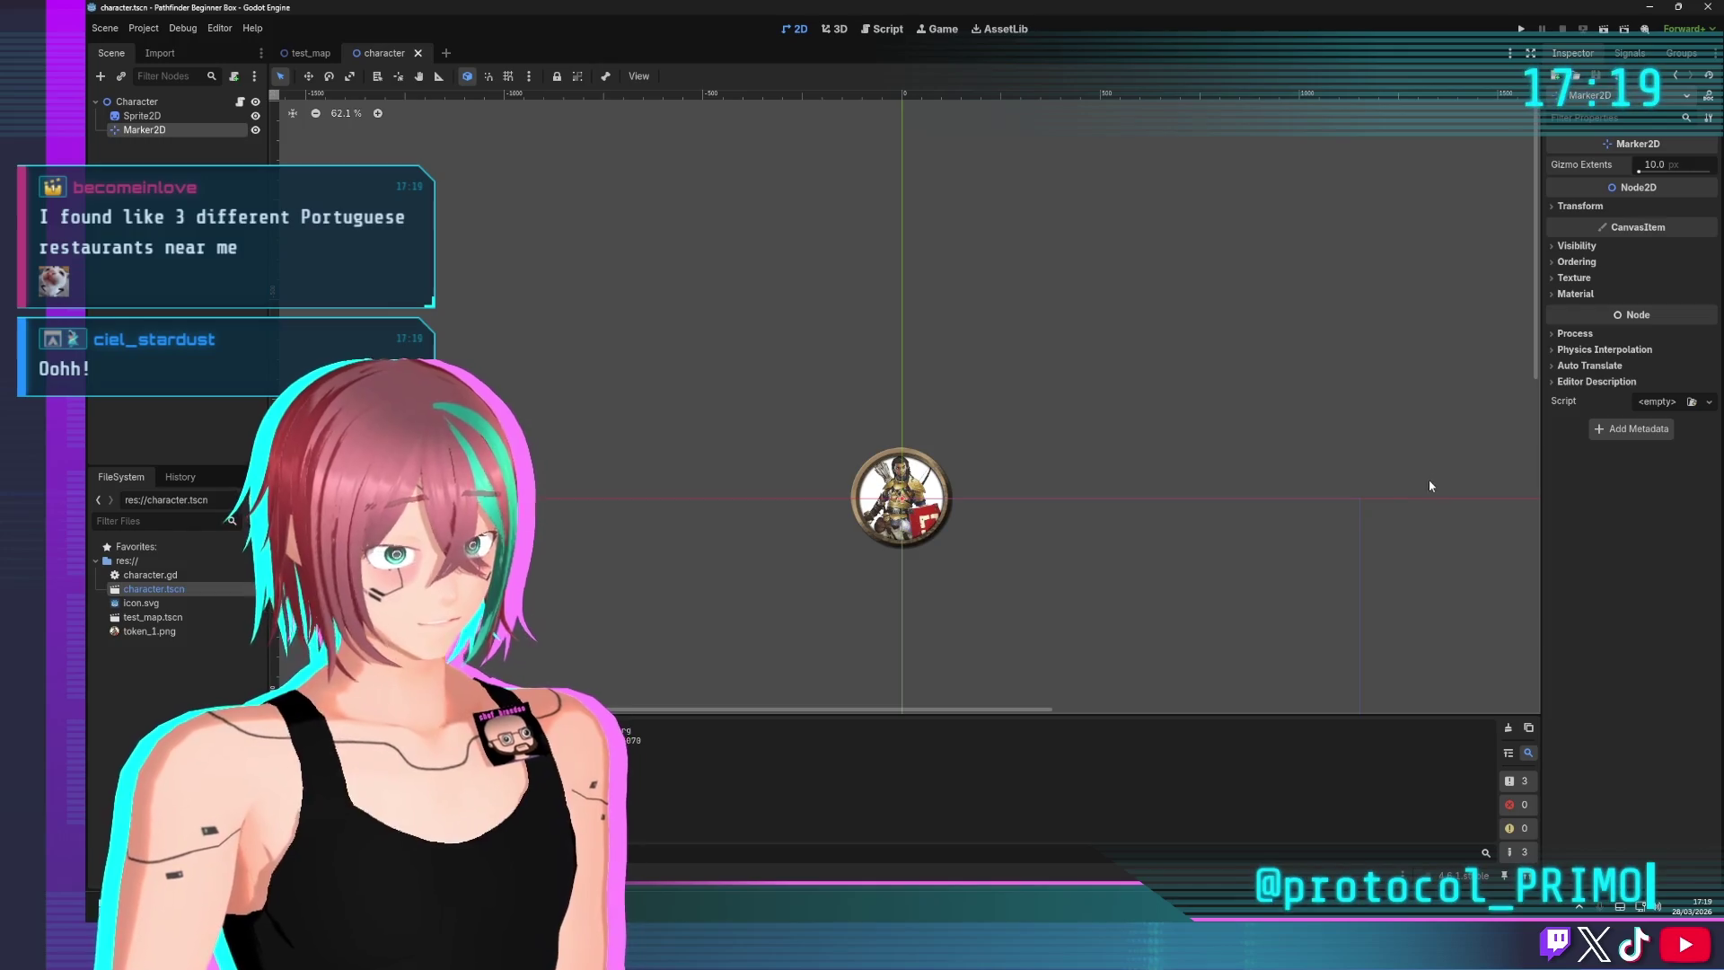
pyautogui.scroll(-6, 1273, 481)
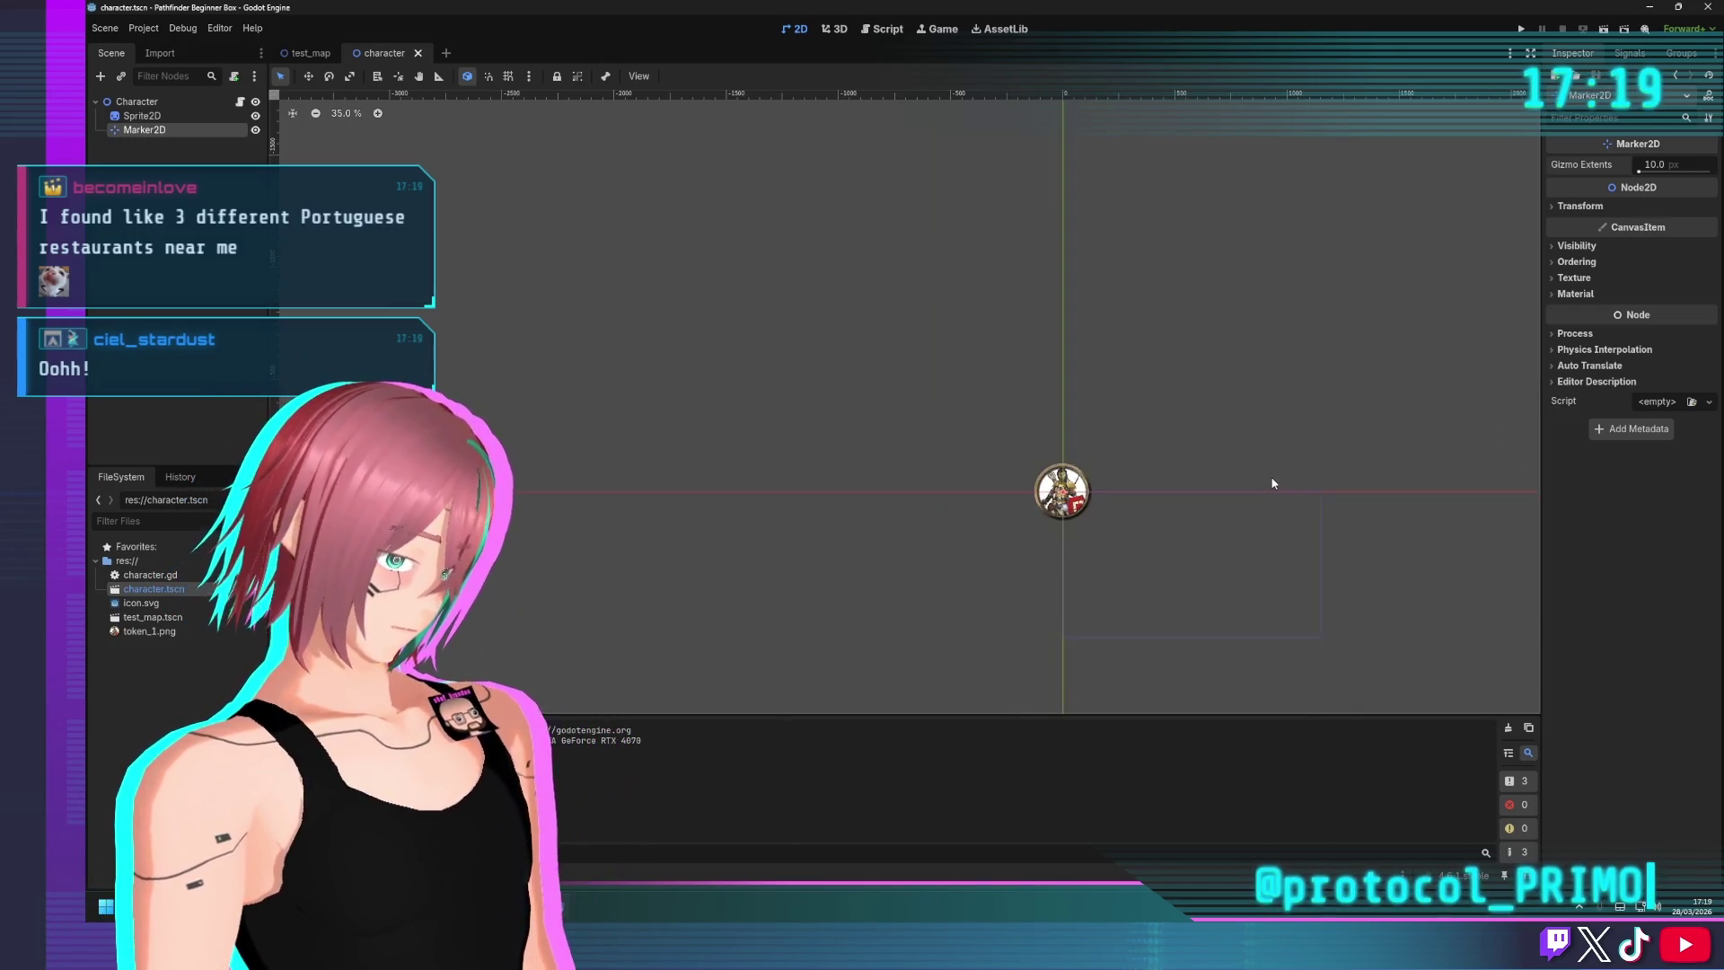
pyautogui.scroll(7, 1308, 519)
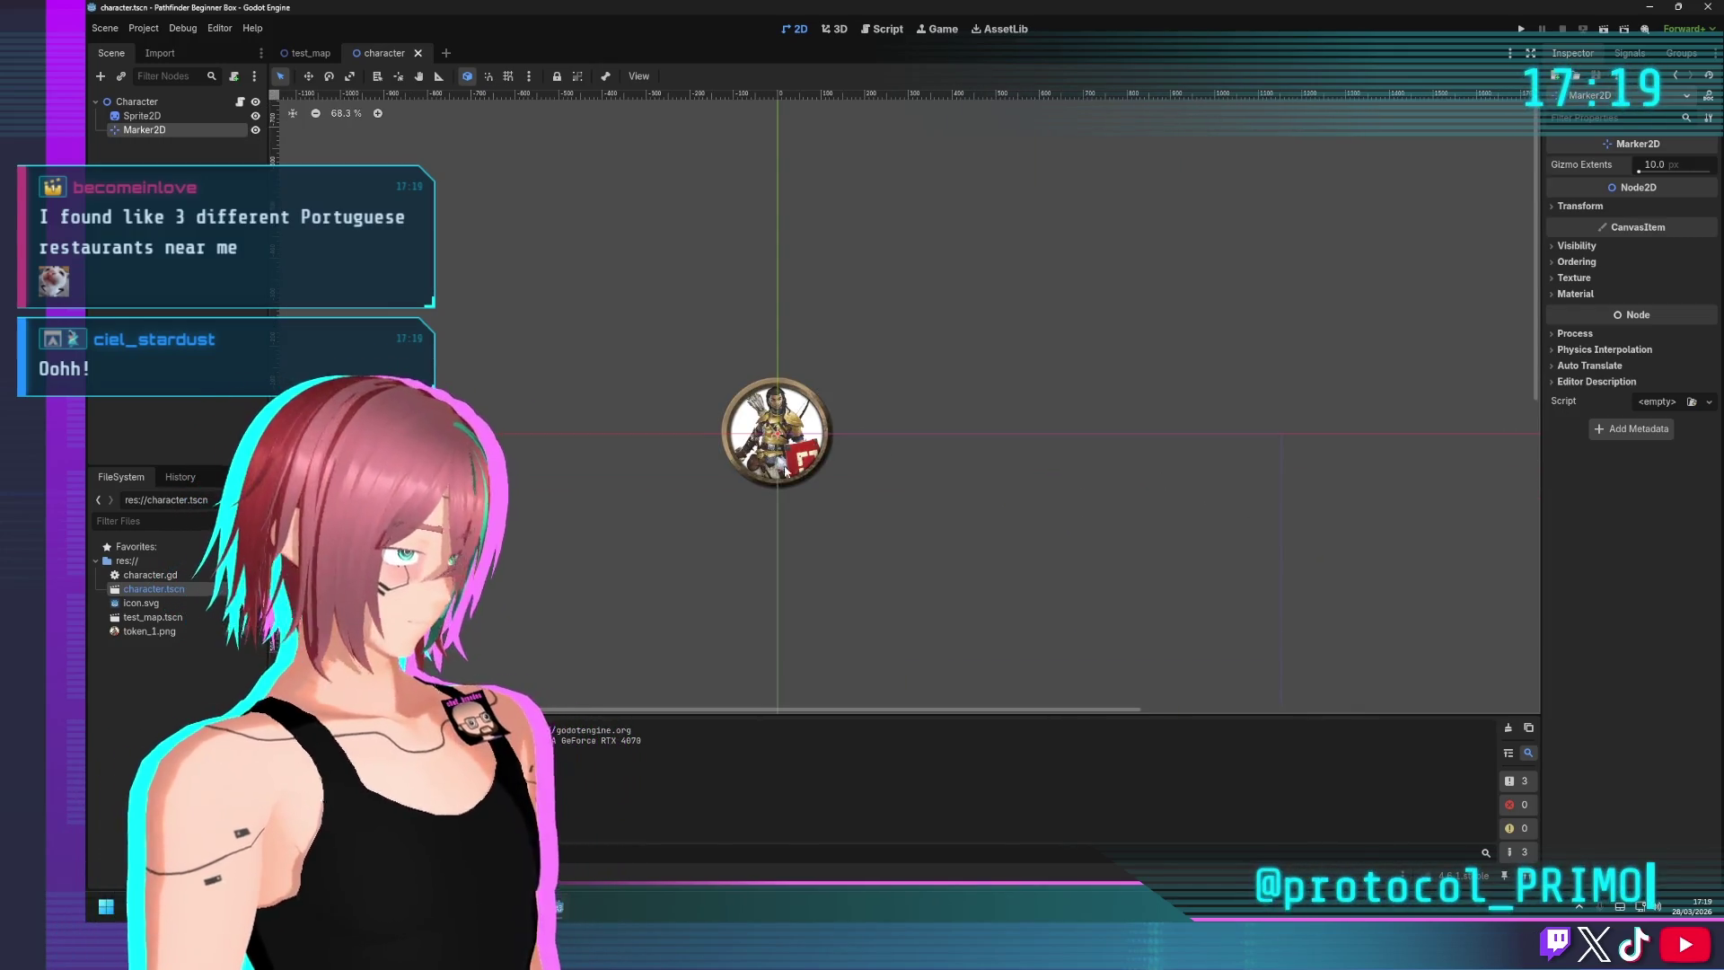
pyautogui.scroll(6, 749, 482)
pyautogui.click(1556, 246)
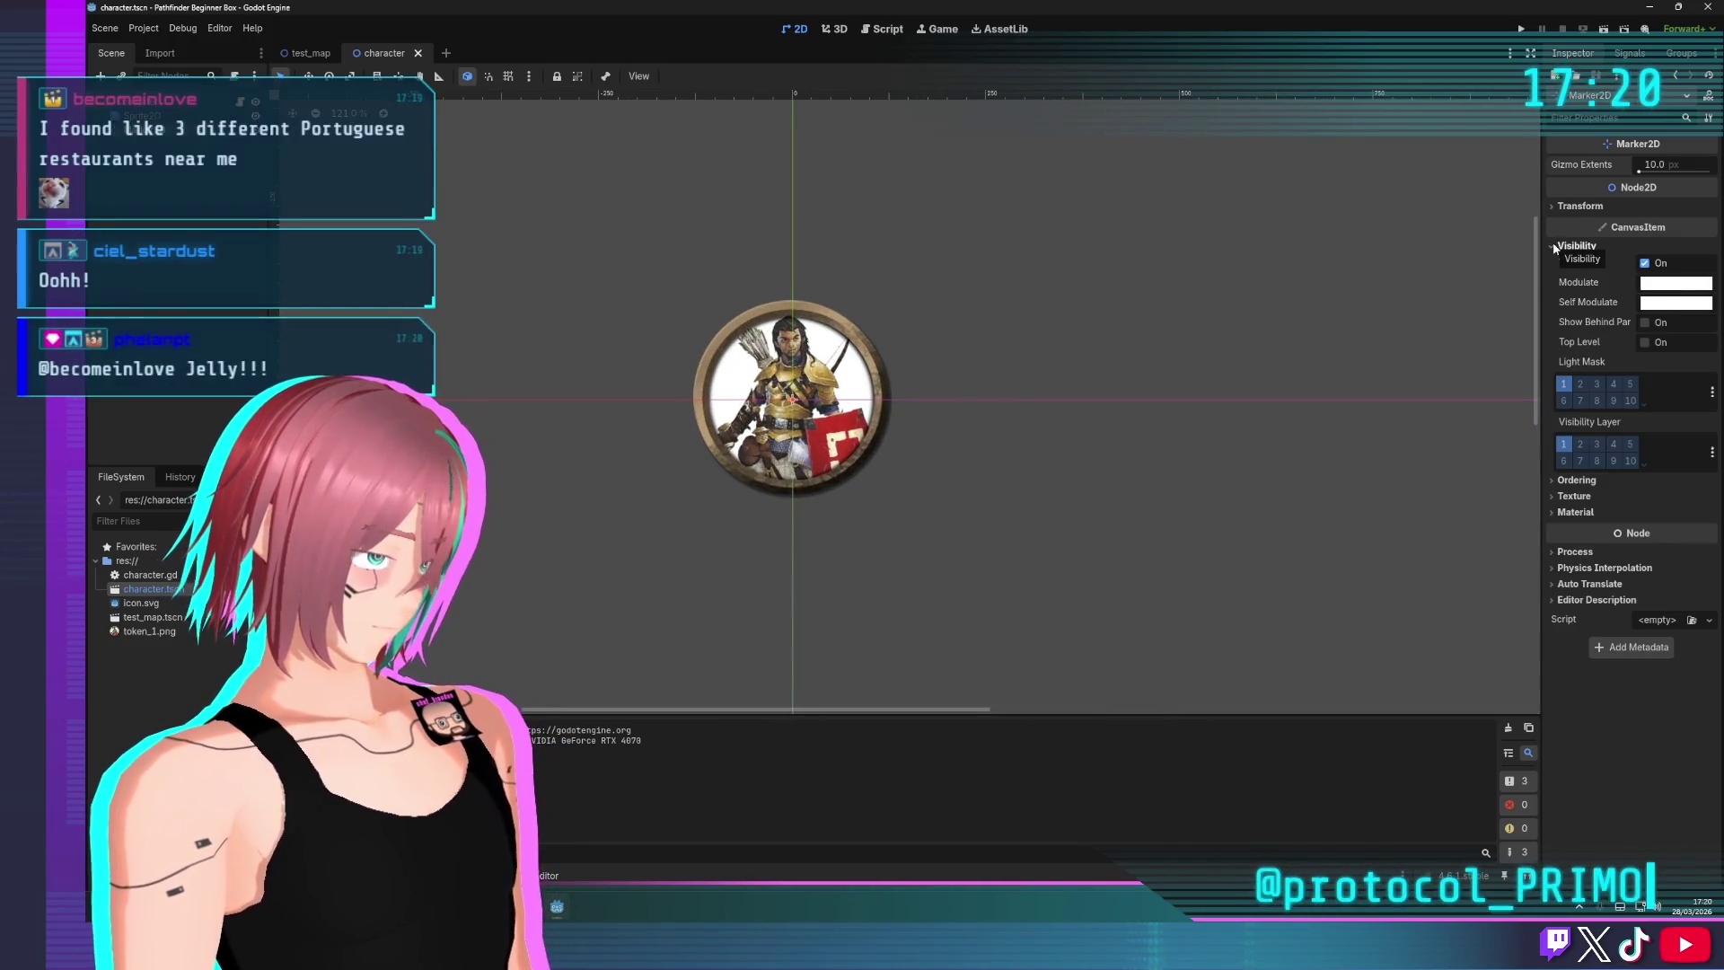
pyautogui.click(1555, 246)
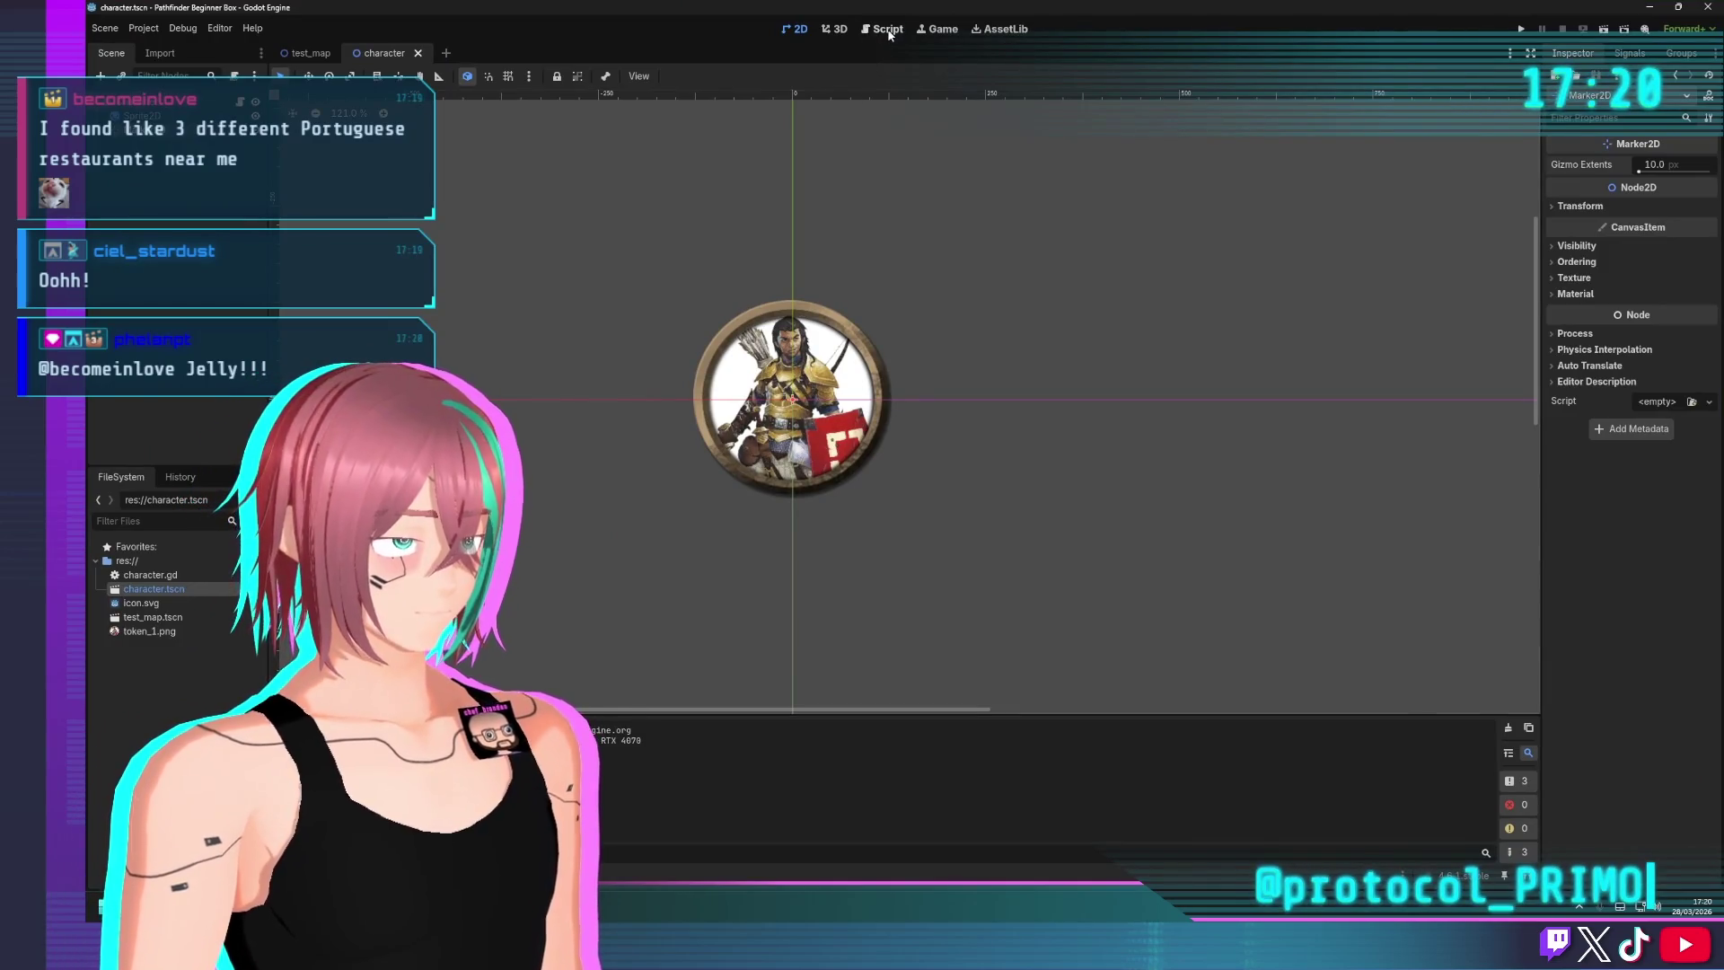
# Read the CanvasItem draw_circle help page, then go back to character.gd
pyautogui.click(883, 29)
pyautogui.scroll(-1, 587, 502)
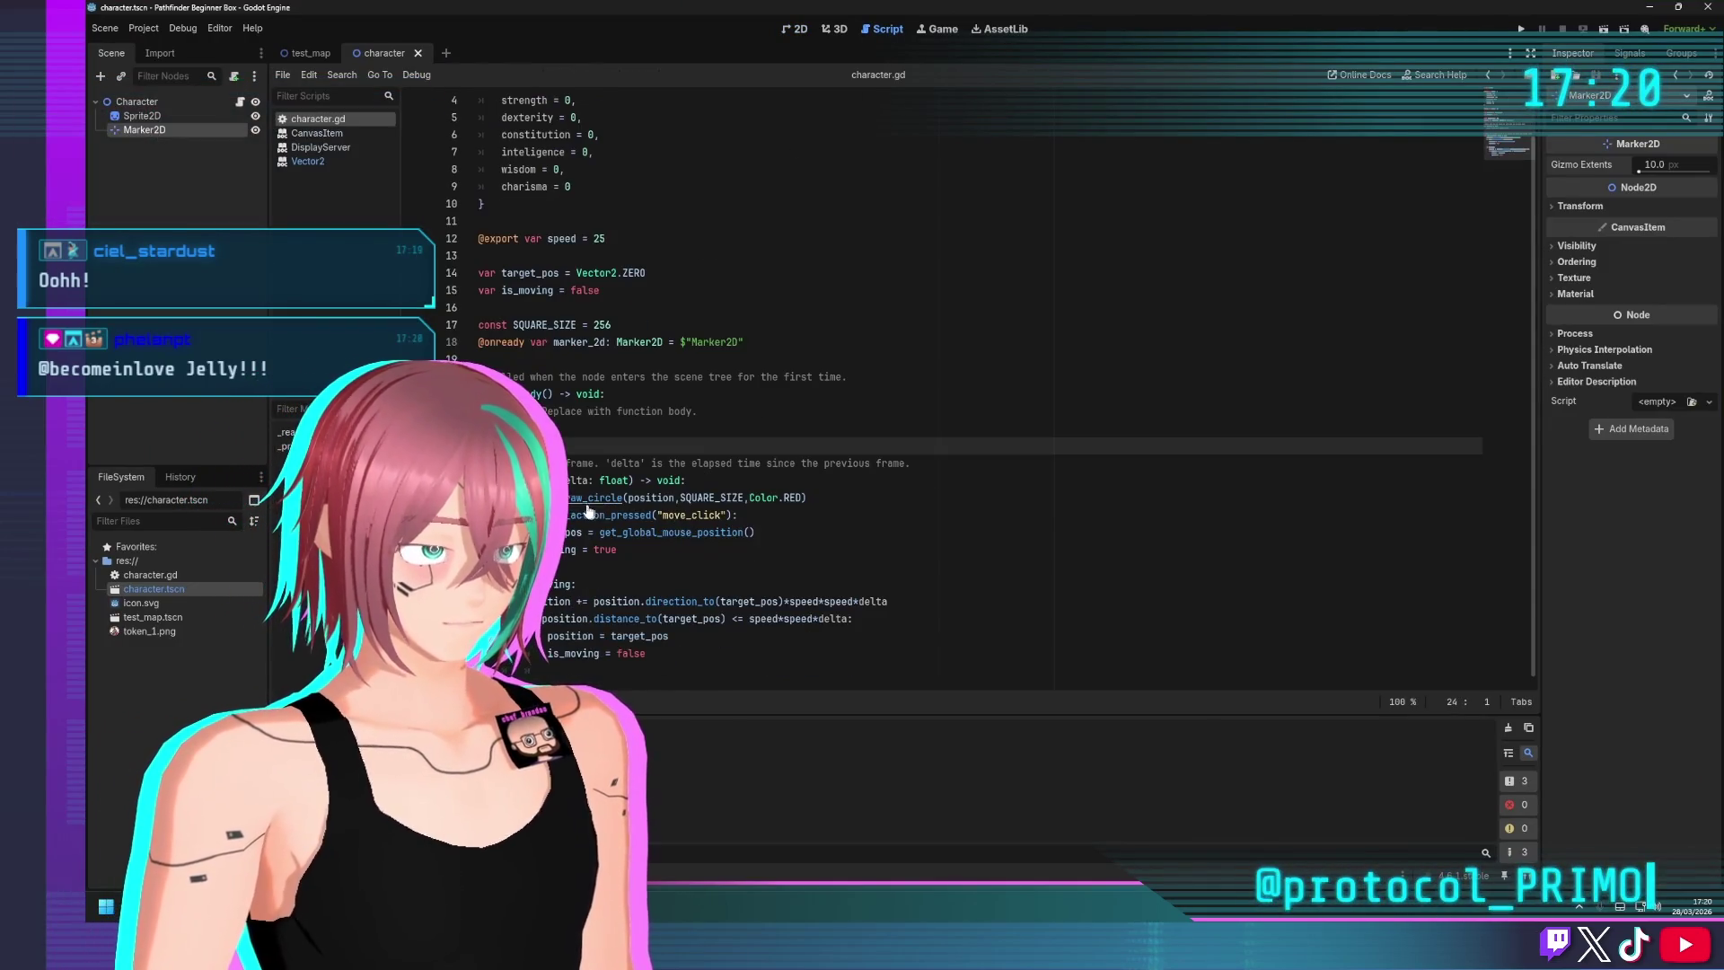
pyautogui.keyDown('ctrl'); pyautogui.click(587, 505); pyautogui.keyUp('ctrl')
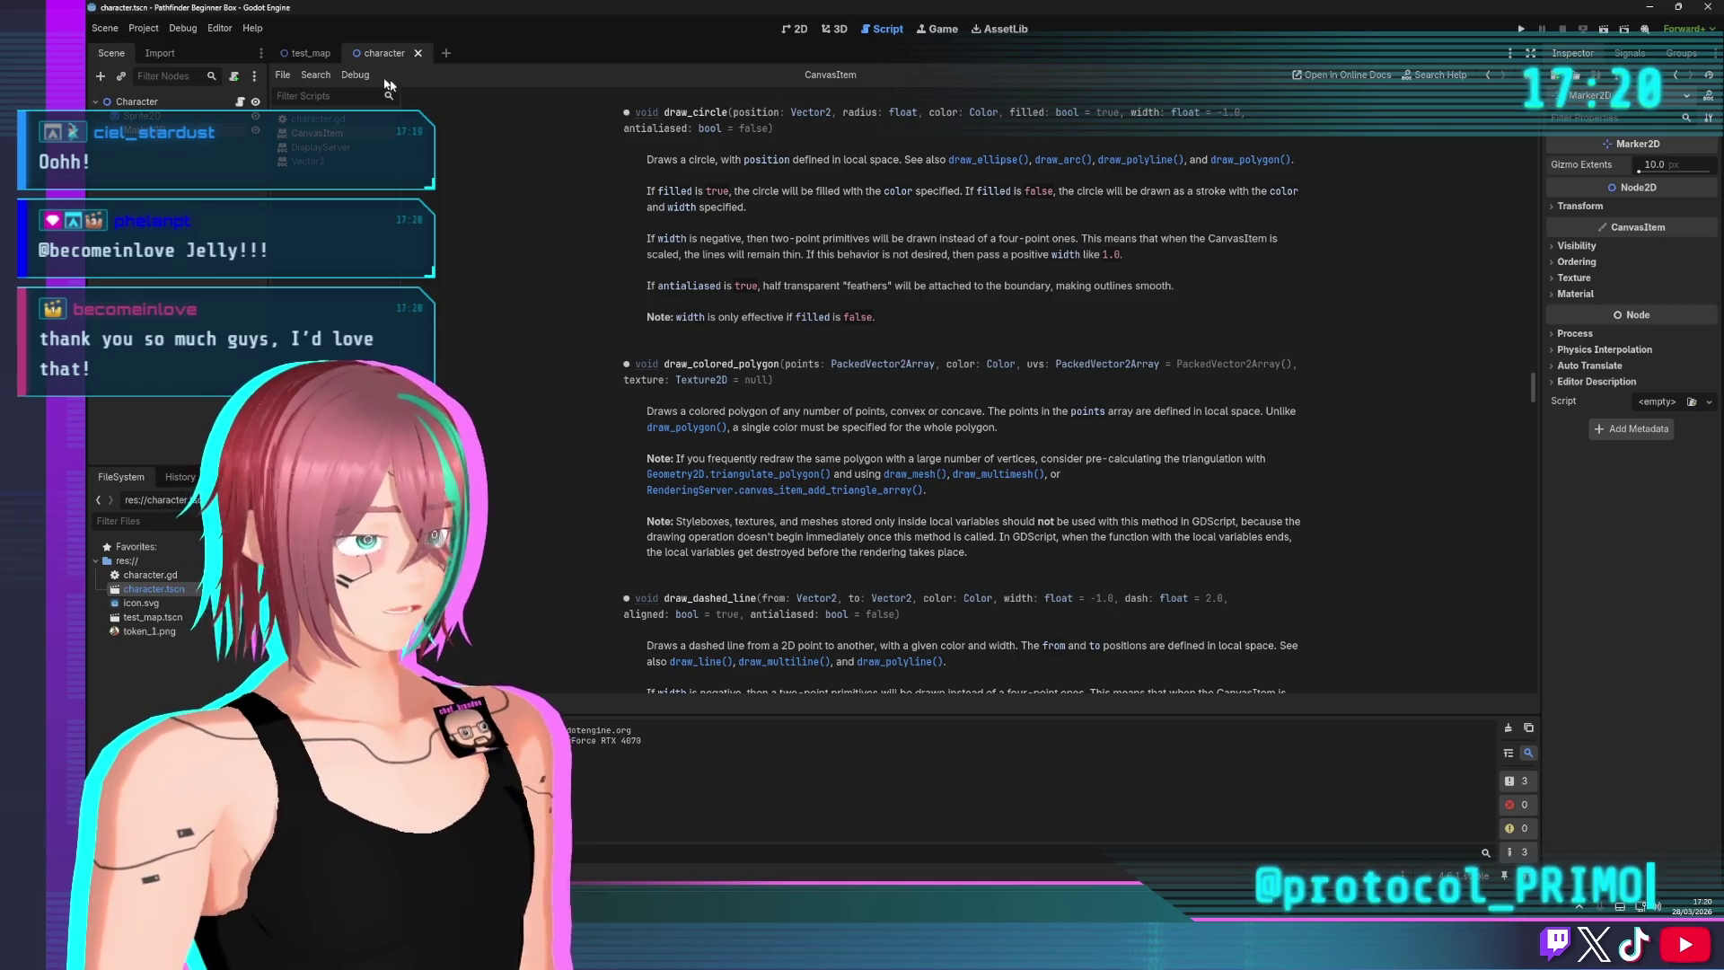
pyautogui.click(318, 119)
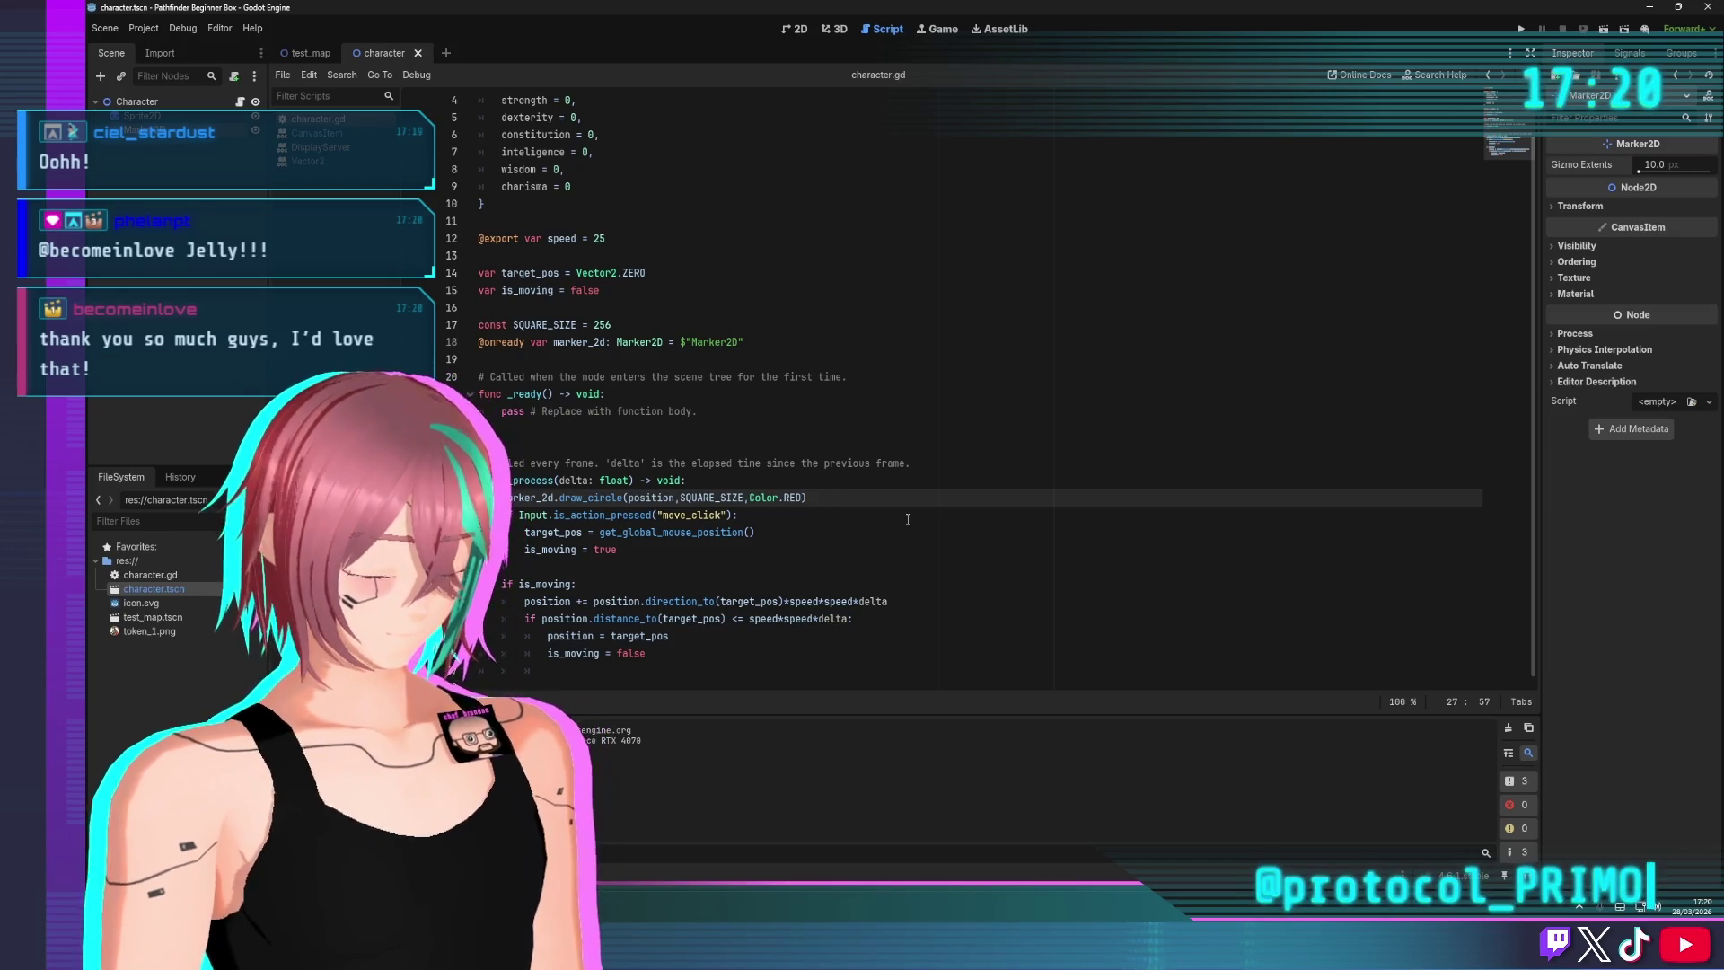
# Add true as the filled argument of the draw_circle call and save the script
pyautogui.write(',')
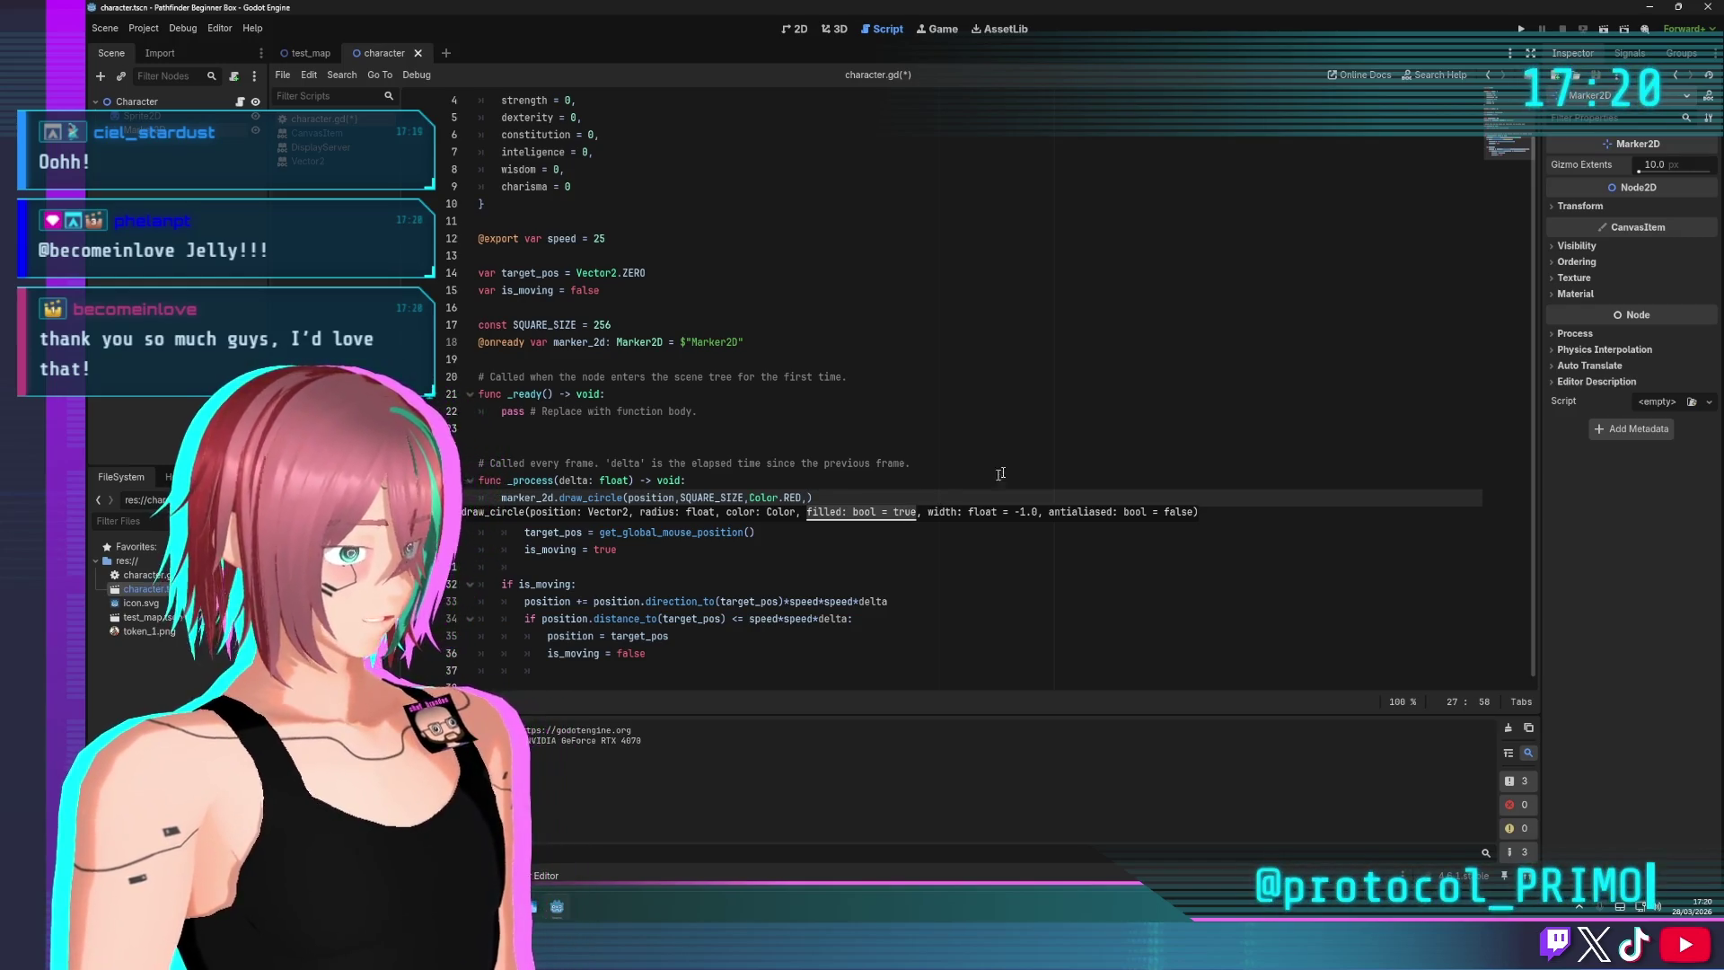
pyautogui.click(808, 497)
pyautogui.write('true')
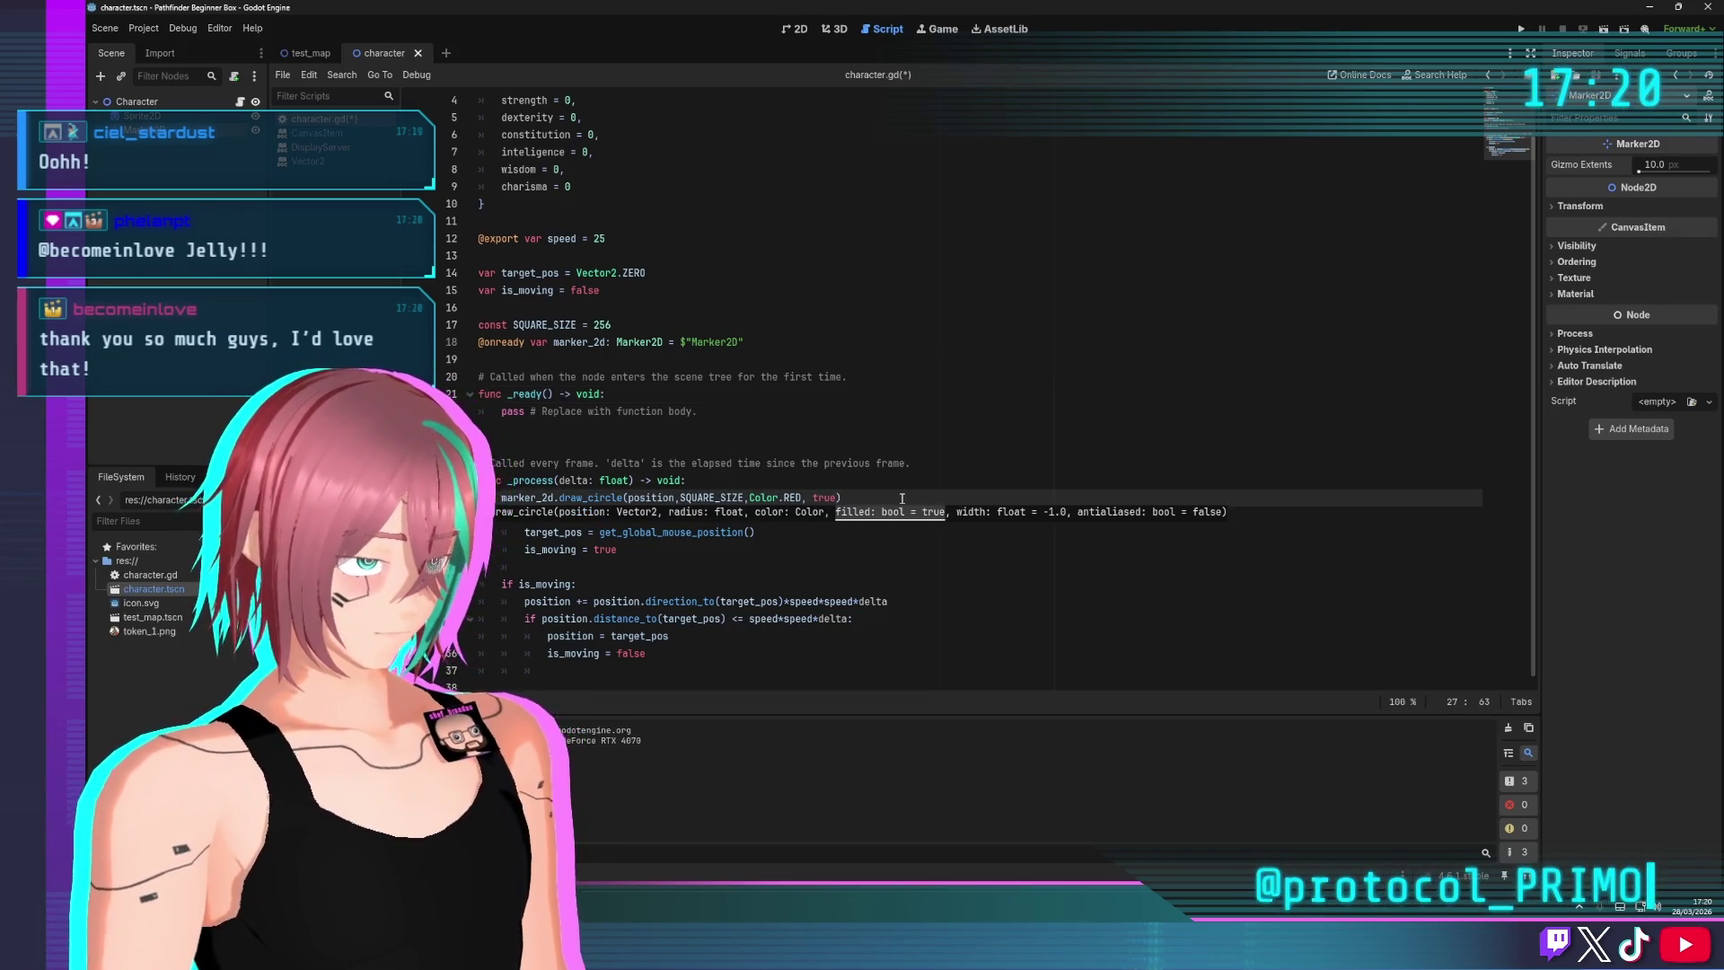
pyautogui.click(954, 400)
pyautogui.hotkey('ctrl', 's')
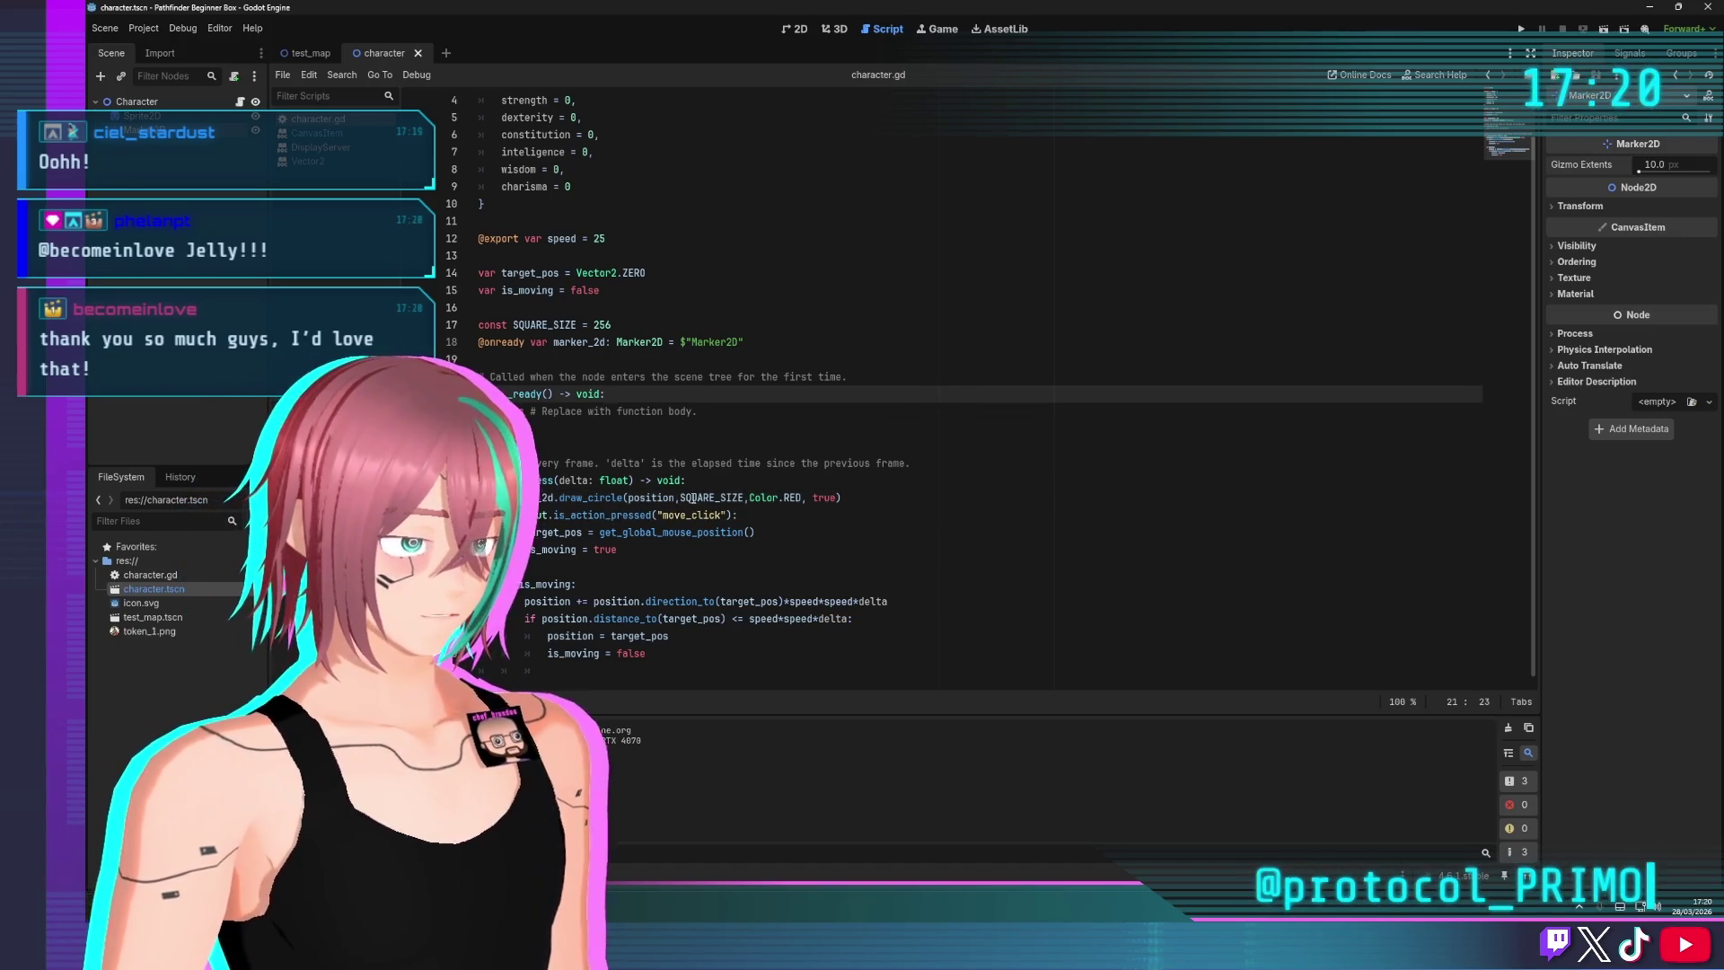
# Replace the SQUARE_SIZE radius with 200000000, save, and test-run the game
pyautogui.click(693, 497)
pyautogui.doubleClick(741, 496)
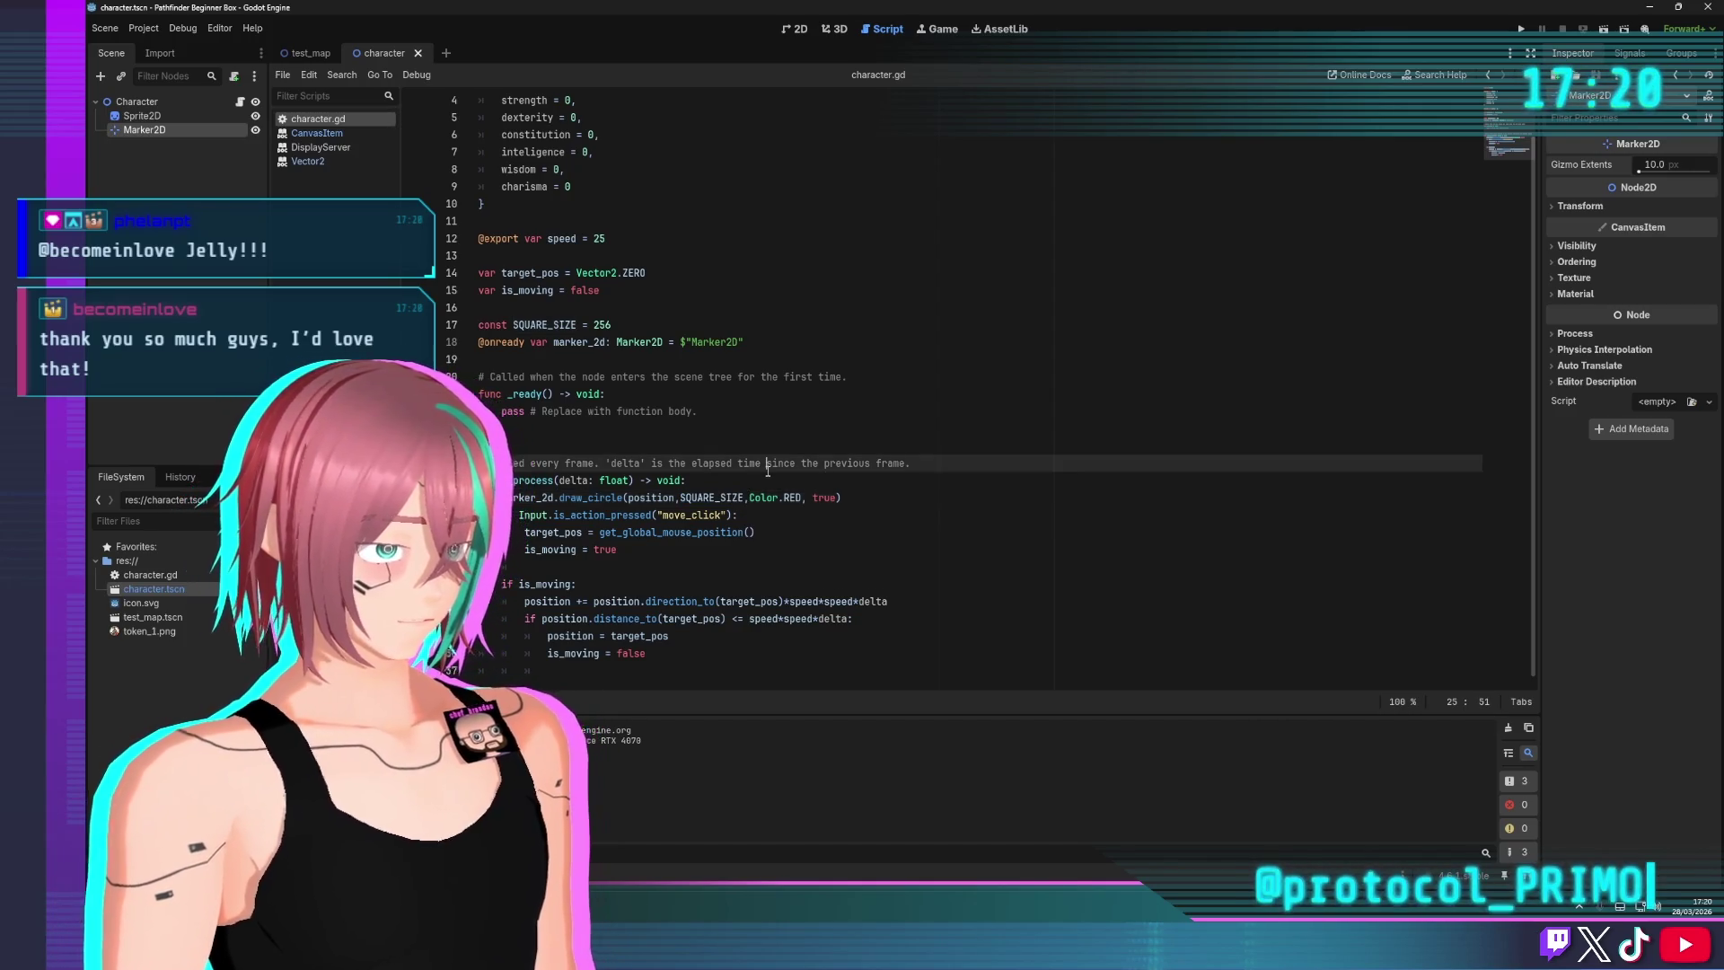
pyautogui.write('2000000000')
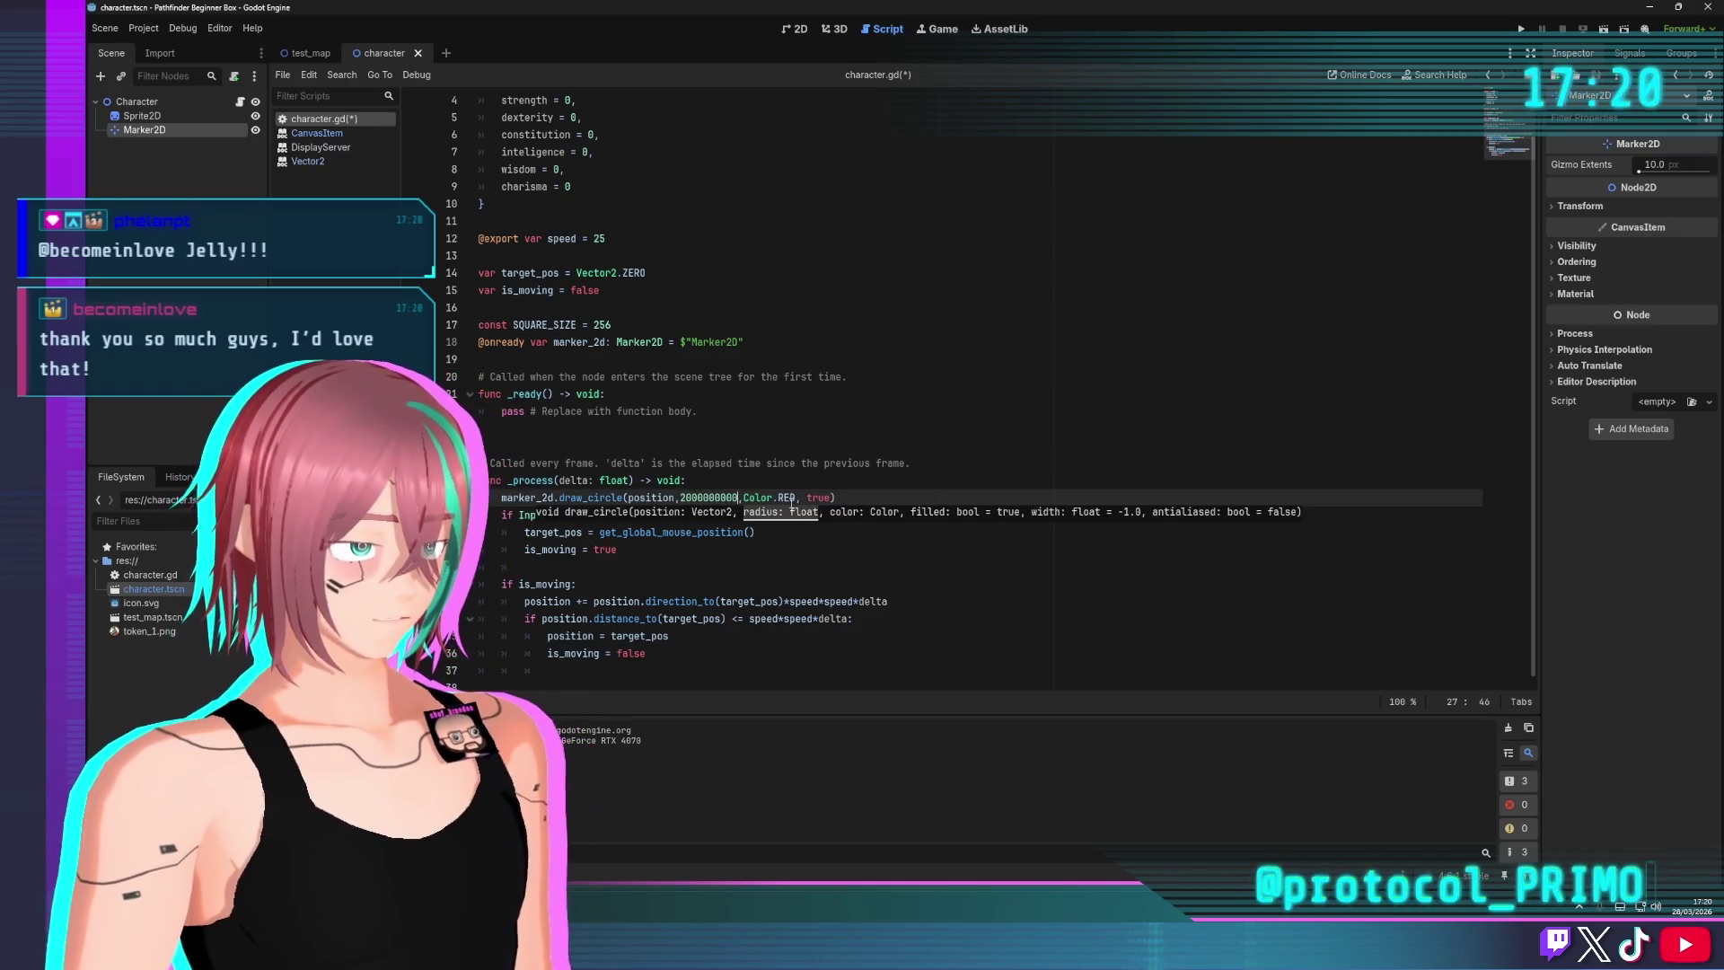
pyautogui.press('BackSpace')
pyautogui.write('000000')
pyautogui.hotkey('ctrl', 's')
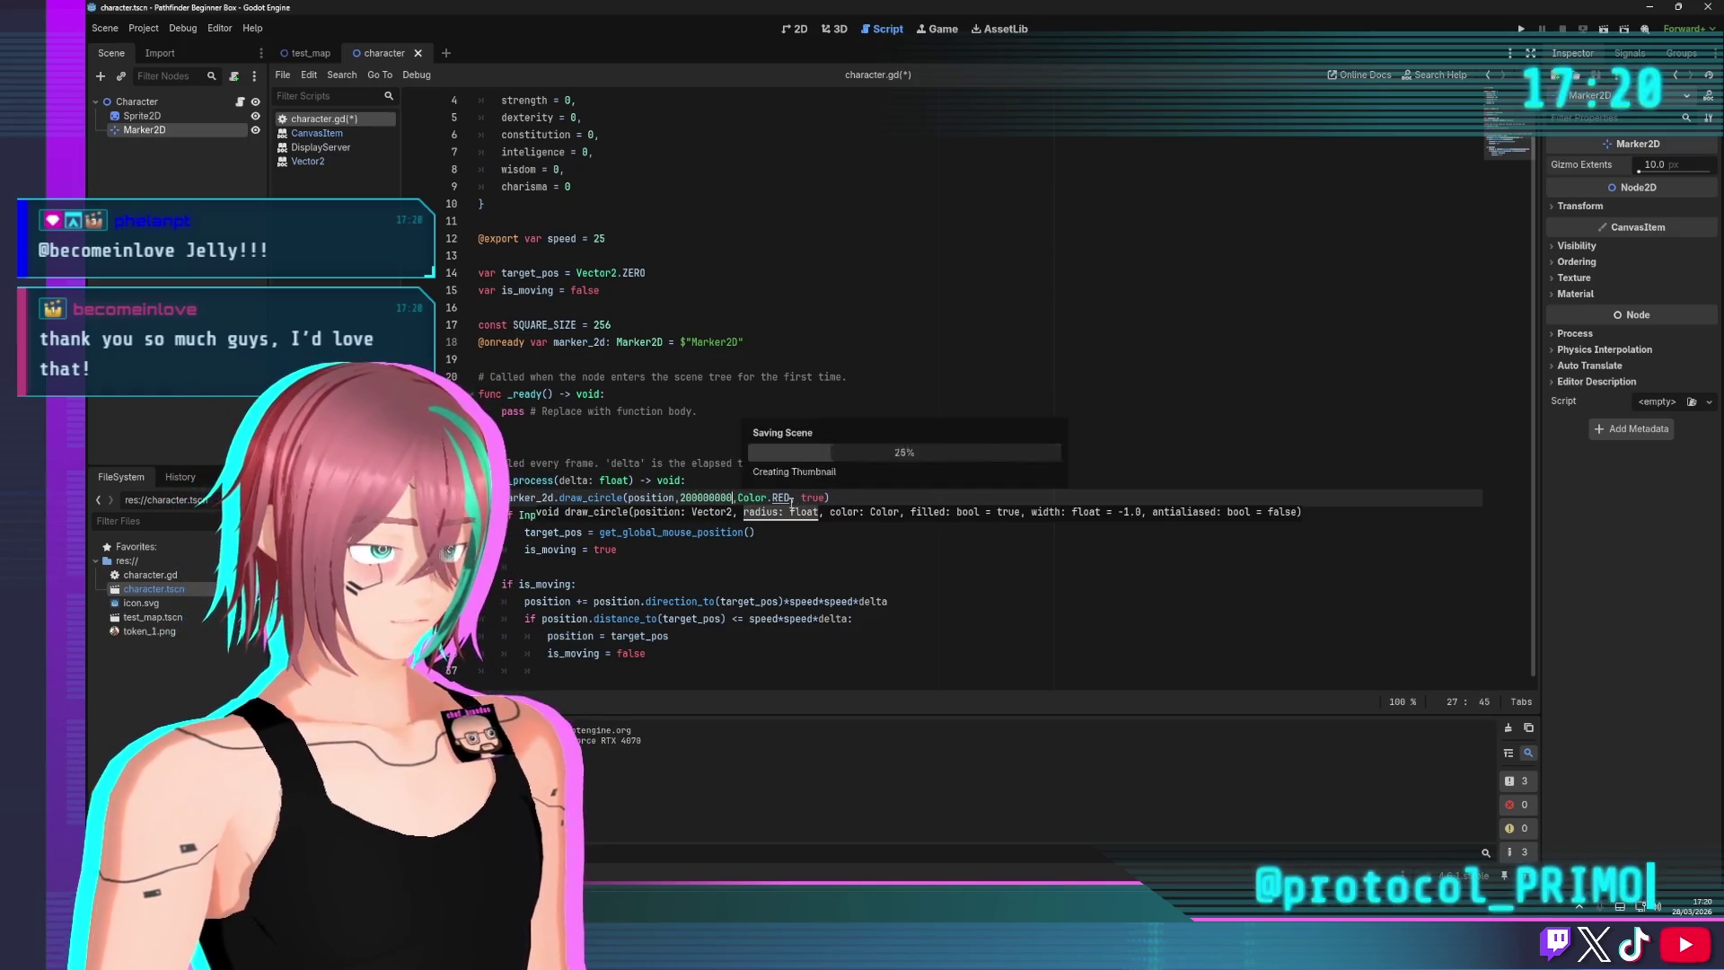
pyautogui.click(1066, 255)
pyautogui.click(1520, 31)
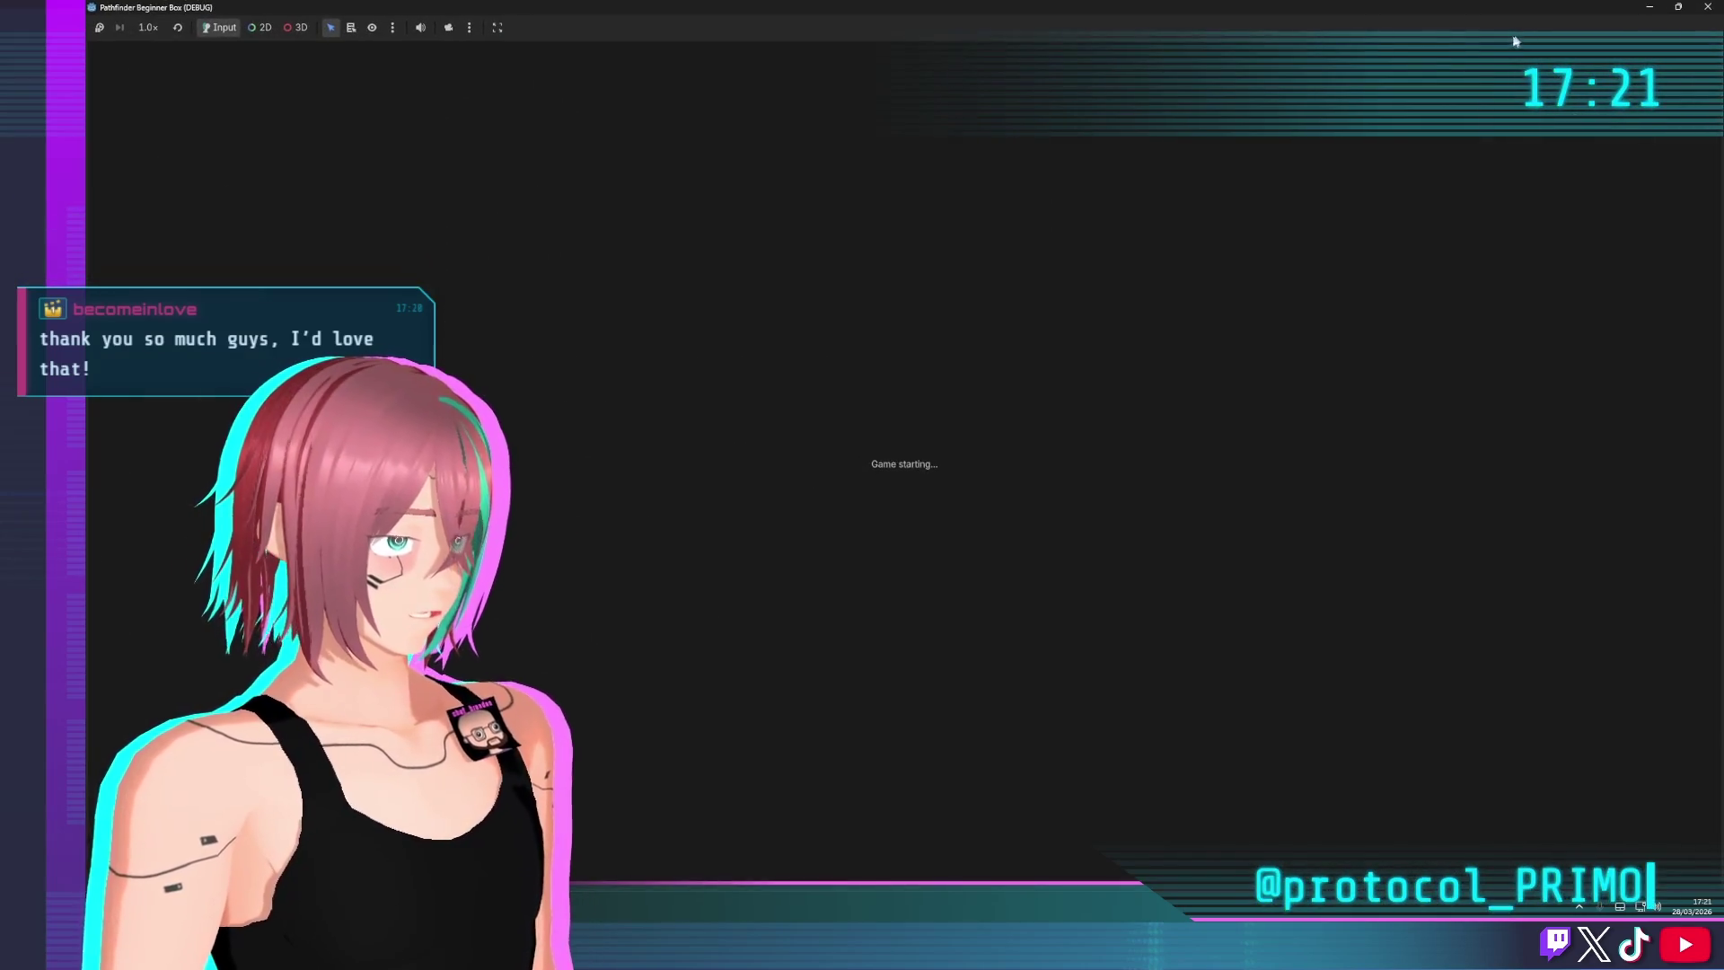
pyautogui.press('F8')
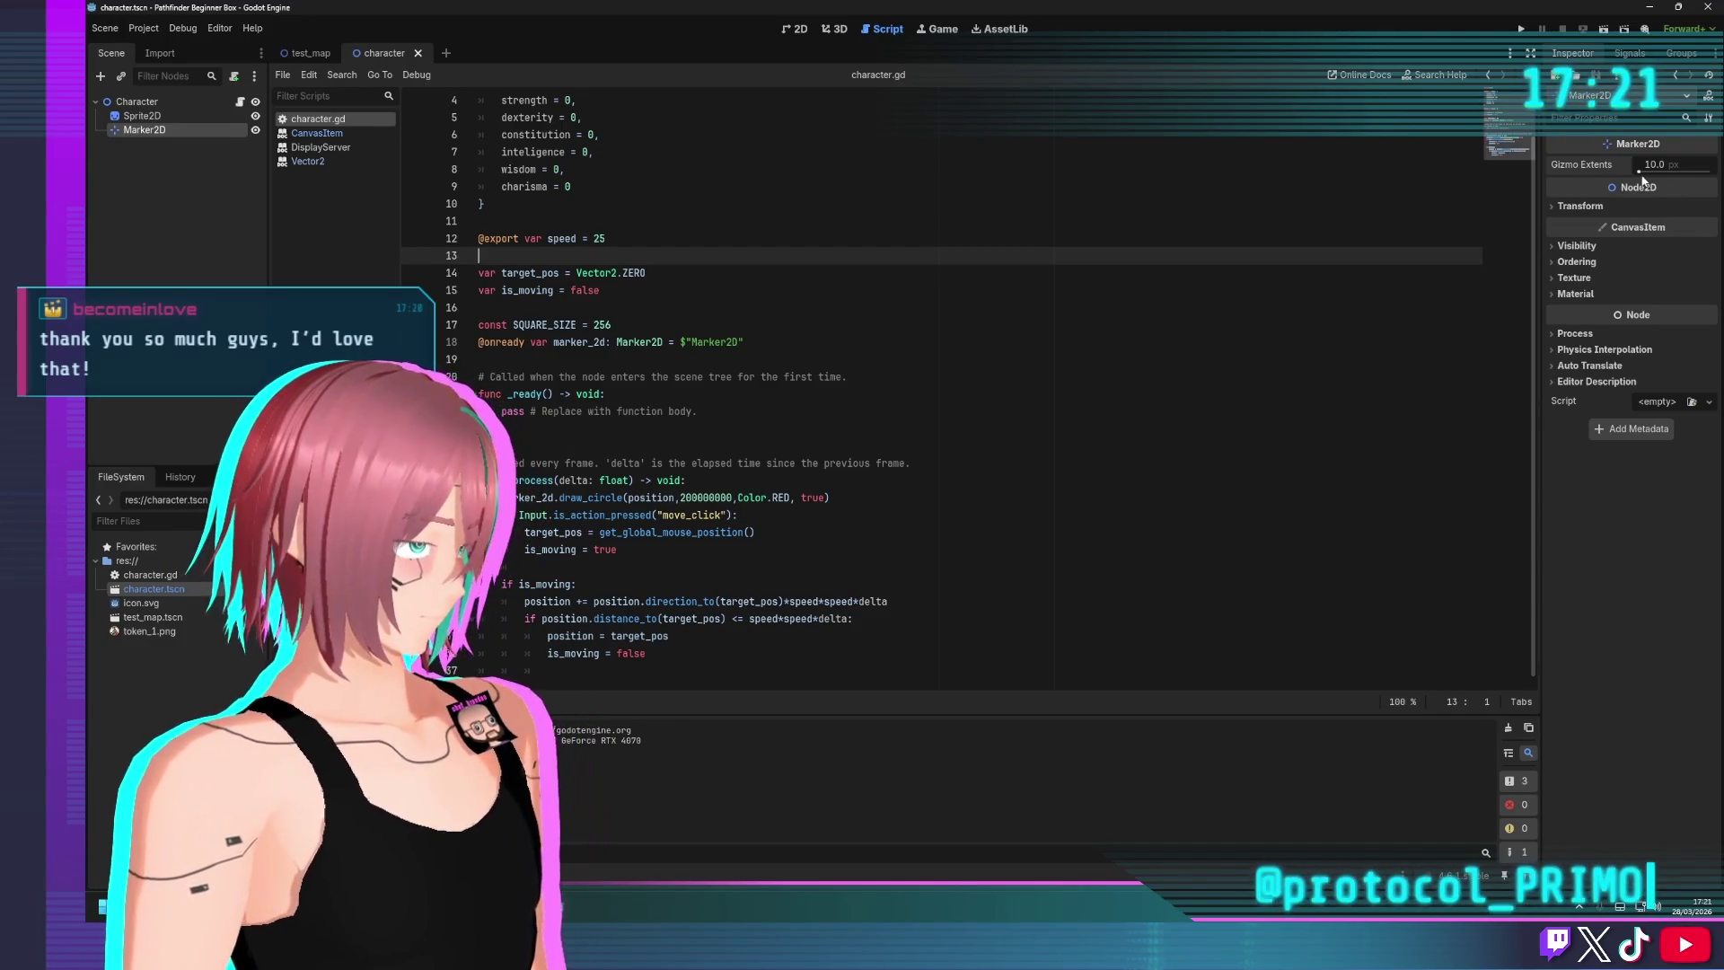
# Try the Marker2D gizmo extents at 1000 in a test run, then reset them to 10
pyautogui.moveTo(1639, 169); pyautogui.dragTo(1710, 169)
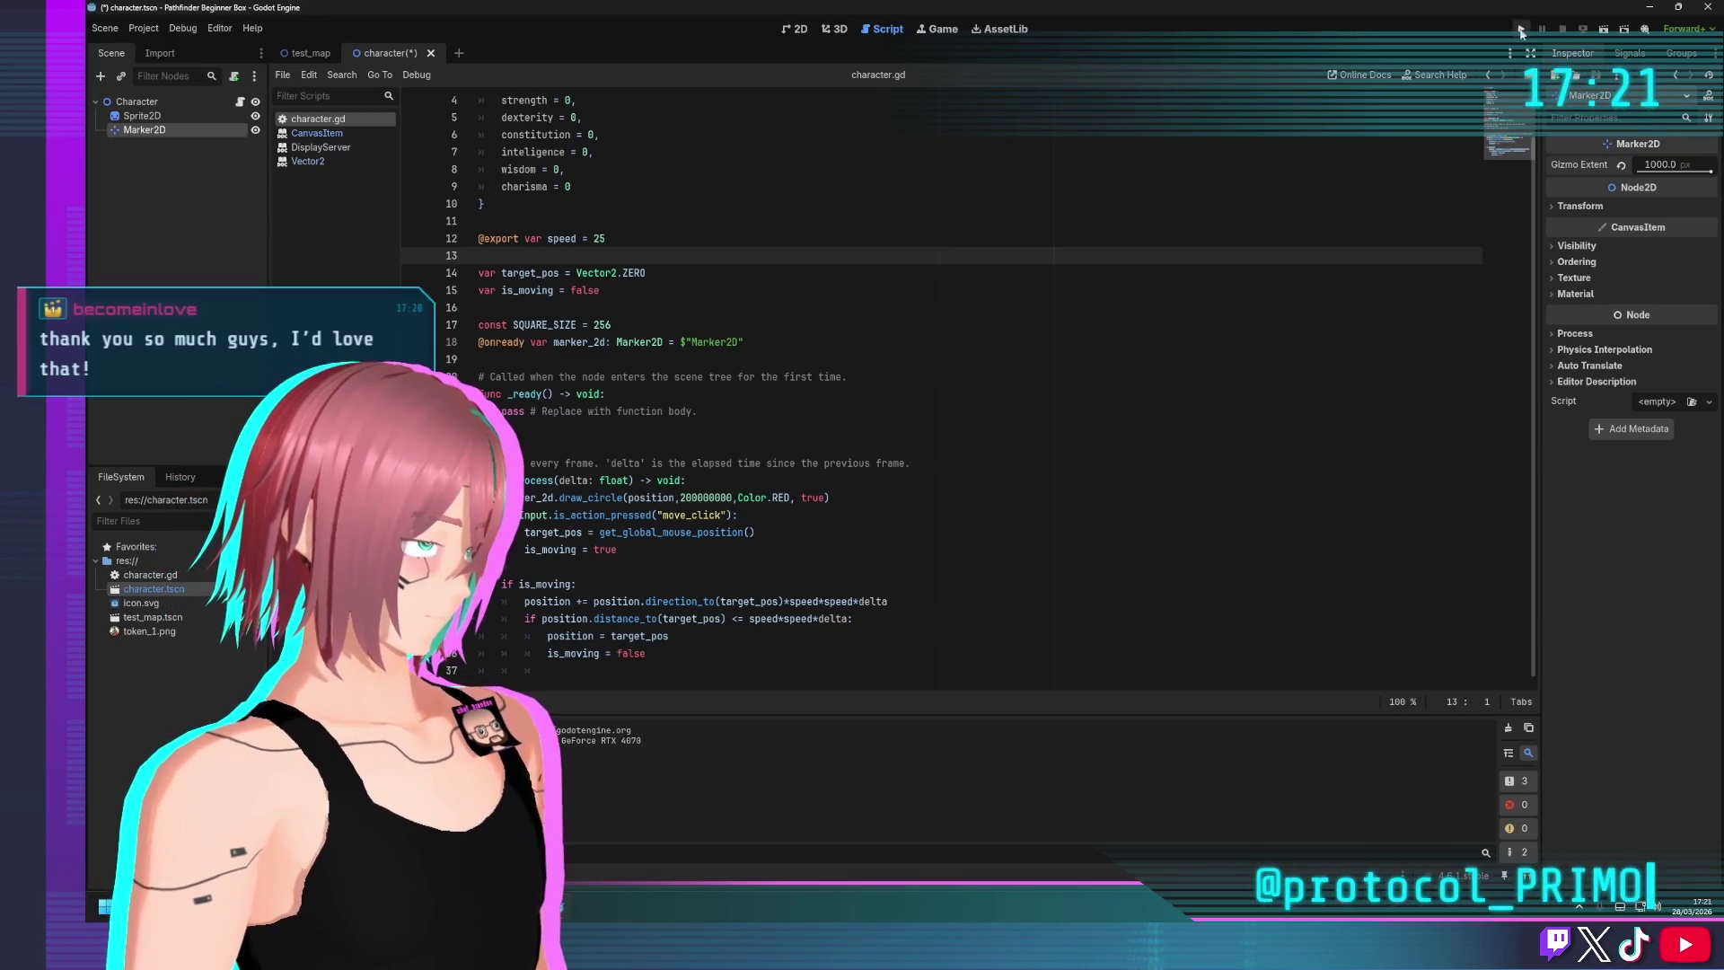
pyautogui.press('F6')
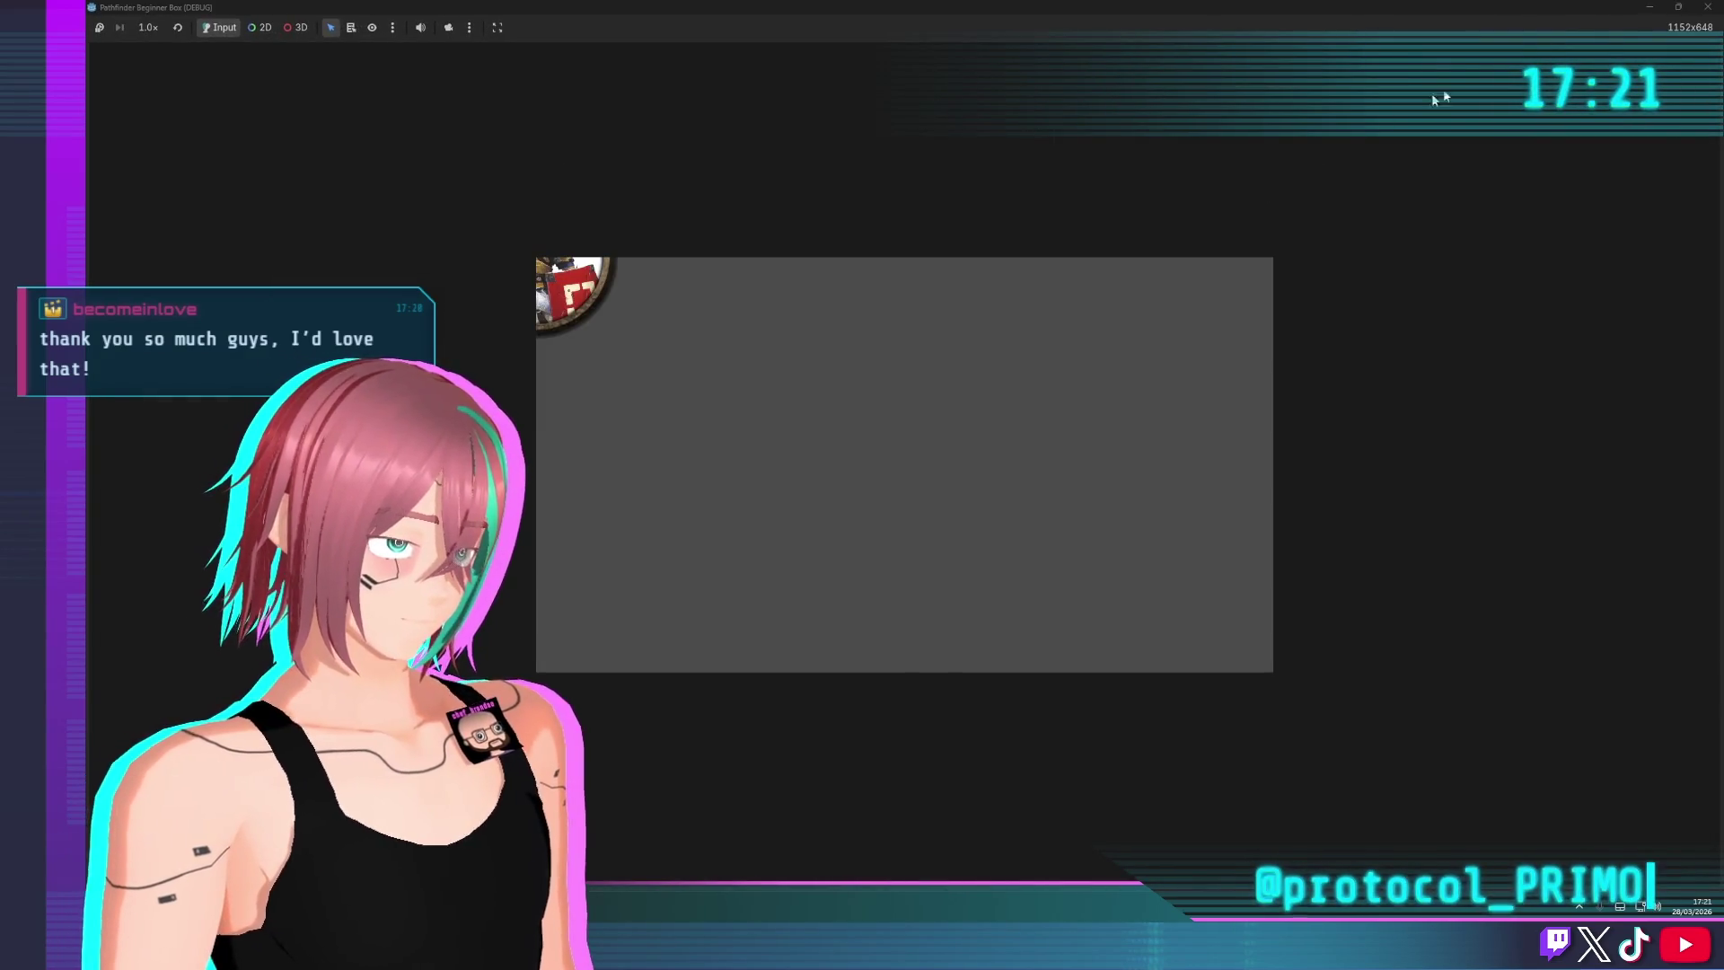
pyautogui.press('F8')
pyautogui.click(841, 388)
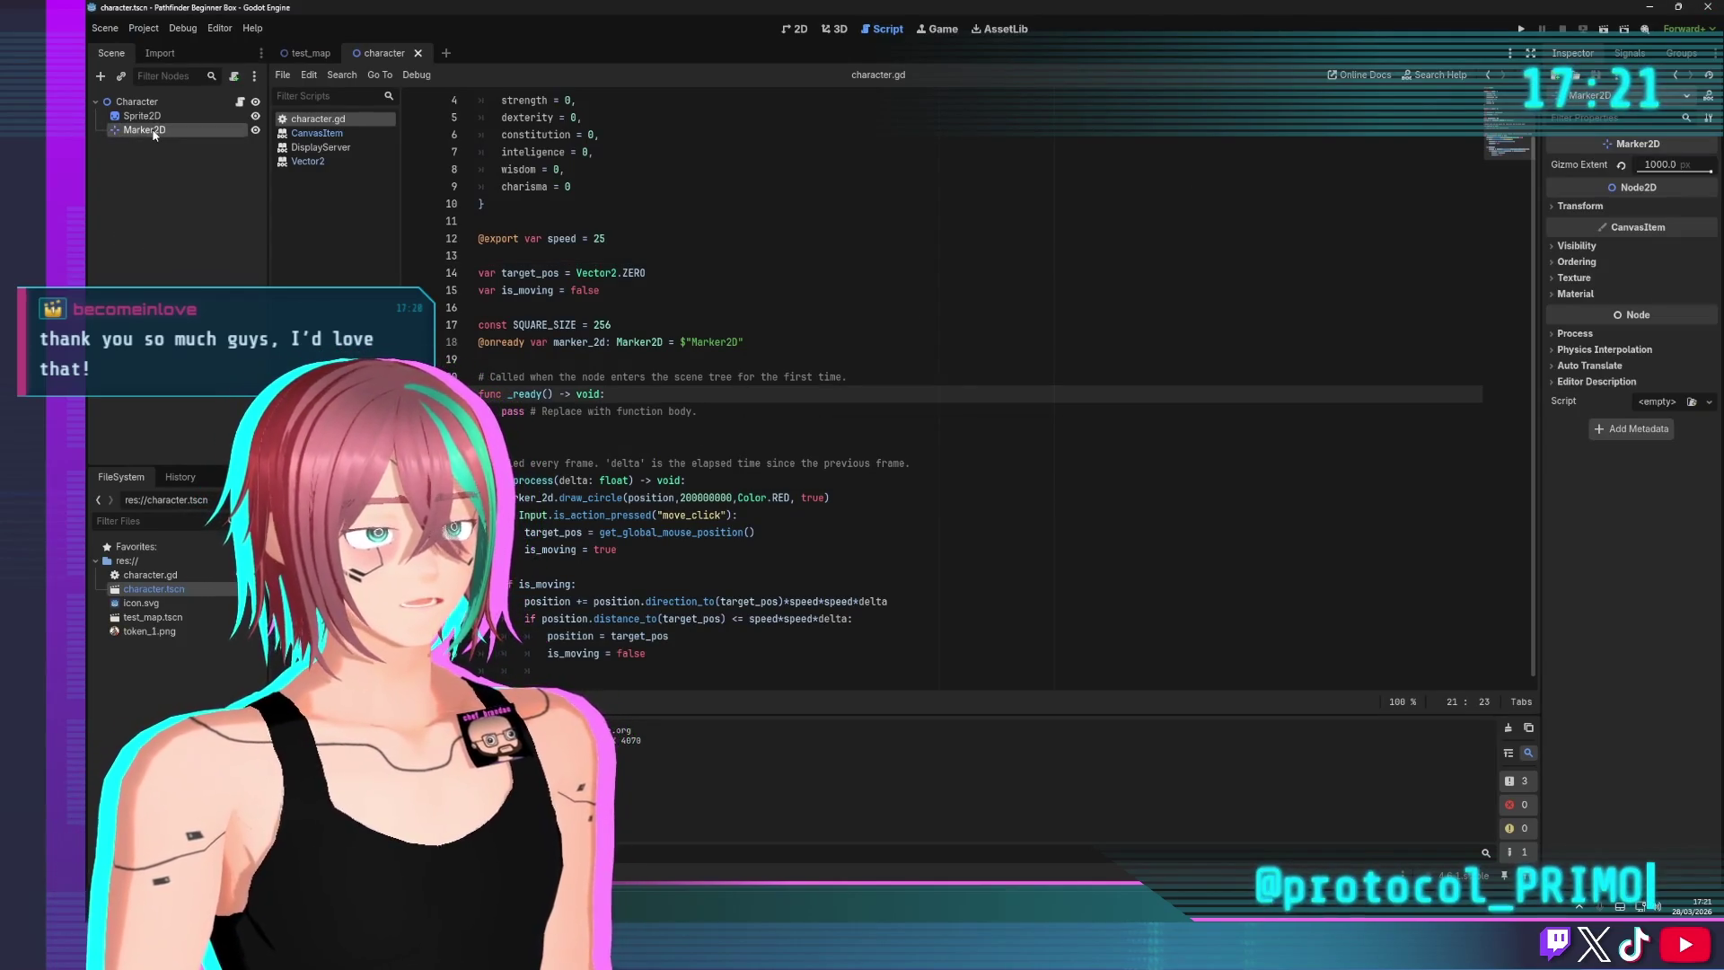
pyautogui.click(1622, 166)
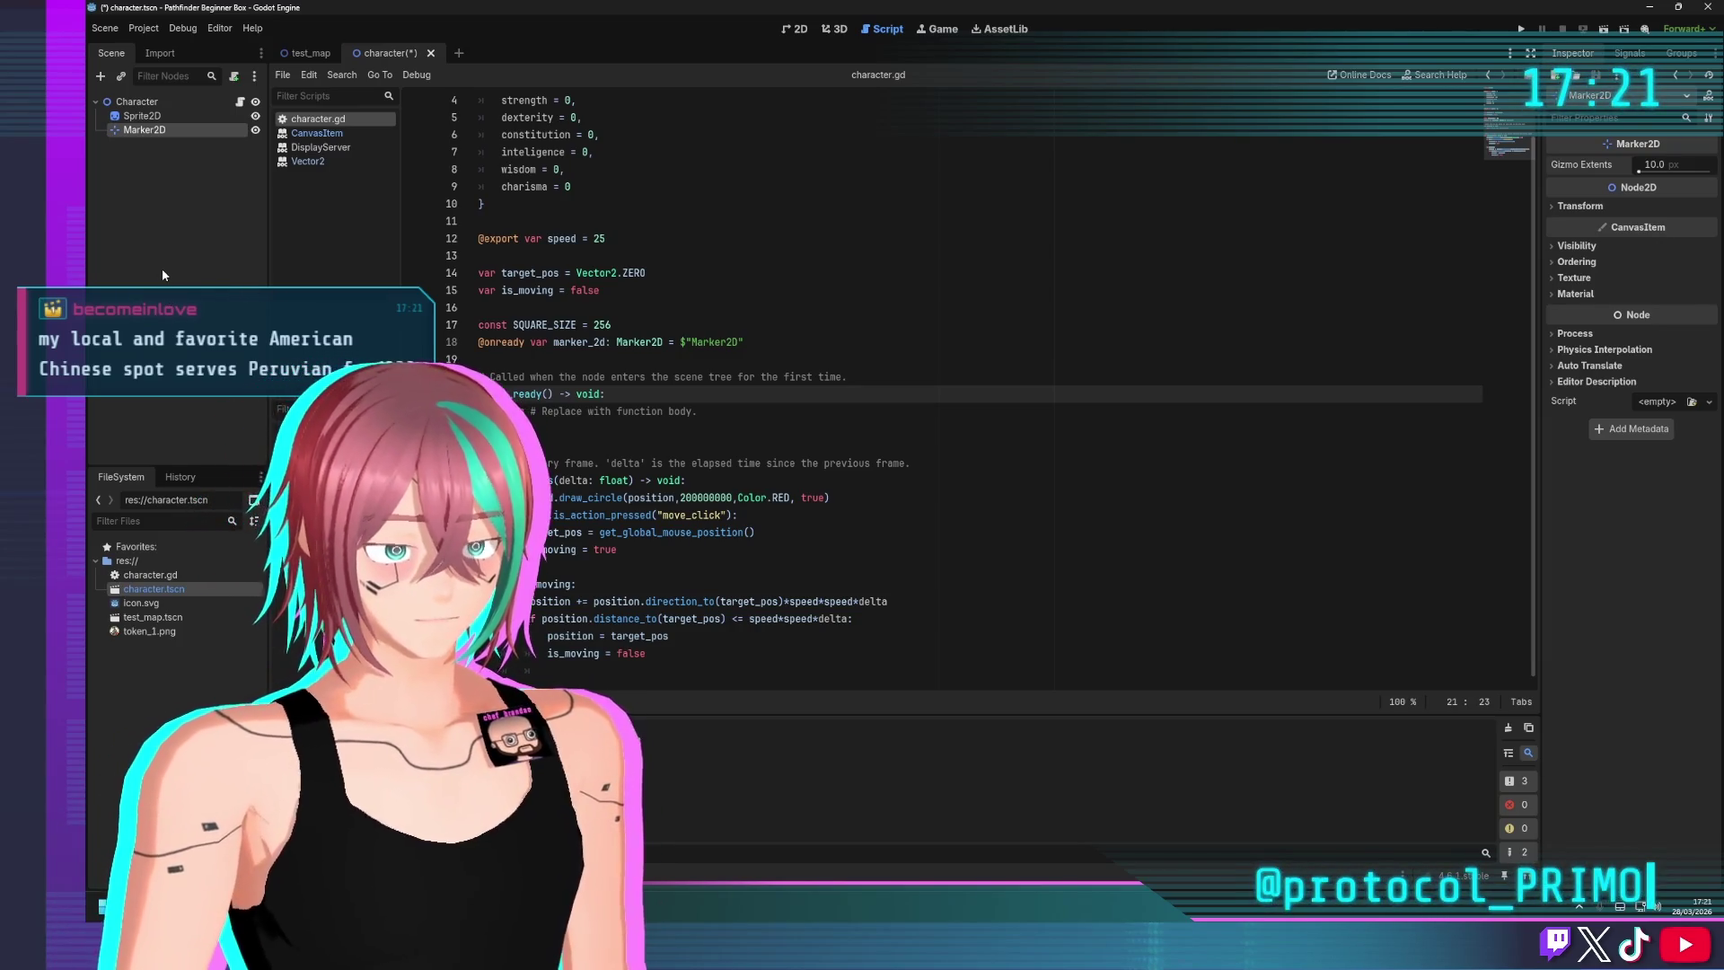
# Select the whole marker_2d.draw_circle line on line 27 of _process
pyautogui.click(746, 344)
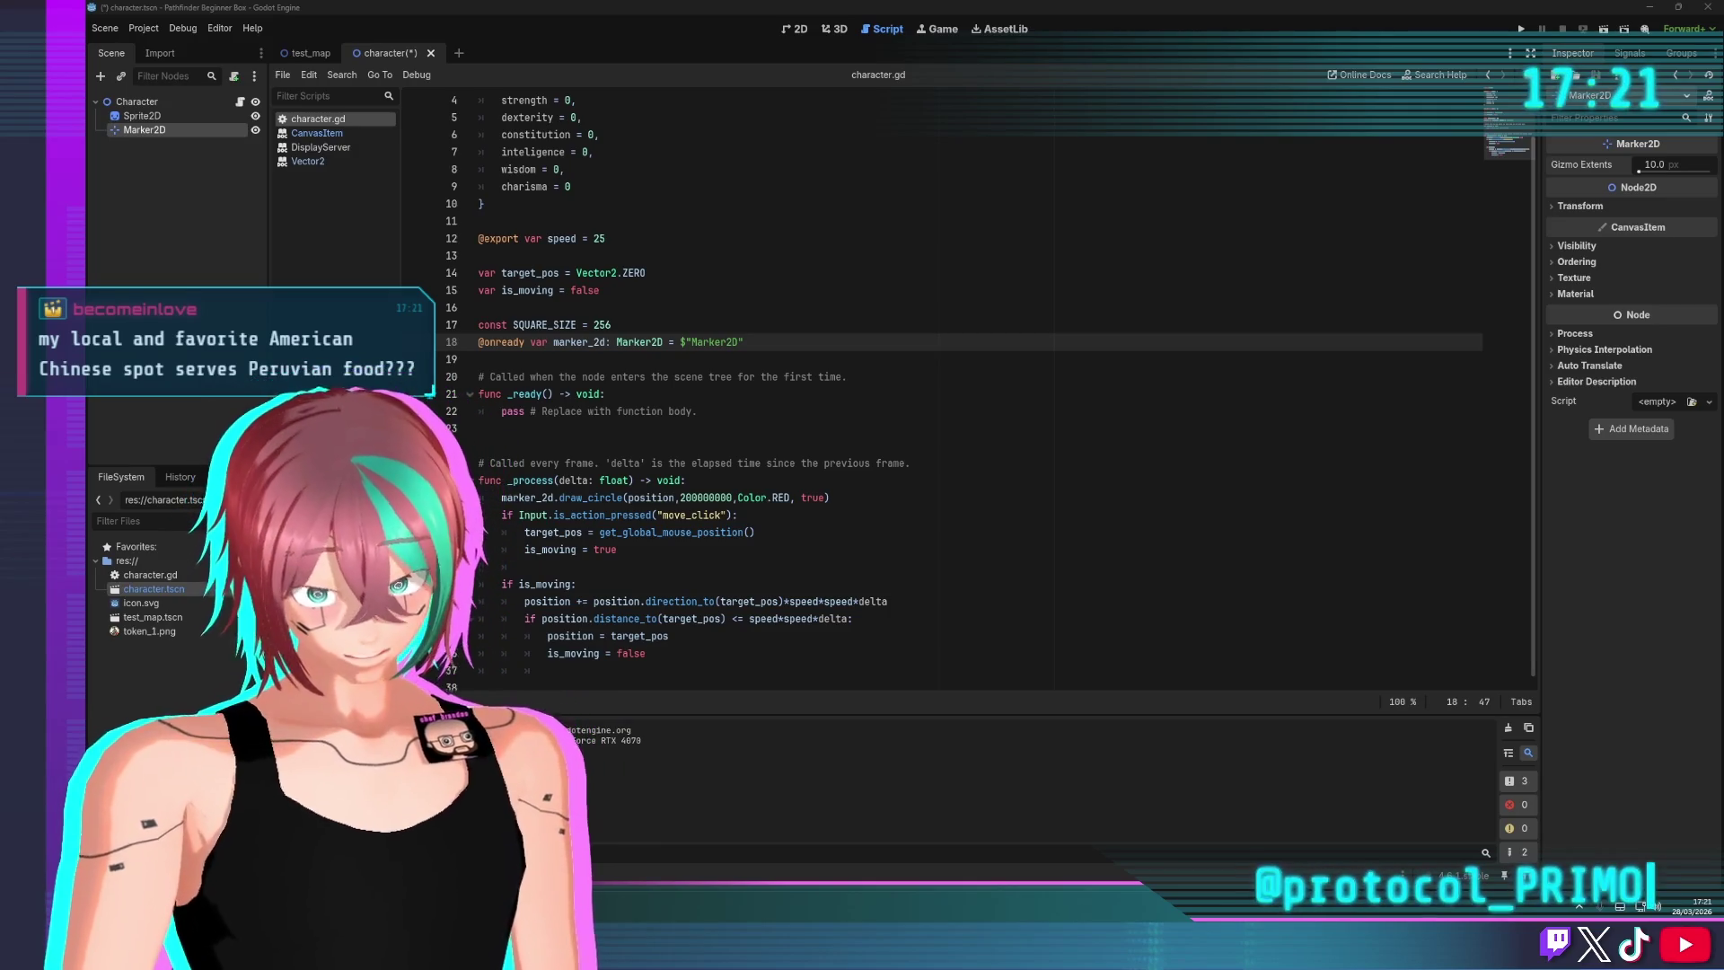
pyautogui.click(706, 590)
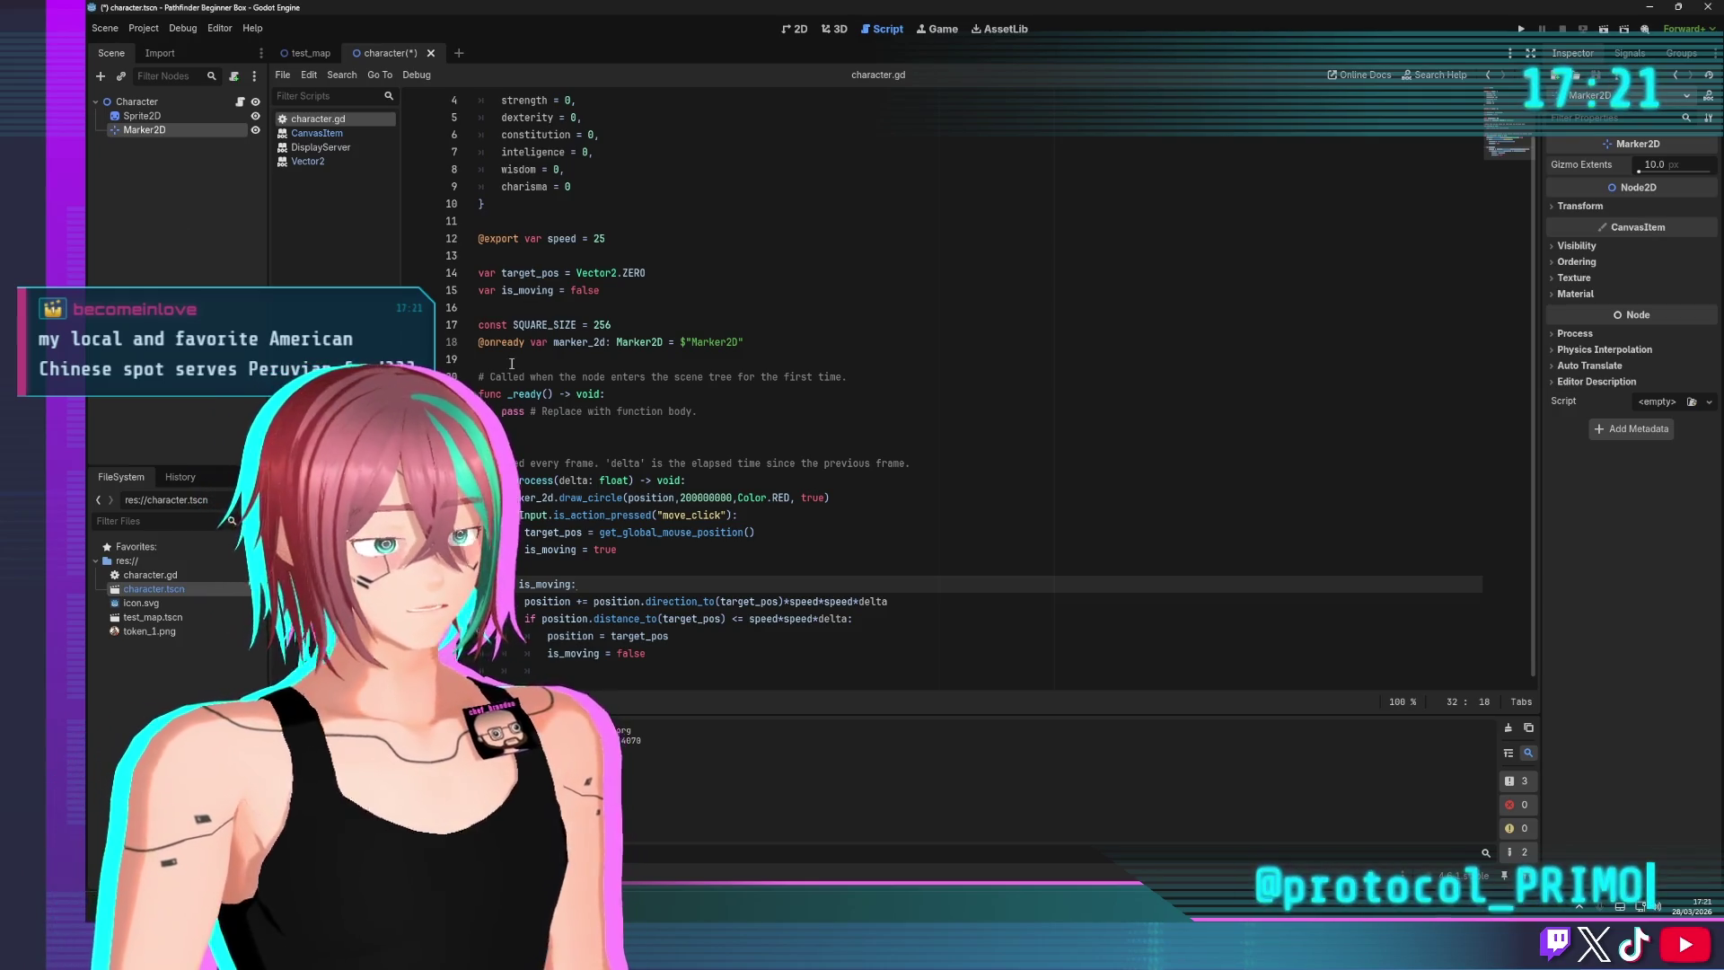
pyautogui.click(479, 445)
pyautogui.click(592, 497)
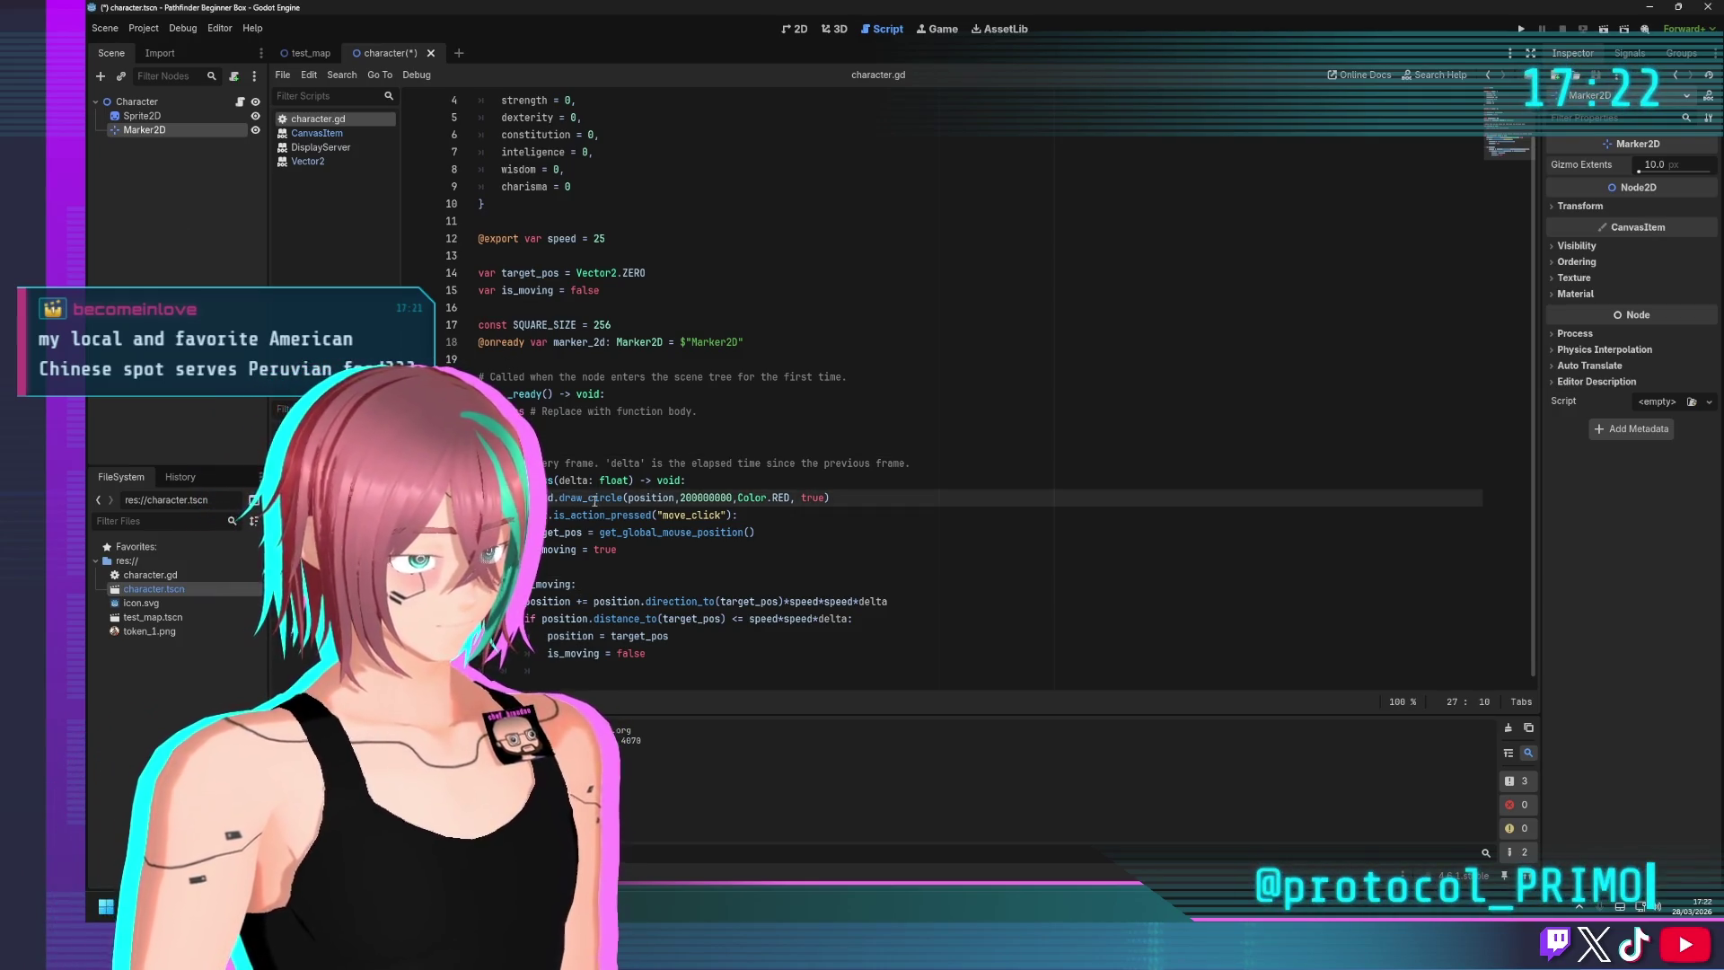
pyautogui.moveTo(557, 498)
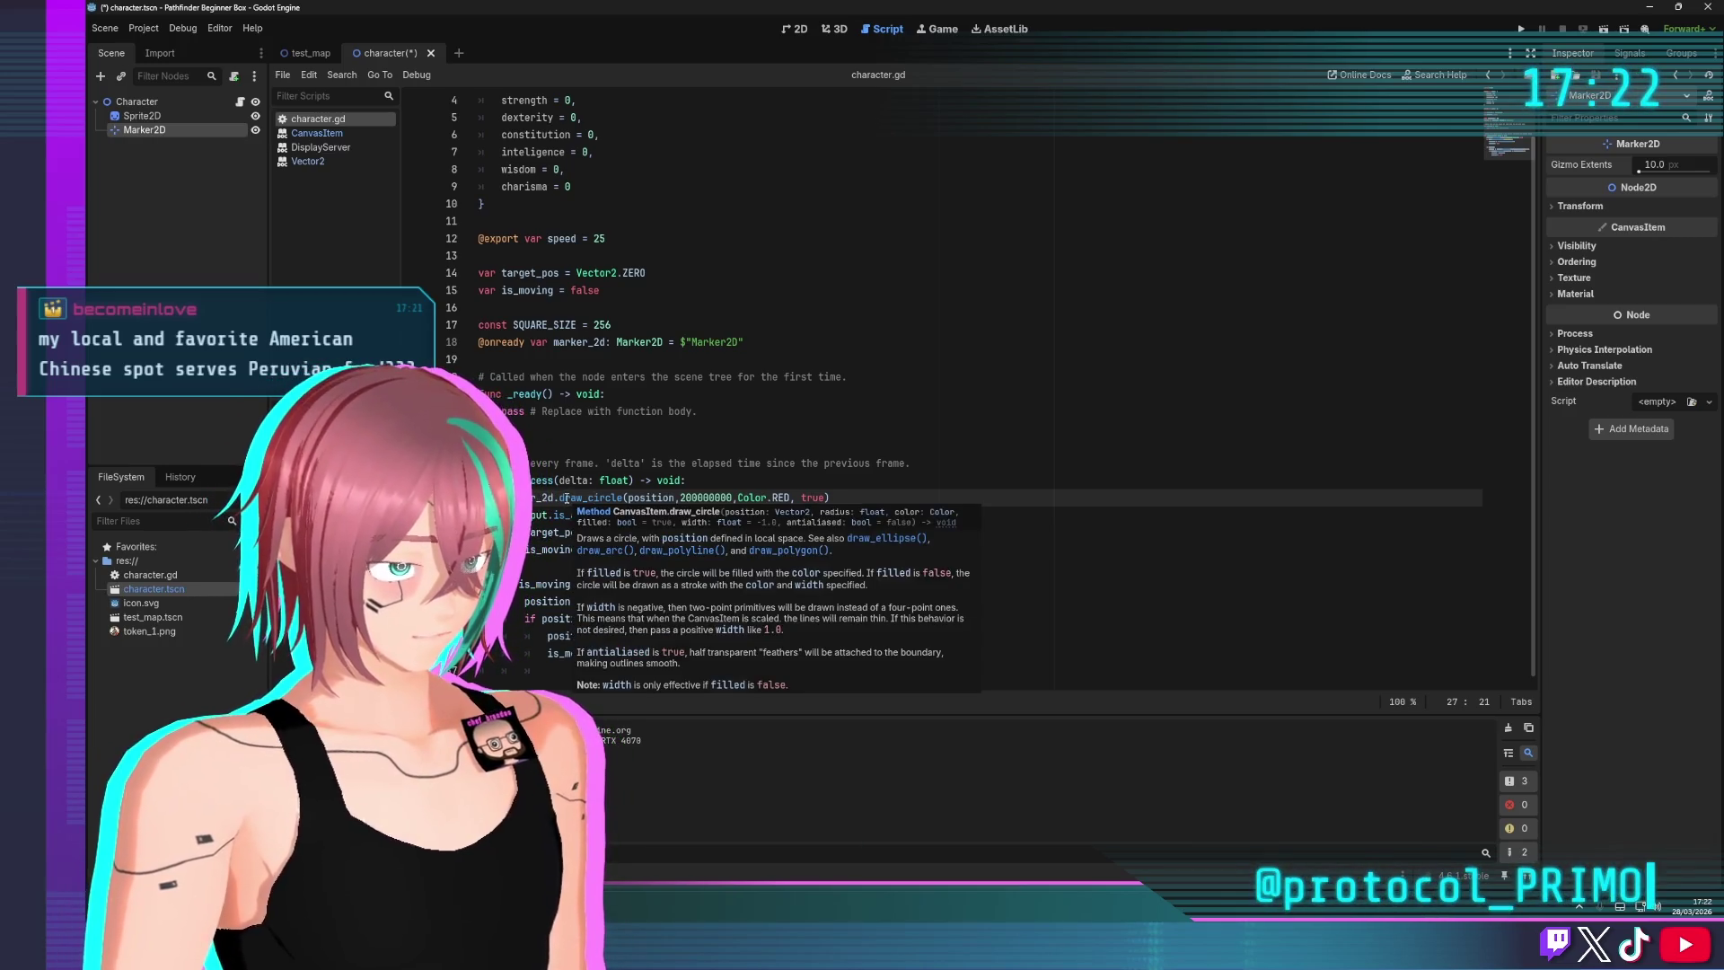
pyautogui.doubleClick(566, 498)
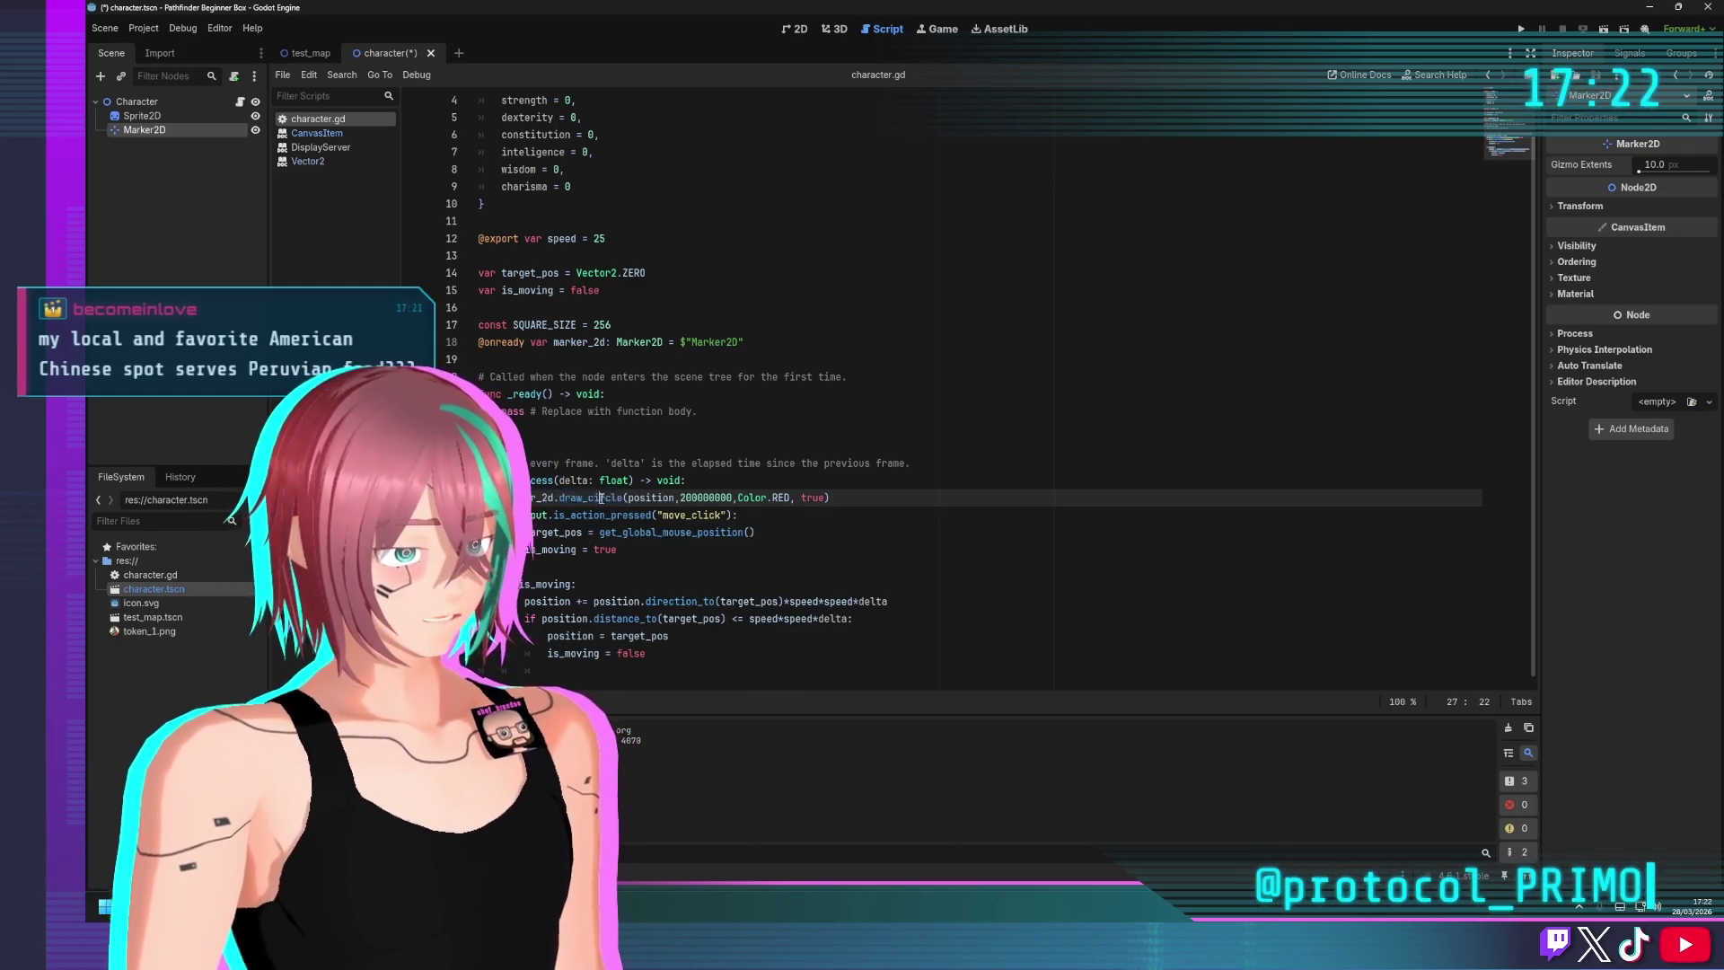
pyautogui.tripleClick(826, 501)
pyautogui.hotkey('ctrl', 'c')
# Move the marker_2d.draw_circle line out of _process to the end of the script
pyautogui.press('Delete')
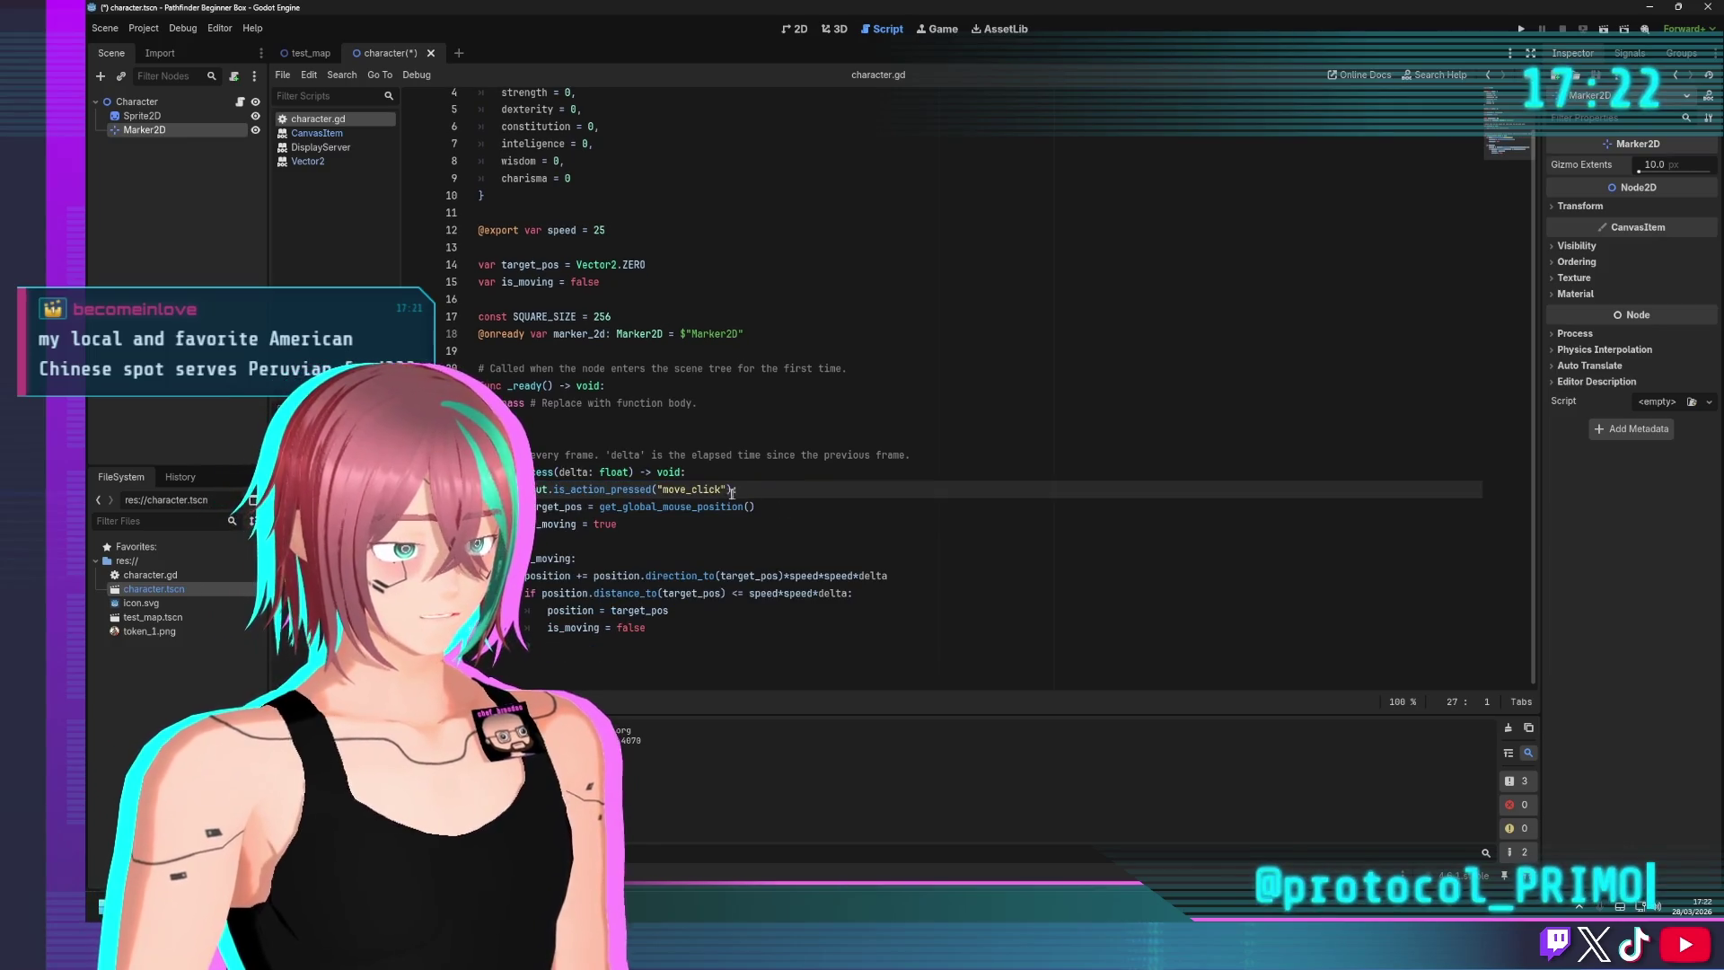
pyautogui.click(608, 683)
pyautogui.hotkey('ctrl', 'v')
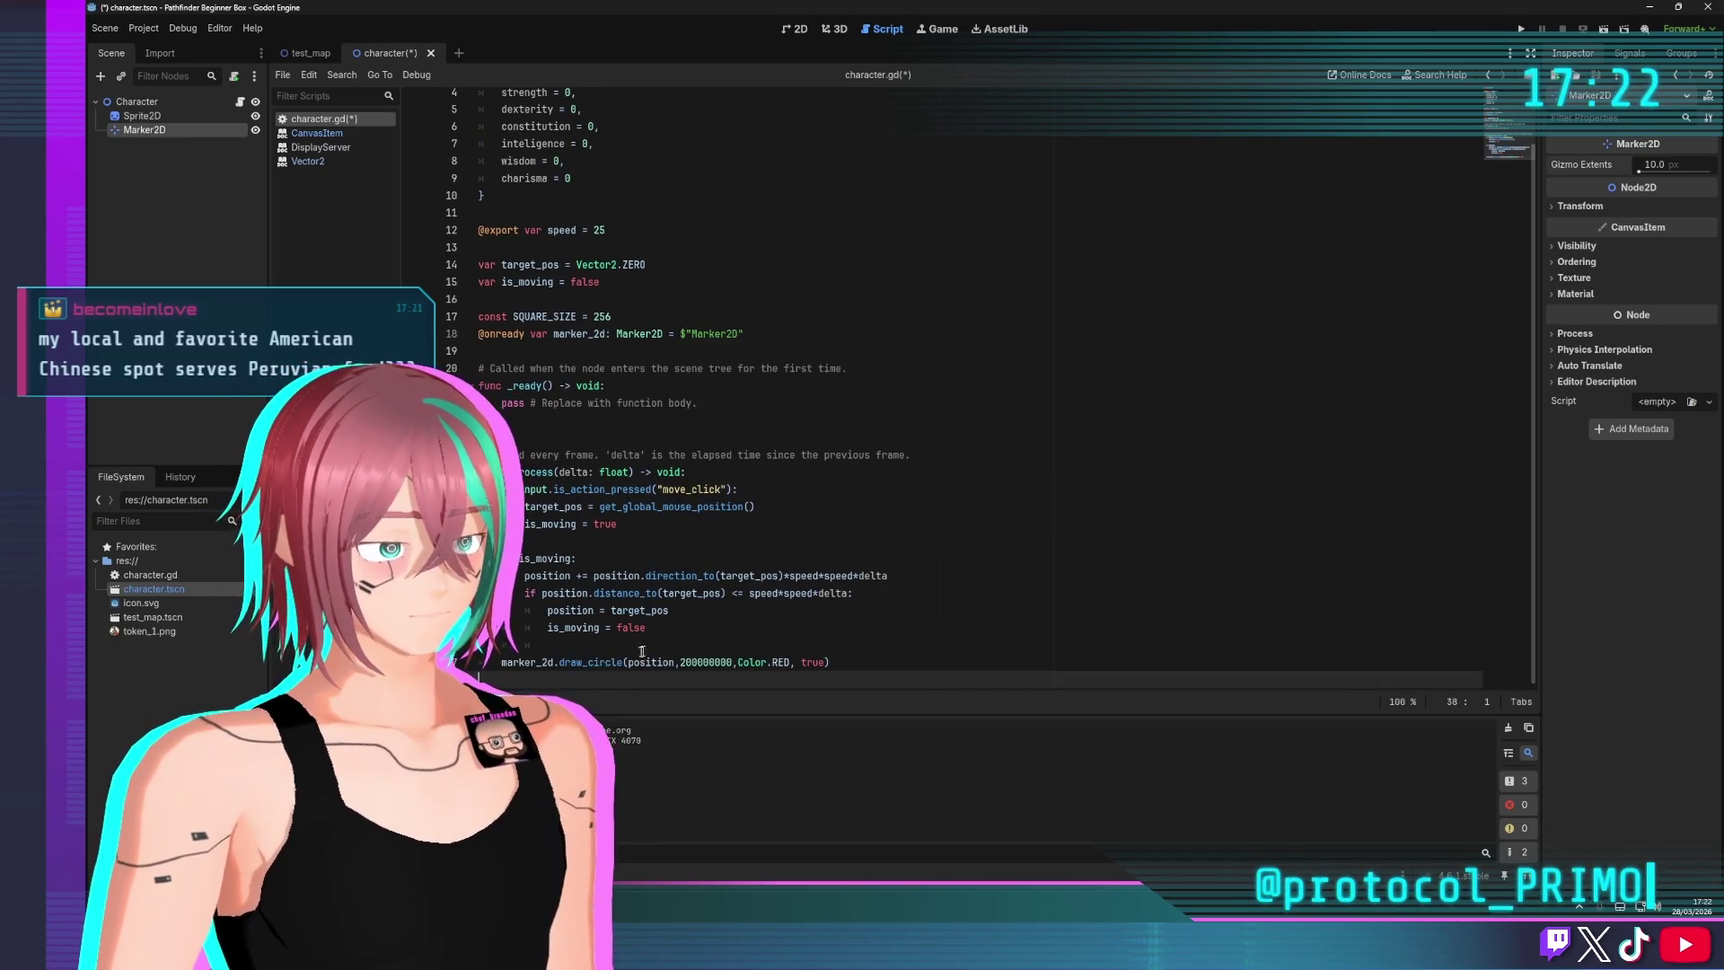
# Read through the CanvasItem draw_circle reference documentation
pyautogui.keyDown('ctrl'); pyautogui.click(639, 669); pyautogui.keyUp('ctrl')
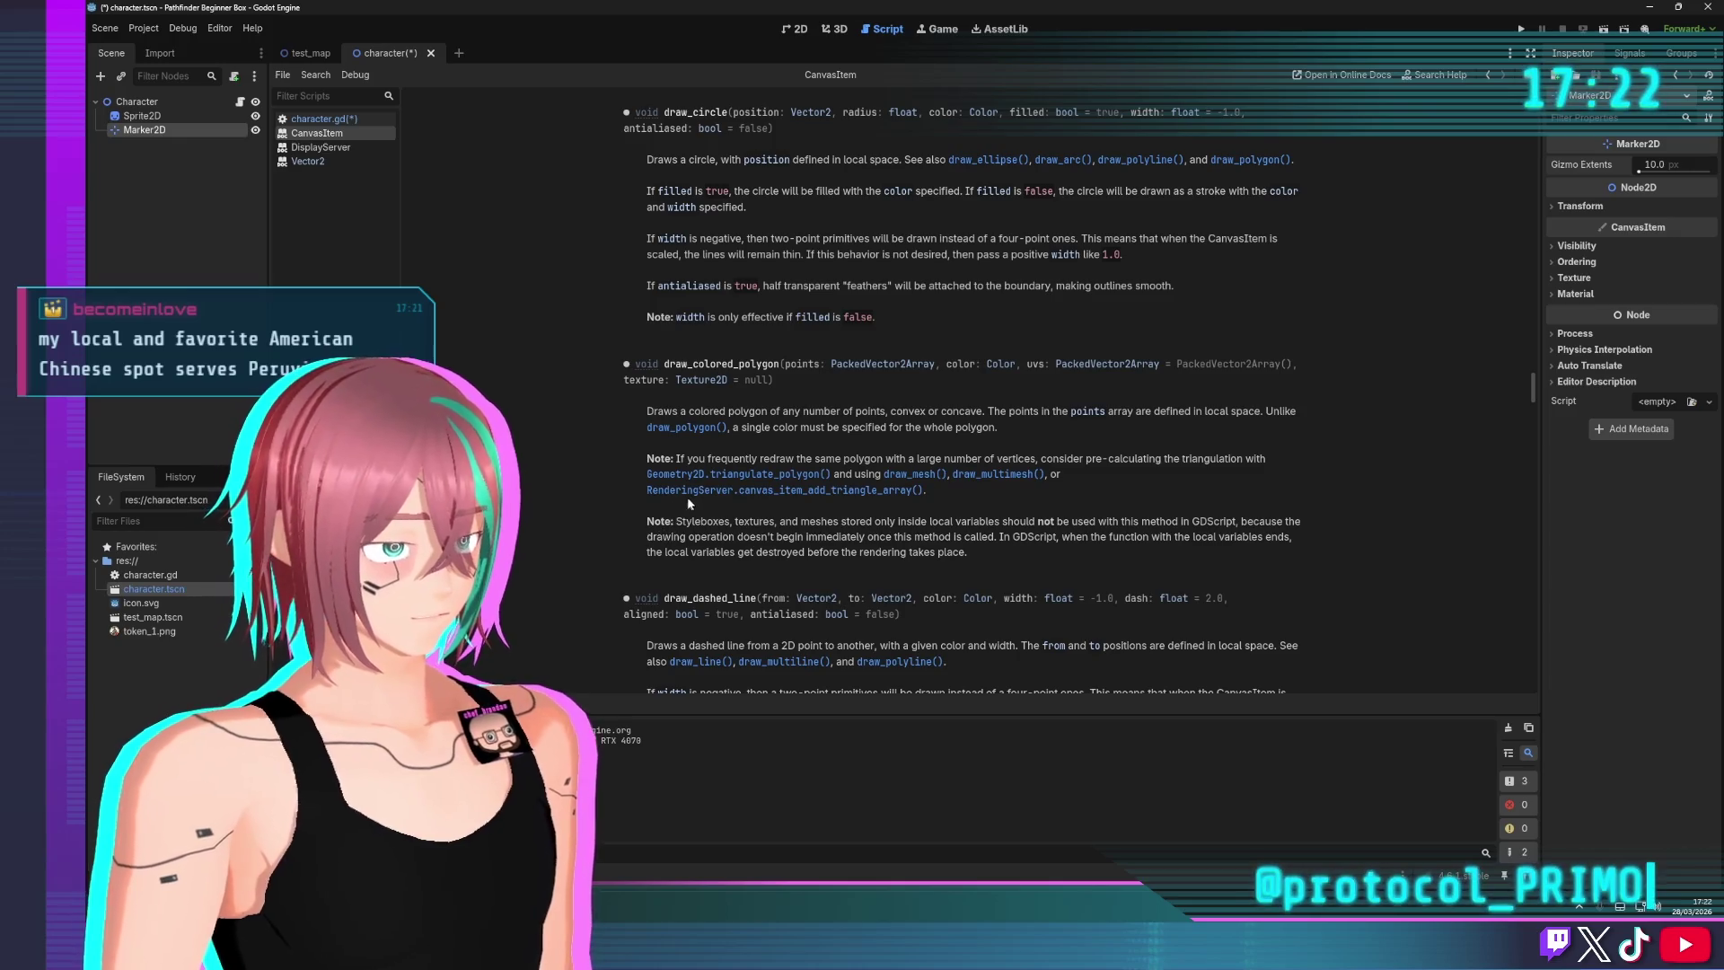
pyautogui.scroll(5, 711, 512)
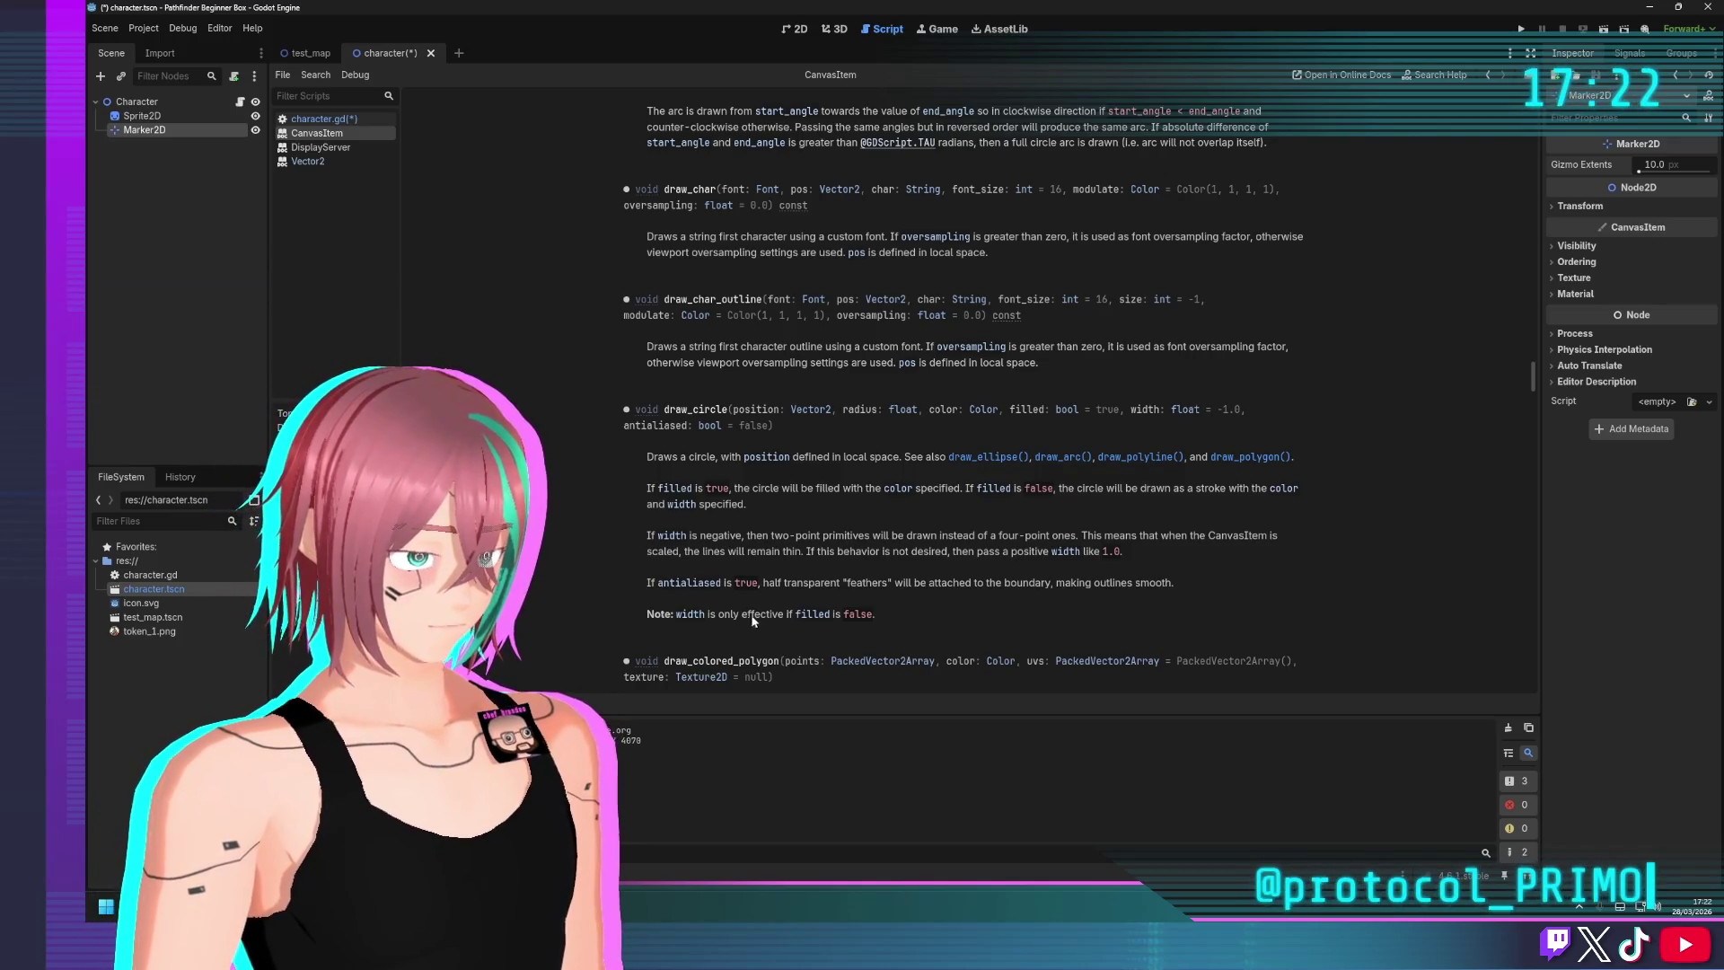
pyautogui.scroll(-5, 833, 617)
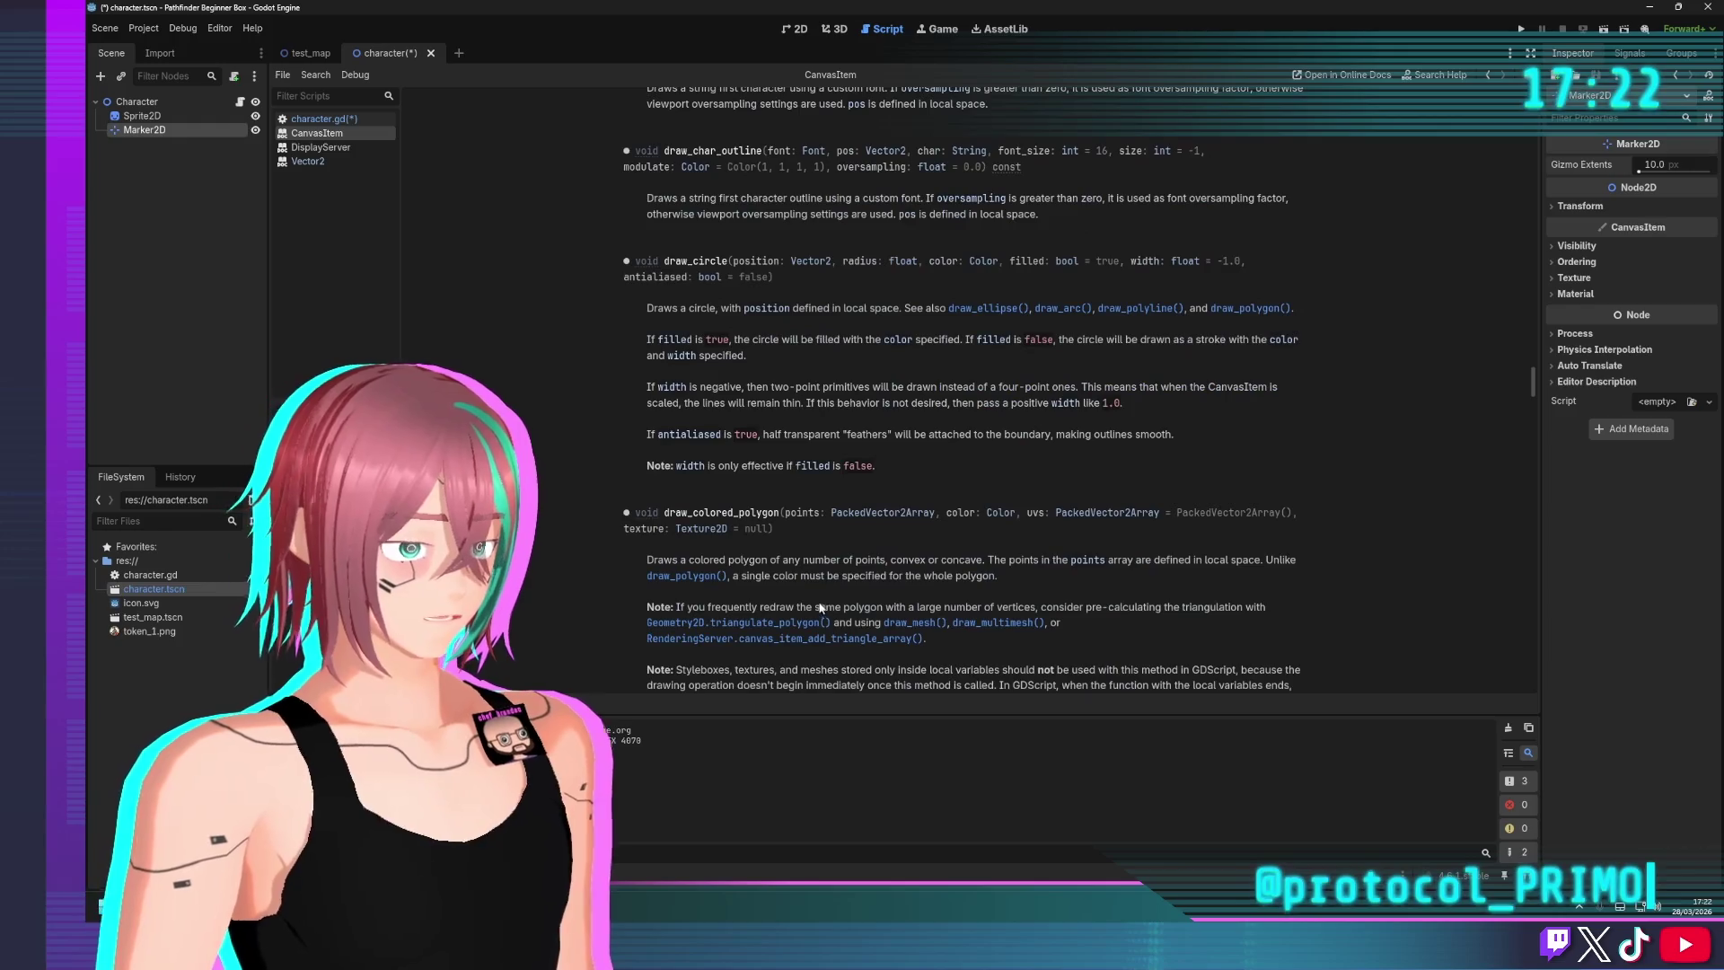
pyautogui.scroll(-1, 815, 601)
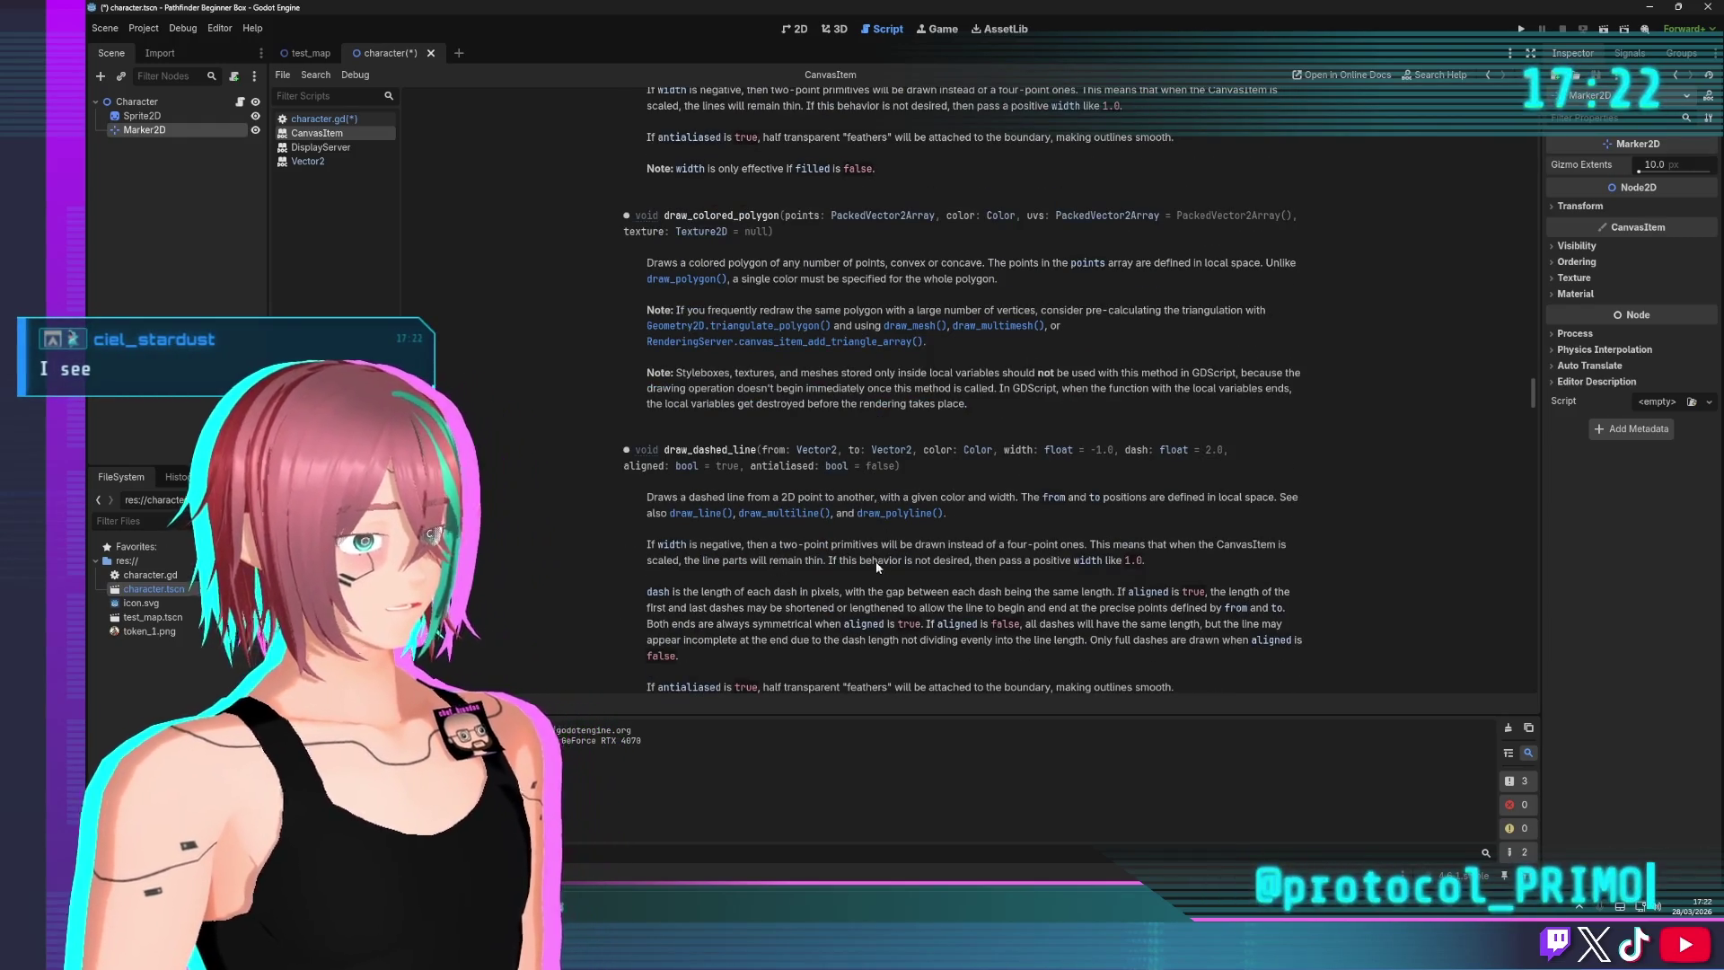
pyautogui.scroll(12, 826, 538)
pyautogui.scroll(4, 794, 589)
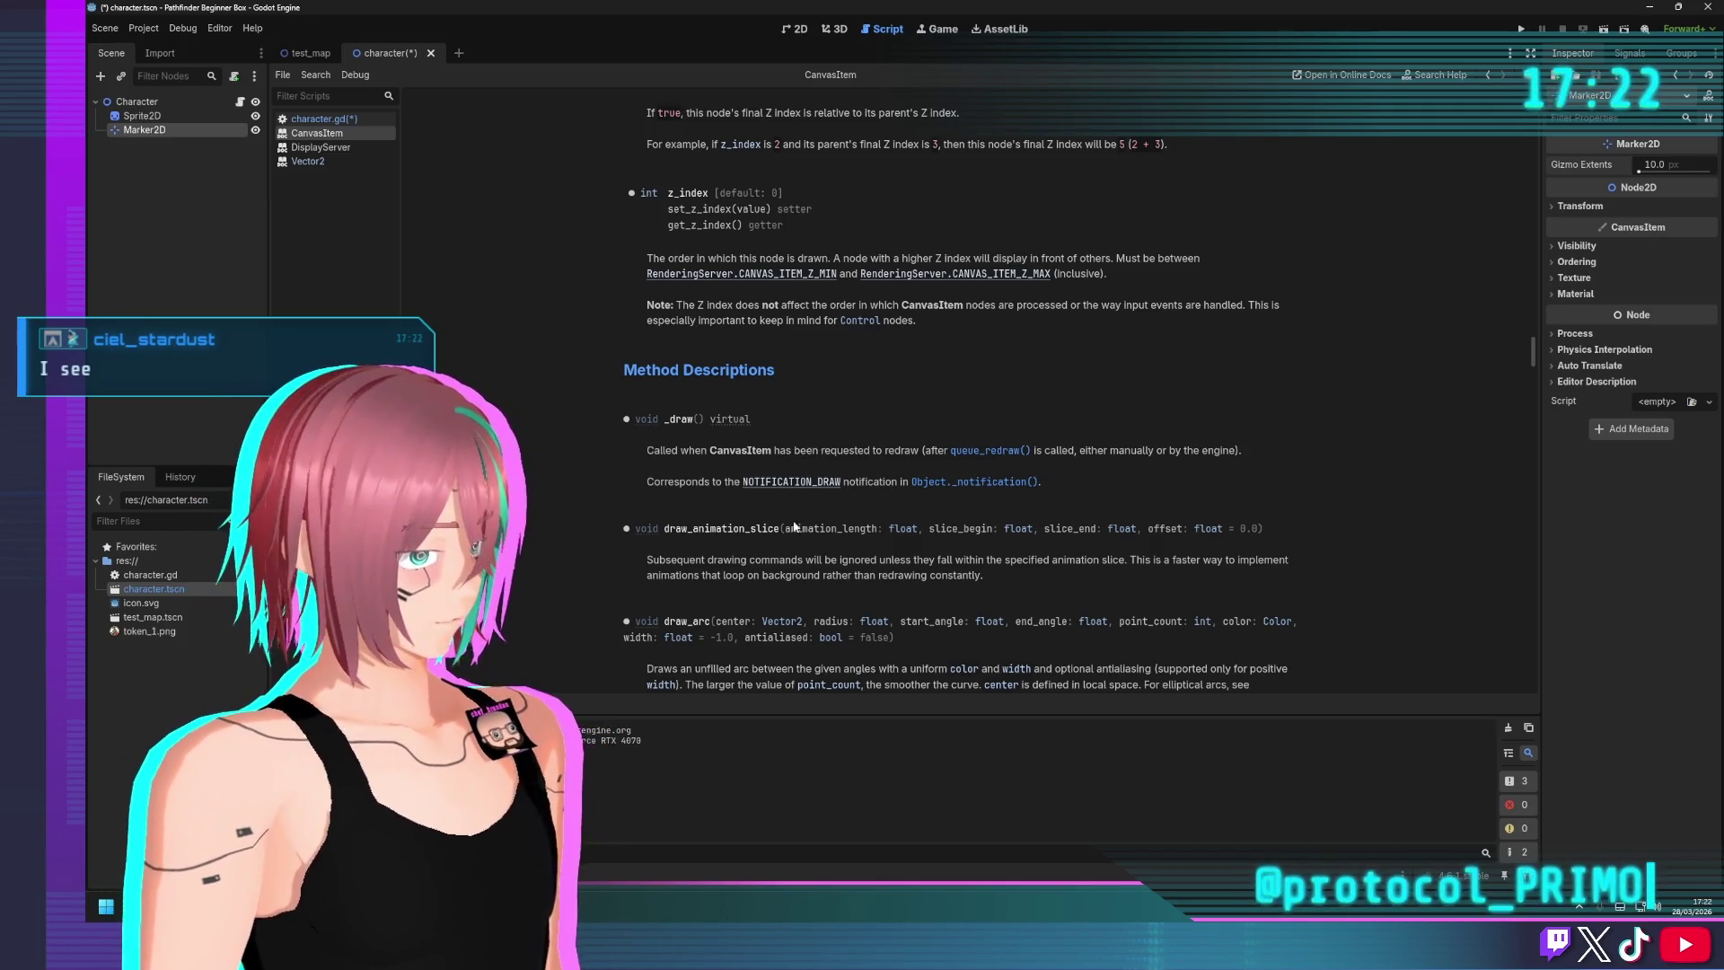
pyautogui.scroll(-3, 759, 508)
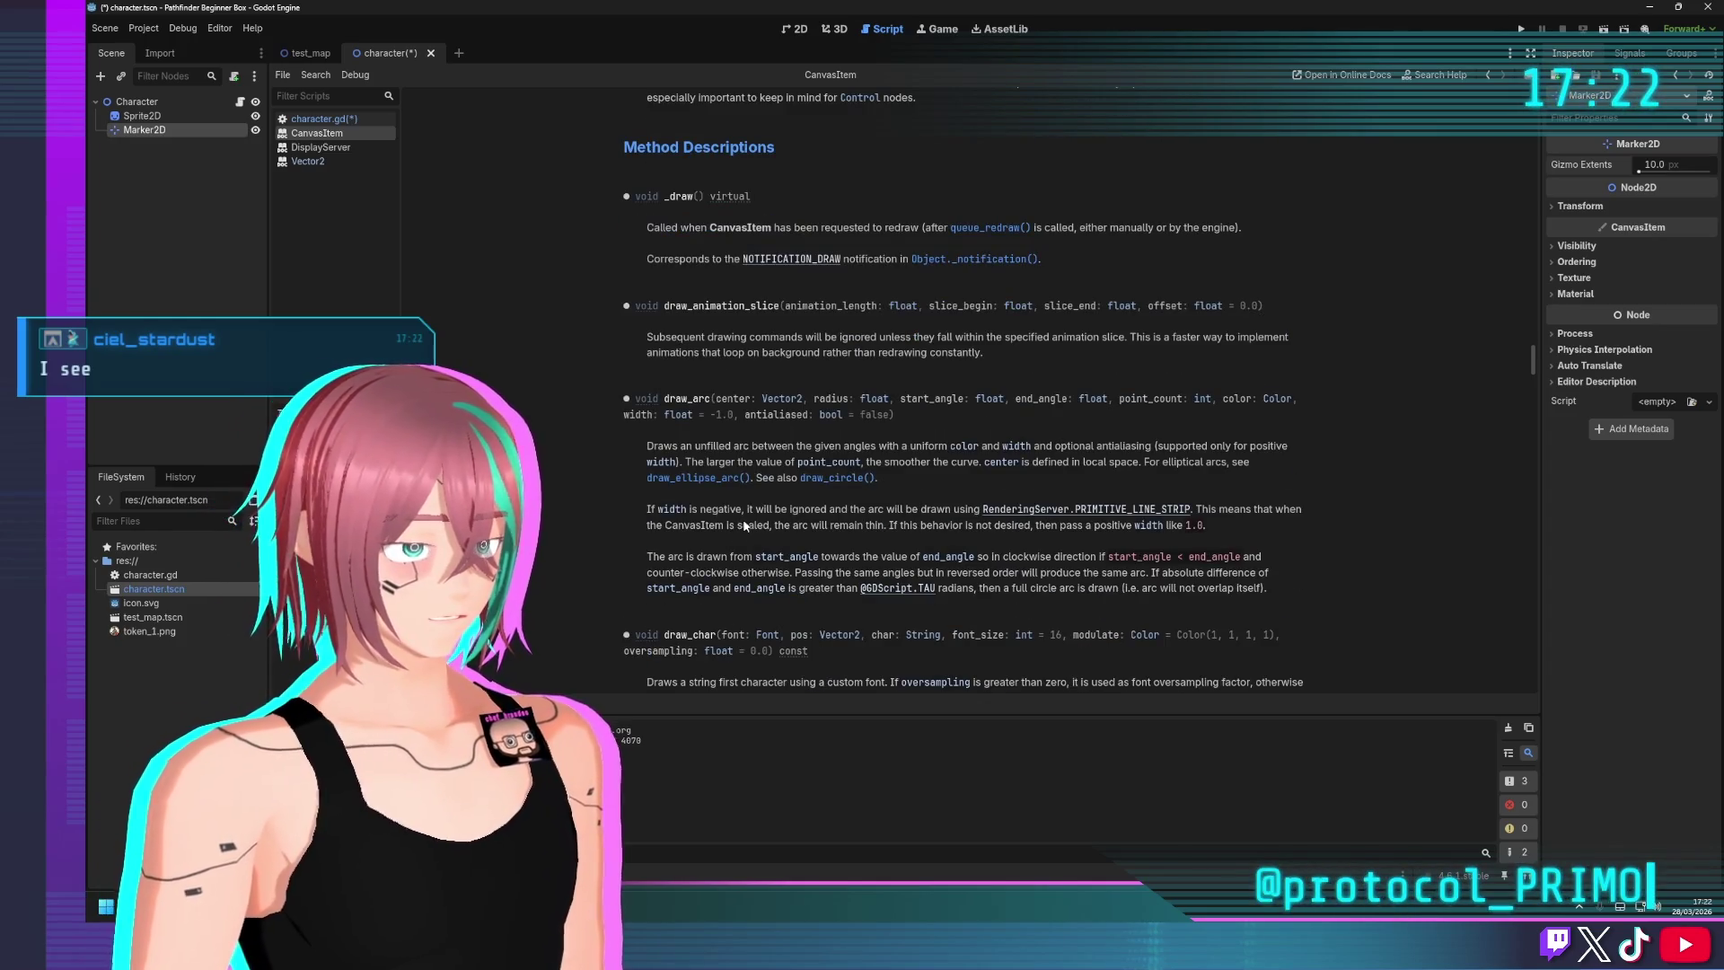
pyautogui.scroll(-2, 749, 519)
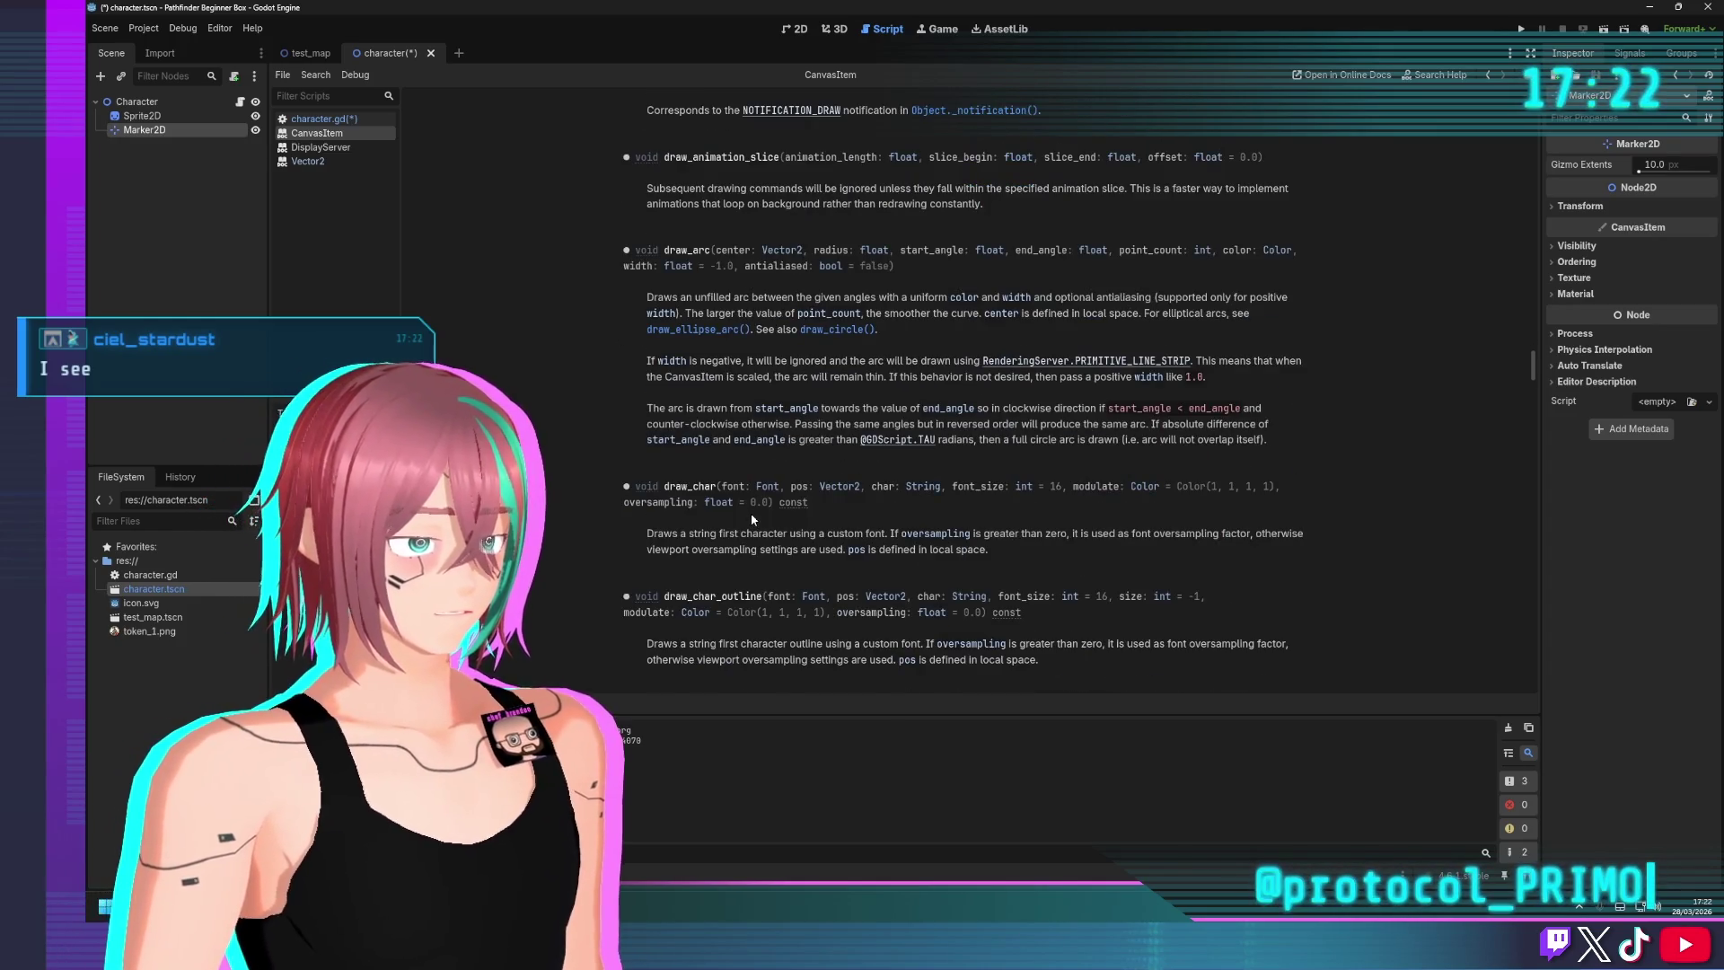
pyautogui.scroll(-2, 752, 519)
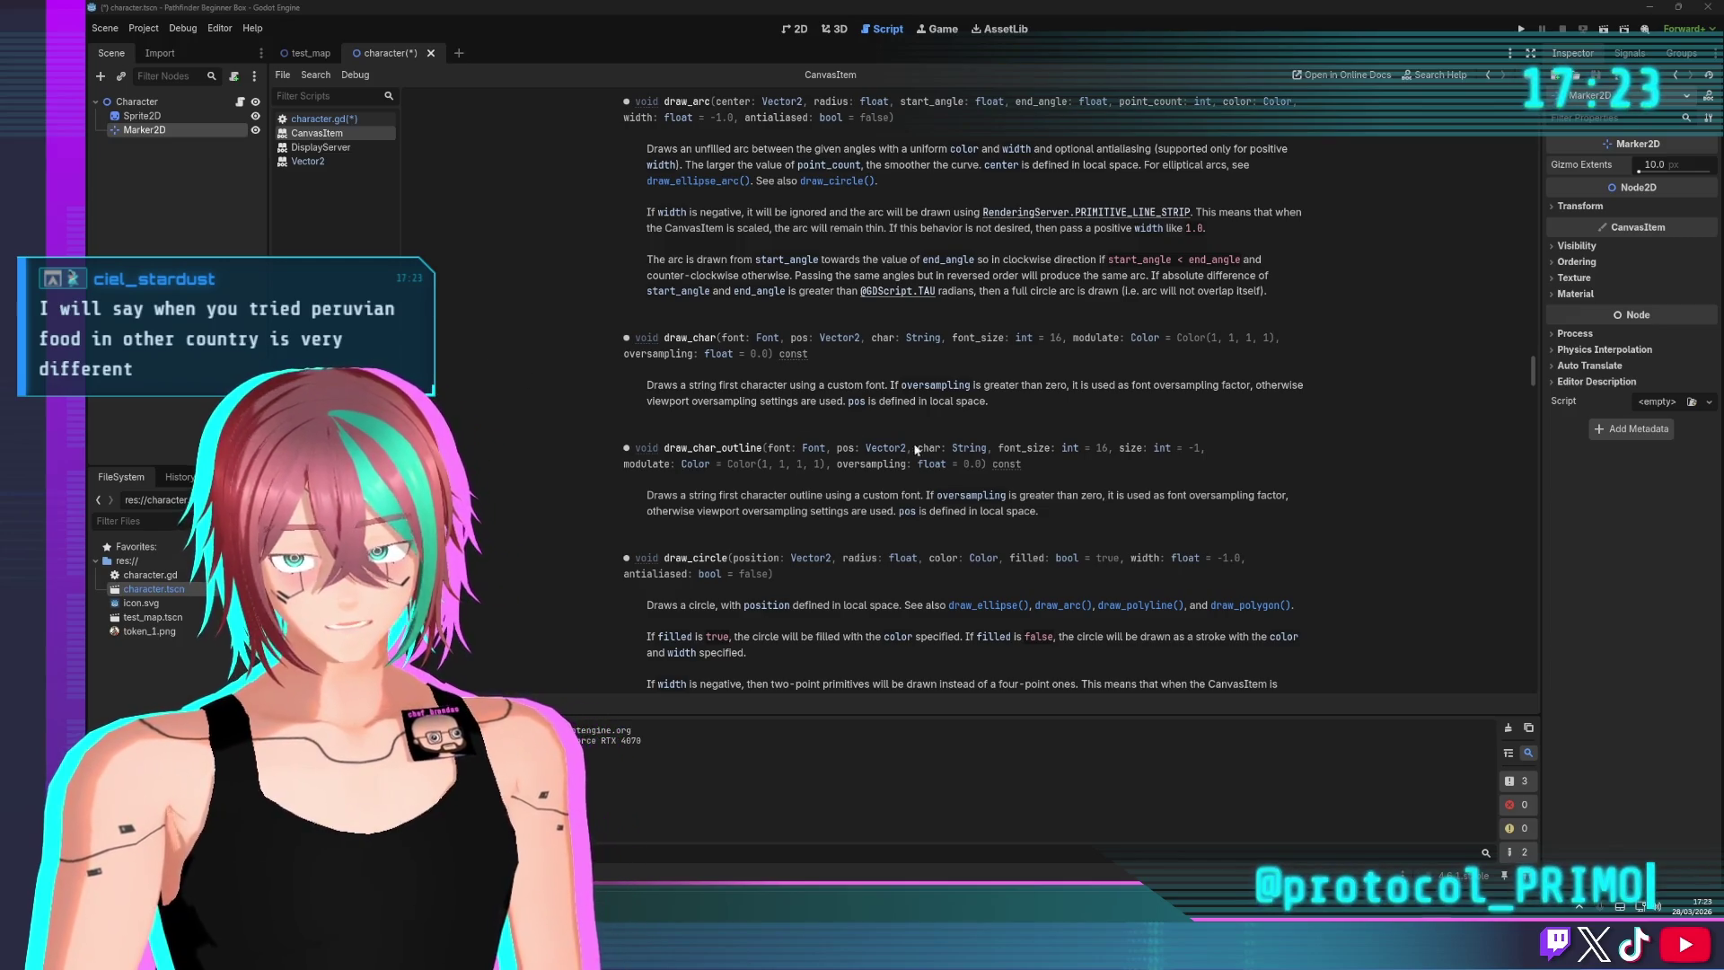
pyautogui.scroll(-5, 810, 497)
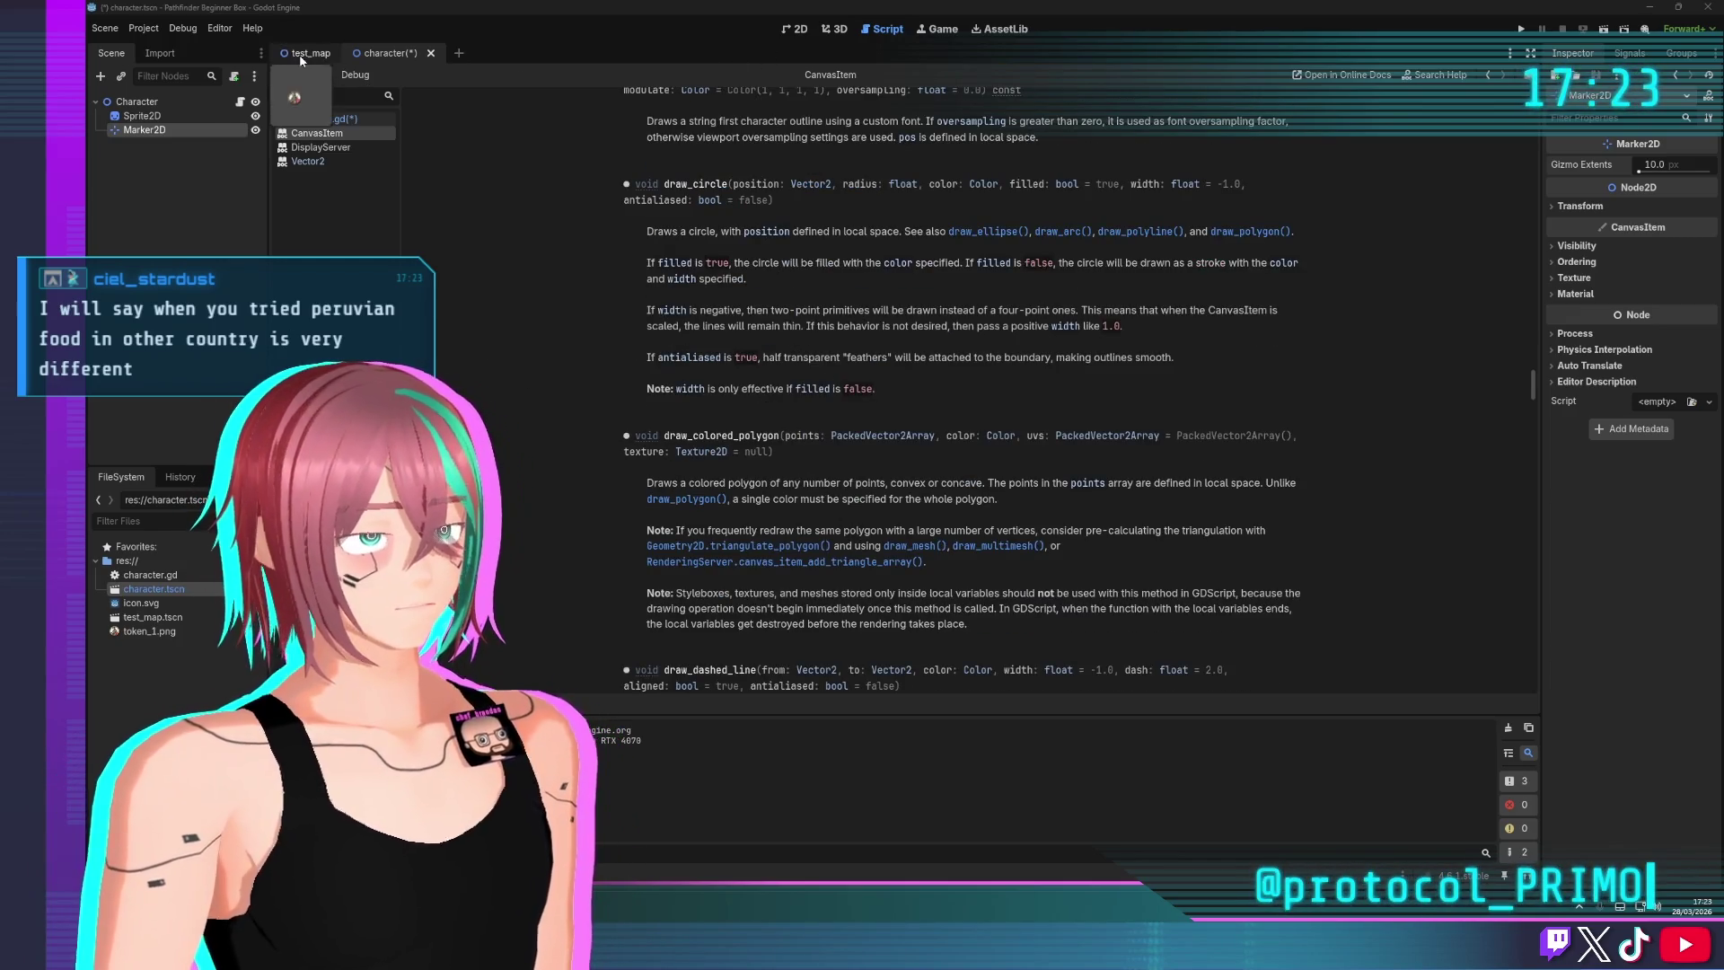
# Back in character.gd, save and select the moved marker_2d.draw_circle line
pyautogui.click(319, 119)
pyautogui.hotkey('ctrl', 's')
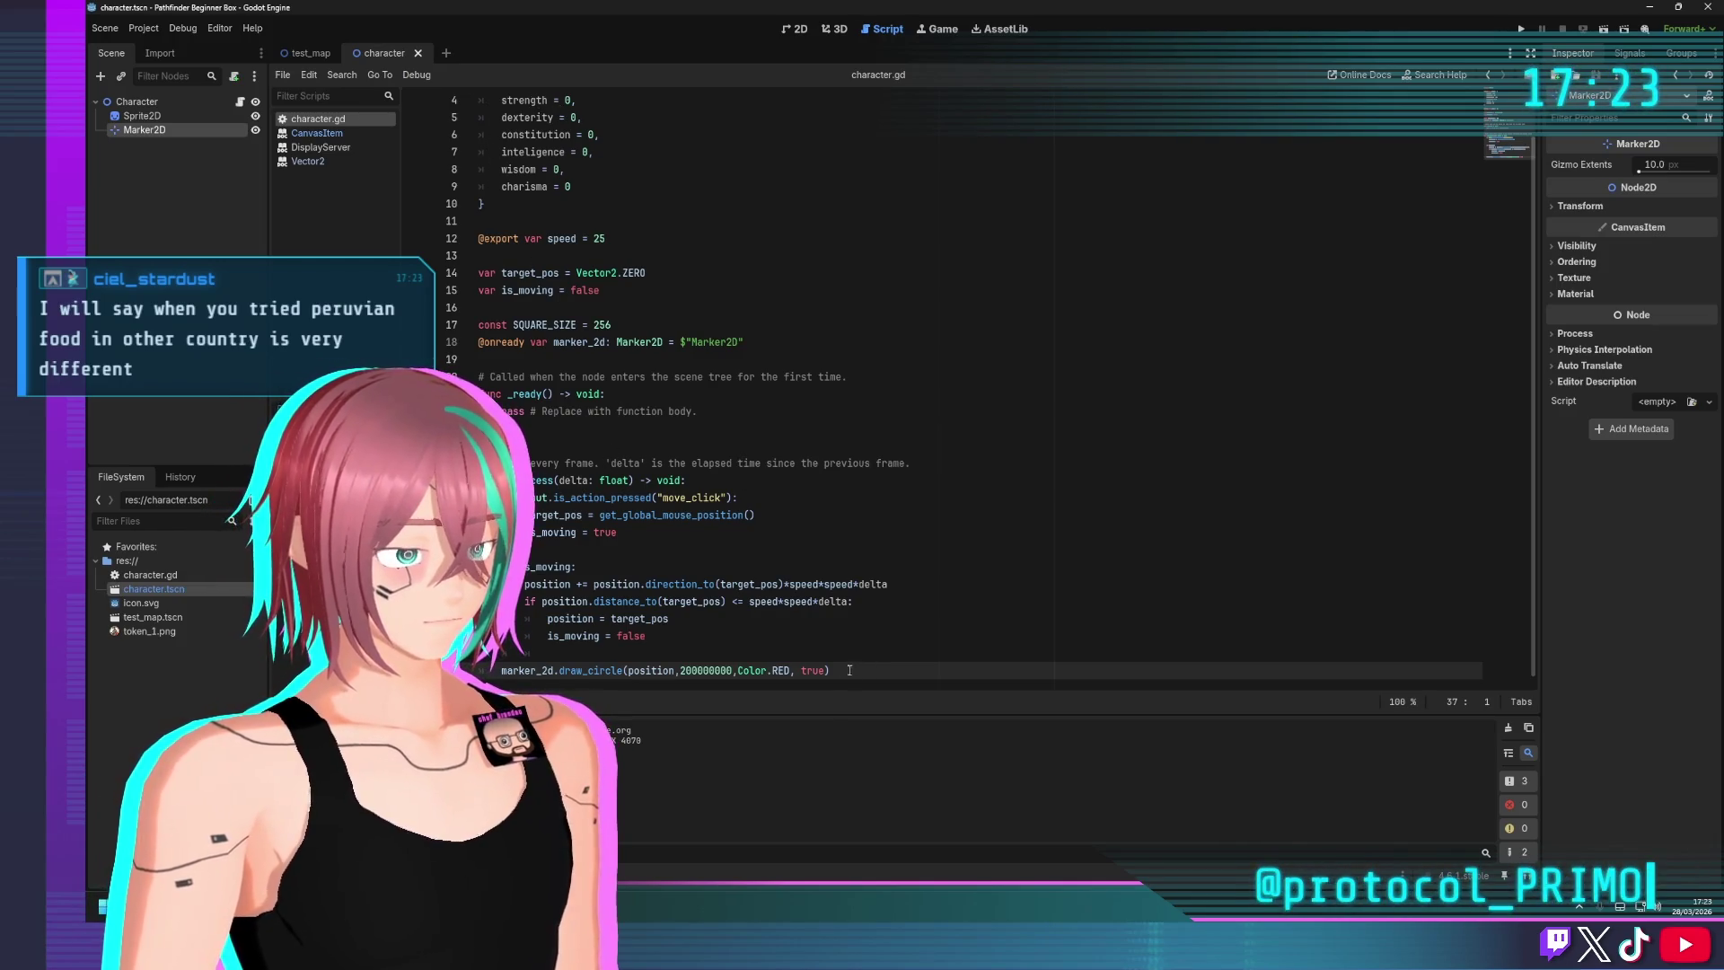
pyautogui.moveTo(849, 669); pyautogui.dragTo(481, 670)
# Write func _draw() with draw_circle(position, SQUARE_SIZE*2, Color.RED) and run the game
pyautogui.write('fon')
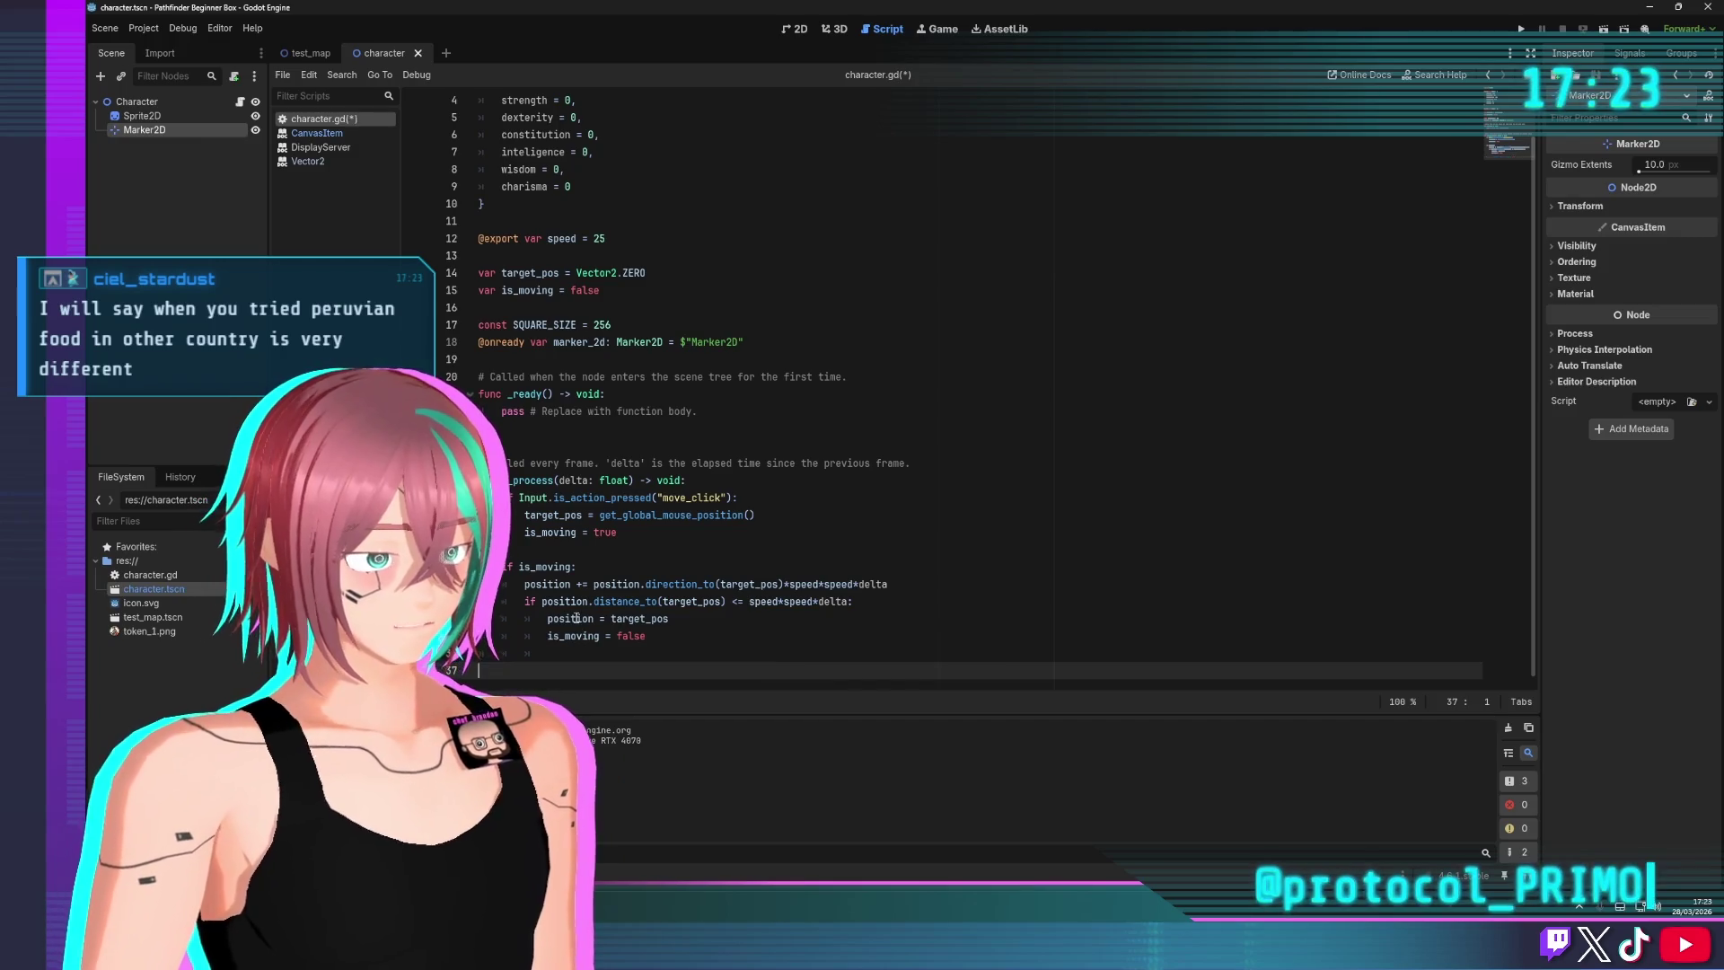
pyautogui.write('_draw() -> void:')
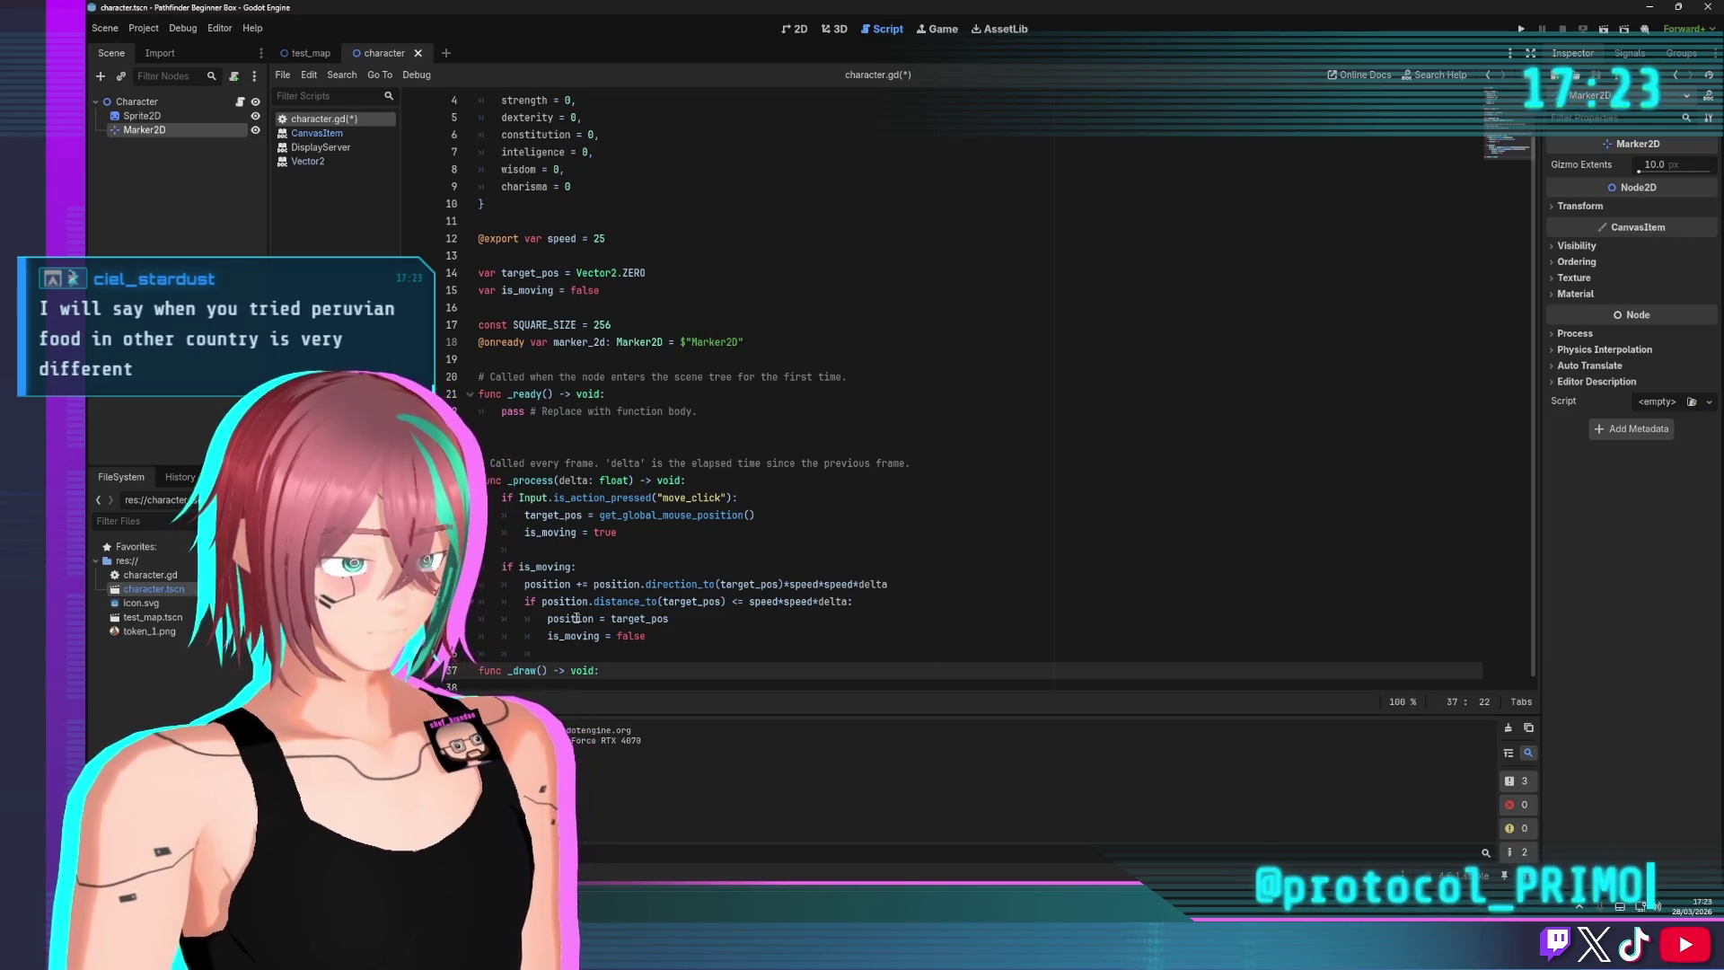
pyautogui.press('Return')
pyautogui.write('_circle(SQU')
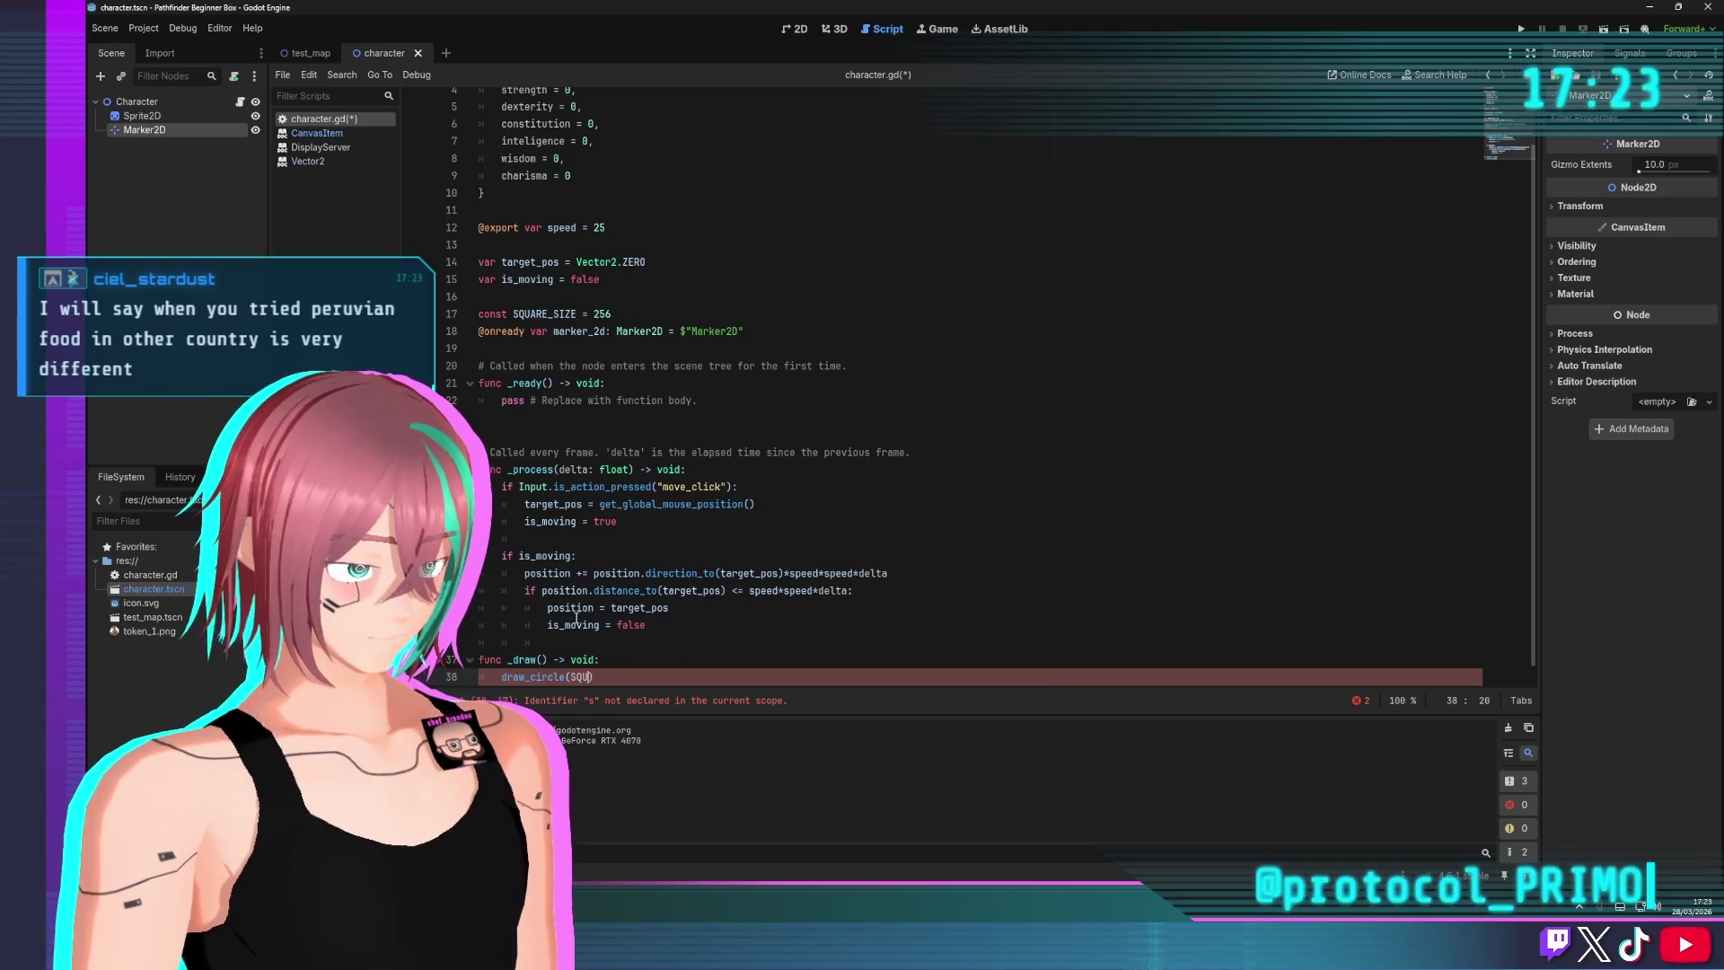
pyautogui.press('Return')
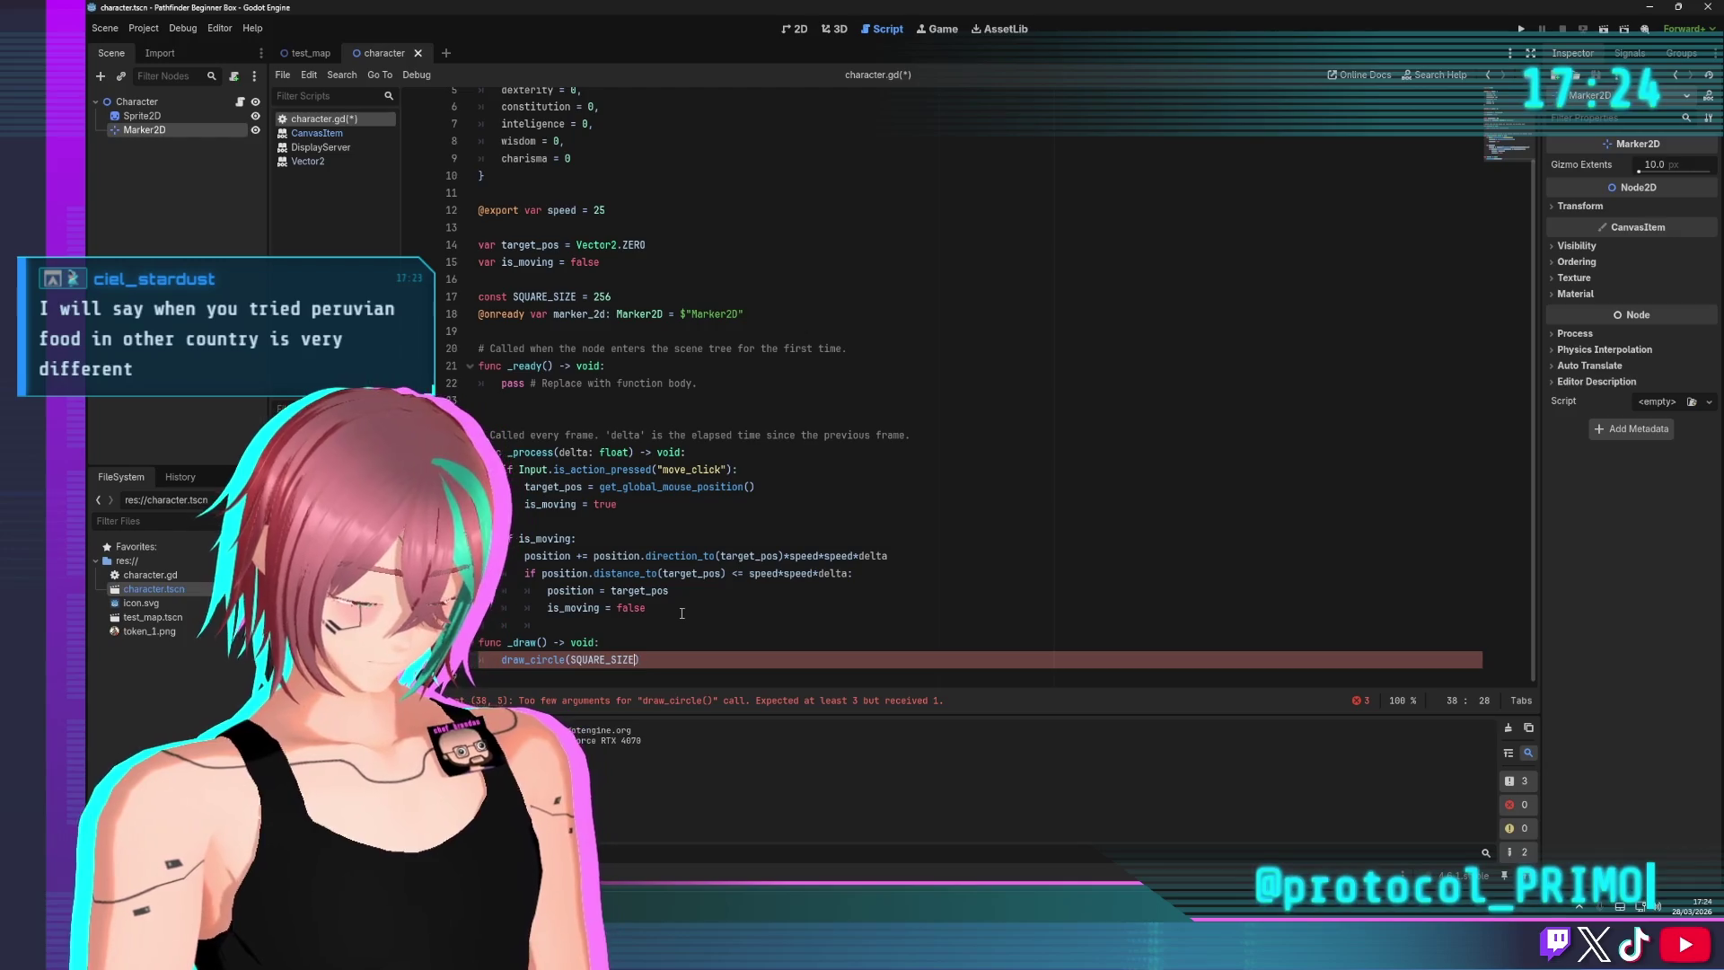
pyautogui.write(',')
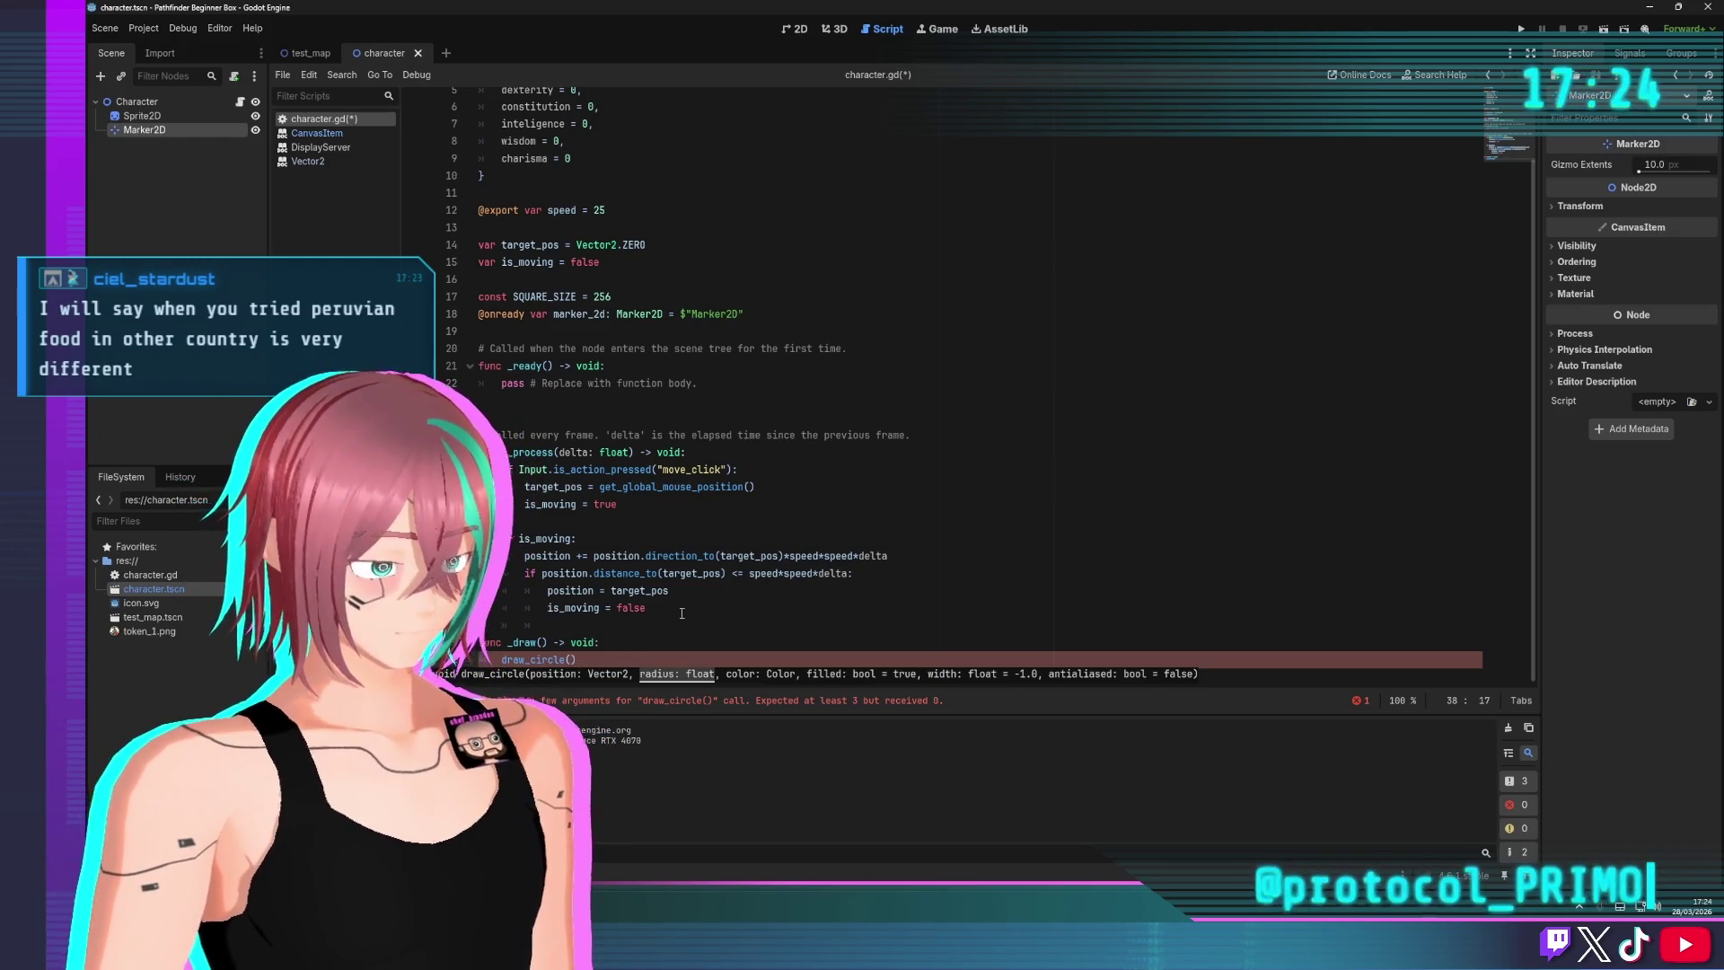
pyautogui.write('position')
pyautogui.press('Return')
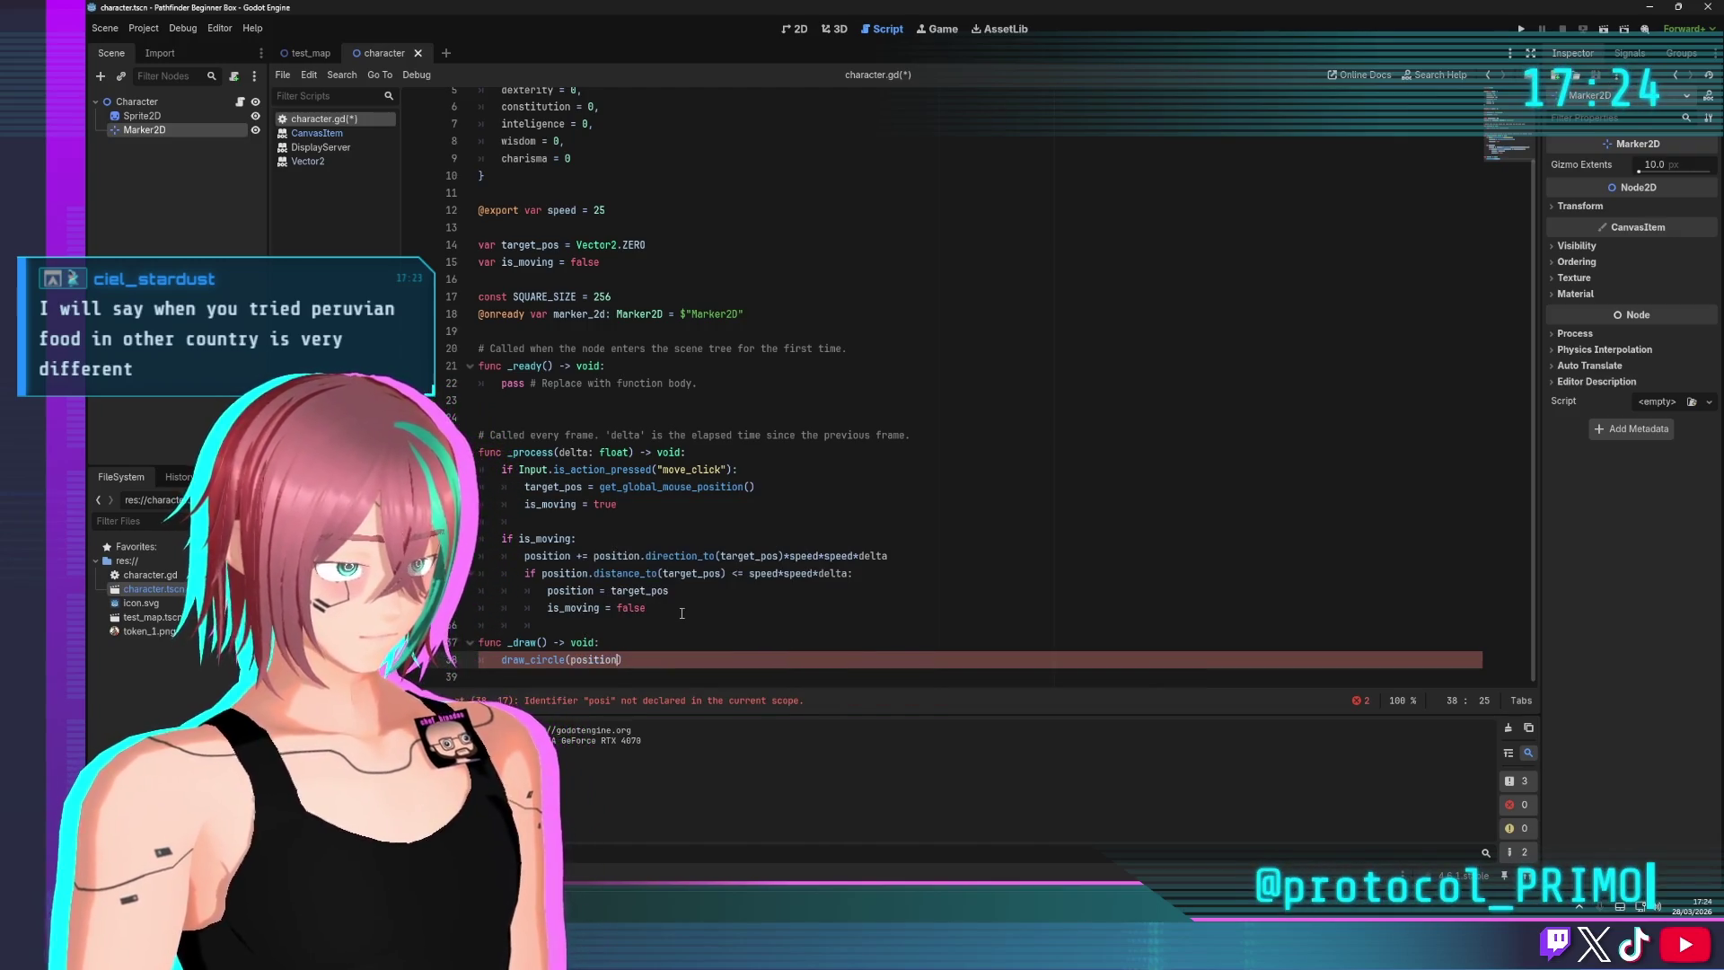
pyautogui.write(', squa')
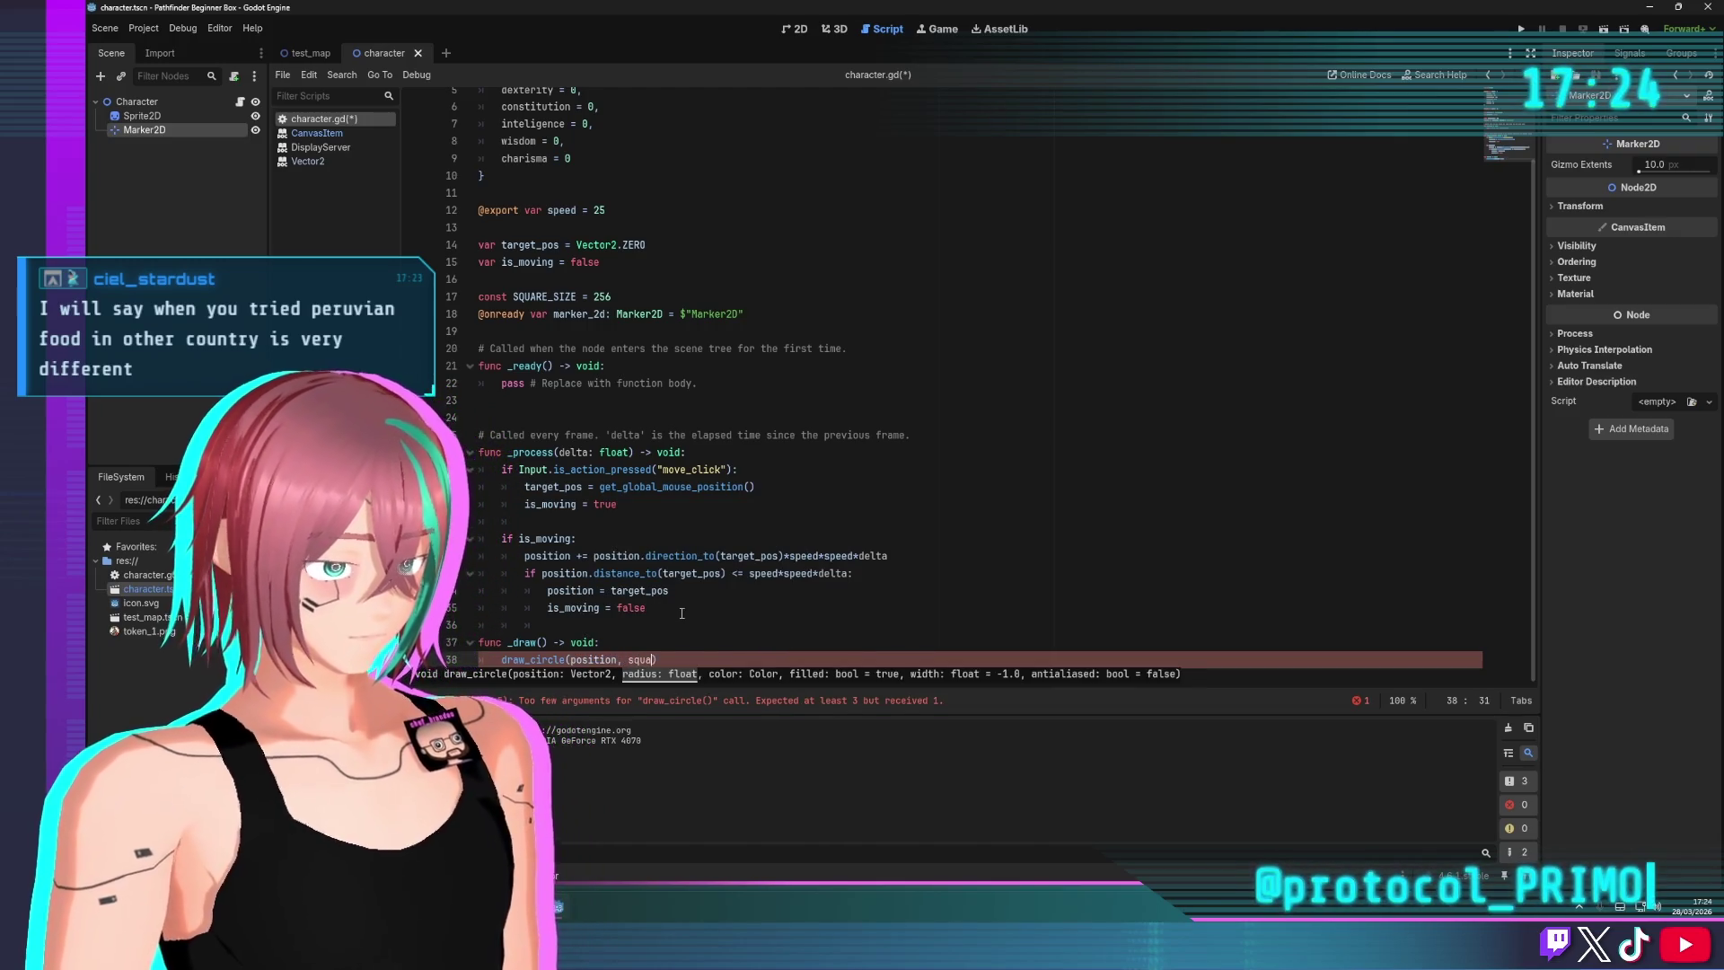
pyautogui.press('Return')
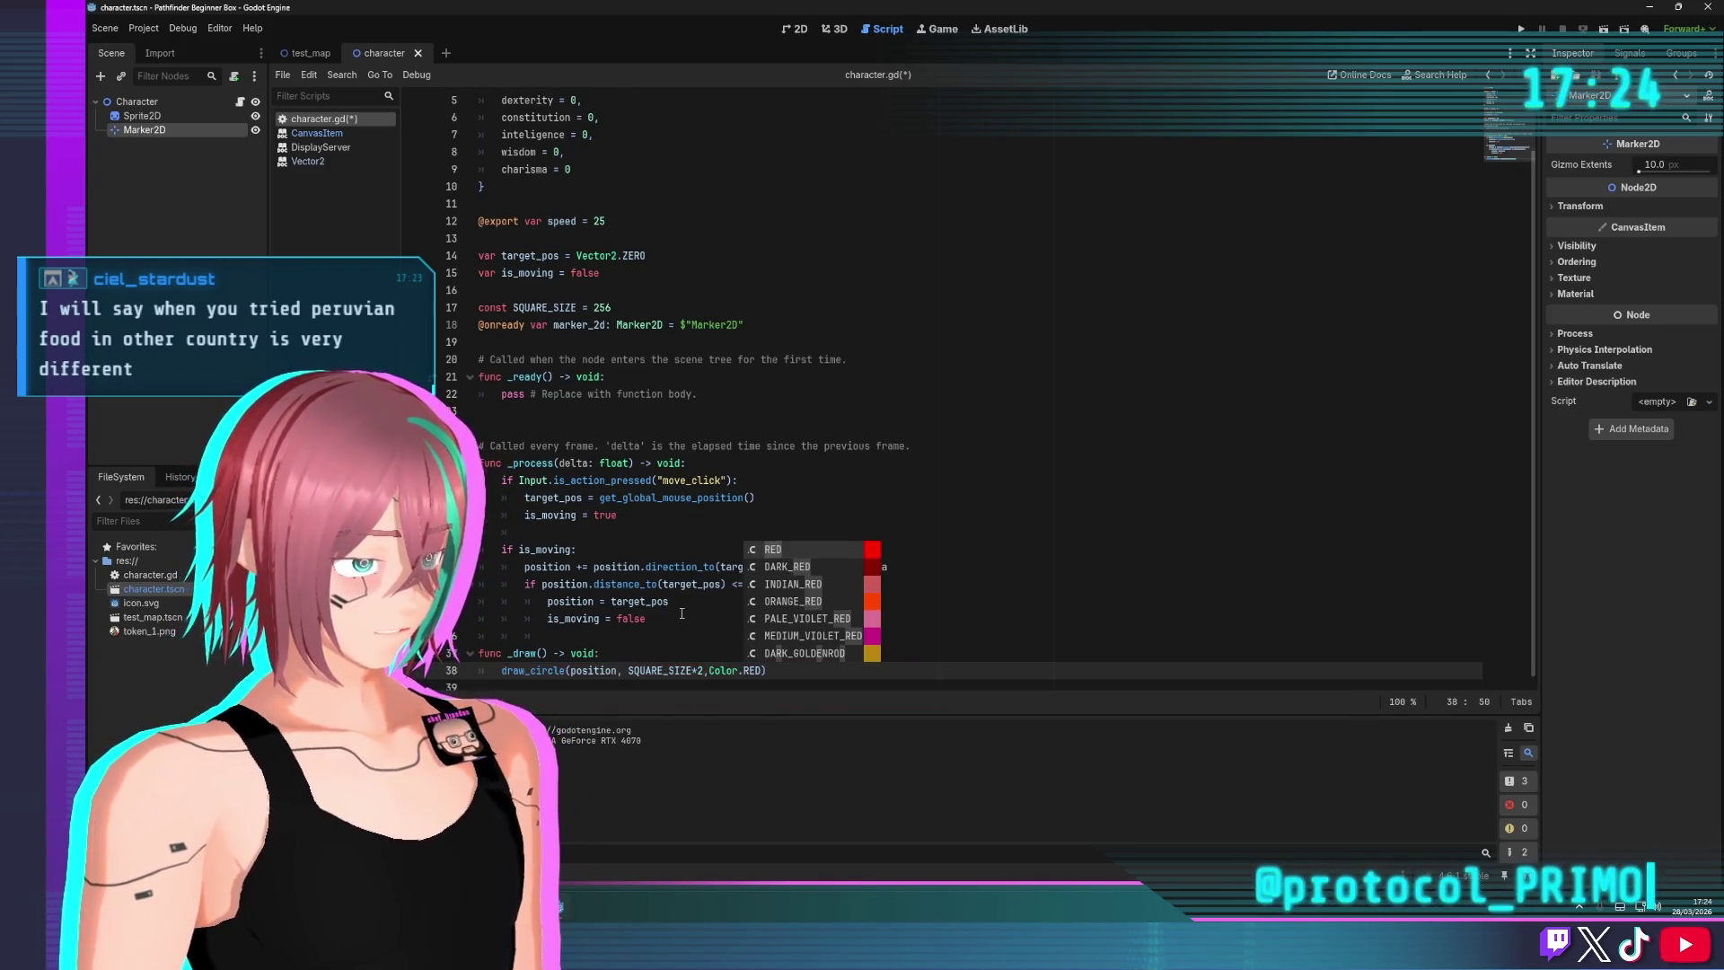
pyautogui.click(1005, 410)
pyautogui.hotkey('ctrl', 's')
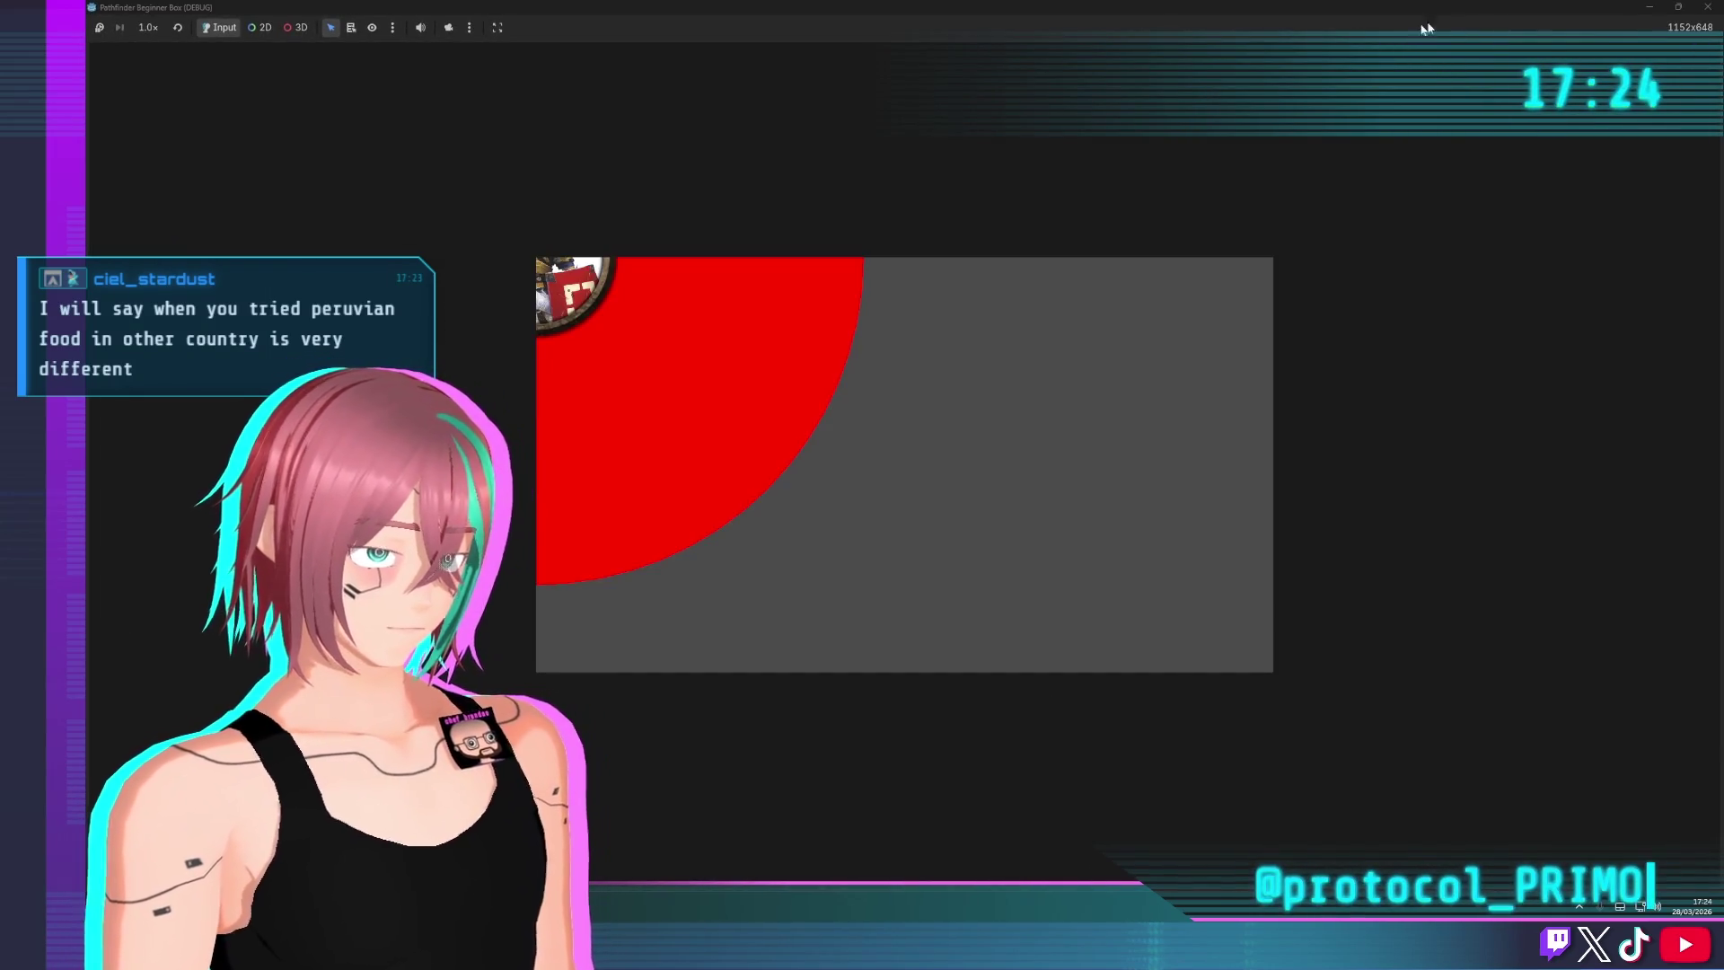
# Make the _draw circle an unfilled outline of radius SQUARE_SIZE*(speed/5), then save and test-run
pyautogui.click(1708, 7)
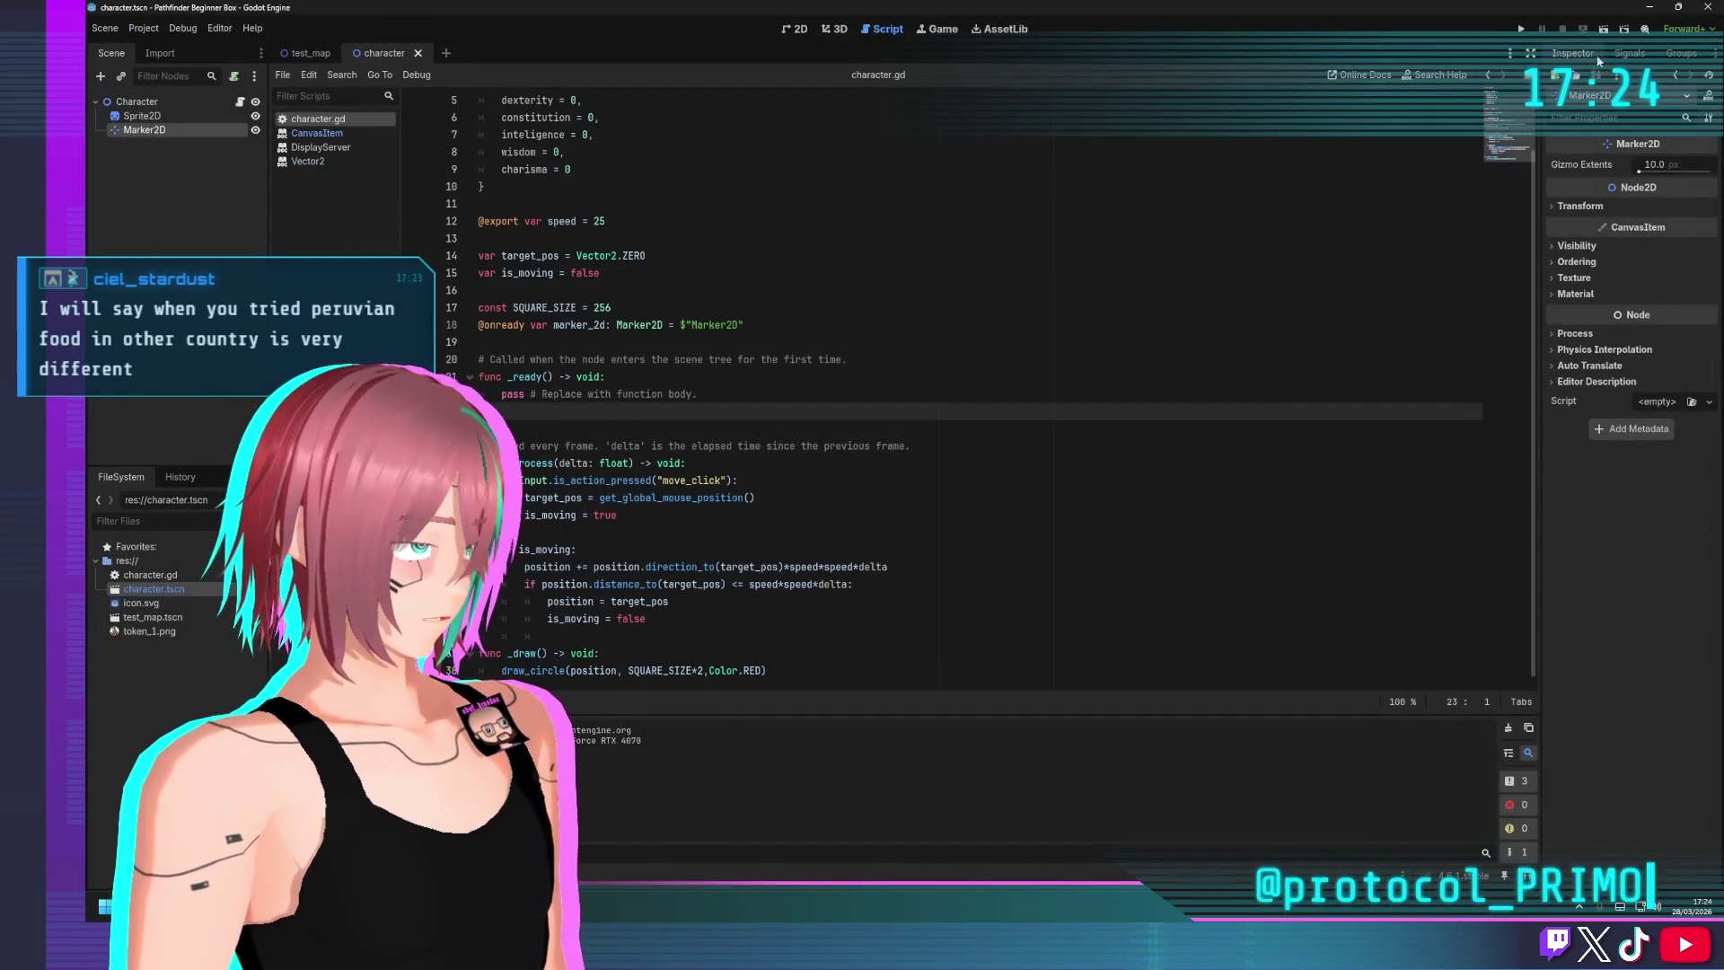
pyautogui.click(763, 670)
pyautogui.write(', FAL')
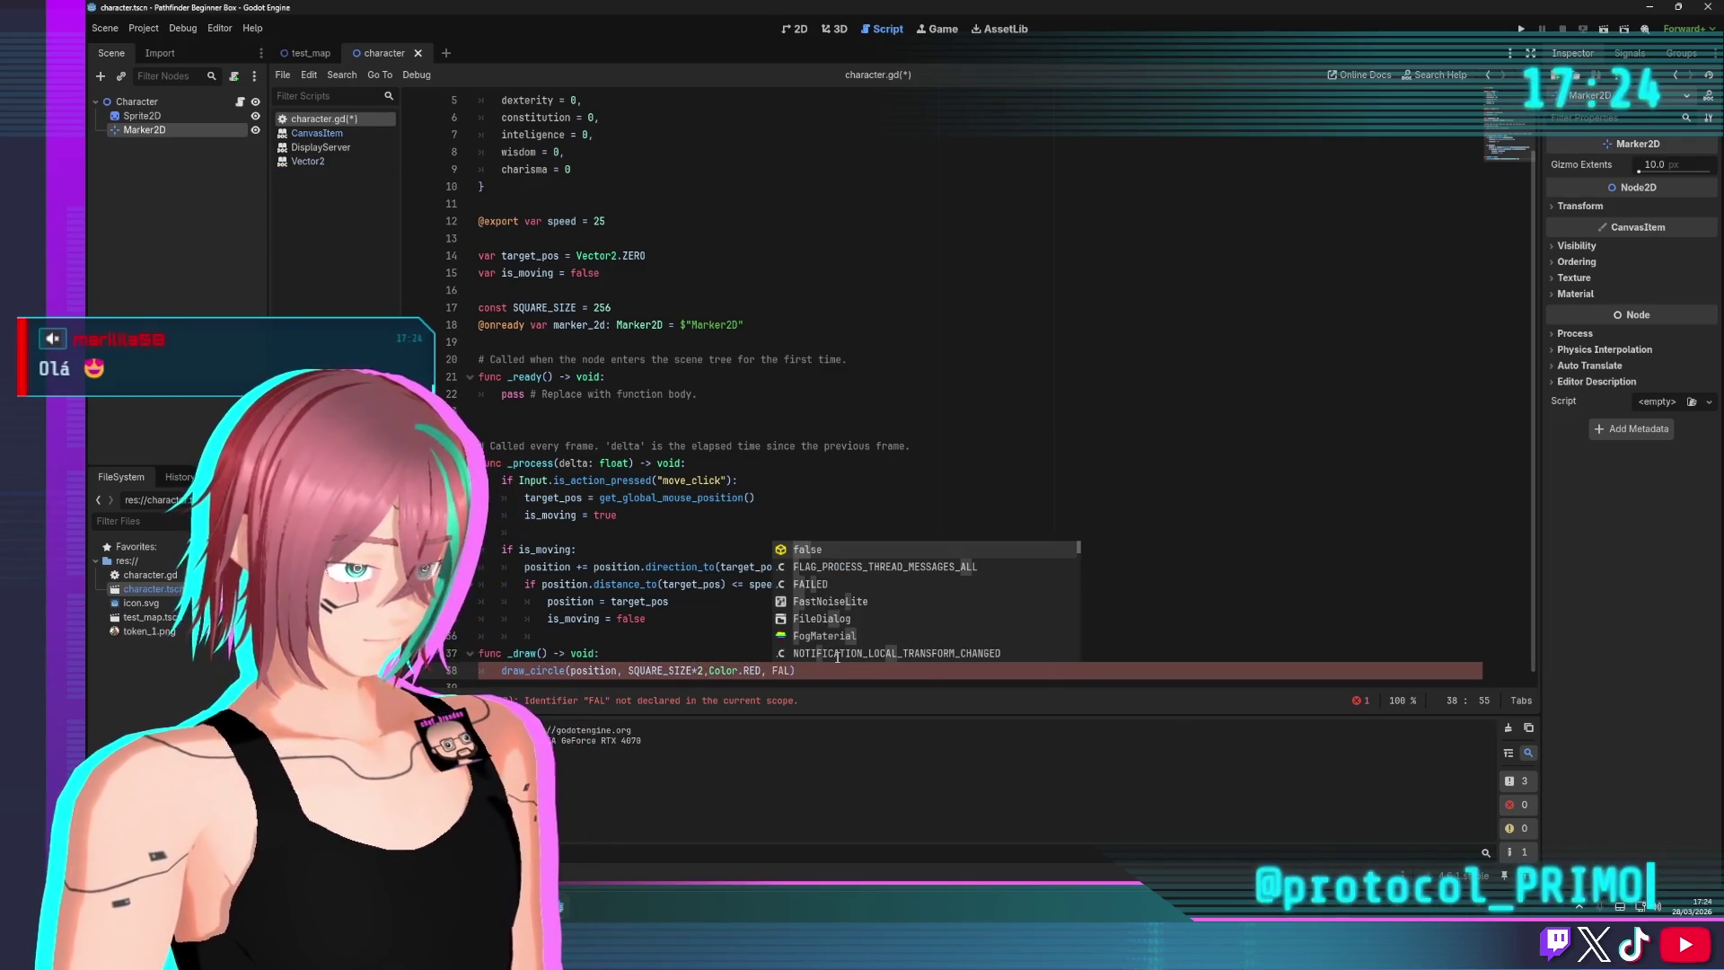
pyautogui.press('Return')
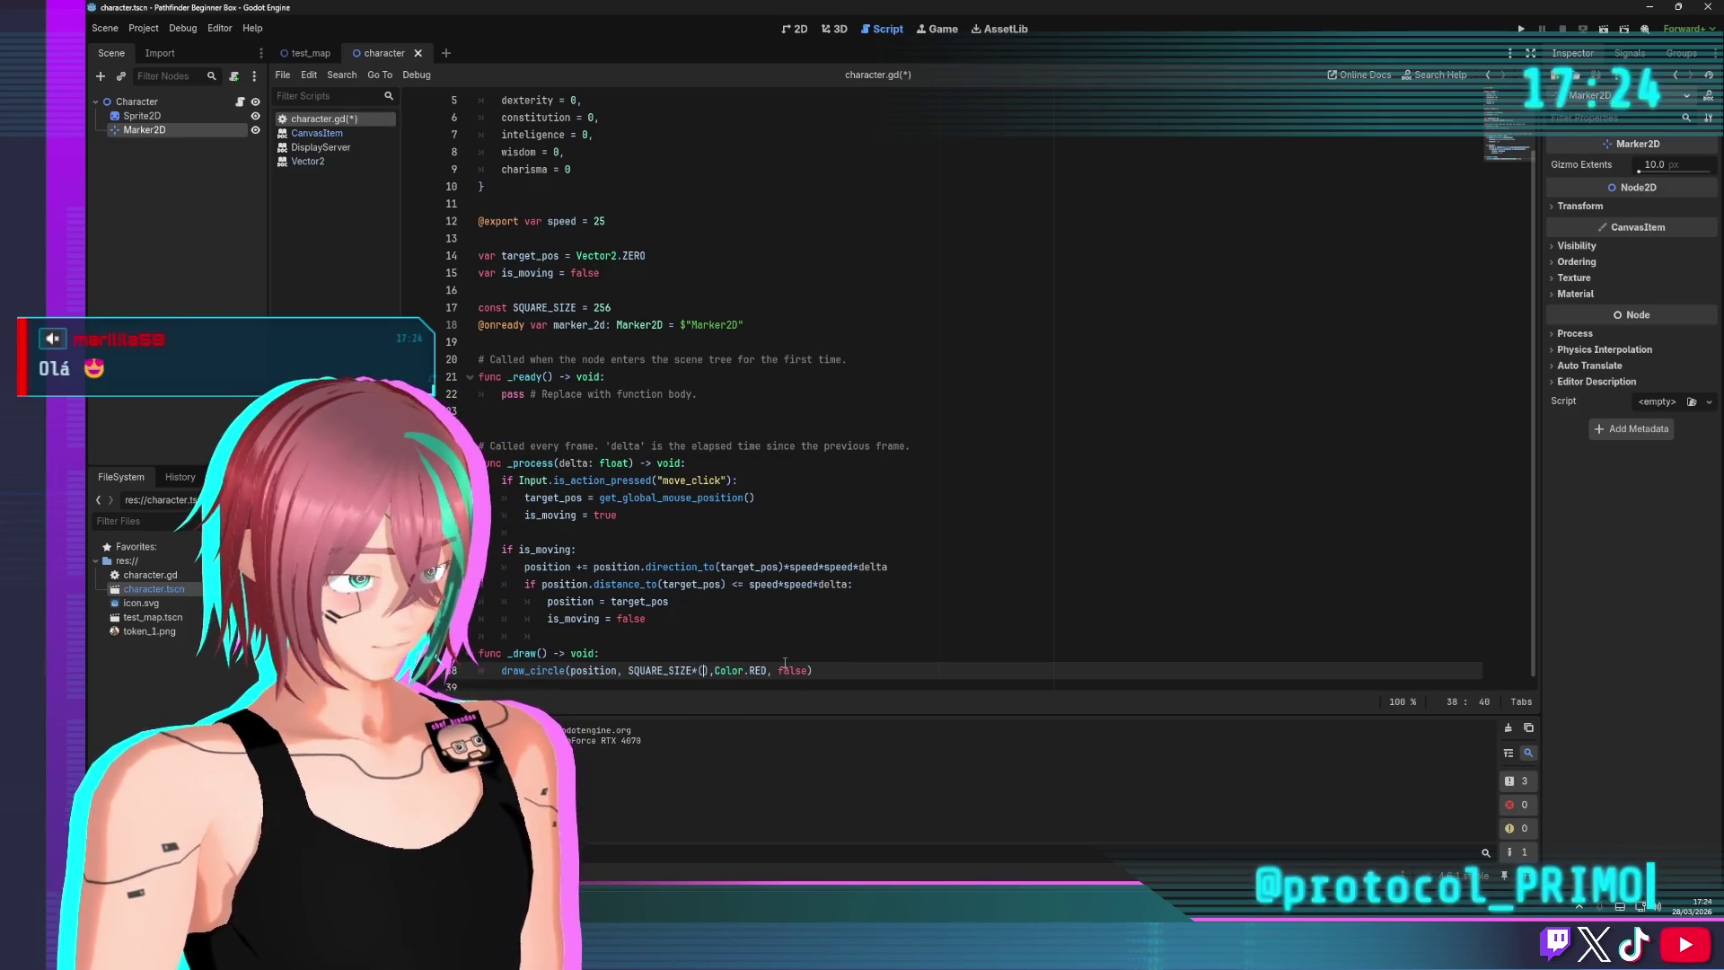
pyautogui.write('speed/5')
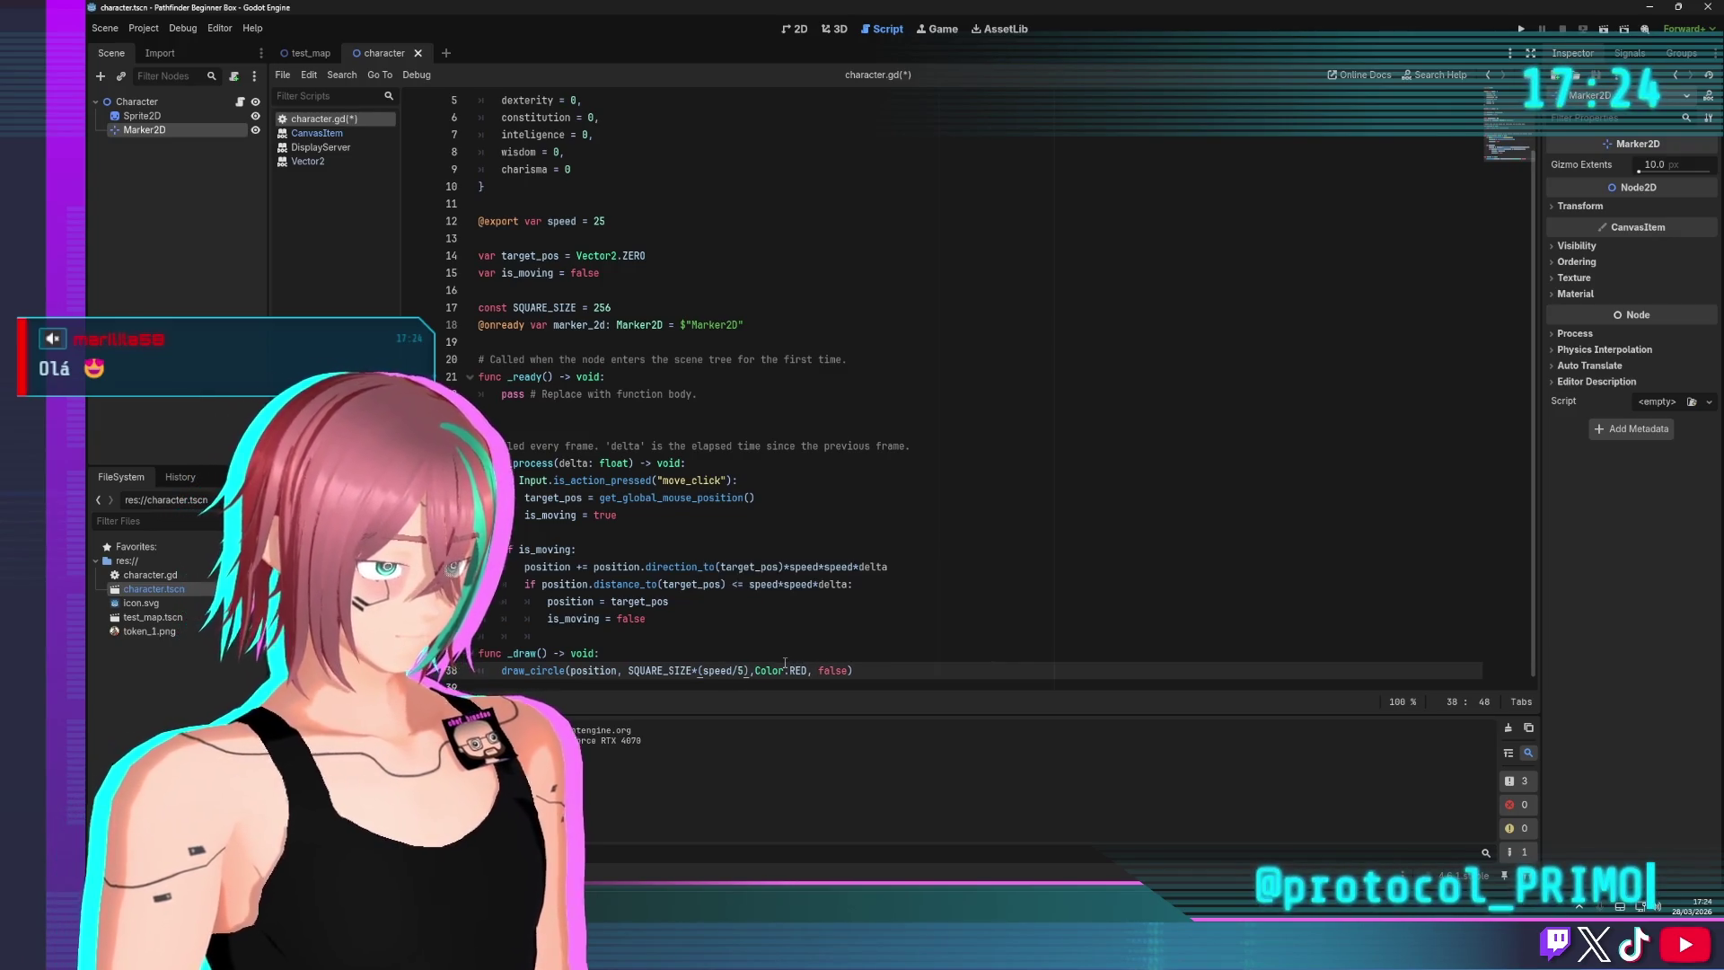
pyautogui.click(988, 566)
pyautogui.click(988, 670)
pyautogui.hotkey('ctrl', 's')
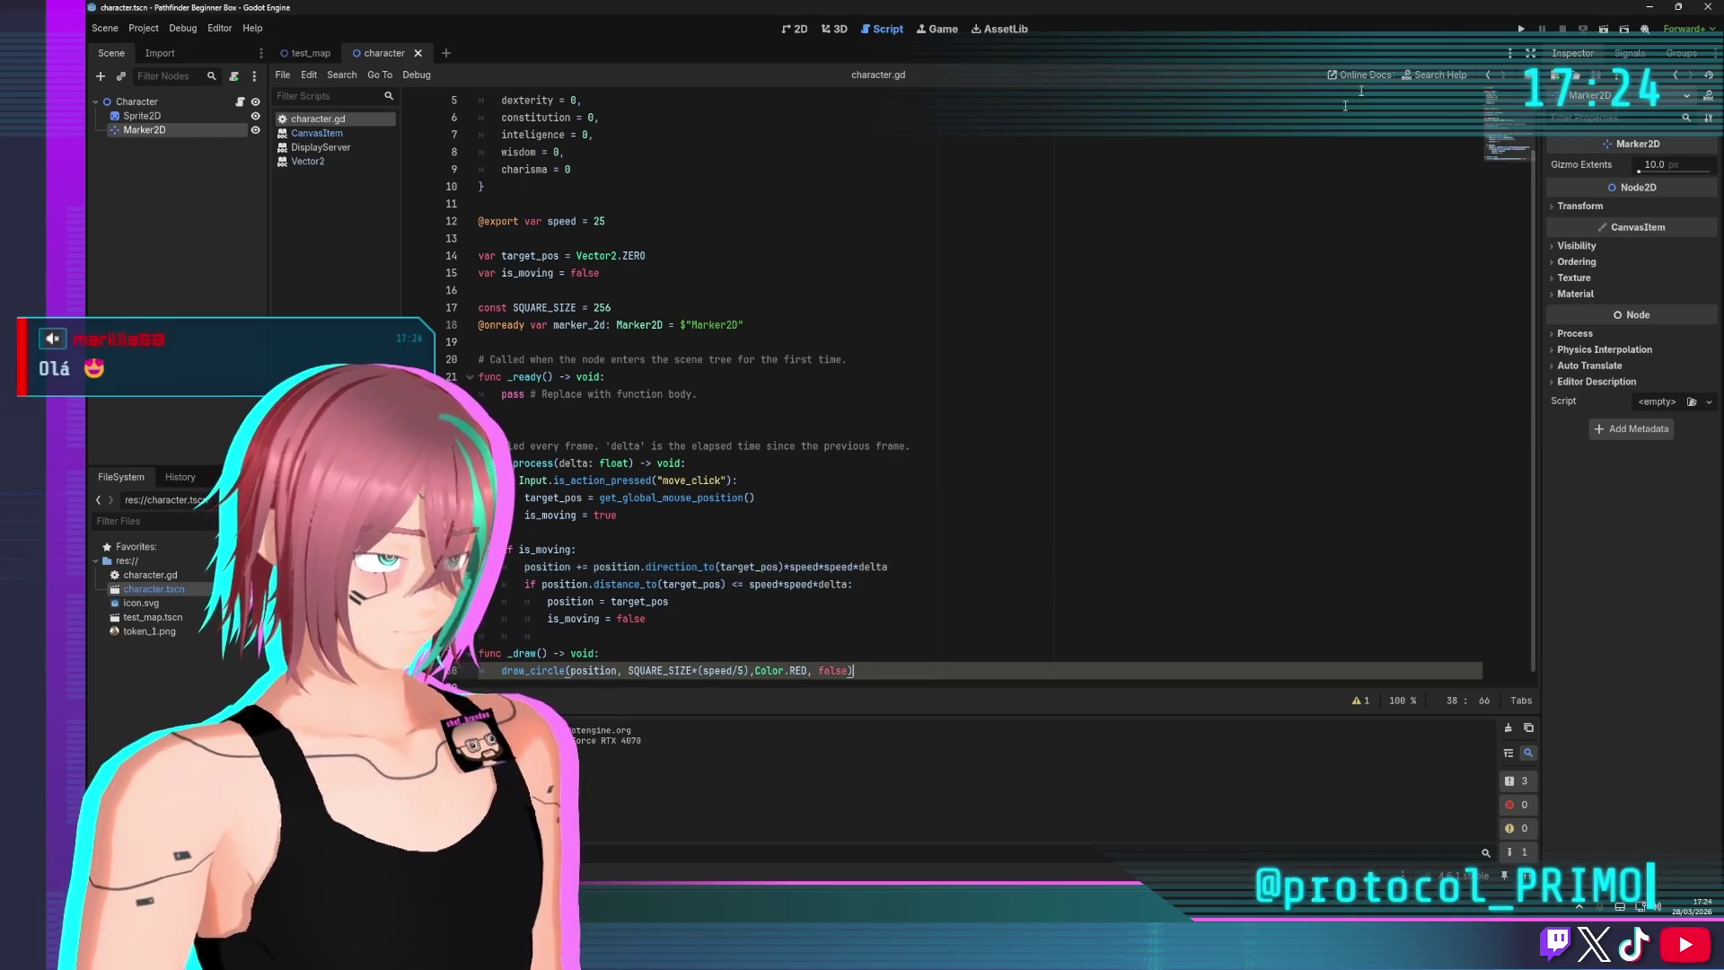
pyautogui.press('F6')
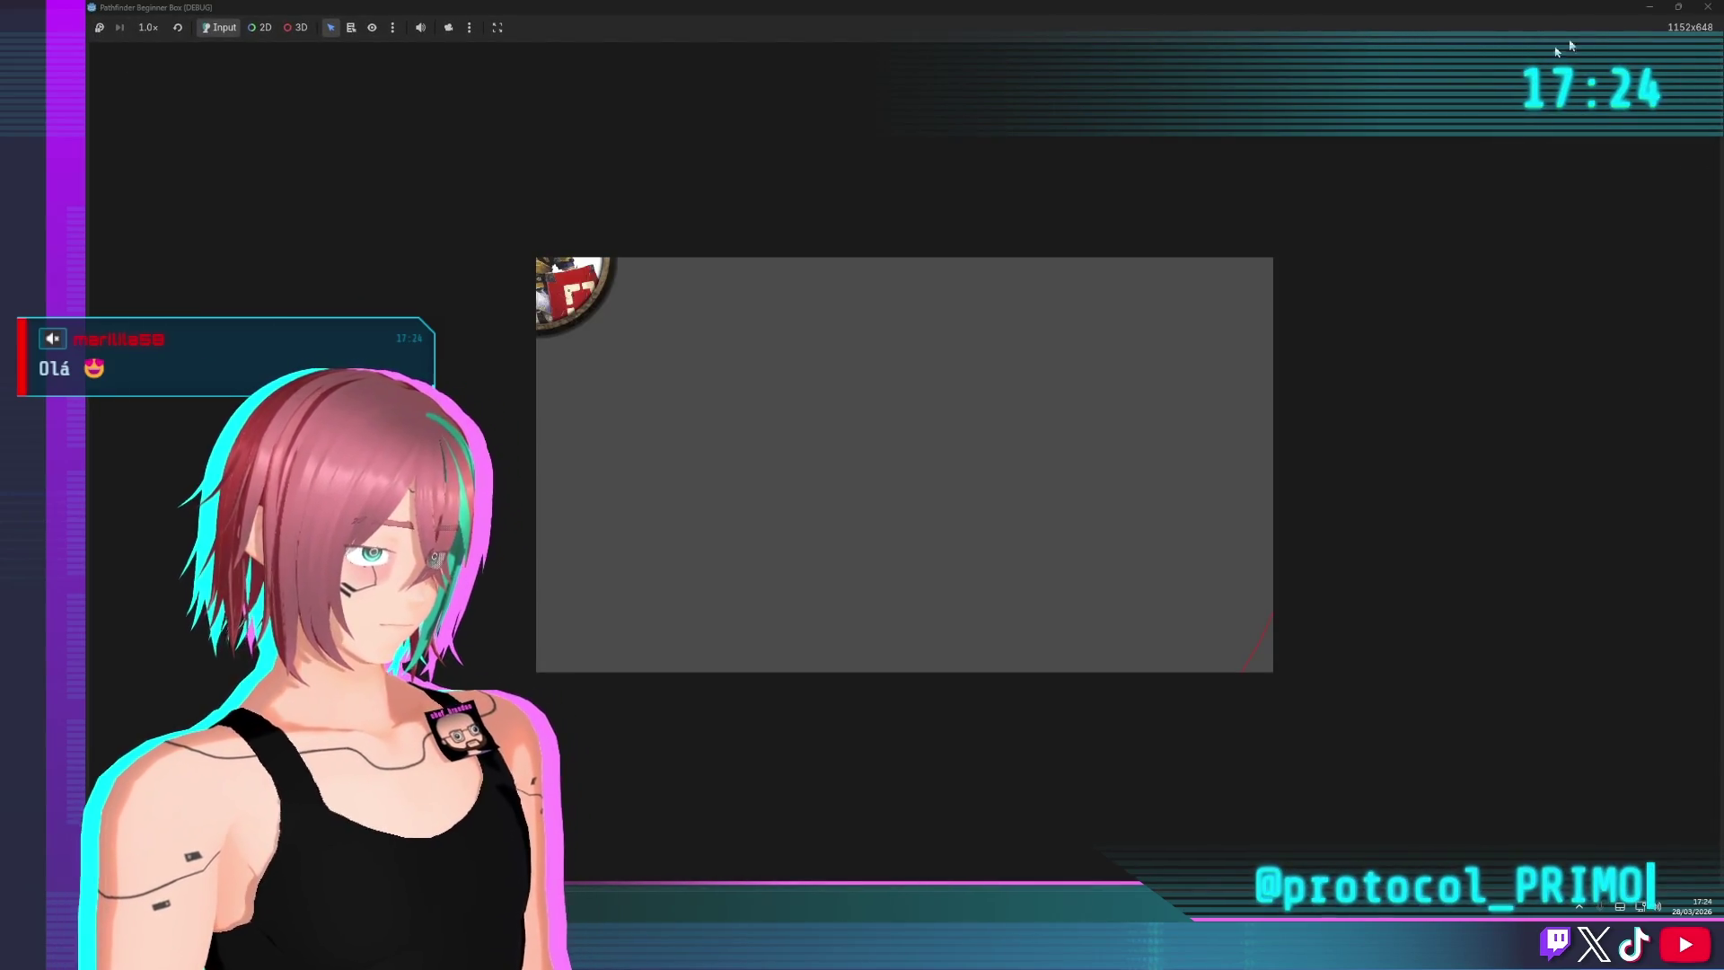
pyautogui.press('F8')
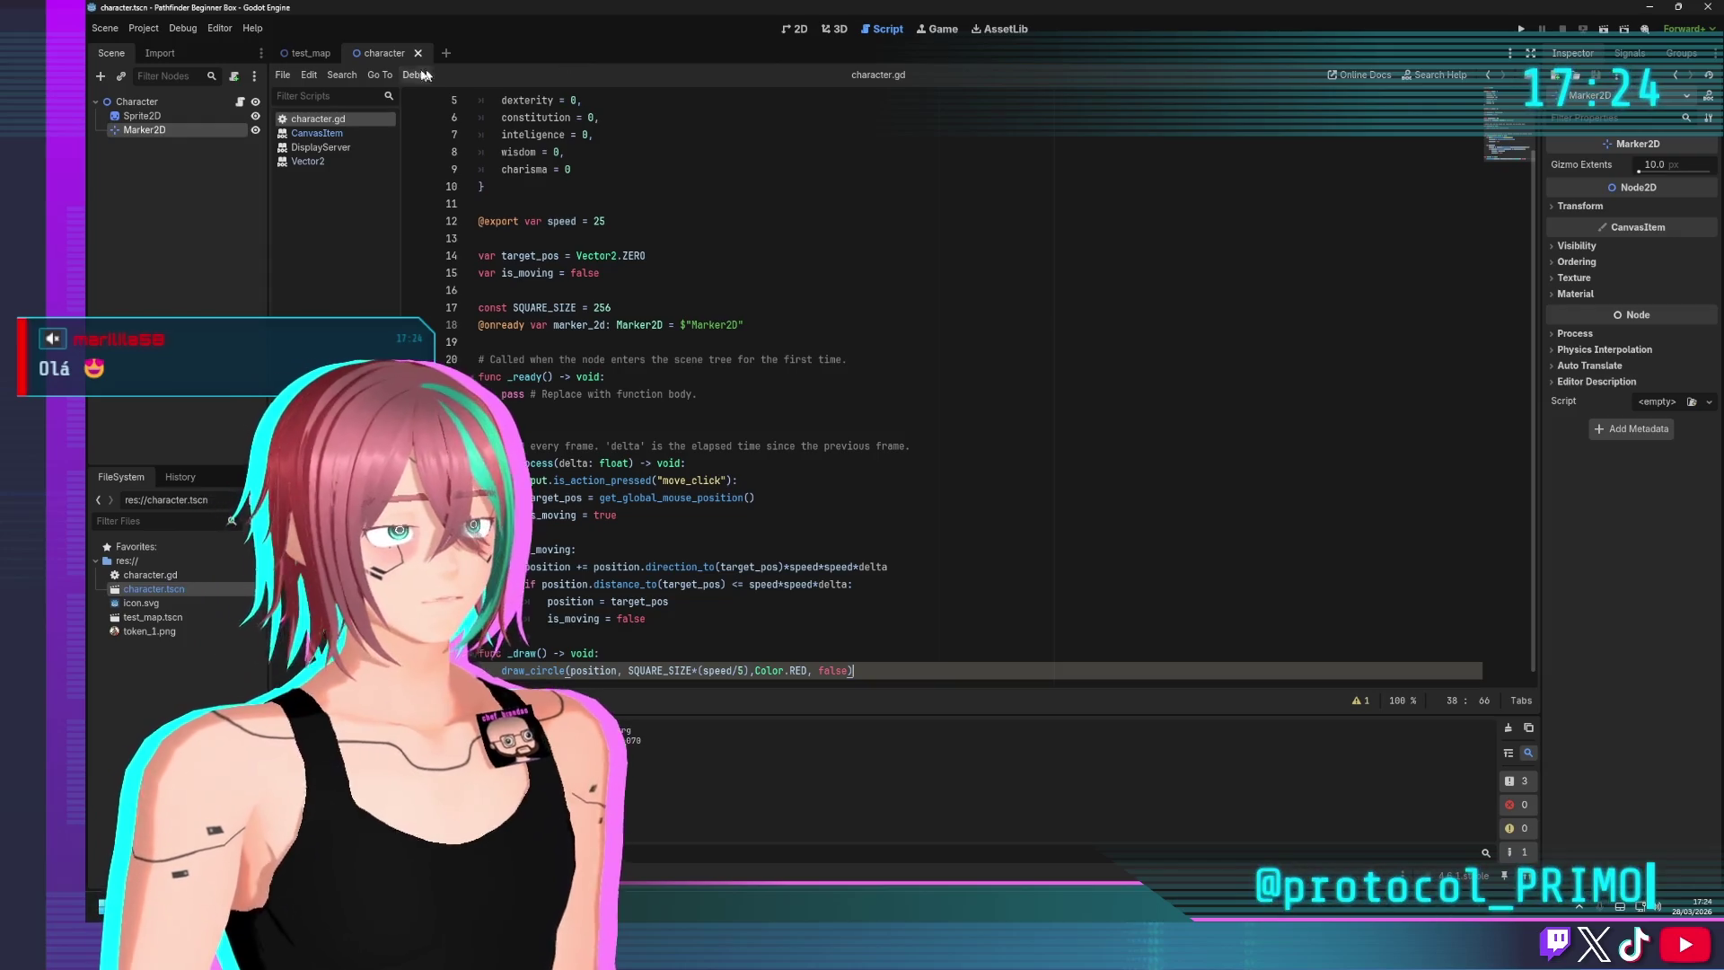
# Run the test_map scene, click three map spots to move the token, then stop the game
pyautogui.rightClick(307, 55)
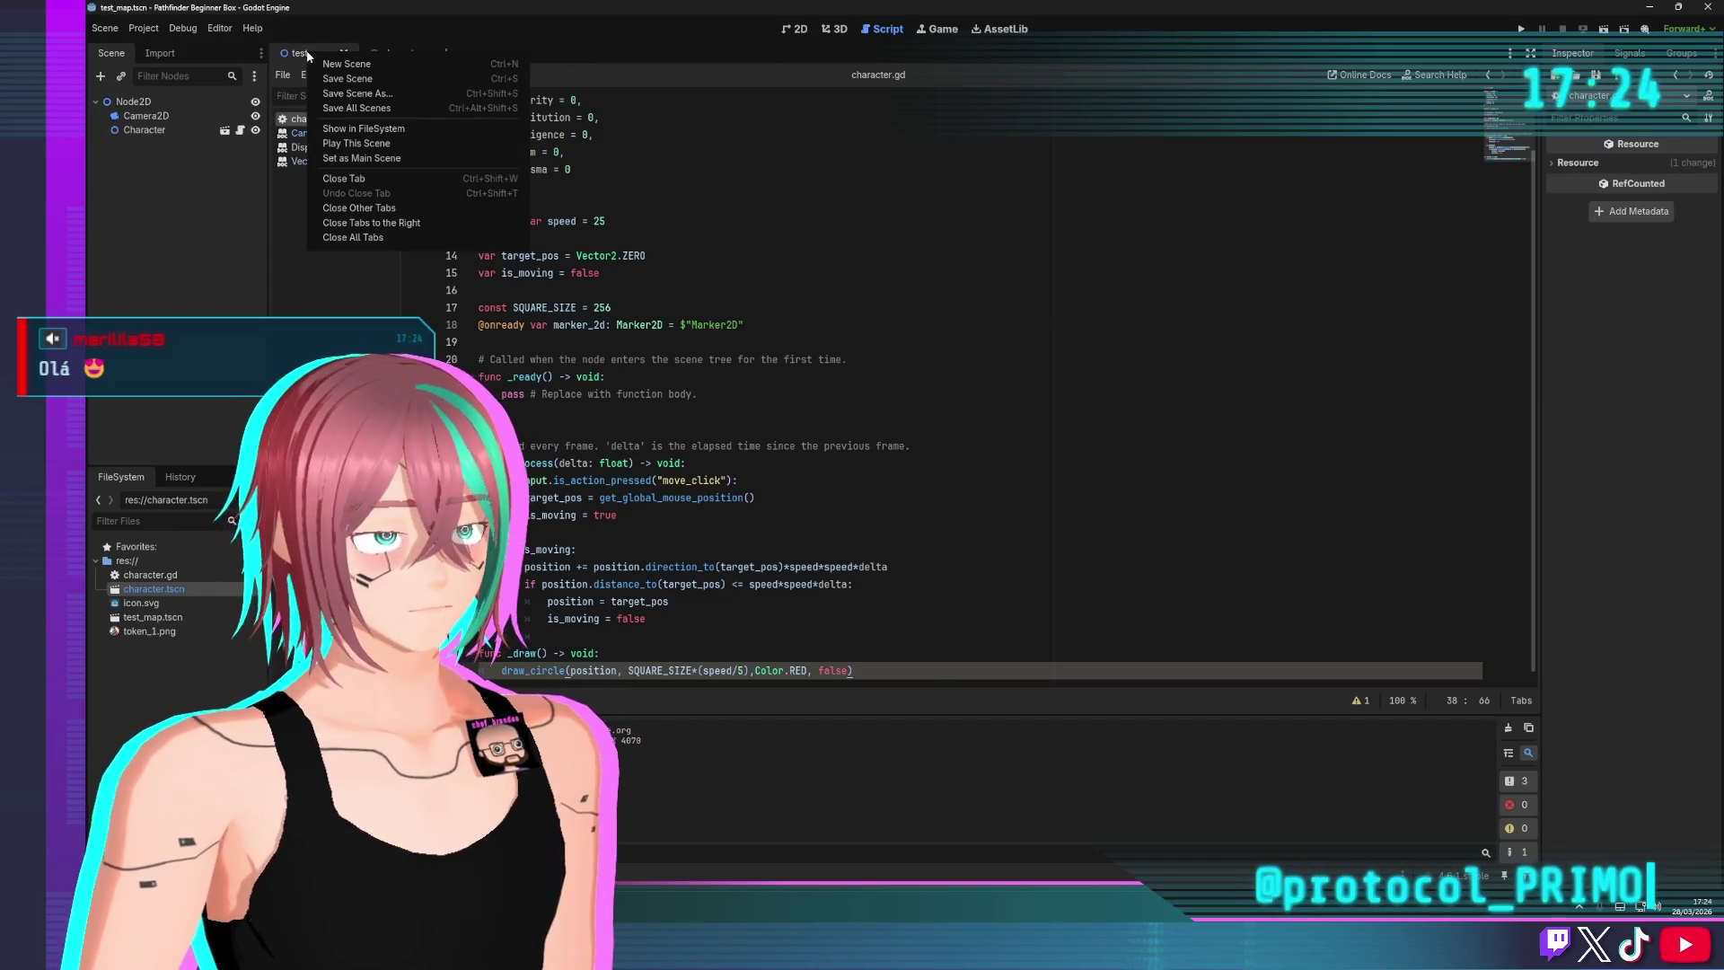
pyautogui.click(362, 128)
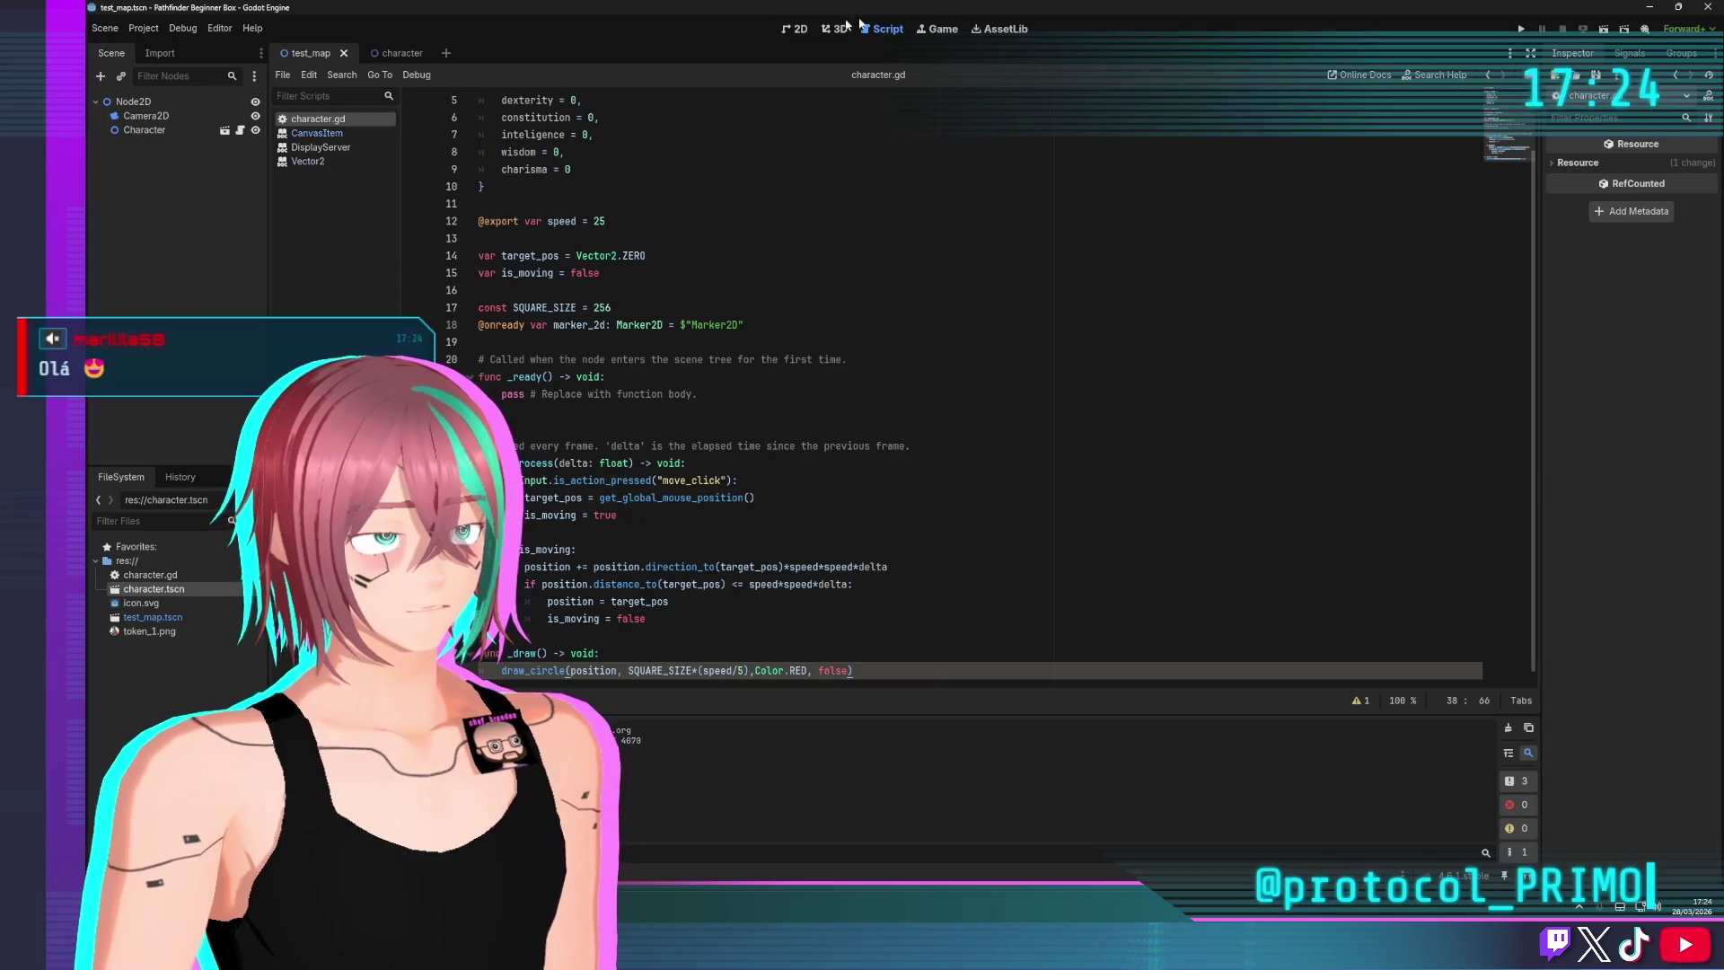
pyautogui.press('F5')
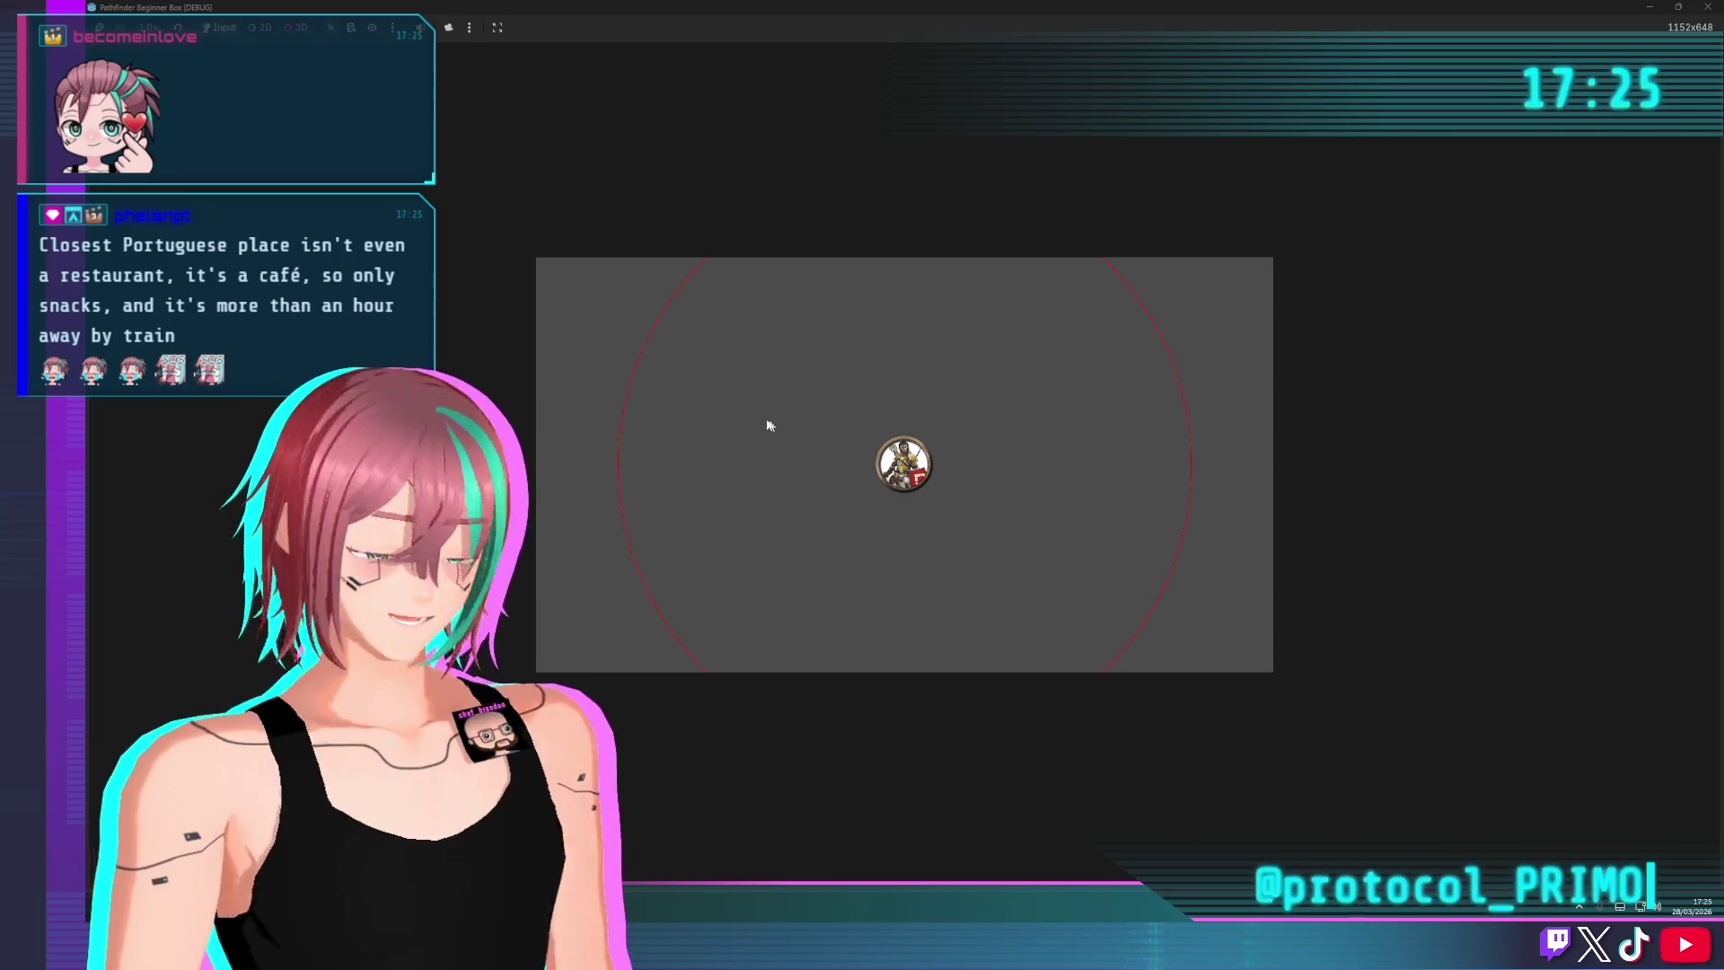
pyautogui.click(619, 456)
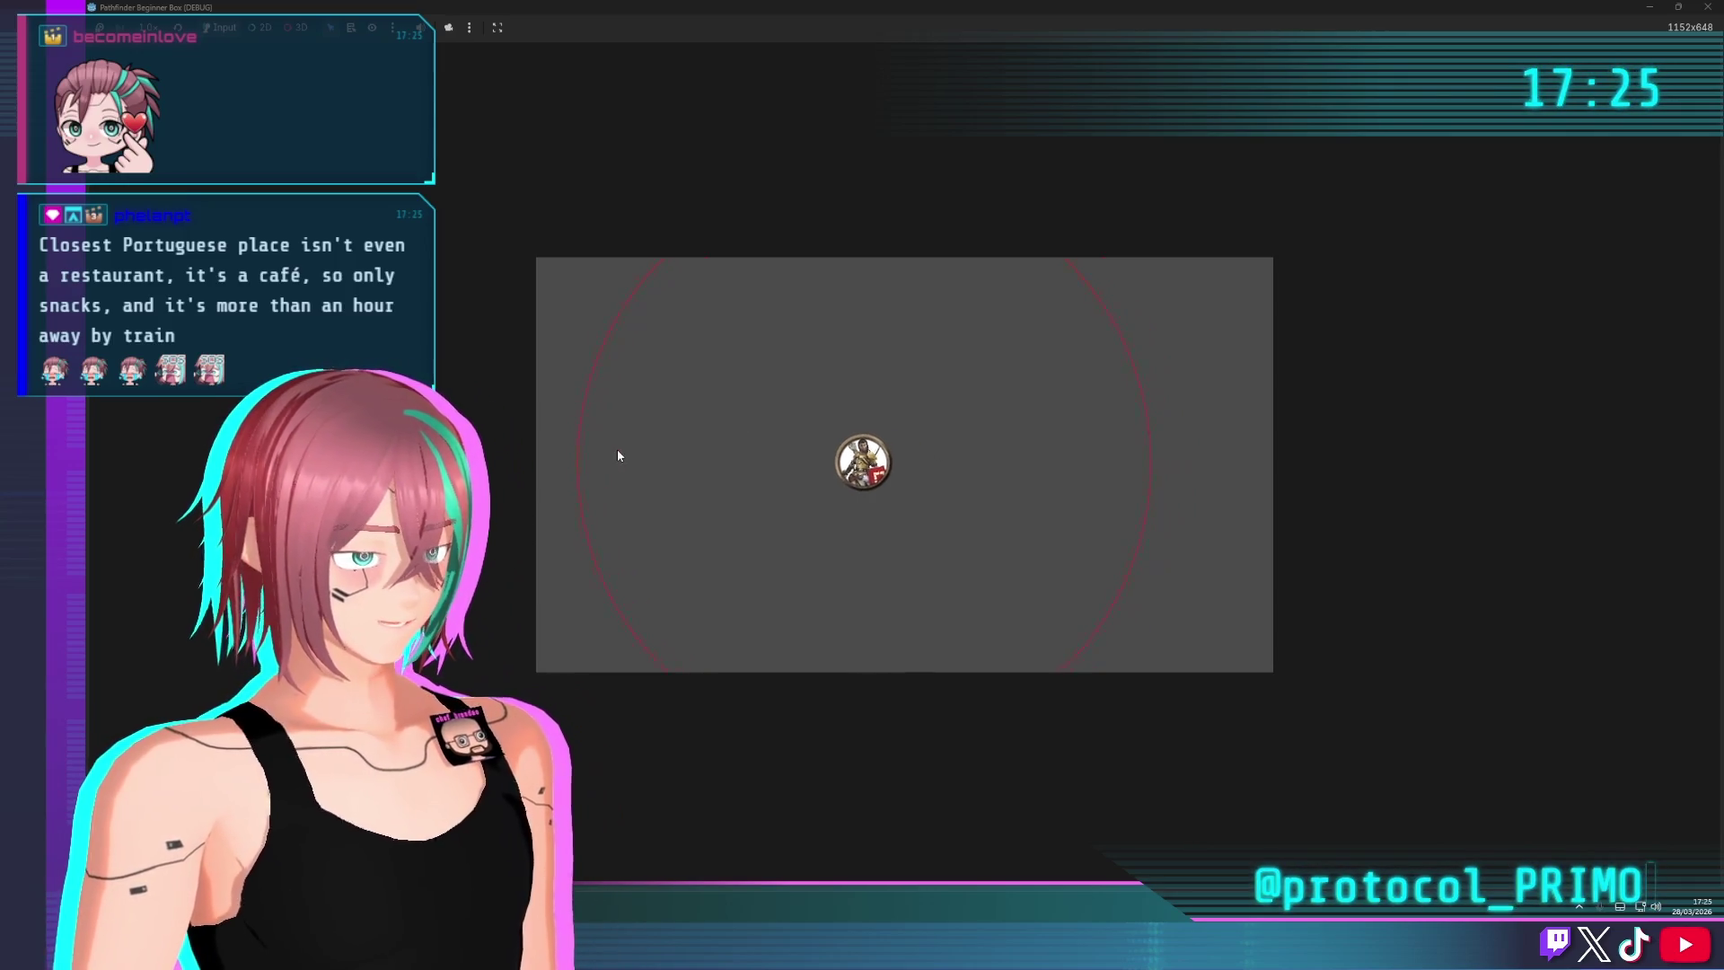
pyautogui.click(1041, 512)
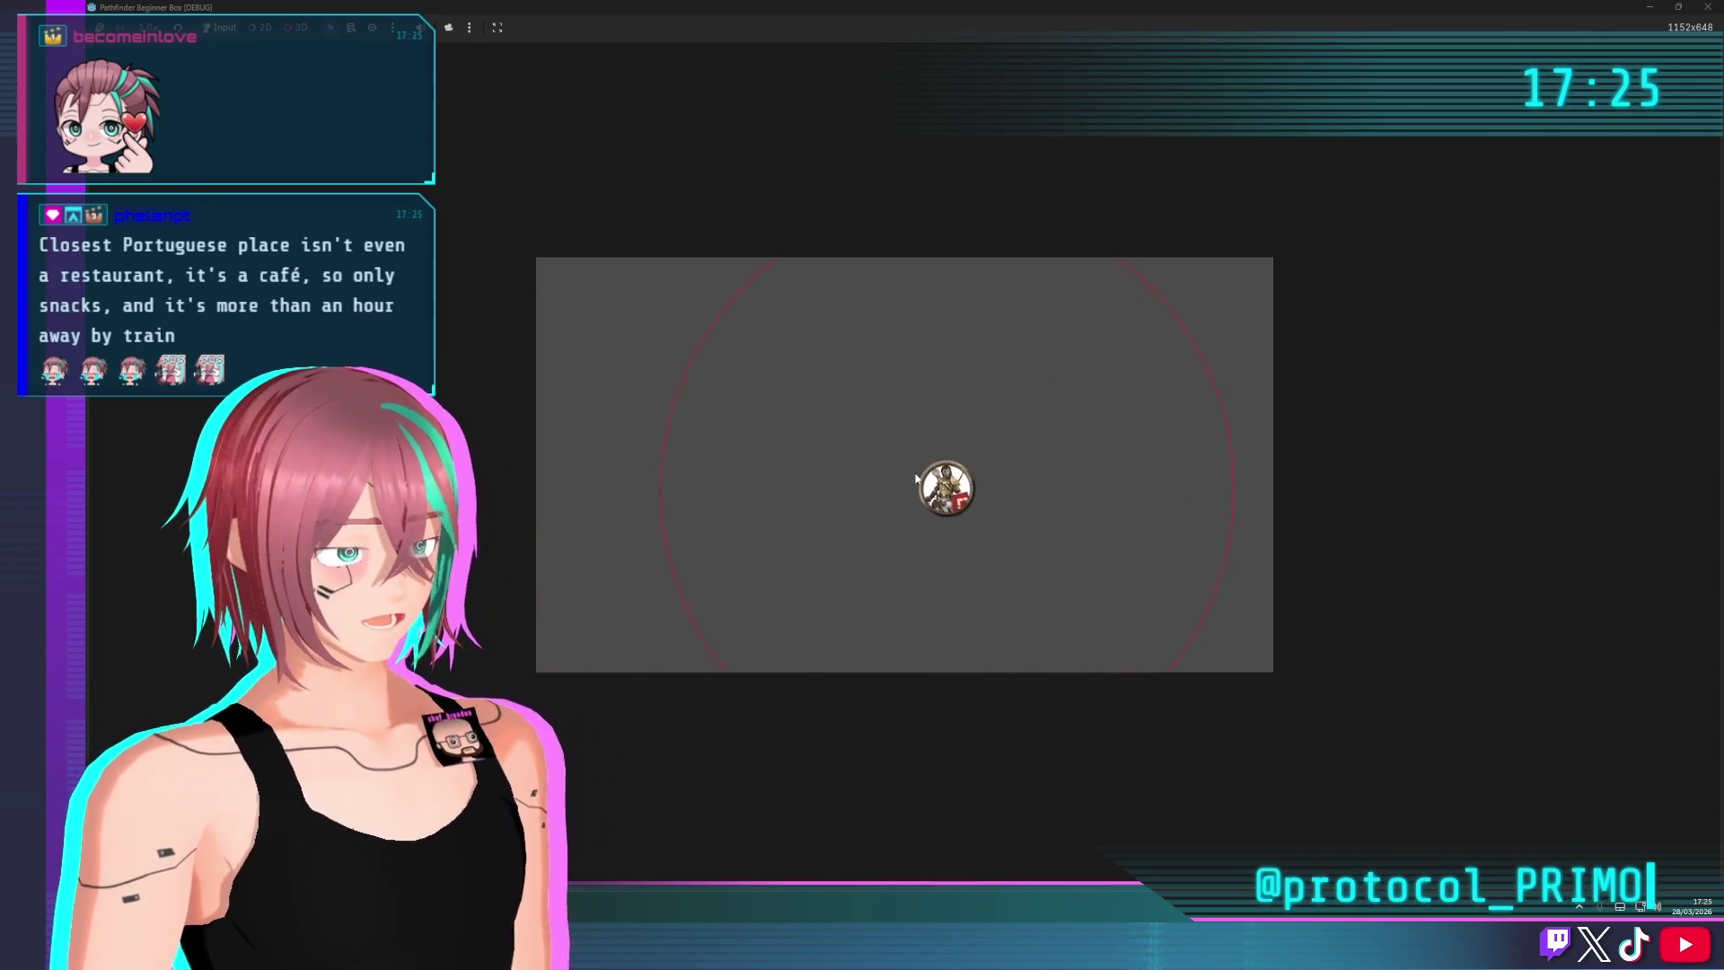
pyautogui.click(896, 471)
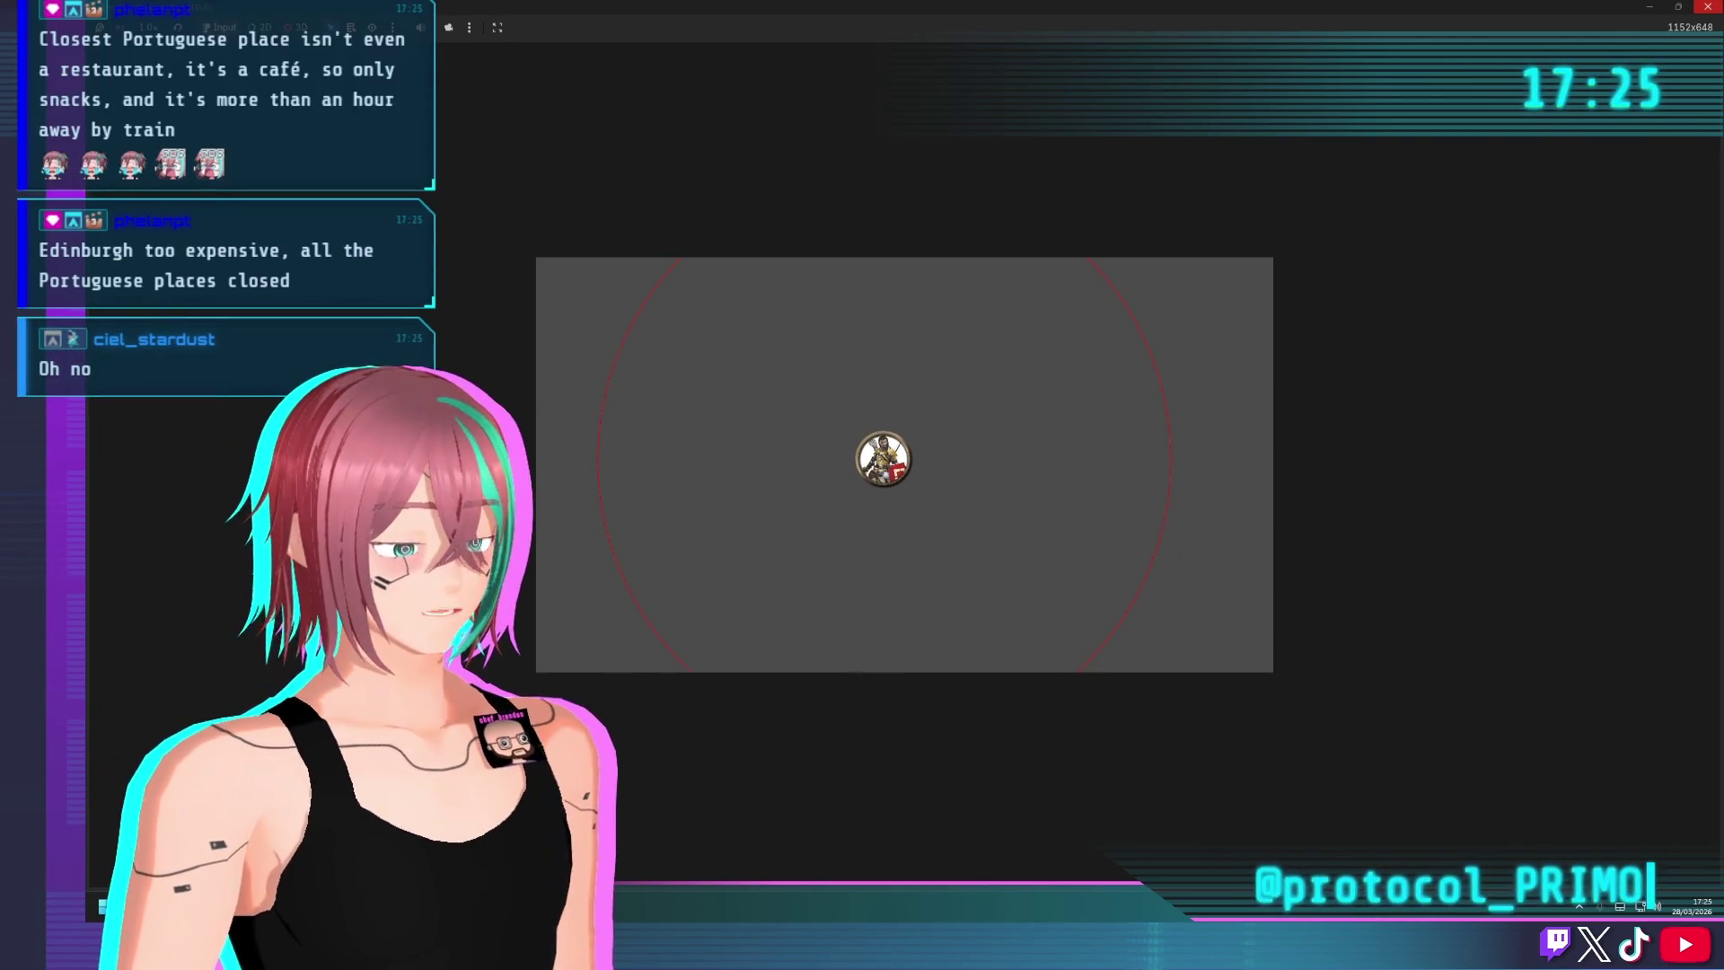
pyautogui.press('F8')
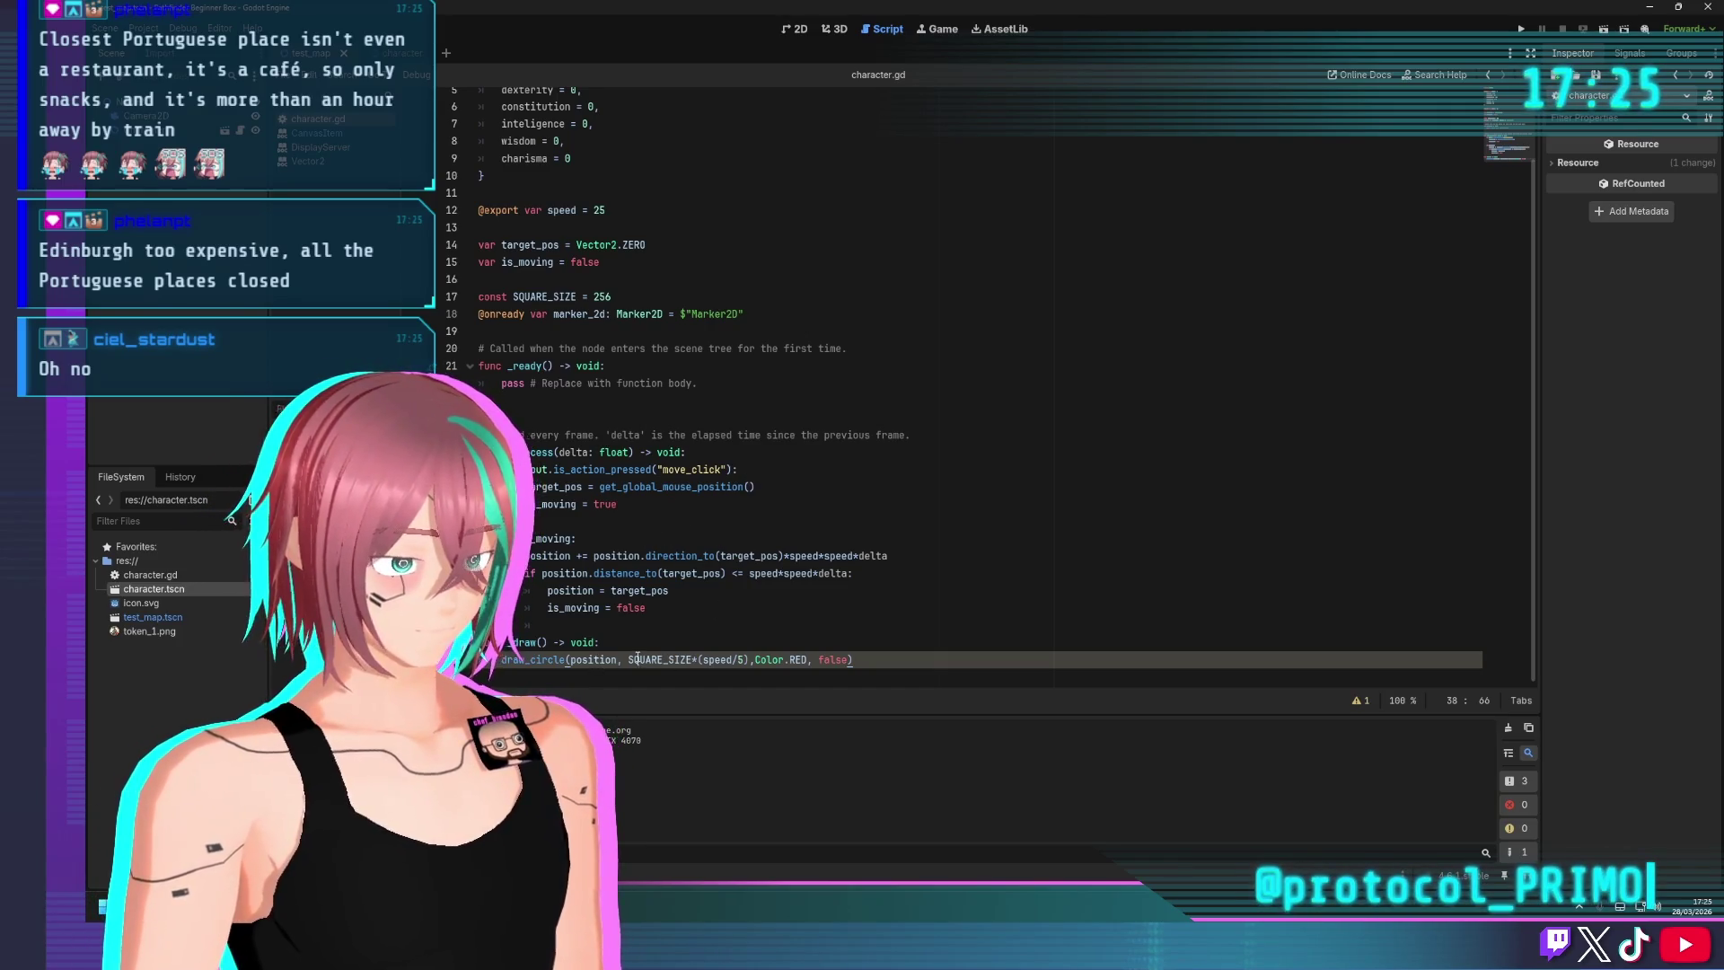
# Add 'if position.distance_to(target_pos) <= SQUARE_SIZE*(speed/5):' below the target assignment and save
pyautogui.moveTo(629, 659); pyautogui.dragTo(752, 659)
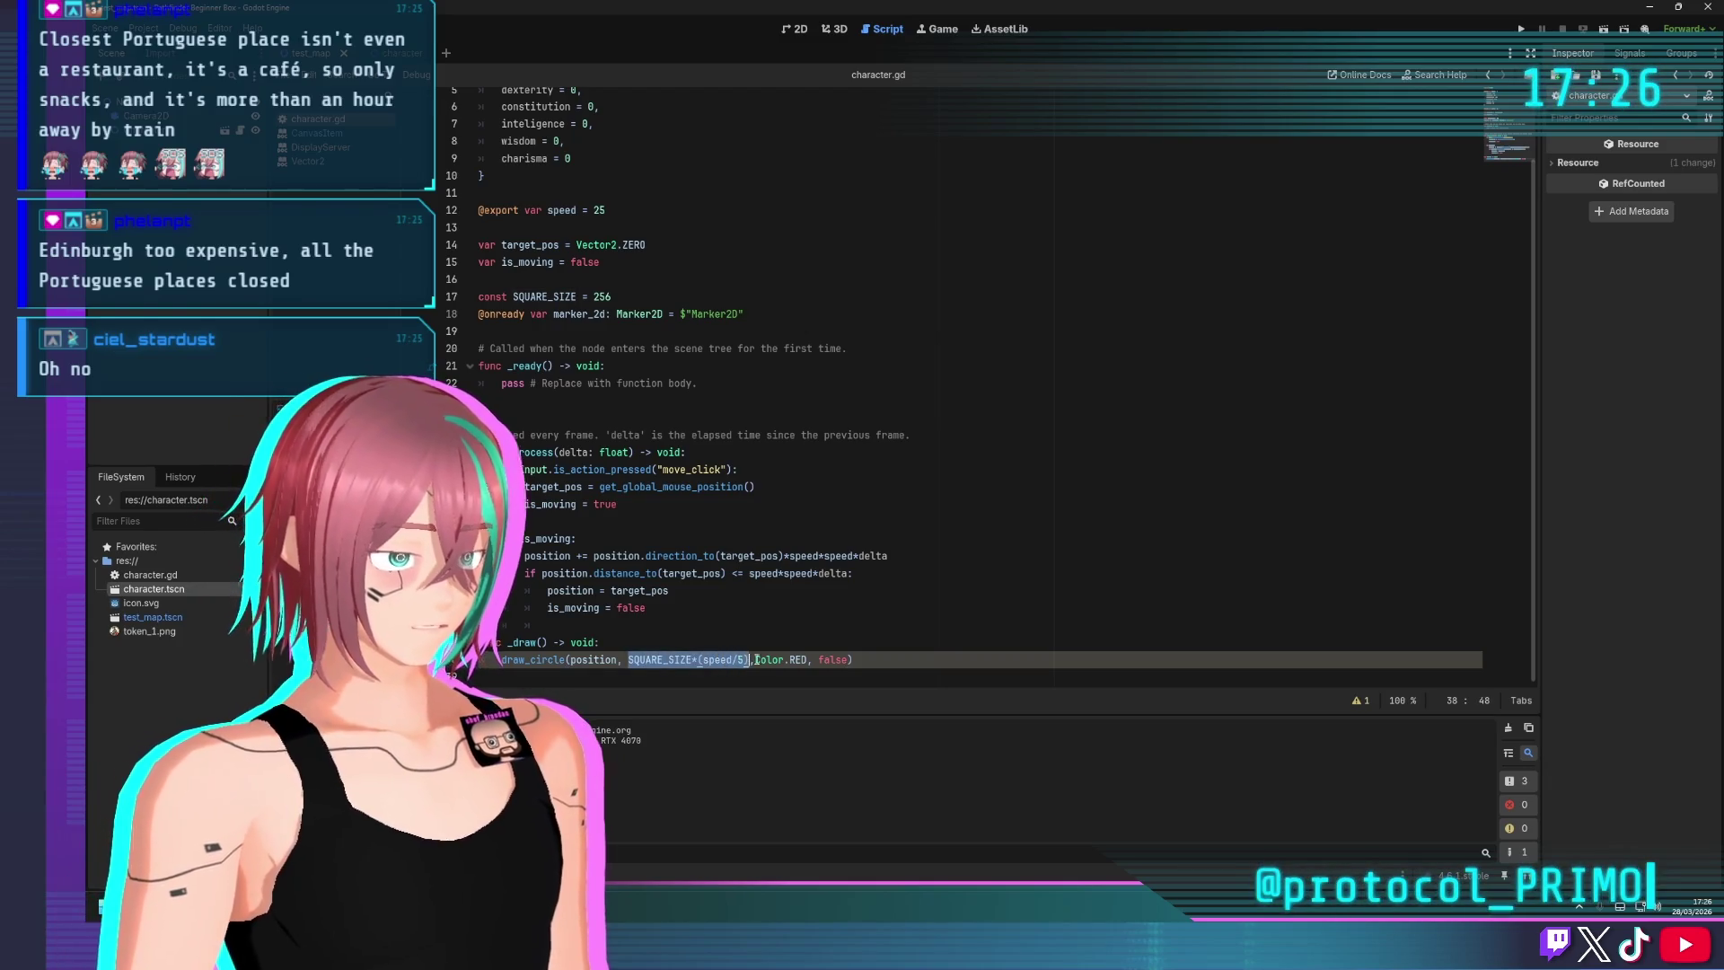
pyautogui.click(860, 469)
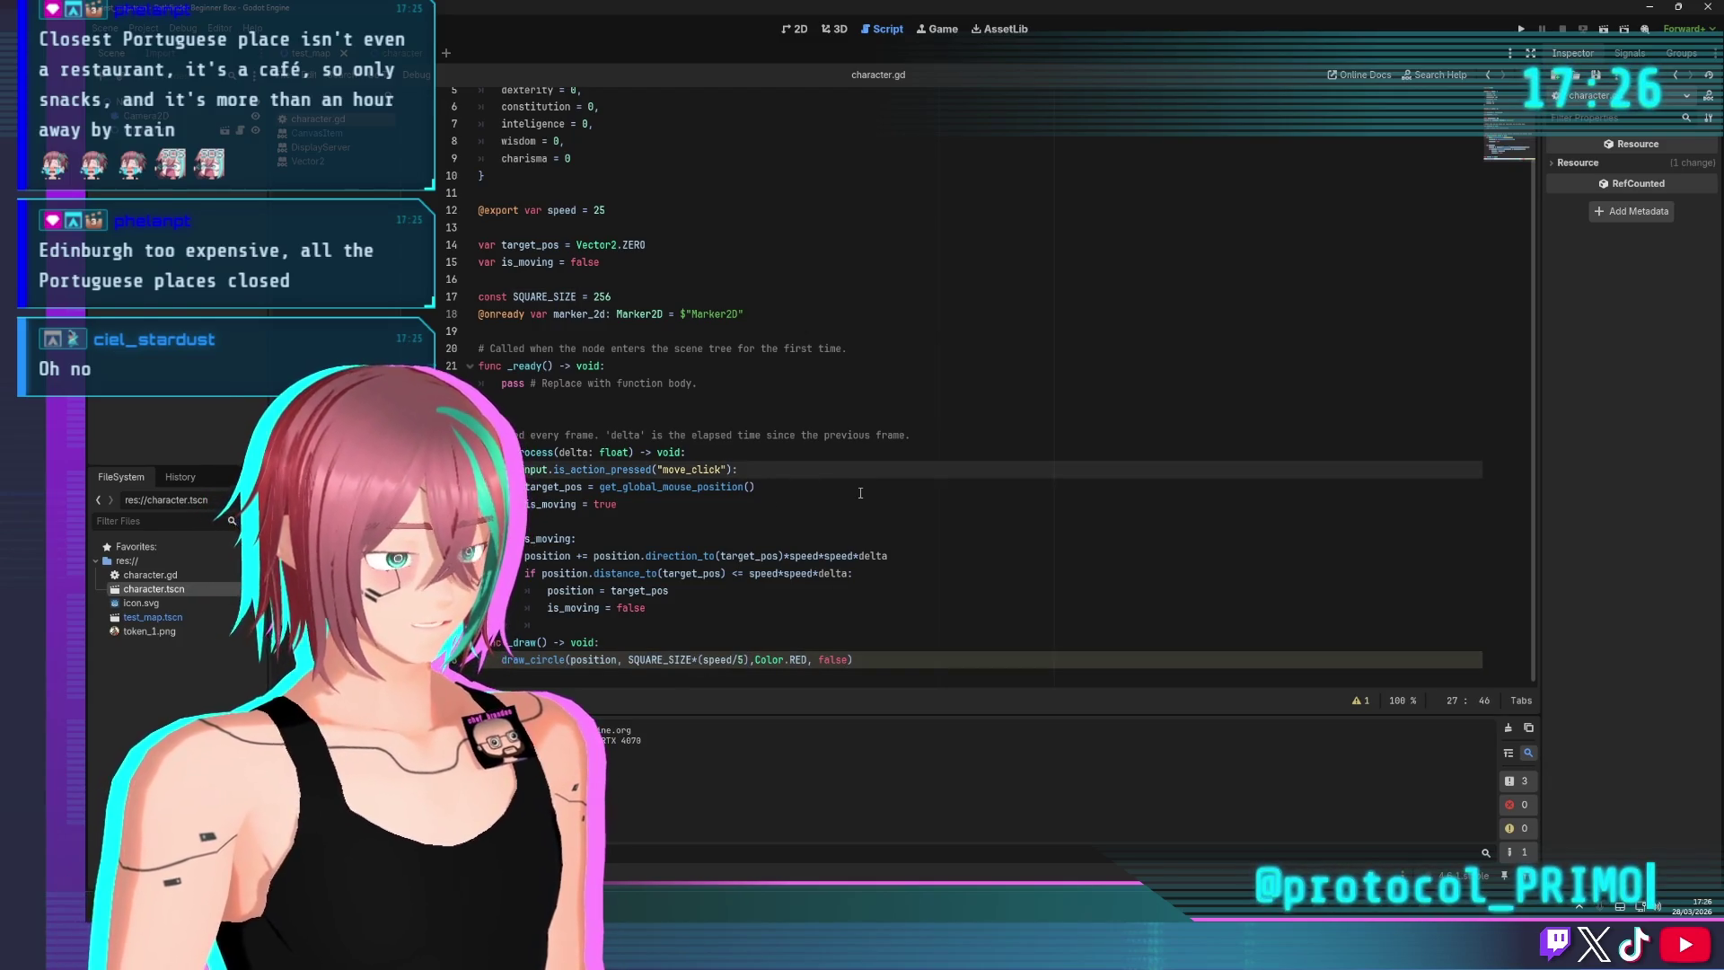
pyautogui.press('Down')
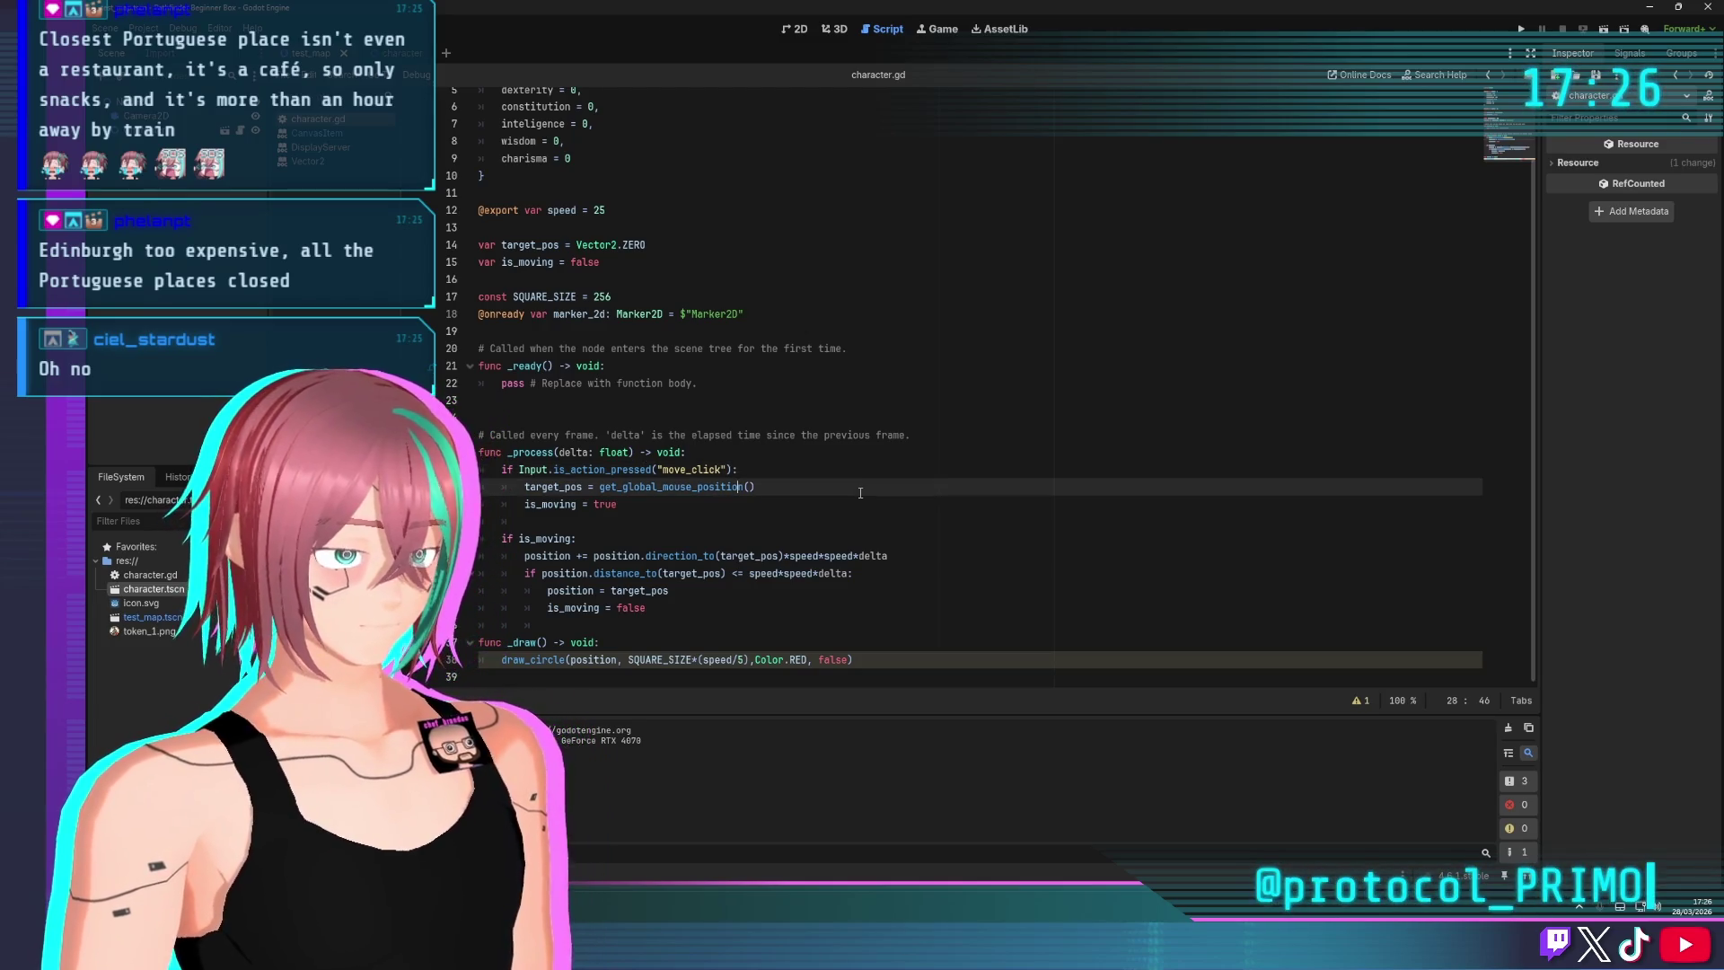
pyautogui.press('End')
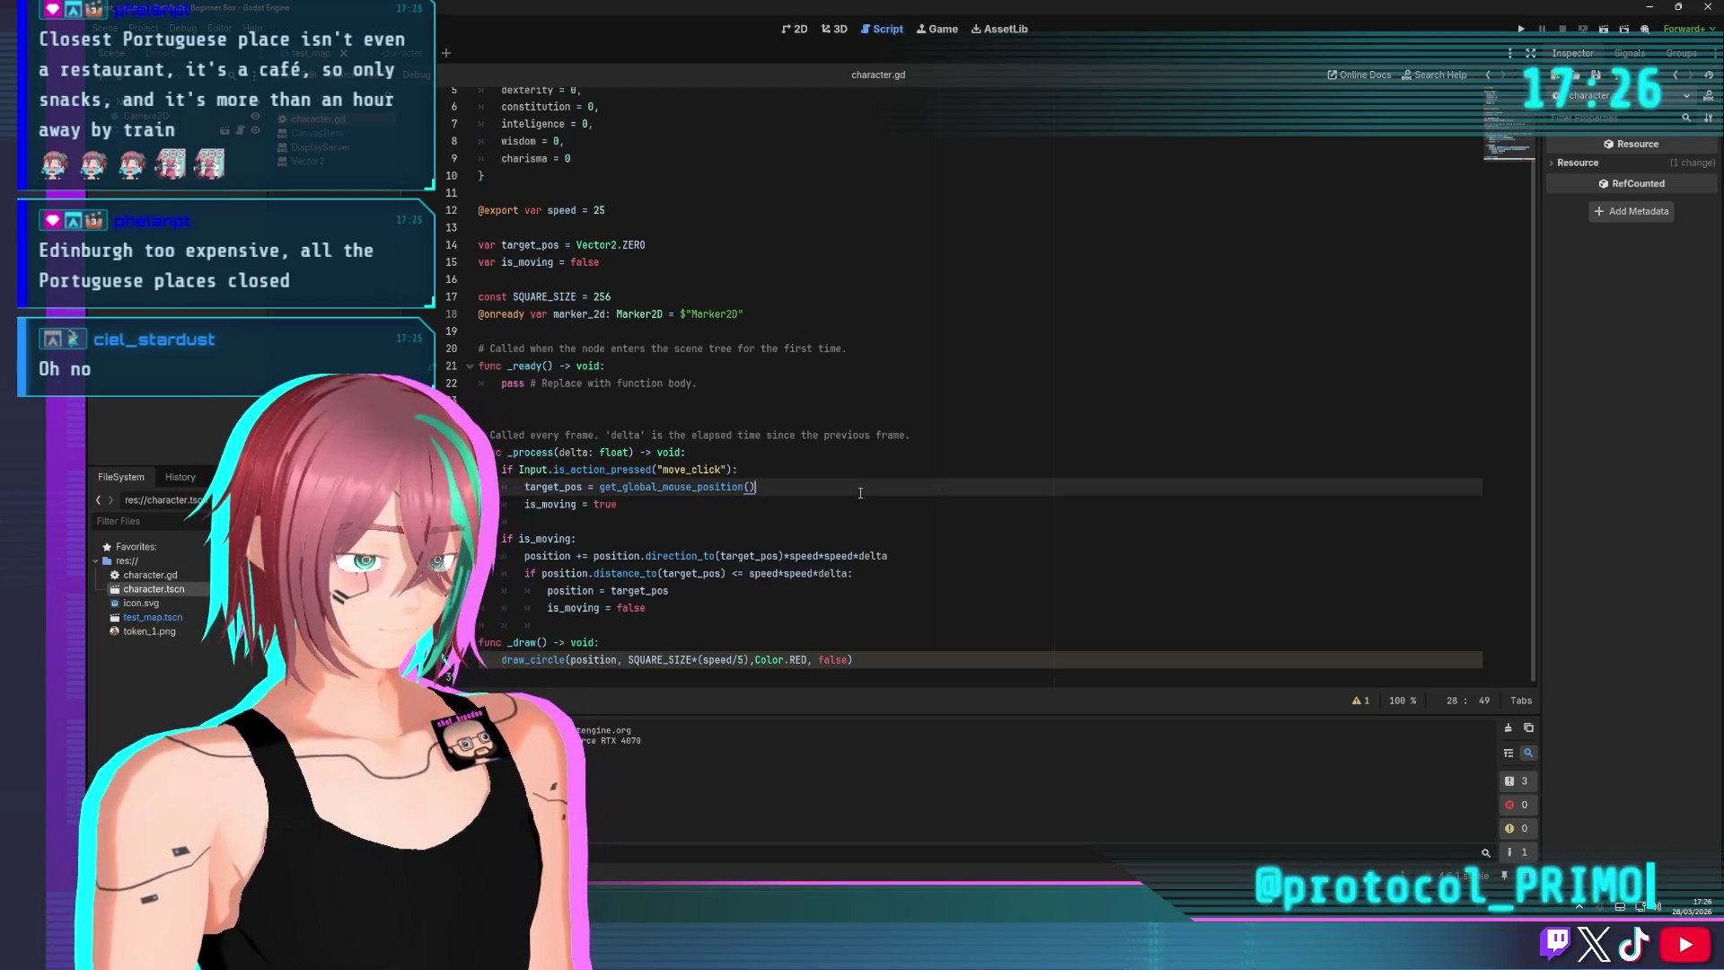
pyautogui.press('Return')
pyautogui.write('if tar')
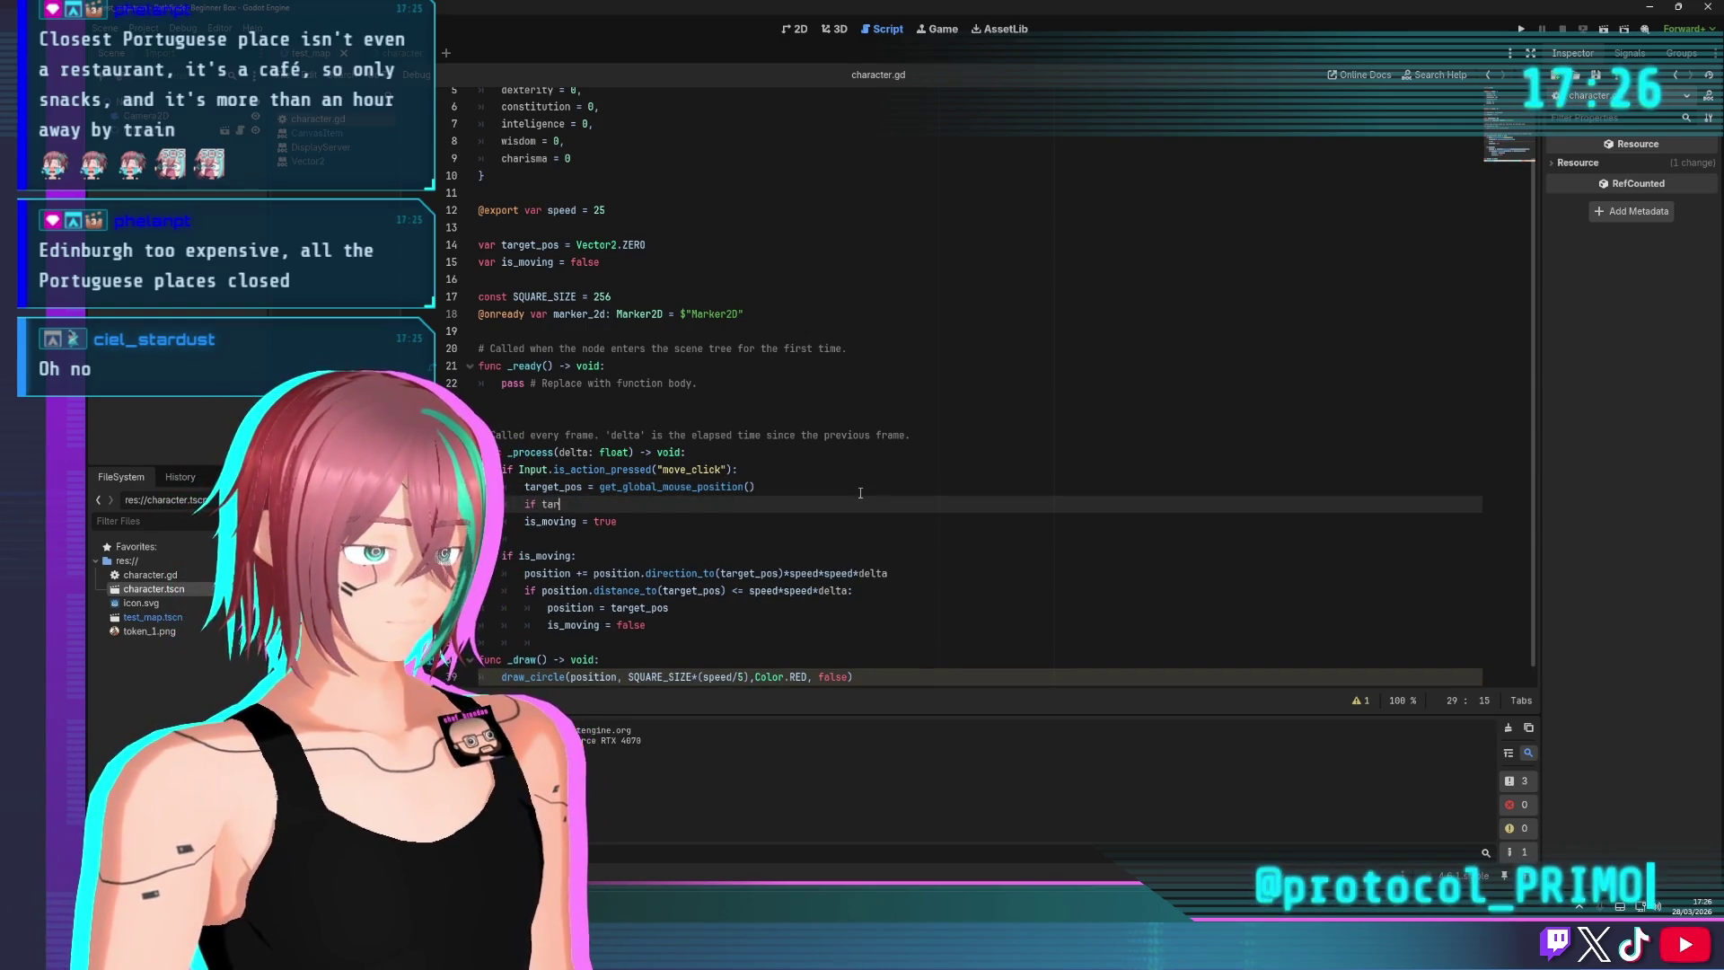
pyautogui.press('BackSpace')
pyautogui.press('BackSpace')
pyautogui.press('BackSpace')
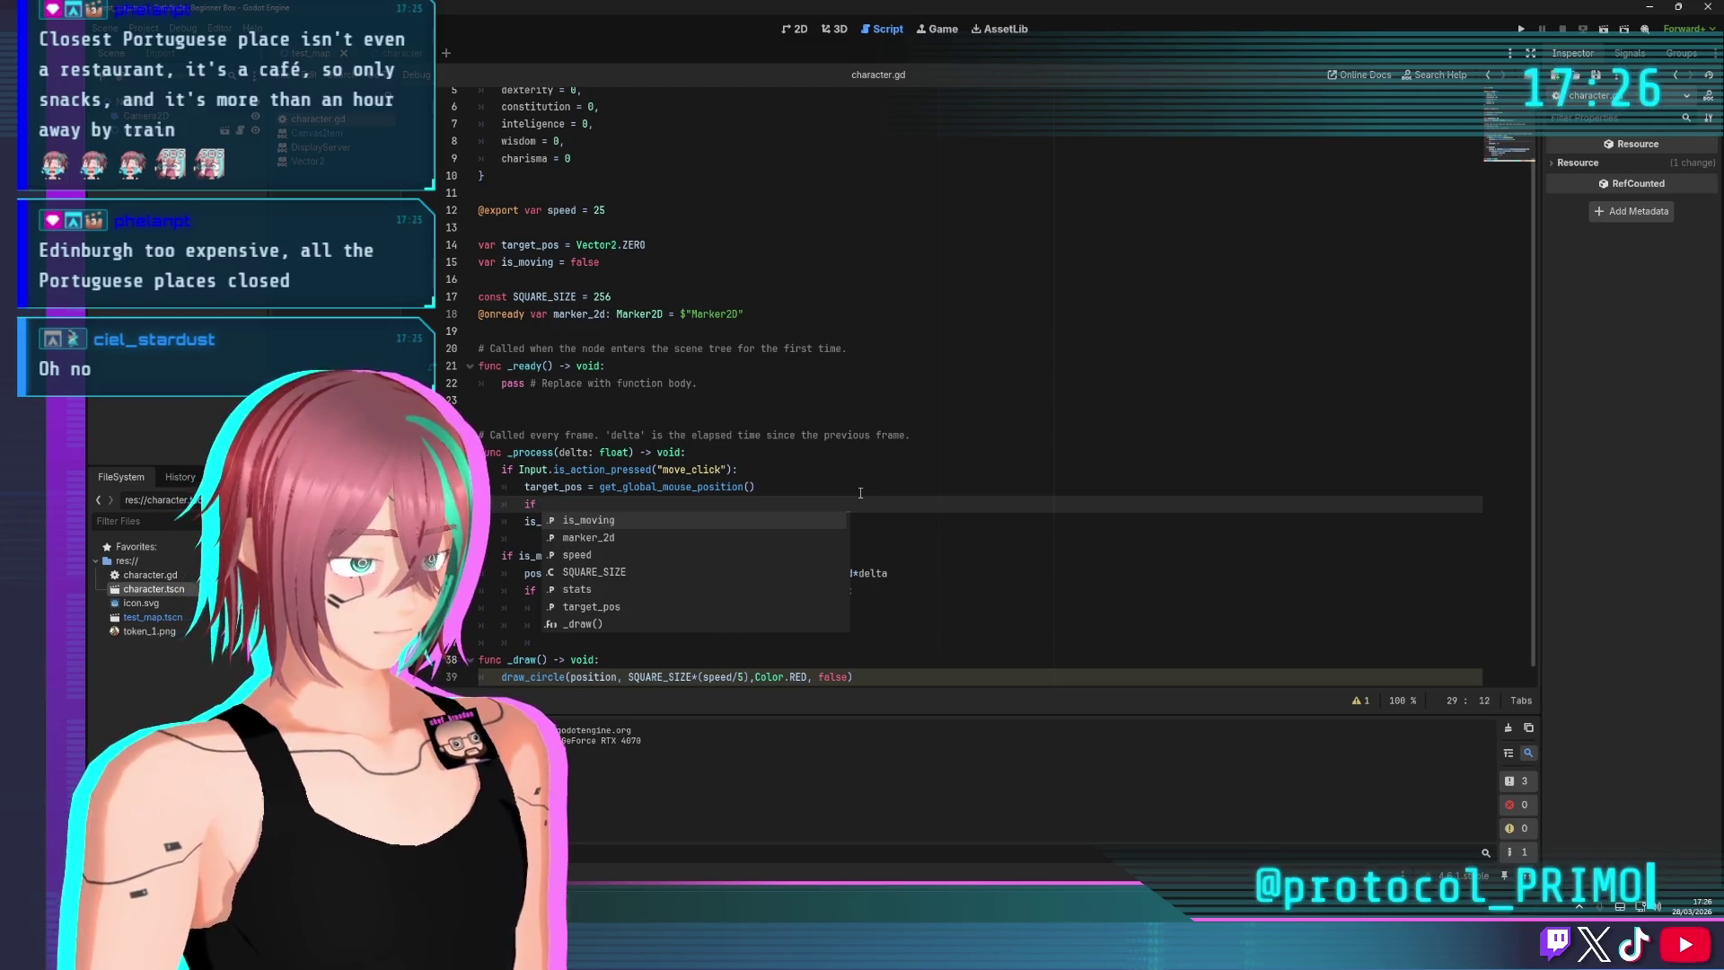
pyautogui.write('position.dis')
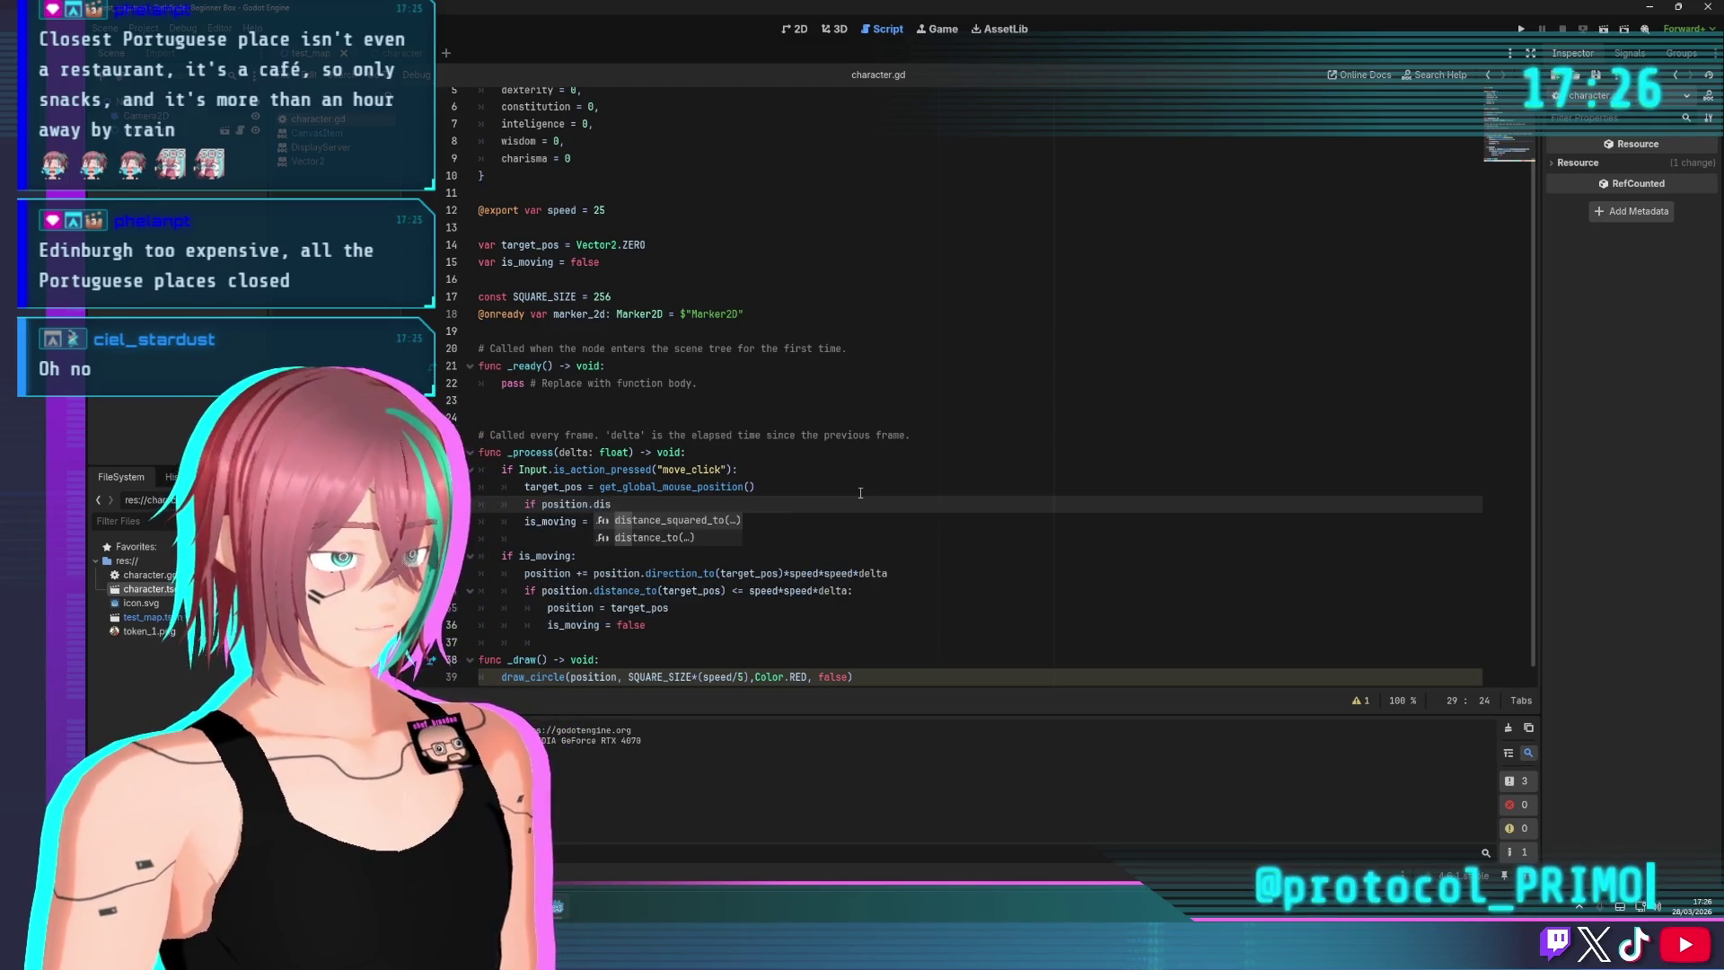
pyautogui.press('Down')
pyautogui.press('Return')
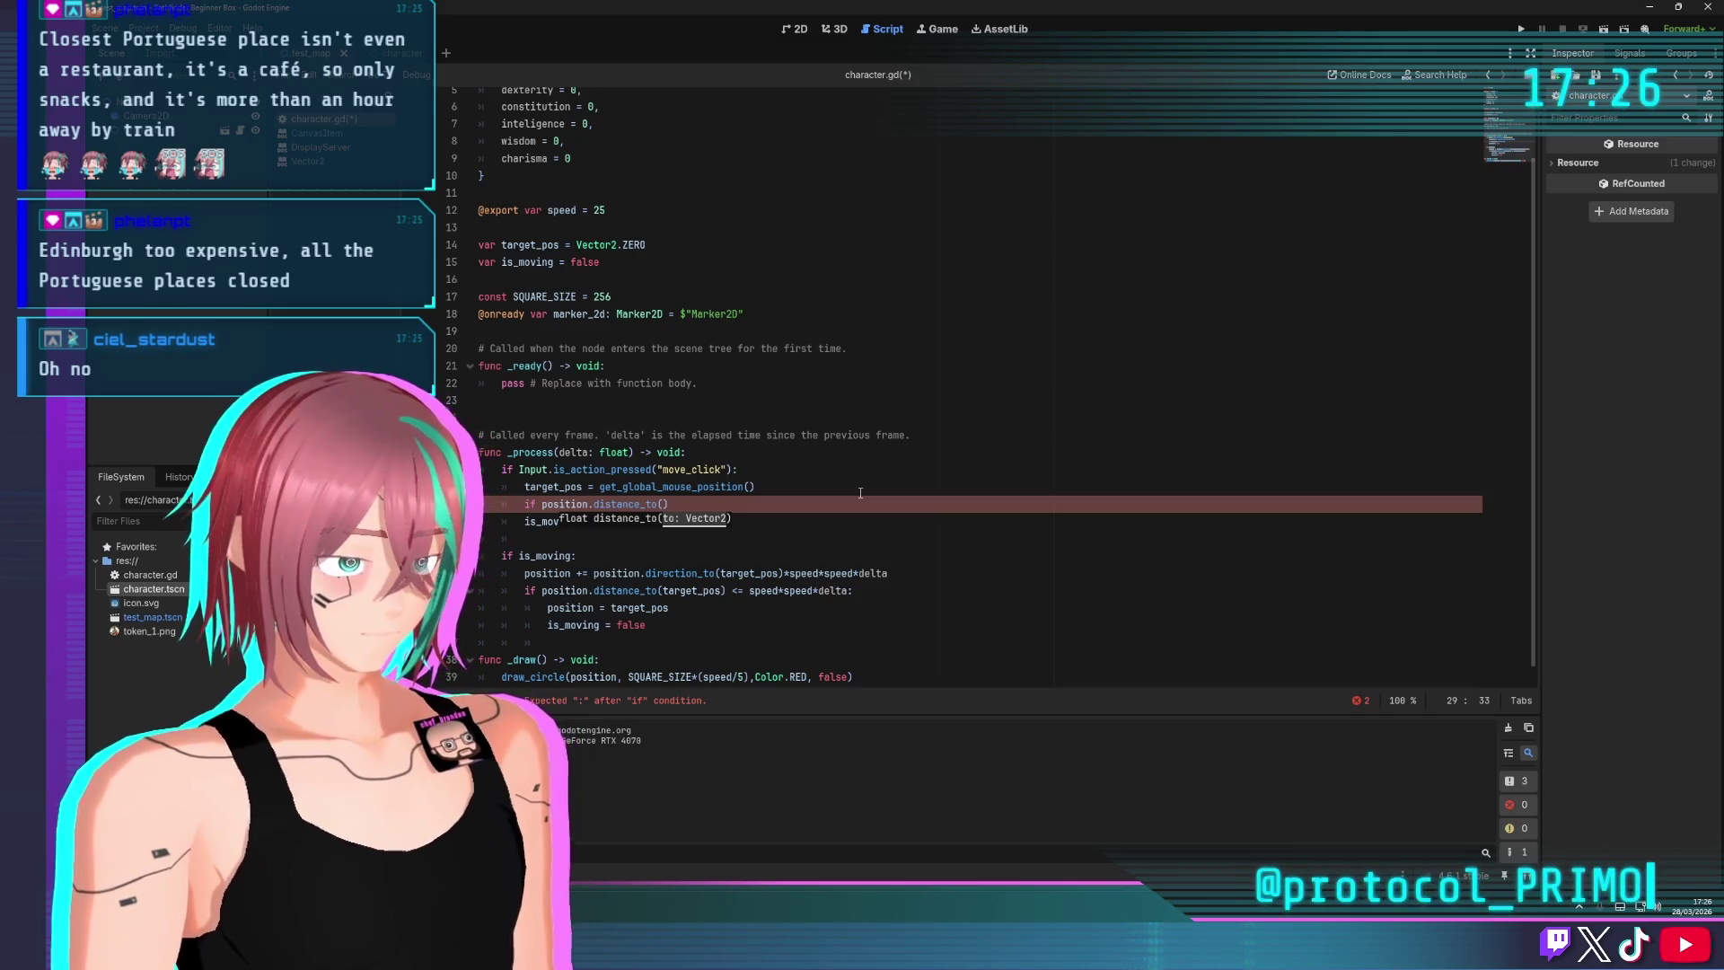
pyautogui.write('tar')
pyautogui.press('Return')
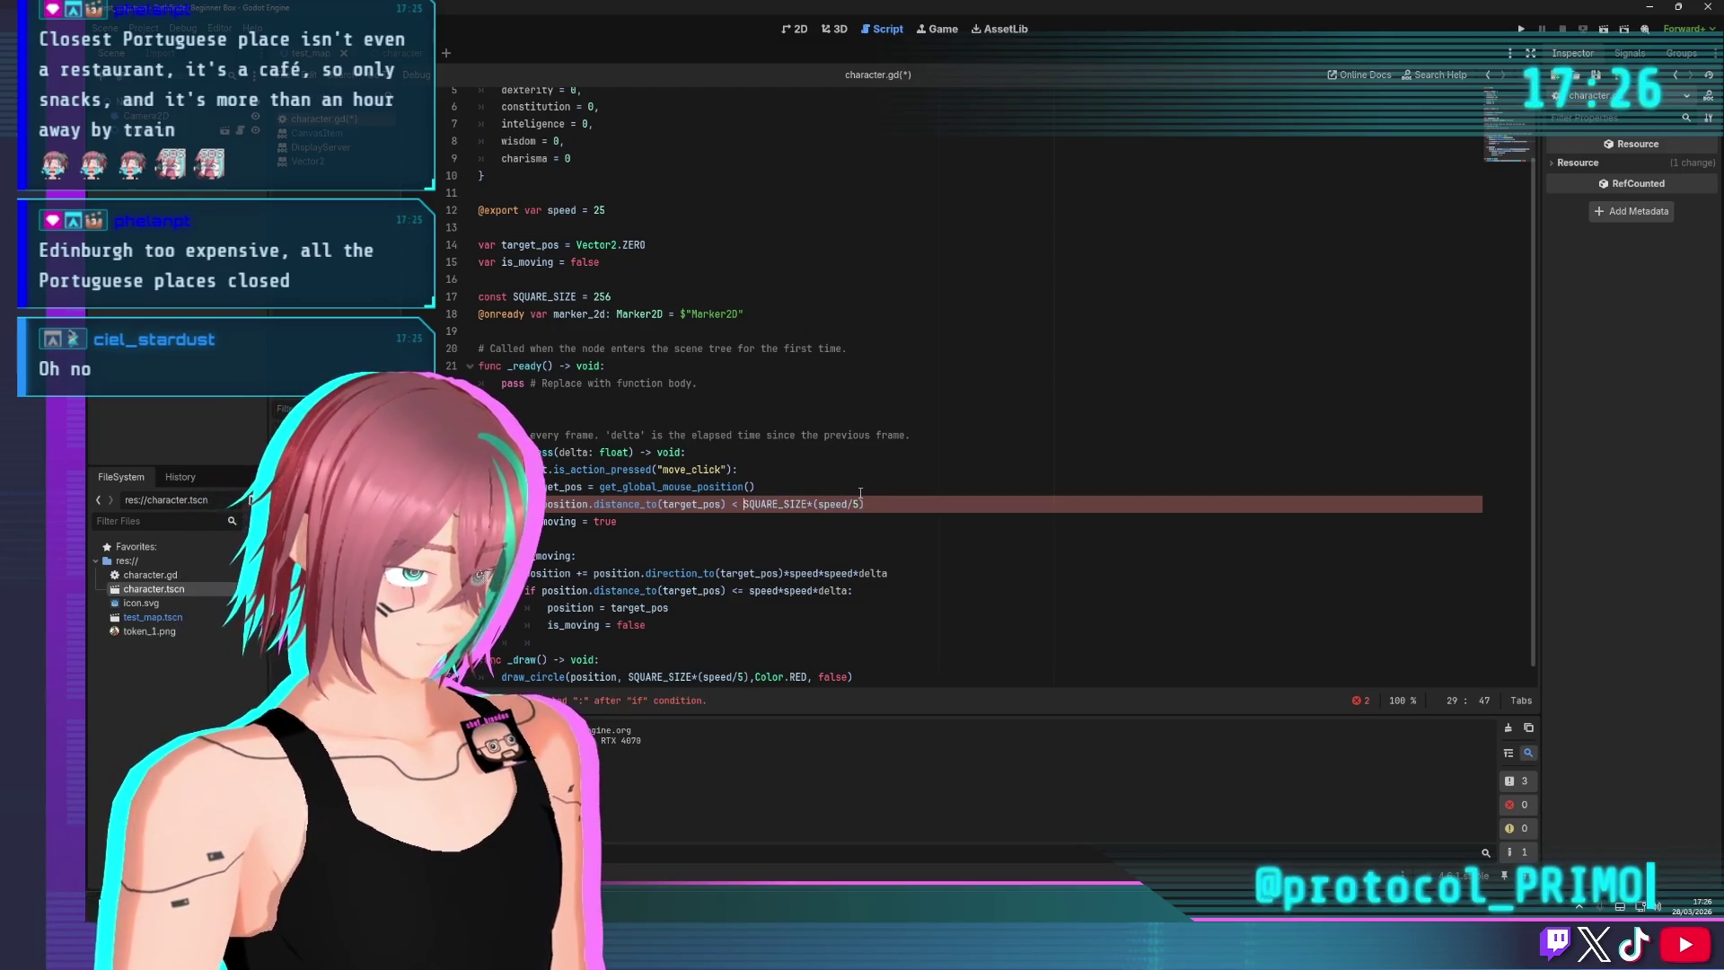
pyautogui.write('=')
pyautogui.press('End')
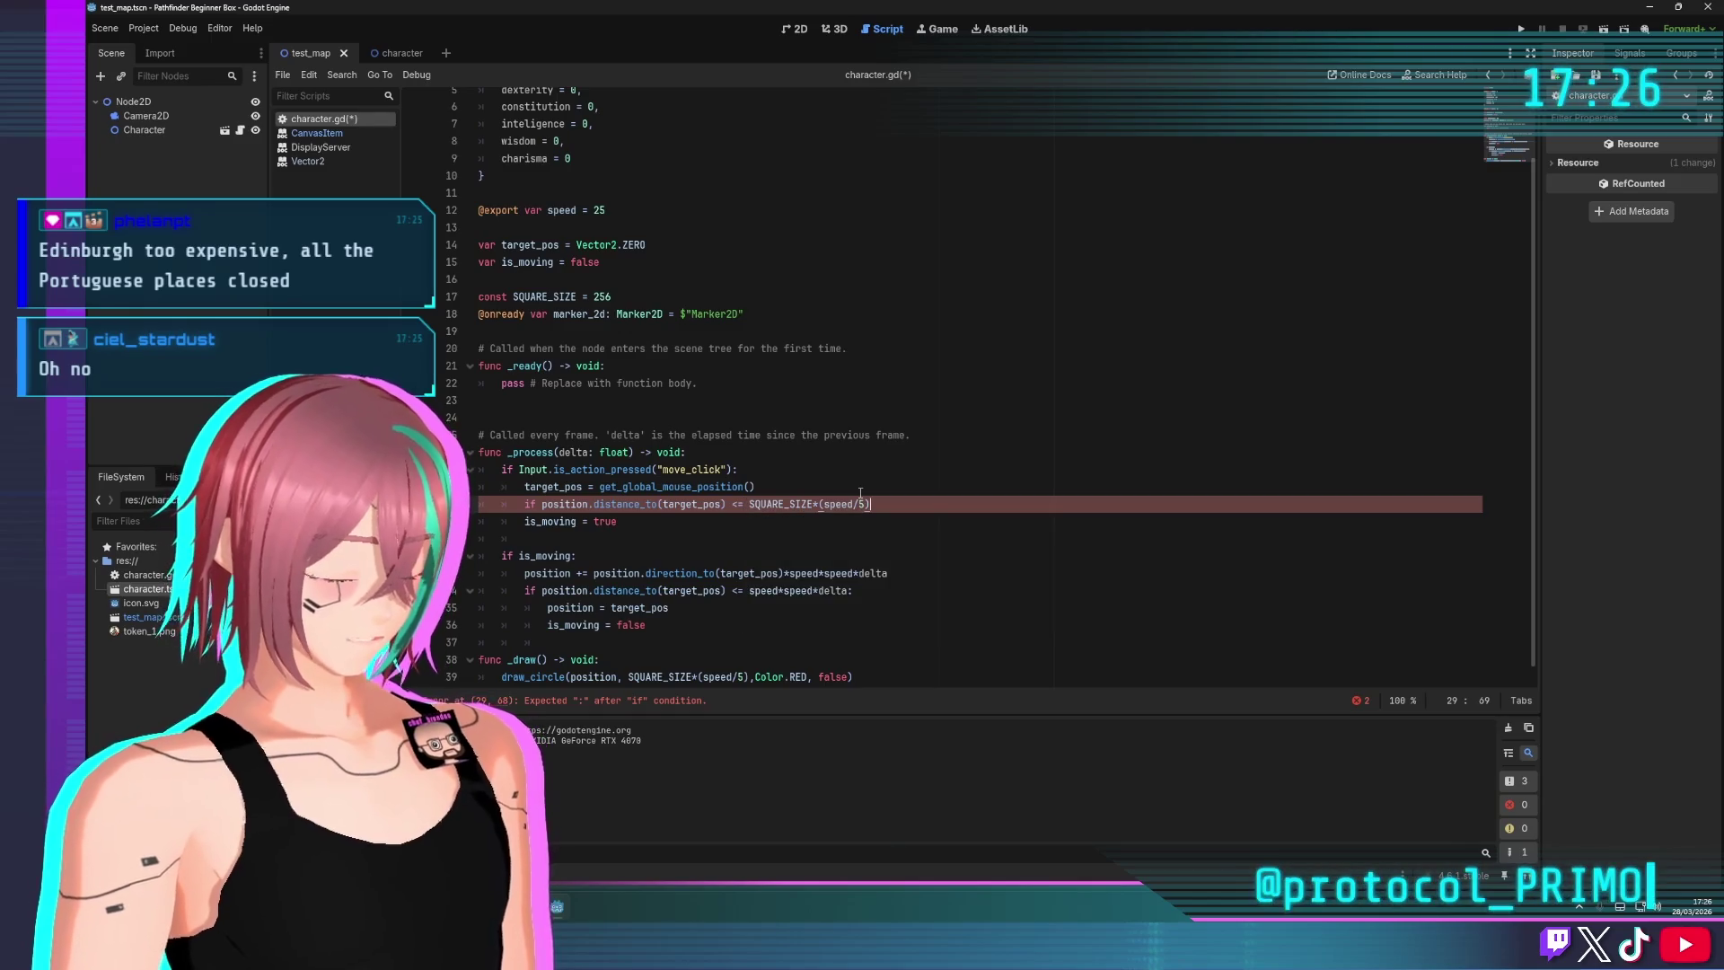
pyautogui.write(':')
pyautogui.press('Down')
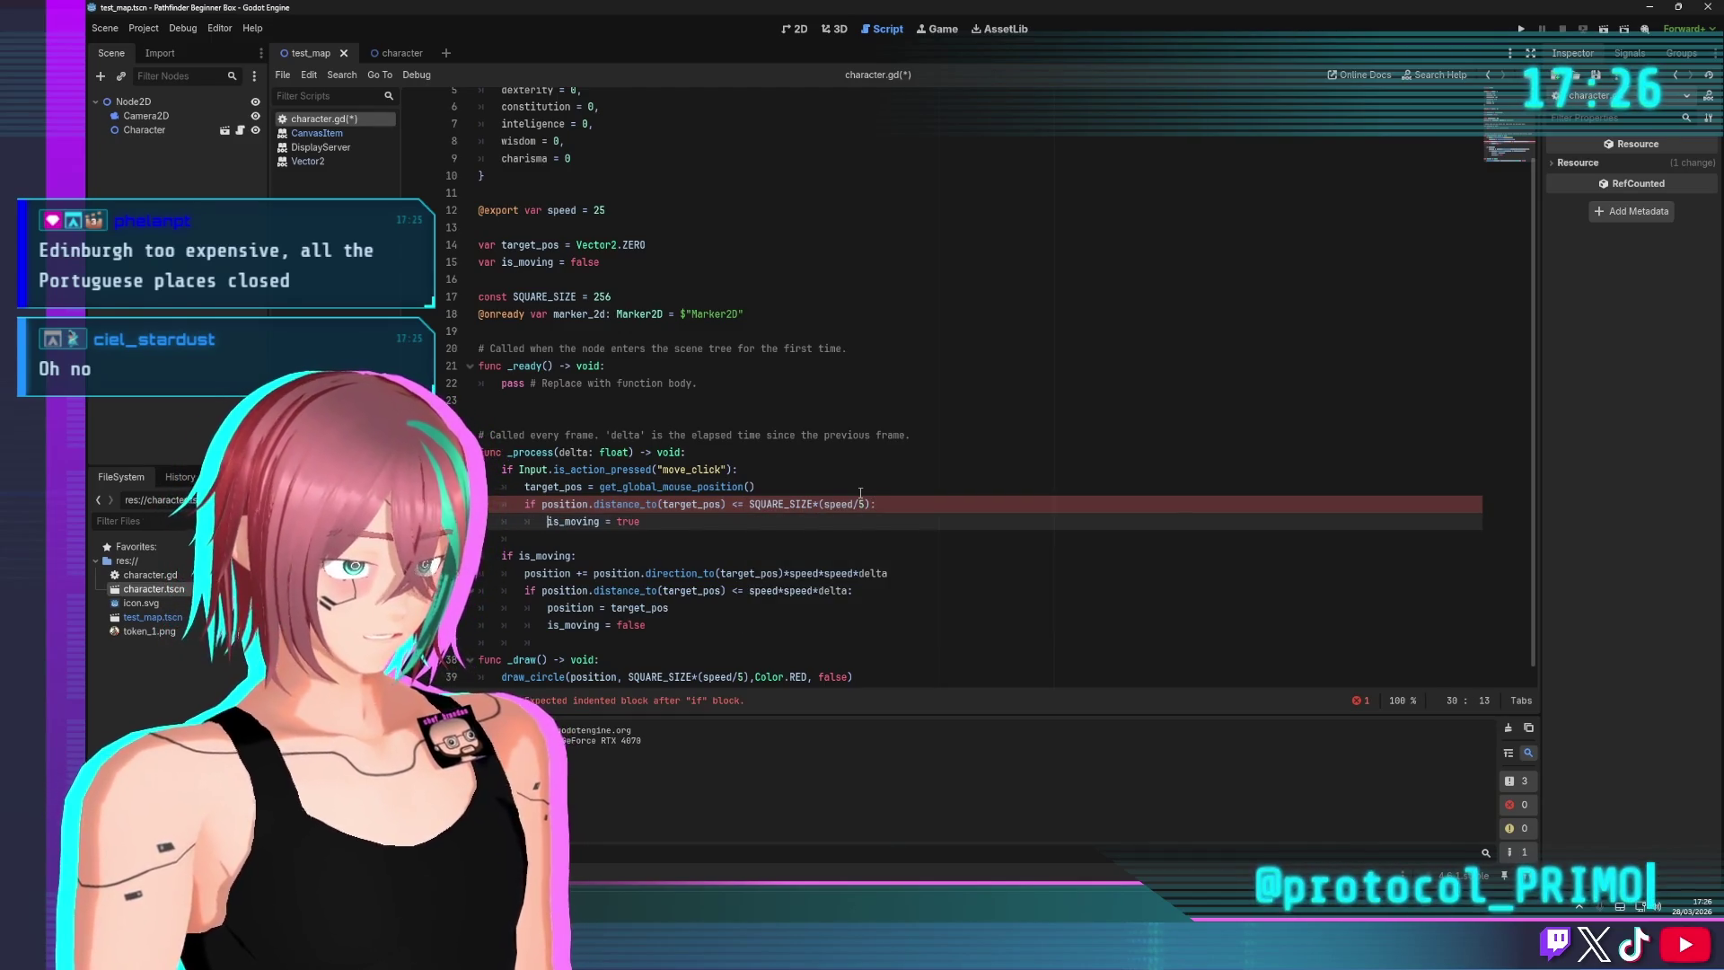
pyautogui.click(773, 434)
pyautogui.hotkey('ctrl', 's')
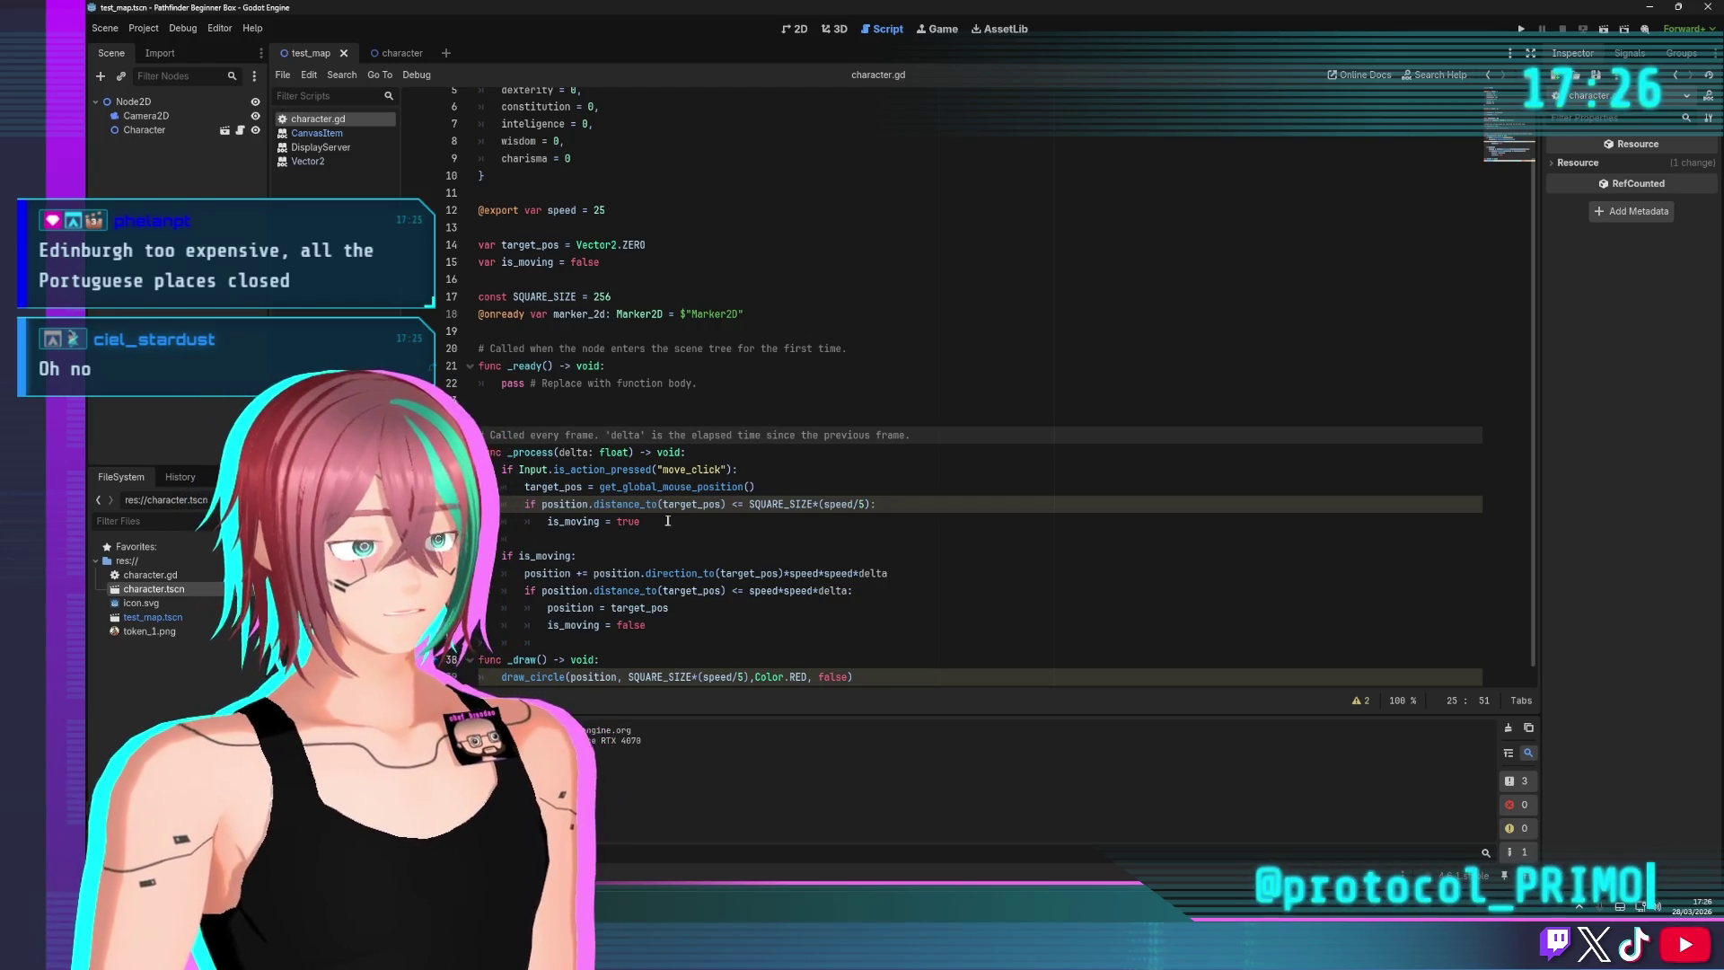
# Store get_global_mouse_position() in a new var aux_pos instead of target_pos
pyautogui.moveTo(600, 486); pyautogui.dragTo(718, 485)
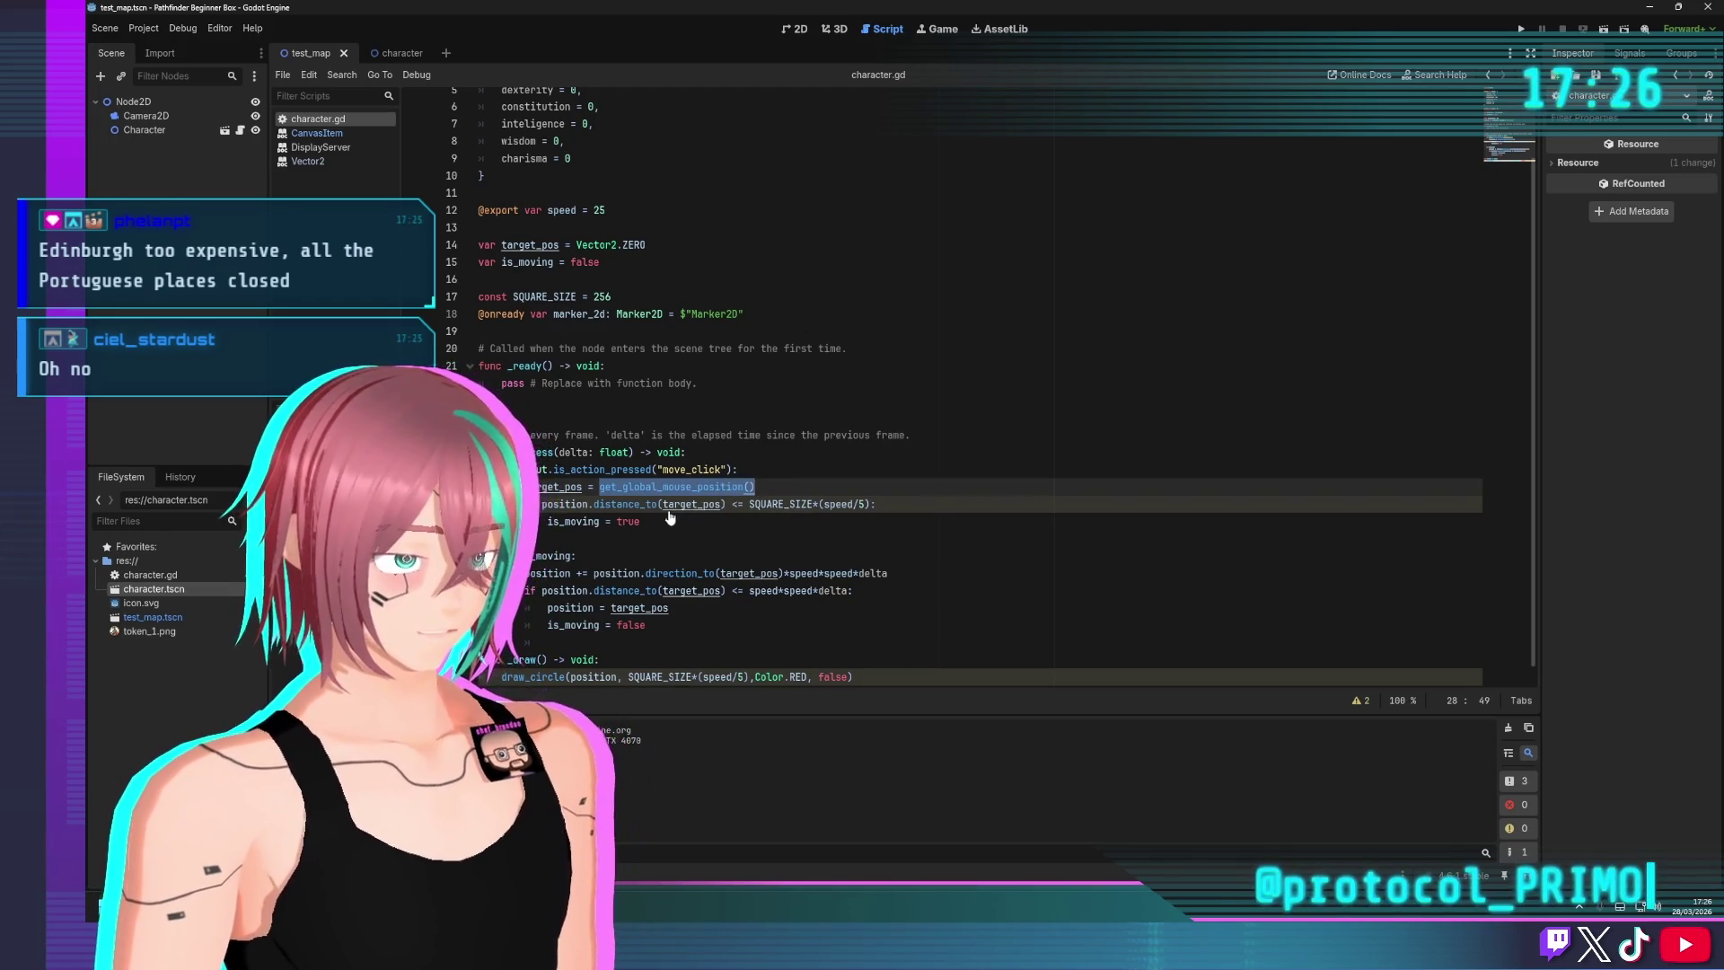
pyautogui.hotkey('ctrl', 'x')
pyautogui.doubleClick(687, 505)
pyautogui.hotkey('ctrl', 'v')
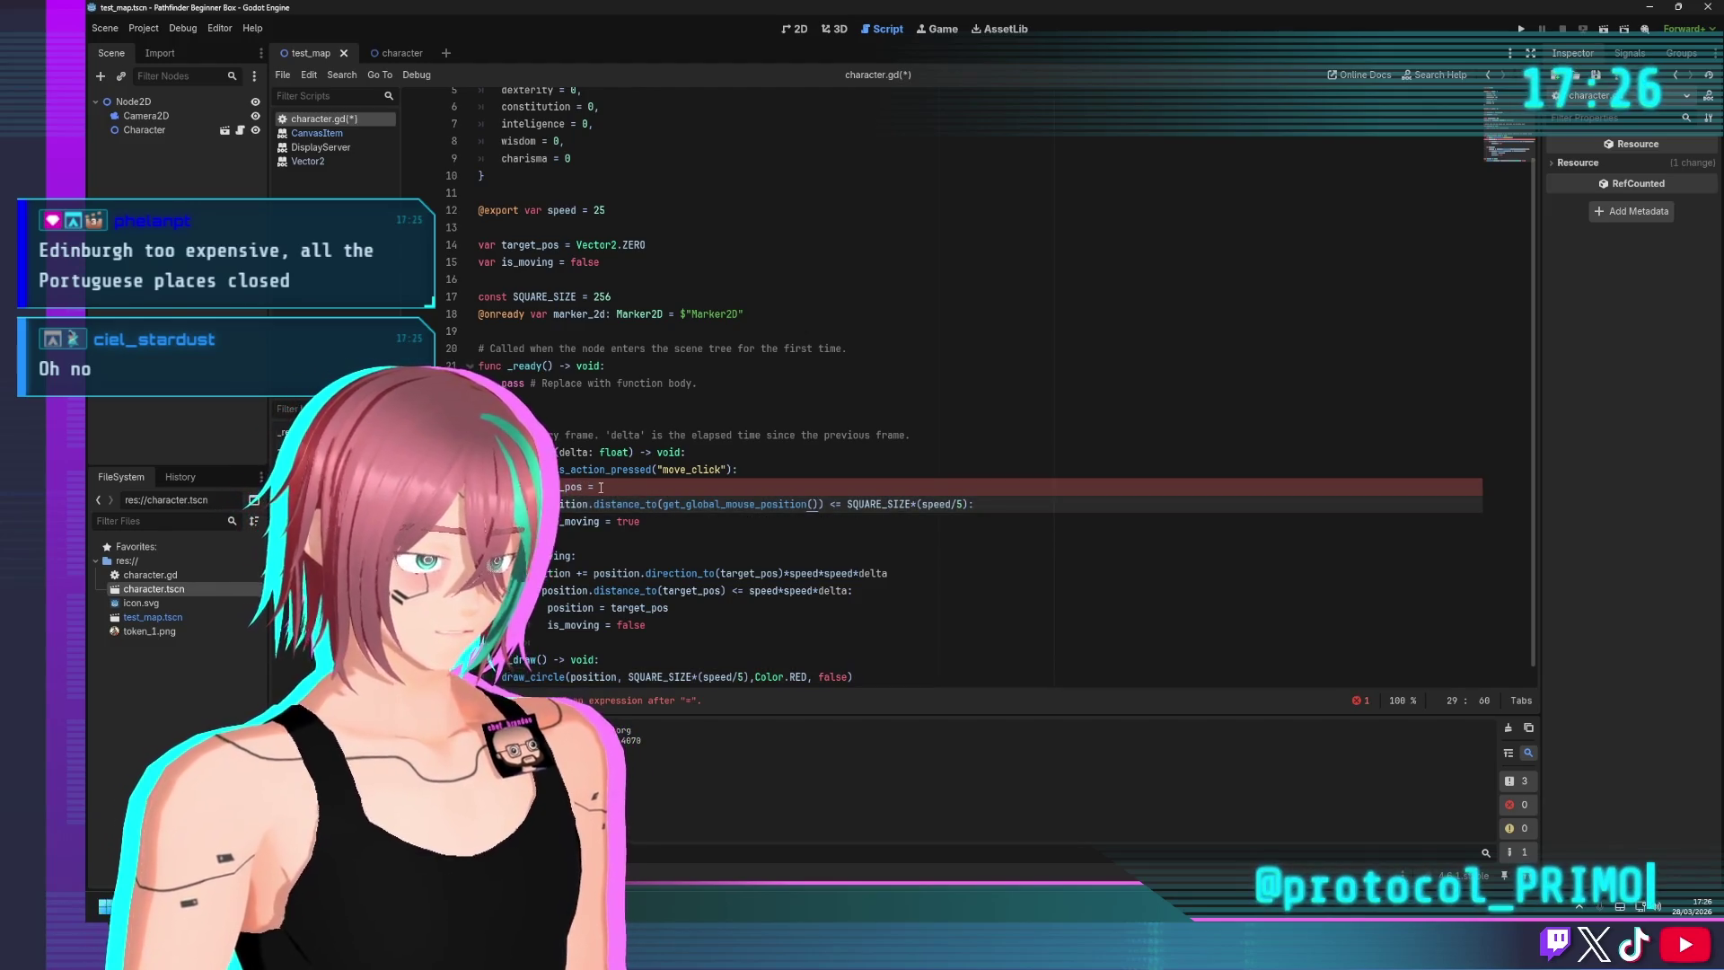
pyautogui.hotkey('ctrl', 'z')
pyautogui.hotkey('ctrl', 'z')
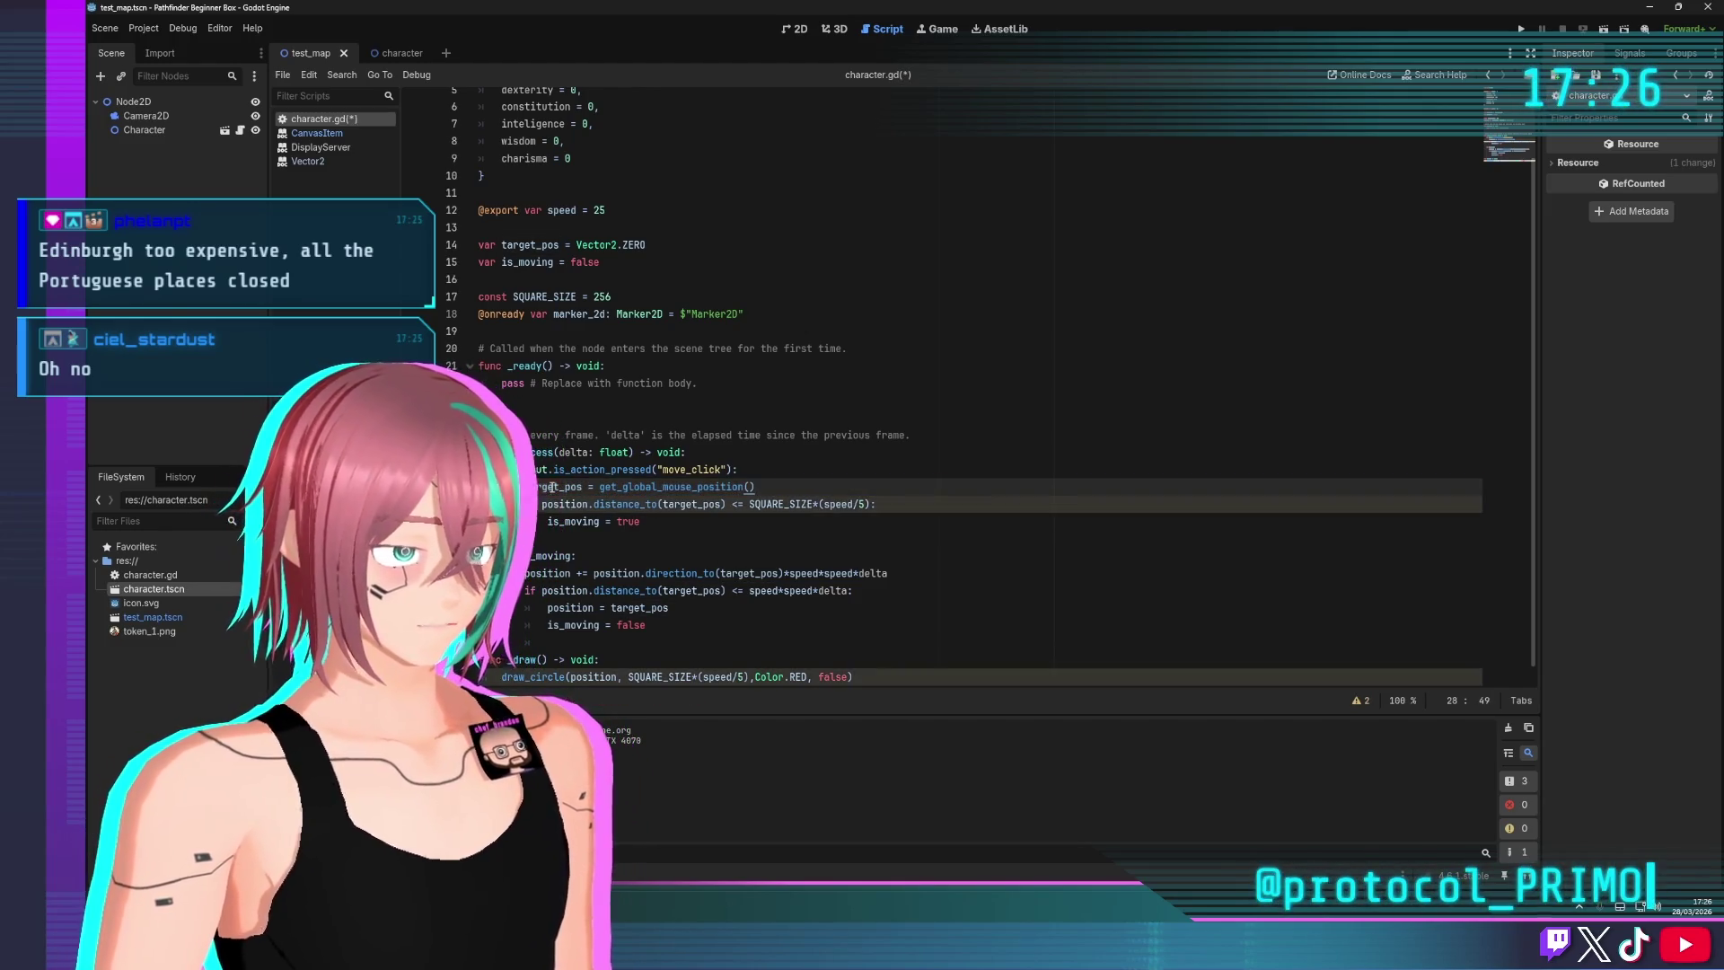
pyautogui.write('aux')
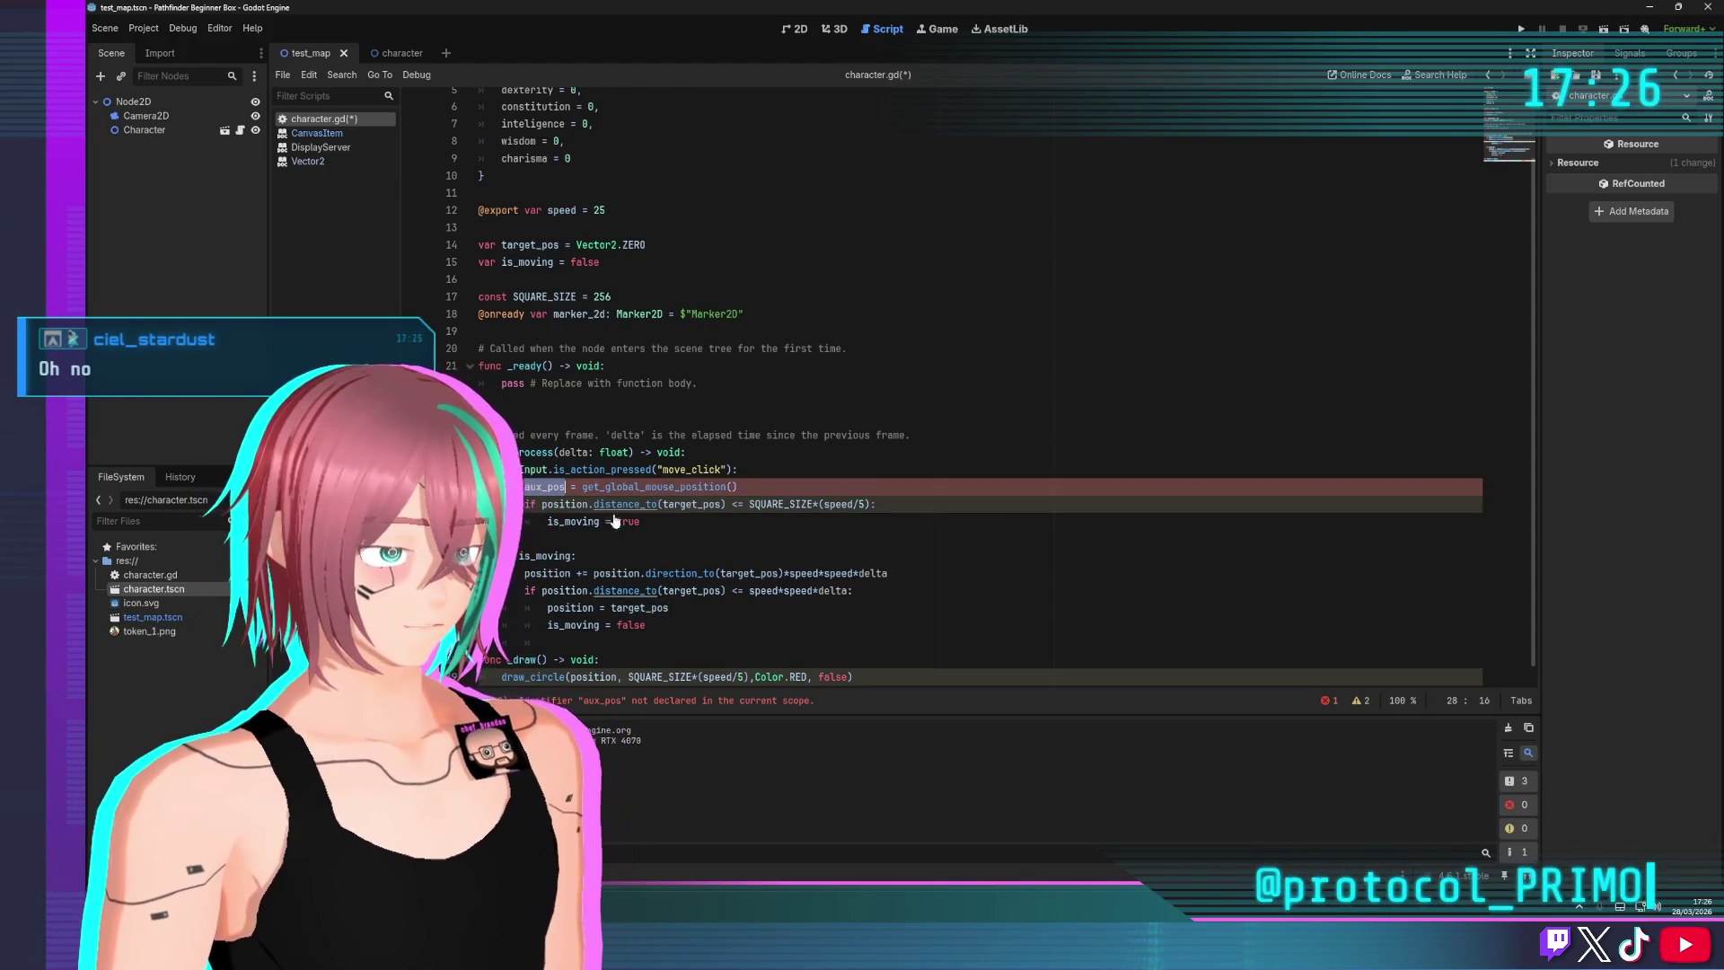
pyautogui.click(524, 538)
pyautogui.click(524, 486)
pyautogui.write('var')
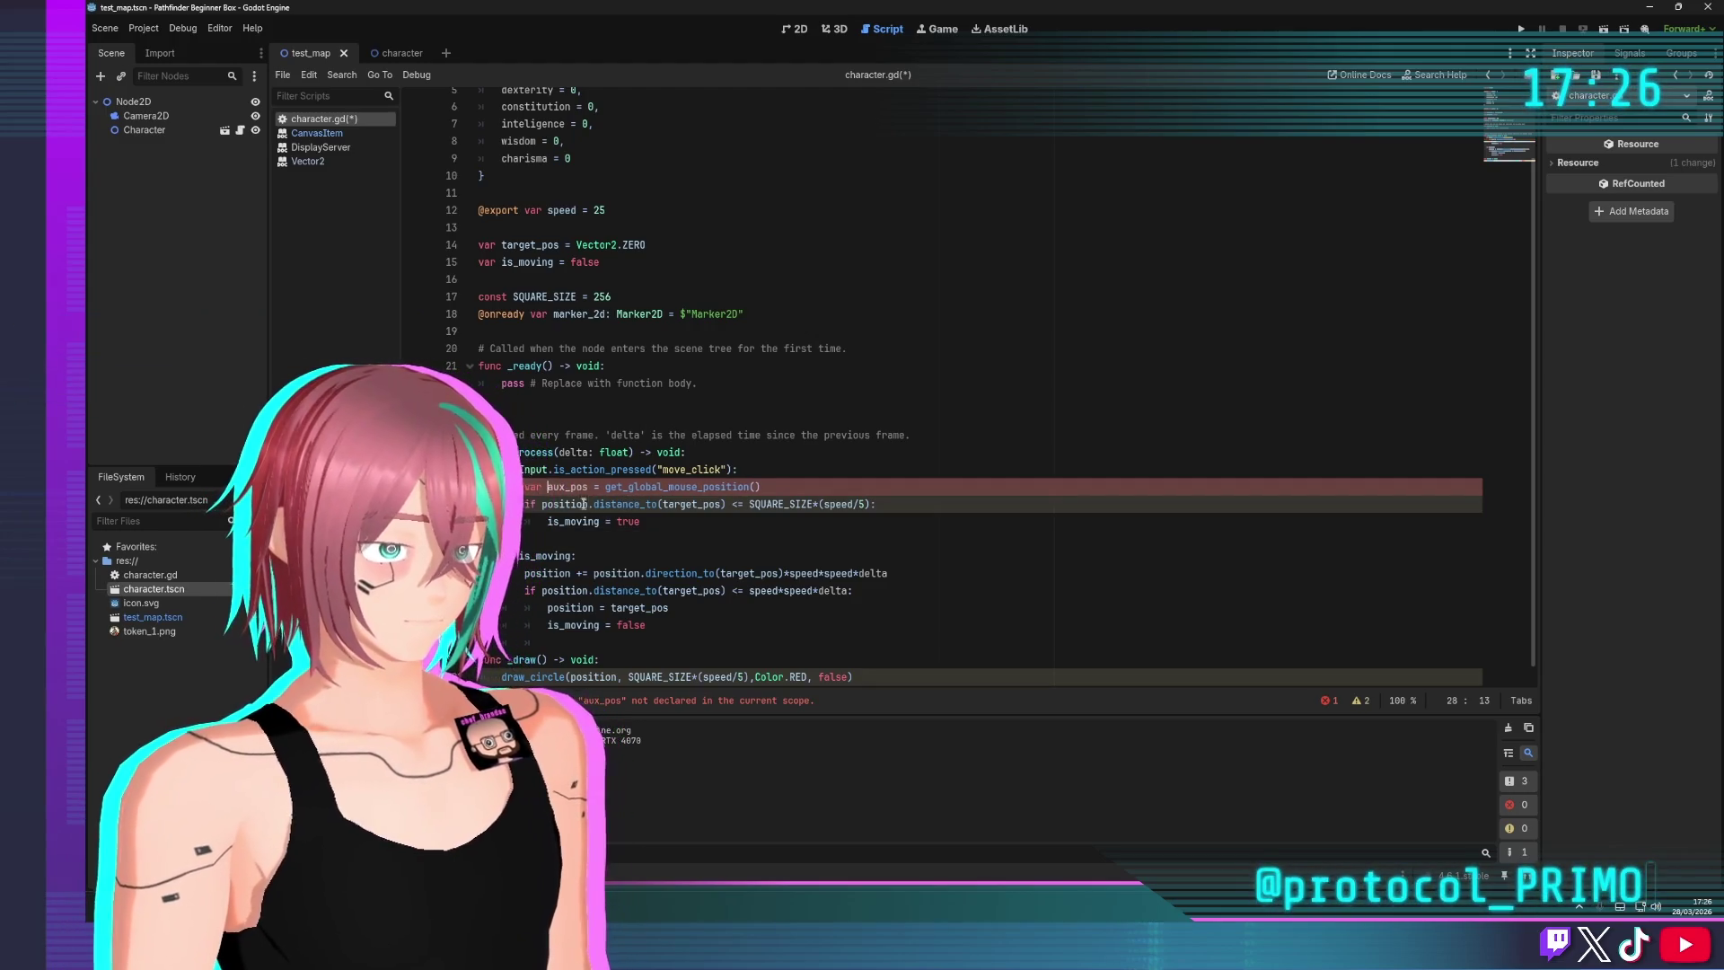
pyautogui.click(572, 486)
pyautogui.doubleClick(568, 486)
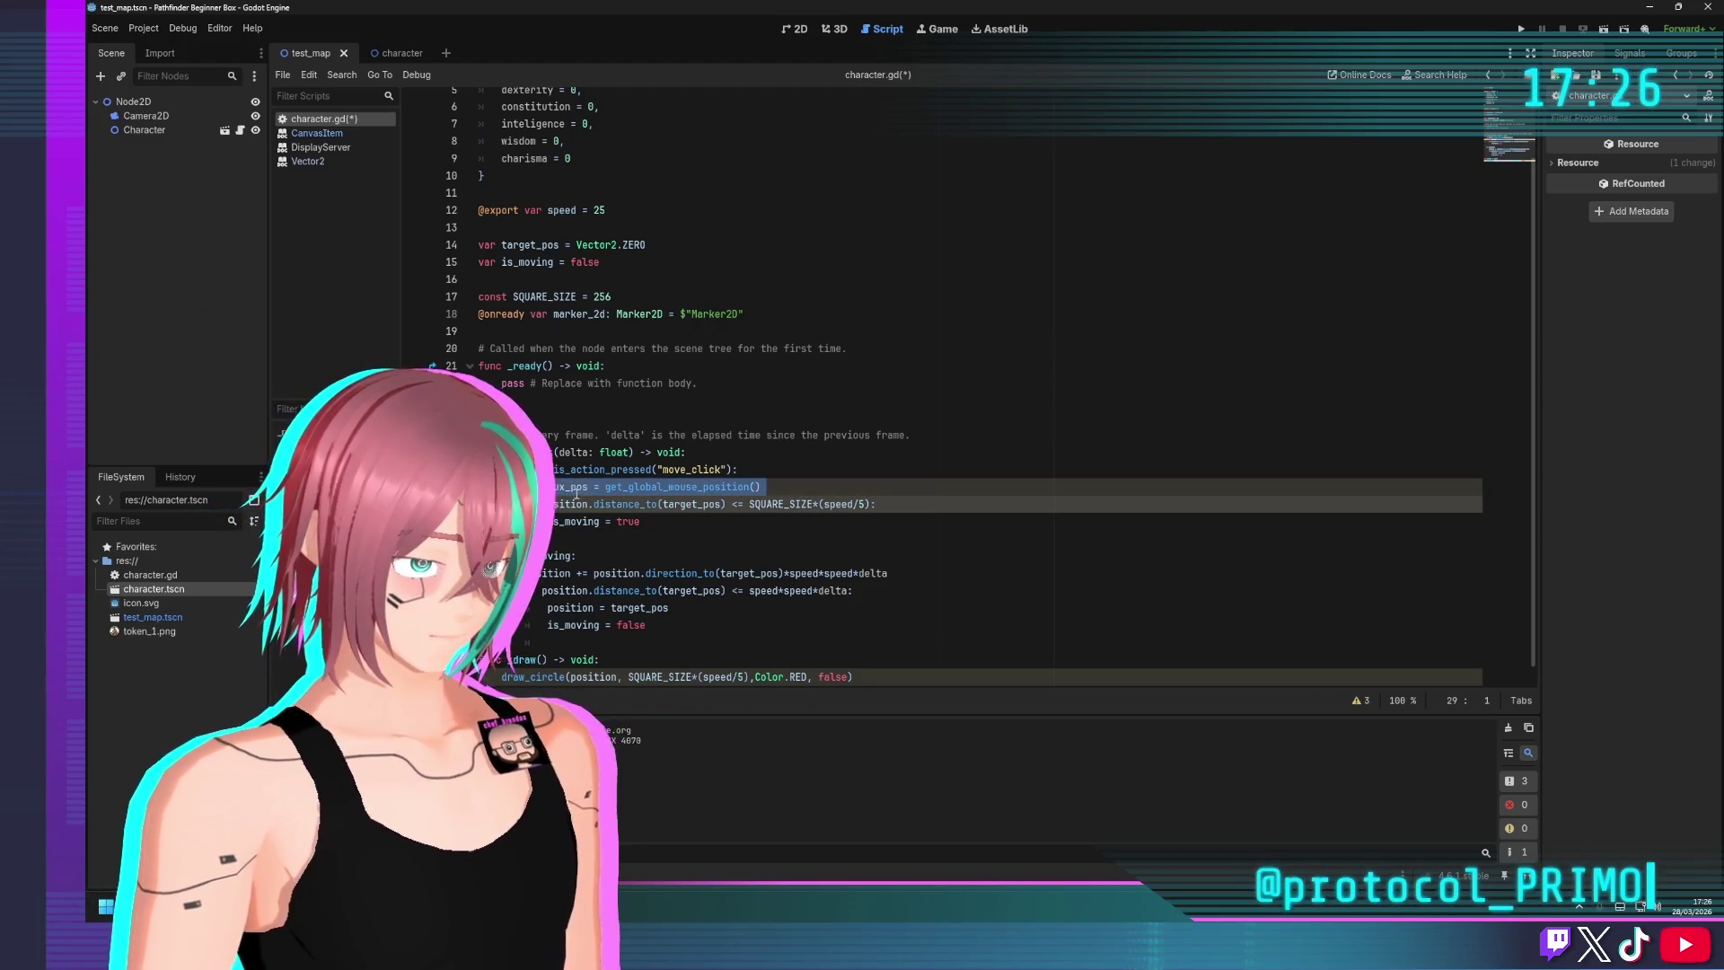
# Check distance to aux_pos, set target_pos = aux_pos inside the if, and launch the game
pyautogui.doubleClick(694, 505)
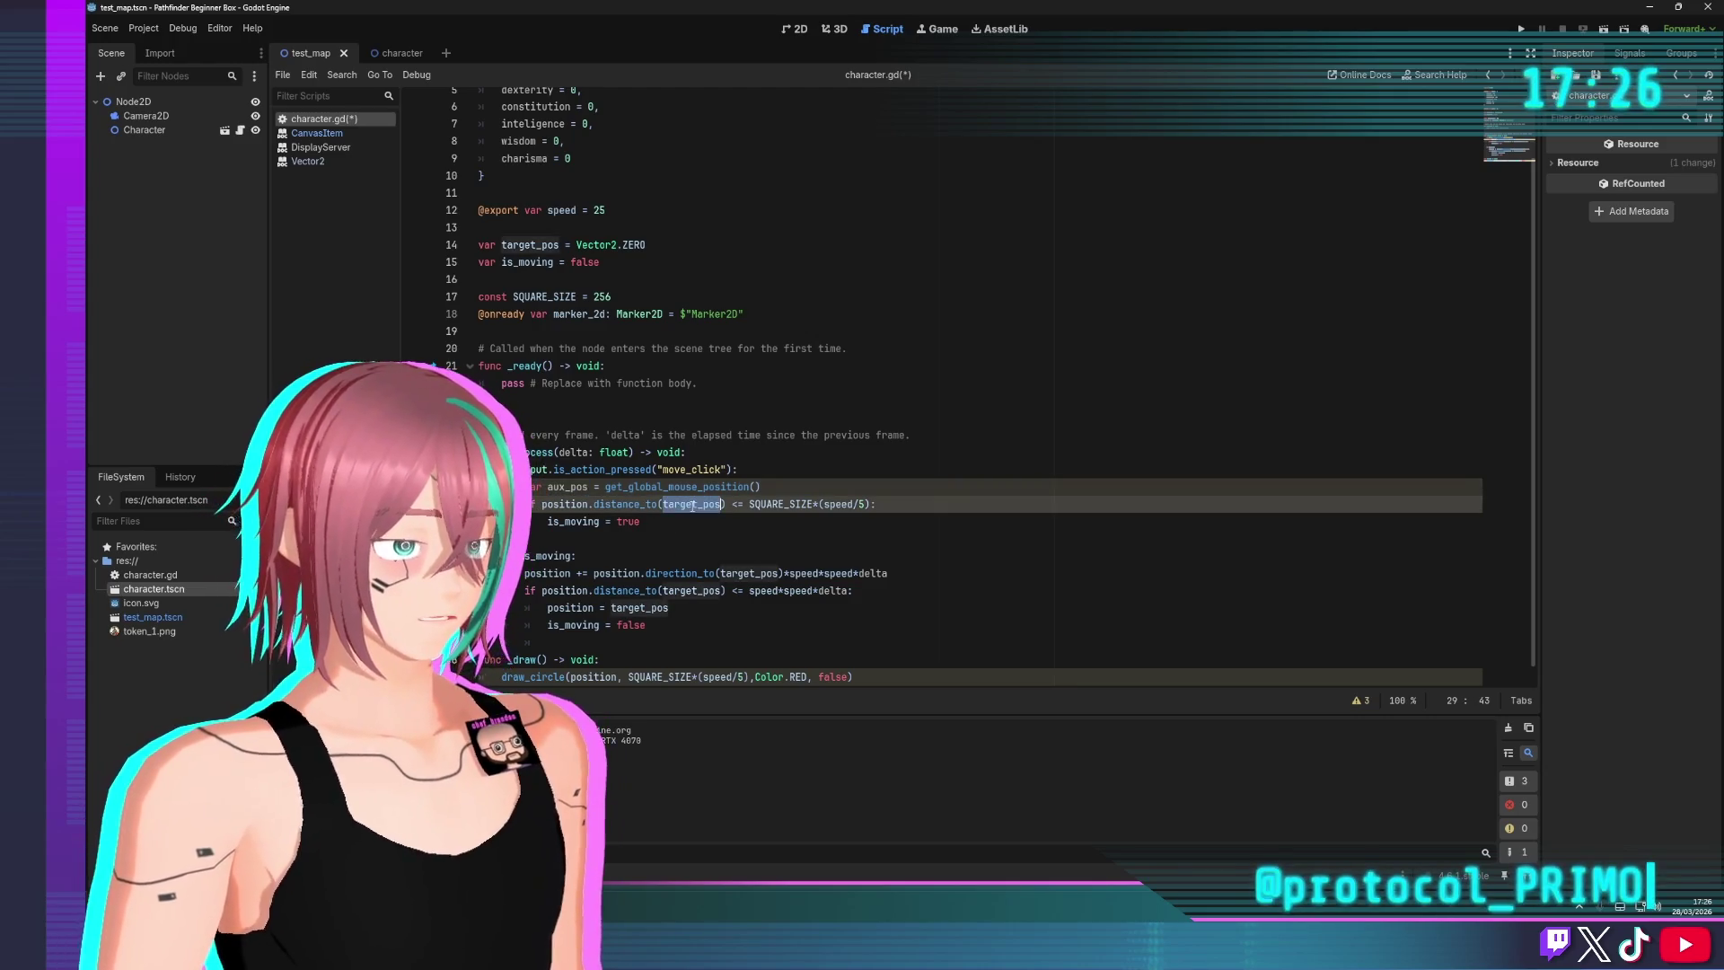
pyautogui.hotkey('ctrl', 'v')
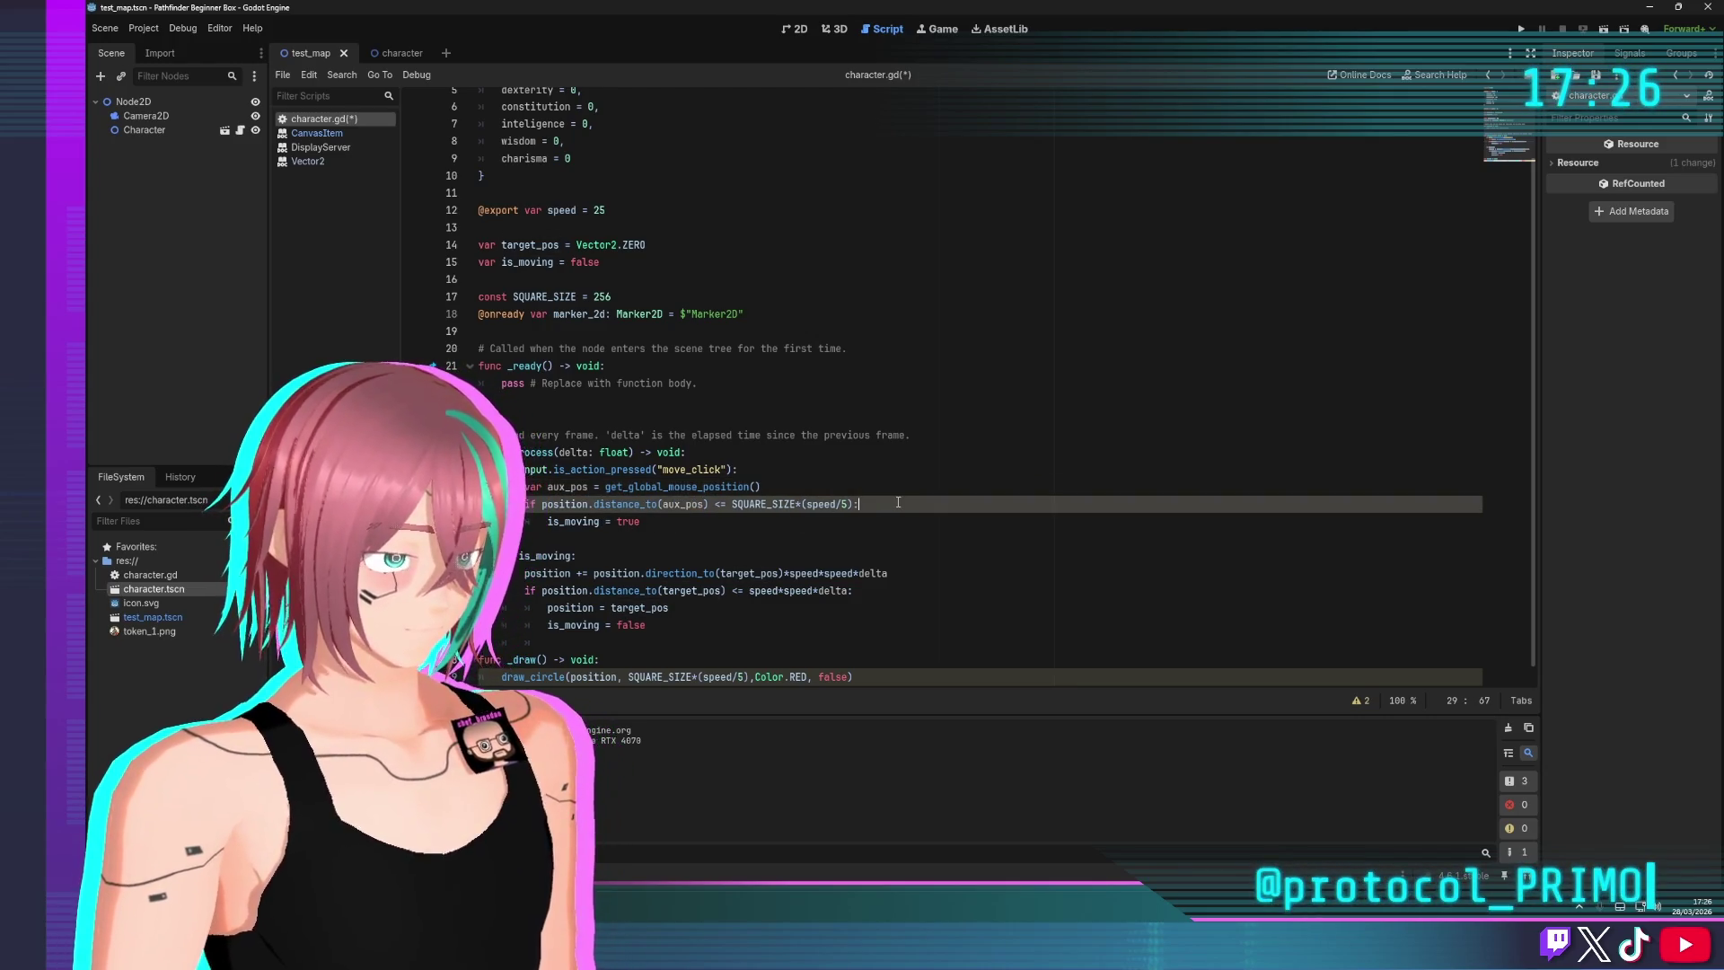
pyautogui.press('Return')
pyautogui.write('target')
pyautogui.press('Return')
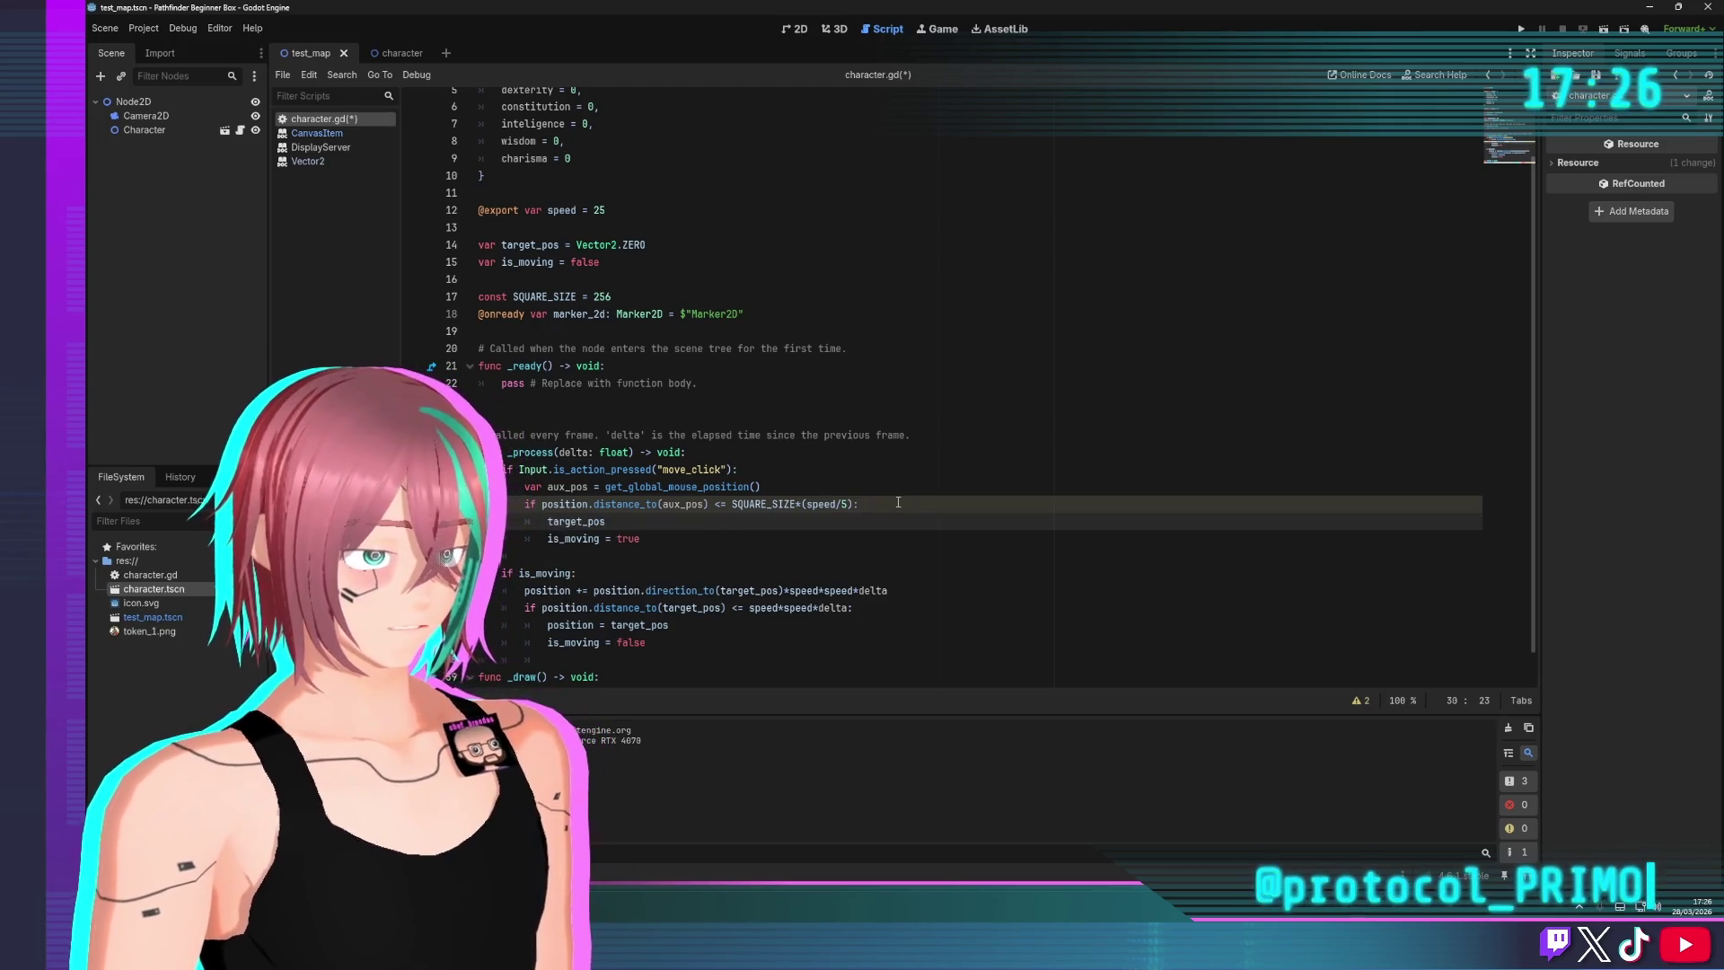
pyautogui.write('= aux_pos')
pyautogui.press('F5')
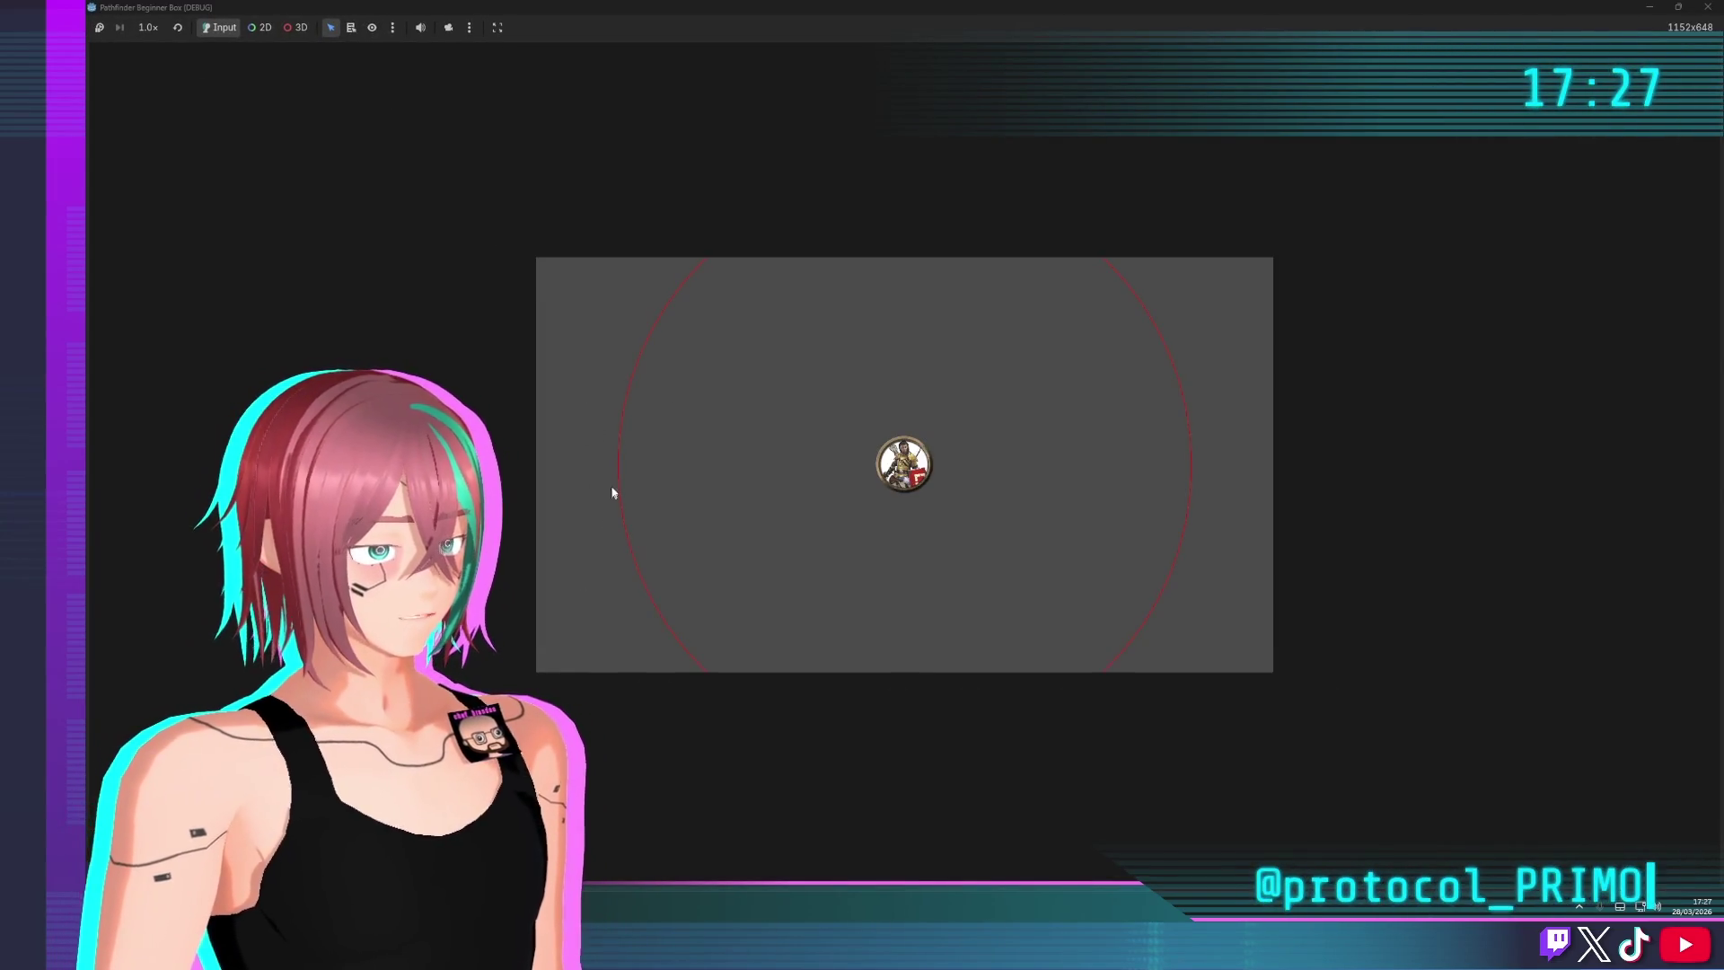
# Click fifteen points around the map to check the token only moves within its red range circle
pyautogui.click(626, 446)
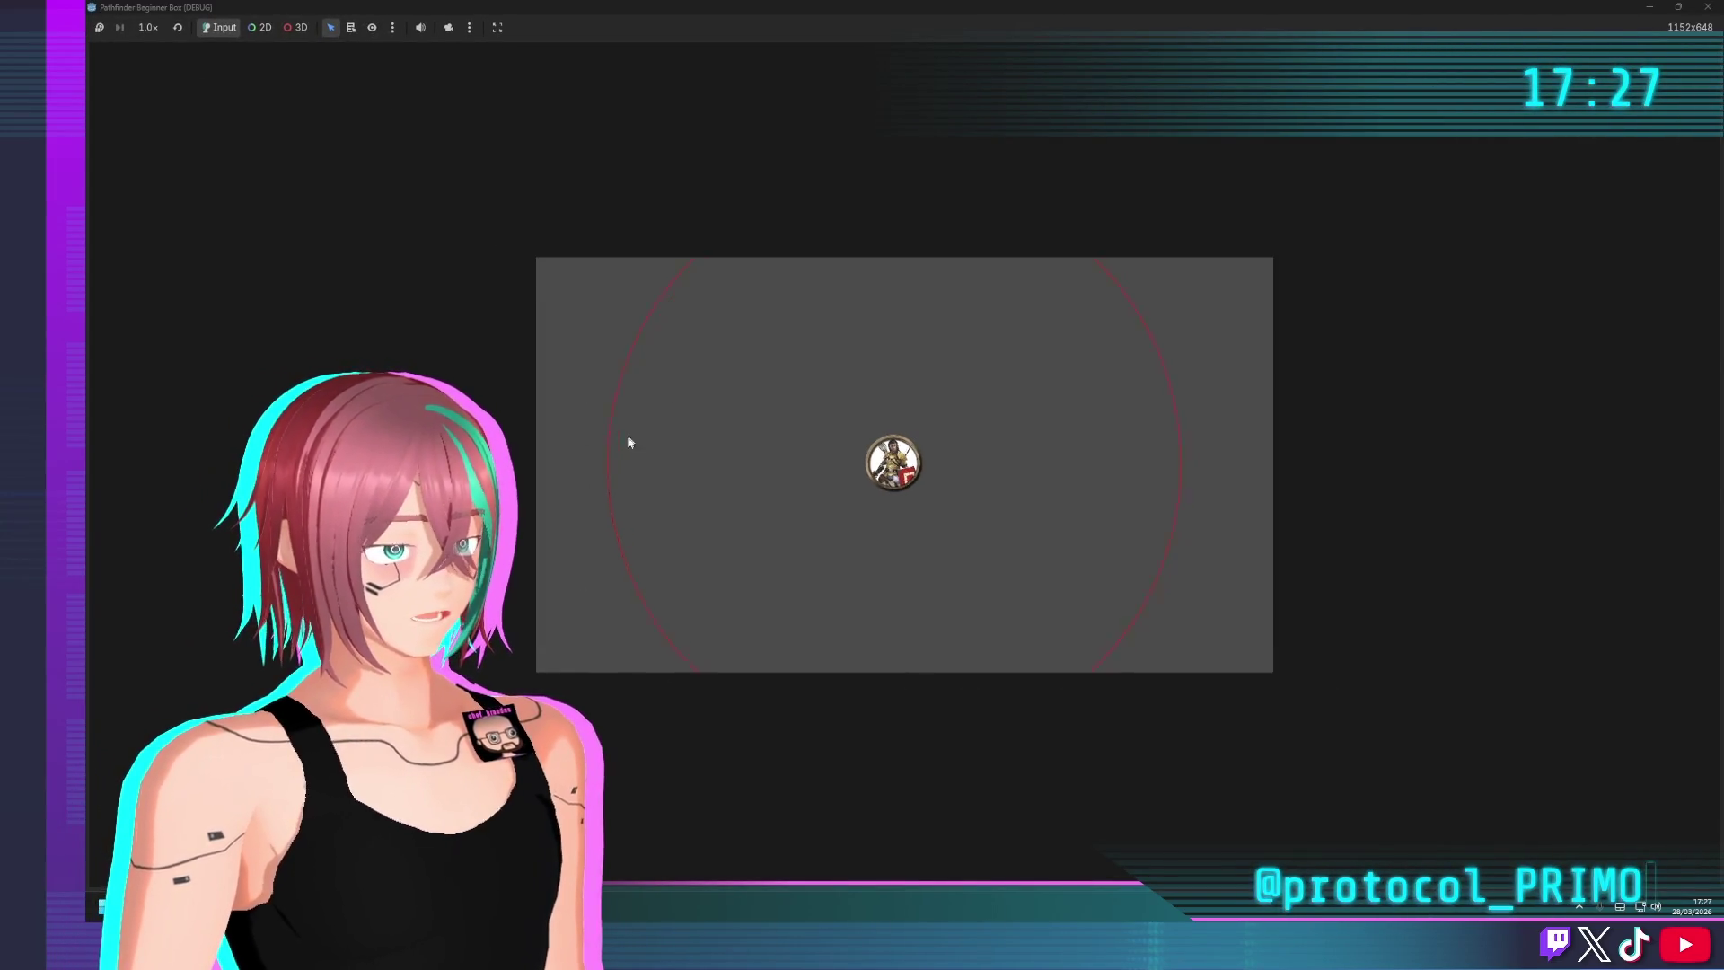
pyautogui.click(923, 428)
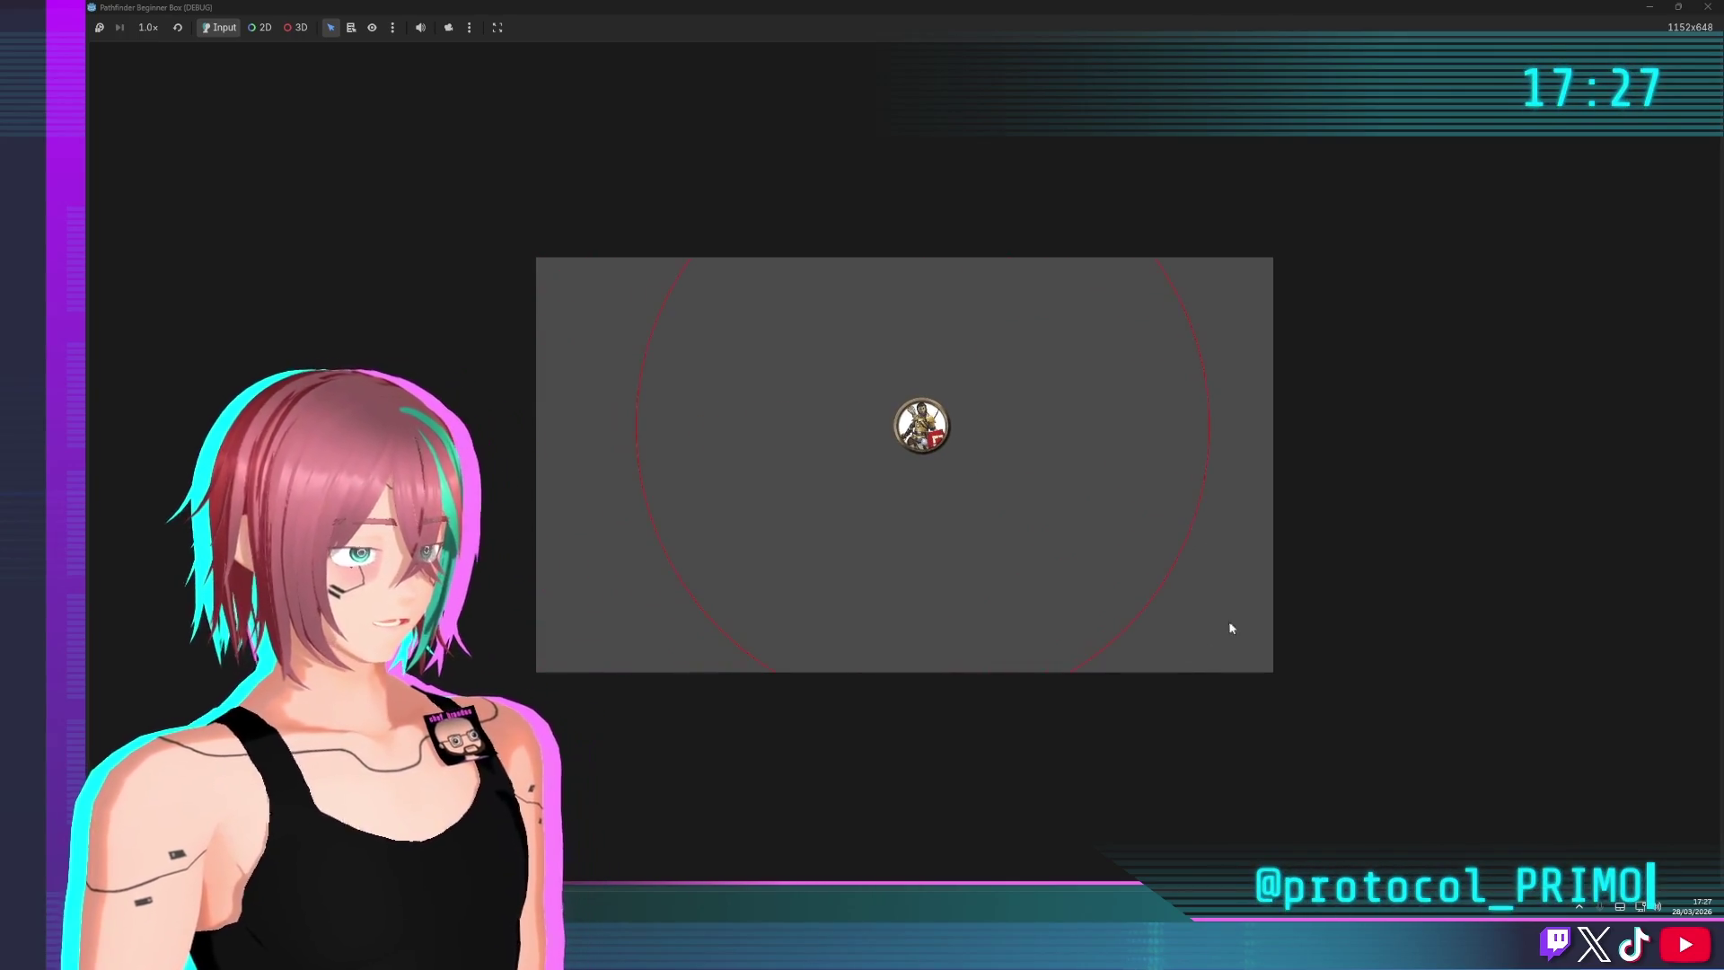
pyautogui.click(1155, 614)
pyautogui.click(1030, 445)
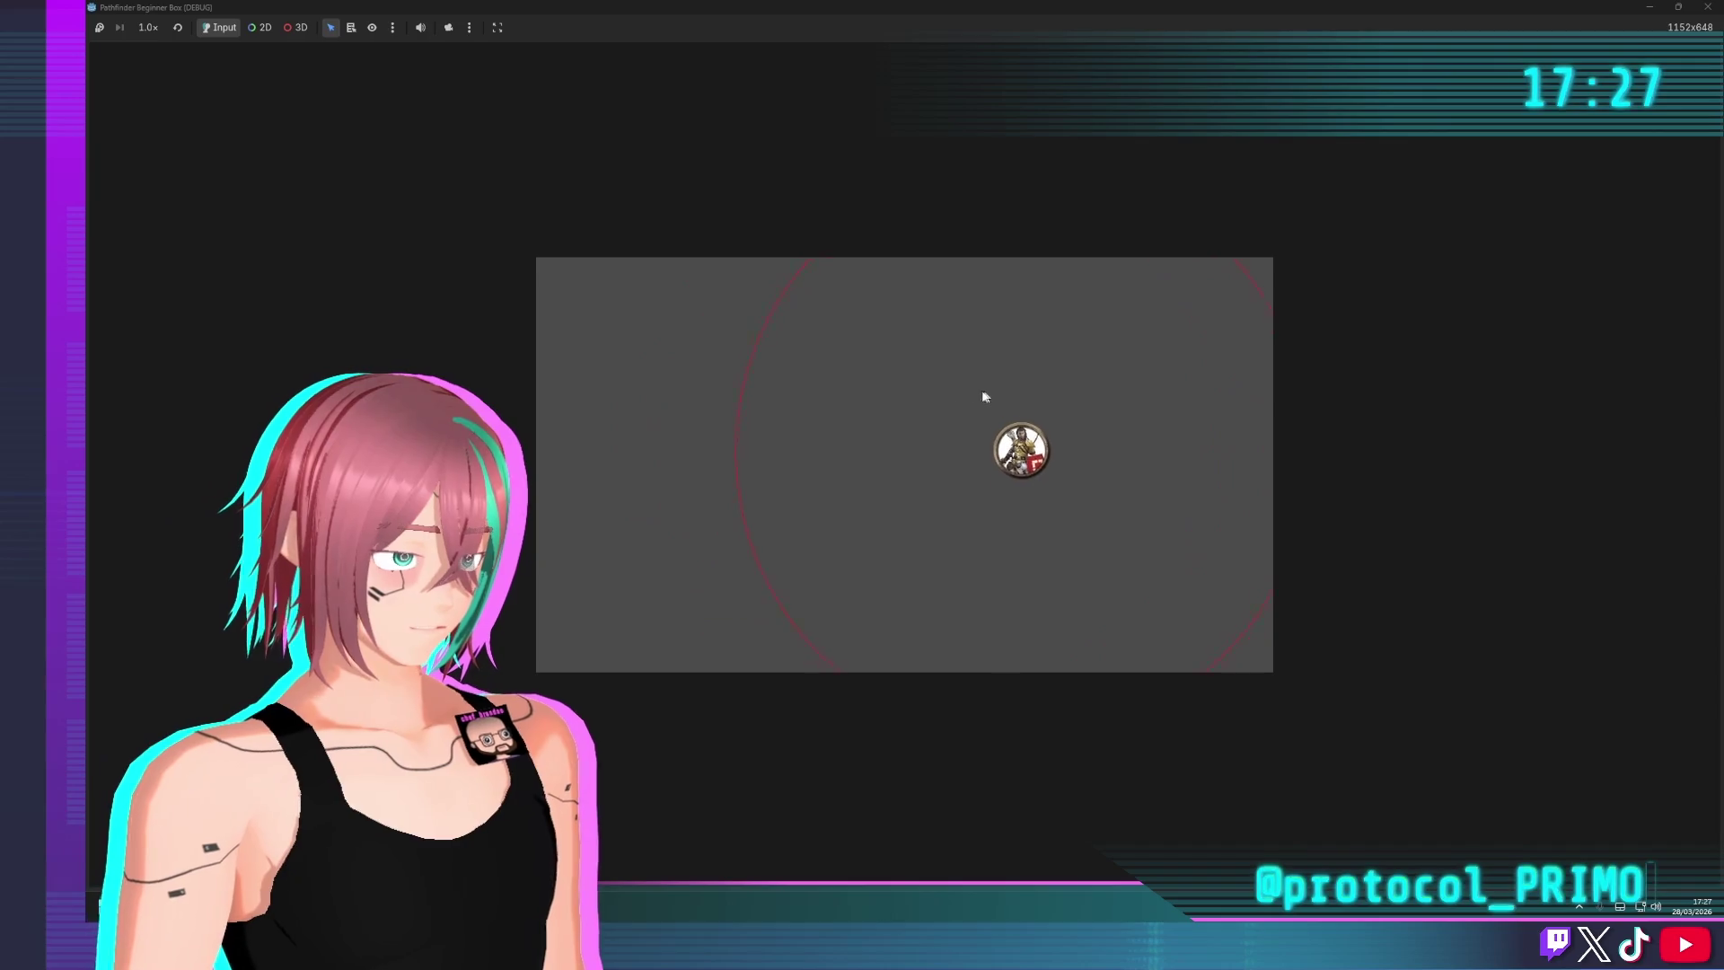
pyautogui.click(912, 634)
pyautogui.click(754, 422)
pyautogui.click(781, 545)
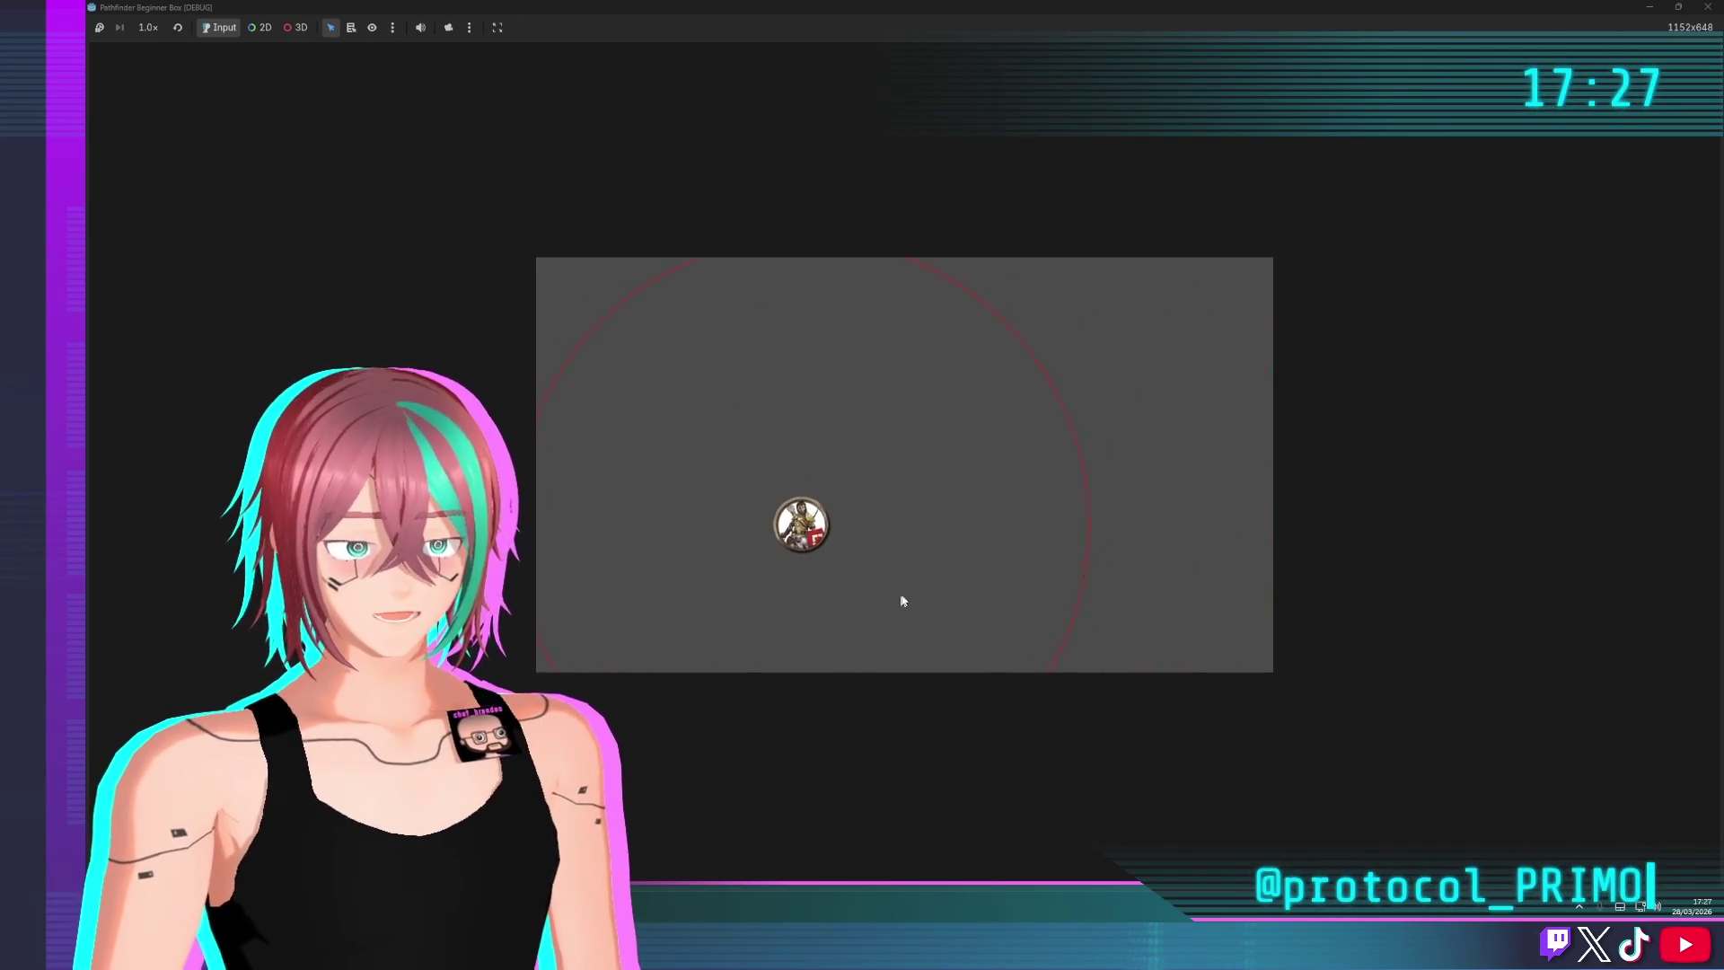
pyautogui.click(863, 501)
pyautogui.click(822, 507)
pyautogui.click(883, 527)
pyautogui.click(1020, 417)
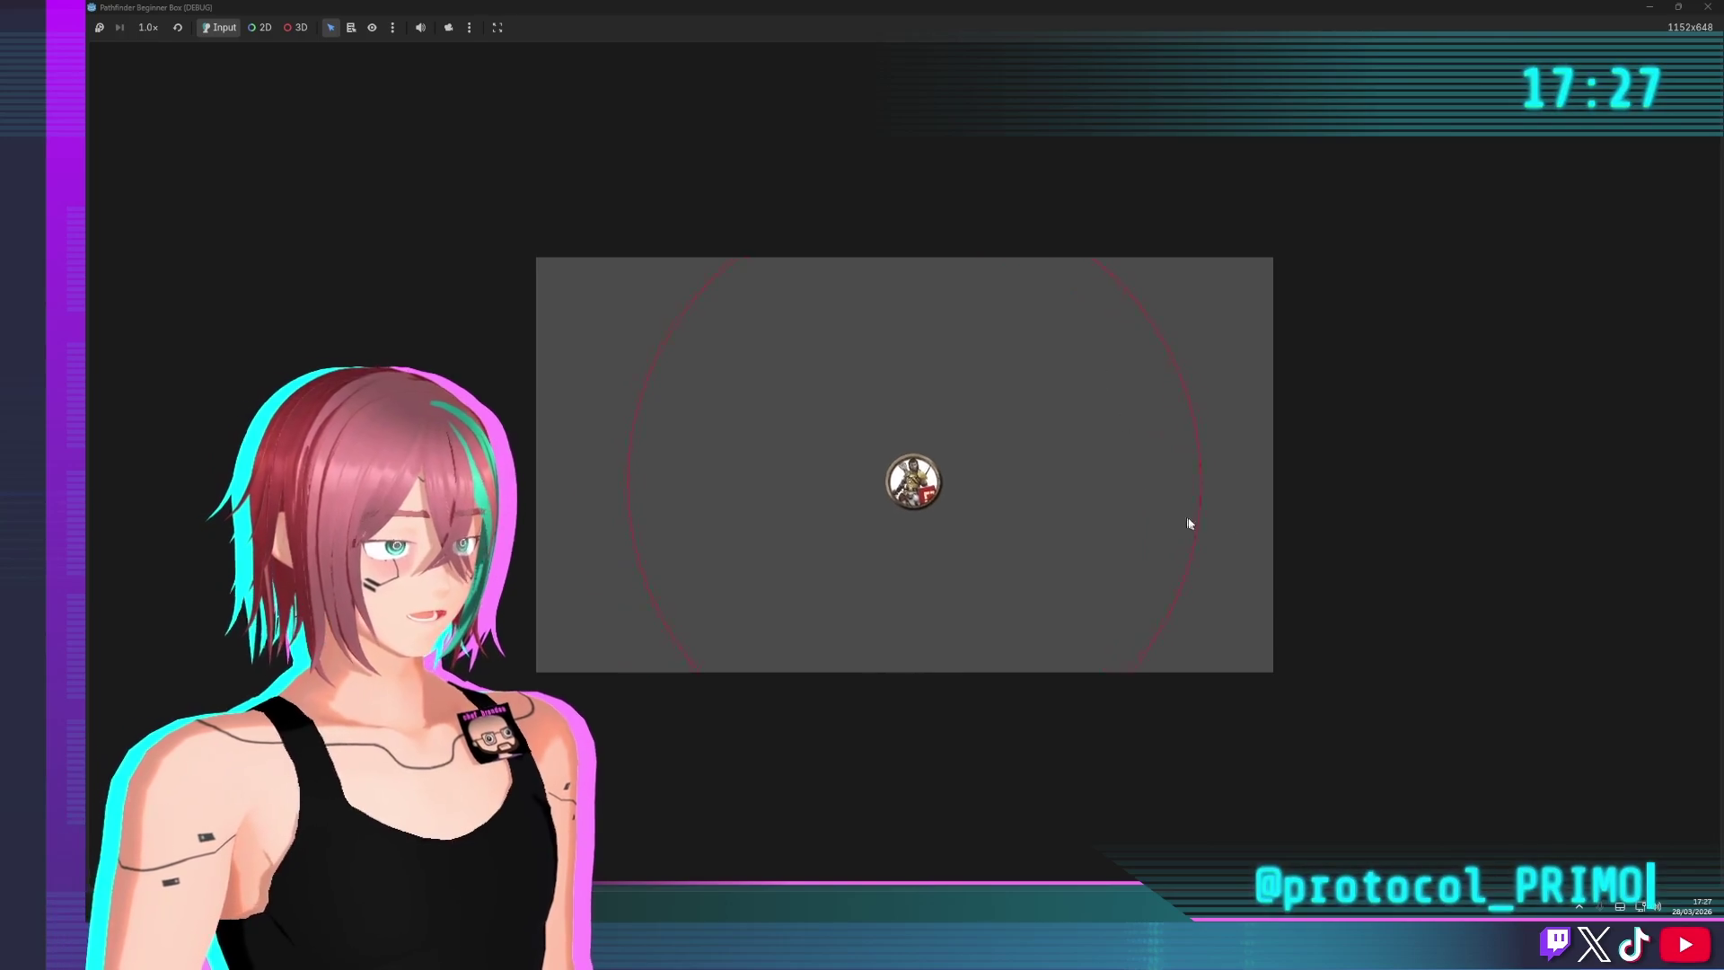
pyautogui.click(675, 402)
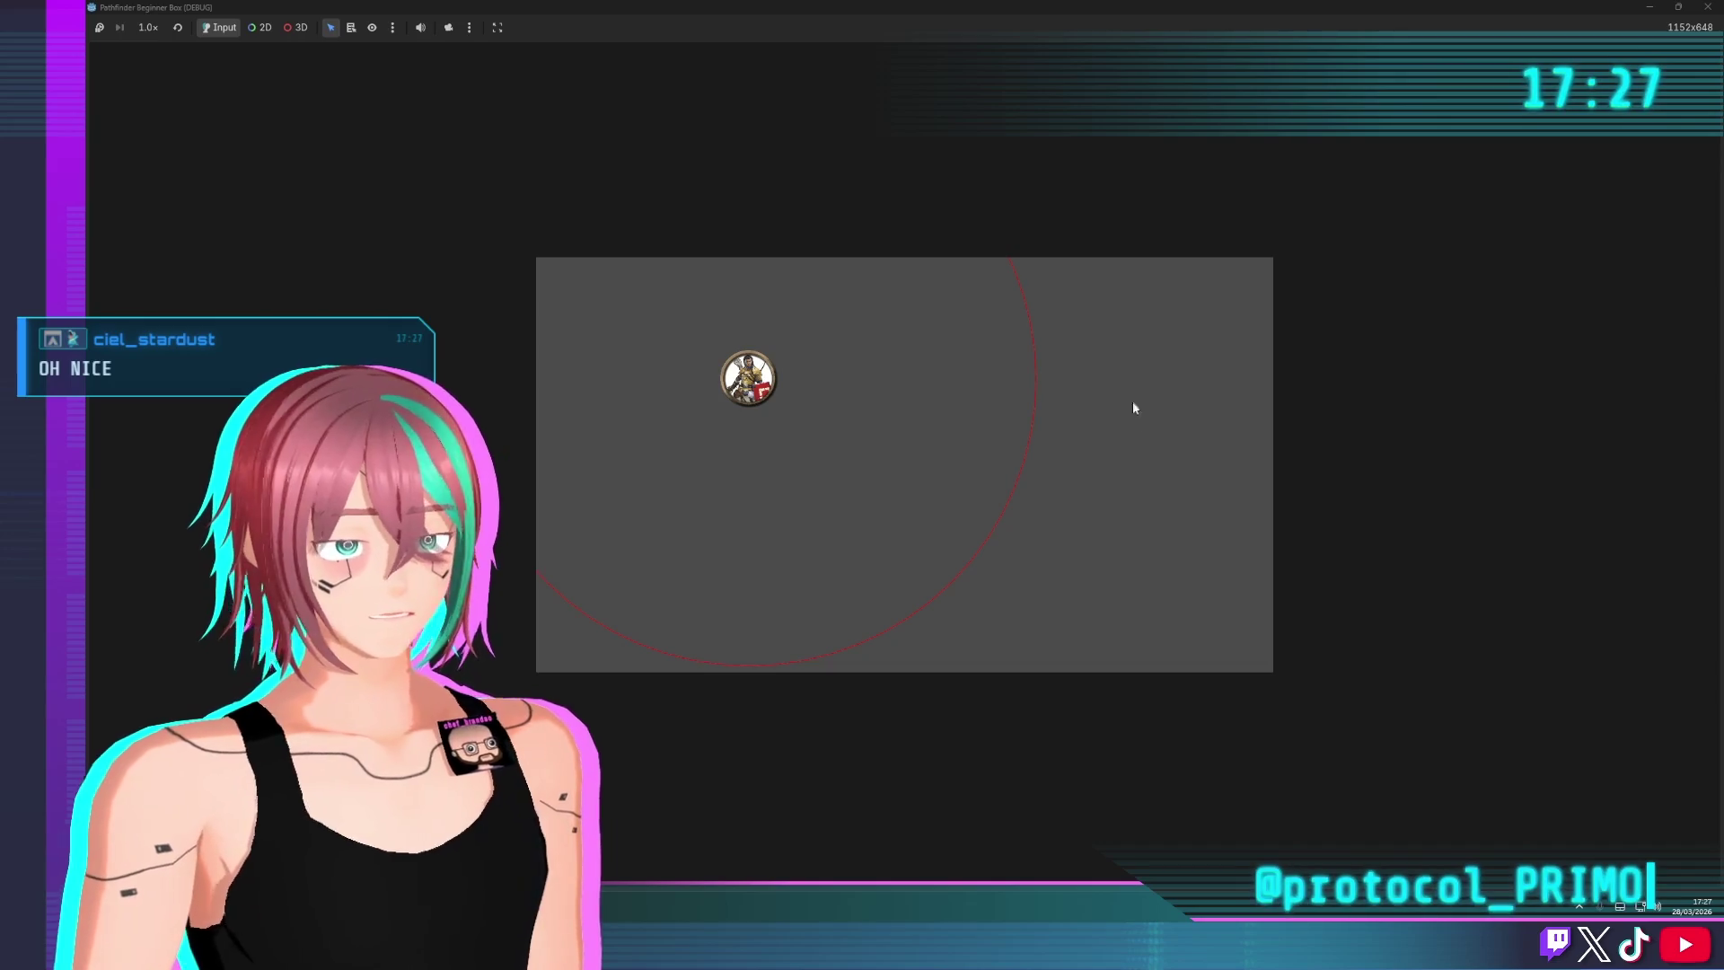
pyautogui.click(858, 462)
pyautogui.click(933, 457)
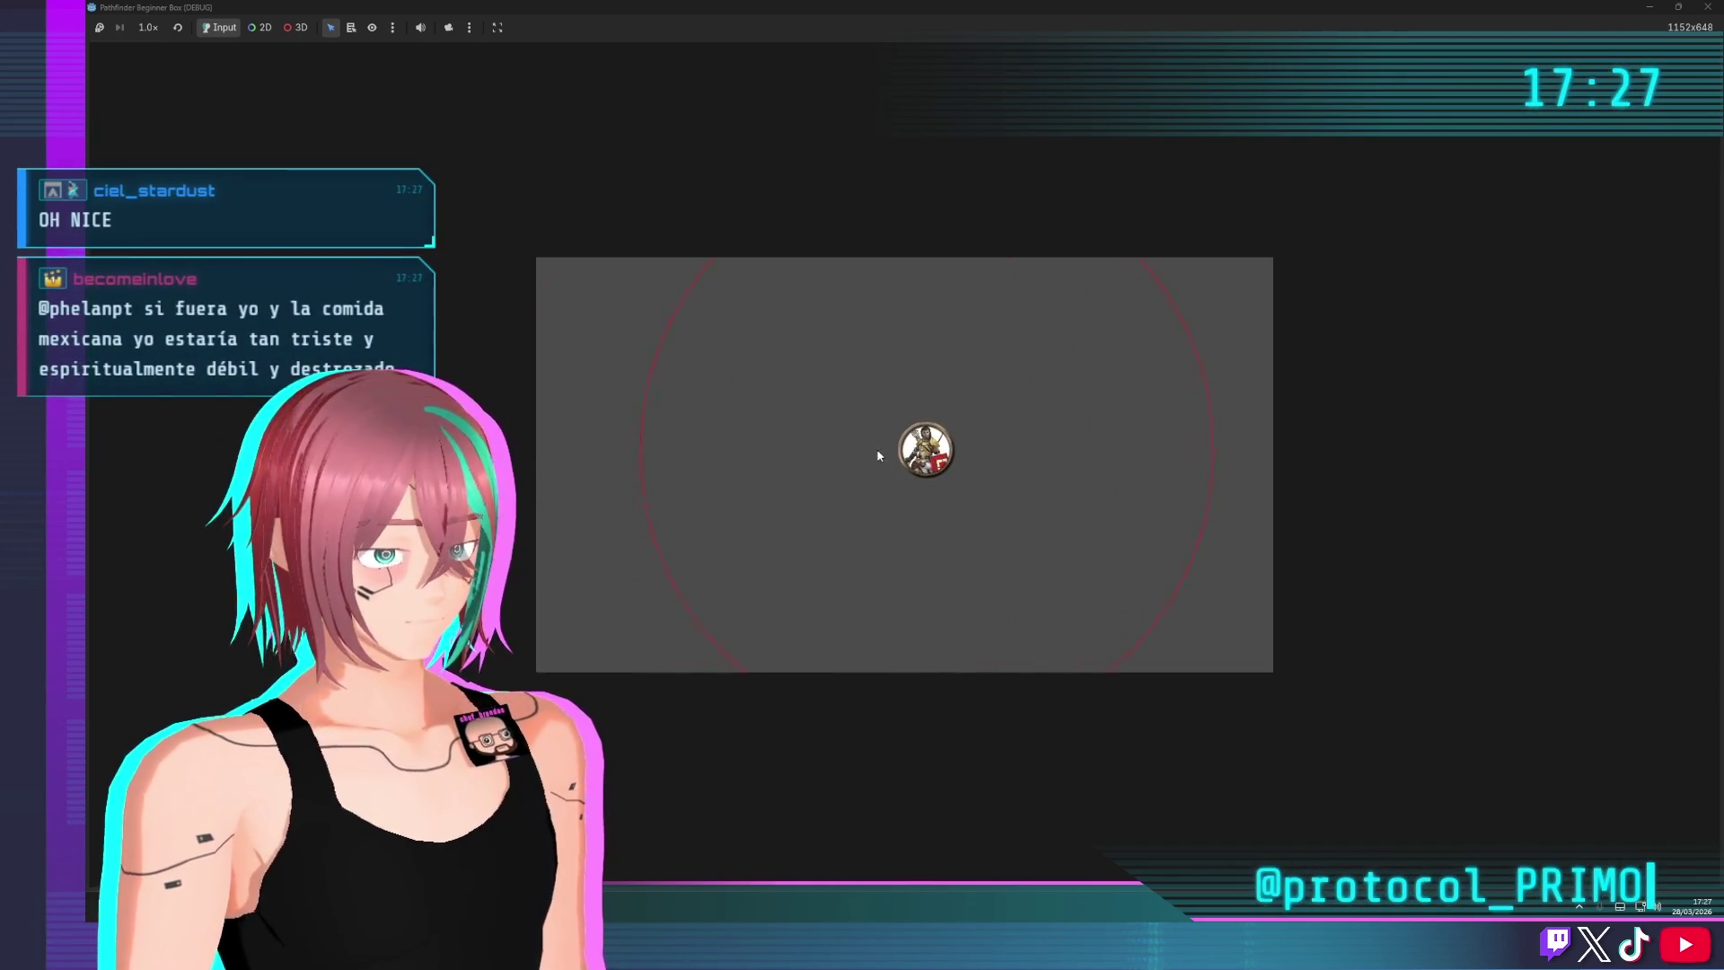
pyautogui.click(902, 455)
# Stop the game, fold the stats dictionary, keep its closing brace on its own line, and save character.gd
pyautogui.press('F8')
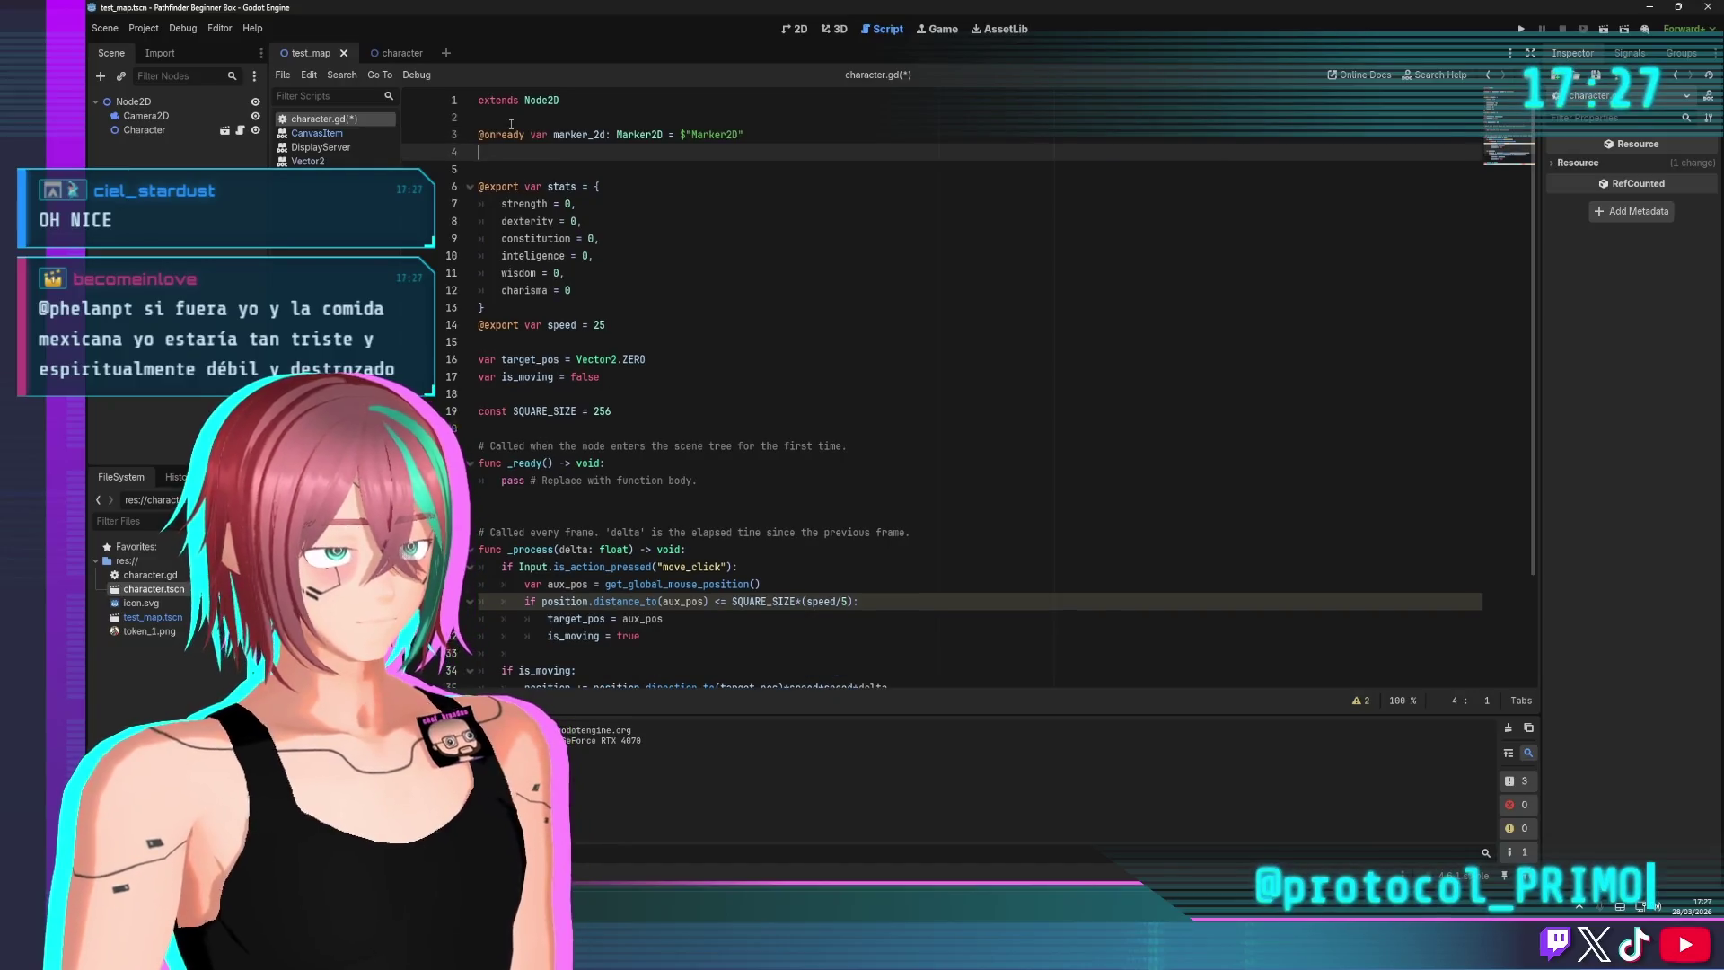
pyautogui.click(570, 171)
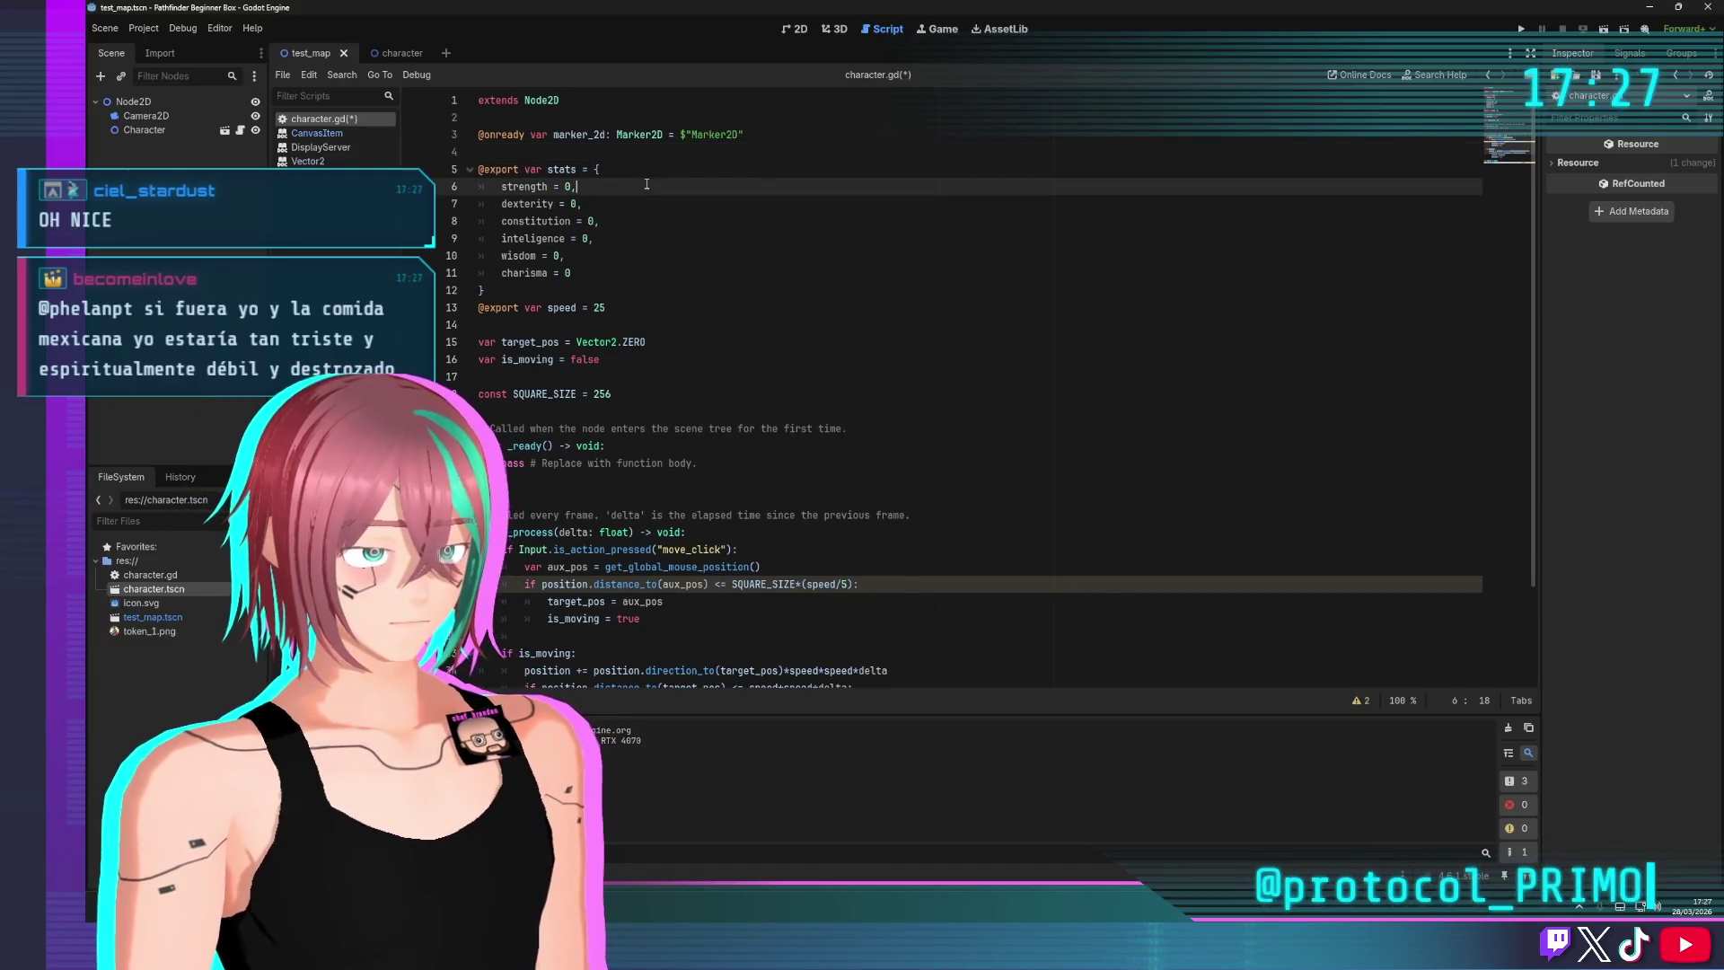
pyautogui.click(469, 170)
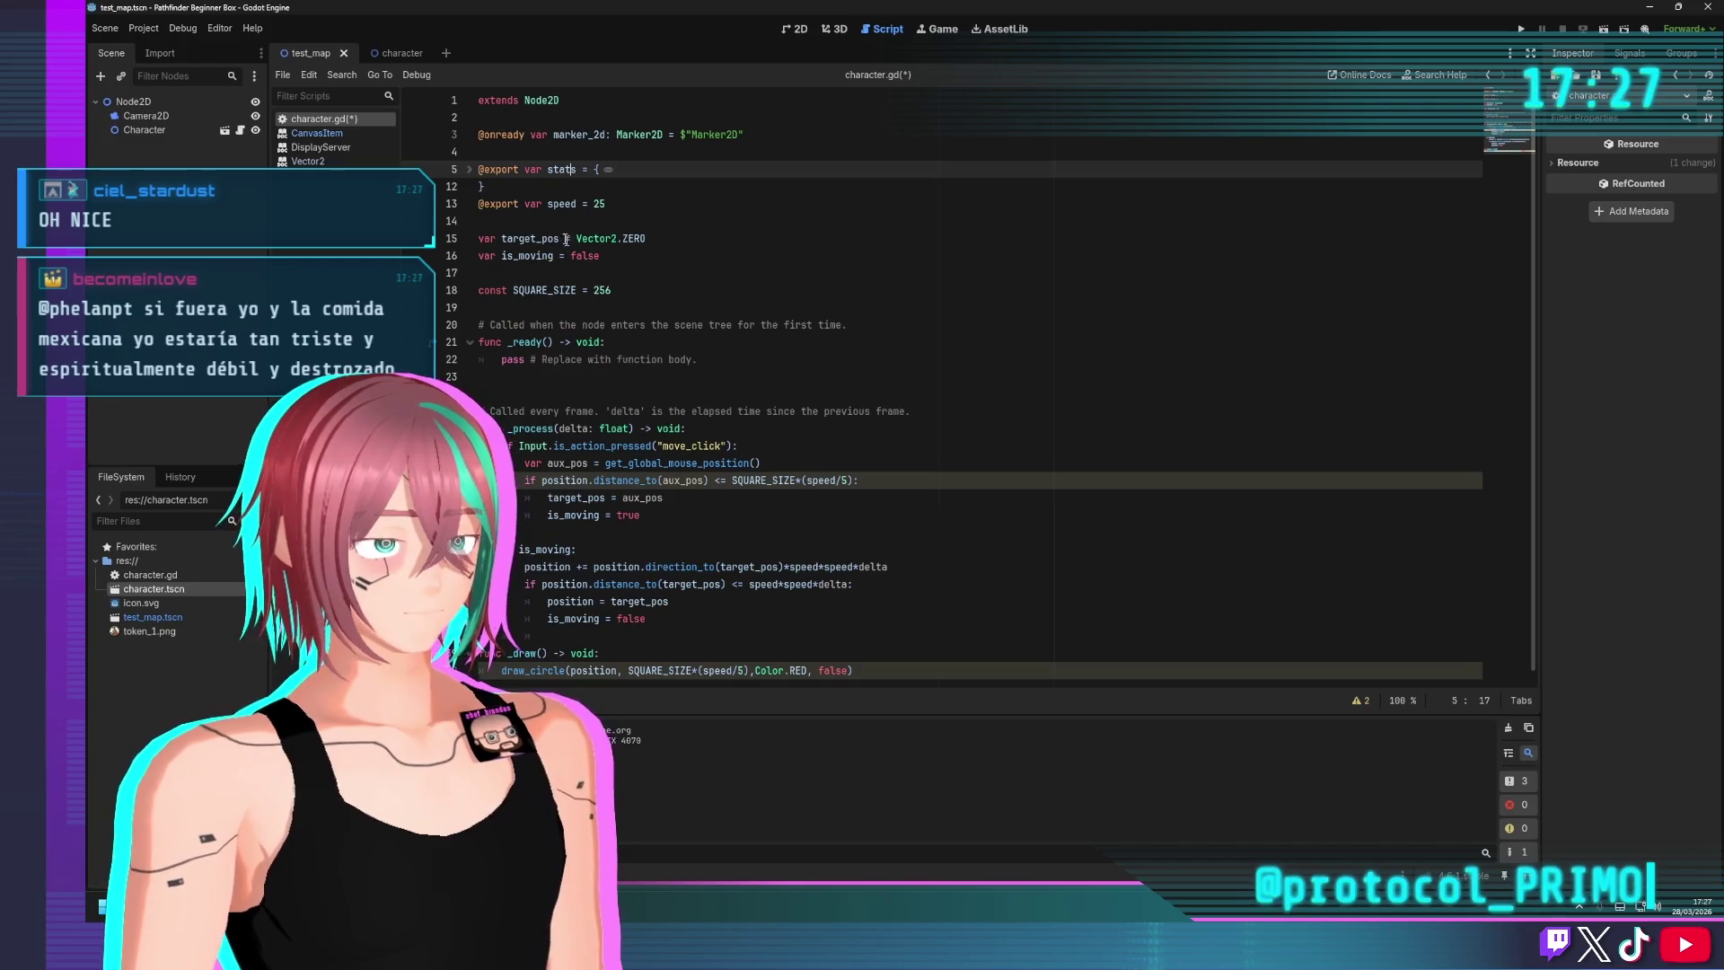
pyautogui.click(474, 187)
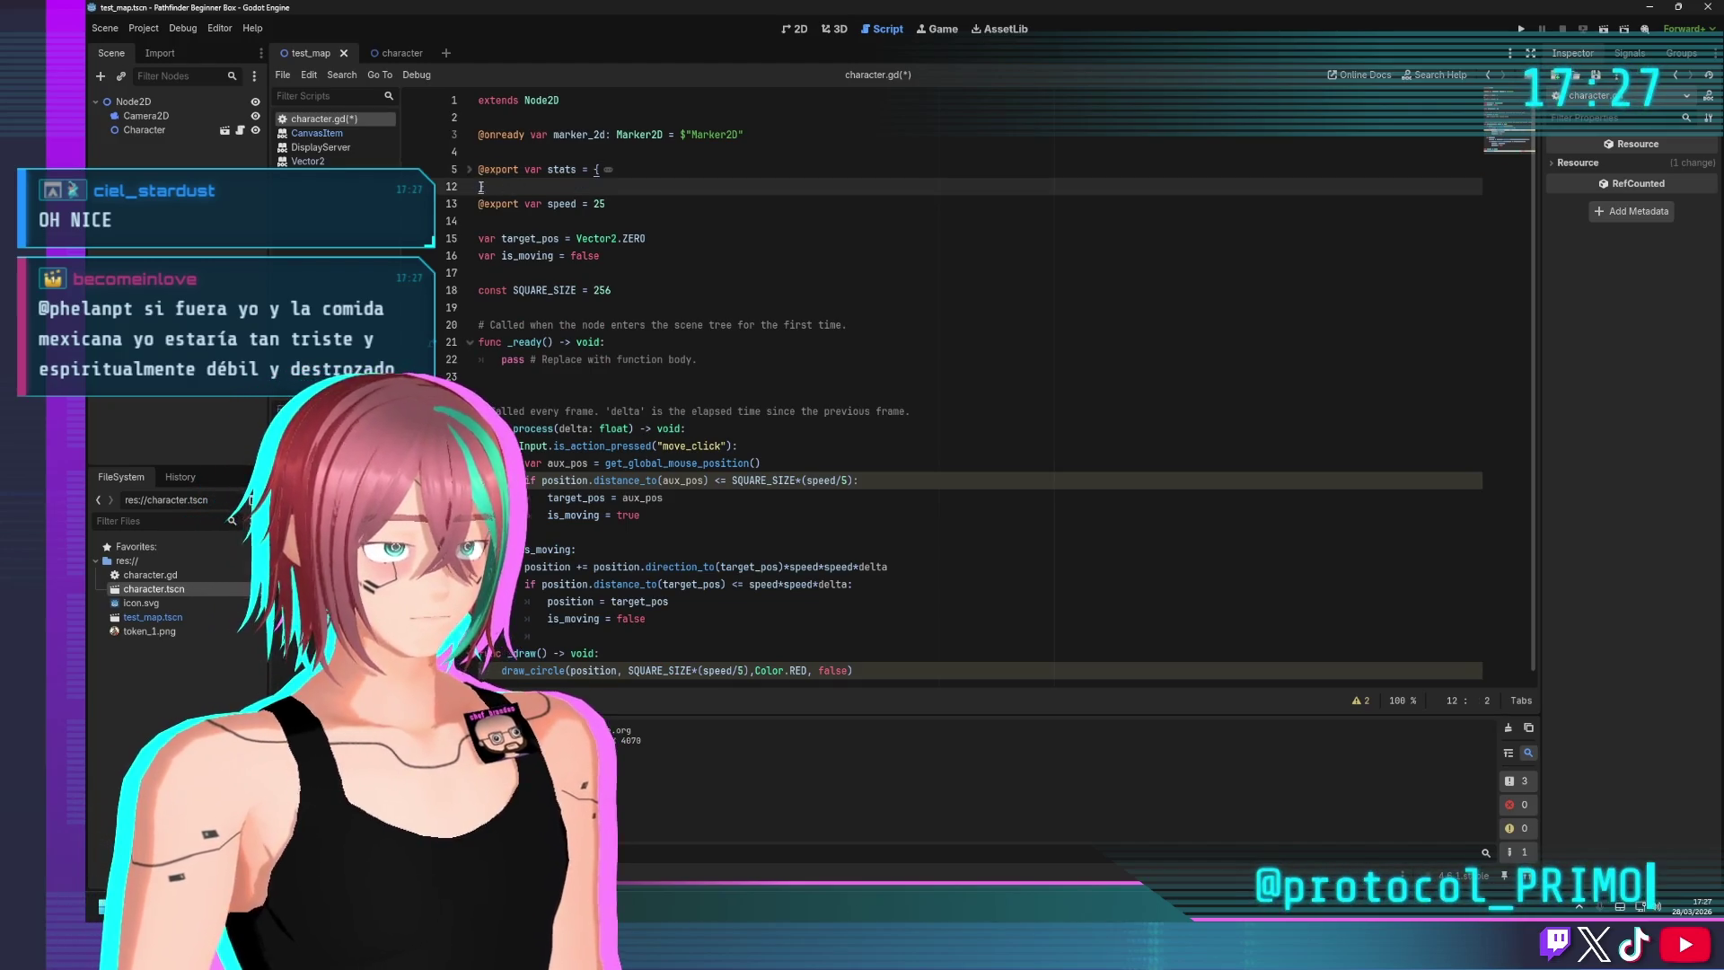
pyautogui.press('BackSpace')
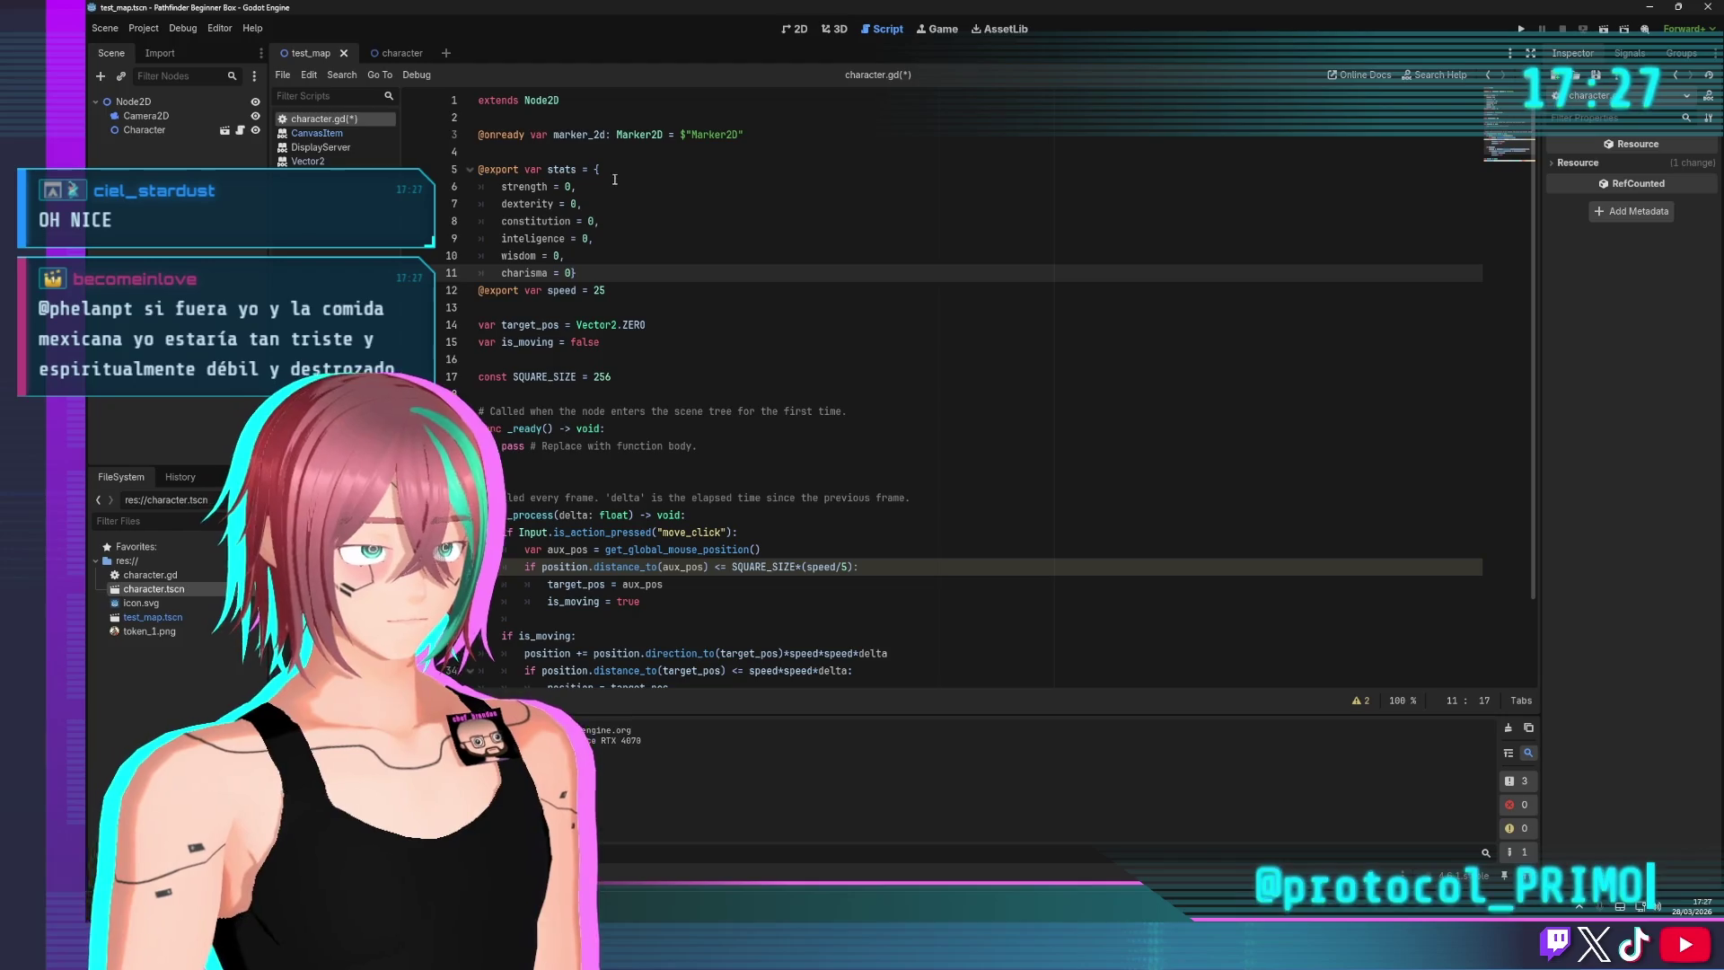
pyautogui.press('Return')
pyautogui.click(615, 171)
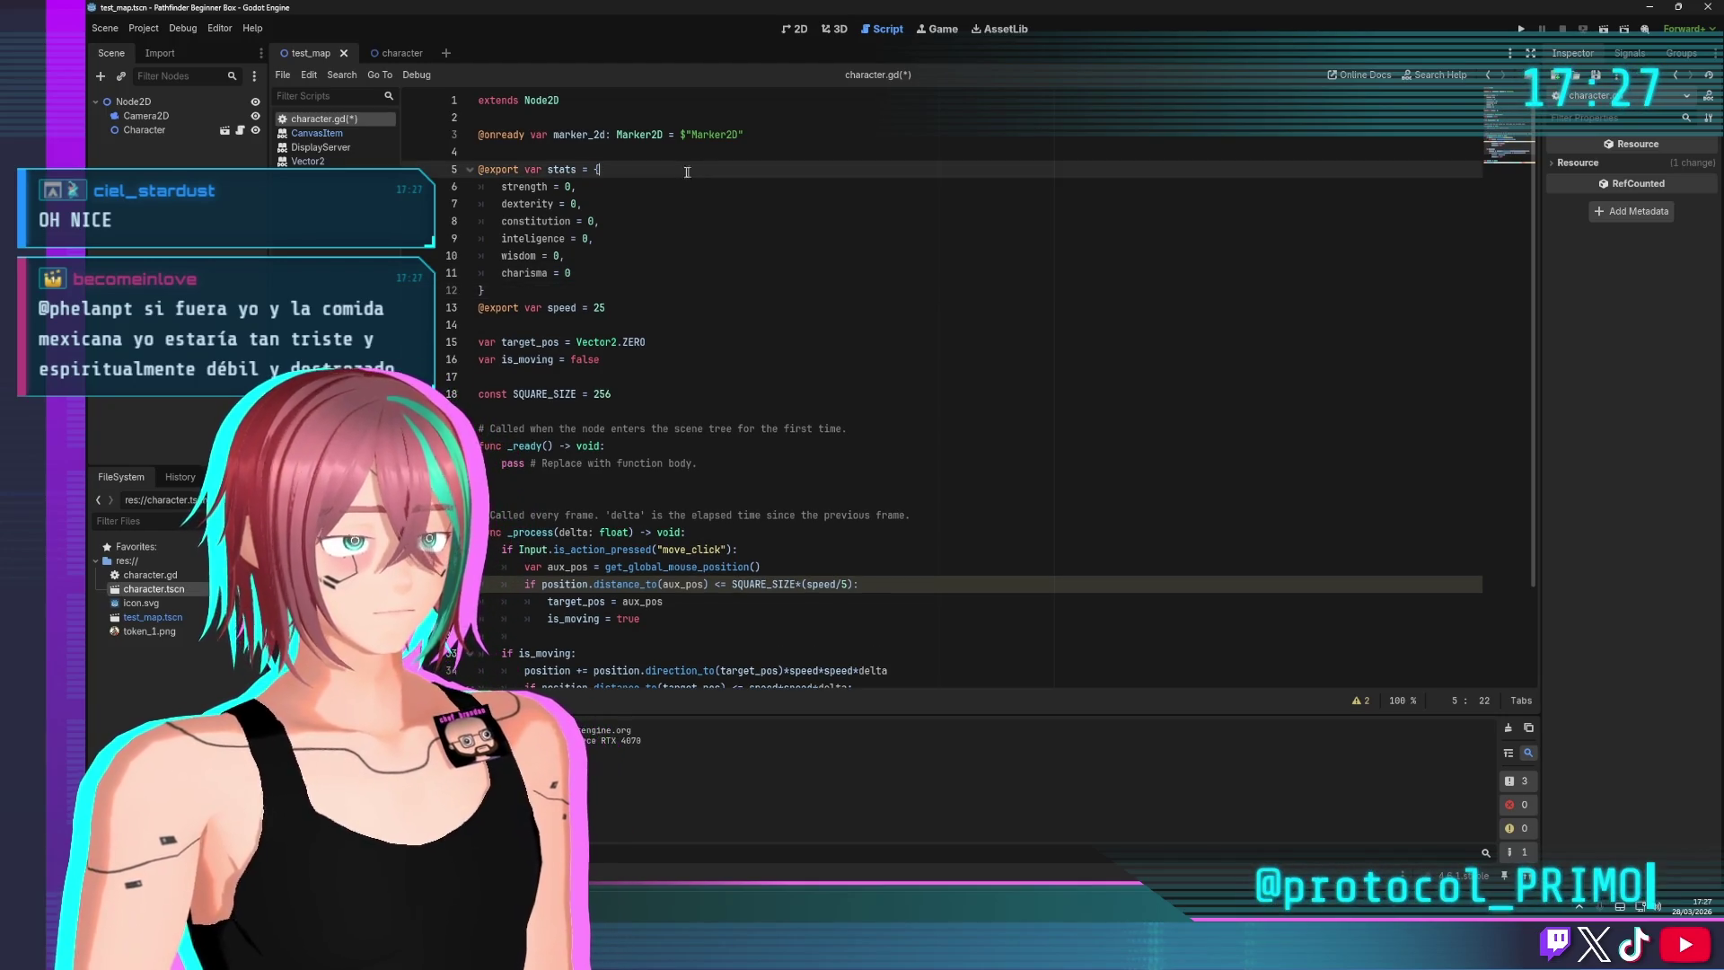
pyautogui.hotkey('ctrl', 's')
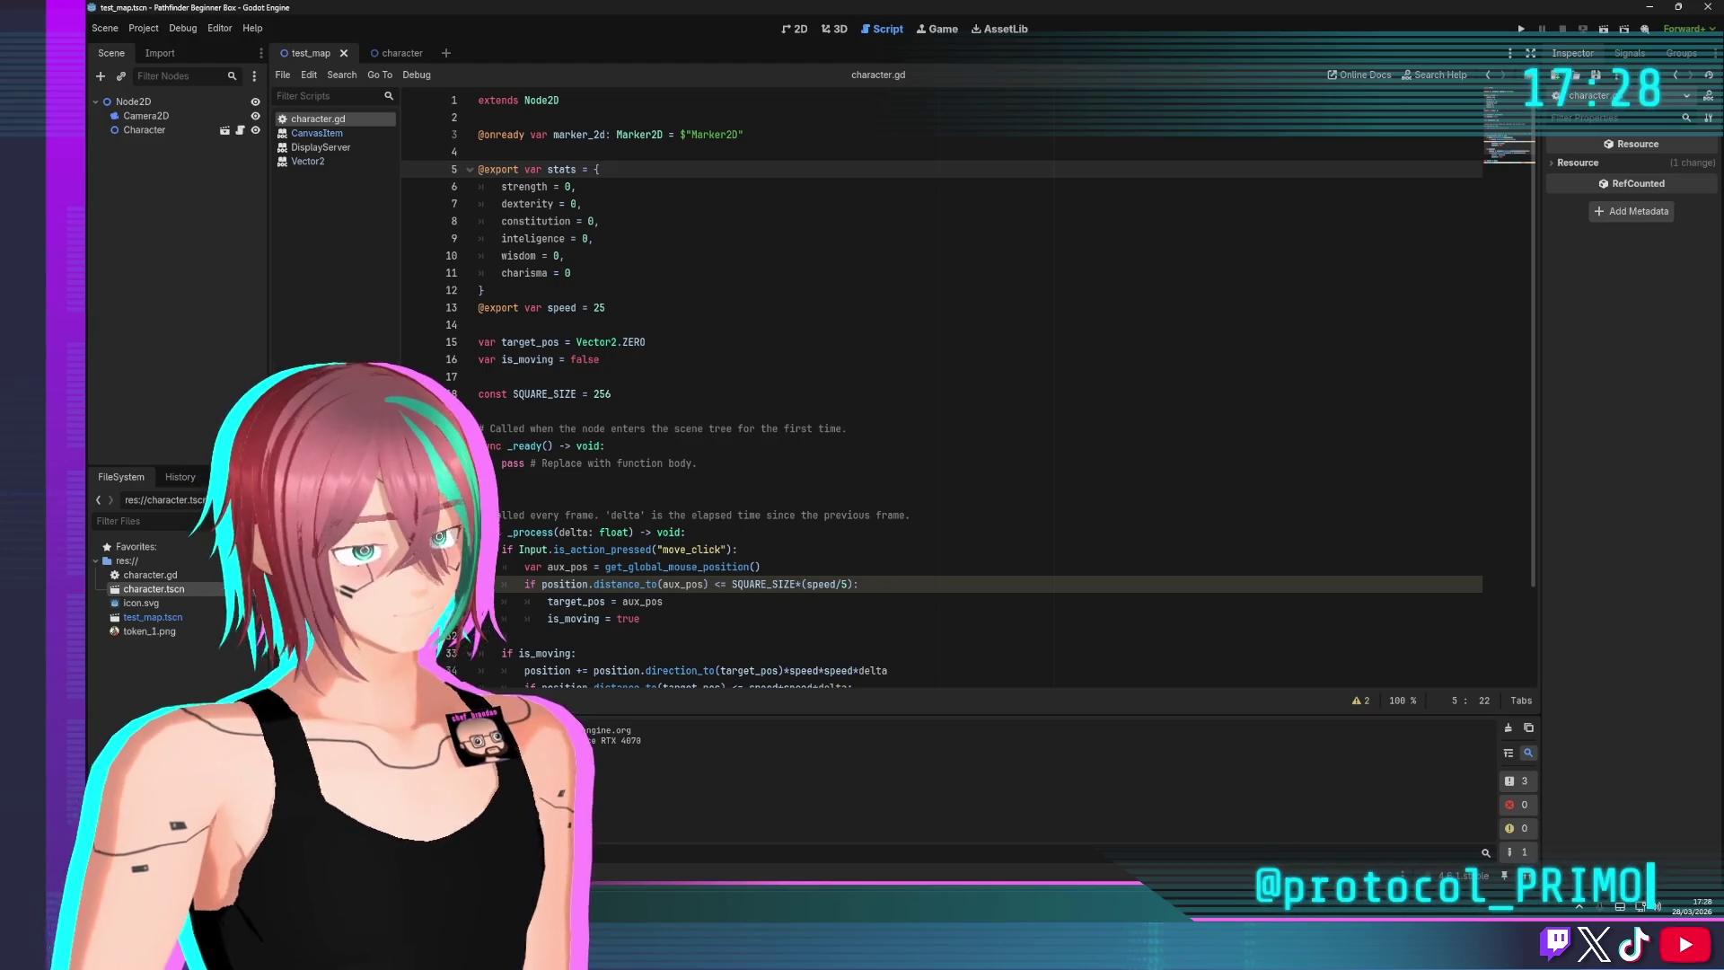
pyautogui.click(659, 429)
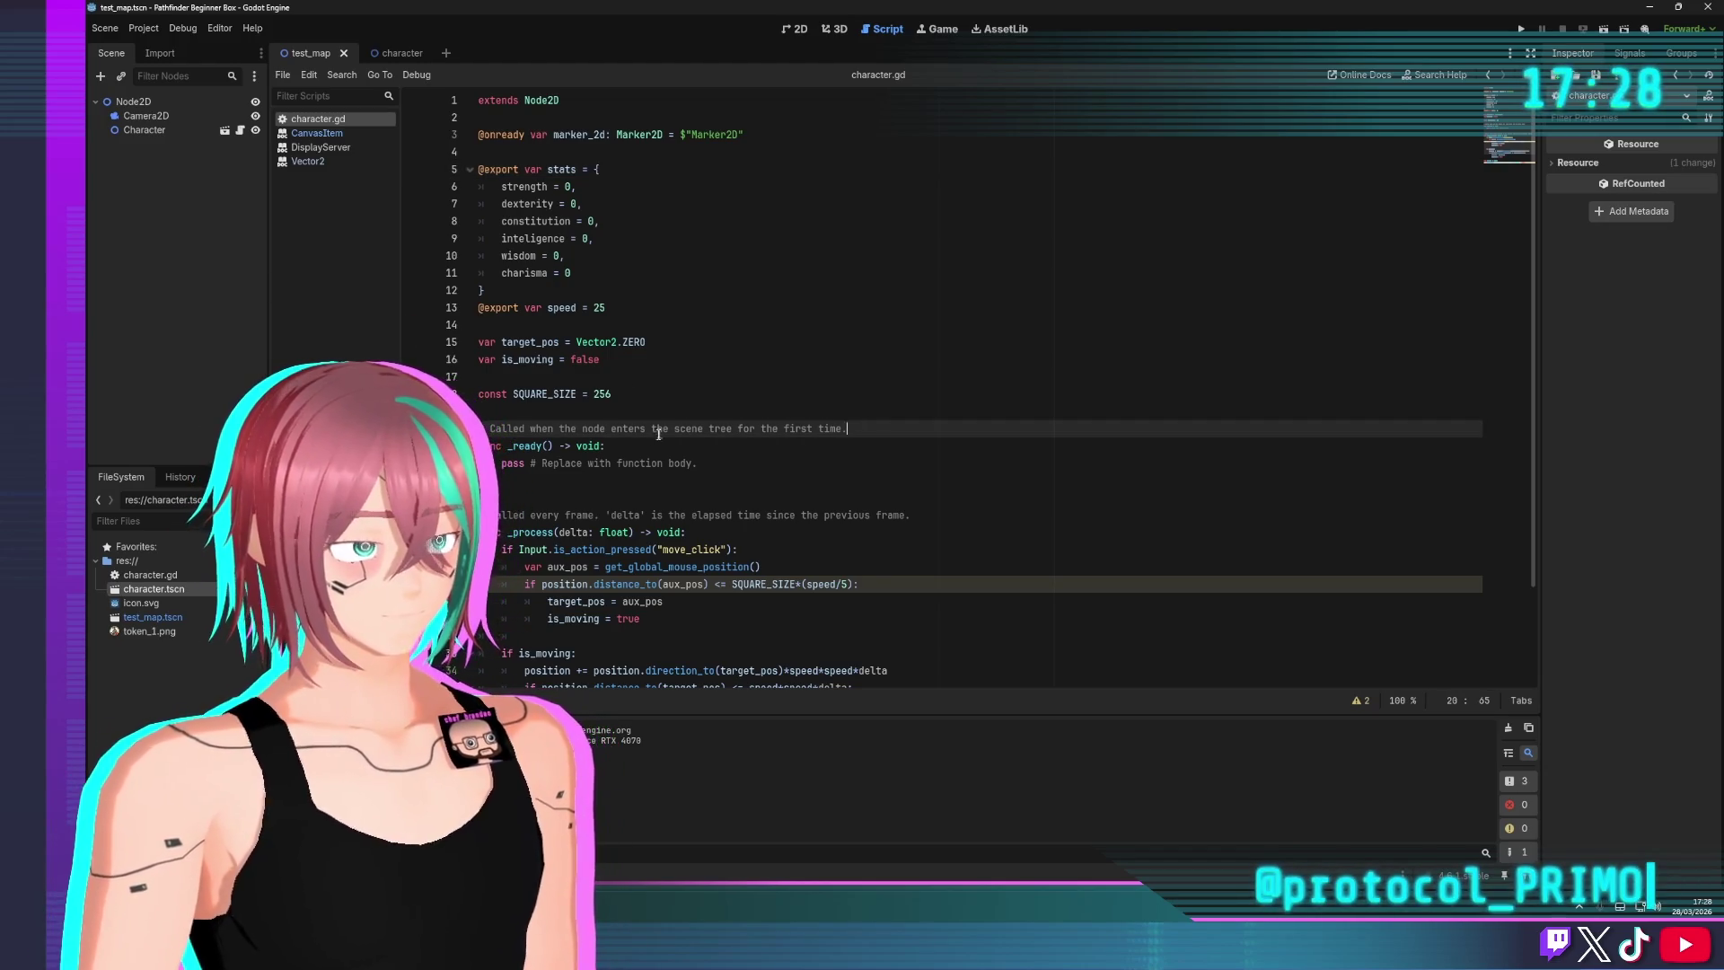
pyautogui.scroll(-2, 665, 435)
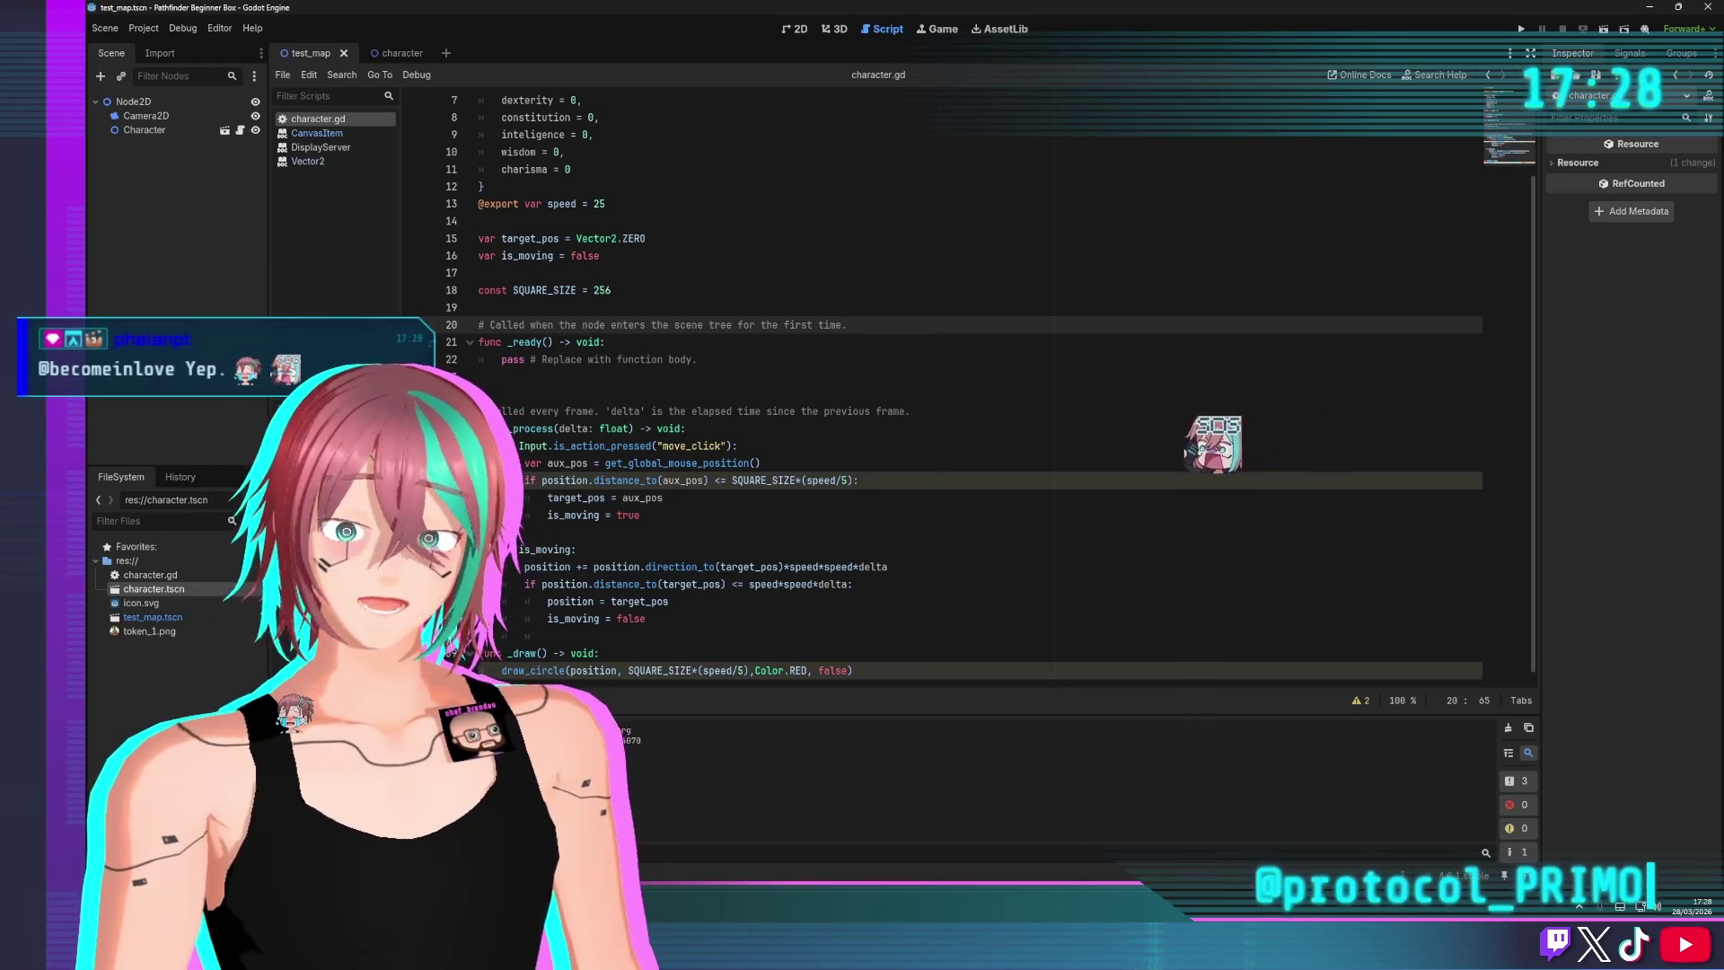
pyautogui.click(742, 446)
pyautogui.press('Down')
pyautogui.press('Down')
pyautogui.press('Down')
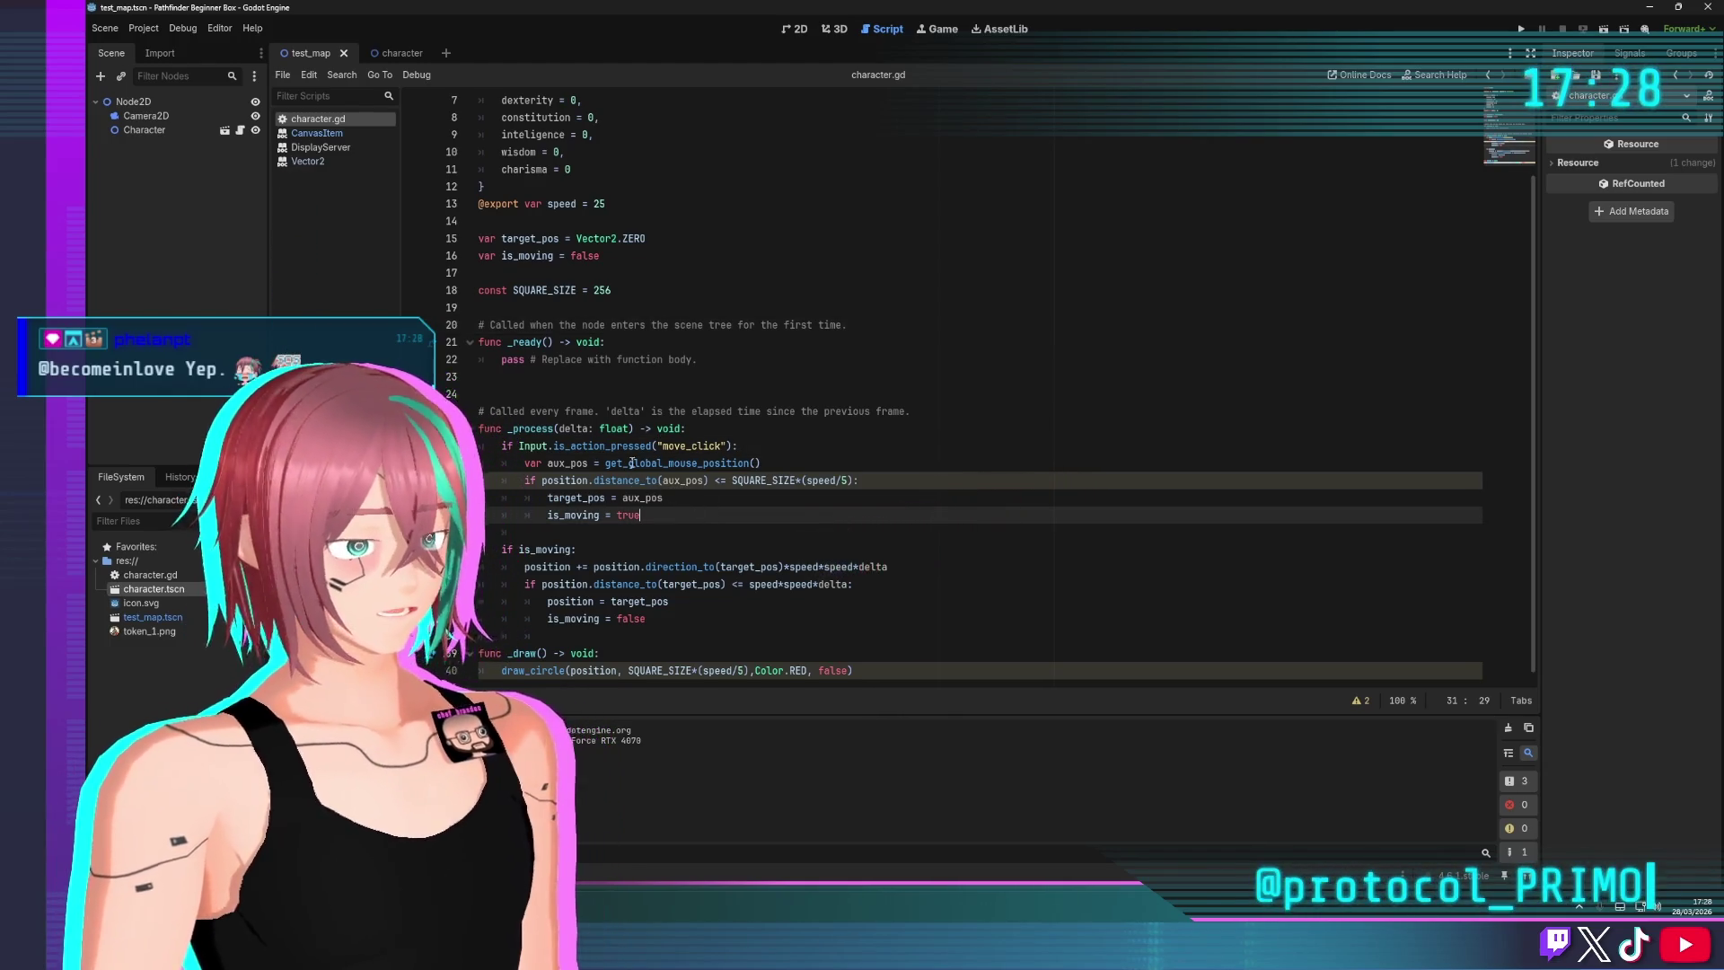
pyautogui.scroll(-1, 619, 454)
pyautogui.moveTo(619, 452)
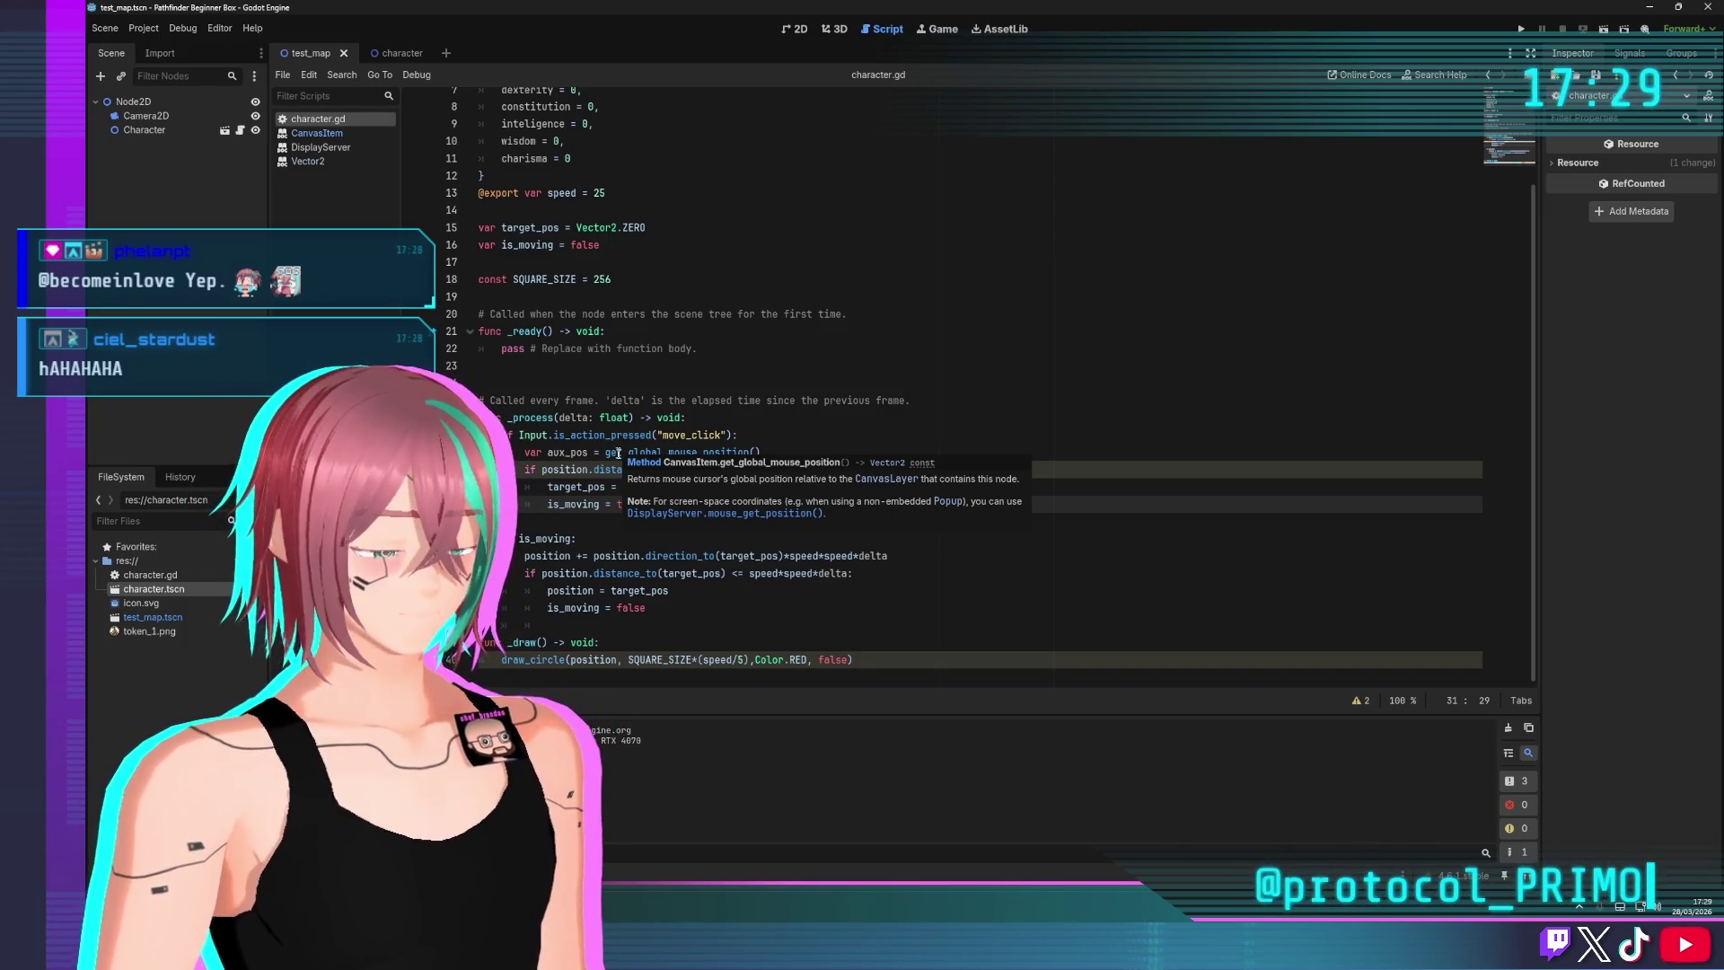
pyautogui.scroll(2, 664, 502)
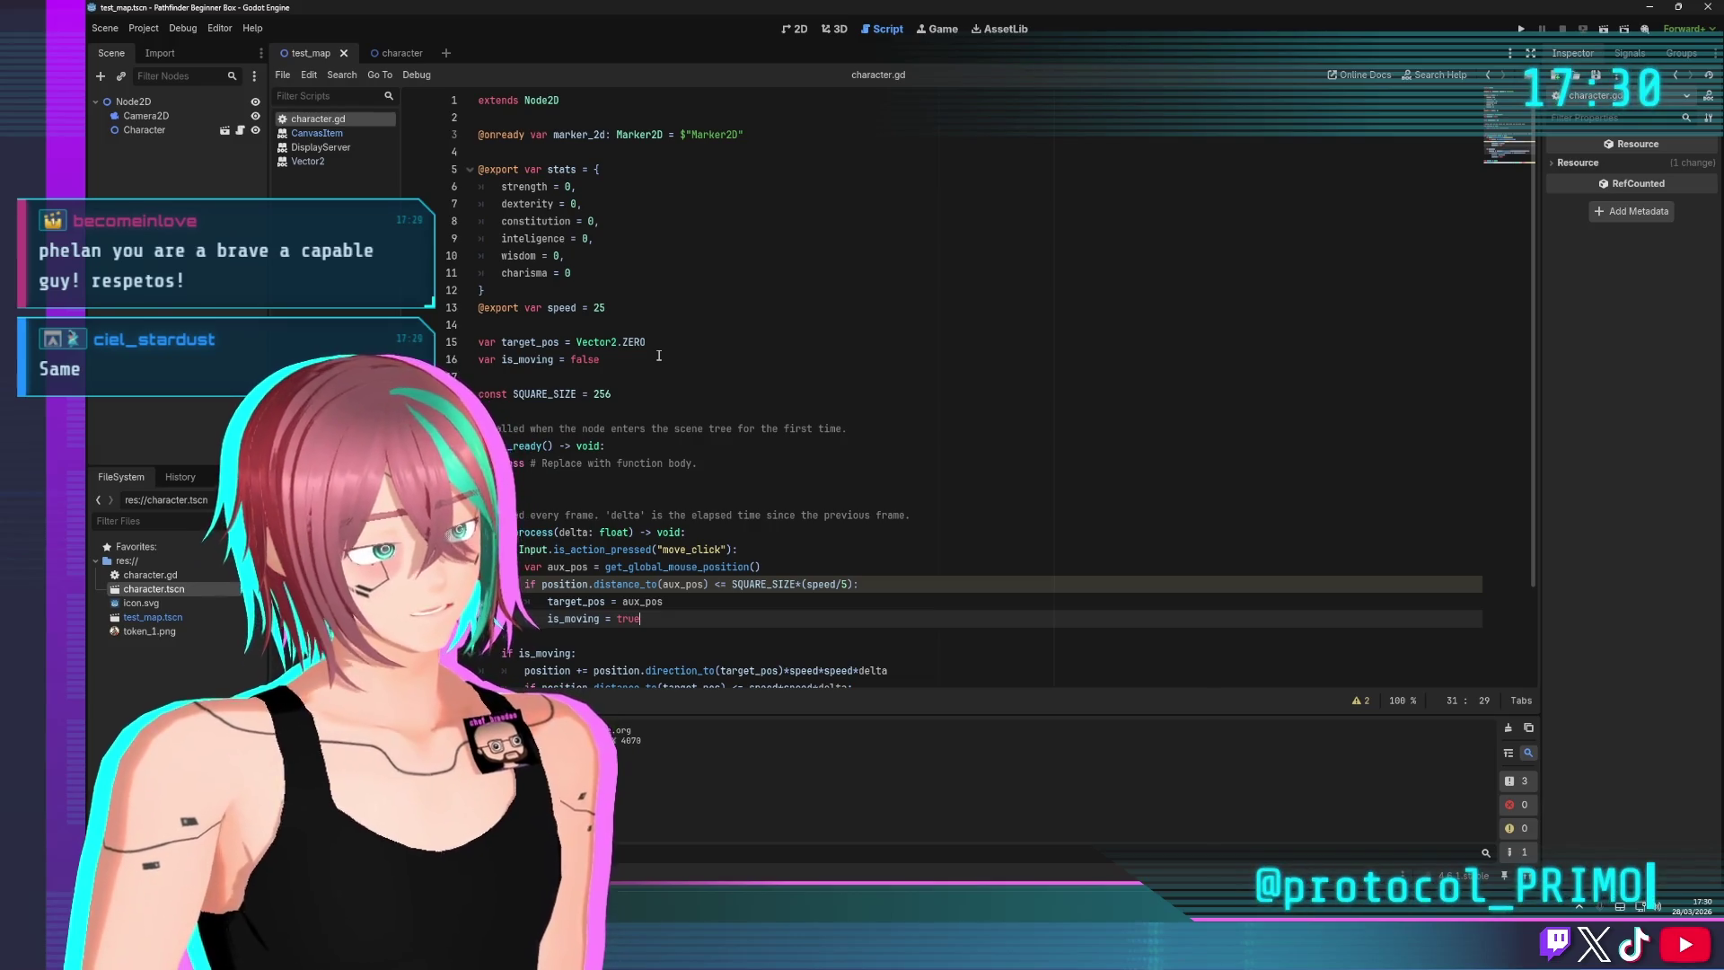
# Select the const SQUARE_SIZE line and start a new Node-based script proposed as new_script.gd
pyautogui.click(534, 384)
pyautogui.press('Down')
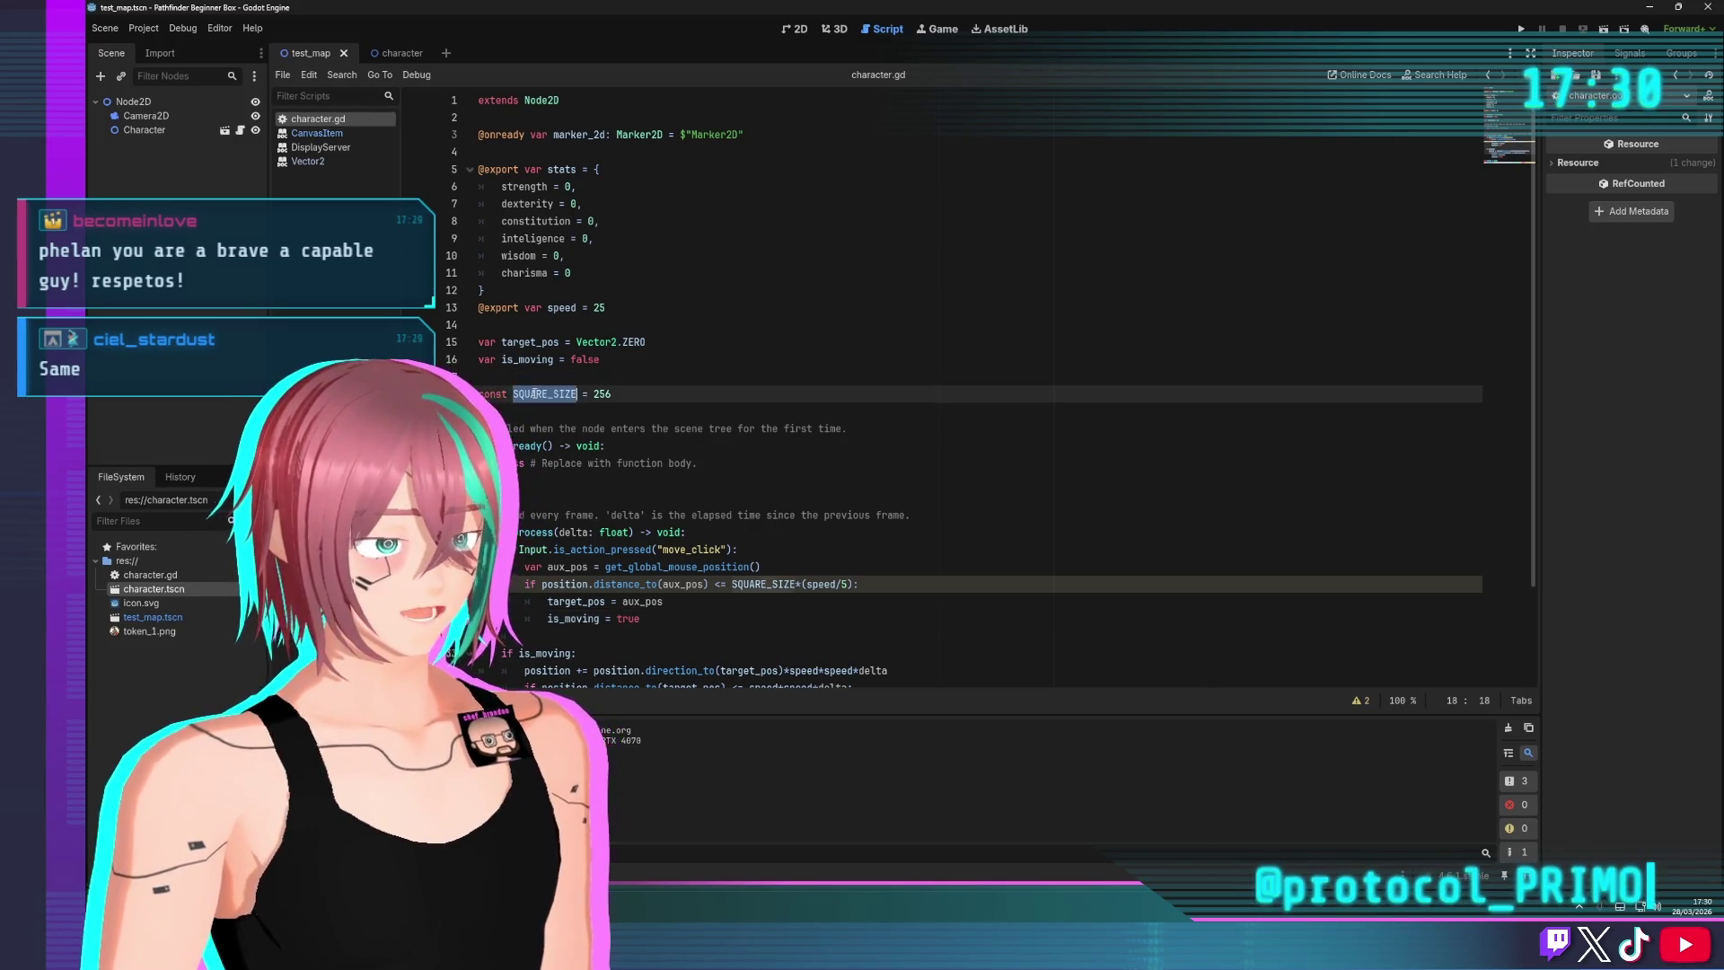
pyautogui.hotkey('shift', 'Down')
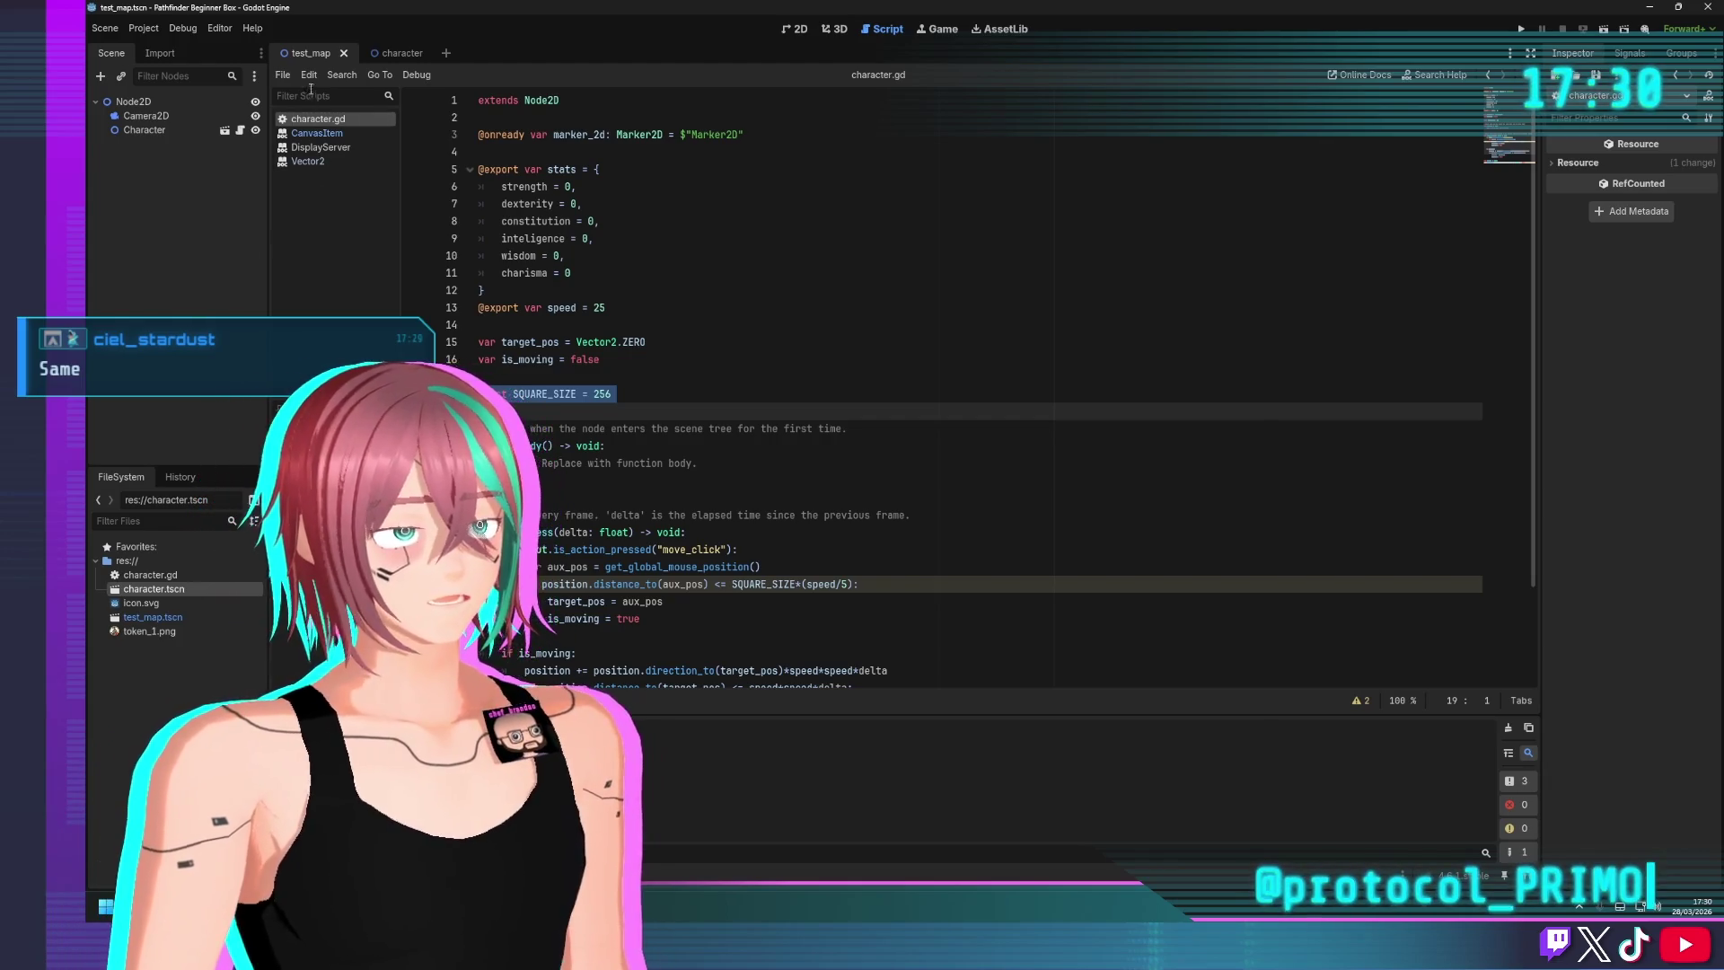
pyautogui.click(283, 75)
pyautogui.click(306, 97)
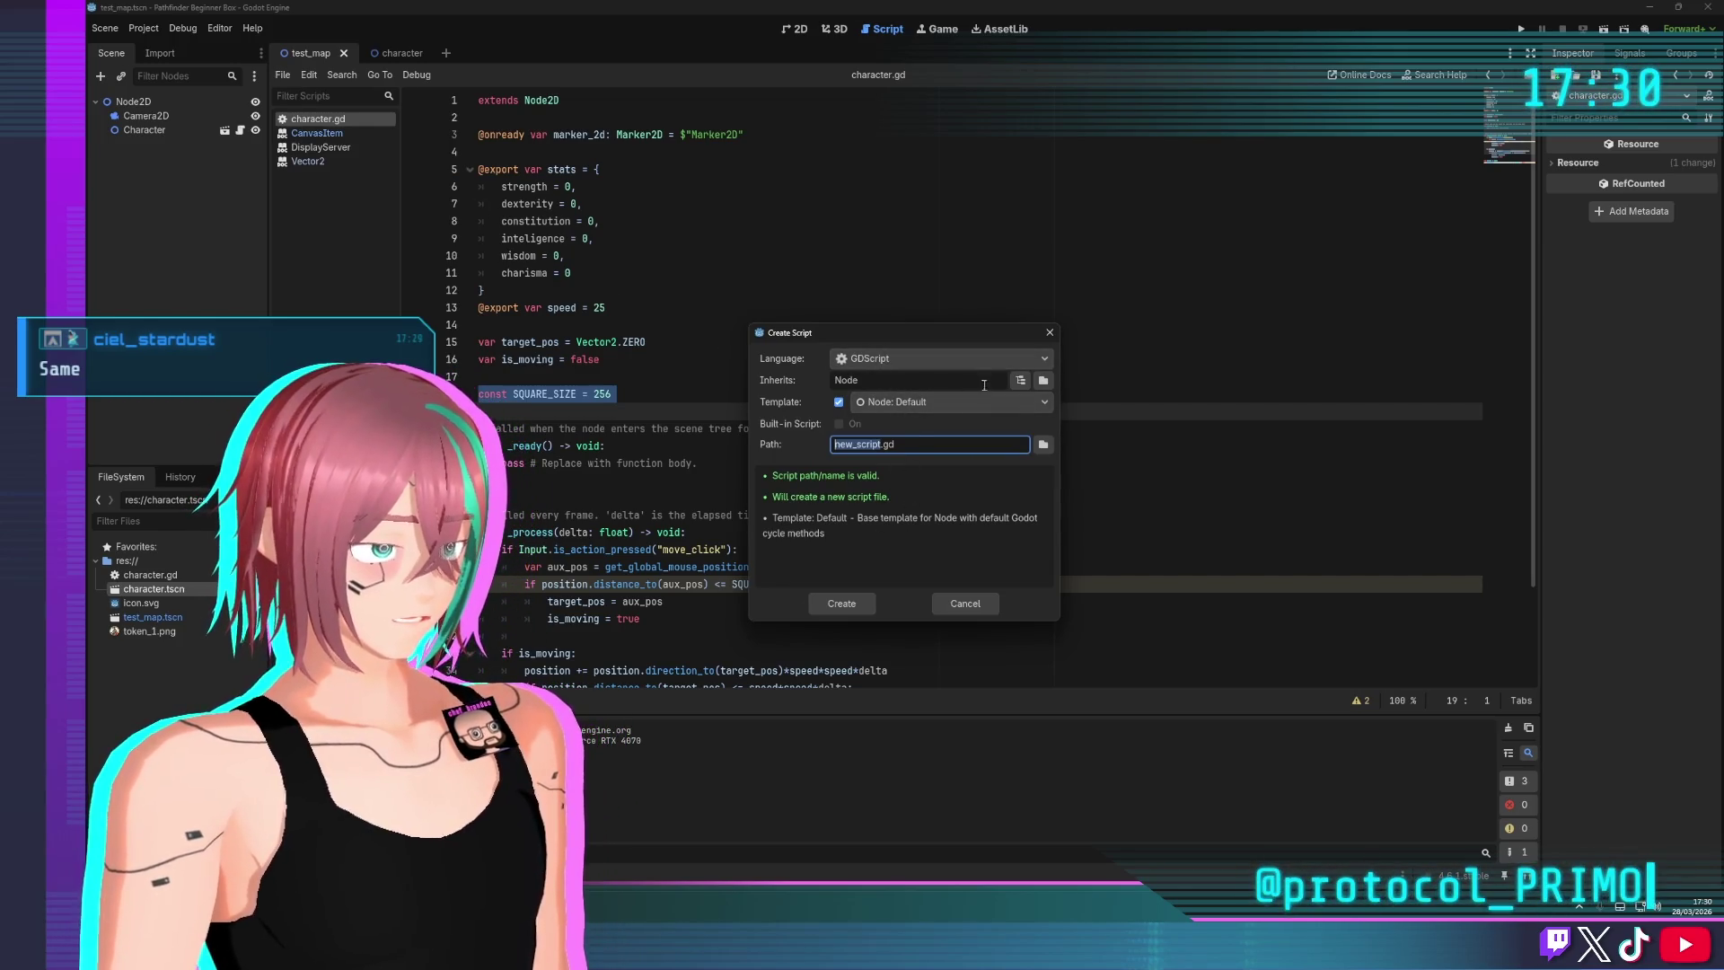
# Keep Node as the inherited class and create new_script.gd
pyautogui.click(939, 381)
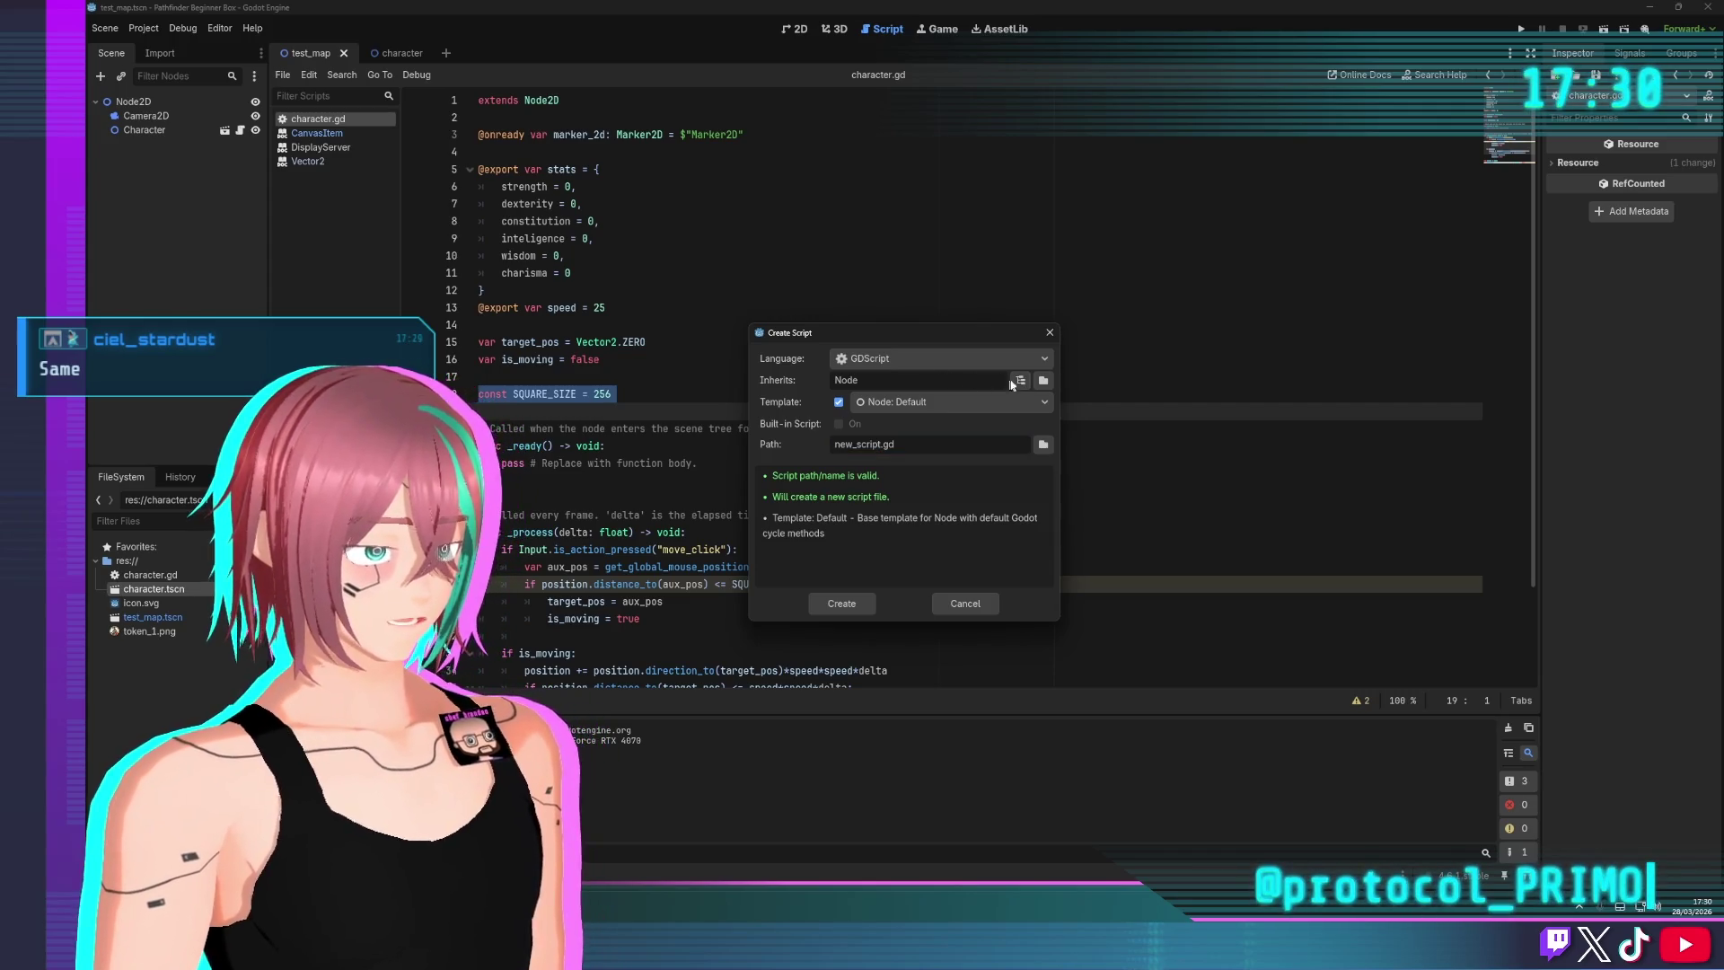
pyautogui.click(1042, 381)
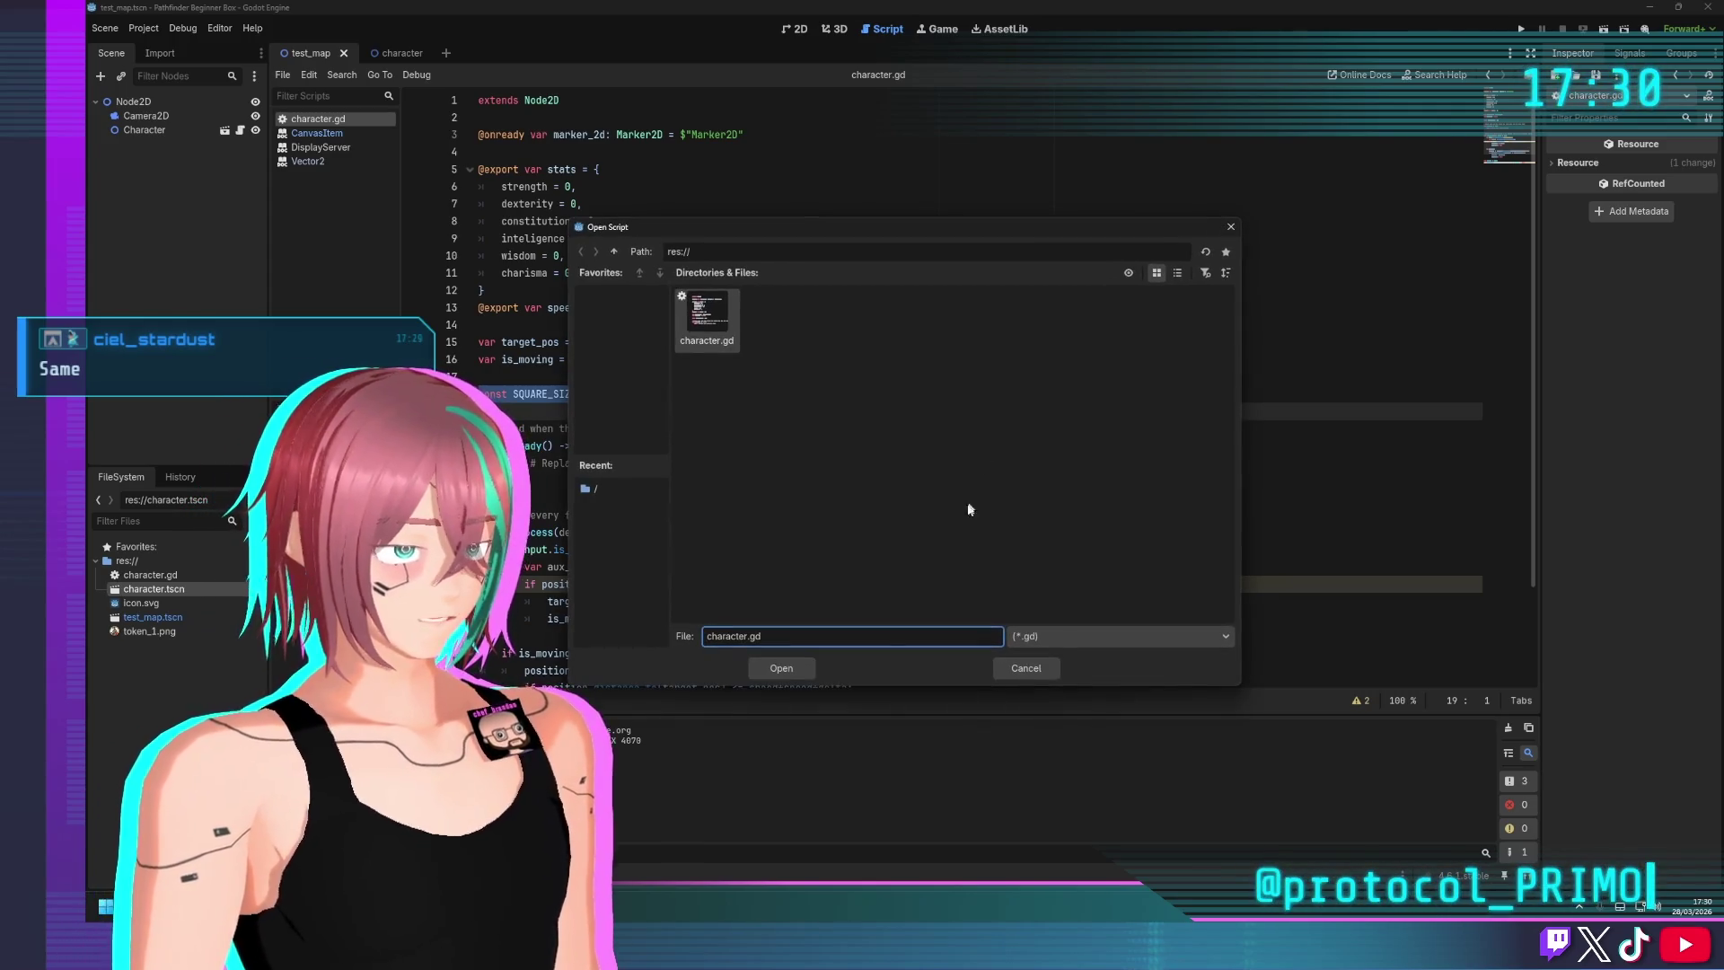
pyautogui.click(1023, 665)
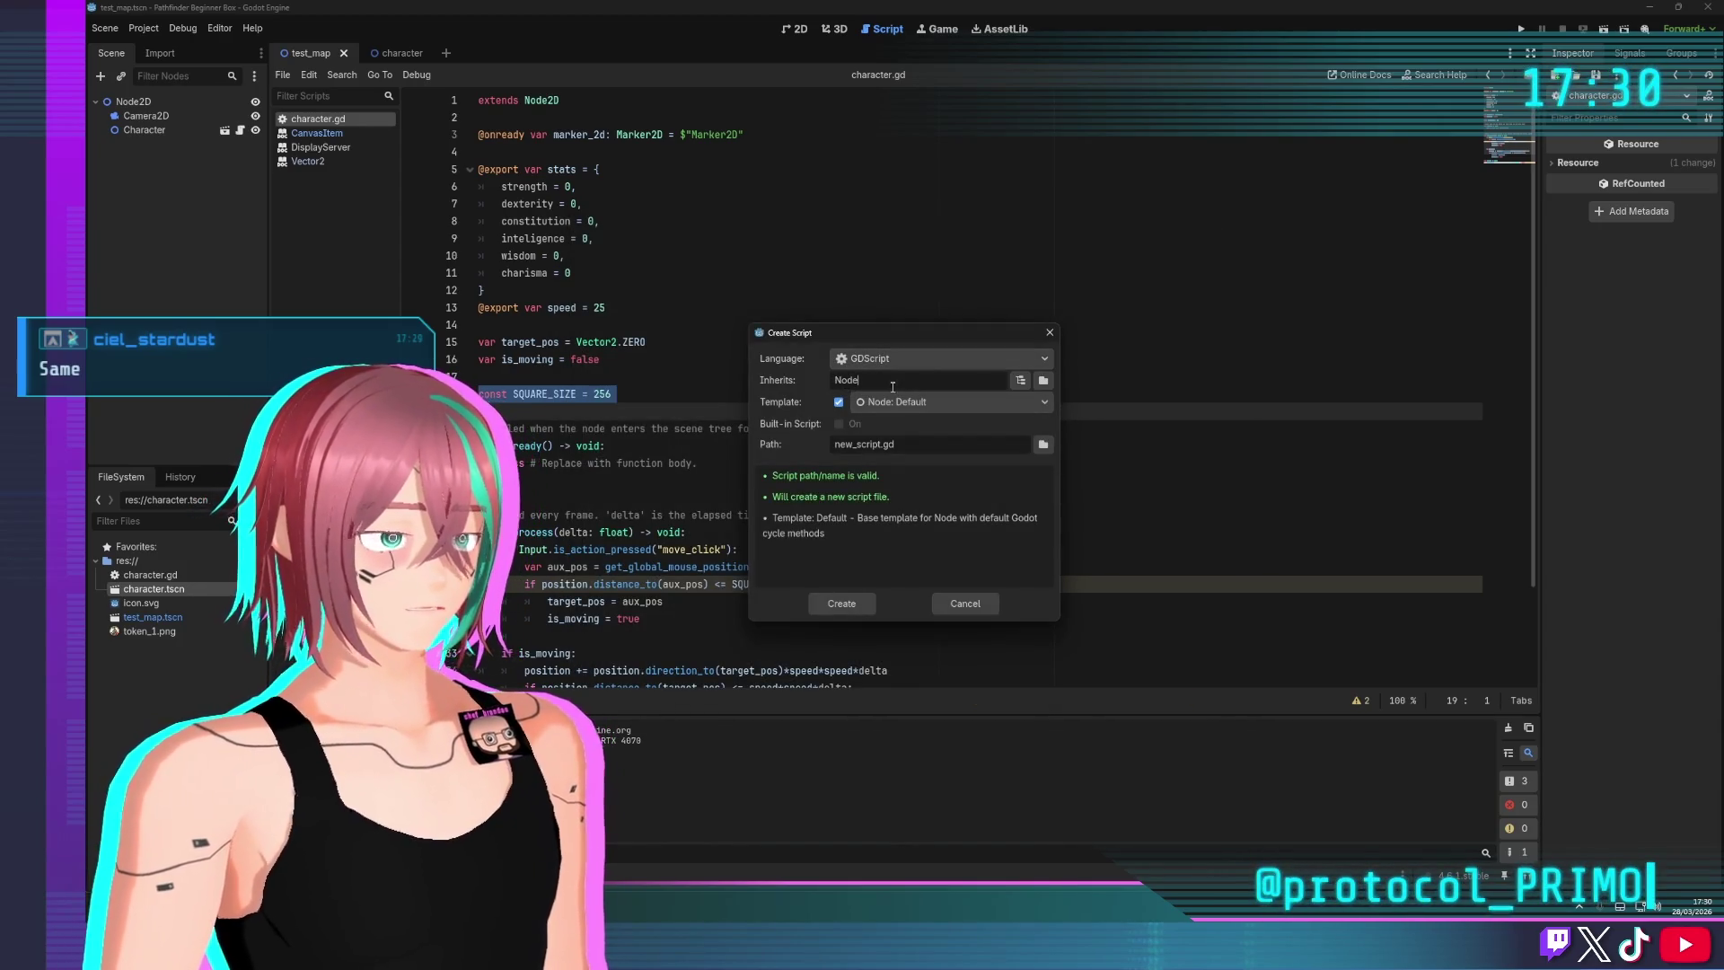
pyautogui.click(841, 604)
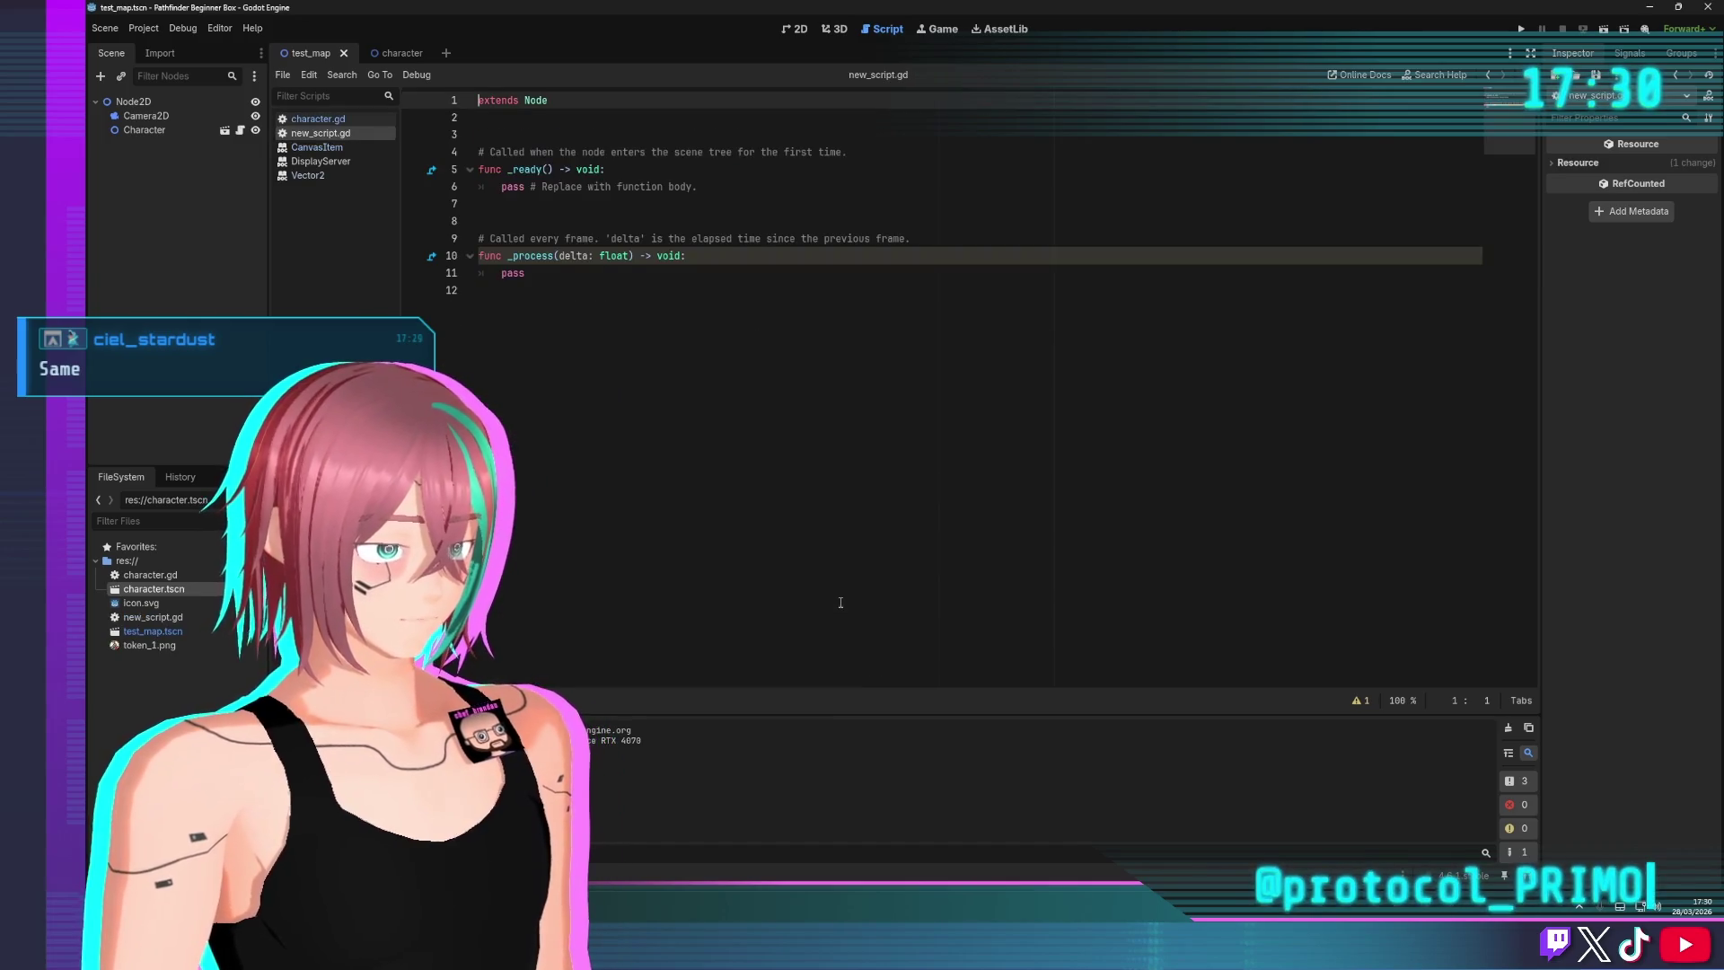
# Delete the template code in new_script.gd, then undo a pasted marker_2d declaration
pyautogui.click(590, 369)
pyautogui.moveTo(622, 295); pyautogui.dragTo(485, 135)
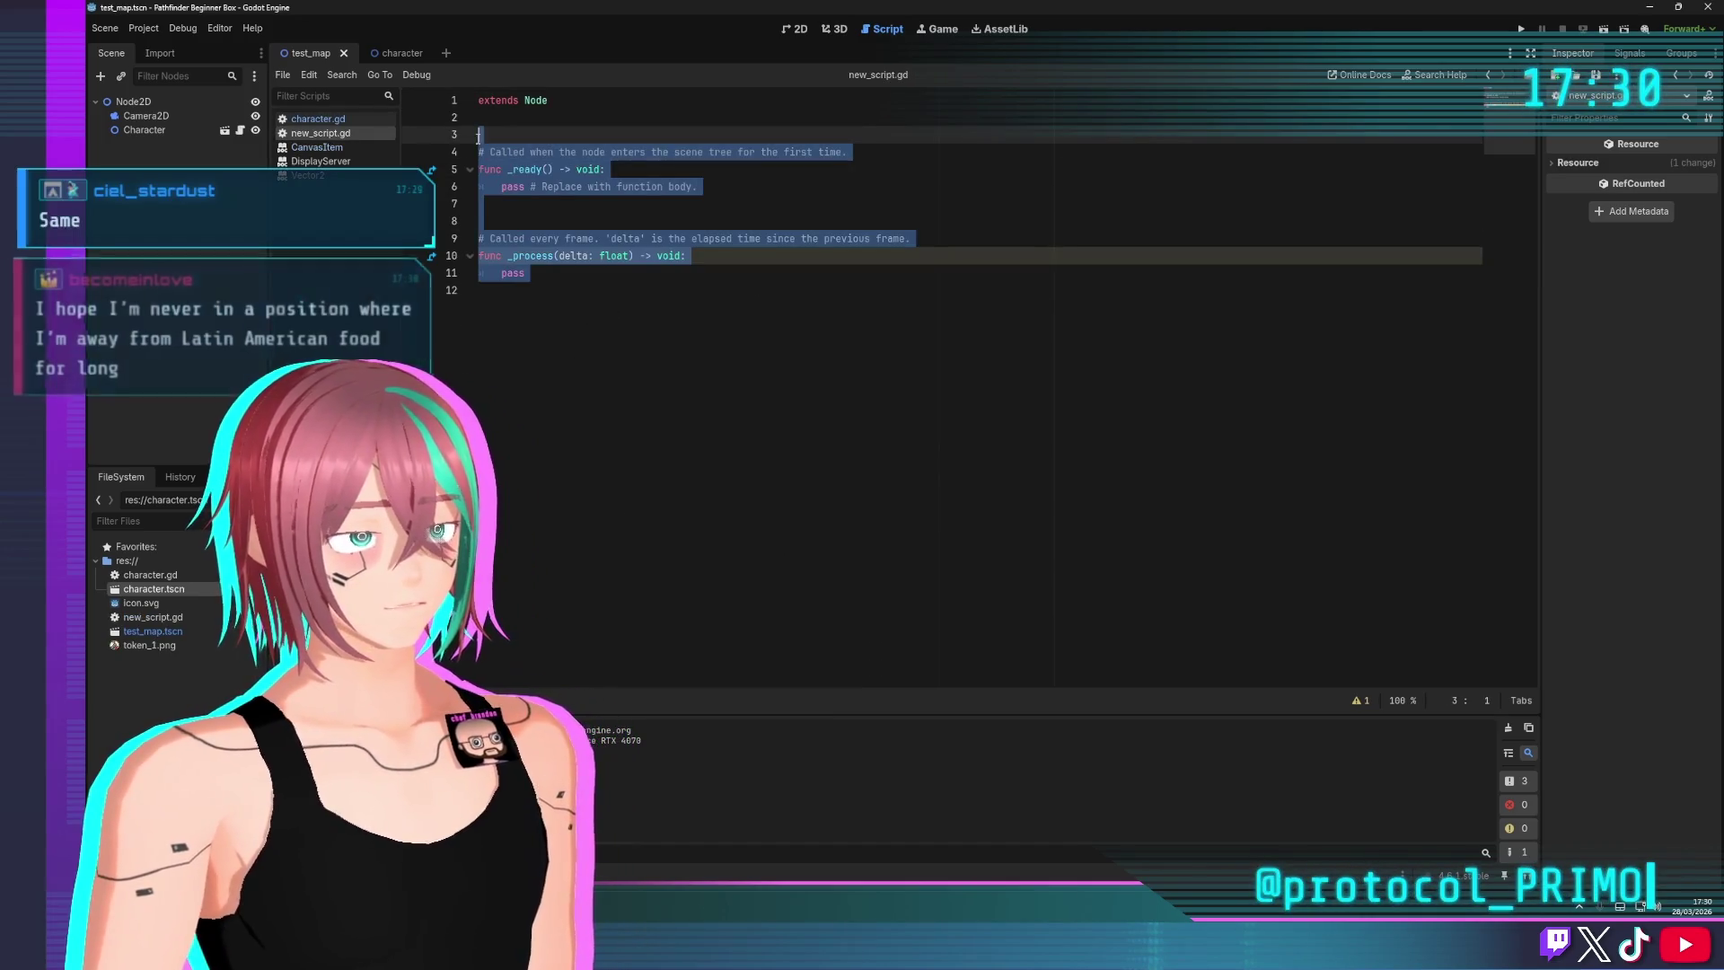
pyautogui.press('BackSpace')
pyautogui.hotkey('ctrl', 'v')
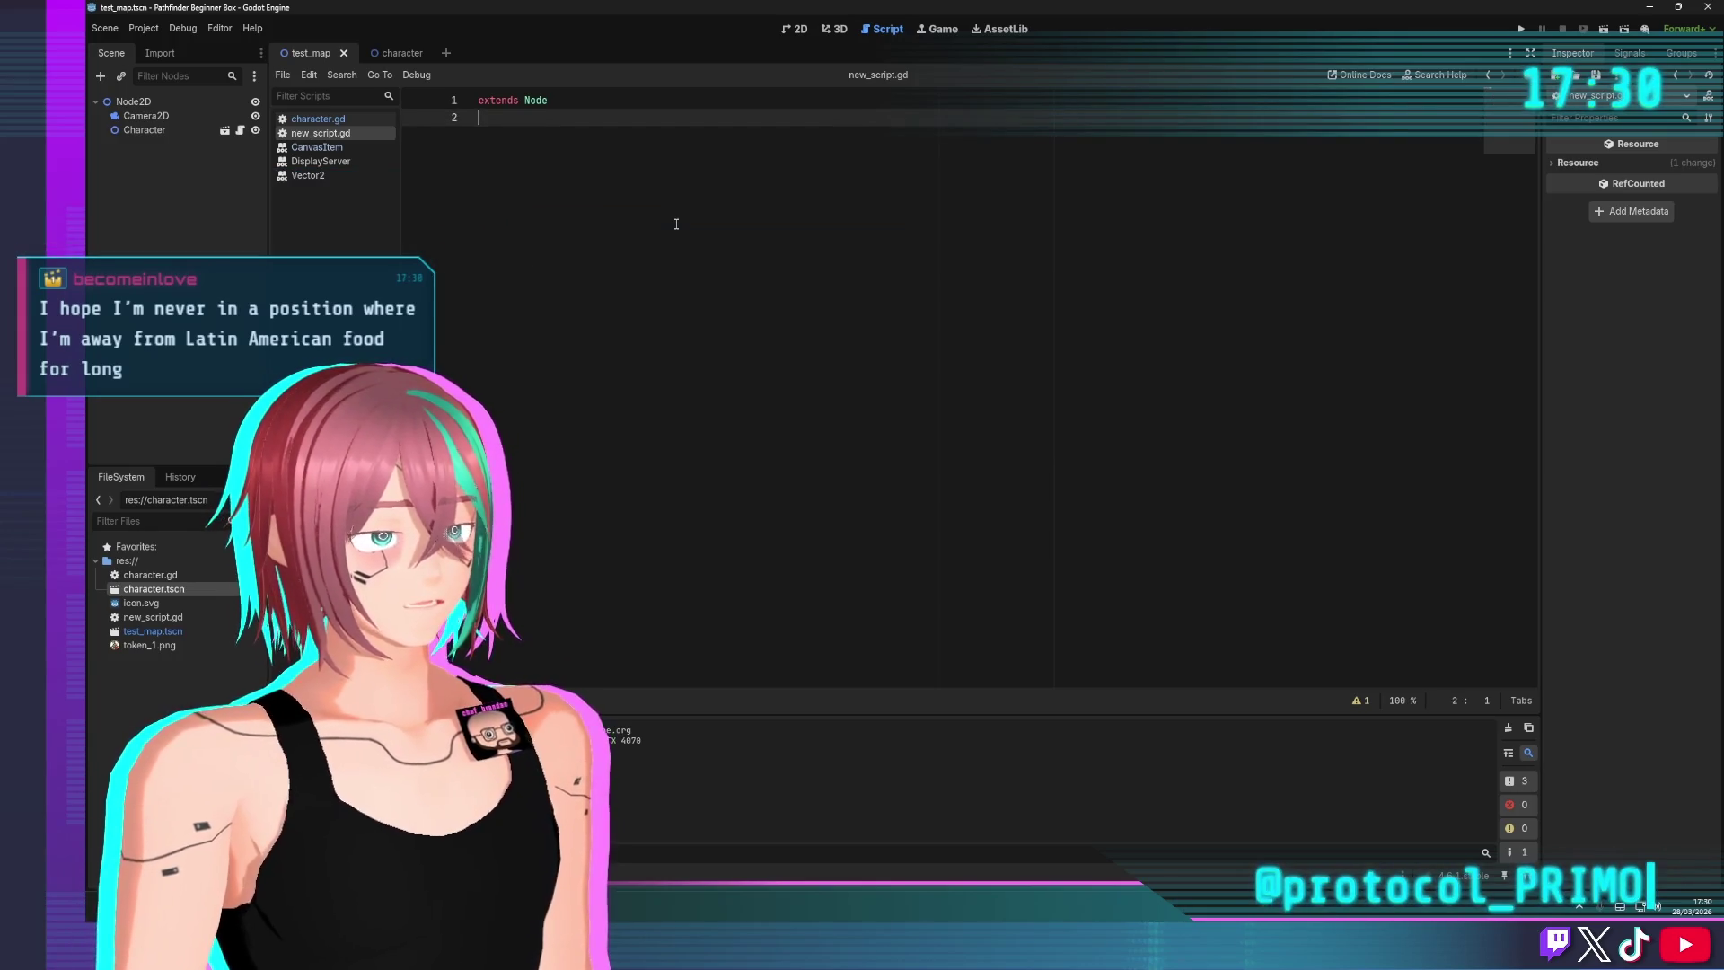
pyautogui.press('Return')
pyautogui.hotkey('ctrl', 'z')
pyautogui.hotkey('ctrl', 'z')
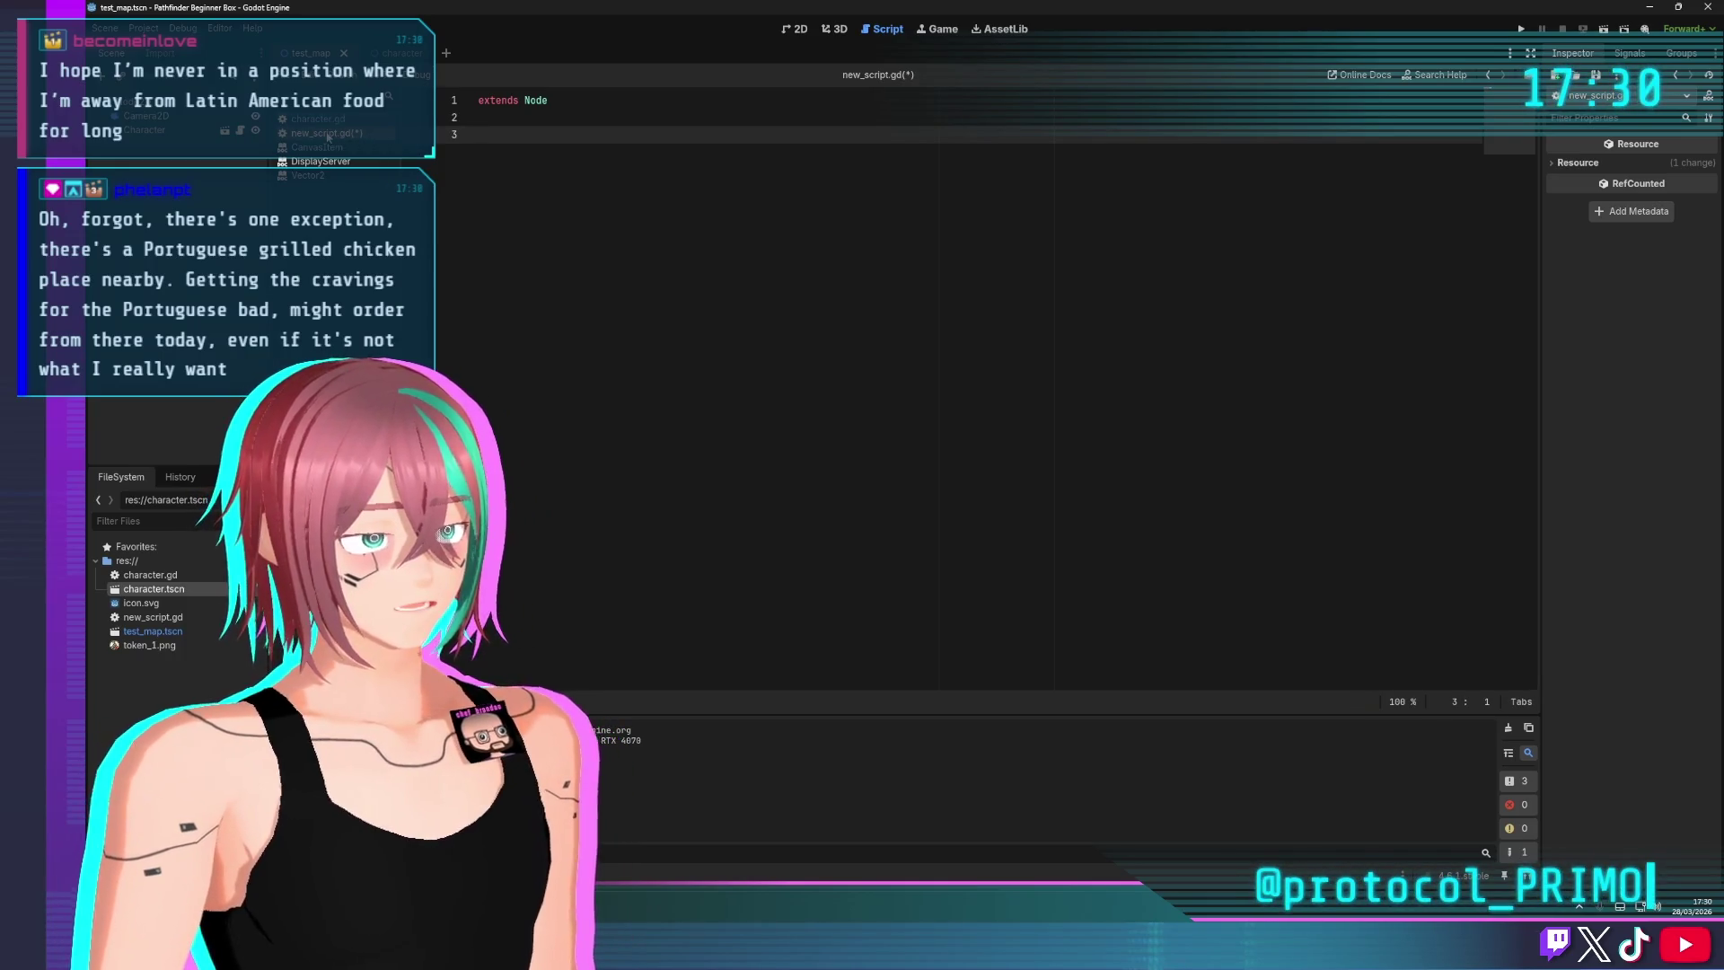
# Close new_script.gd and discard its unsaved changes, leaving the CanvasItem docs showing
pyautogui.rightClick(317, 135)
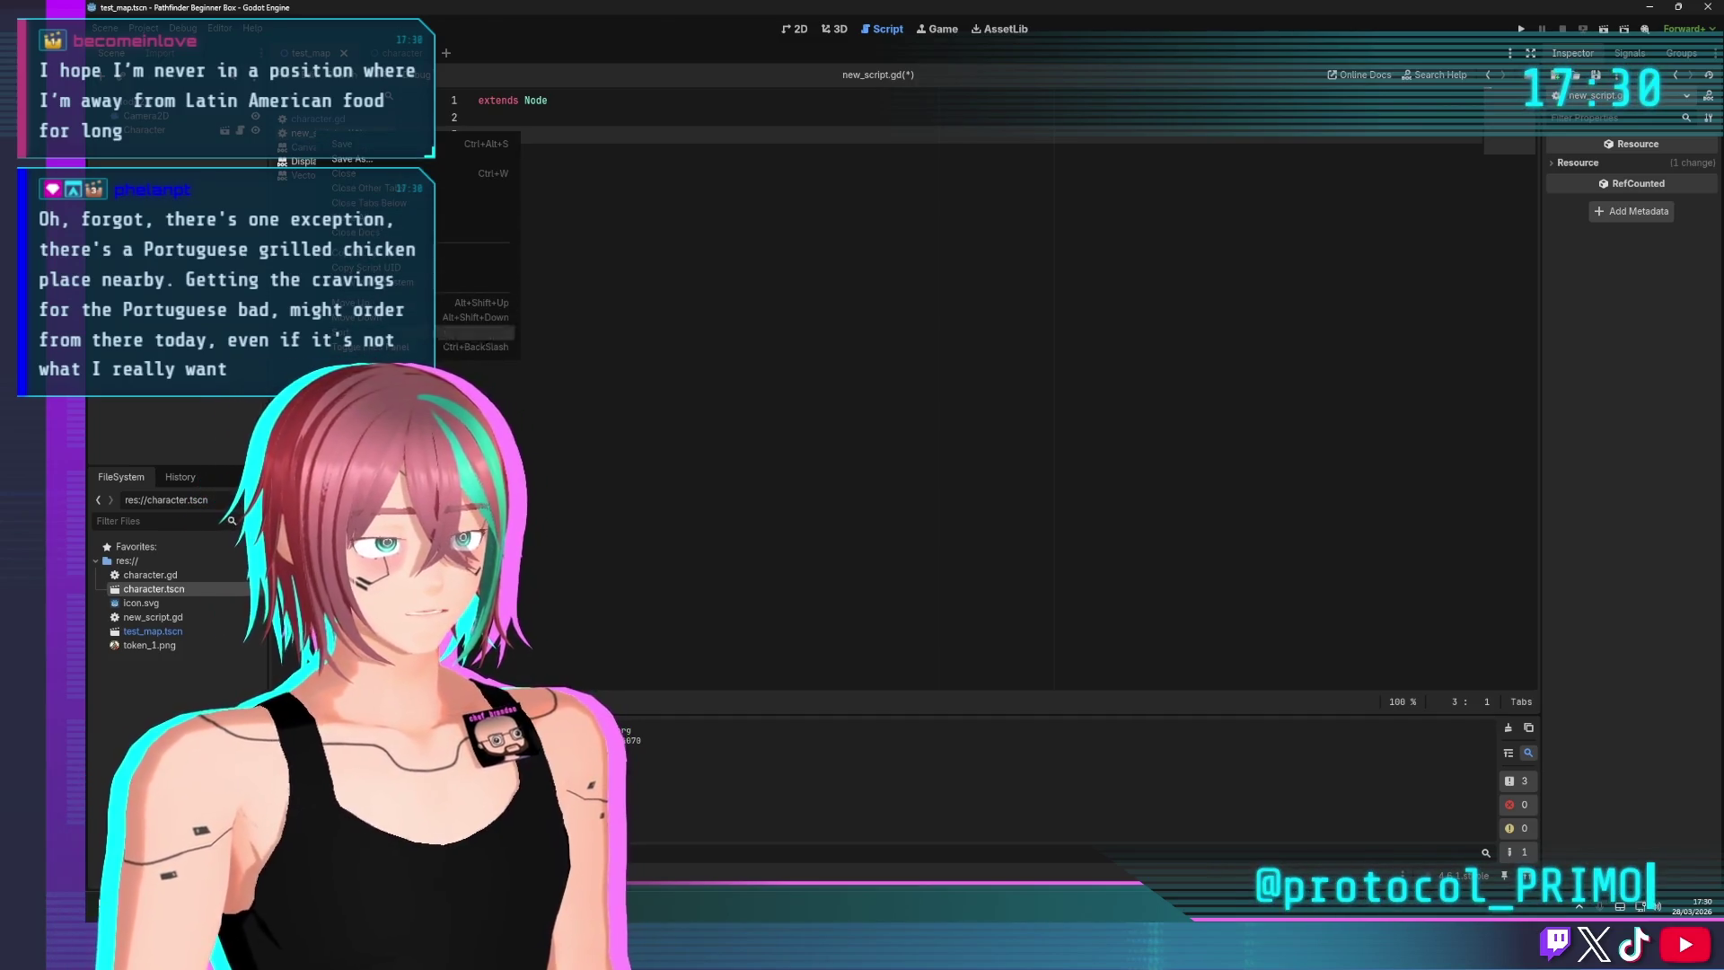
pyautogui.click(558, 386)
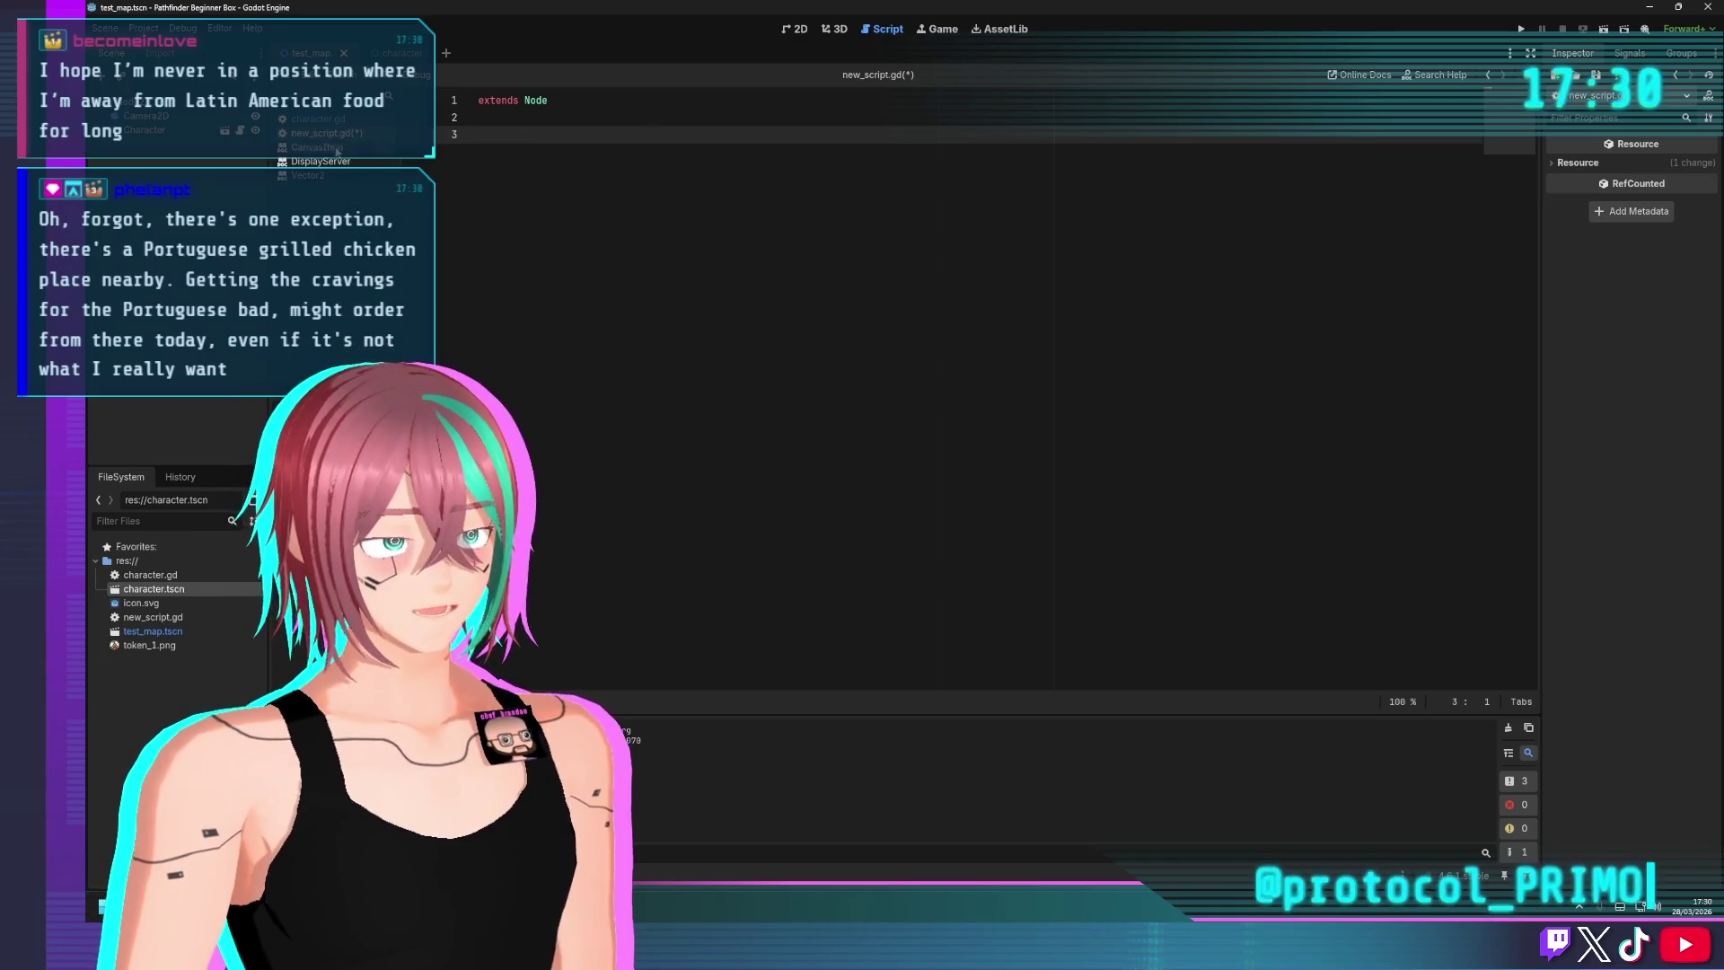
pyautogui.click(311, 162)
pyautogui.click(317, 133)
pyautogui.rightClick(333, 136)
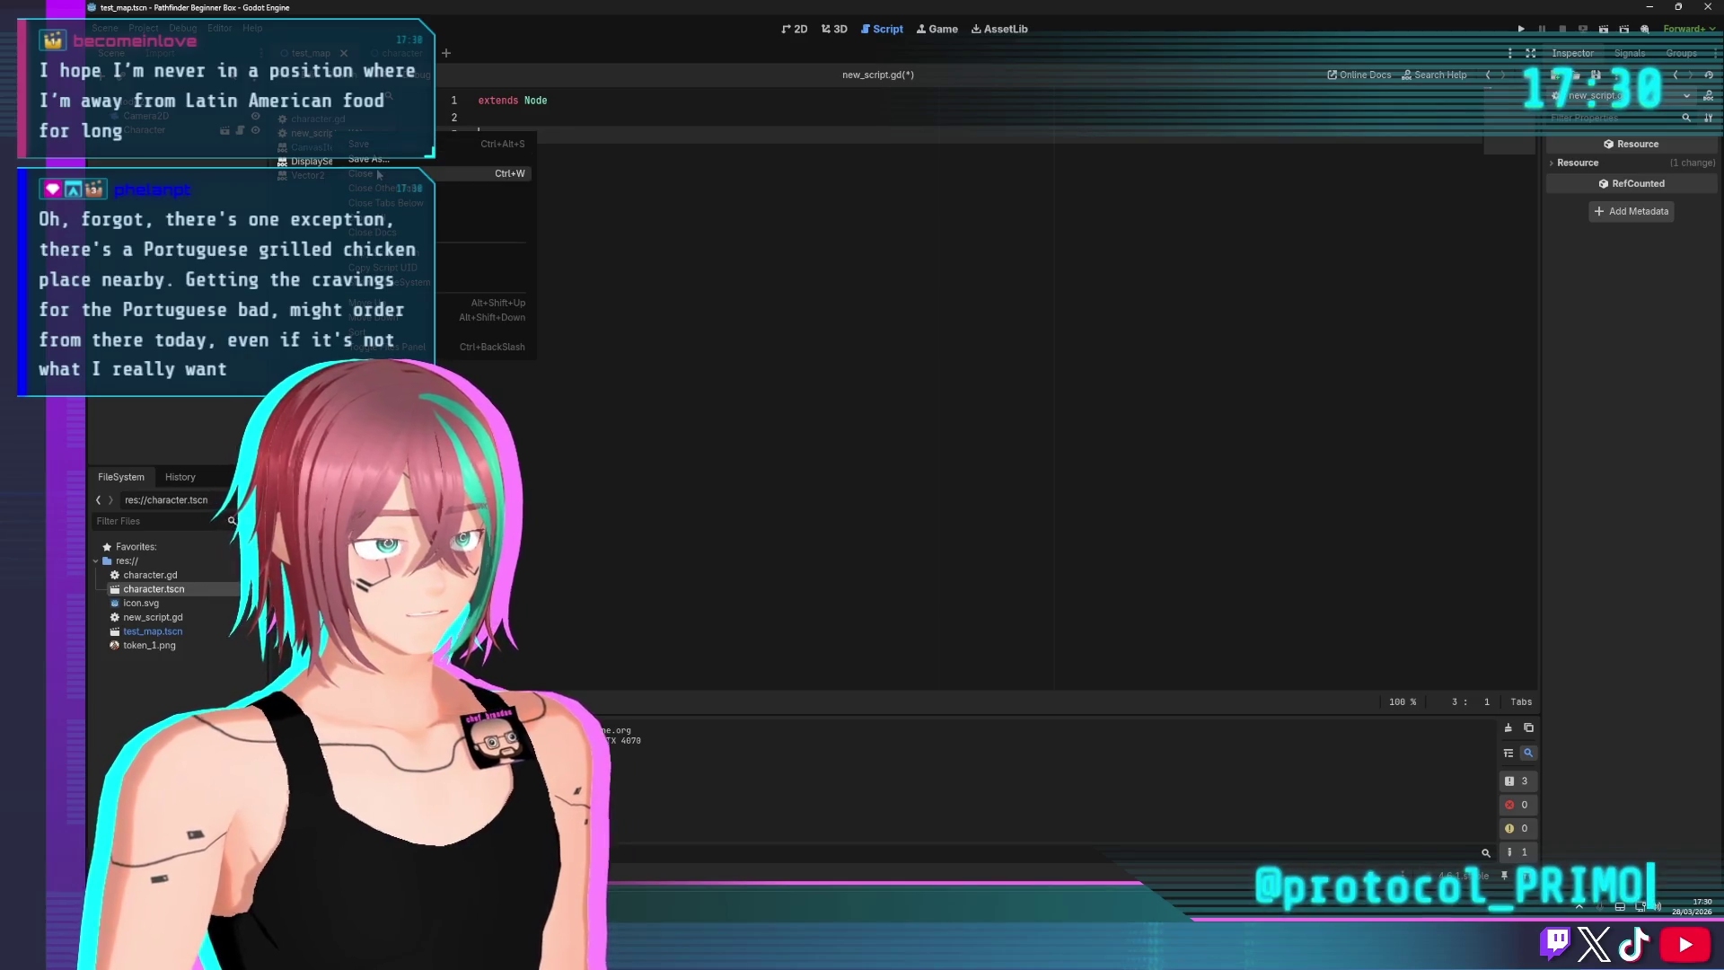
pyautogui.click(379, 175)
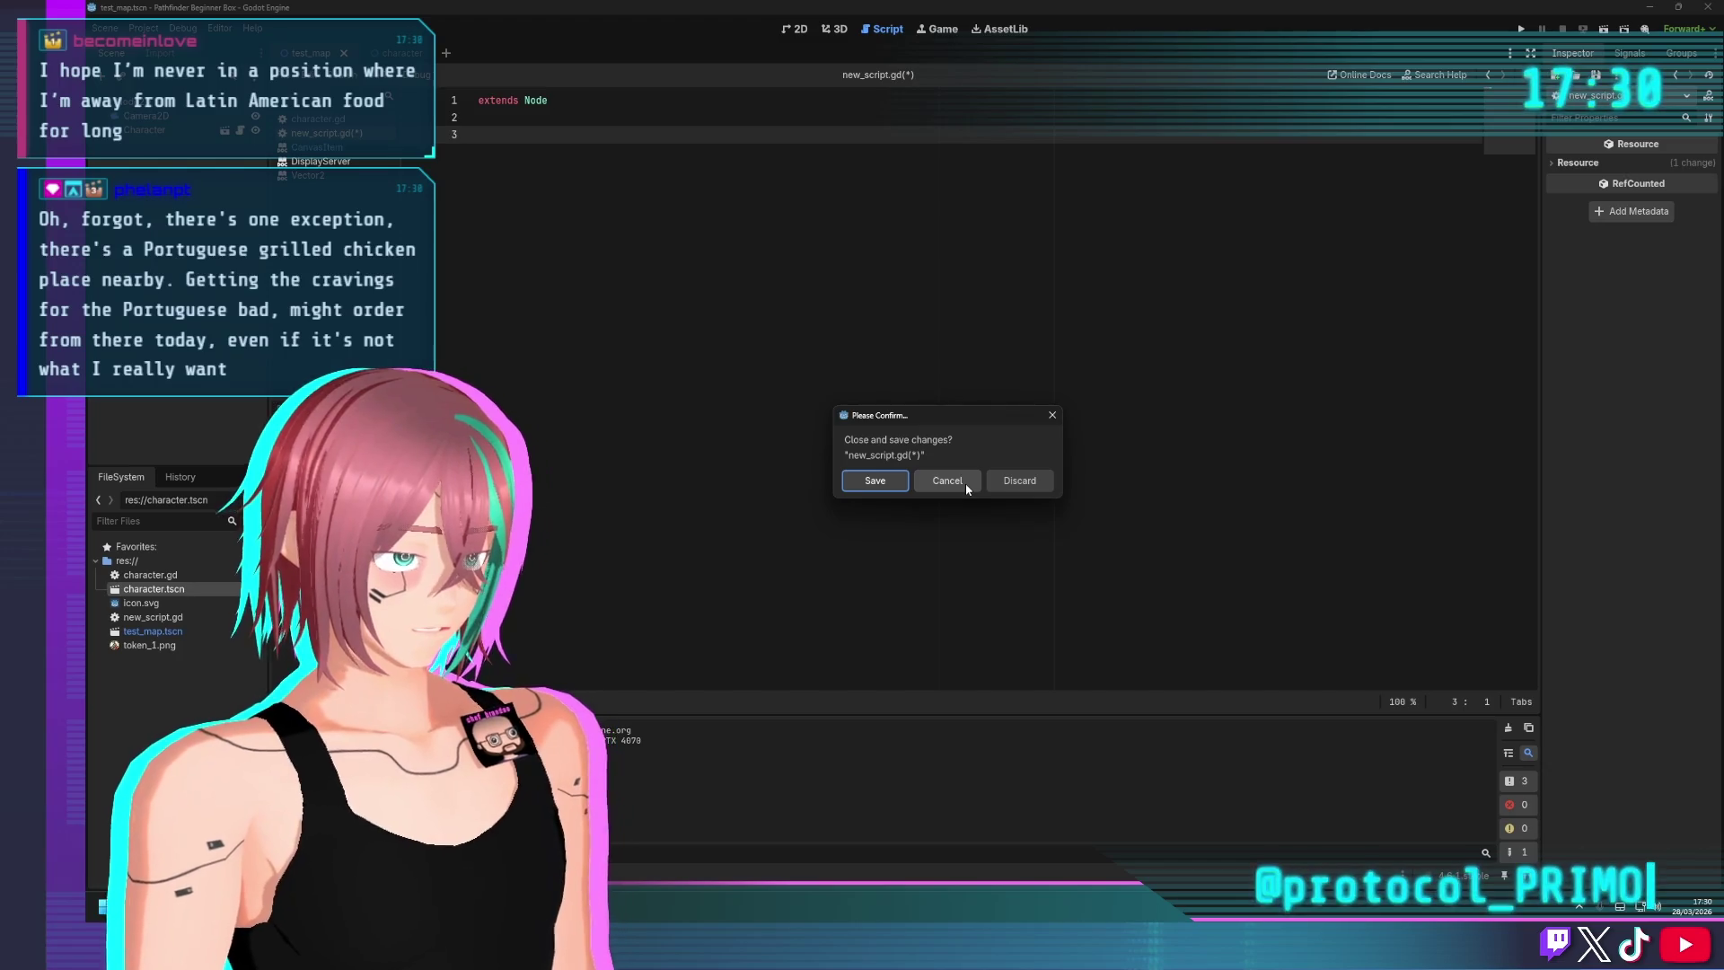
pyautogui.click(1010, 487)
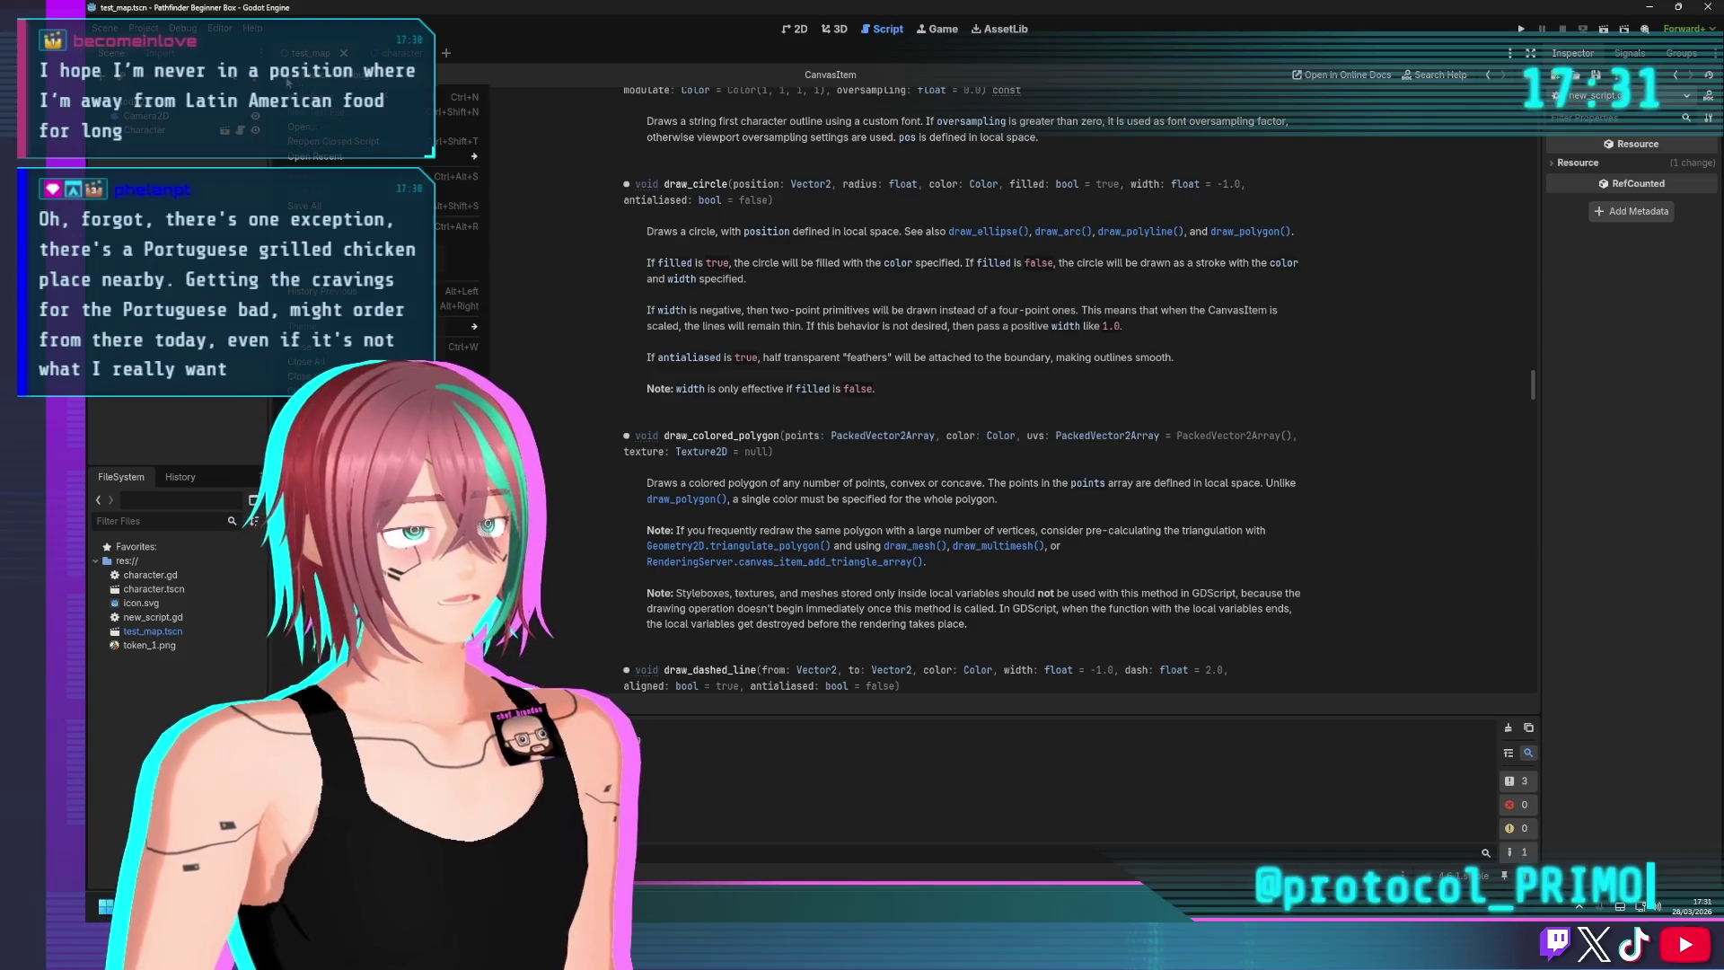
# Create pathfinder_global.gd inheriting Node and strip its template code down to extends Node
pyautogui.click(240, 72)
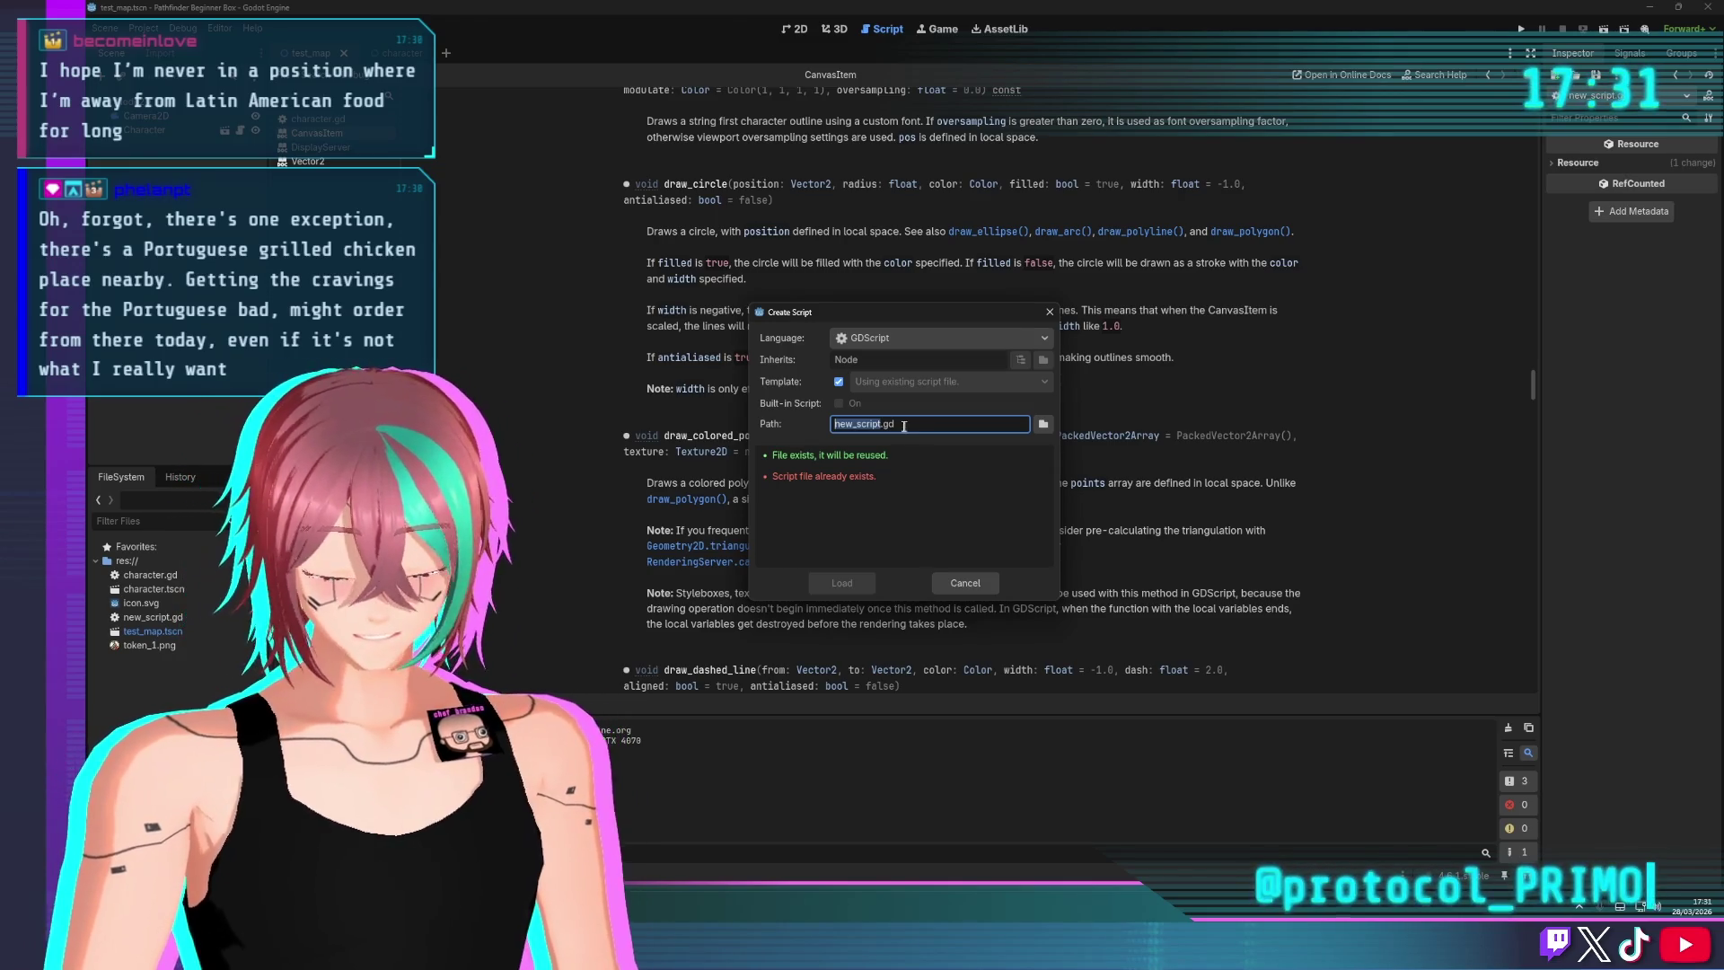
pyautogui.write('pathfinder_')
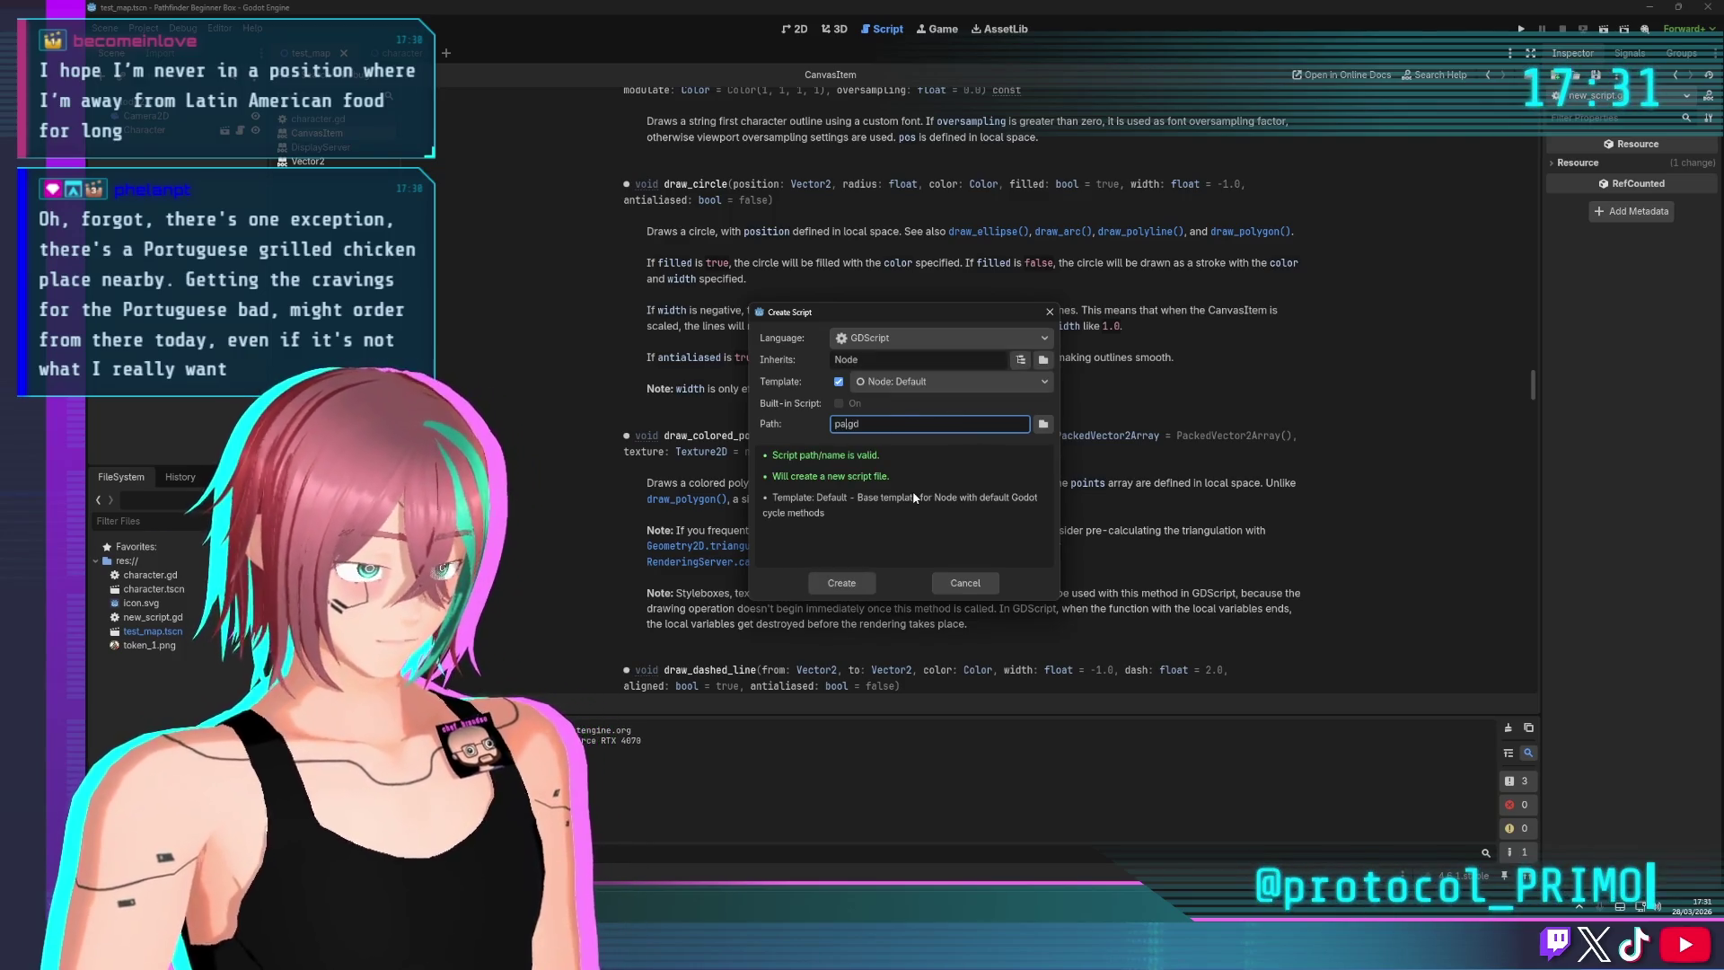
pyautogui.write('global')
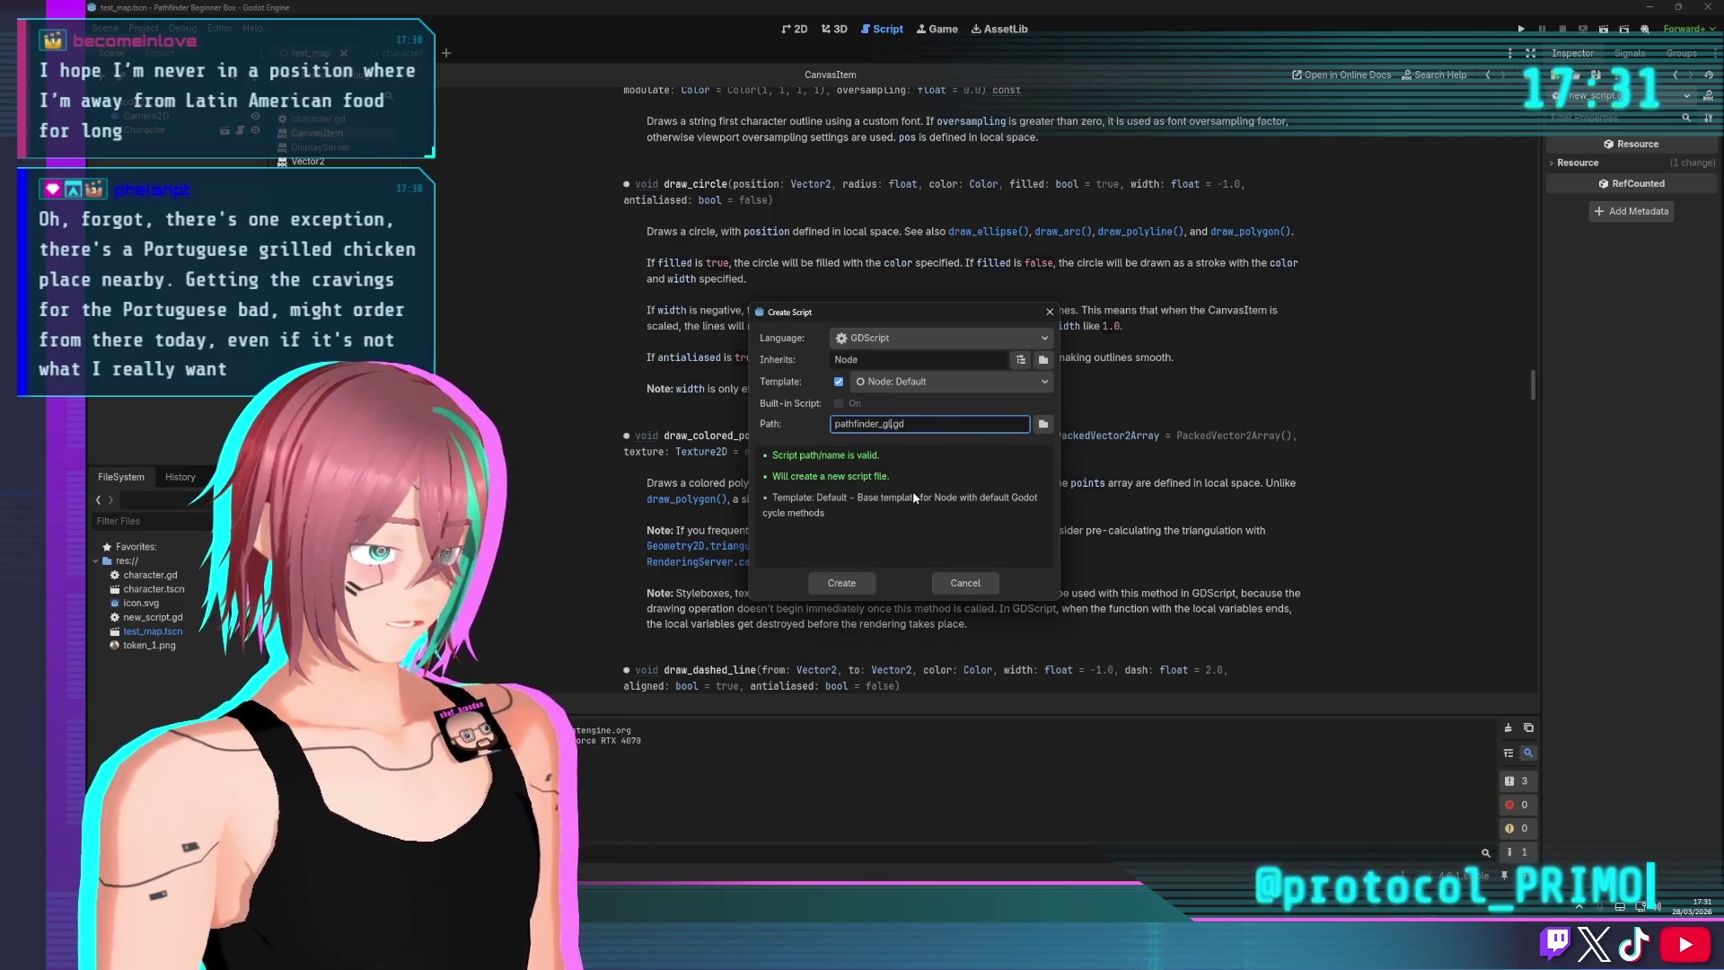
pyautogui.click(848, 588)
pyautogui.moveTo(537, 283)
pyautogui.mouseDown()
pyautogui.moveTo(511, 269)
pyautogui.moveTo(458, 139)
pyautogui.mouseUp()
pyautogui.press('BackSpace')
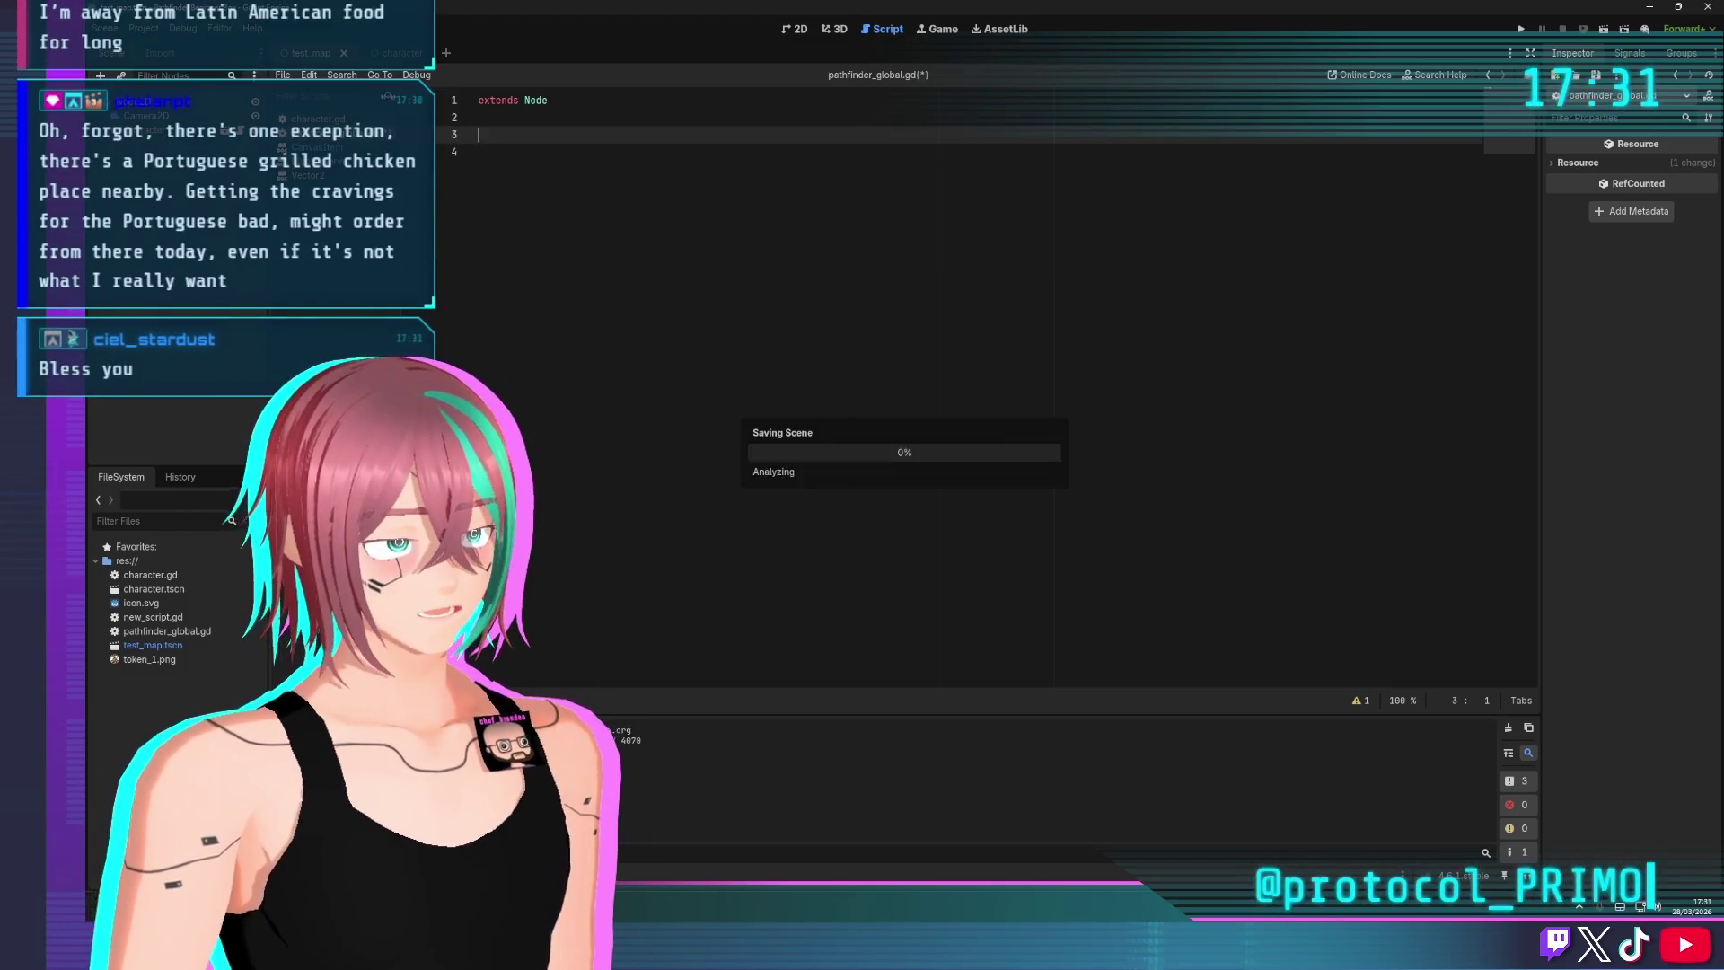
# Cut the const SQUARE_SIZE line out of character.gd
pyautogui.click(318, 119)
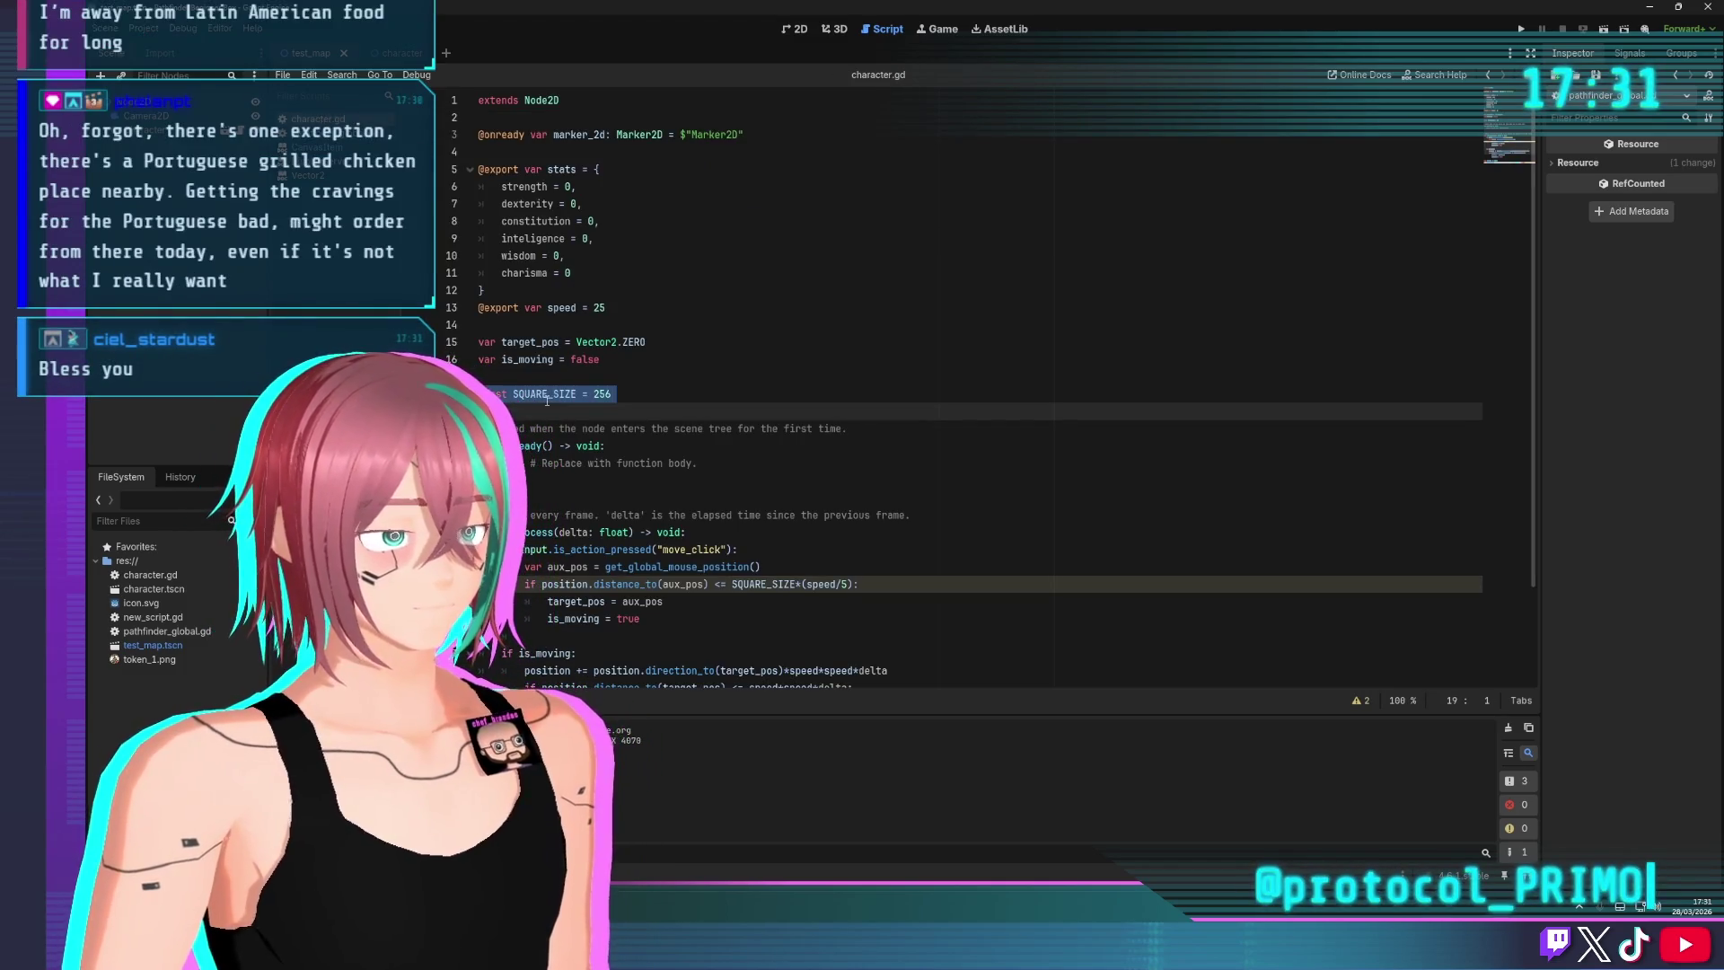
pyautogui.hotkey('ctrl', 'x')
pyautogui.click(391, 56)
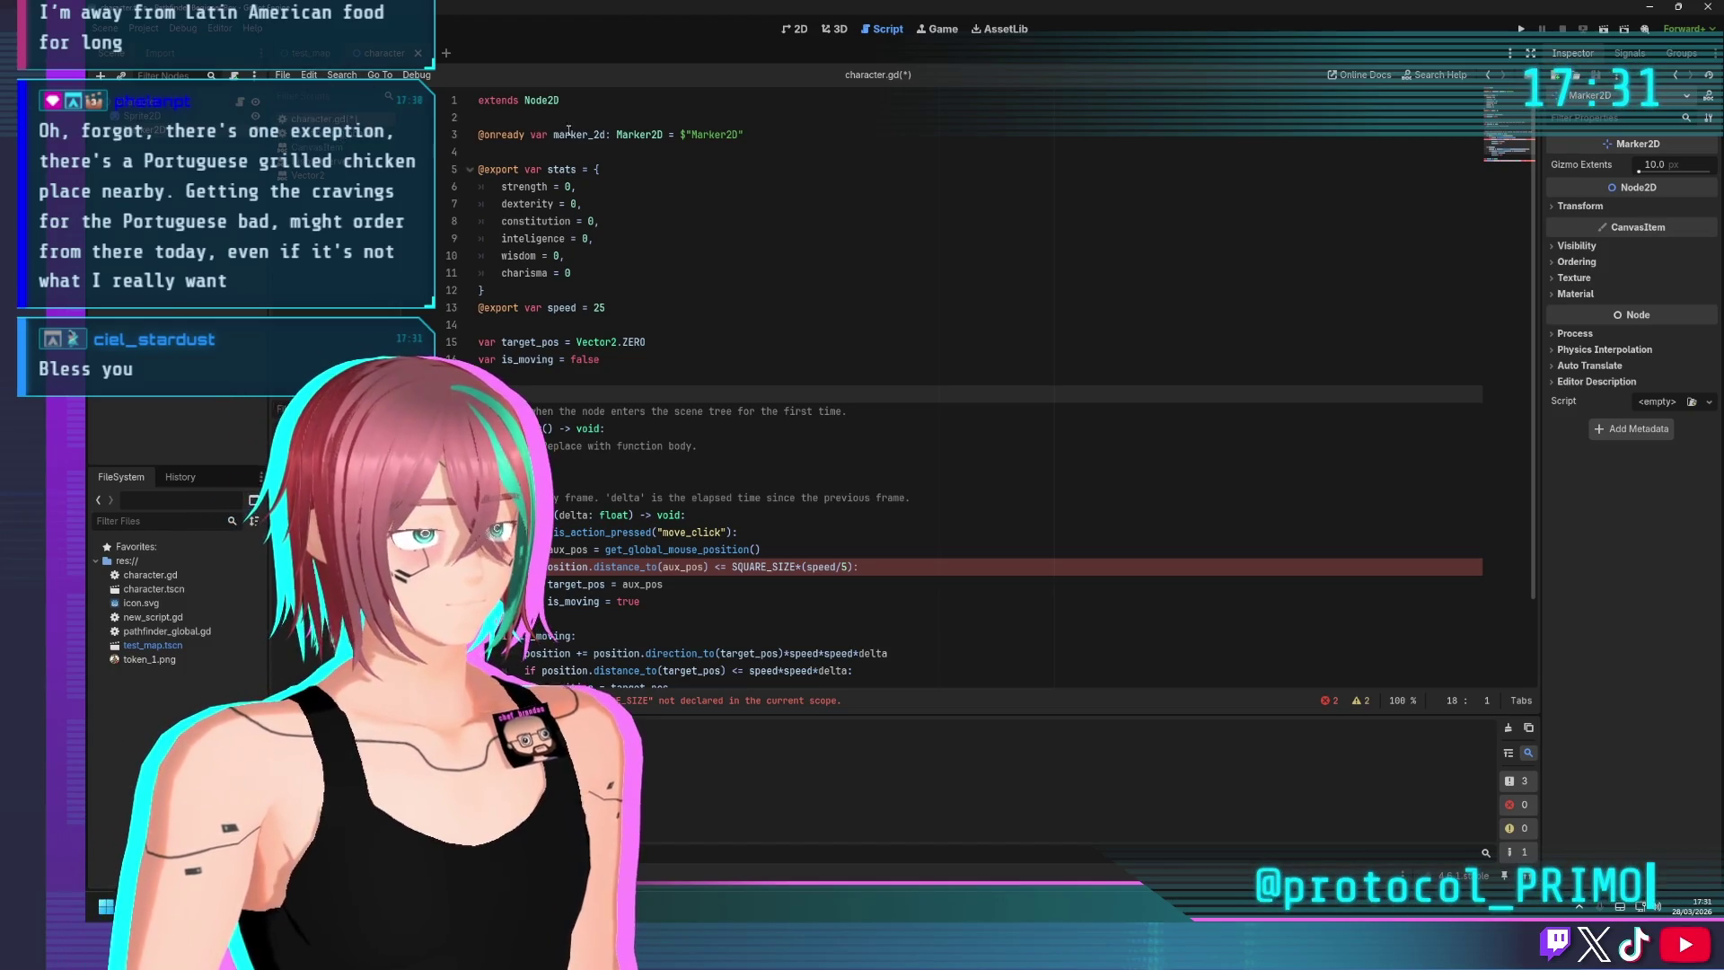
pyautogui.click(328, 54)
# Add const SQUARE_SIZE = 256 to pathfinder_global.gd and save it
pyautogui.click(333, 144)
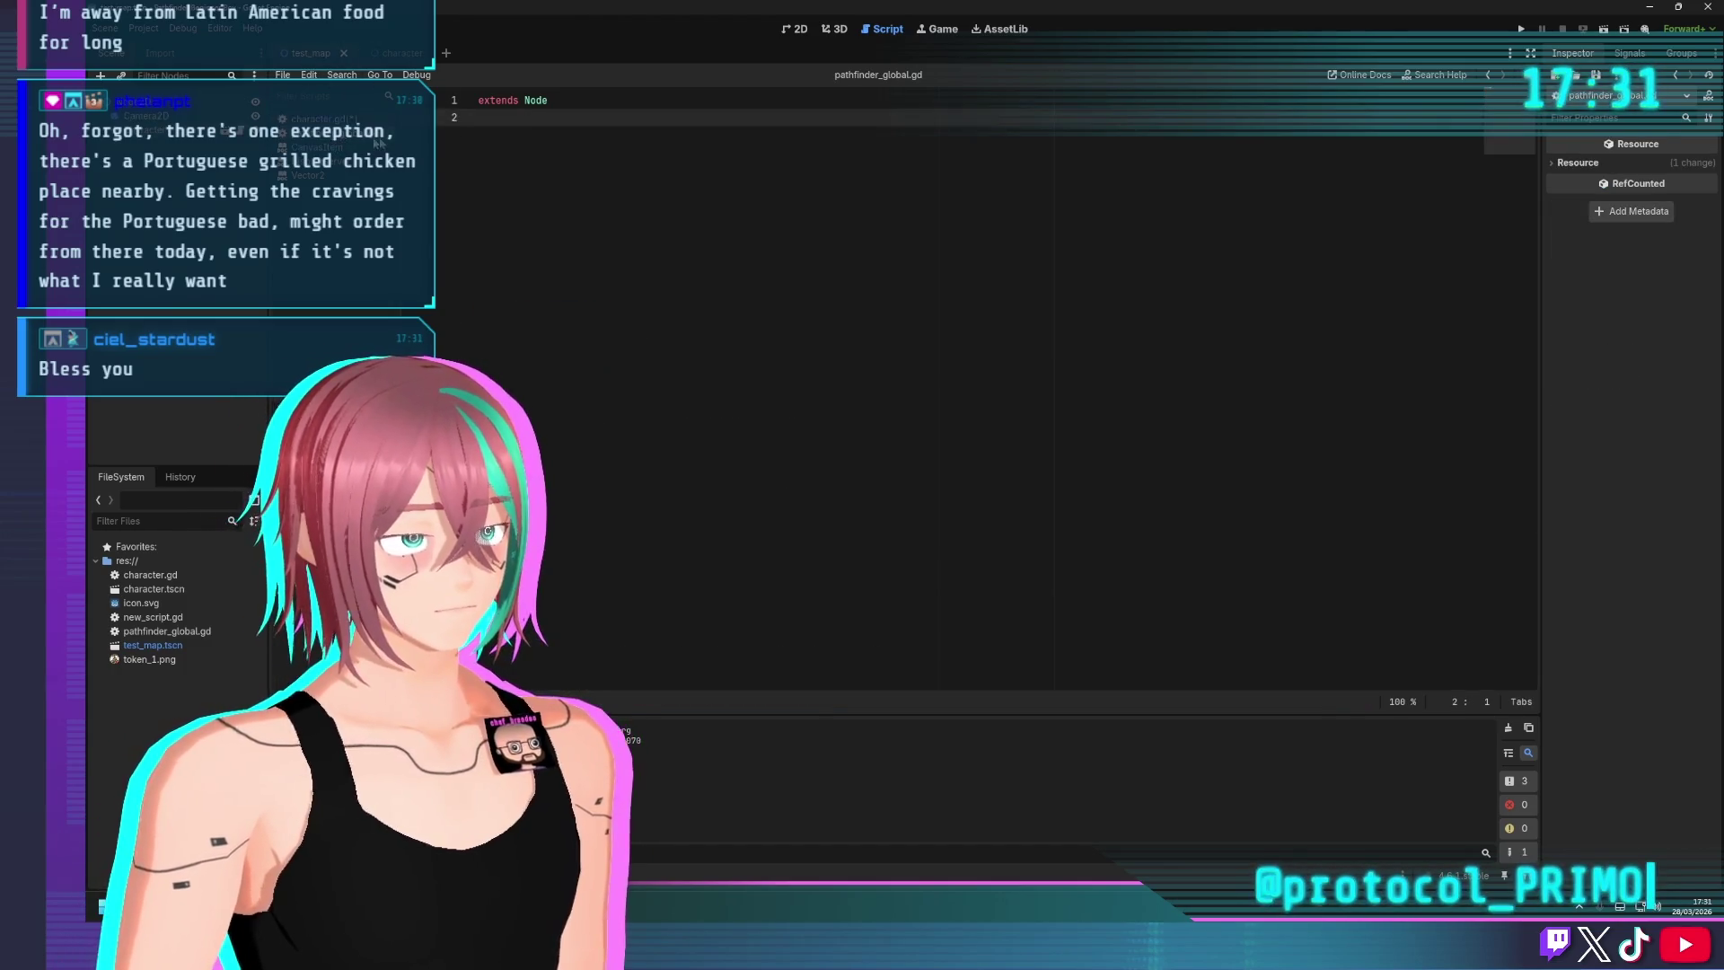
pyautogui.press('Return')
pyautogui.write('const SQUARE_SIZE = 256')
pyautogui.hotkey('ctrl', 's')
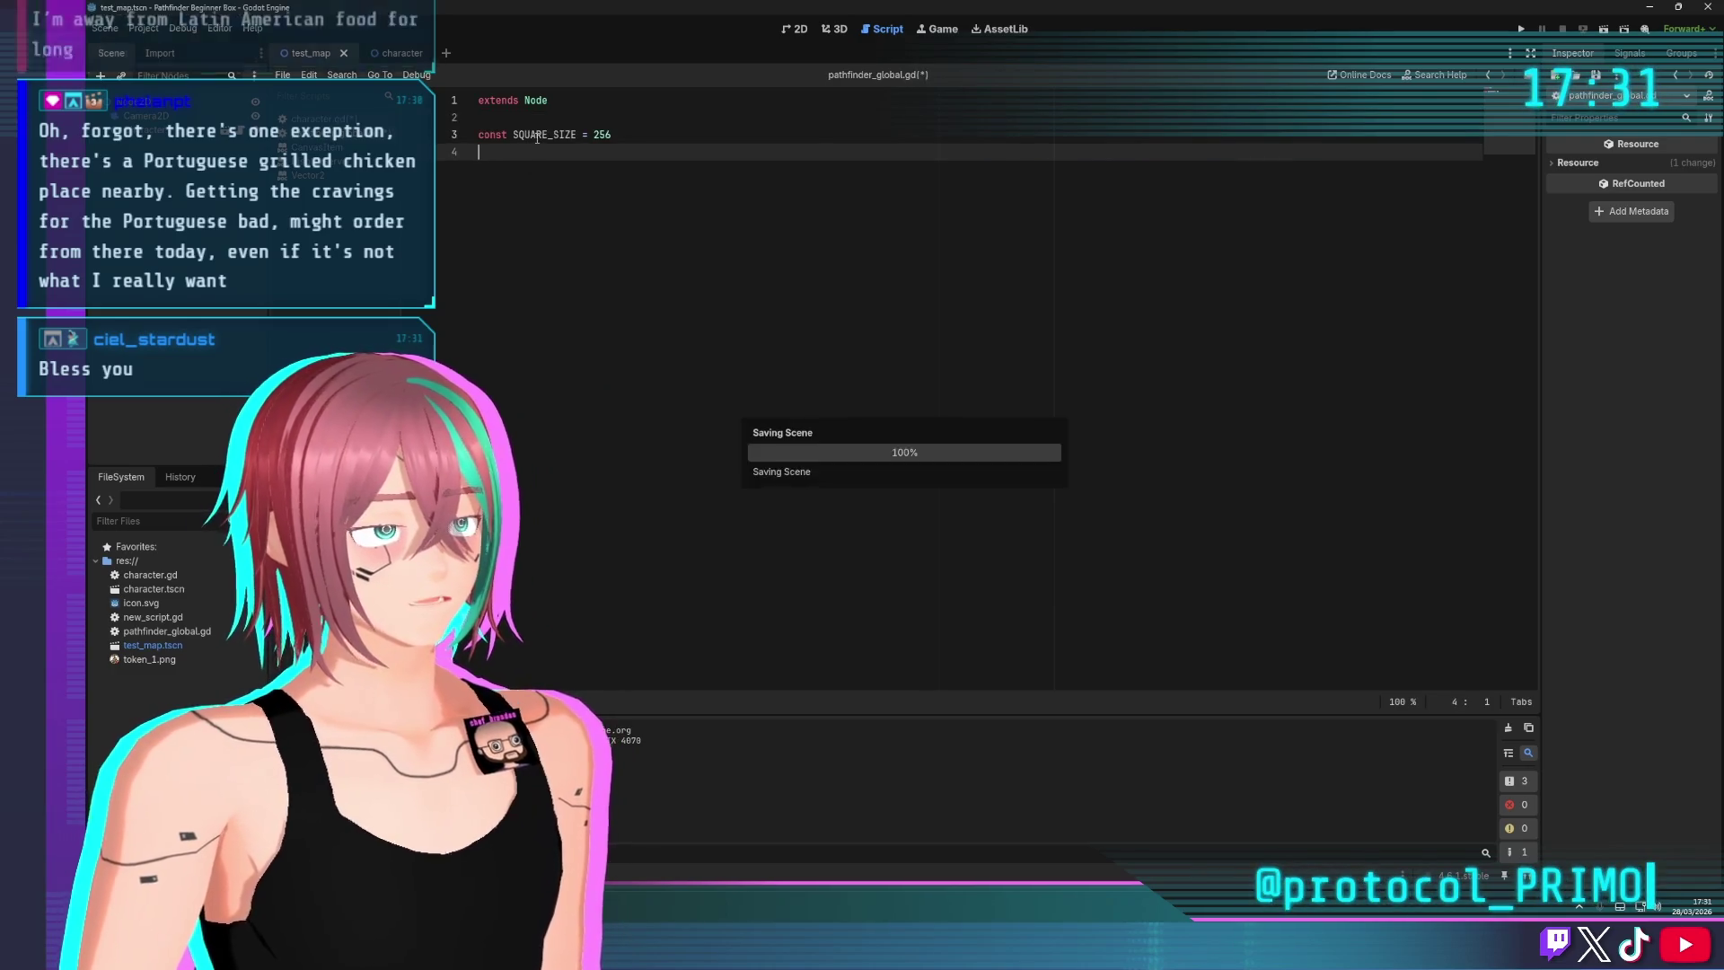
pyautogui.click(397, 53)
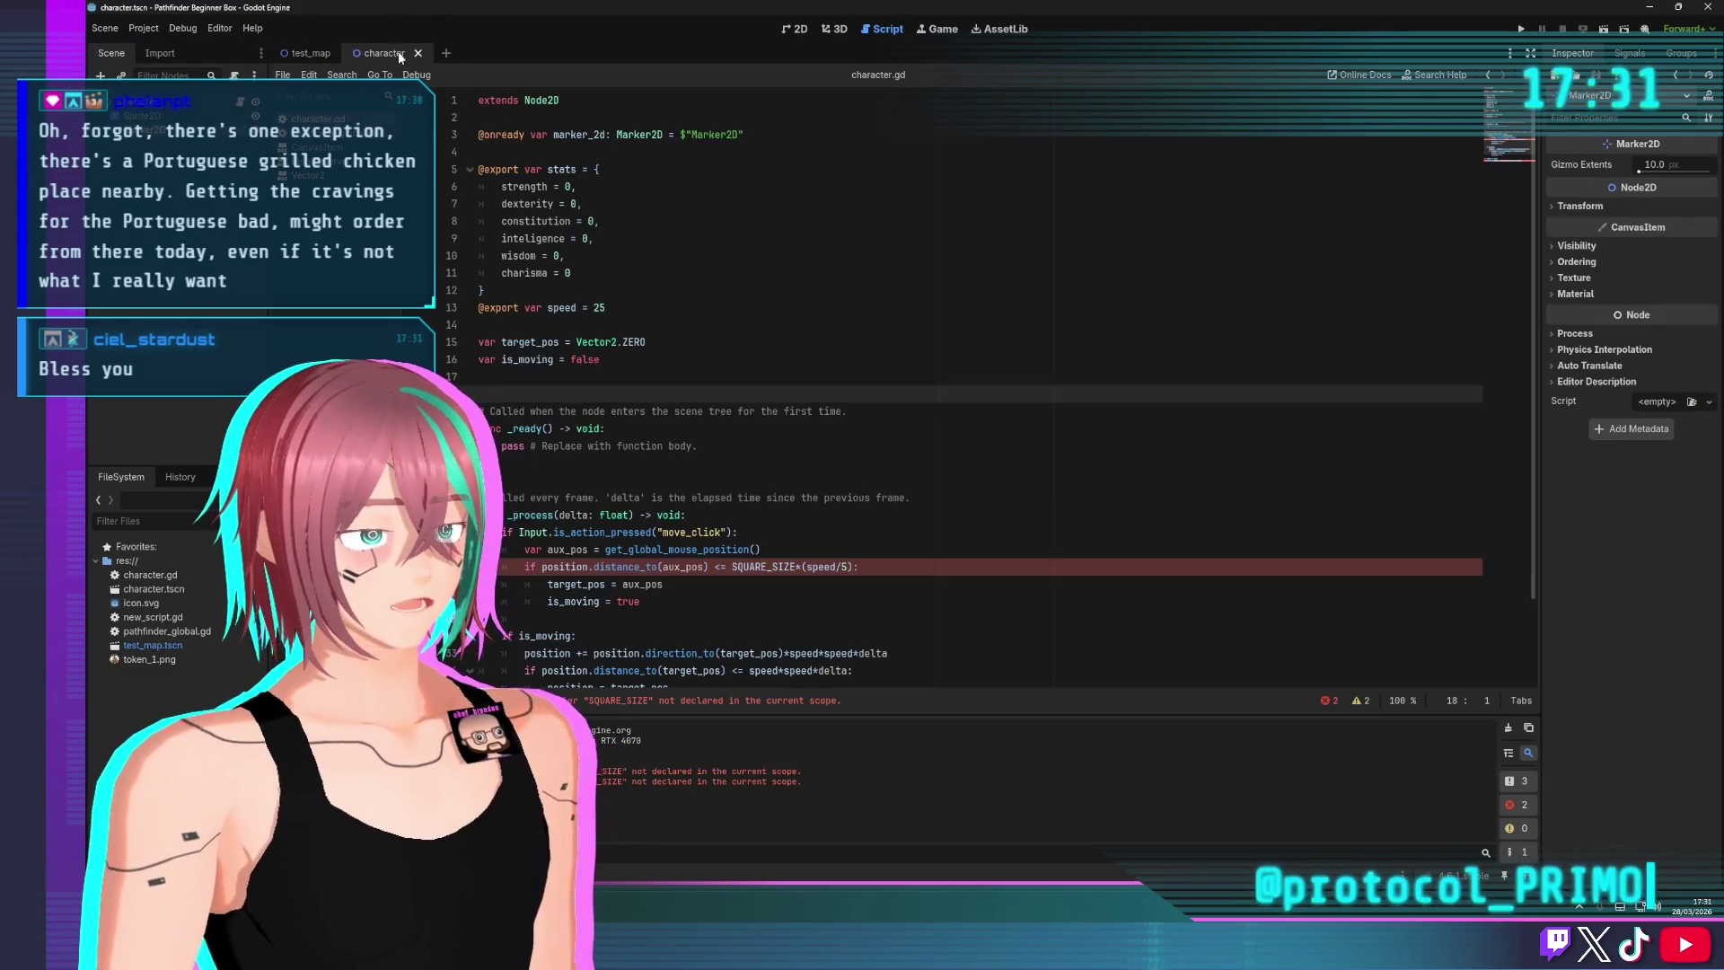
pyautogui.click(523, 119)
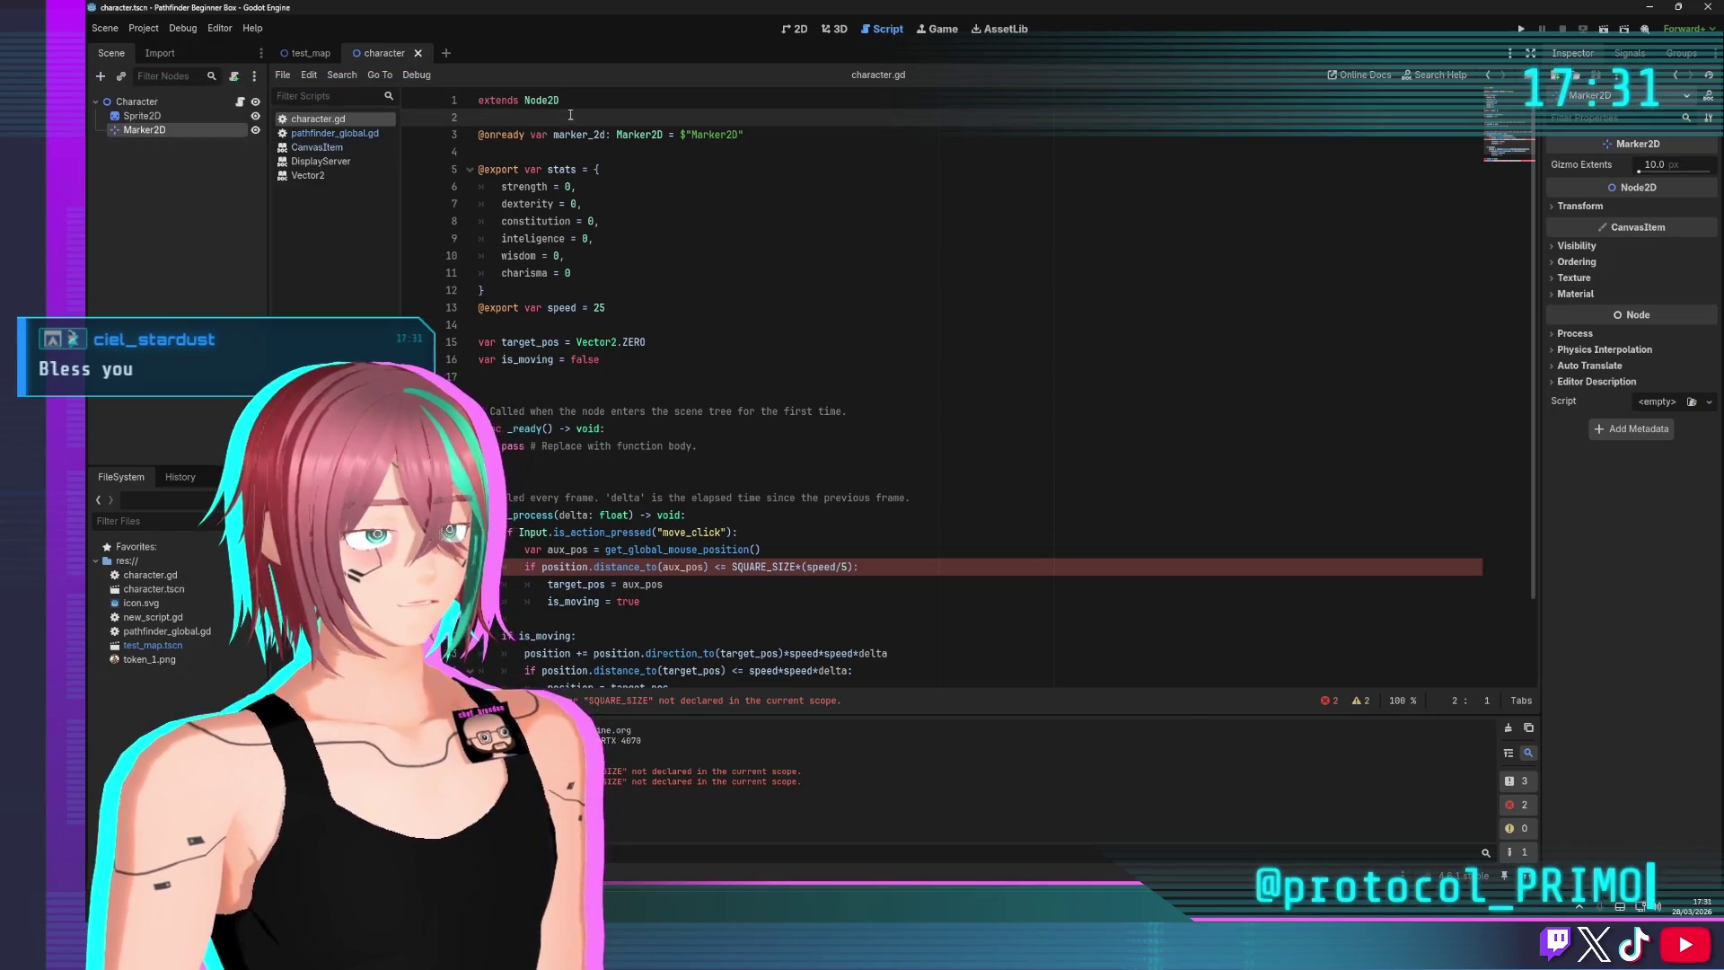
pyautogui.write('ex')
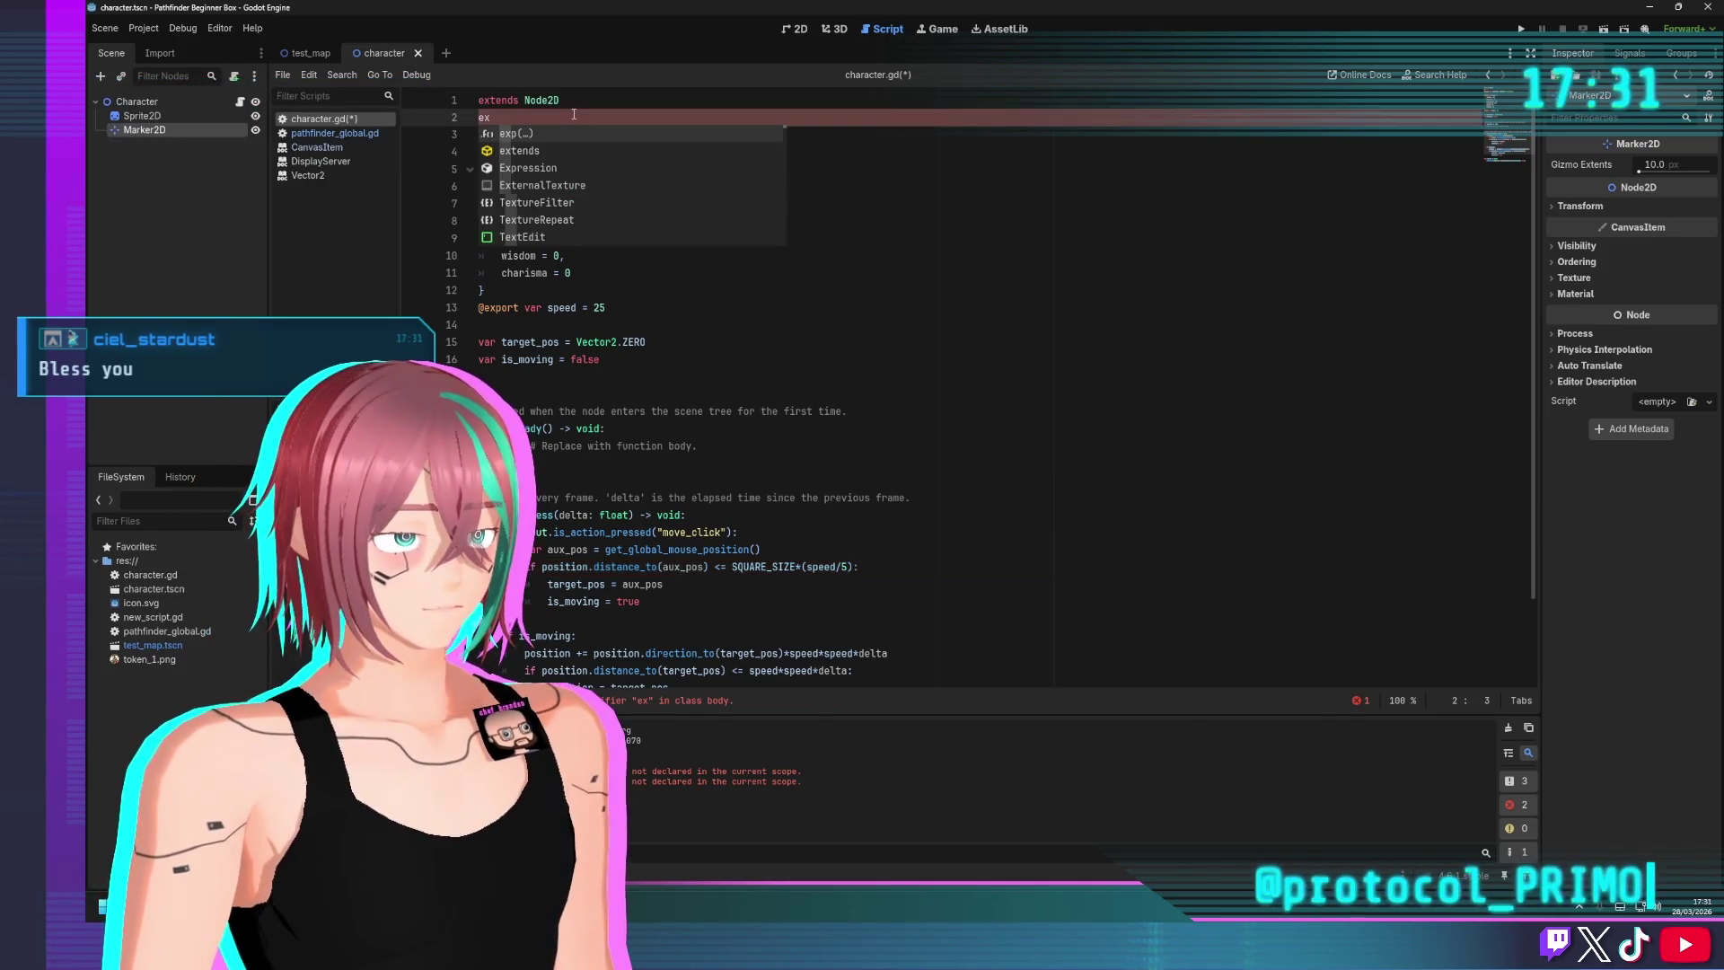
pyautogui.press('BackSpace')
pyautogui.press('BackSpace')
pyautogui.write('impo')
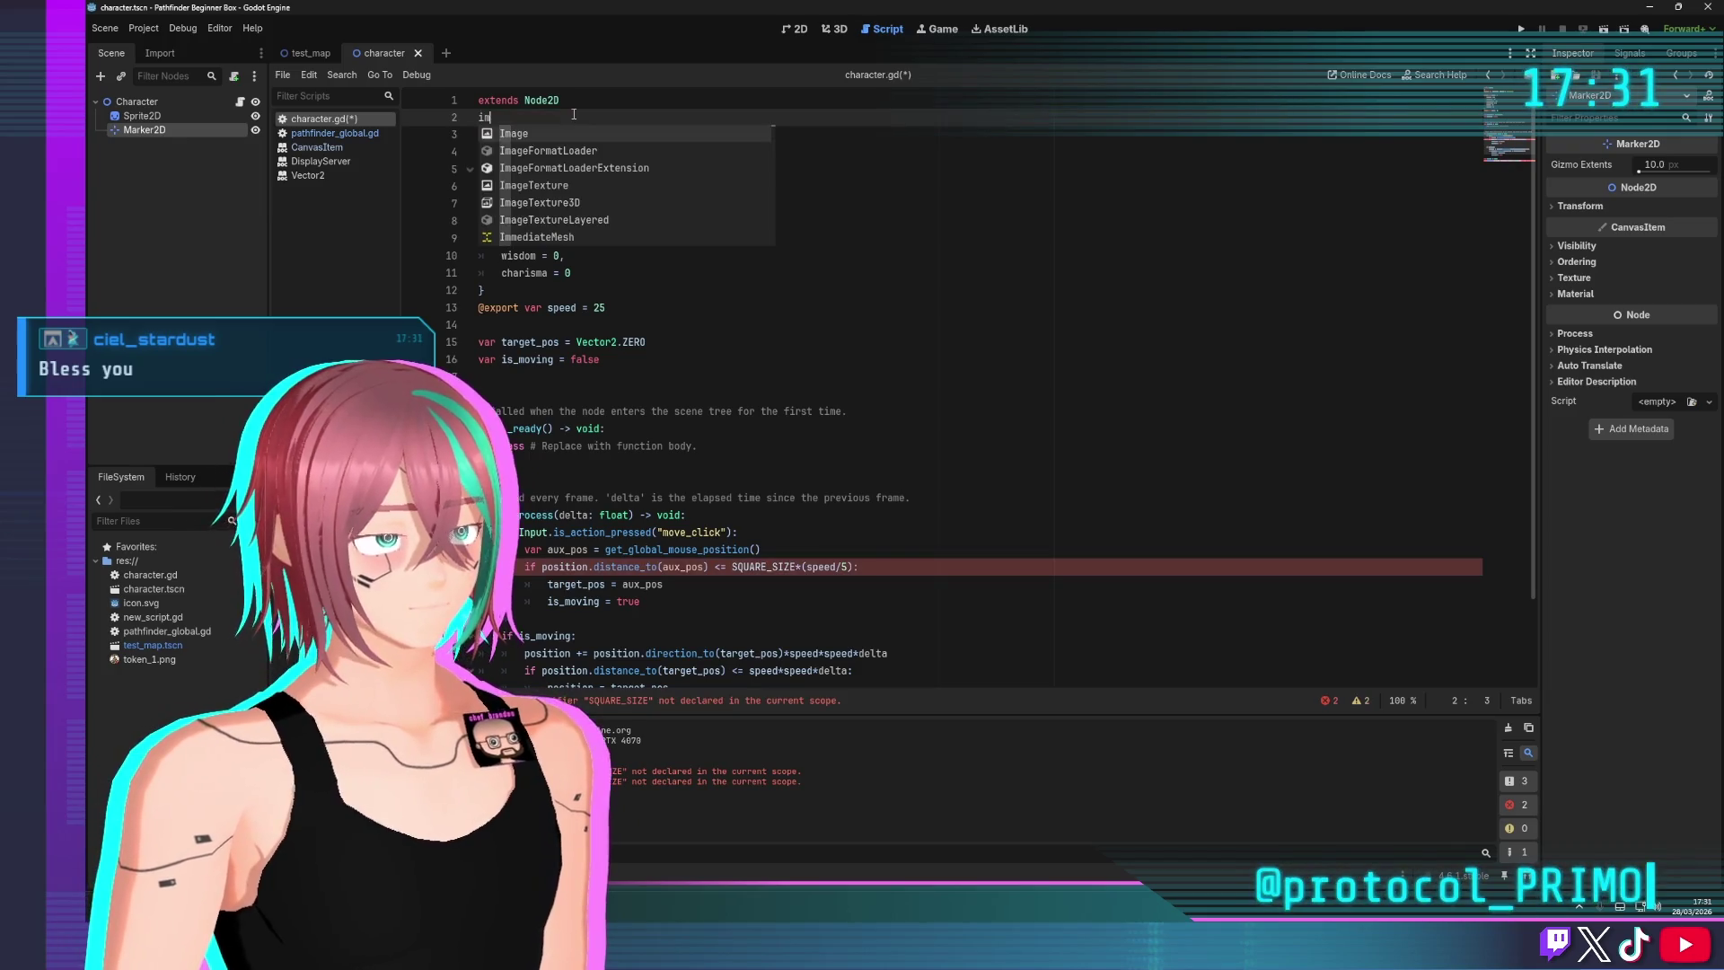
pyautogui.press('BackSpace')
pyautogui.press('BackSpace')
pyautogui.press('BackSpace')
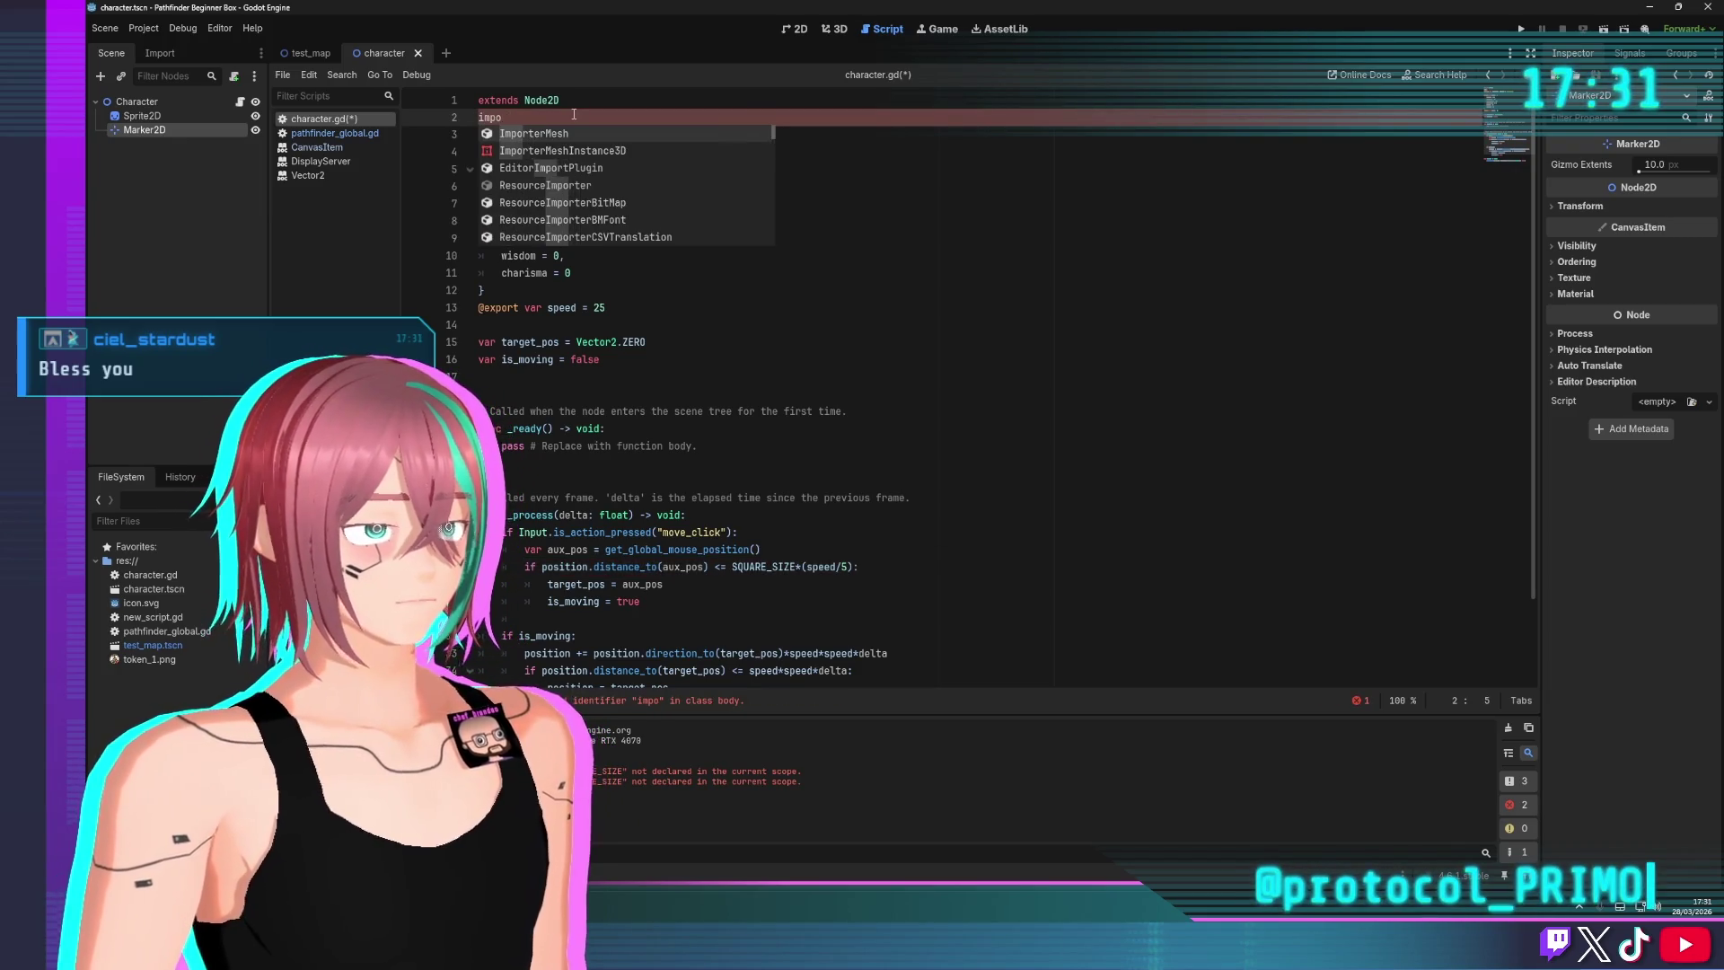
pyautogui.press('BackSpace')
pyautogui.click(815, 360)
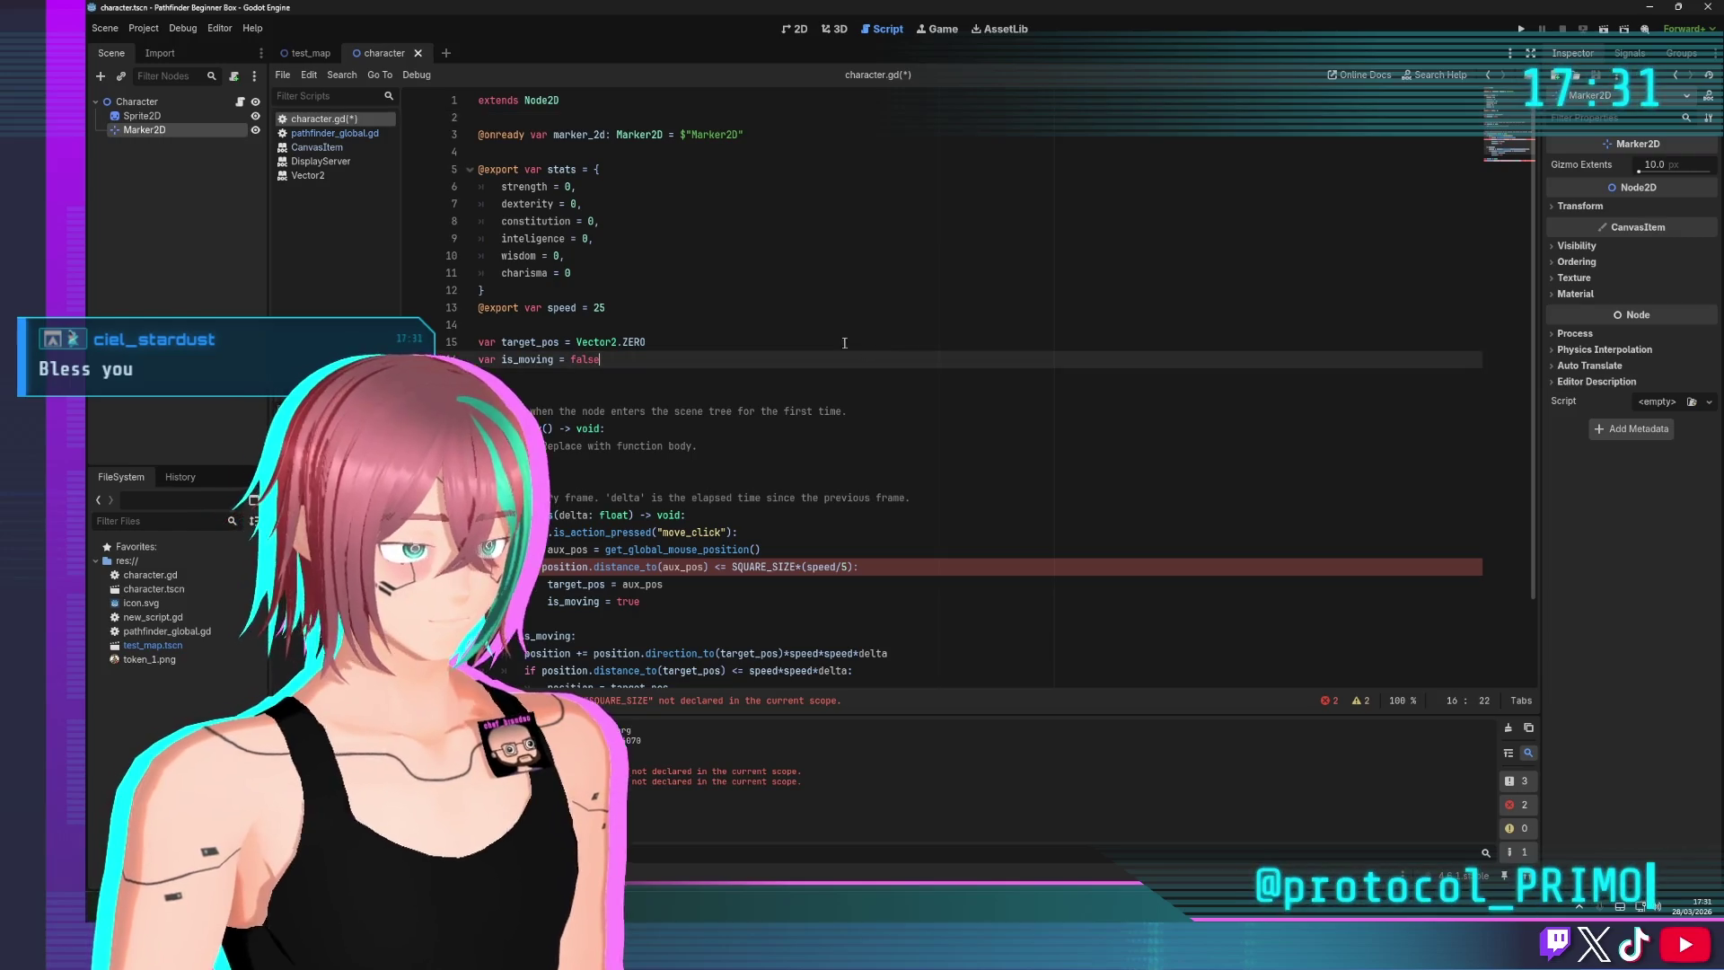
pyautogui.hotkey('ctrl', 's')
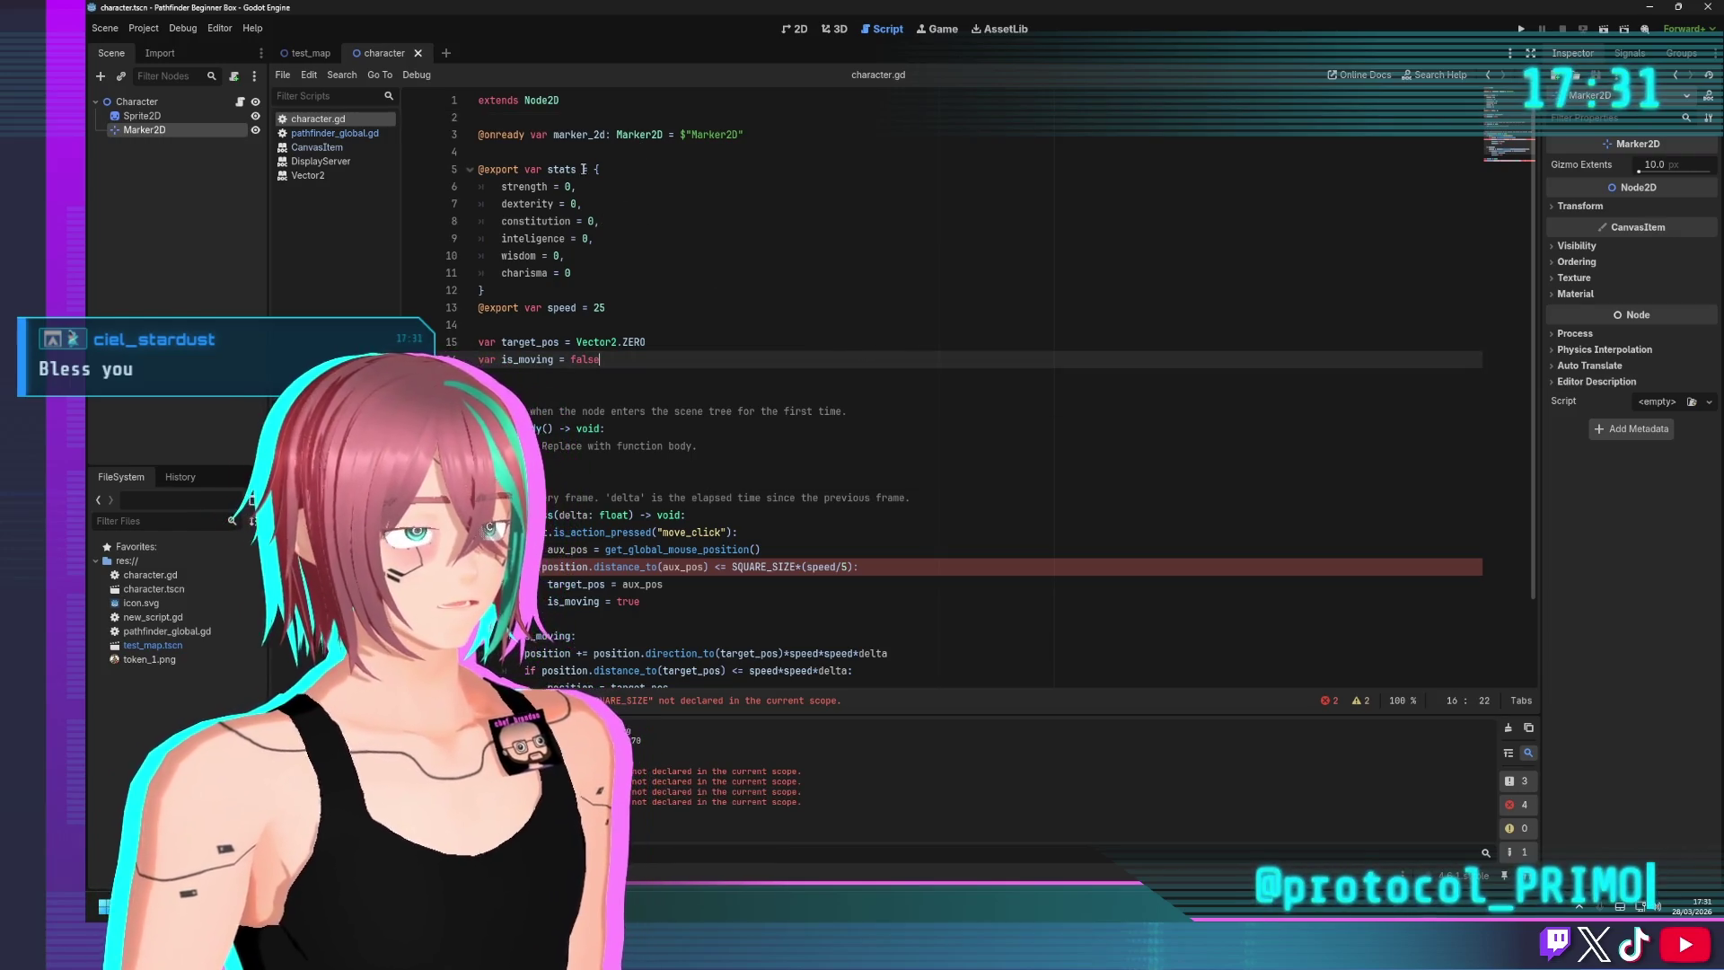
pyautogui.scroll(-1, 617, 355)
pyautogui.scroll(1, 579, 375)
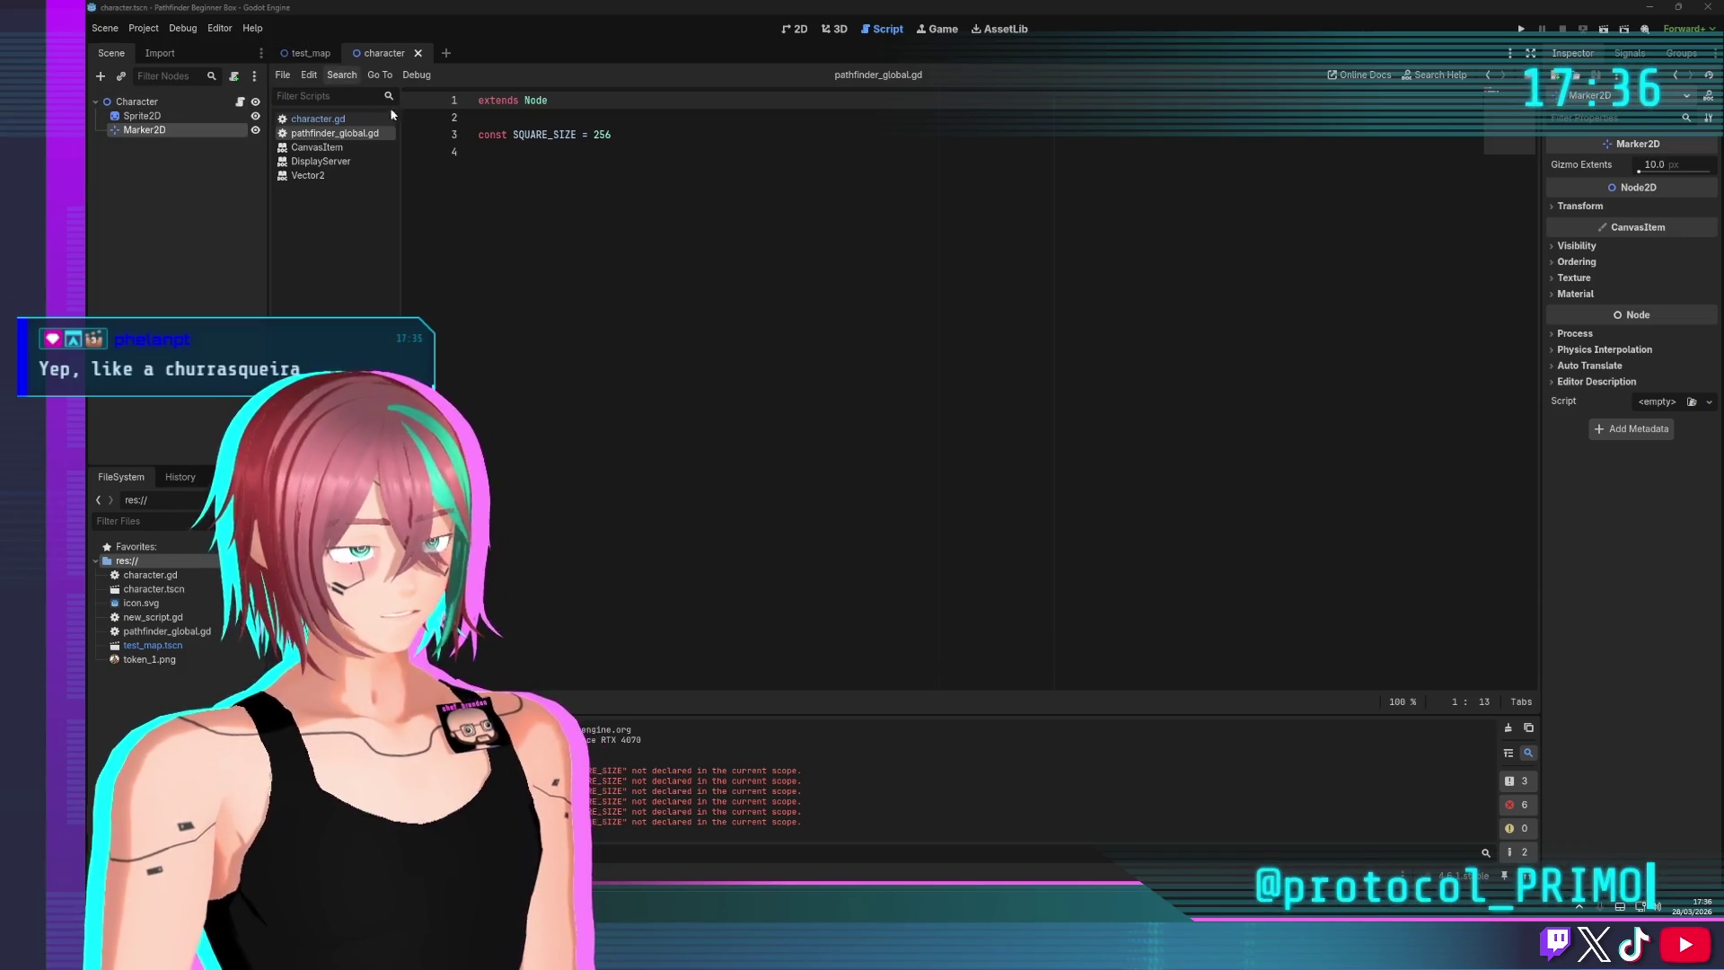
pyautogui.moveTo(336, 134)
pyautogui.mouseDown()
pyautogui.moveTo(501, 137)
pyautogui.moveTo(516, 120)
pyautogui.mouseUp()
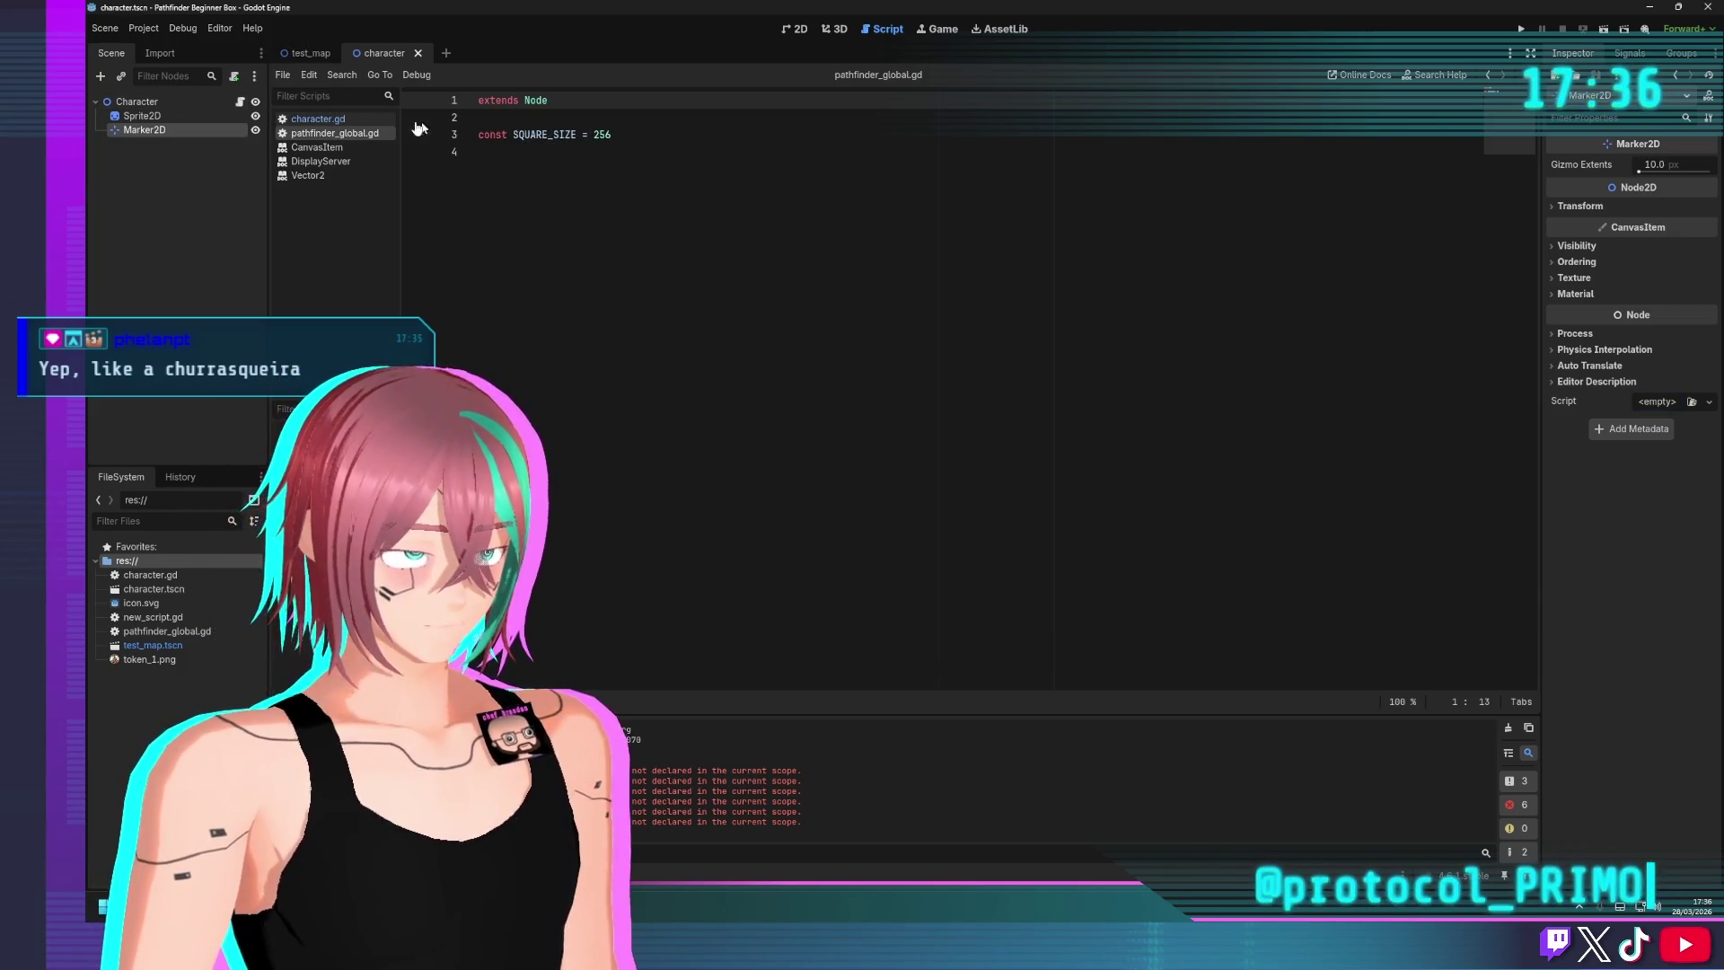
pyautogui.click(300, 54)
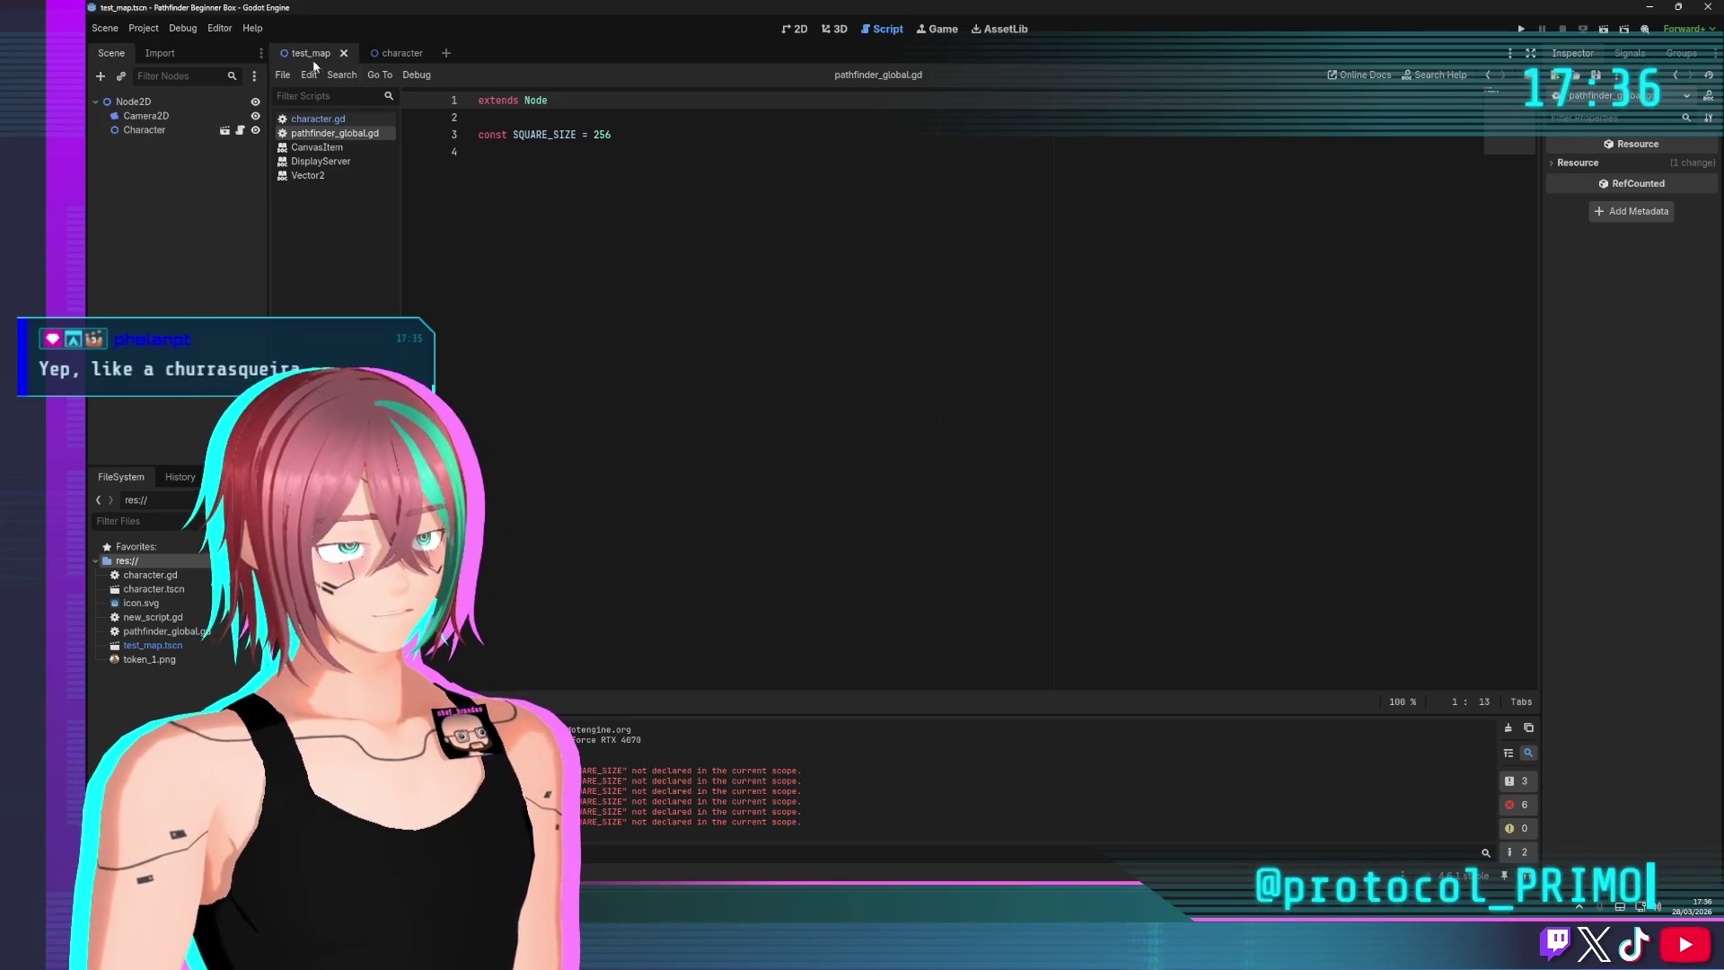
pyautogui.click(386, 54)
pyautogui.click(526, 115)
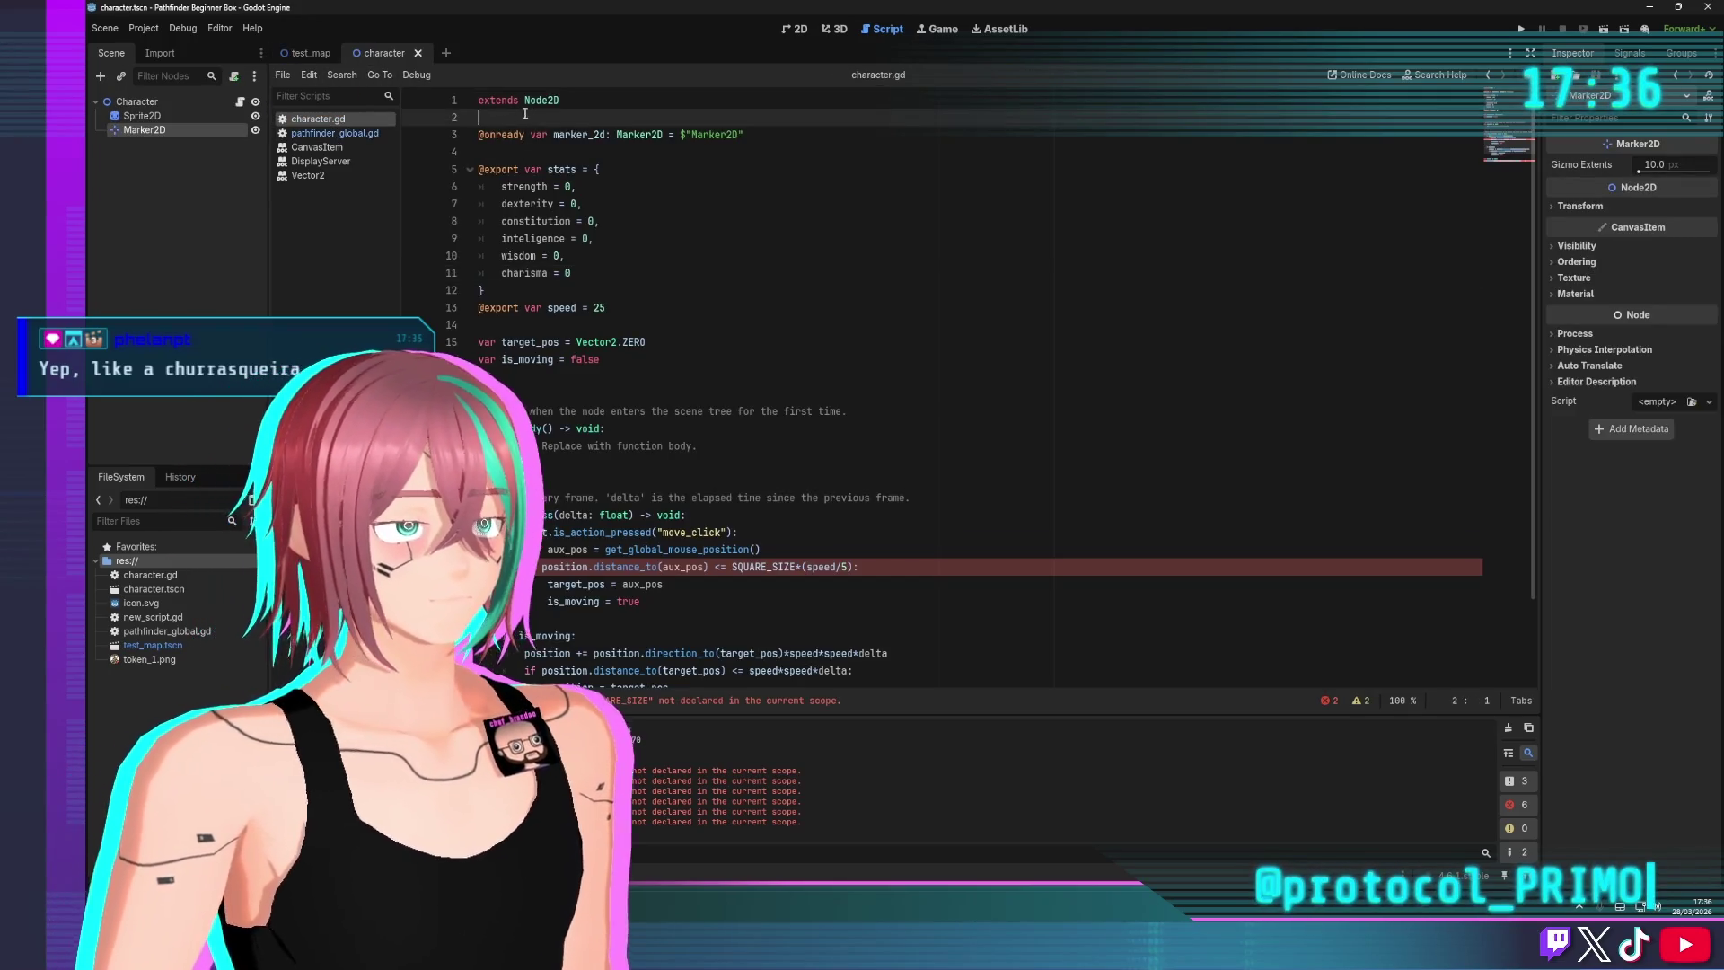
pyautogui.write('pathfinde')
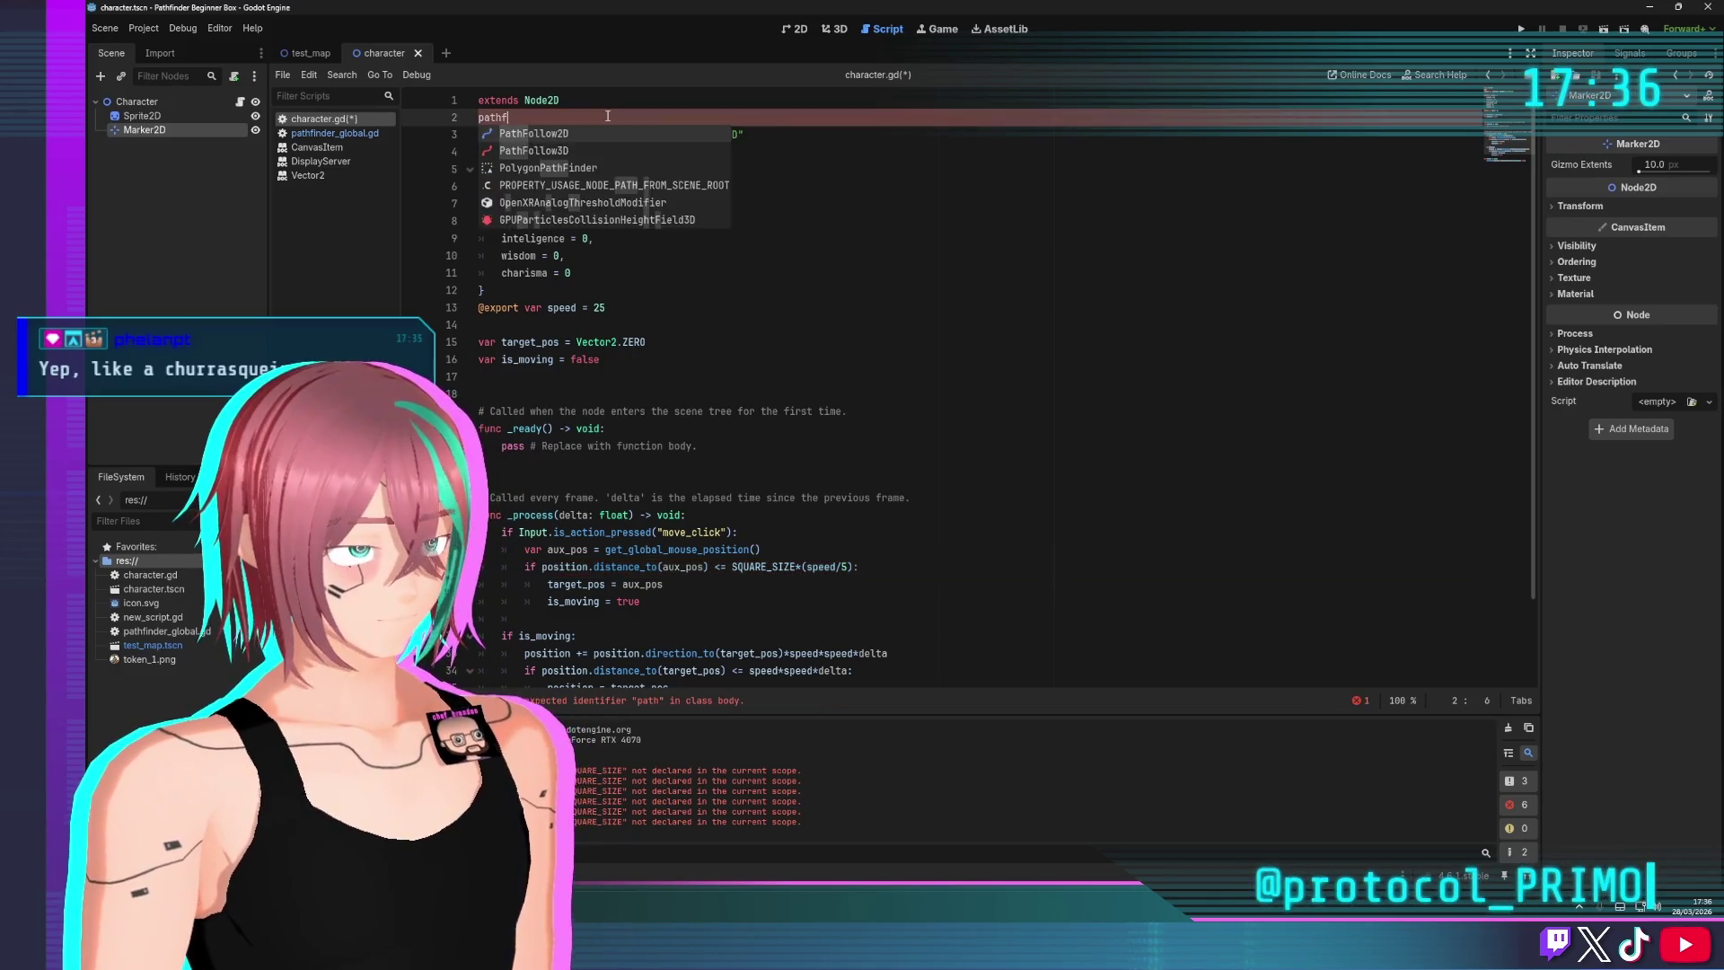
pyautogui.press('BackSpace')
pyautogui.press('BackSpace')
pyautogui.press('BackSpace')
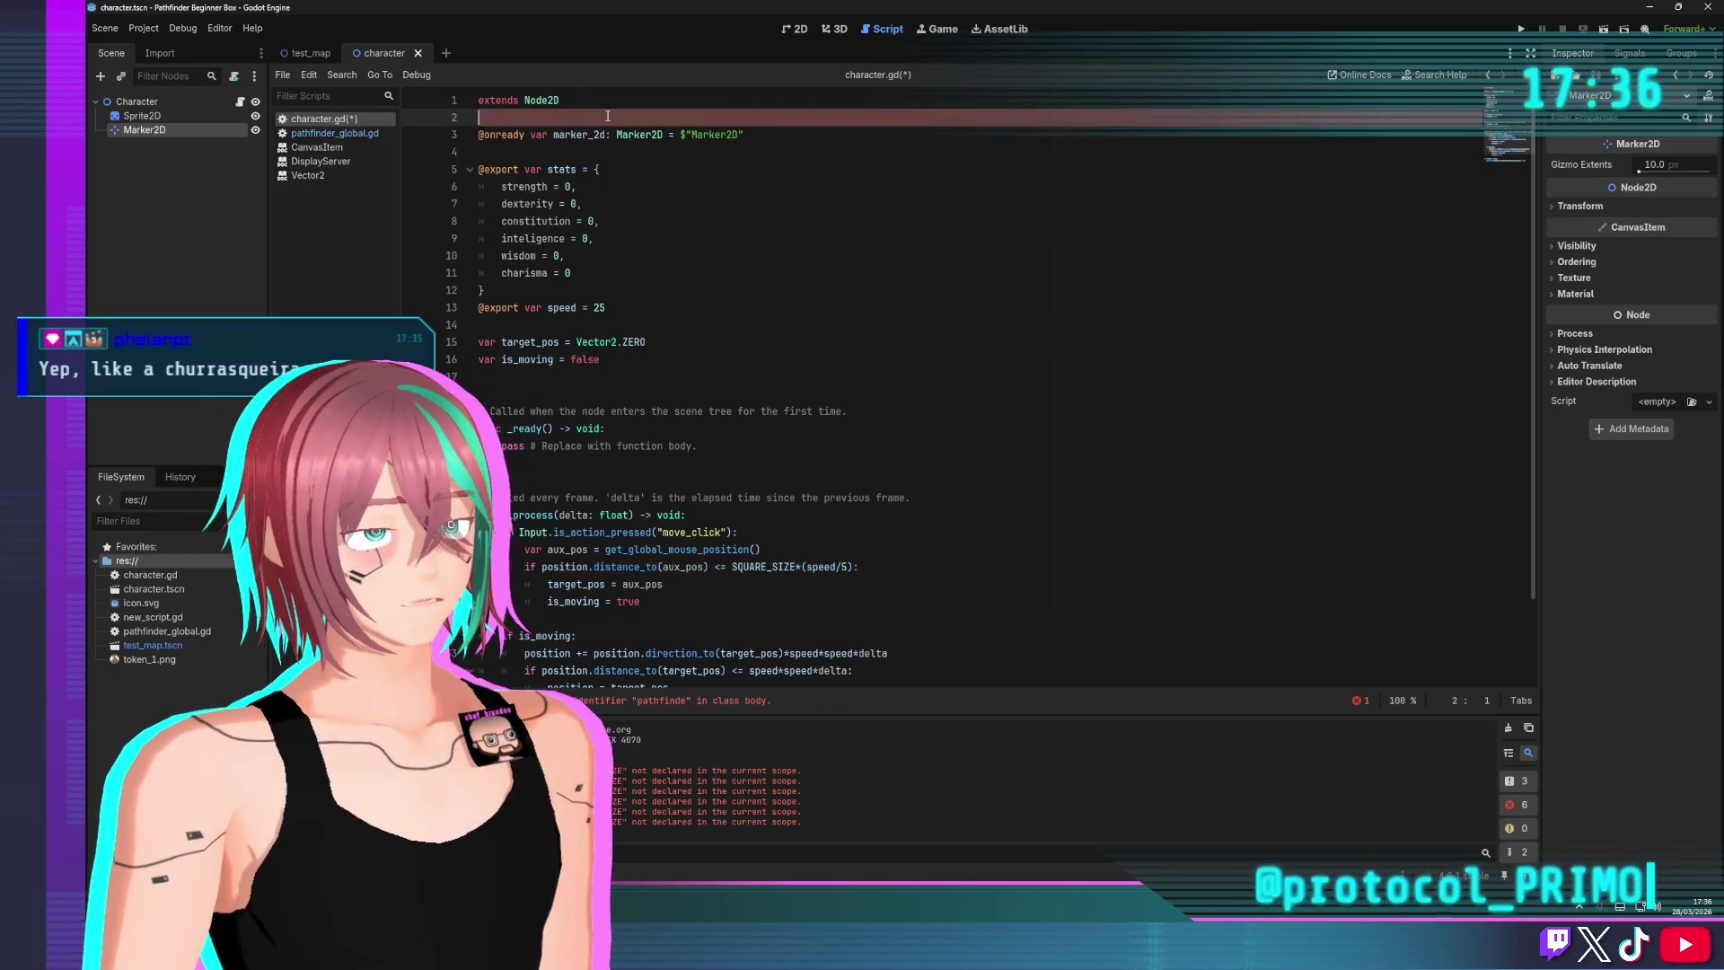
pyautogui.click(622, 273)
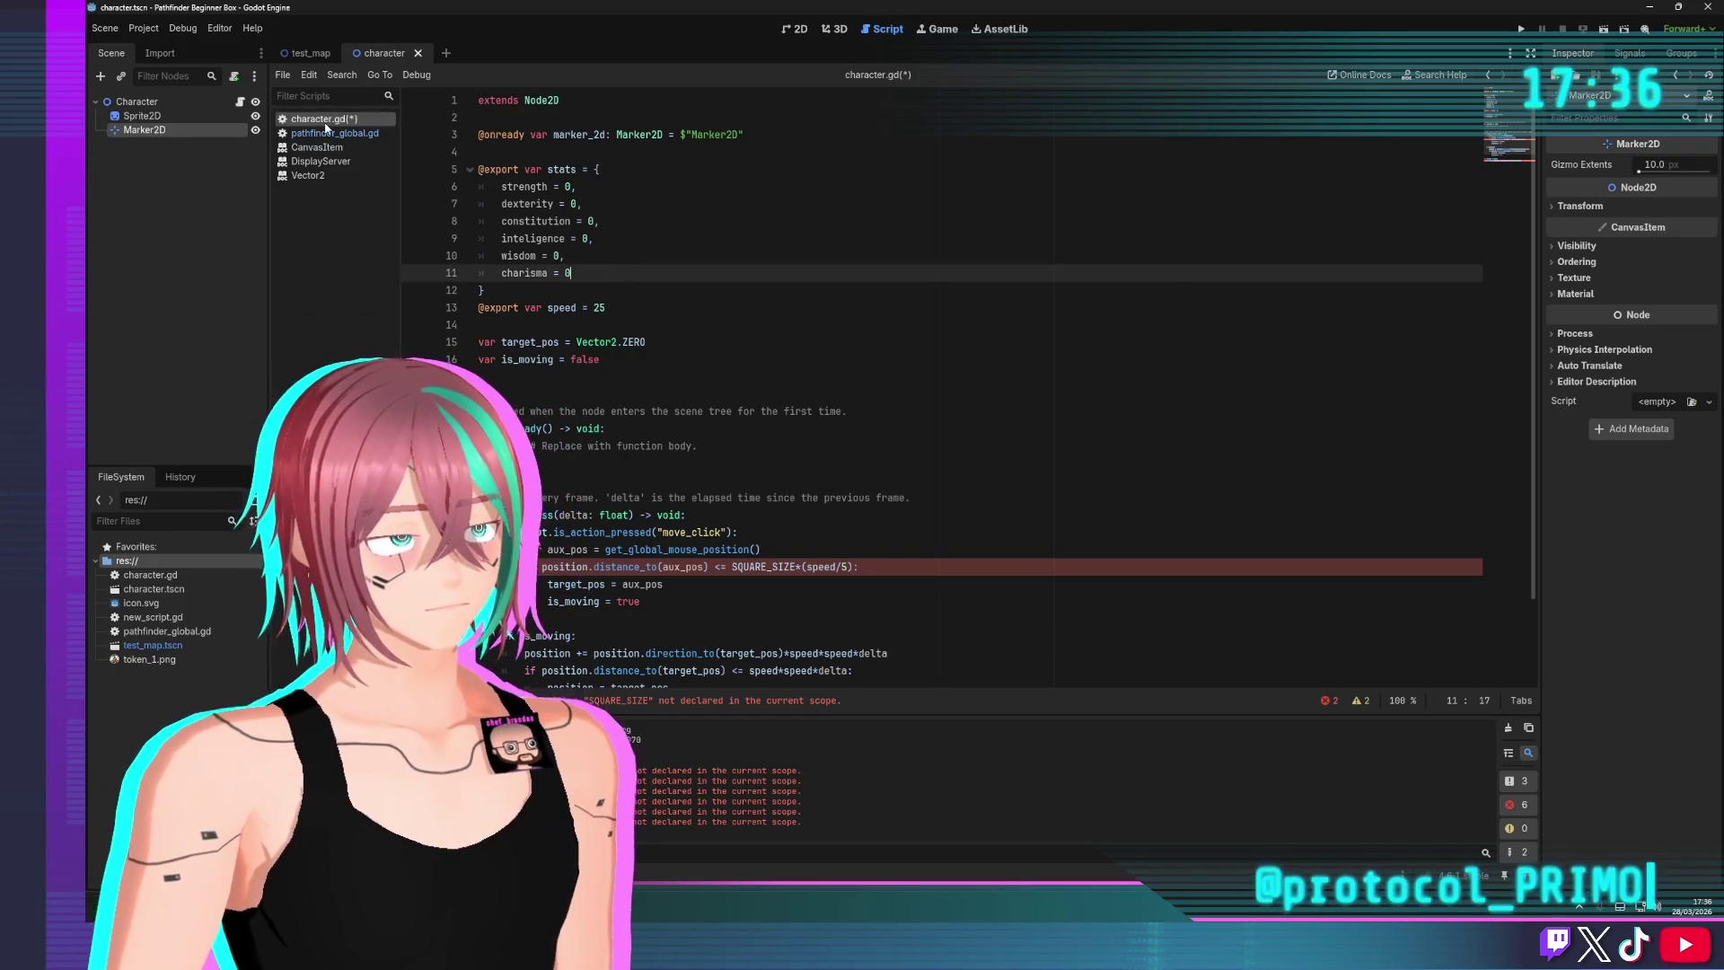
pyautogui.click(569, 100)
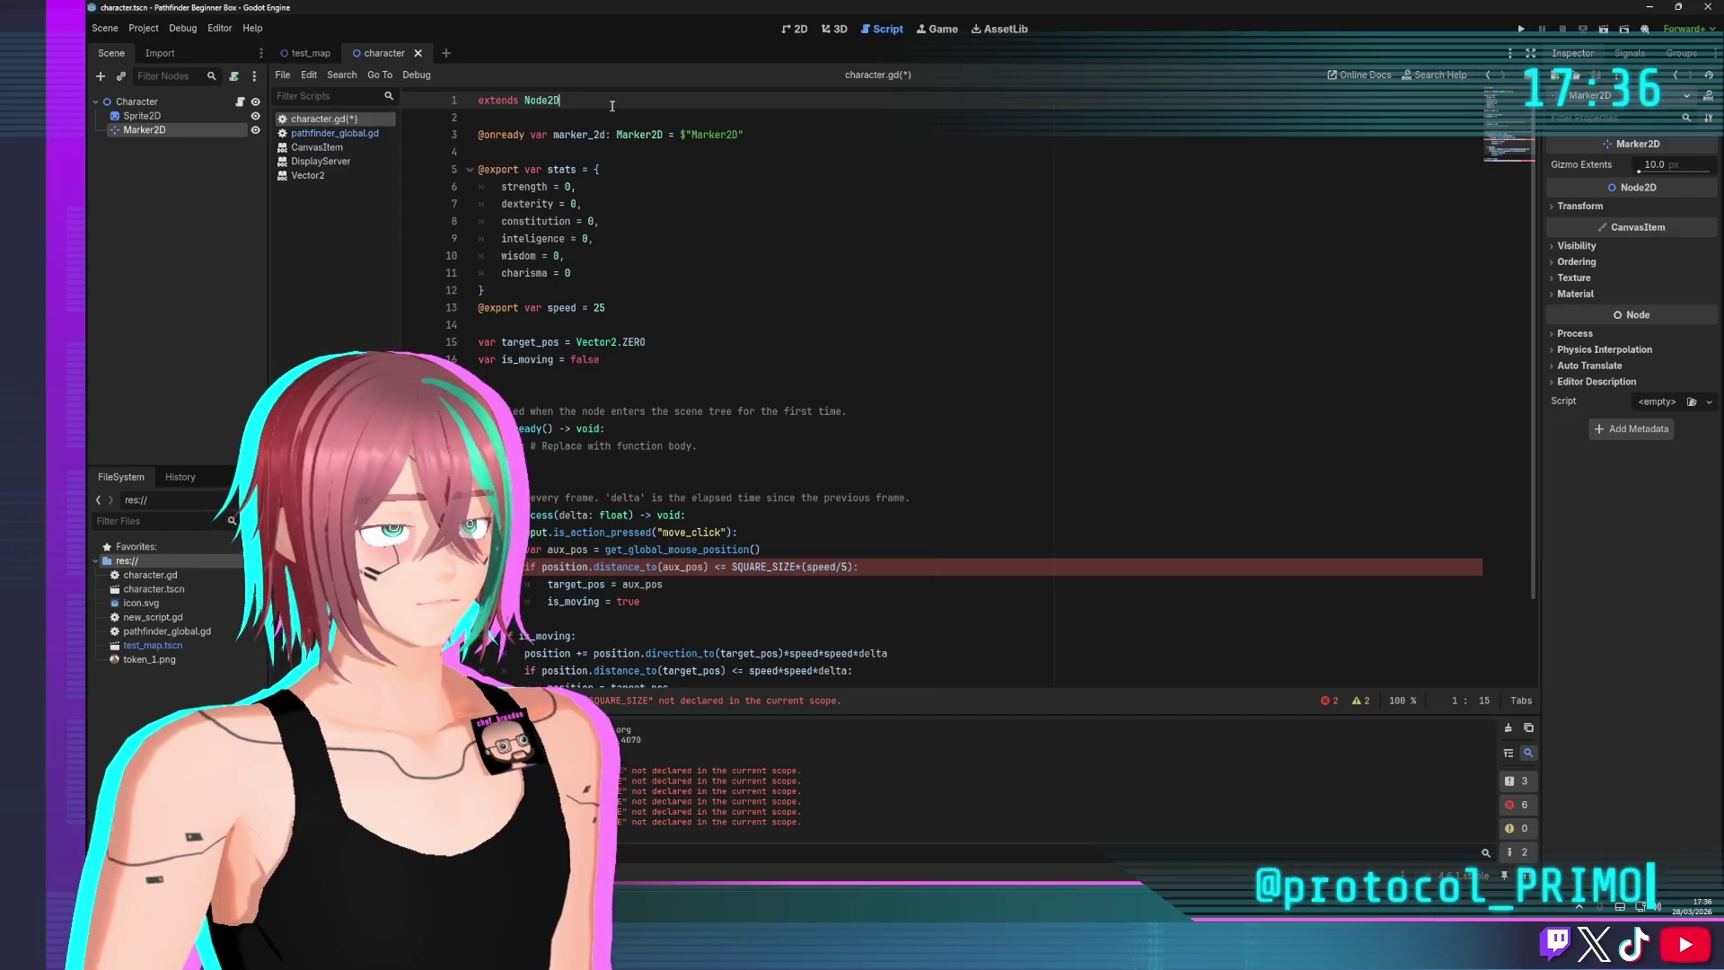
pyautogui.write(',pathfin')
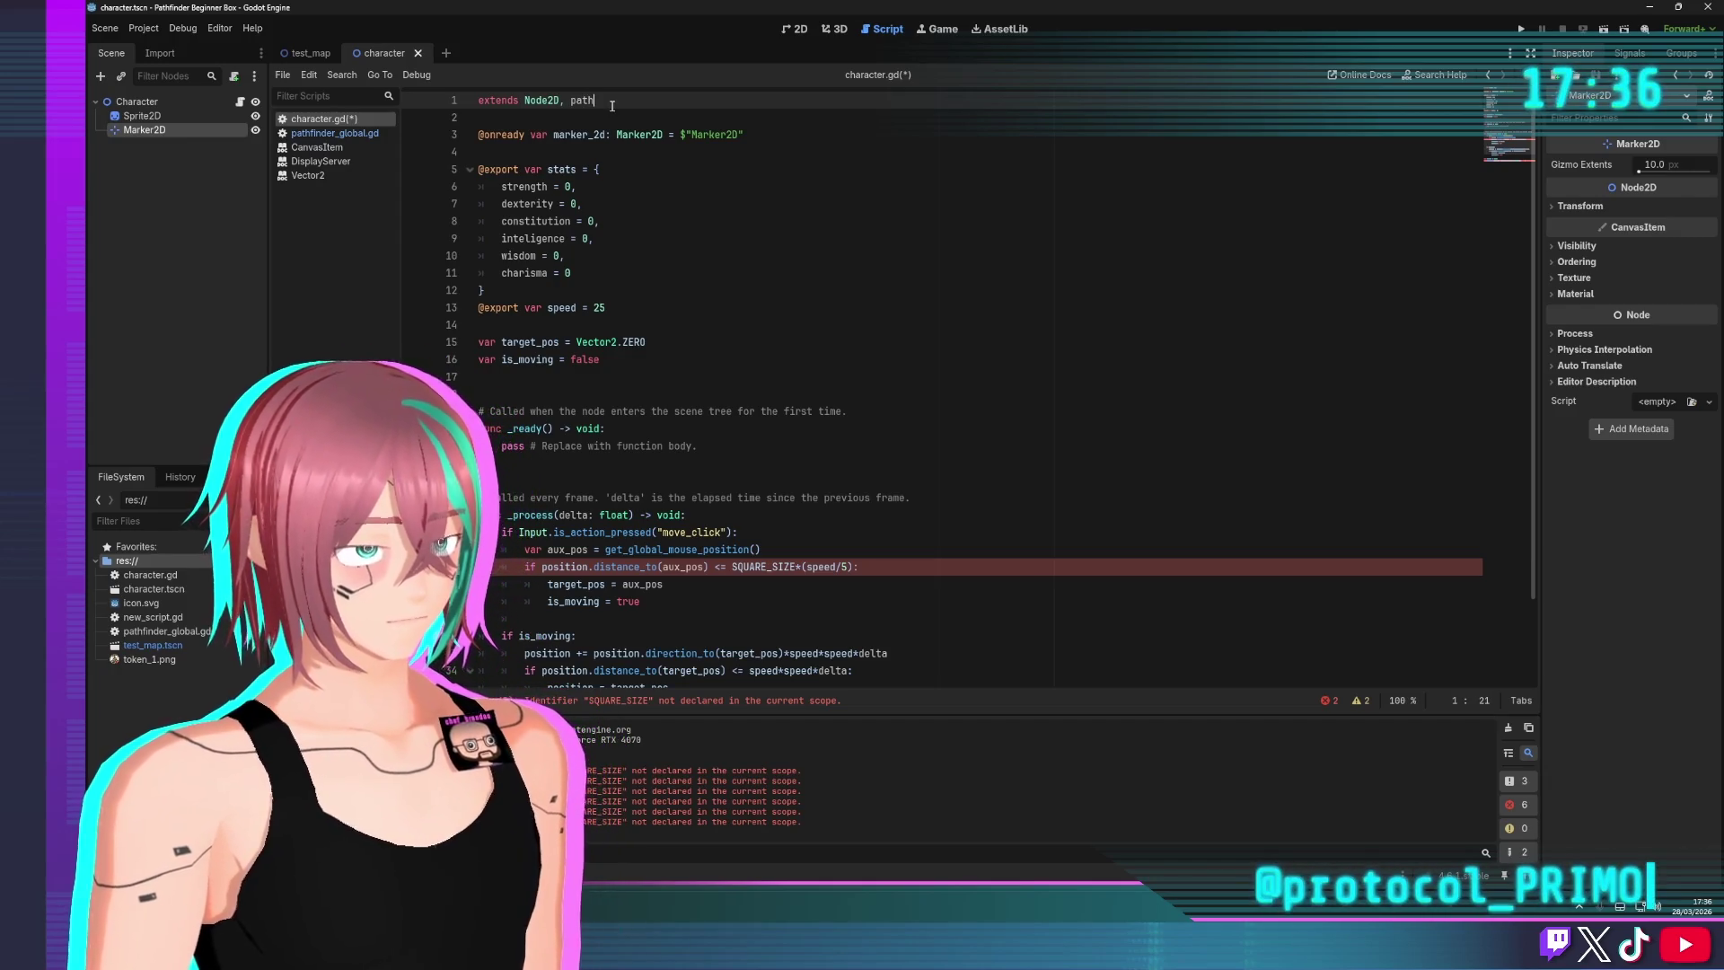
pyautogui.write('der_')
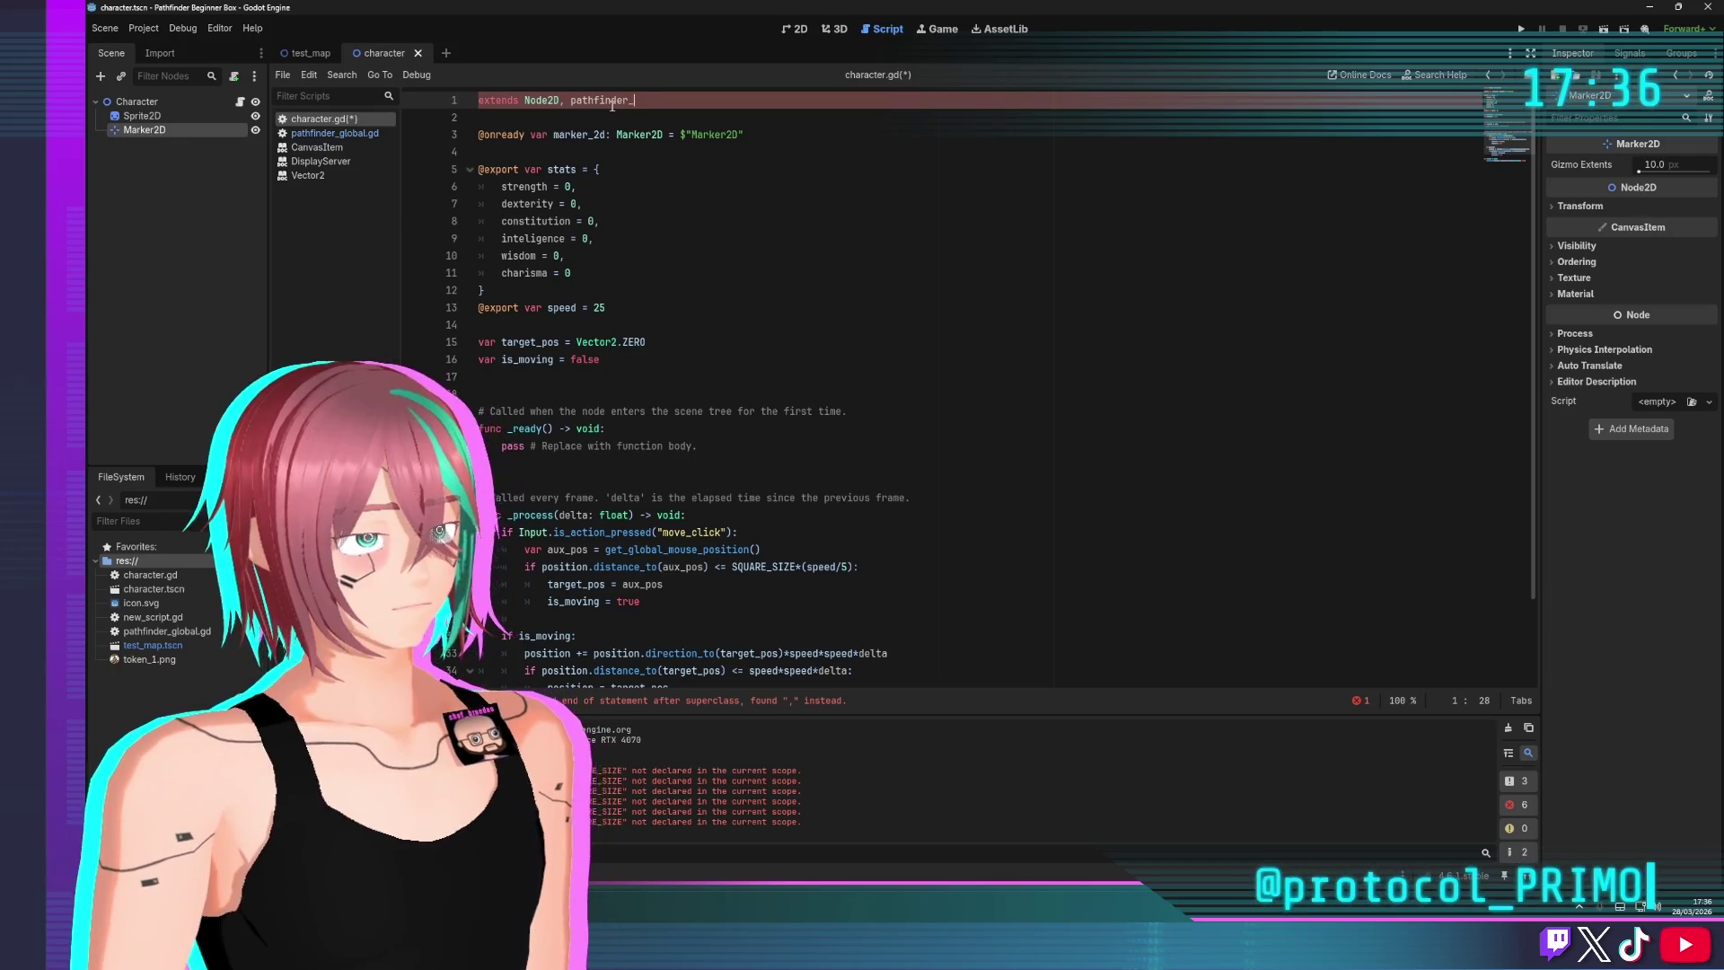
pyautogui.write('global')
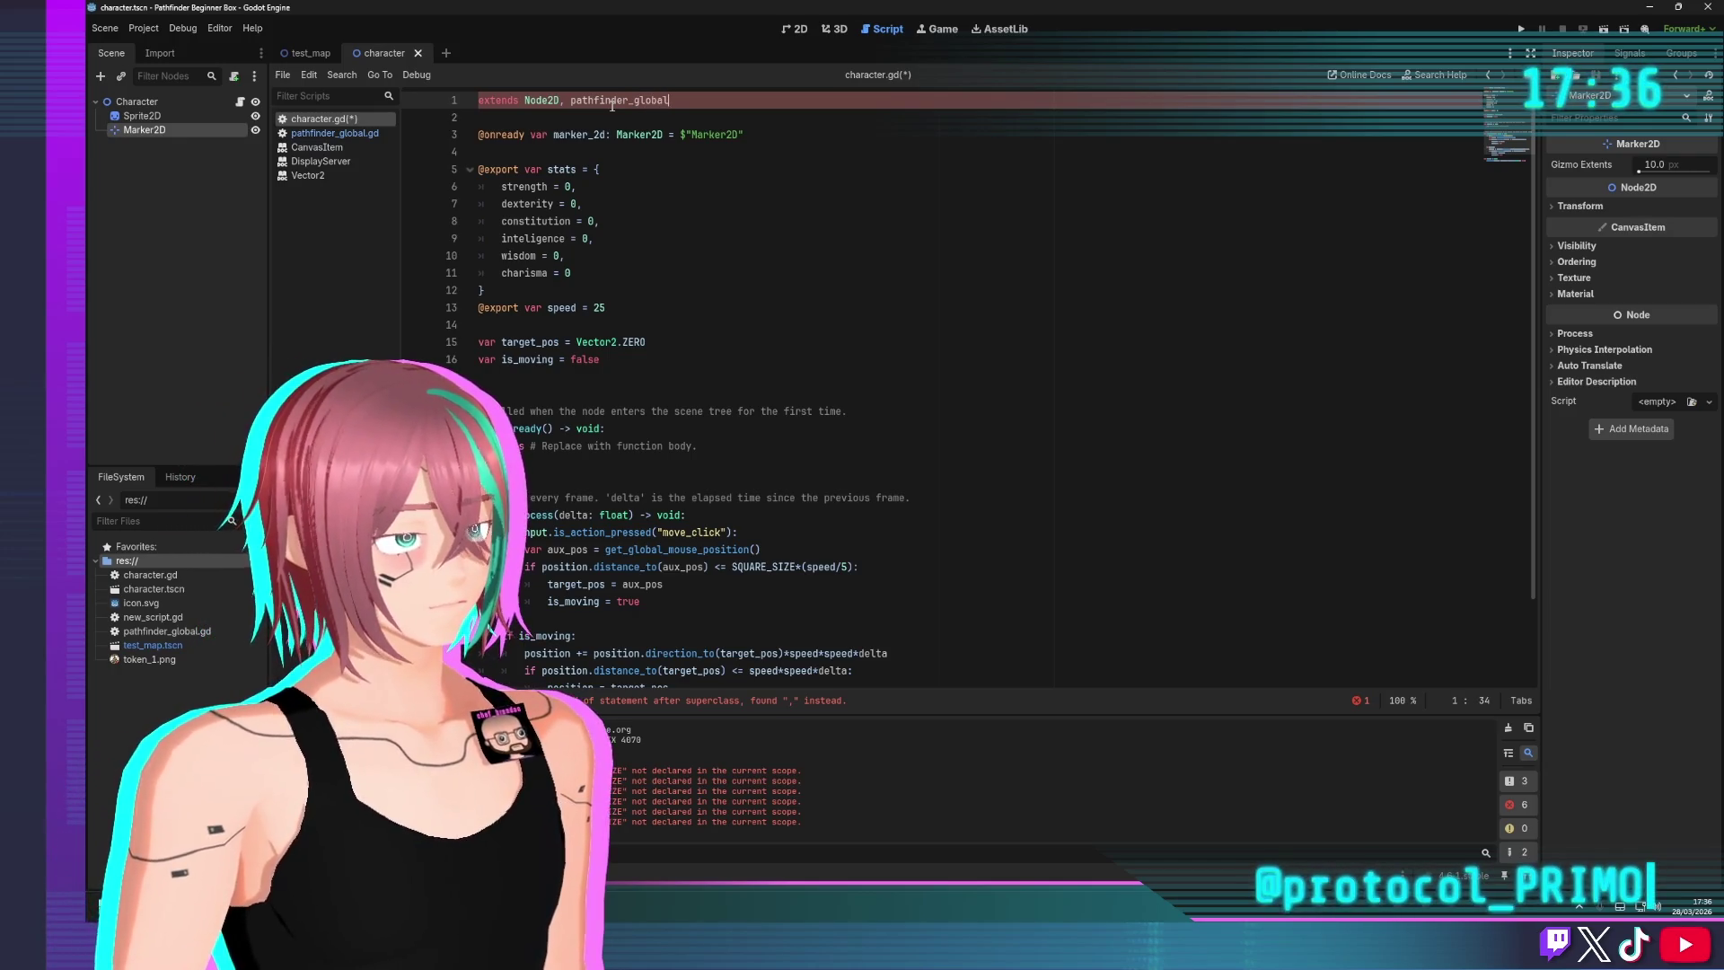
pyautogui.hotkey('ctrl', 'BackSpace')
pyautogui.hotkey('ctrl', 'BackSpace')
pyautogui.hotkey('ctrl', 's')
pyautogui.click(620, 186)
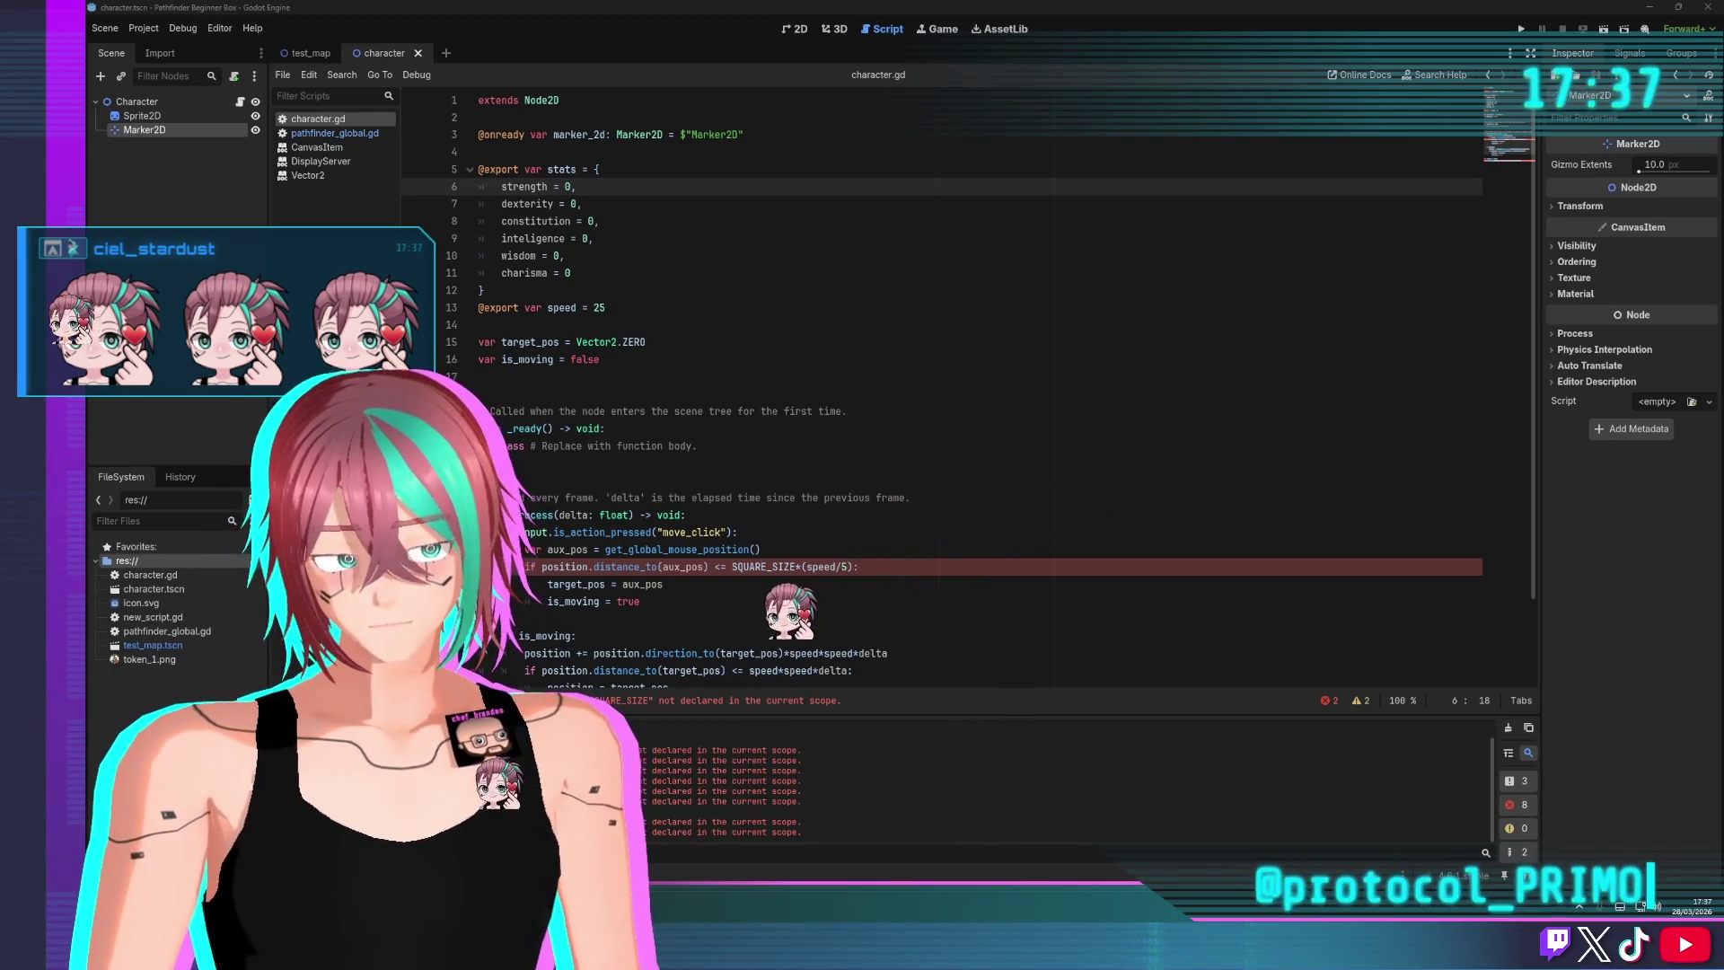
# Remove the SQUARE_SIZE constant line from pathfinder_global.gd
pyautogui.click(828, 360)
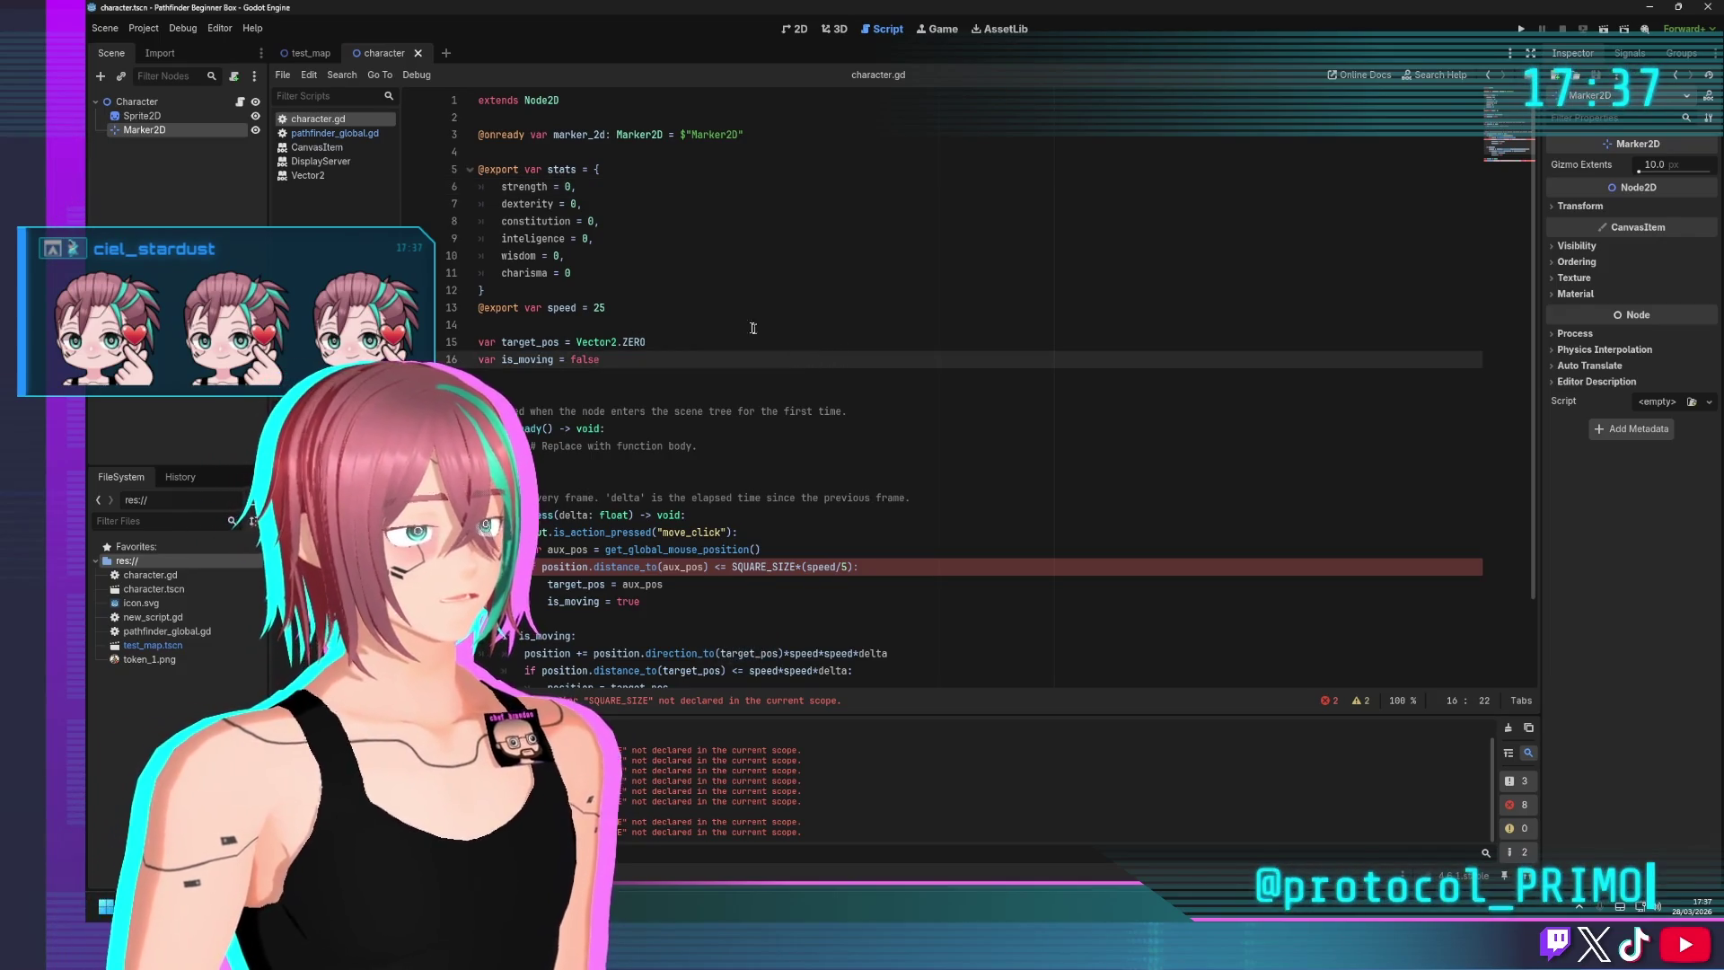
pyautogui.click(334, 133)
pyautogui.tripleClick(596, 134)
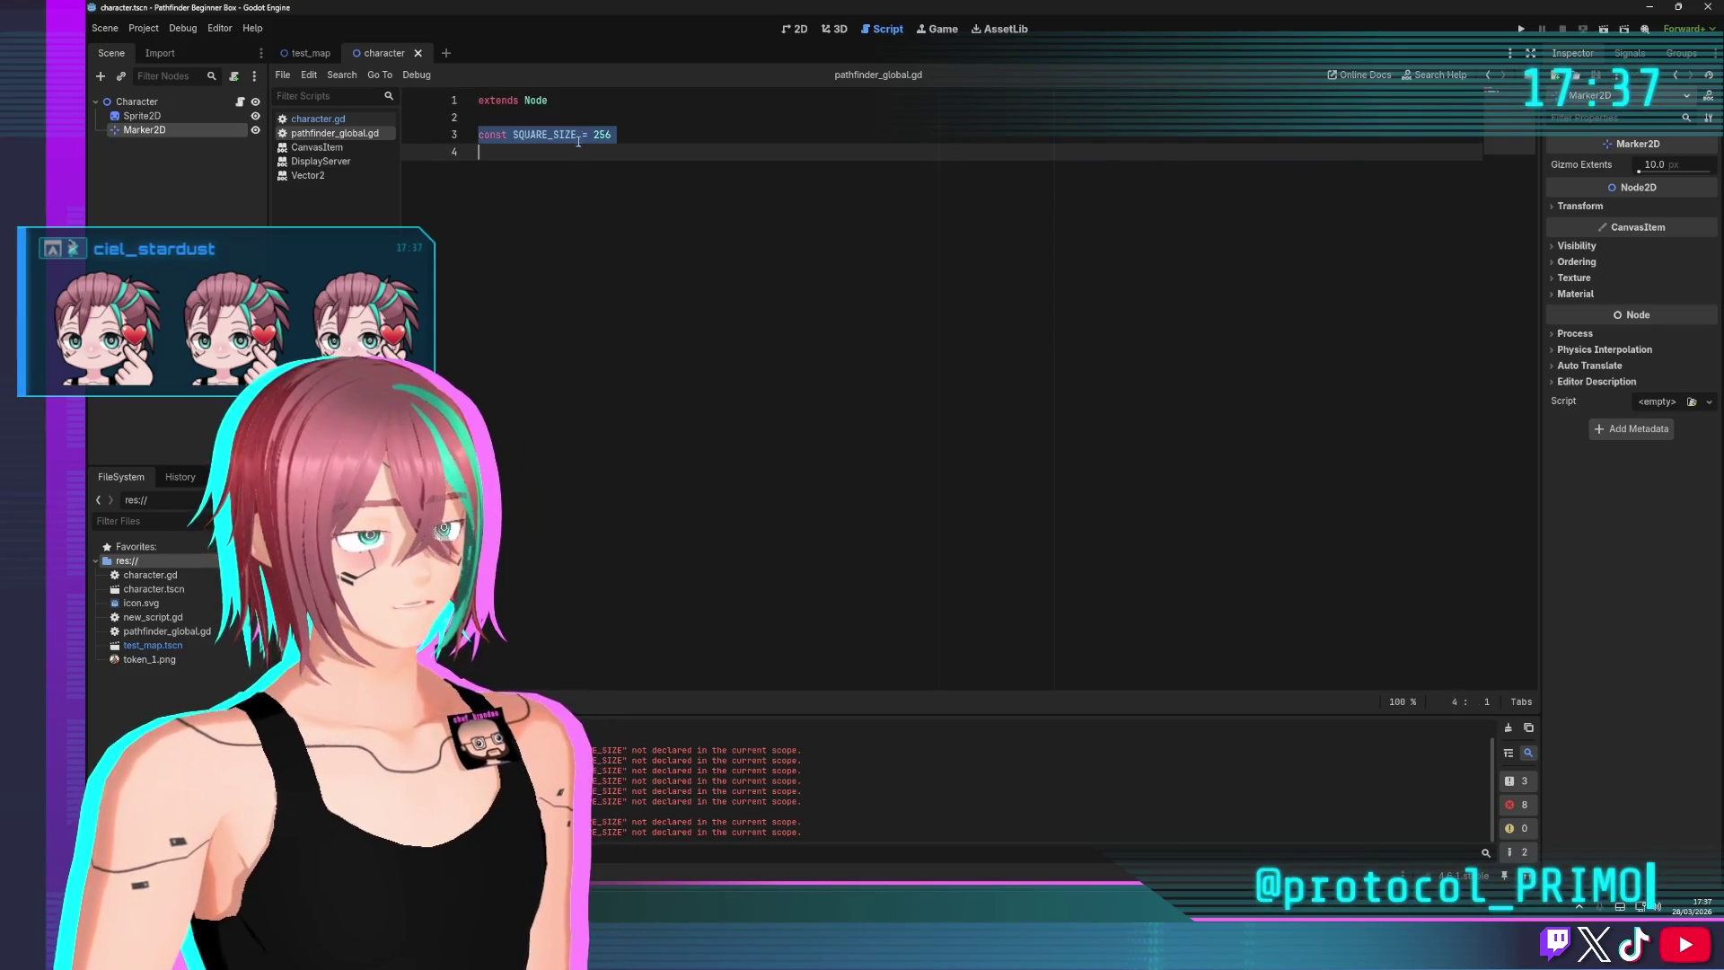
pyautogui.press('BackSpace')
# Paste the SQUARE_SIZE = 256 constant back into character.gd on line 18
pyautogui.click(297, 50)
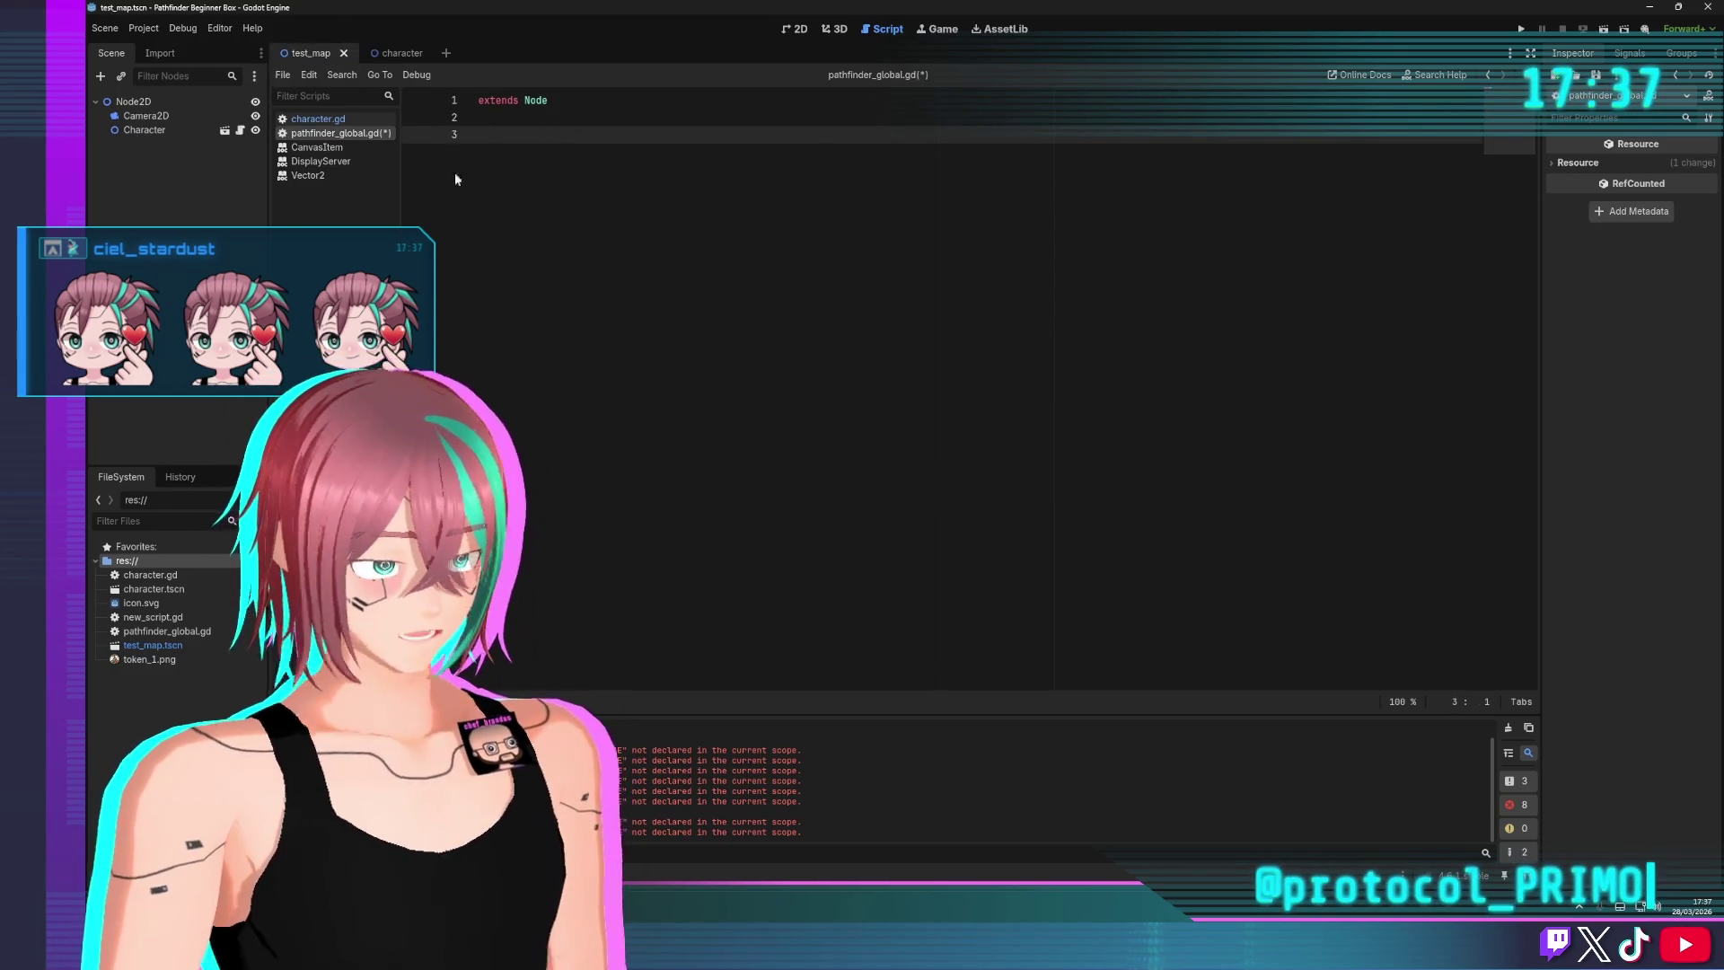
pyautogui.click(390, 54)
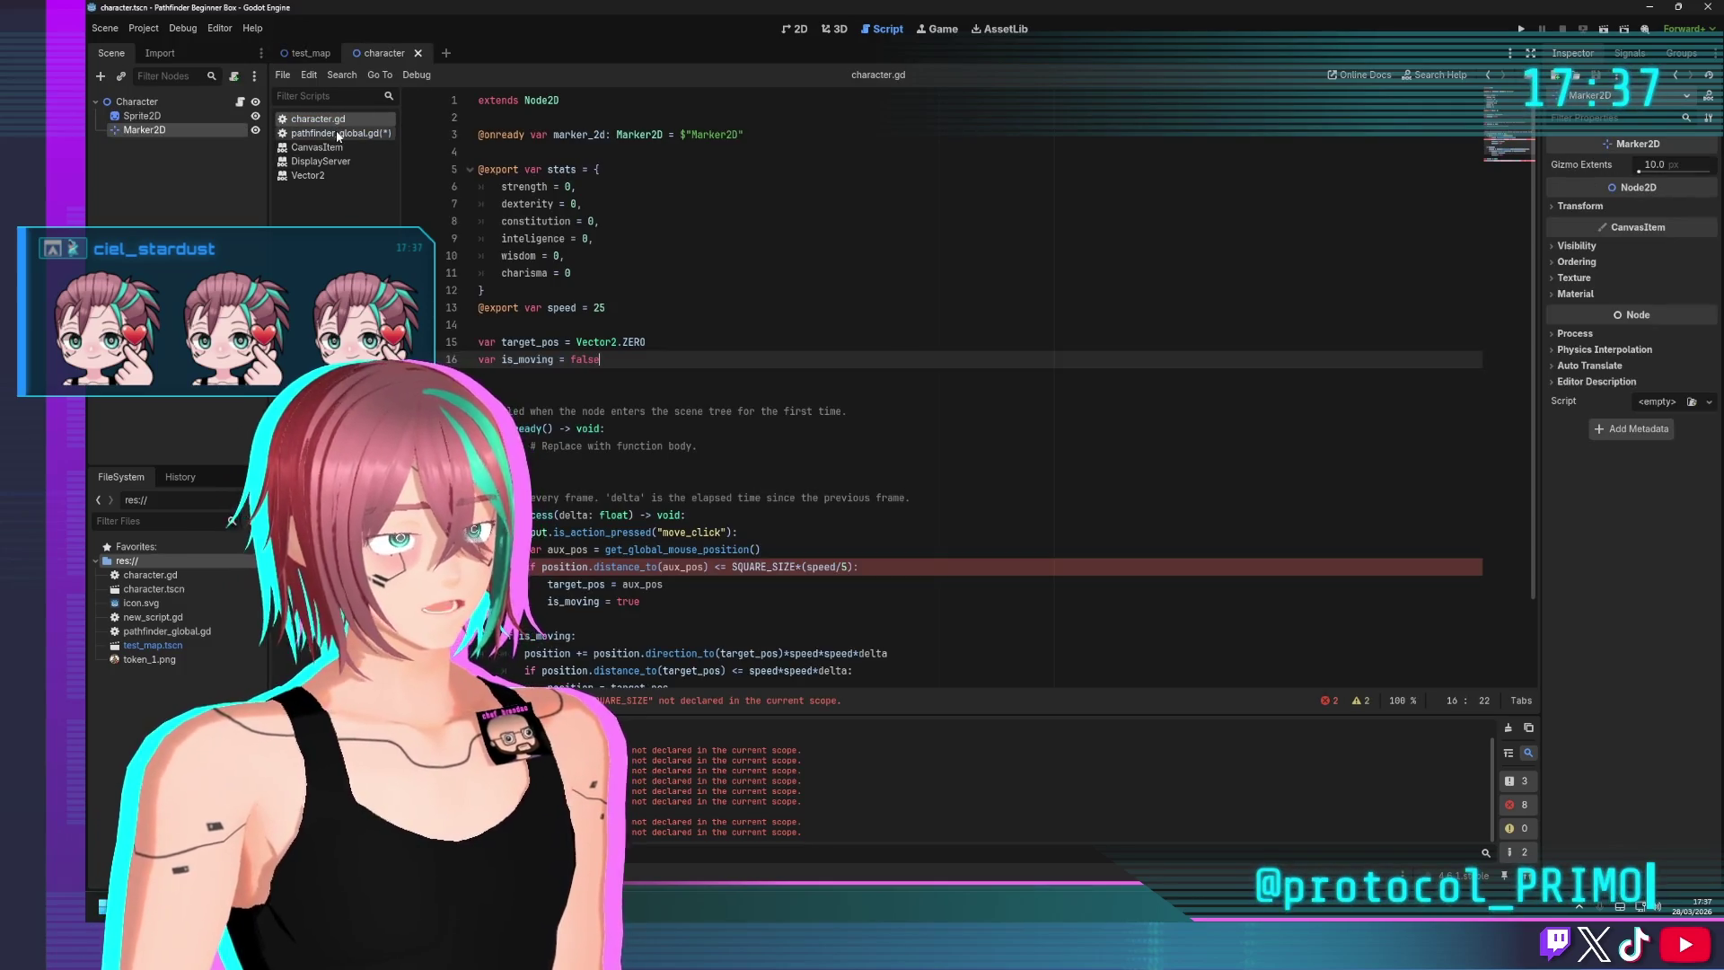
pyautogui.click(332, 133)
pyautogui.rightClick(332, 135)
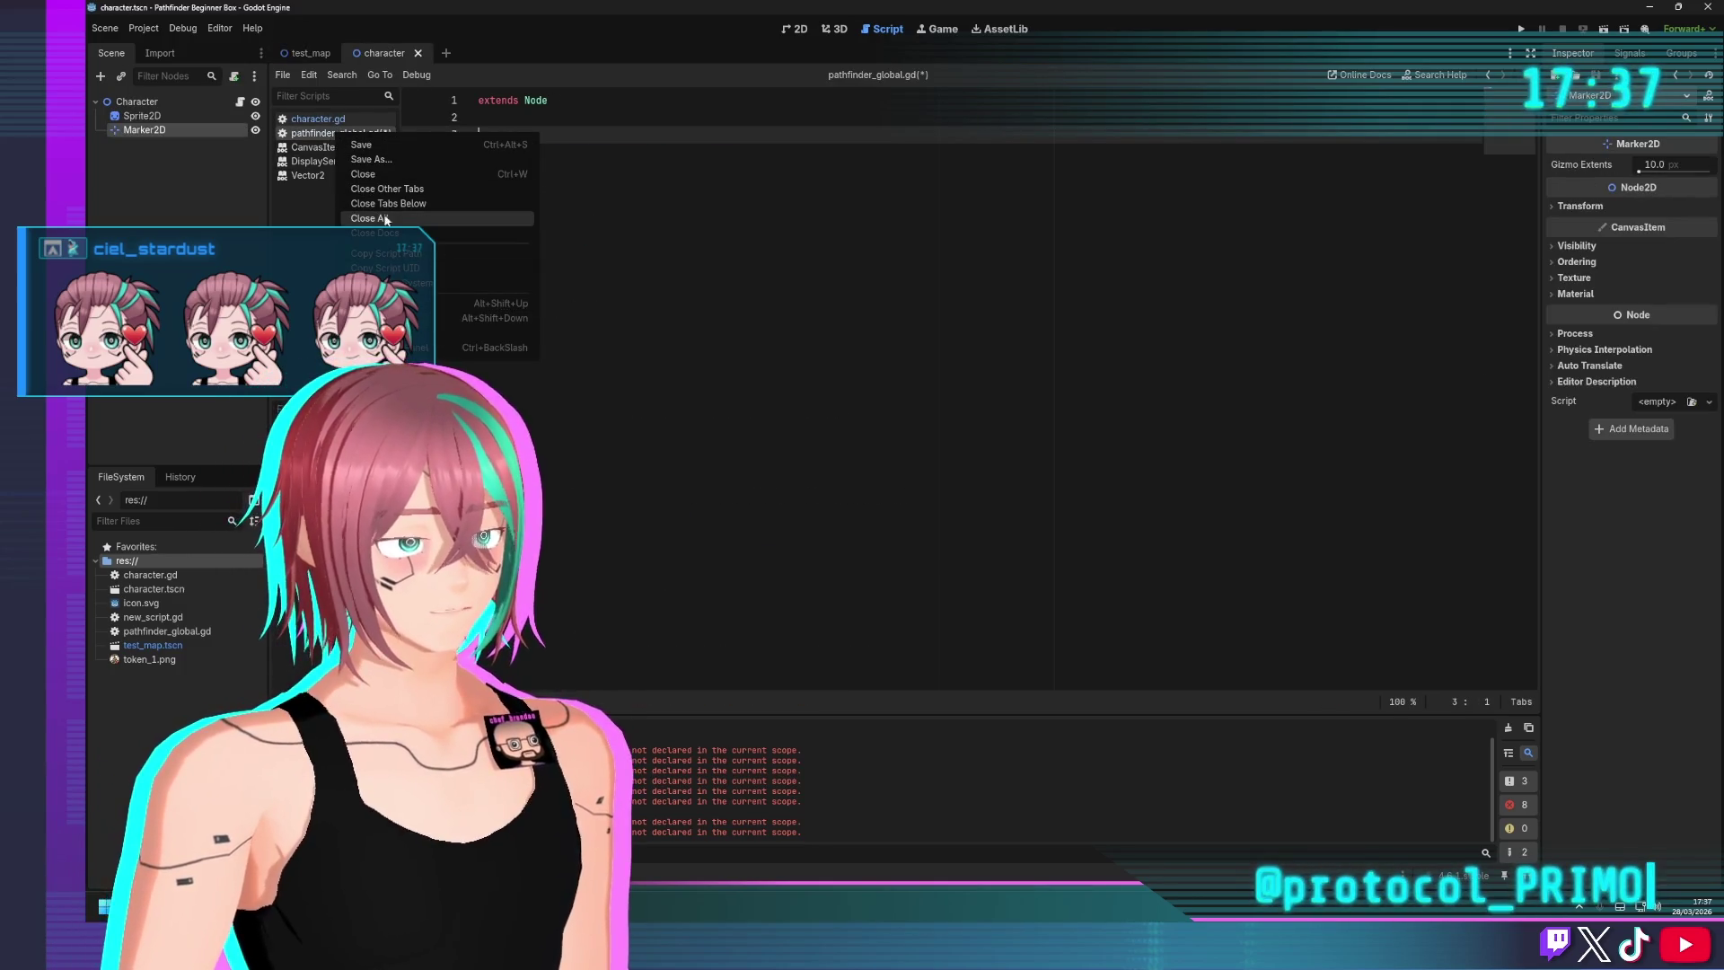
pyautogui.click(243, 220)
pyautogui.click(239, 102)
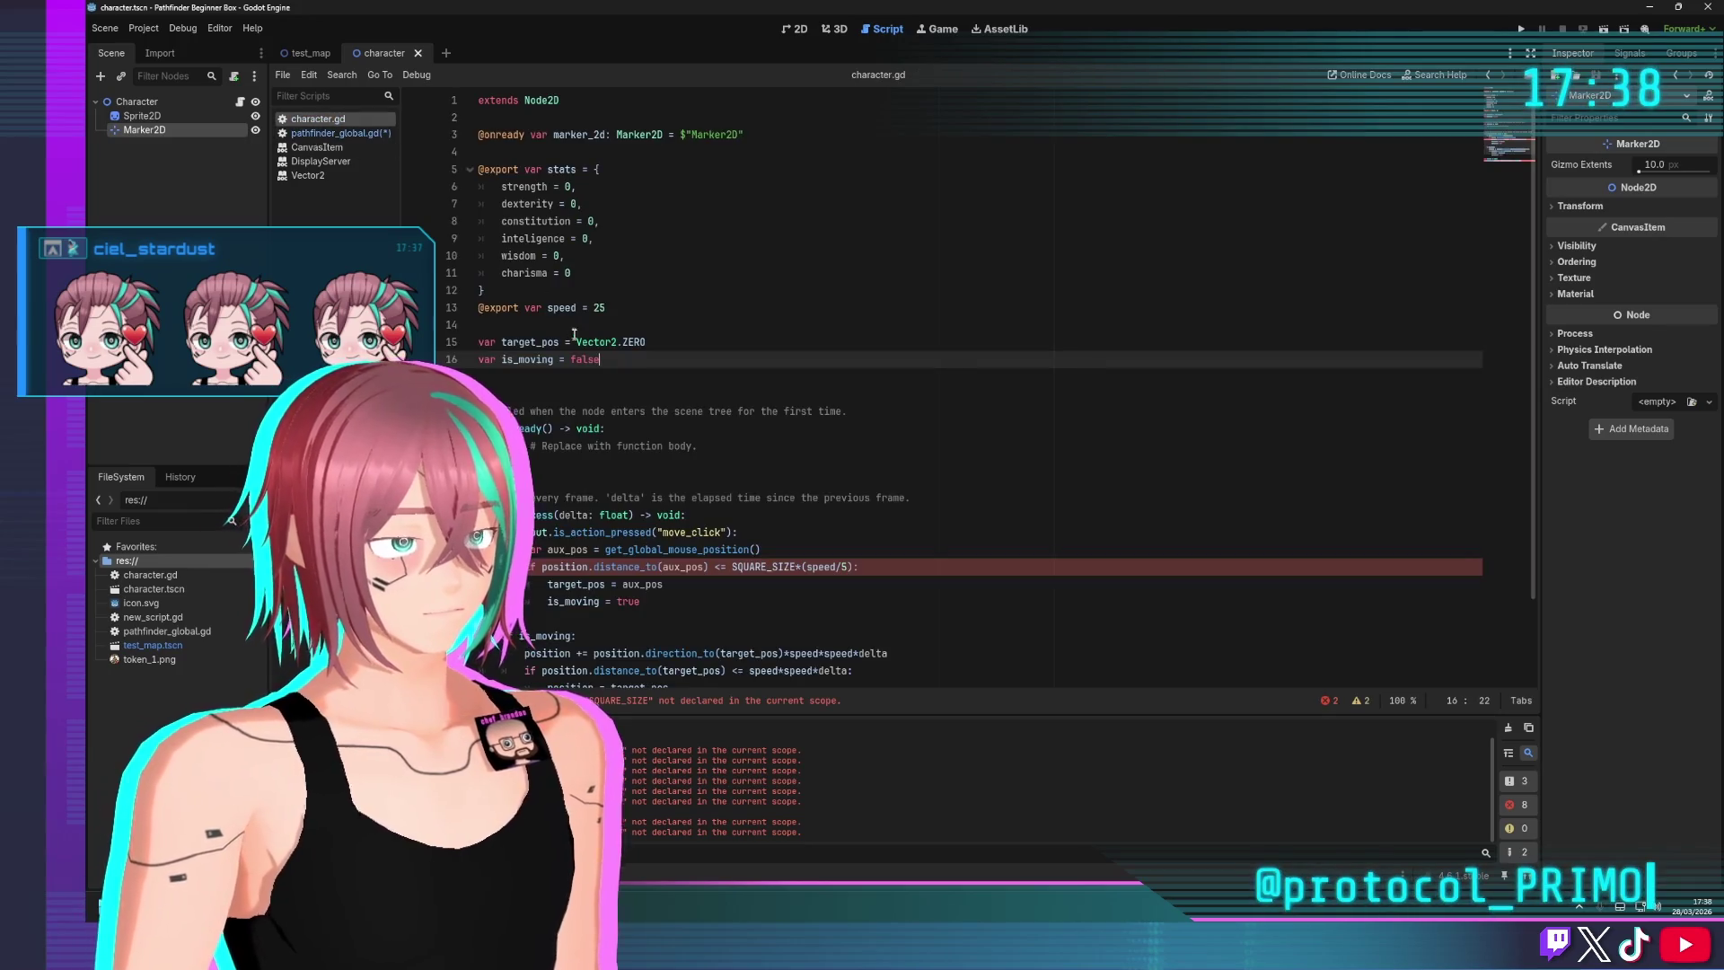
pyautogui.click(548, 391)
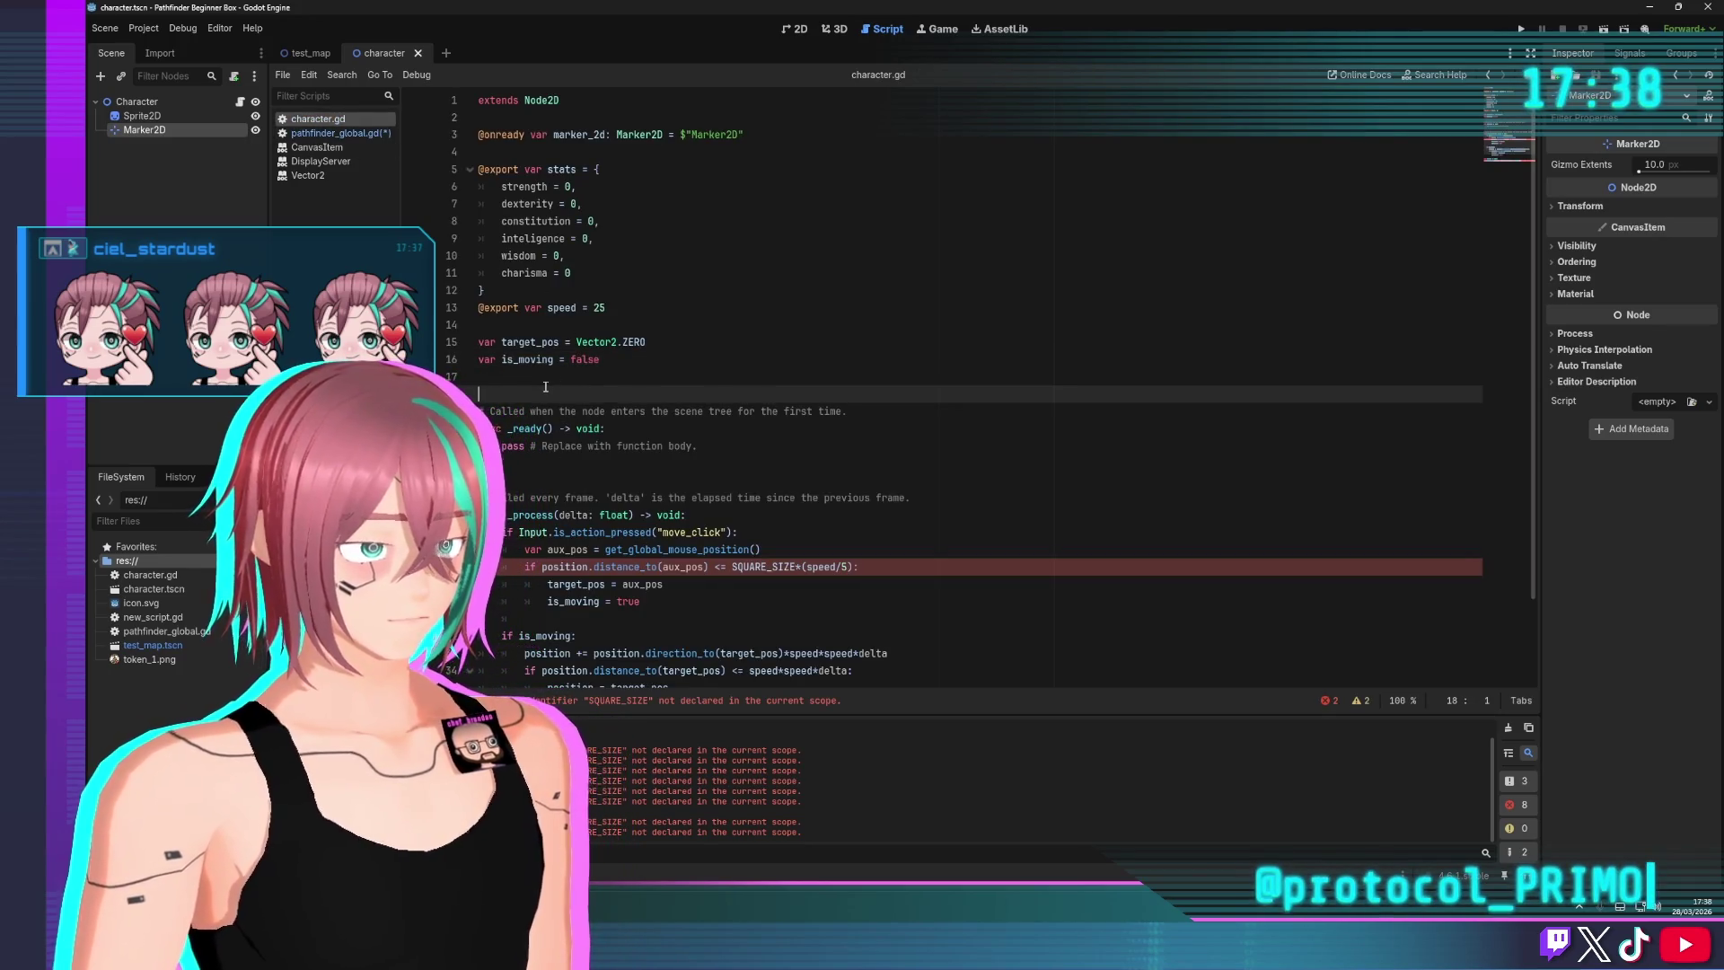
pyautogui.hotkey('ctrl', 'v')
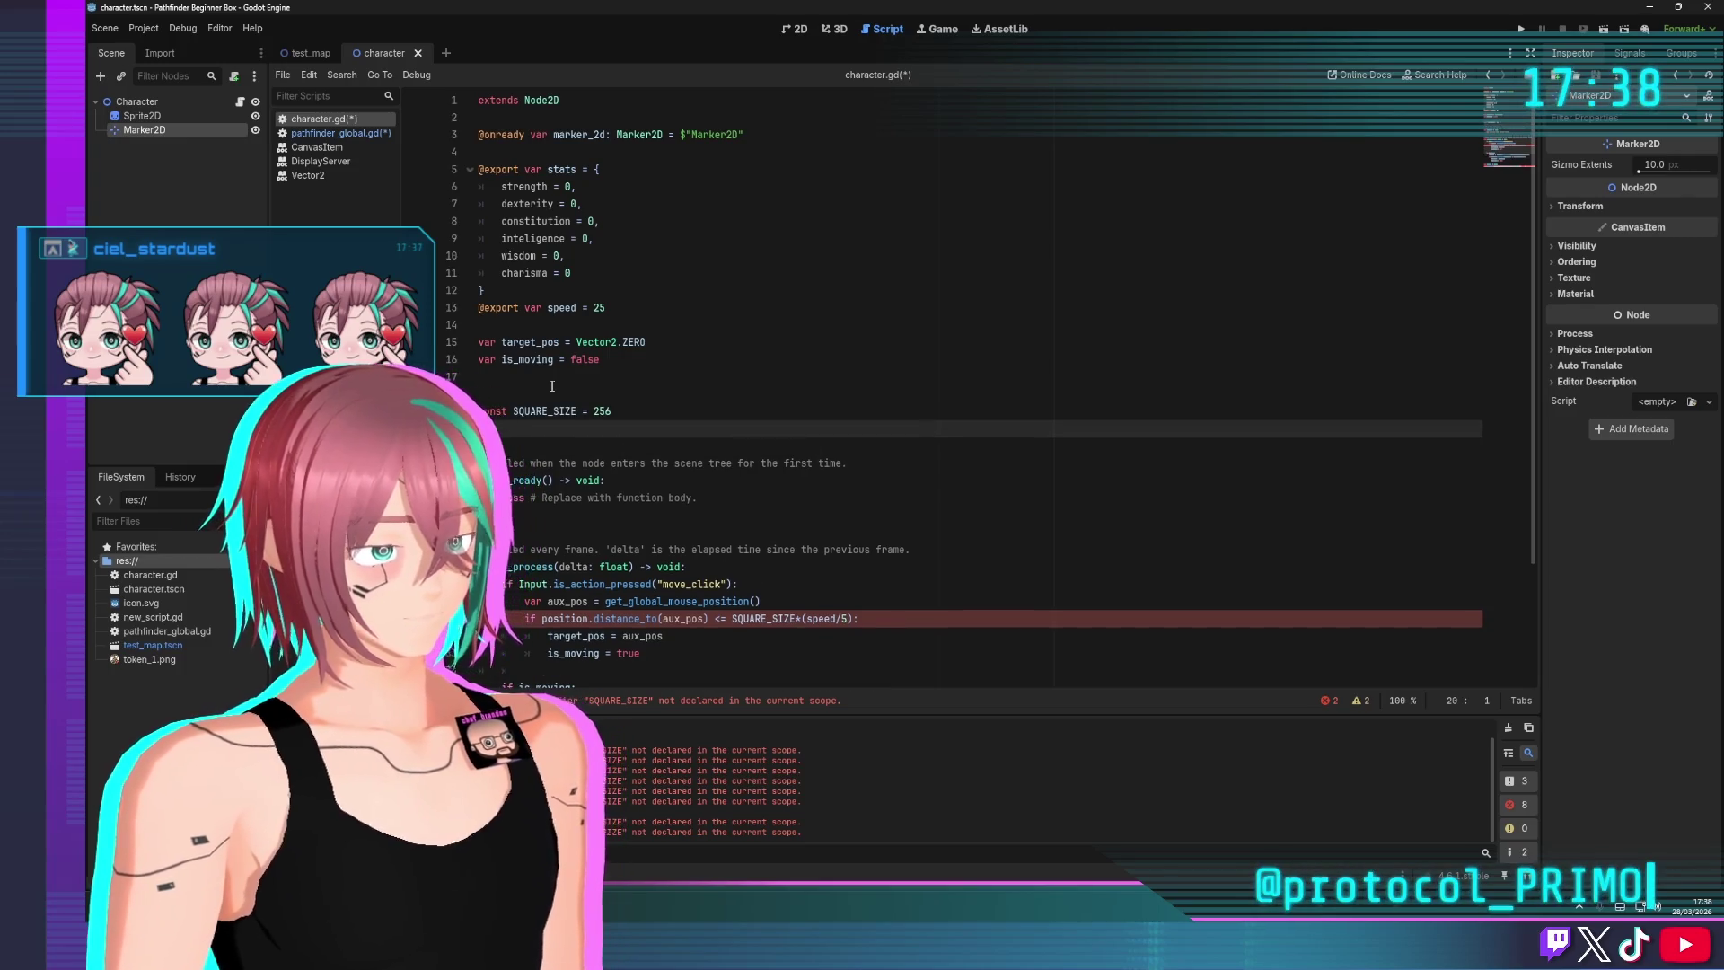
pyautogui.click(647, 342)
pyautogui.click(553, 394)
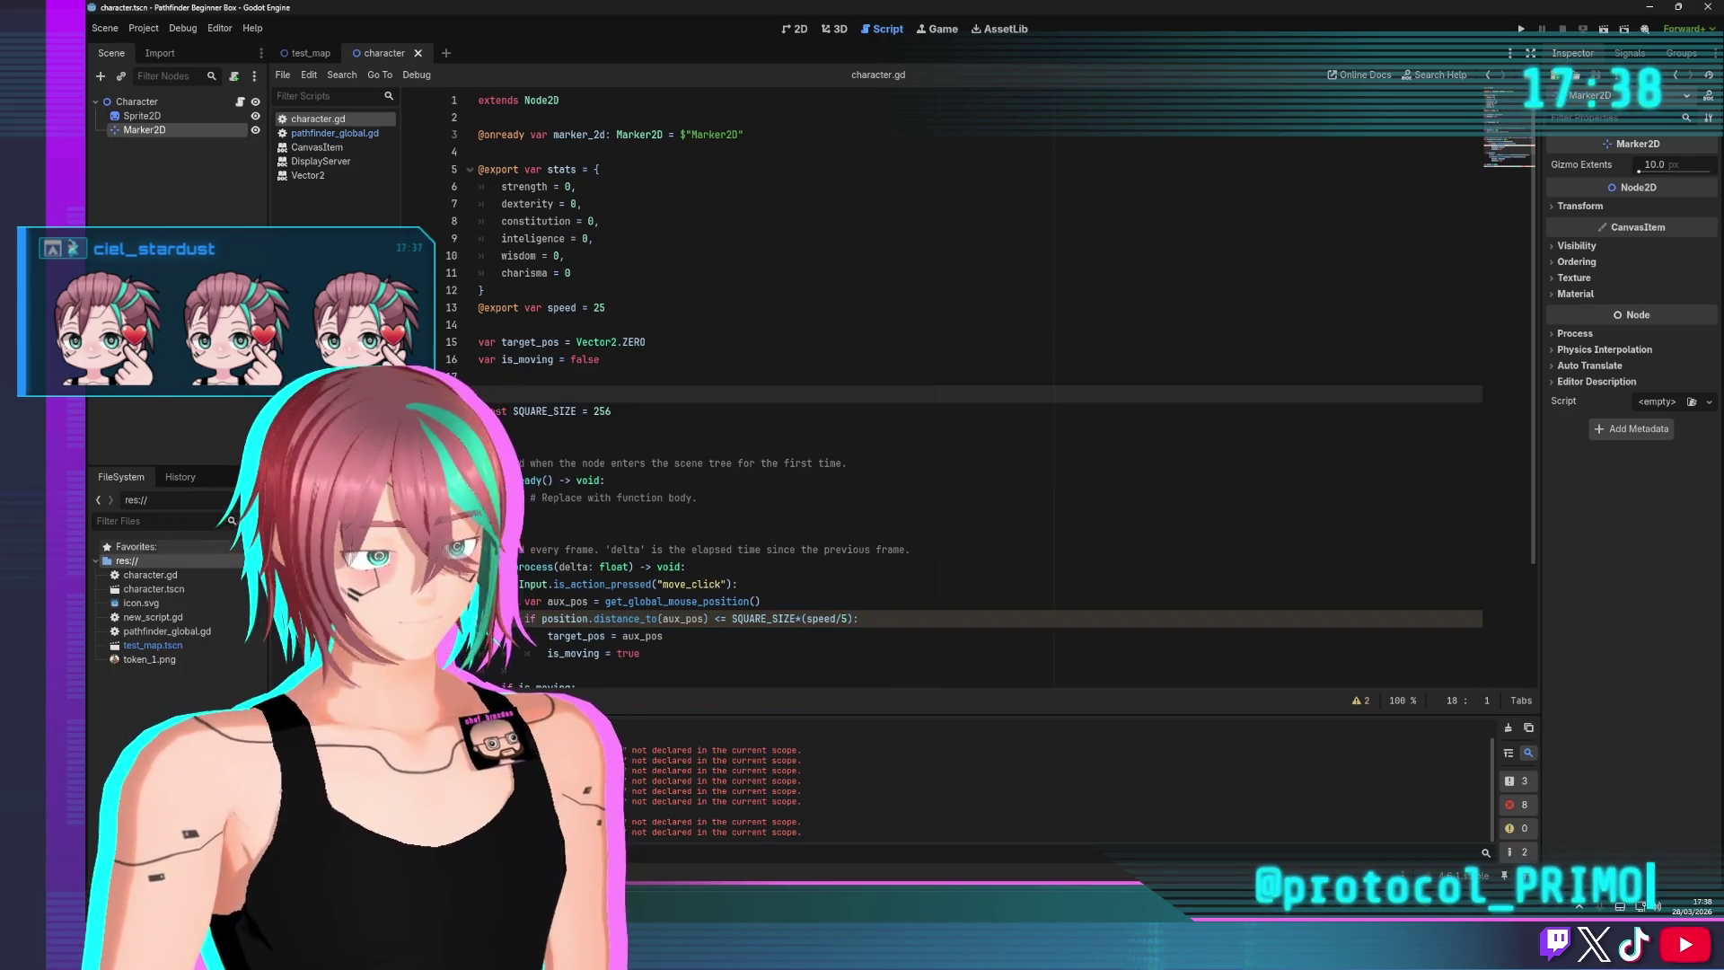
# Delete pathfinder_global.gd from the project via the FileSystem panel
pyautogui.rightClick(163, 632)
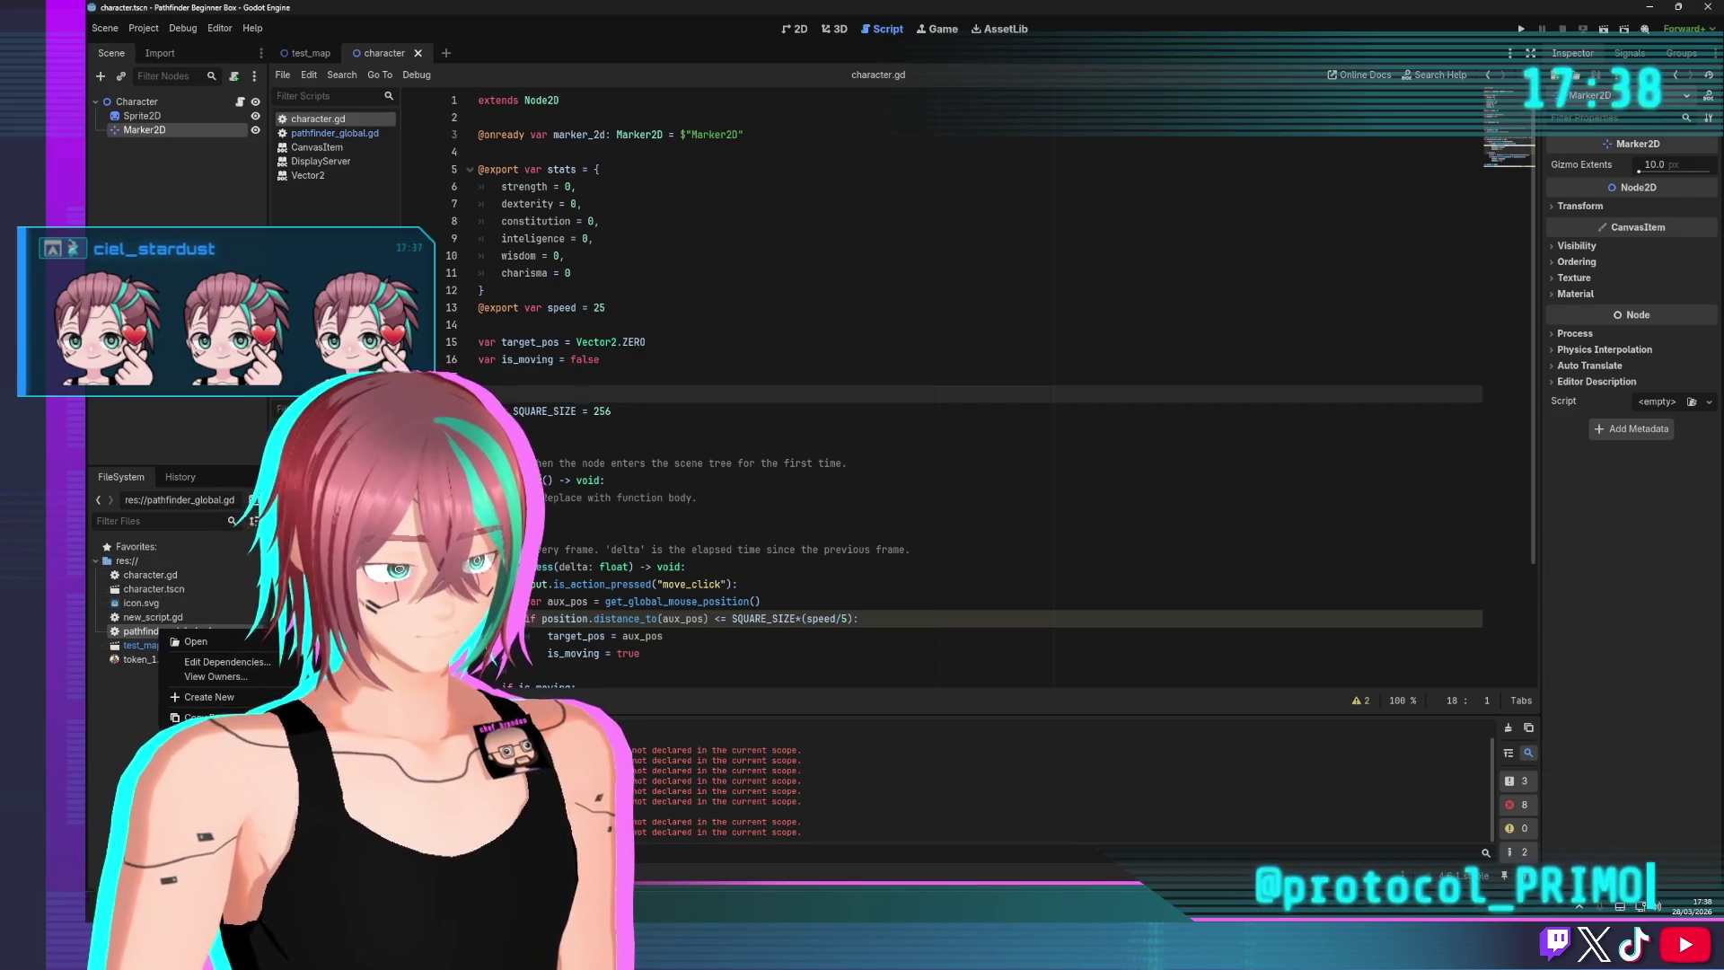
pyautogui.click(207, 841)
pyautogui.click(781, 526)
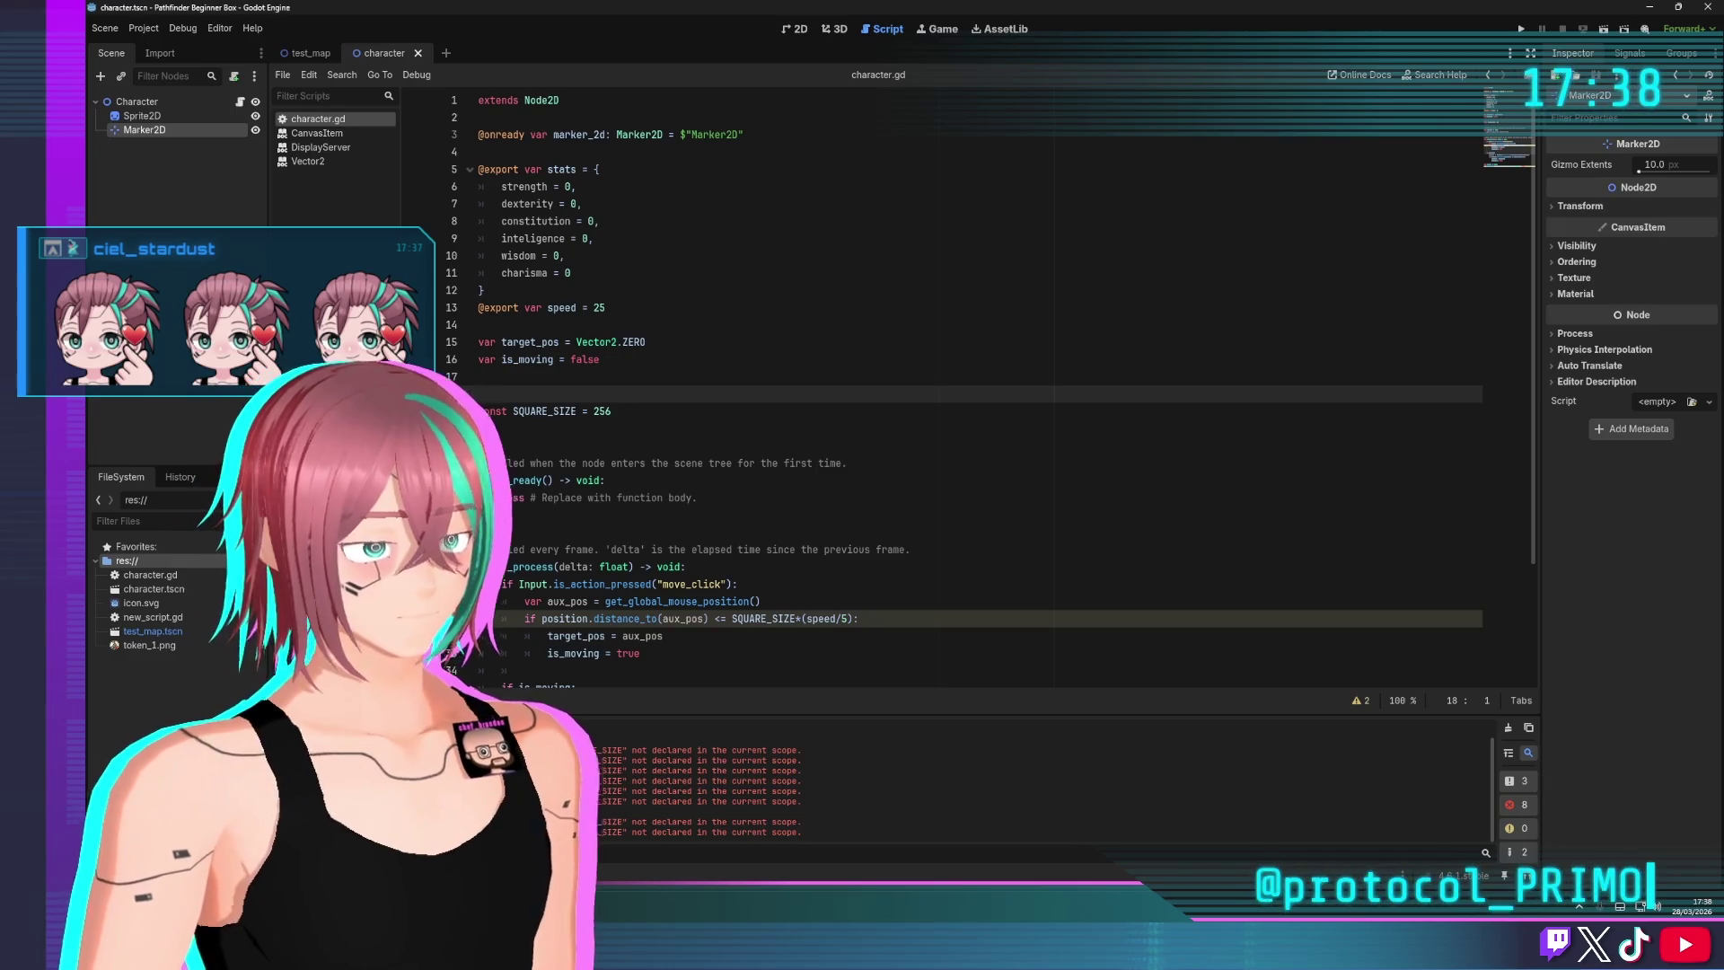
pyautogui.click(646, 238)
# Close the CanvasItem help page and all other scripts, leaving only character.gd open
pyautogui.click(318, 133)
pyautogui.middleClick(319, 133)
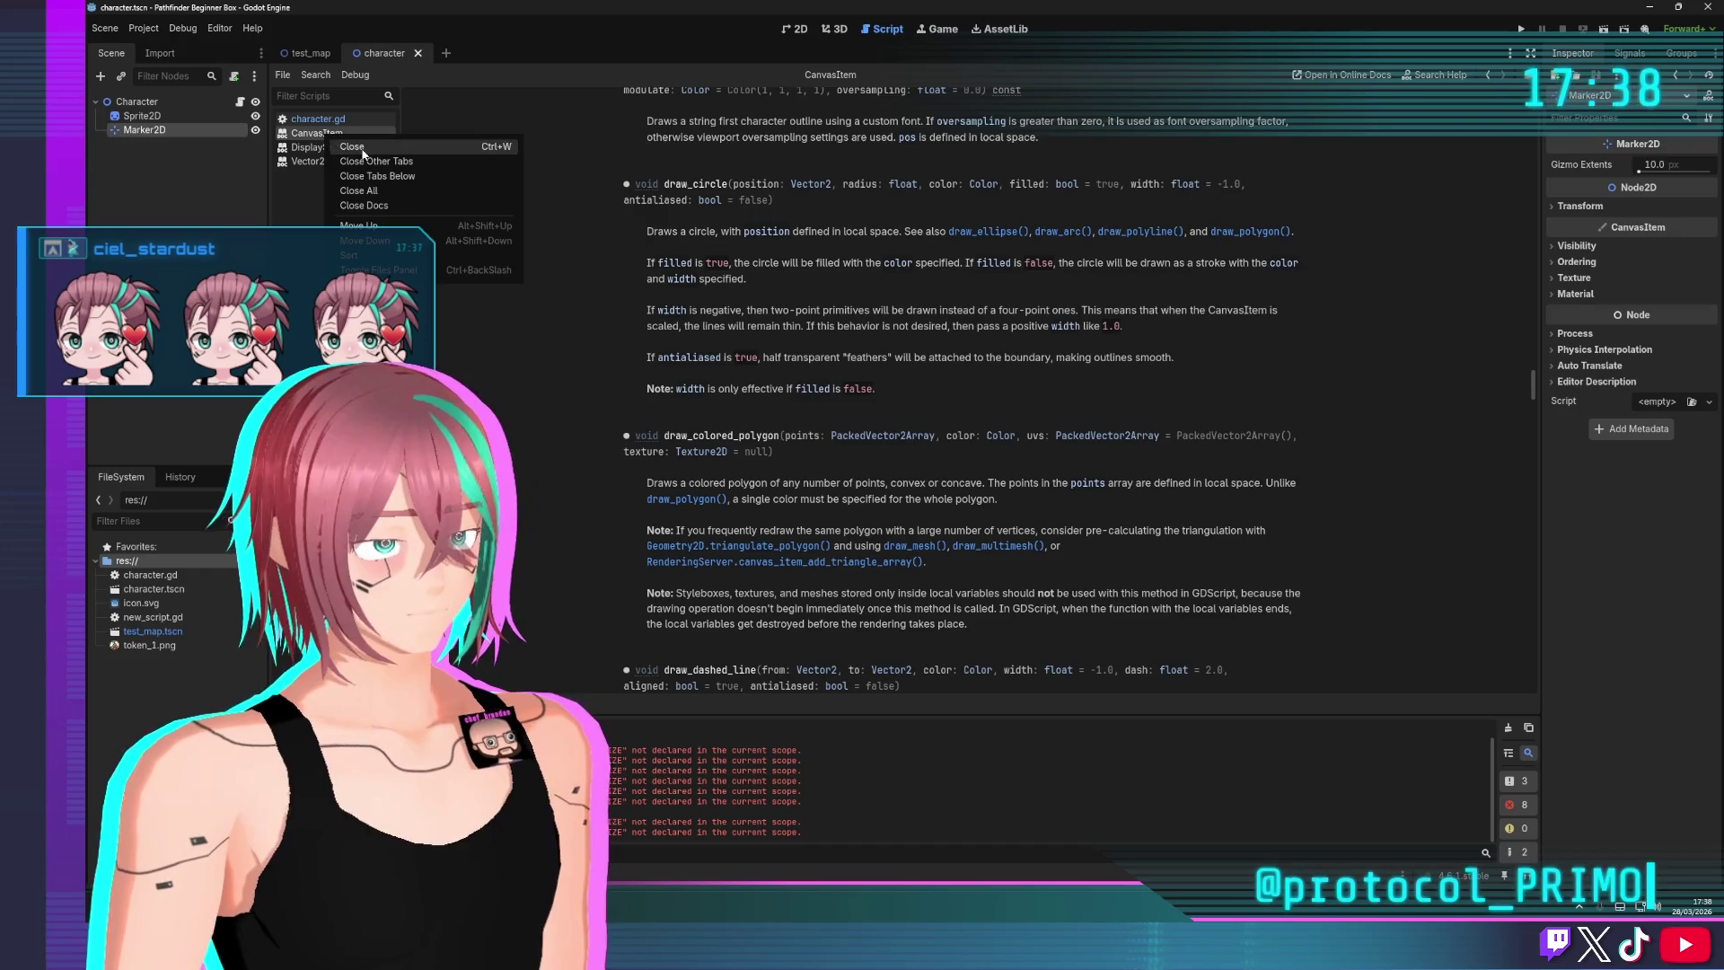
pyautogui.click(329, 120)
pyautogui.rightClick(330, 122)
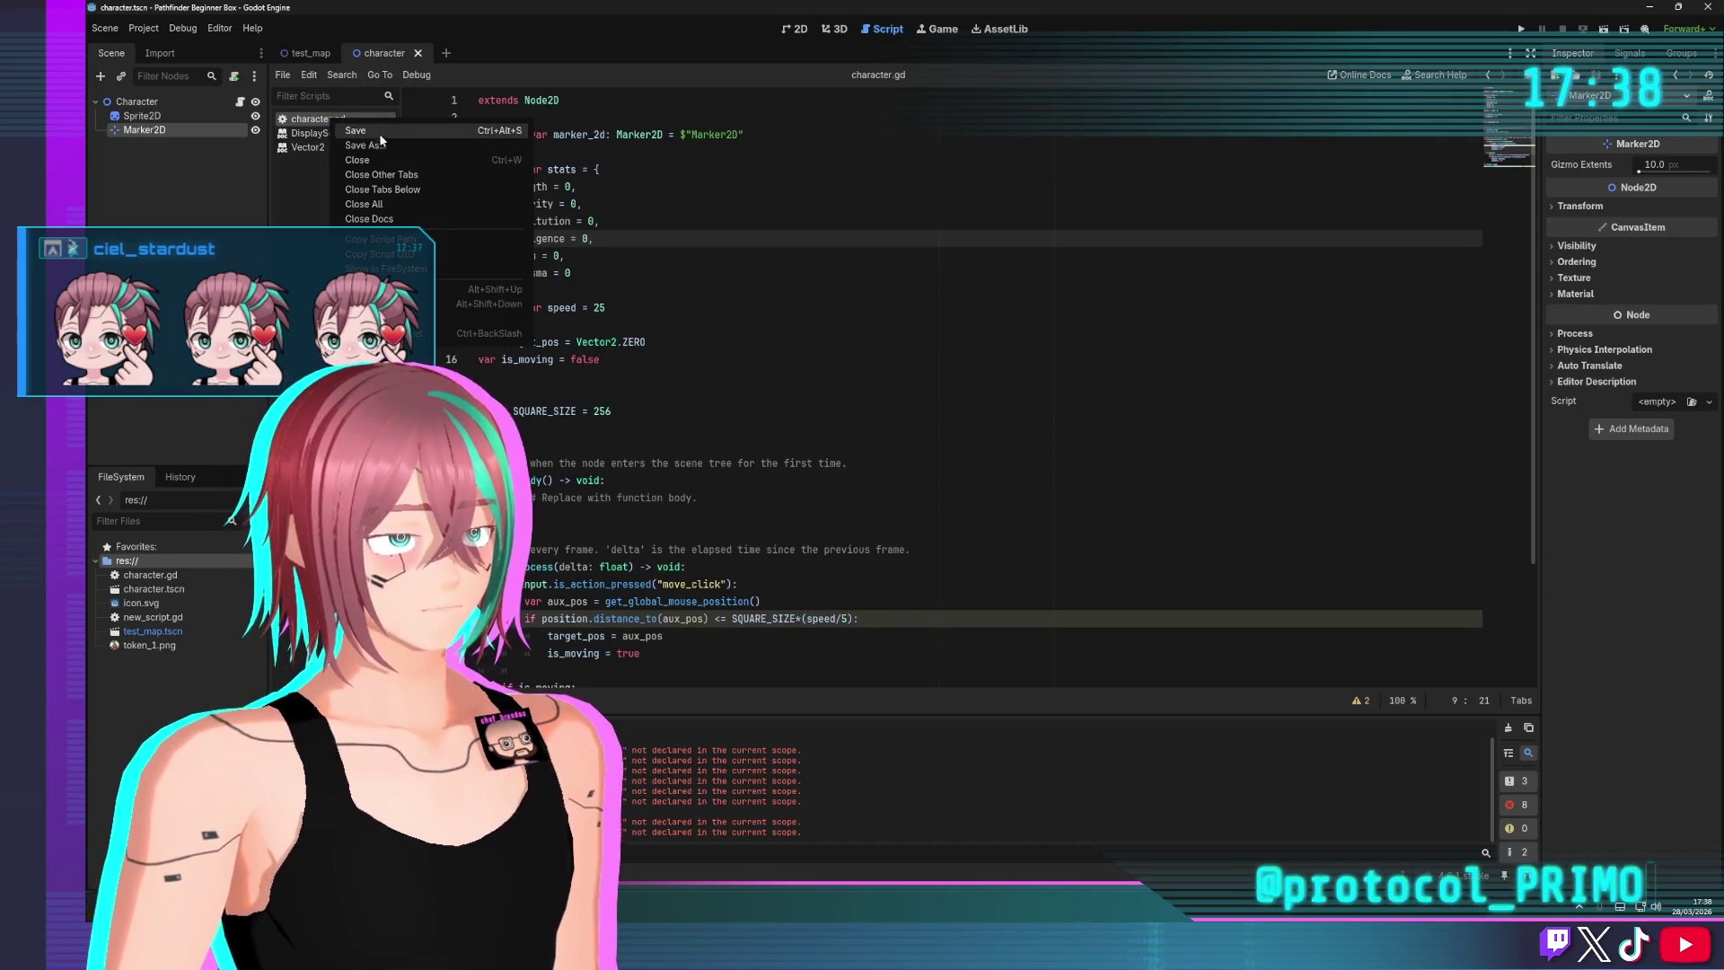
pyautogui.click(423, 175)
pyautogui.click(718, 256)
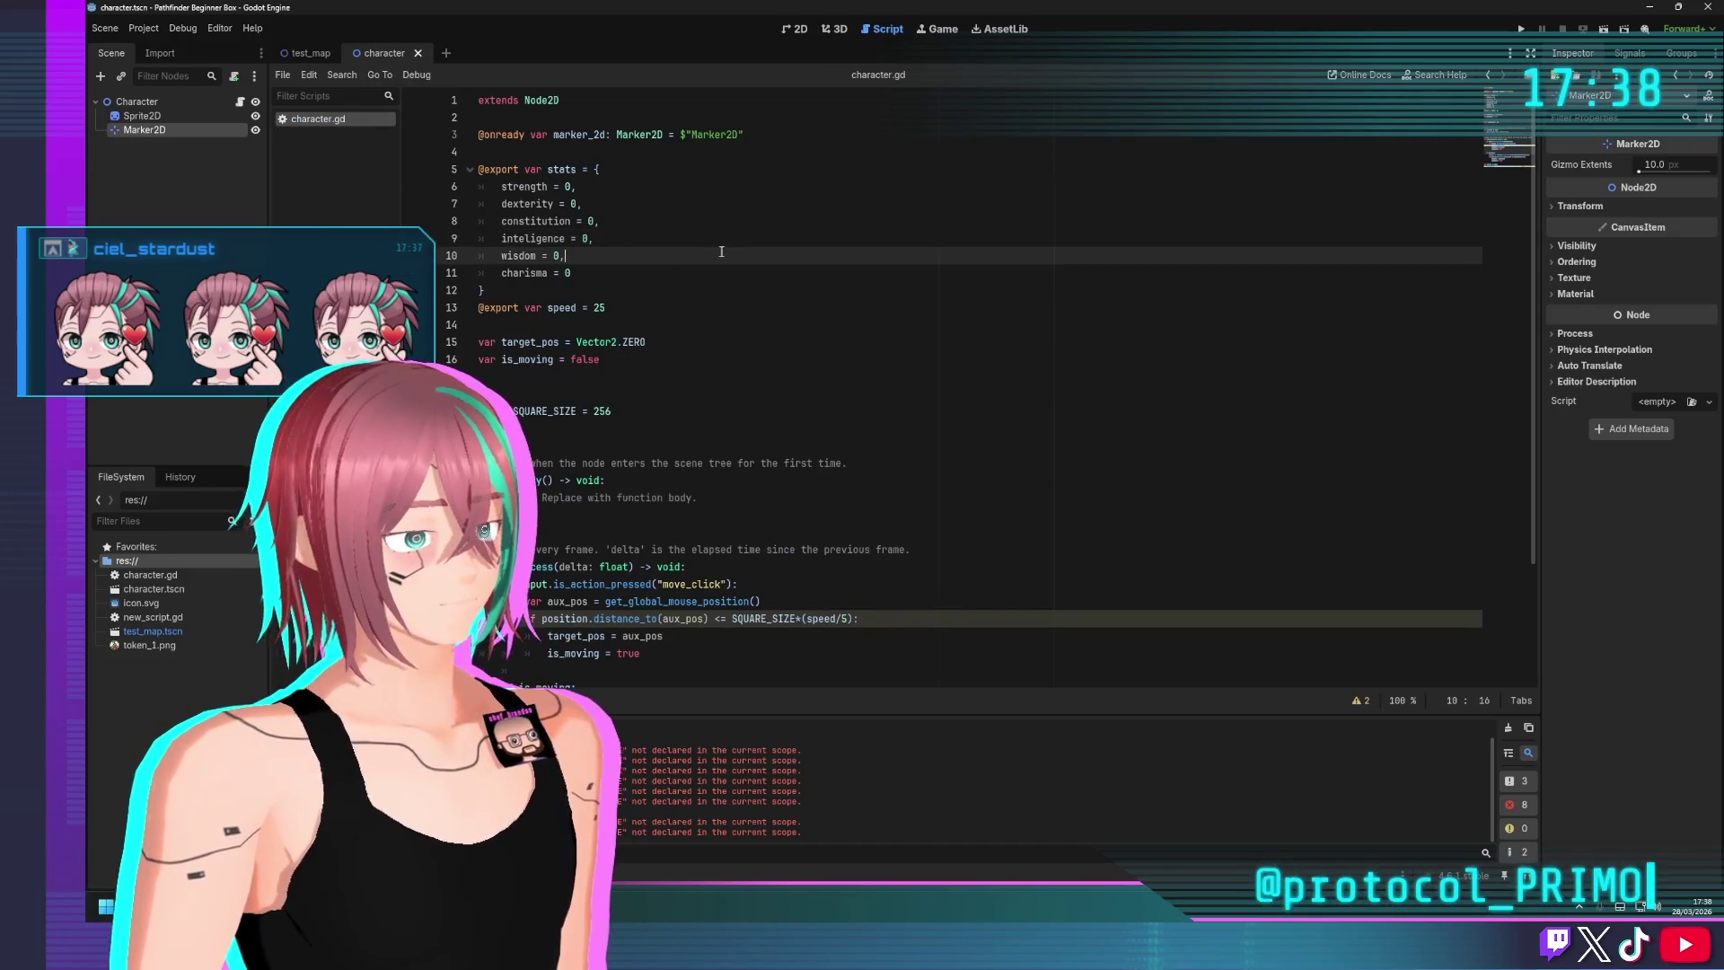
pyautogui.scroll(-3, 704, 265)
pyautogui.scroll(3, 692, 269)
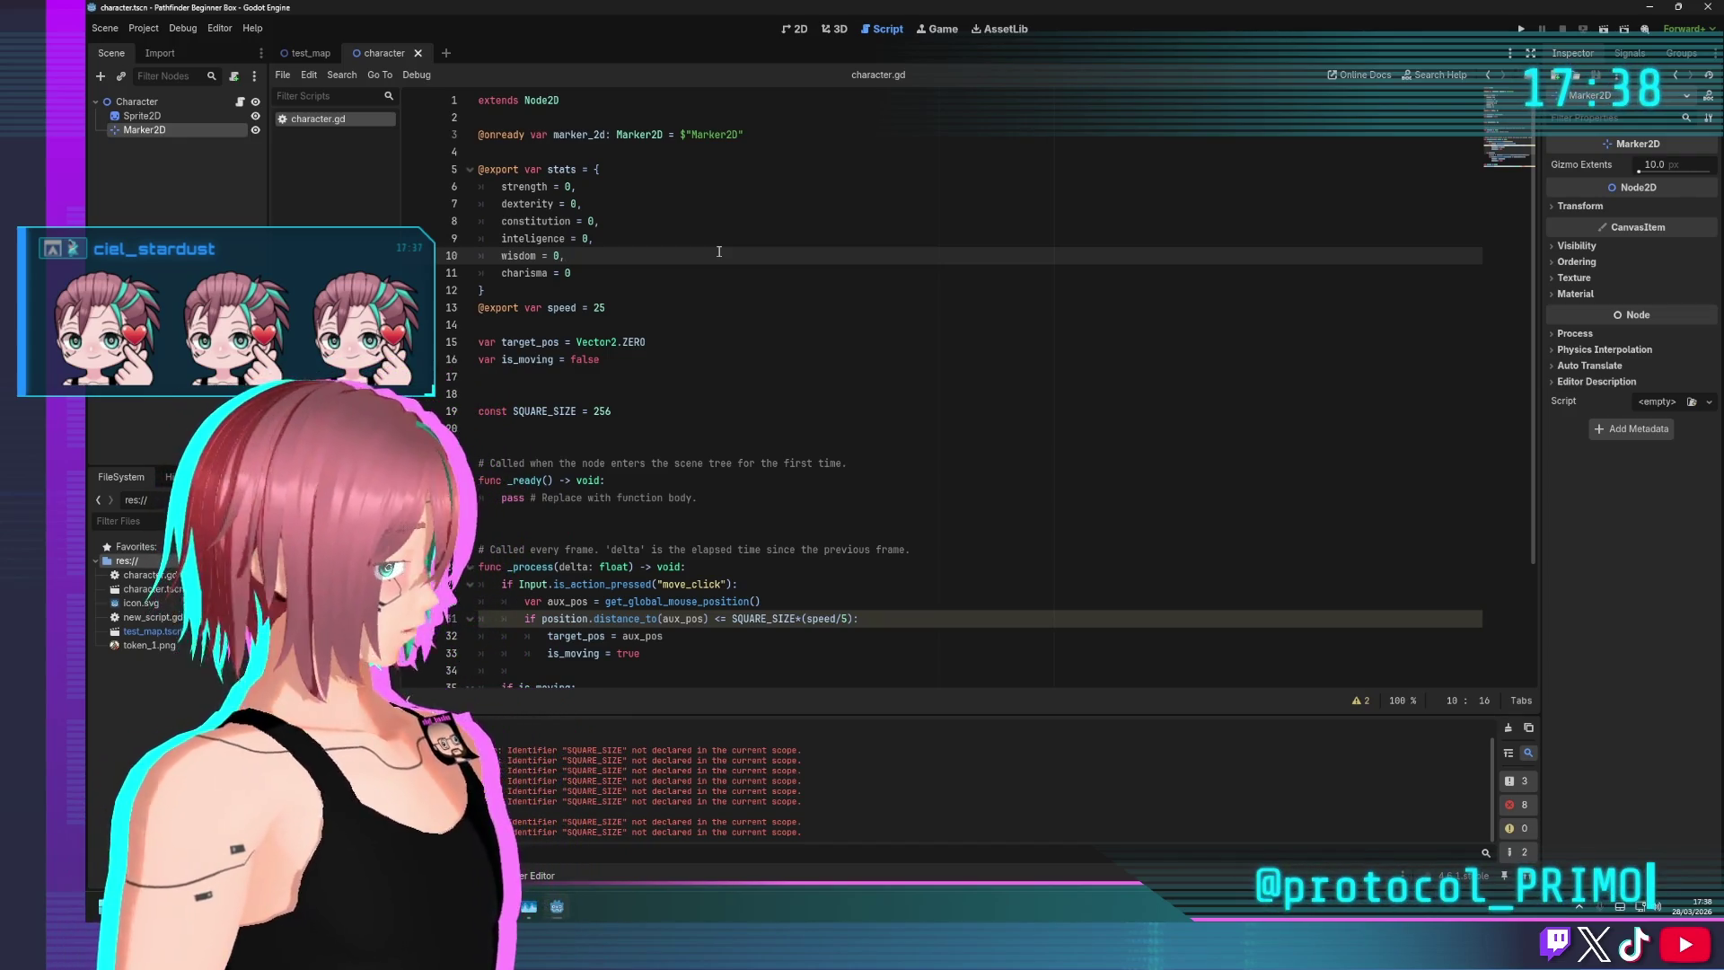
pyautogui.press('super')
pyautogui.write('paint')
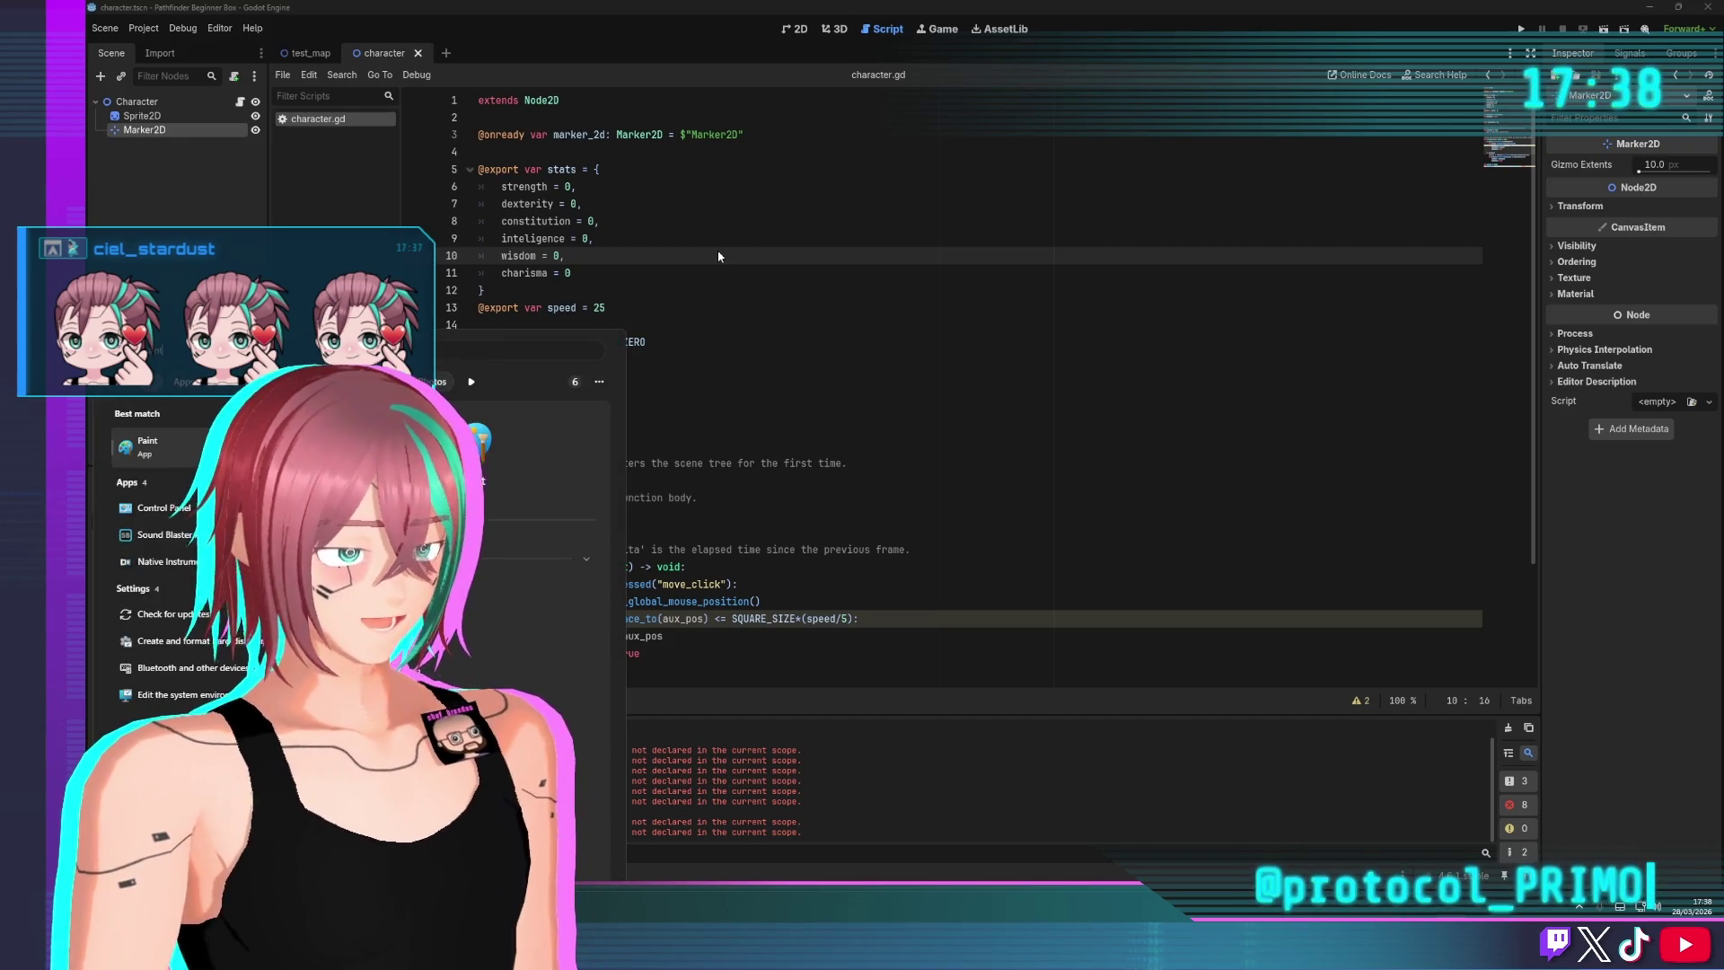
pyautogui.press('Return')
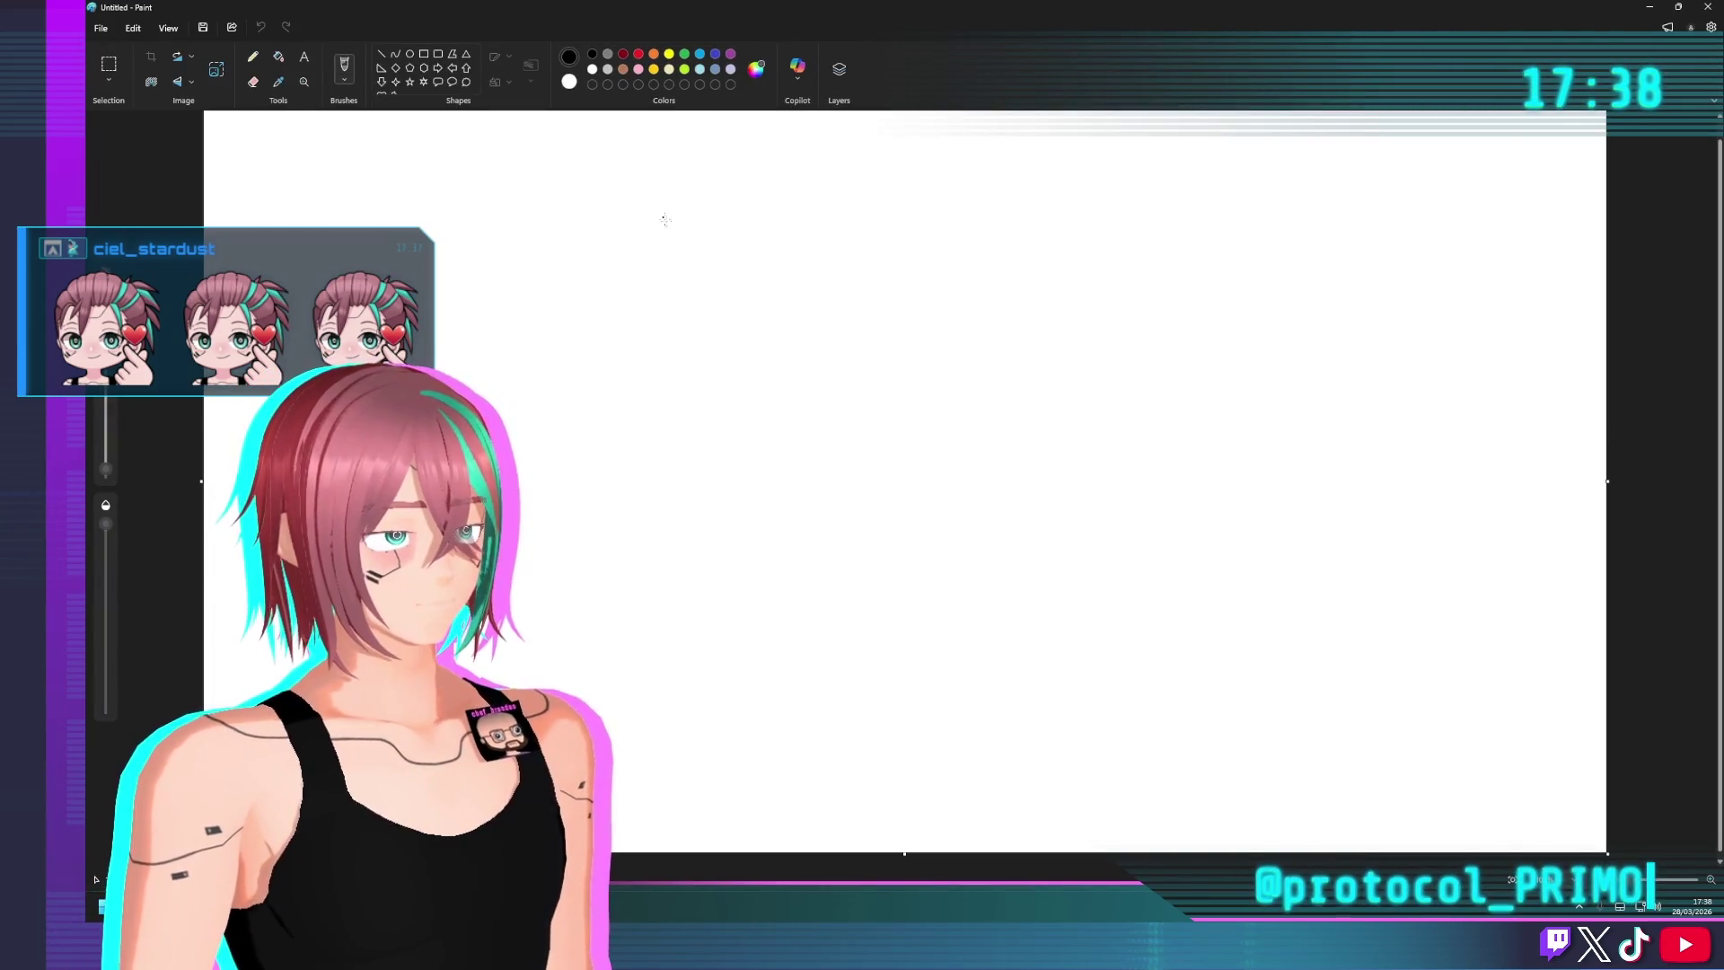
pyautogui.click(409, 54)
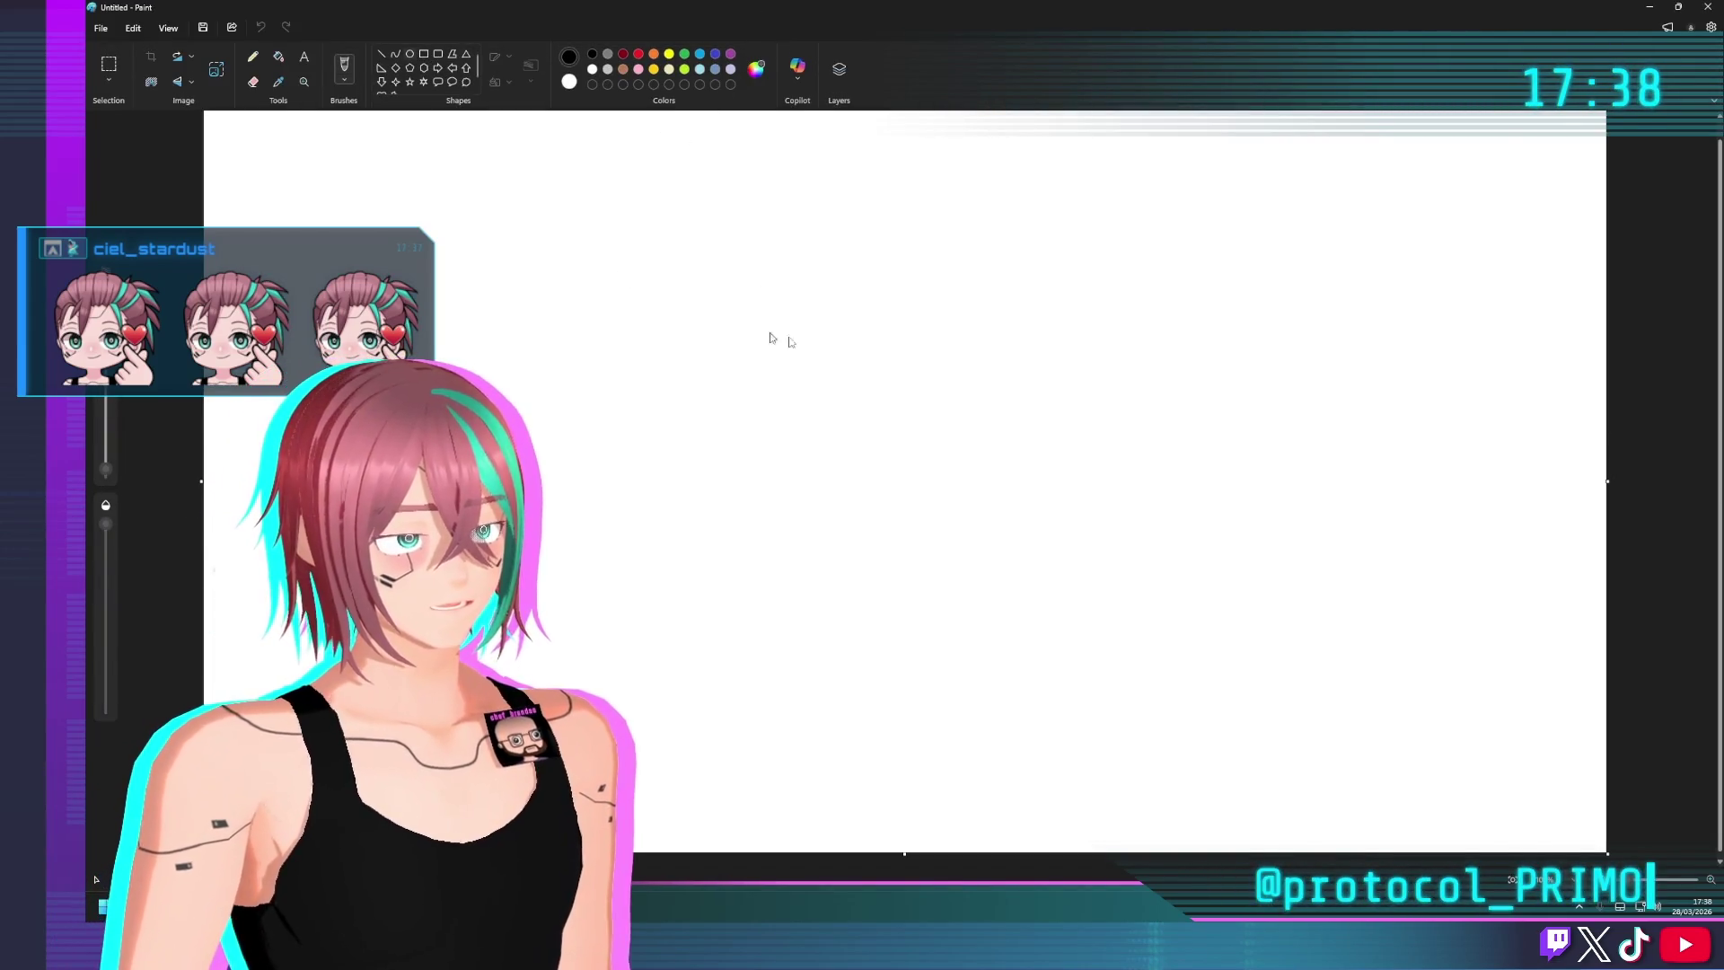
pyautogui.moveTo(805, 312)
pyautogui.mouseDown()
pyautogui.moveTo(878, 384)
pyautogui.moveTo(1037, 425)
pyautogui.mouseUp()
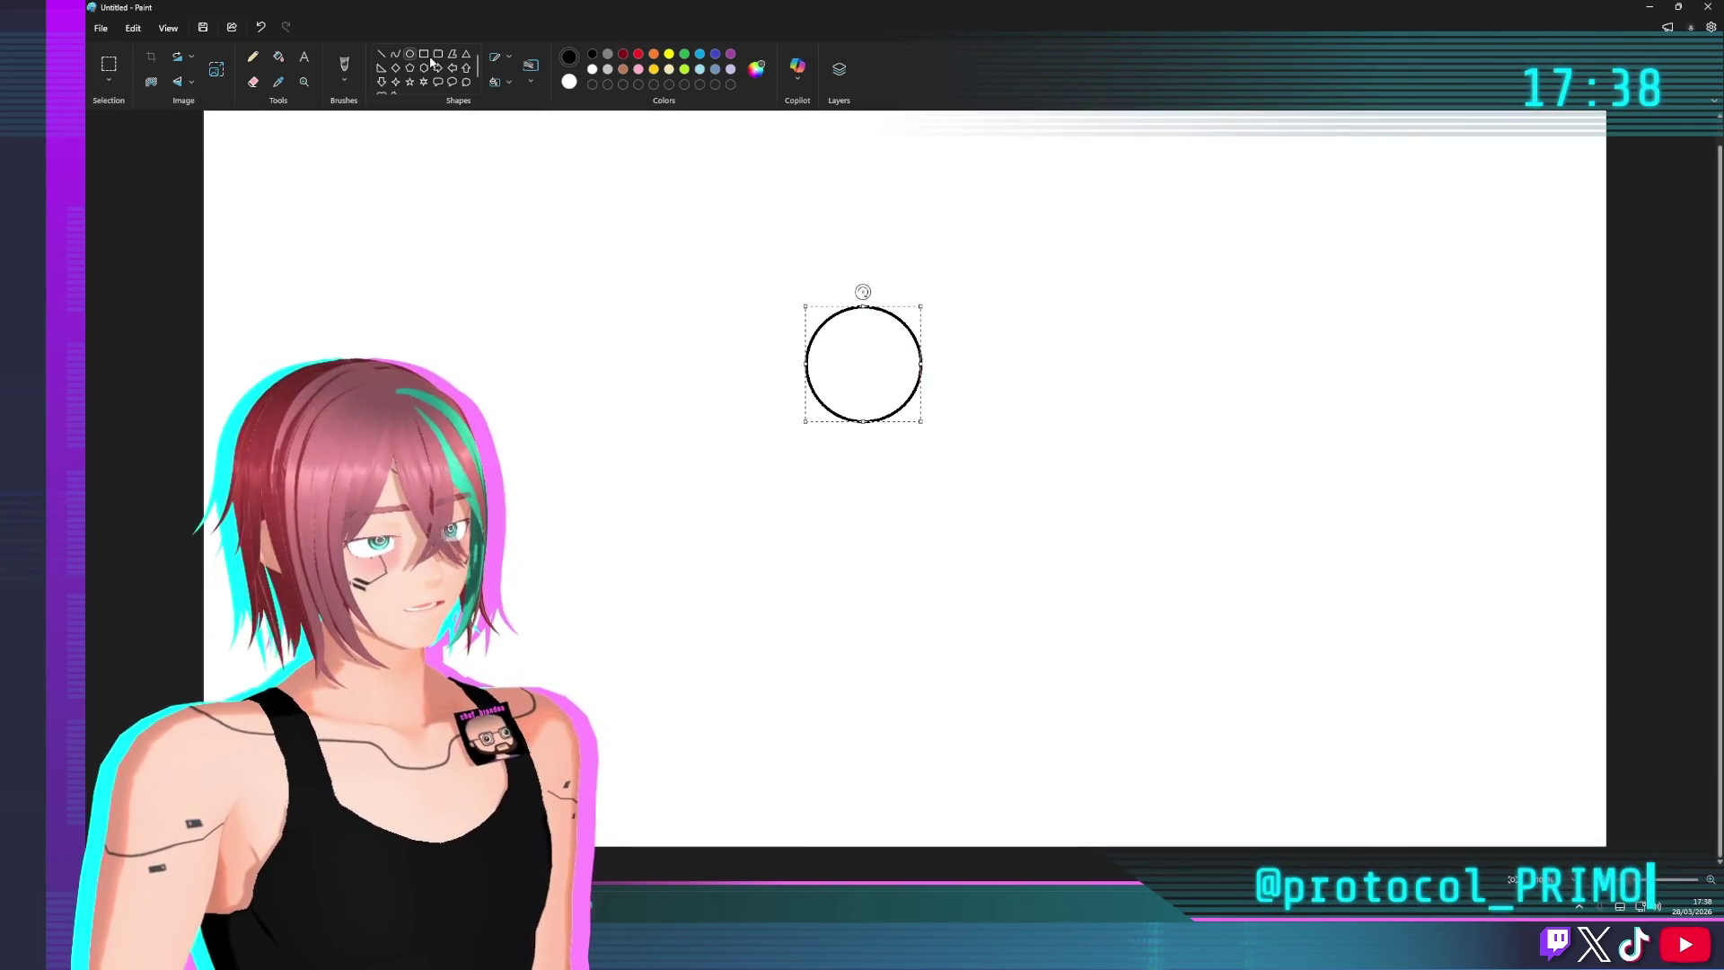
pyautogui.click(437, 193)
pyautogui.moveTo(285, 683)
pyautogui.mouseDown()
pyautogui.moveTo(1289, 800)
pyautogui.moveTo(1518, 808)
pyautogui.mouseUp()
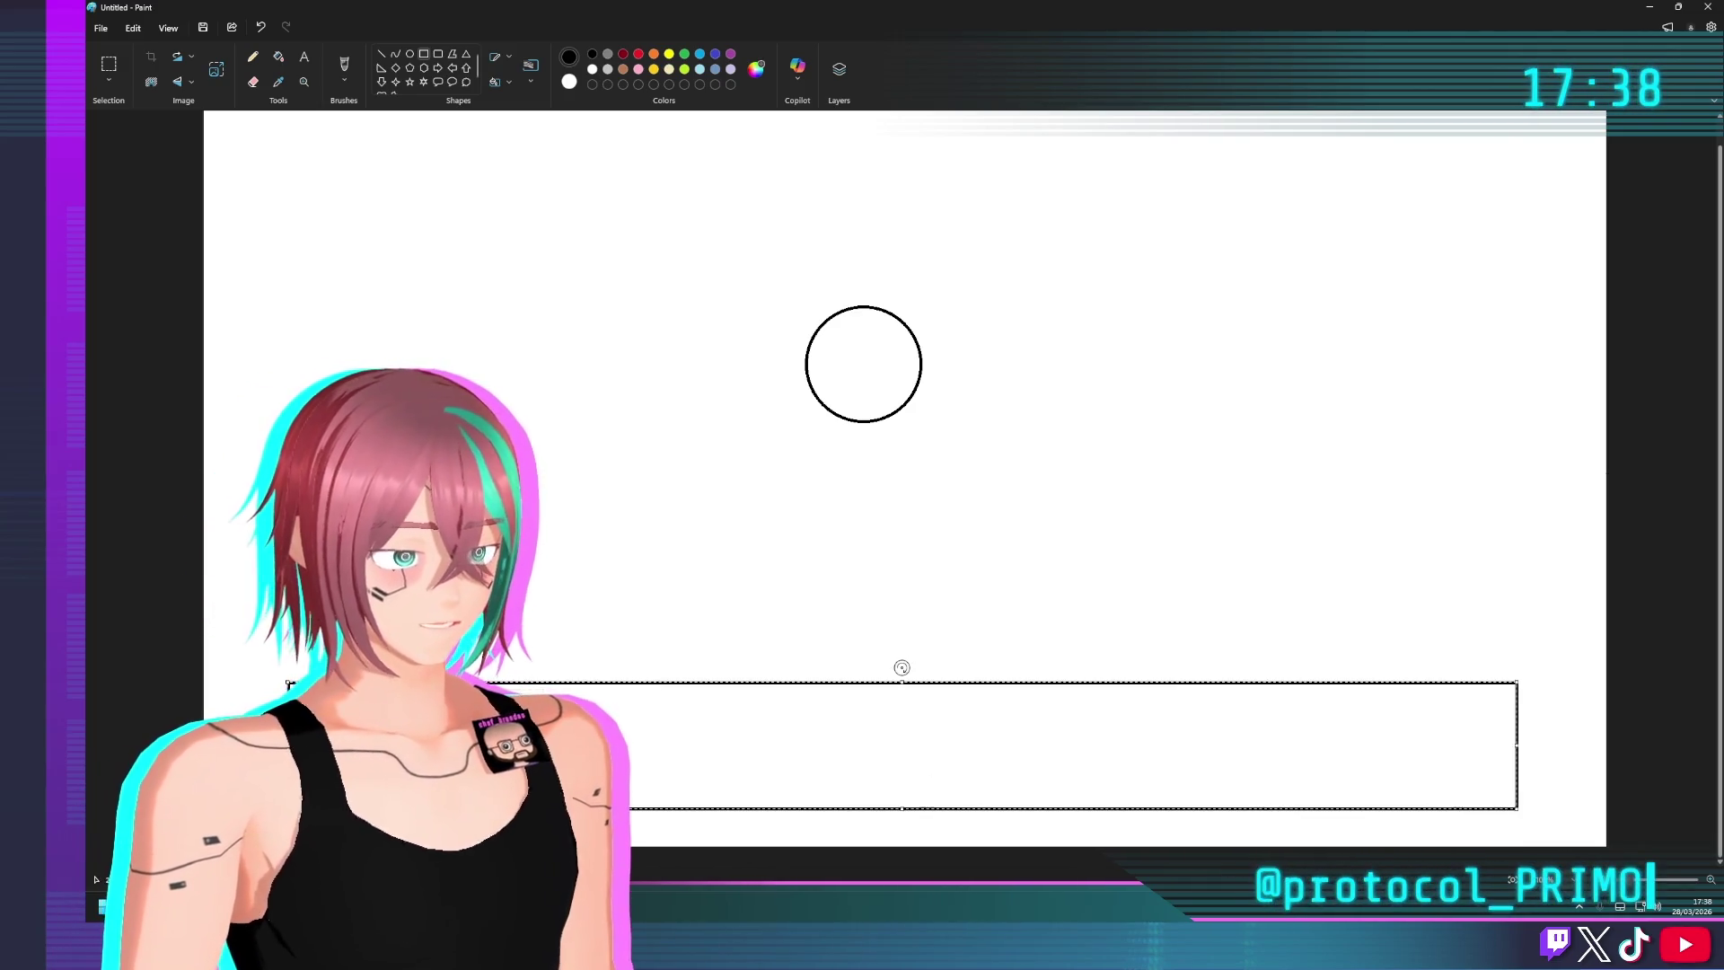
pyautogui.press('Return')
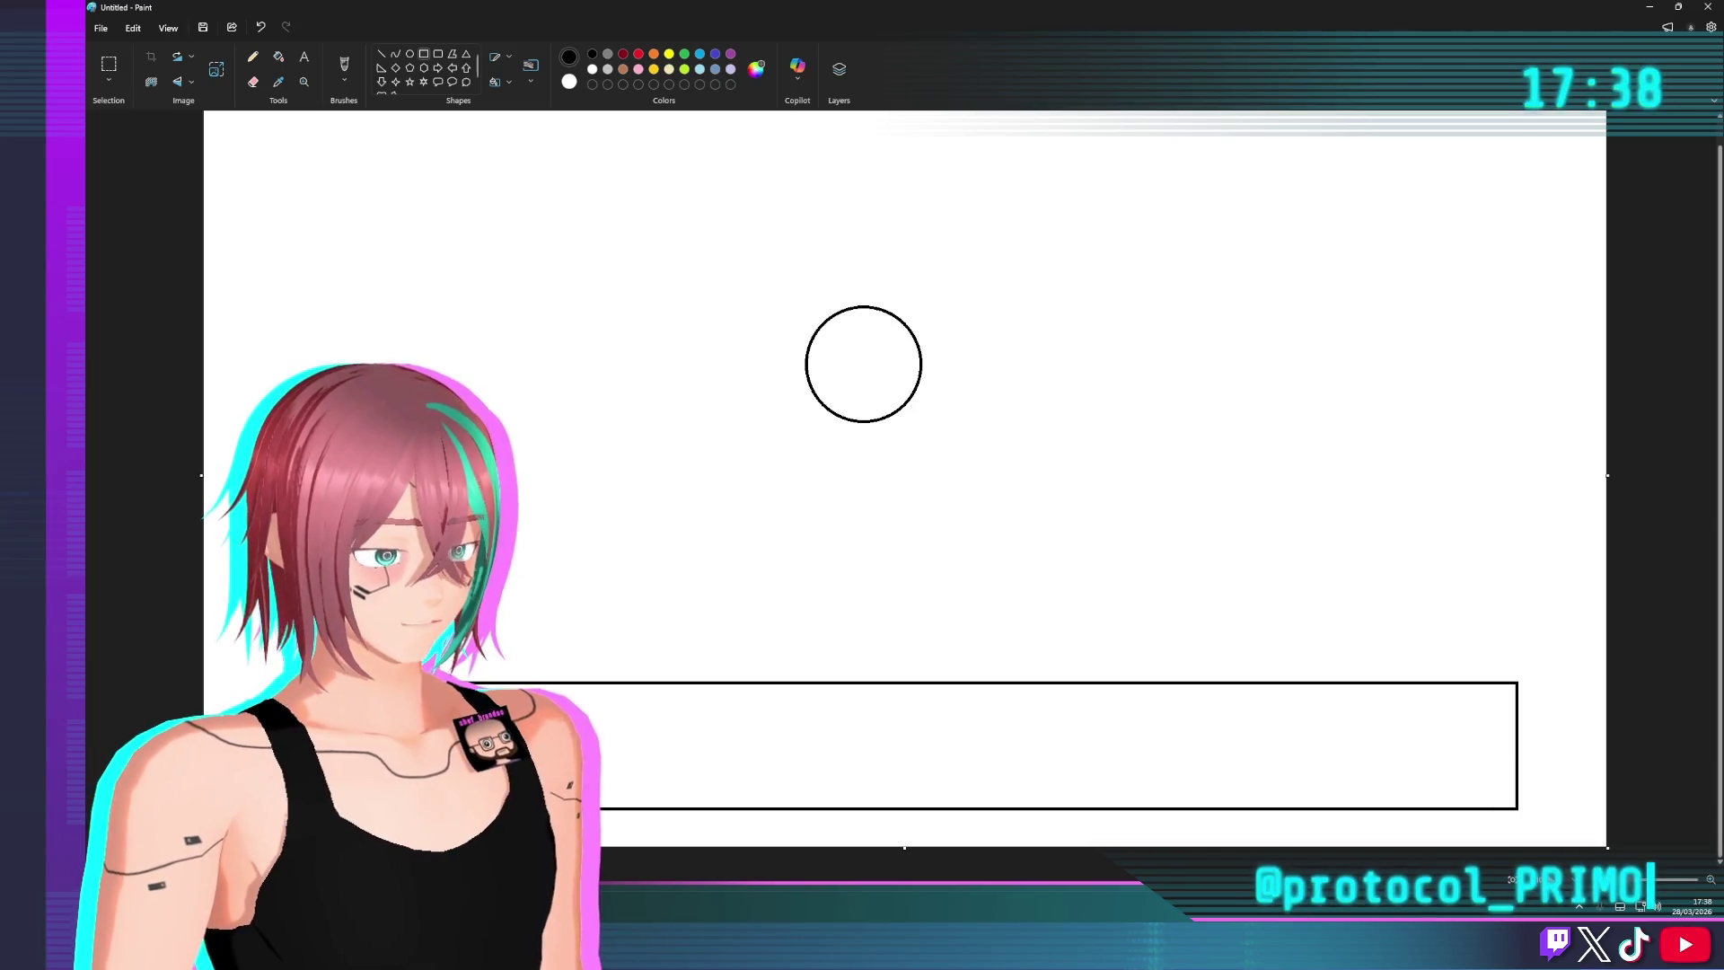
pyautogui.hotkey('alt', 'F4')
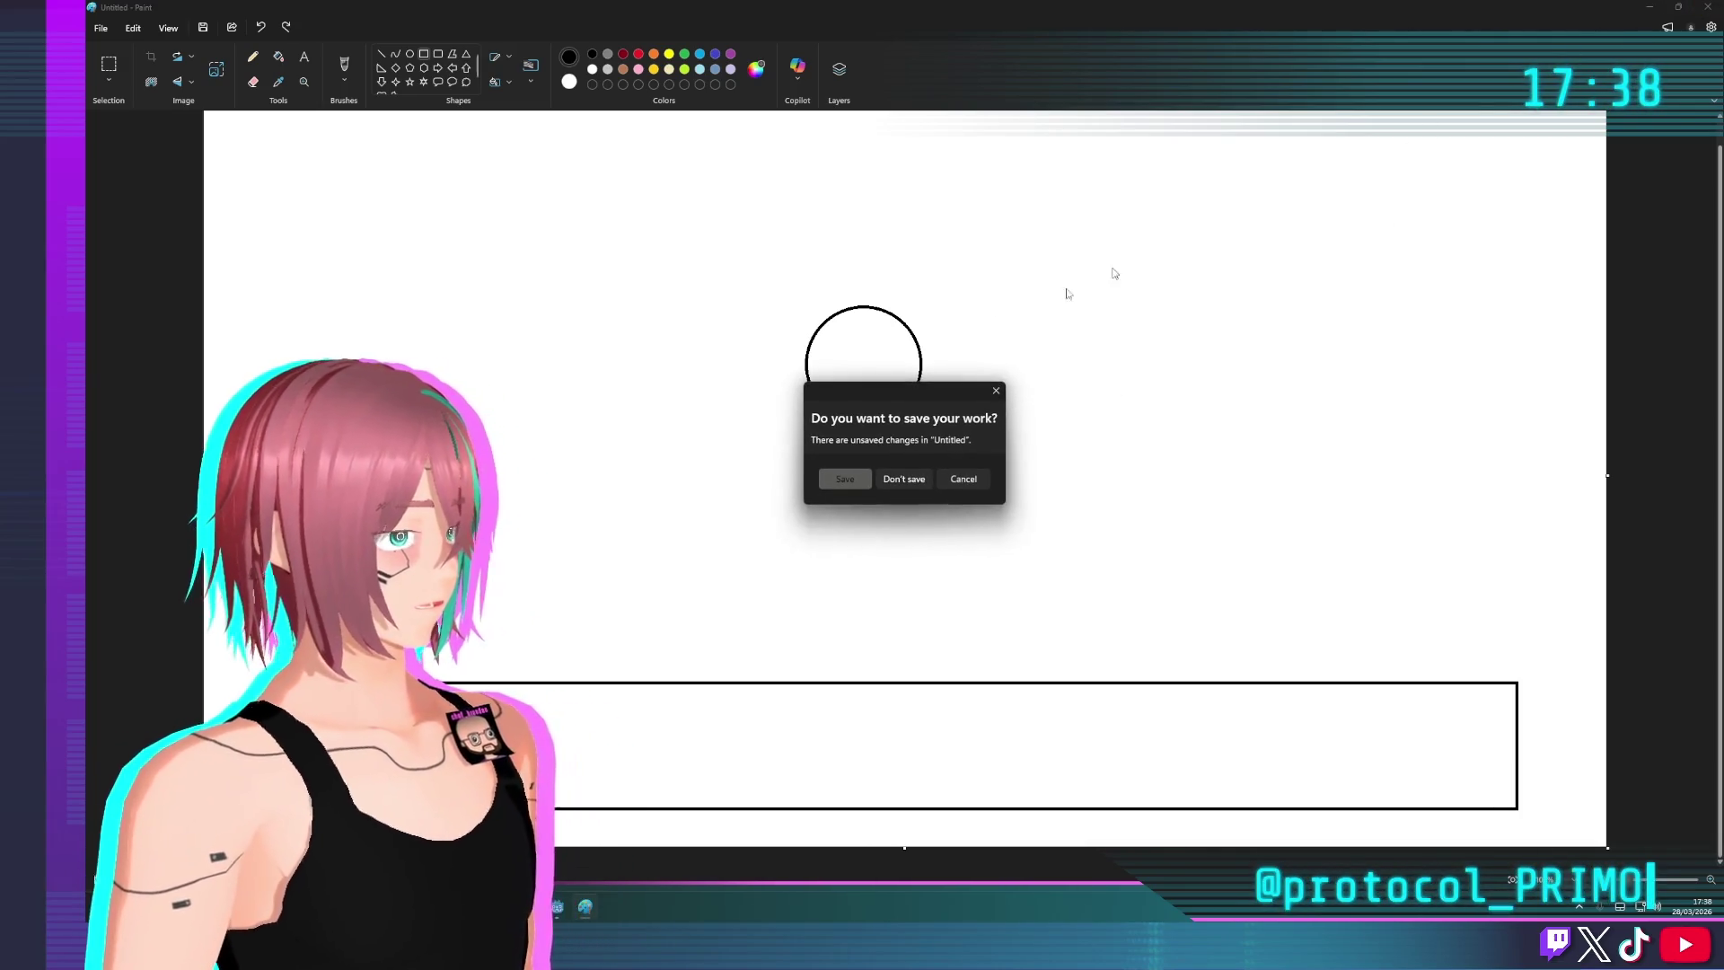
pyautogui.click(905, 475)
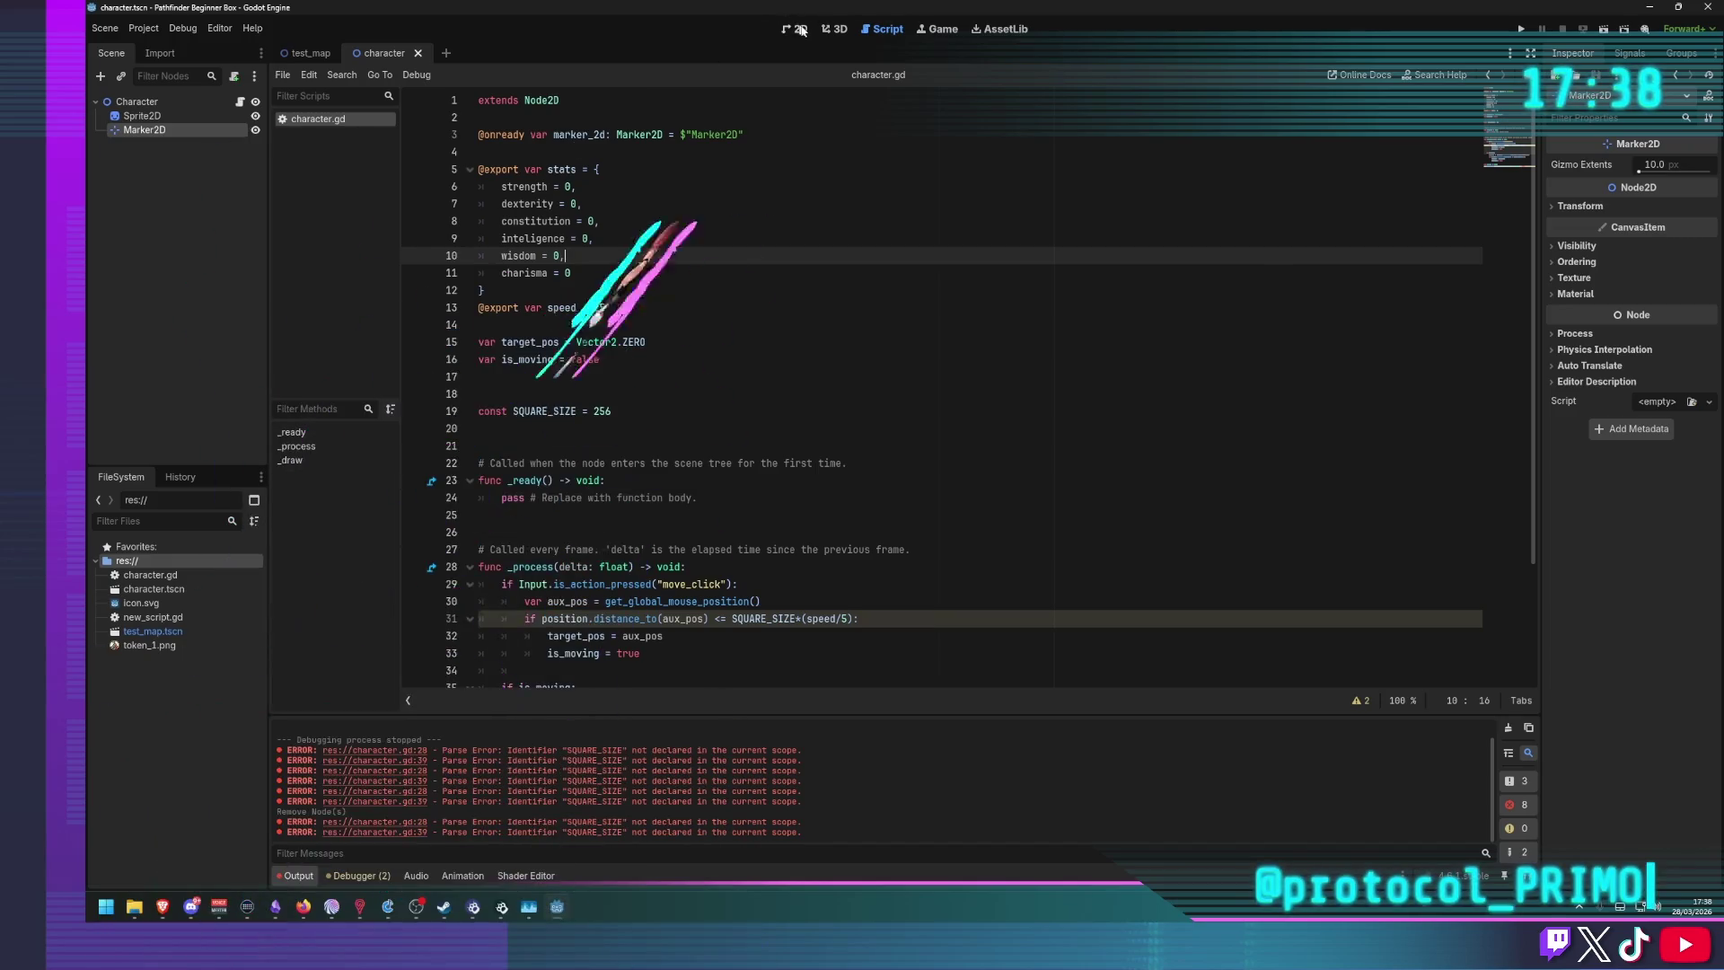
pyautogui.hotkey('ctrl', 'F1')
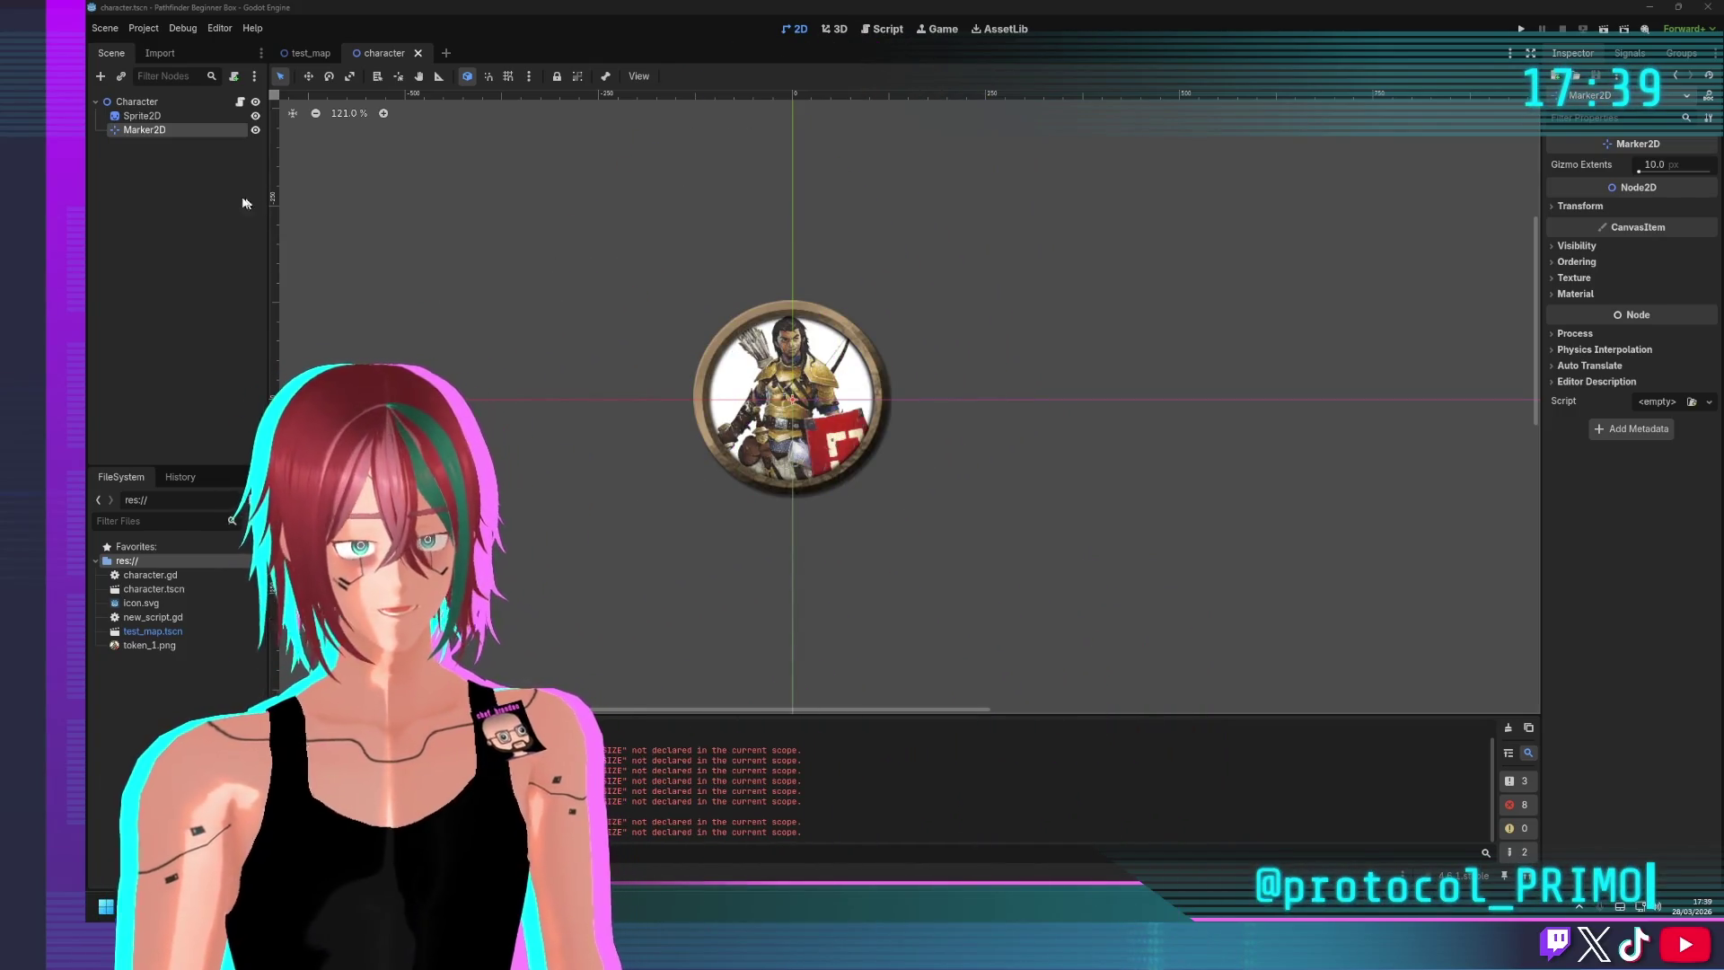
pyautogui.click(305, 53)
pyautogui.scroll(1, 682, 341)
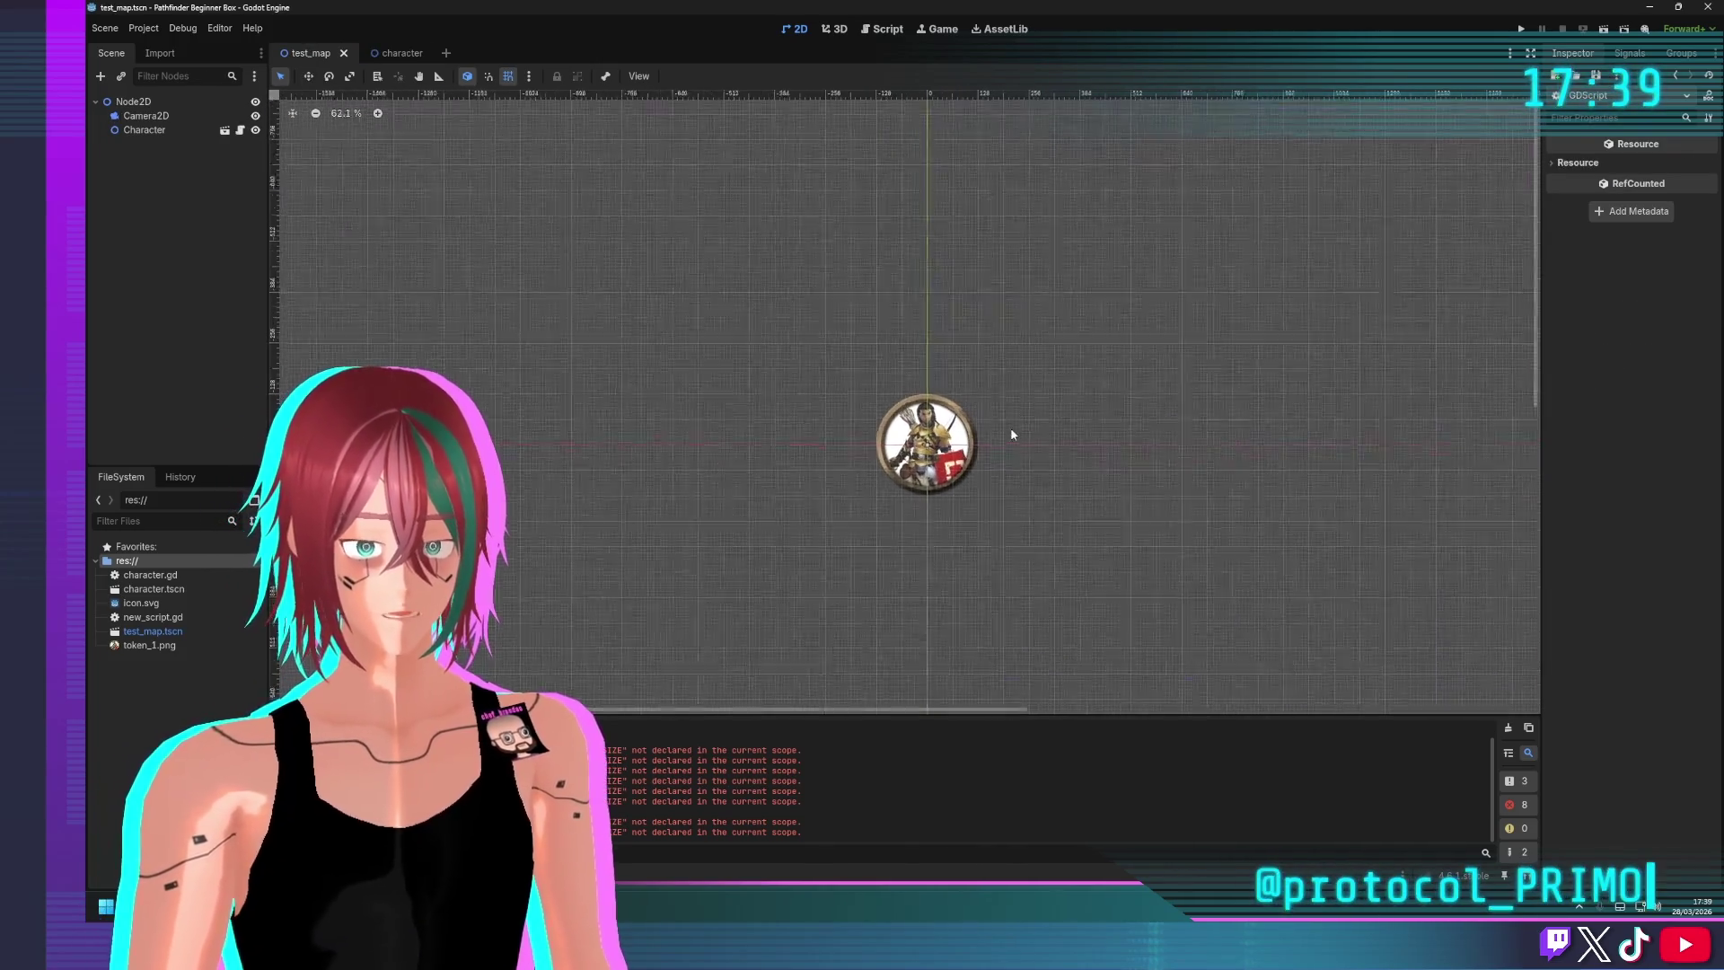
pyautogui.scroll(-2, 1026, 429)
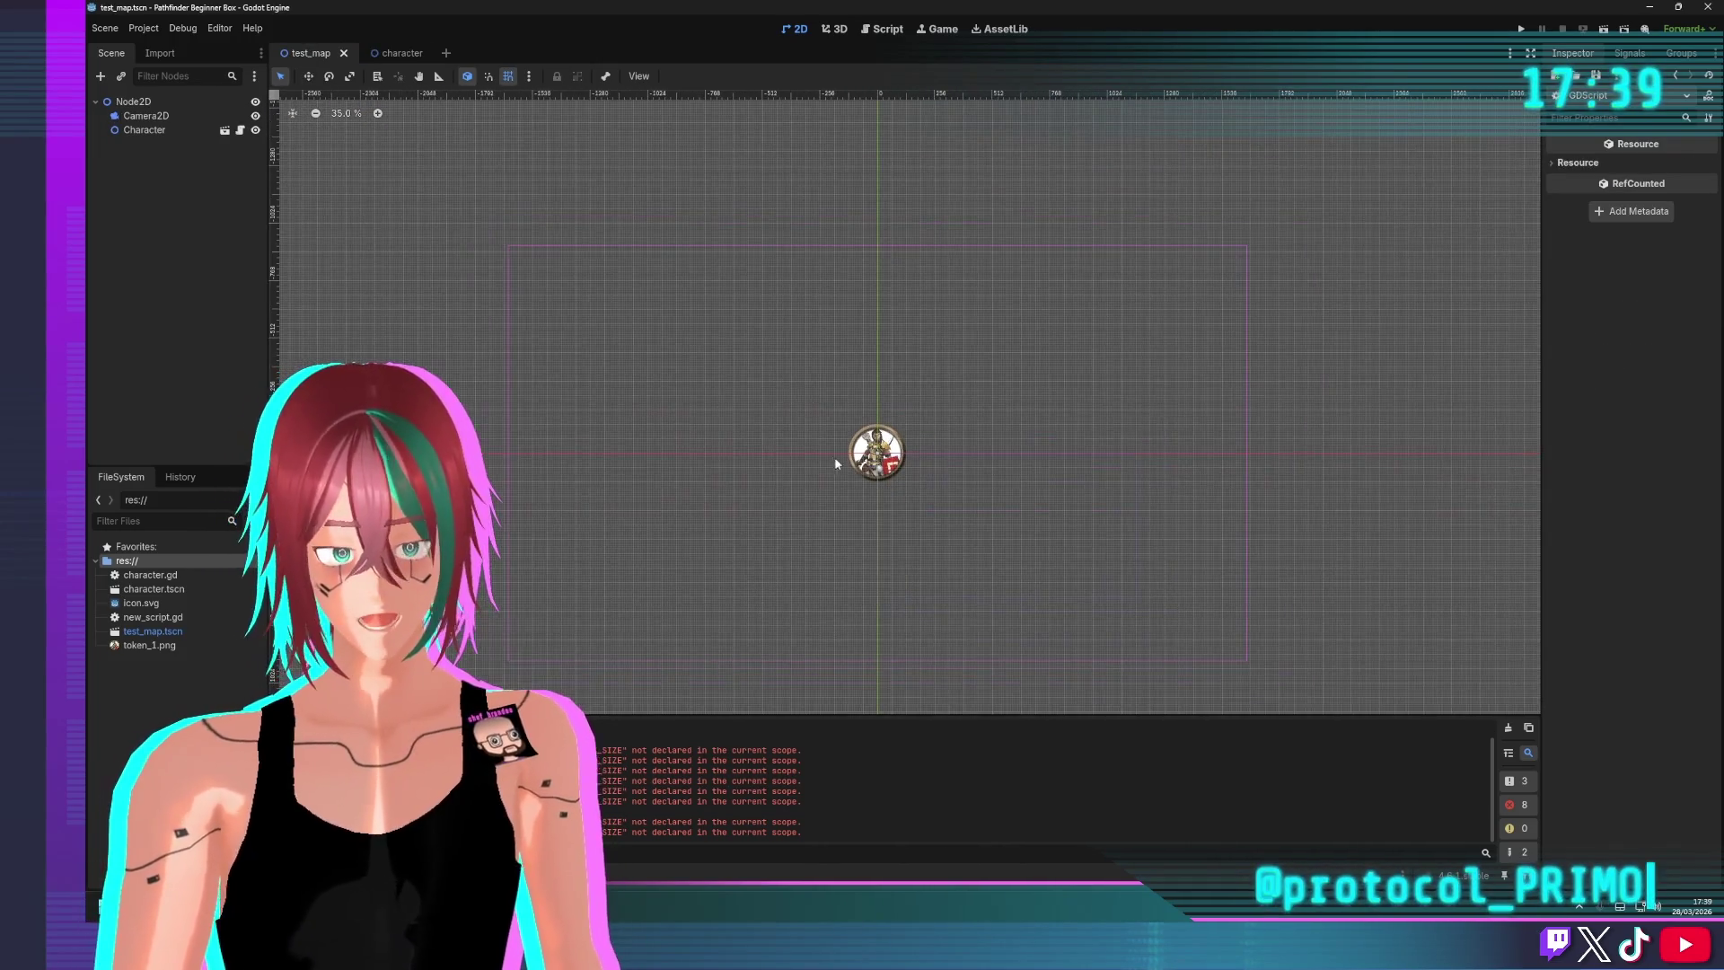
pyautogui.scroll(-2, 891, 453)
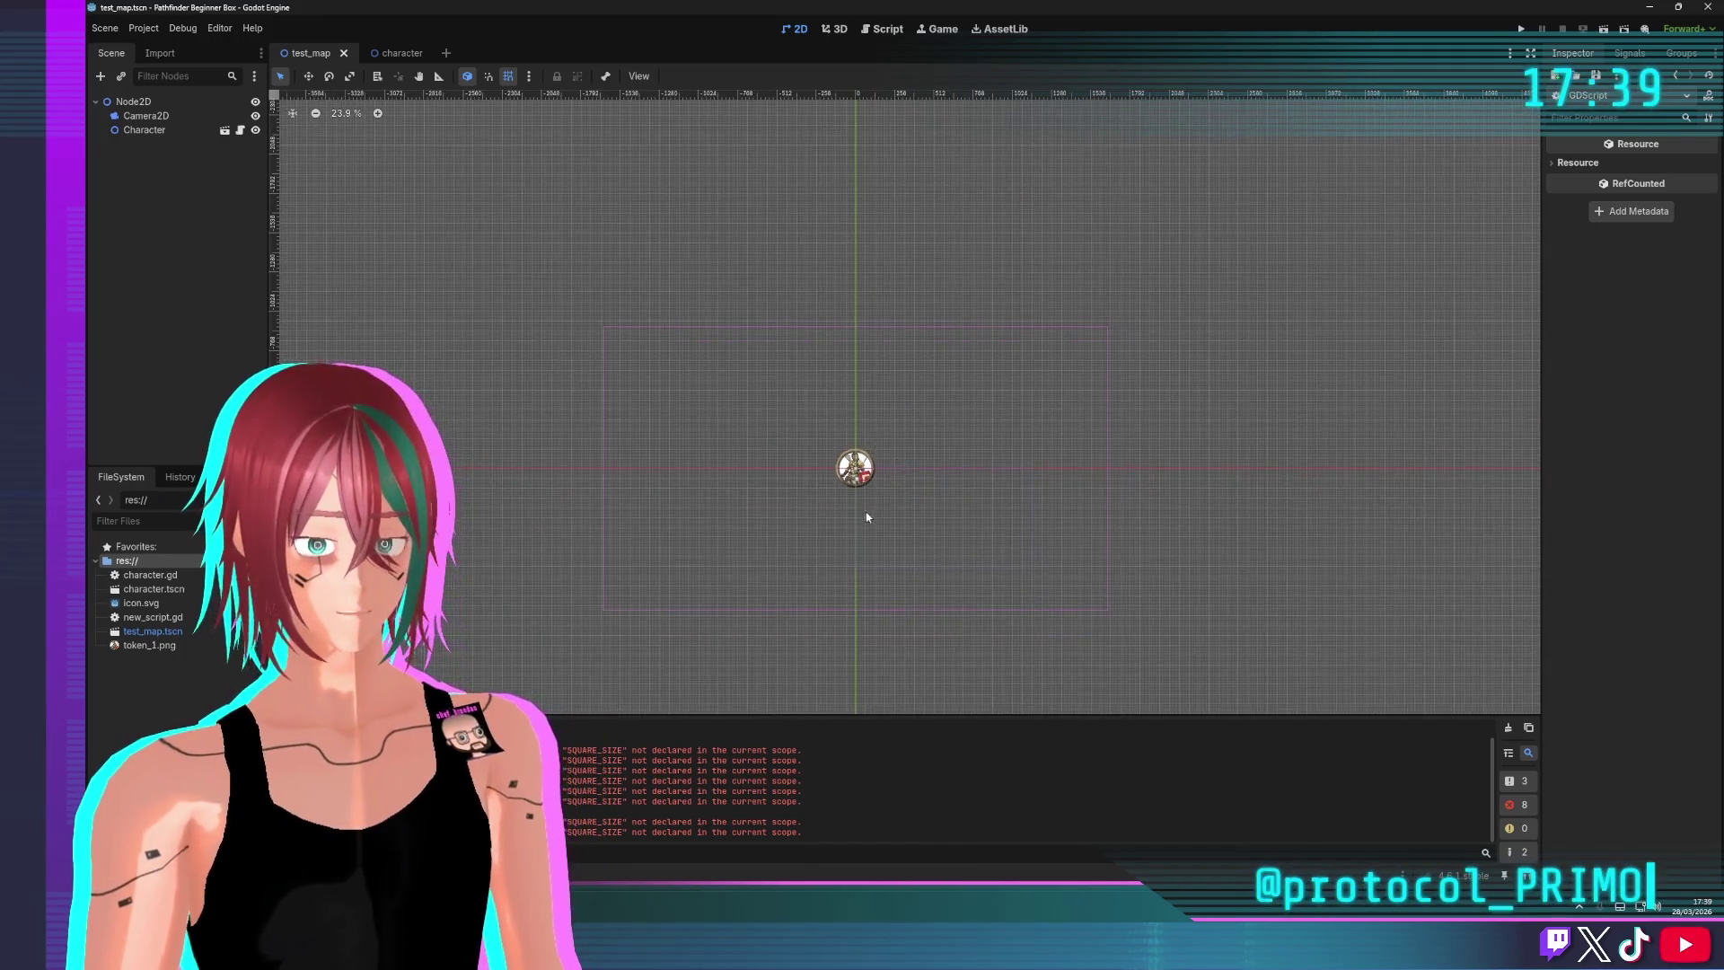
pyautogui.scroll(4, 898, 485)
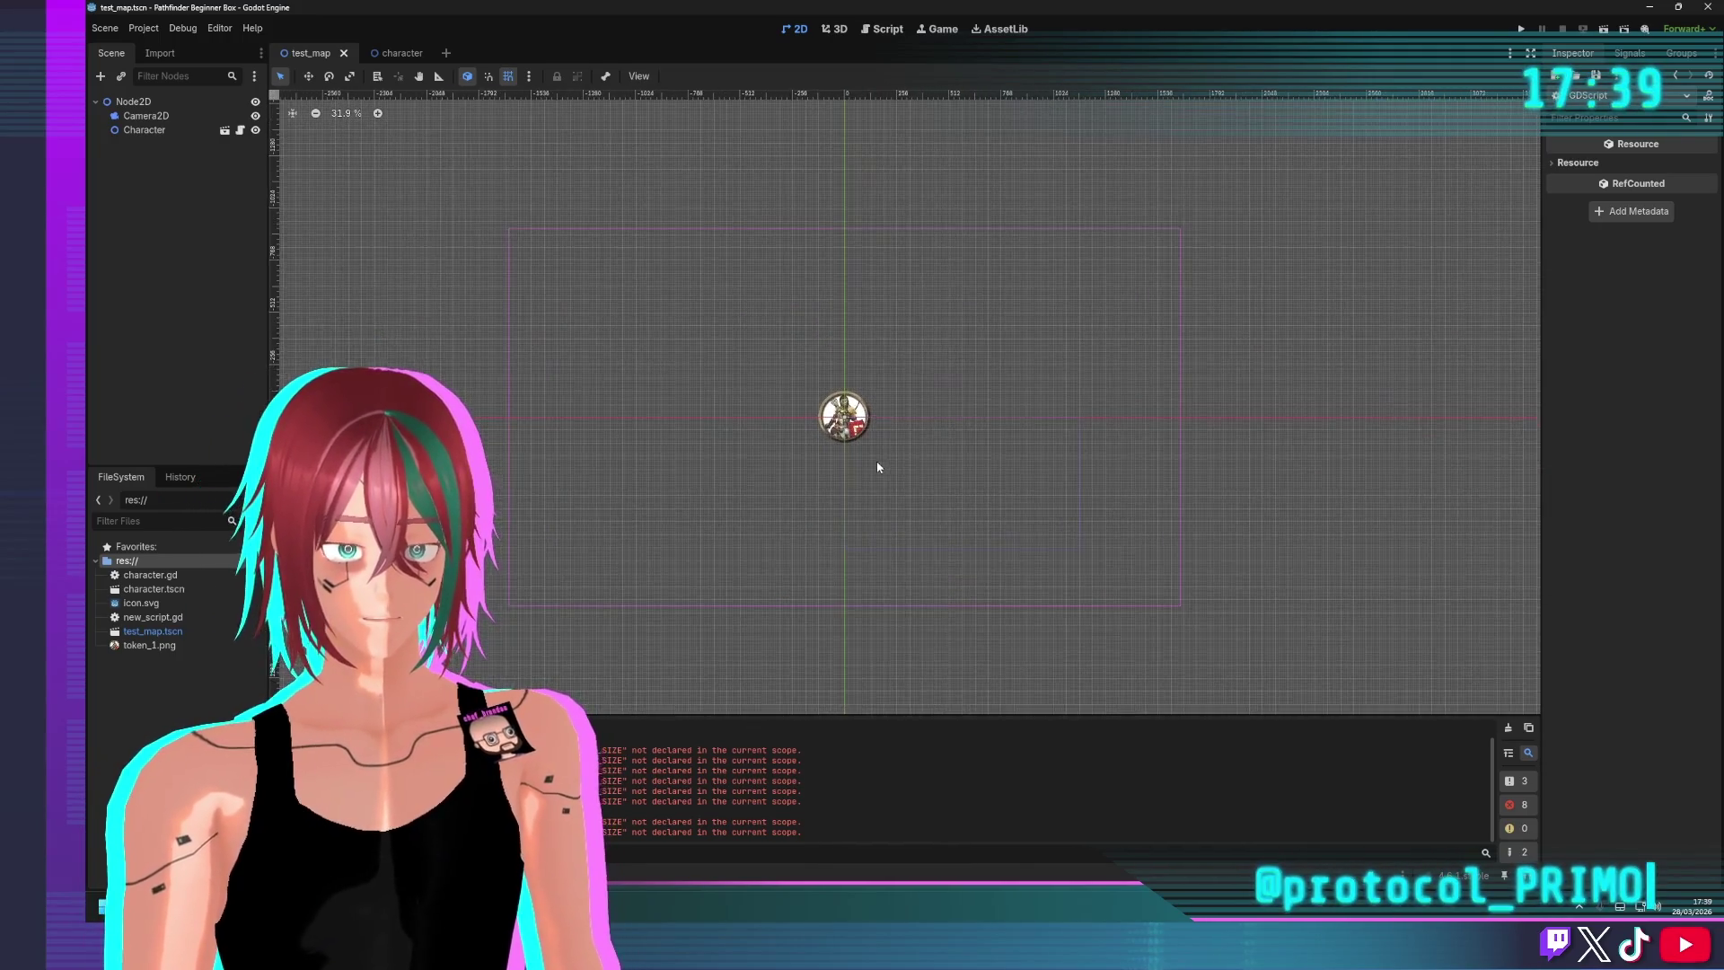
pyautogui.scroll(-1, 935, 396)
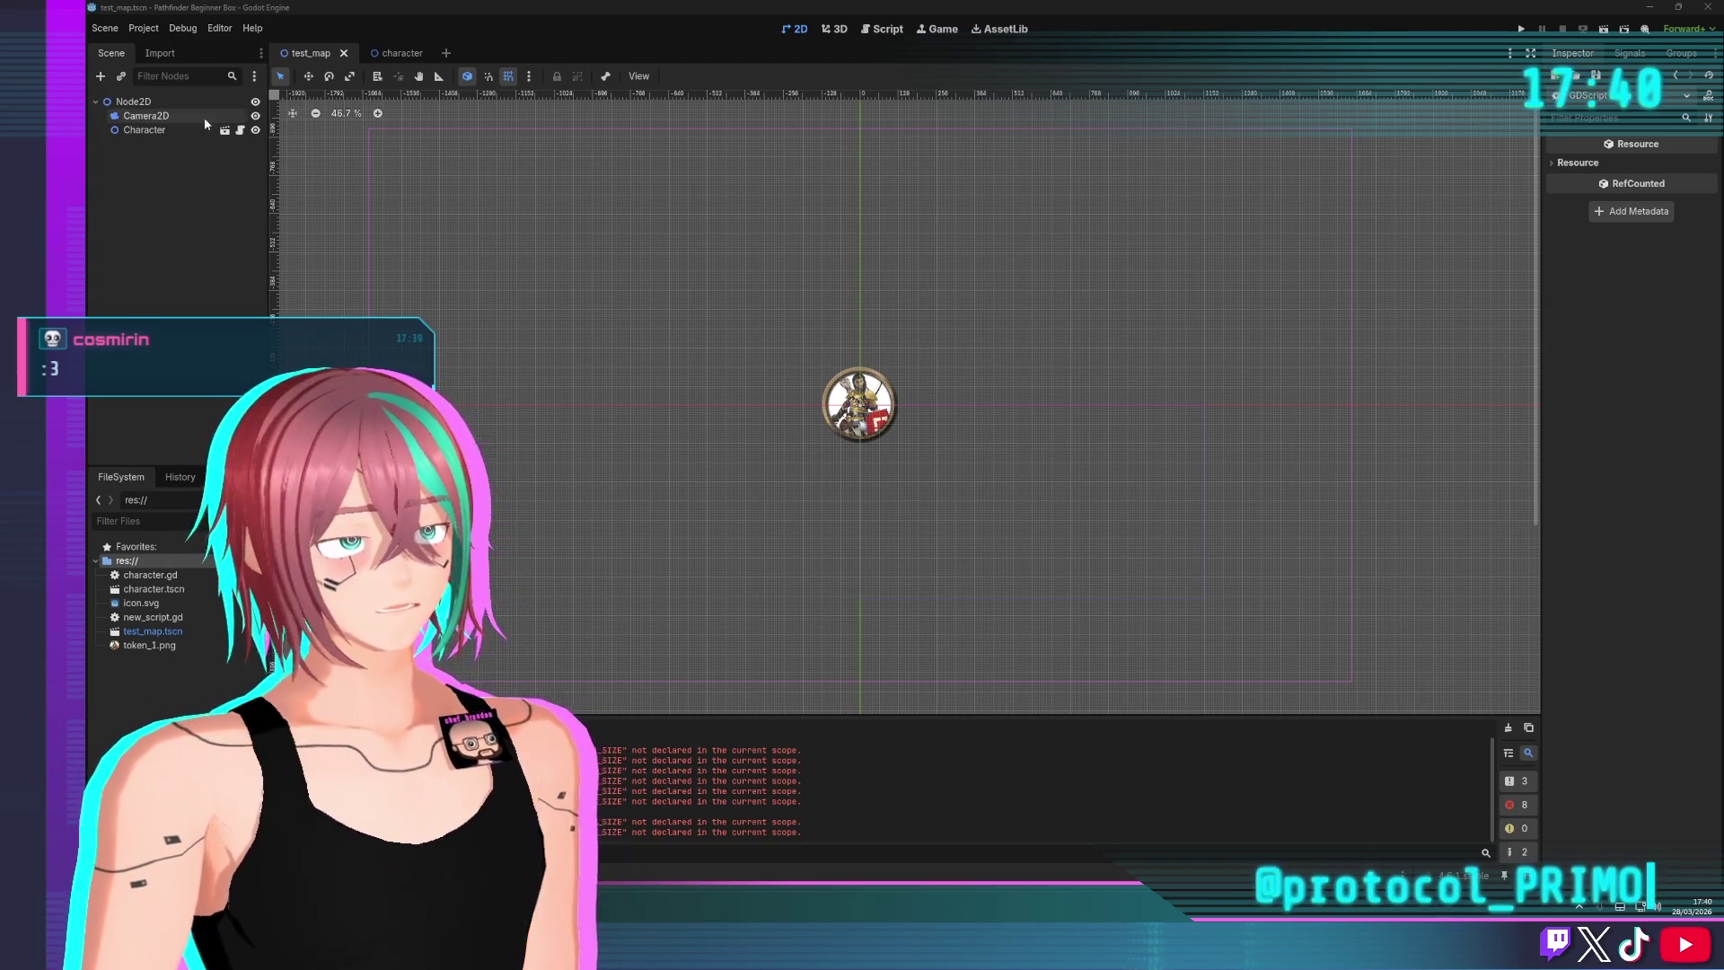
pyautogui.click(393, 54)
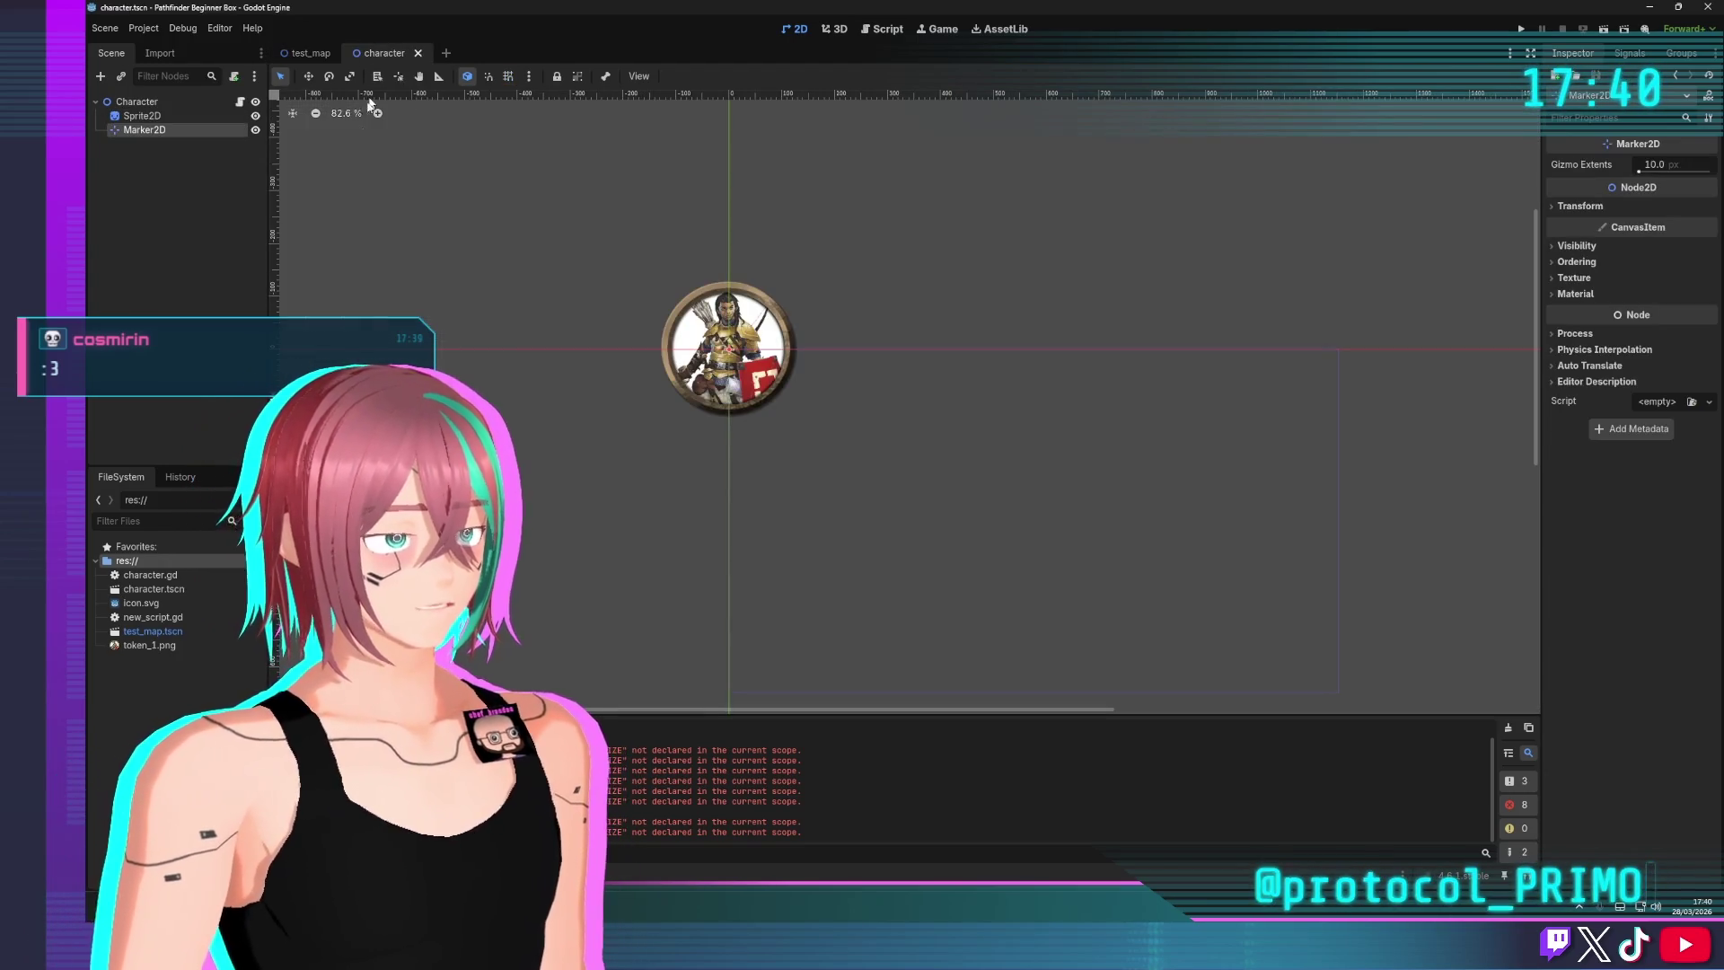
pyautogui.click(179, 188)
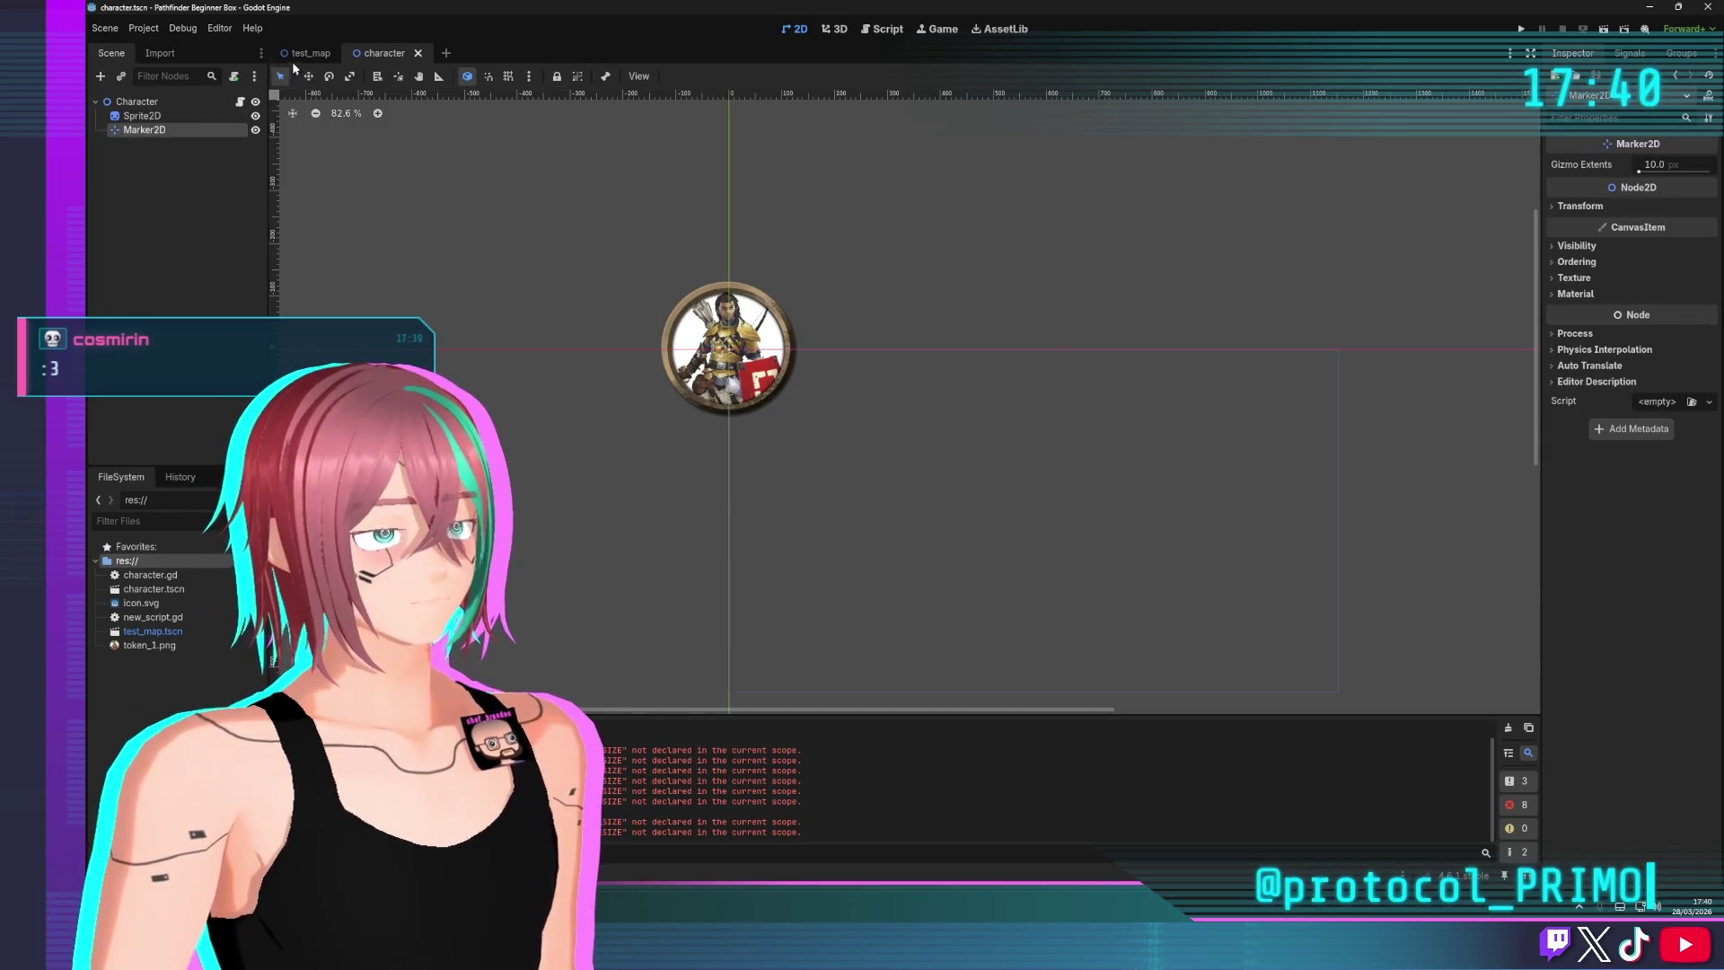
pyautogui.click(882, 30)
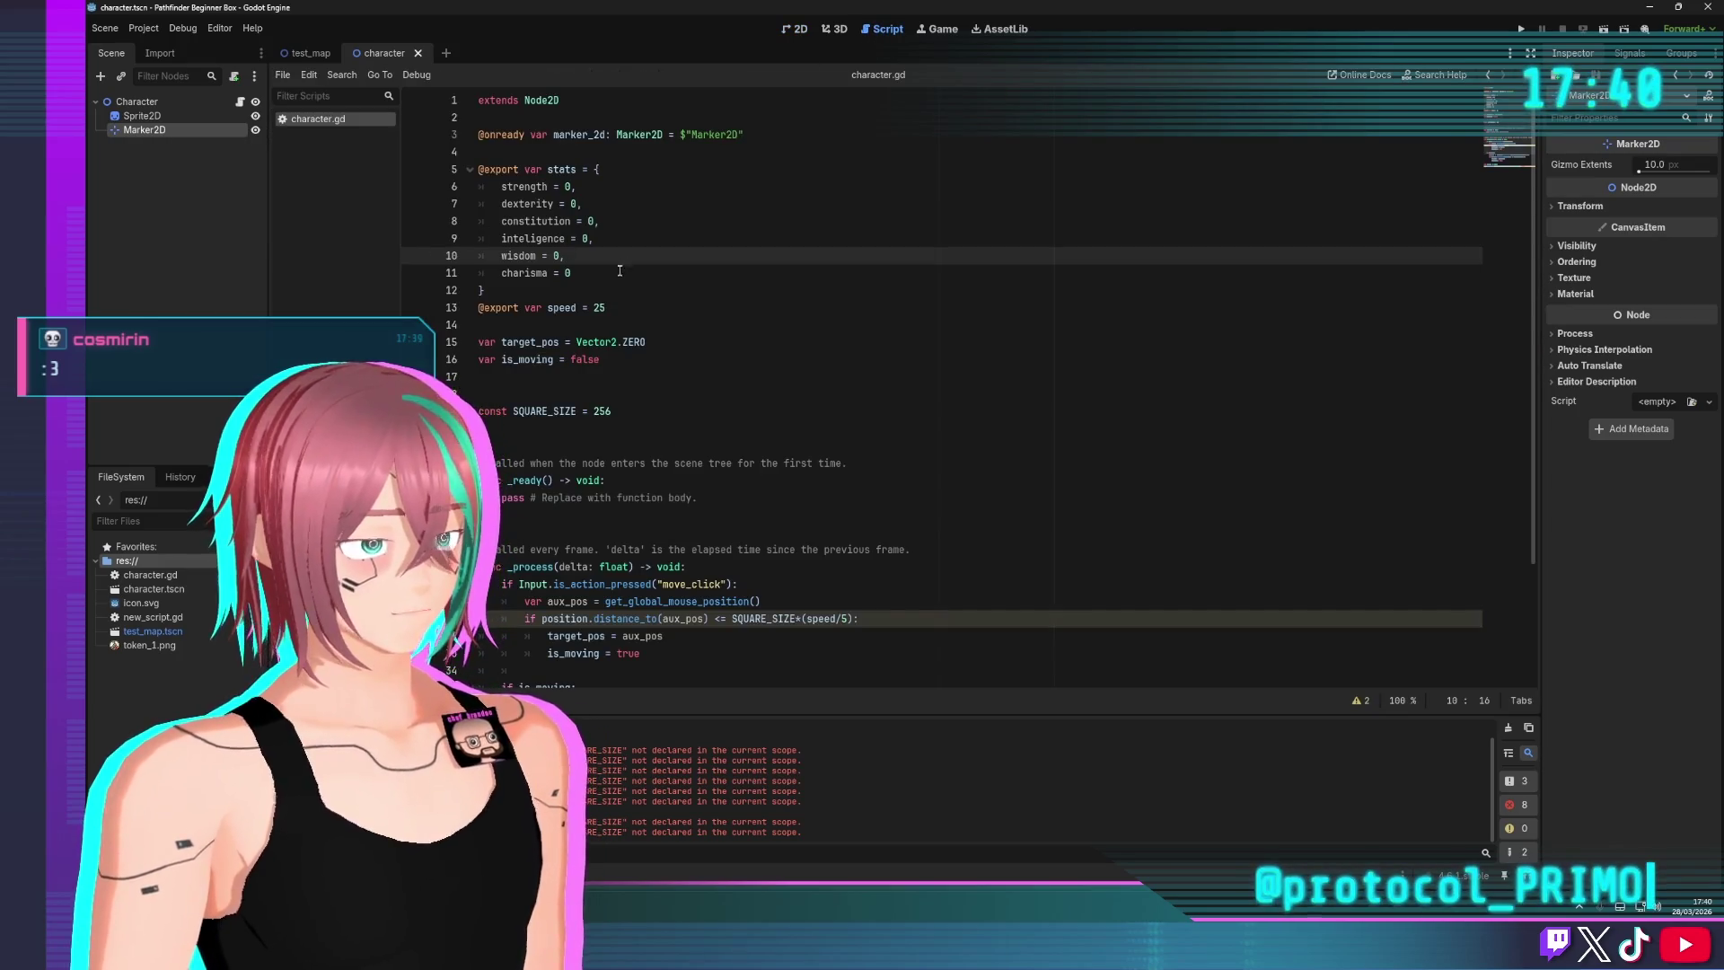
pyautogui.scroll(-3, 483, 236)
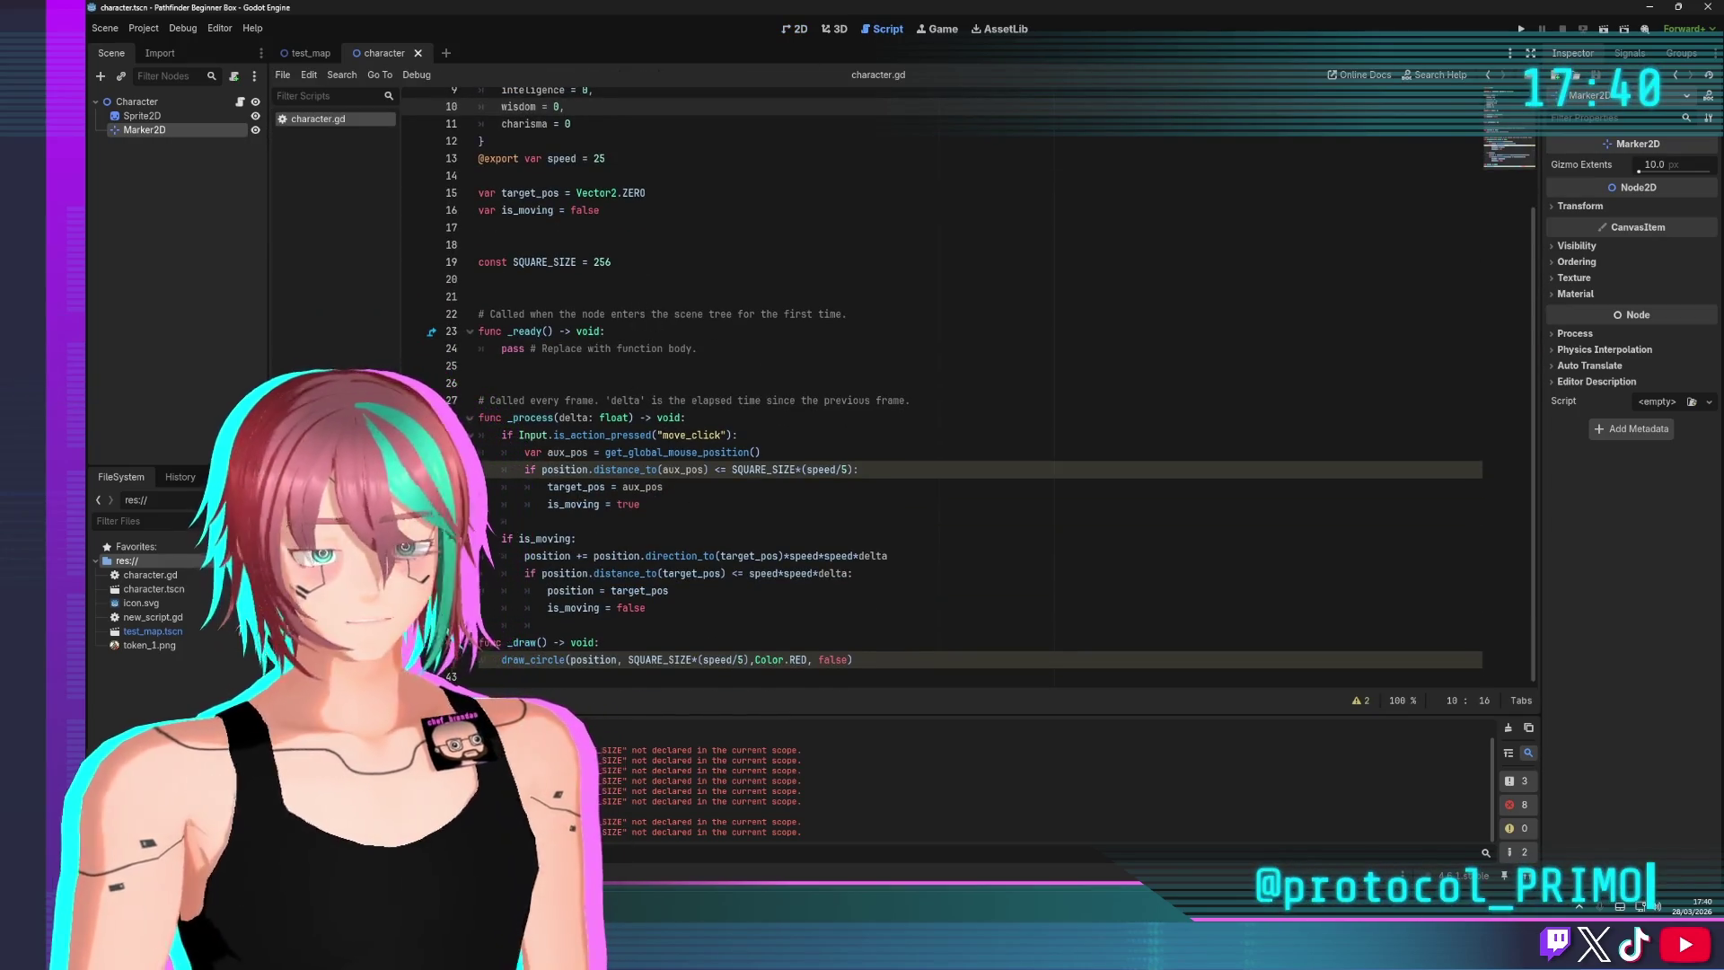
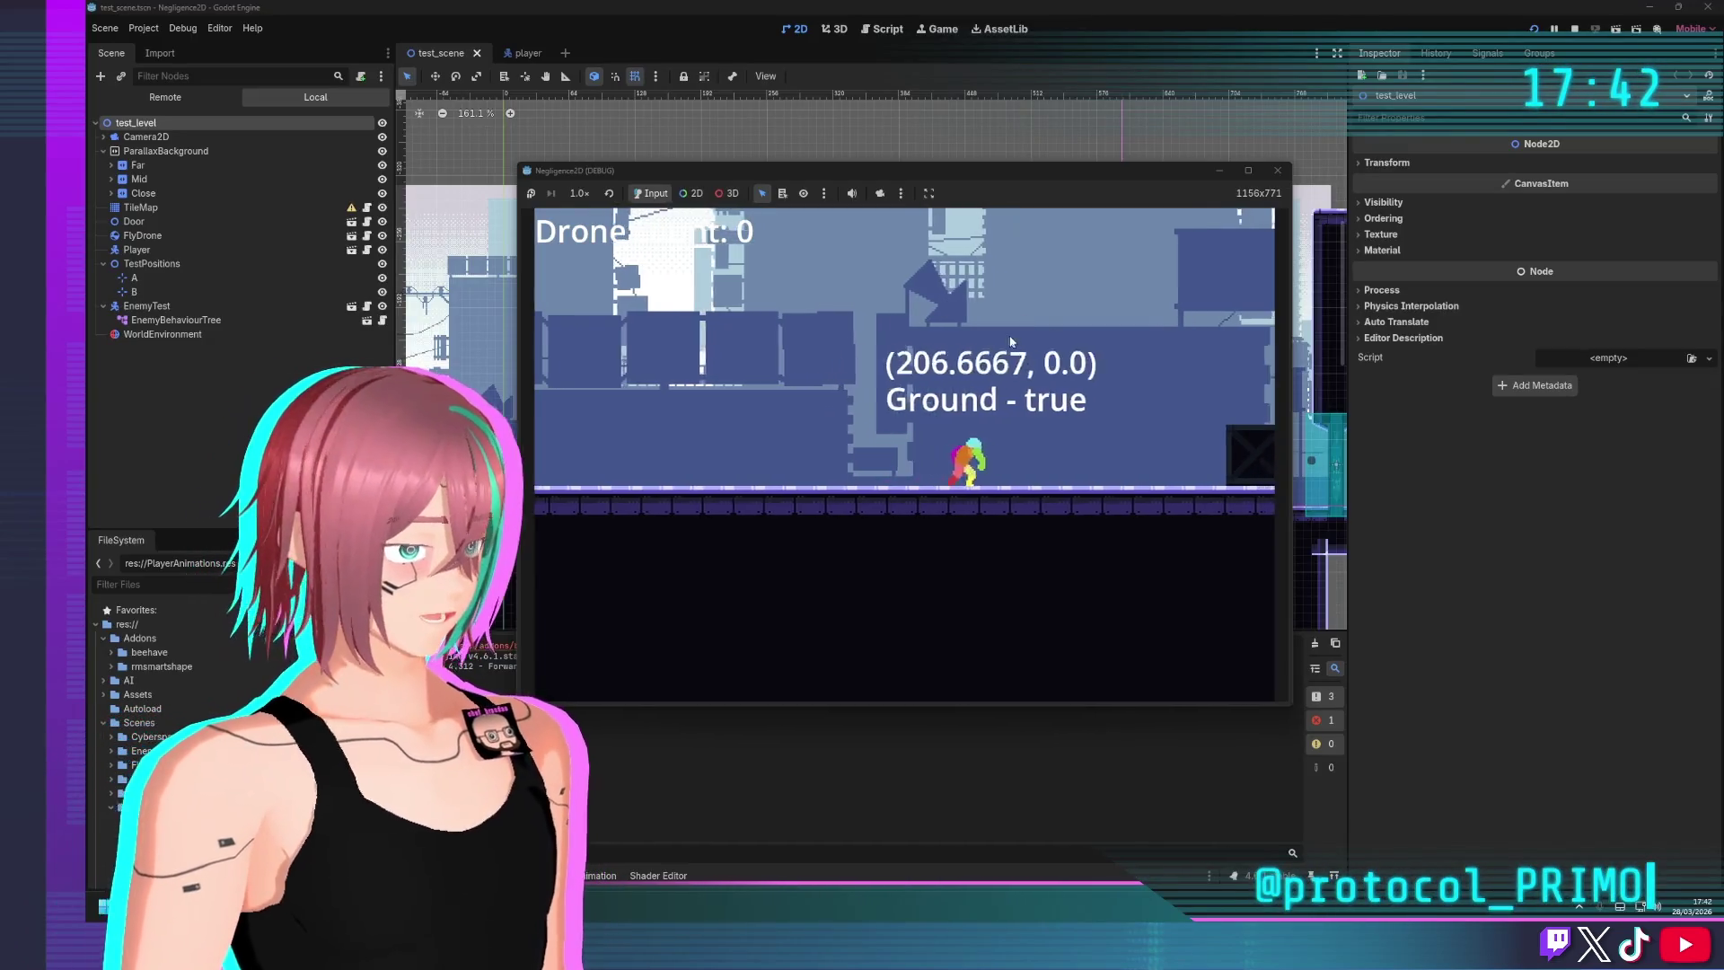
# Make the player jump, climb the ledge, clear the crates and run right to the lower floor
pyautogui.press('space')
pyautogui.press('space')
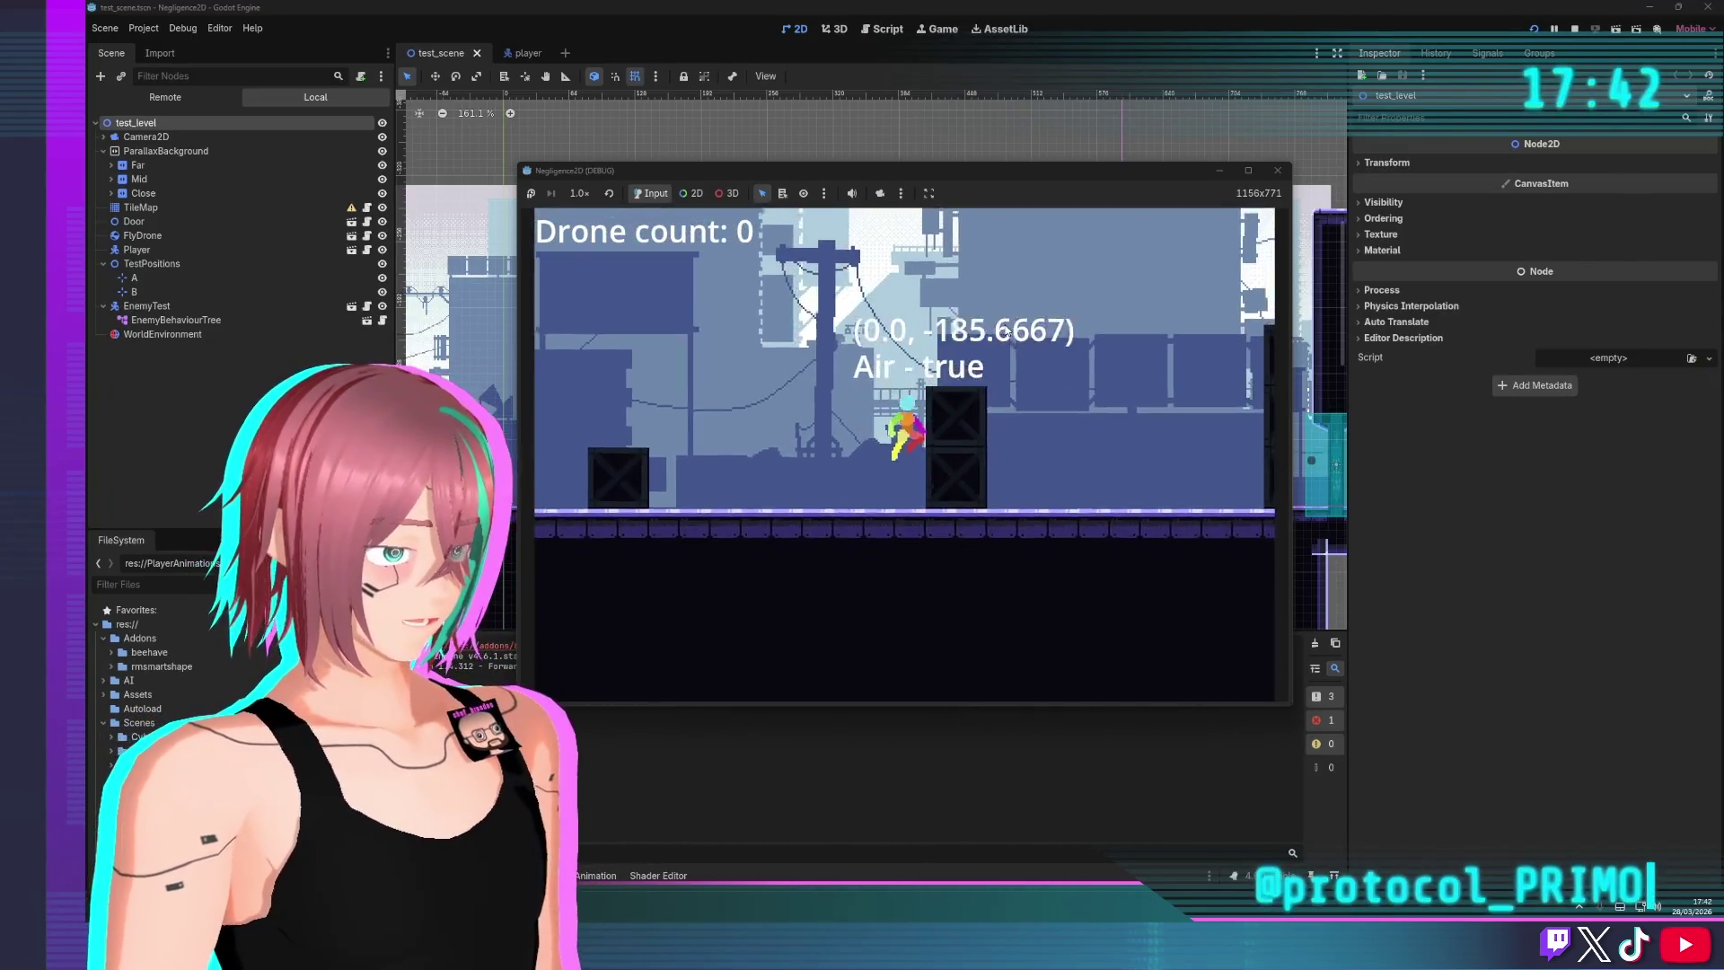
pyautogui.press('Right')
pyautogui.press('space')
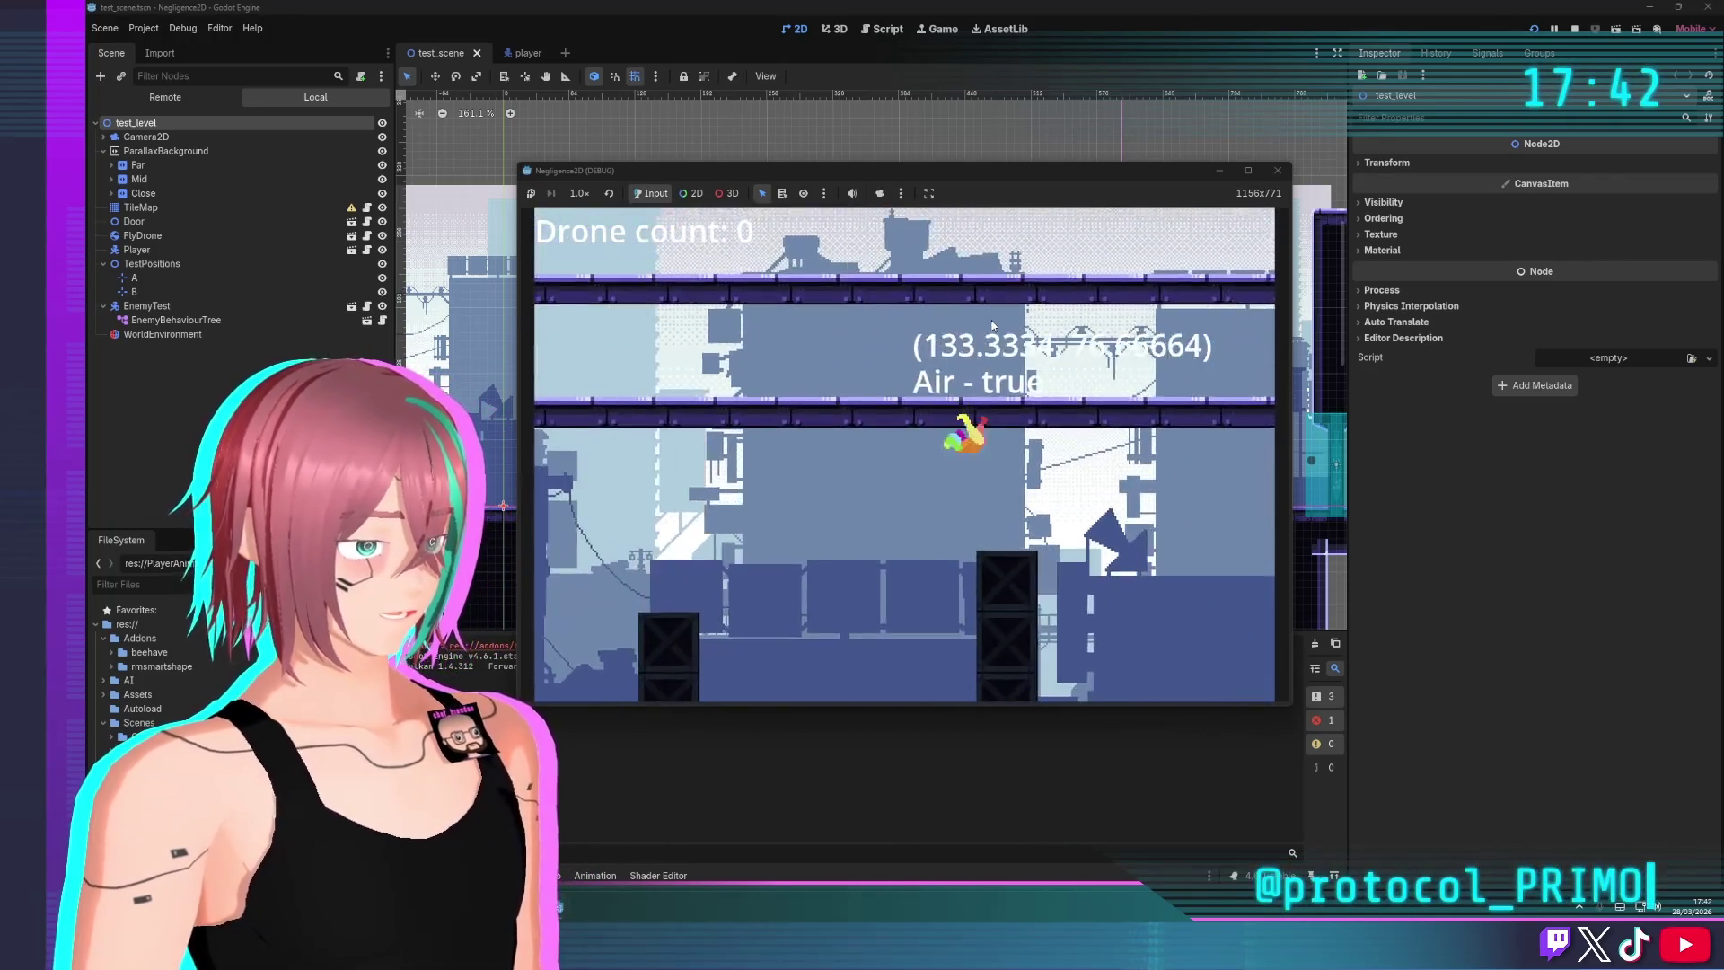
pyautogui.press('Right')
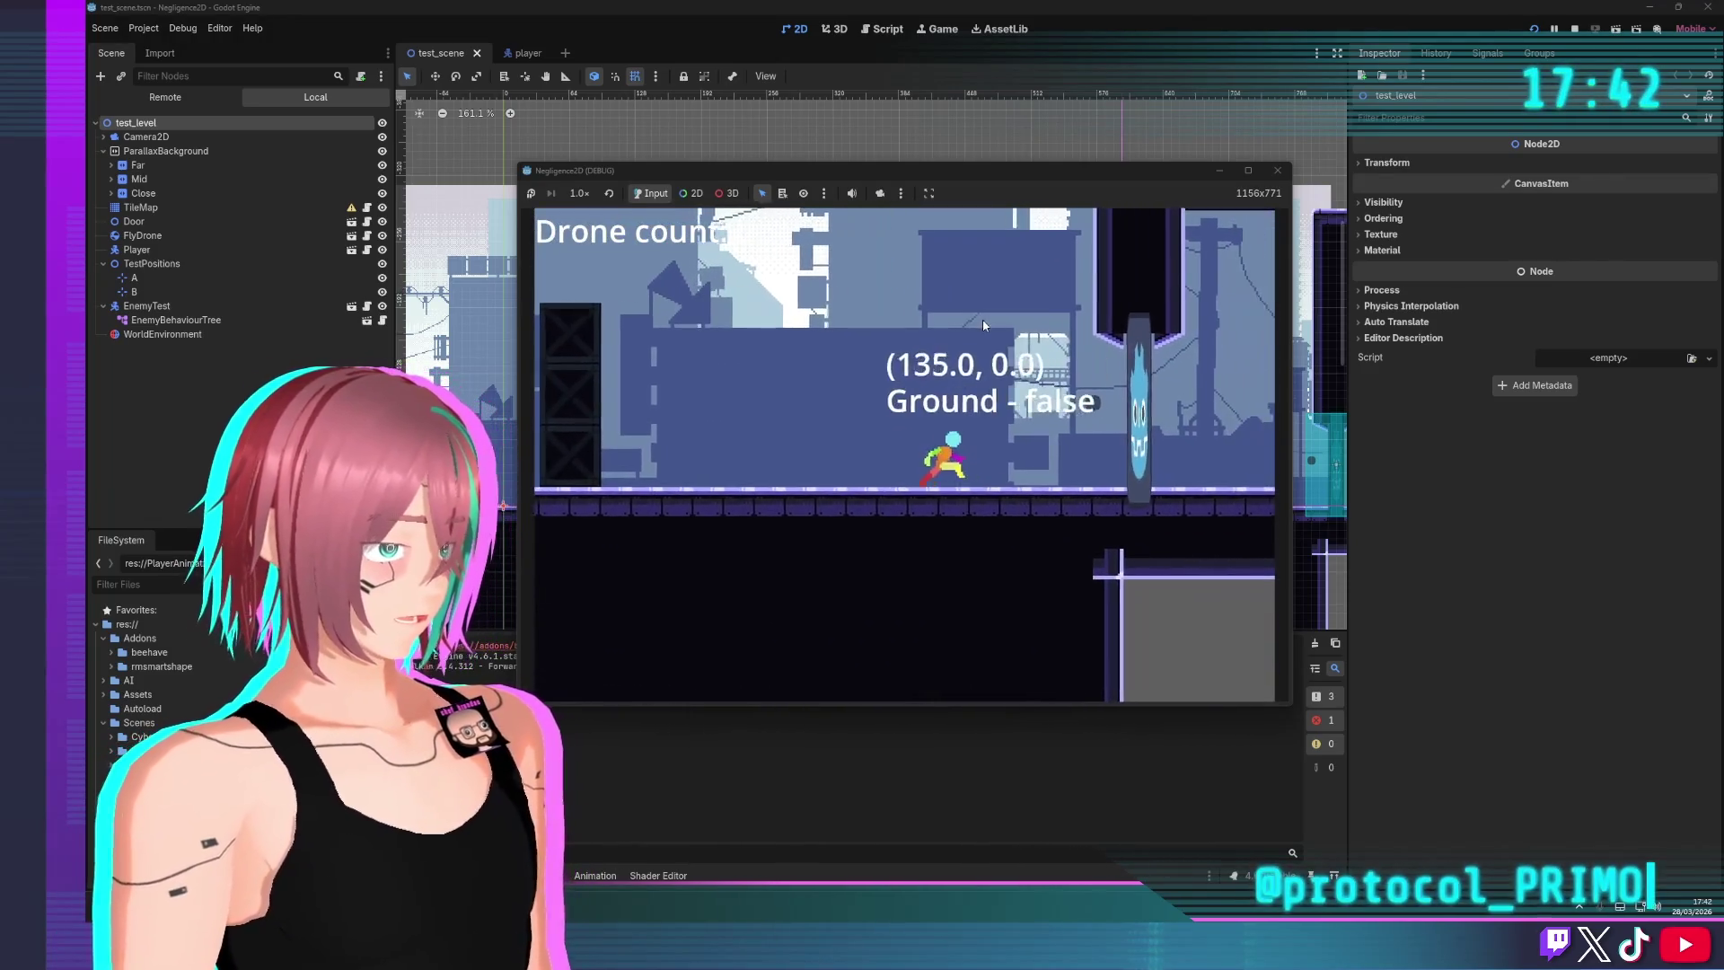
# Close the running debug game and switch to the player scene tab
pyautogui.click(1269, 170)
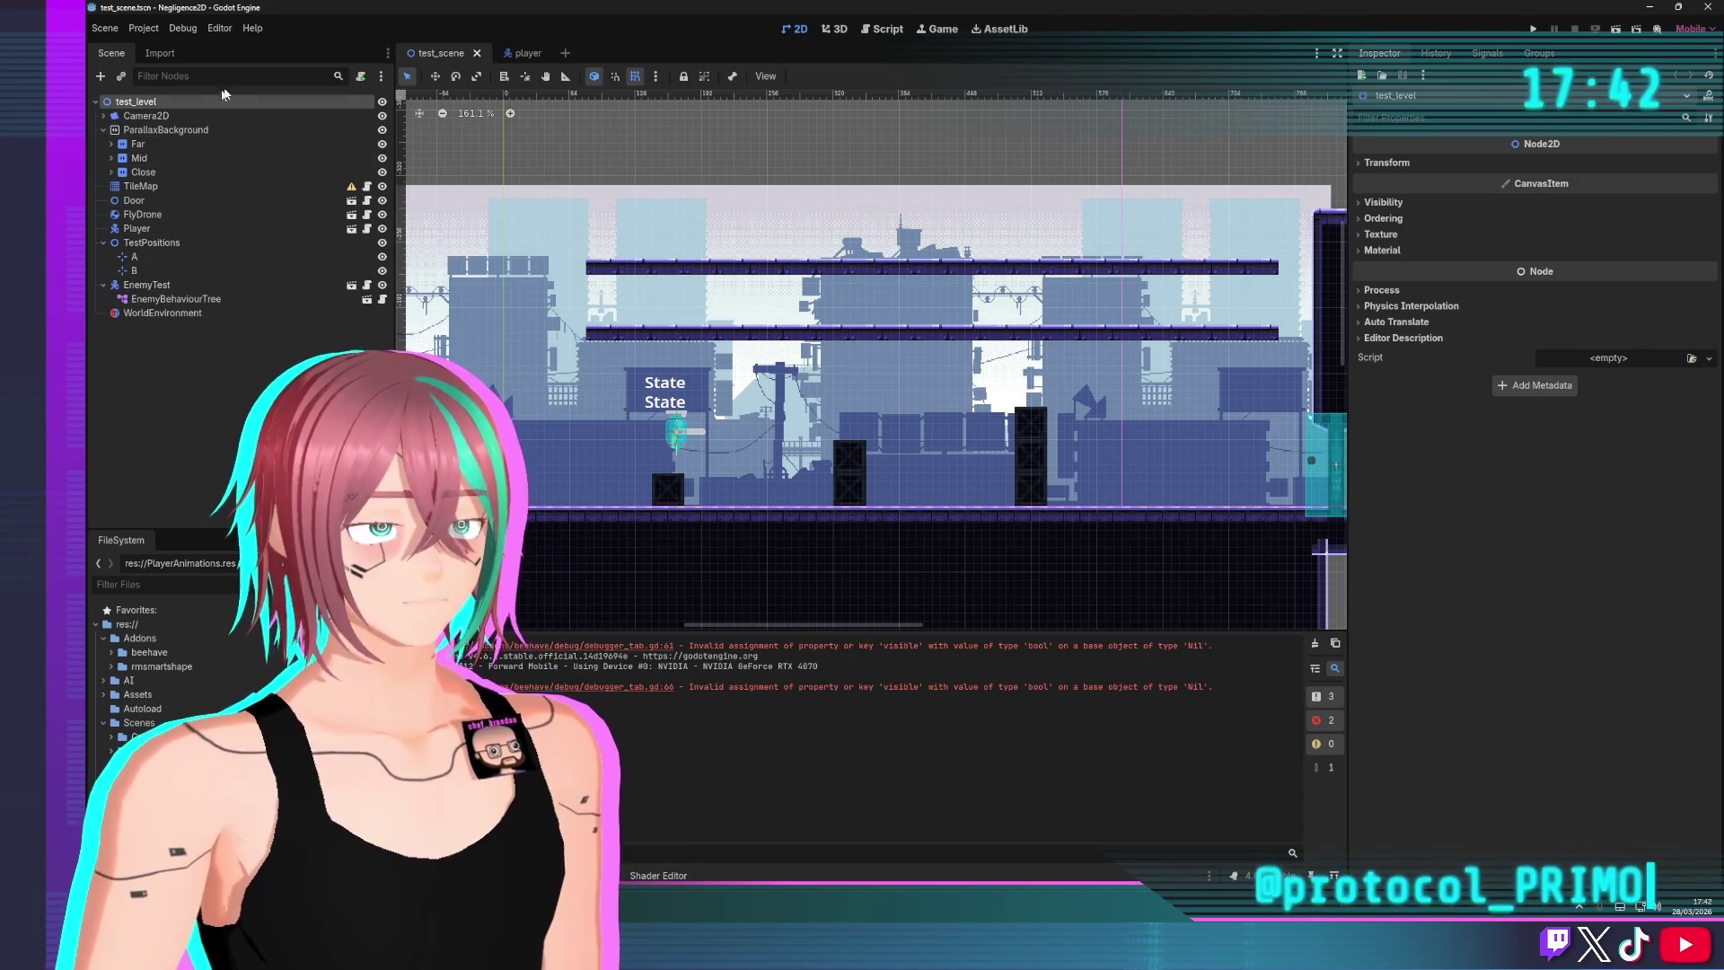
pyautogui.click(510, 53)
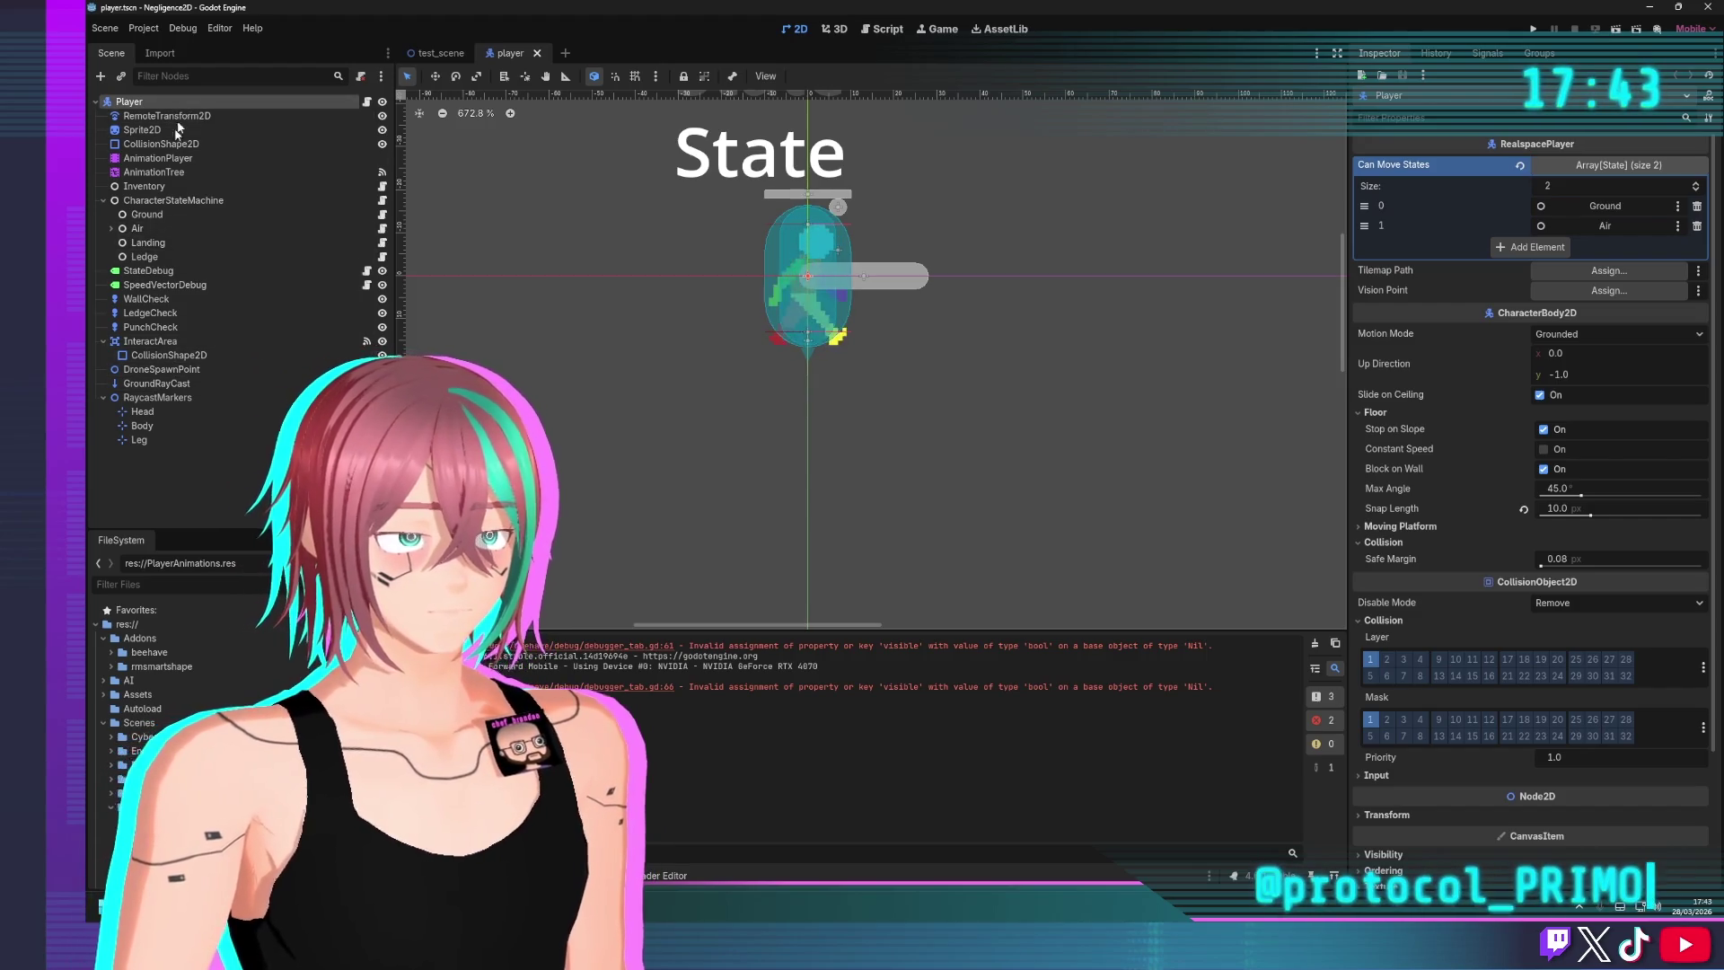
pyautogui.scroll(-10, 236, 666)
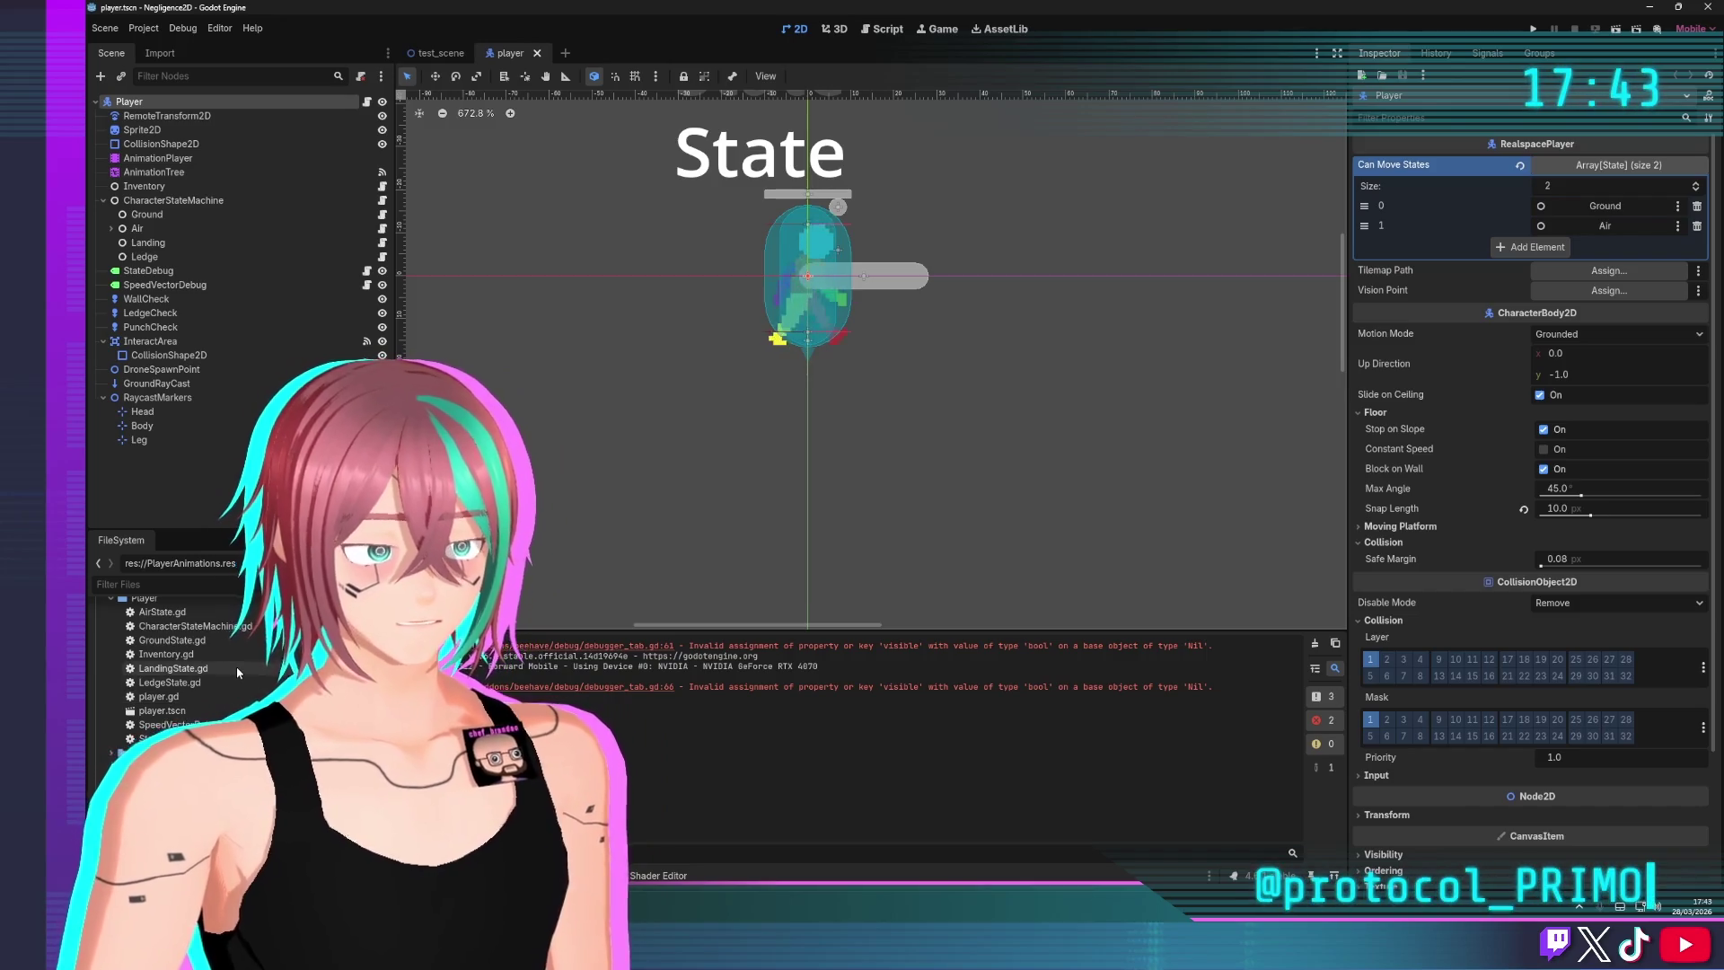
pyautogui.scroll(10, 235, 668)
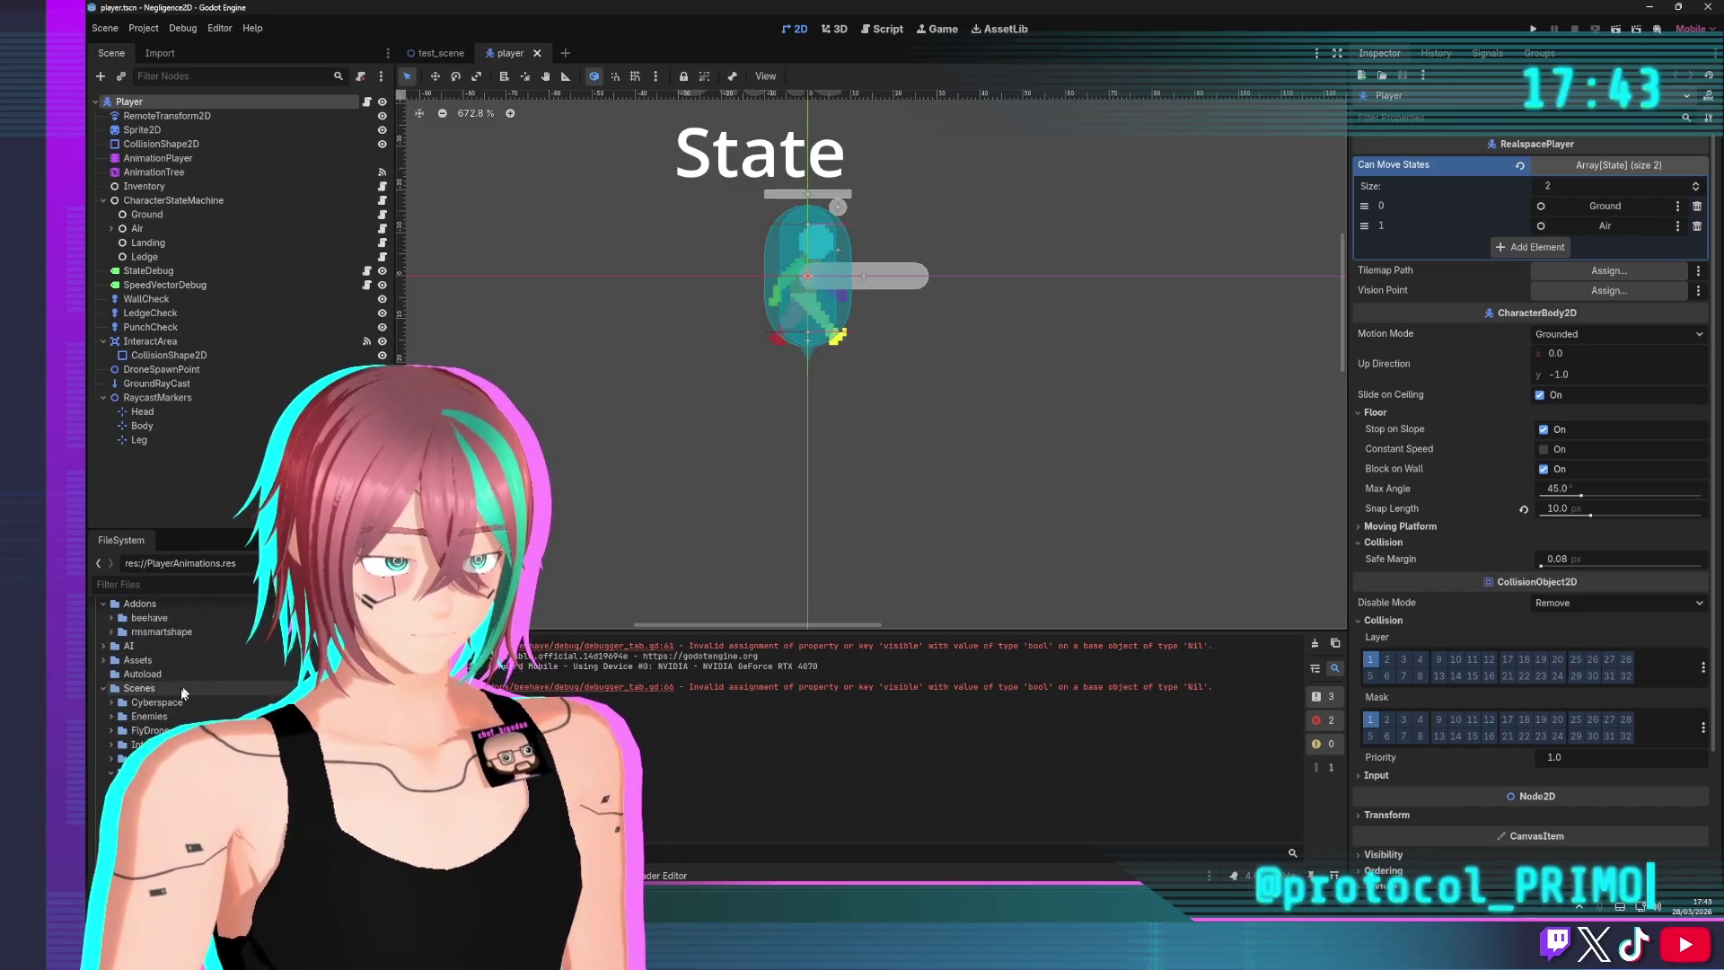
pyautogui.scroll(-3, 184, 692)
# Expand Scenes/Cyberspace/Player in FileSystem and select cyberspace_player.tscn
pyautogui.click(144, 667)
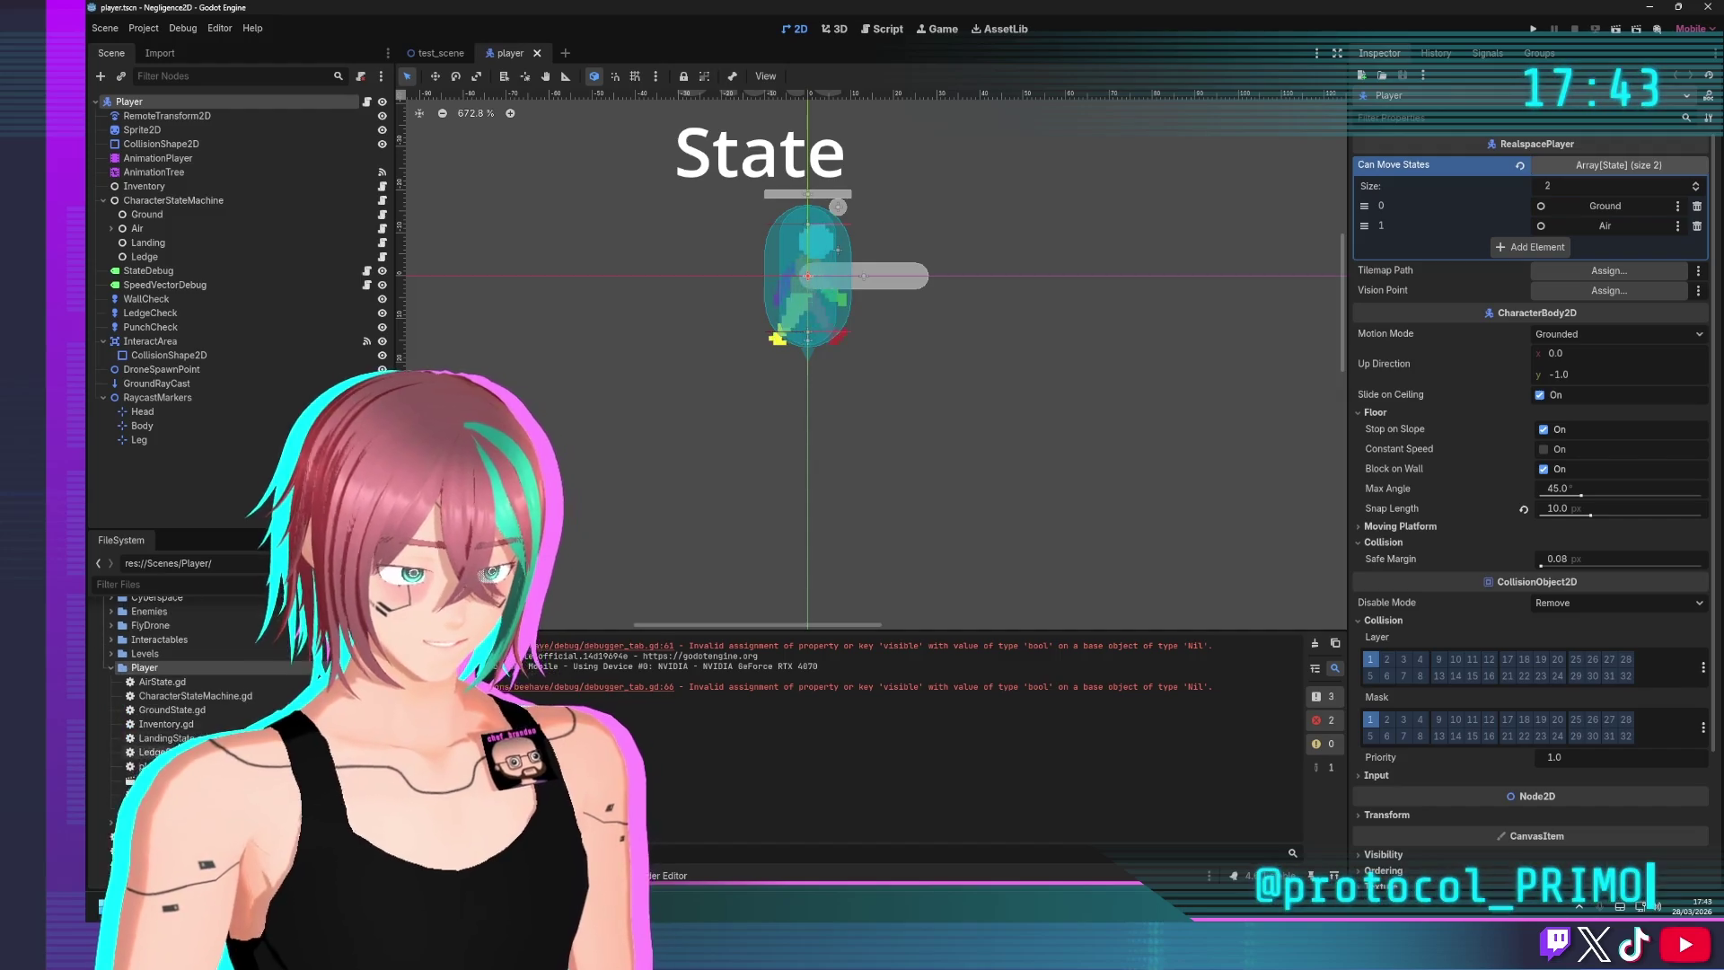
pyautogui.scroll(-5, 180, 691)
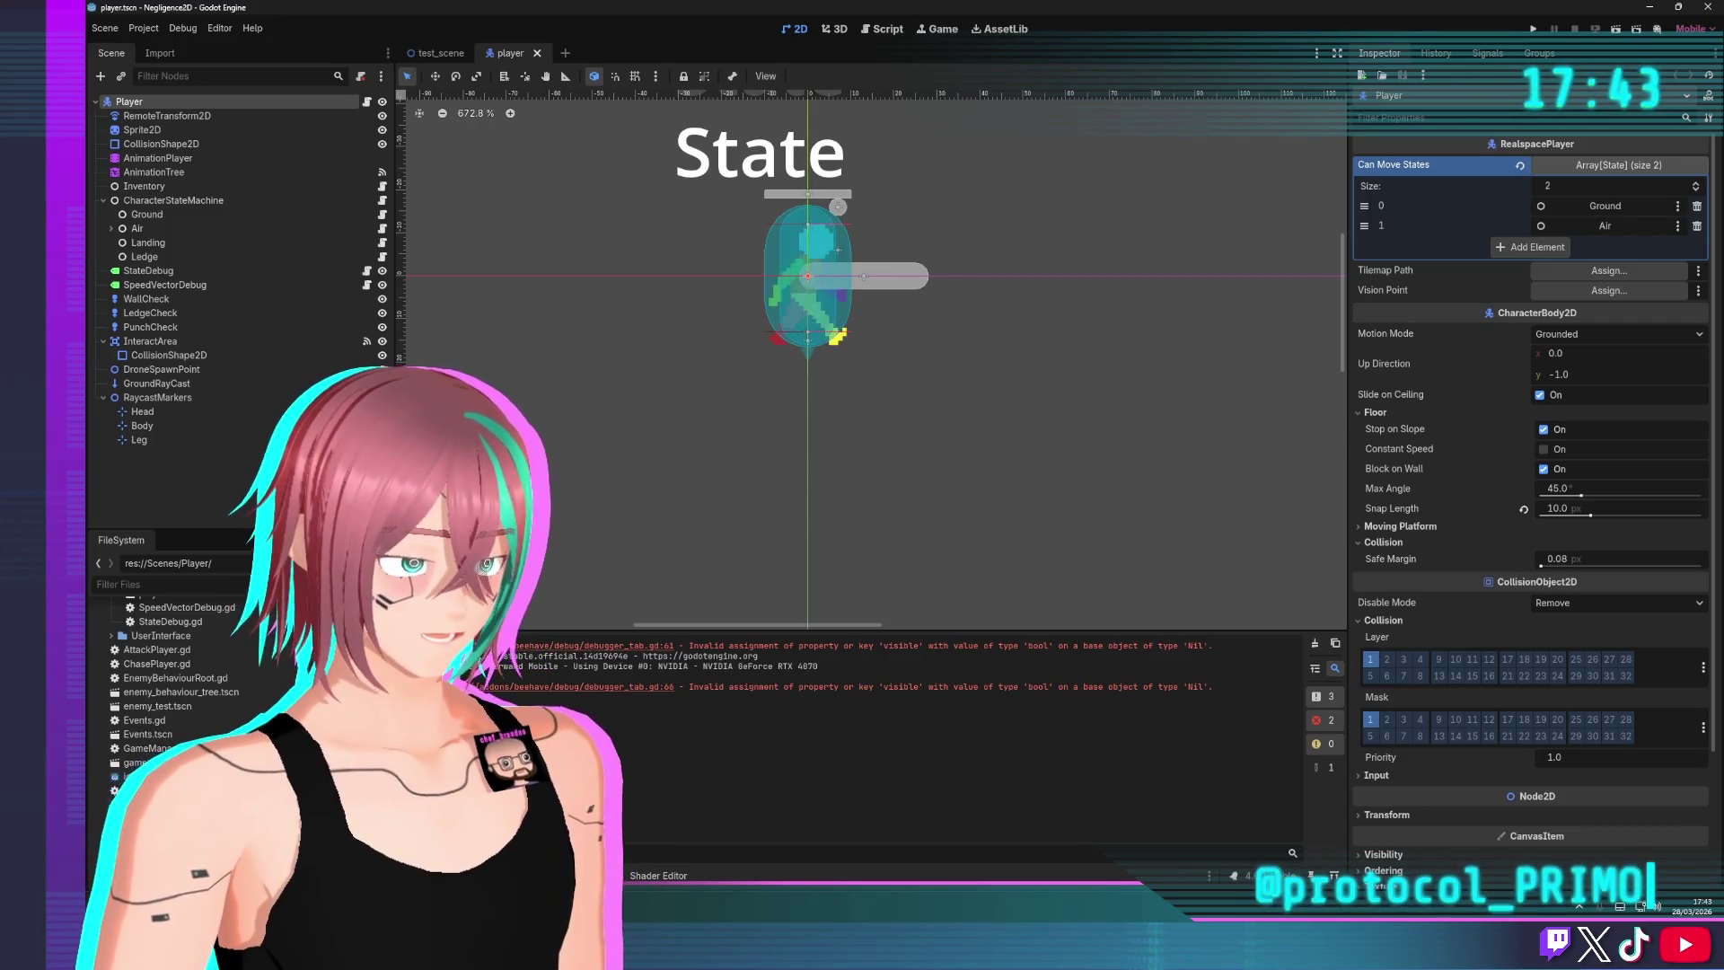
pyautogui.scroll(4, 180, 691)
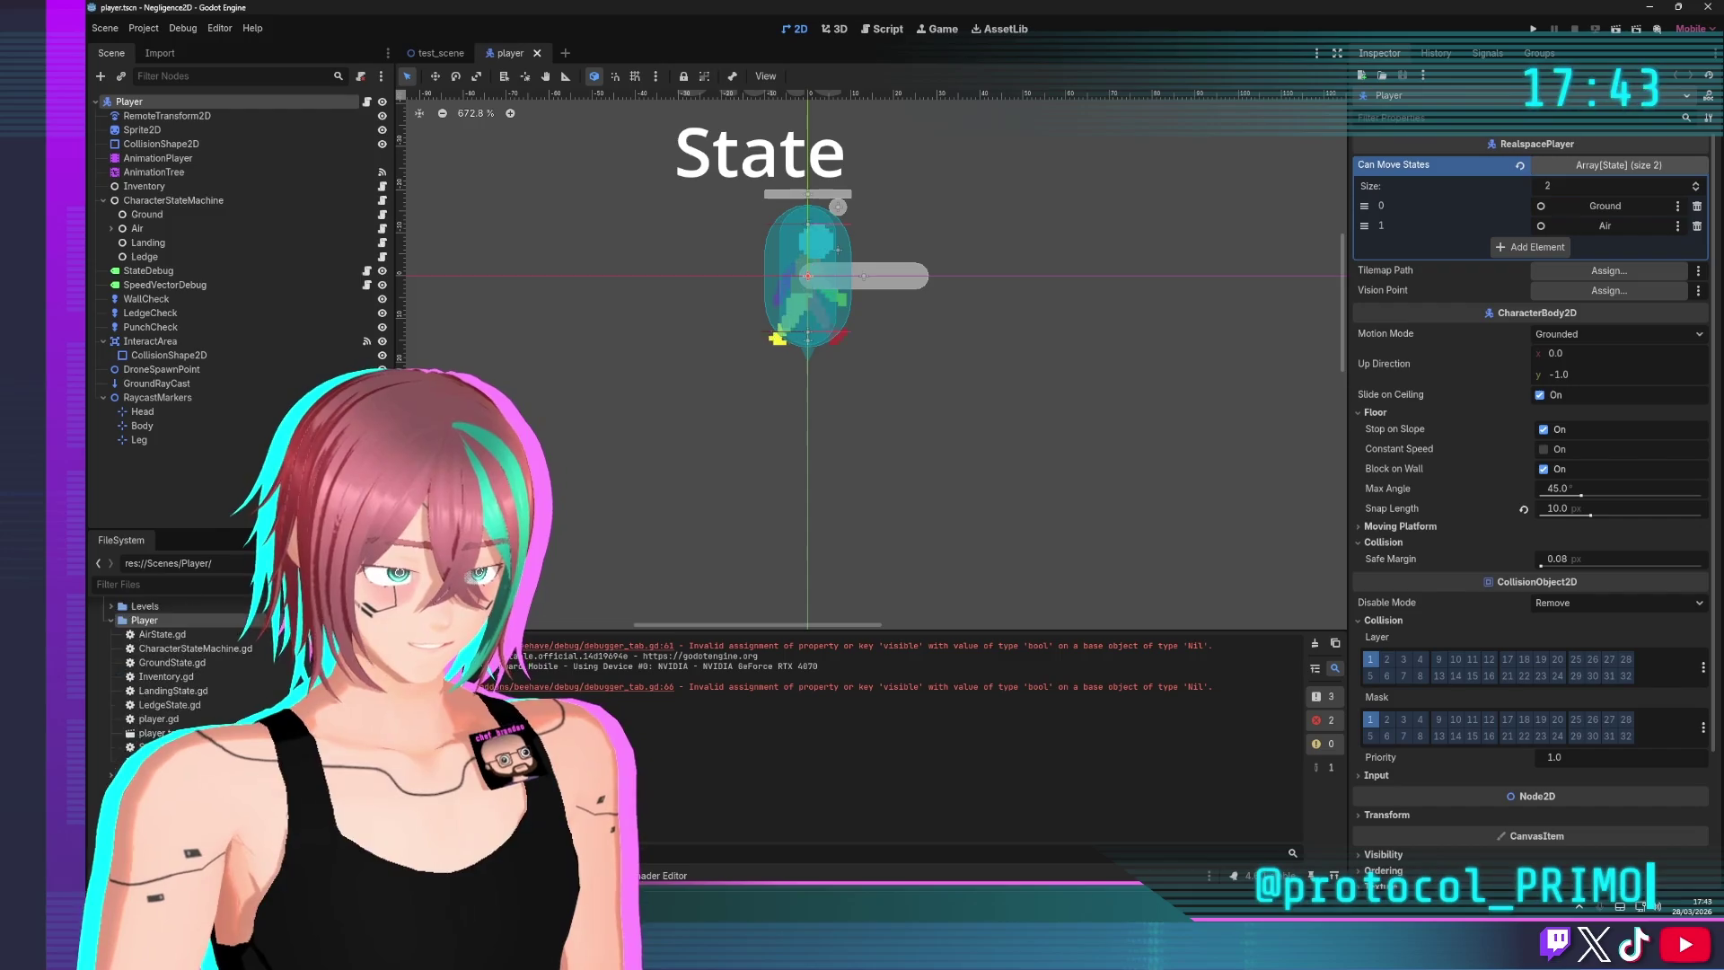
pyautogui.scroll(4, 114, 734)
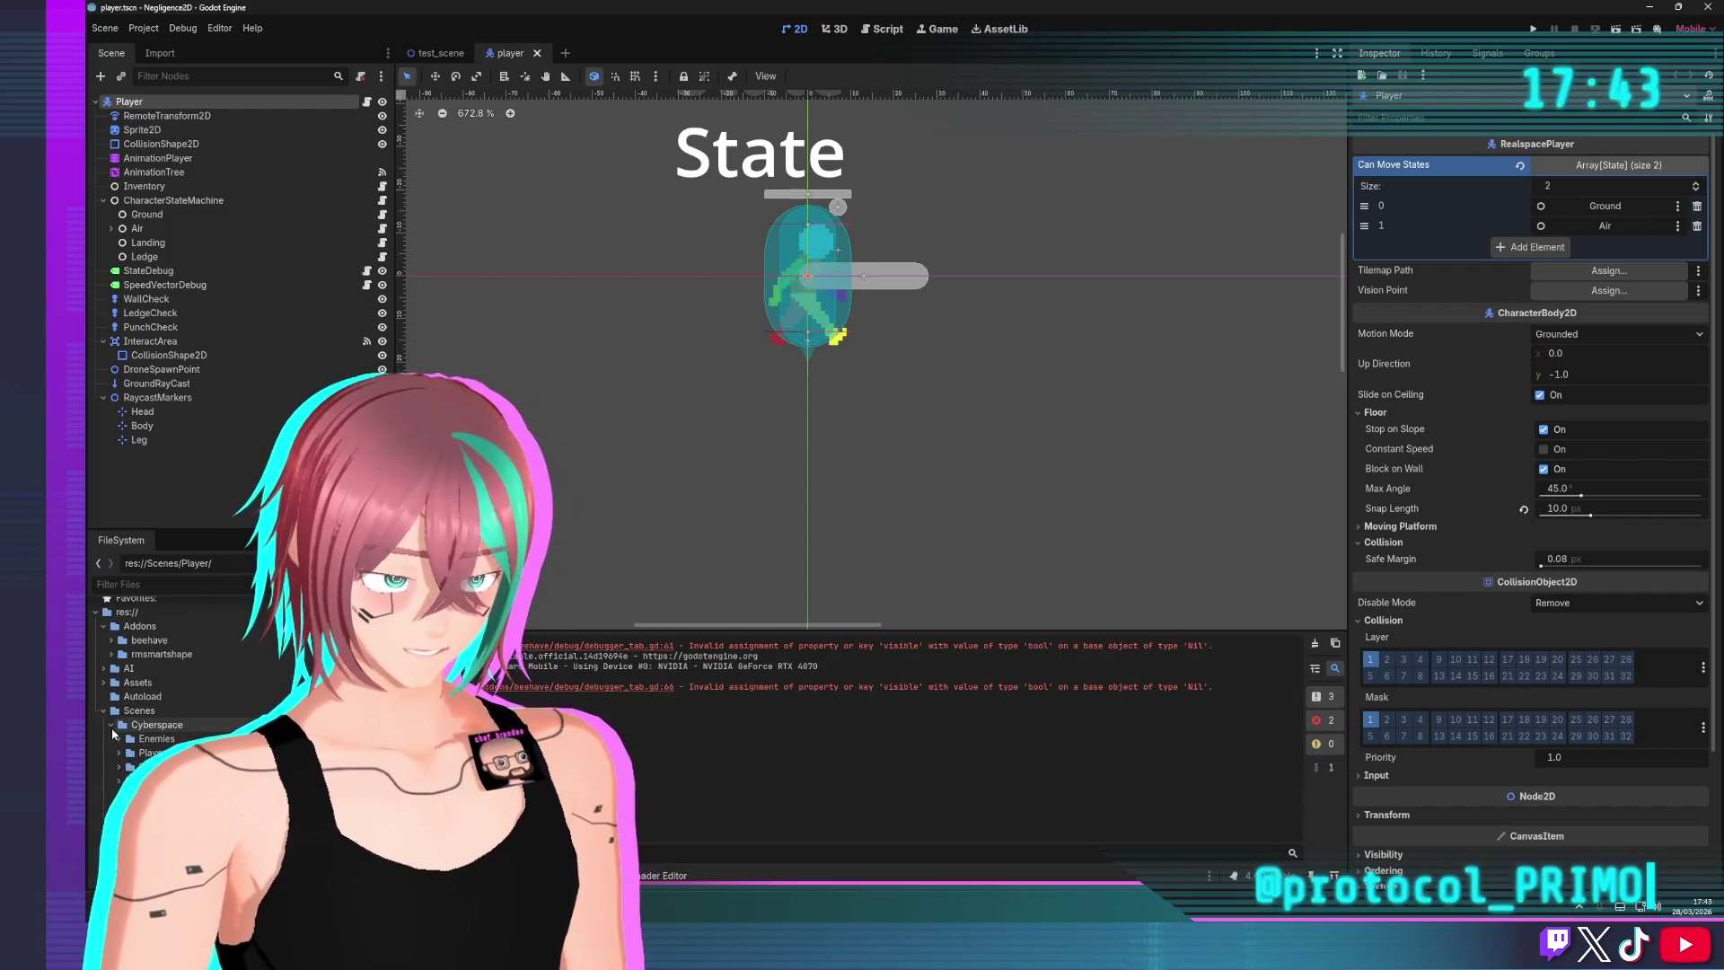
pyautogui.click(119, 753)
pyautogui.click(148, 767)
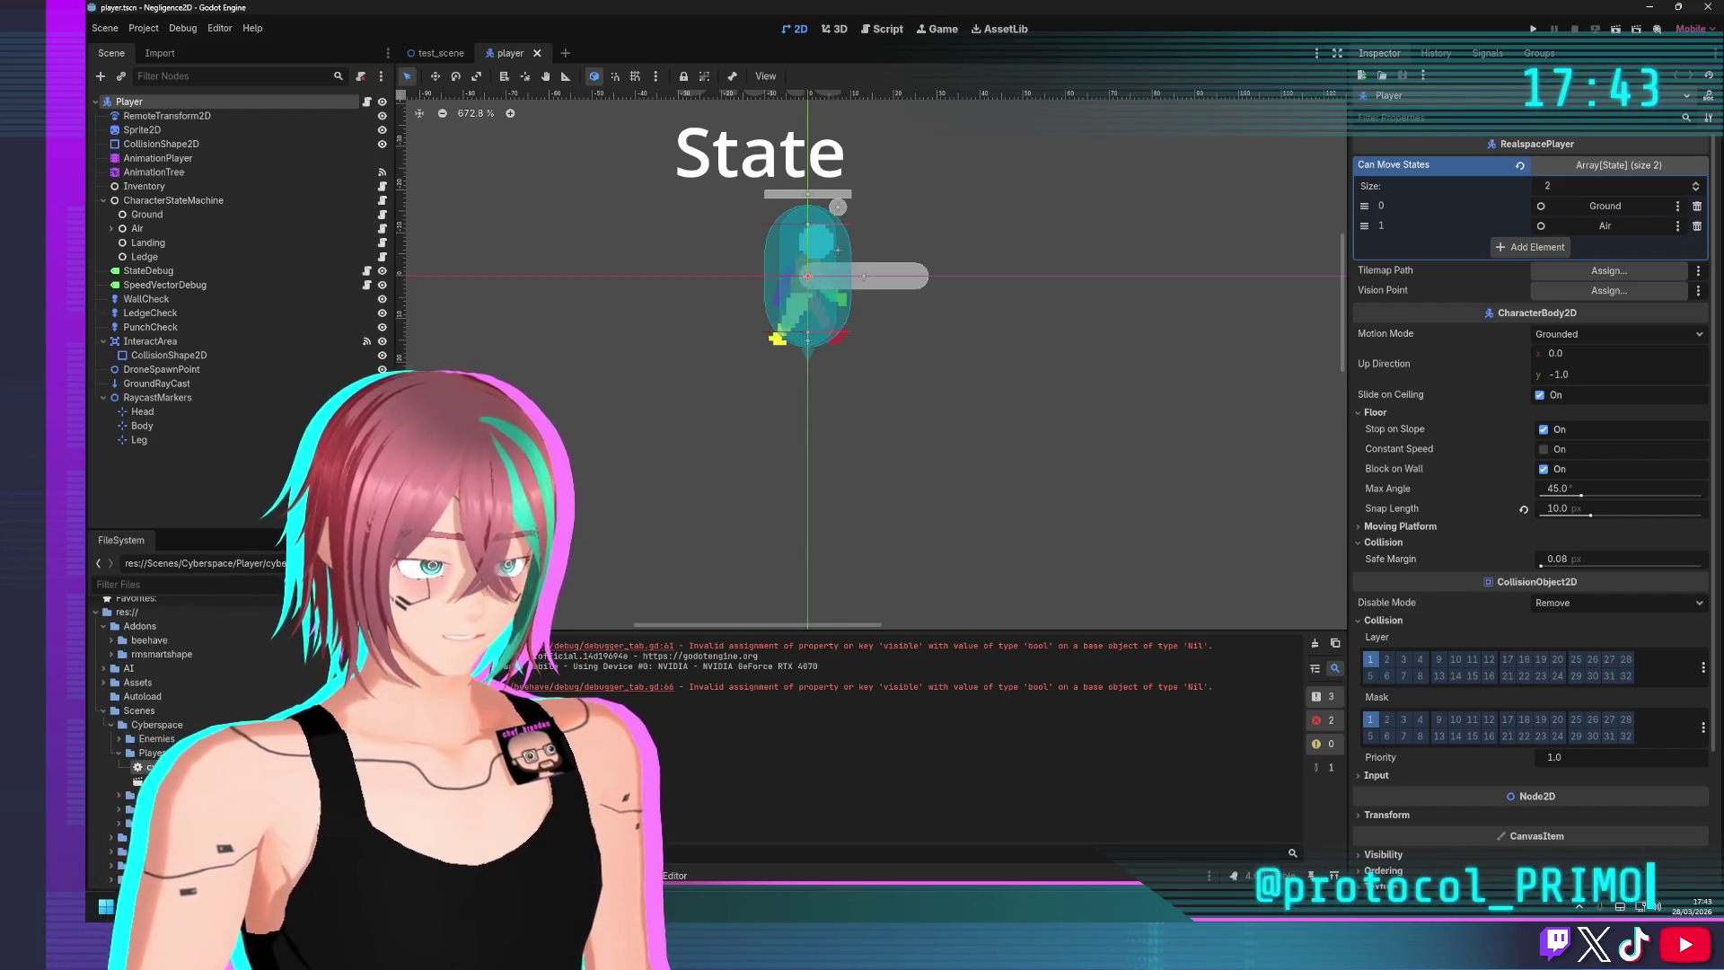
# Open cyberspace_player.tscn, select its root node and widen the Inspector
pyautogui.doubleClick(149, 766)
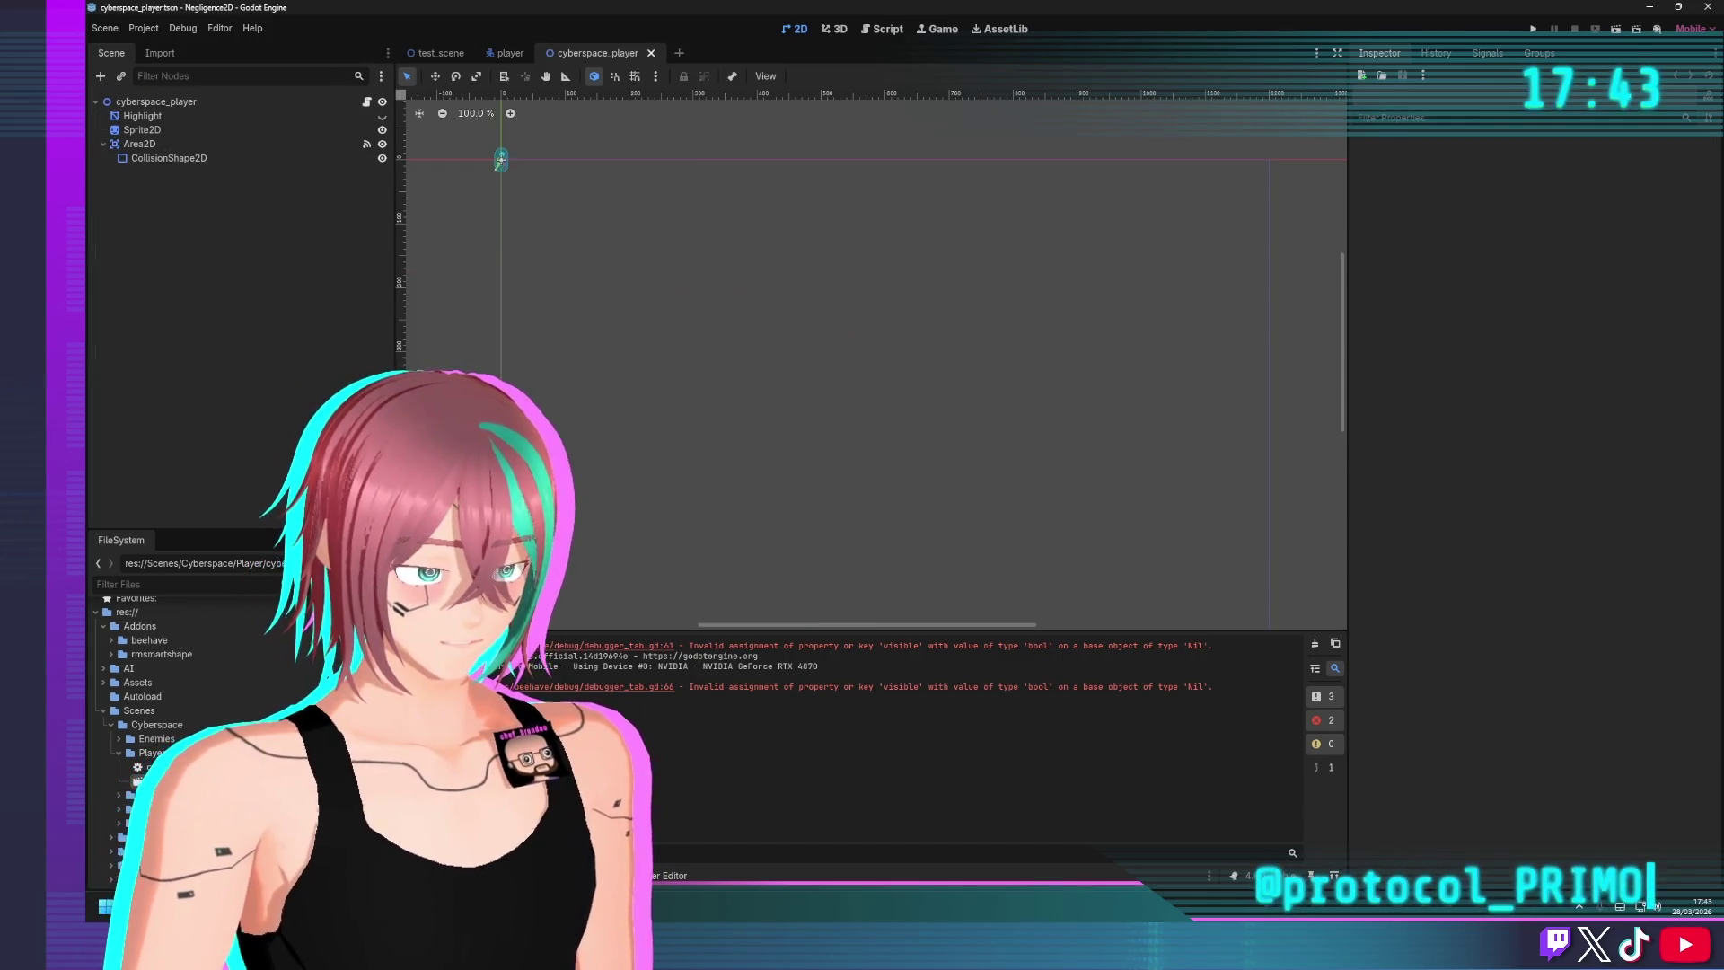
pyautogui.click(186, 103)
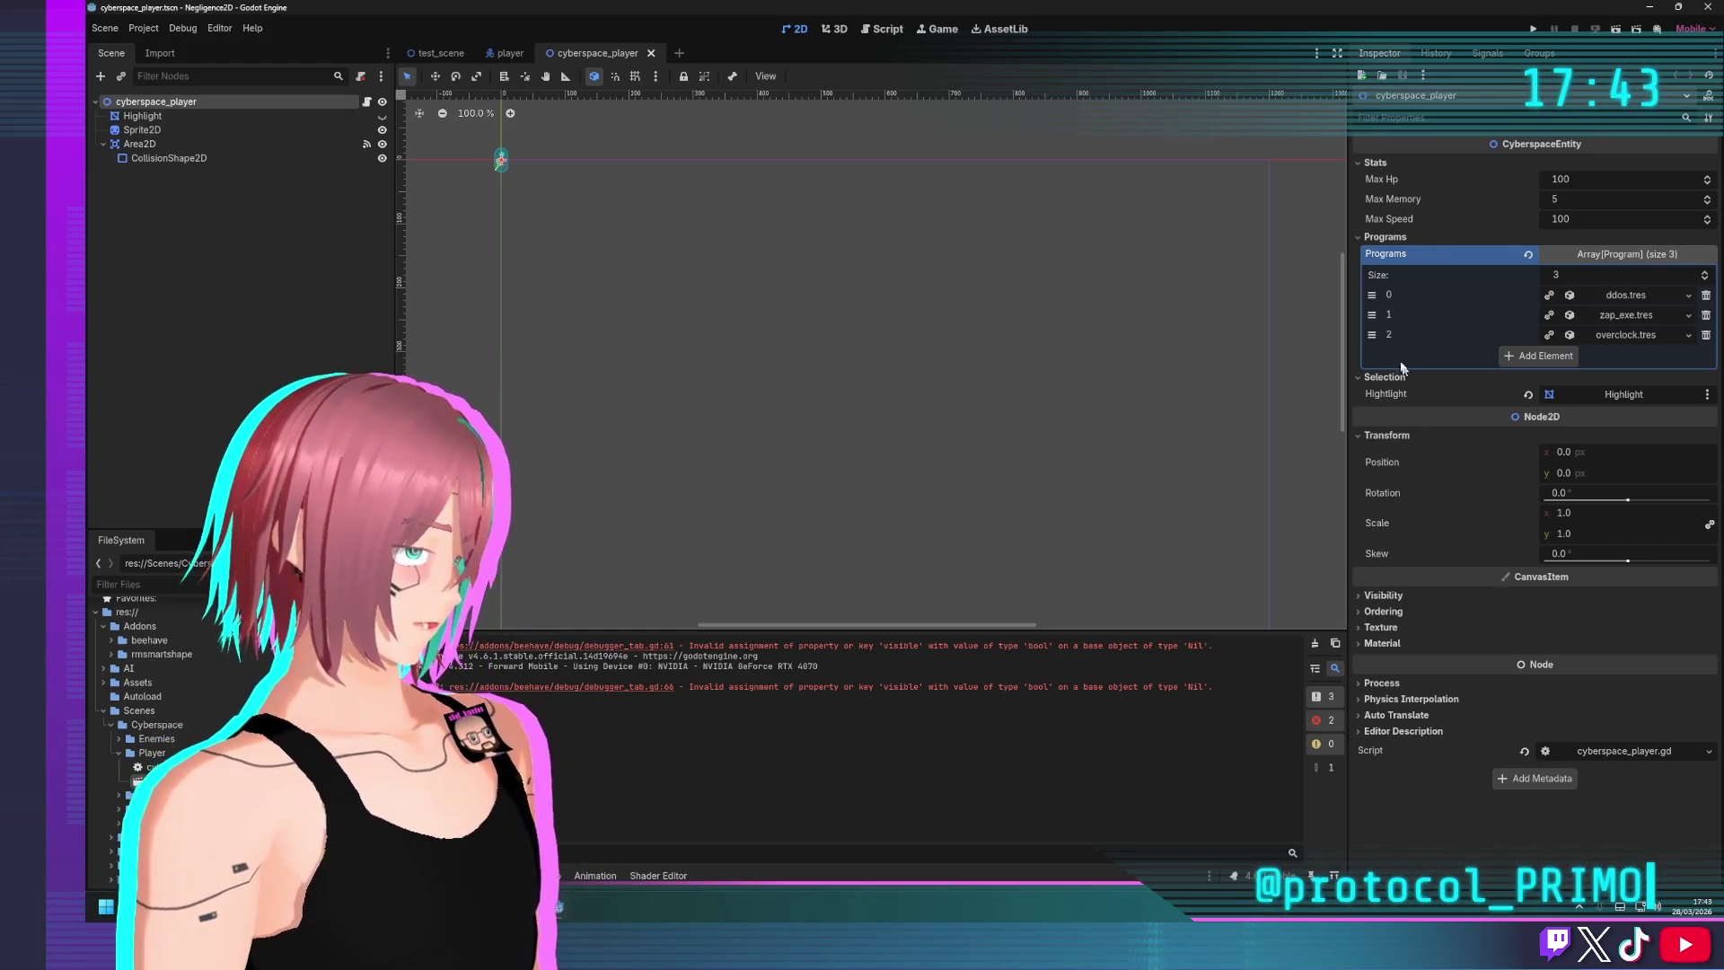
pyautogui.moveTo(1348, 393); pyautogui.dragTo(1301, 384)
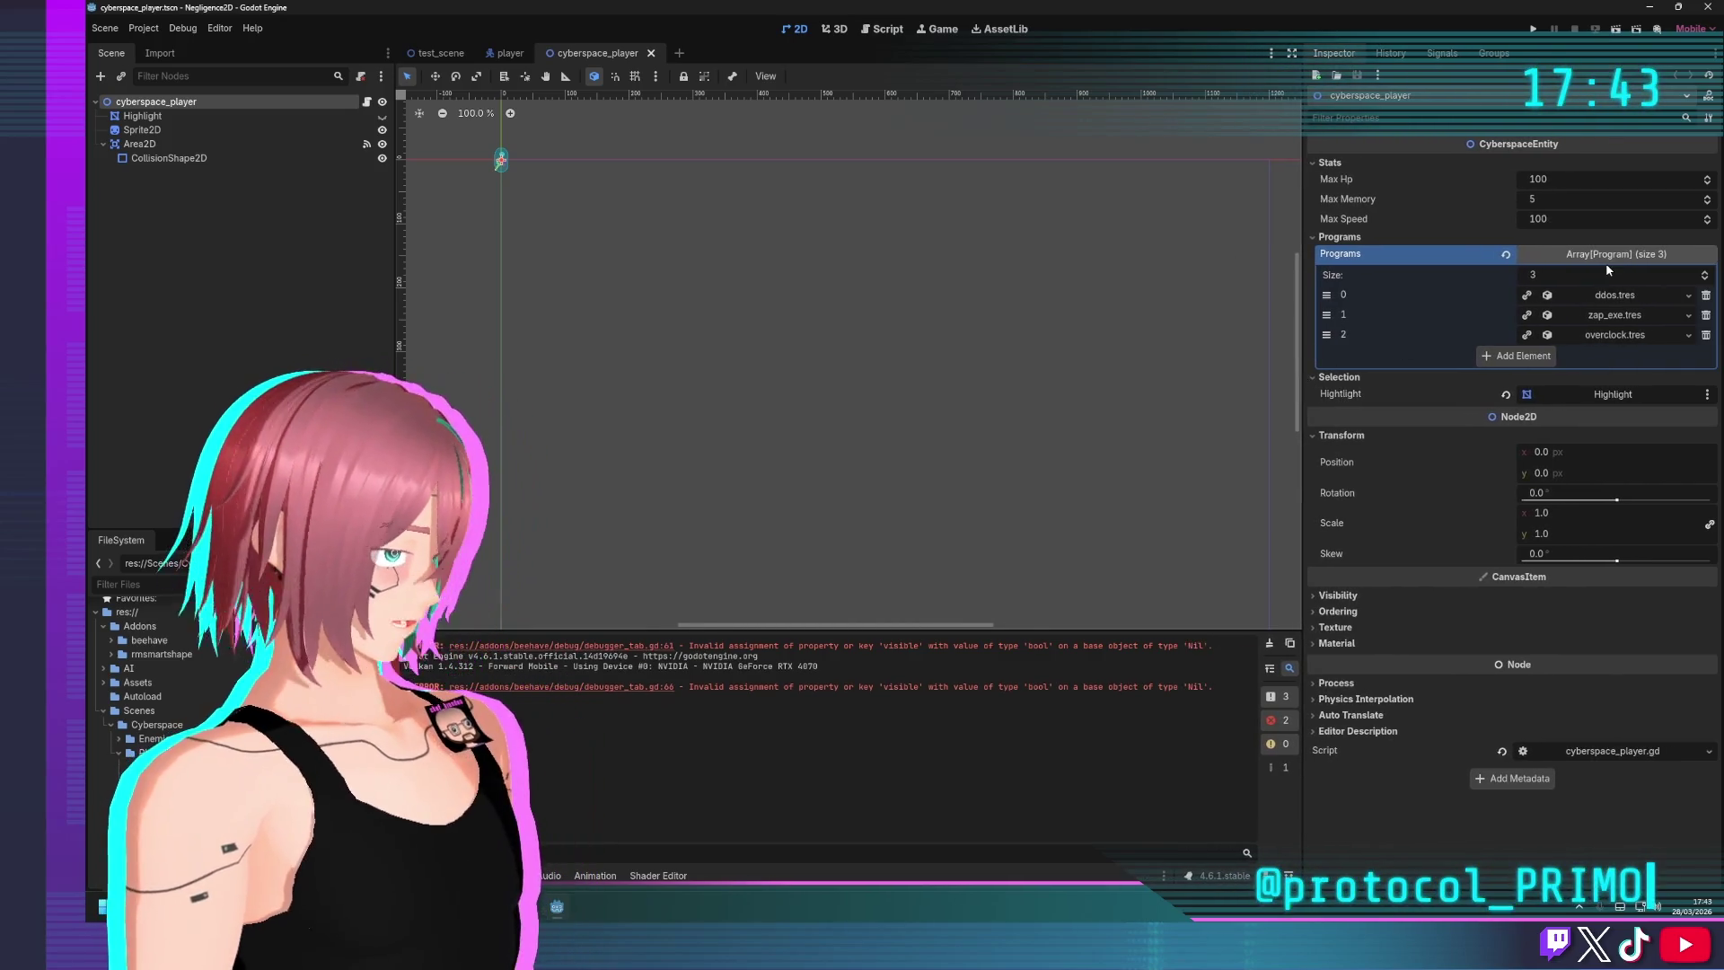
# Add a fourth element to the Programs array, leaving it empty
pyautogui.click(1515, 355)
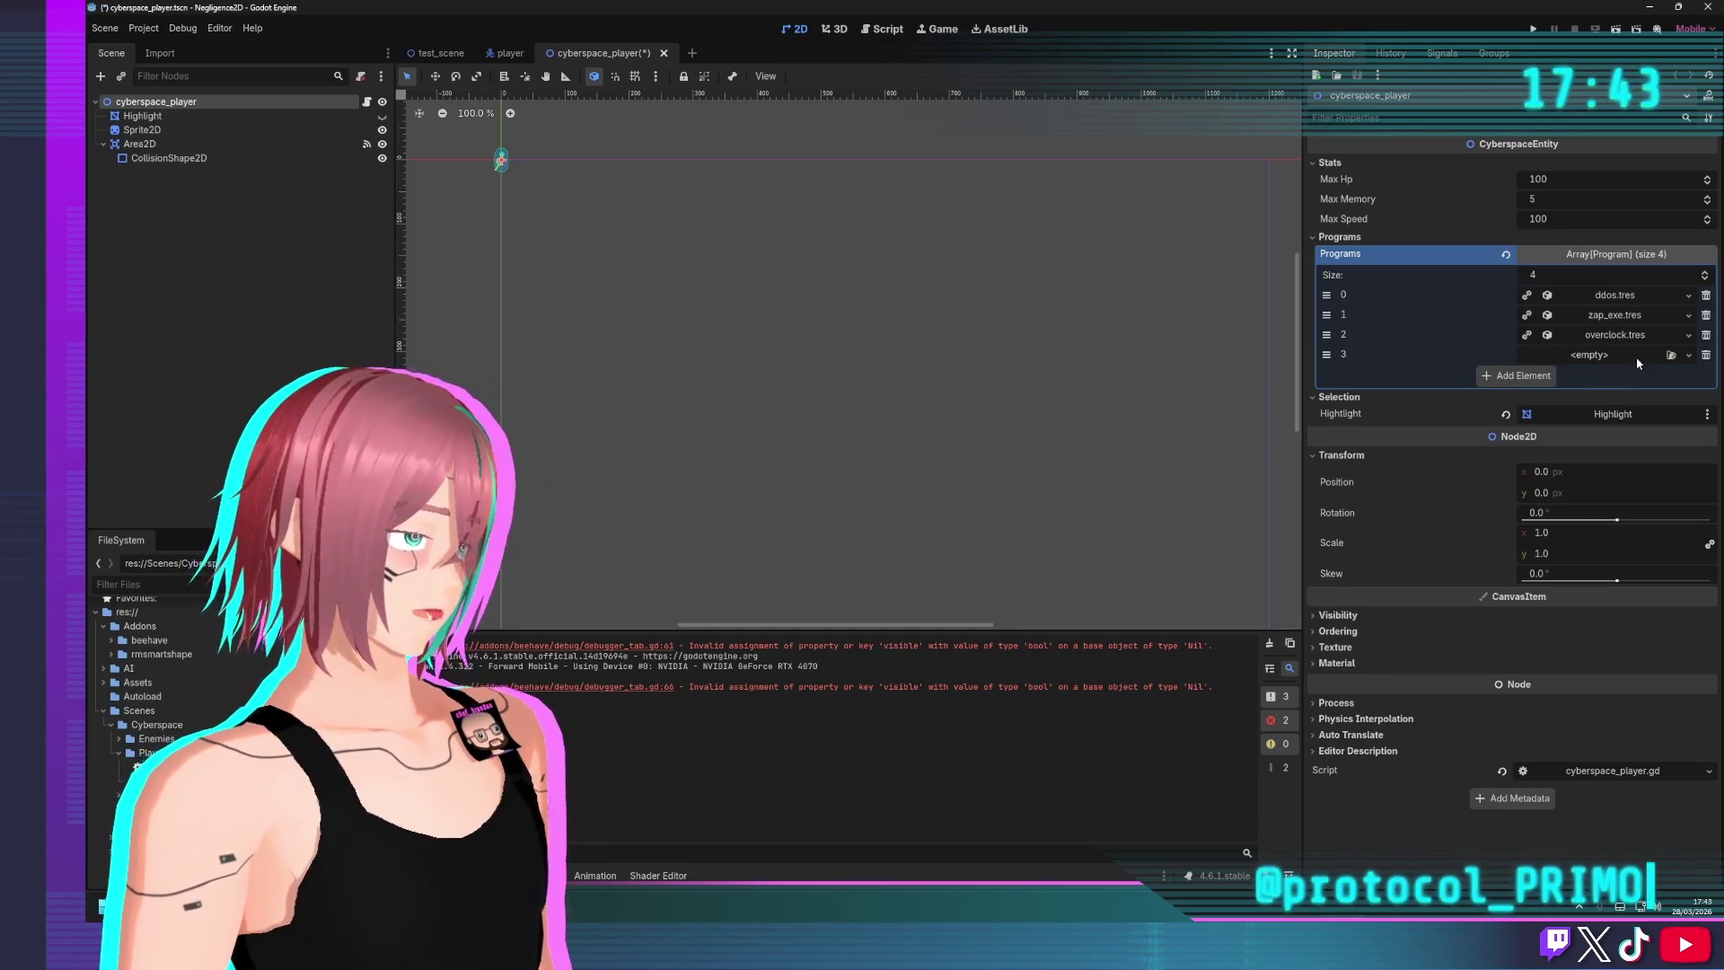
pyautogui.click(1671, 356)
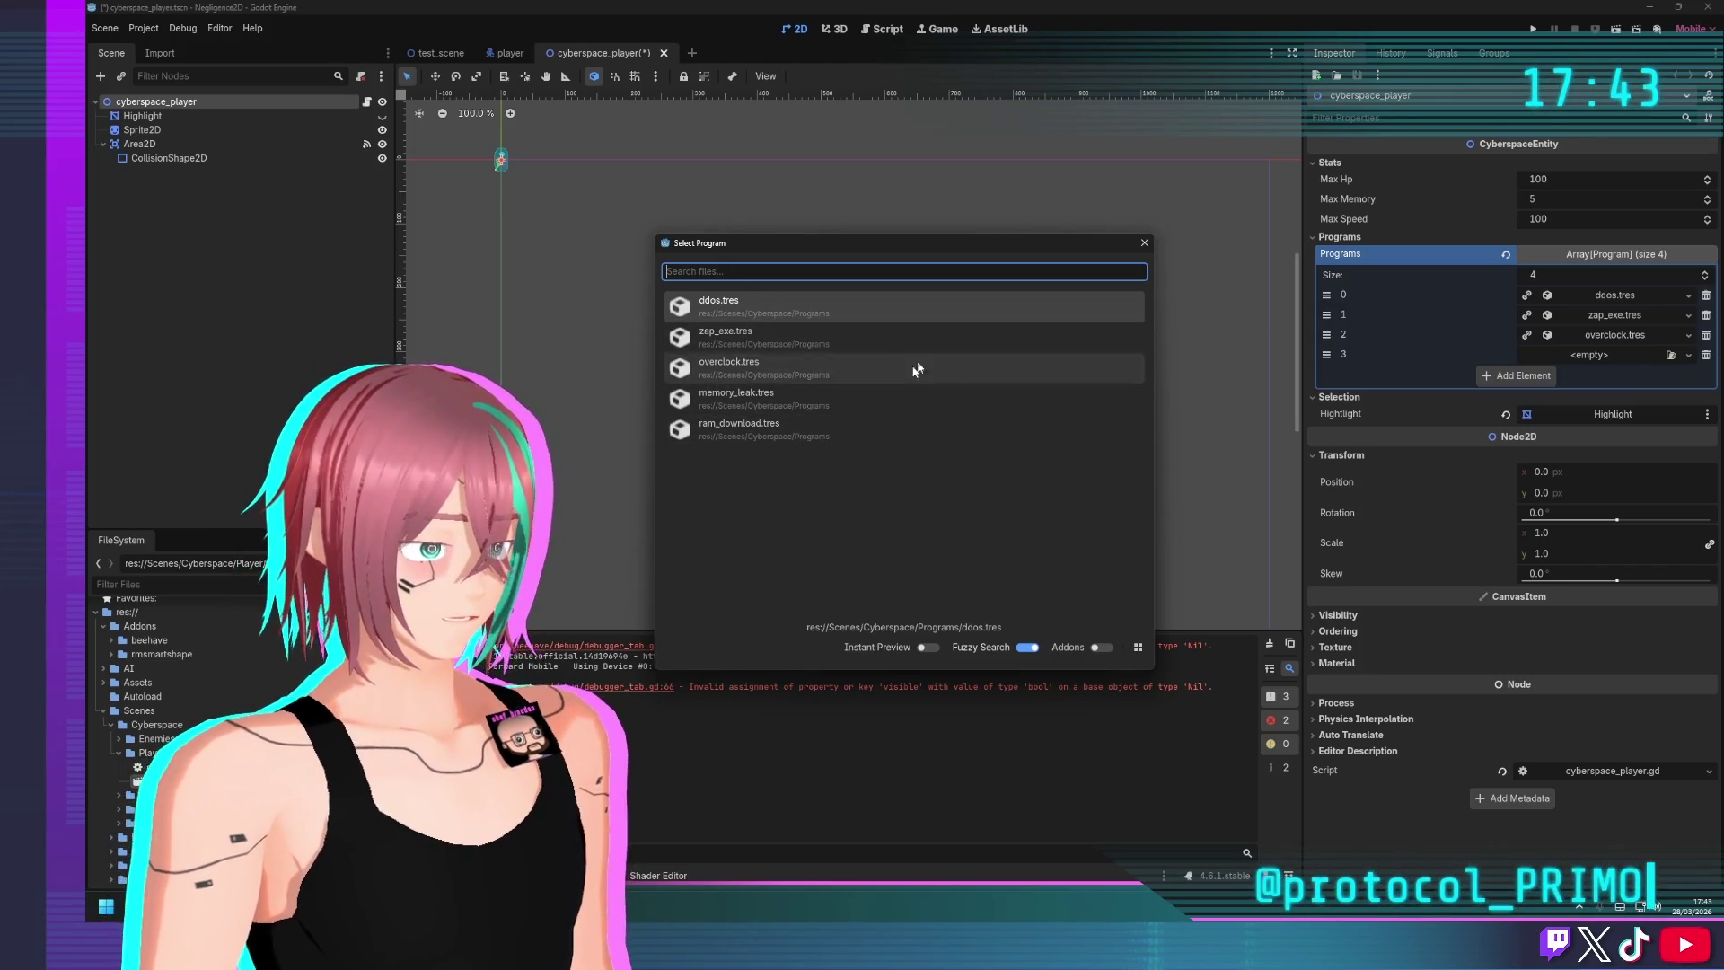
pyautogui.click(1143, 244)
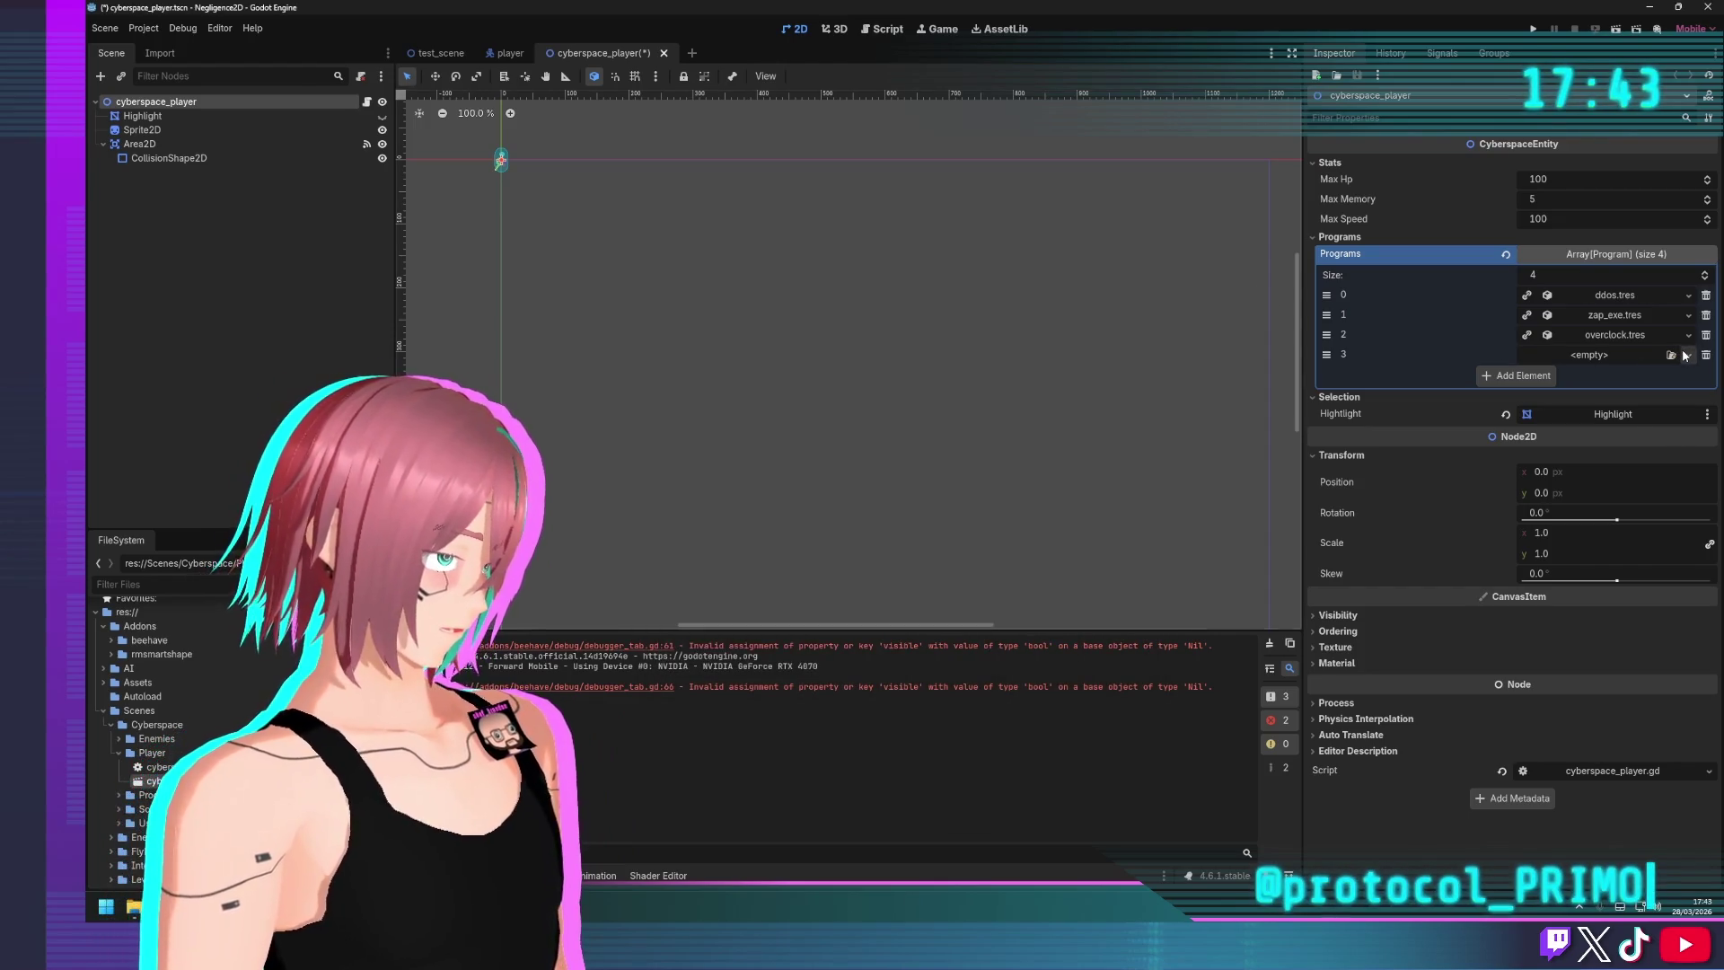
pyautogui.click(1687, 356)
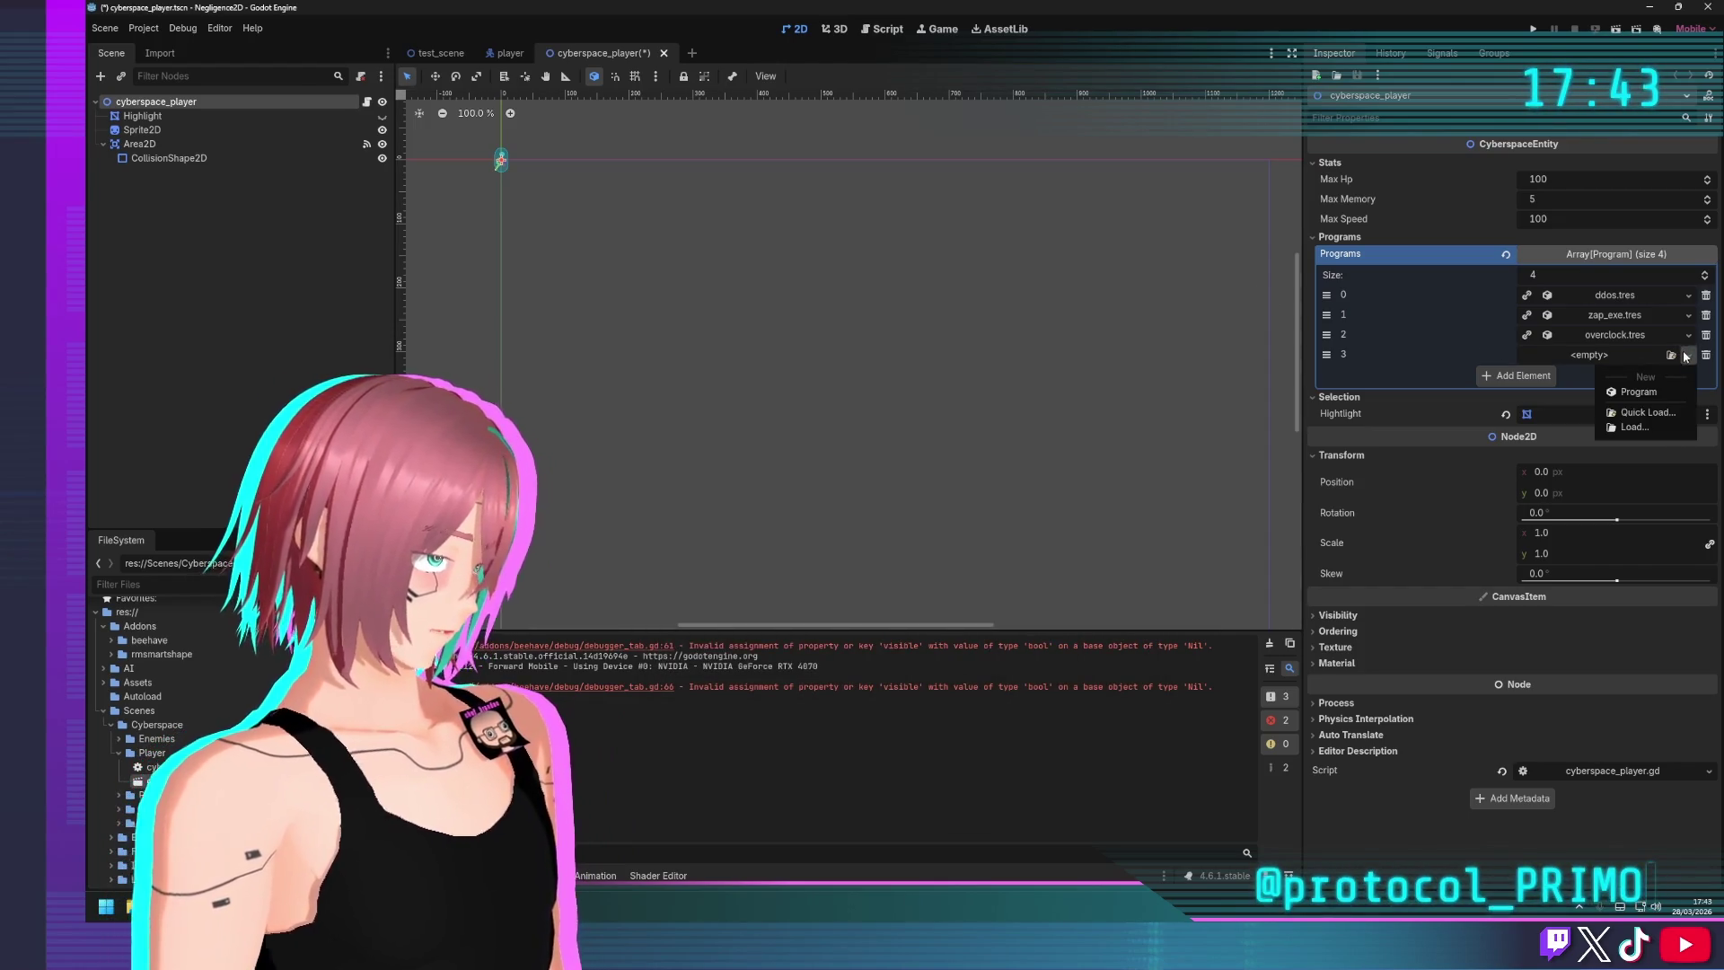
# Create a New Program in element 3 and name it 'Turbo Blaster'
pyautogui.click(1632, 392)
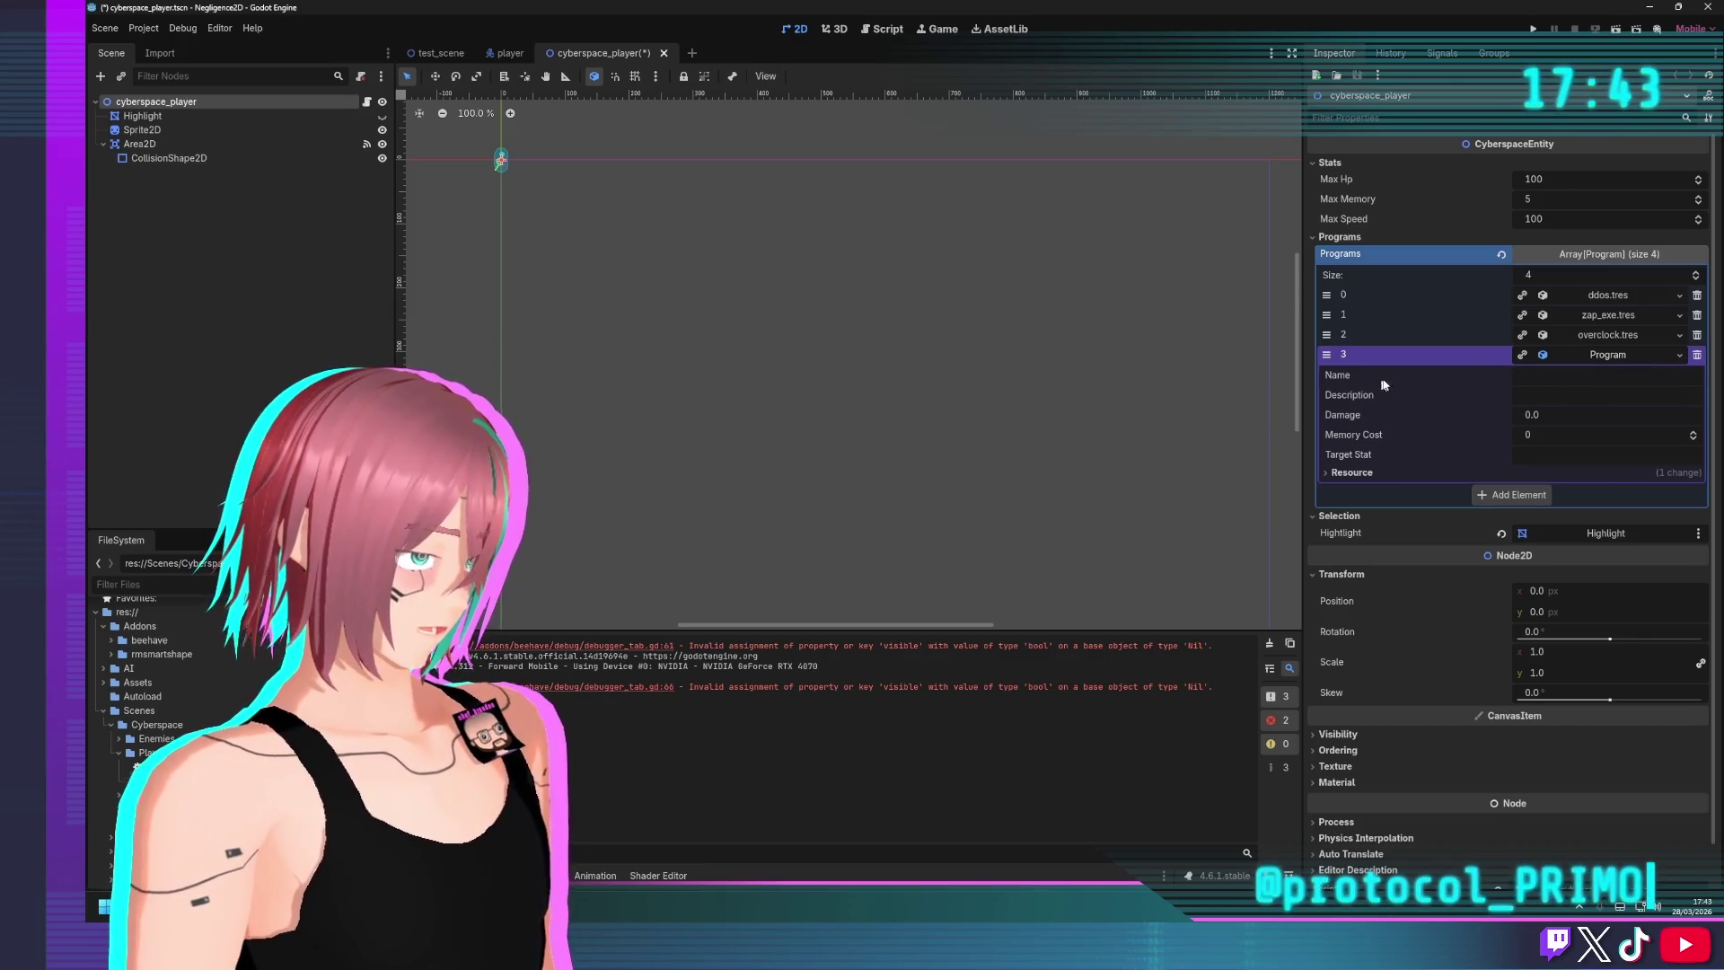
pyautogui.click(1584, 382)
pyautogui.write('Turbo Blaster')
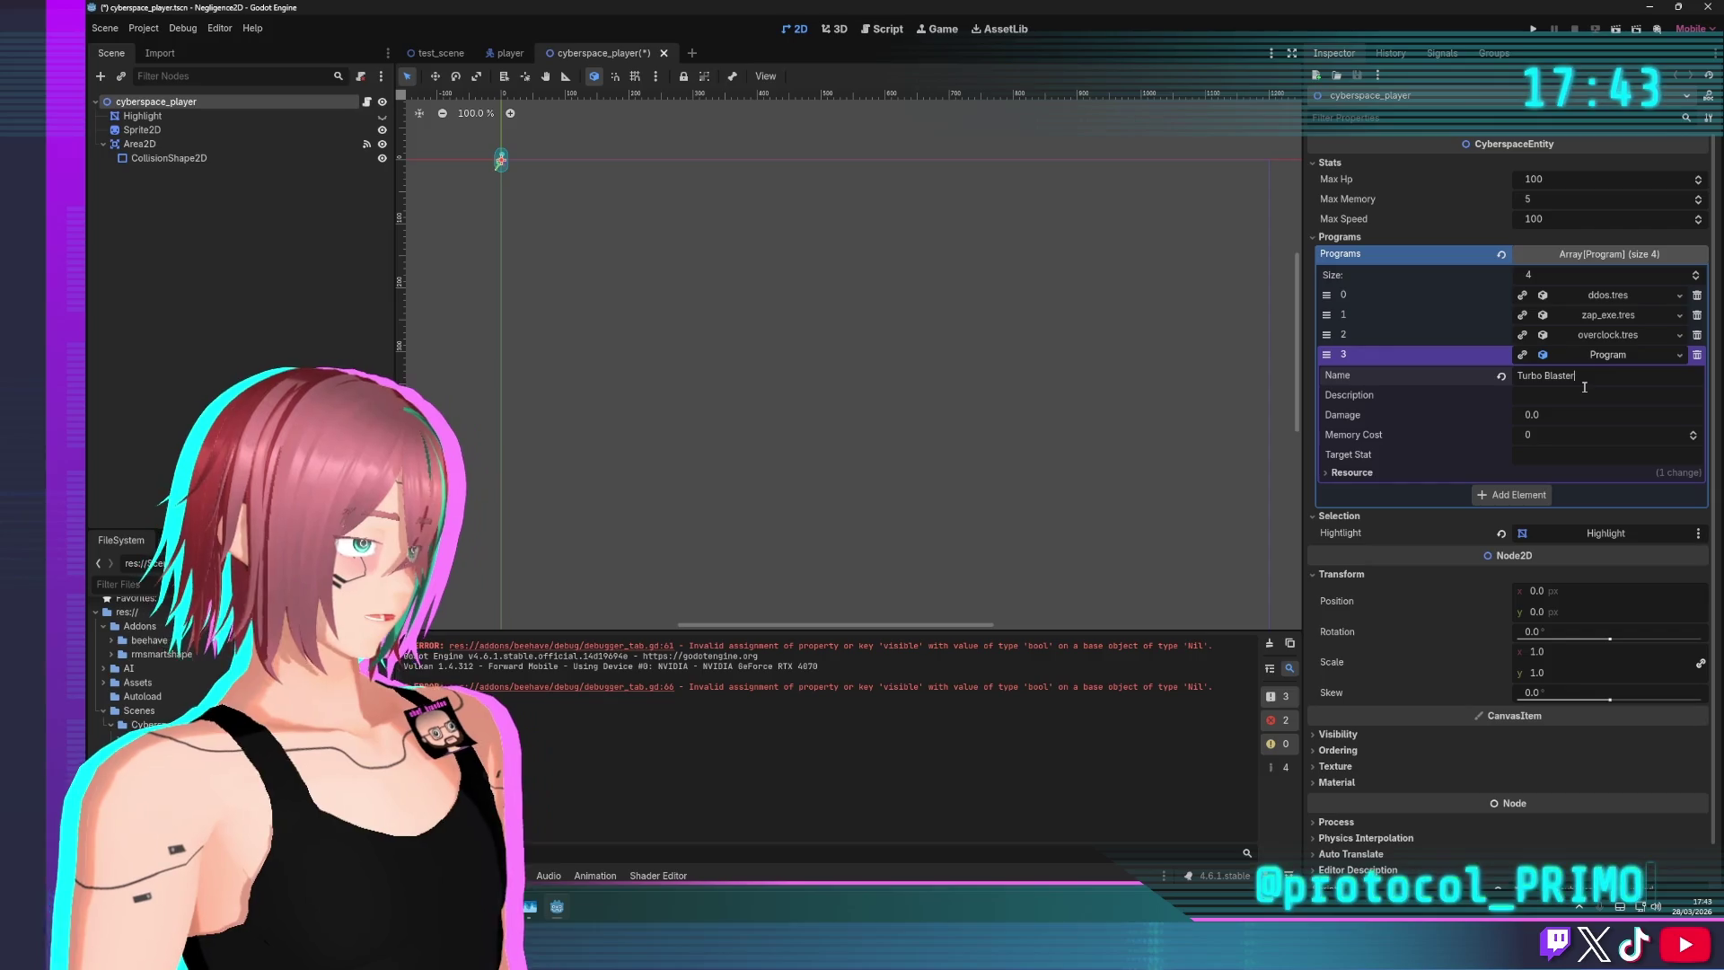
pyautogui.click(1133, 416)
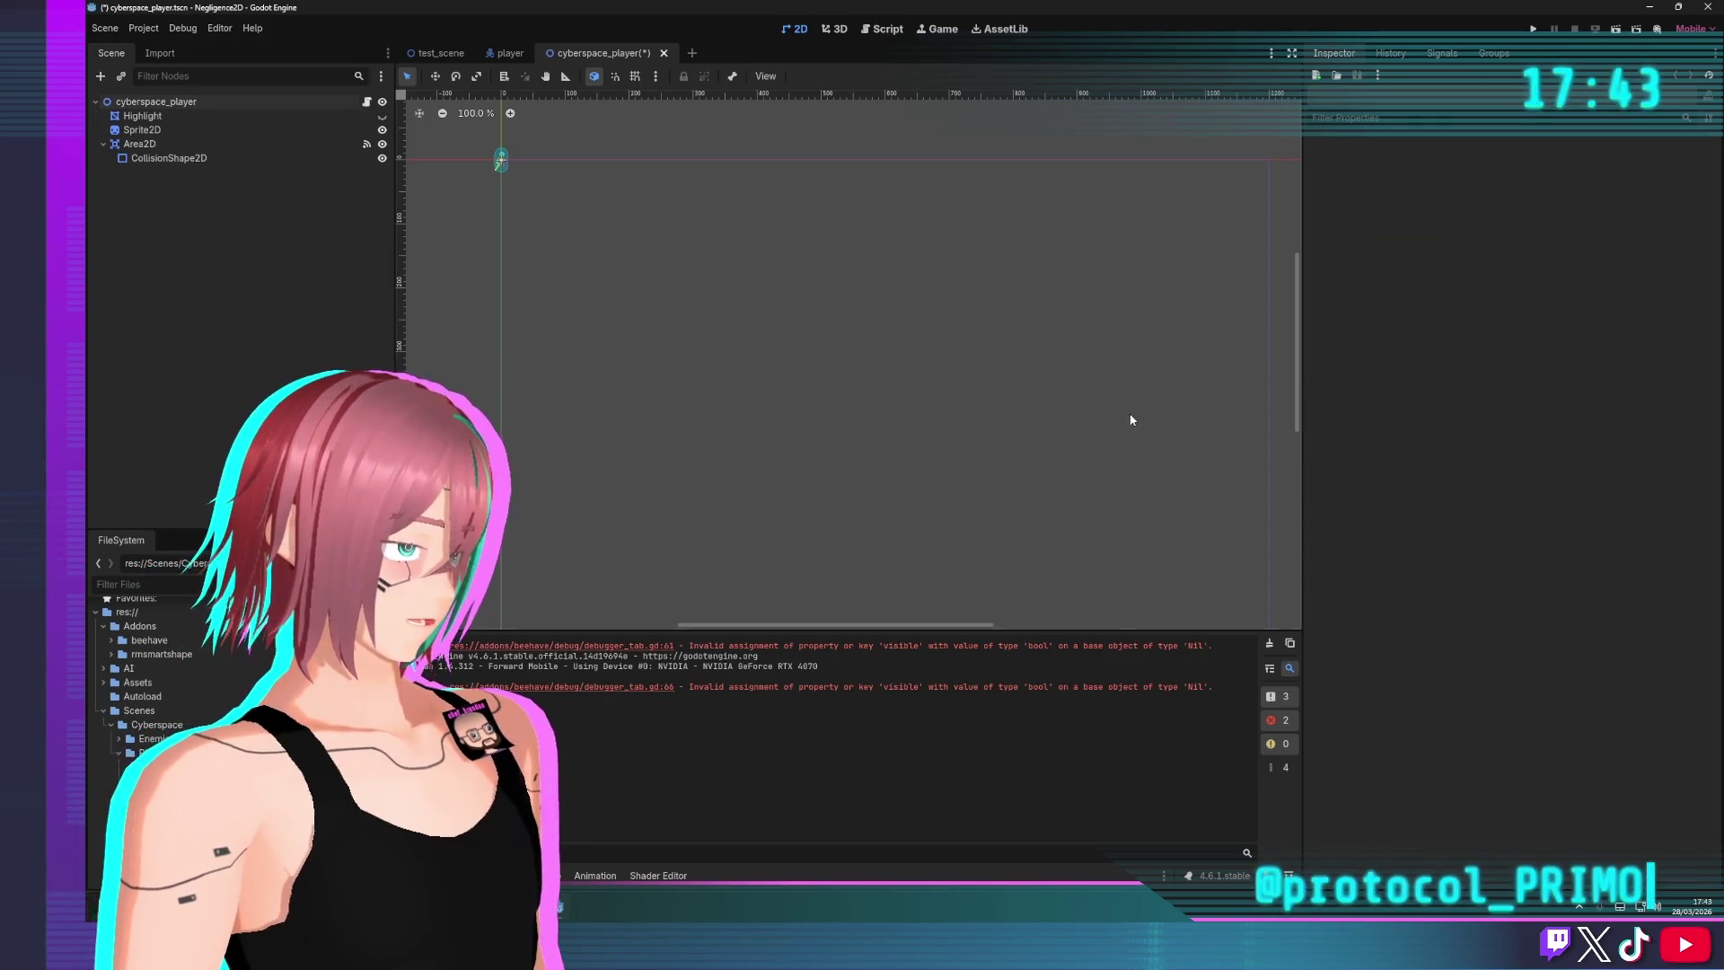
# Give Turbo Blaster the description 'insta kills everything' and Damage 1000
pyautogui.click(197, 104)
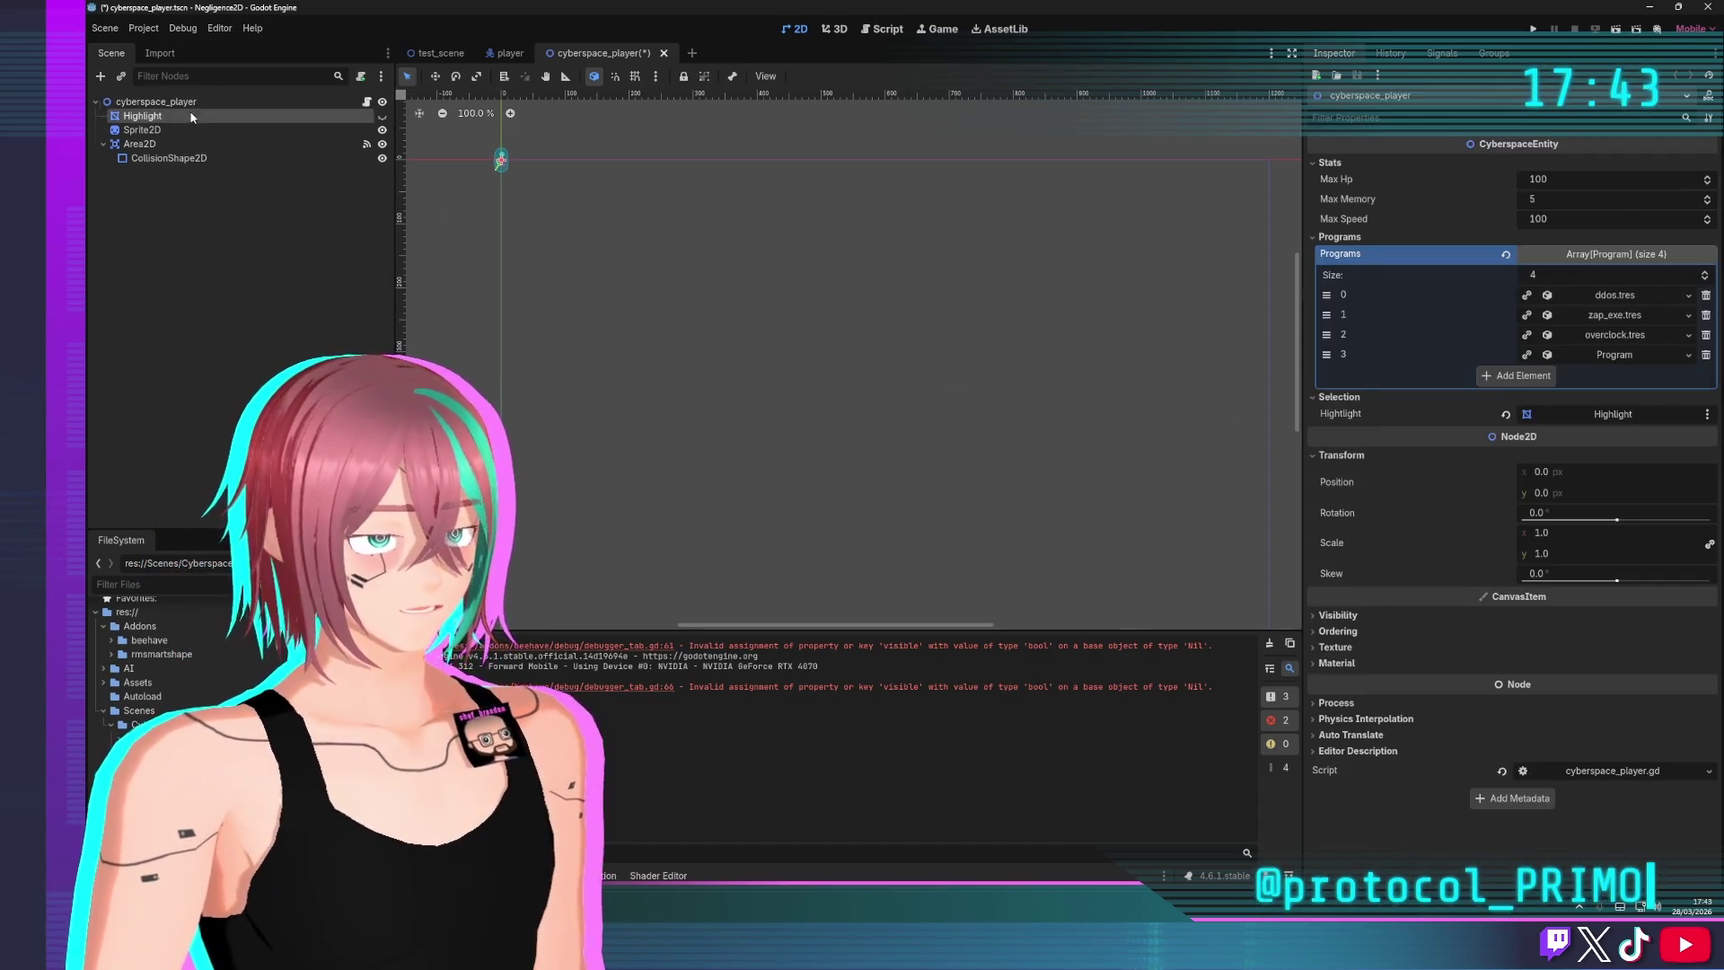
pyautogui.click(1580, 358)
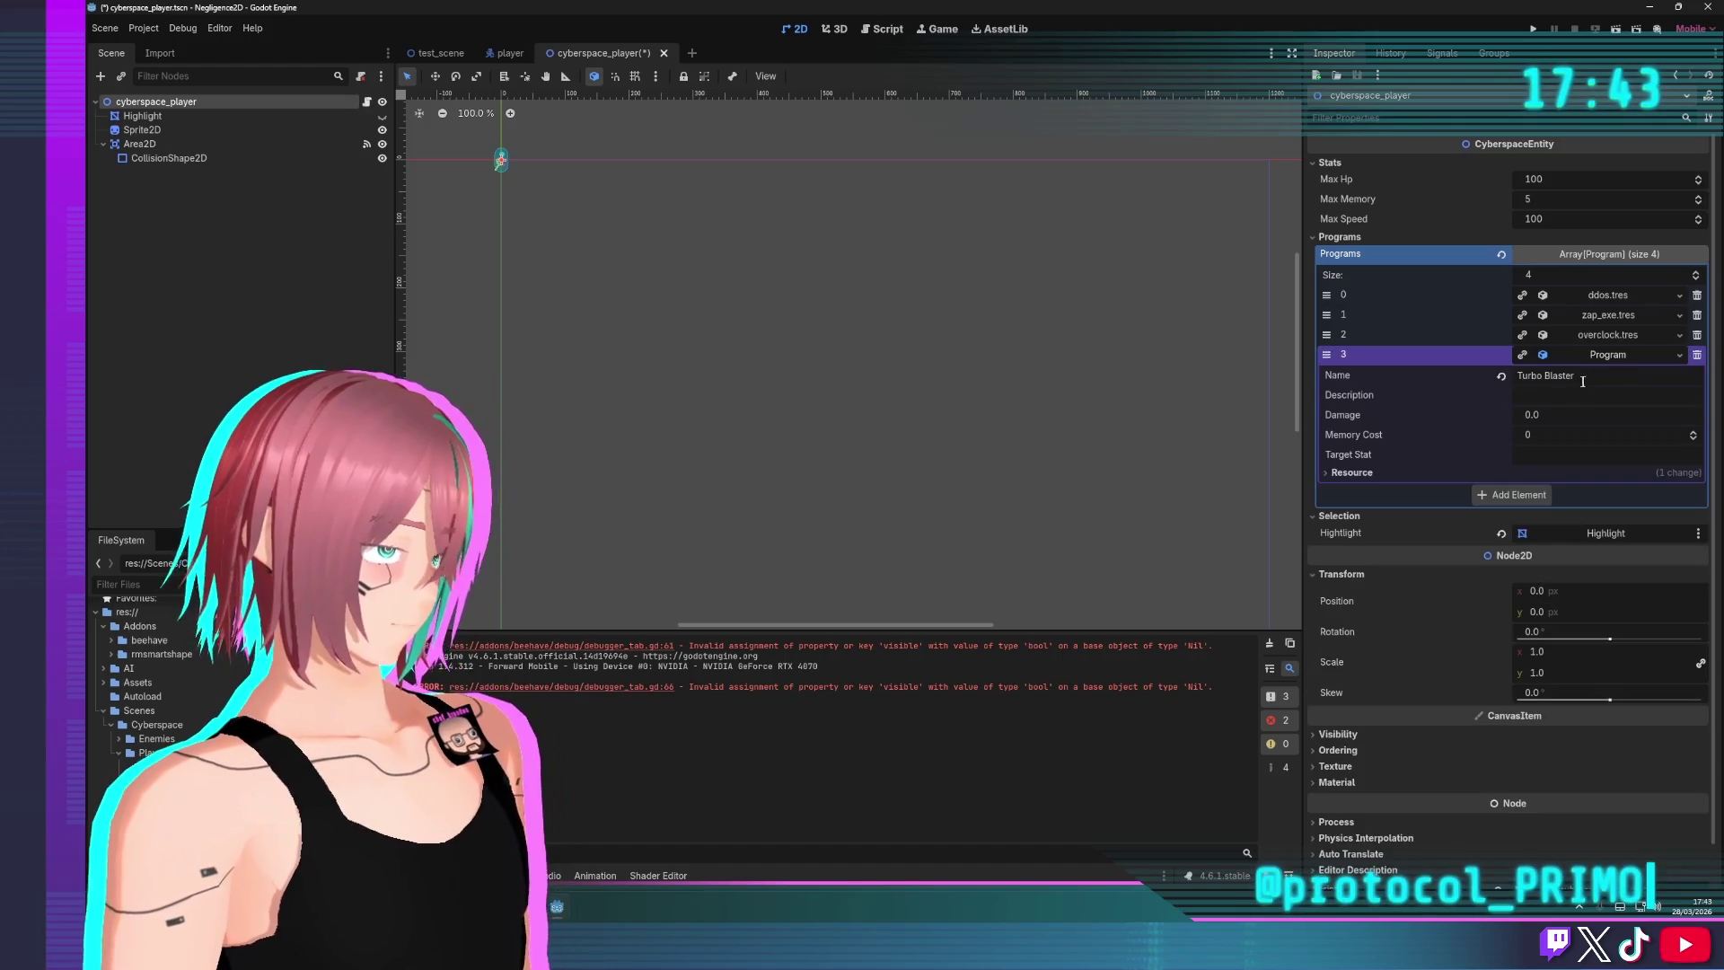
pyautogui.click(1540, 392)
pyautogui.write('1000')
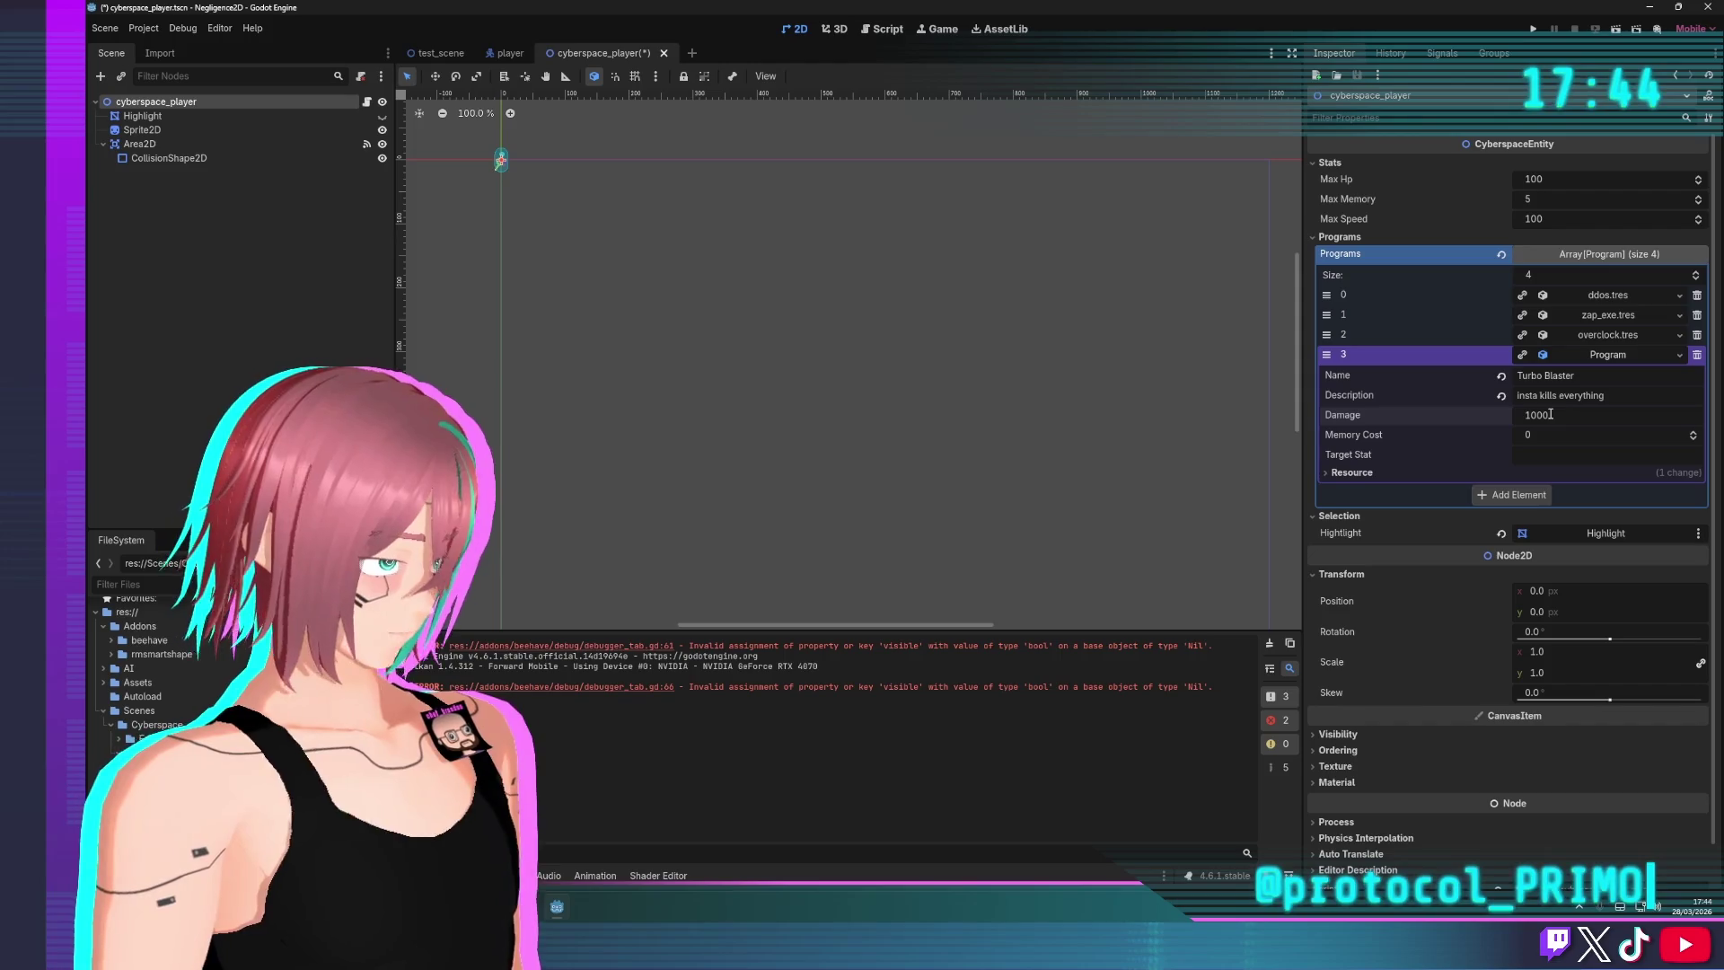
pyautogui.press('Return')
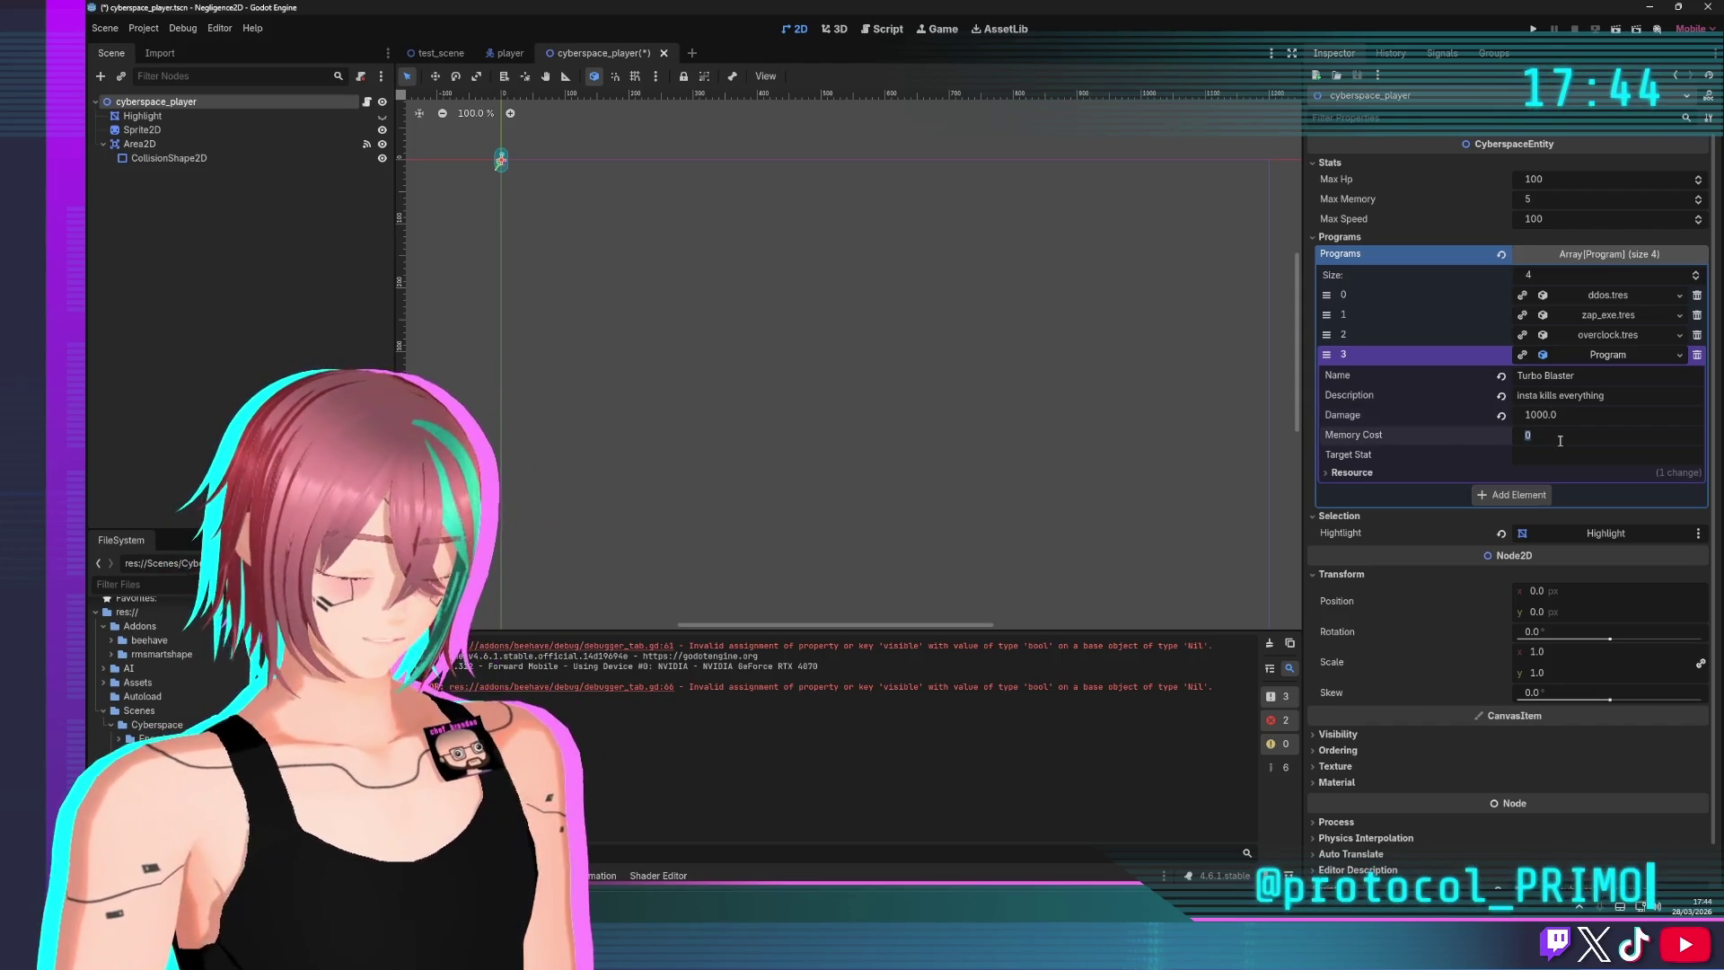
pyautogui.click(1596, 335)
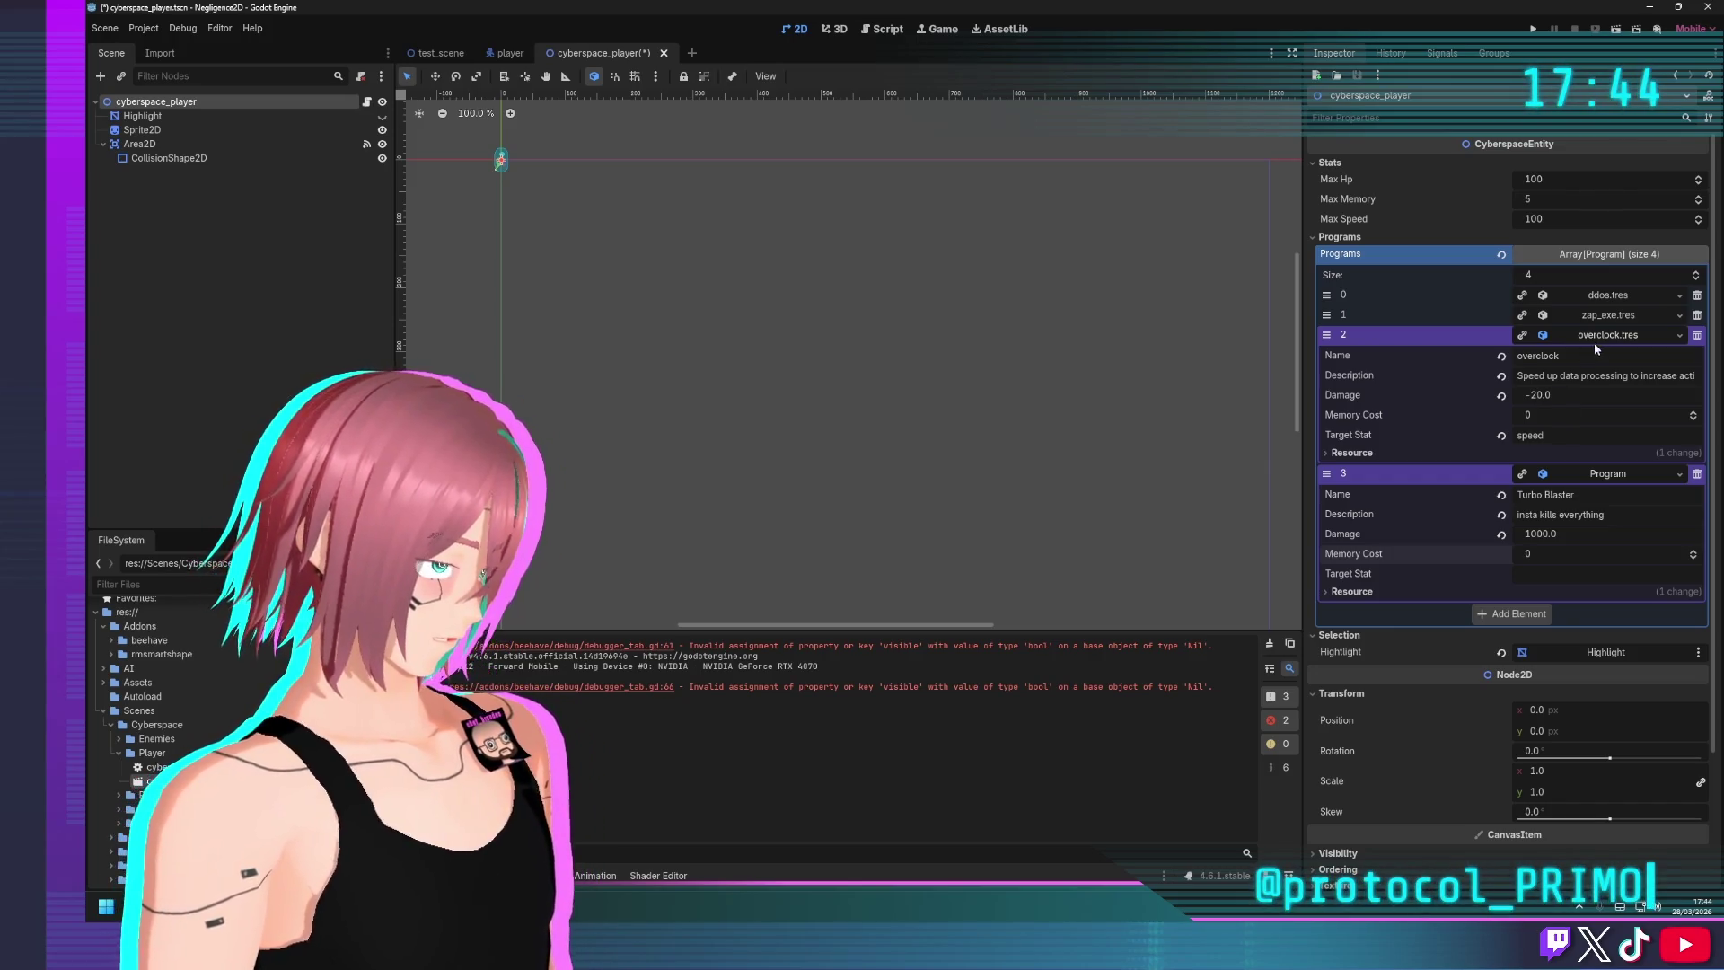
# Review the zap_exe, ddos and overclock entries in the Programs array
pyautogui.click(1597, 316)
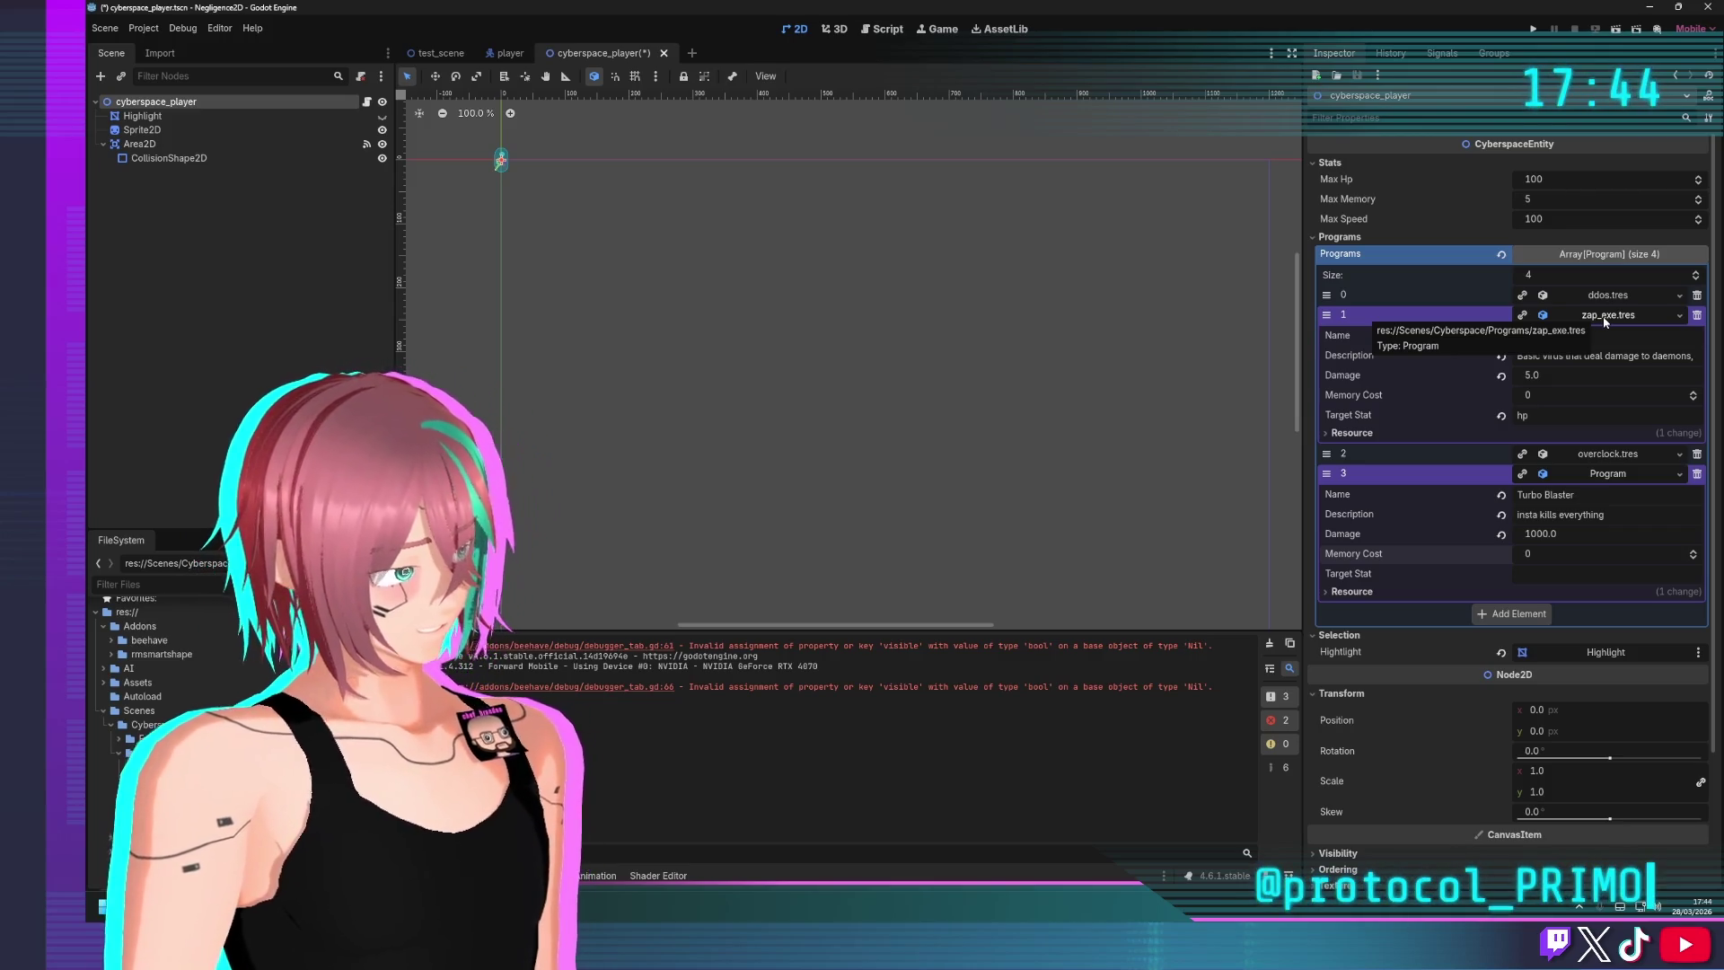
pyautogui.click(1605, 316)
pyautogui.click(1596, 298)
pyautogui.click(1607, 296)
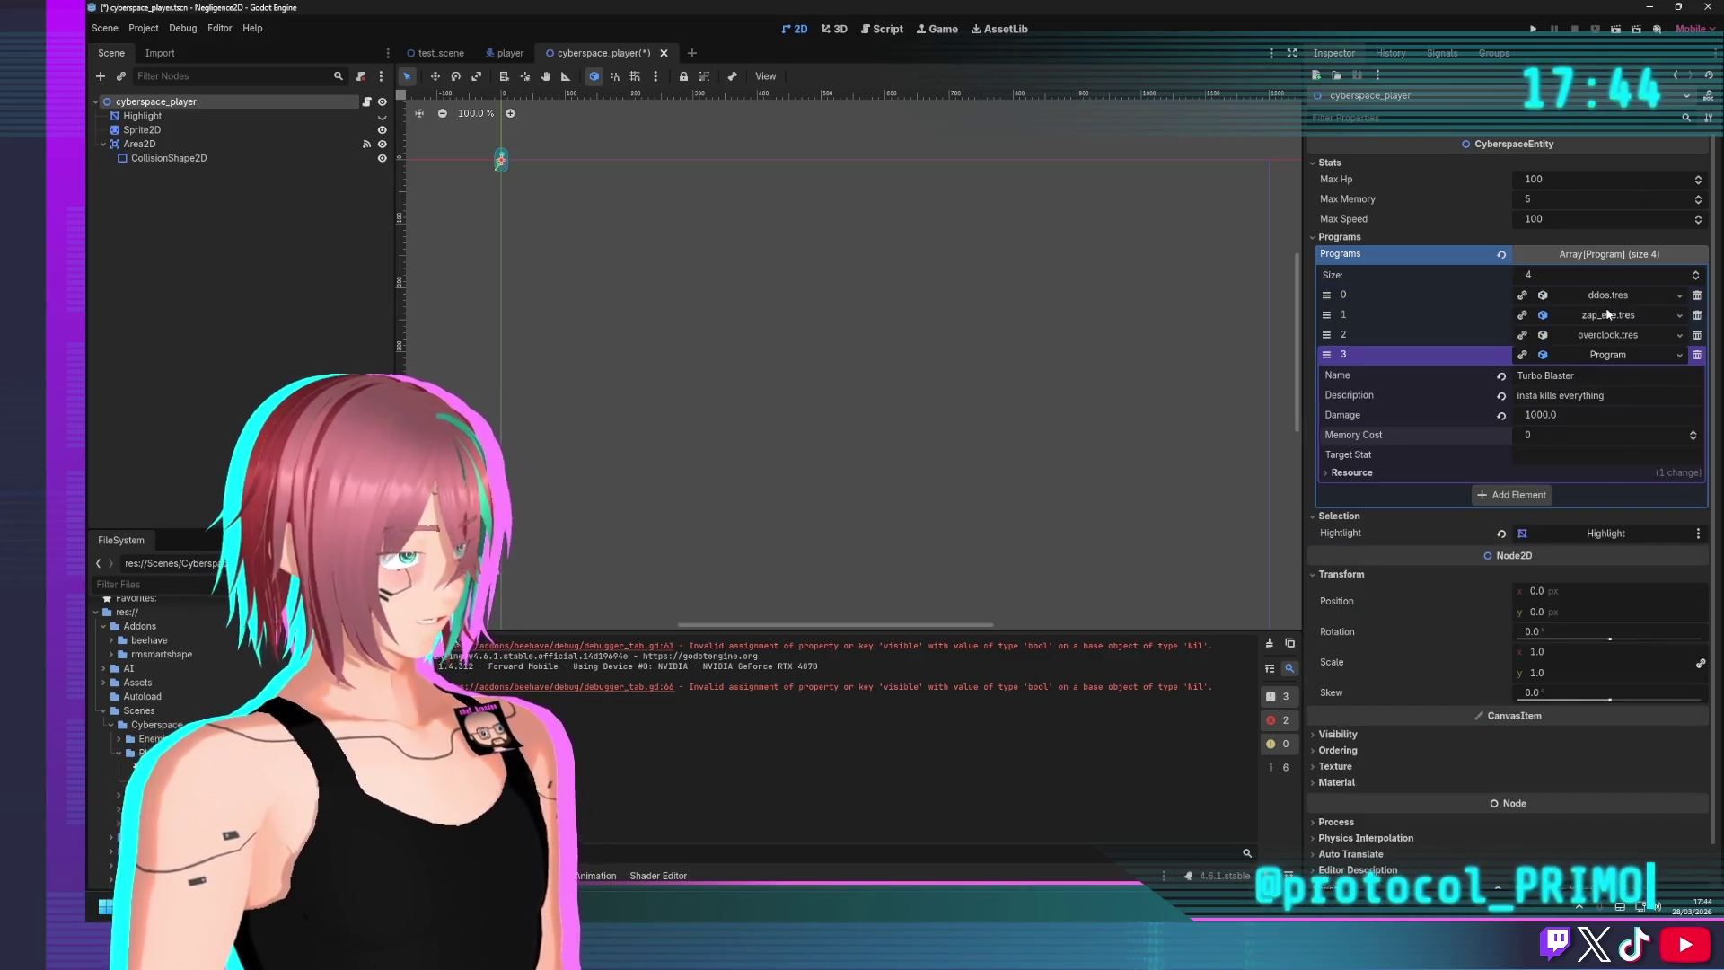
pyautogui.click(1602, 316)
pyautogui.click(1600, 318)
pyautogui.click(1597, 335)
# Recheck zap_exe, then save the cyberspace_player scene with Ctrl+S
pyautogui.click(1597, 338)
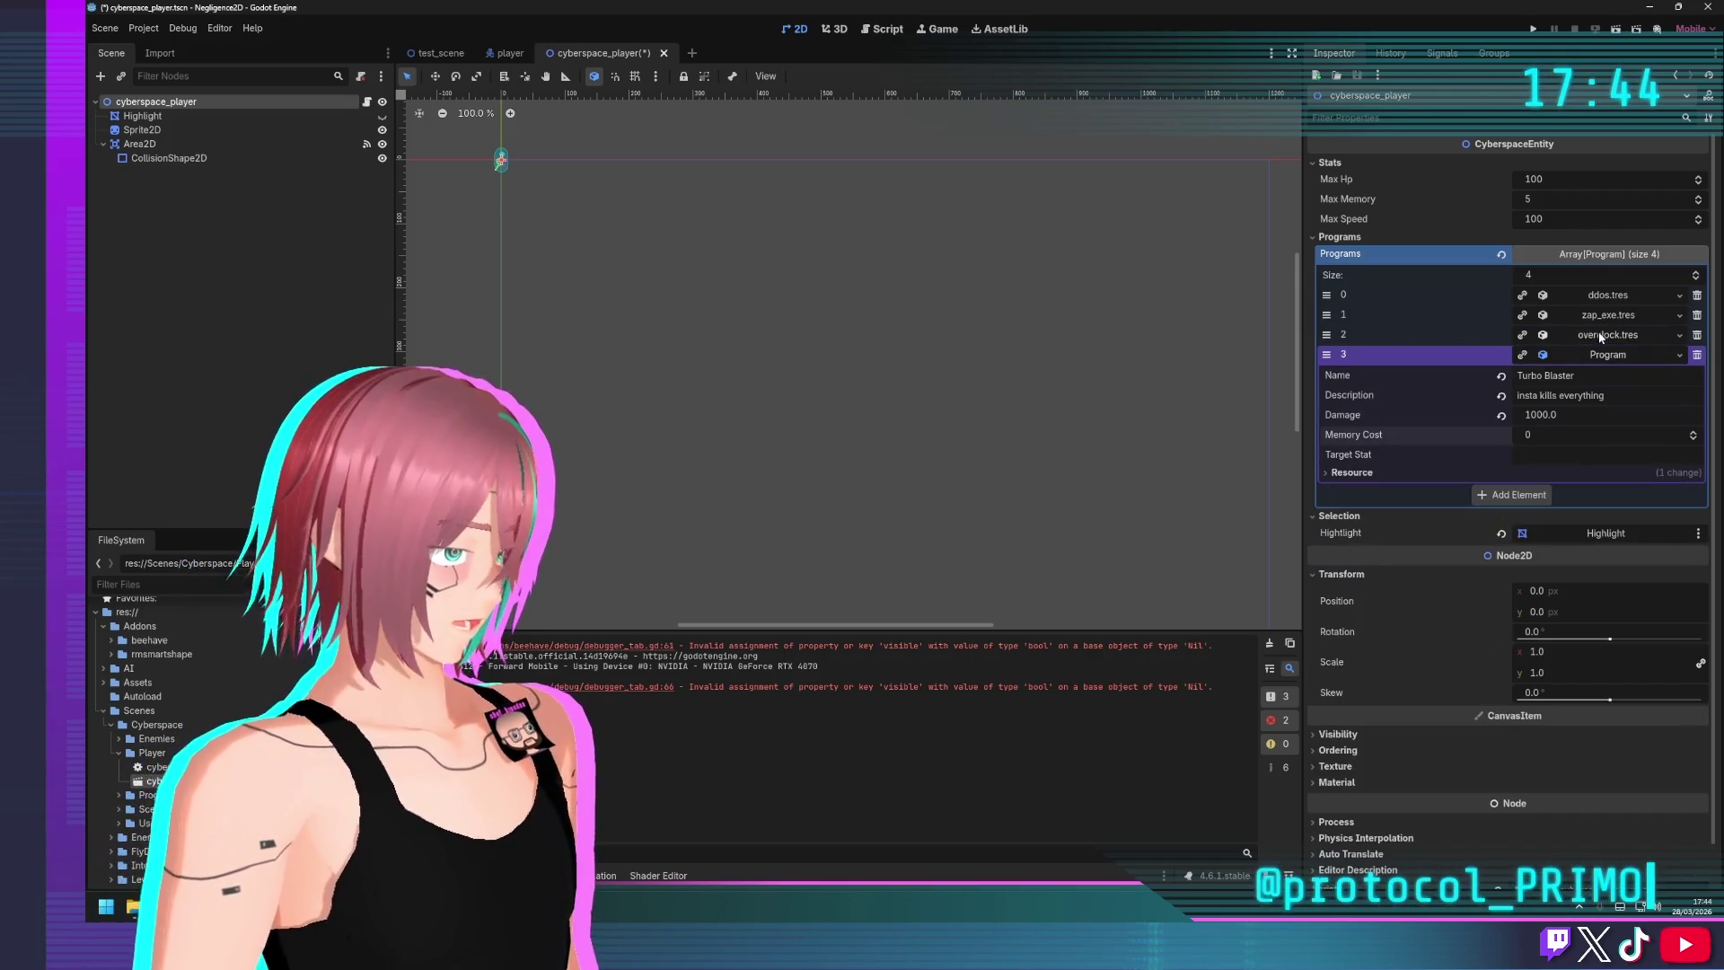
pyautogui.click(1604, 317)
pyautogui.click(1128, 128)
pyautogui.hotkey('ctrl', 's')
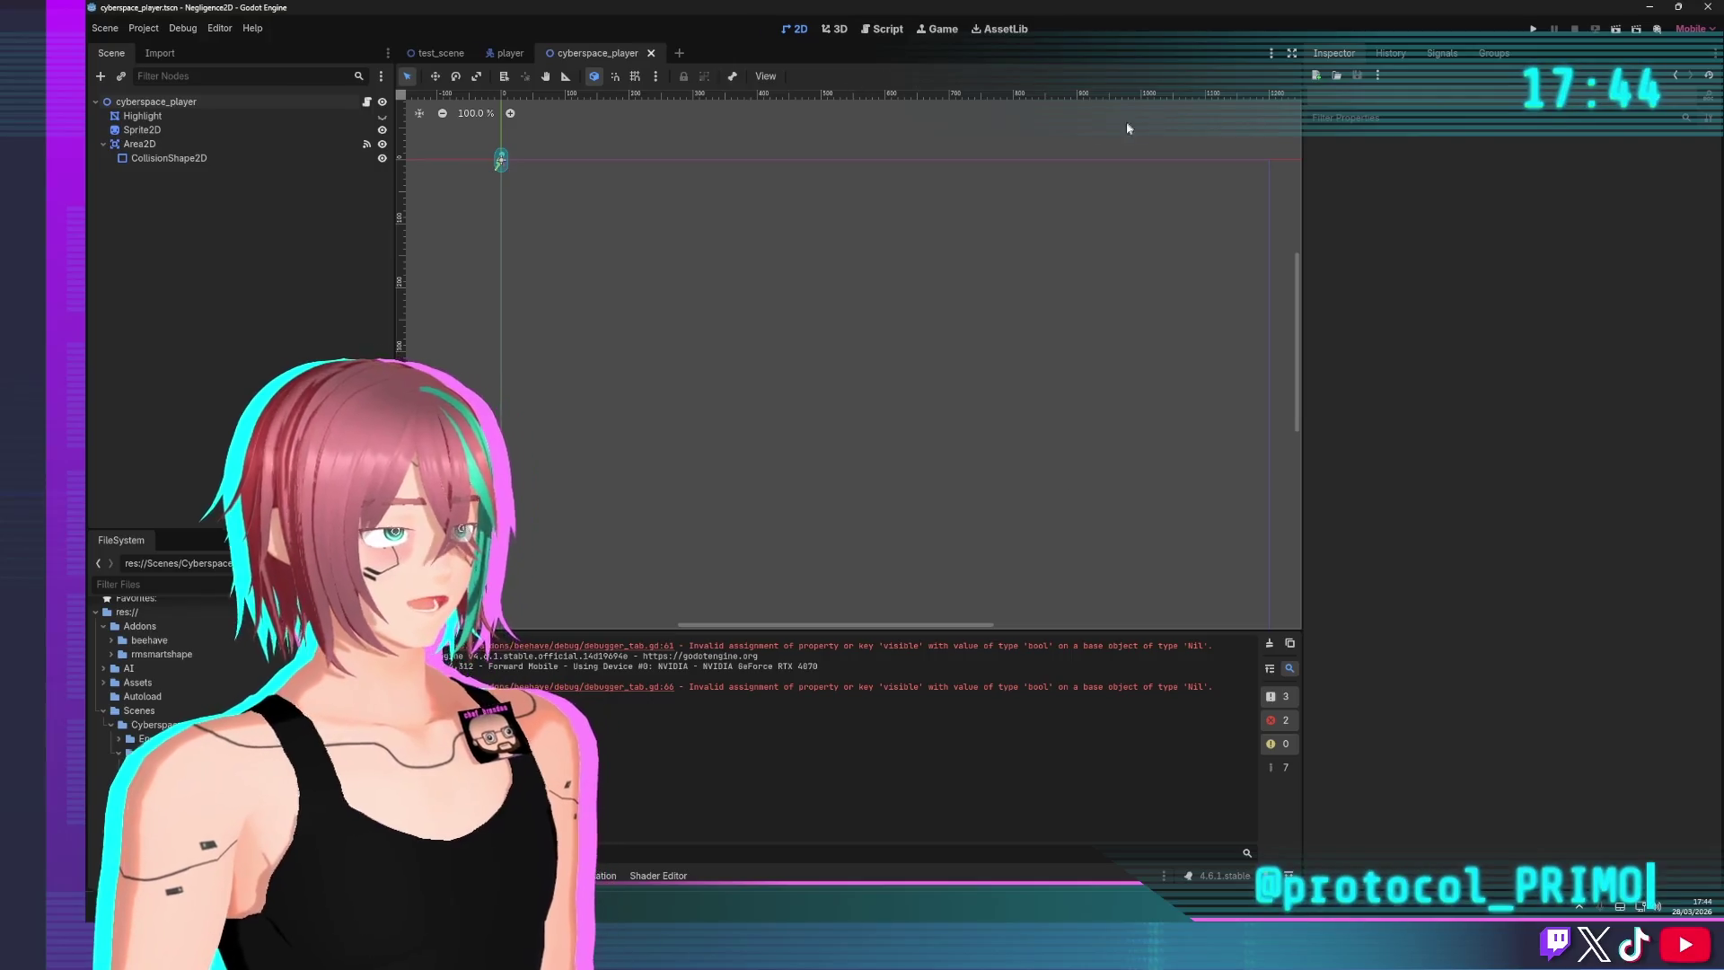
# Run the project and move right over the crates into an enemy to start a battle
pyautogui.click(1532, 28)
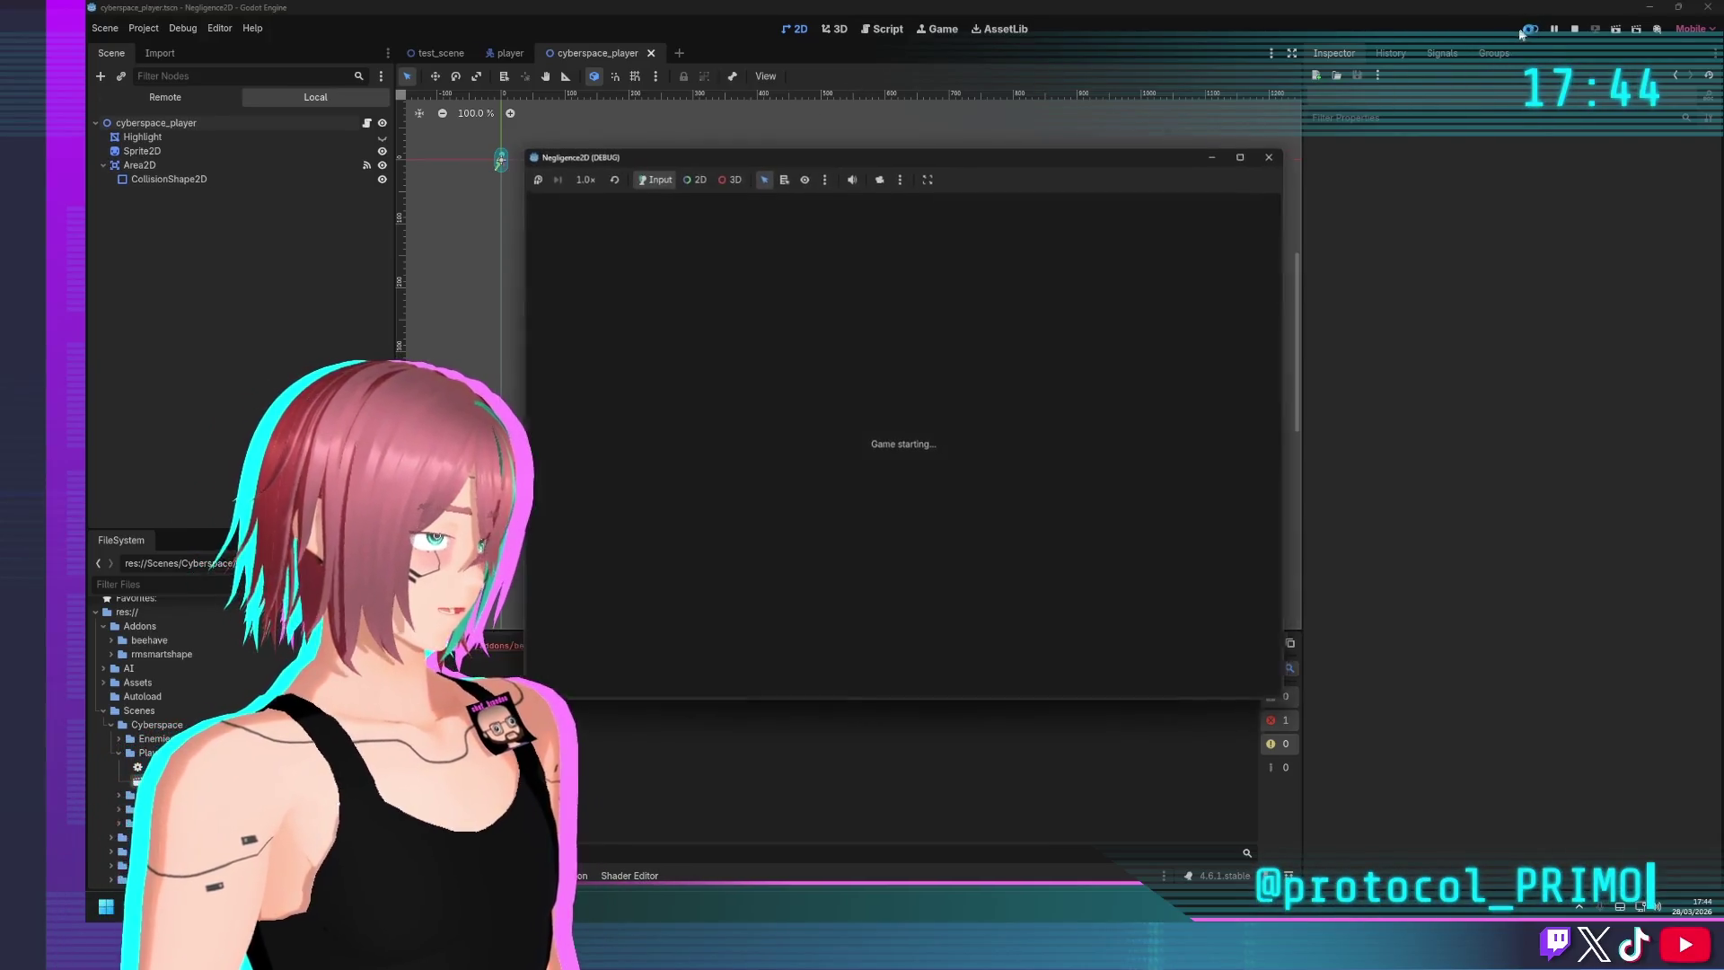
pyautogui.press('Right')
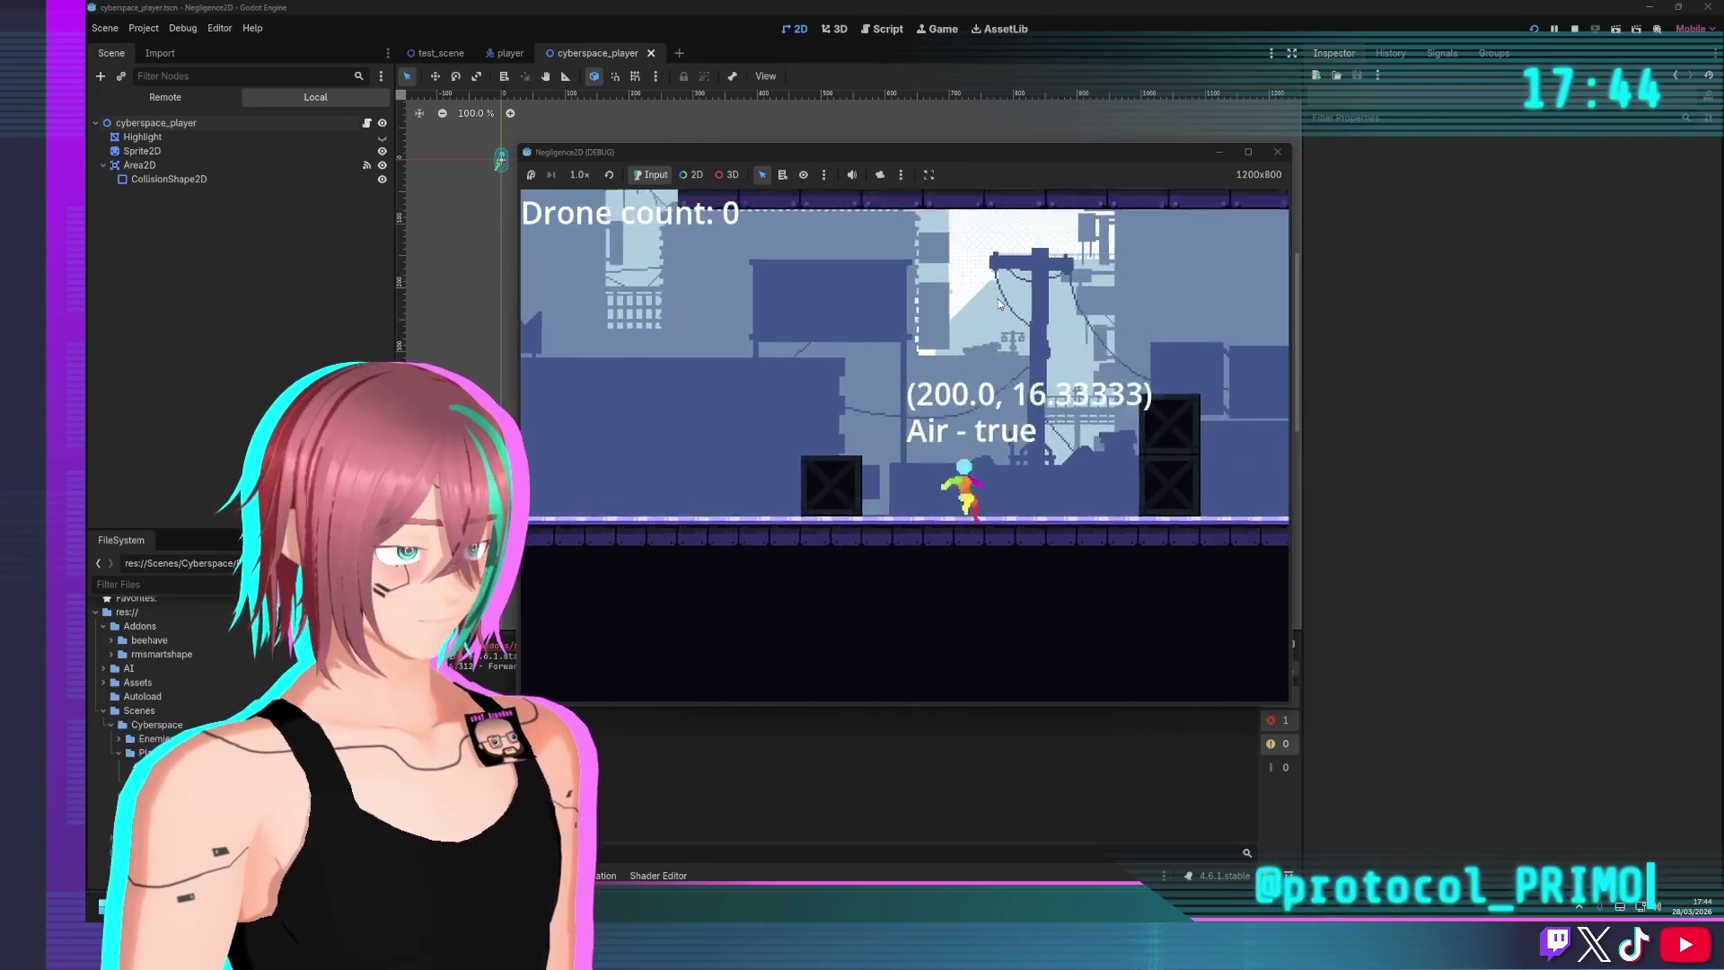
pyautogui.press('space')
pyautogui.press('Right')
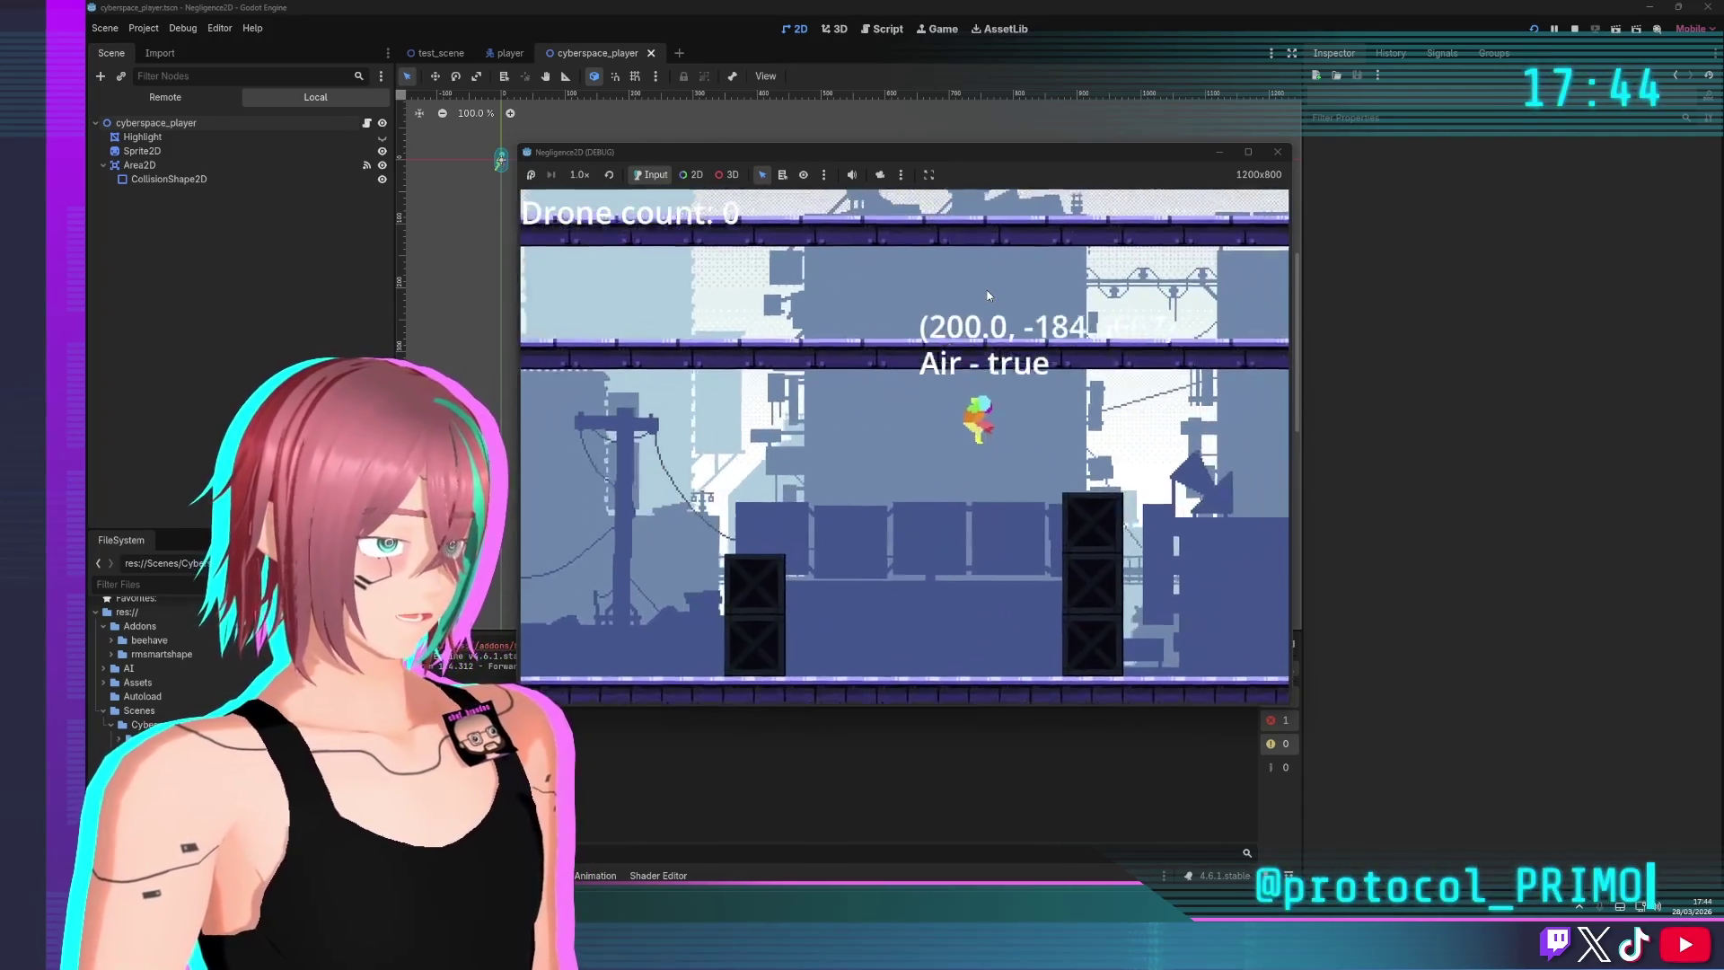
pyautogui.press('Right')
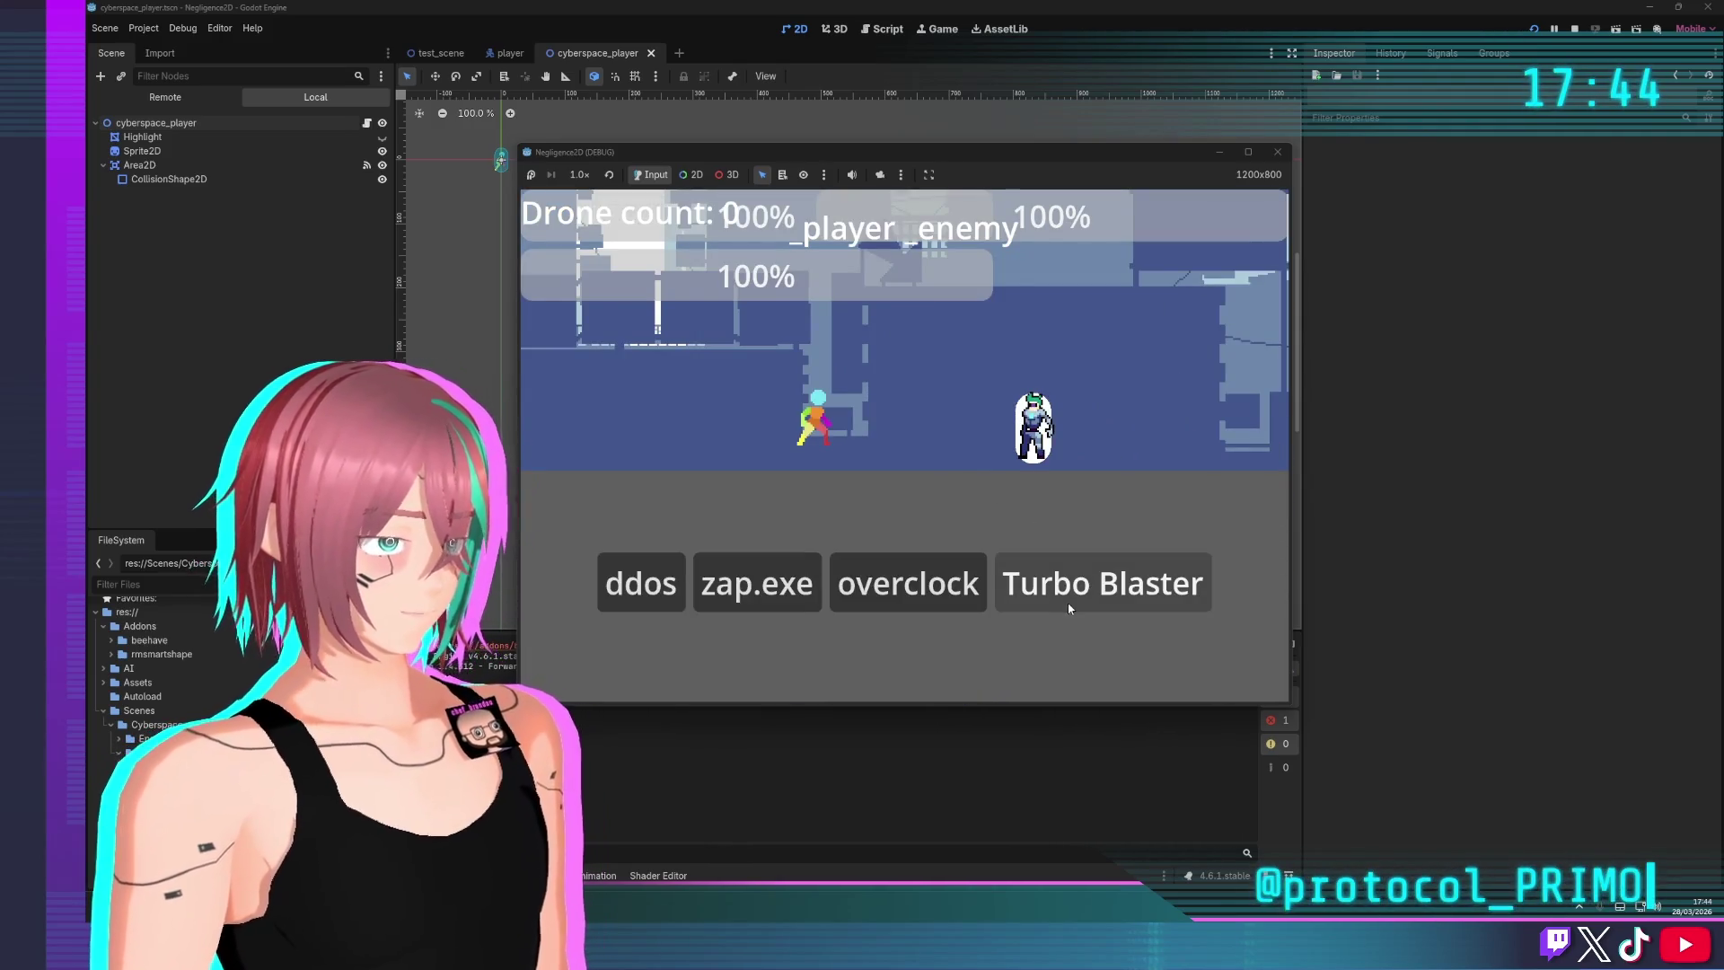
# Defeat the enemy with Turbo Blaster, run on to the lower platform, then stop the game
pyautogui.click(1068, 597)
pyautogui.press('Right')
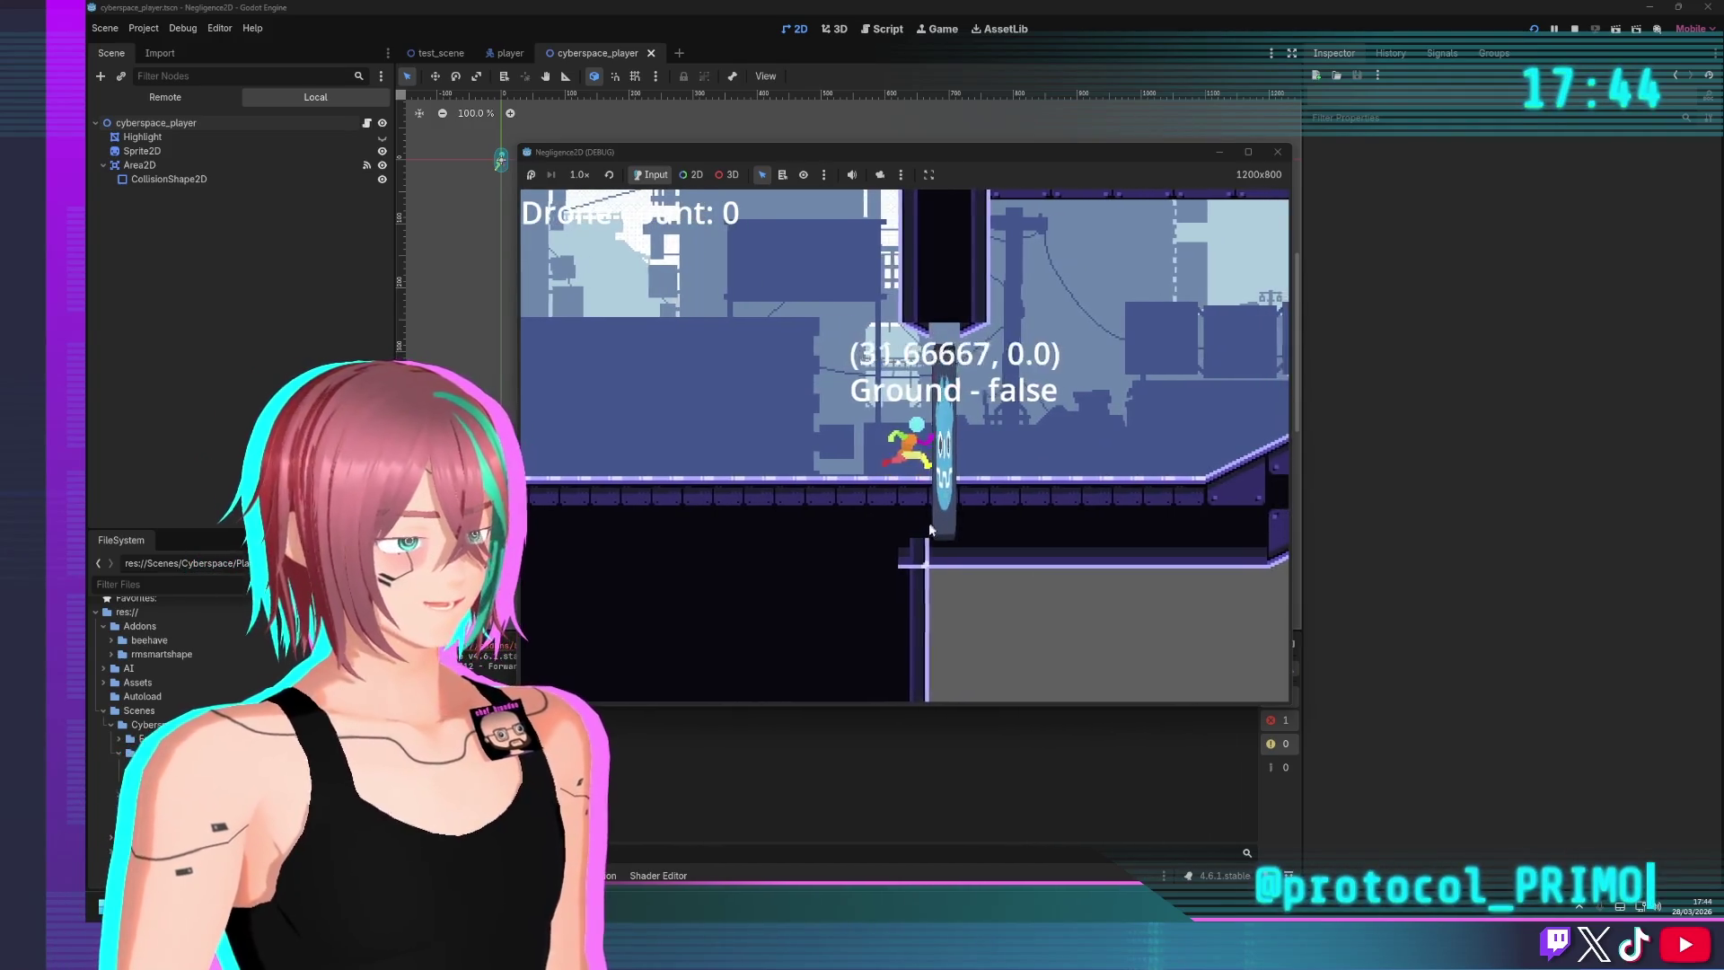
pyautogui.press('space')
pyautogui.press('Right')
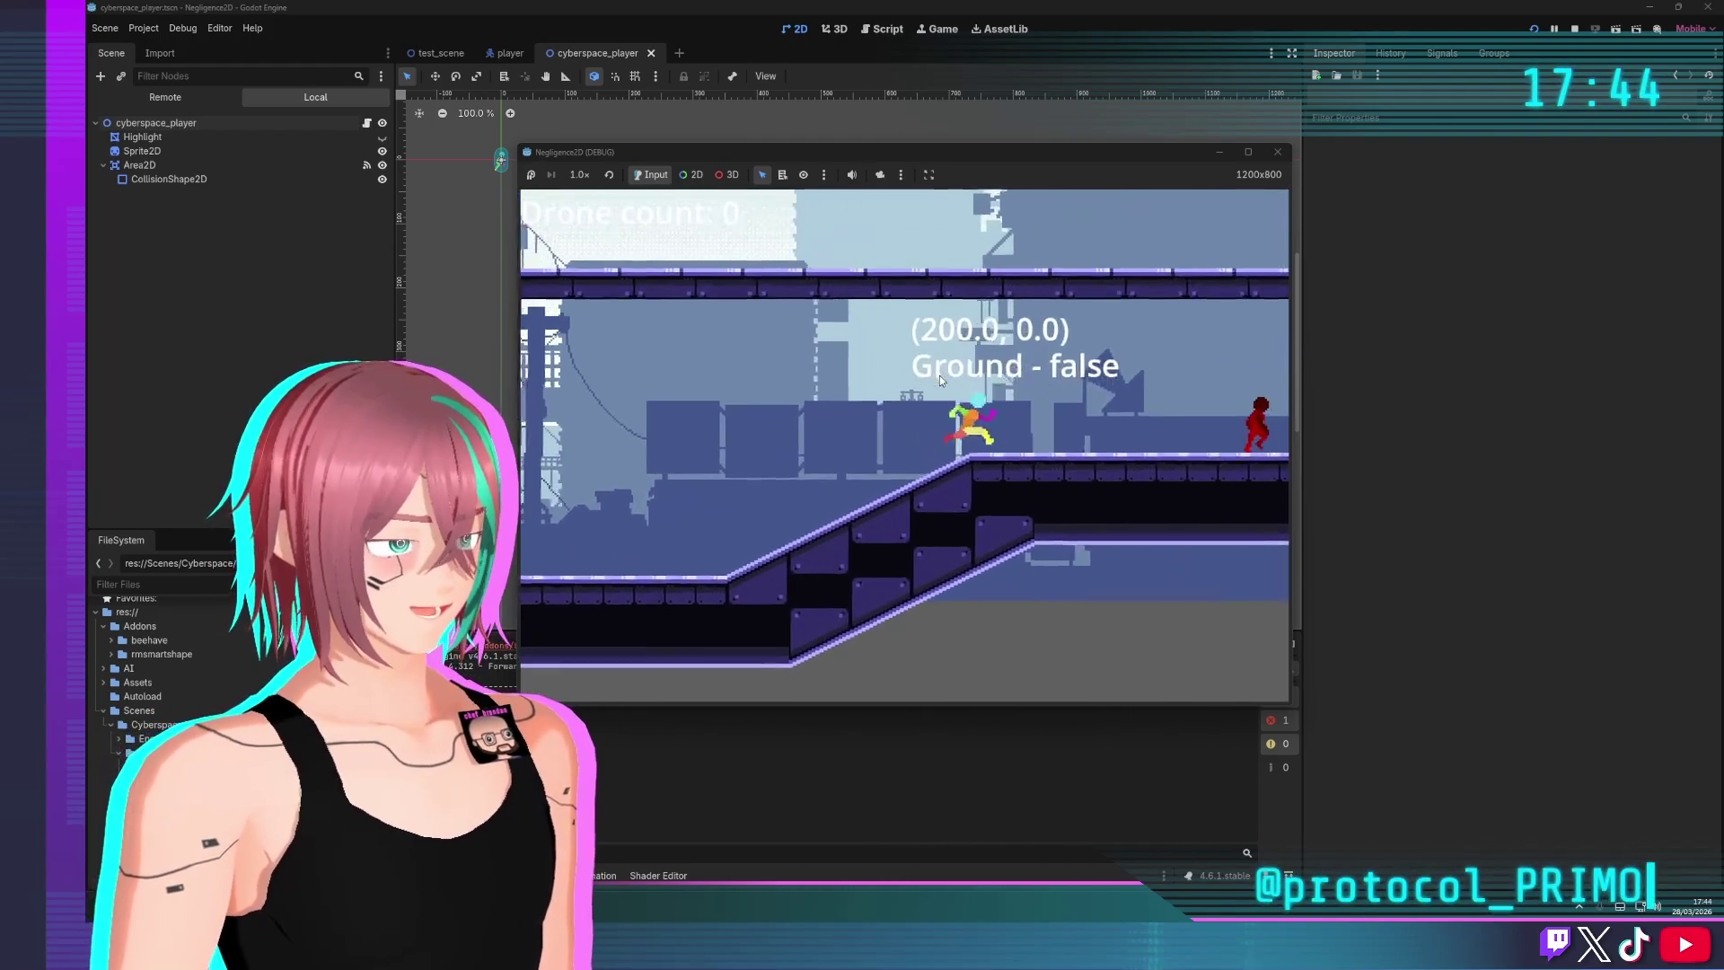
pyautogui.press('Left')
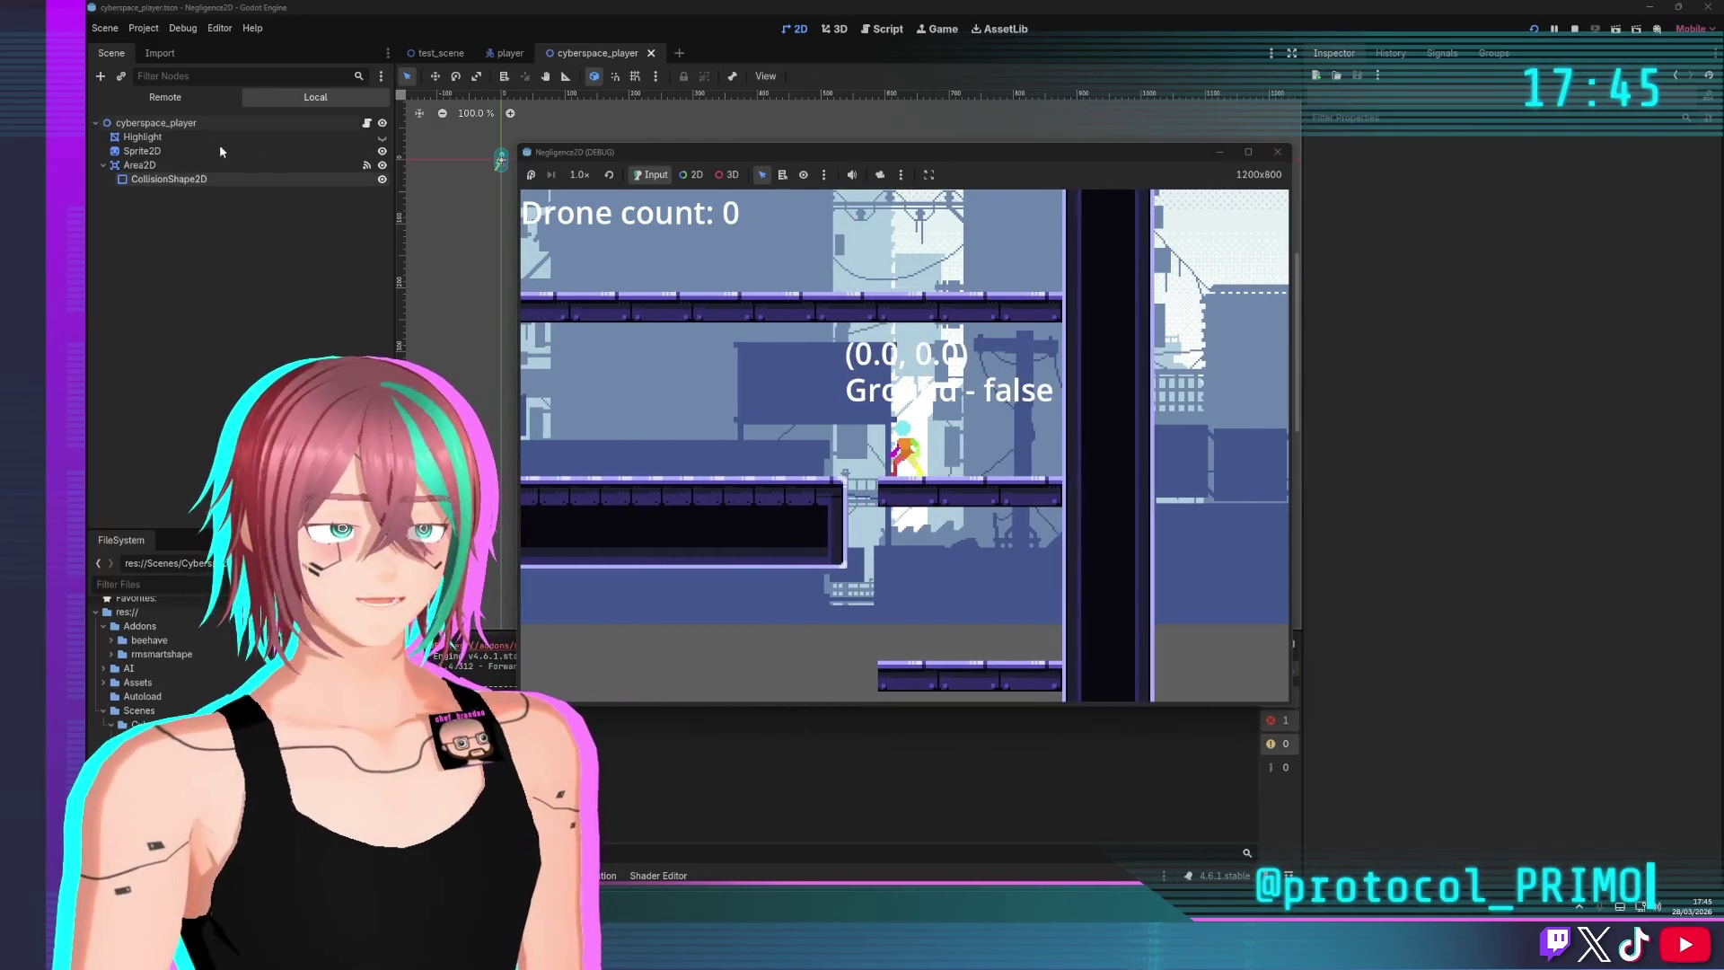
pyautogui.press('F8')
pyautogui.click(188, 127)
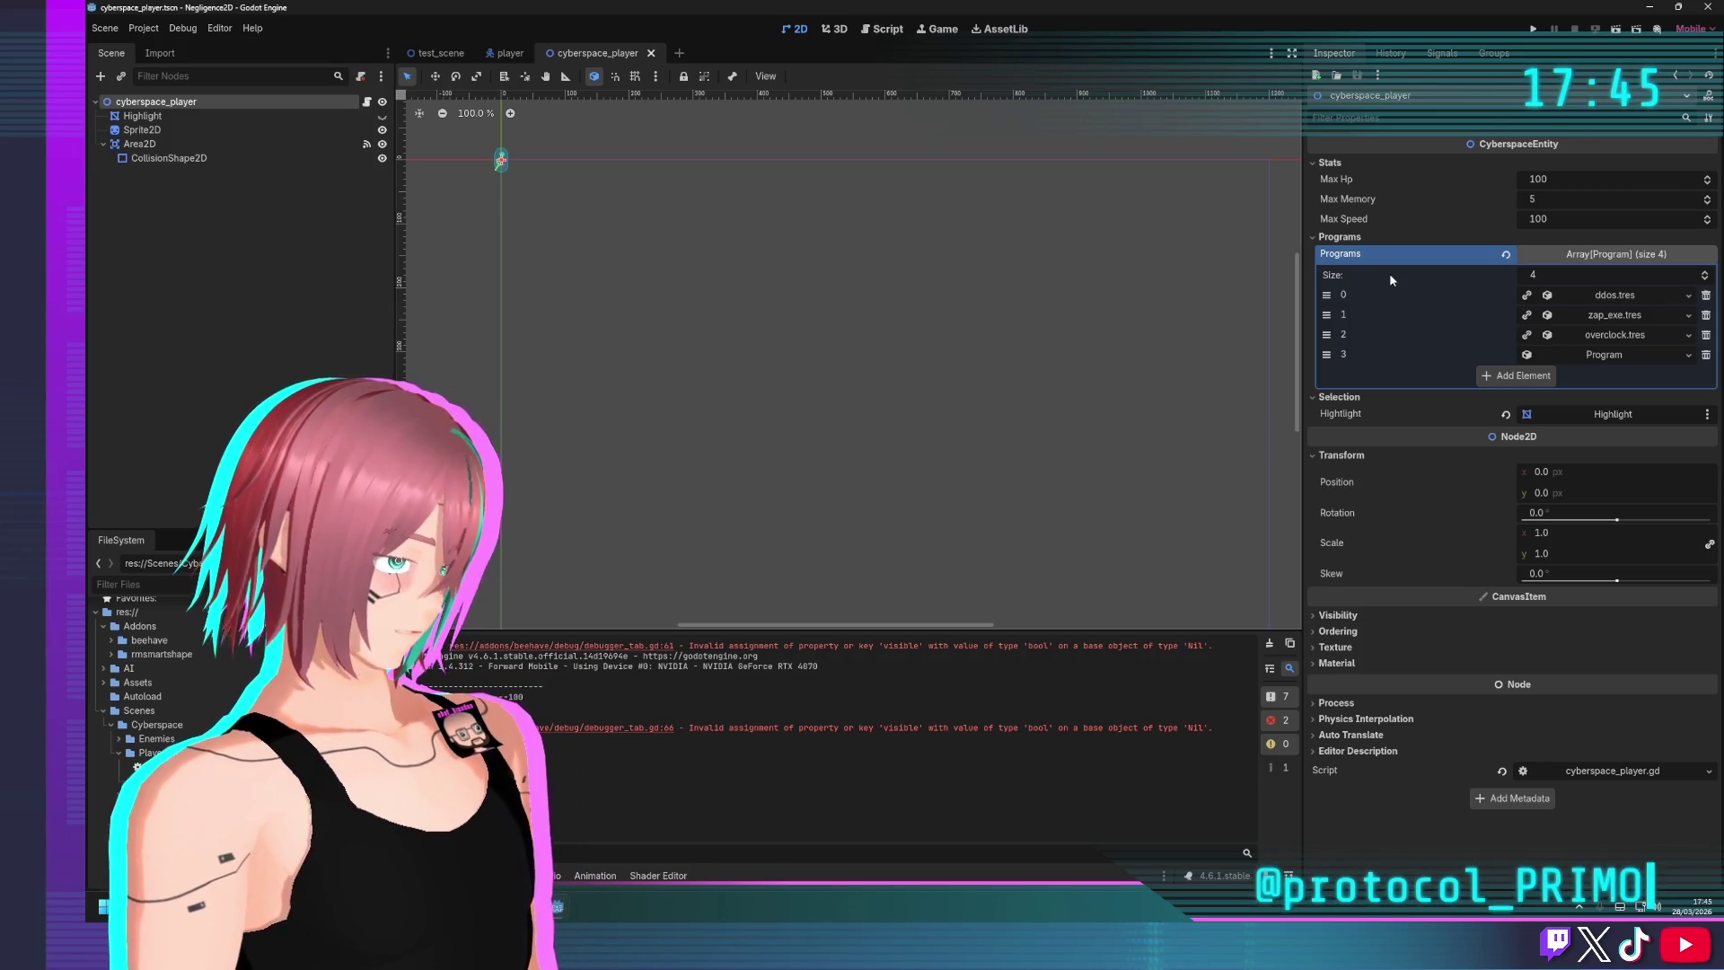
# Quick Load ram_download.tres into the fourth Programs slot, then remove it
pyautogui.click(1688, 354)
pyautogui.click(1645, 365)
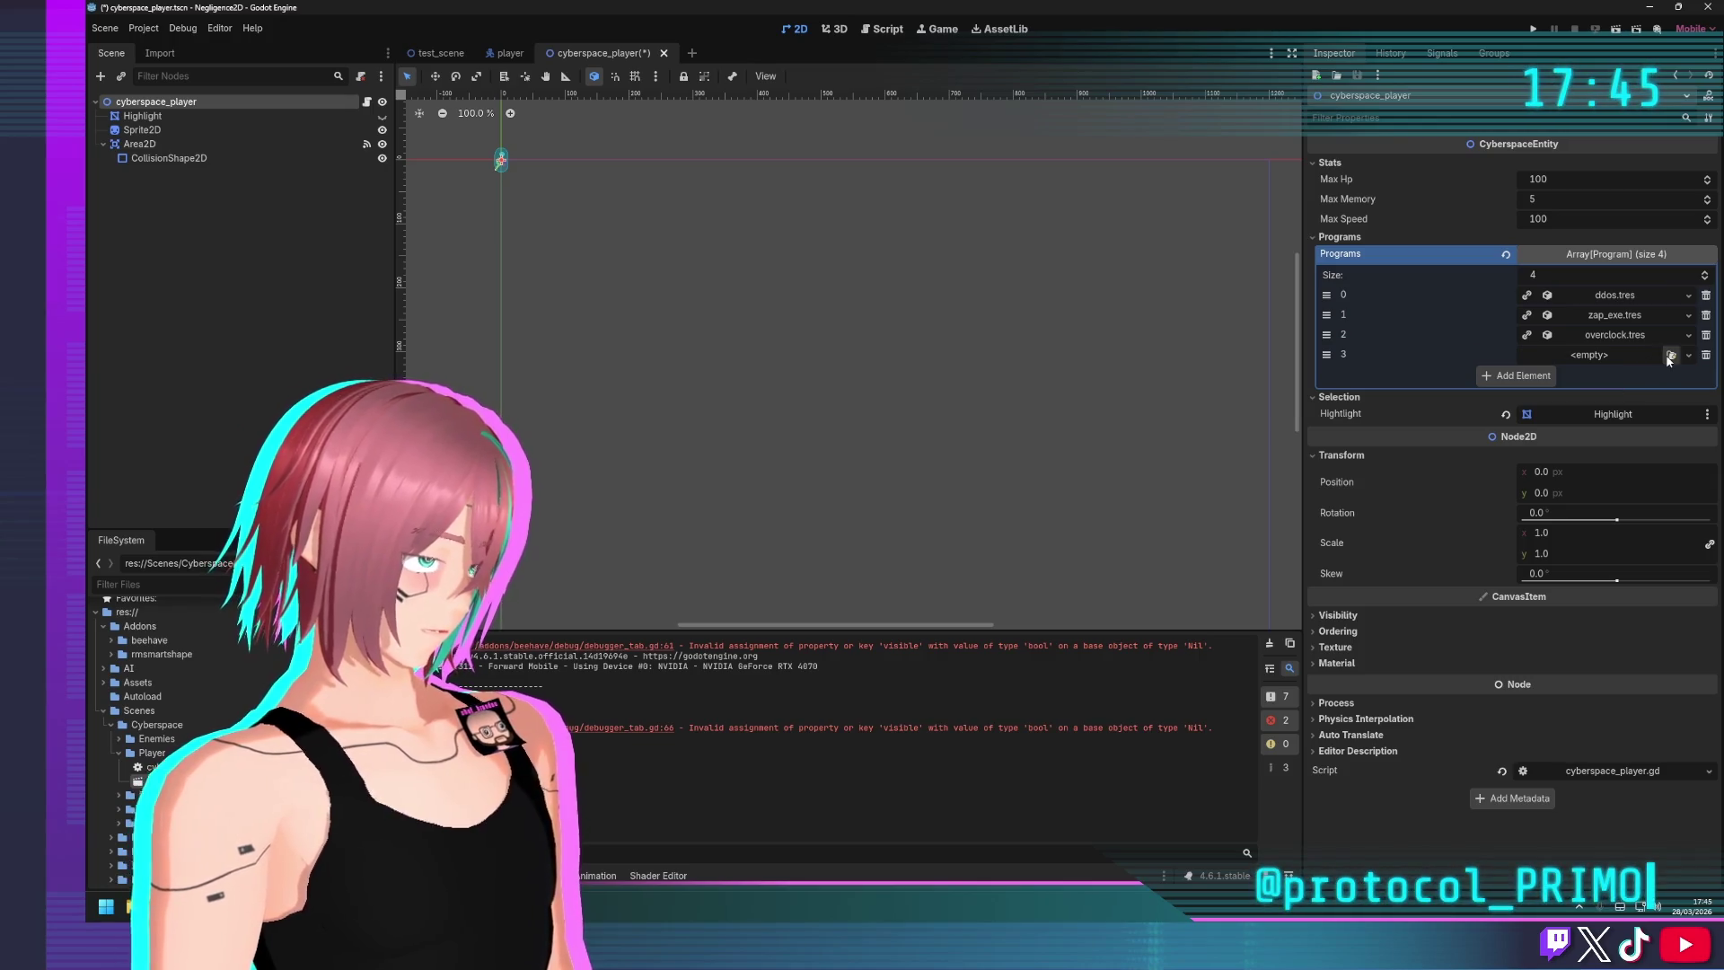
pyautogui.click(1671, 355)
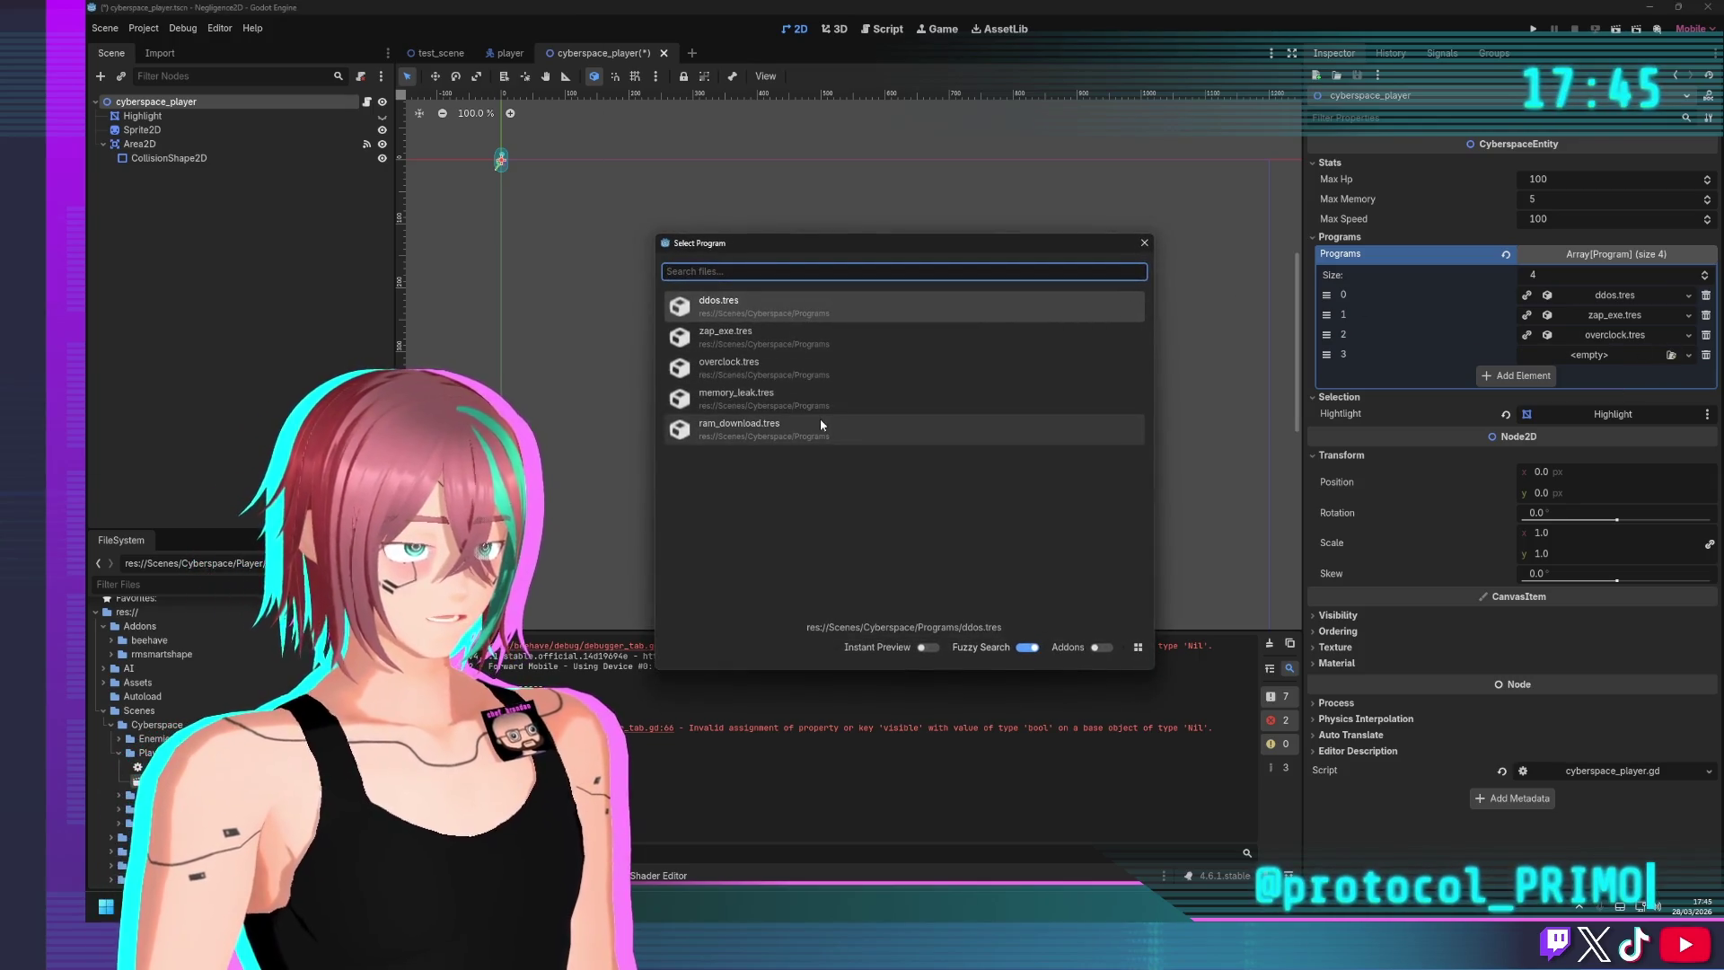
pyautogui.doubleClick(755, 433)
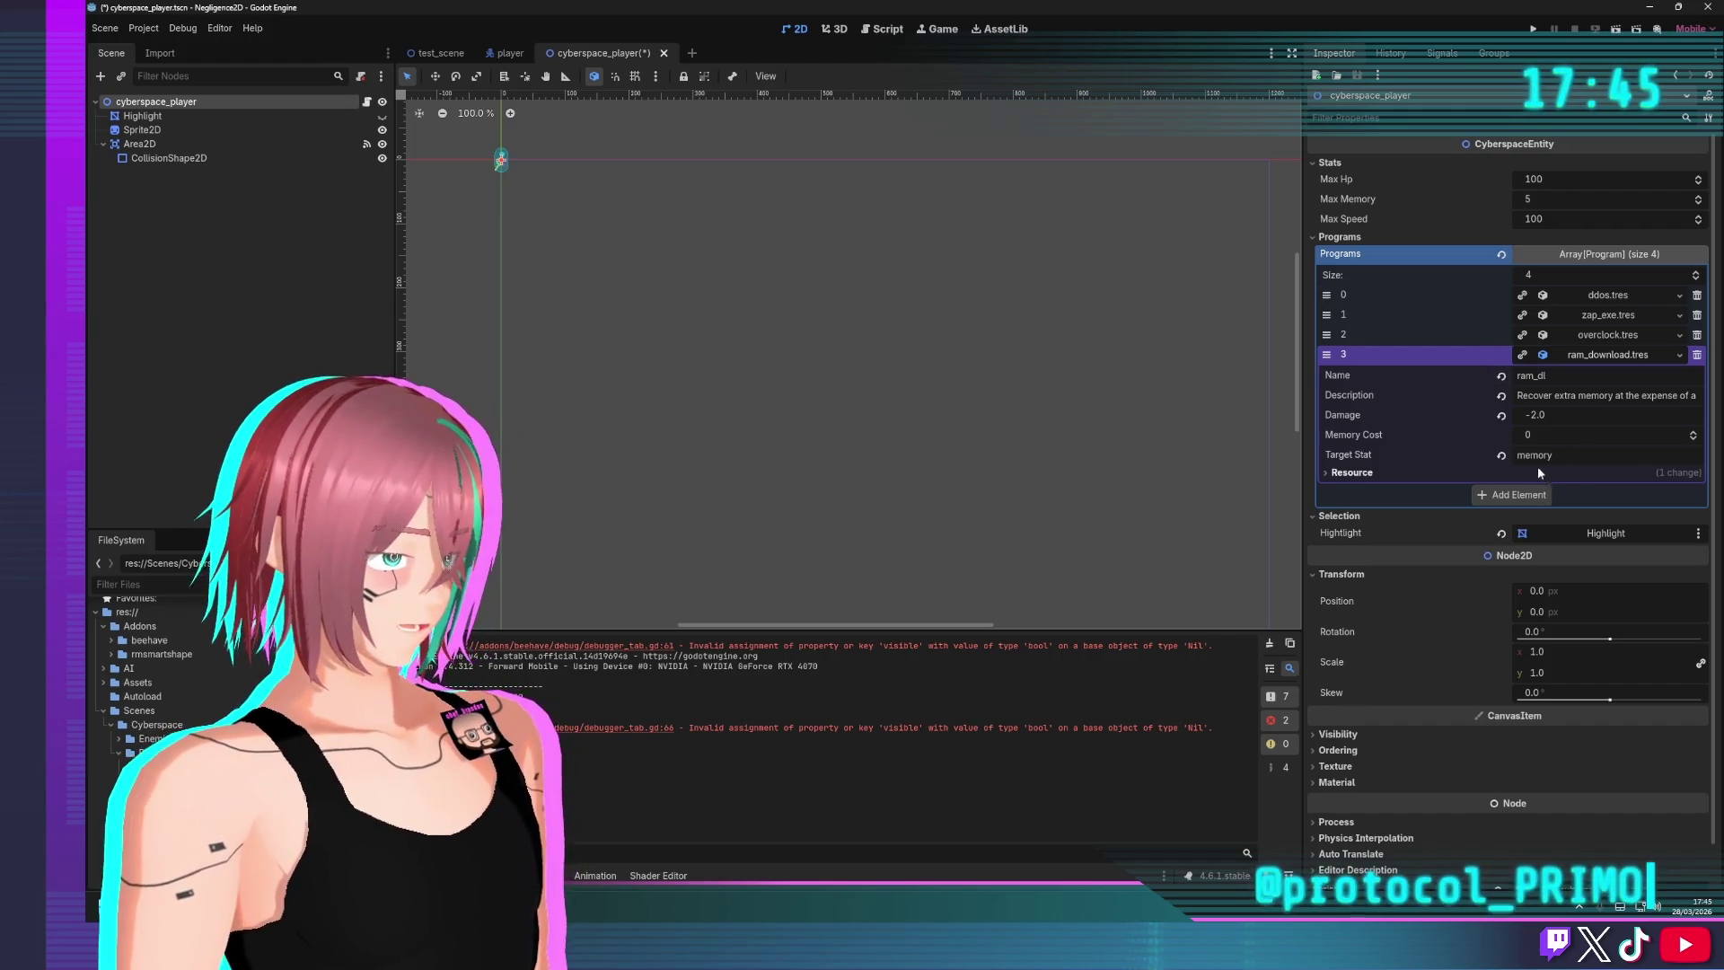
pyautogui.click(1607, 354)
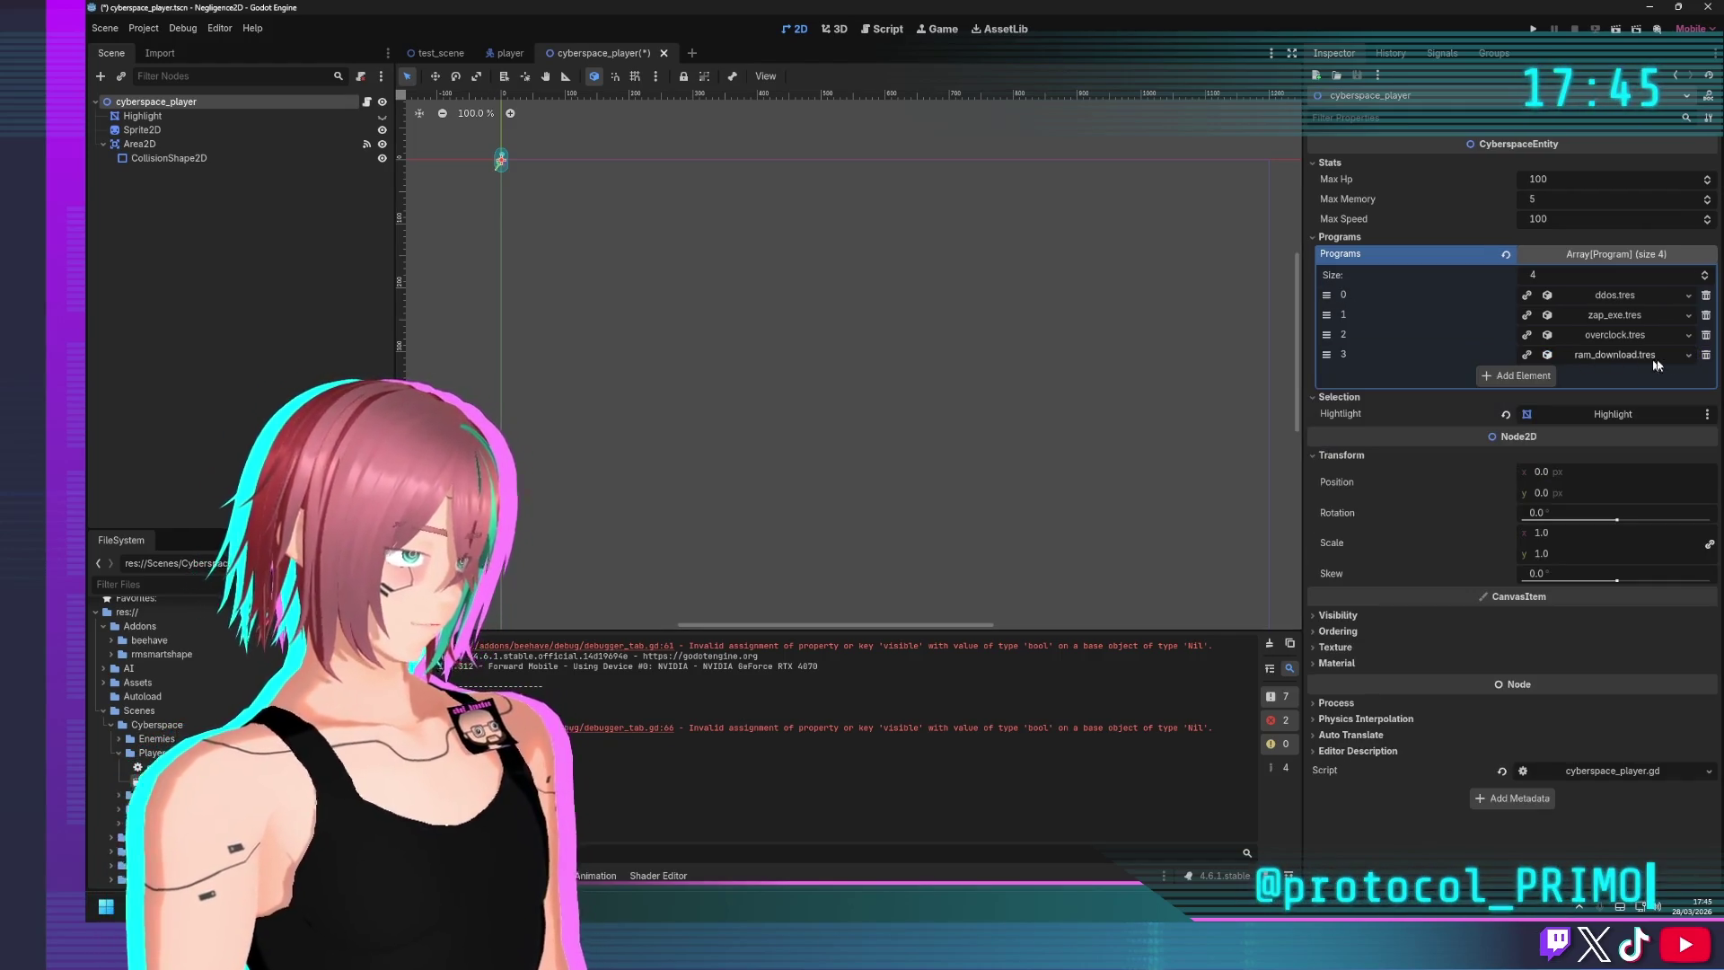
pyautogui.click(1697, 355)
# Add a new slot, load memory_leak.tres into it, then remove it again
pyautogui.click(1517, 356)
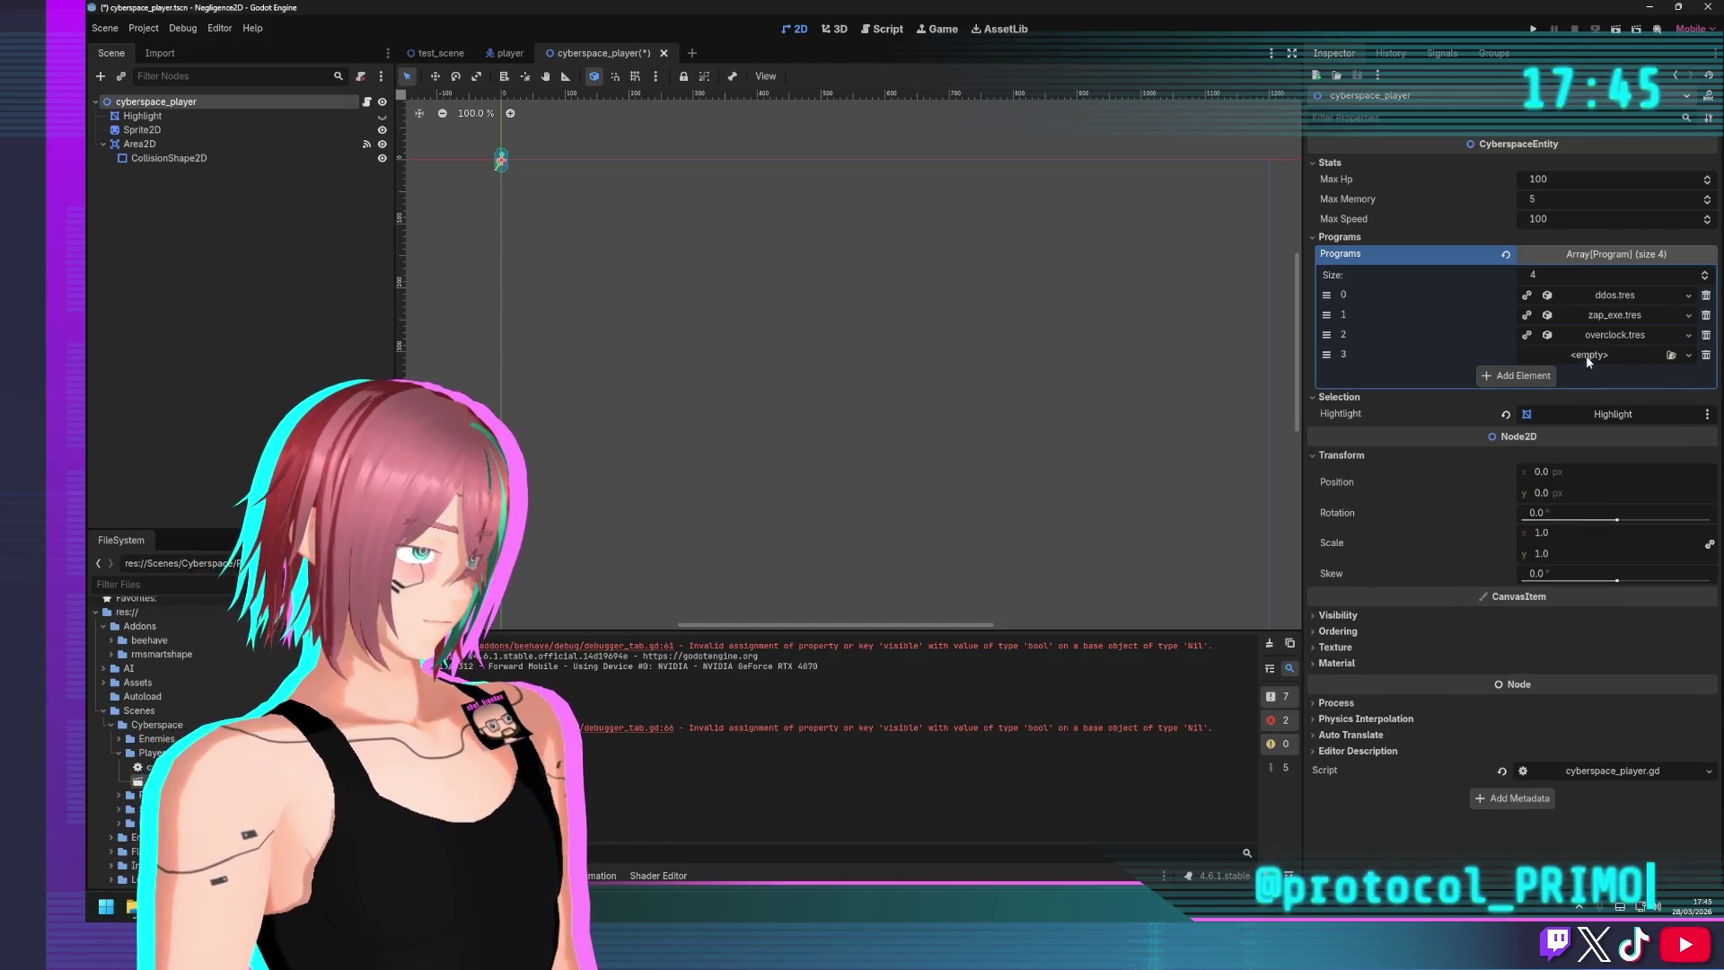
pyautogui.click(1687, 354)
pyautogui.press('Escape')
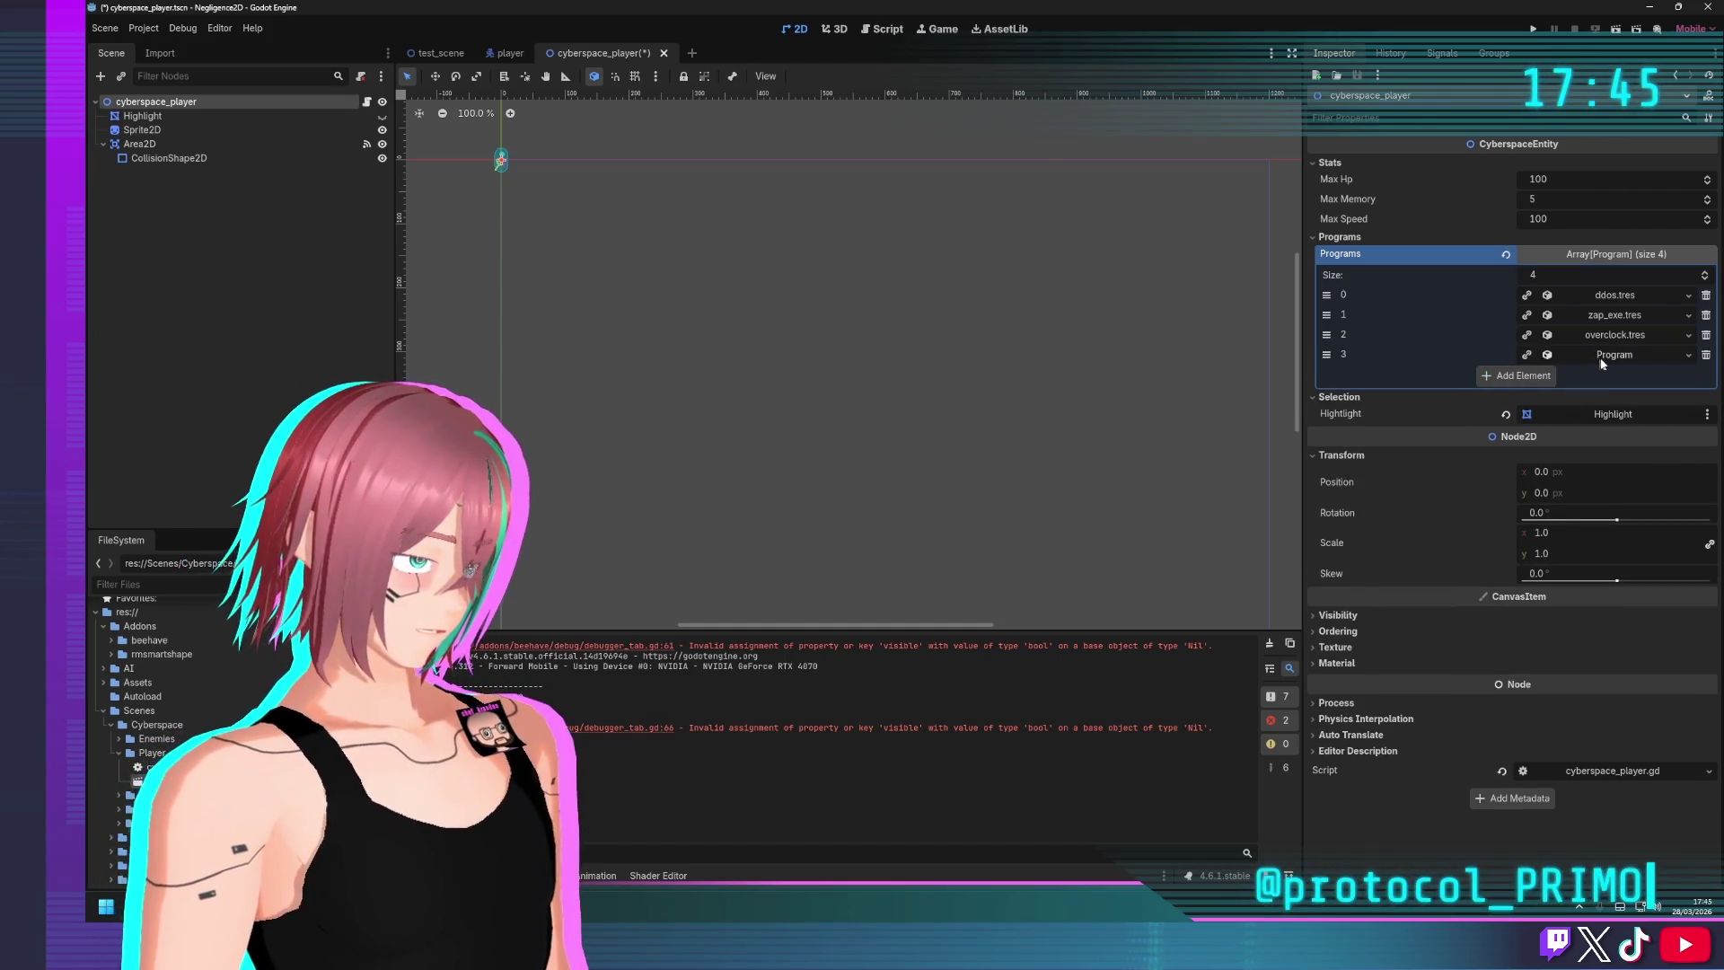
pyautogui.click(1706, 355)
pyautogui.click(1552, 355)
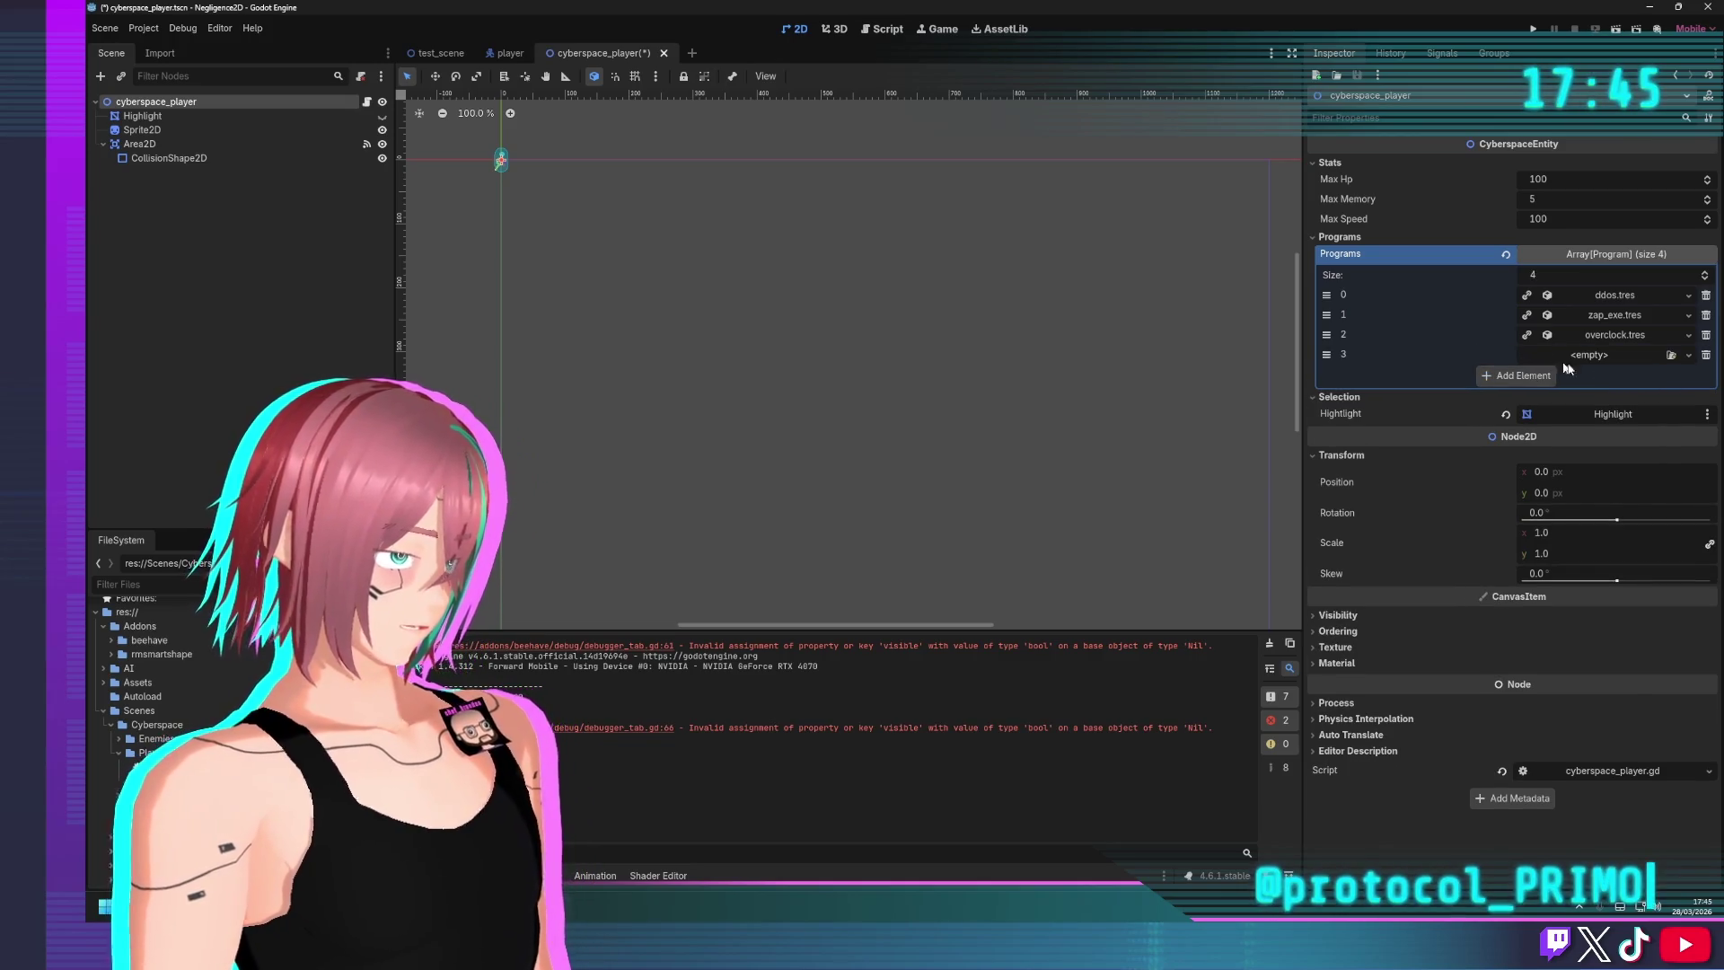
pyautogui.click(1670, 354)
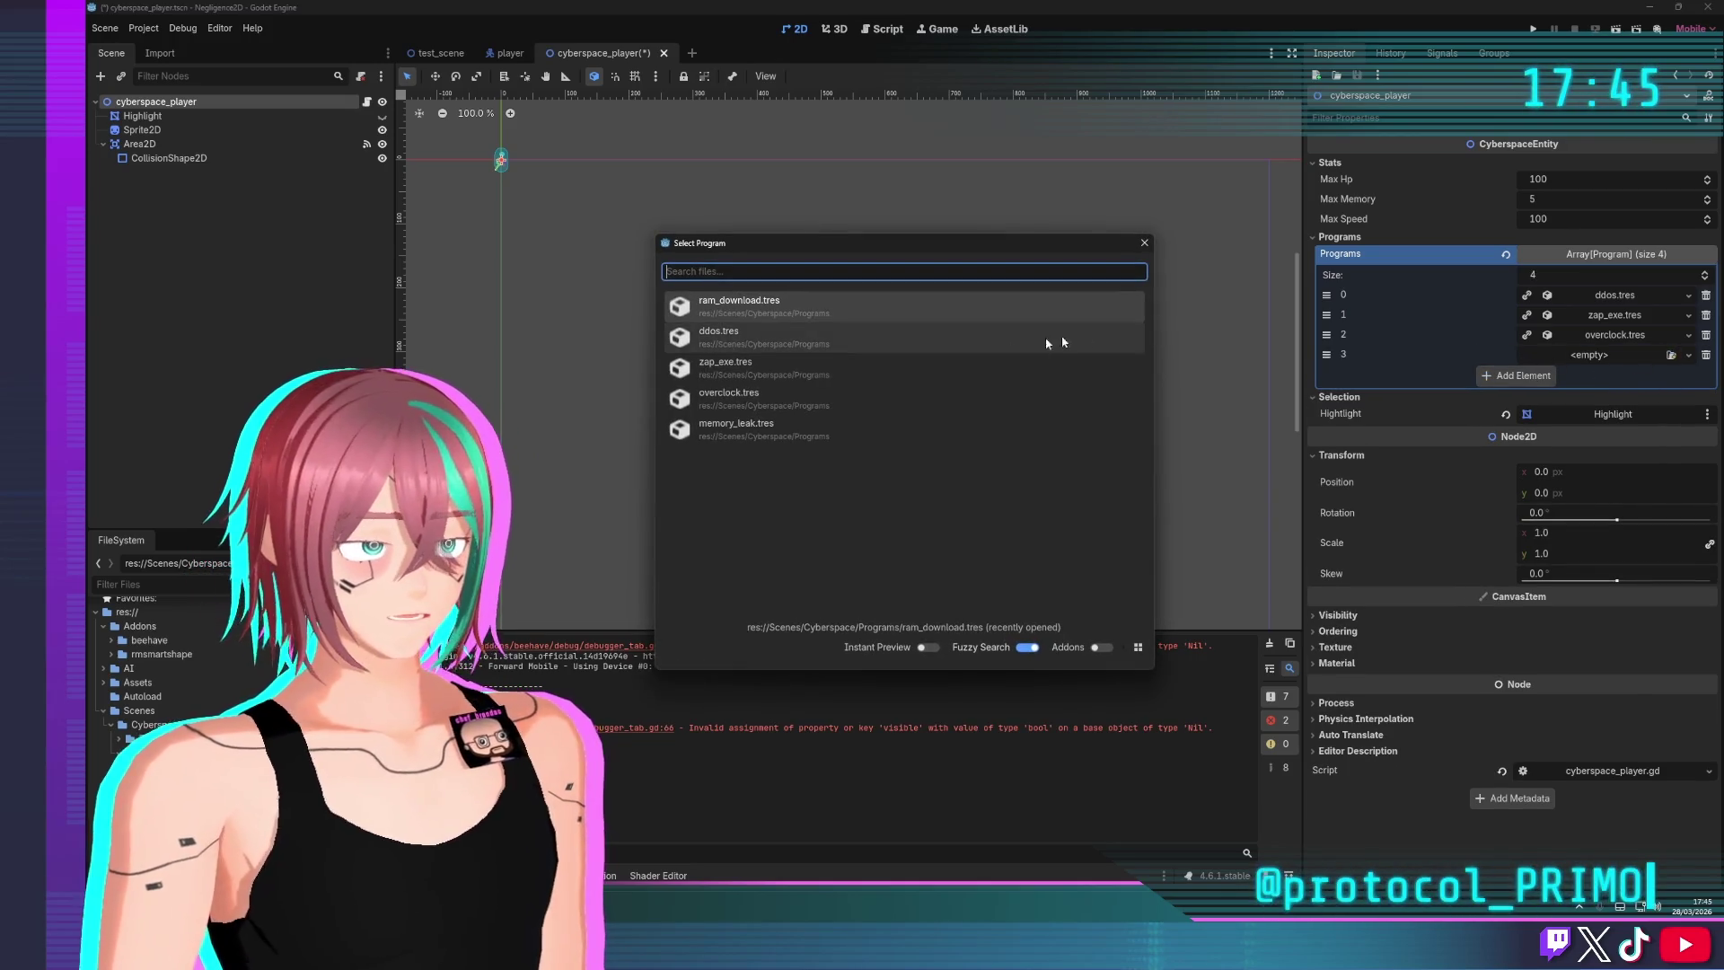
pyautogui.click(808, 429)
pyautogui.click(1595, 354)
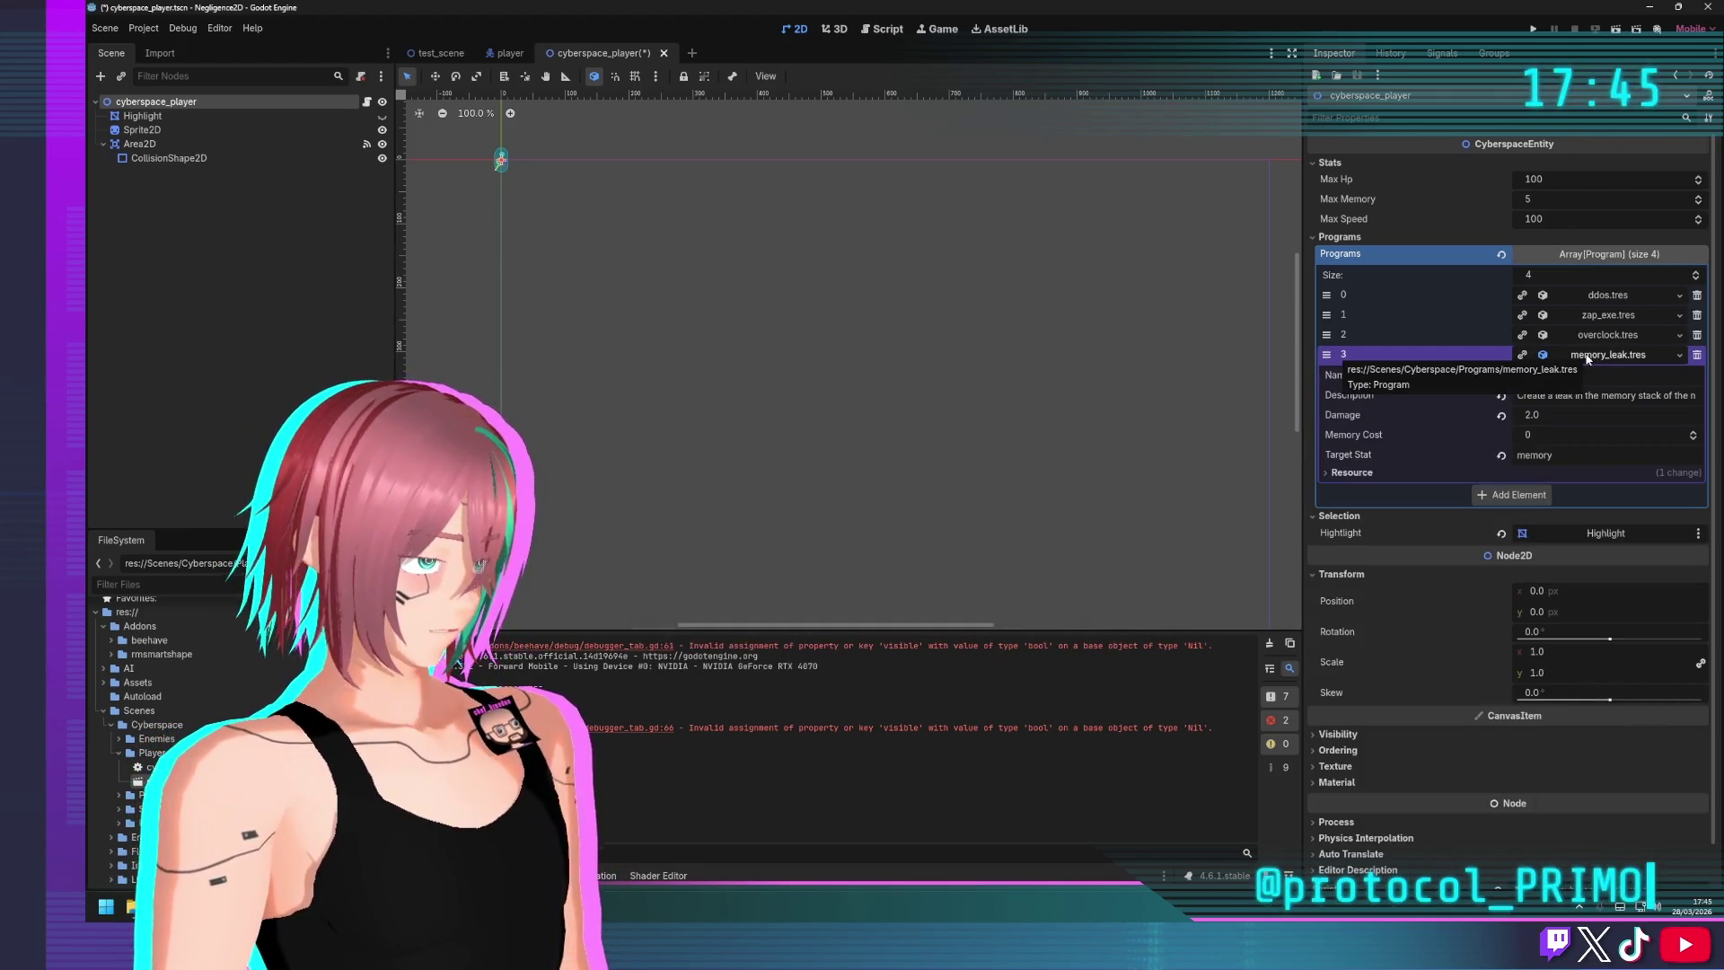
pyautogui.click(1697, 356)
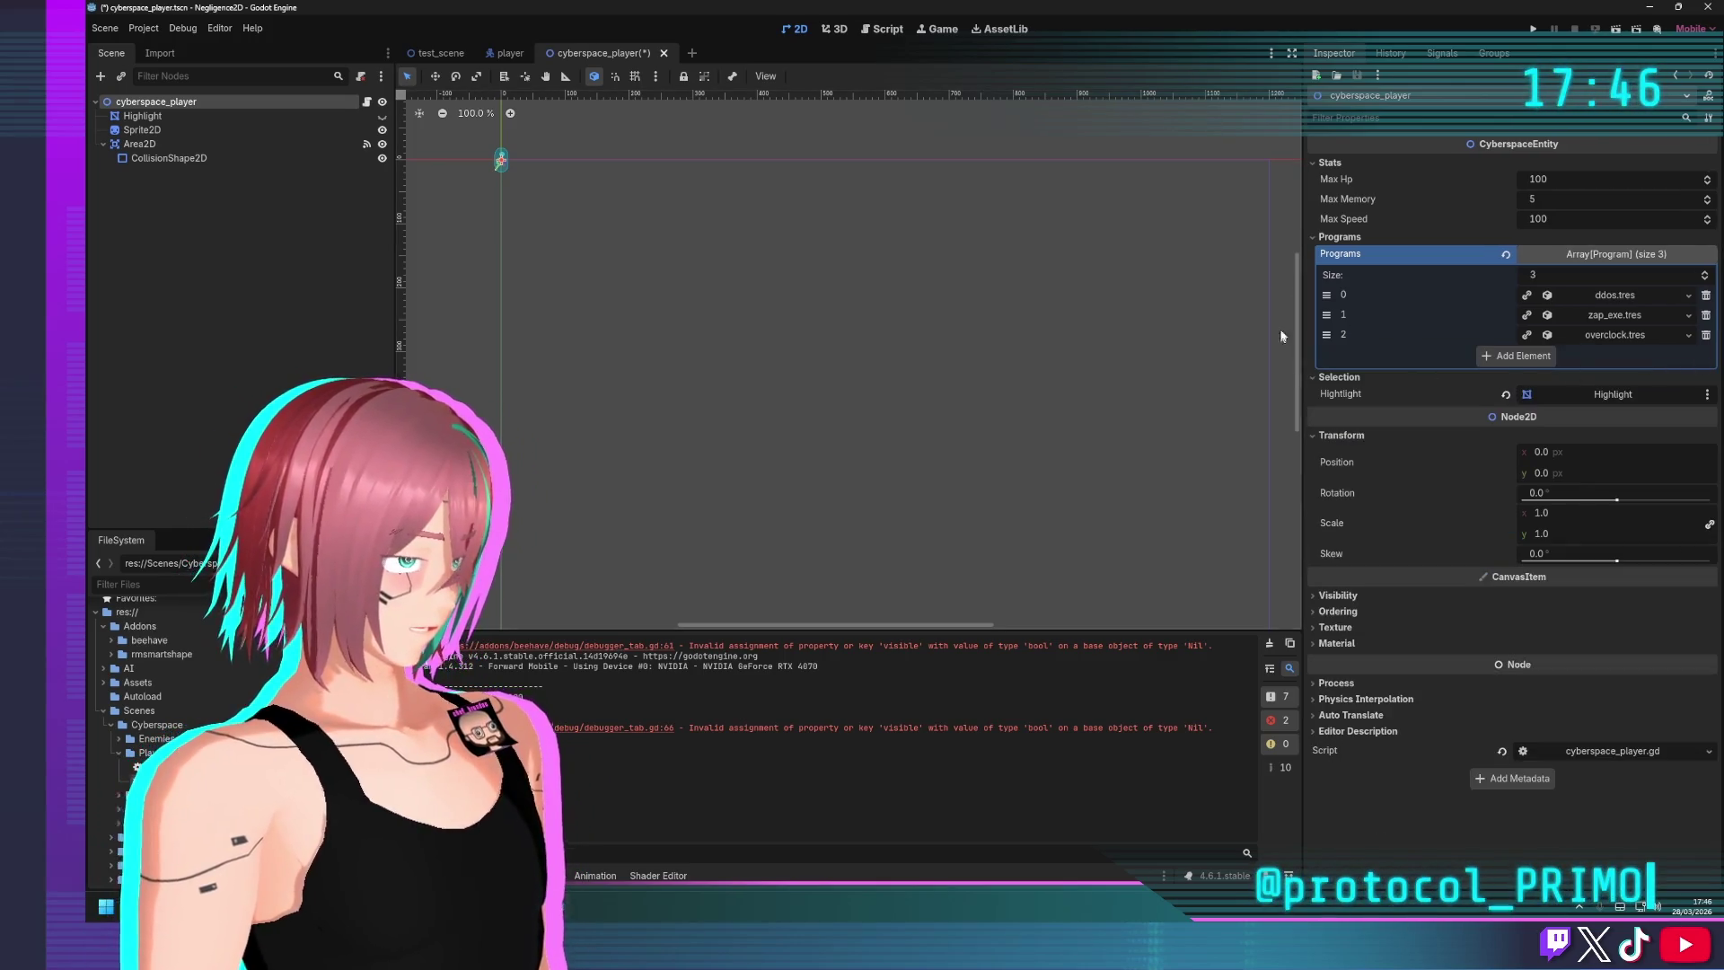
# Close the cyberspace_player scene and choose Don't Save
pyautogui.click(1078, 384)
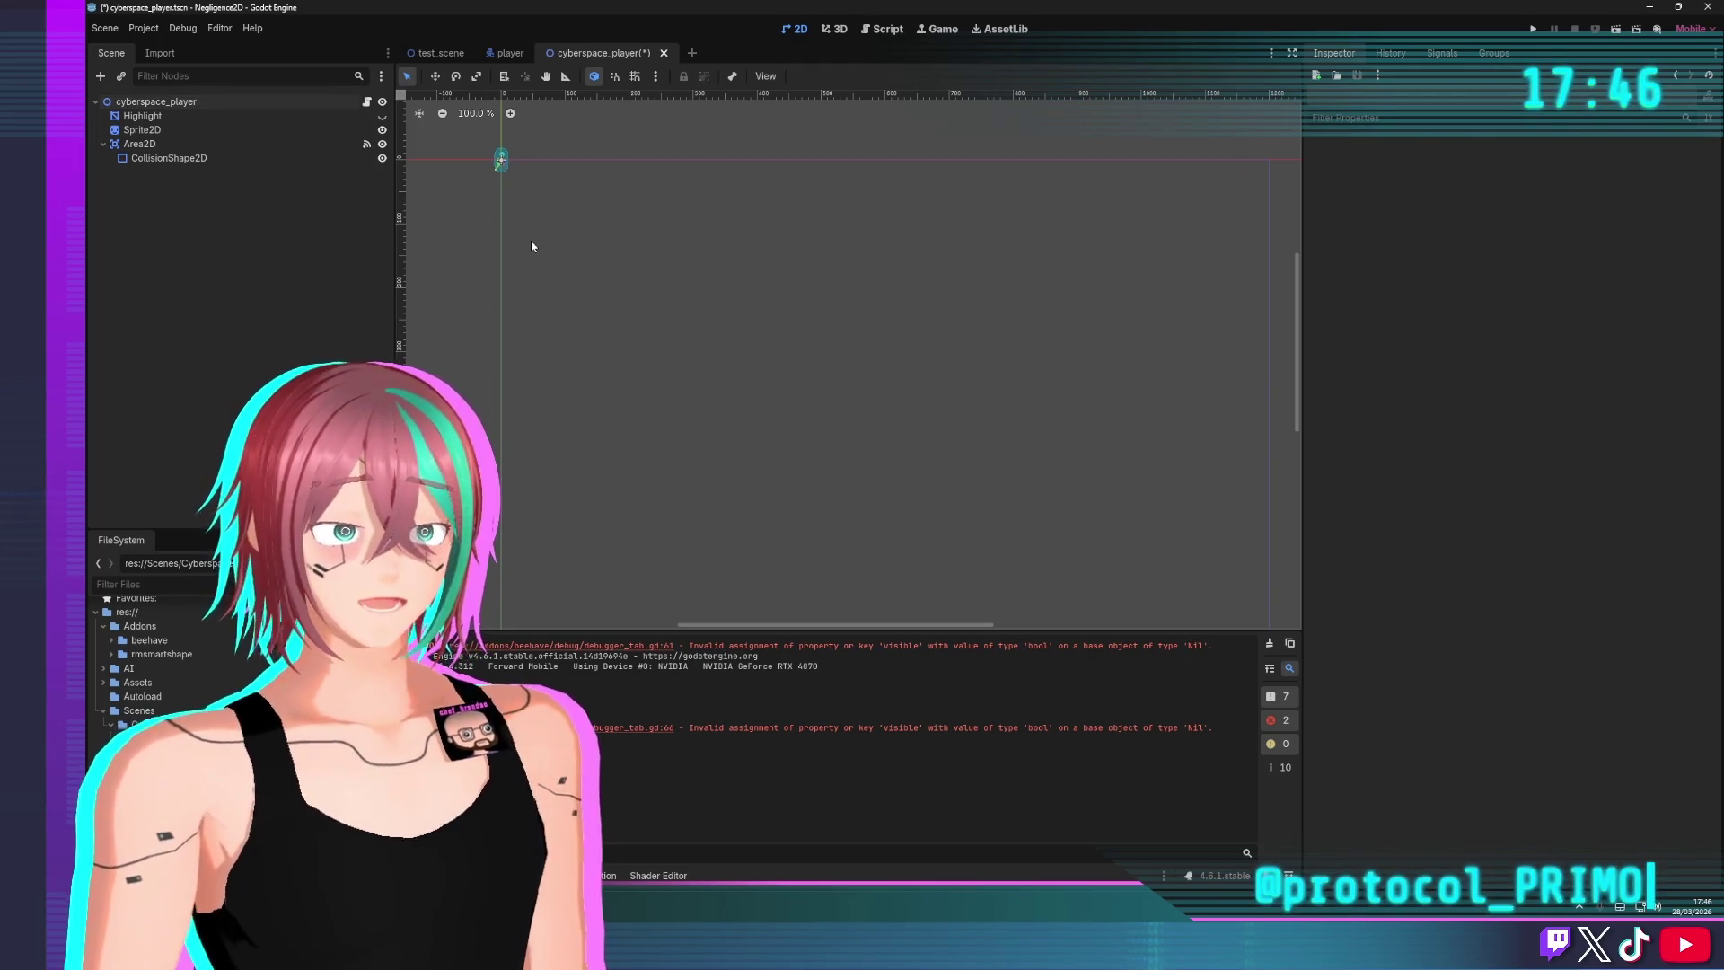
pyautogui.click(664, 53)
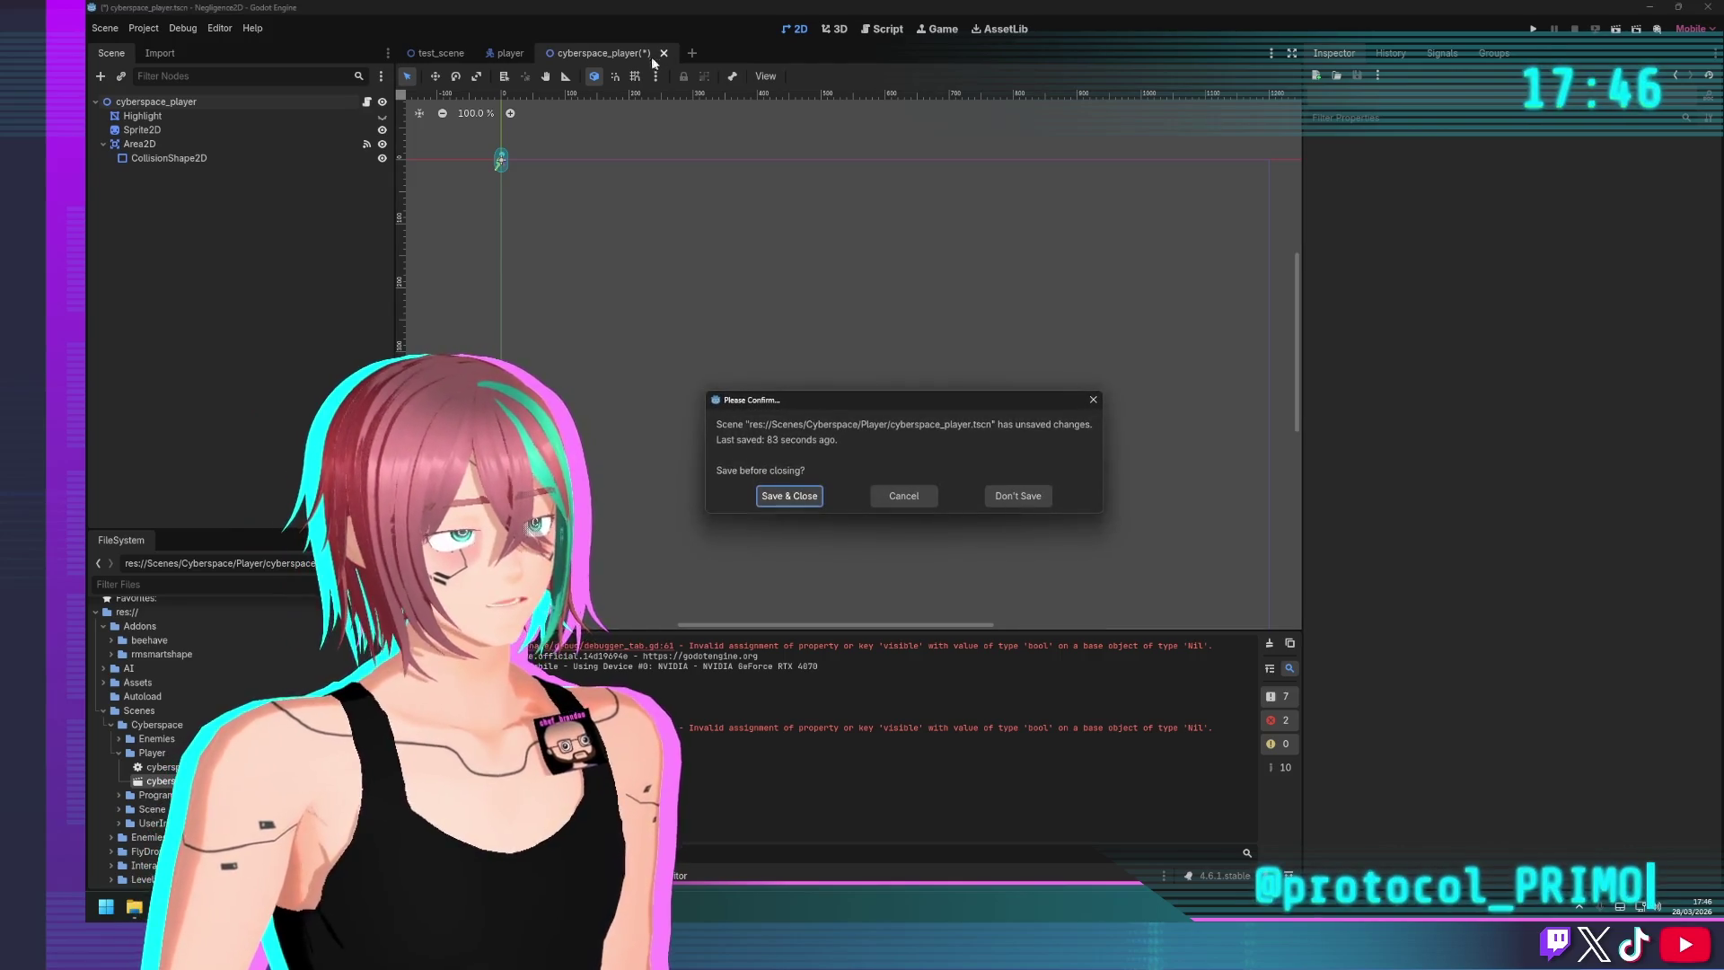
pyautogui.click(1033, 495)
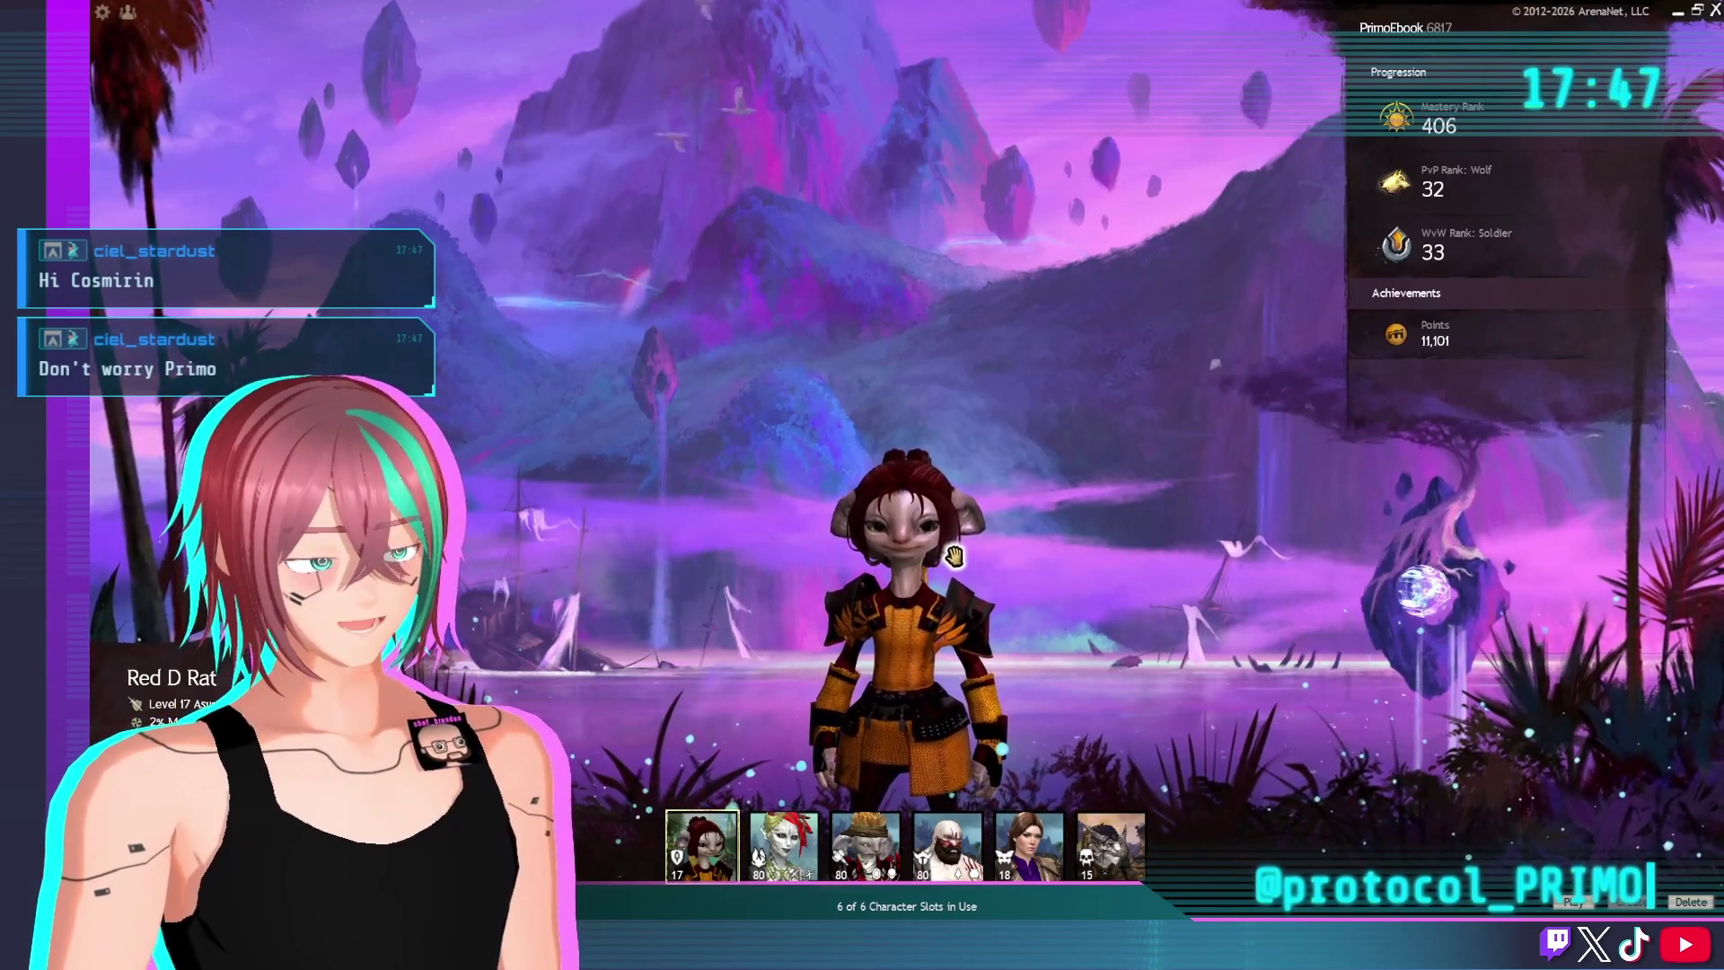
# Rotate the character preview to view it in left profile, front and right profile
pyautogui.moveTo(966, 539); pyautogui.dragTo(889, 538)
pyautogui.moveTo(976, 588)
pyautogui.mouseDown()
pyautogui.moveTo(897, 588)
pyautogui.moveTo(976, 588)
pyautogui.mouseUp()
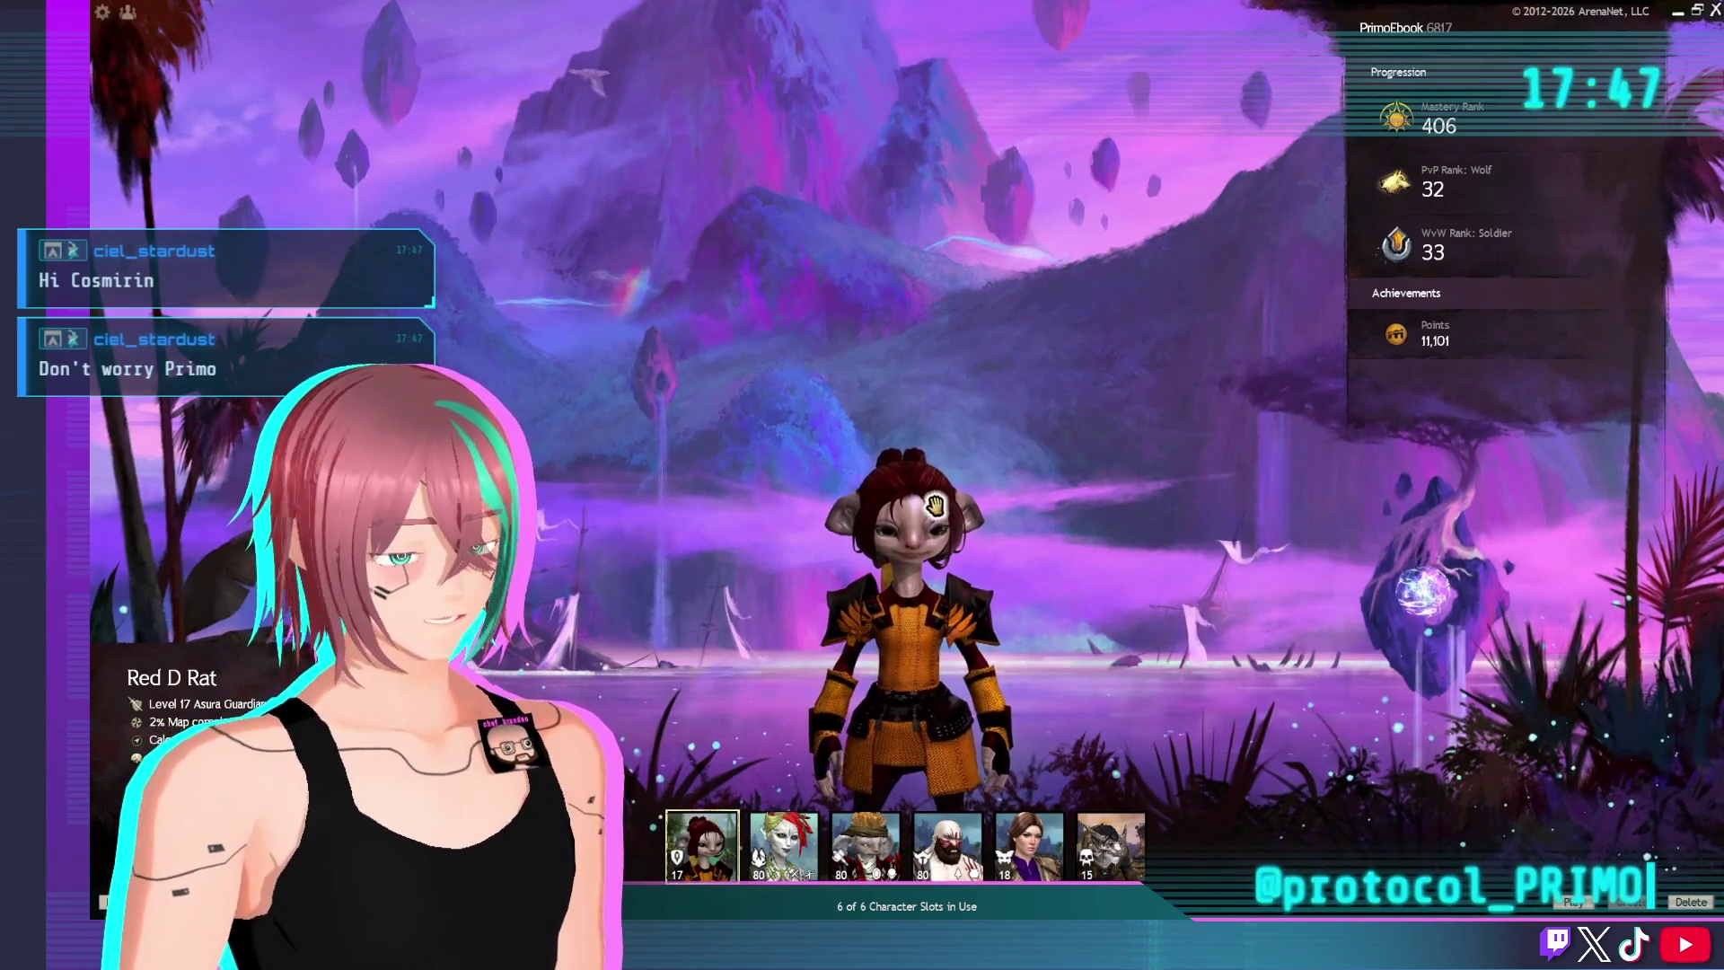
pyautogui.moveTo(789, 600); pyautogui.dragTo(638, 599)
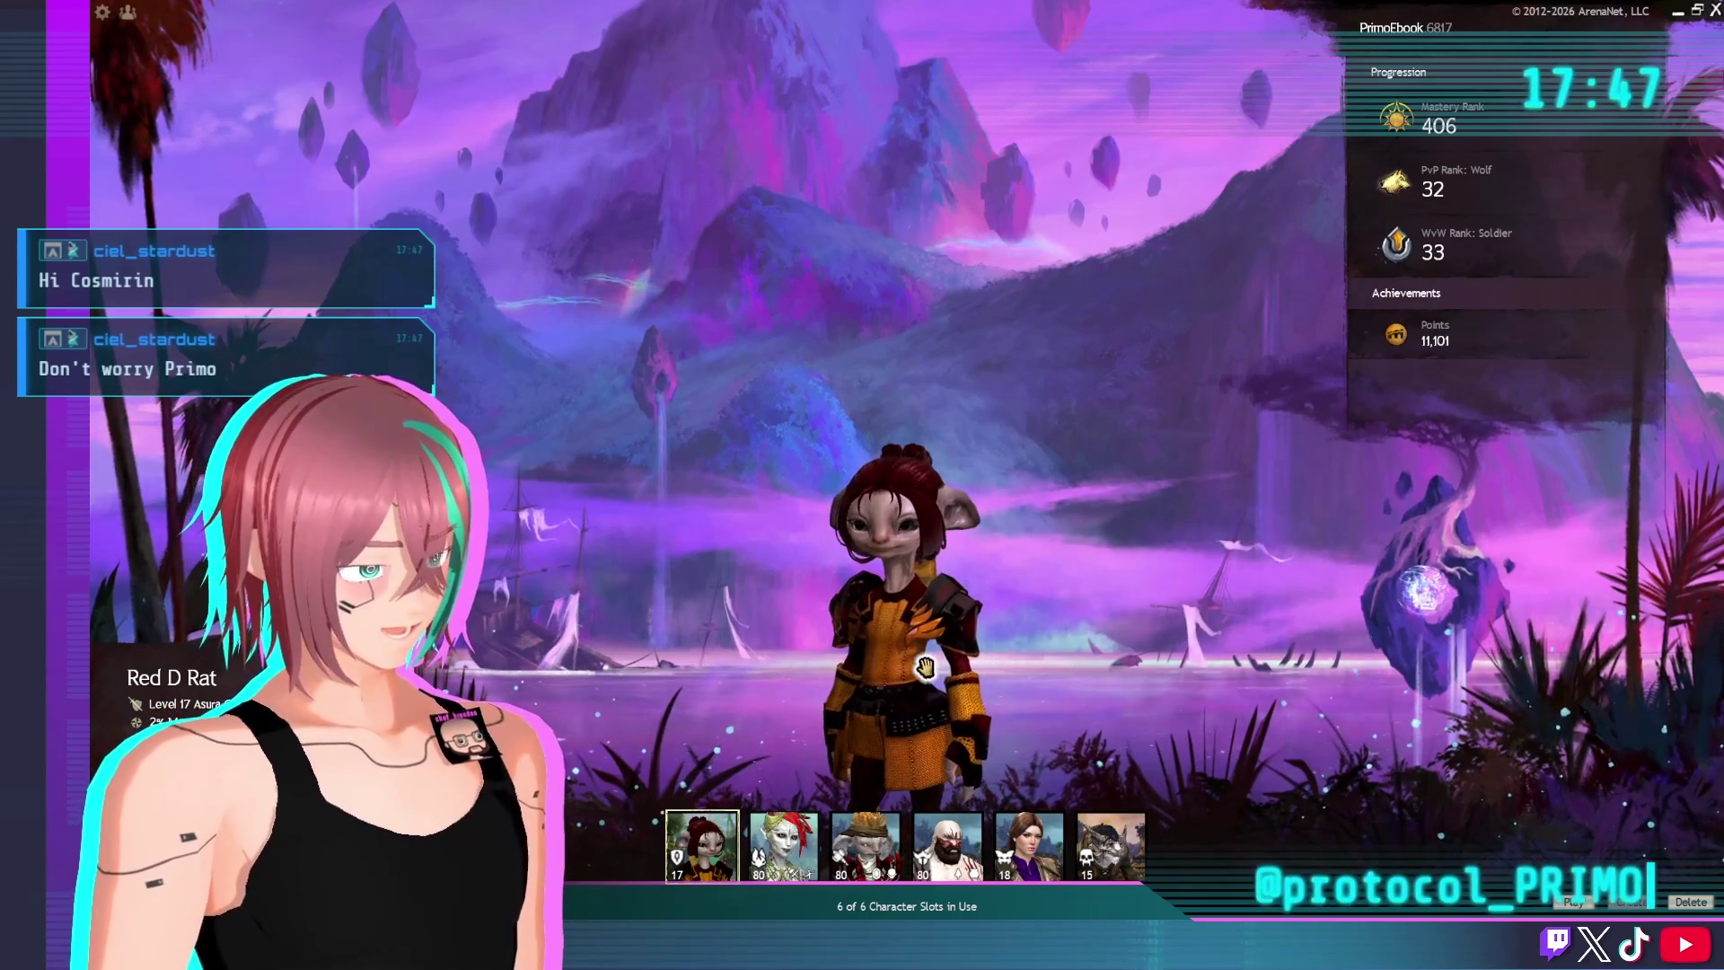
# Log in on the second character and queue for Ranked Arena from the PvP panel
pyautogui.click(790, 844)
pyautogui.doubleClick(790, 842)
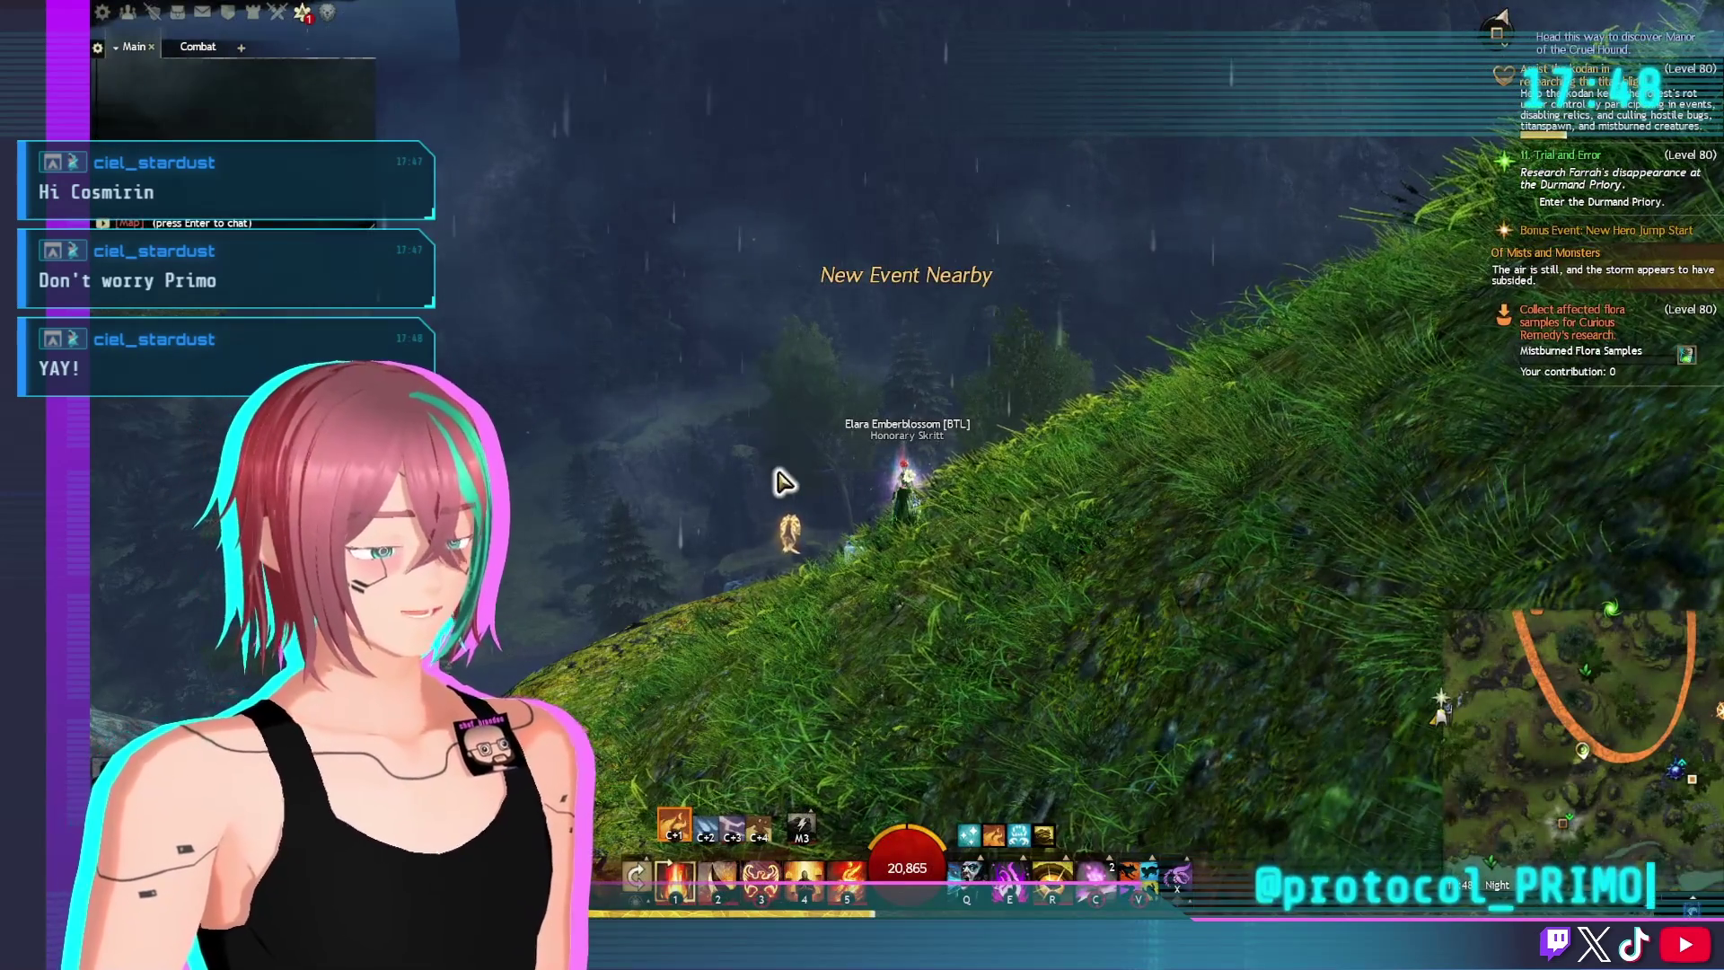
pyautogui.click(278, 11)
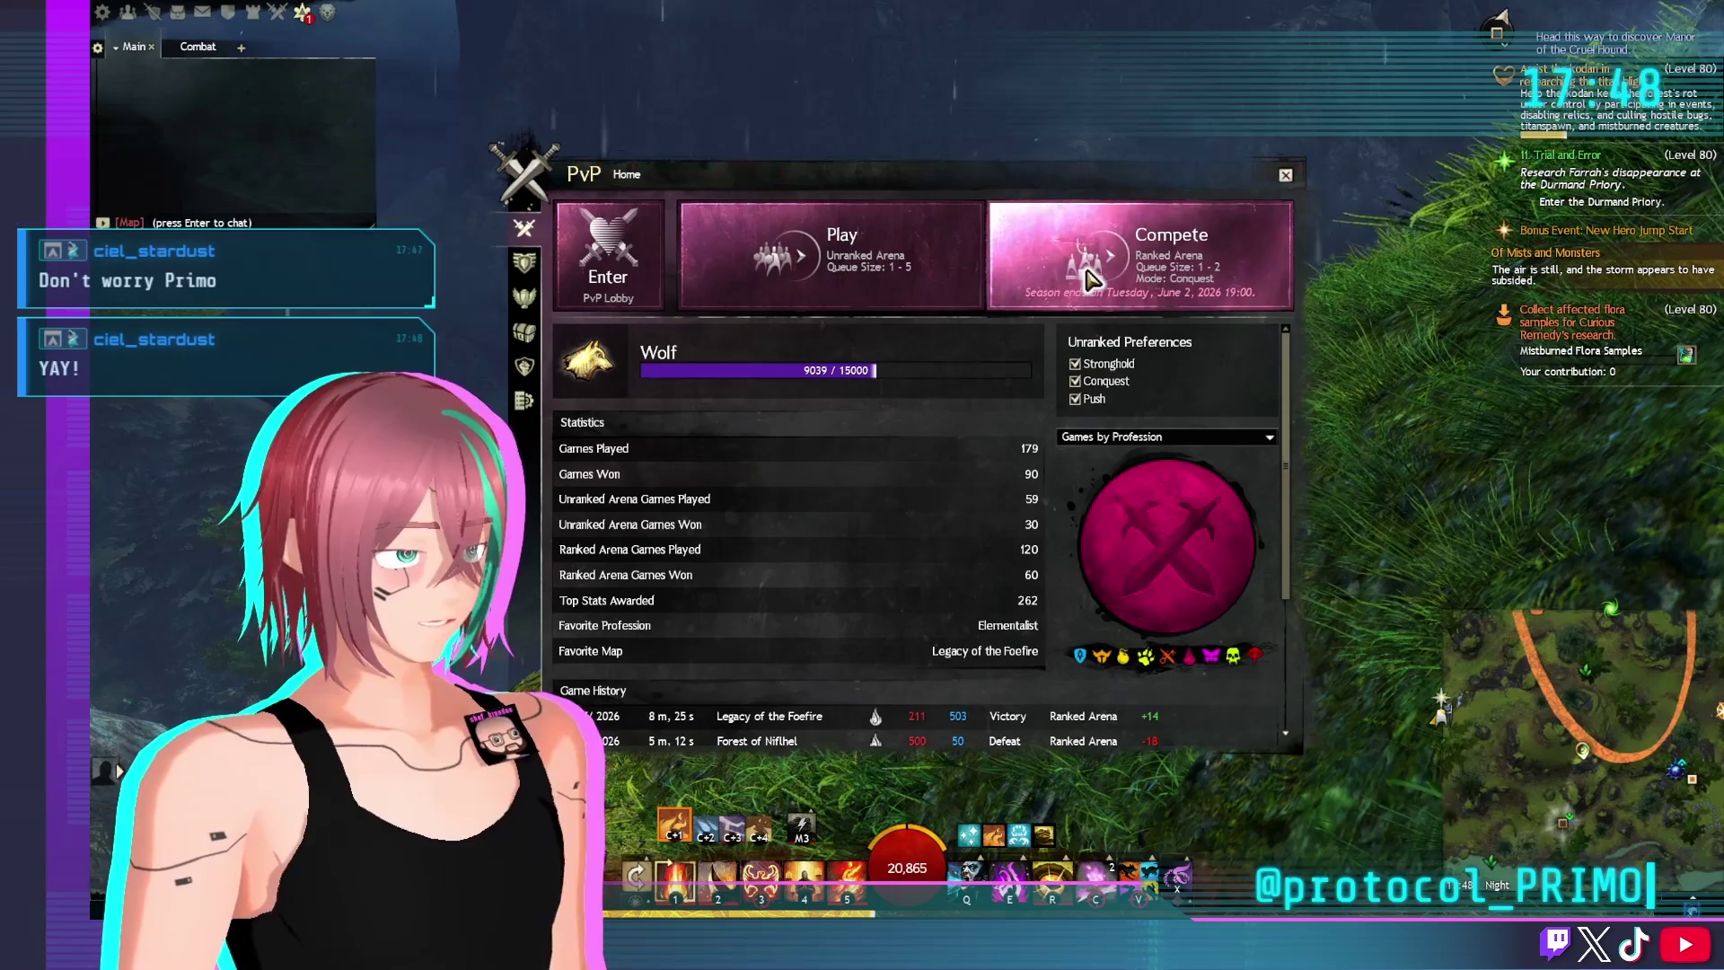
pyautogui.click(1052, 301)
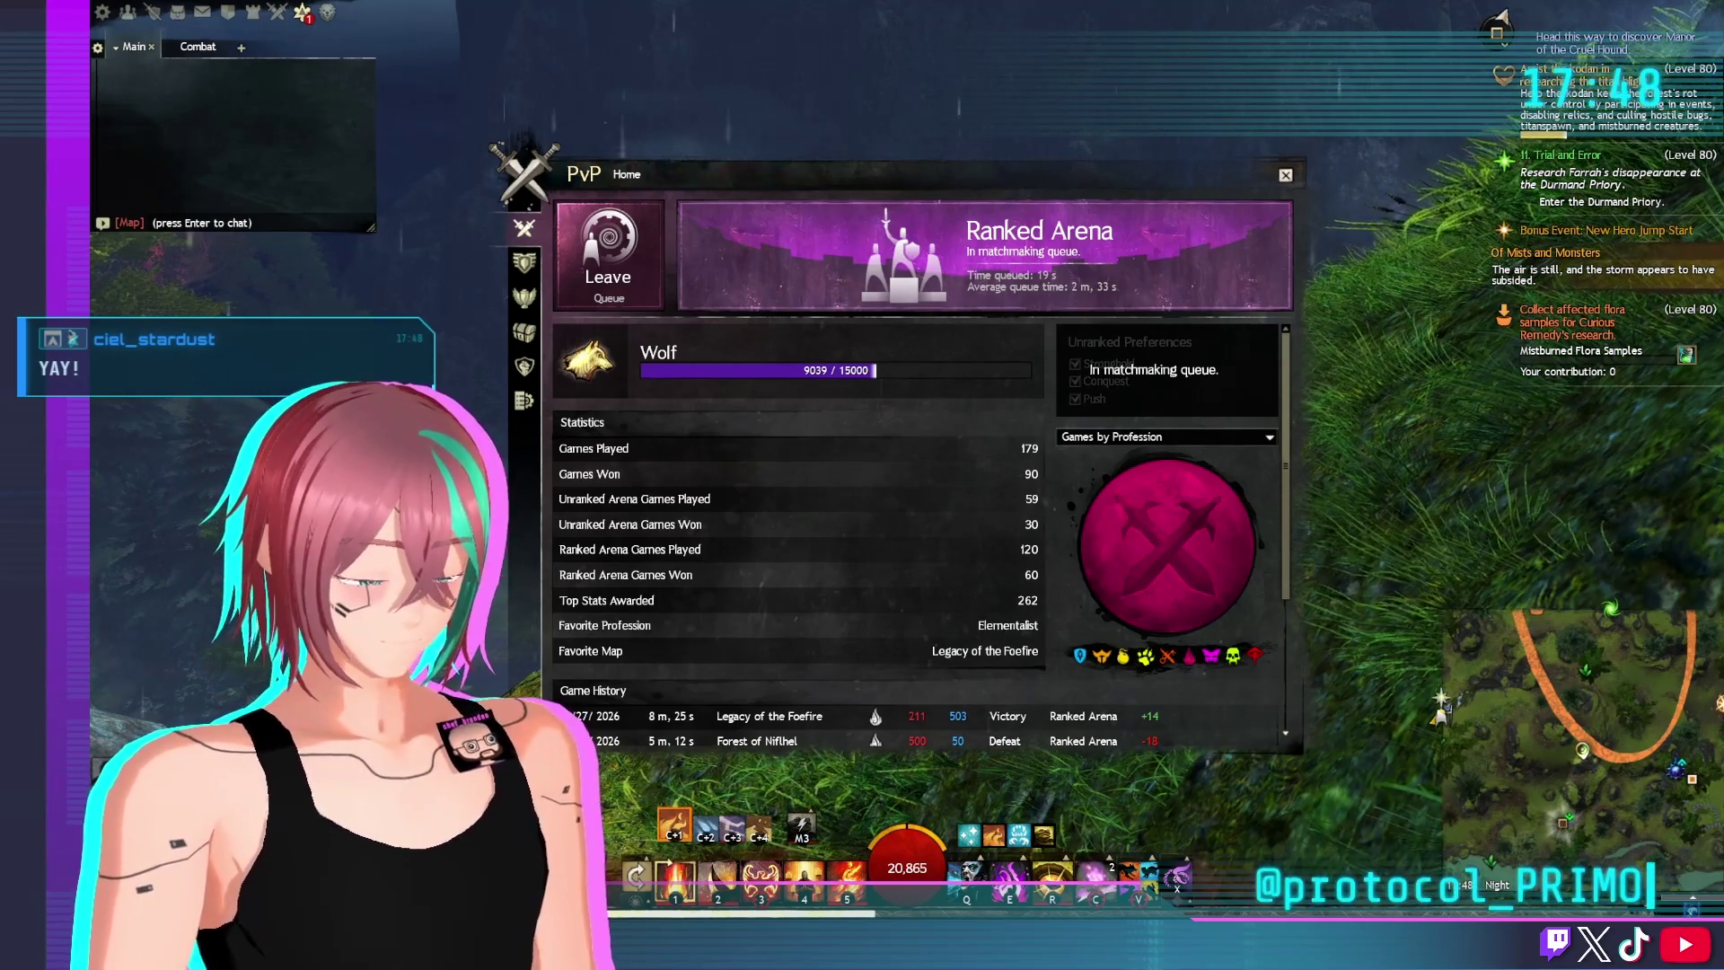
# Open the Contacts list with Y and start a whisper to an online friend
pyautogui.press('h')
pyautogui.press('Escape')
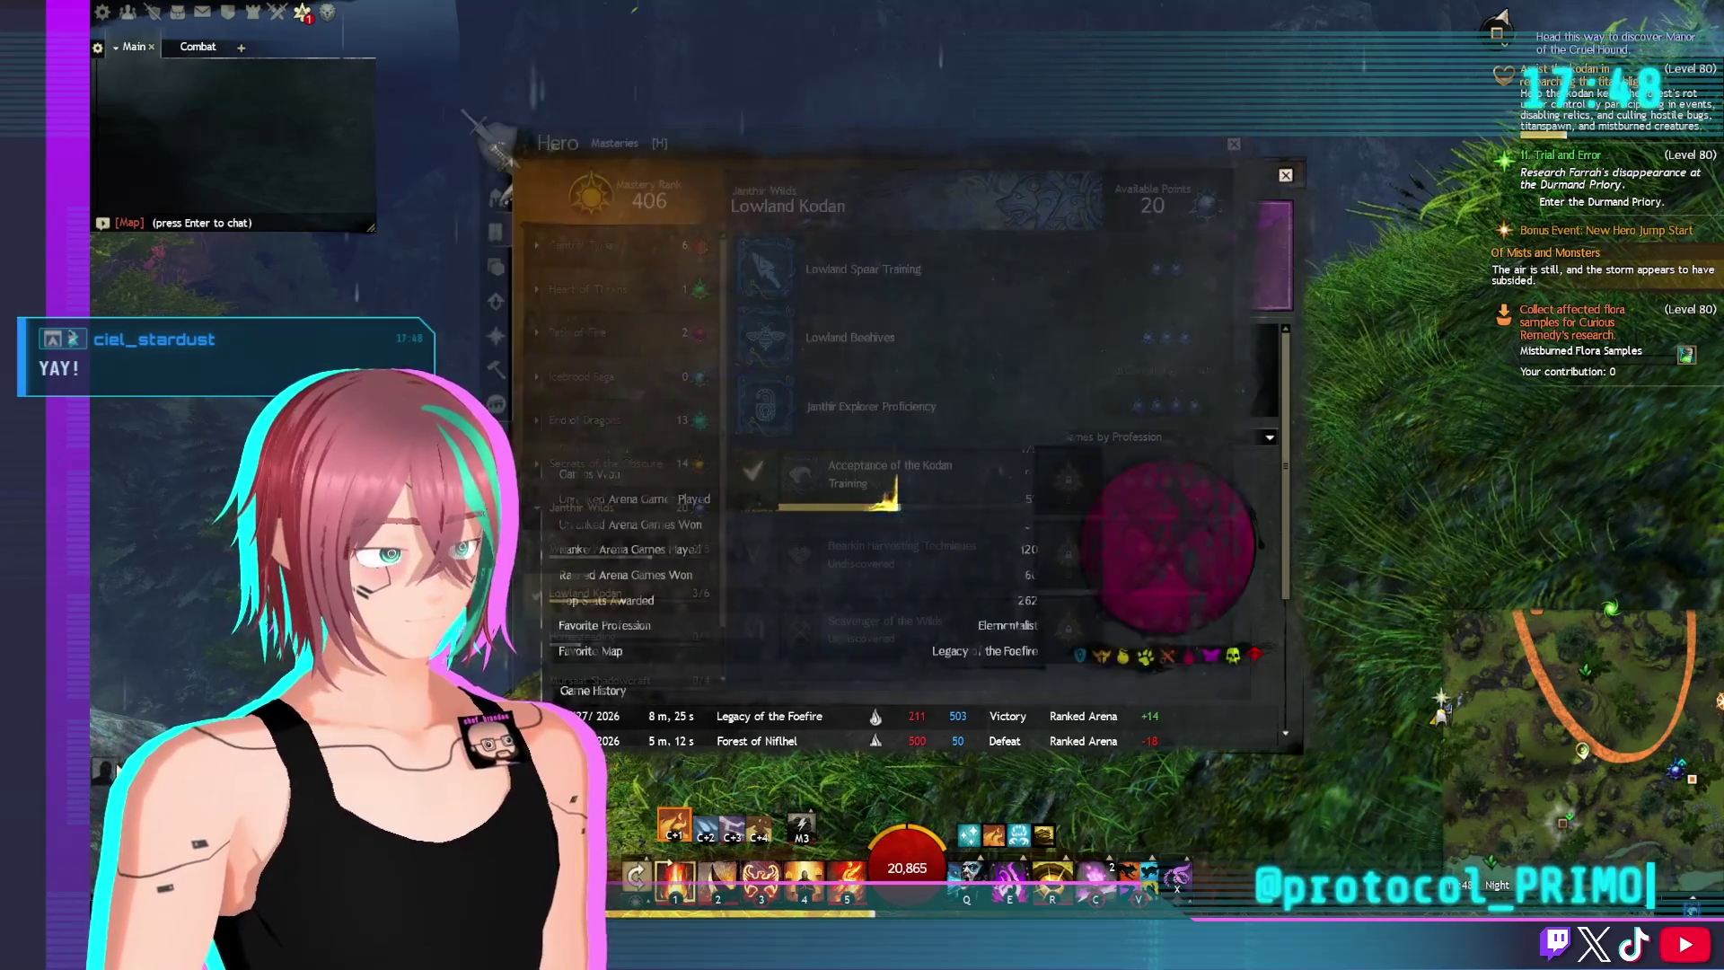
pyautogui.press('y')
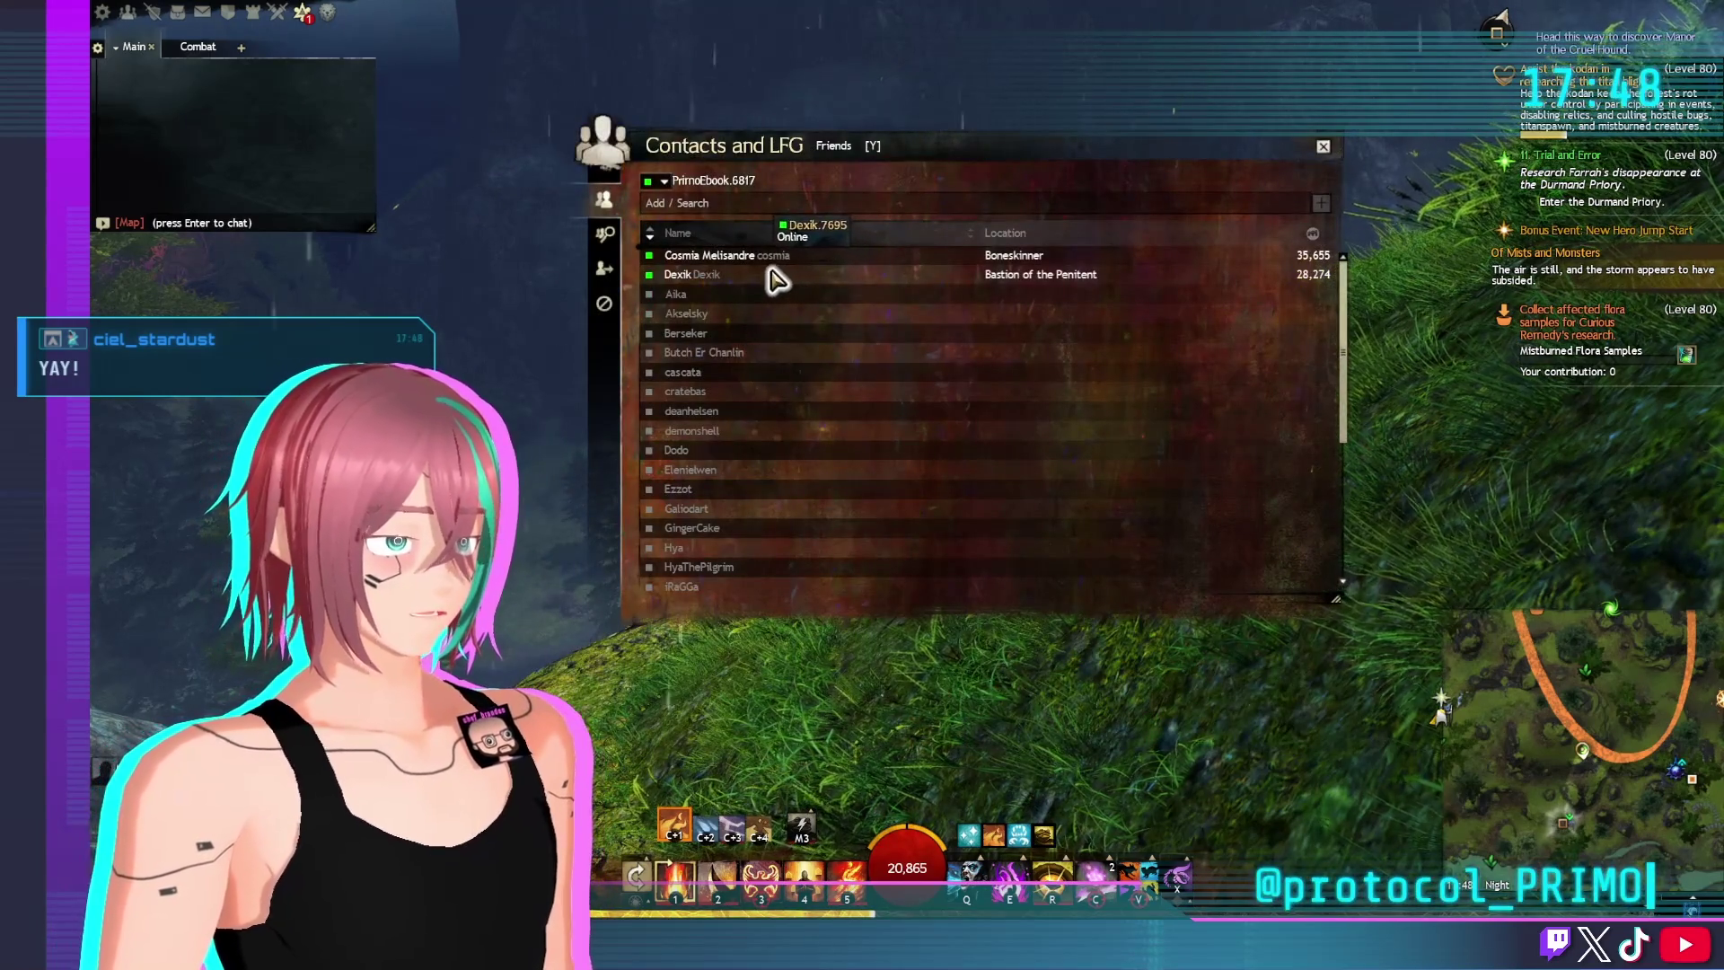
pyautogui.rightClick(711, 257)
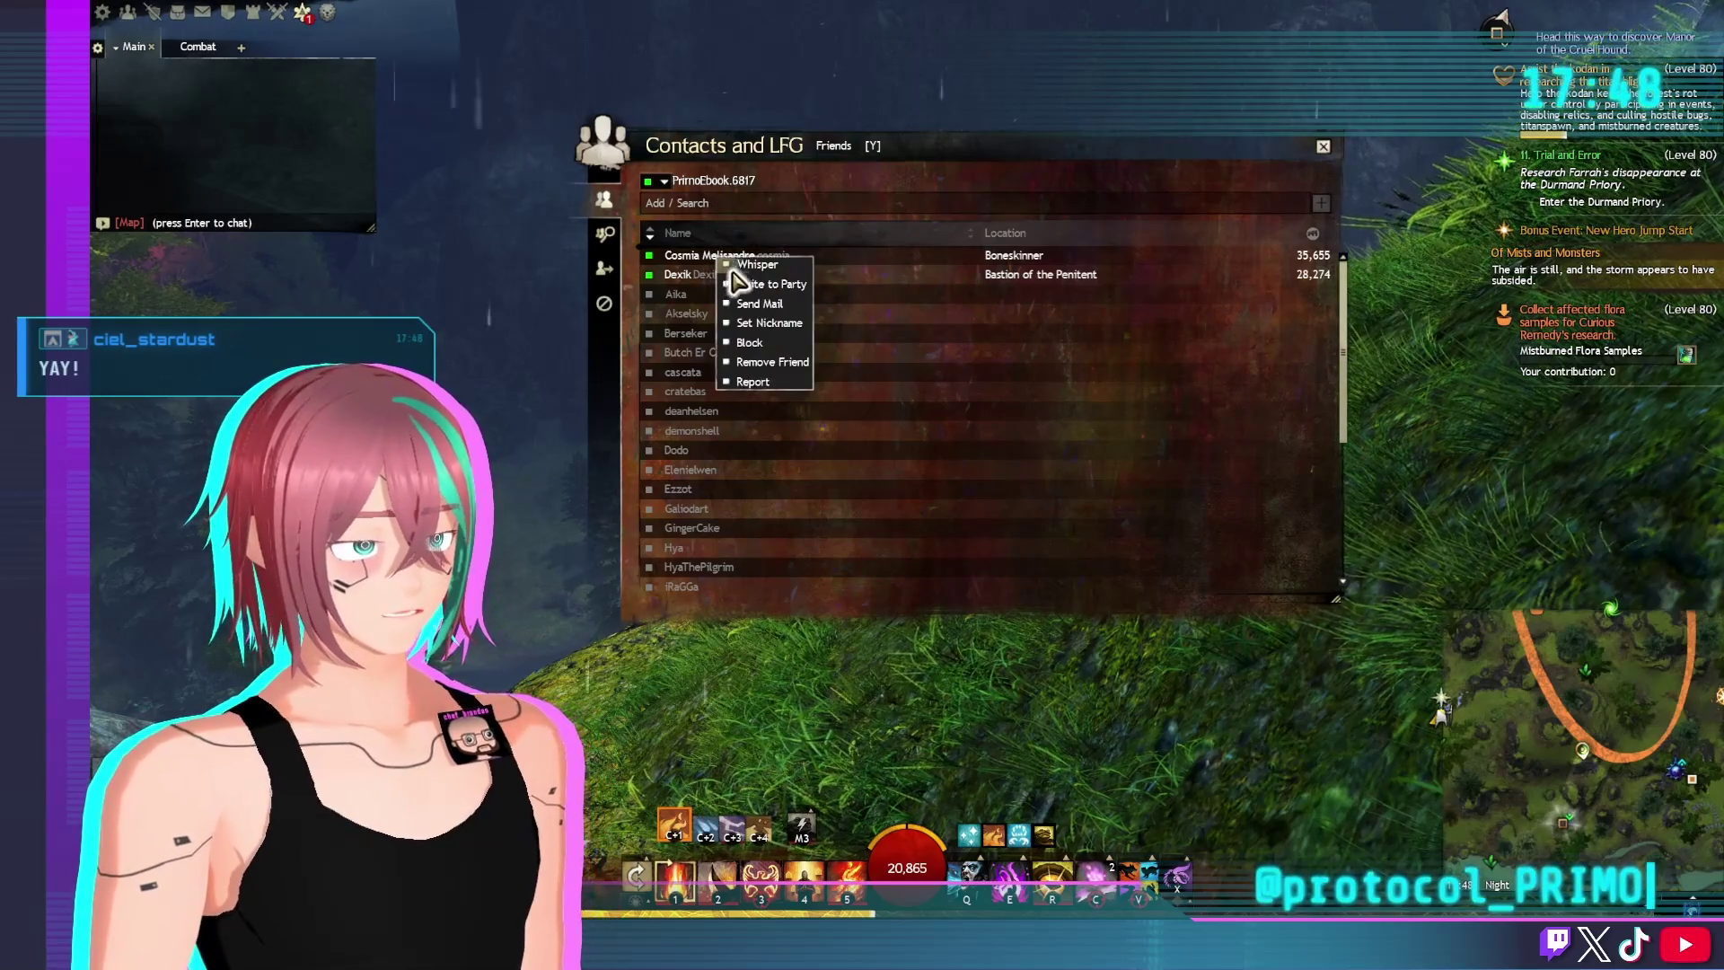
pyautogui.click(764, 271)
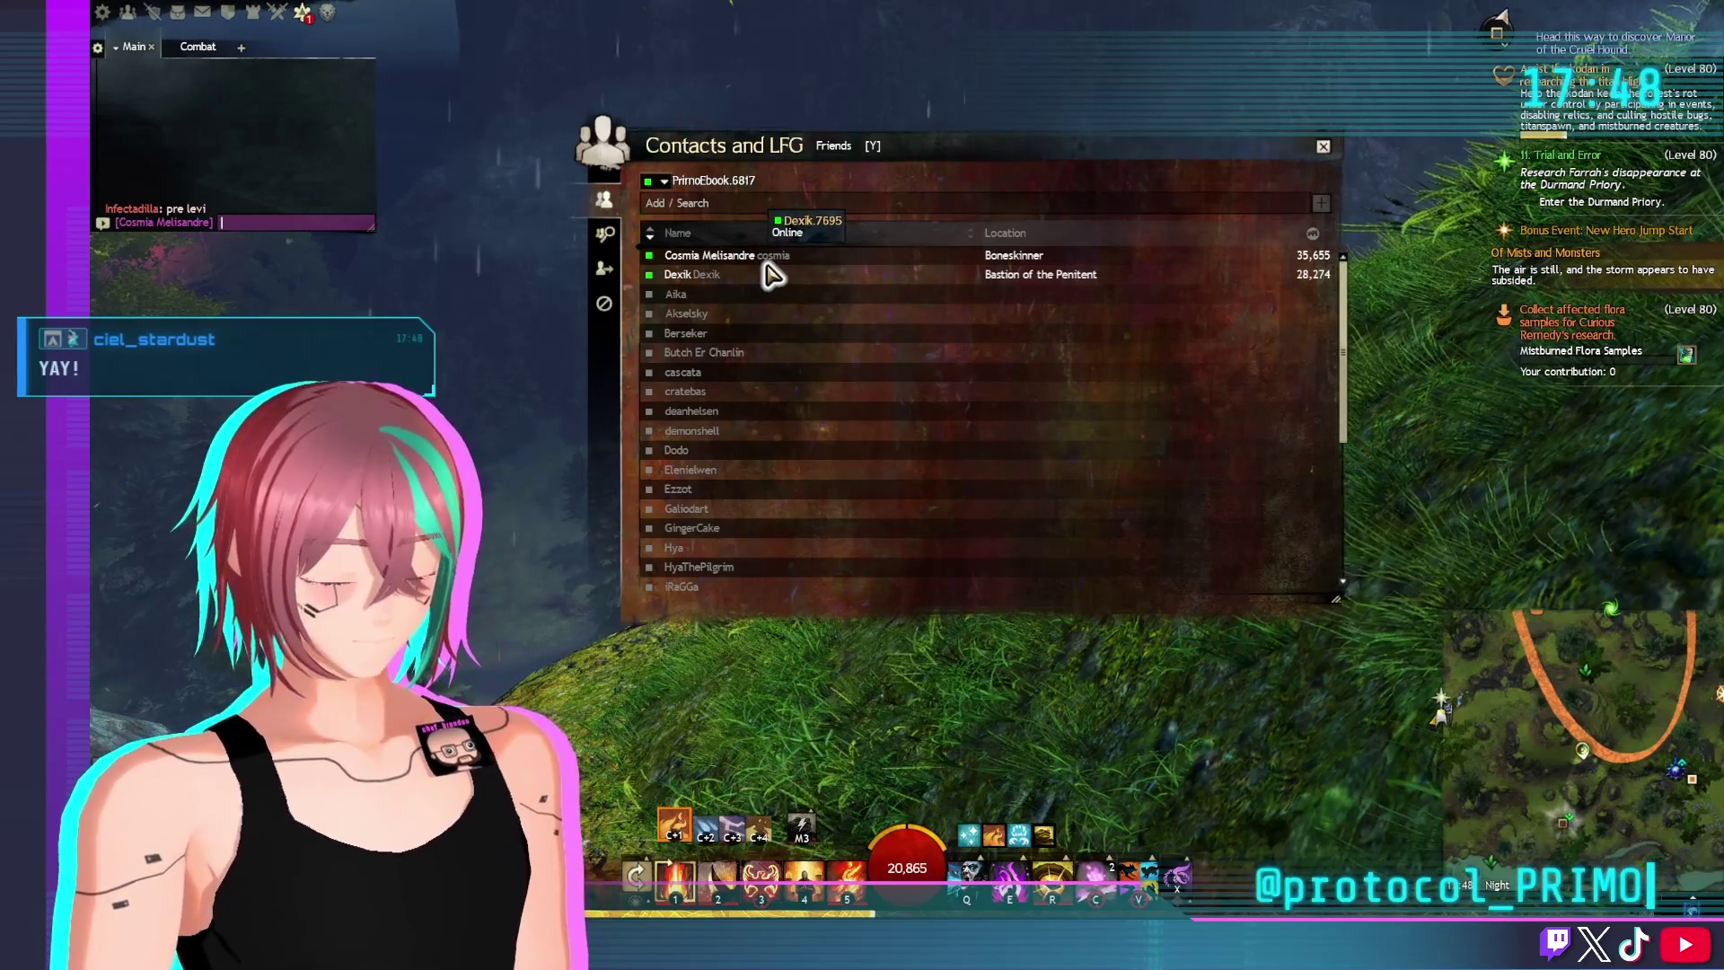
# Replace the draft 'pvp?' and send the whisper 'hellooooooo'
pyautogui.write('pvp?')
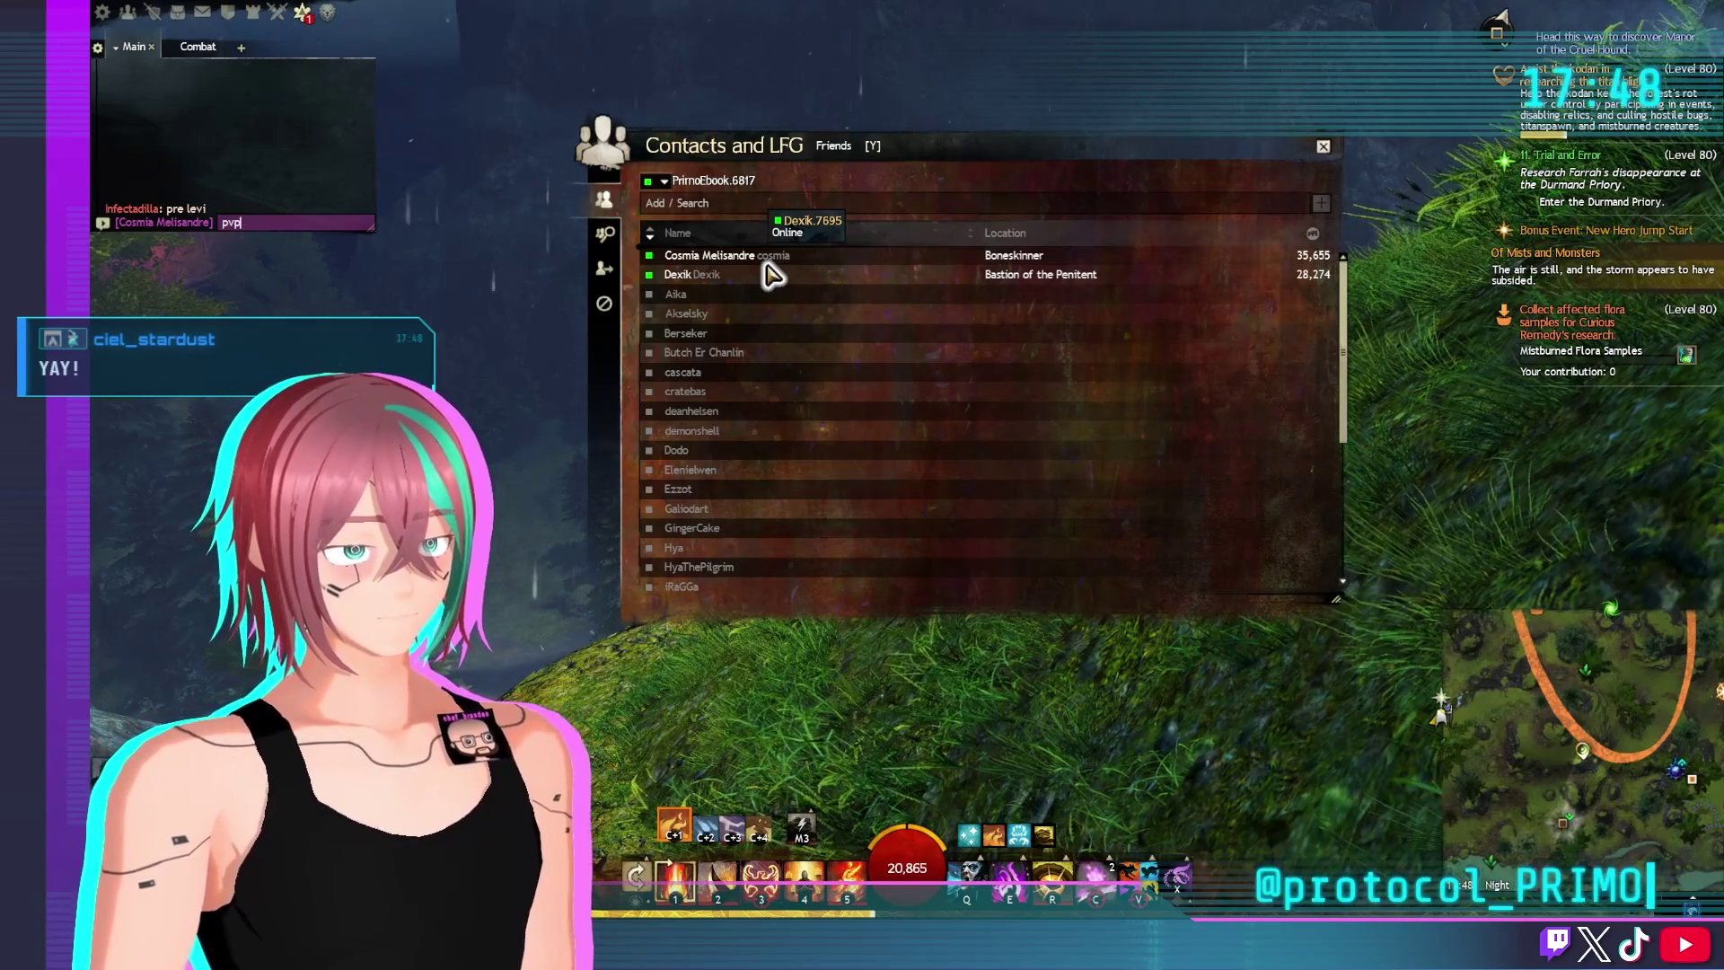
pyautogui.press('BackSpace')
pyautogui.press('BackSpace')
pyautogui.press('BackSpace')
pyautogui.write('hellooooooo')
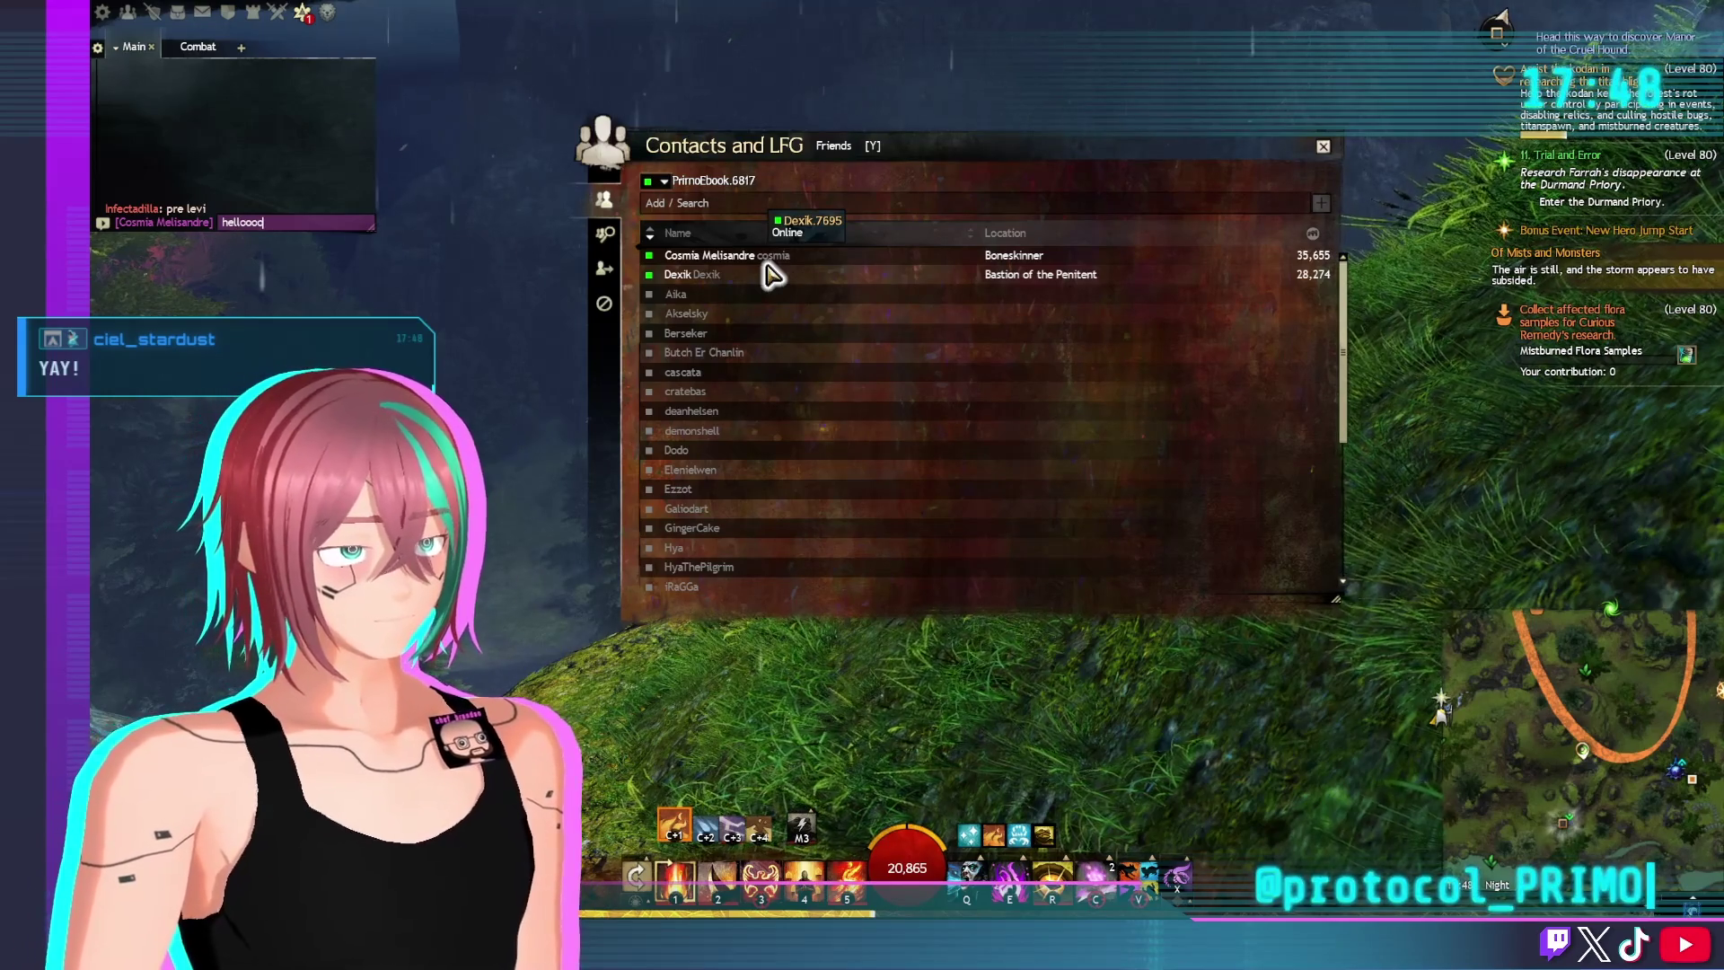
pyautogui.press('Return')
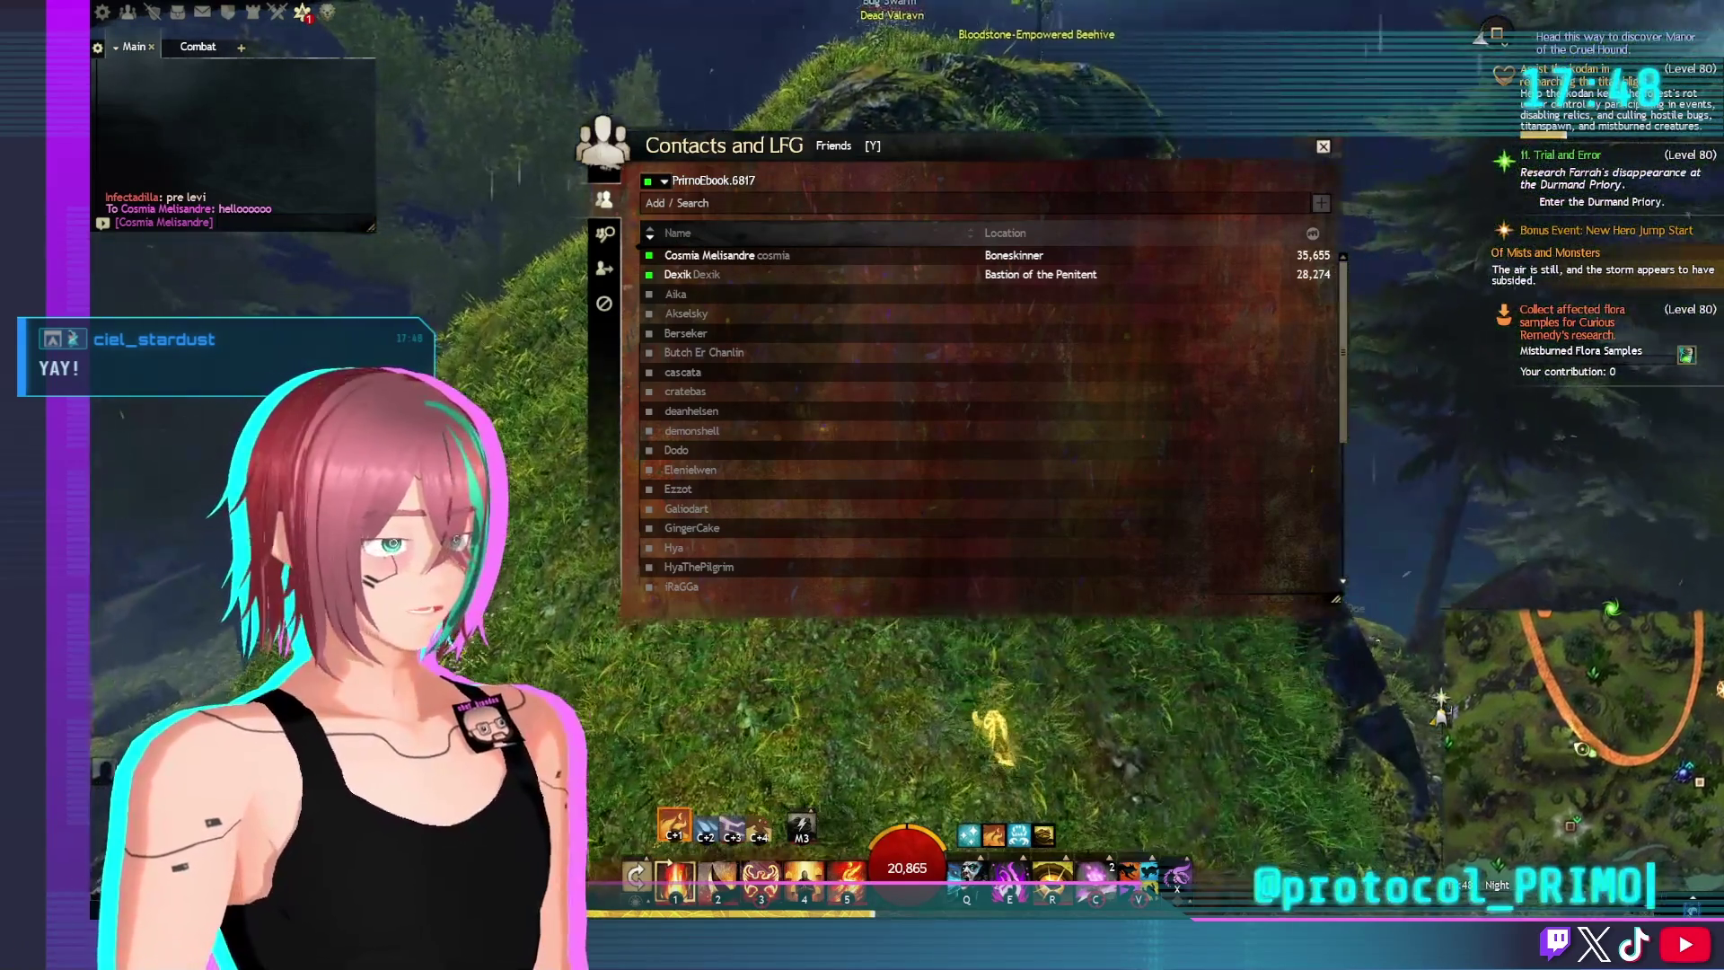
# Close the friends list, attack the bug swarm on the hilltop, then accept the ranked match
pyautogui.press('y')
pyautogui.moveTo(536, 406); pyautogui.dragTo(536, 406)
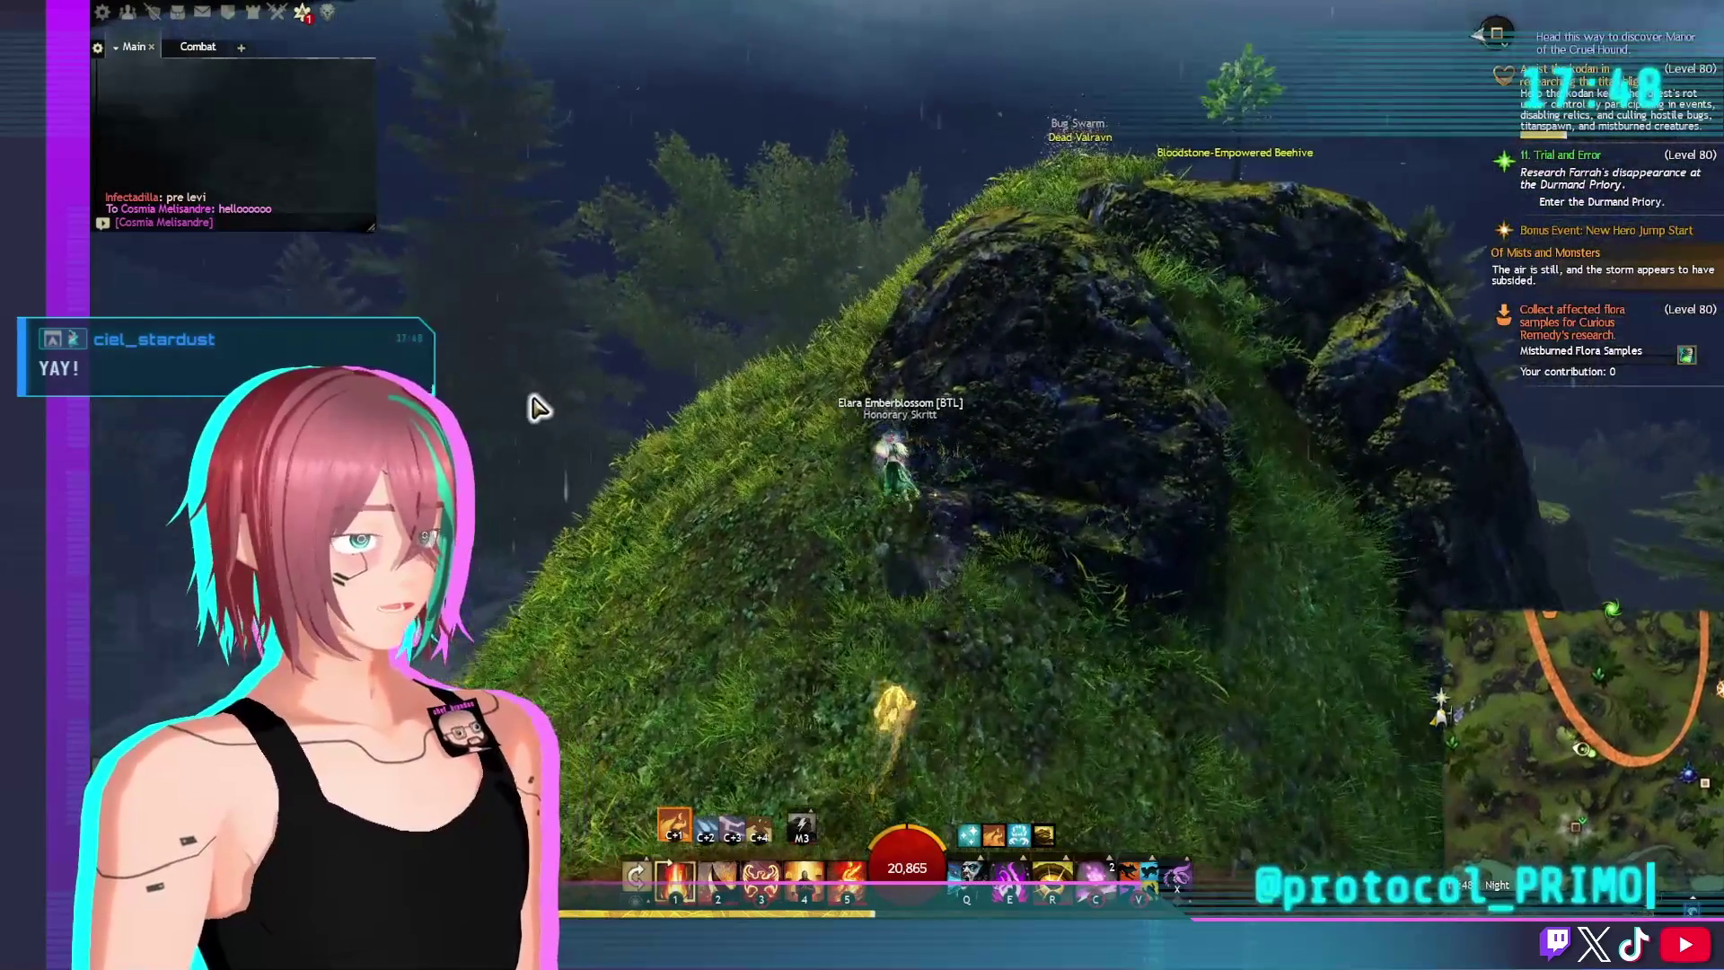
pyautogui.press('w')
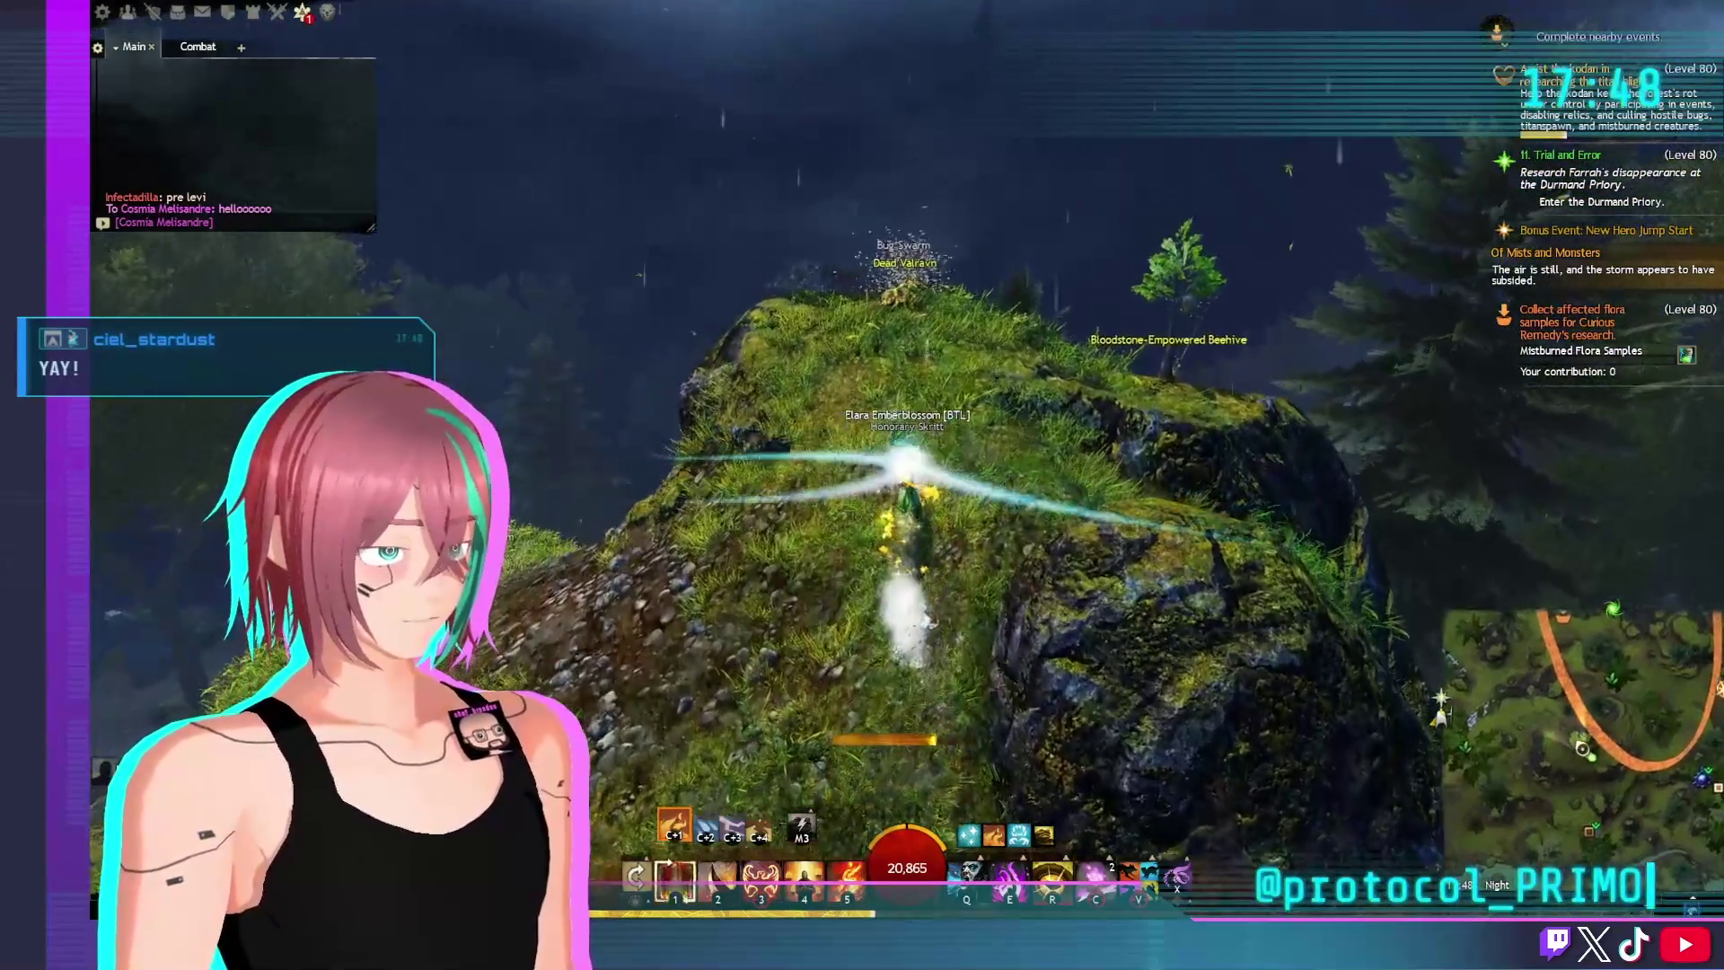
pyautogui.press('1')
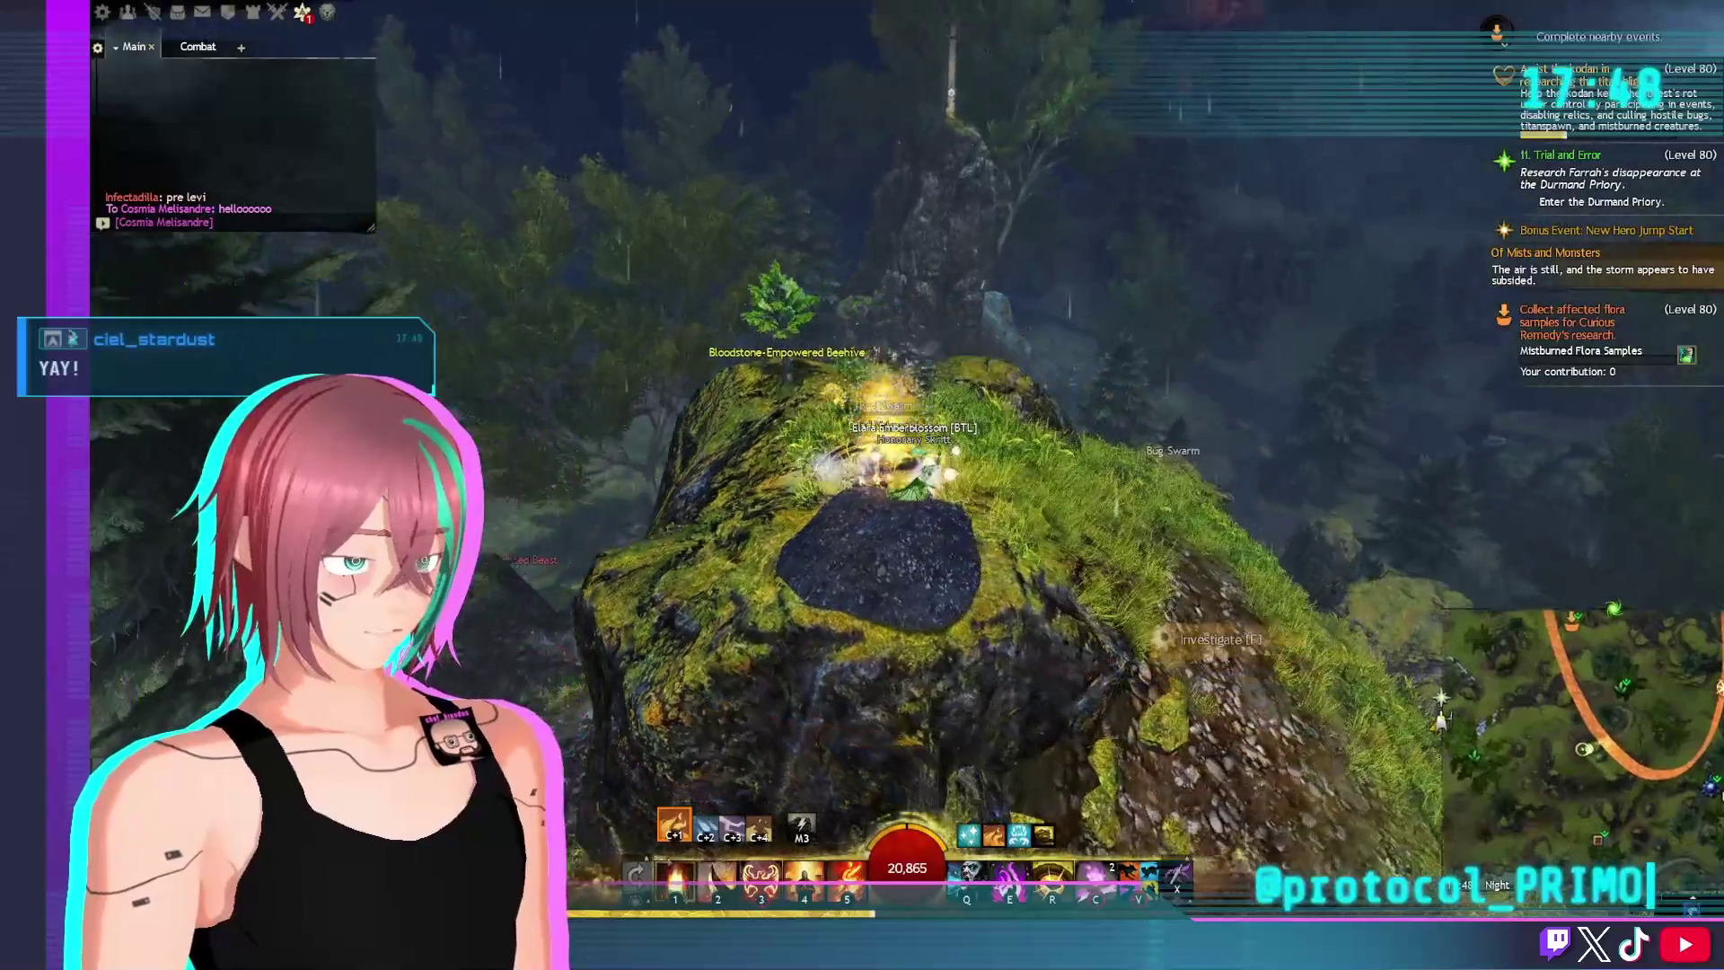
pyautogui.press('a')
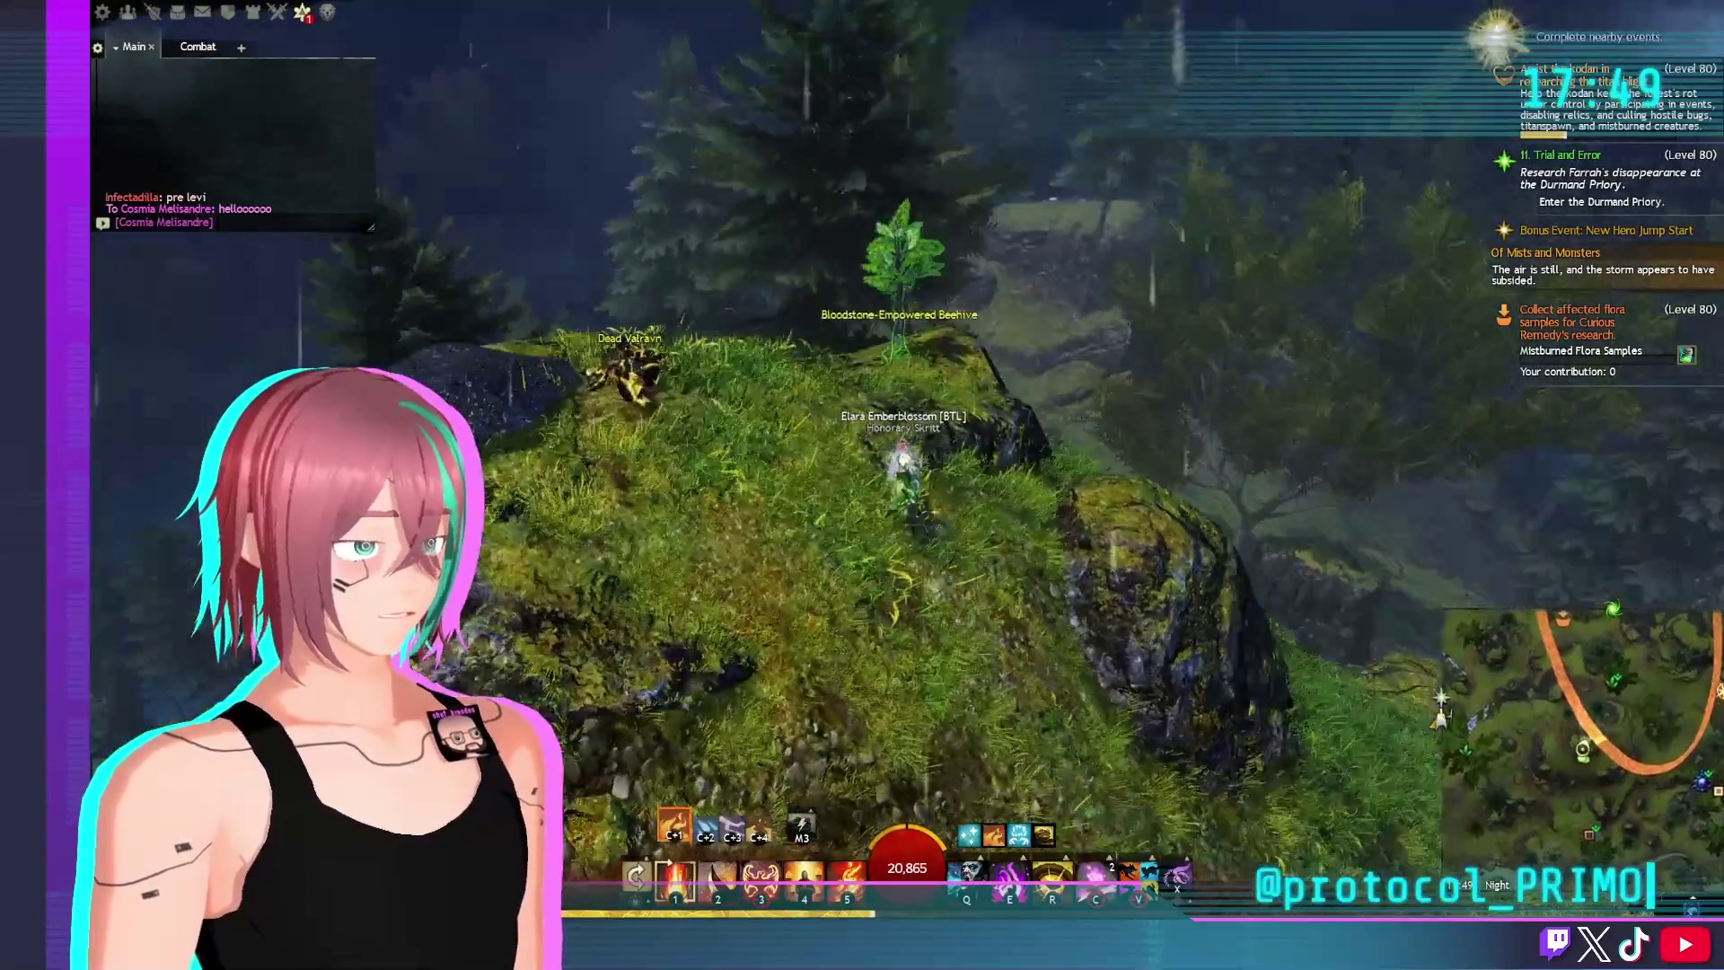
pyautogui.press('a')
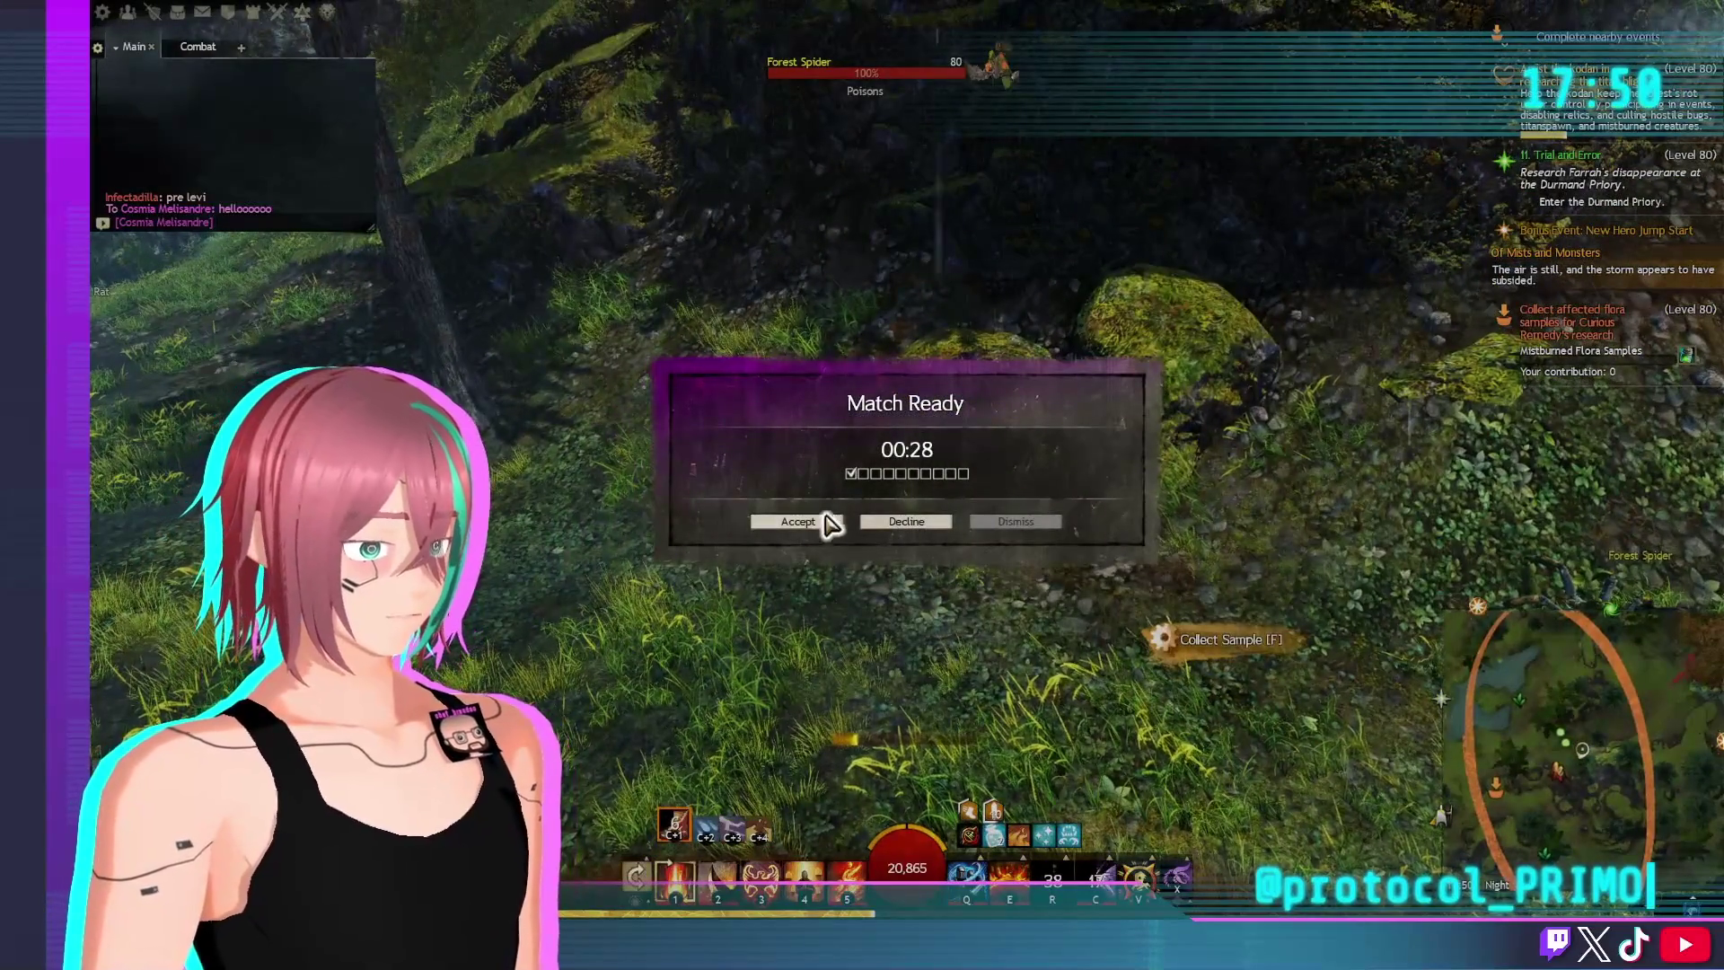
pyautogui.click(1019, 525)
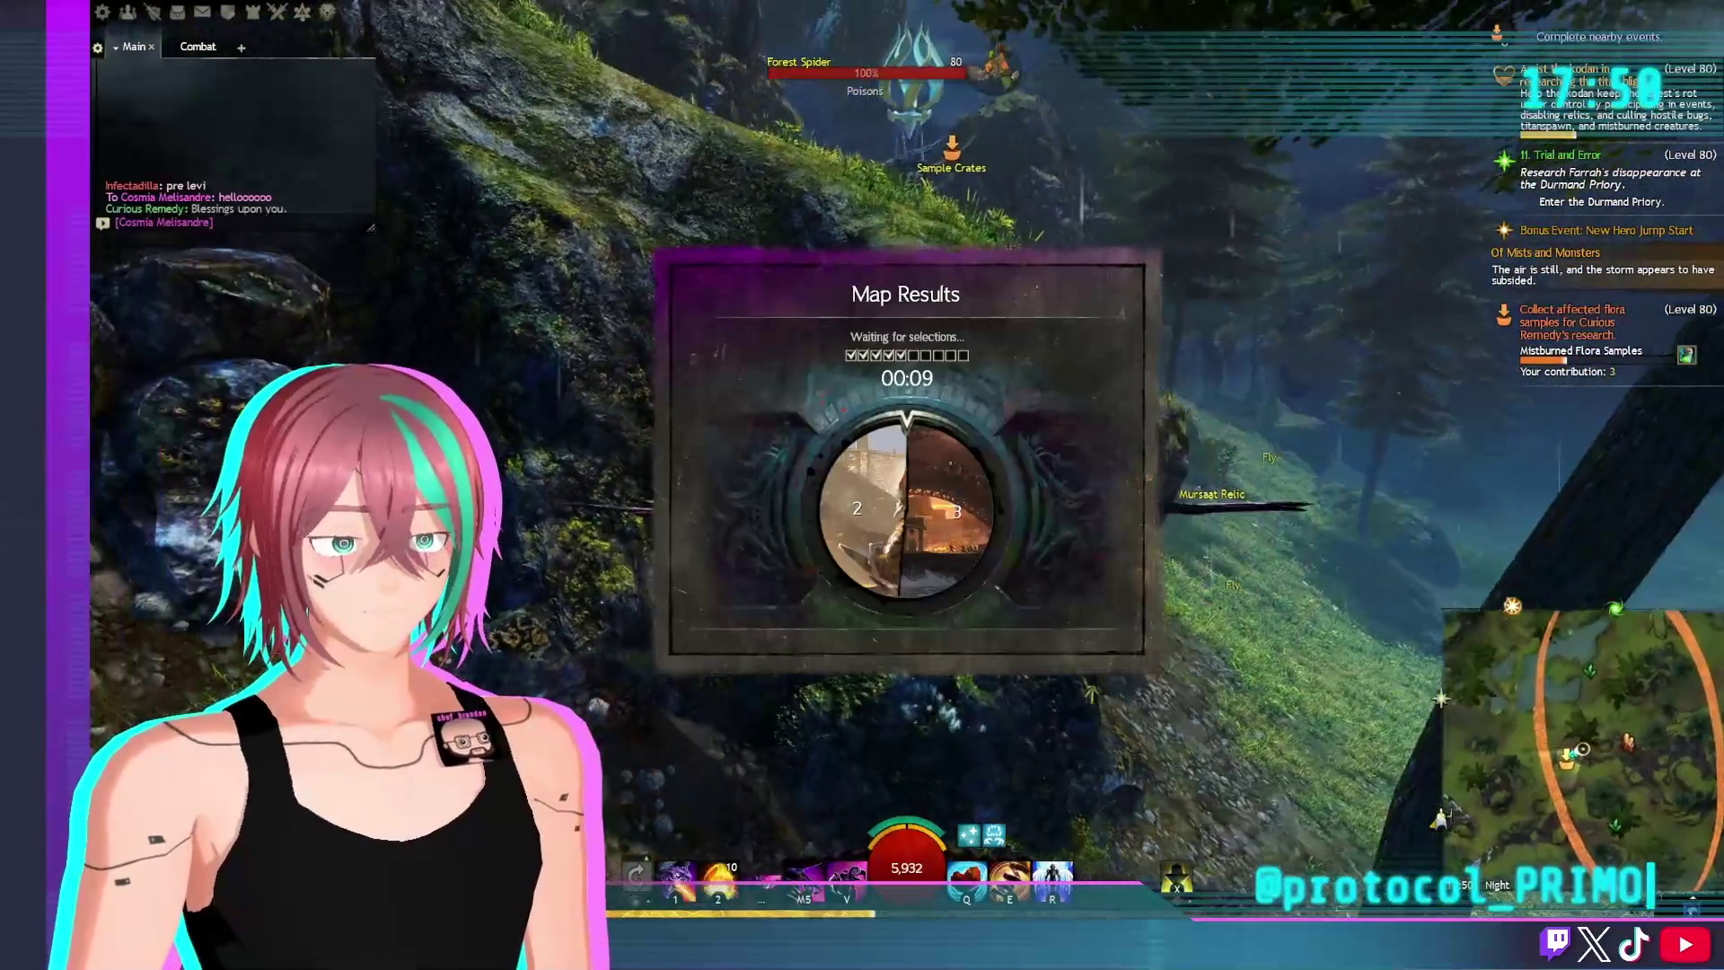
# Keep moving across the hillside toward the sample crates during the map vote
pyautogui.press('w')
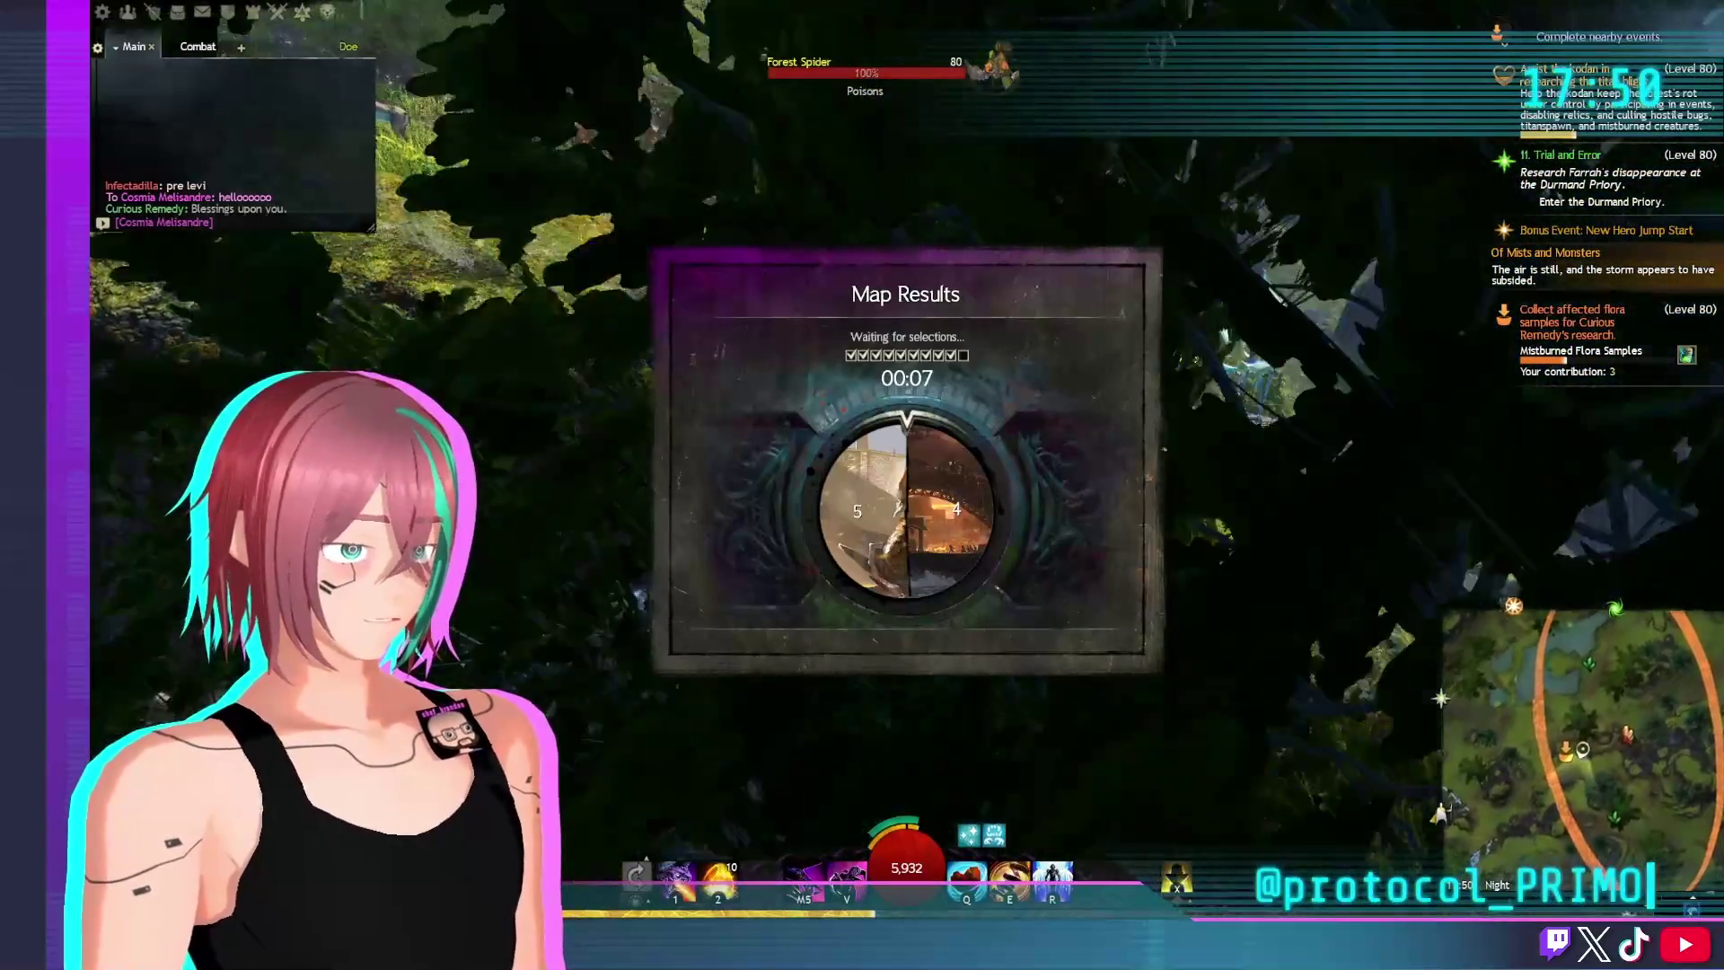
pyautogui.press('w')
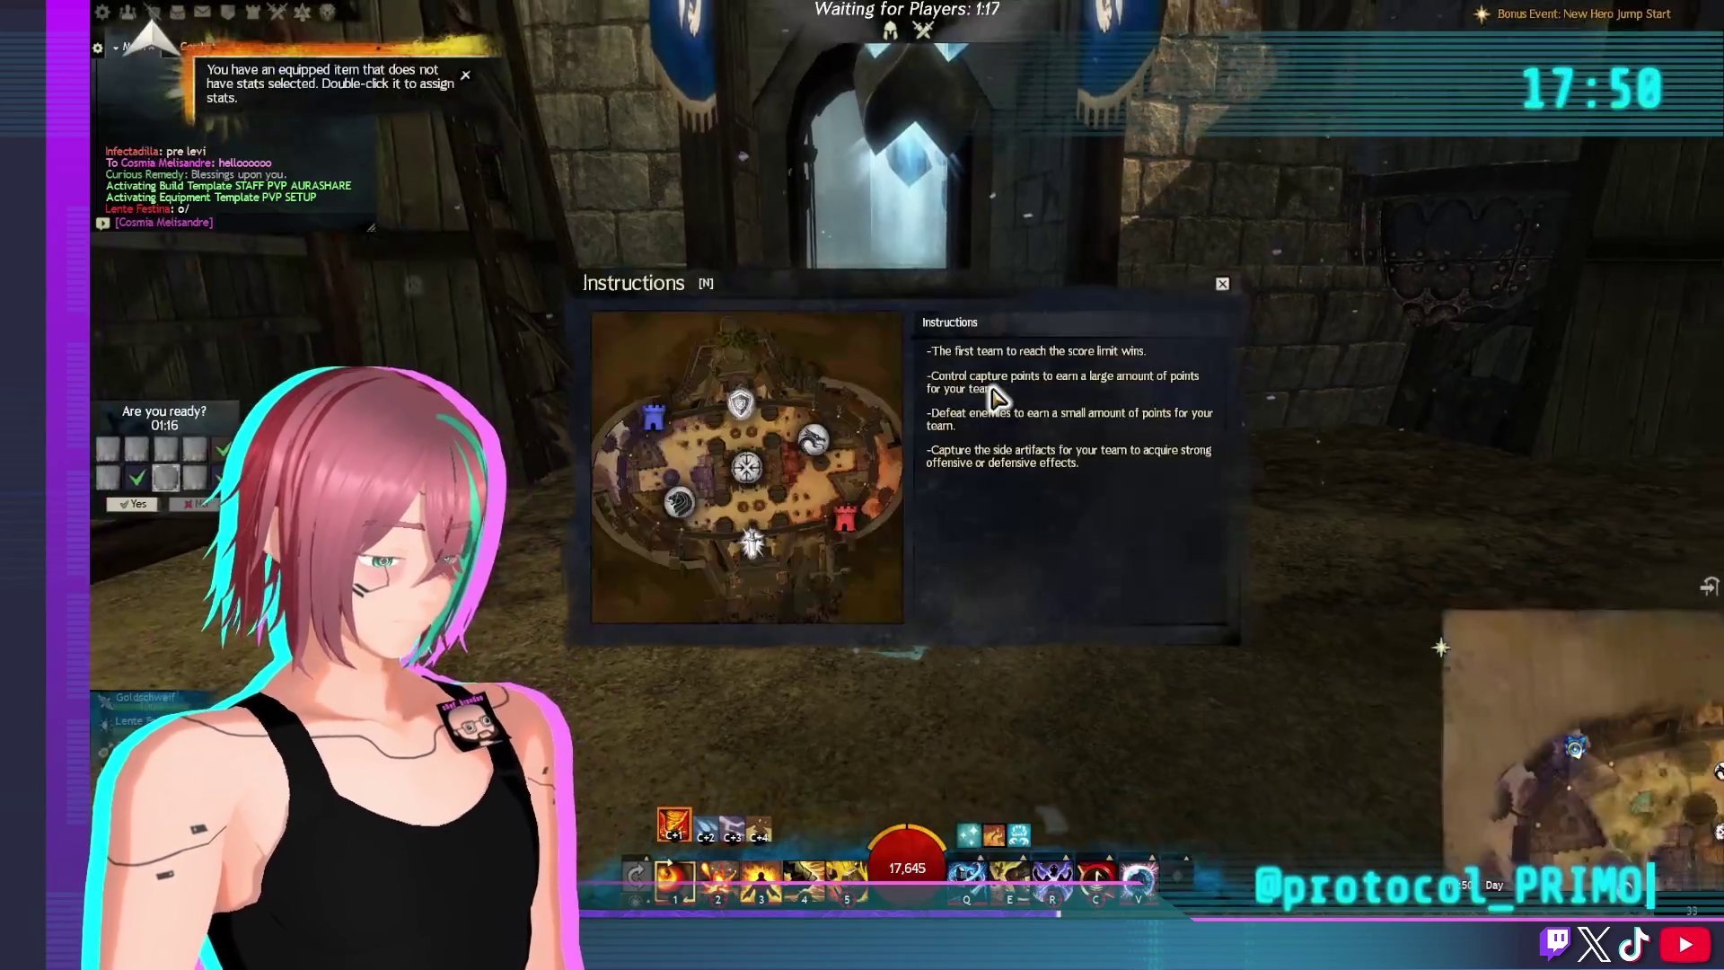
# Close the match instructions and review both teams' rosters on the score overview
pyautogui.click(1221, 284)
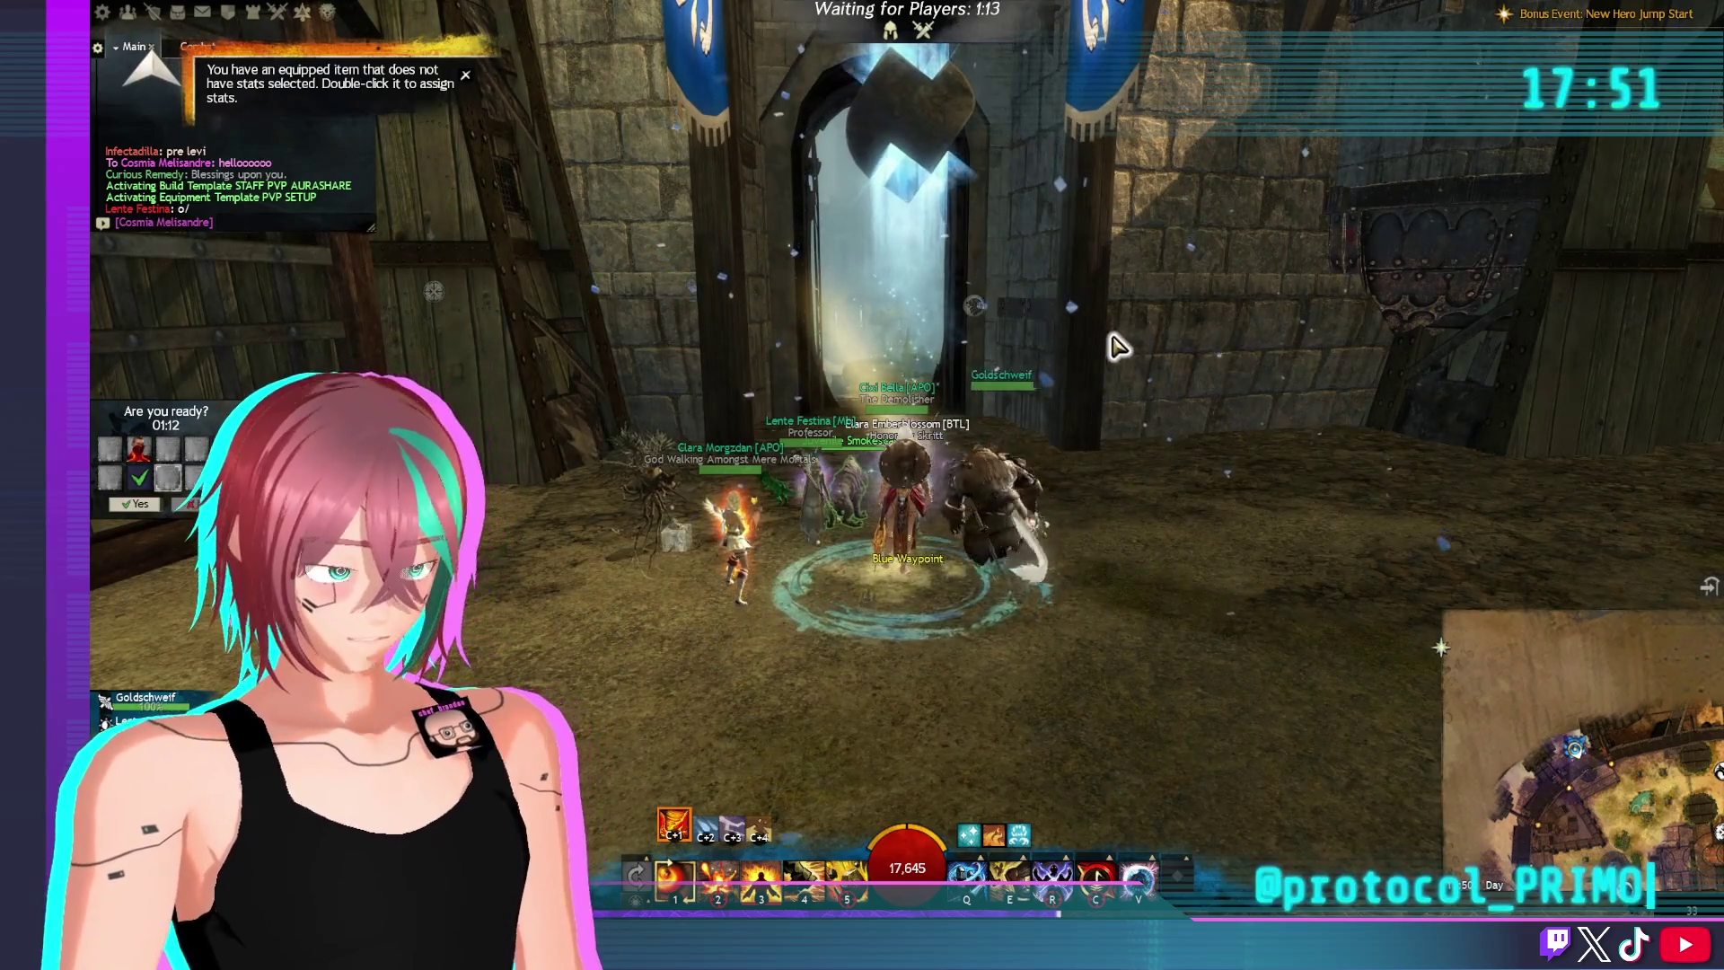
pyautogui.press('b')
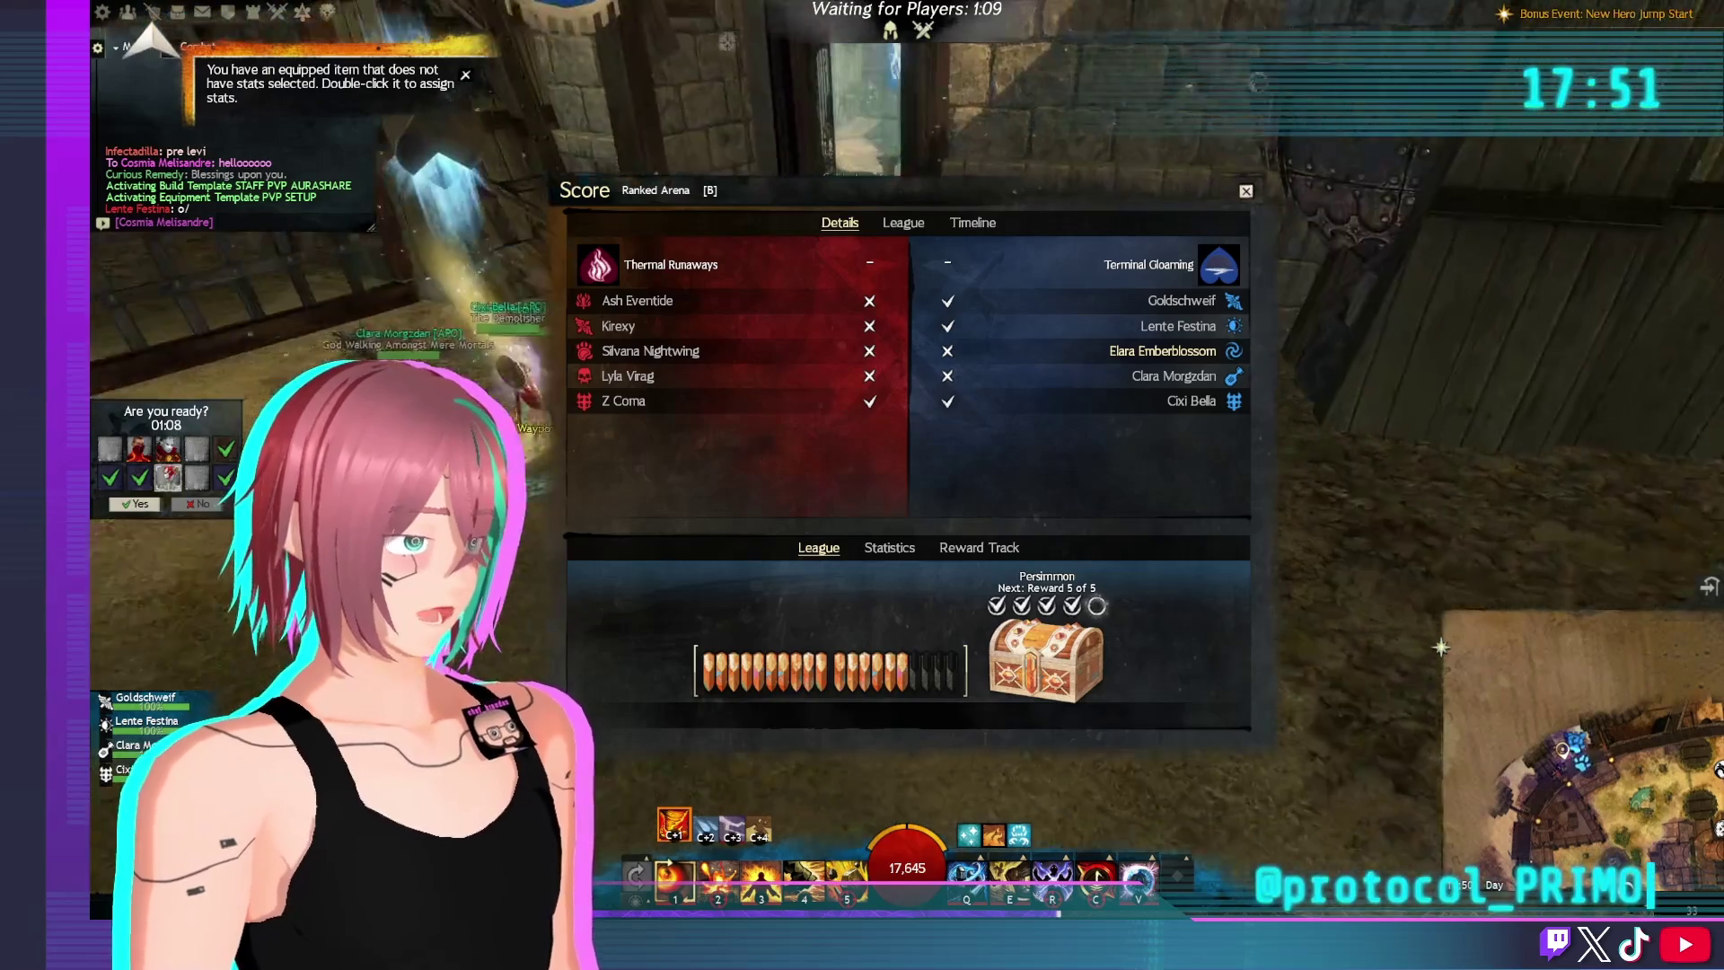
pyautogui.press('b')
# Turn toward the doorway, glance at the hero equipment, and target the small green raptor pet
pyautogui.press('d')
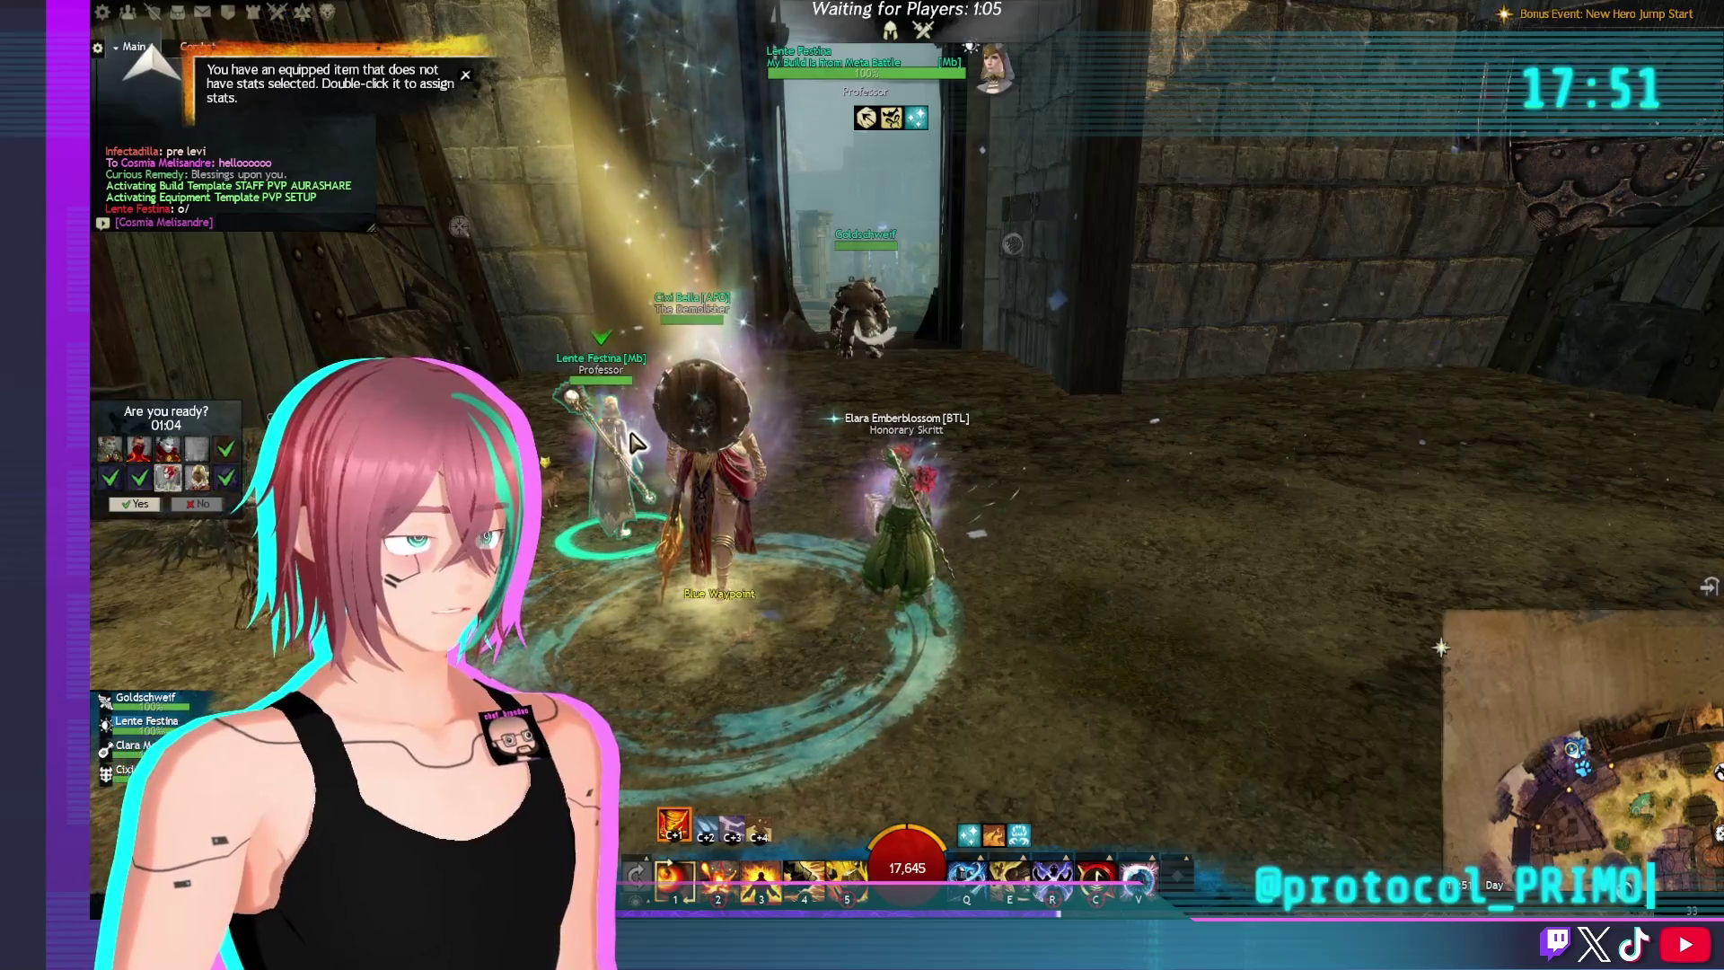
pyautogui.press('h')
pyautogui.press('h')
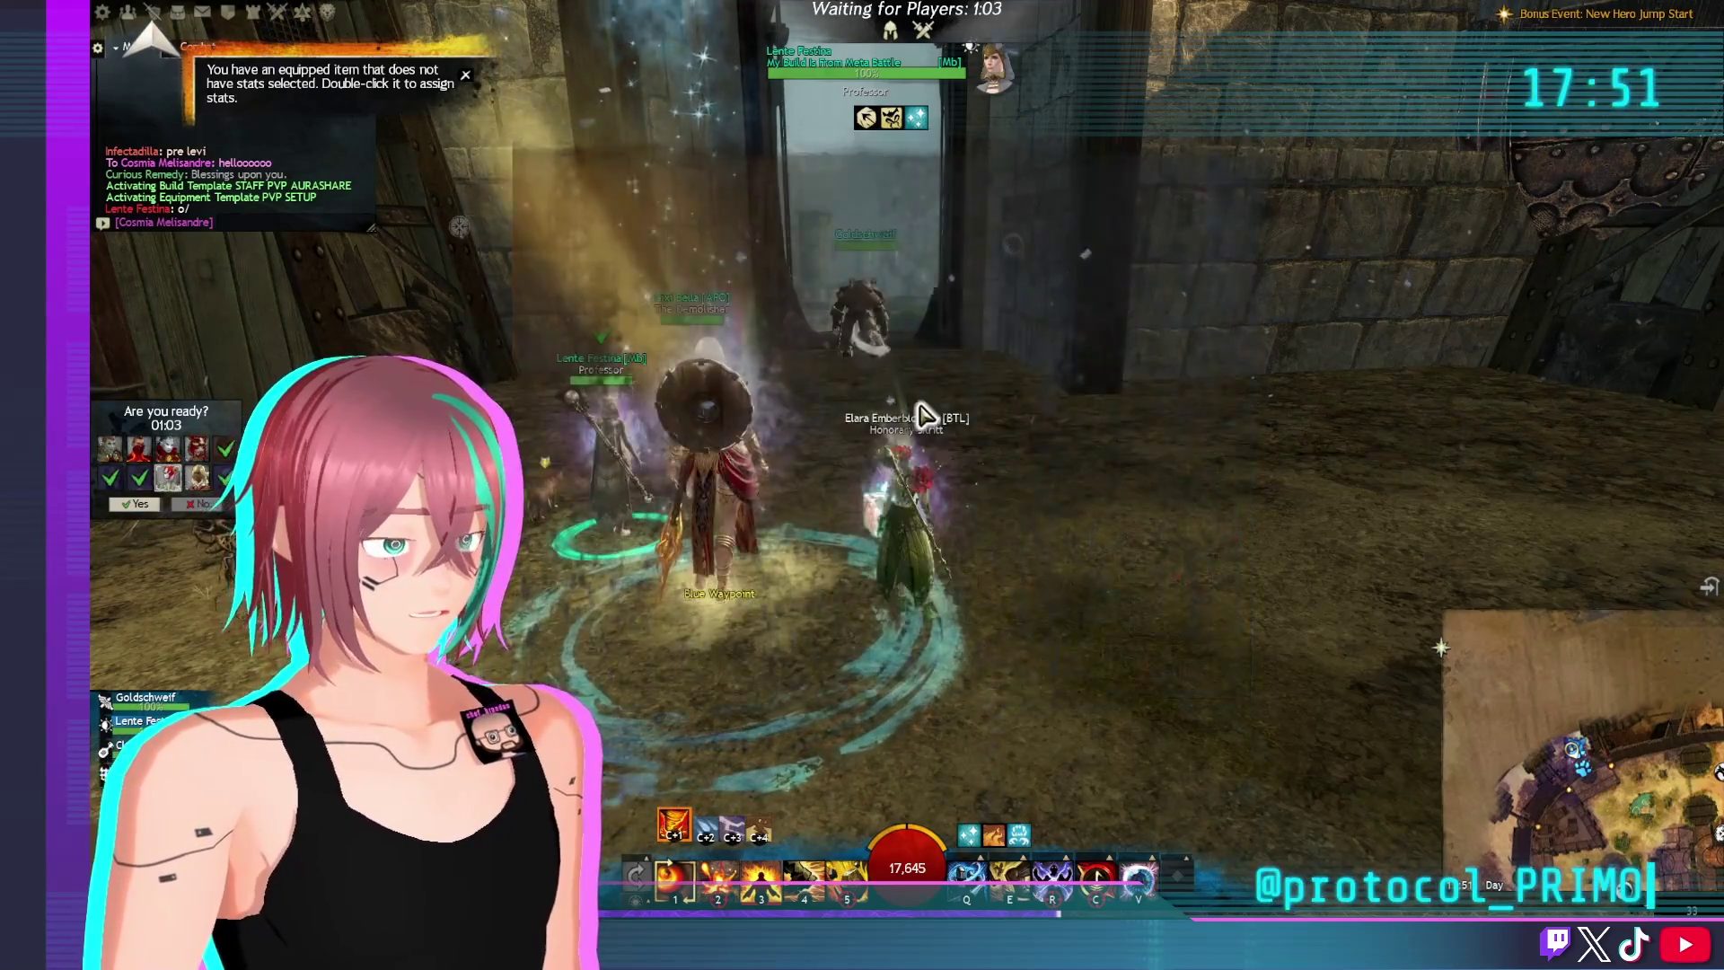
pyautogui.scroll(5, 840, 418)
pyautogui.scroll(-5, 862, 485)
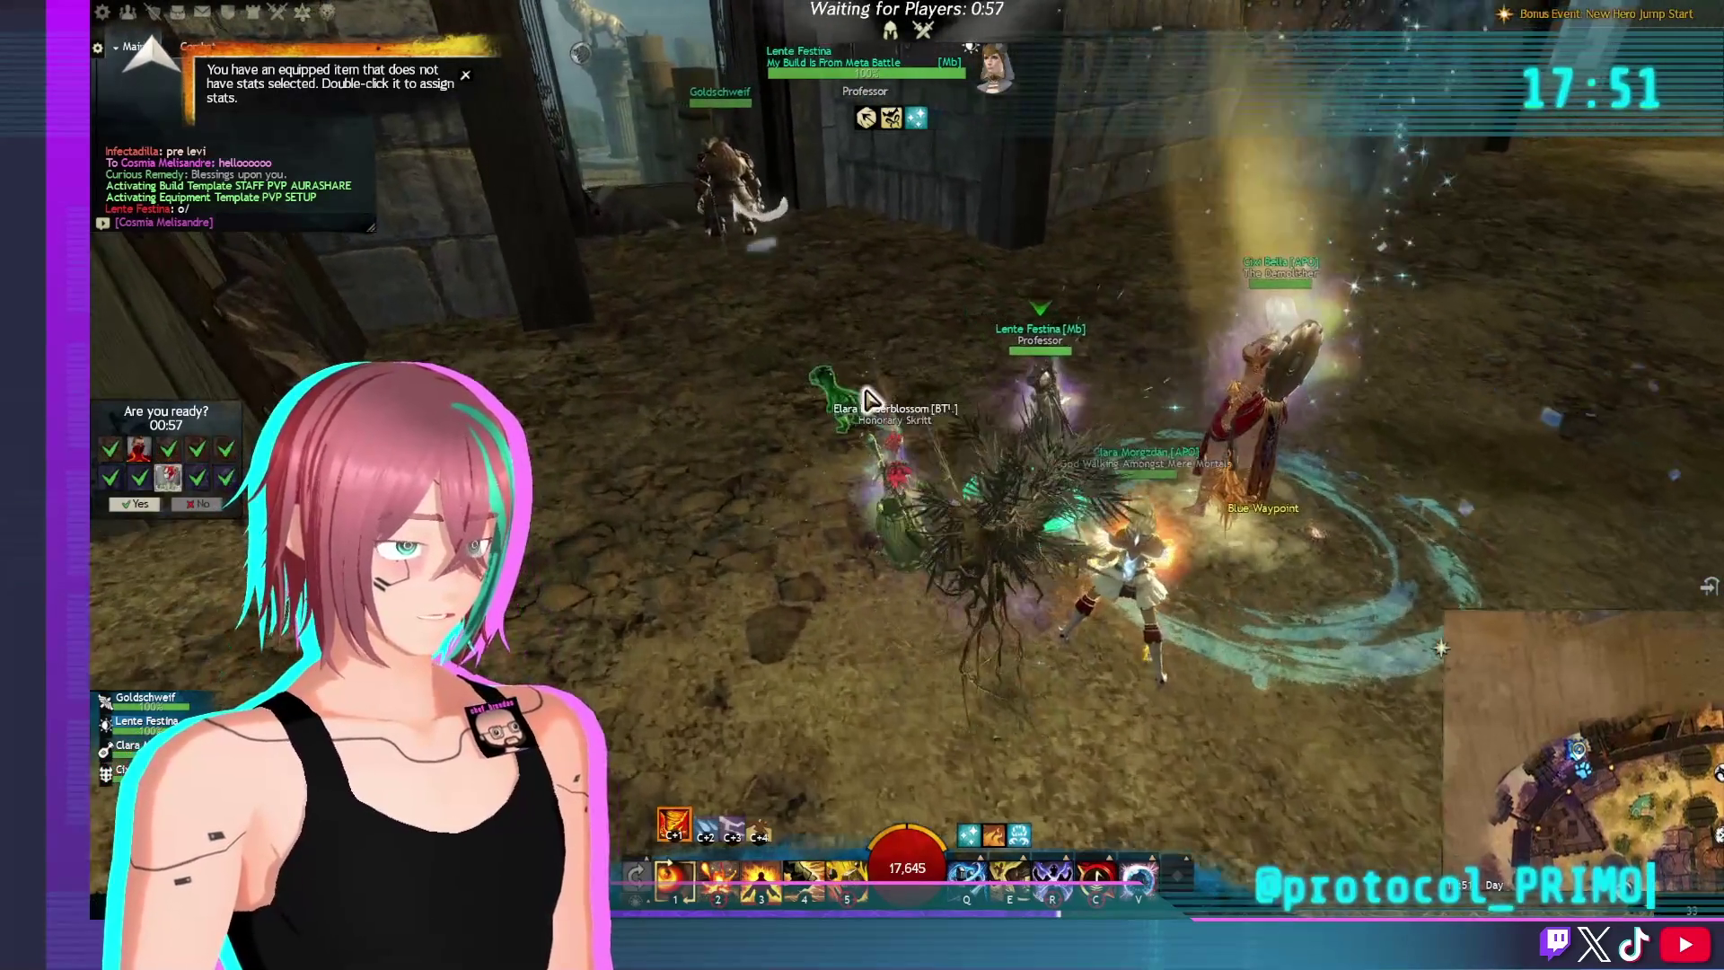
pyautogui.click(858, 413)
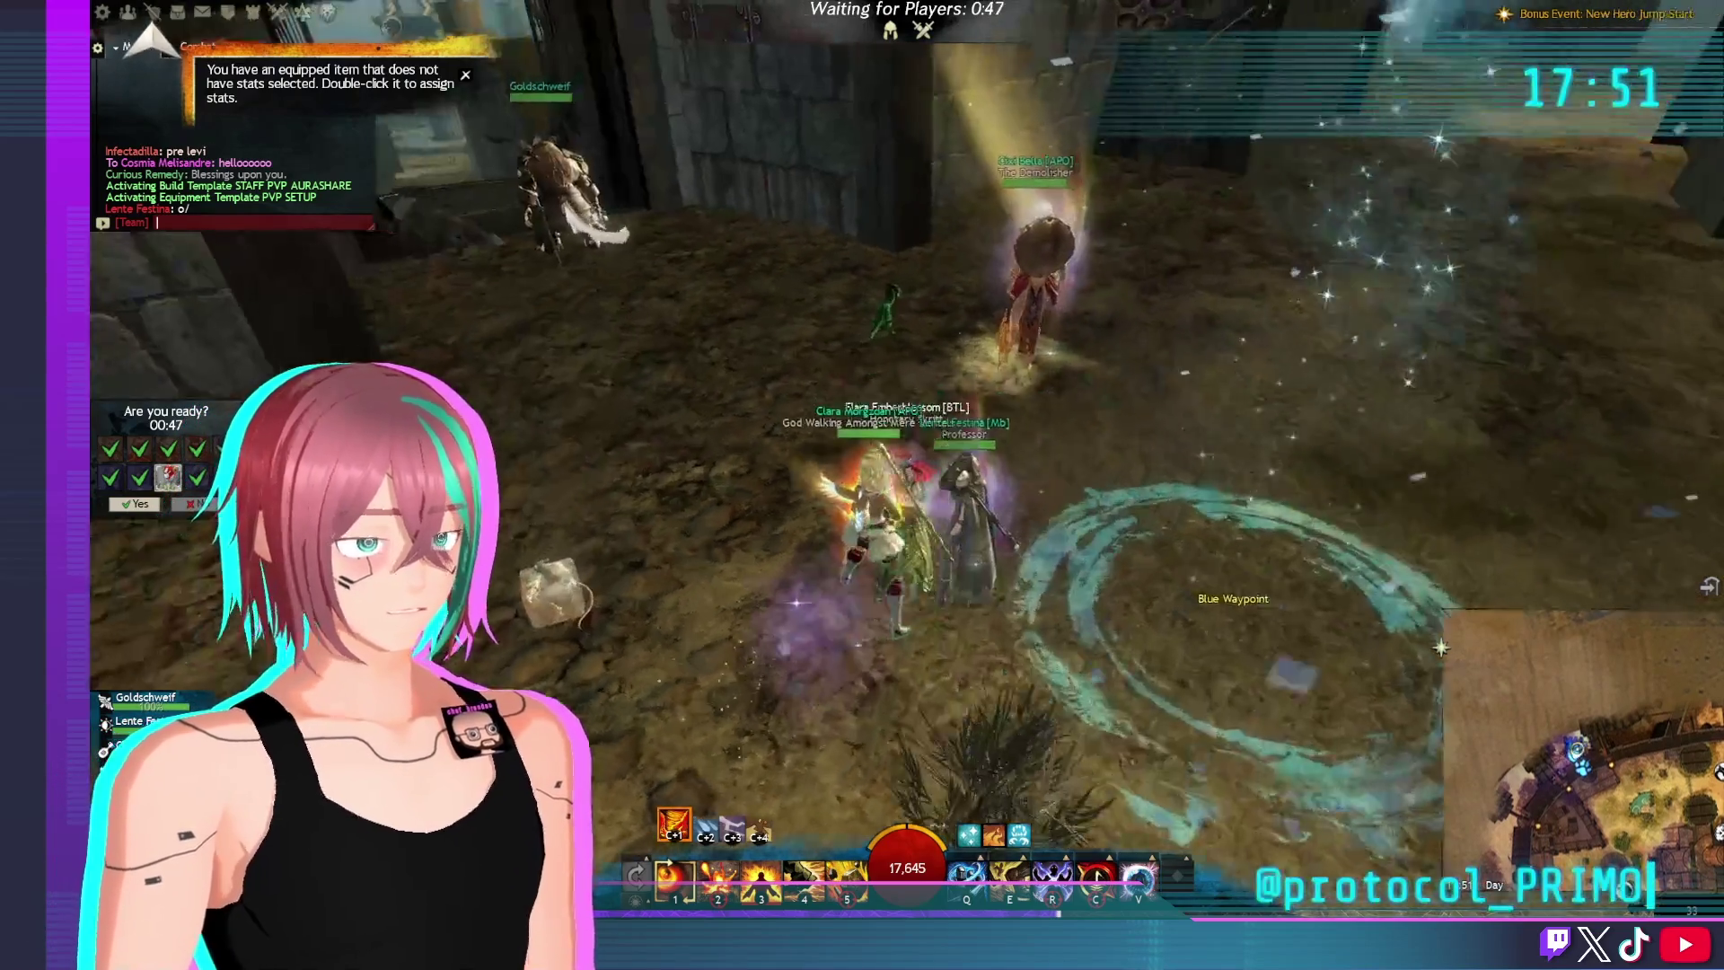
# Ask the team 'do we have support?' in chat and check the scoreboard
pyautogui.write('do we')
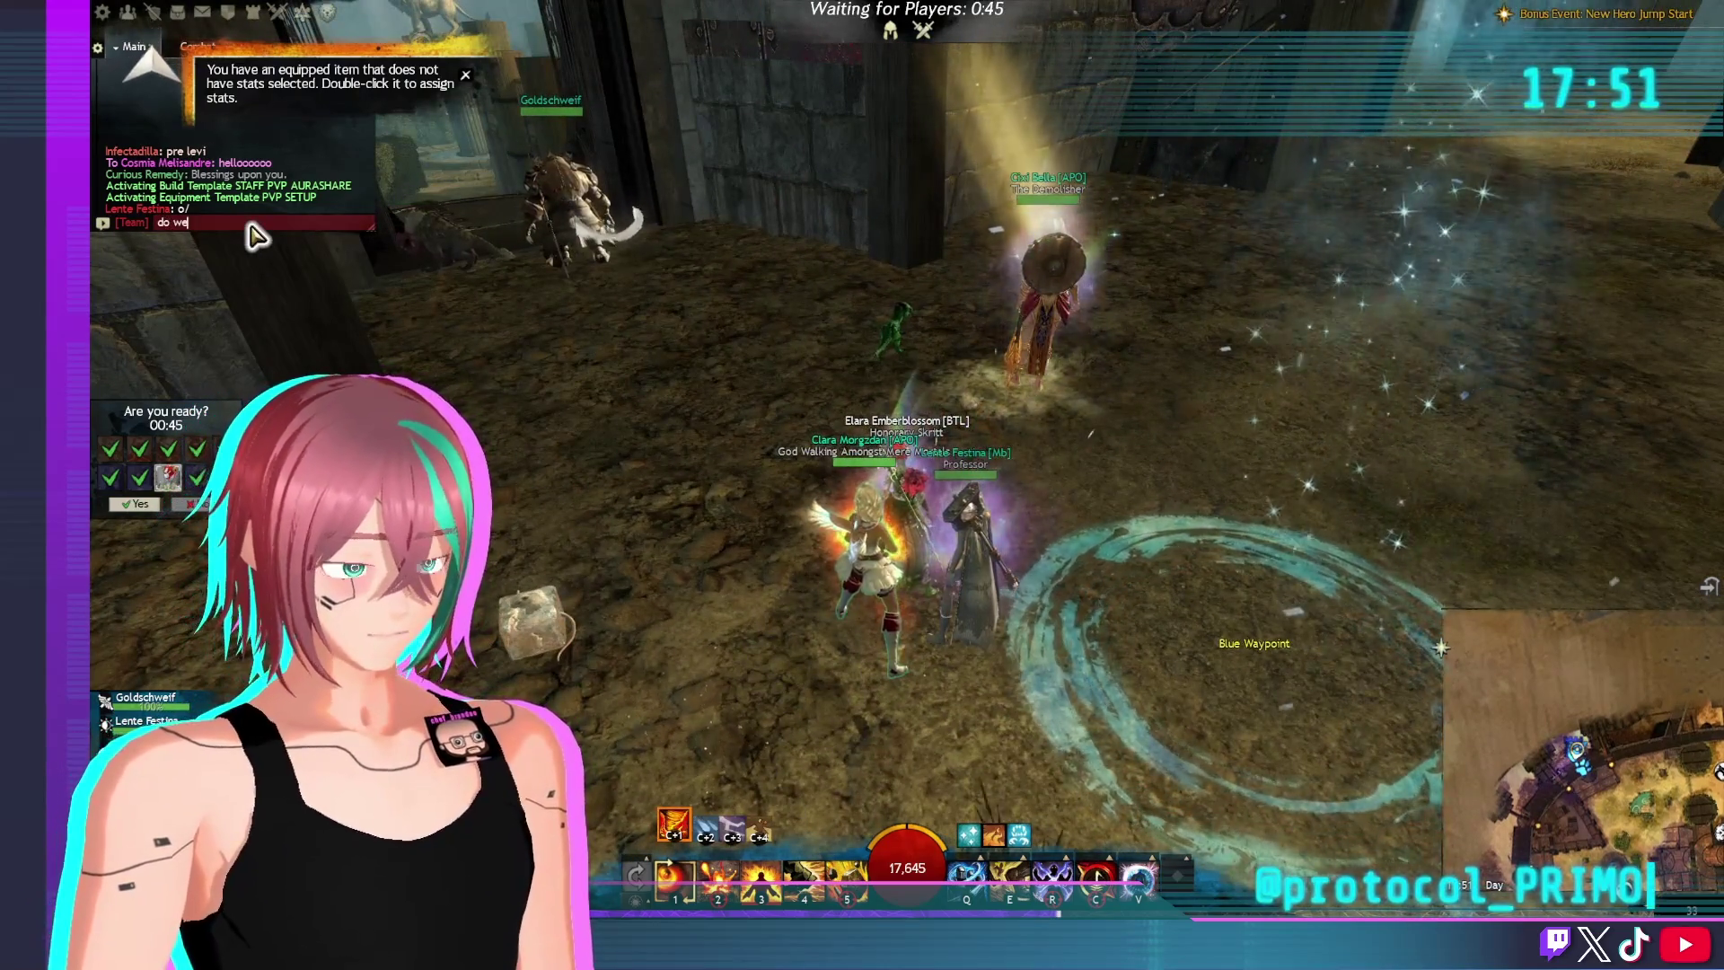
pyautogui.write(' have support?')
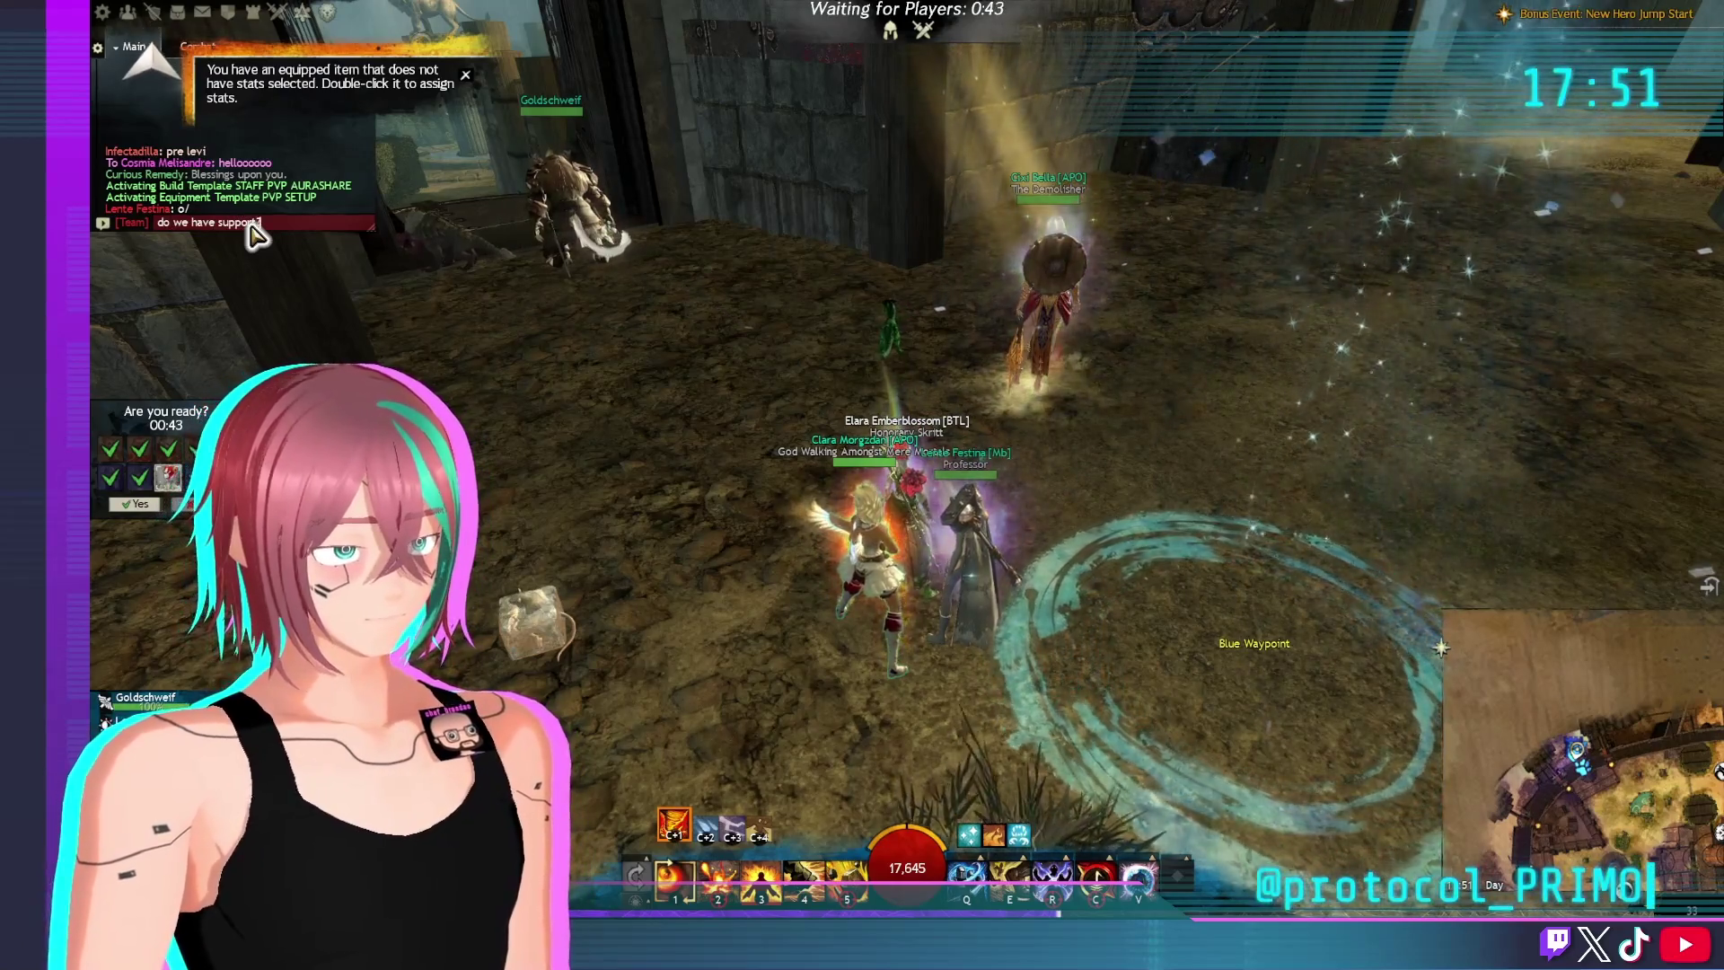
pyautogui.press('Return')
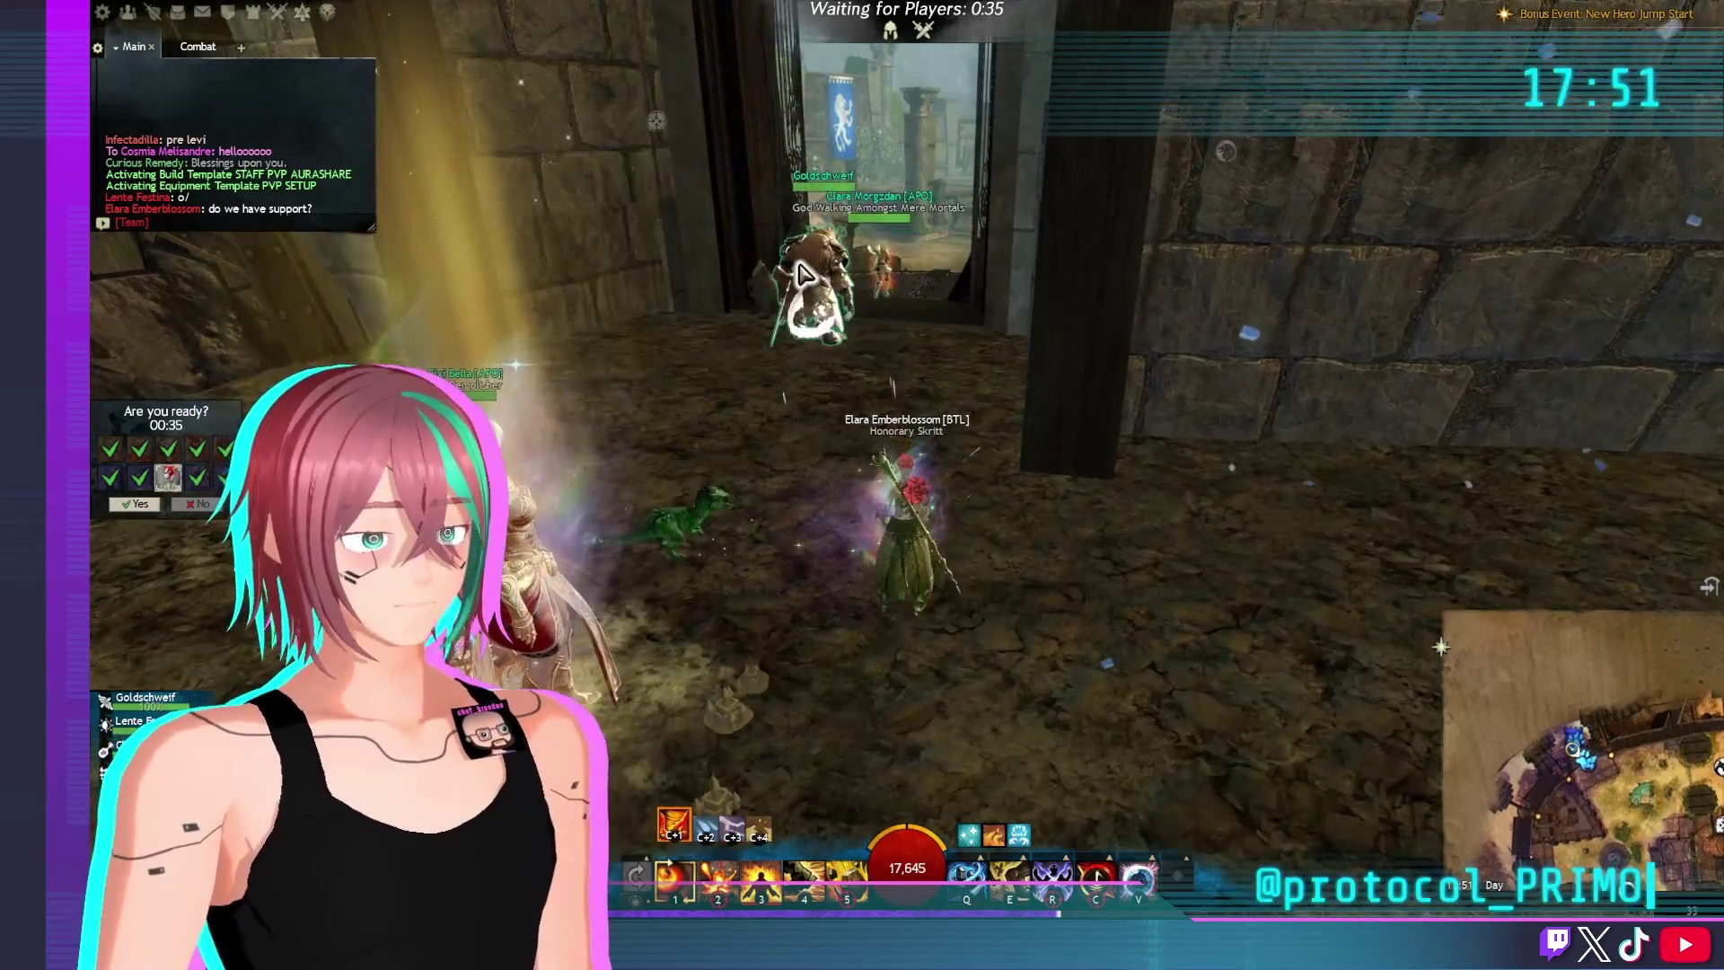
pyautogui.press('b')
pyautogui.press('b')
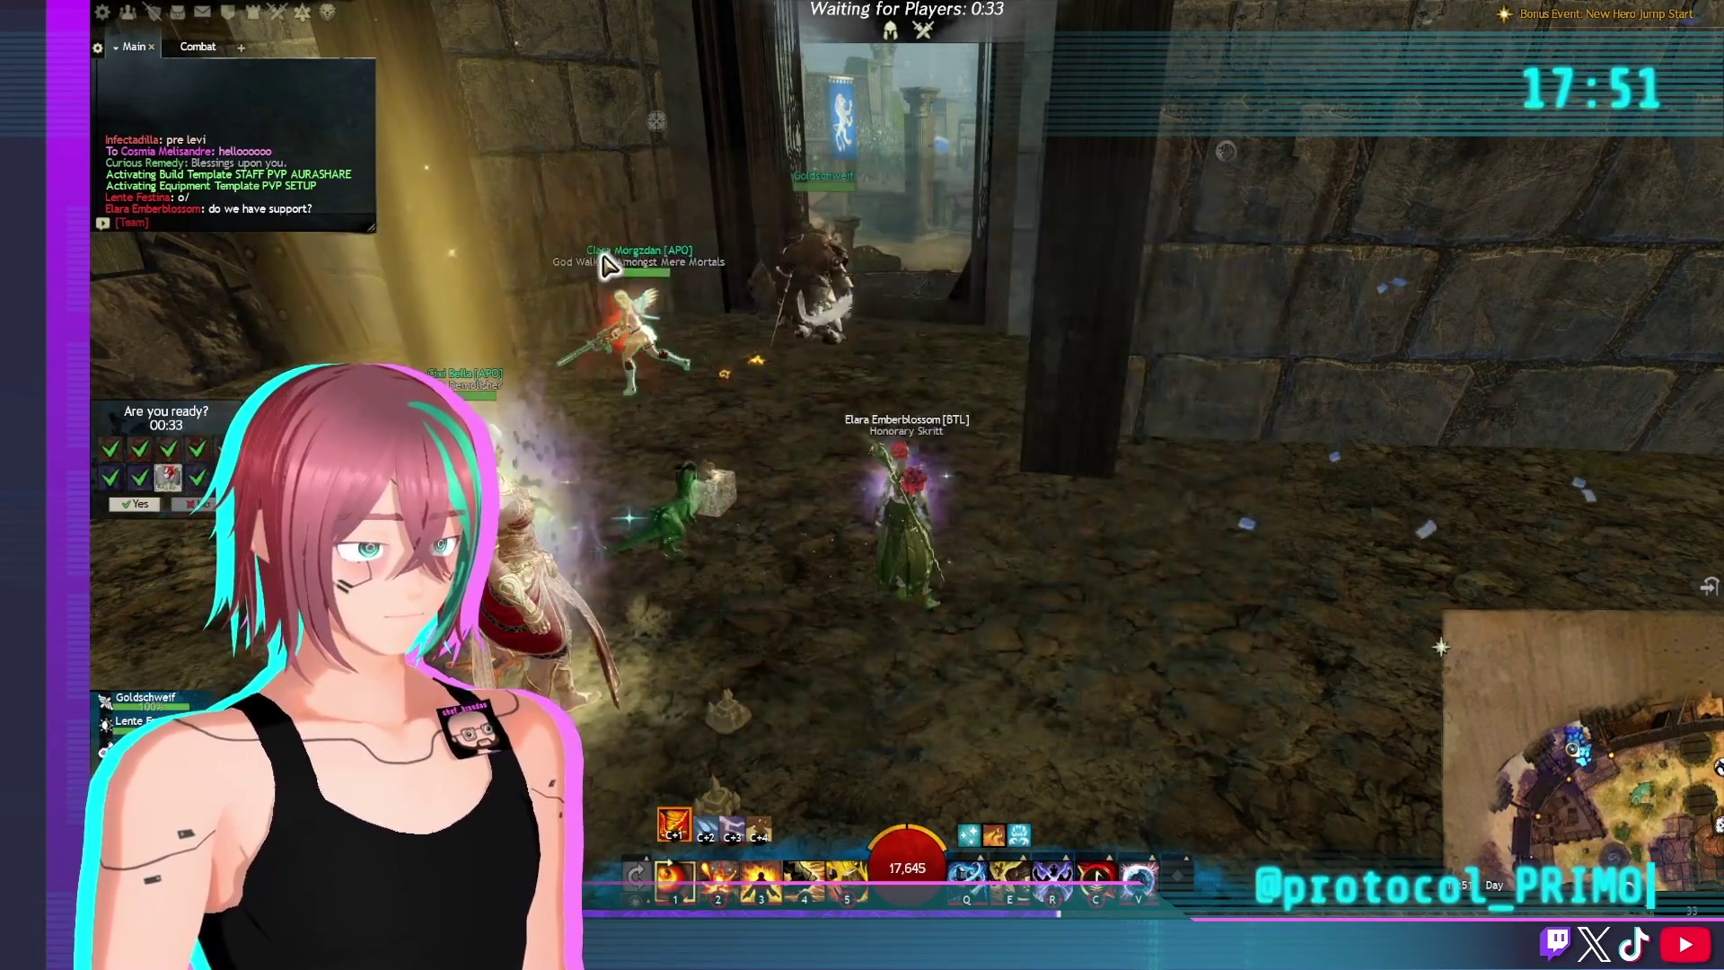
# Browse the Hero panel's equipment, fashion and build tabs, then confirm ready for the match
pyautogui.press('h')
pyautogui.click(496, 268)
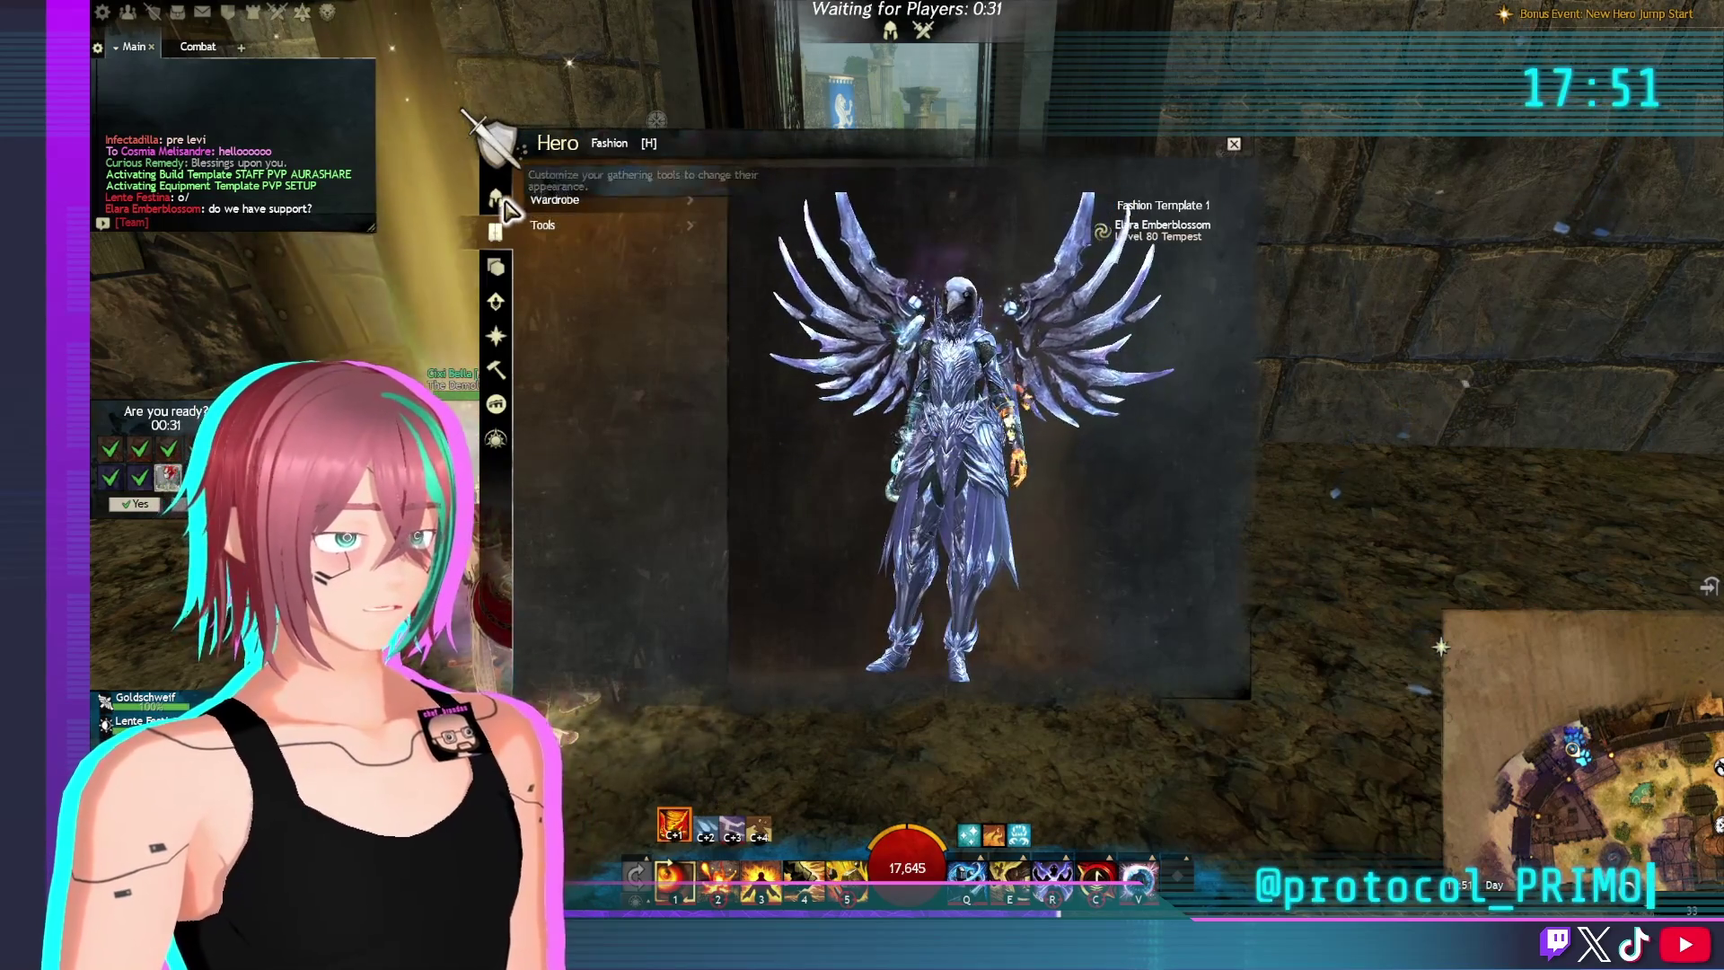
pyautogui.click(495, 232)
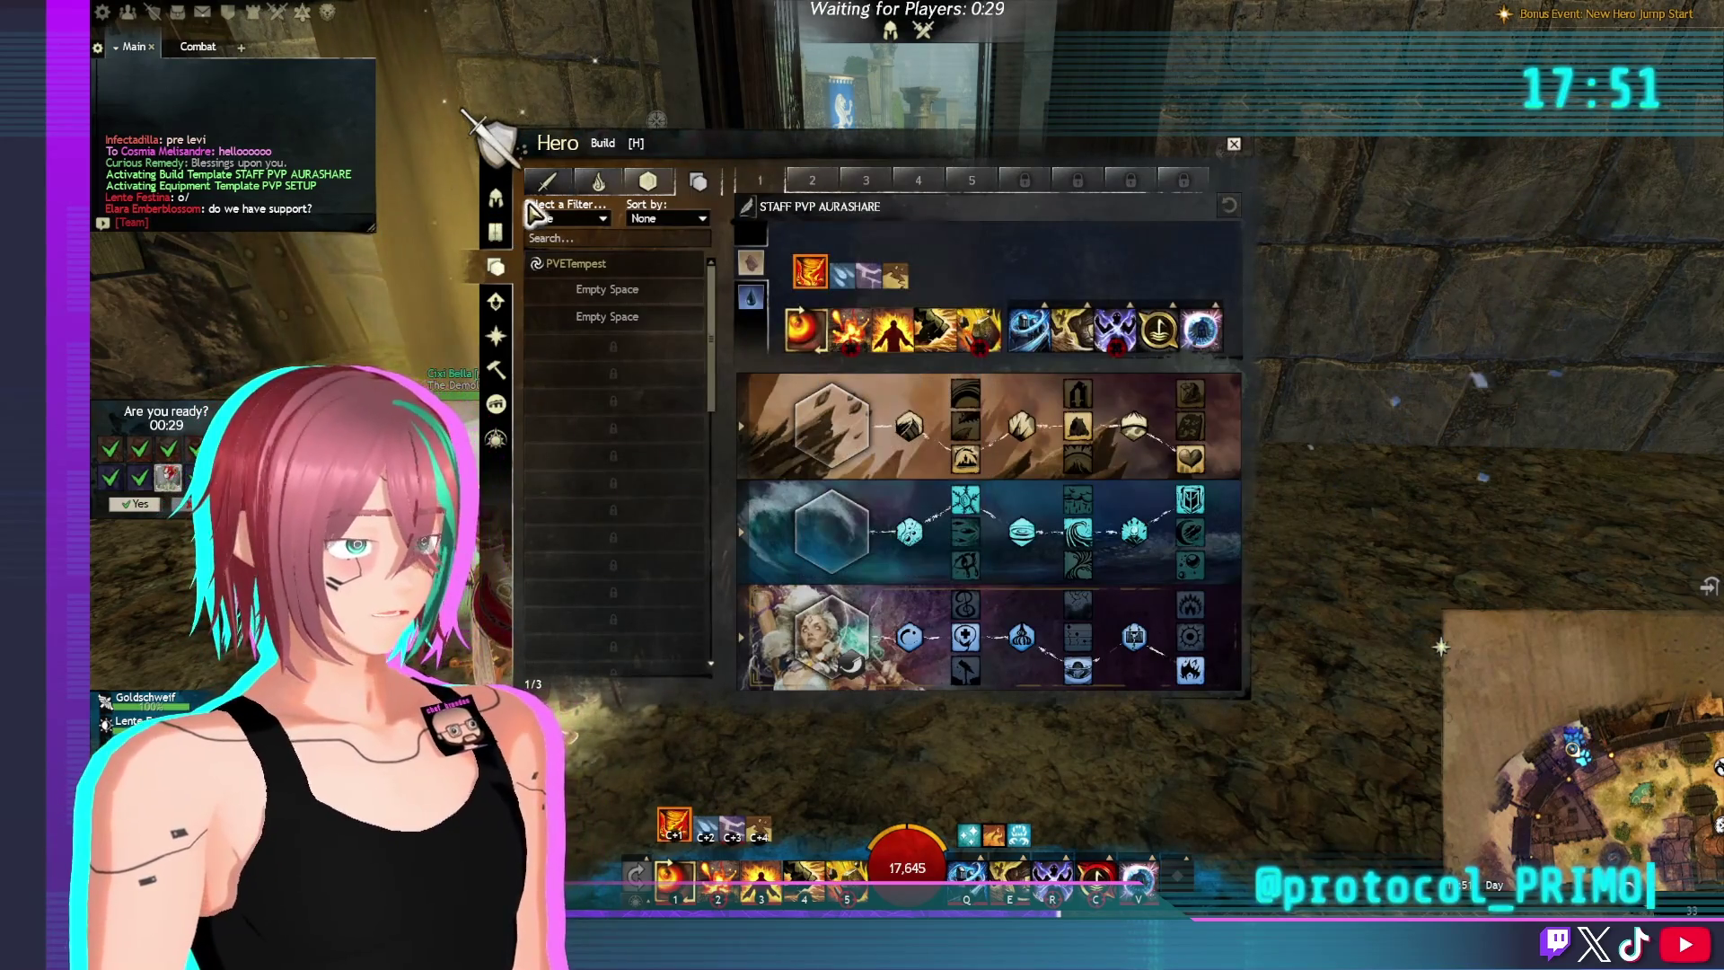
pyautogui.click(494, 205)
pyautogui.press('h')
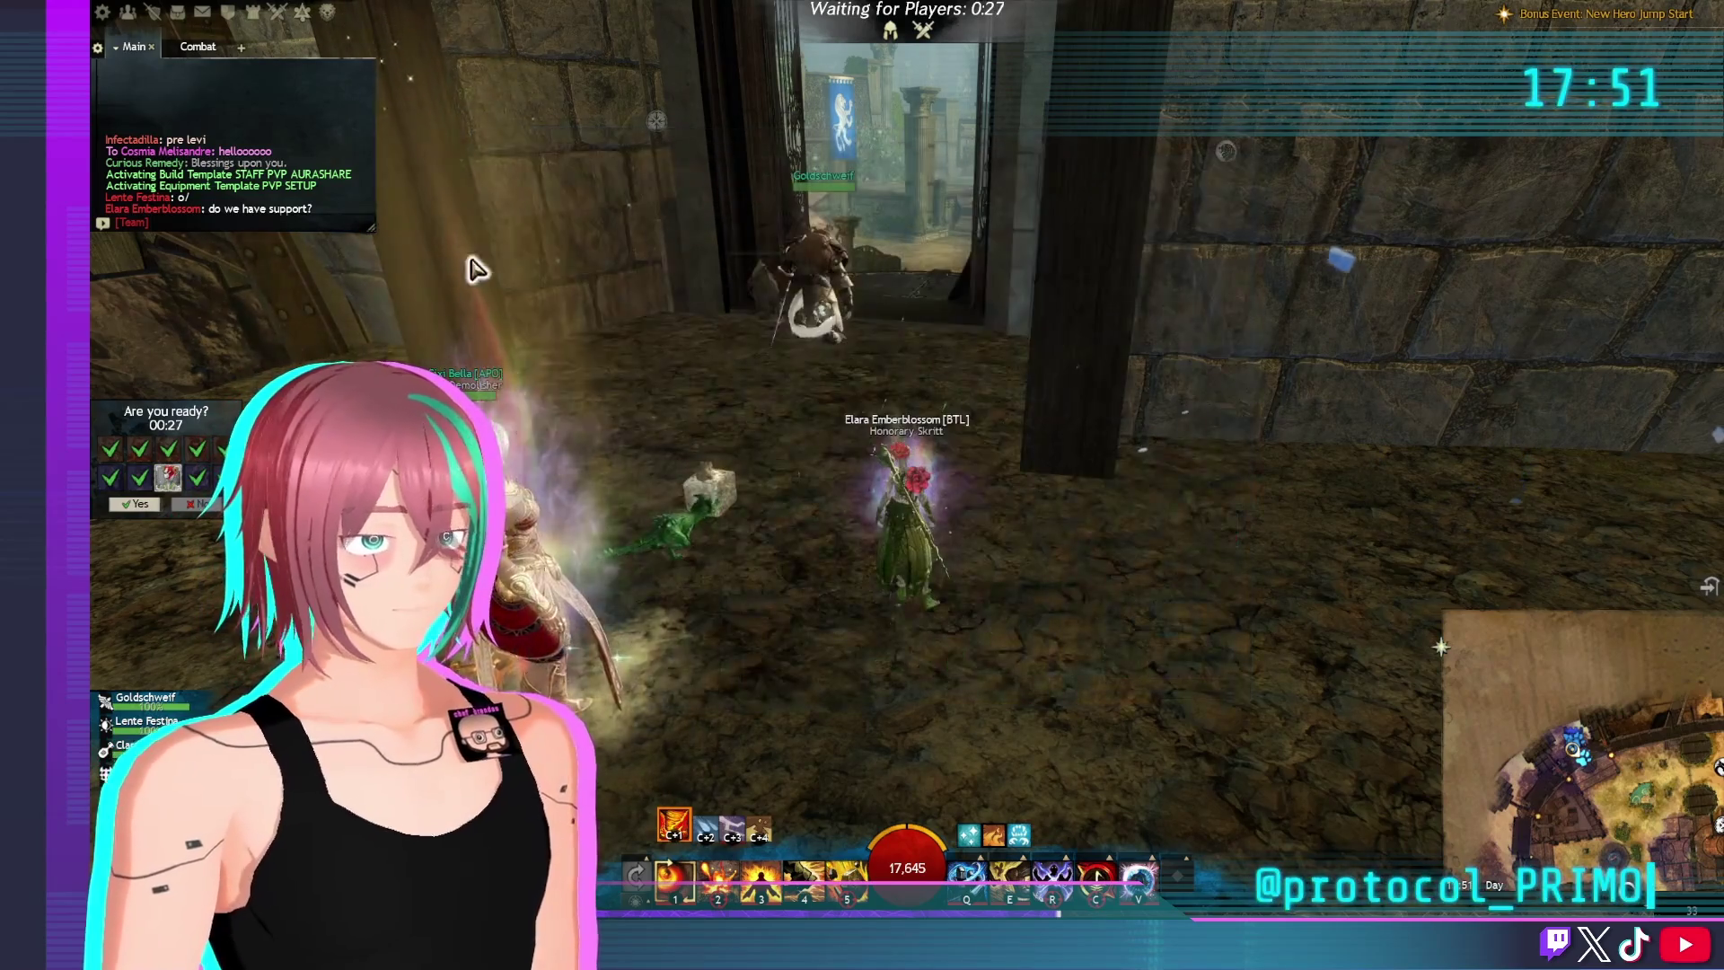
pyautogui.click(152, 505)
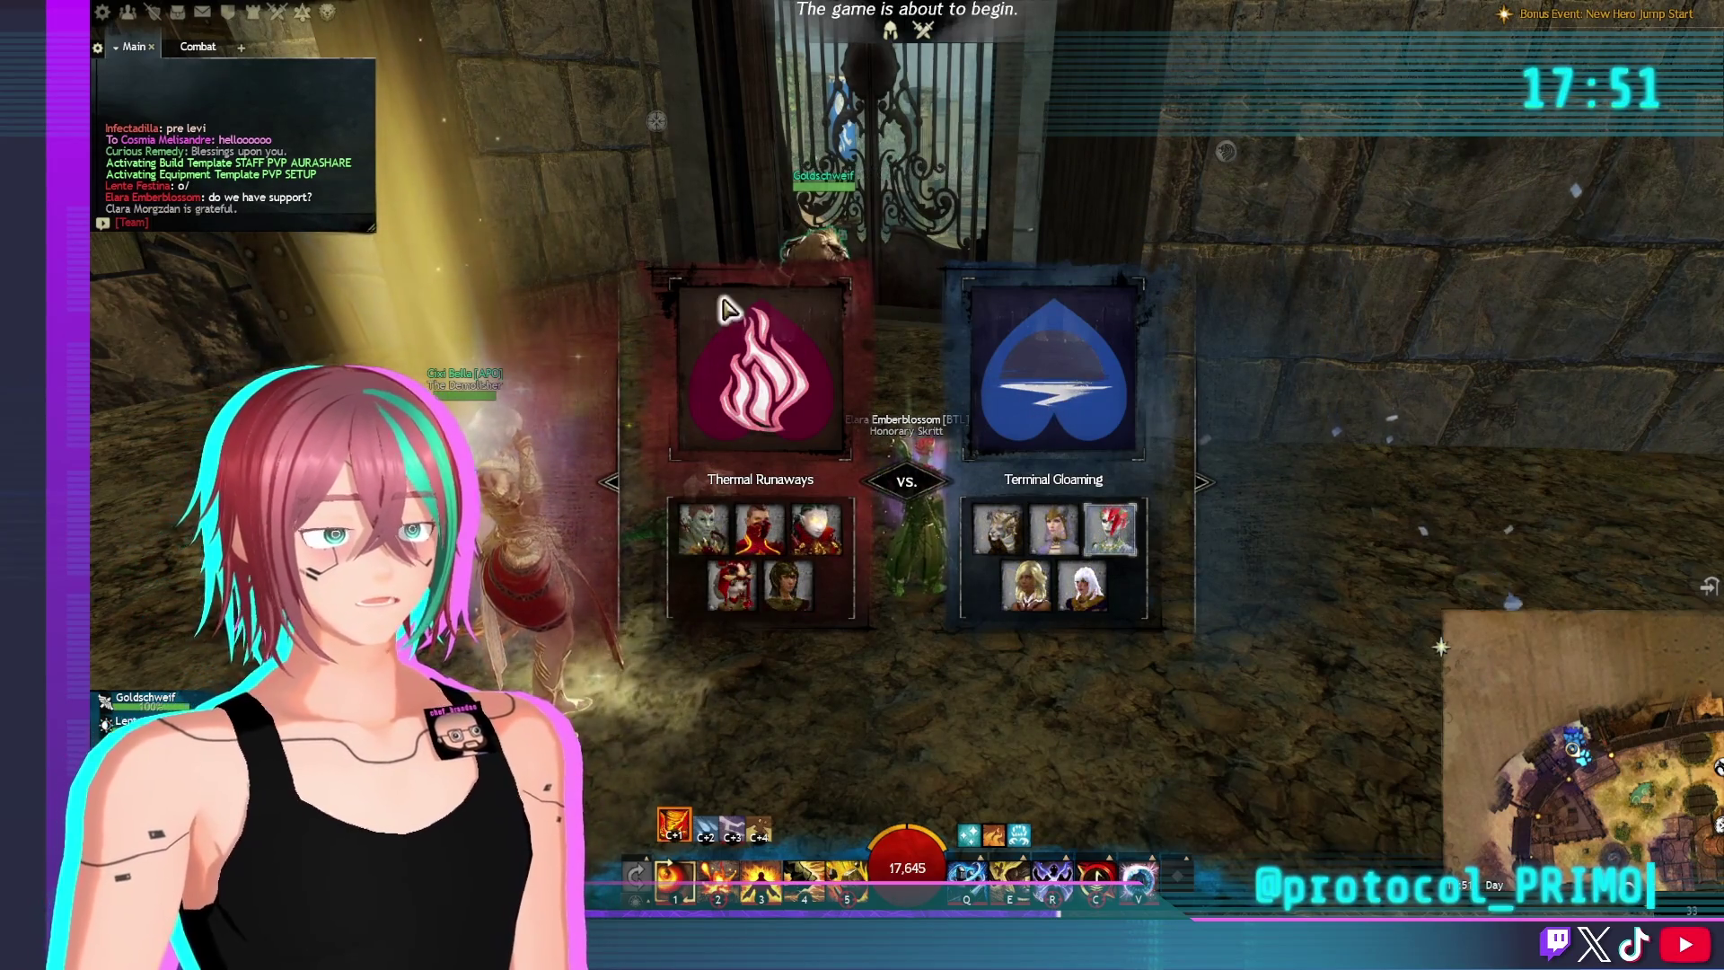
# Switch to air attunement and run toward the starting gate with teammates
pyautogui.press('w')
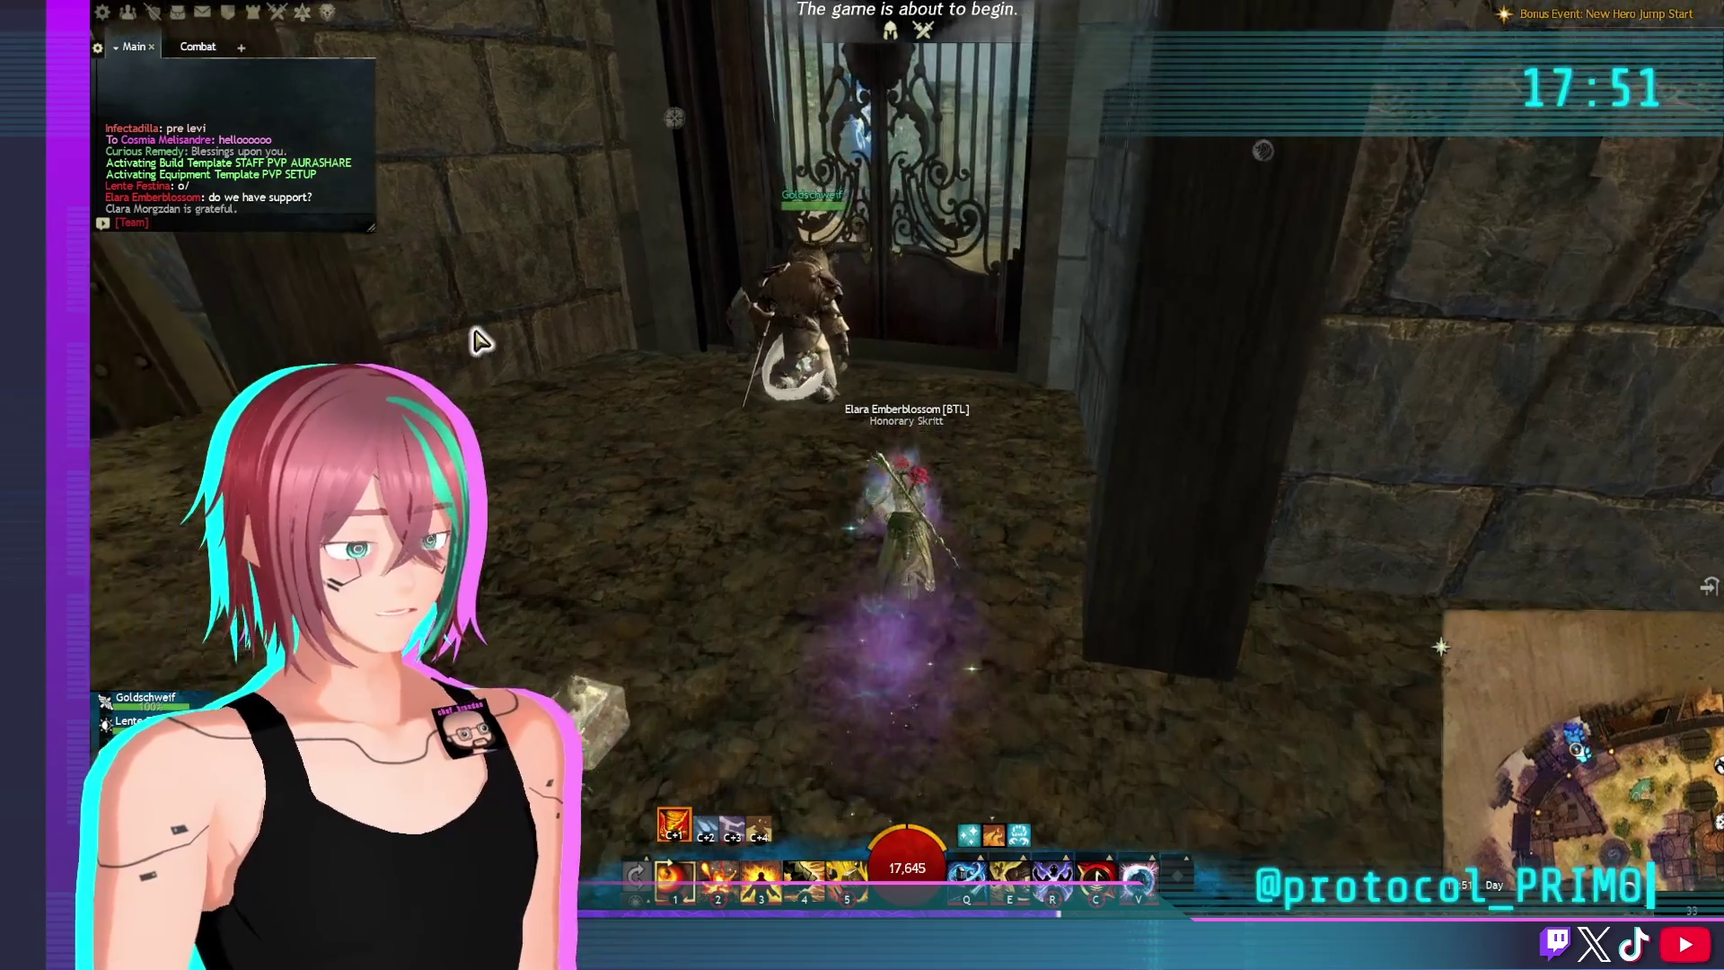
pyautogui.hotkey('ctrl', '3')
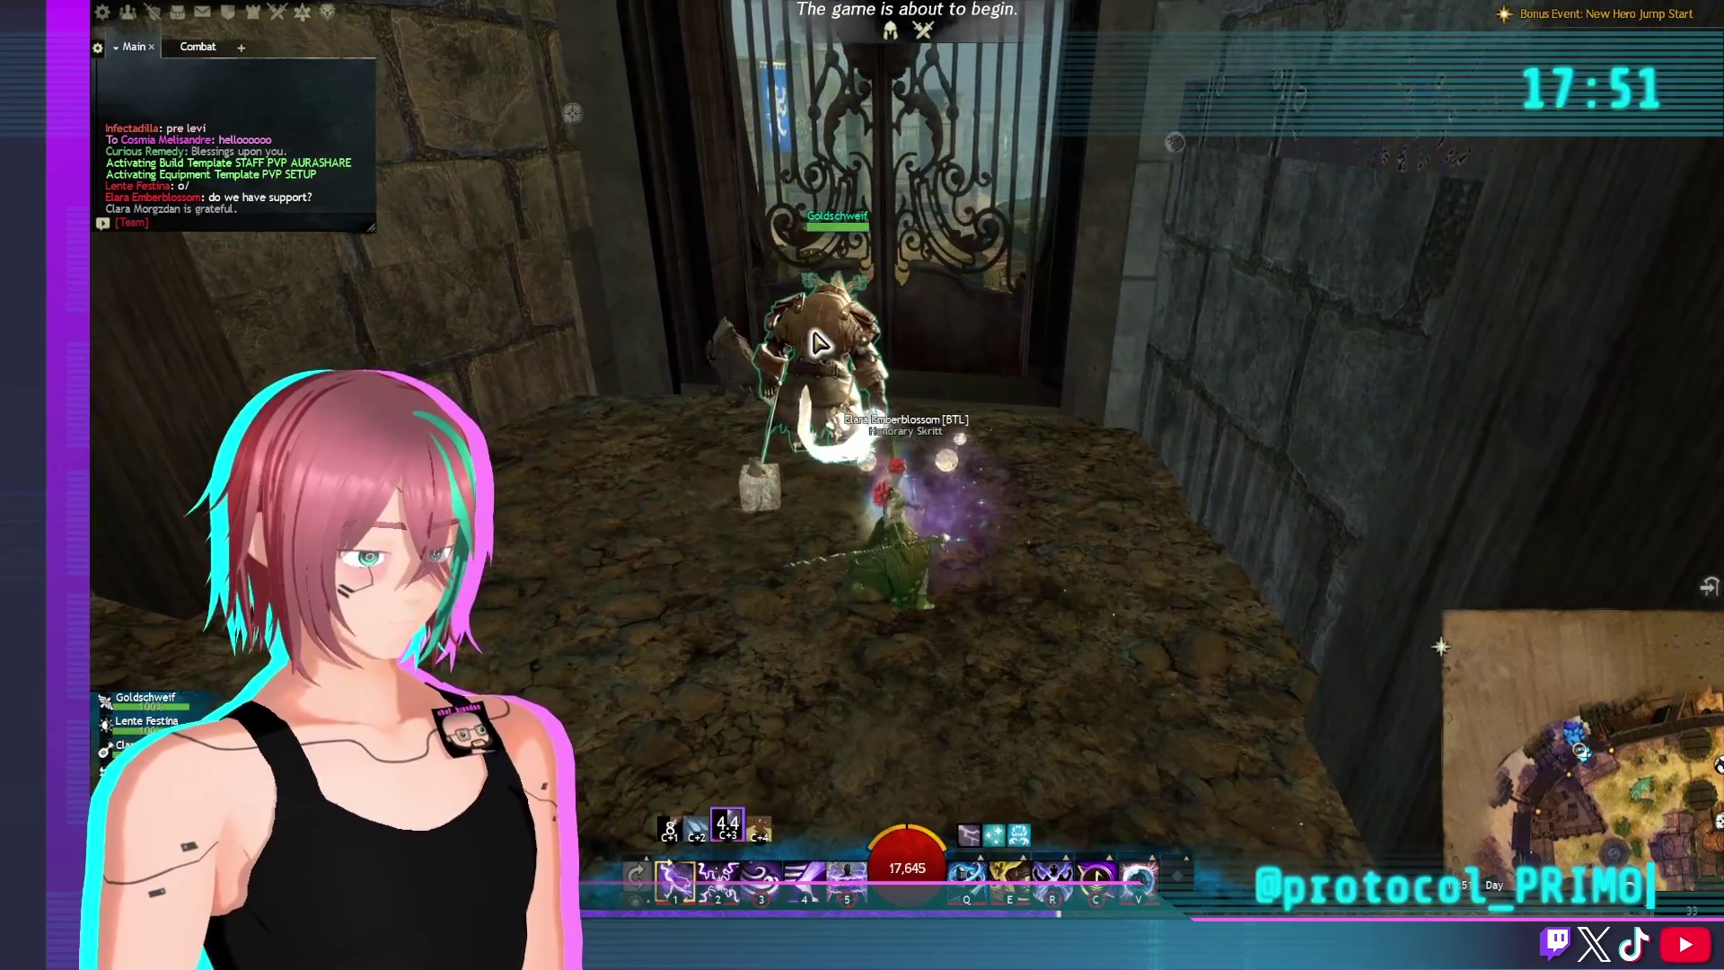
pyautogui.moveTo(875, 391); pyautogui.dragTo(988, 395)
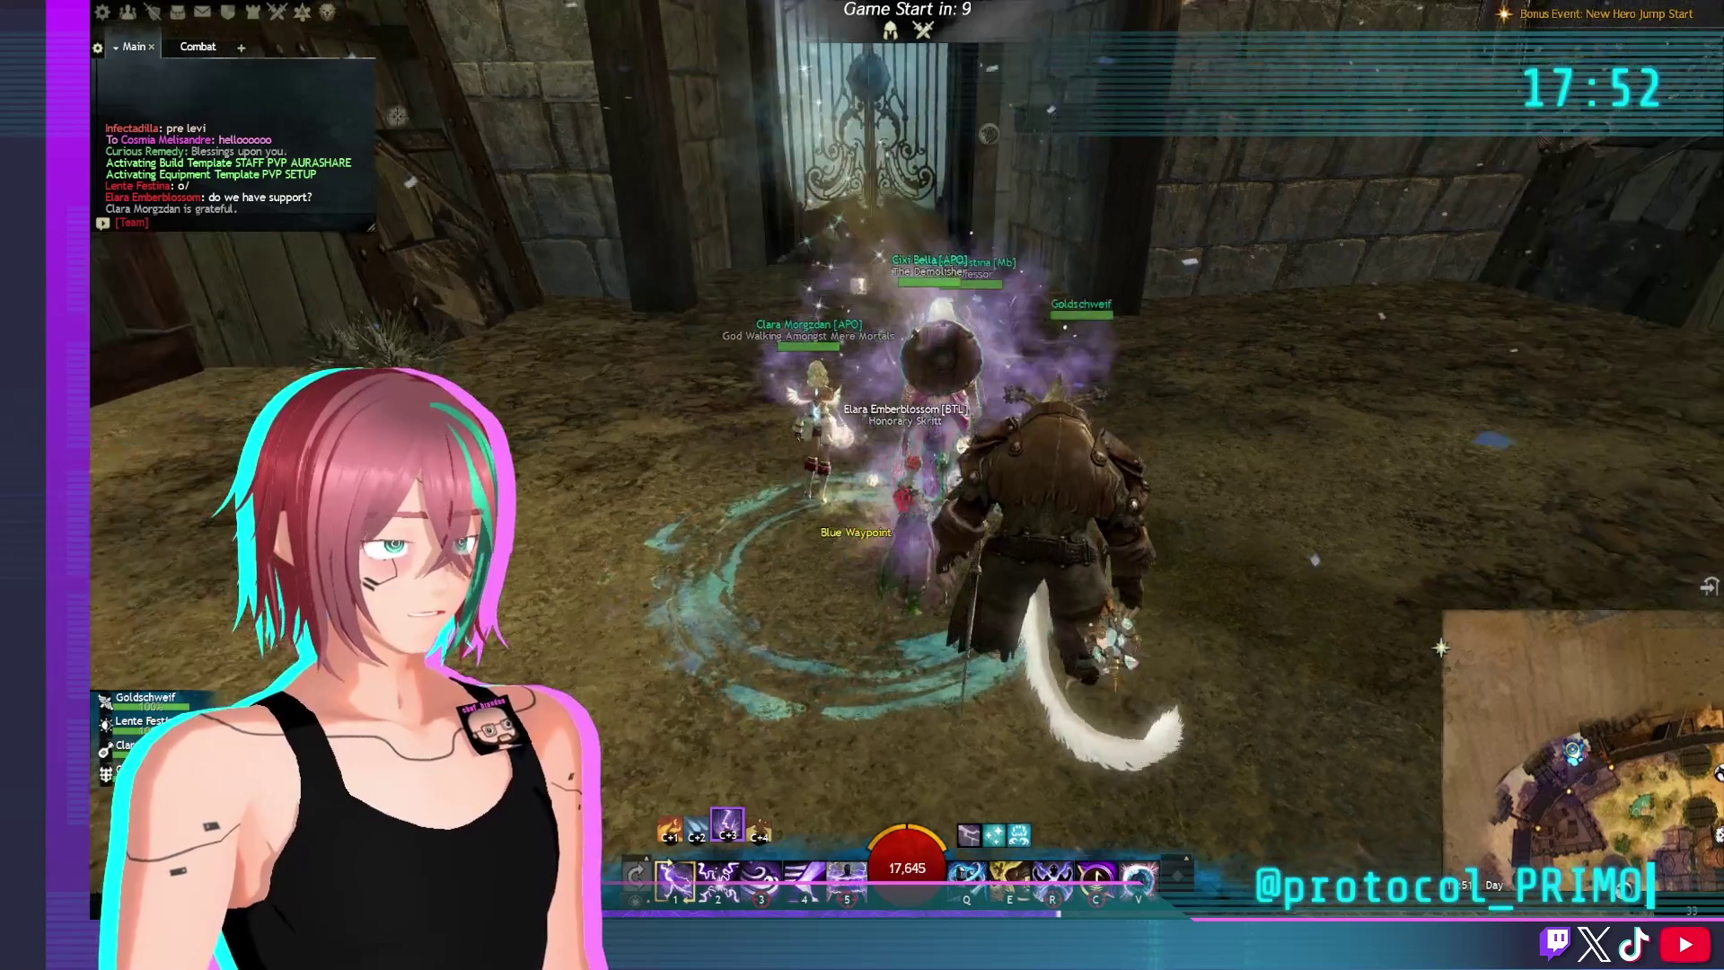
pyautogui.press('w')
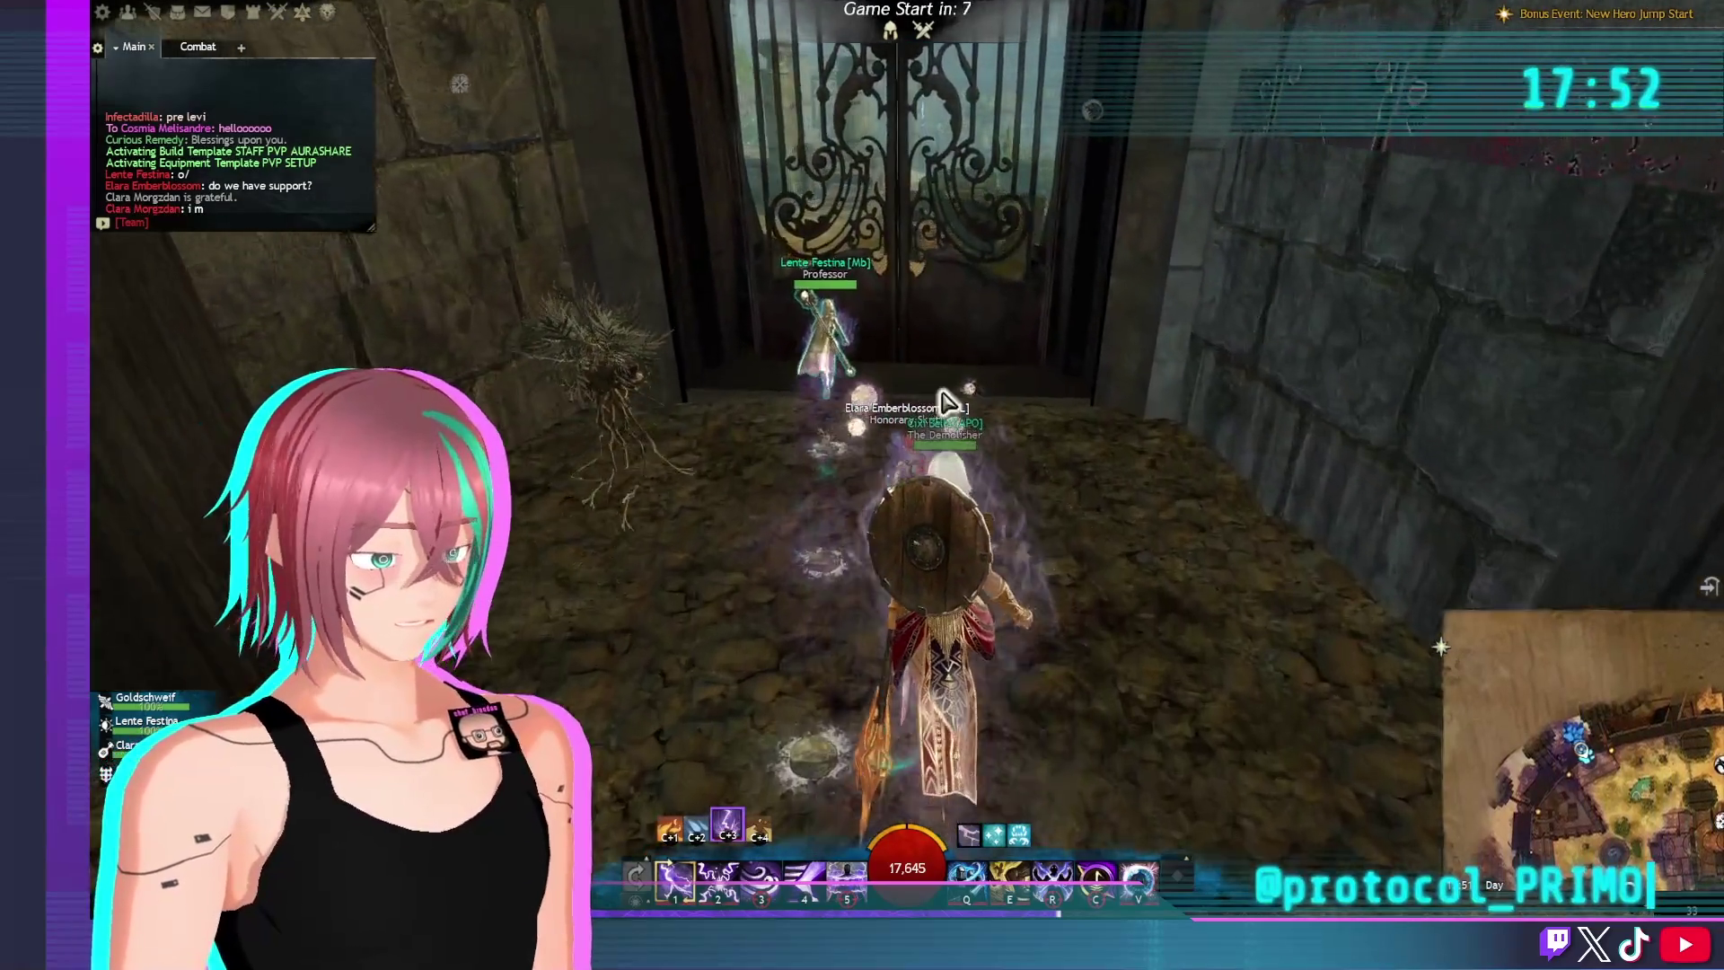
pyautogui.press('w')
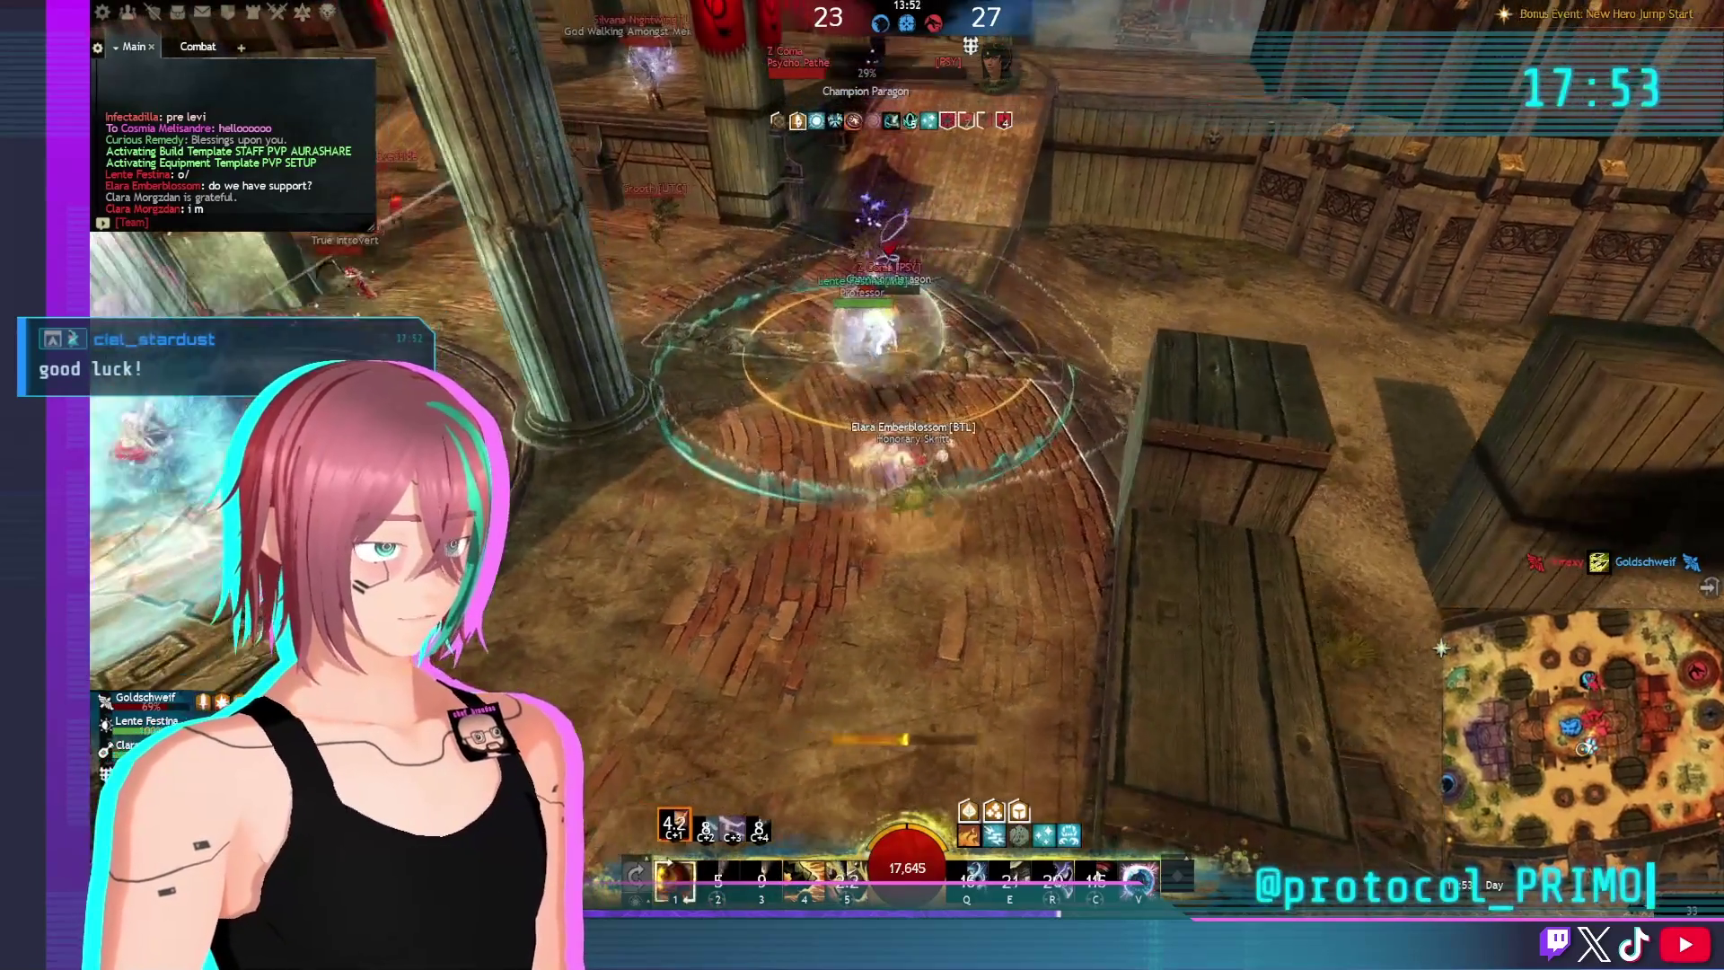
# Try a recharging skill, then switch to water attunement to heal on the point
pyautogui.press('2')
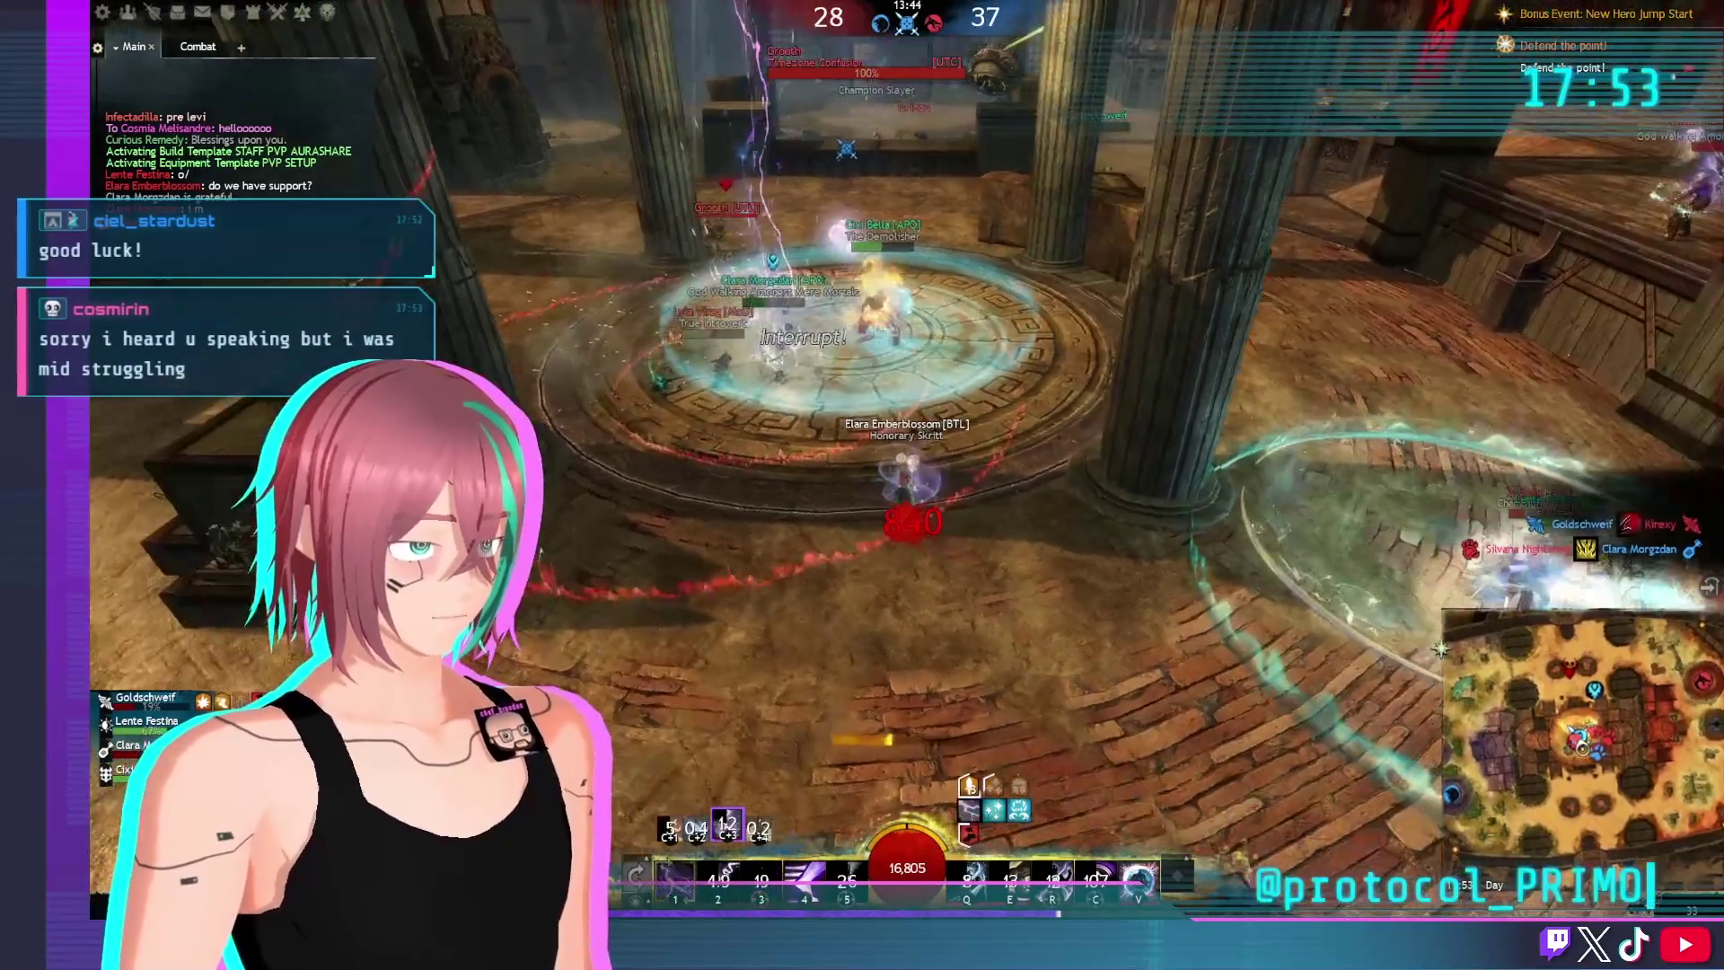
pyautogui.hotkey('ctrl', '2')
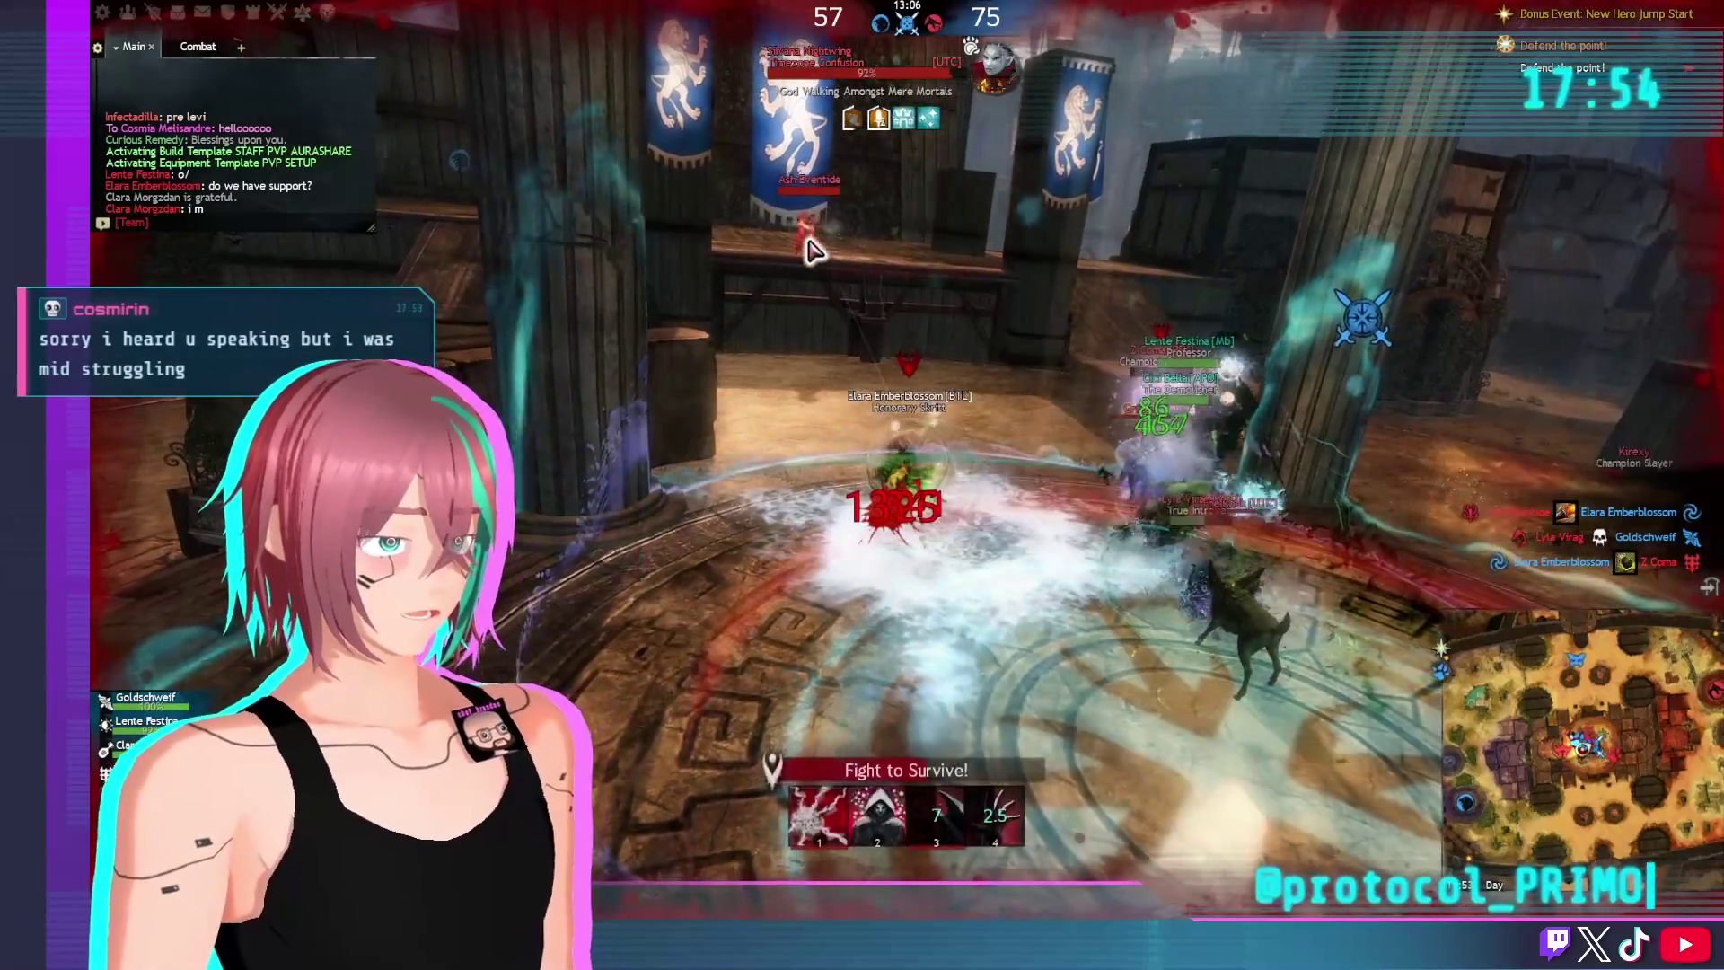
# Call an enemy on the point as the team target, then attack with skills and air attunement
pyautogui.click(808, 238)
pyautogui.hotkey('ctrl', 't')
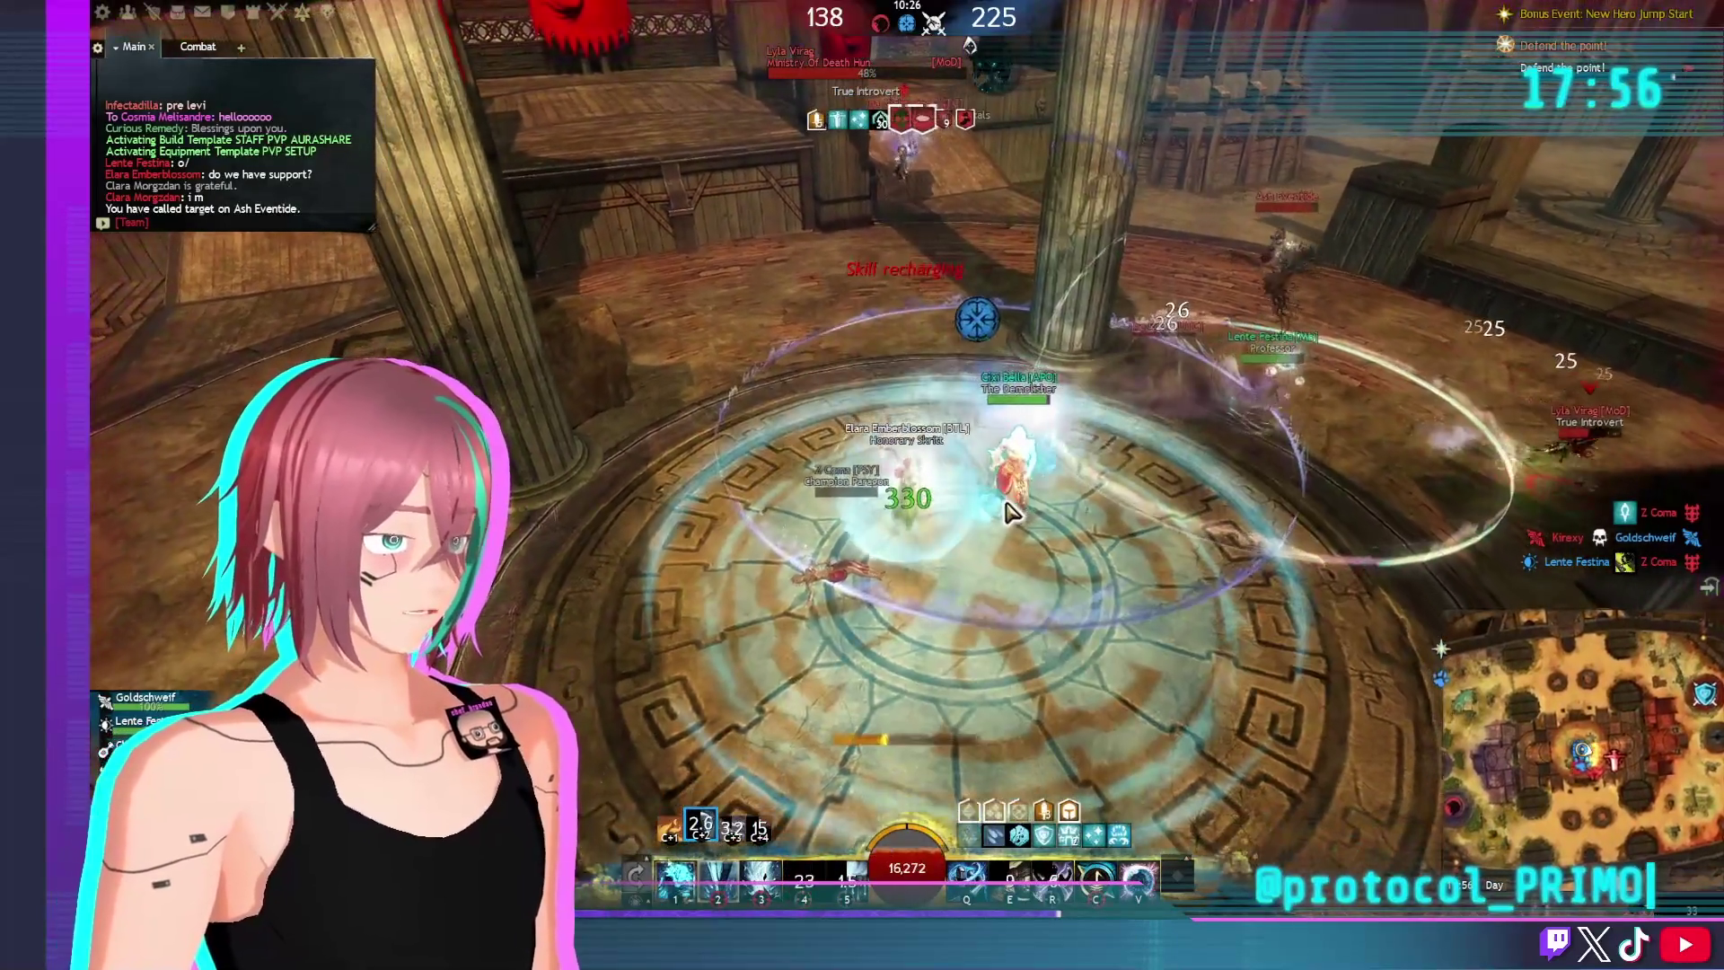
pyautogui.press('3')
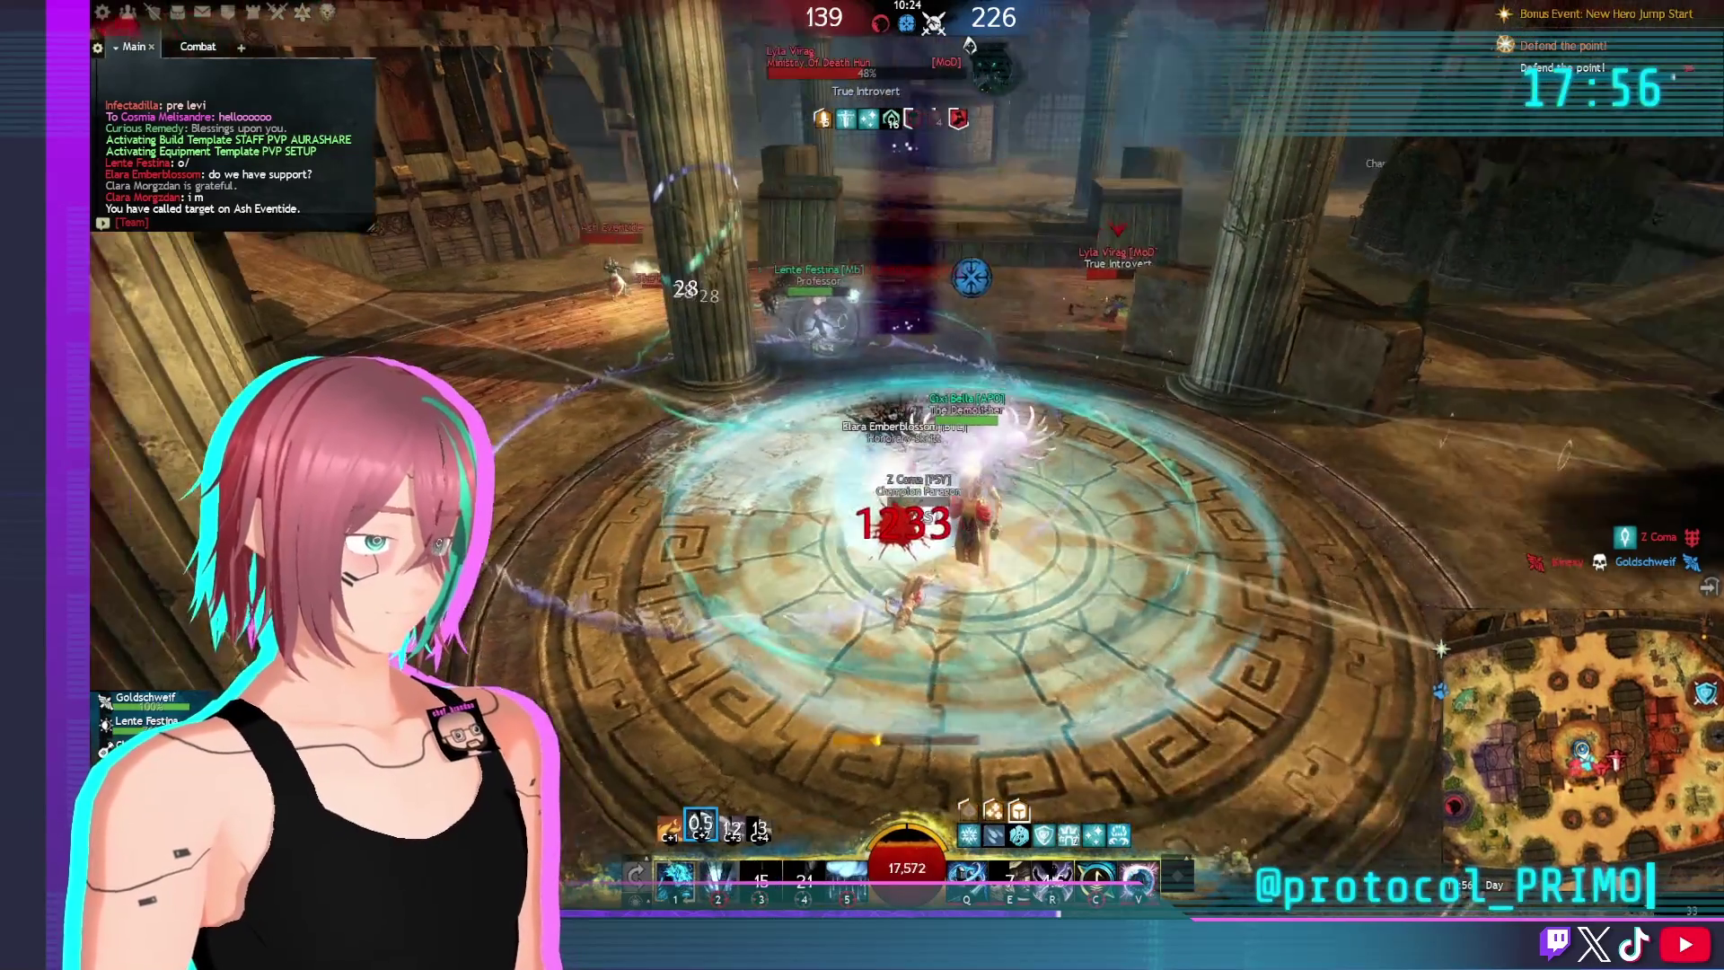
pyautogui.press('2')
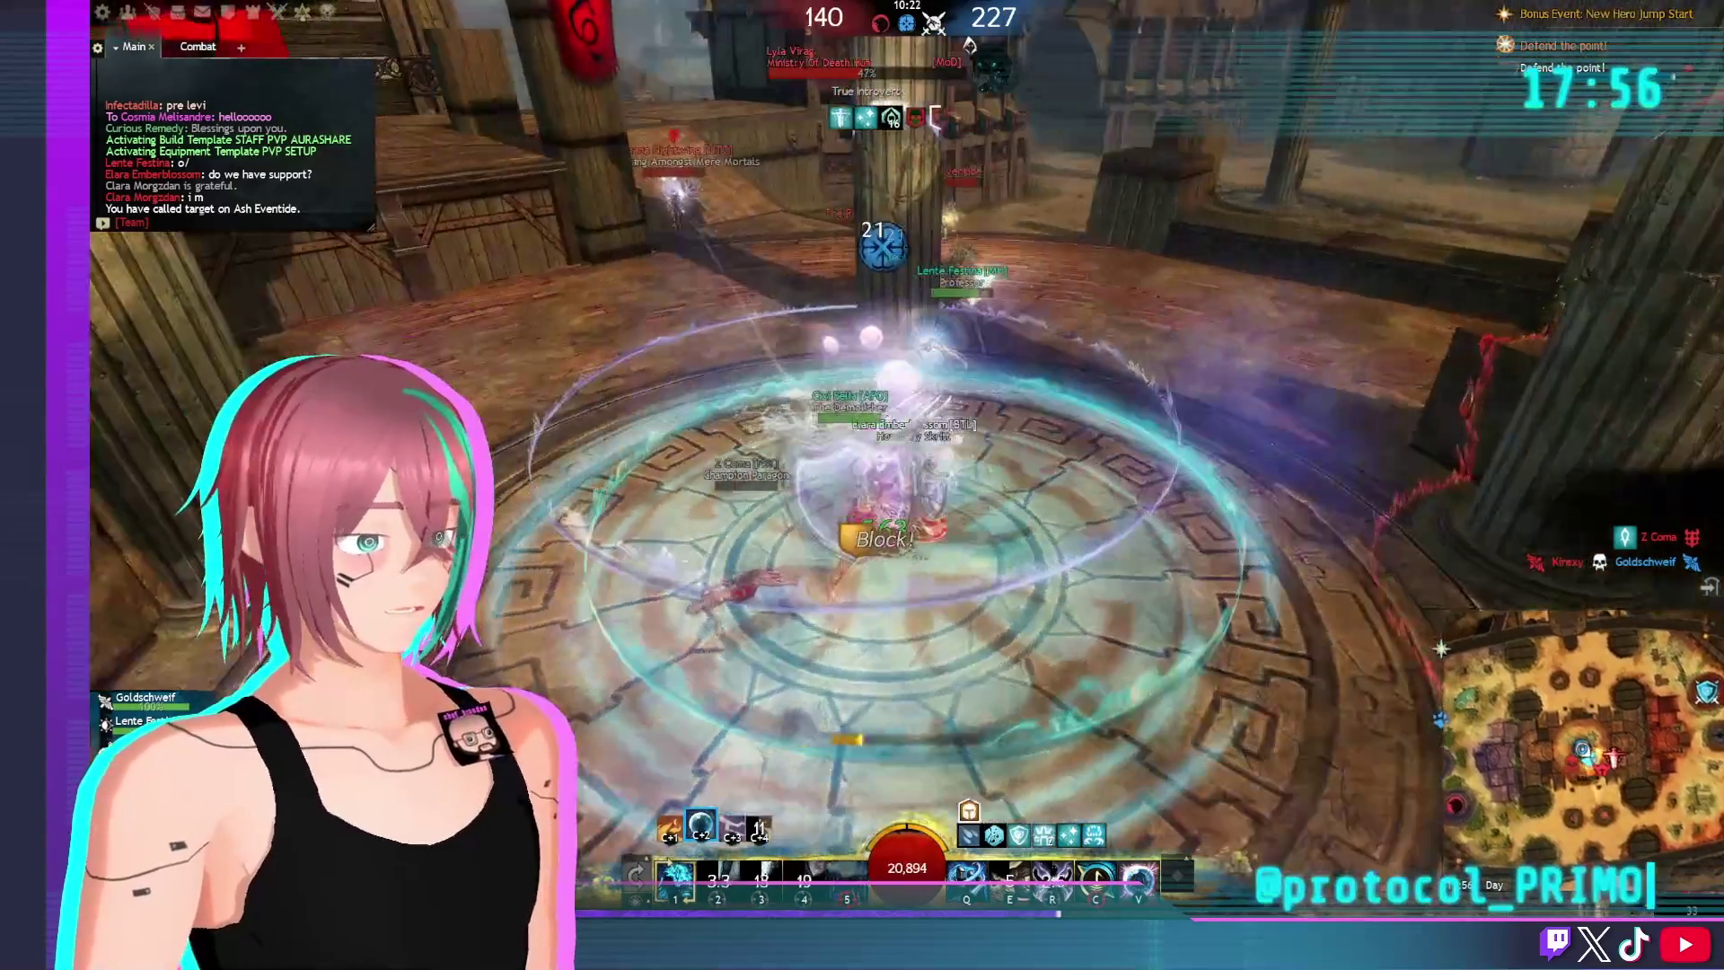
pyautogui.hotkey('ctrl', '3')
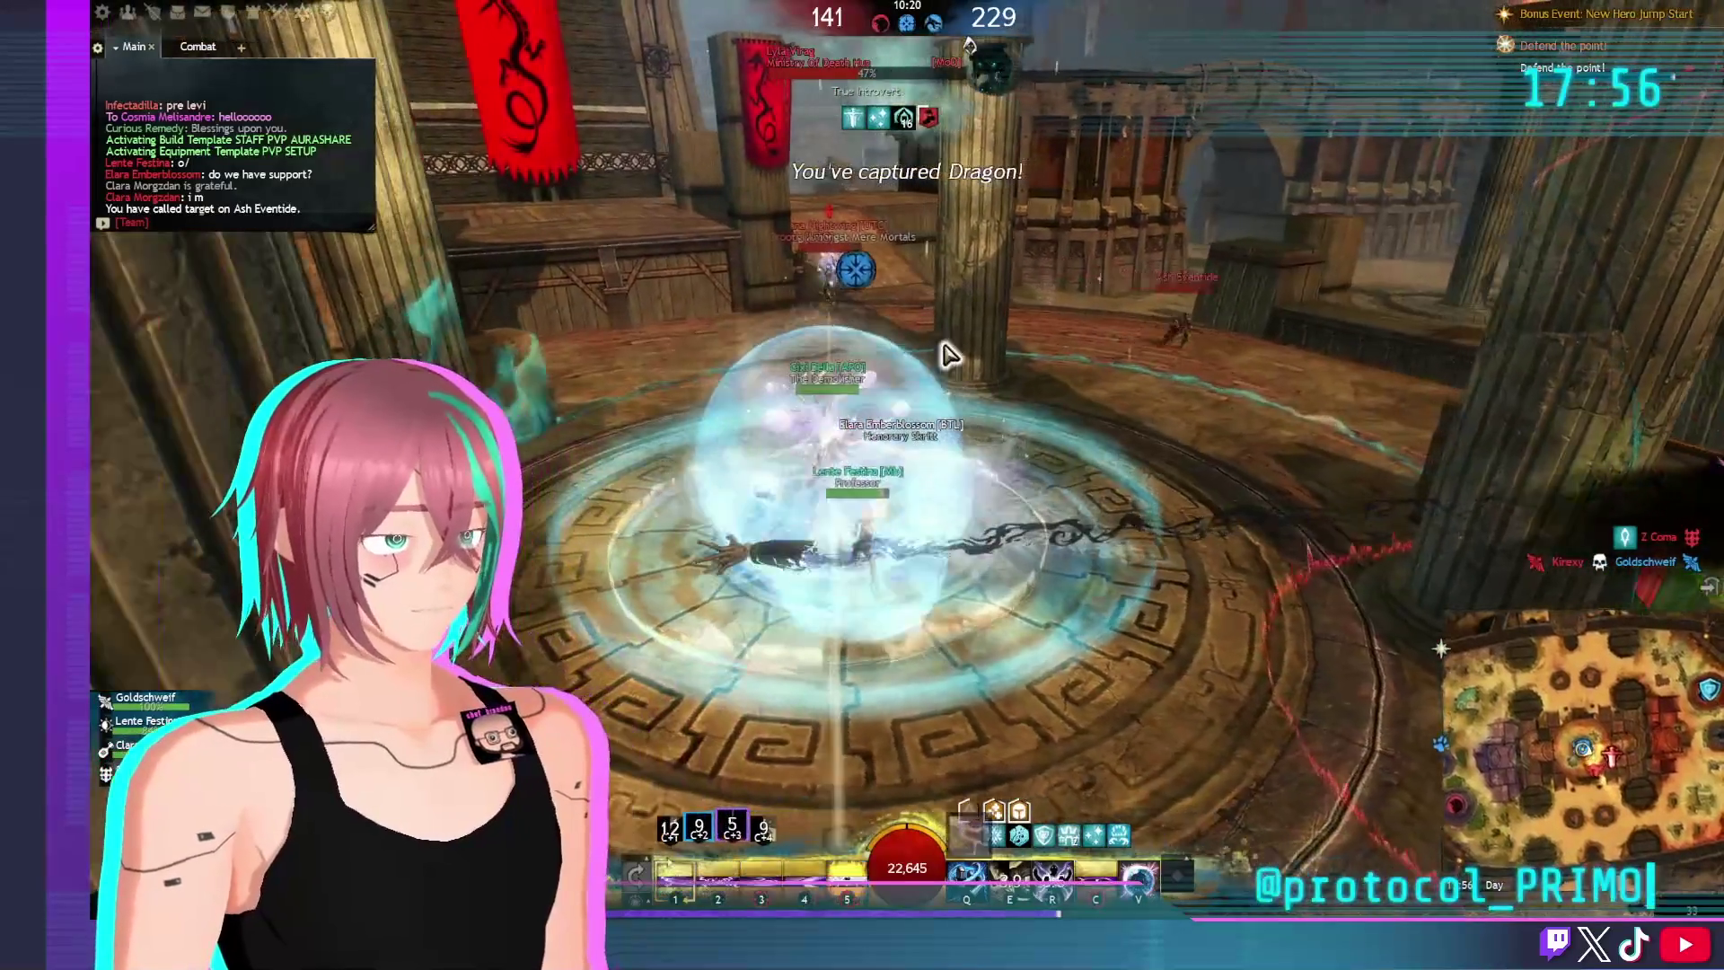
pyautogui.click(876, 314)
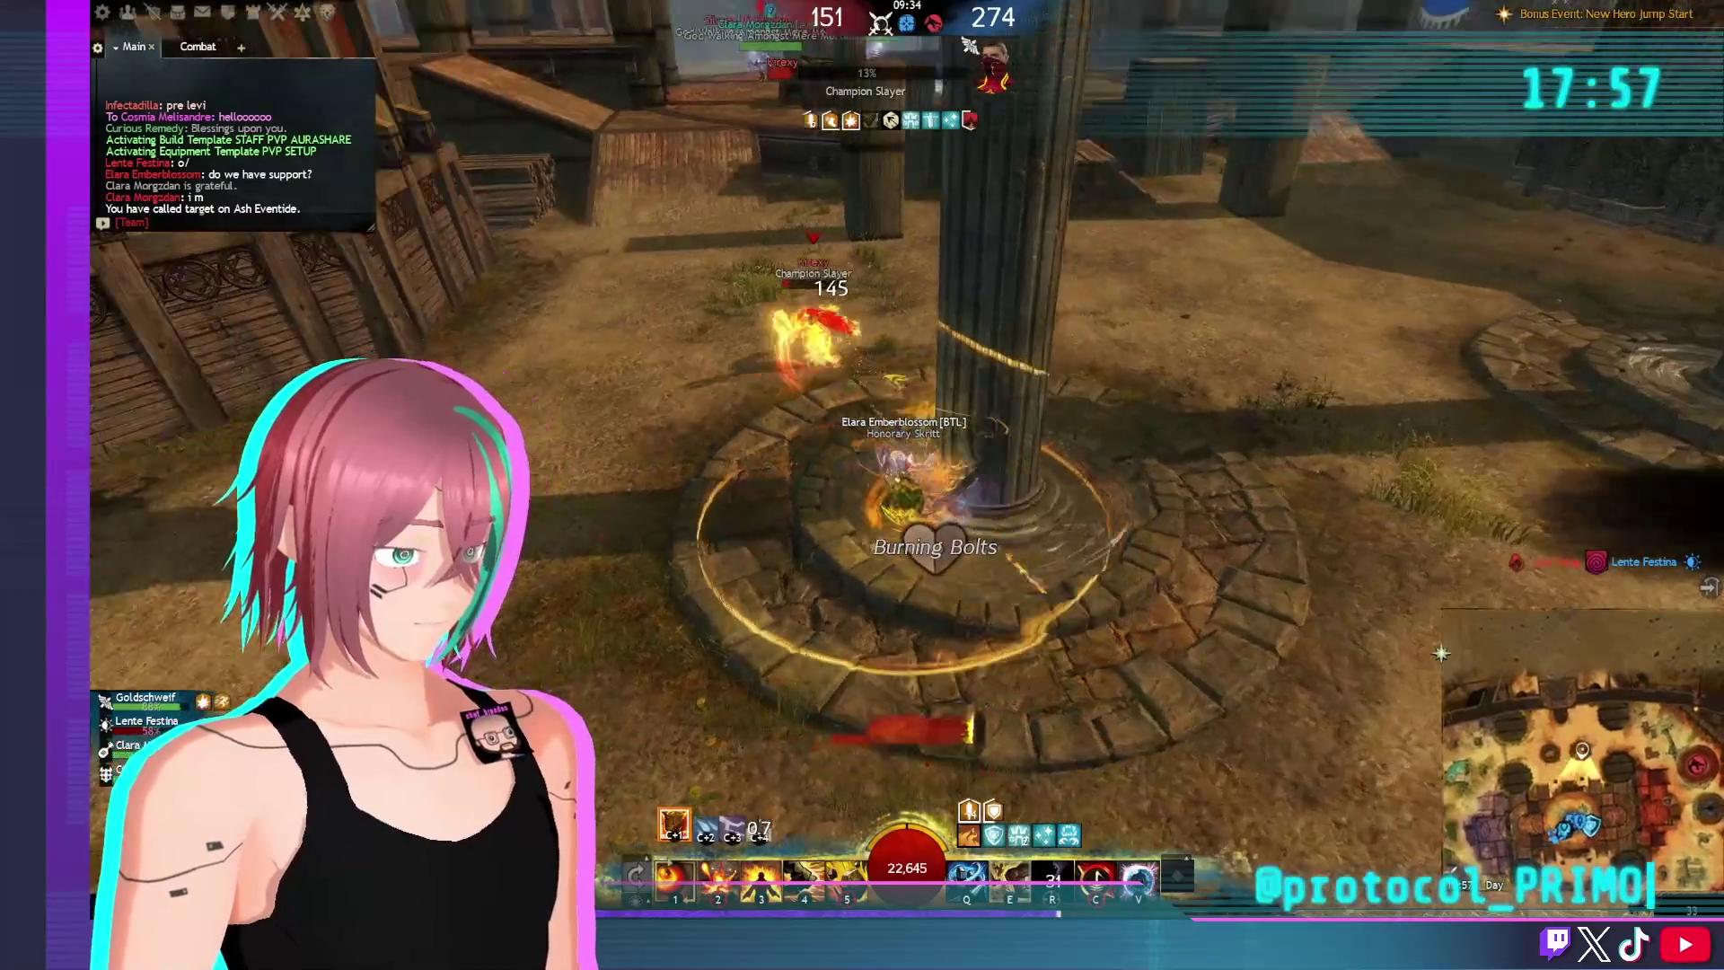
# Cast skills 3, 2, 4 and E, then switch to water attunement and block with skill 2
pyautogui.press('3')
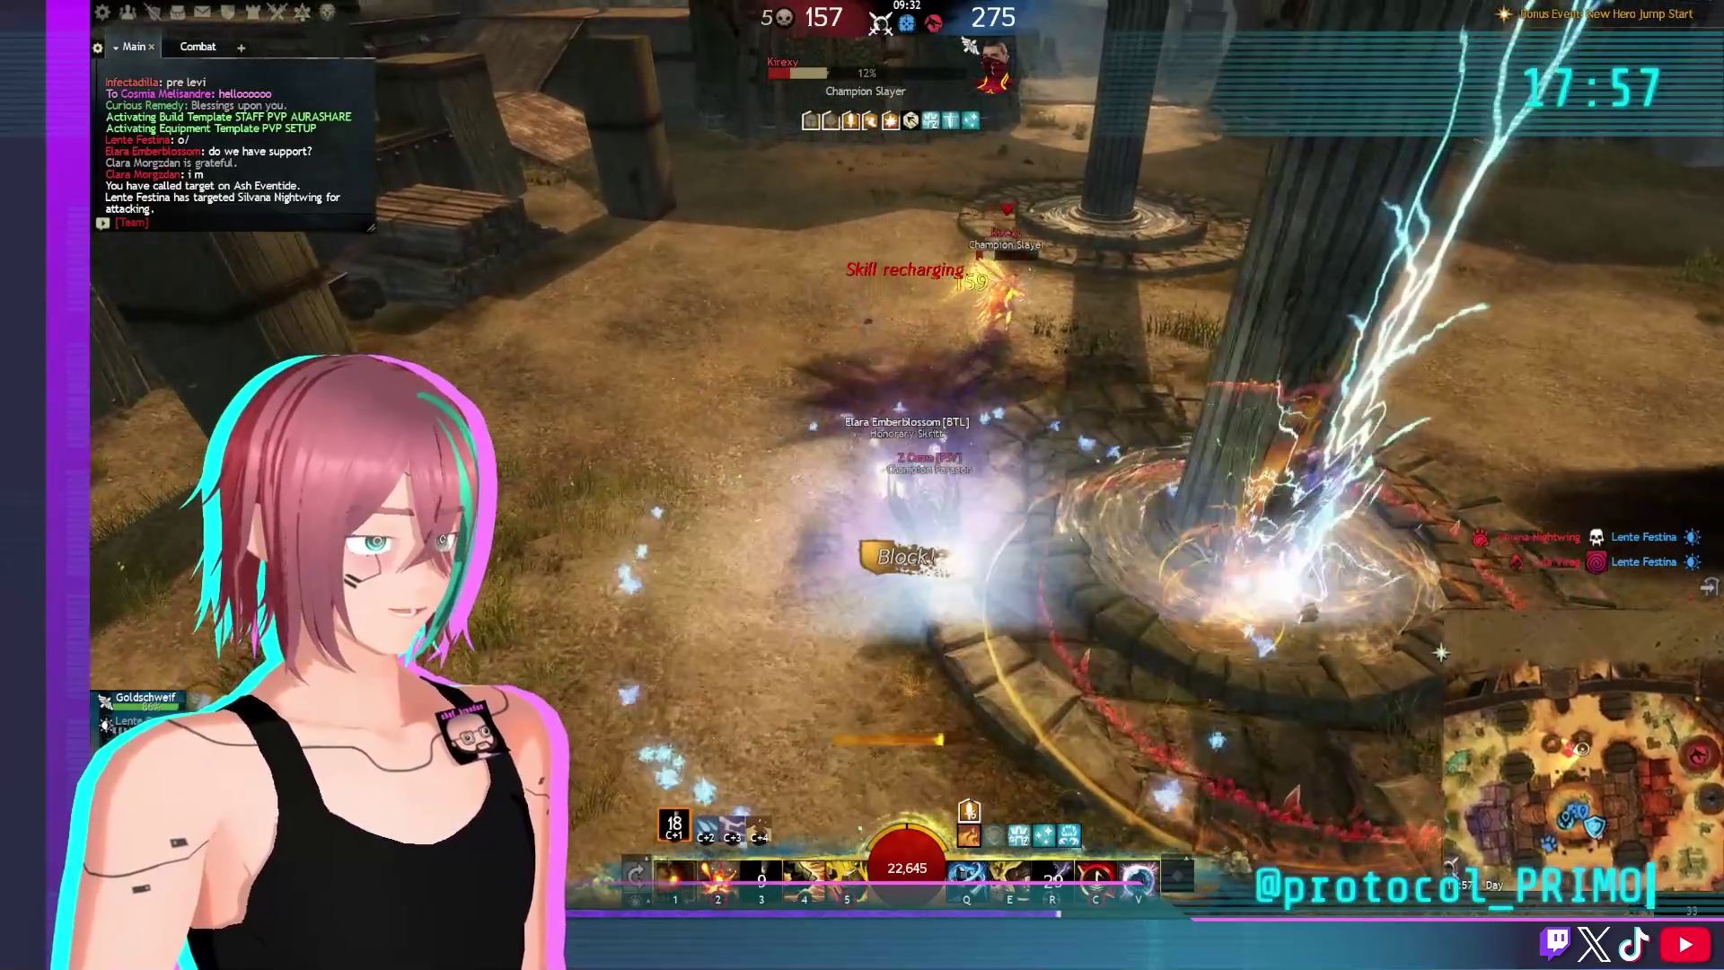
pyautogui.press('2')
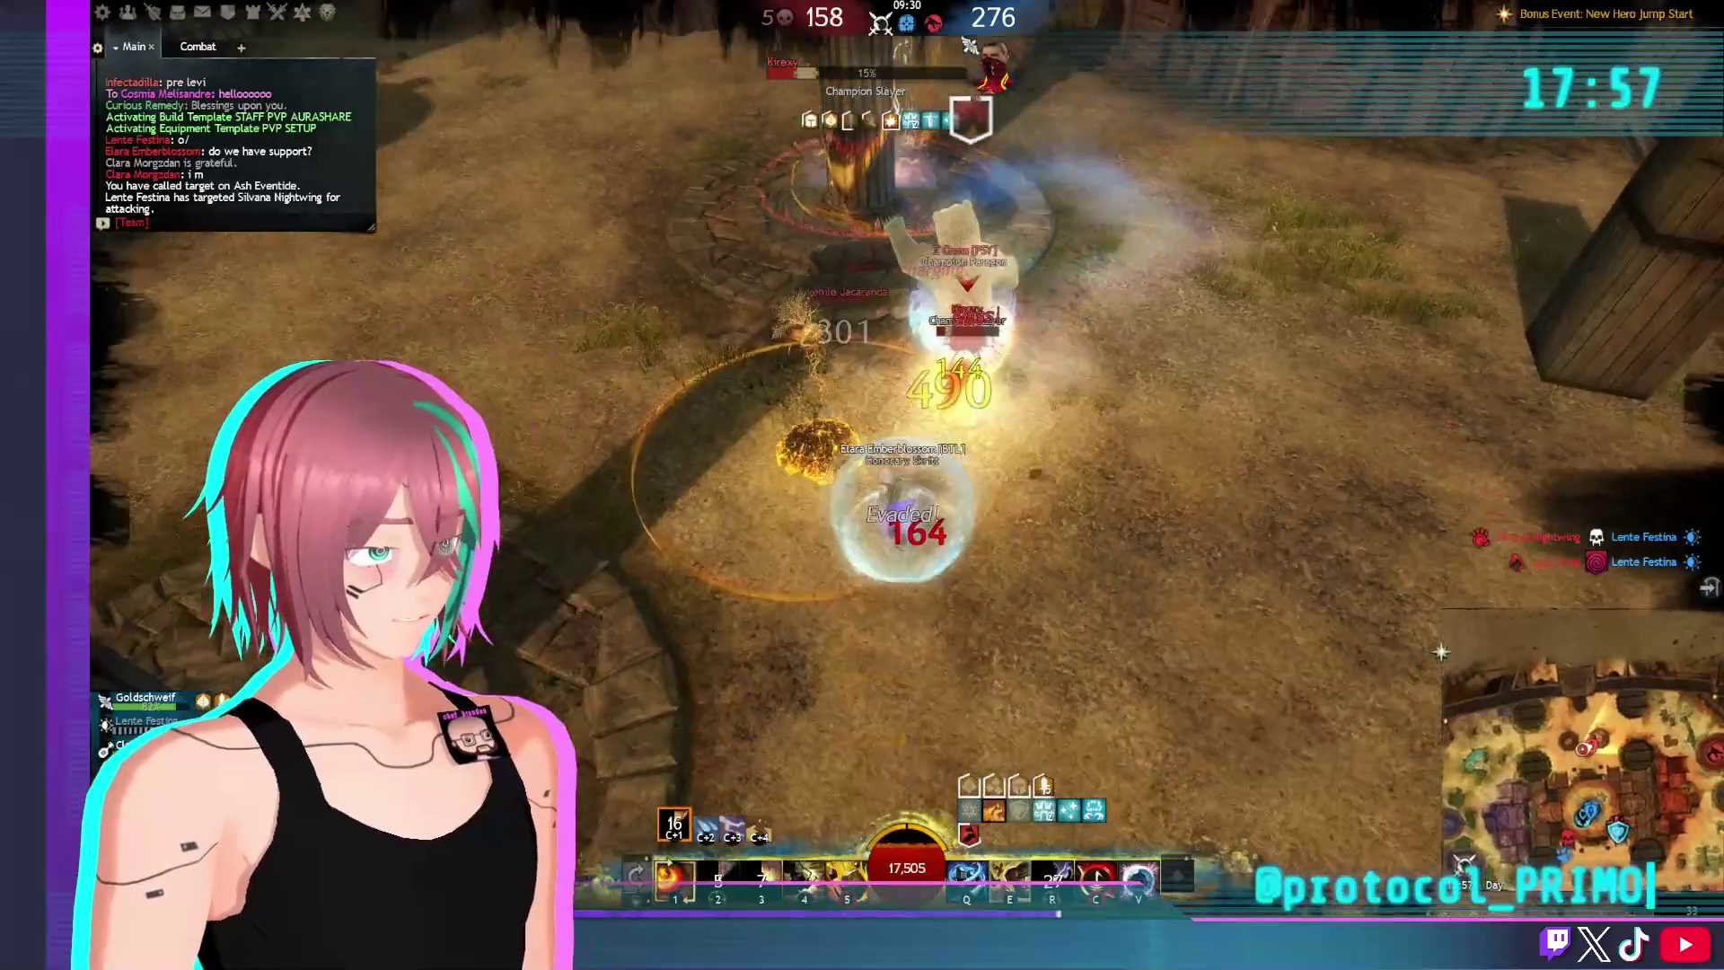
pyautogui.press('4')
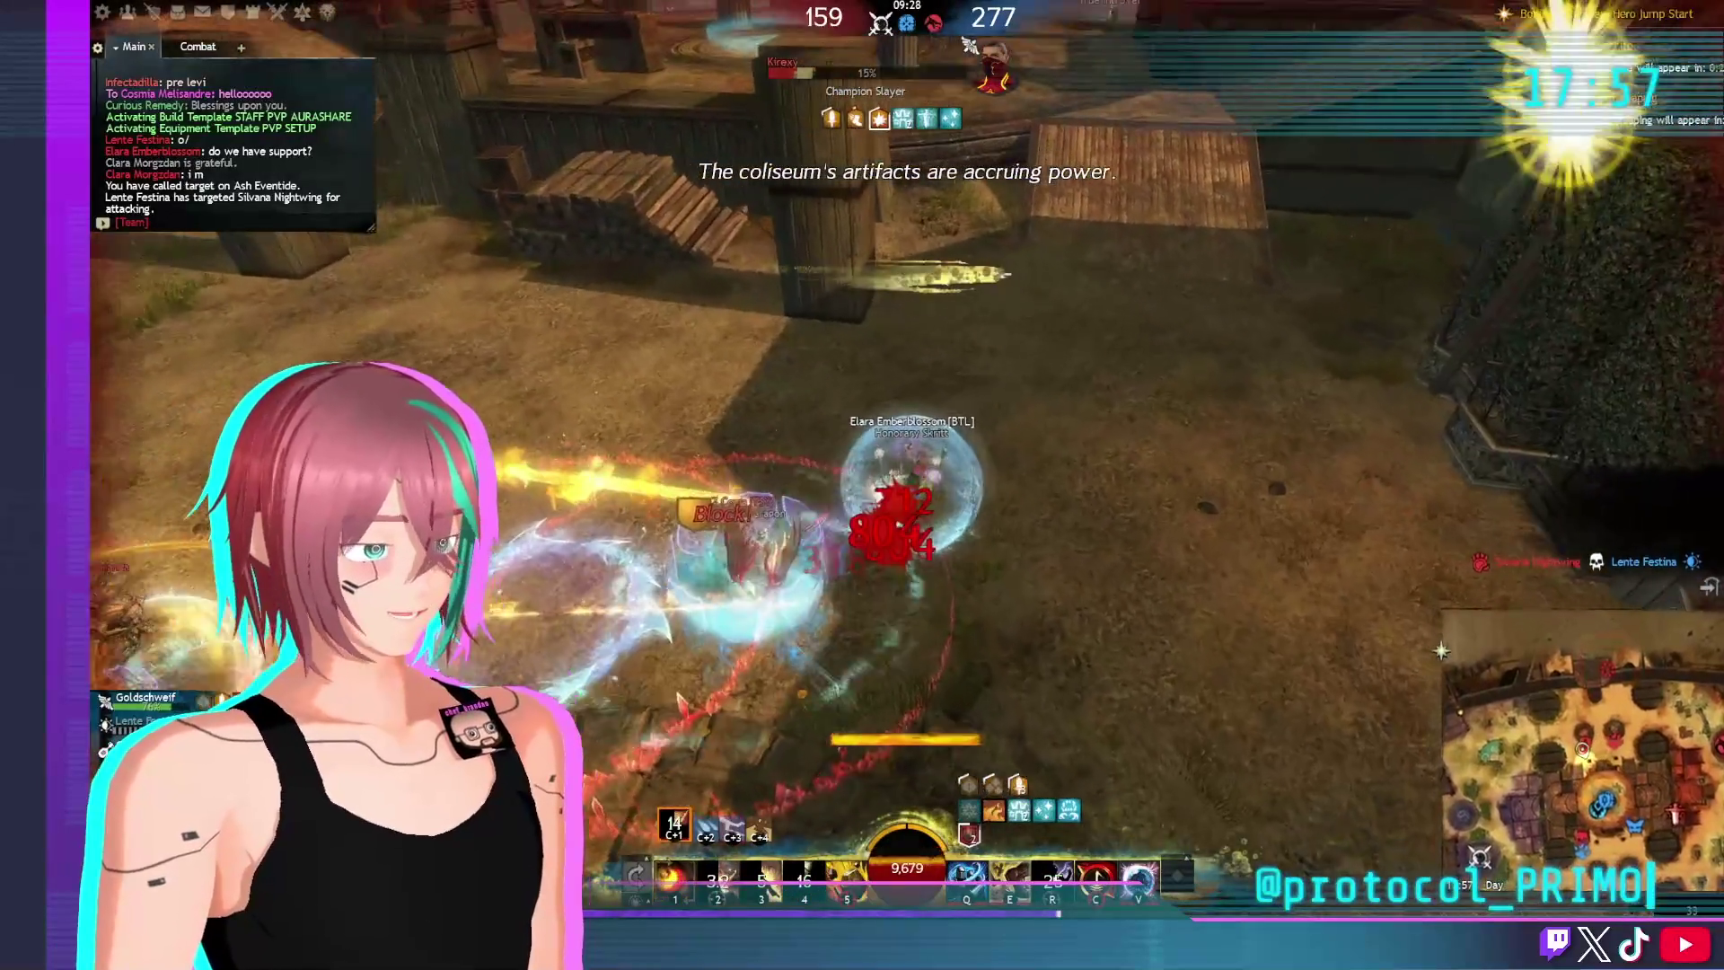
pyautogui.press('e')
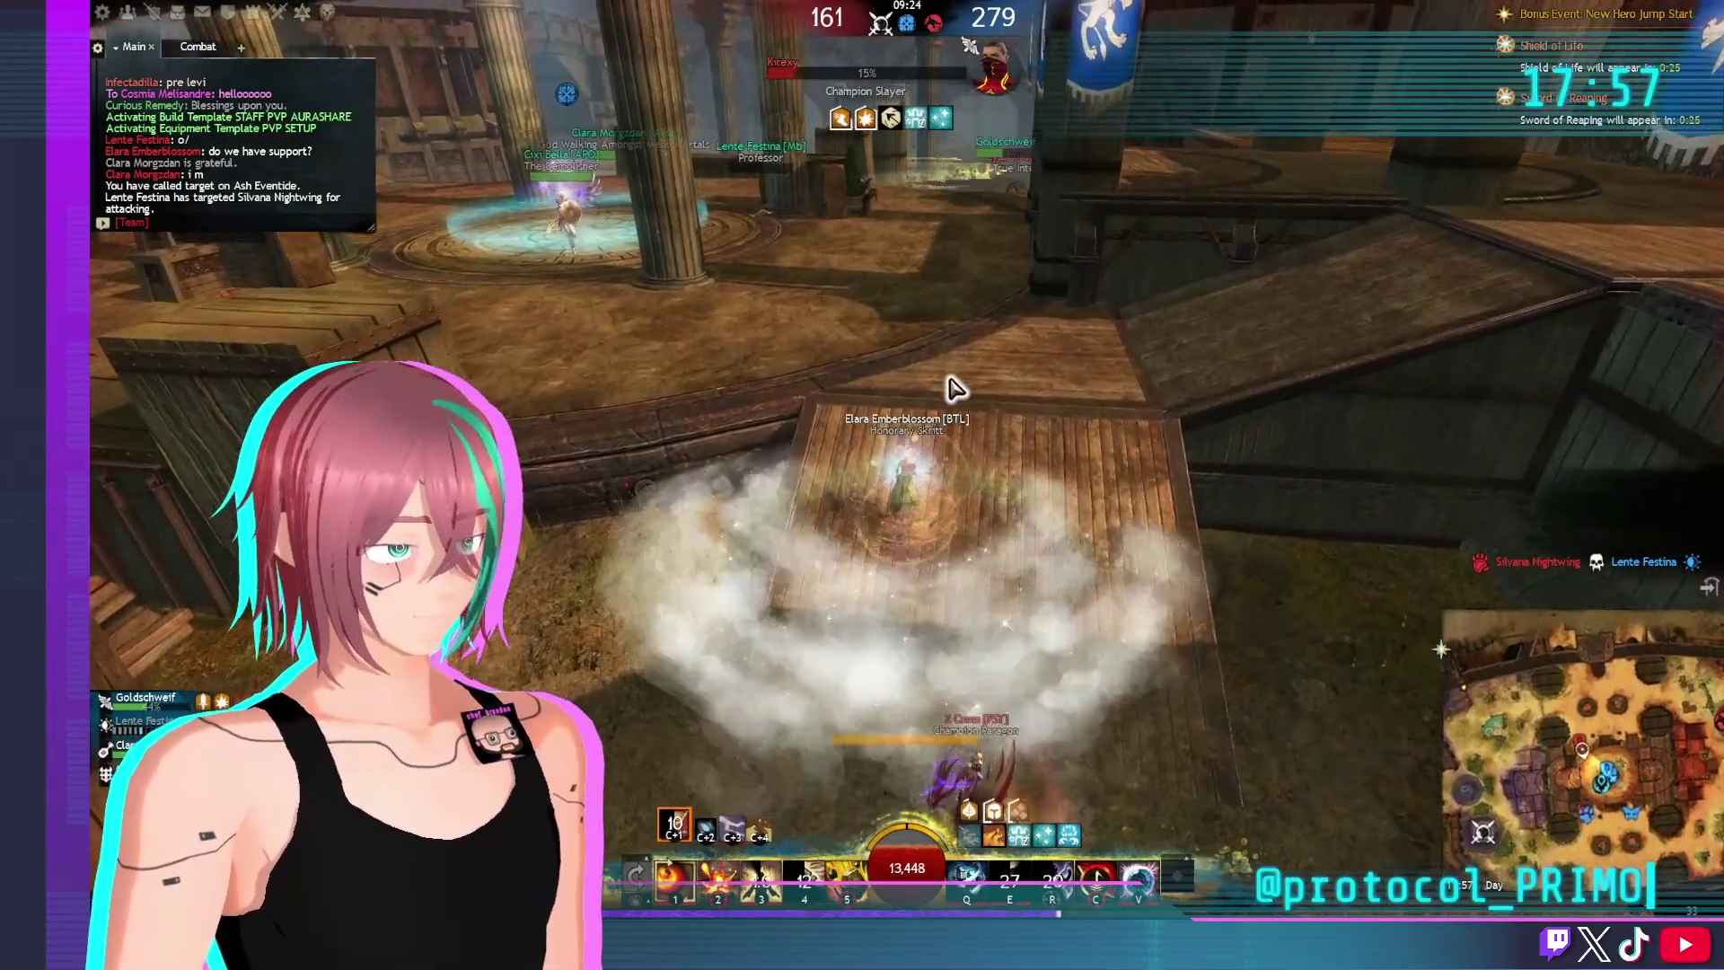
pyautogui.hotkey('ctrl', '2')
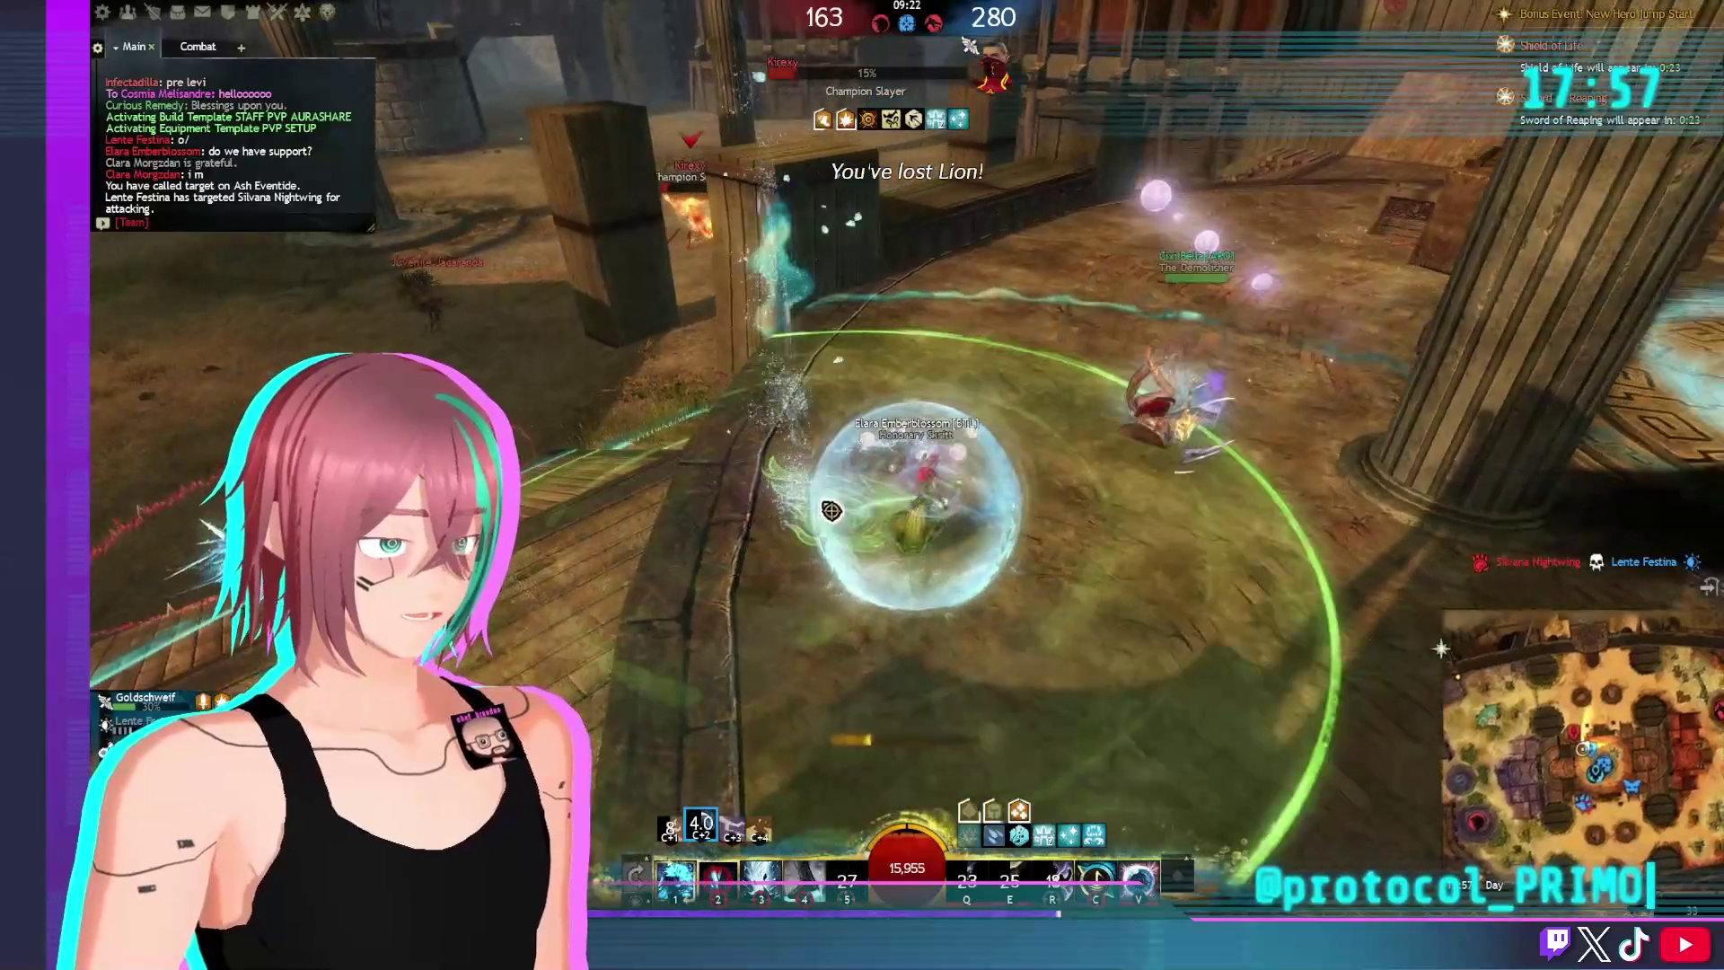
pyautogui.press('2')
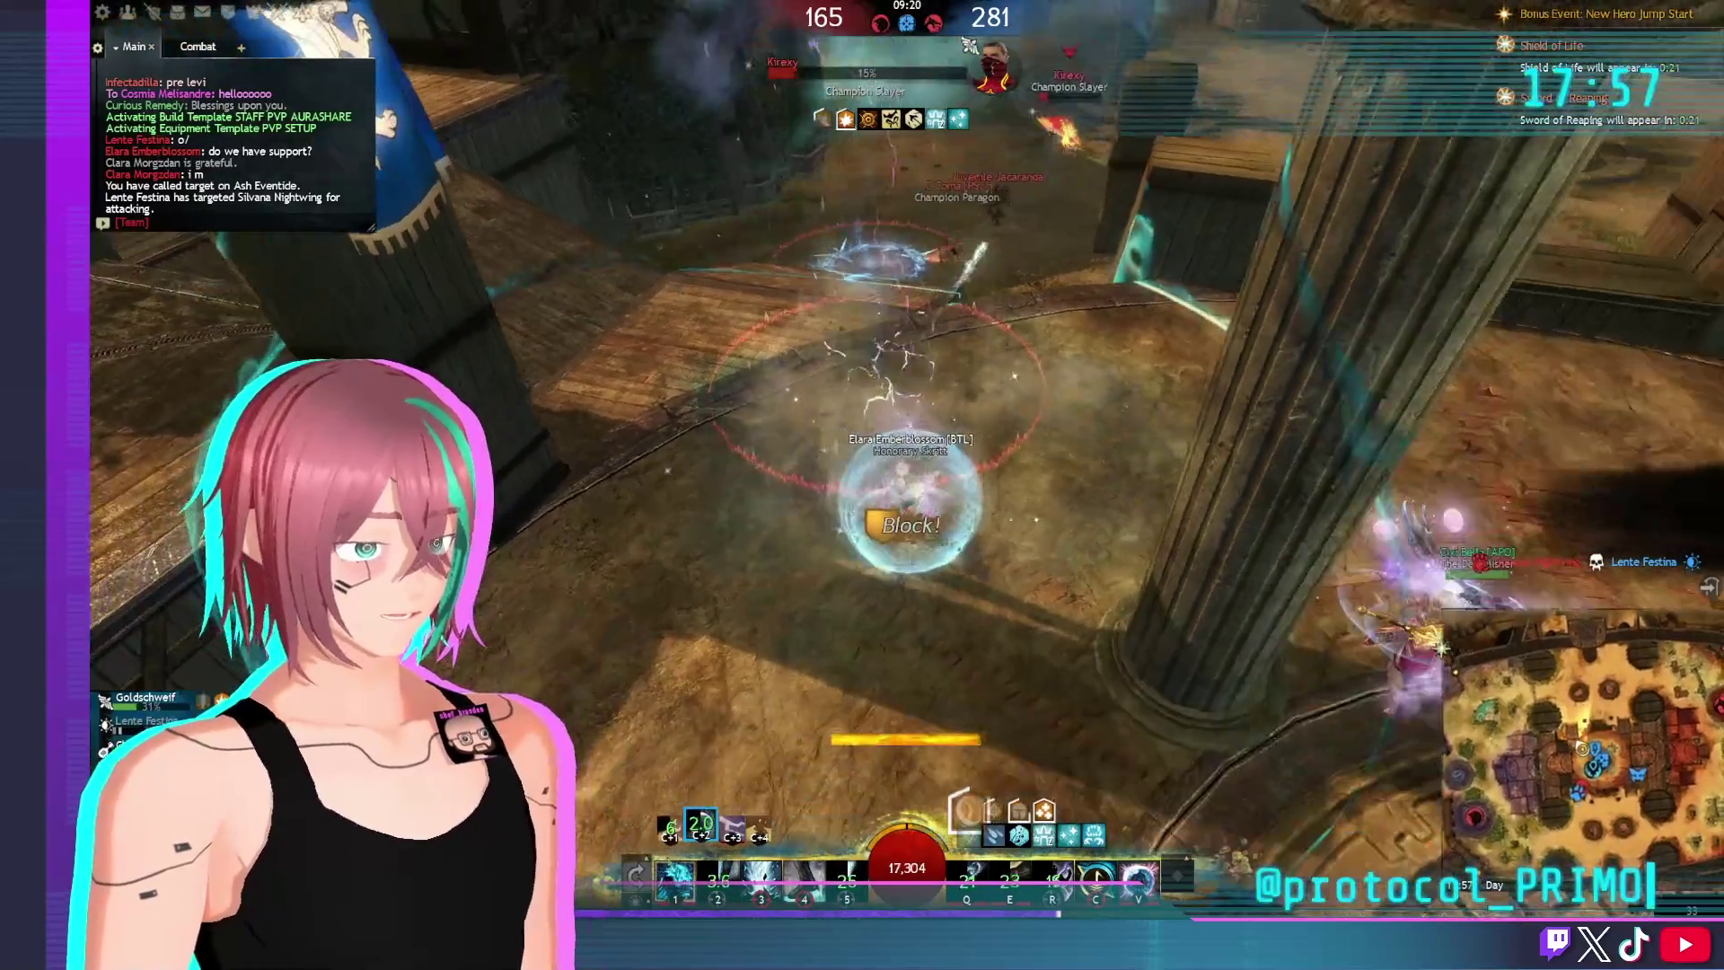